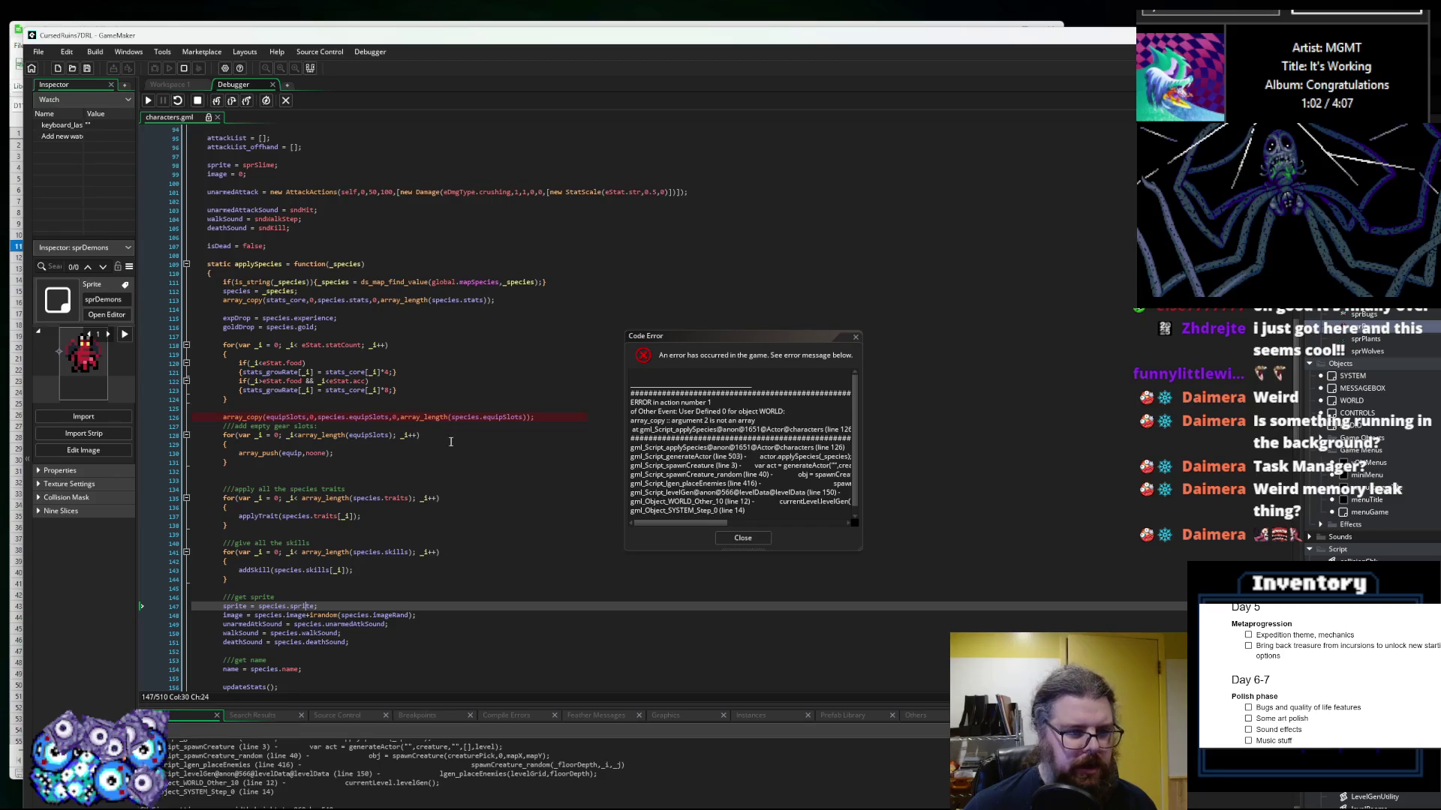
# Step: Inspect species.equipSlots on line 126, dismiss the array_copy error and stop the debug run
pyautogui.click(289, 418)
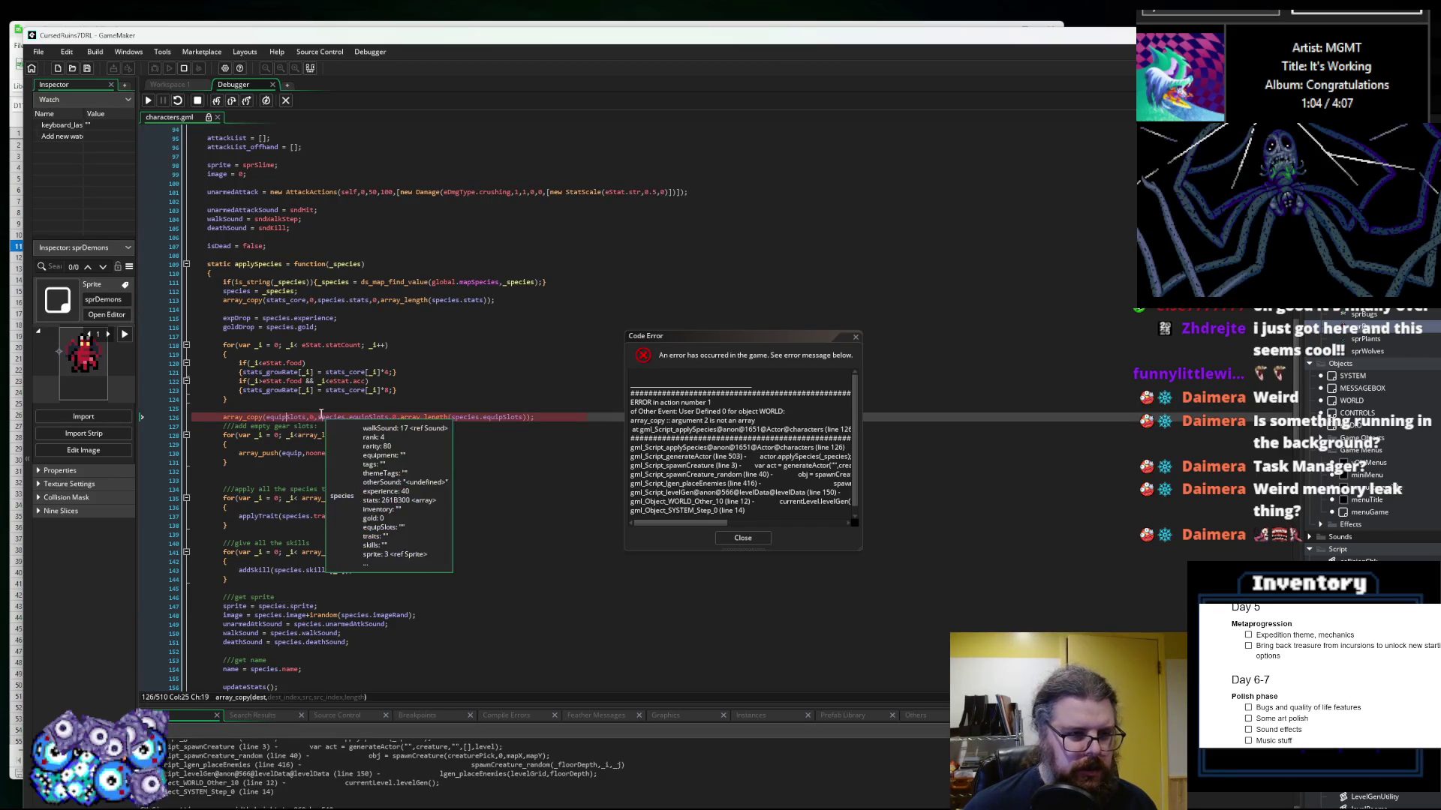
pyautogui.moveTo(361, 418)
pyautogui.moveTo(475, 419)
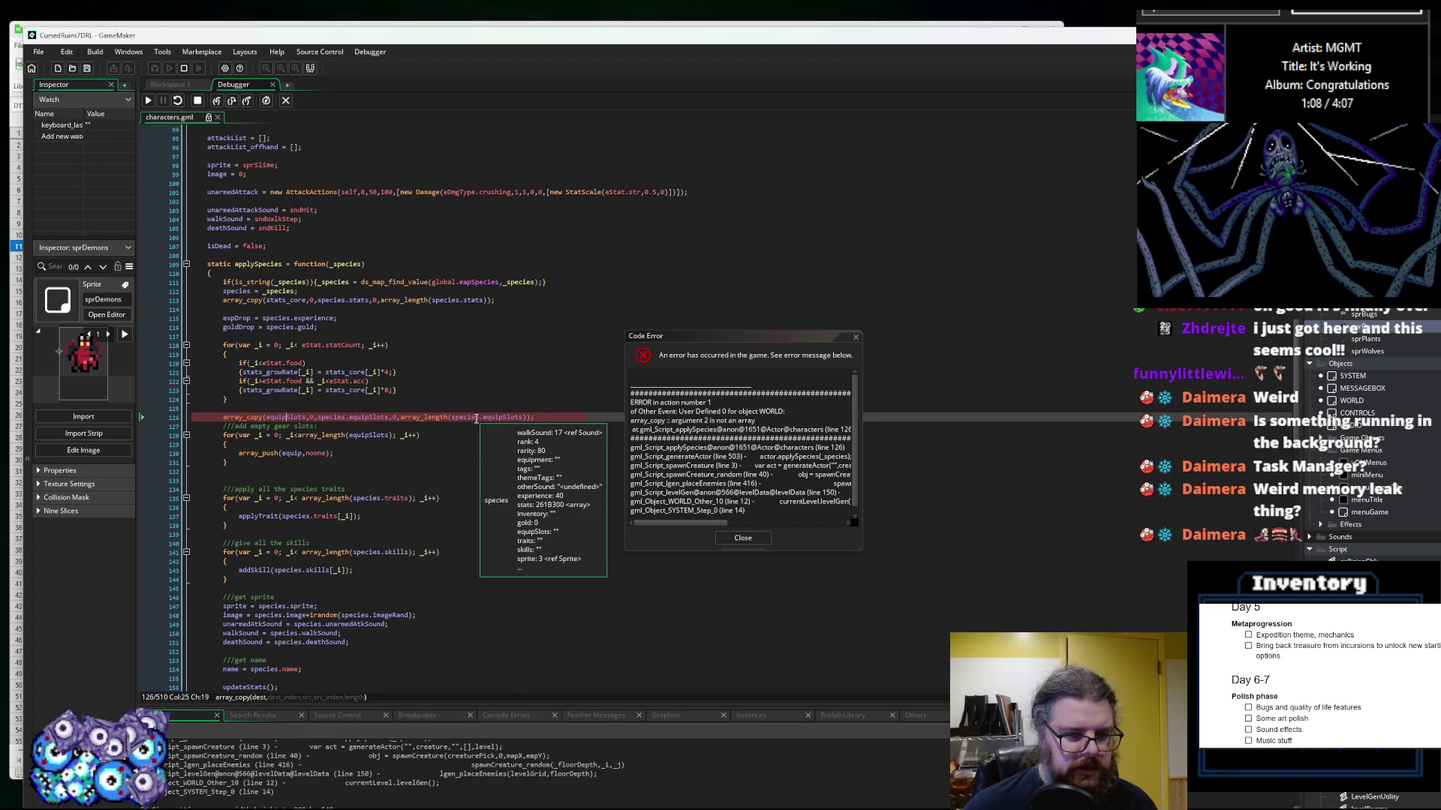
pyautogui.moveTo(288, 418)
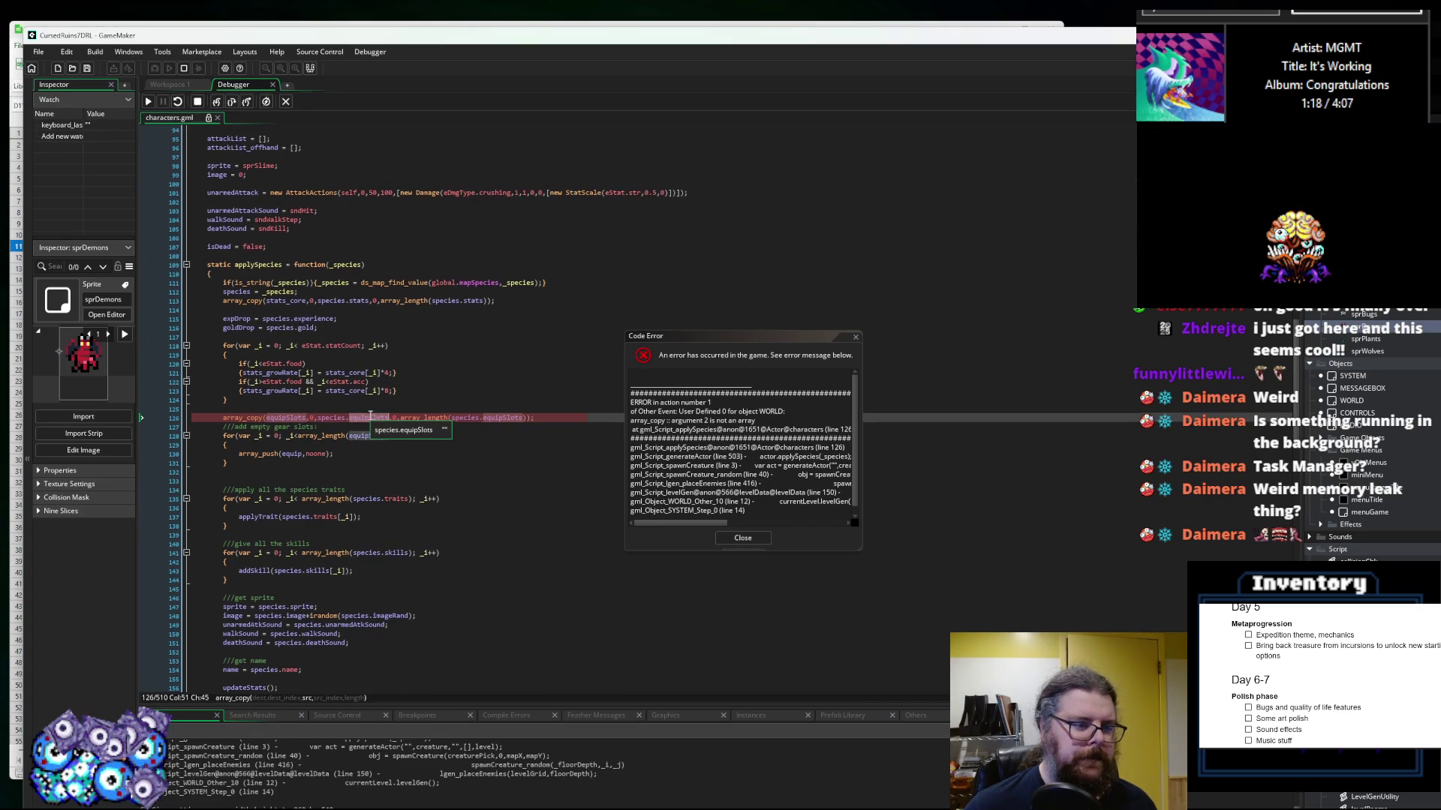
pyautogui.click(743, 538)
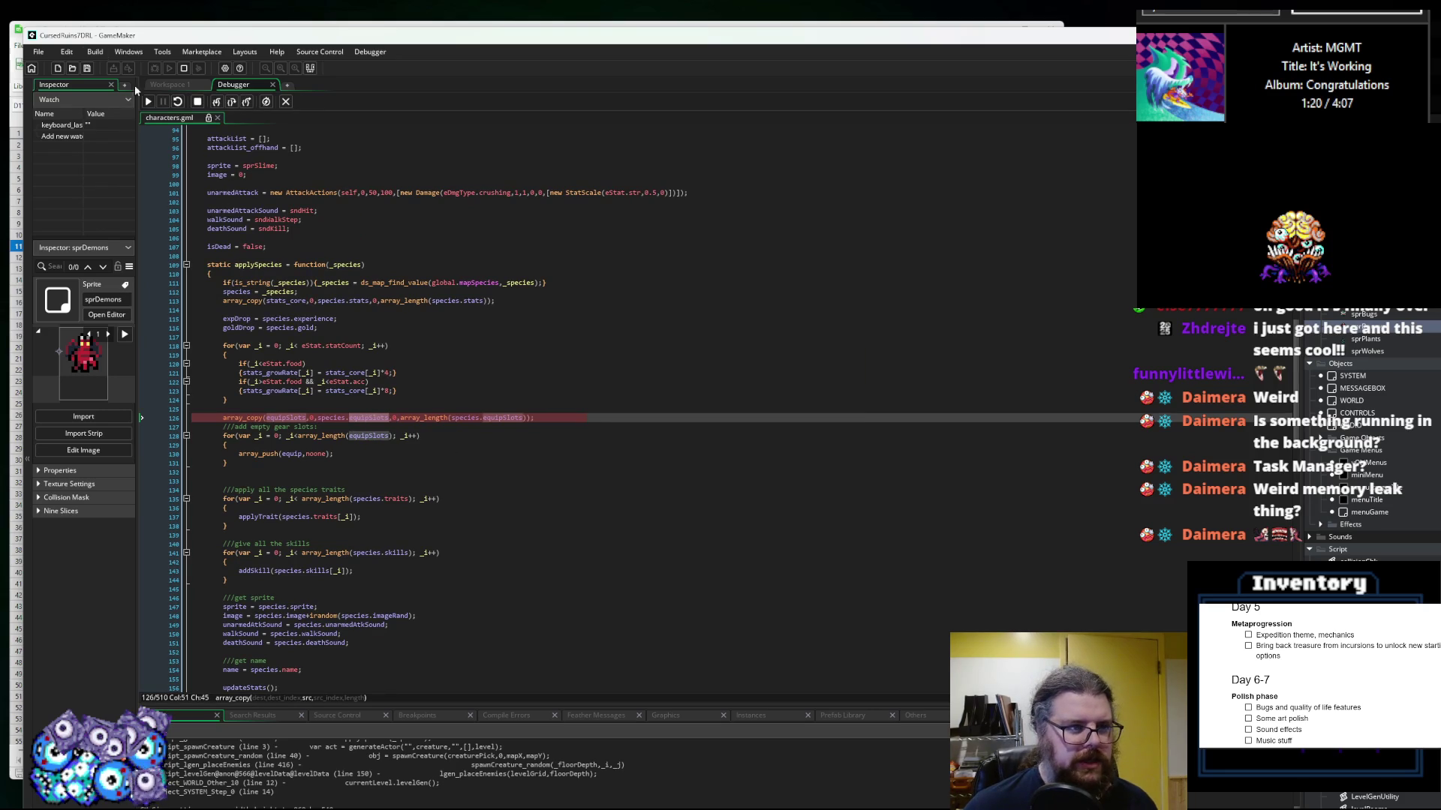
pyautogui.click(194, 103)
# Step: Stop the debugger and add an if(species.equipSlots) condition above the array_copy line
pyautogui.click(362, 408)
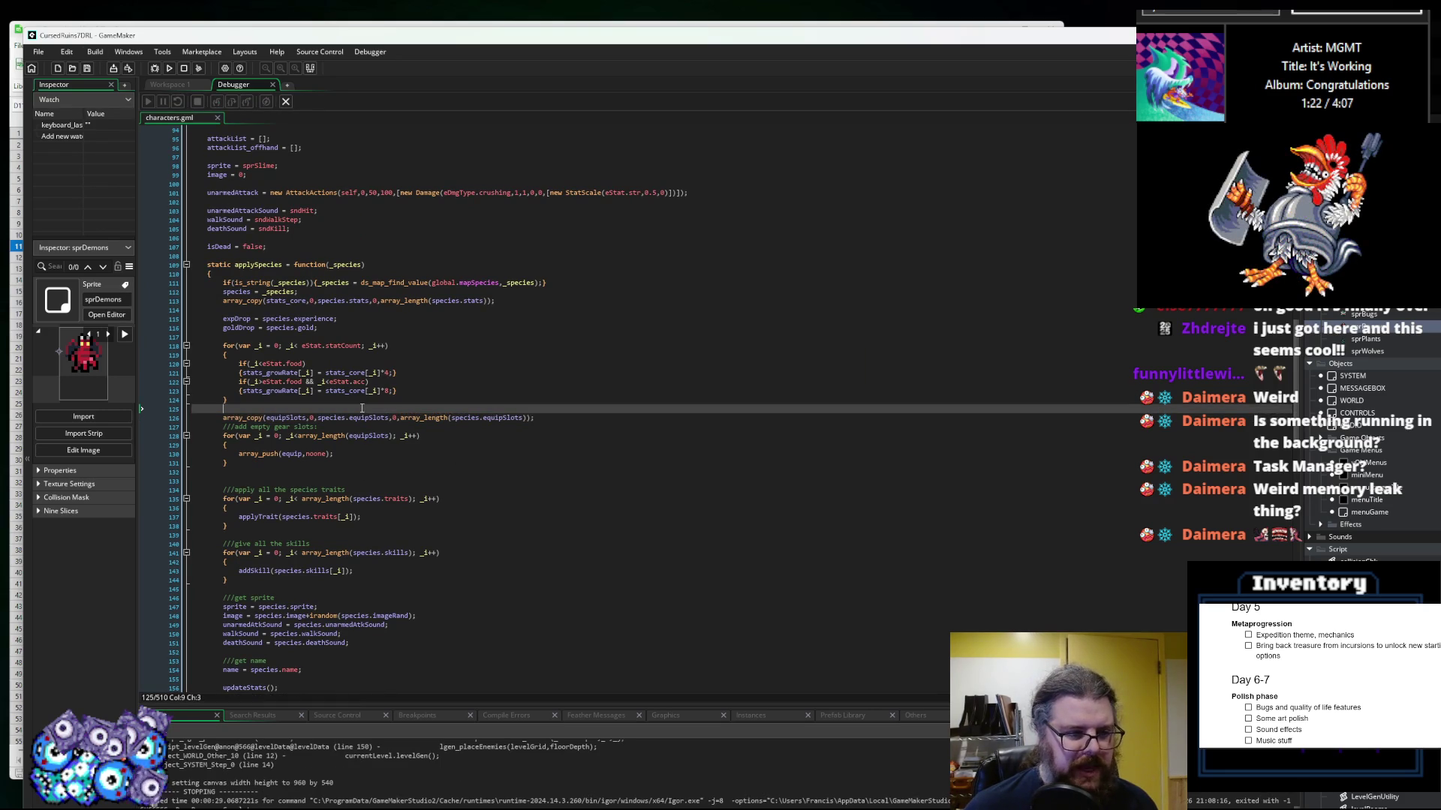
pyautogui.press('Return')
pyautogui.write('if(')
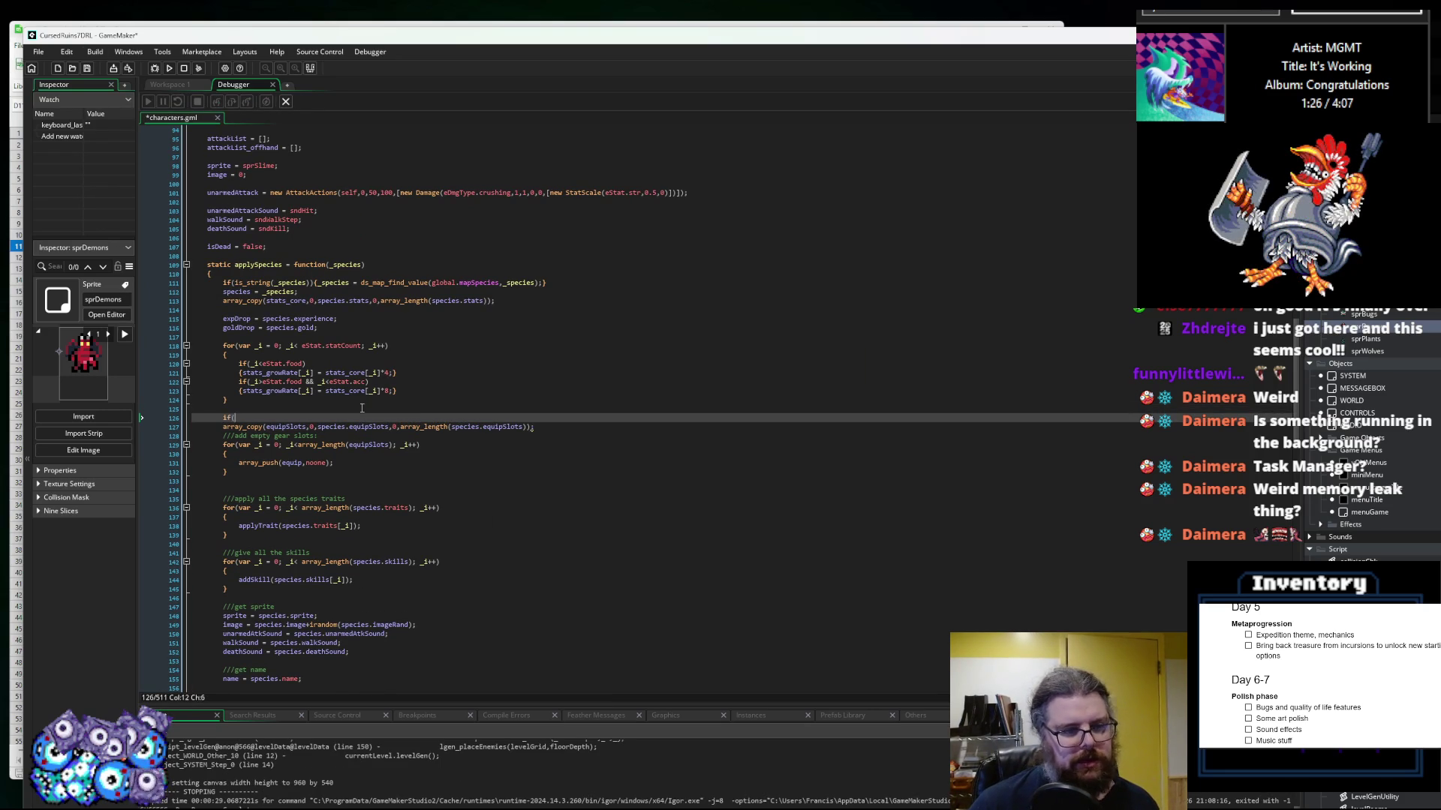
pyautogui.click(385, 427)
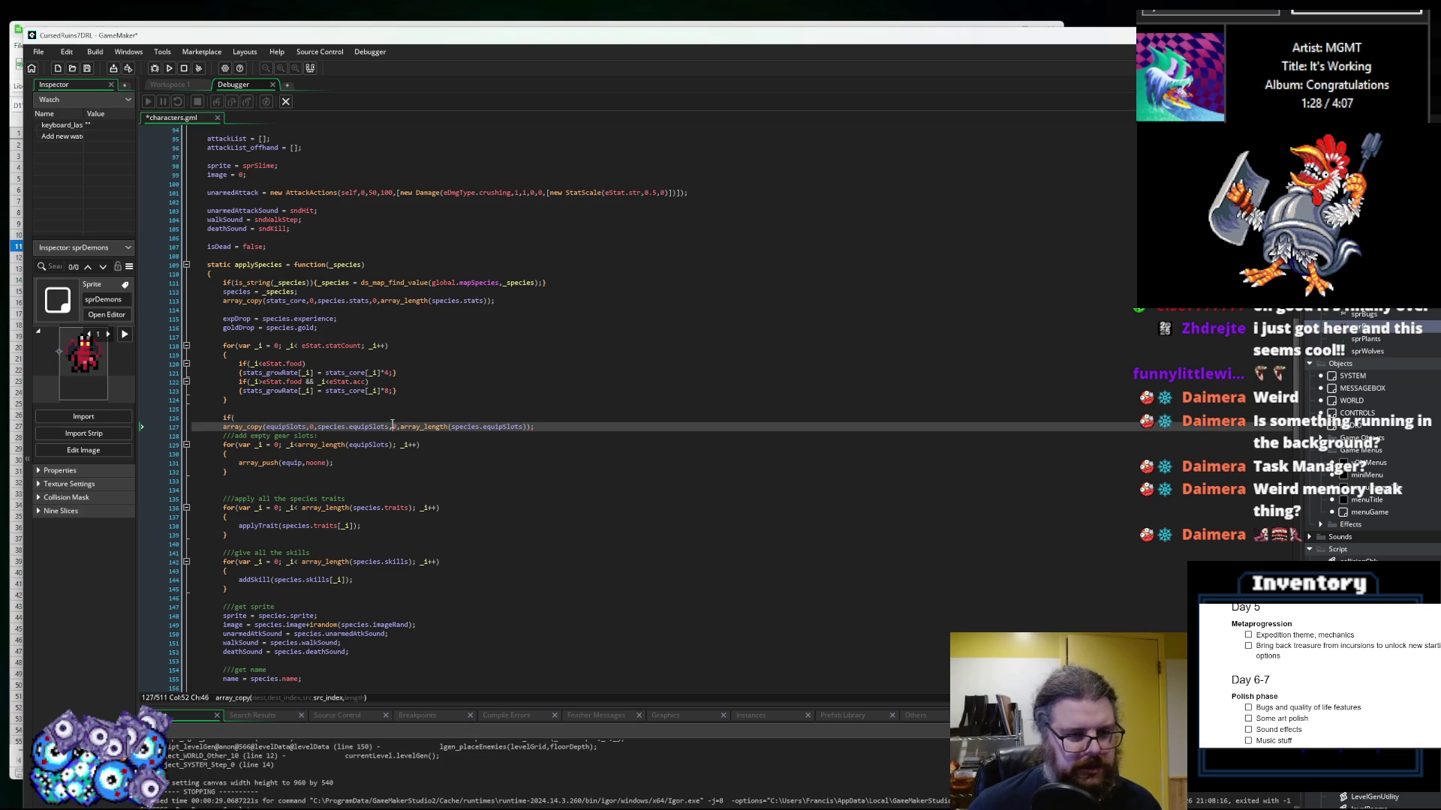
pyautogui.doubleClick(370, 426)
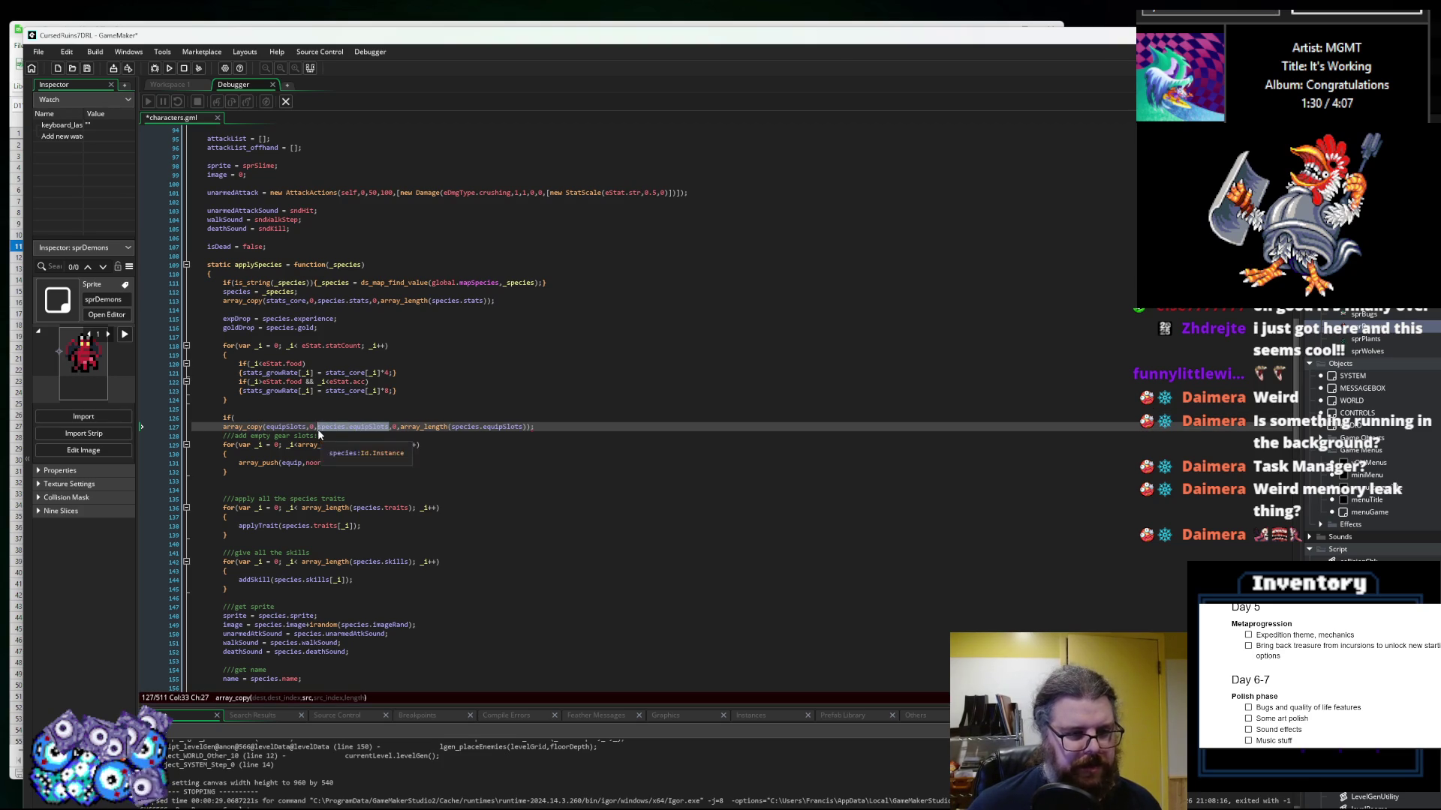
pyautogui.moveTo(318, 426); pyautogui.dragTo(388, 428)
pyautogui.hotkey('ctrl', 'c')
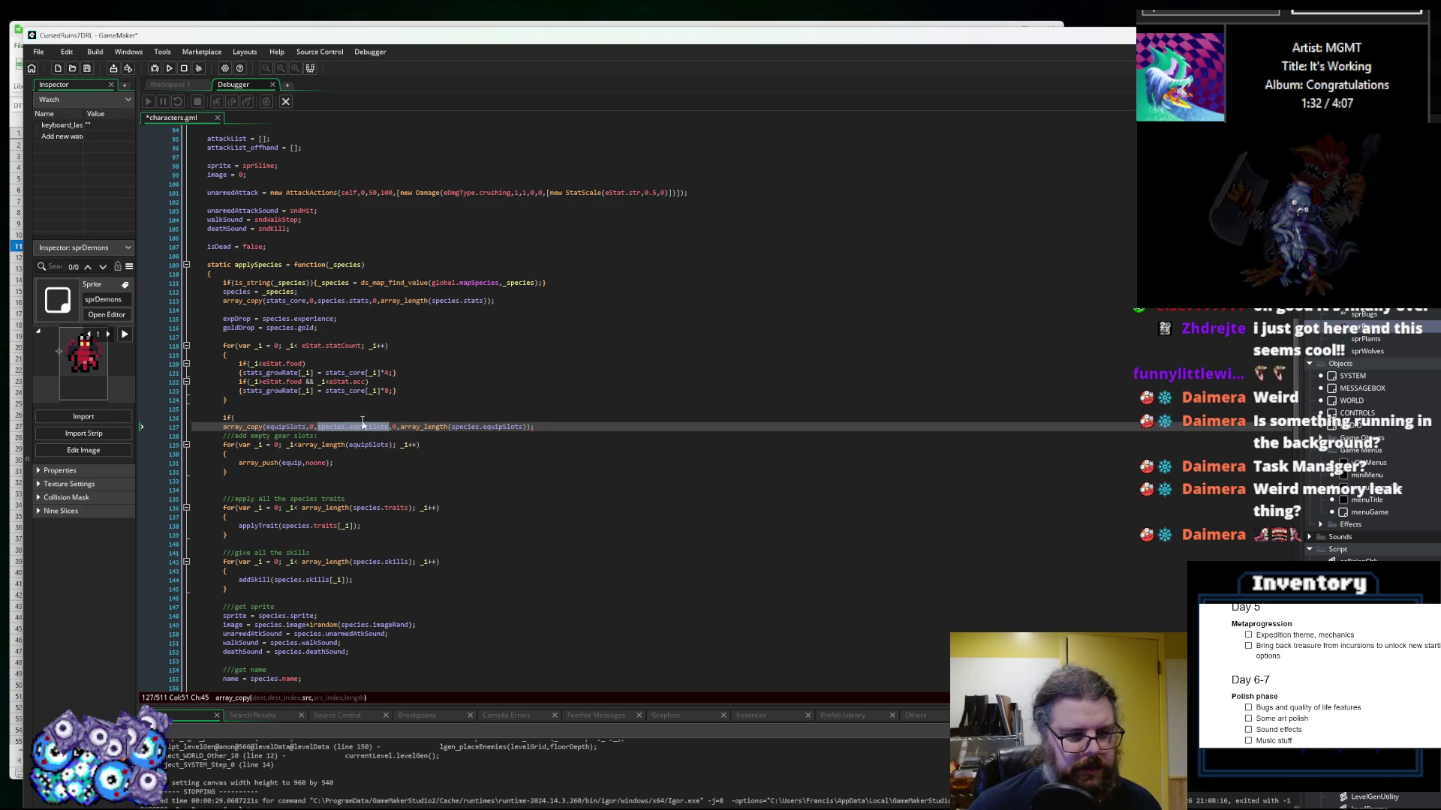
pyautogui.click(369, 417)
pyautogui.hotkey('ctrl', 'v')
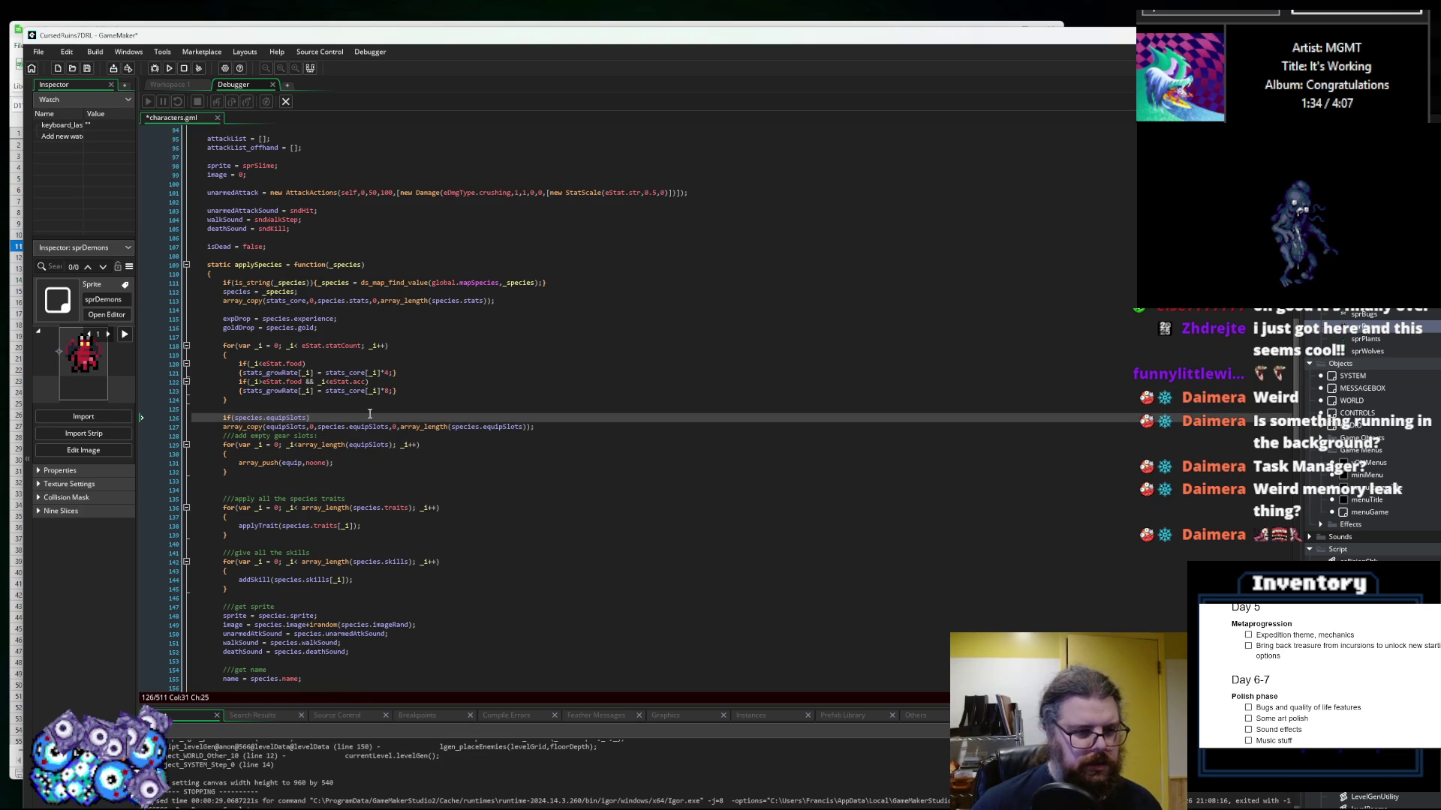
pyautogui.write('!=""')
pyautogui.press('Return')
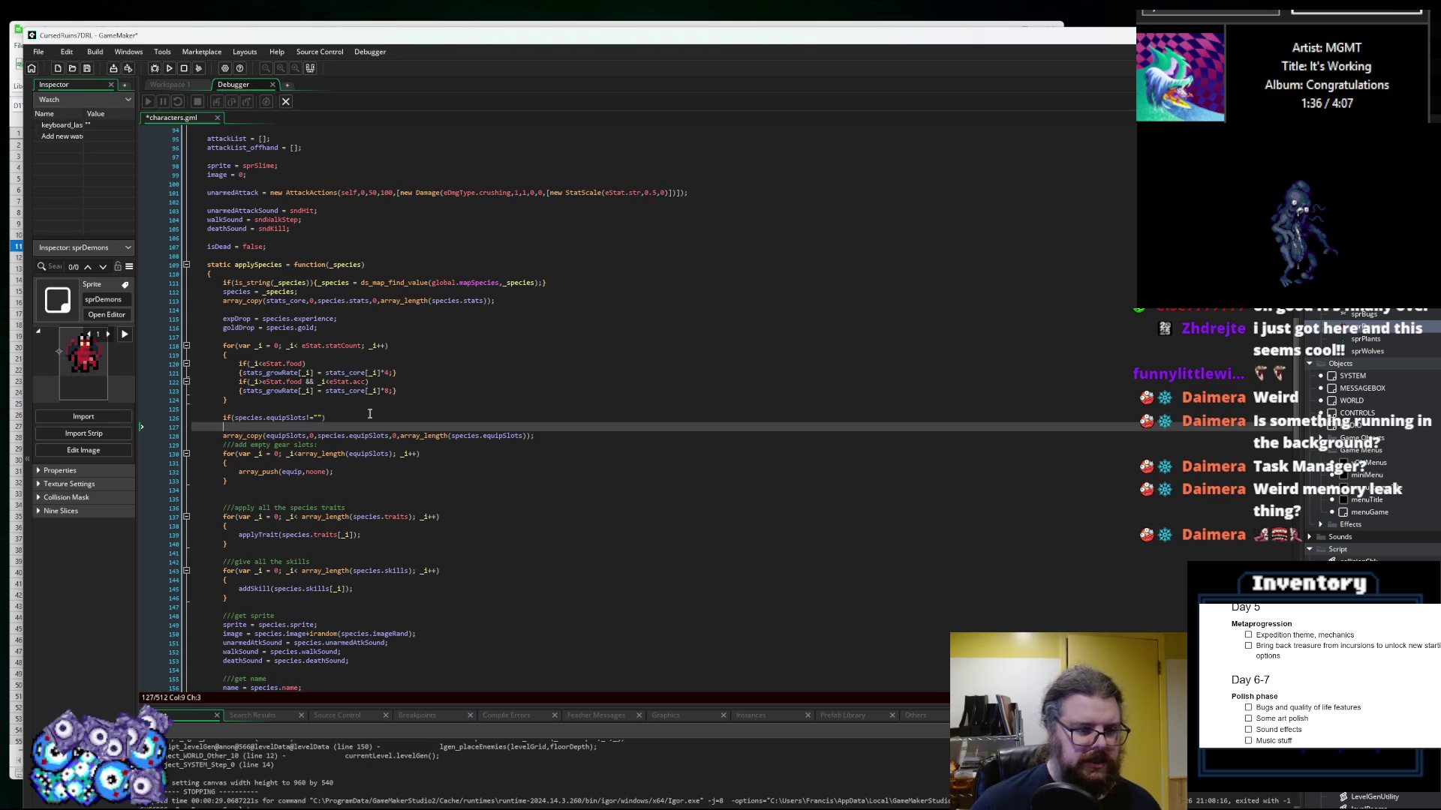
pyautogui.write('{')
# Step: Indent the array_copy call inside the if-block, keeping the gear slots comment
pyautogui.scroll(-3)
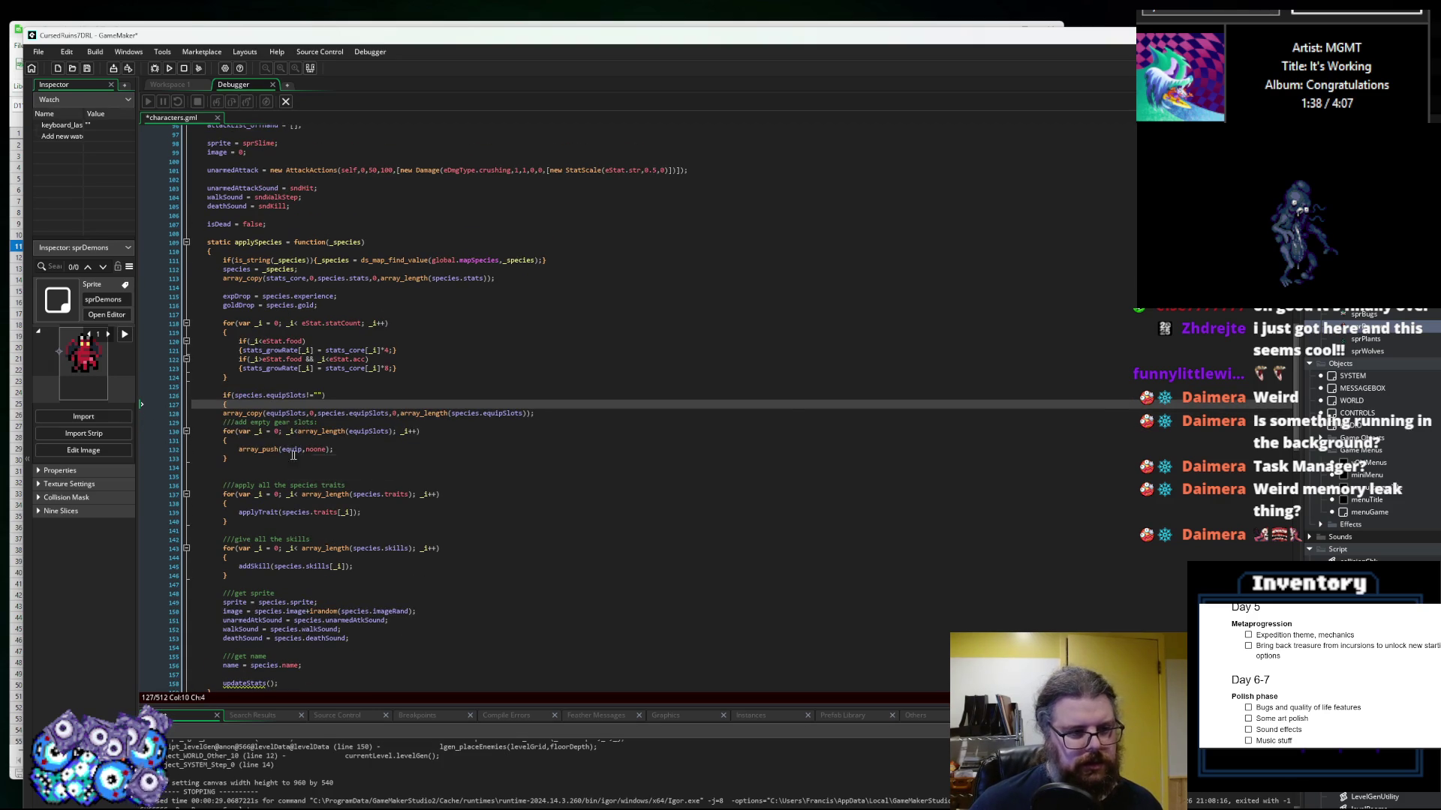
pyautogui.click(361, 422)
pyautogui.press('Return')
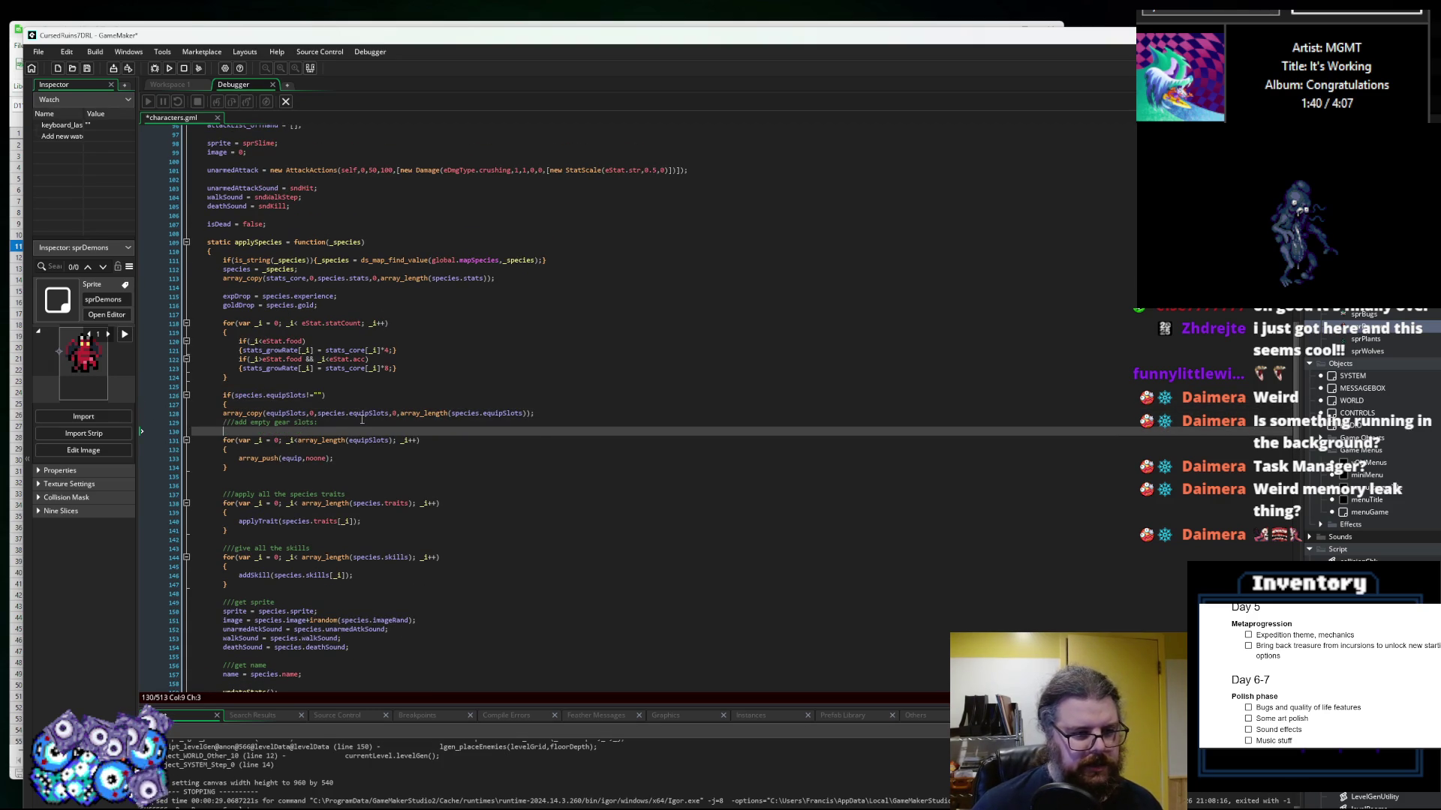
pyautogui.write('}')
pyautogui.press('Up')
pyautogui.press('Up')
pyautogui.press('Home')
pyautogui.press('Tab')
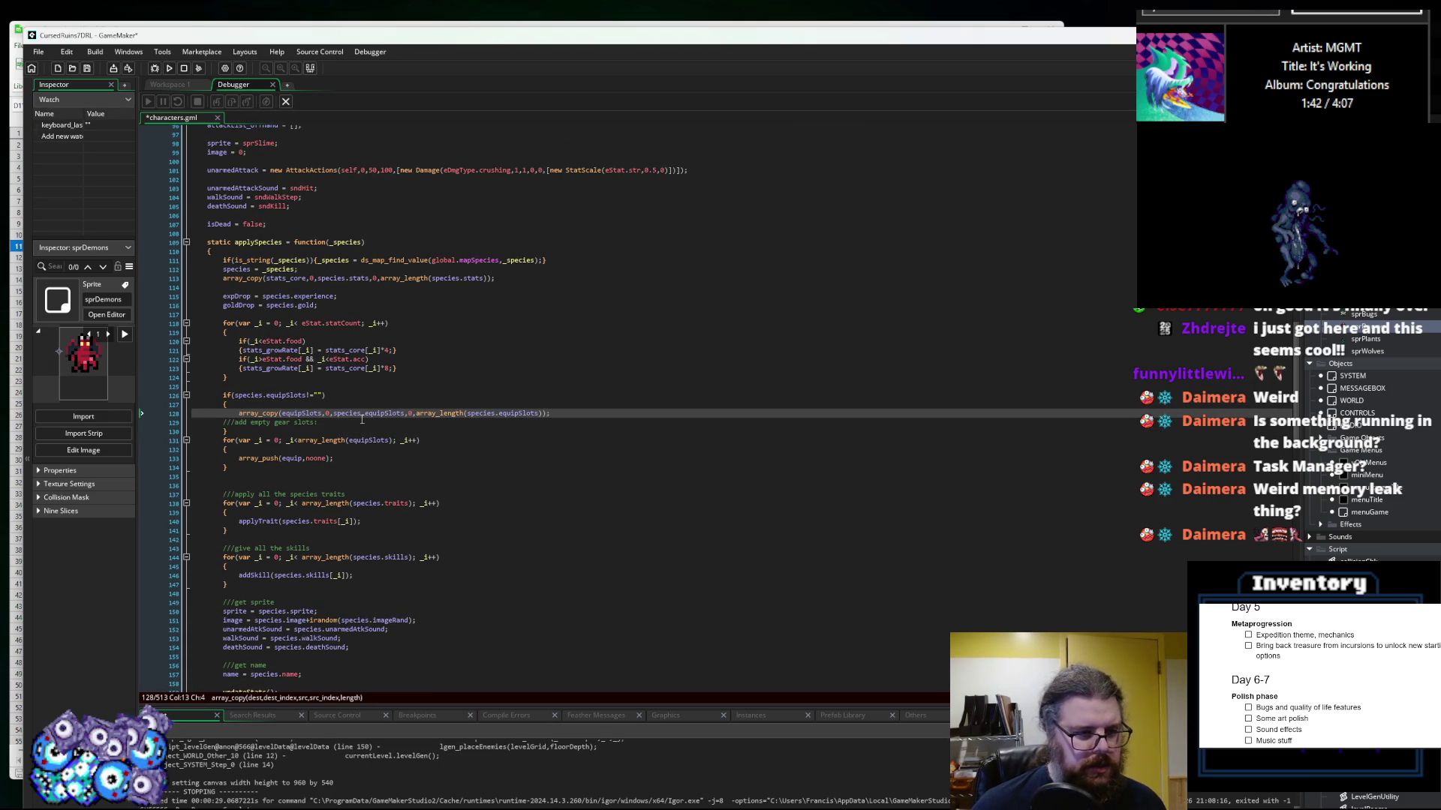
pyautogui.press('Down')
pyautogui.press('End')
pyautogui.hotkey('shift', 'Home')
pyautogui.press('BackSpace')
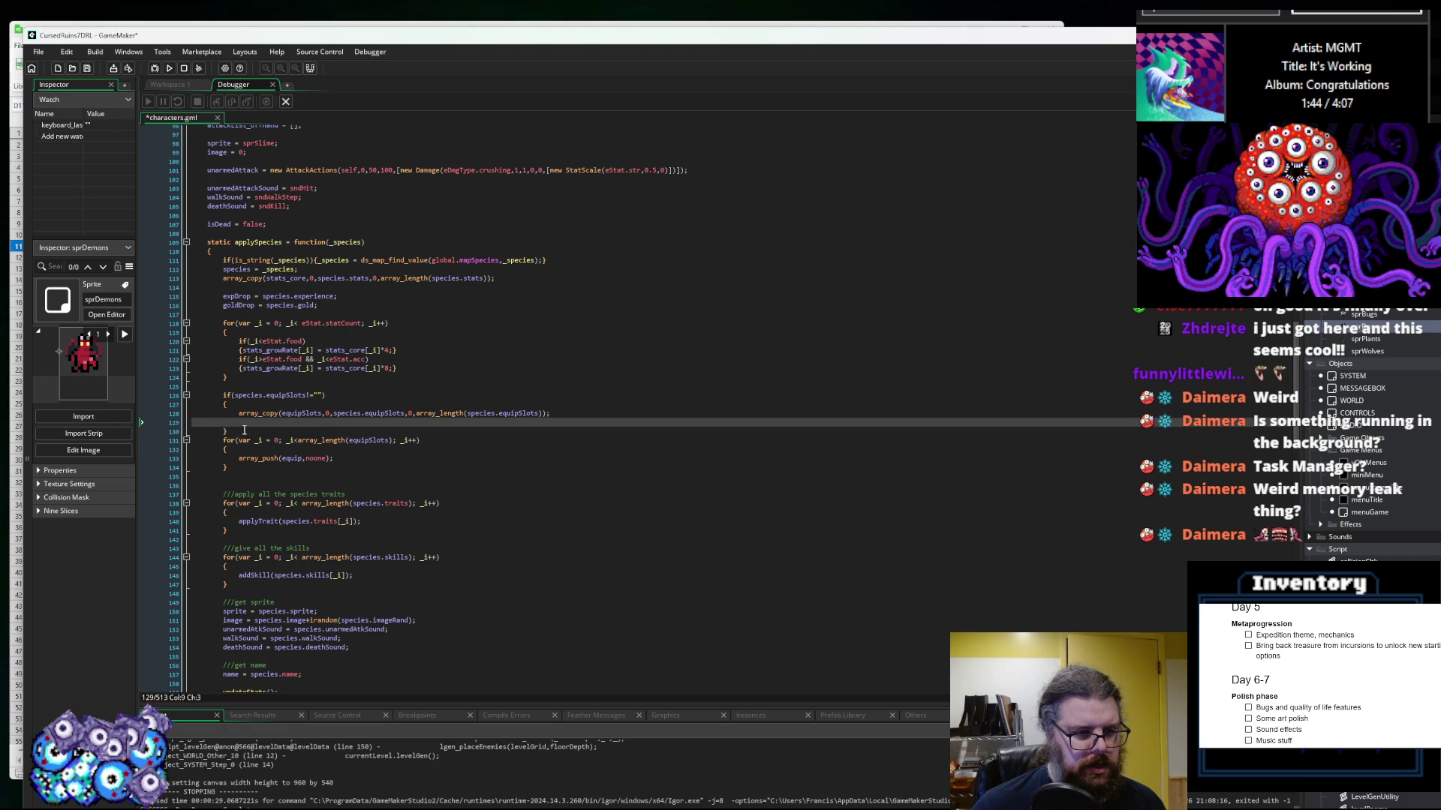
pyautogui.click(246, 431)
pyautogui.hotkey('ctrl', 'z')
pyautogui.hotkey('ctrl', 'z')
pyautogui.hotkey('ctrl', 'z')
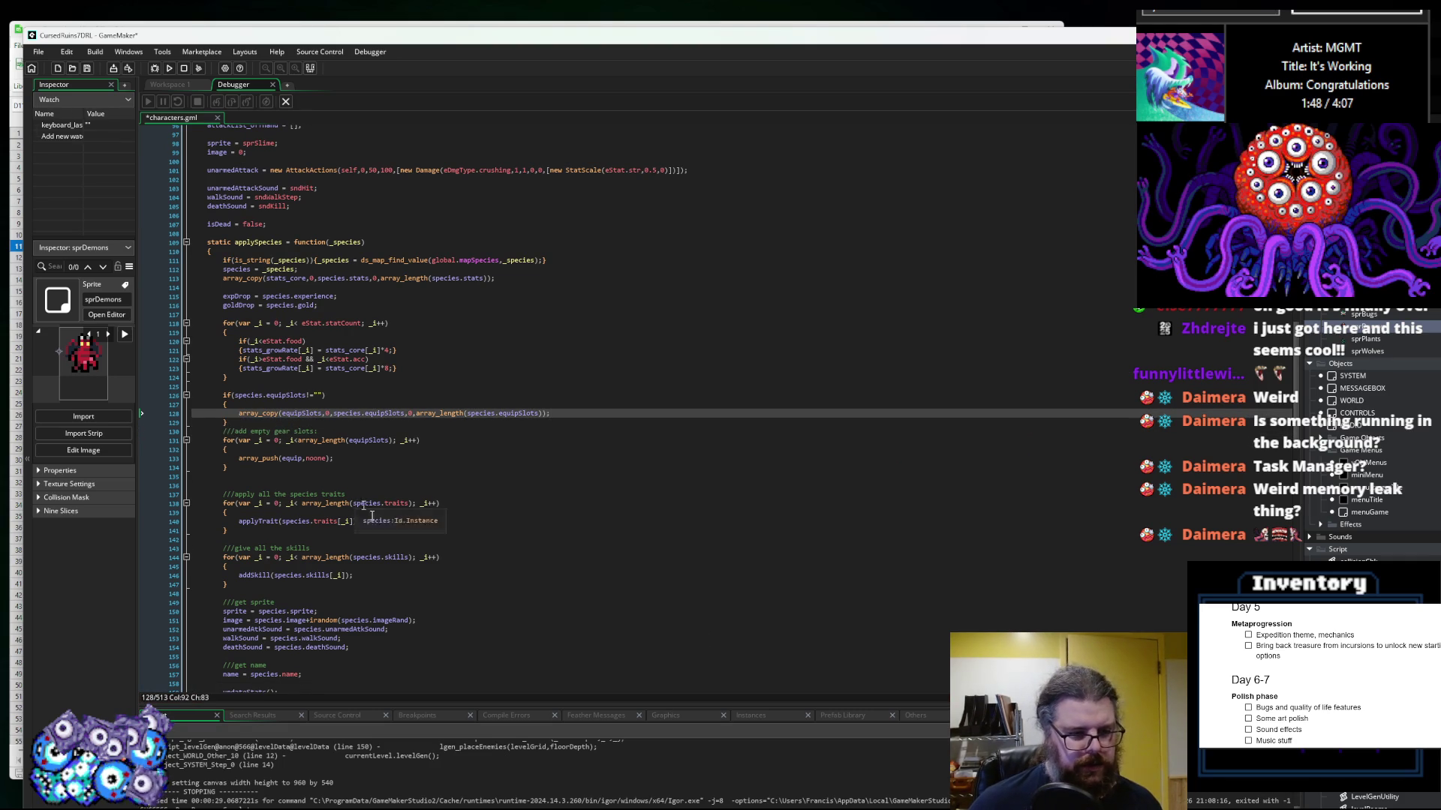
# Step: Save characters.gml and relaunch the game to test the fix
pyautogui.scroll(-3)
pyautogui.hotkey('ctrl', 's')
pyautogui.click(285, 104)
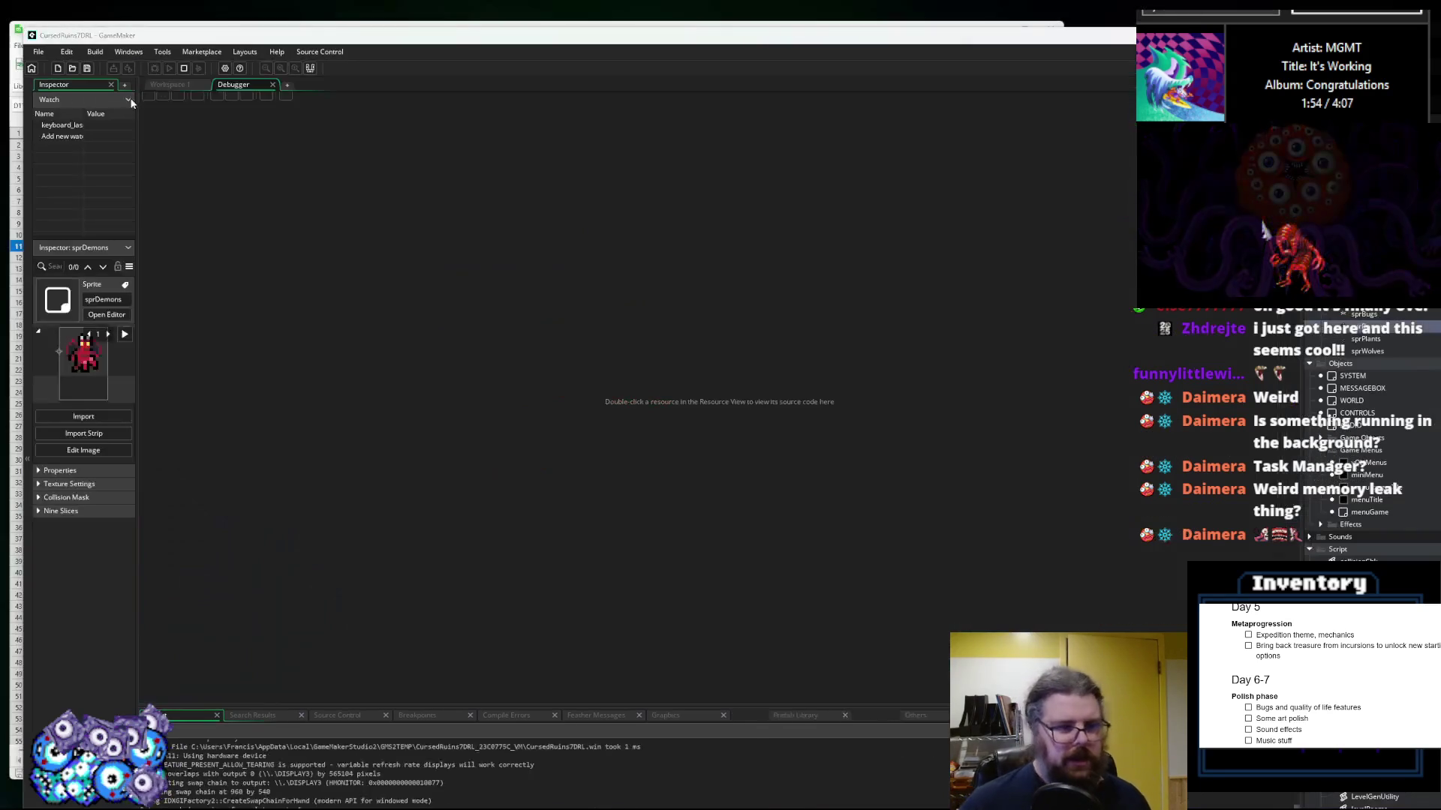
# Step: Maximize the game, start a new game and walk the Wanderer up and left
pyautogui.moveTo(750, 189); pyautogui.dragTo(688, 4)
pyautogui.press('Return')
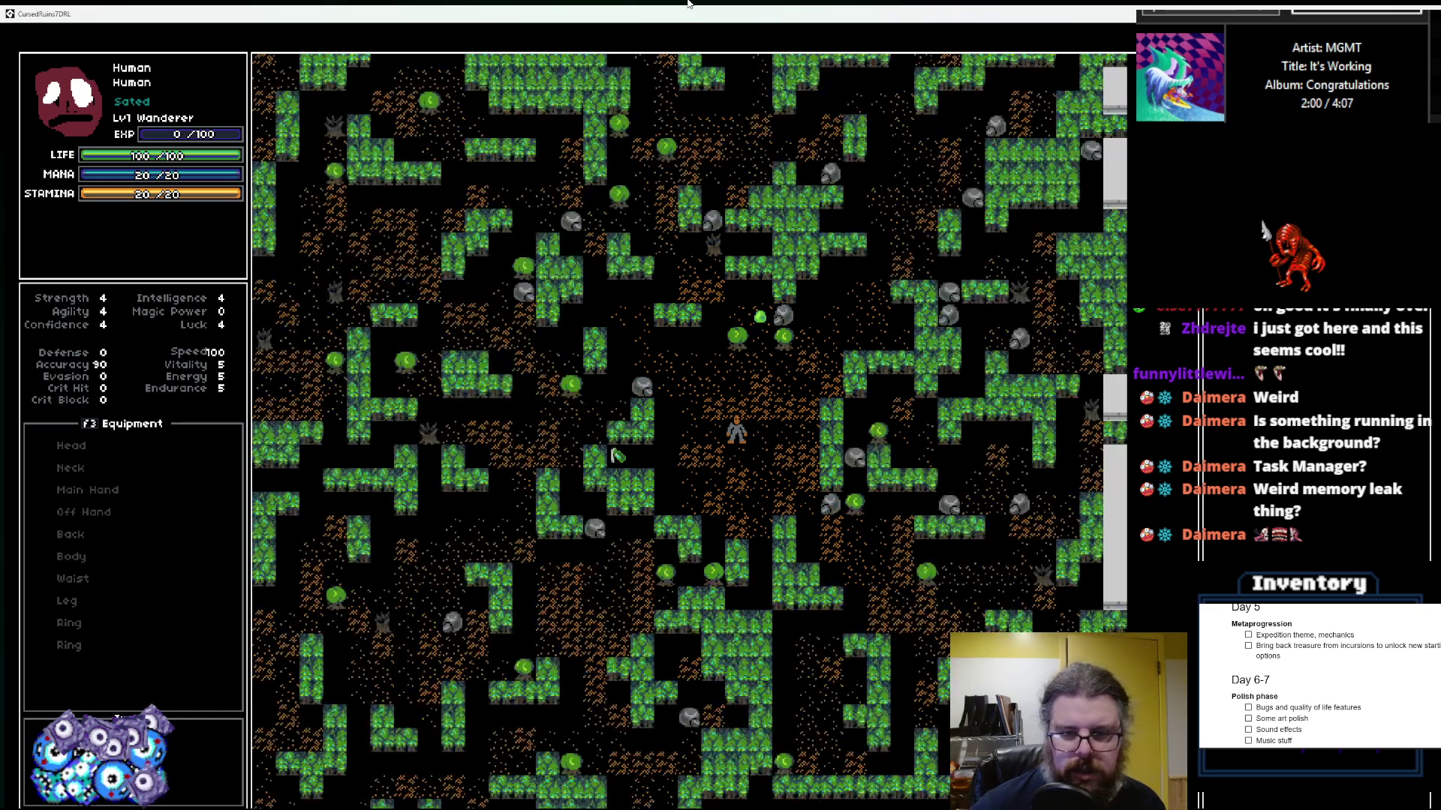
pyautogui.press('Left')
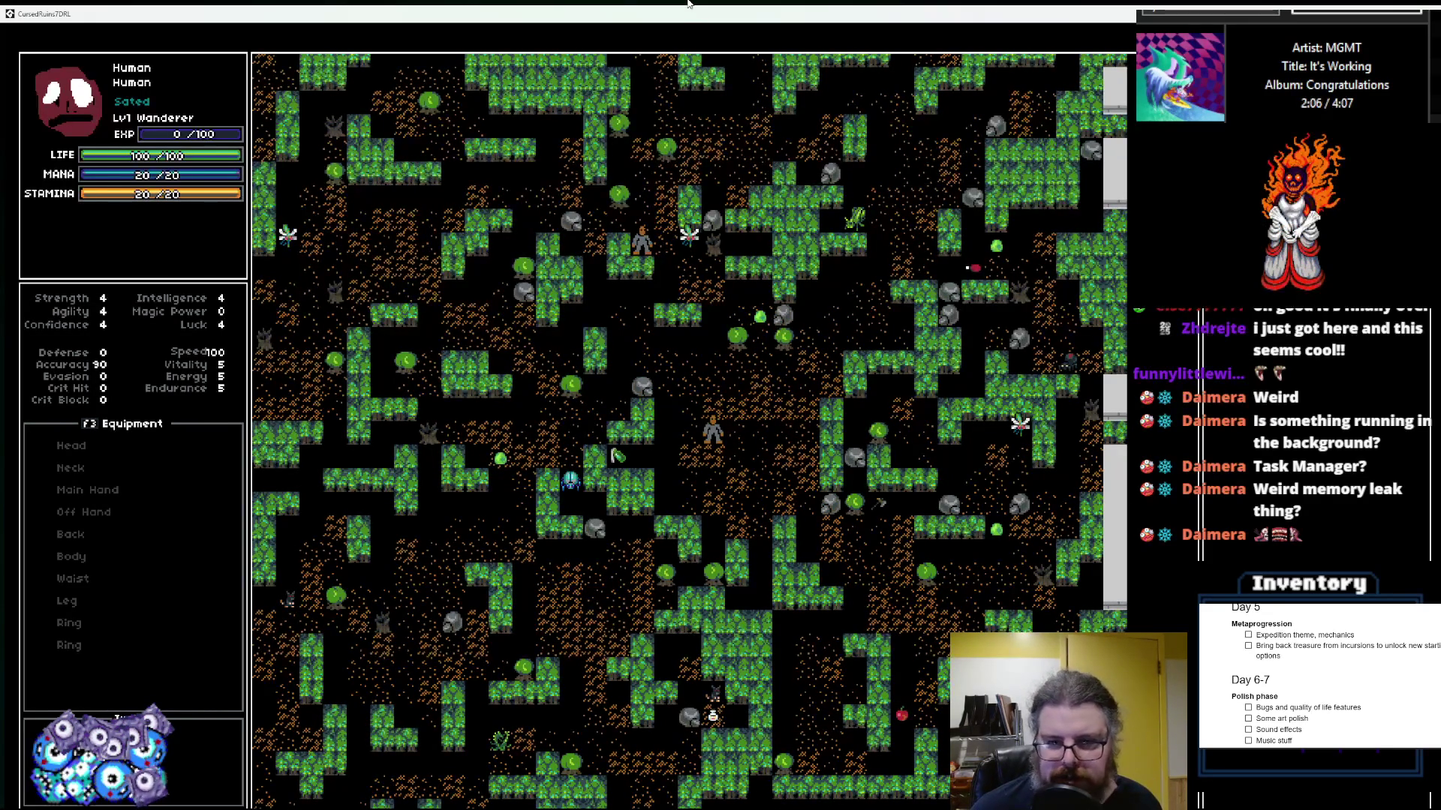
pyautogui.press('Up')
pyautogui.press('Left')
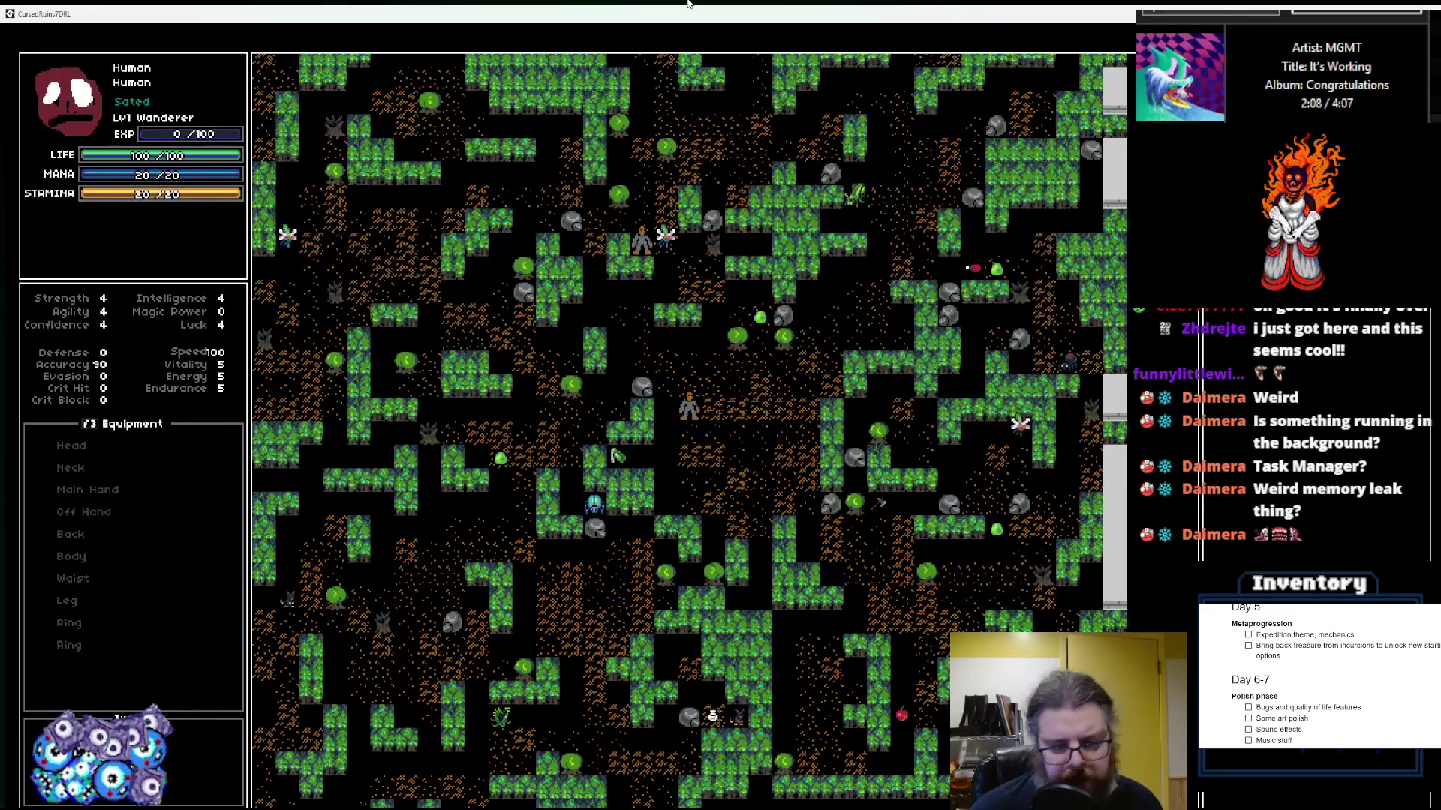
pyautogui.press('Up')
pyautogui.press('Up')
pyautogui.press('Left')
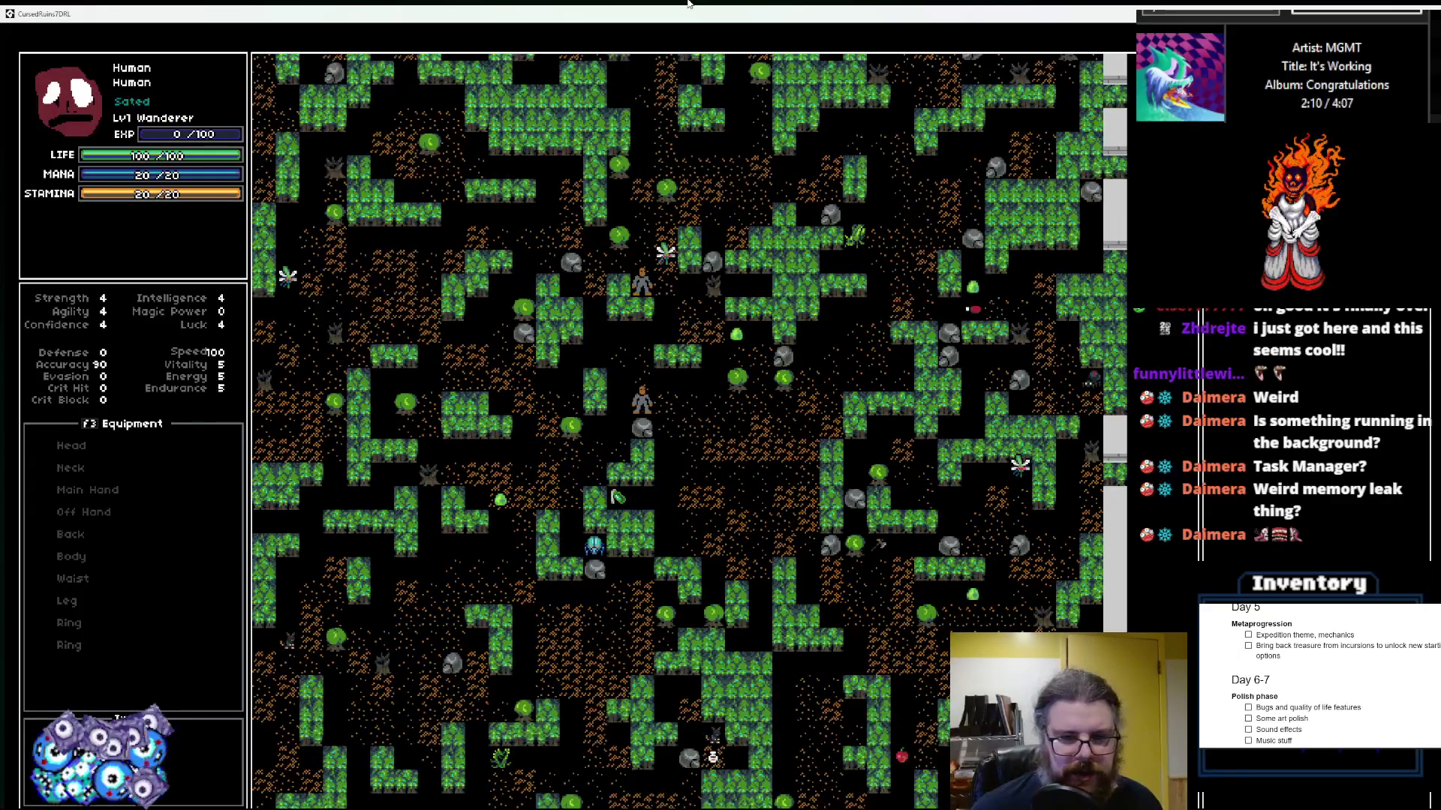
pyautogui.press('Left')
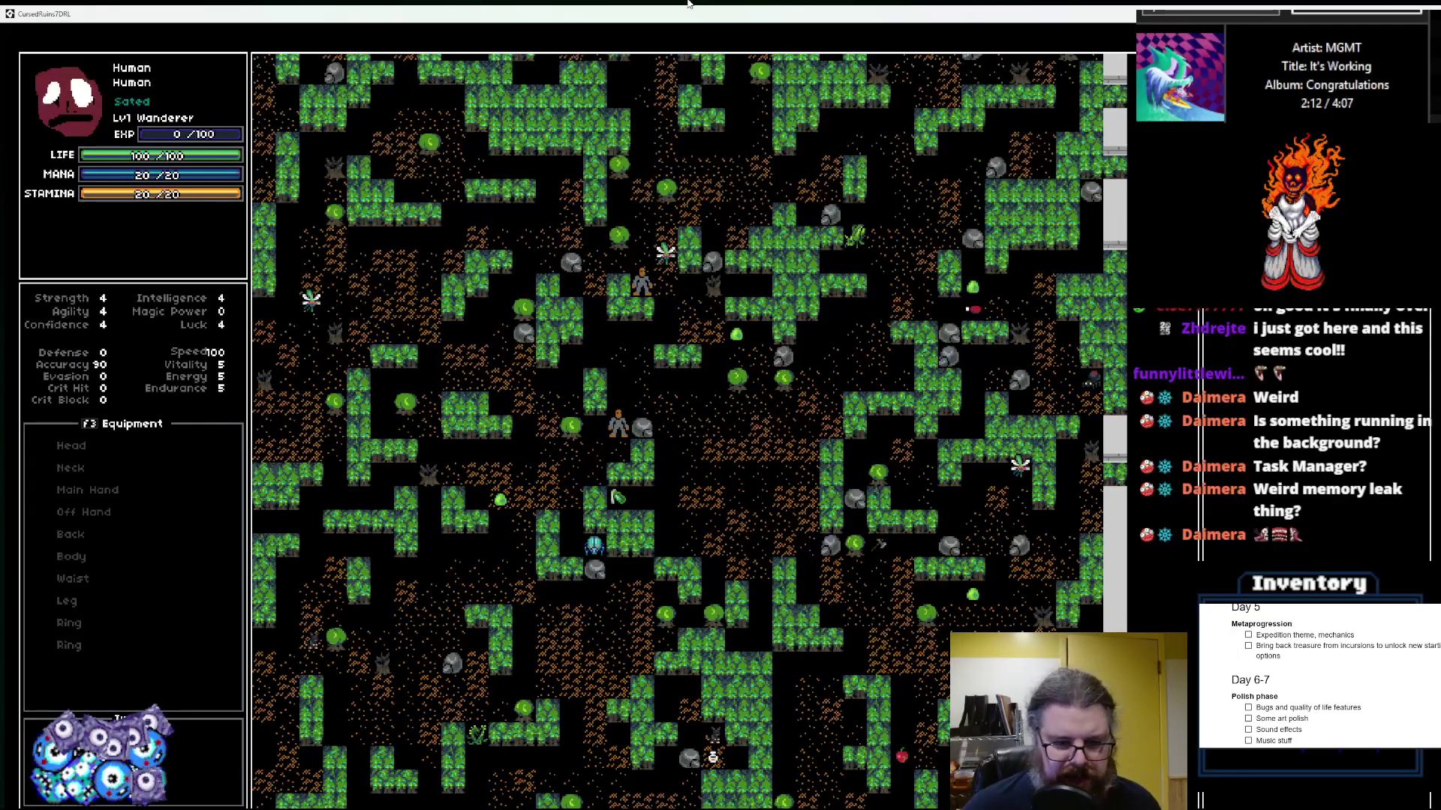
pyautogui.press('Left')
pyautogui.press('Left')
pyautogui.press('Left')
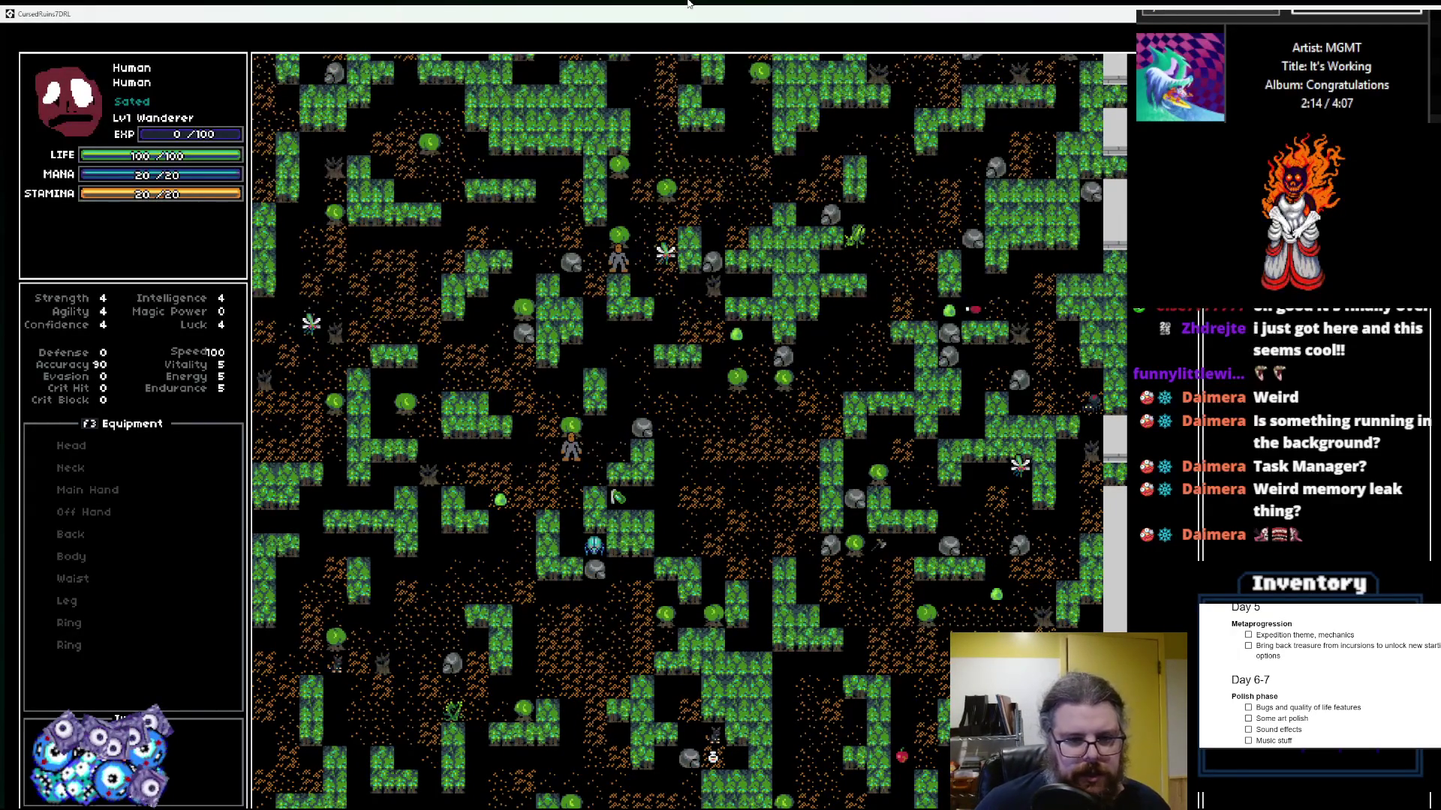
# Step: Explore up-left through the forest ruins toward the top wall past the creatures
pyautogui.press('KP_7')
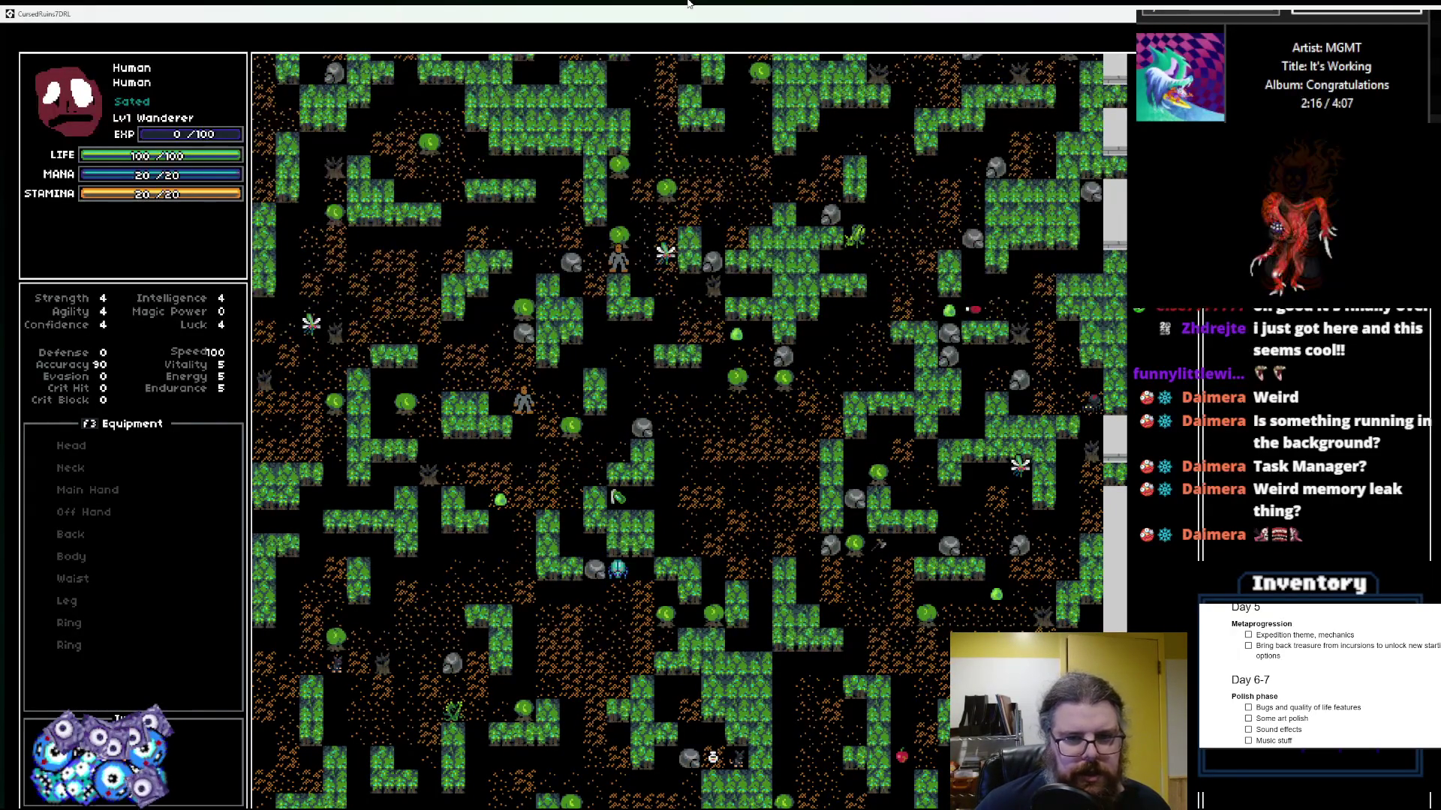
pyautogui.press('KP_7')
pyautogui.press('KP_7')
pyautogui.press('KP_7')
pyautogui.press('Left')
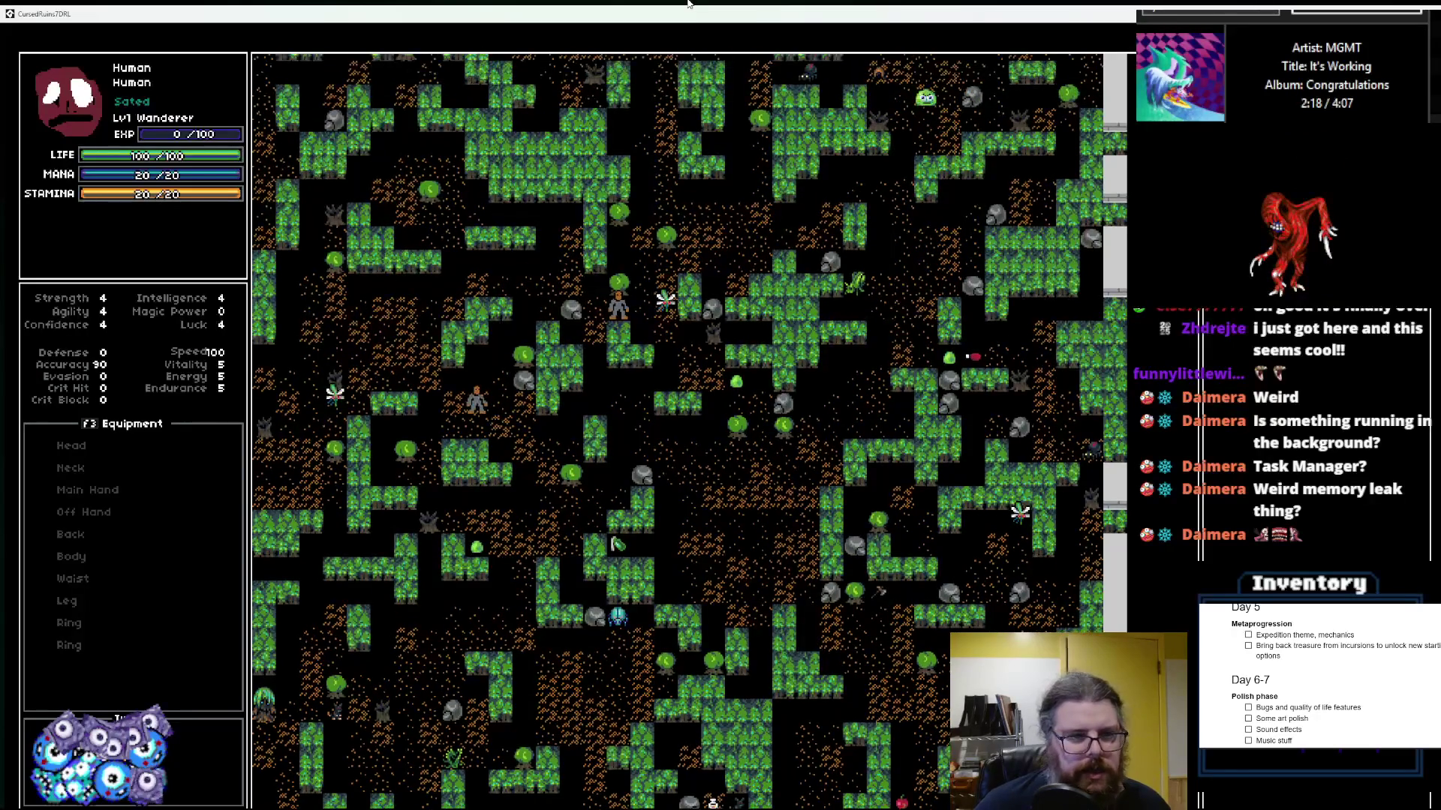
pyautogui.press('KP_7')
pyautogui.press('KP_7')
pyautogui.press('KP_7')
pyautogui.press('Left')
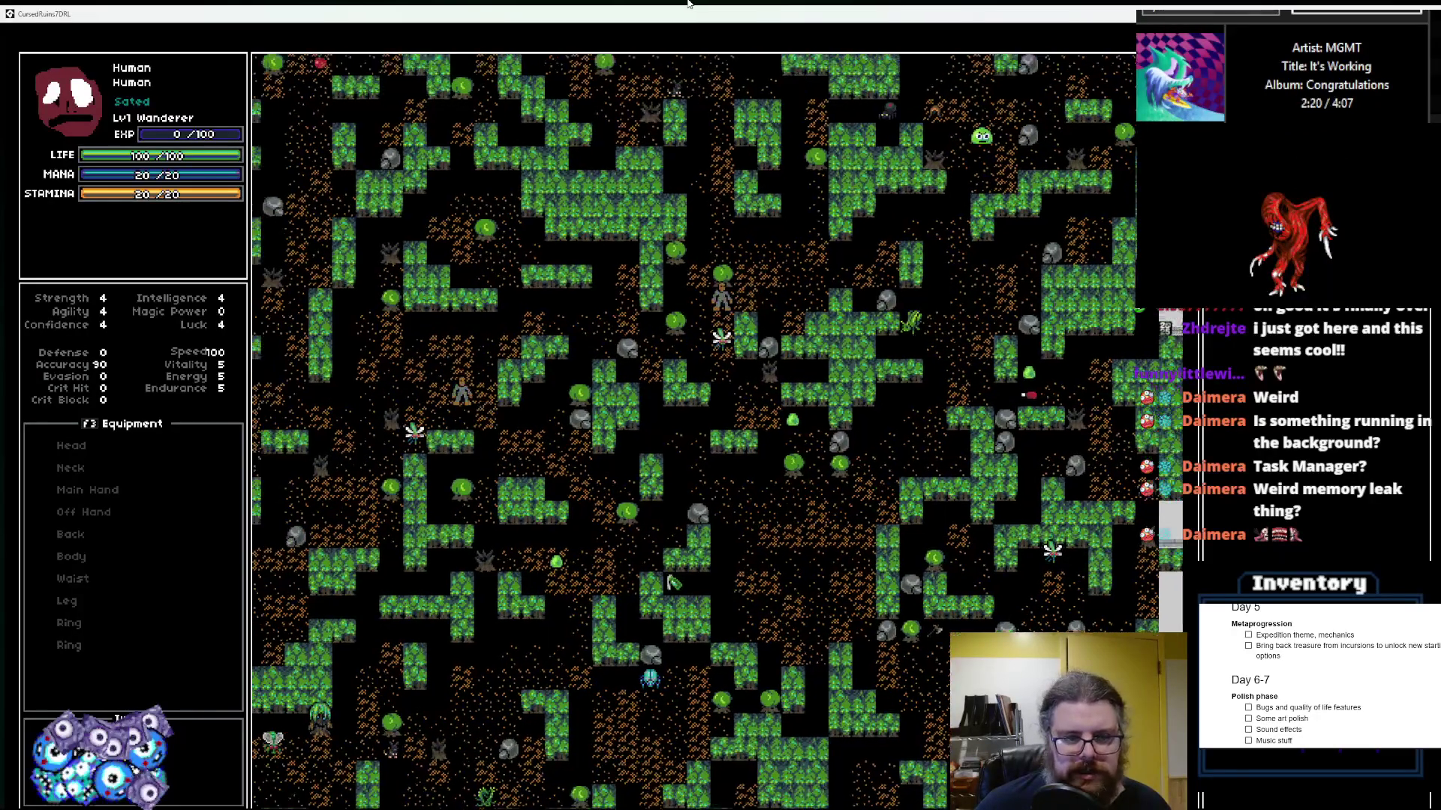
pyautogui.press('KP_7')
pyautogui.press('Left')
pyautogui.press('Left')
pyautogui.press('Left')
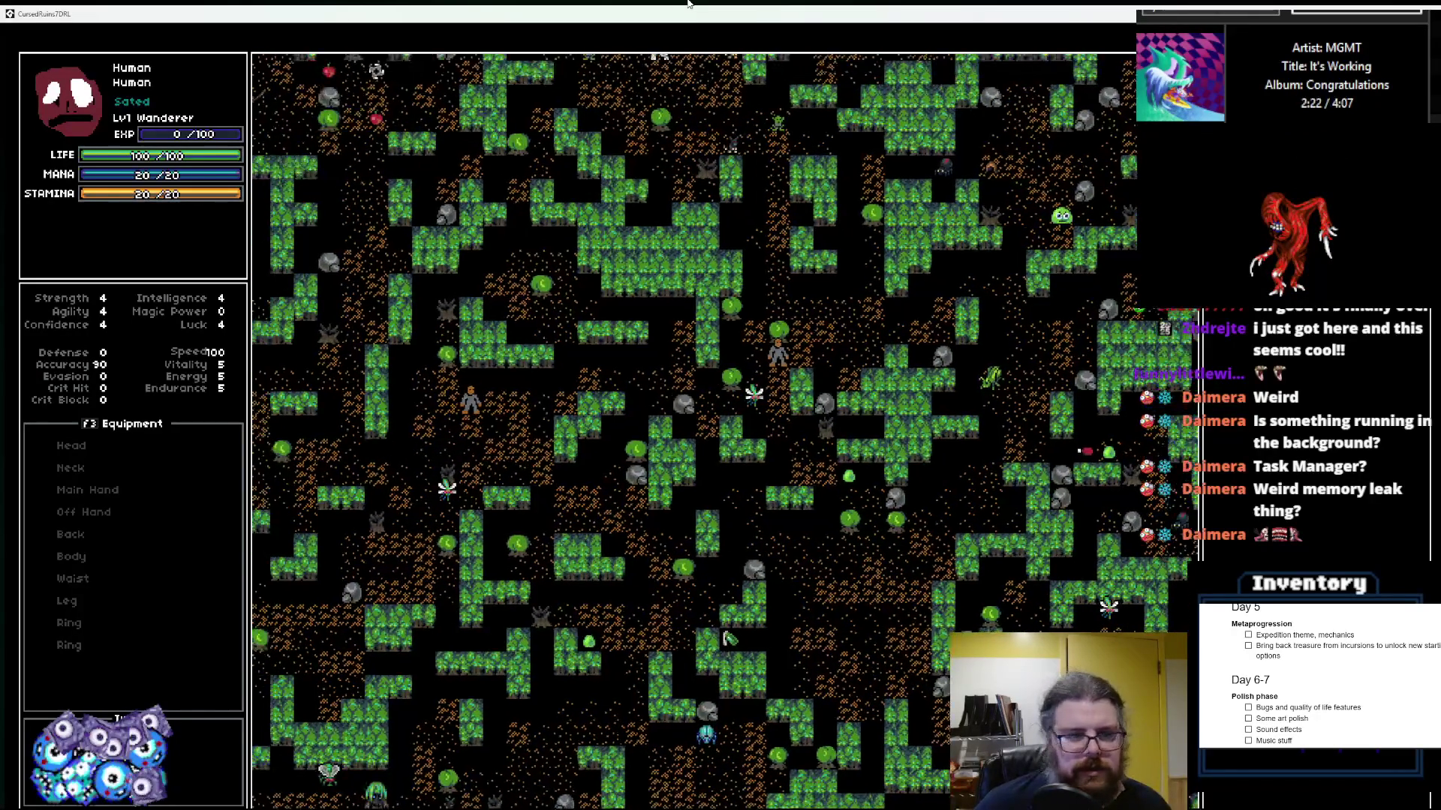
pyautogui.press('Left')
pyautogui.press('Left')
pyautogui.press('Left')
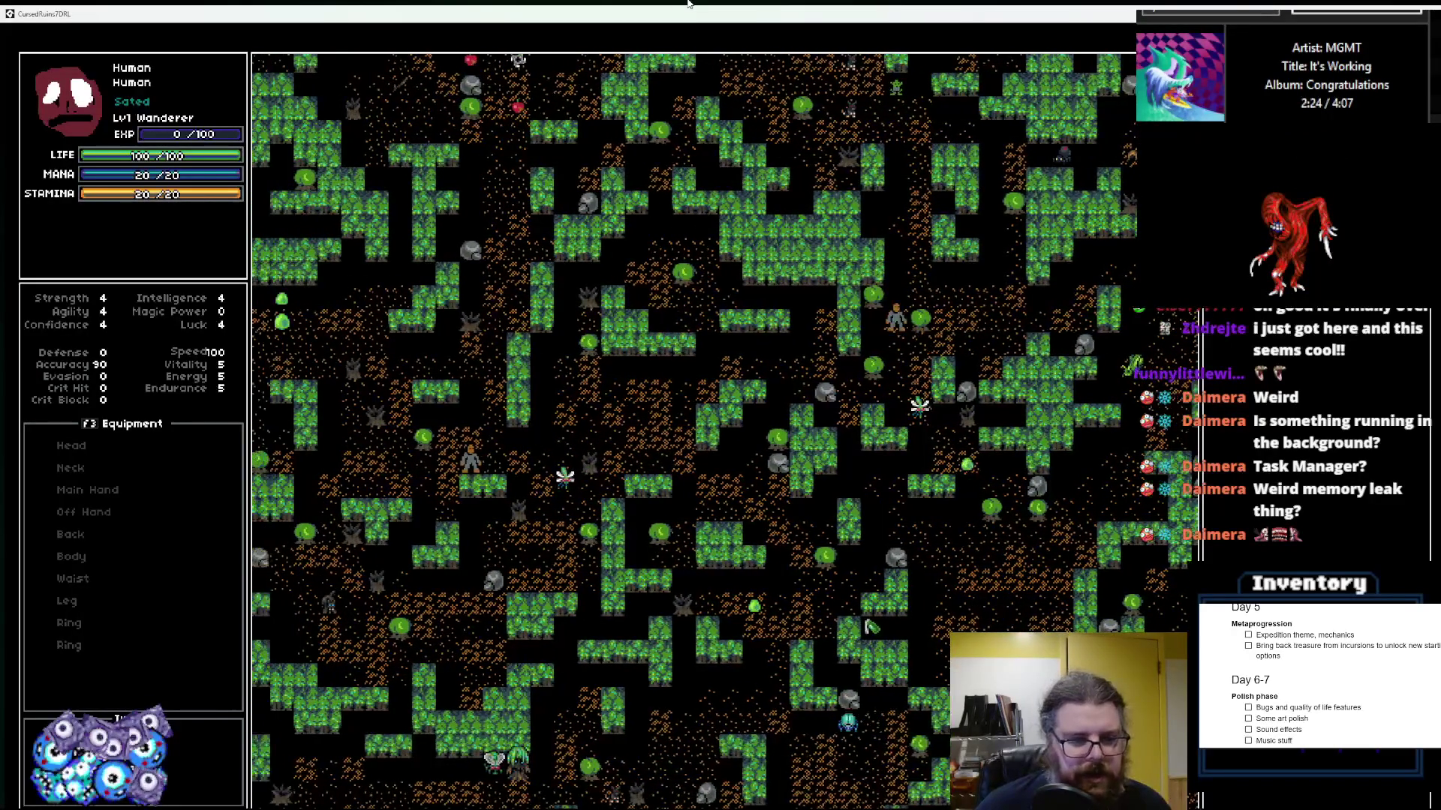
pyautogui.press('Left')
pyautogui.press('Left')
pyautogui.press('Left')
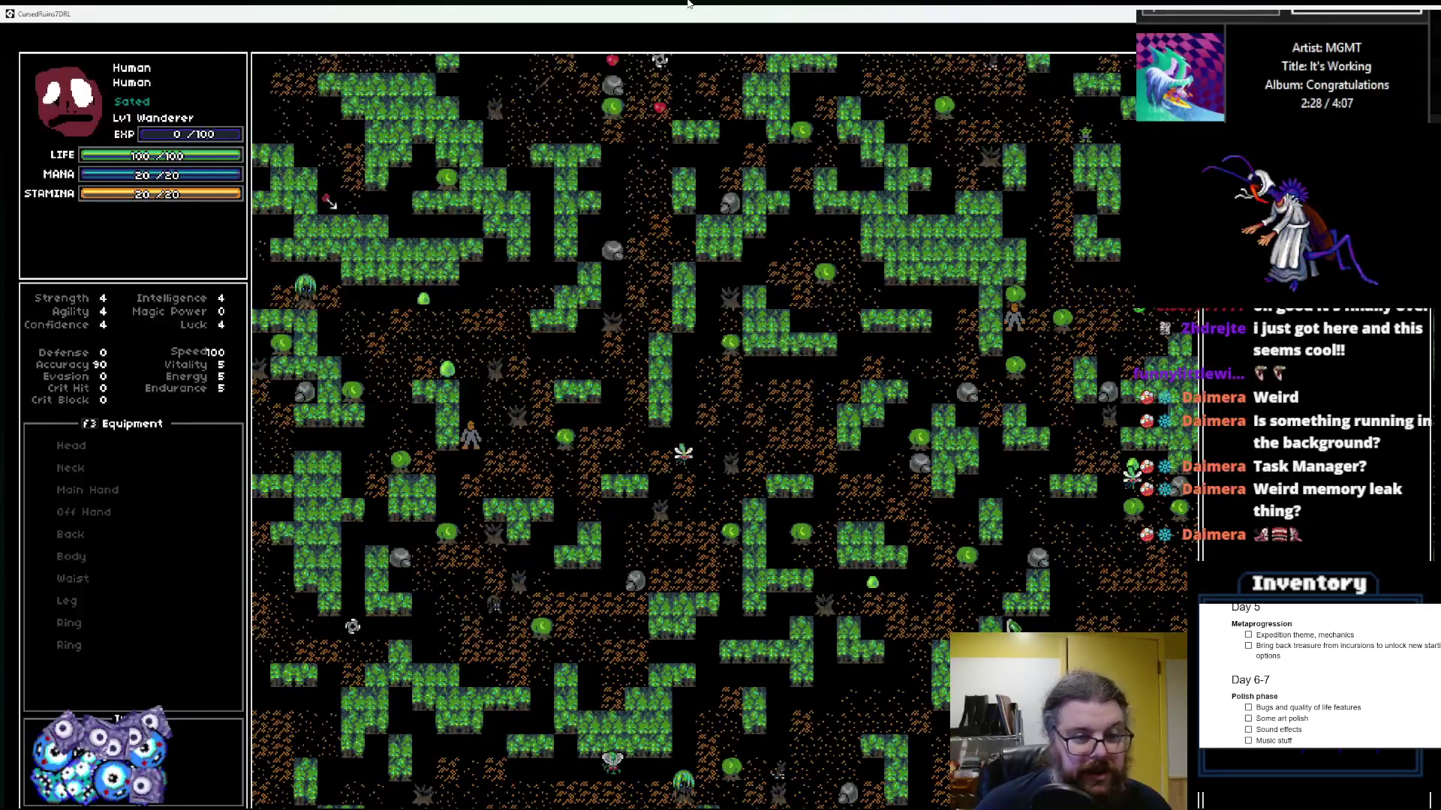
pyautogui.press('KP_7')
pyautogui.press('Up')
pyautogui.press('Up')
pyautogui.press('Up')
pyautogui.press('Up')
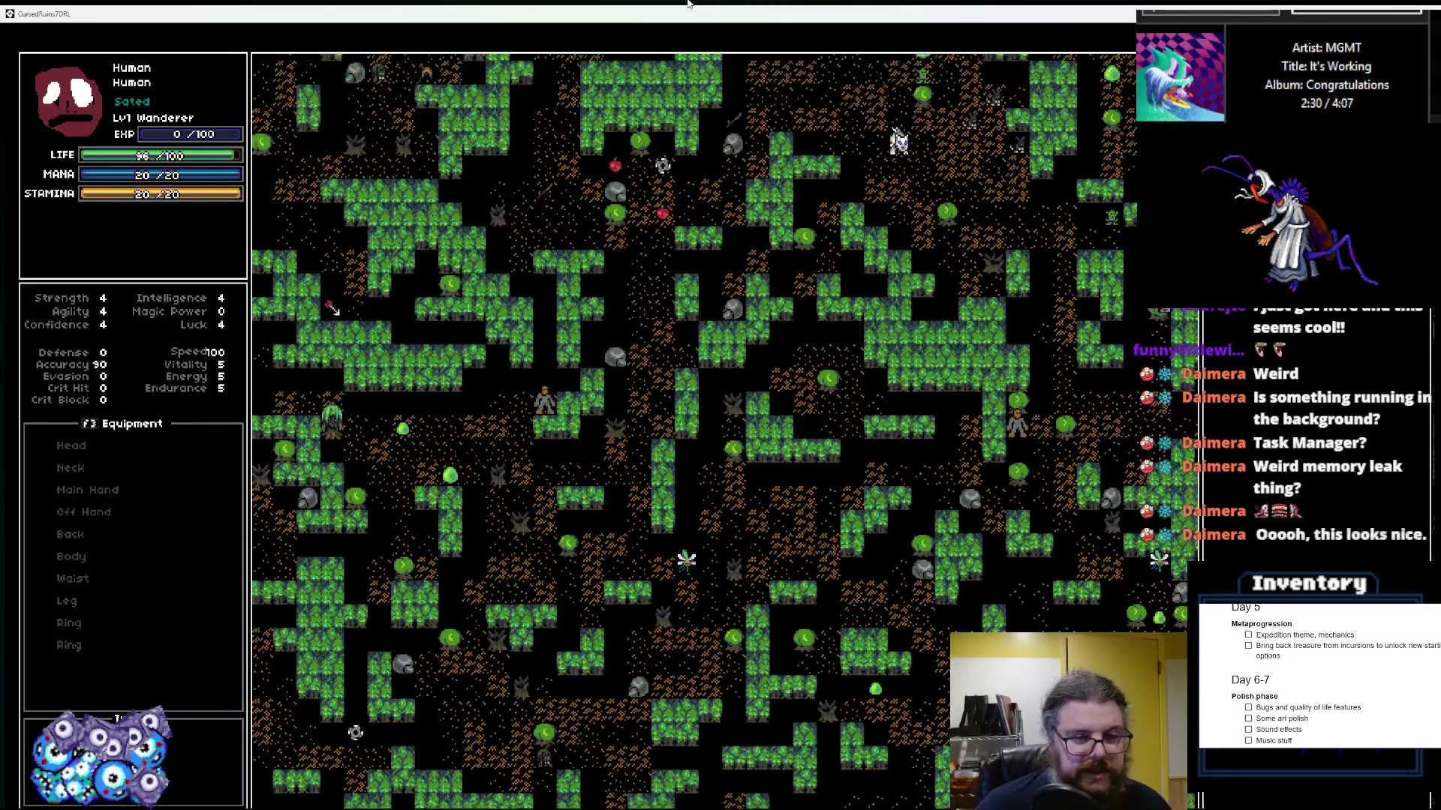
pyautogui.press('Up')
pyautogui.press('Up')
pyautogui.press('Up')
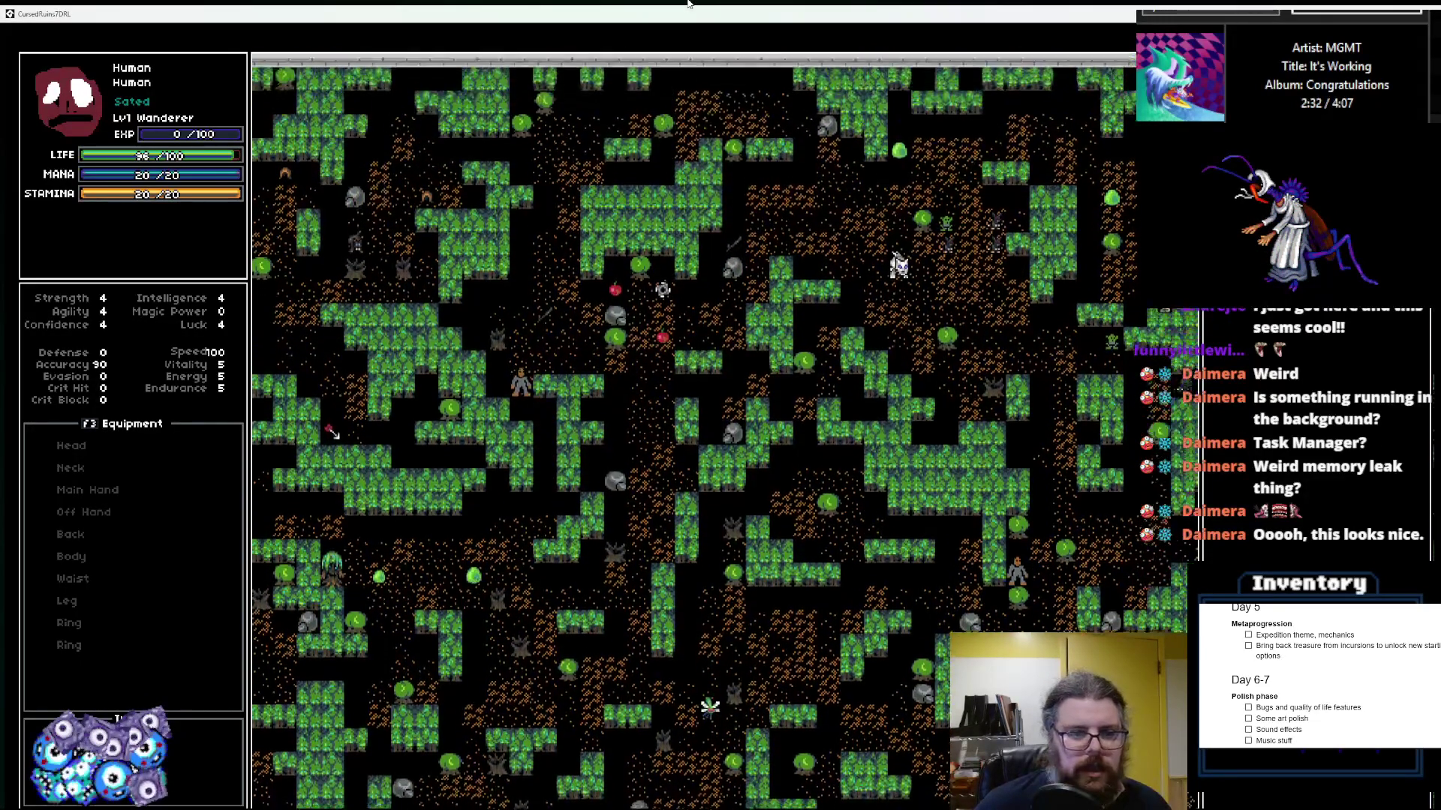
pyautogui.press('KP_7')
pyautogui.press('KP_9')
pyautogui.press('KP_9')
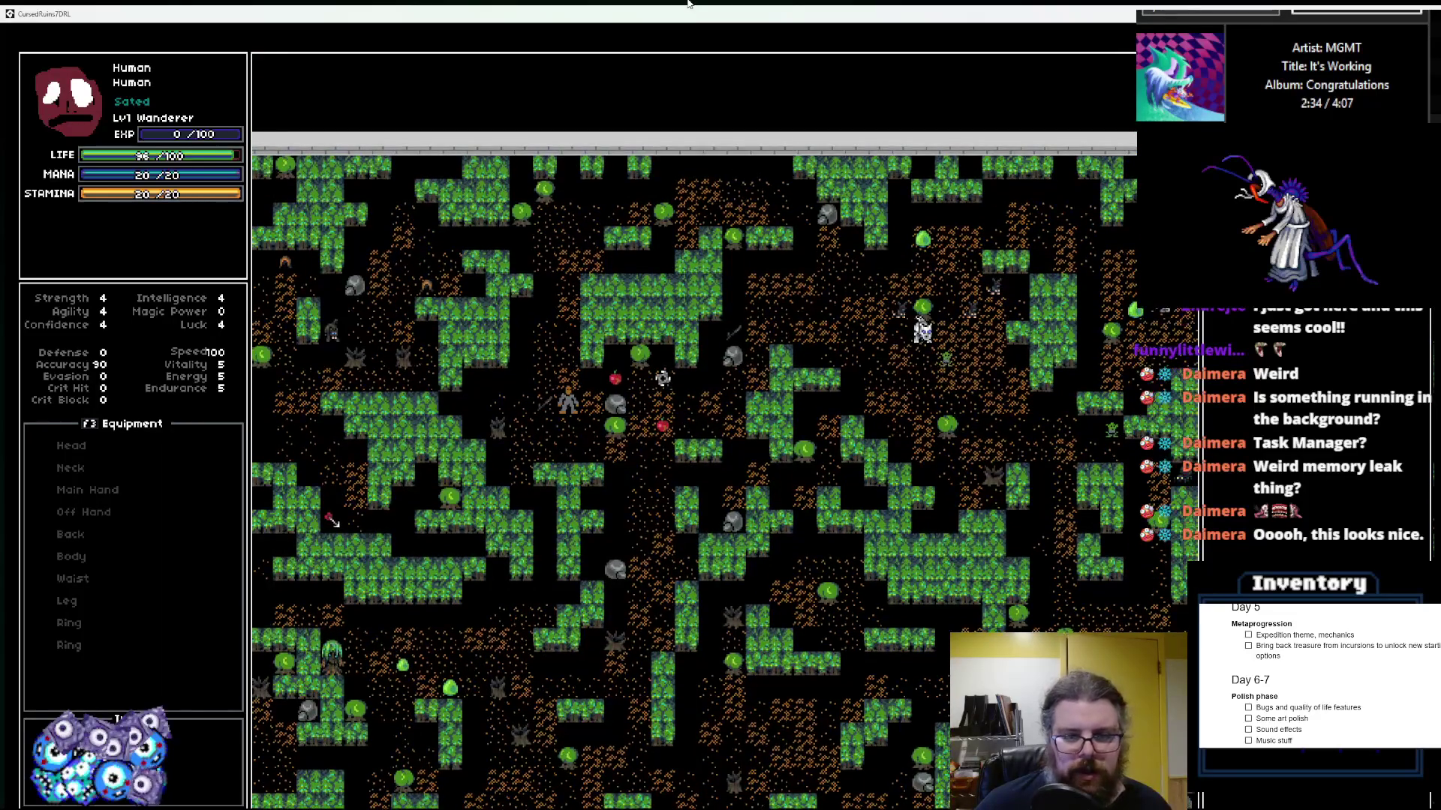
# Step: Step down beside the green slime and kill it for 20 EXP
pyautogui.press('Down')
pyautogui.press('Down')
pyautogui.press('Down')
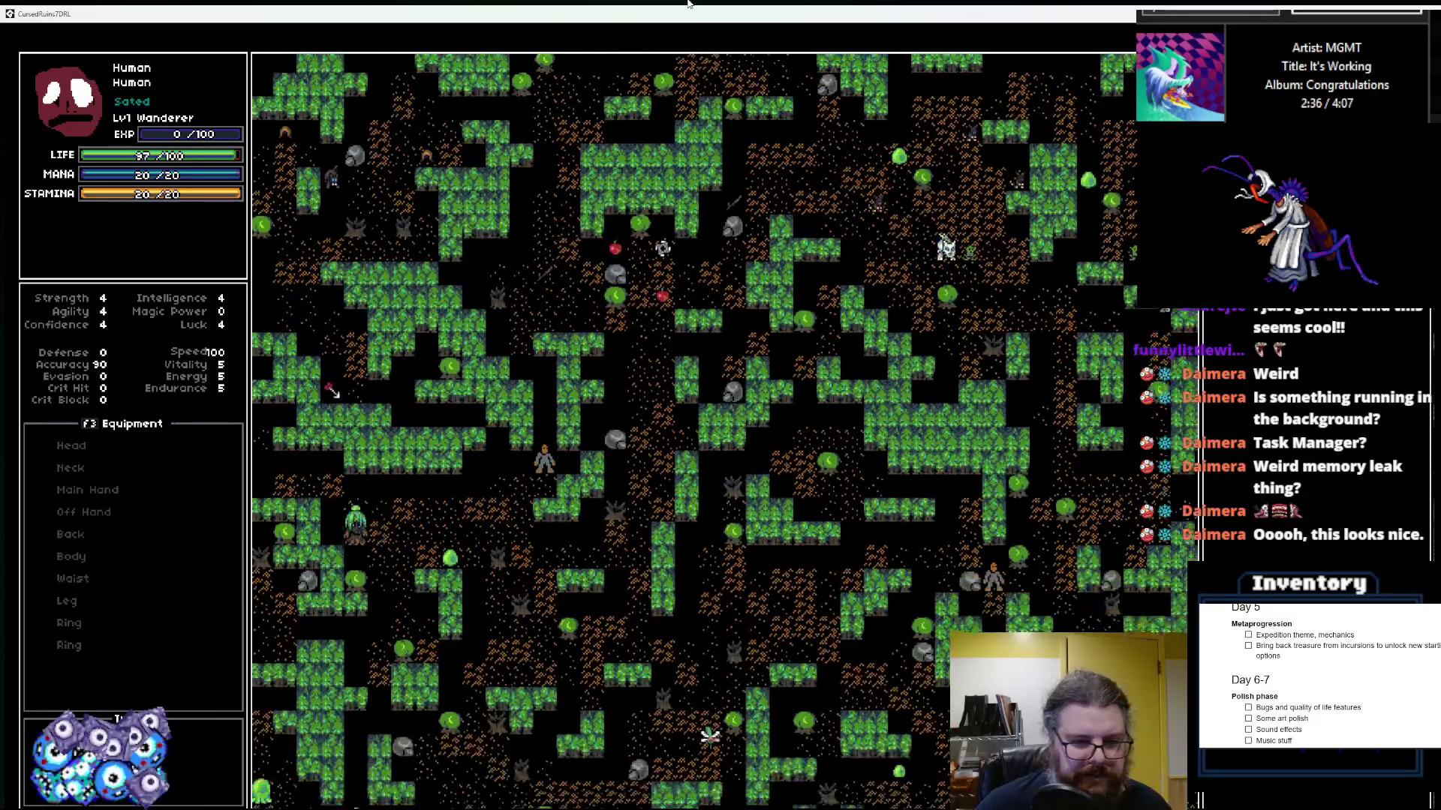
pyautogui.press('Down')
pyautogui.press('Down')
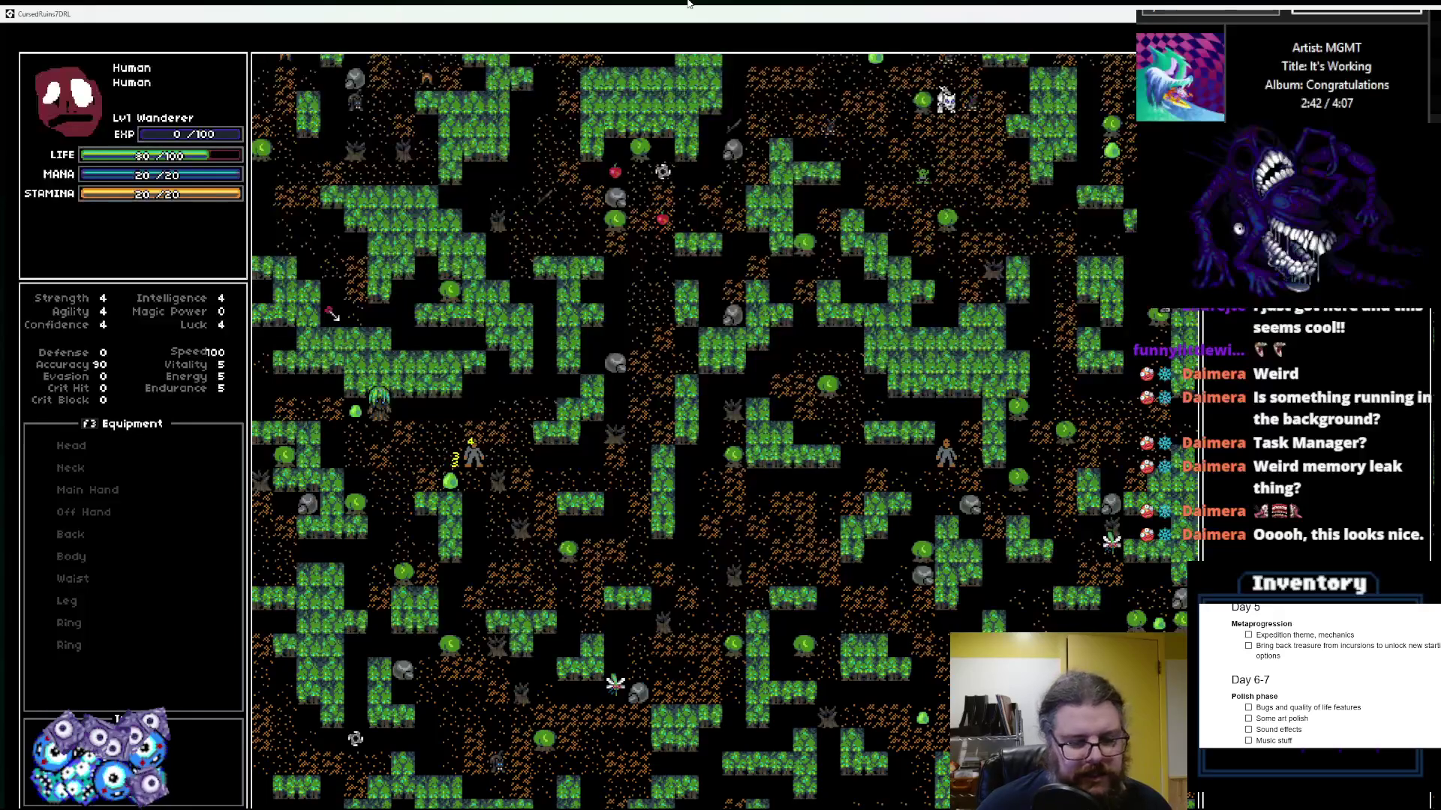
pyautogui.press('KP_1')
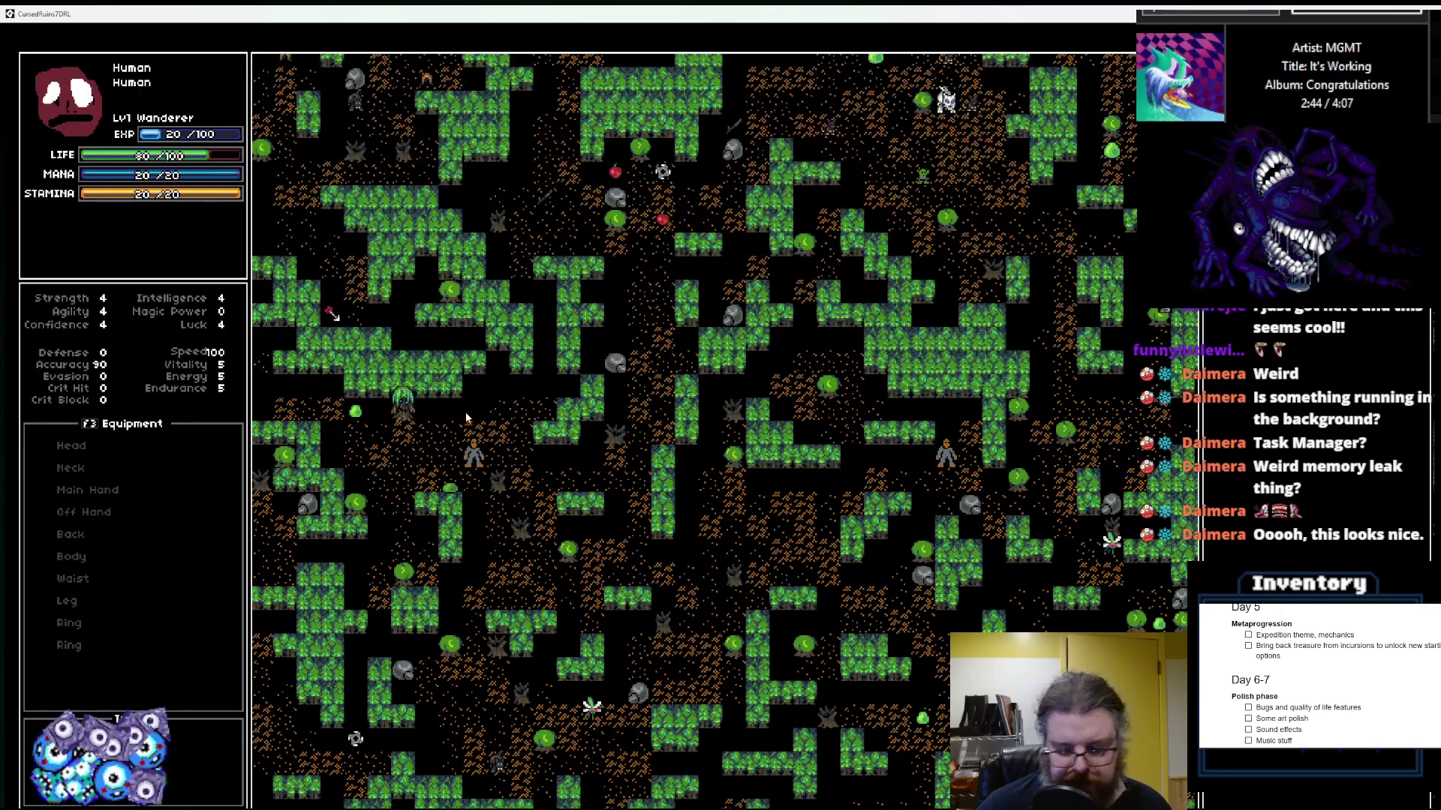
# Step: Walk the Wanderer down and to the left, then restore the game window to a smaller size
pyautogui.press('KP_1')
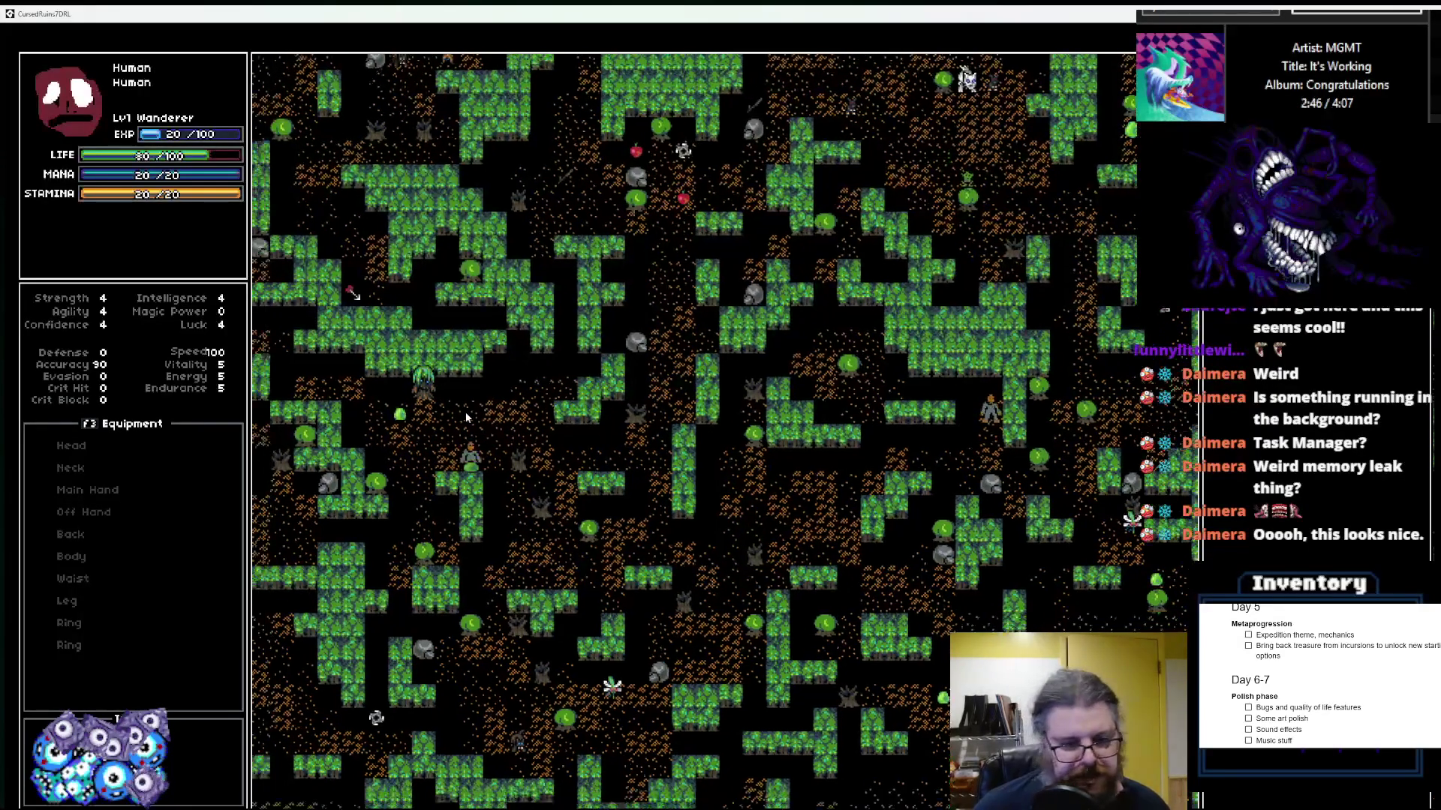
pyautogui.press('KP_2')
pyautogui.press('KP_2')
pyautogui.press('KP_2')
pyautogui.press('KP_3')
pyautogui.press('KP_2')
pyautogui.press('KP_2')
pyautogui.press('KP_2')
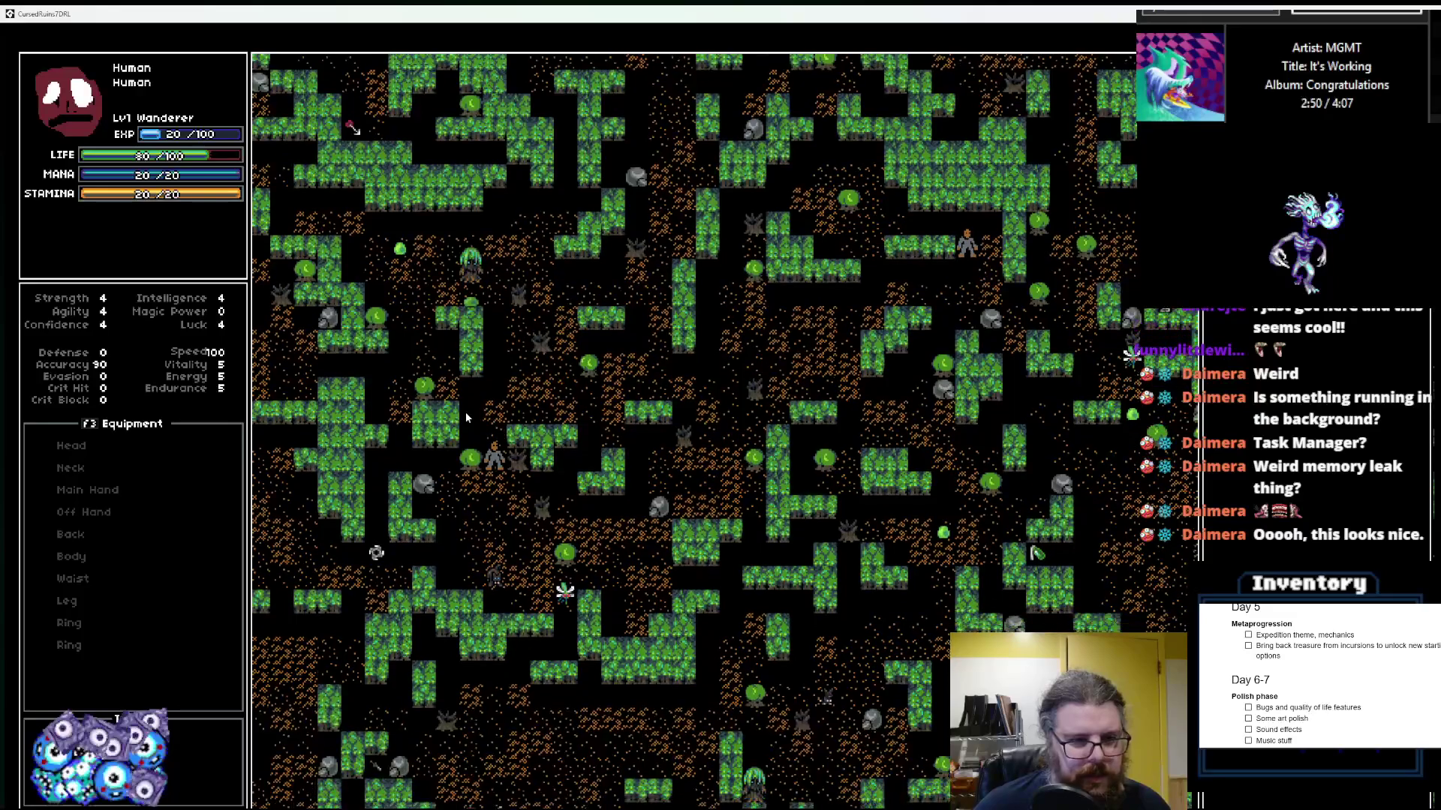
pyautogui.press('KP_2')
pyautogui.press('KP_2')
pyautogui.press('KP_2')
pyautogui.press('KP_1')
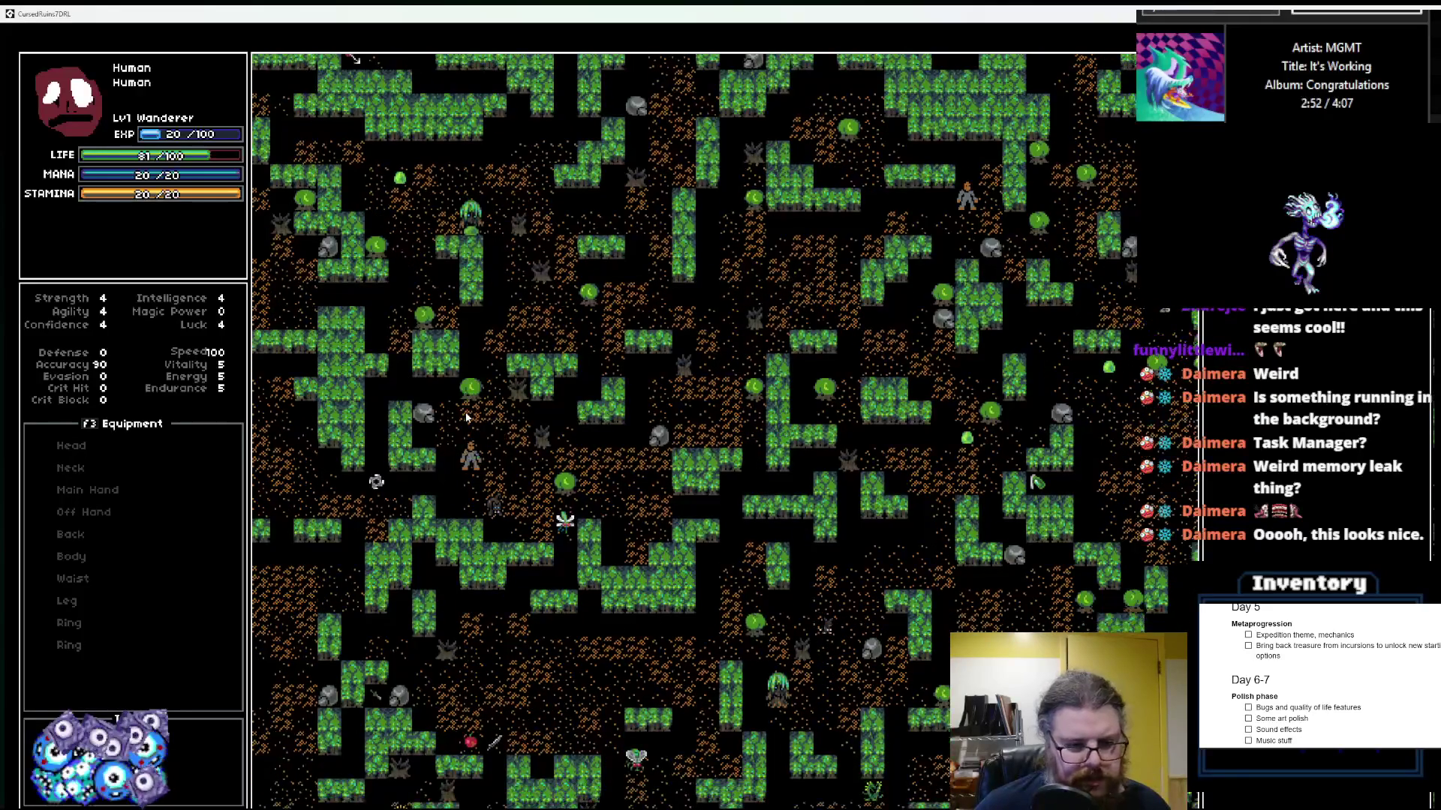
pyautogui.press('KP_1')
pyautogui.press('KP_1')
pyautogui.press('KP_1')
pyautogui.press('KP_4')
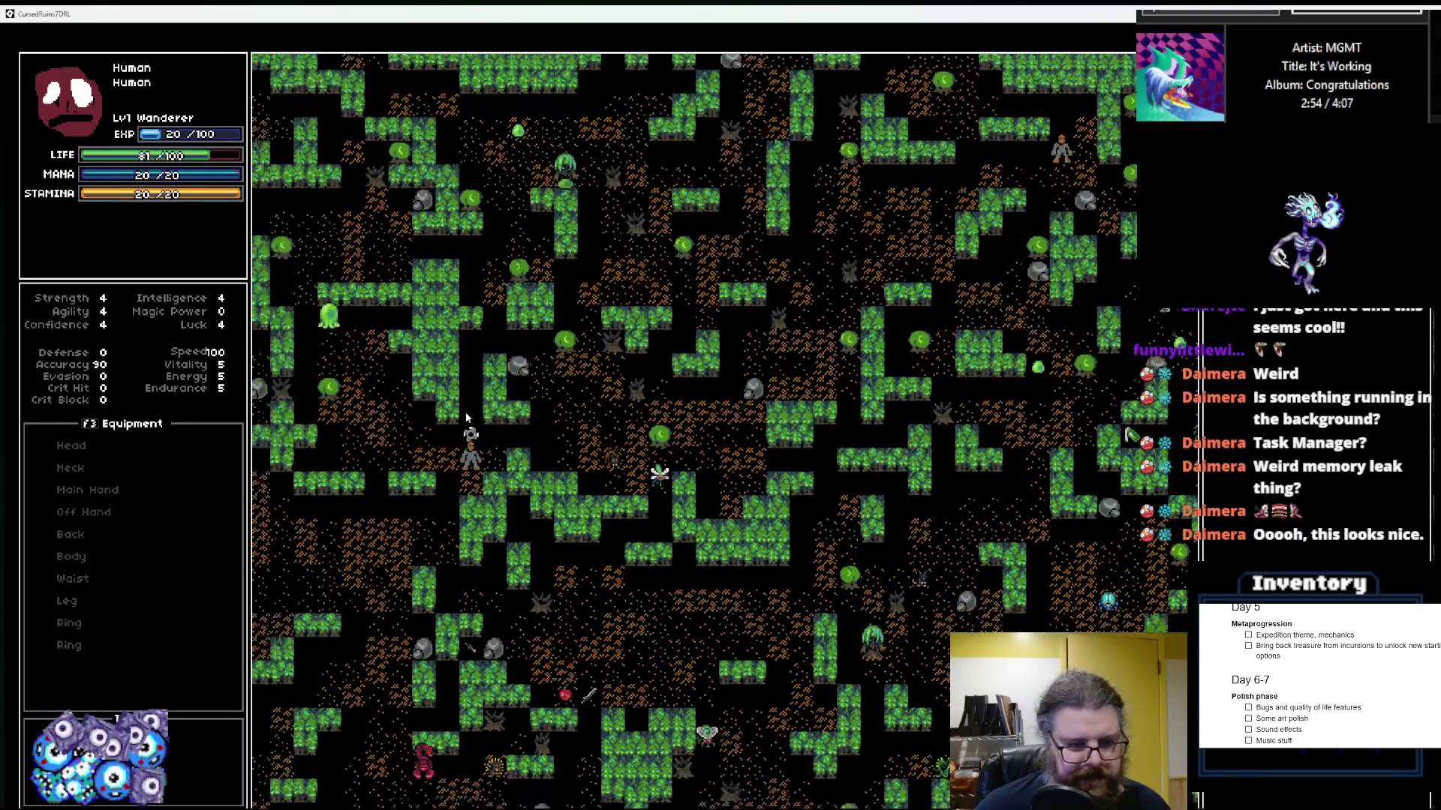
pyautogui.press('KP_1')
pyautogui.press('KP_4')
pyautogui.press('KP_1')
pyautogui.press('KP_1')
pyautogui.press('KP_1')
pyautogui.press('KP_4')
pyautogui.press('KP_1')
pyautogui.press('KP_4')
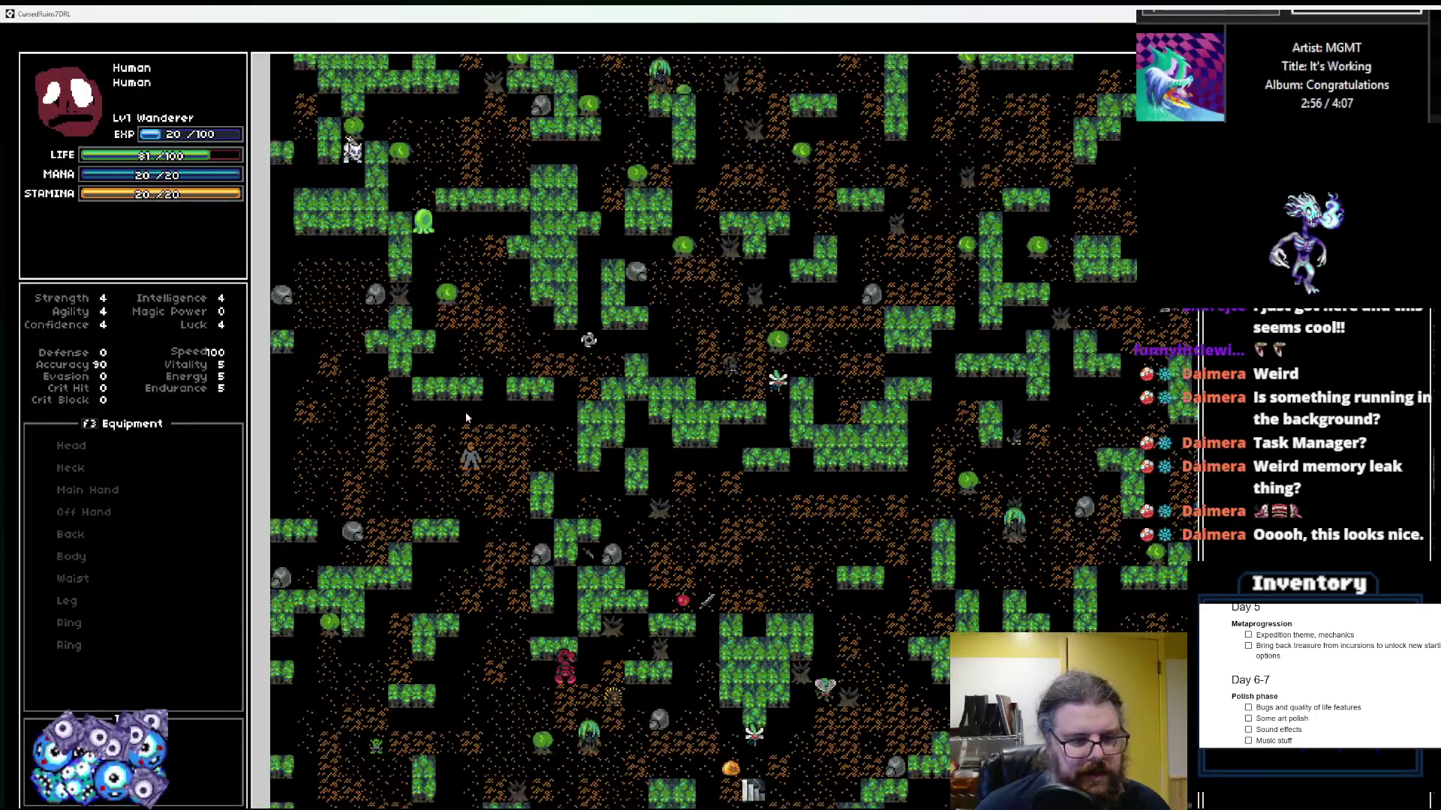
pyautogui.press('KP_4')
pyautogui.press('KP_4')
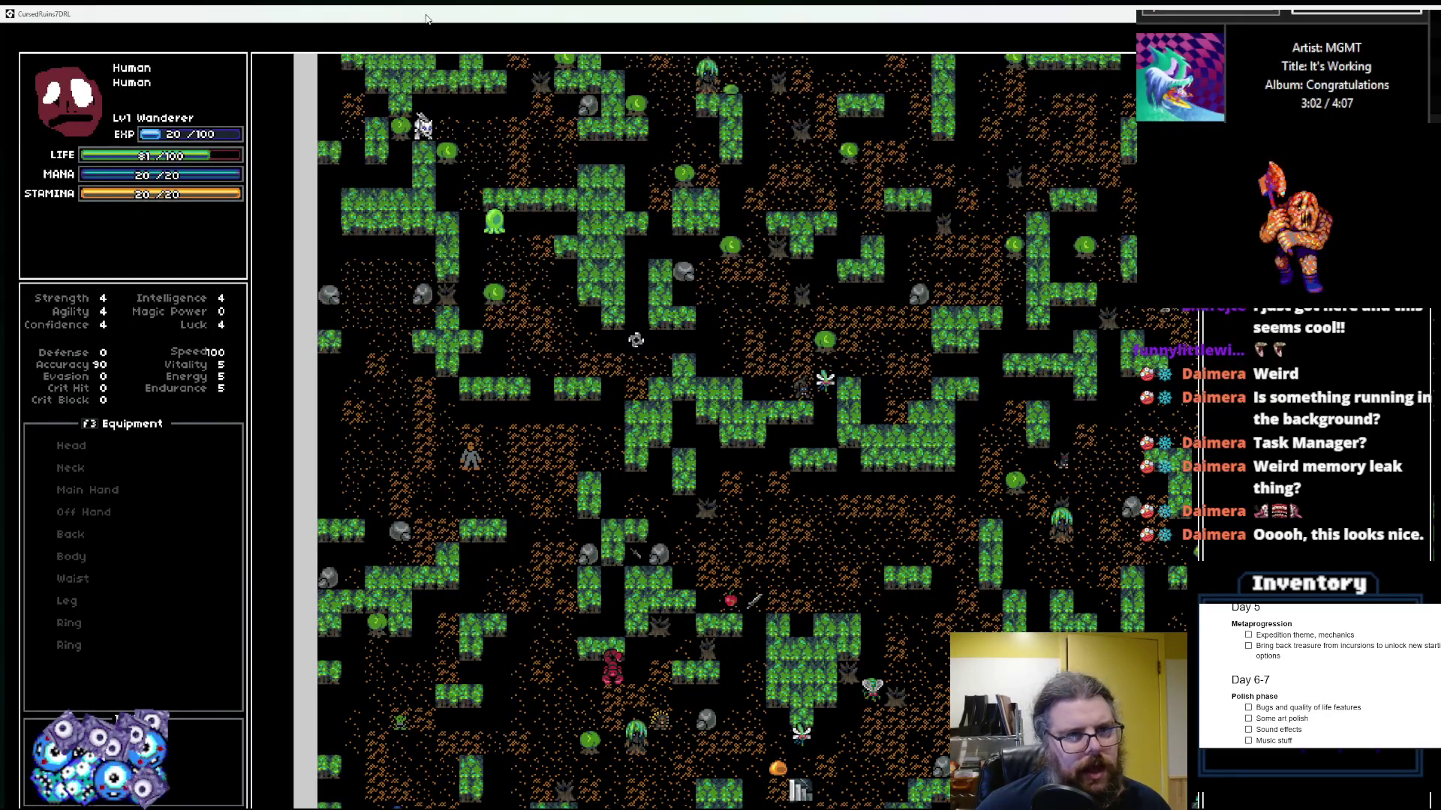
pyautogui.doubleClick(426, 18)
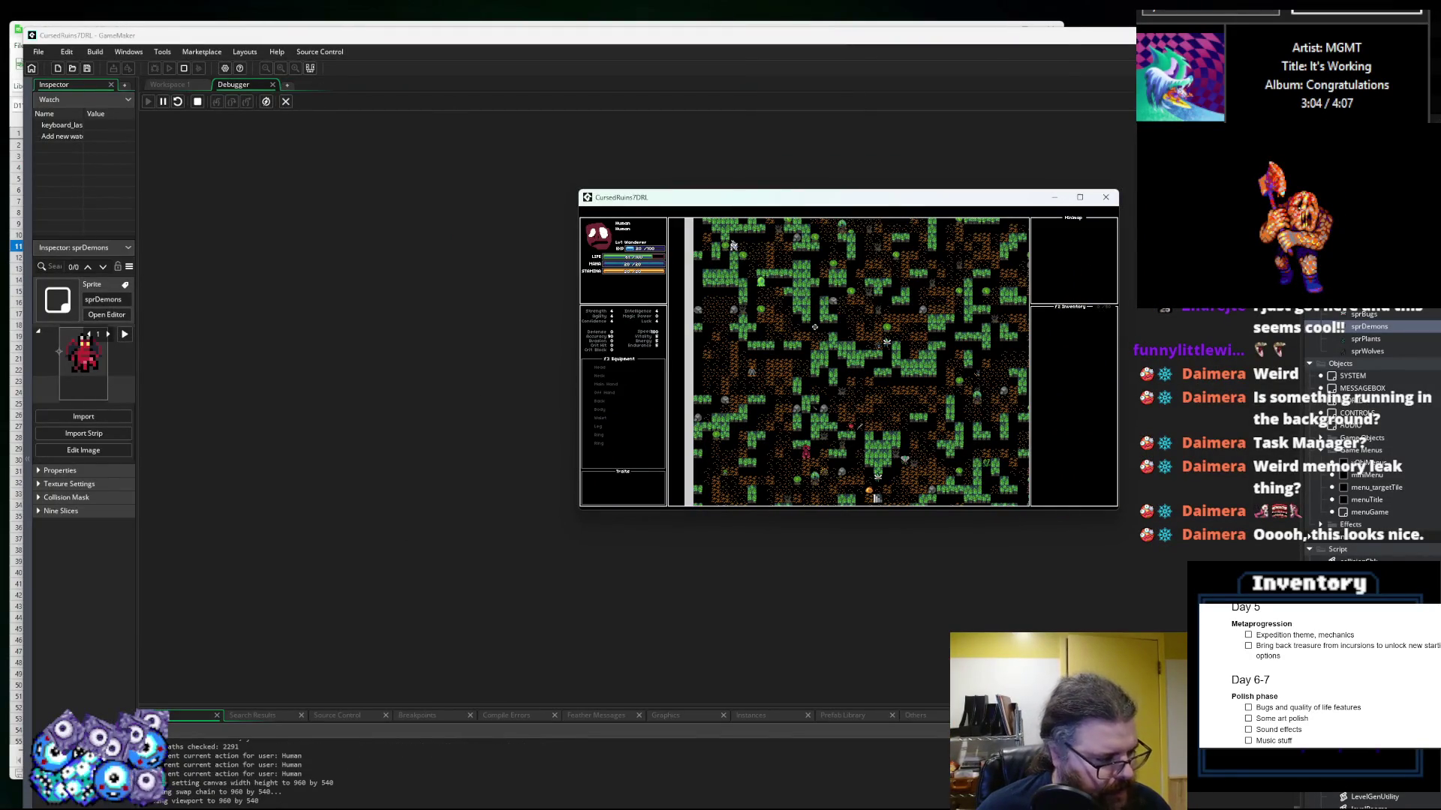
# Step: Review the Winter Wolf row (A31) on gameData's creature sheet, then return to the game
pyautogui.hotkey('alt', 'Tab')
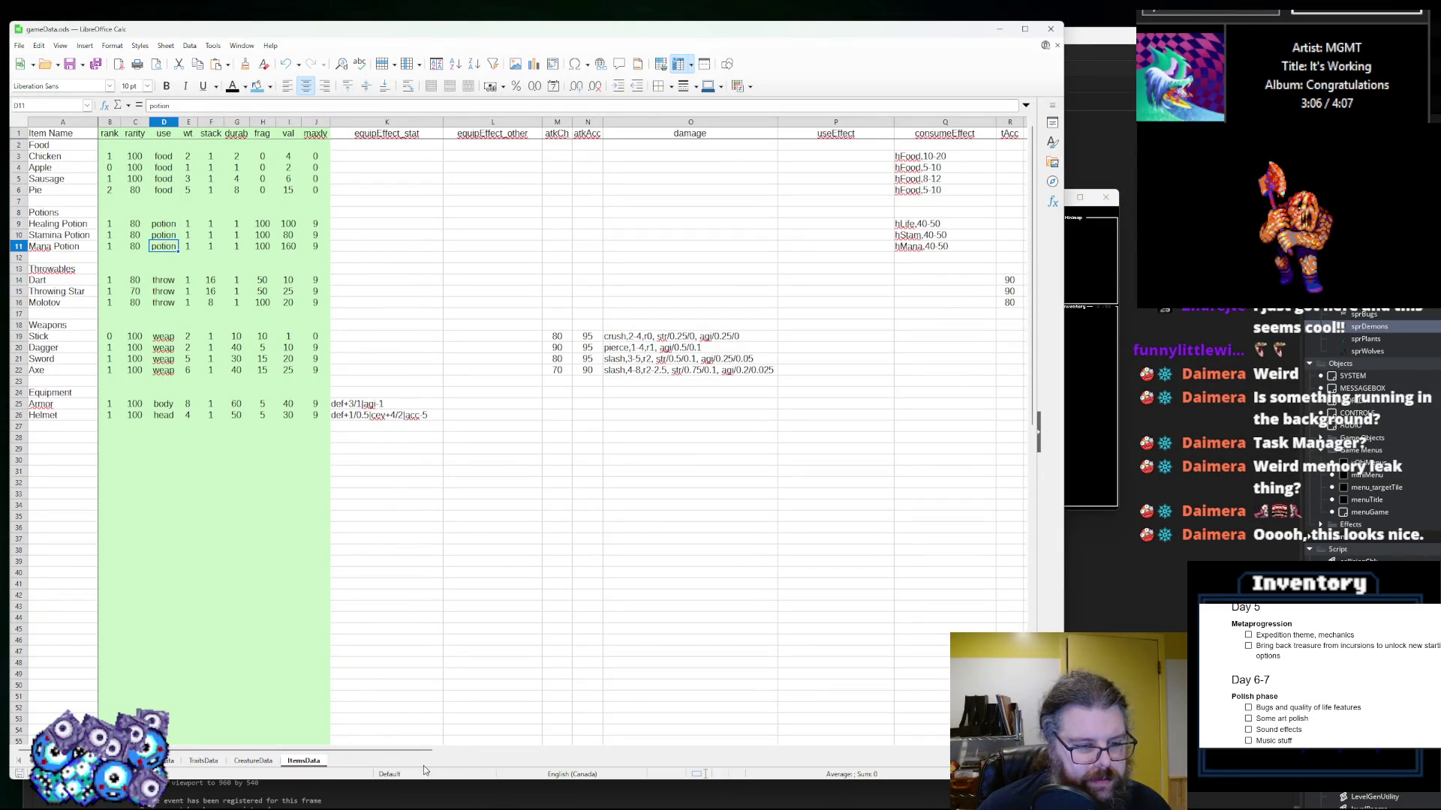
pyautogui.click(161, 761)
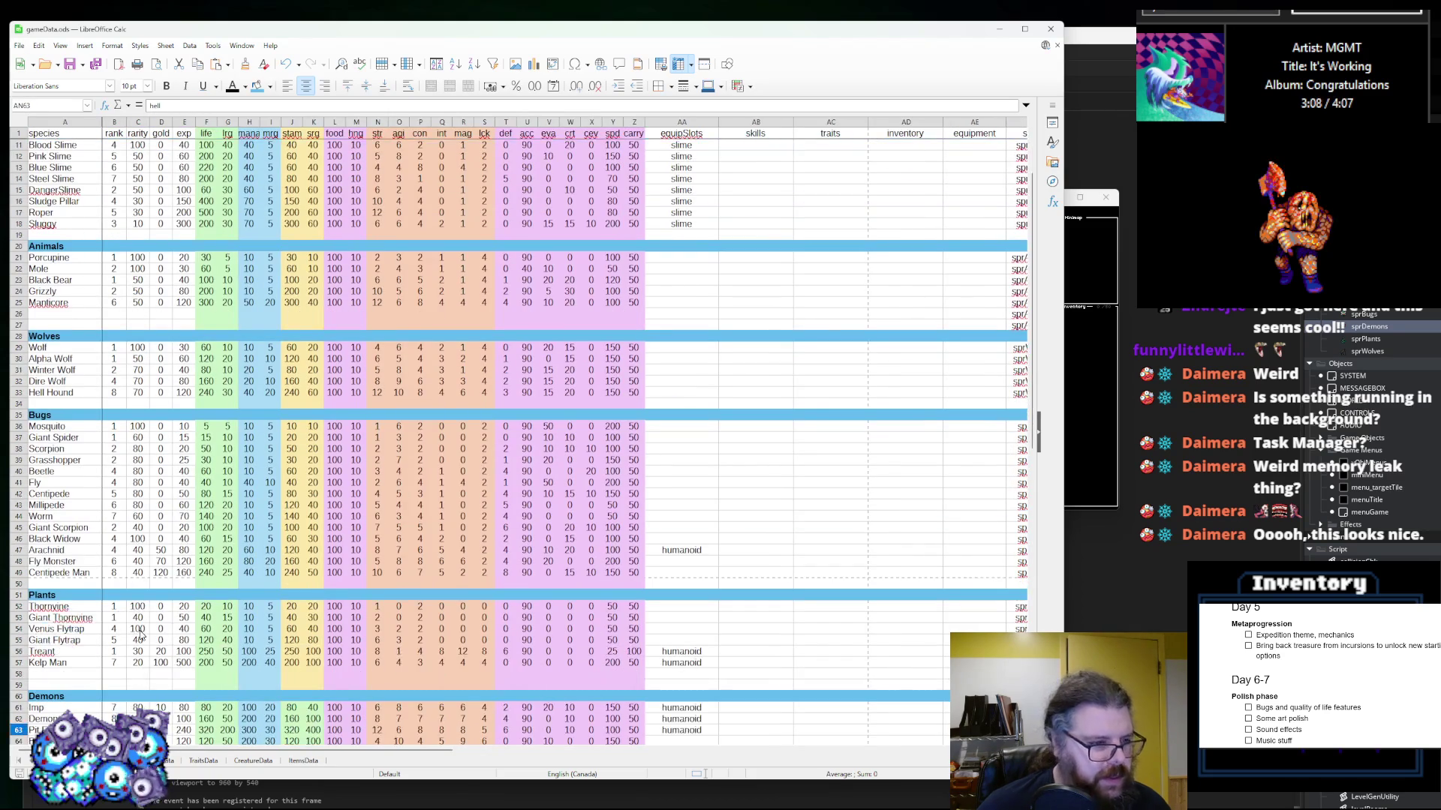
pyautogui.click(95, 370)
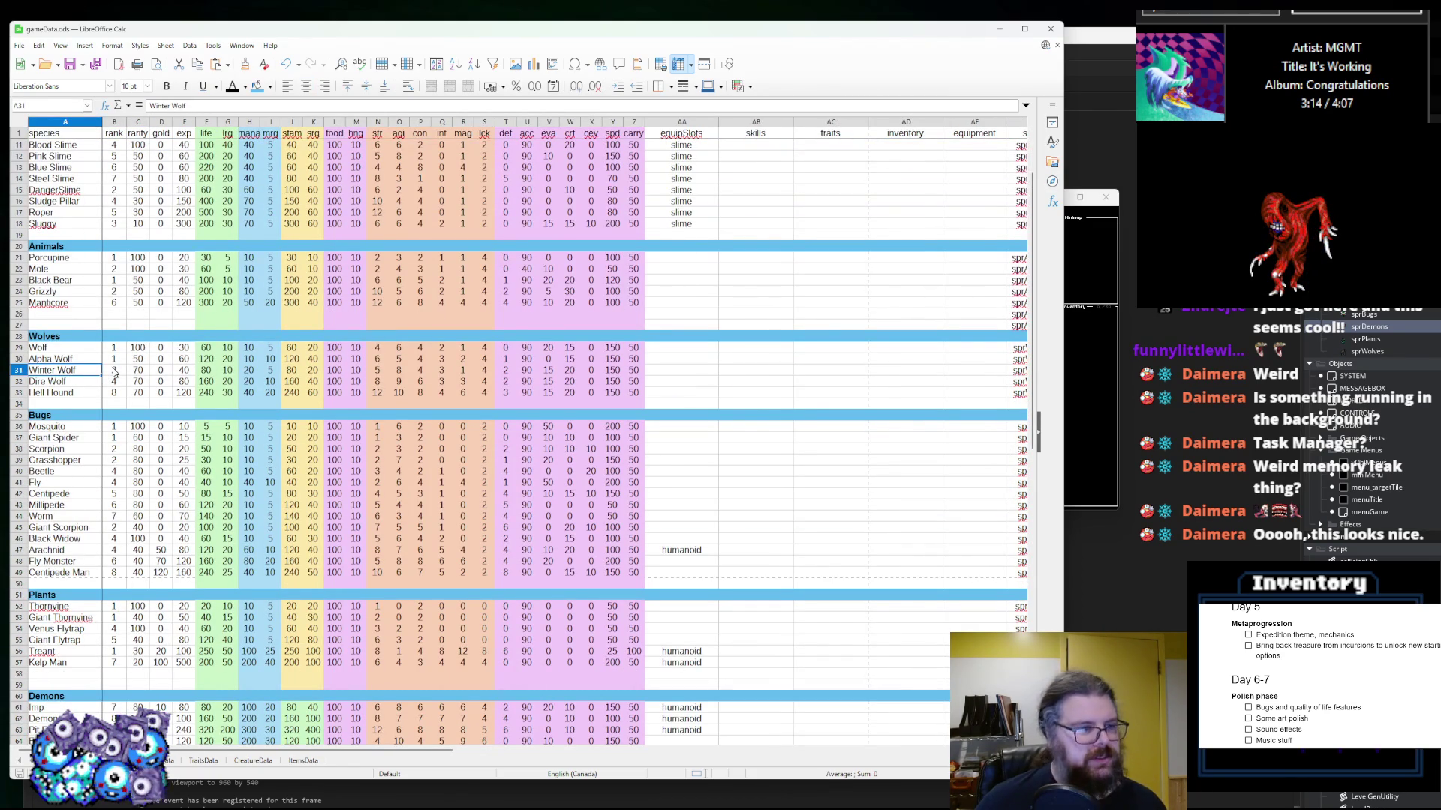
pyautogui.click(1092, 251)
# Step: Maximize the game, walk the Wanderer down and right onto the stairs, and descend
pyautogui.click(1080, 198)
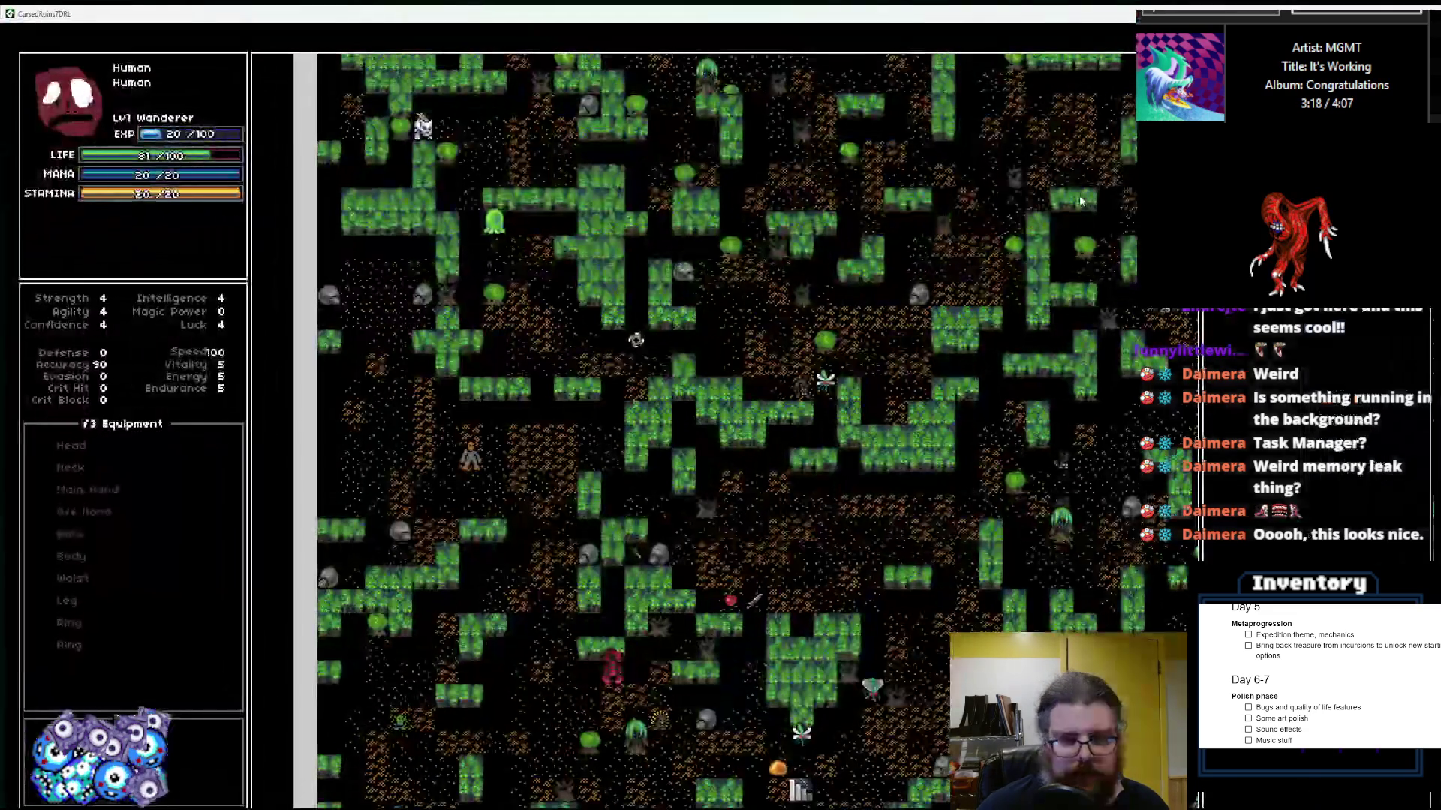
pyautogui.press('Down')
pyautogui.press('Down')
pyautogui.press('Down')
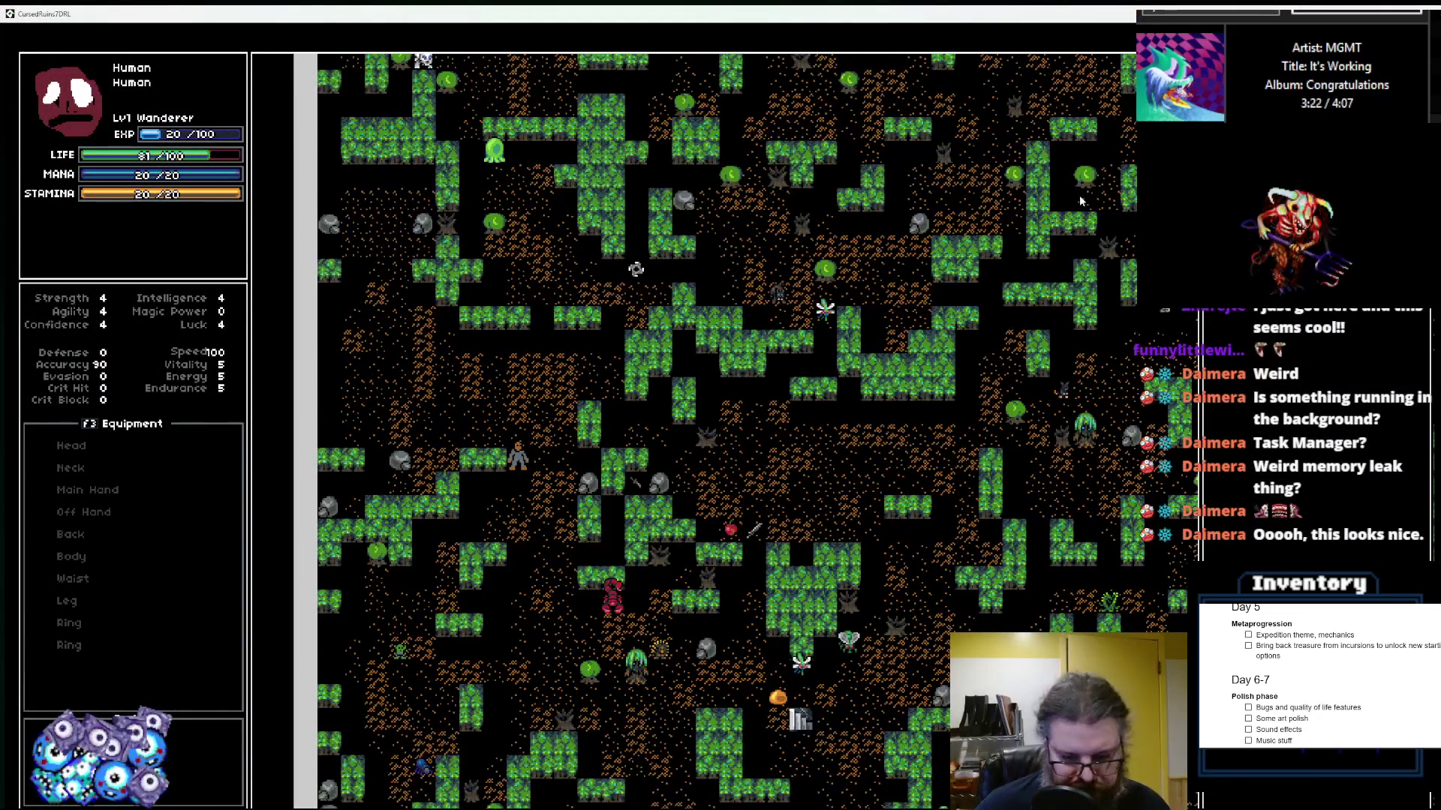
pyautogui.press('Down')
pyautogui.press('Down')
pyautogui.press('Down')
pyautogui.press('Down')
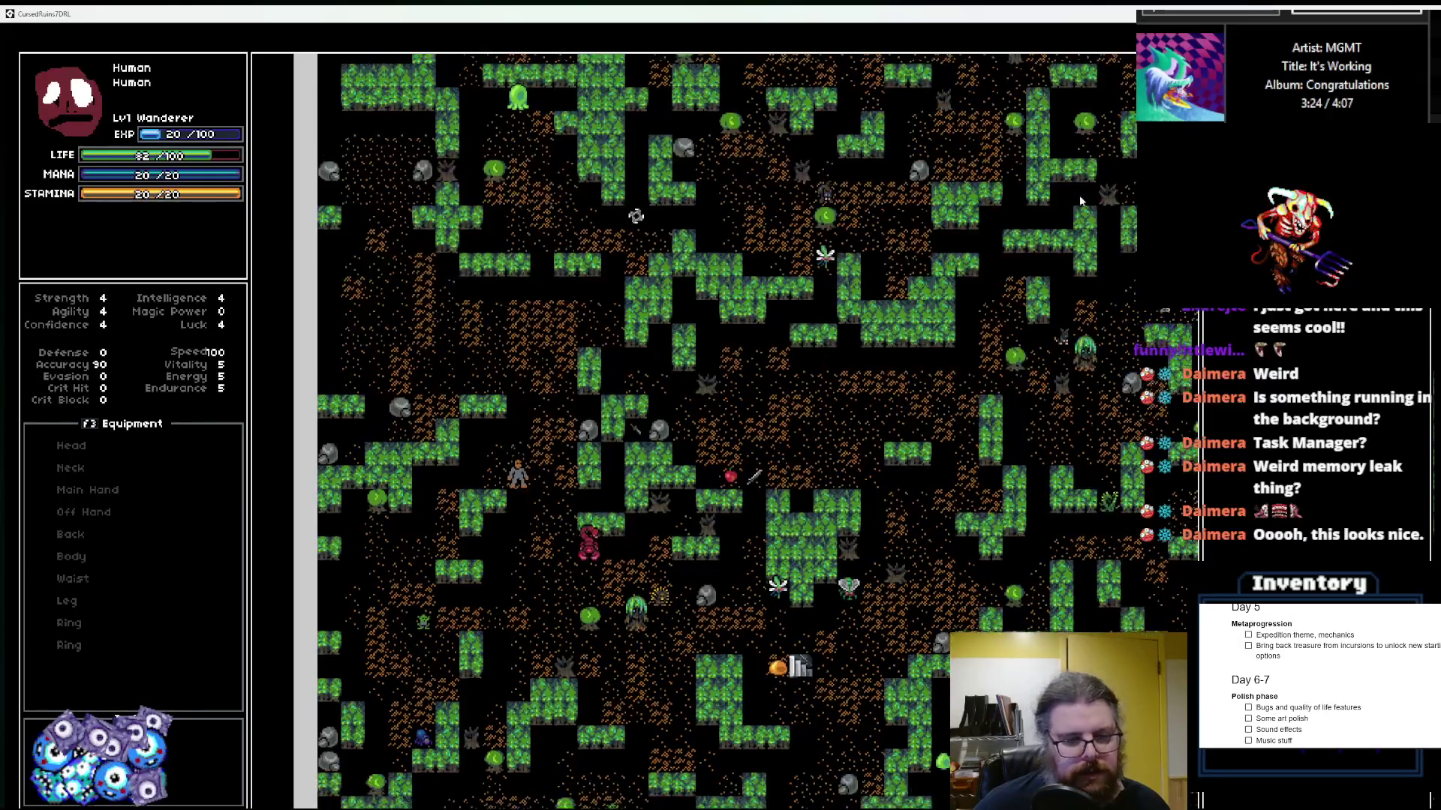
pyautogui.press('Down')
pyautogui.press('Down')
pyautogui.press('Down')
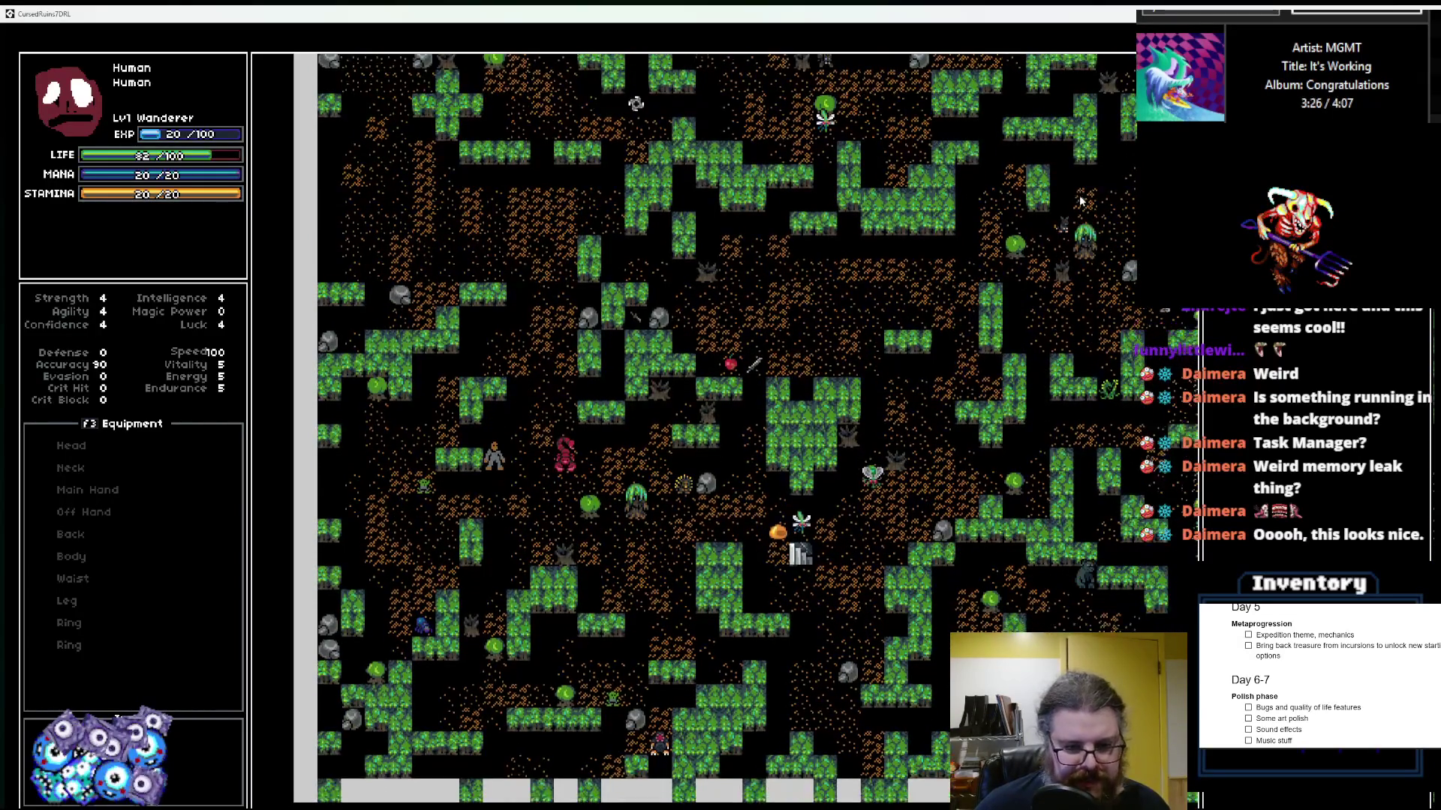
pyautogui.press('Down')
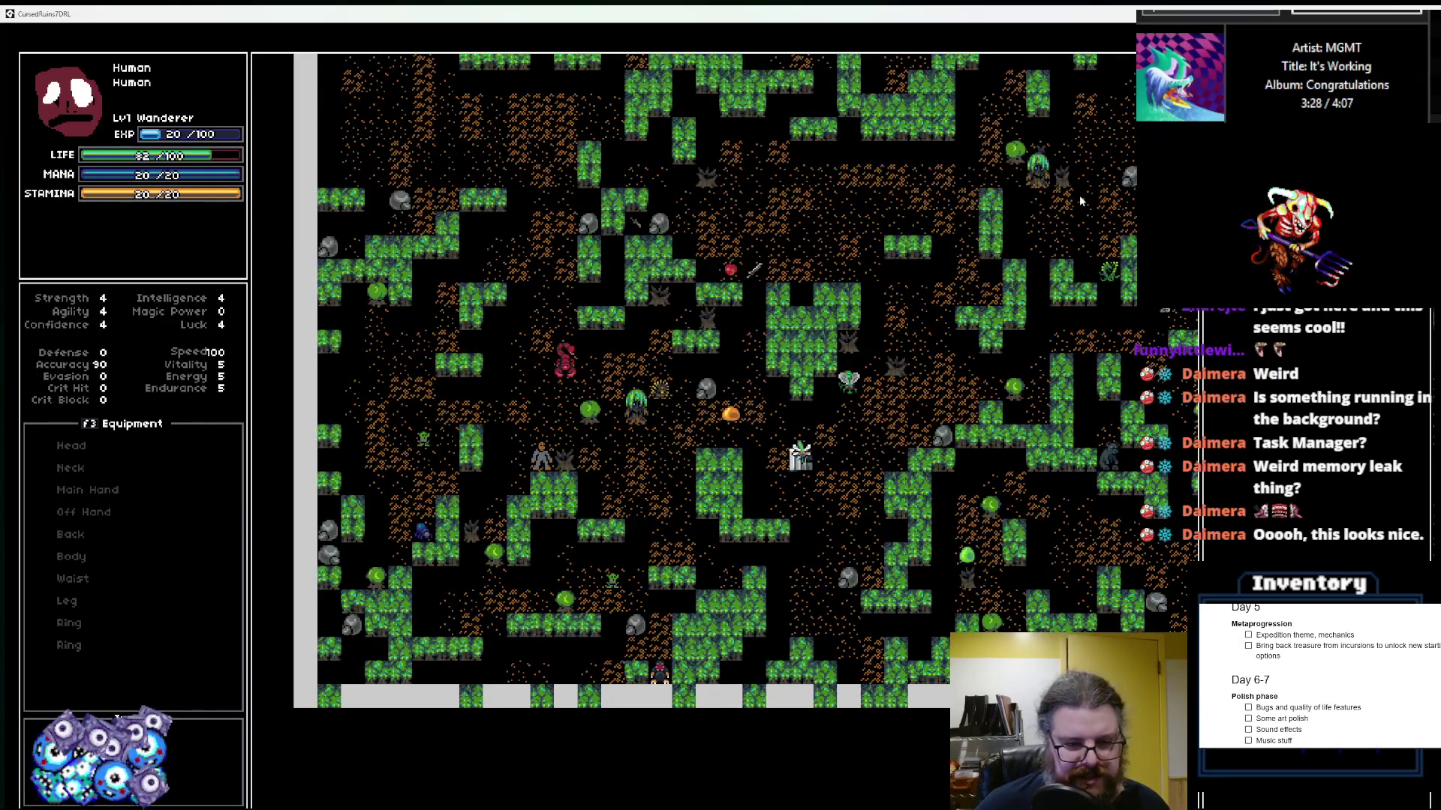
pyautogui.press('Down')
pyautogui.press('Right')
pyautogui.press('Right')
pyautogui.press('Right')
pyautogui.press('Up')
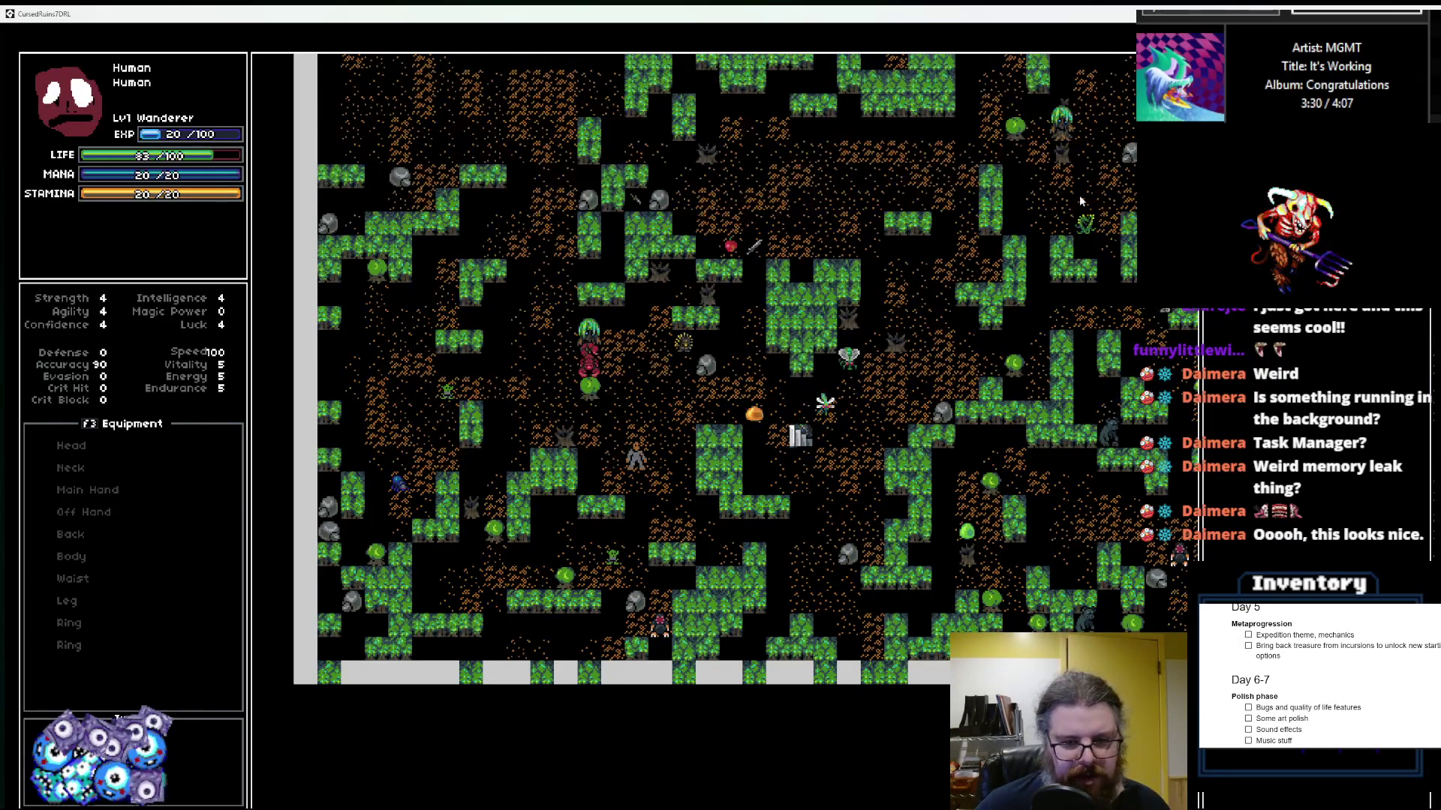
pyautogui.press('Right')
pyautogui.press('Right')
pyautogui.press('Right')
pyautogui.press('Down')
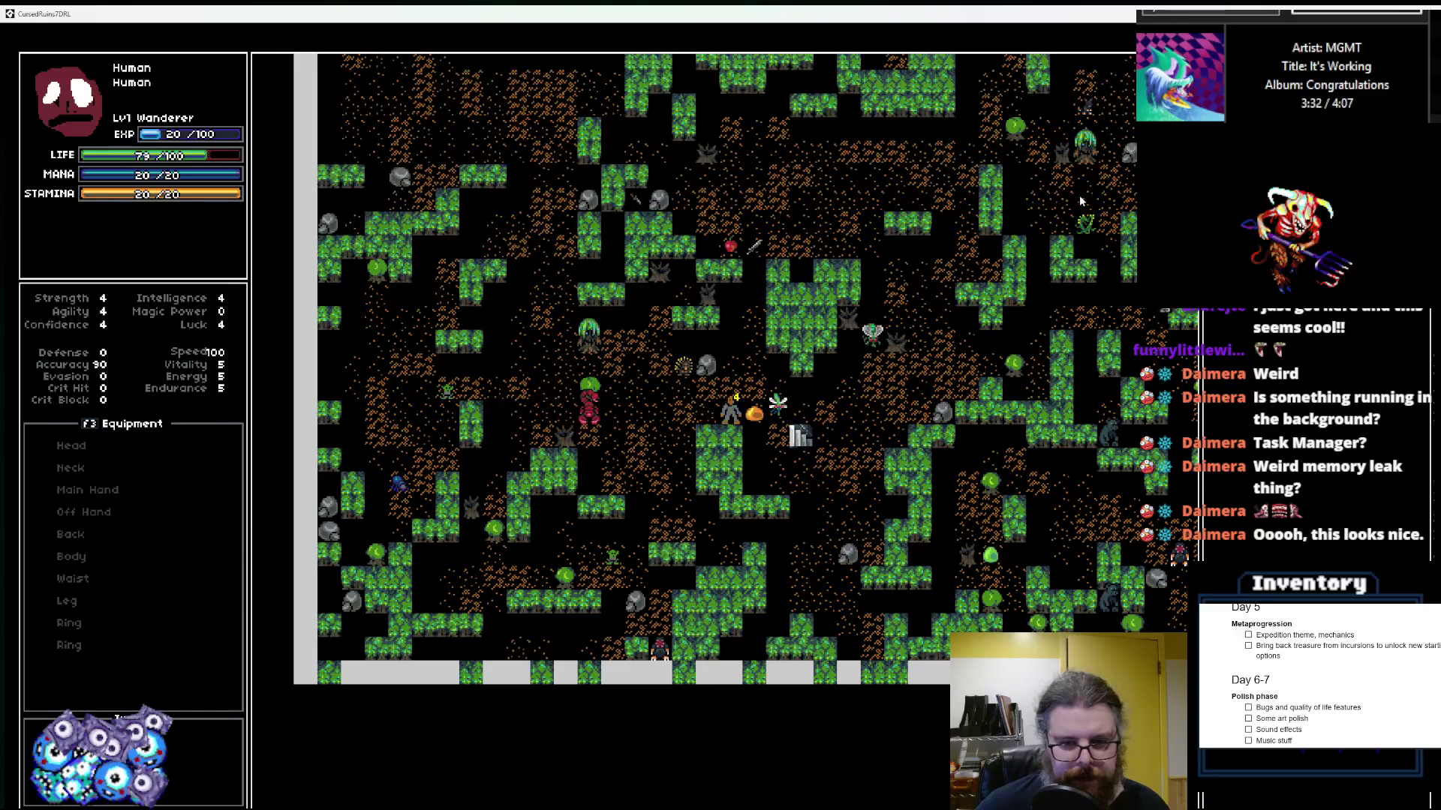
pyautogui.press('Right')
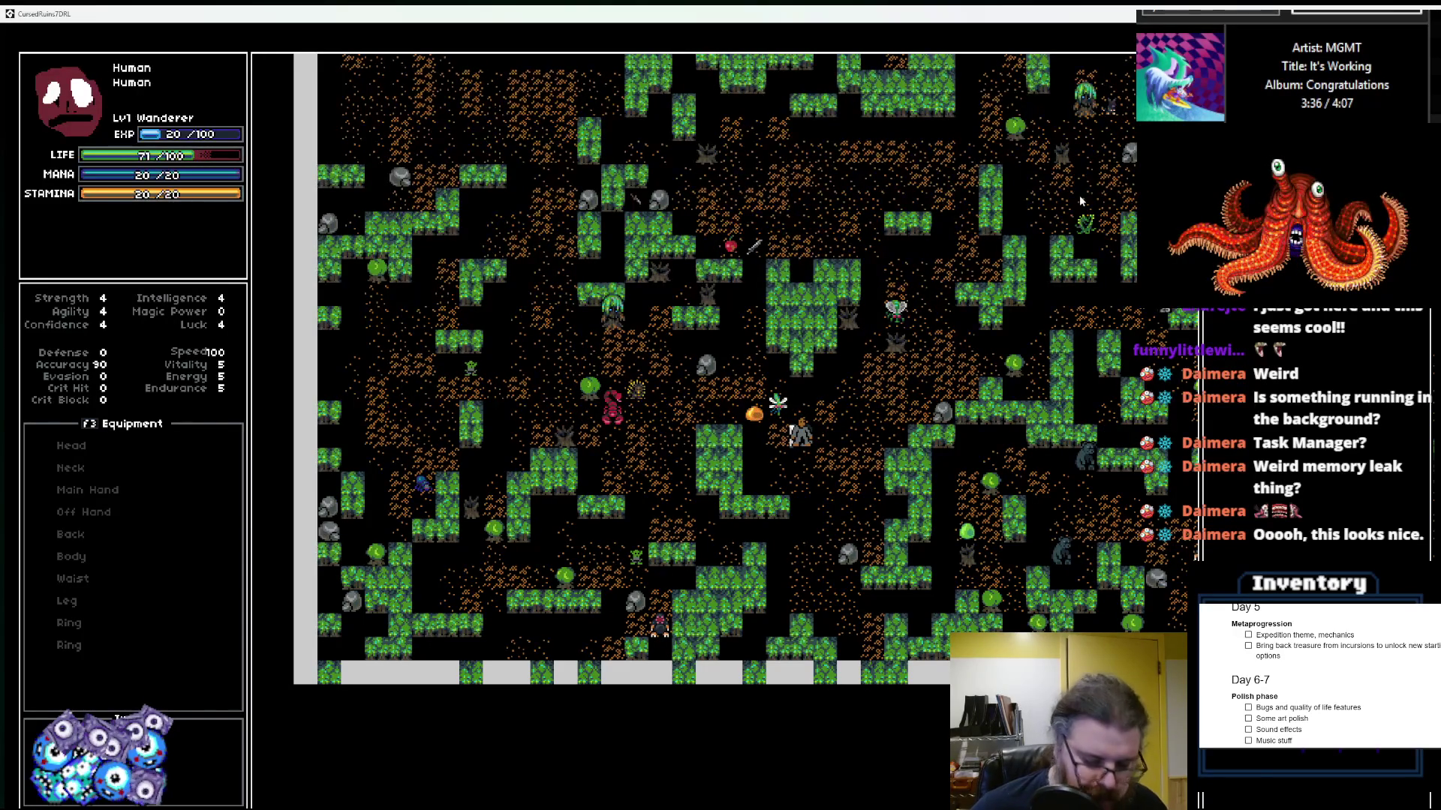
pyautogui.press('Return')
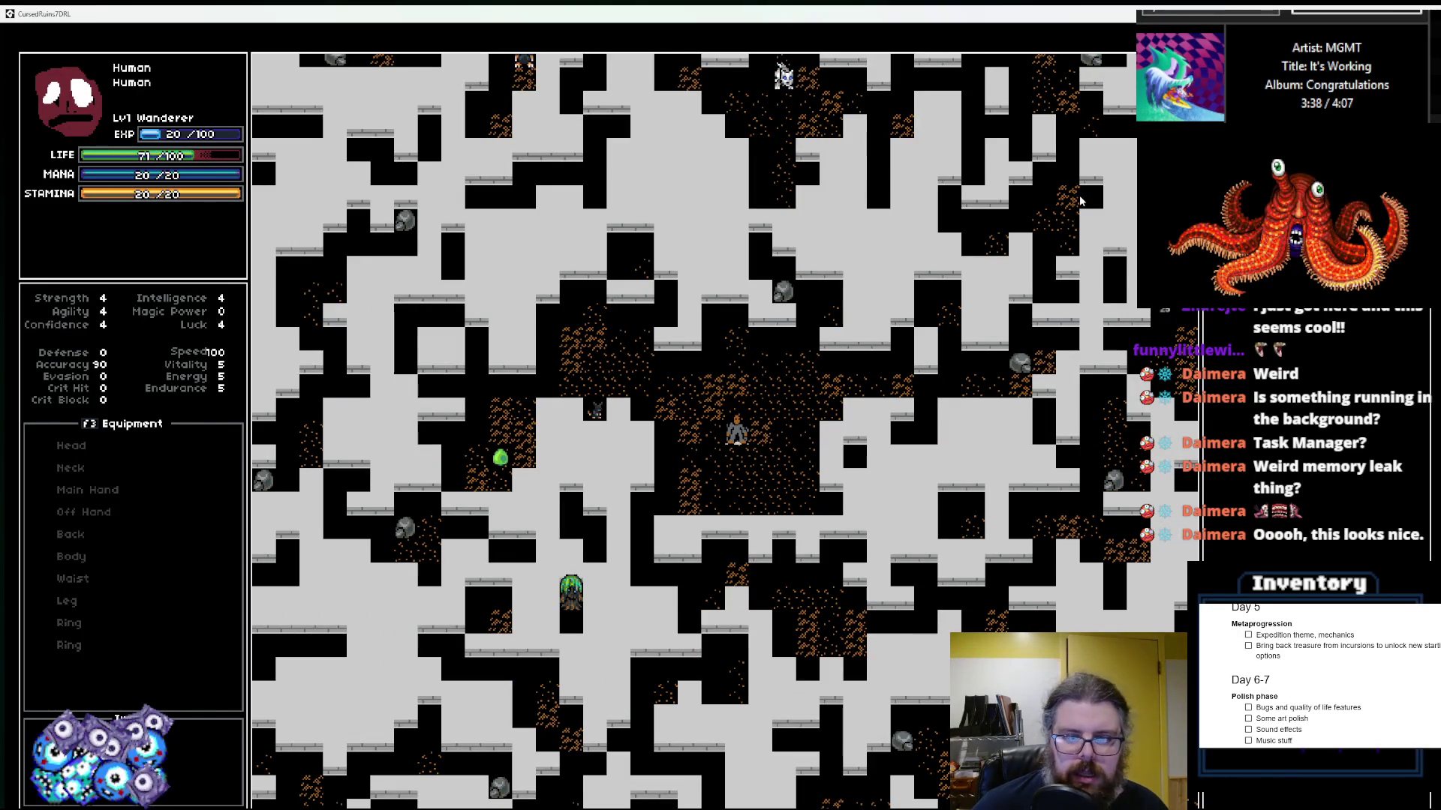
# Step: Step off the stairs, walk five tiles right, then head back toward the stairs
pyautogui.press('Right')
pyautogui.press('Up')
pyautogui.press('Right')
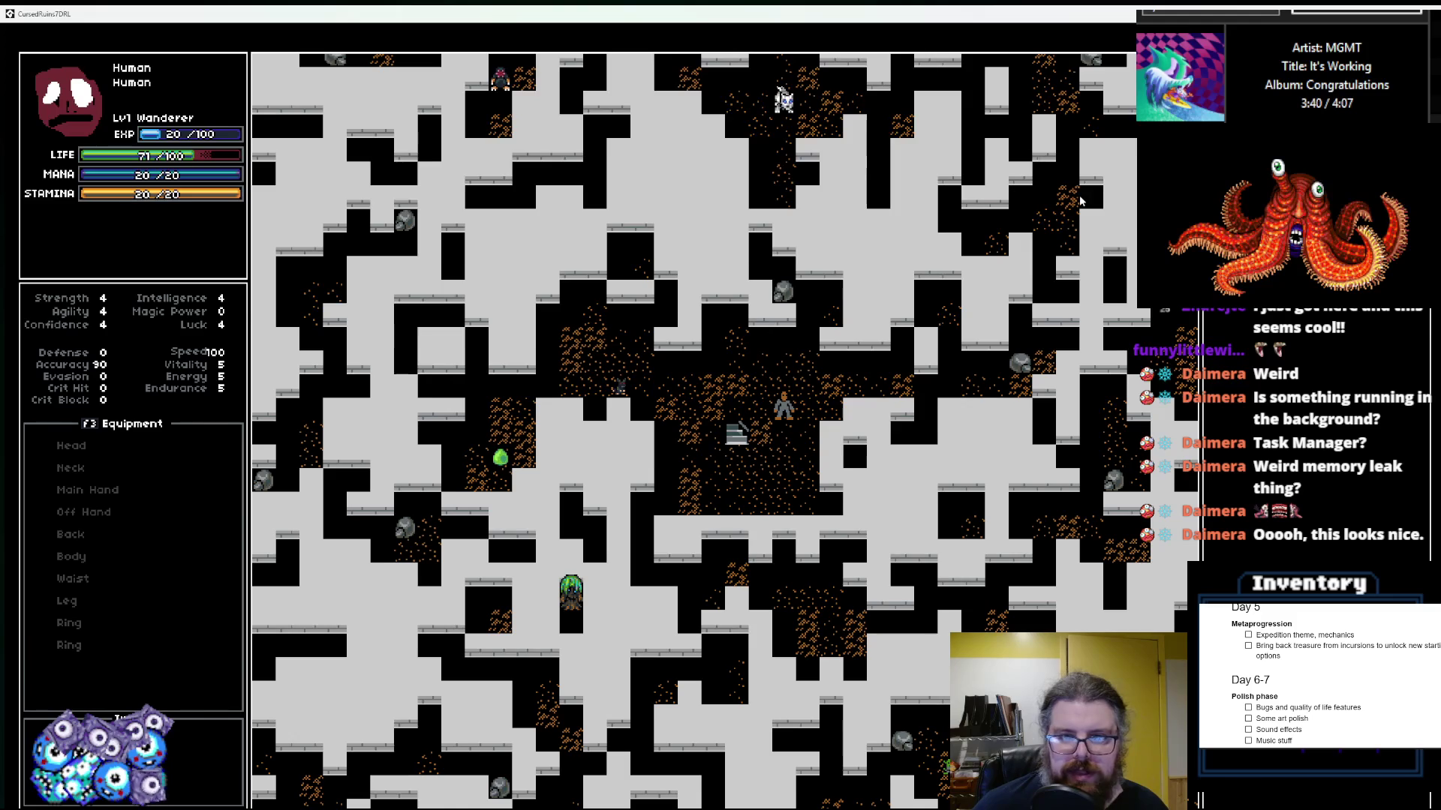
pyautogui.press('Up')
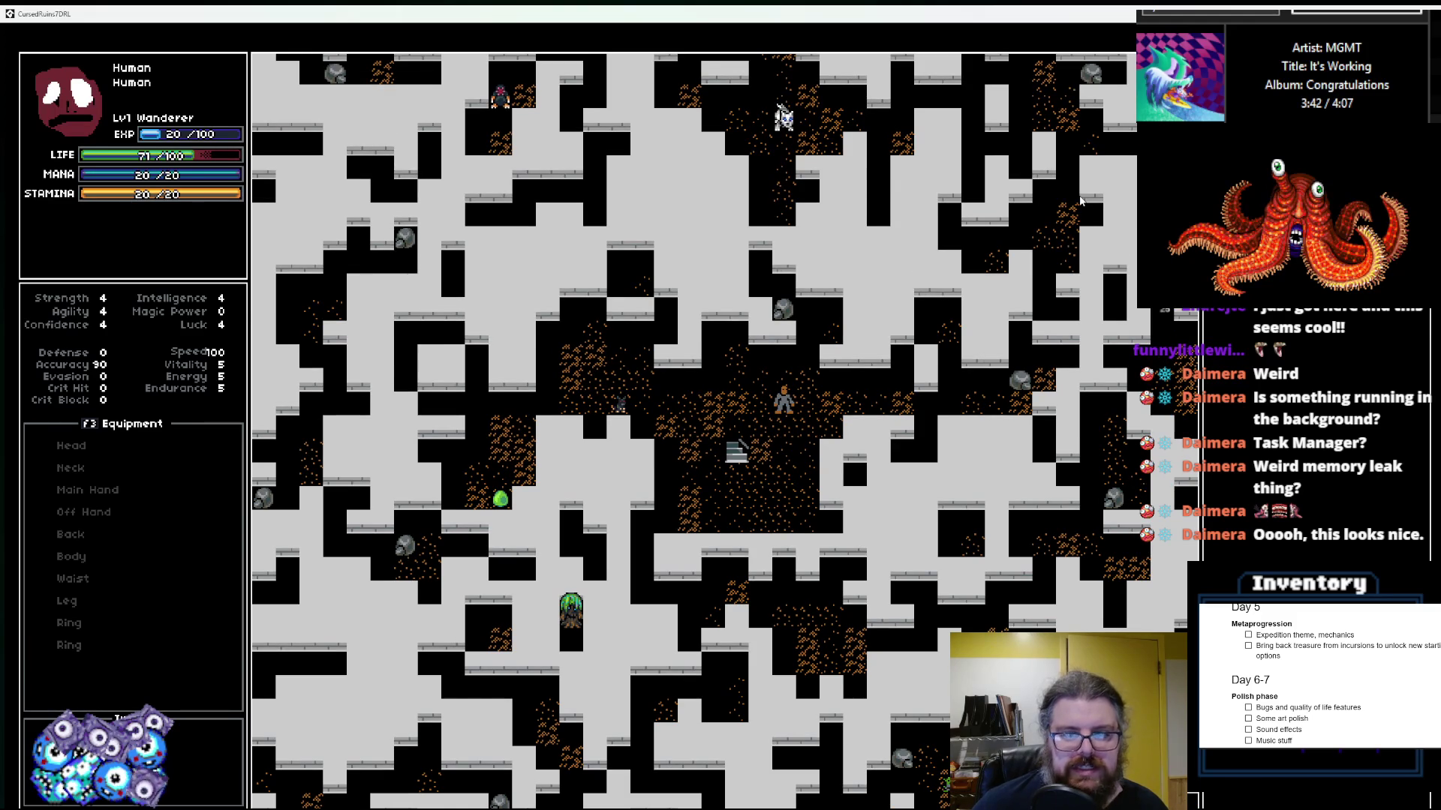
pyautogui.press('Right')
pyautogui.press('Right')
pyautogui.press('Right')
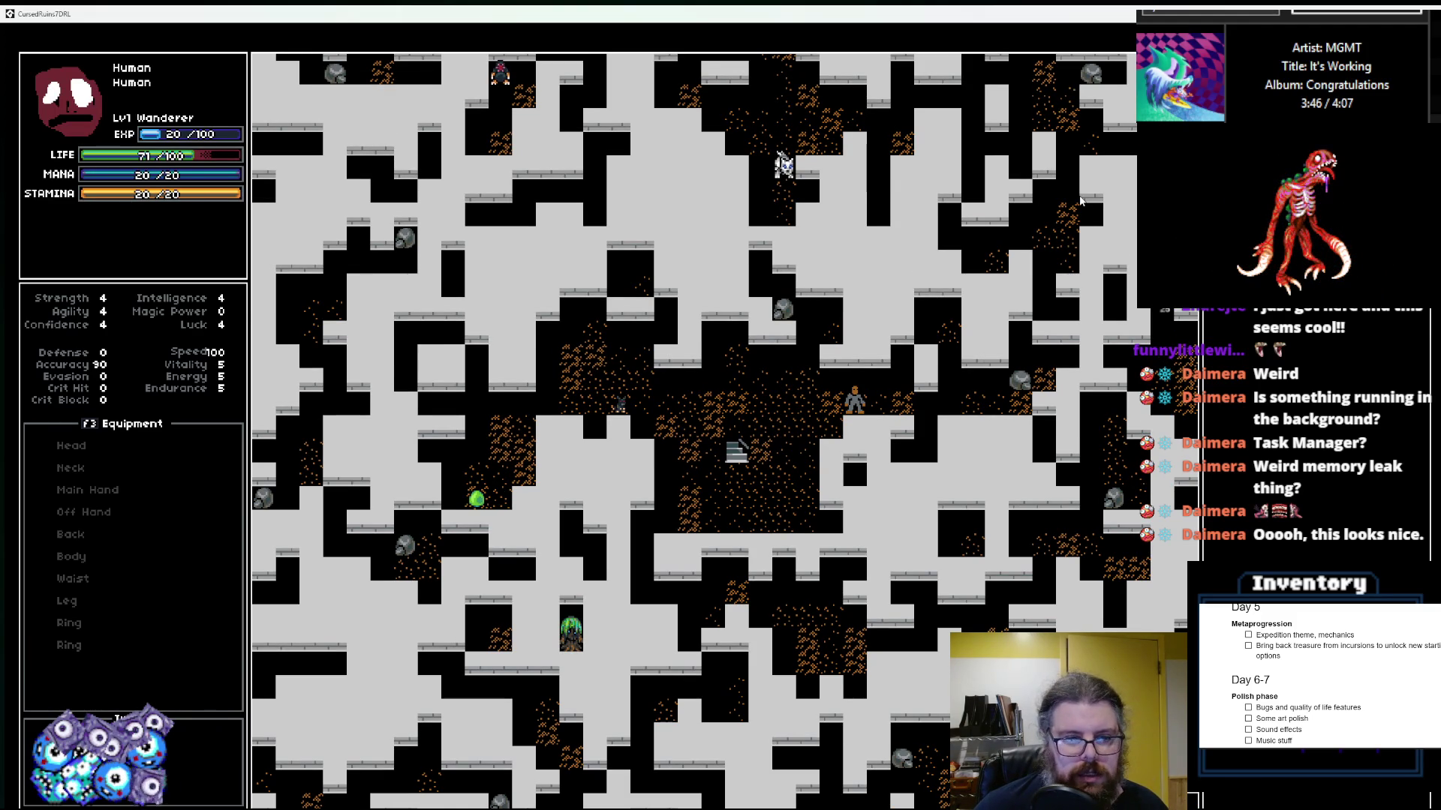
pyautogui.press('Right')
pyautogui.press('Right')
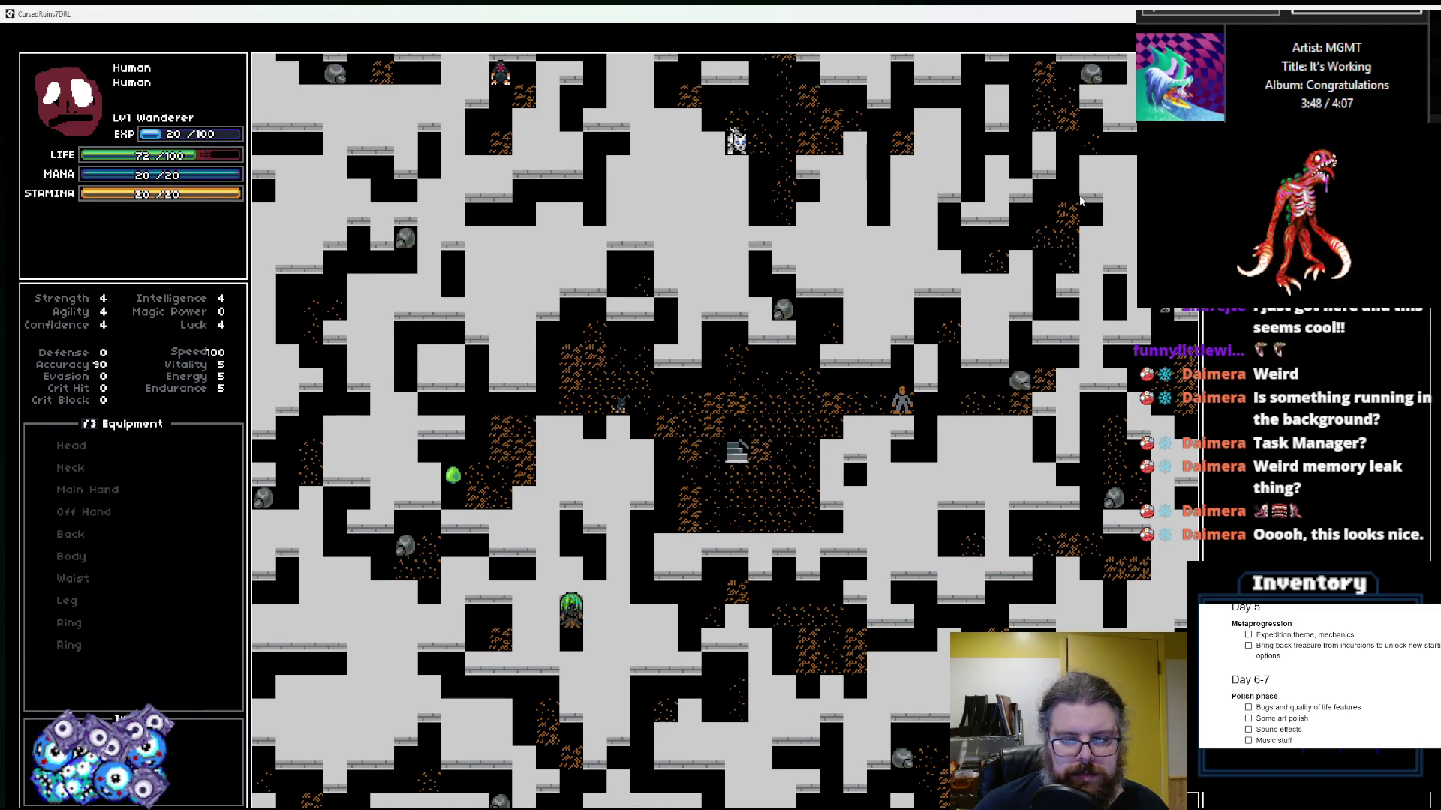
pyautogui.press('Left')
pyautogui.press('Left')
pyautogui.press('Left')
pyautogui.press('KP_1')
pyautogui.press('KP_1')
pyautogui.press('KP_1')
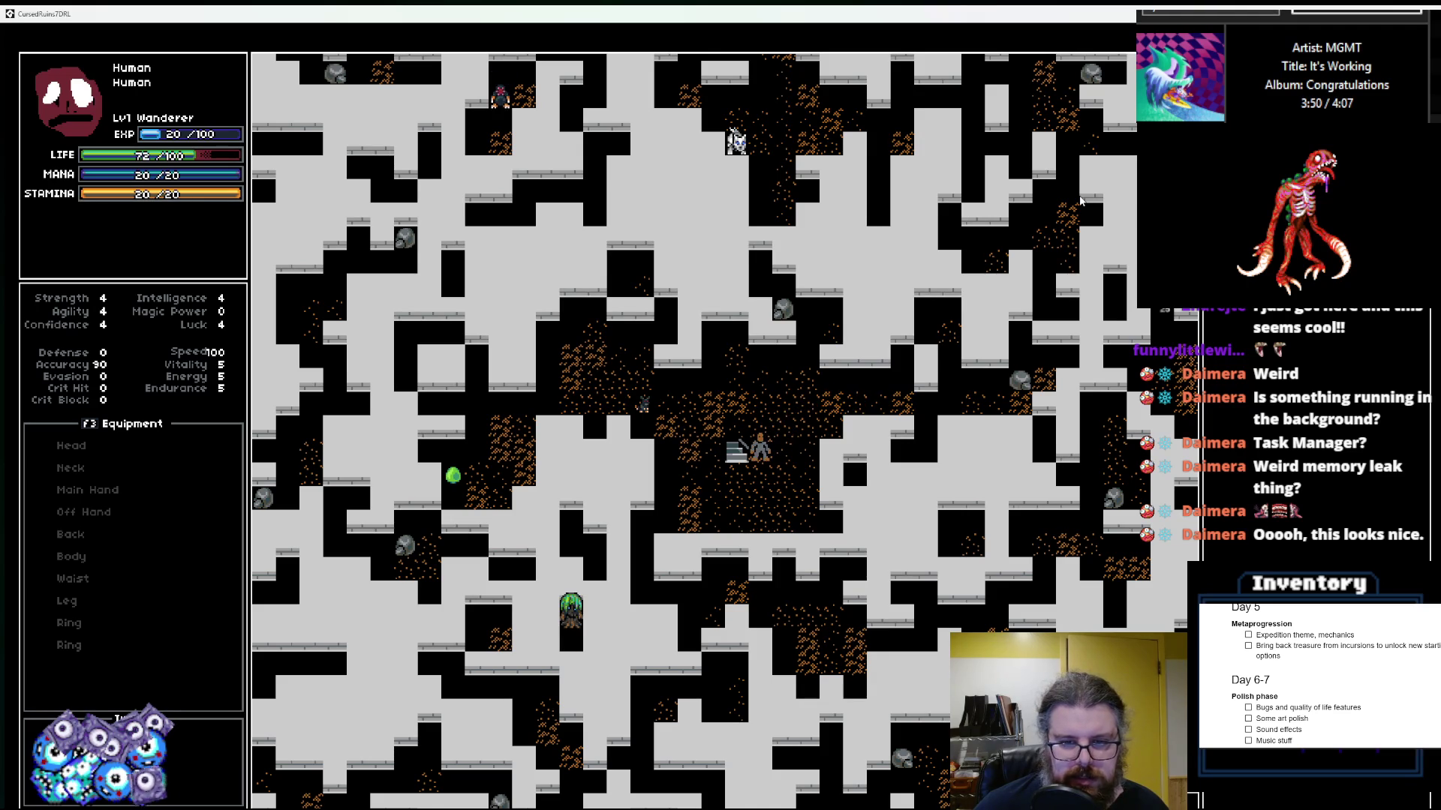
pyautogui.press('KP_1')
pyautogui.press('KP_1')
pyautogui.press('KP_1')
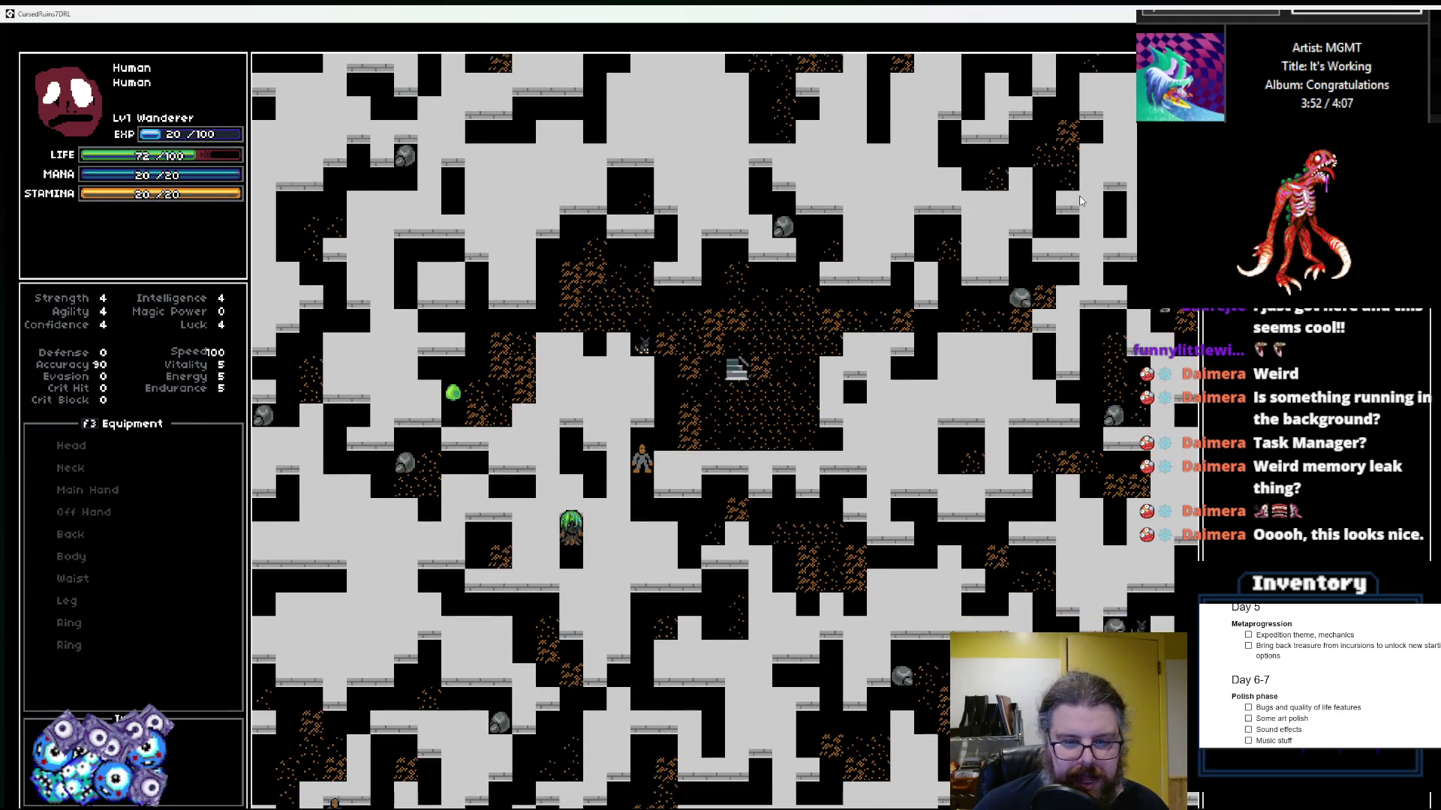
# Step: Walk the Wanderer east and down-right through the corridor toward nearby monsters
pyautogui.press('KP_3')
pyautogui.press('Right')
pyautogui.press('Right')
pyautogui.press('Right')
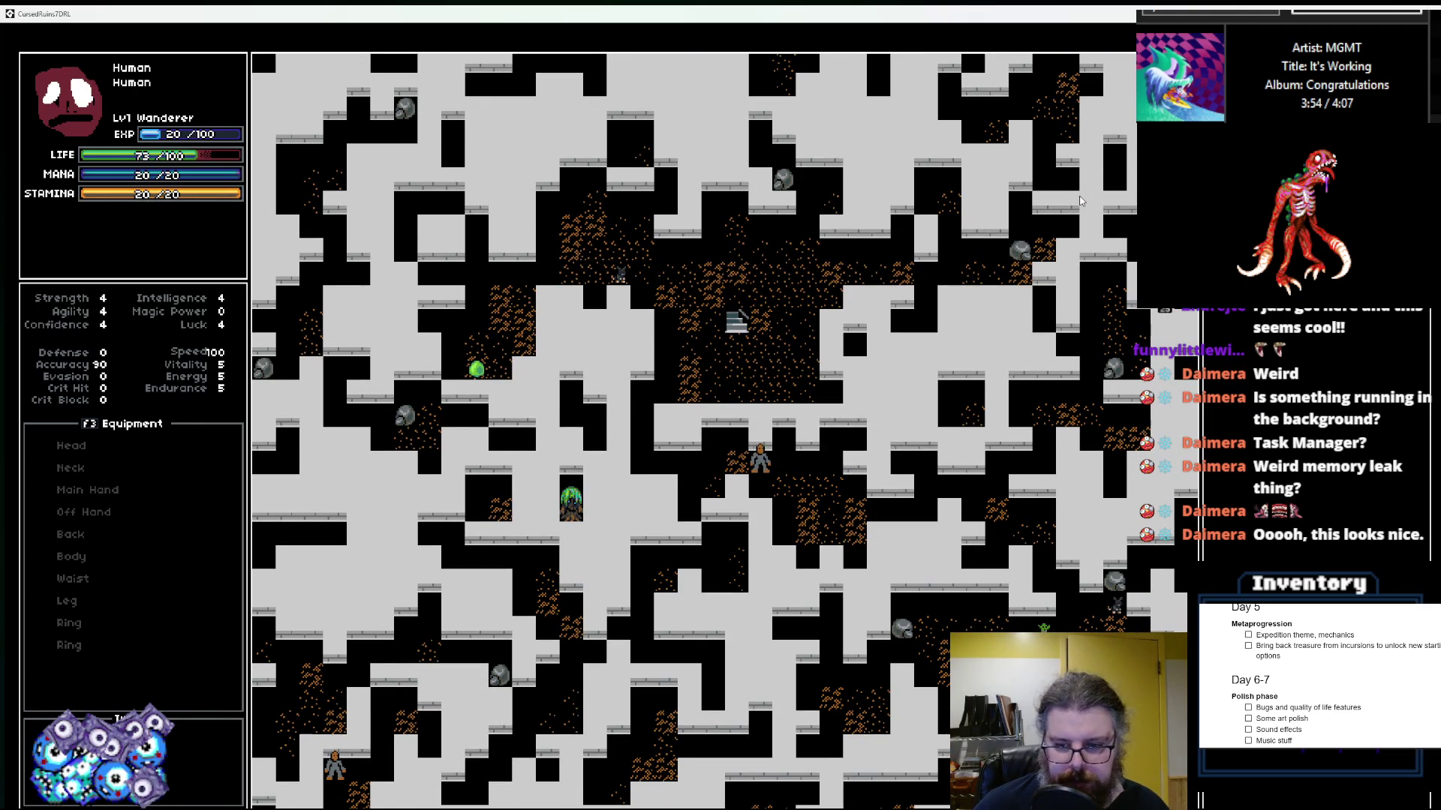
pyautogui.press('KP_3')
pyautogui.press('KP_3')
pyautogui.press('Right')
pyautogui.press('Right')
pyautogui.press('Right')
pyautogui.press('KP_9')
pyautogui.press('Right')
pyautogui.press('KP_3')
pyautogui.press('KP_3')
pyautogui.press('KP_3')
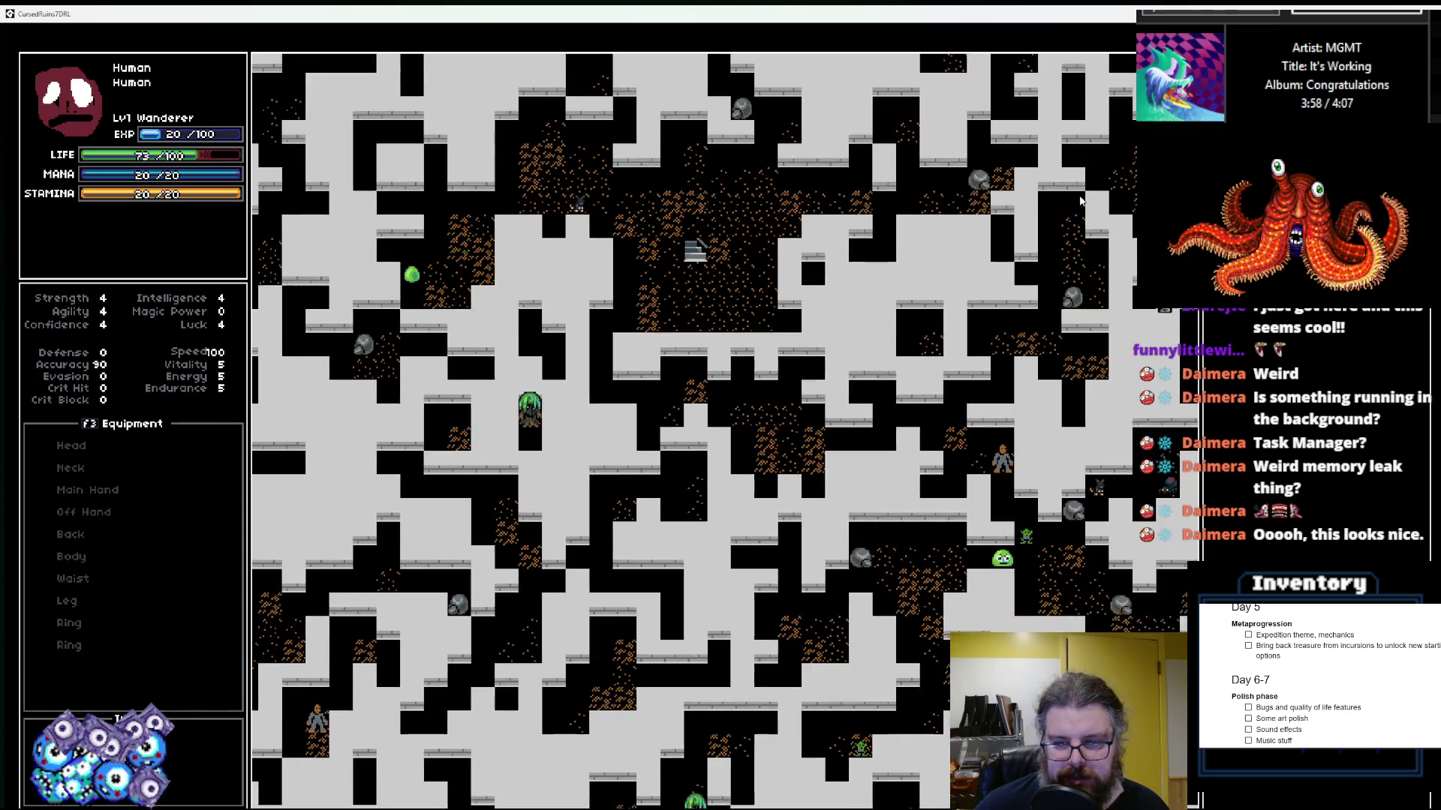
pyautogui.press('KP_3')
pyautogui.press('KP_3')
pyautogui.press('KP_3')
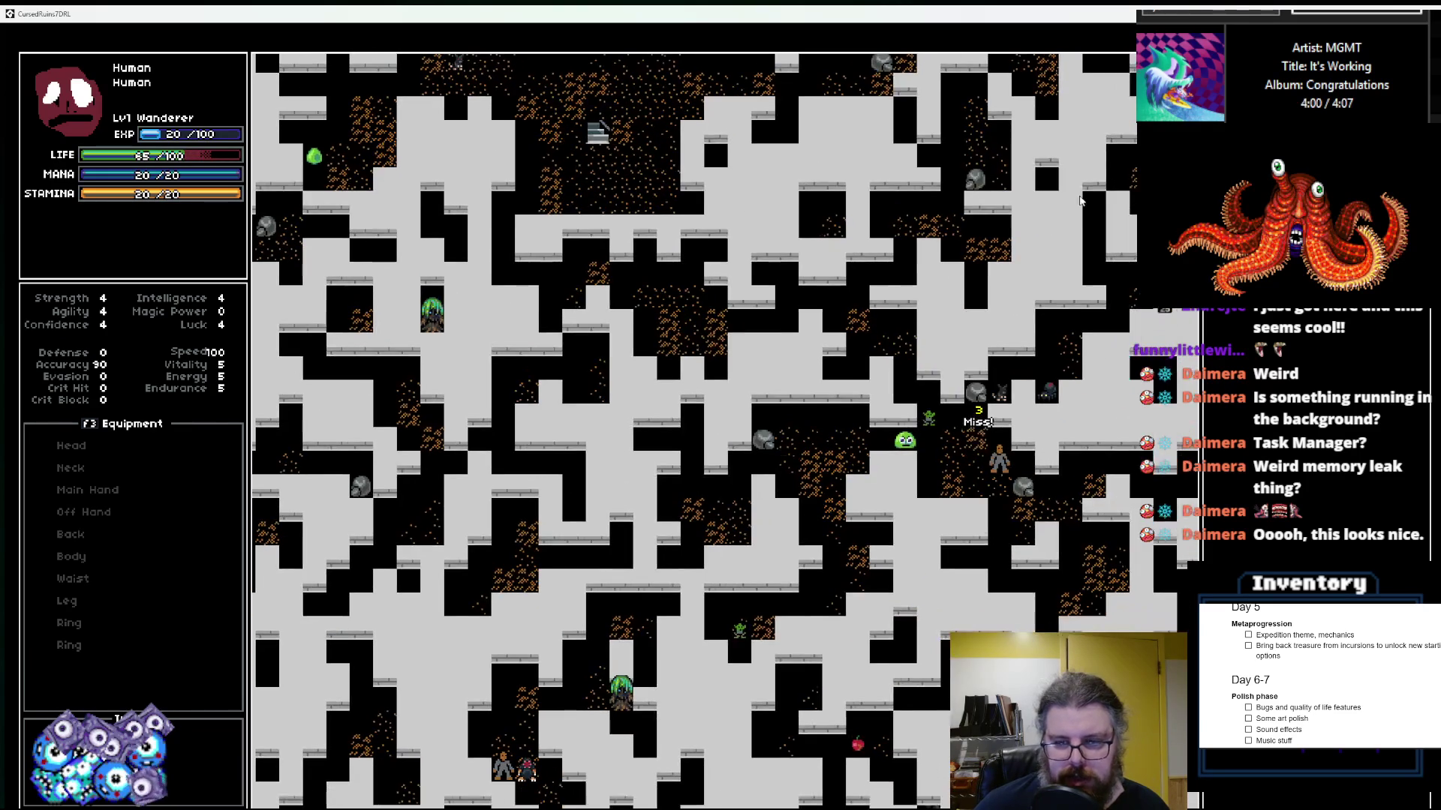
# Step: Walk down past the enemies, wait a turn, and descend the stairs with r
pyautogui.press('KP_3')
pyautogui.press('Down')
pyautogui.press('Down')
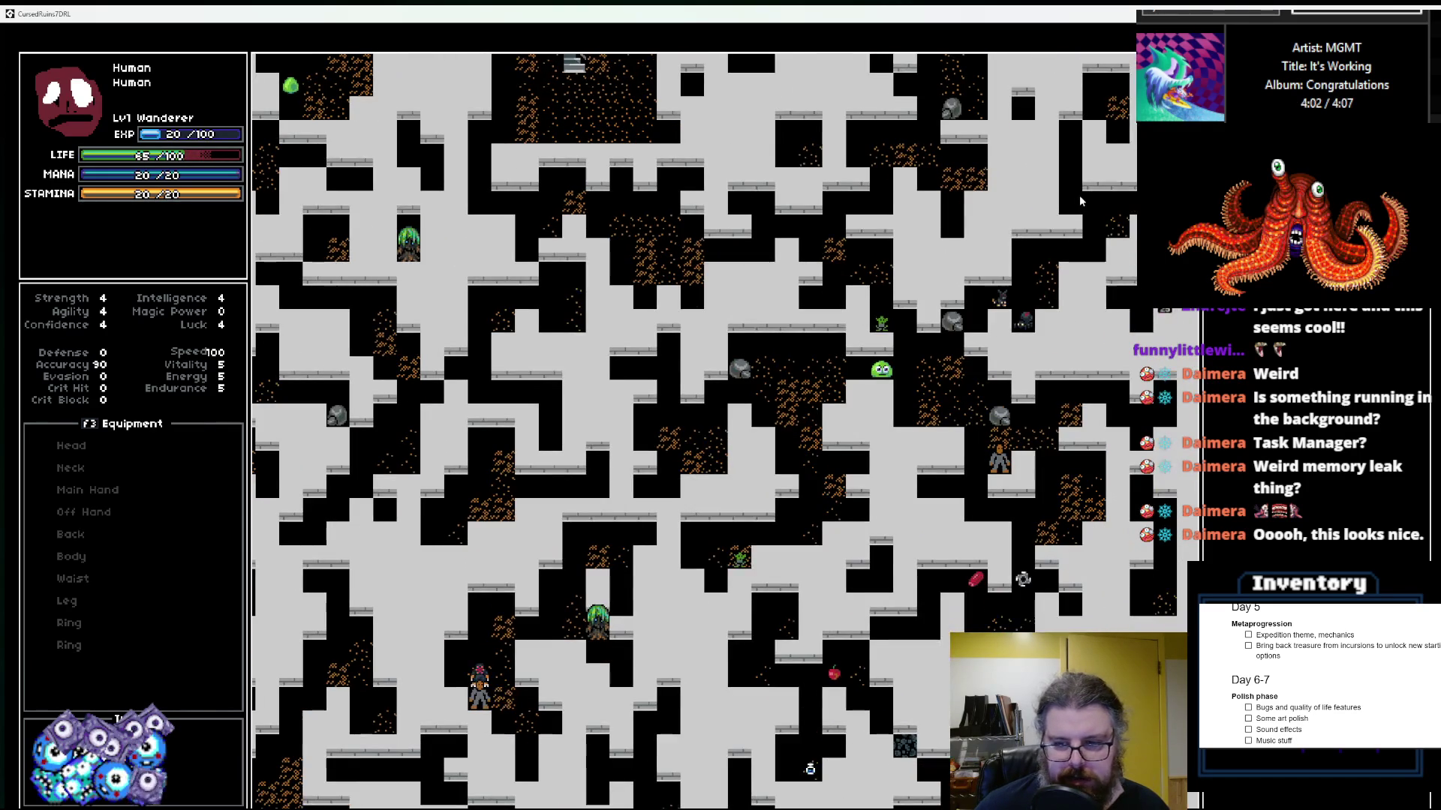
pyautogui.press('Down')
pyautogui.press('Down')
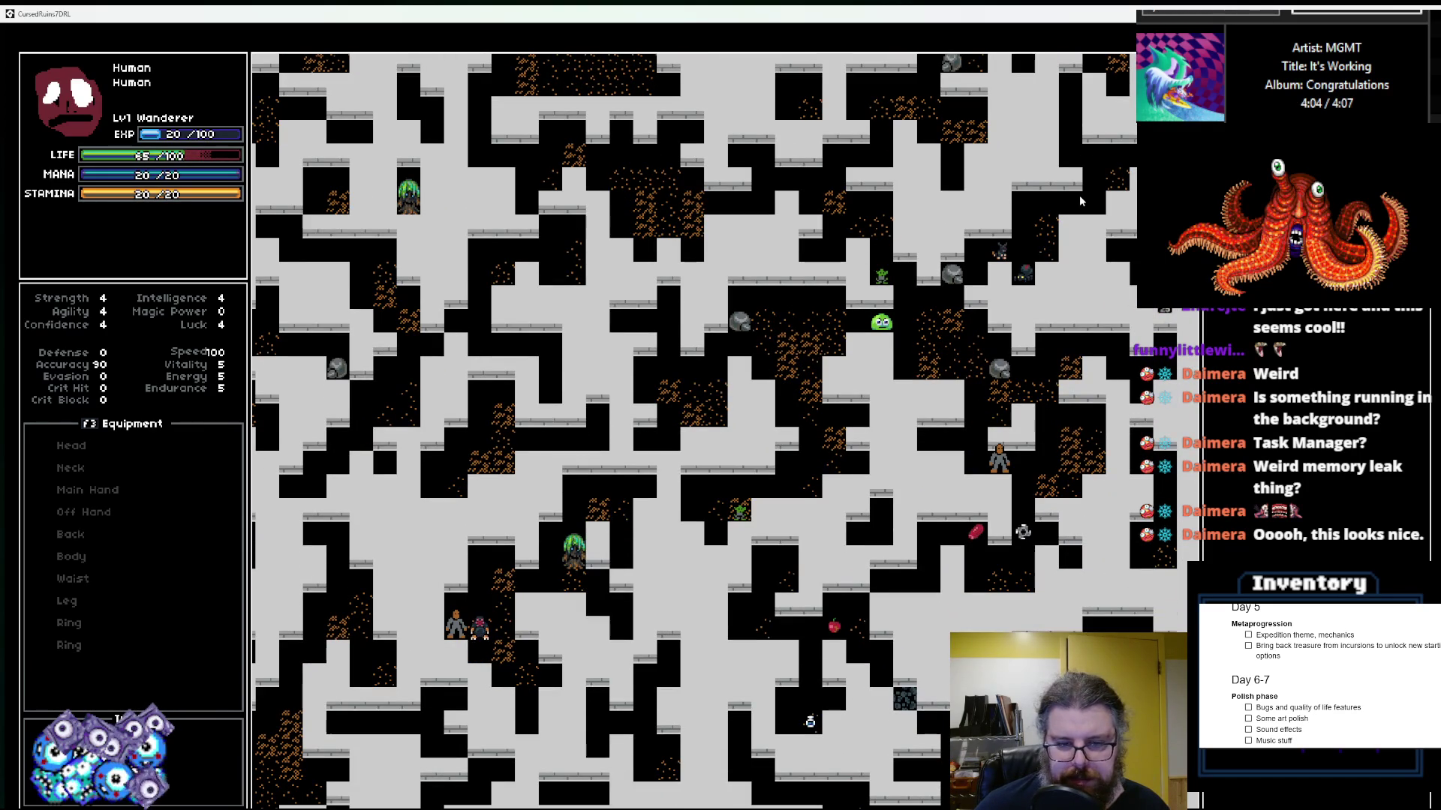
pyautogui.press('KP_3')
pyautogui.press('Down')
pyautogui.press('Down')
pyautogui.press('Down')
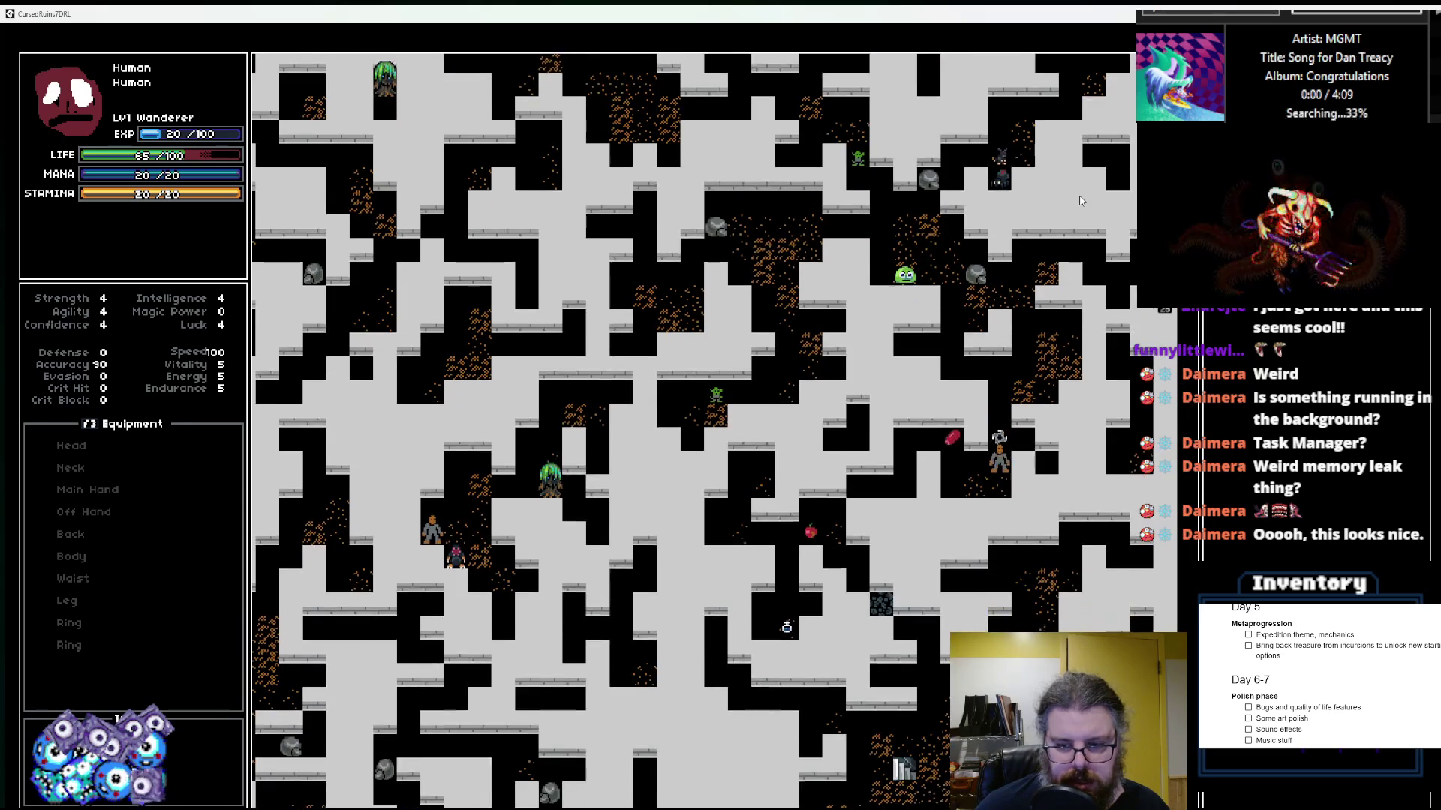
pyautogui.press('Down')
pyautogui.press('Down')
pyautogui.press('Down')
pyautogui.press('Down')
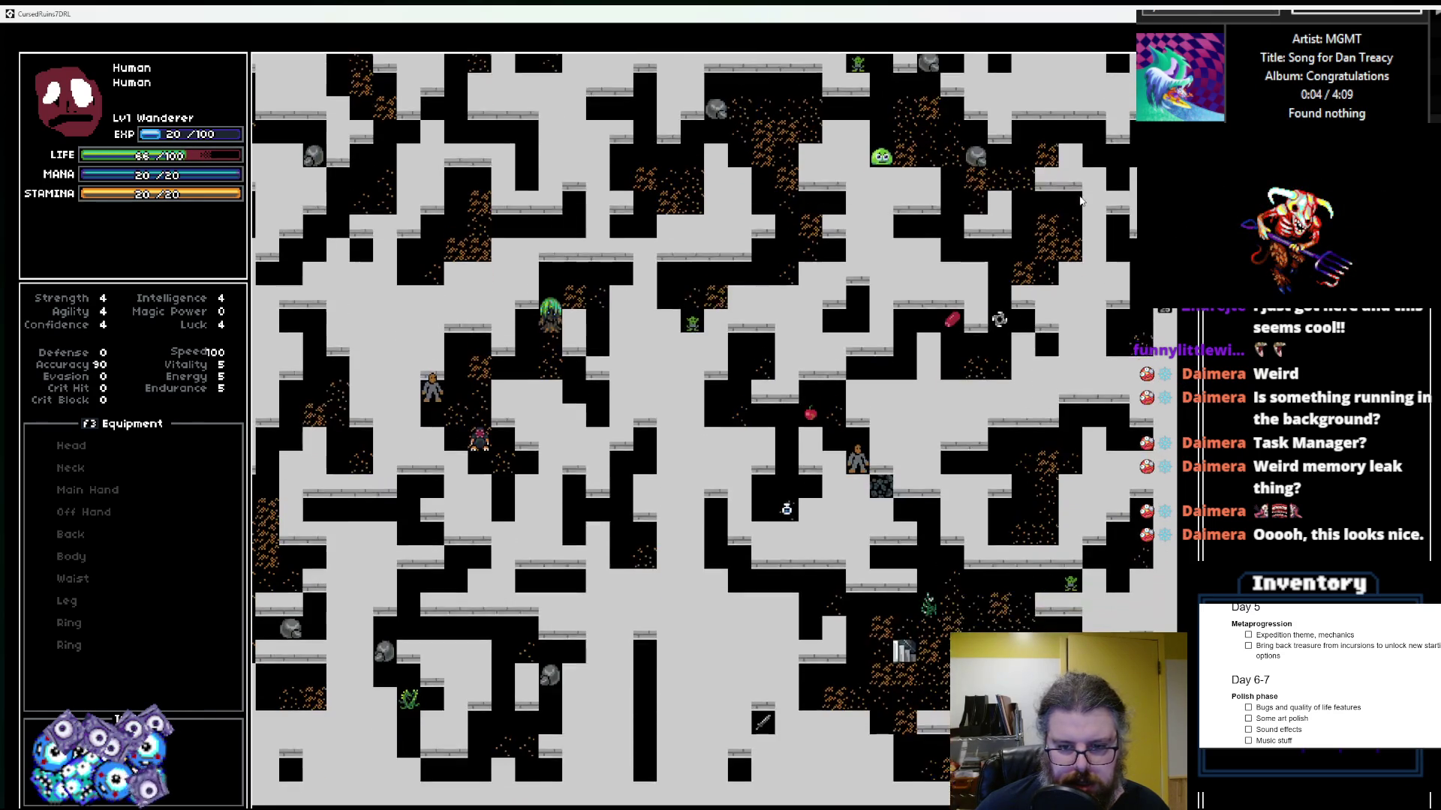
pyautogui.press('Right')
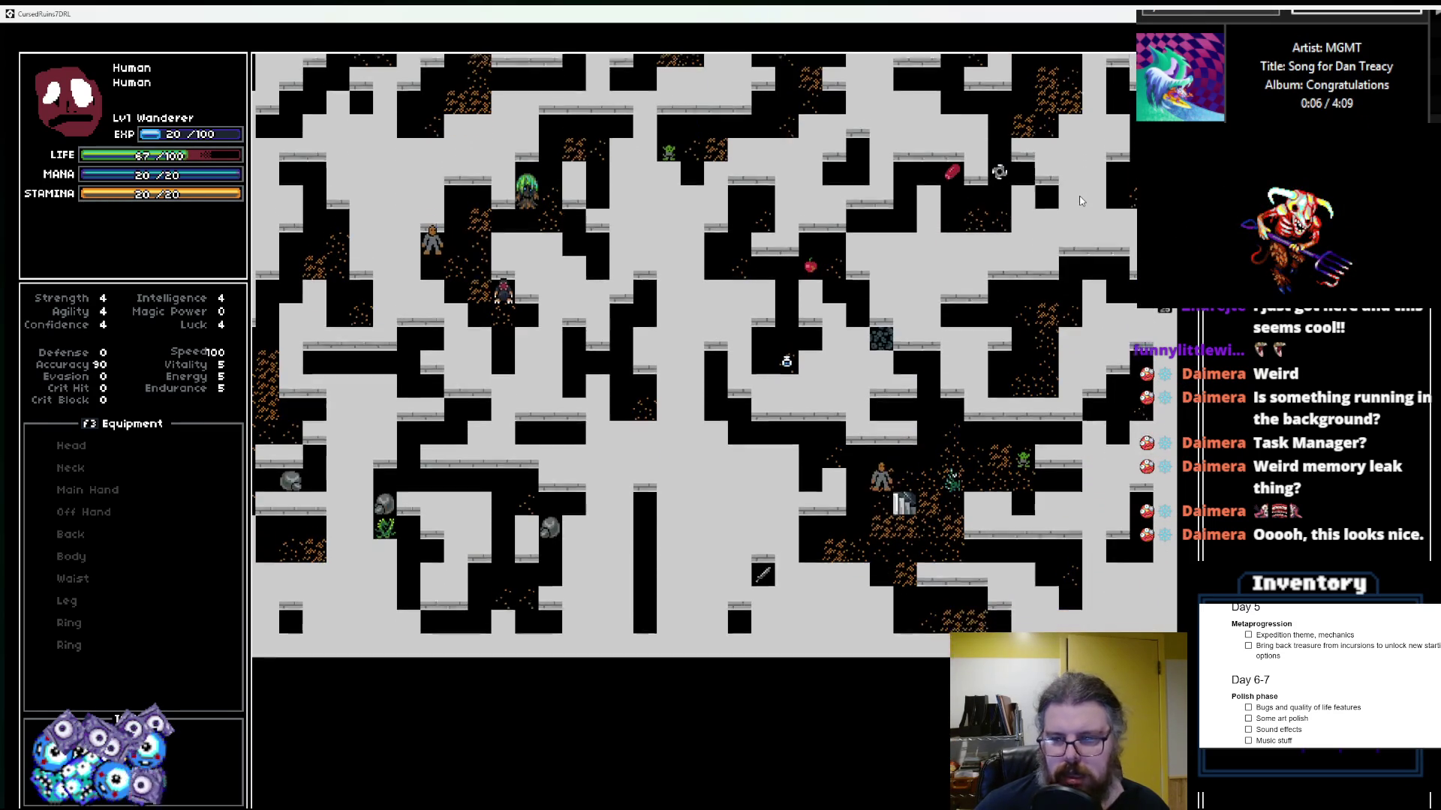
pyautogui.press('Down')
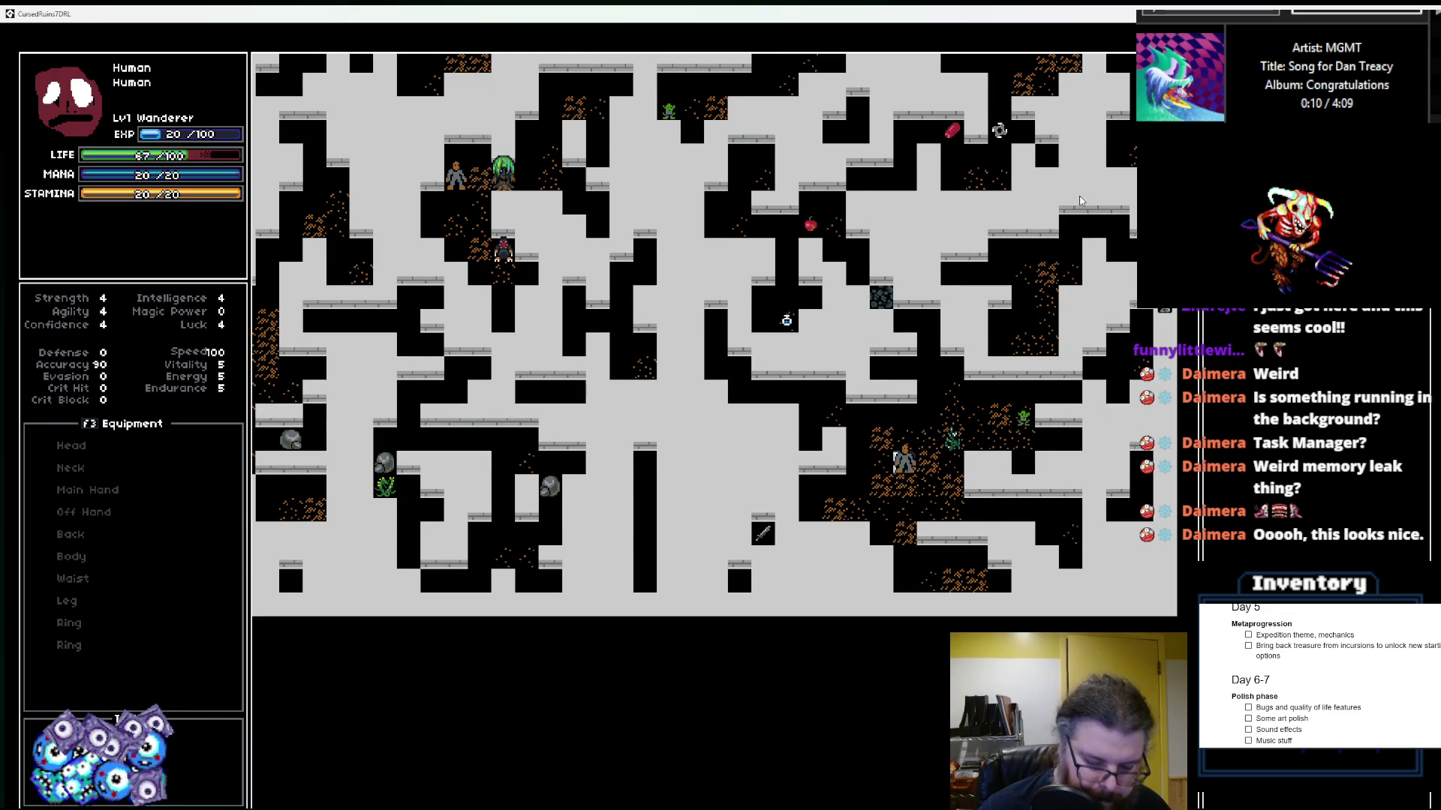
pyautogui.press('r')
pyautogui.press('KP_1')
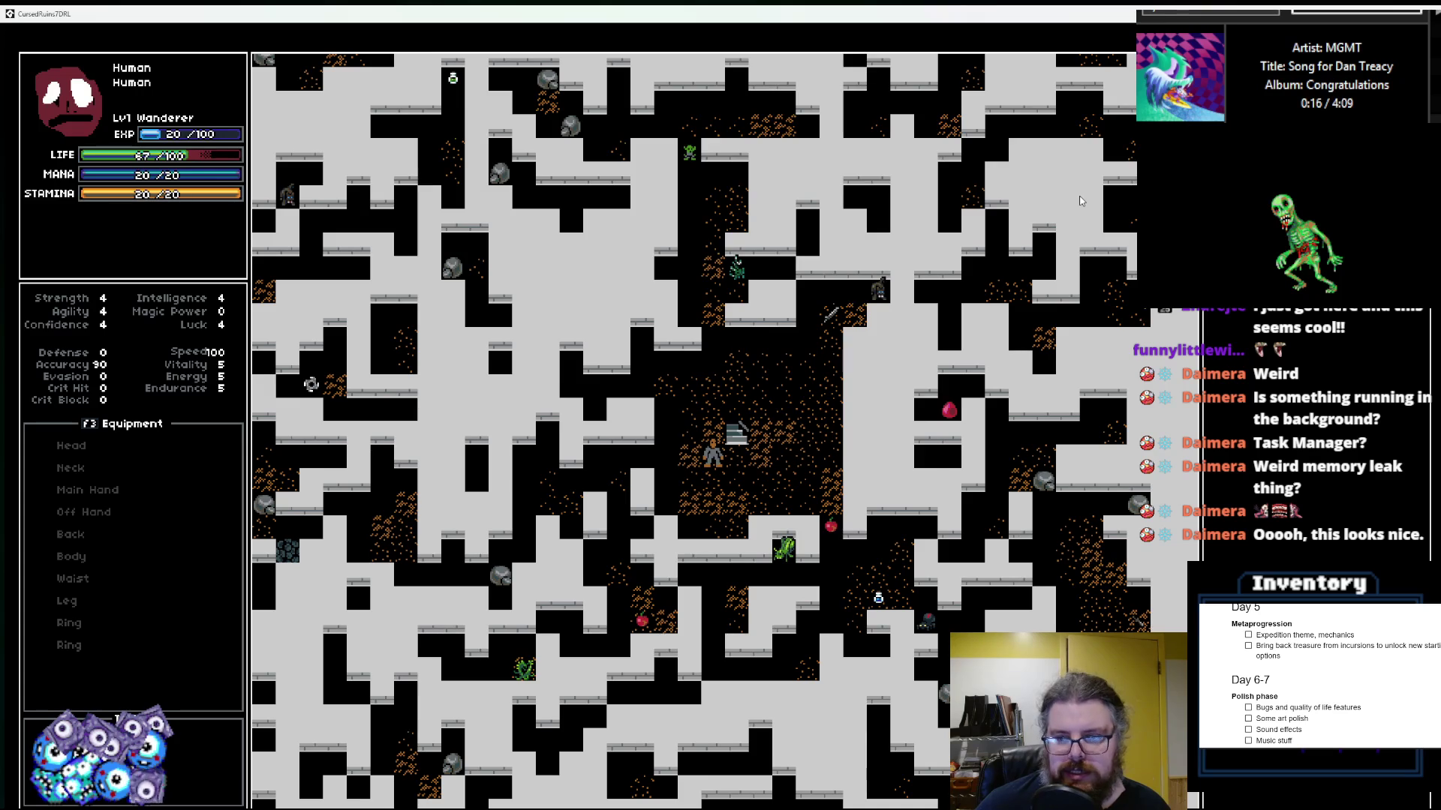
# Step: Walk the Wanderer left and down-left across the new level
pyautogui.press('Left')
pyautogui.press('Left')
pyautogui.press('Left')
pyautogui.press('Left')
pyautogui.press('Left')
pyautogui.press('Left')
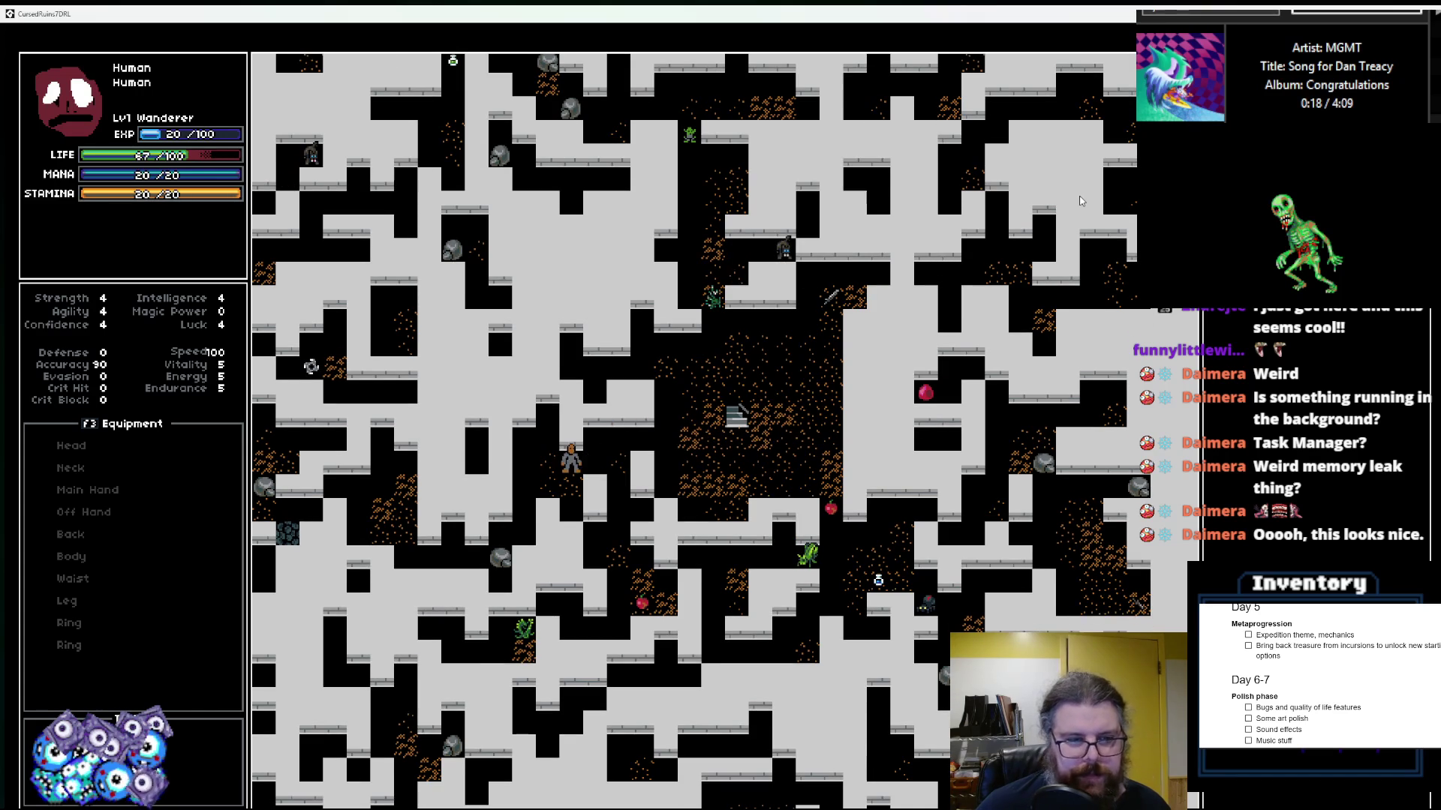
pyautogui.press('Down')
pyautogui.press('Down')
pyautogui.press('Down')
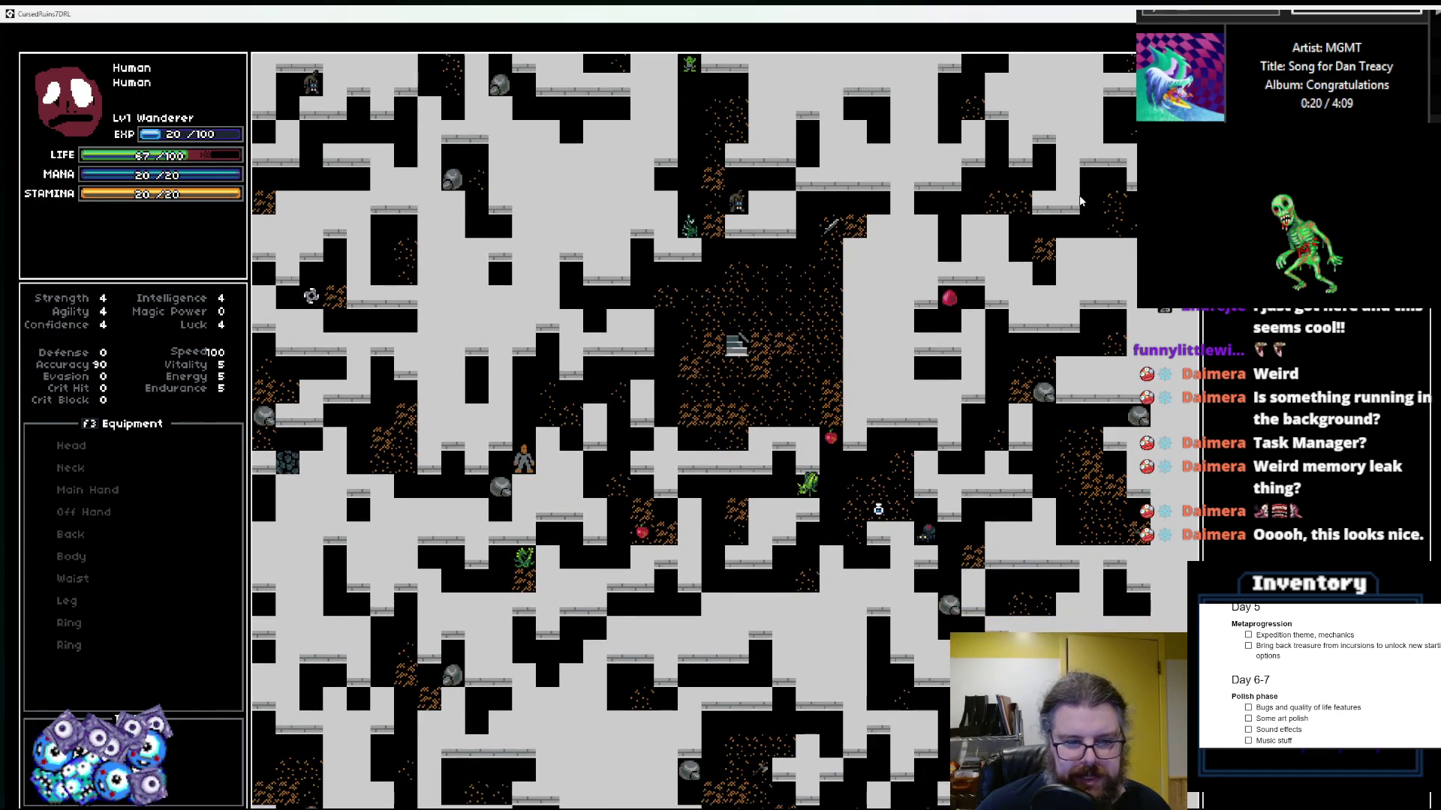
pyautogui.press('Left')
pyautogui.press('Left')
pyautogui.press('Left')
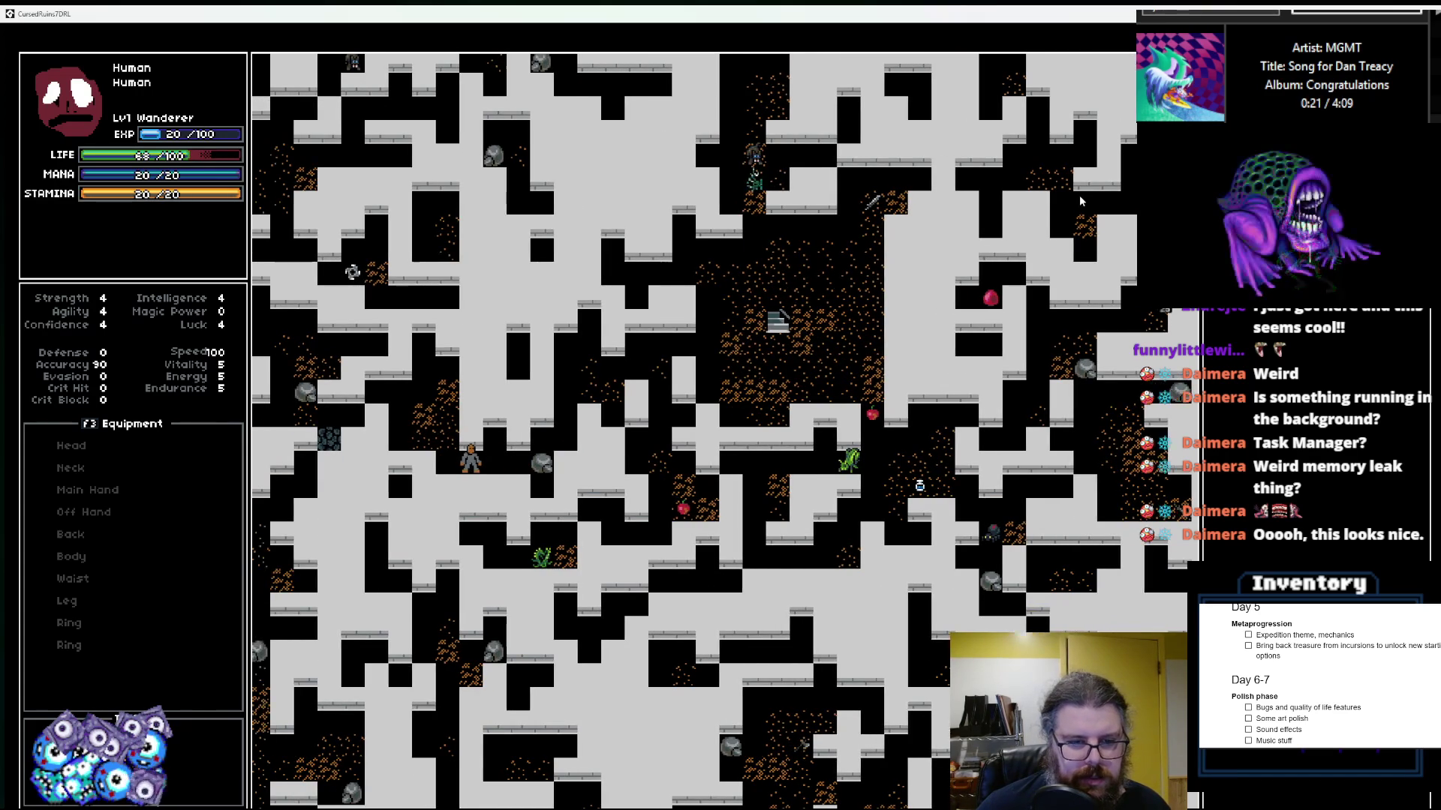
pyautogui.press('Left')
pyautogui.press('Left')
pyautogui.press('Left')
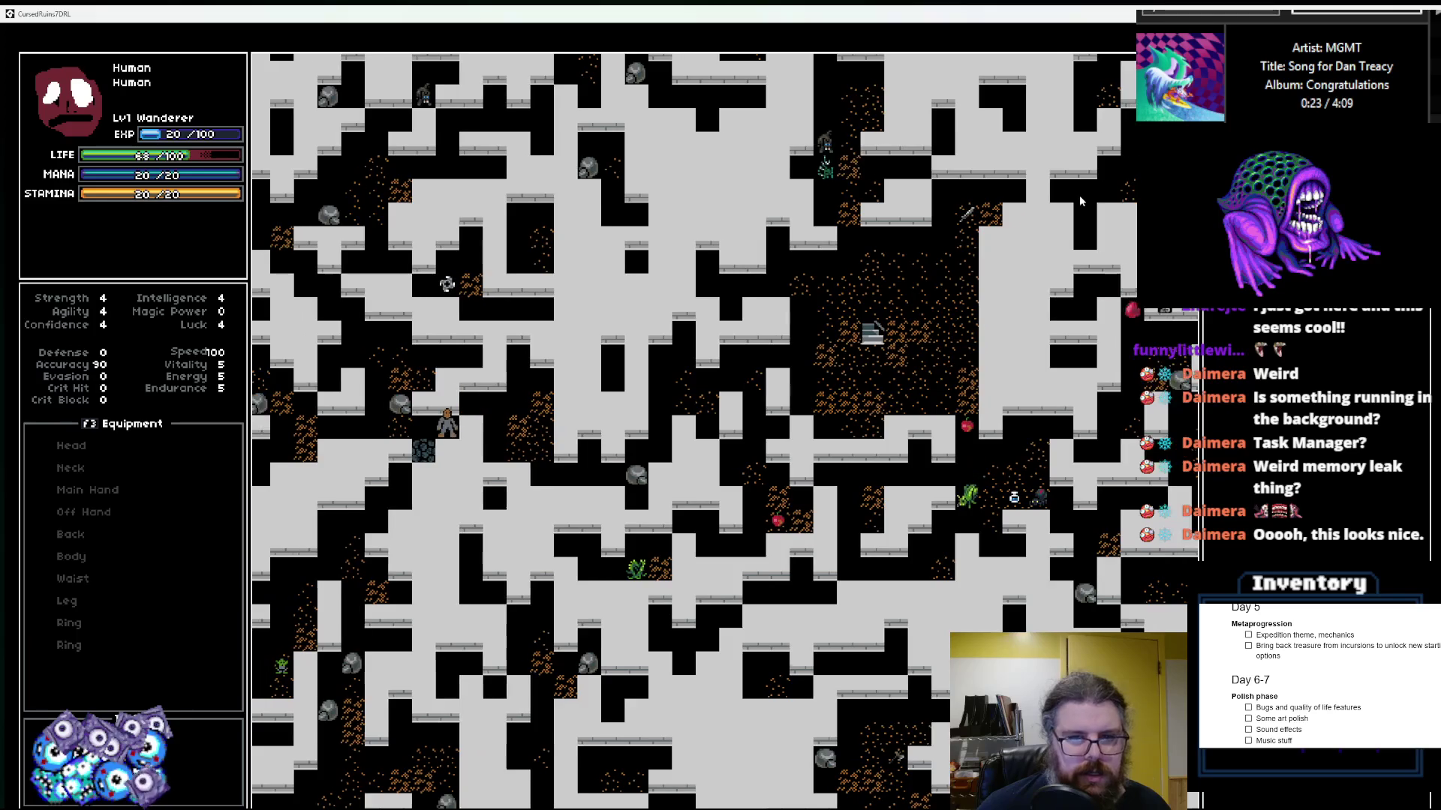
pyautogui.press('Up')
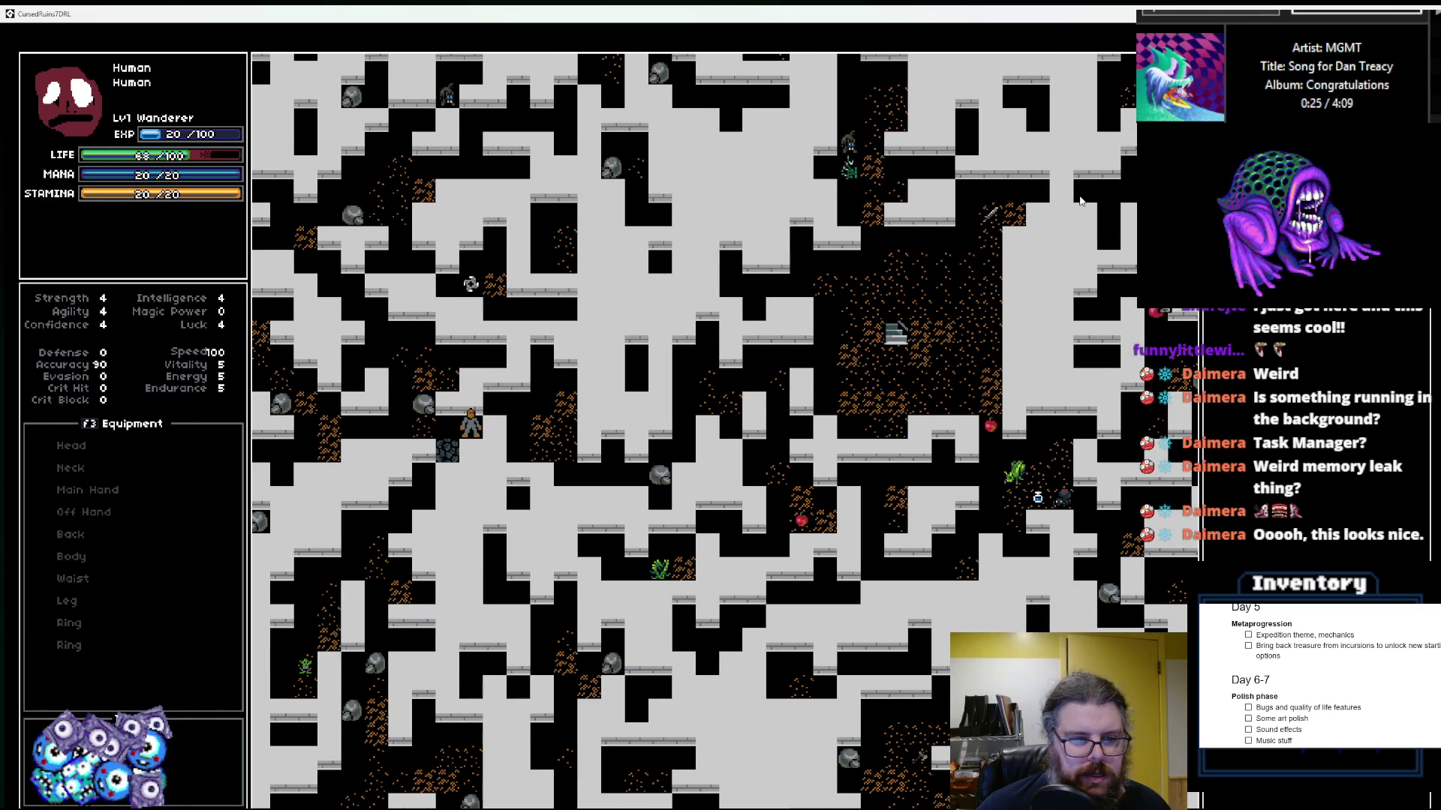
pyautogui.press('Left')
pyautogui.press('Left')
pyautogui.press('Left')
pyautogui.press('Down')
pyautogui.press('Down')
pyautogui.press('Down')
pyautogui.press('Down')
pyautogui.press('Down')
pyautogui.press('Down')
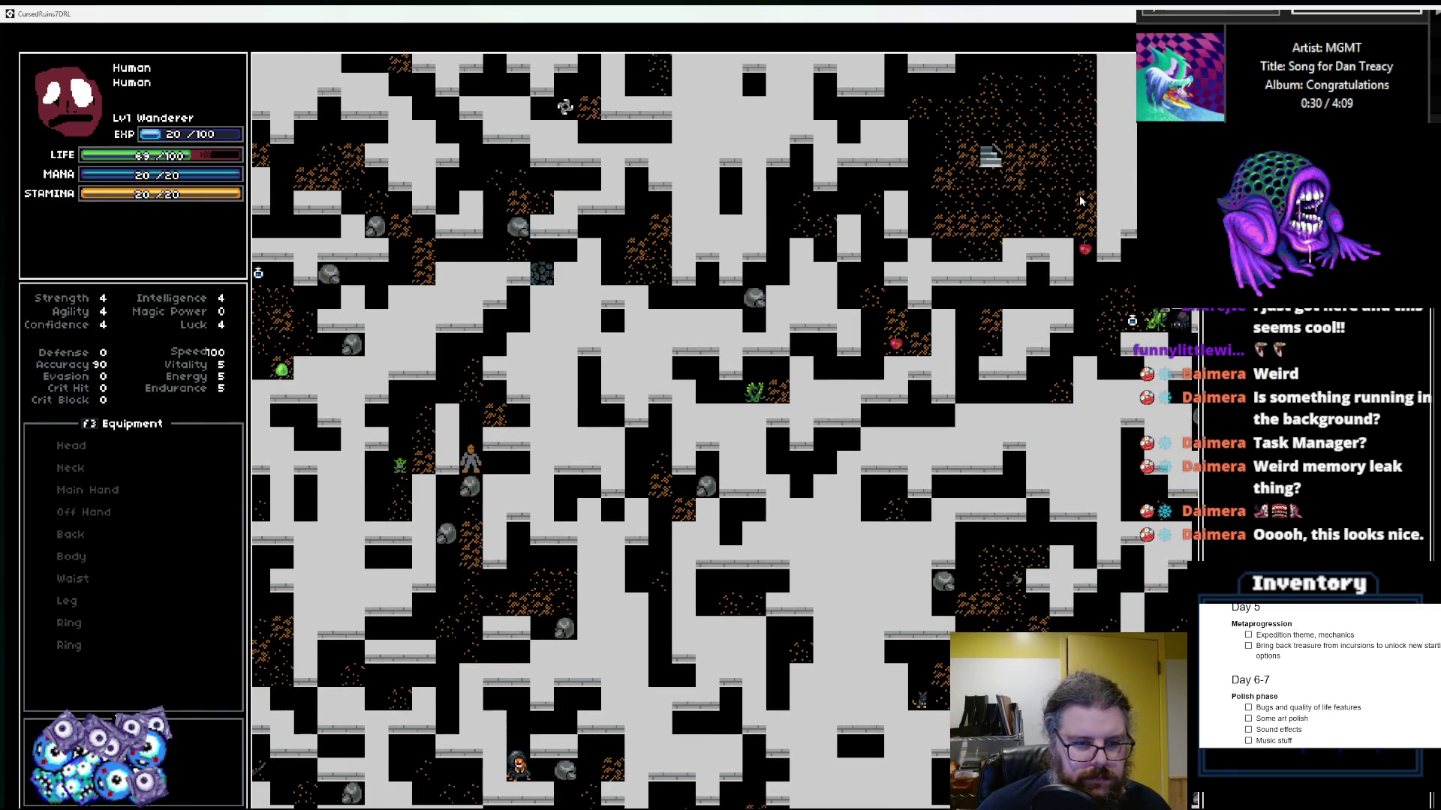
pyautogui.press('Down')
pyautogui.press('Down')
pyautogui.press('Down')
pyautogui.press('Left')
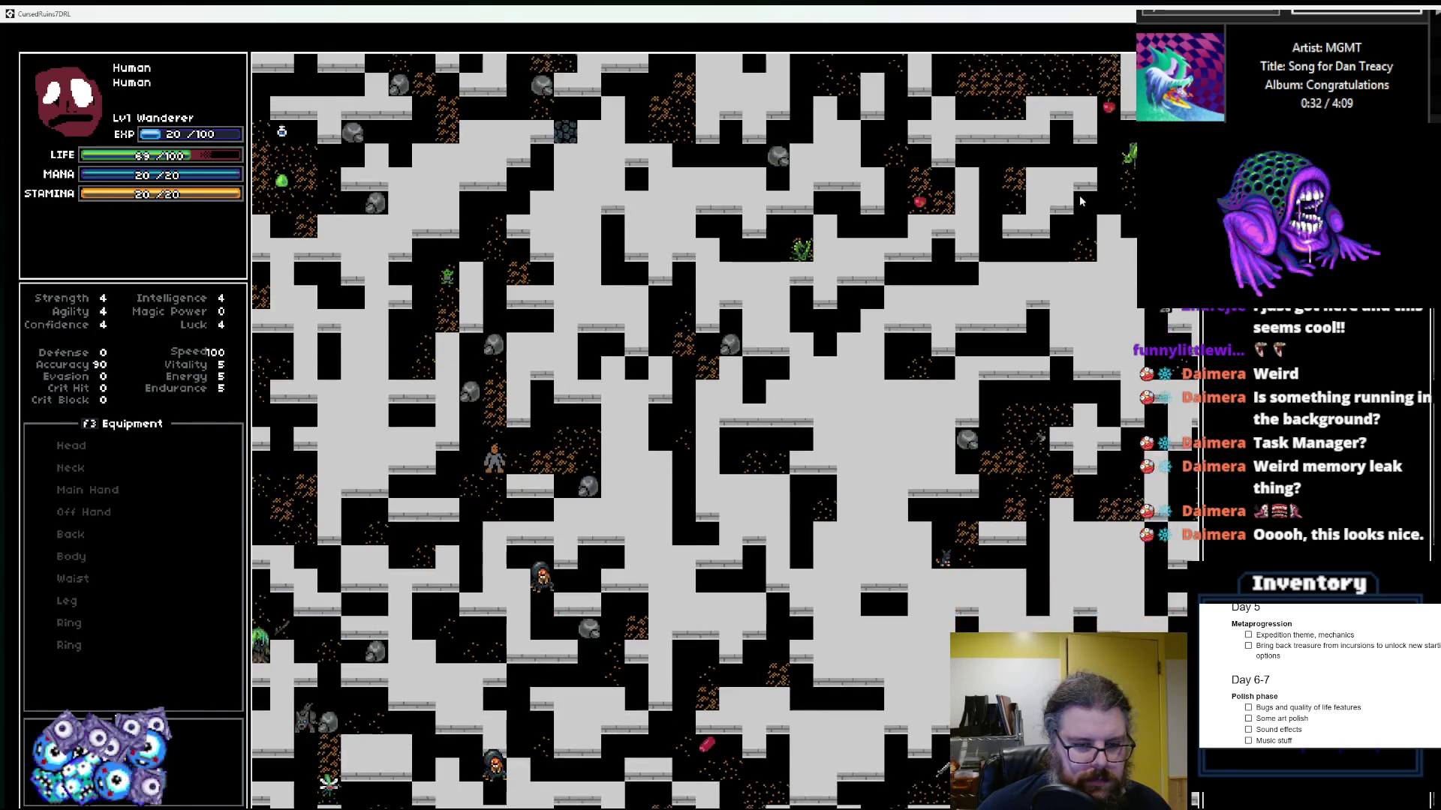
pyautogui.press('Down')
pyautogui.press('Down')
pyautogui.press('Down')
# Step: Continue down to the staircase and descend to the next level with >
pyautogui.press('Left')
pyautogui.press('Down')
pyautogui.press('Down')
pyautogui.press('Down')
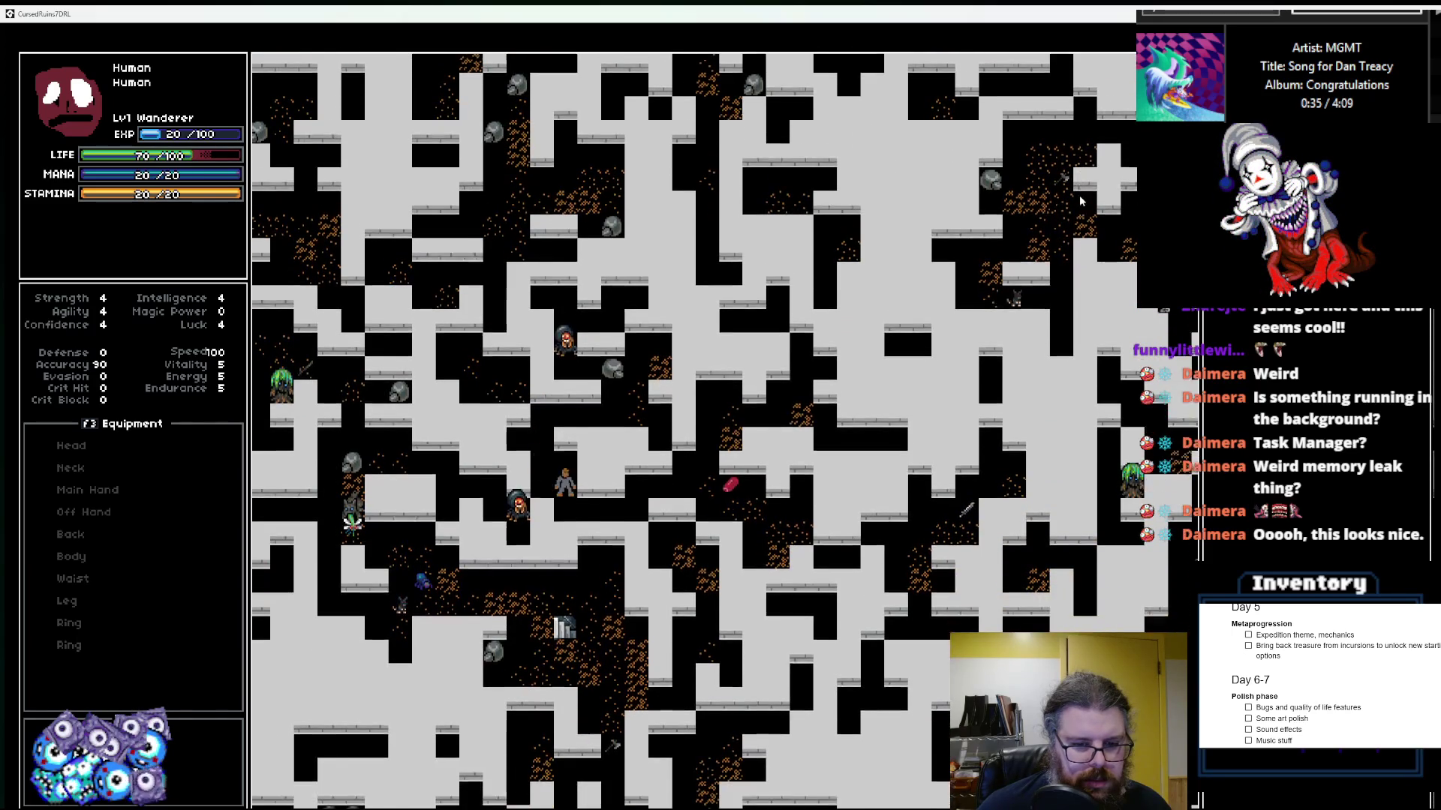
pyautogui.press('Down')
pyautogui.press('Down')
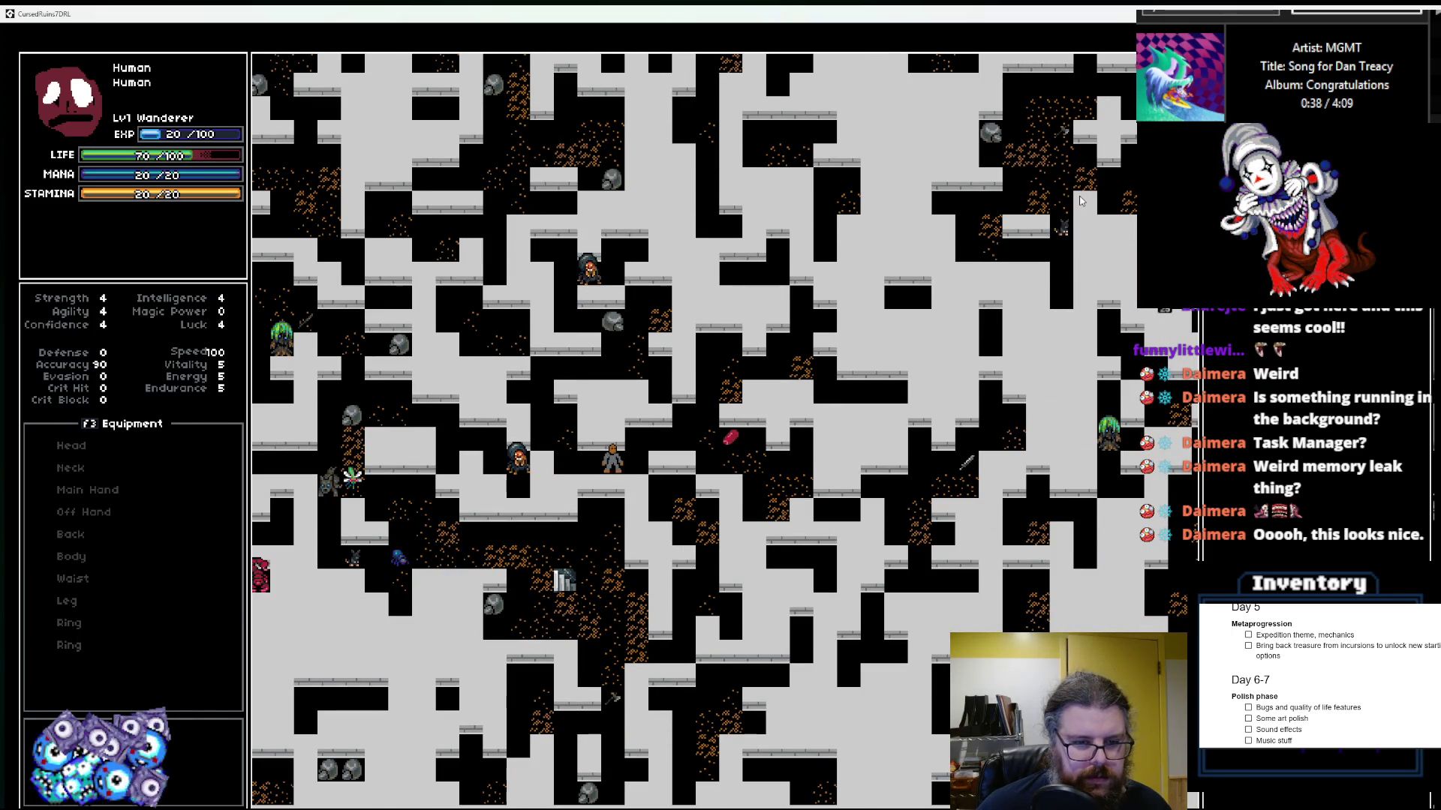
pyautogui.press('Down')
pyautogui.press('Down')
pyautogui.press('Down')
pyautogui.press('Right')
pyautogui.press('Right')
pyautogui.press('Right')
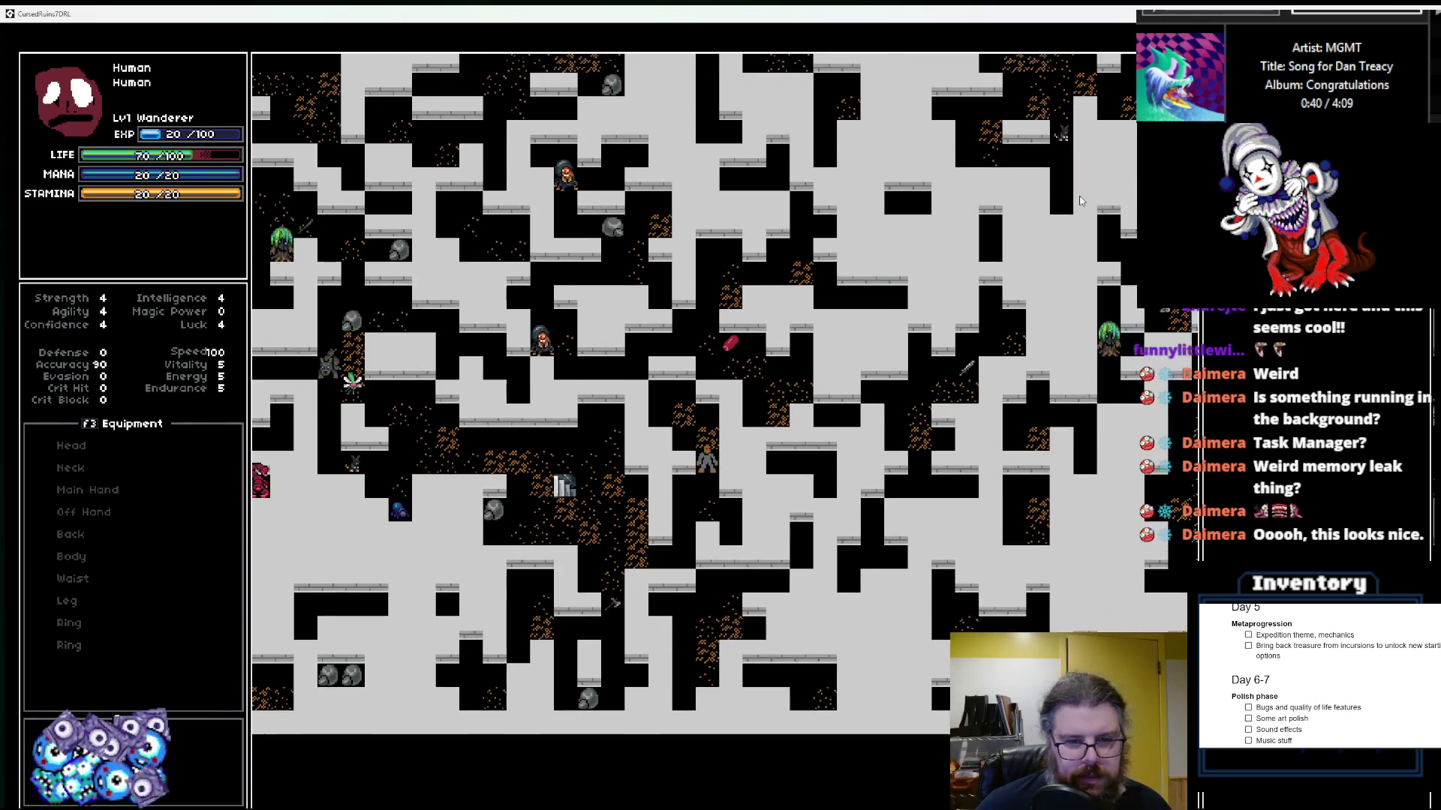
pyautogui.press('Down')
pyautogui.press('Down')
pyautogui.press('Left')
pyautogui.press('Left')
pyautogui.press('Left')
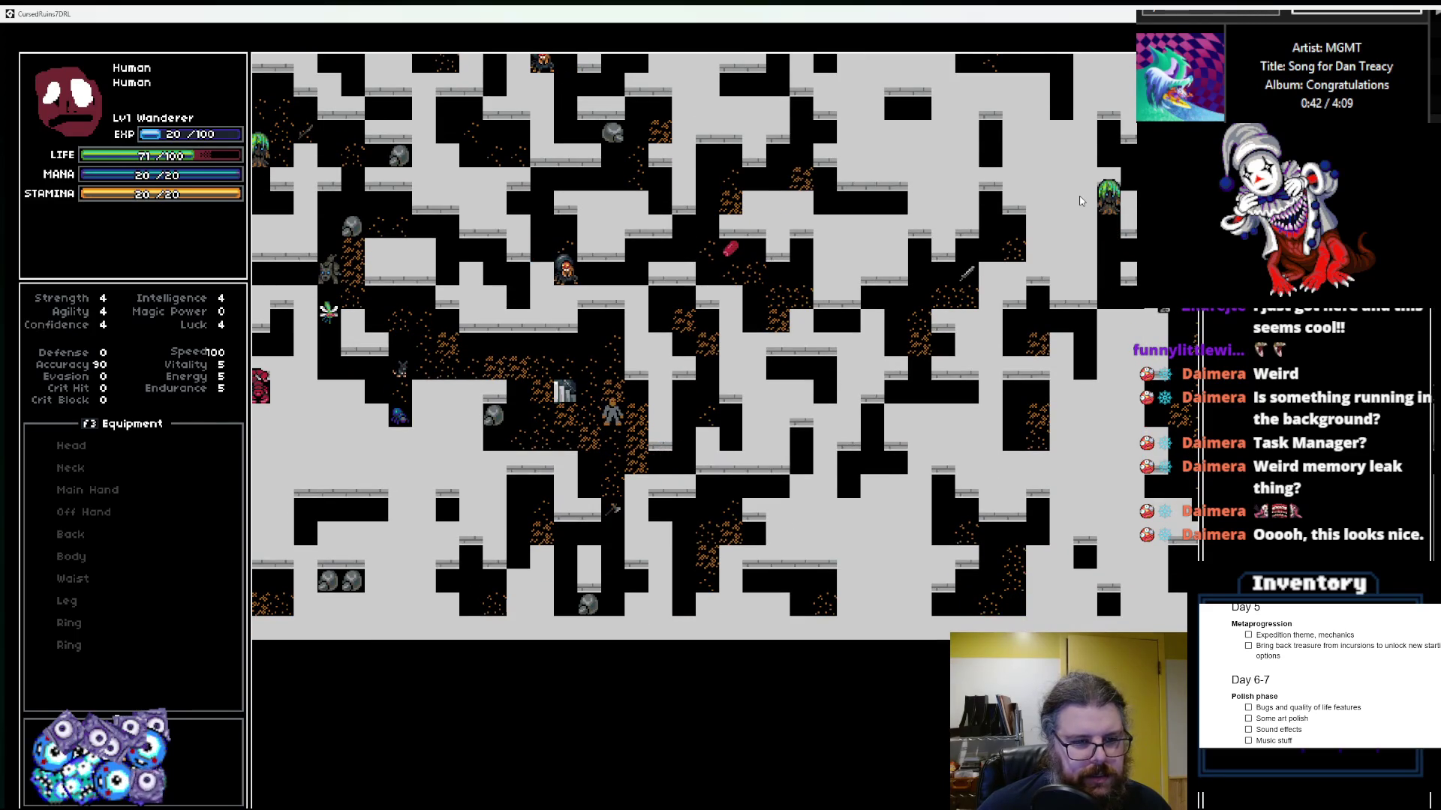
pyautogui.press('Up')
pyautogui.press('Left')
pyautogui.press('Left')
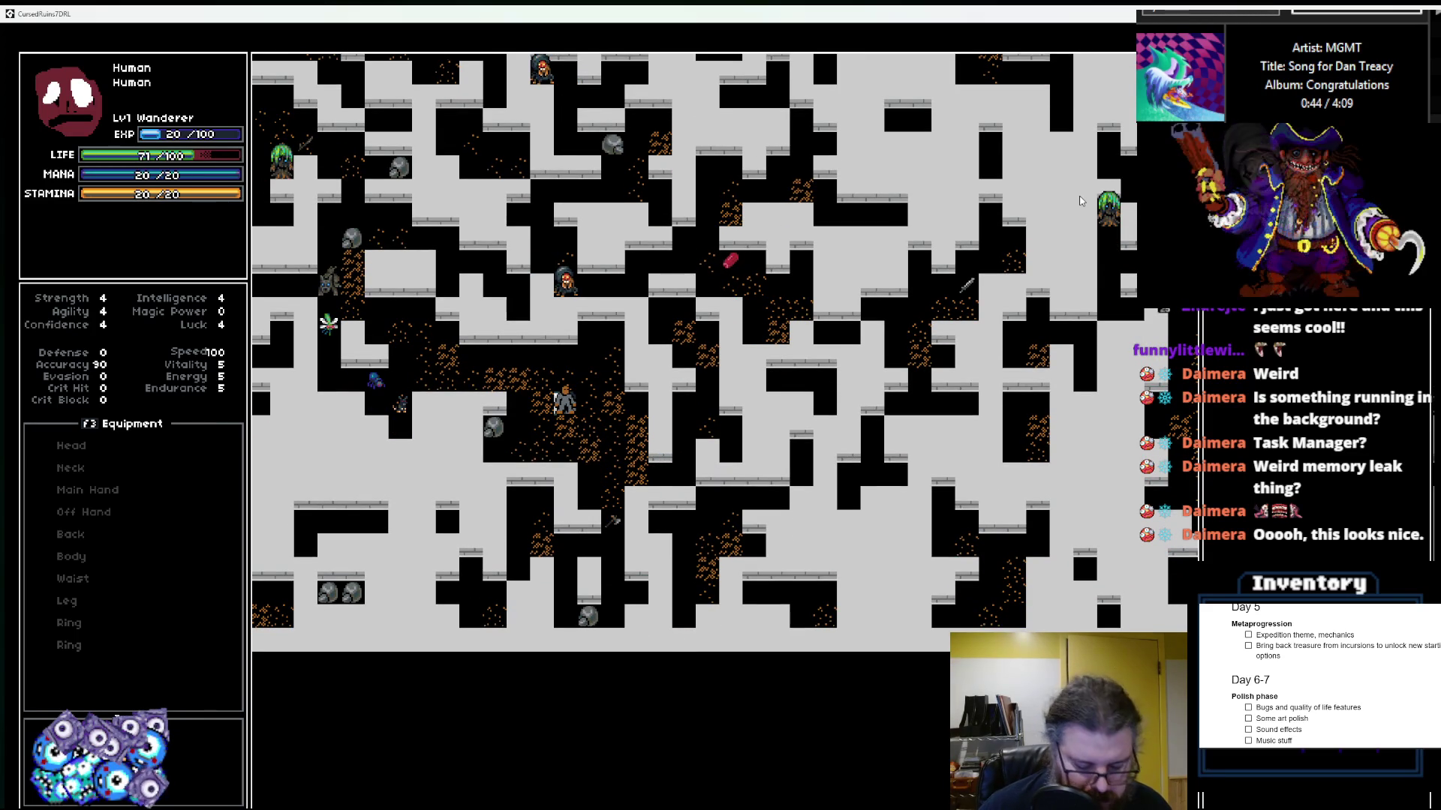
pyautogui.press('>')
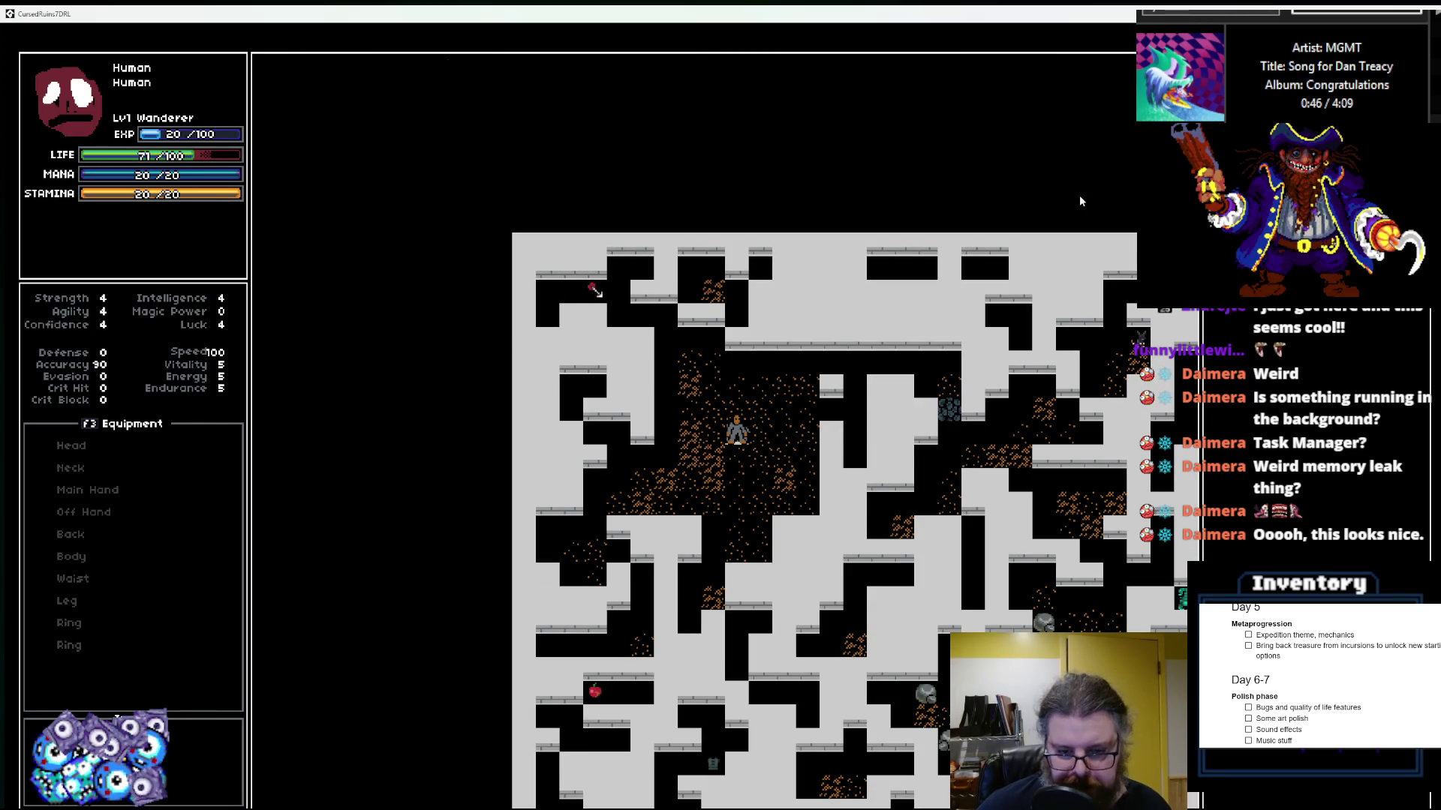
# Step: Walk the hero up-right, then down toward an enemy in the stair room
pyautogui.press('Up')
pyautogui.press('Right')
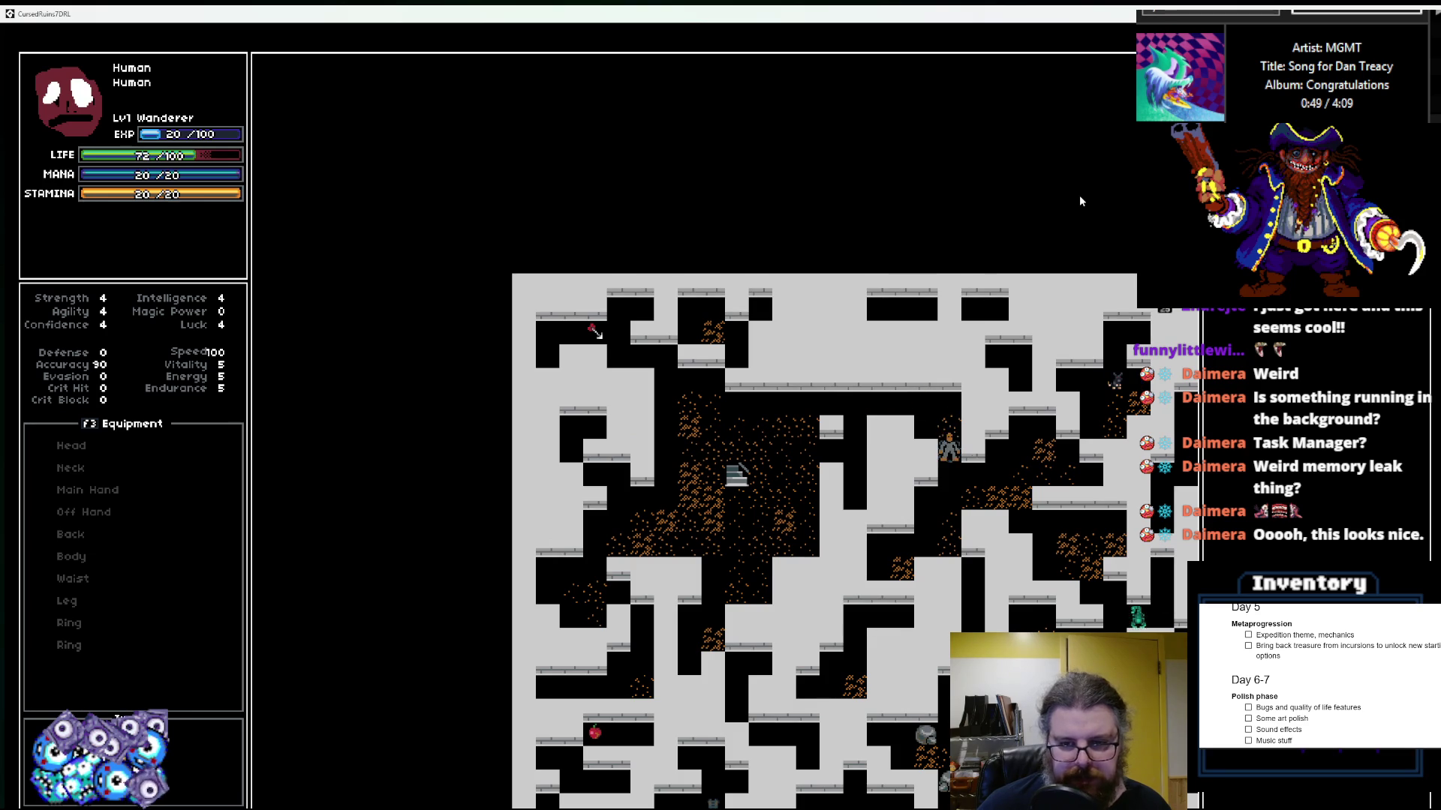
pyautogui.press('Right')
pyautogui.press('Down')
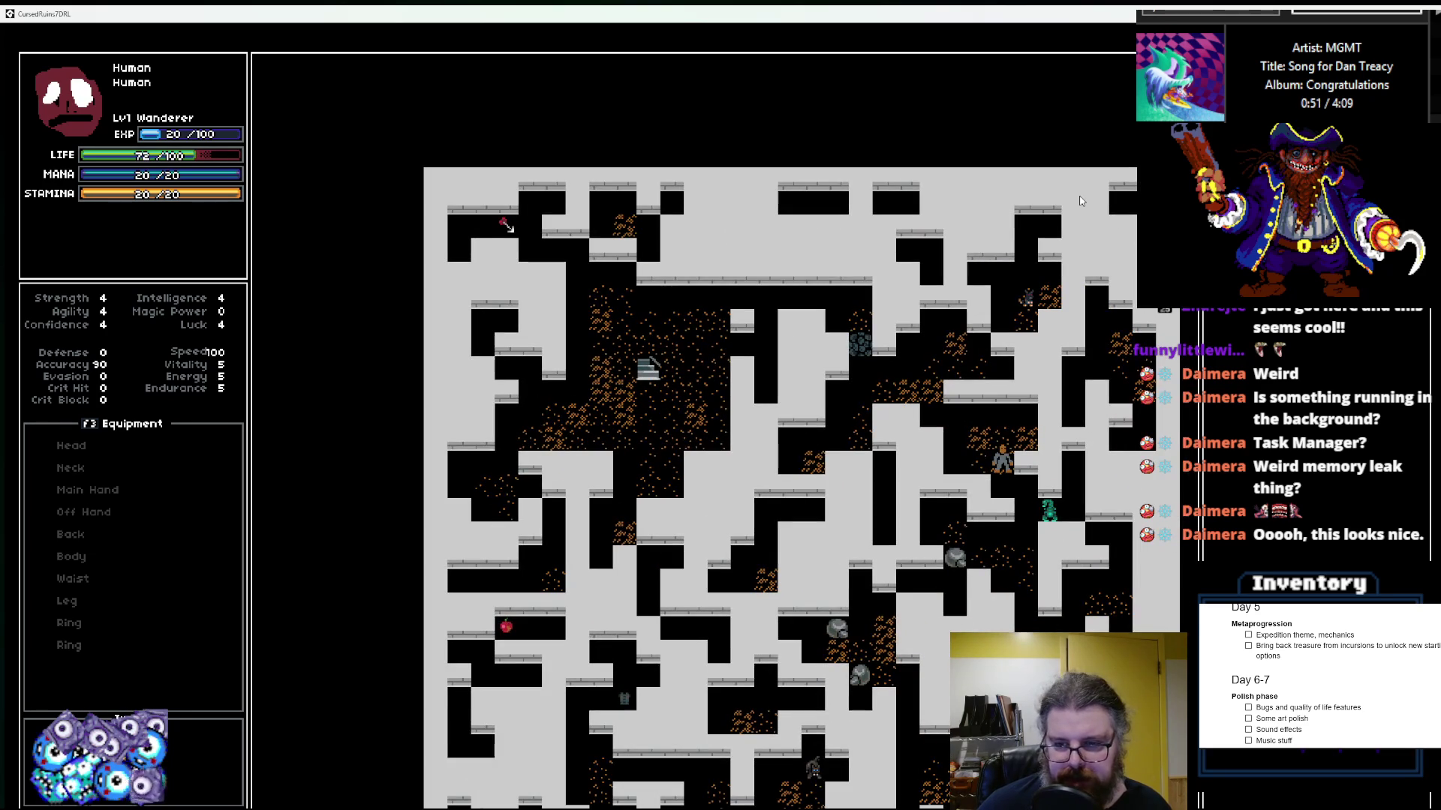
pyautogui.press('Down')
pyautogui.press('Down')
pyautogui.press('Right')
pyautogui.press('Down')
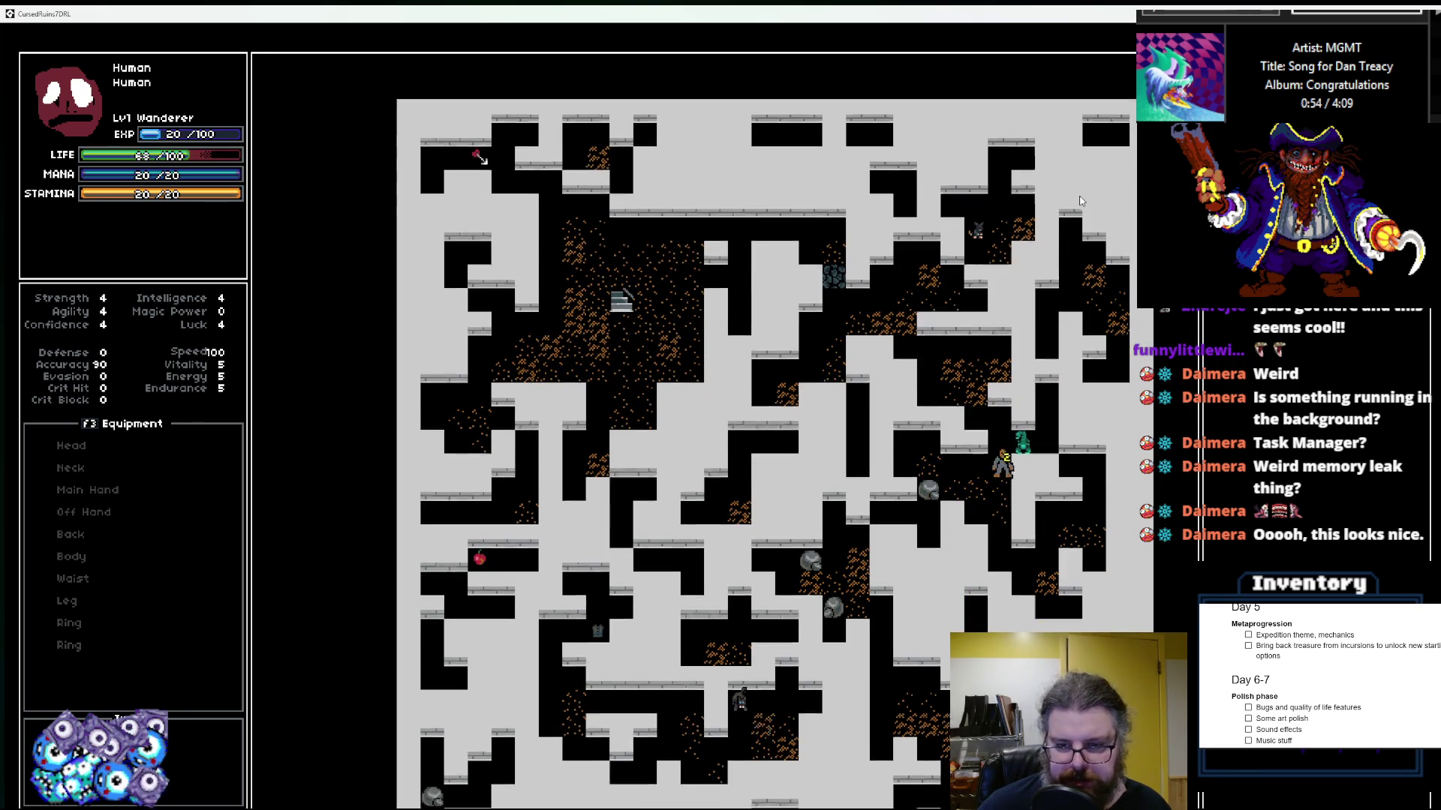
# Step: Move the hero down-left, then down-right toward the lower rooms
pyautogui.press('Left')
pyautogui.press('Down')
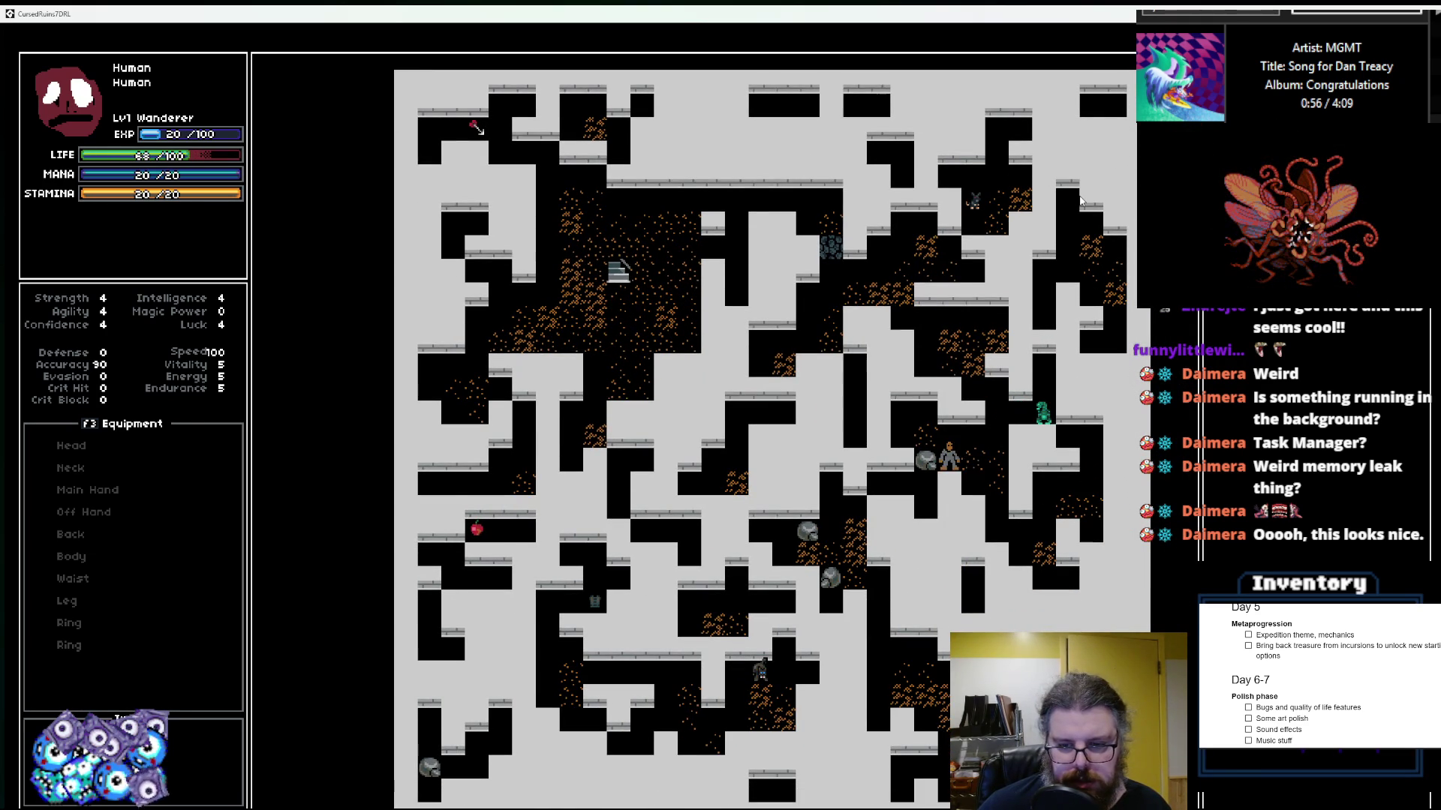
pyautogui.press('Left')
pyautogui.press('Down')
pyautogui.press('Left')
pyautogui.press('Down')
pyautogui.press('Left')
pyautogui.press('Down')
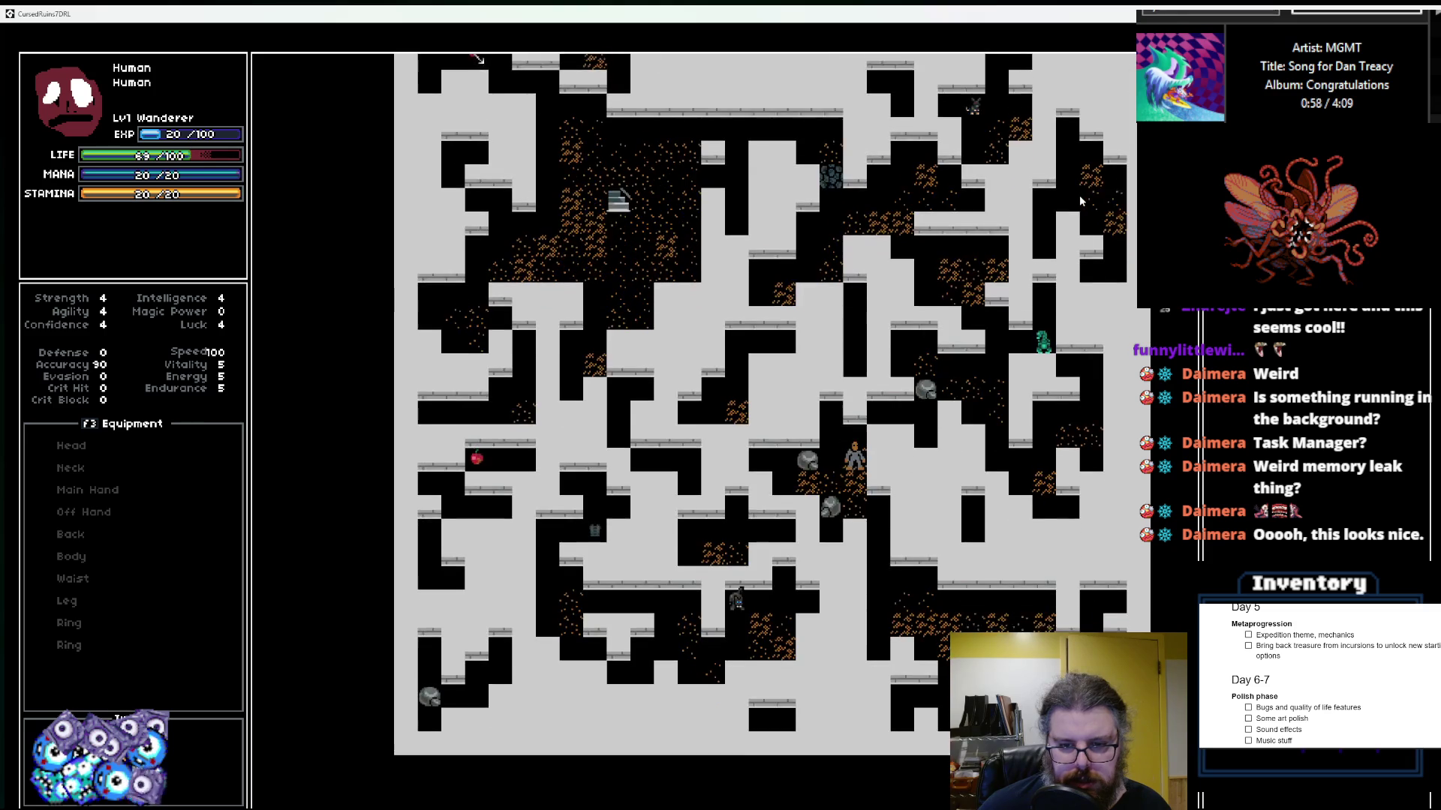
pyautogui.press('Down')
pyautogui.press('Down')
pyautogui.press('Down')
pyautogui.press('Right')
pyautogui.press('Down')
pyautogui.press('Right')
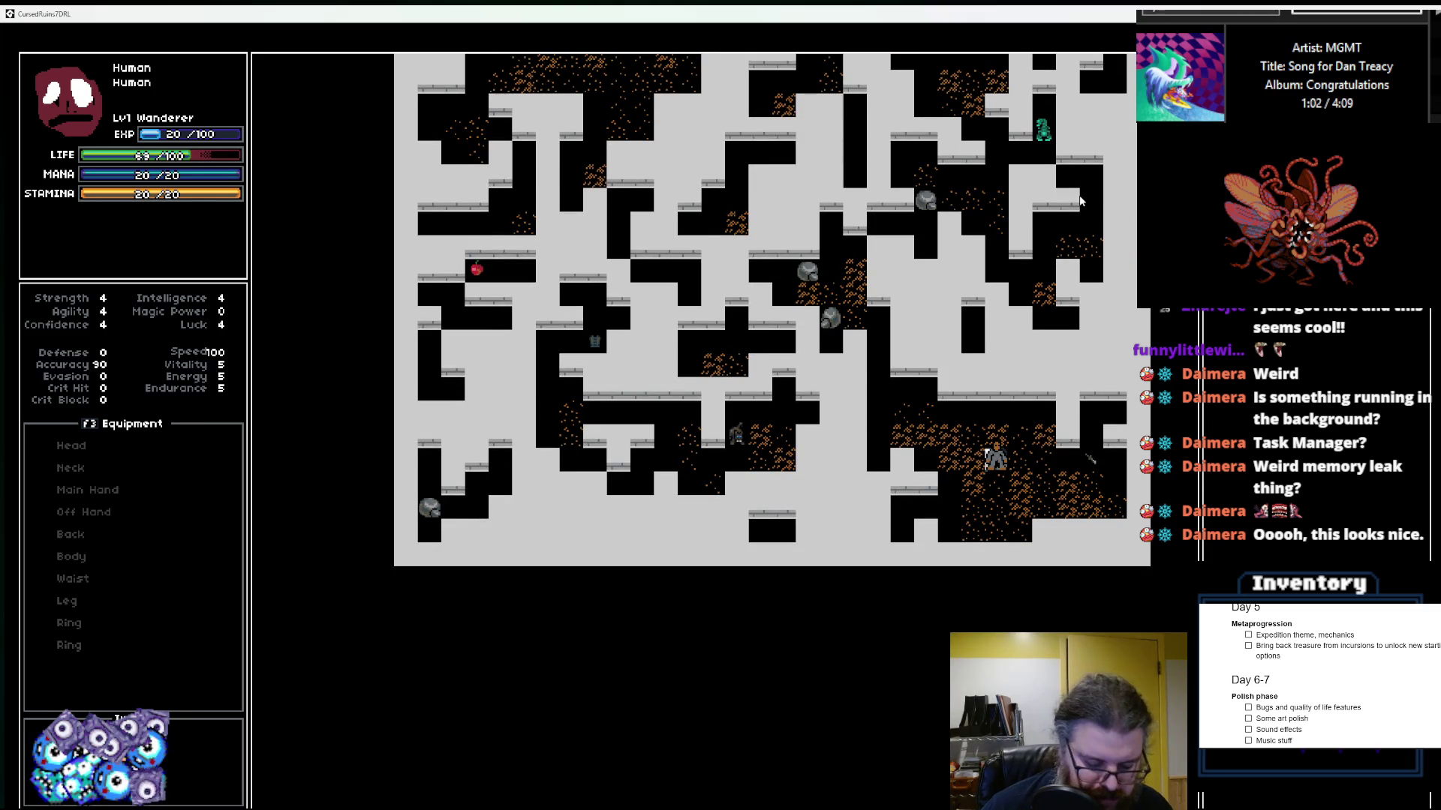
# Step: Step out of the stair room into the corridor and walk left along it
pyautogui.scroll(3)
pyautogui.press('Down')
pyautogui.press('Left')
pyautogui.press('Left')
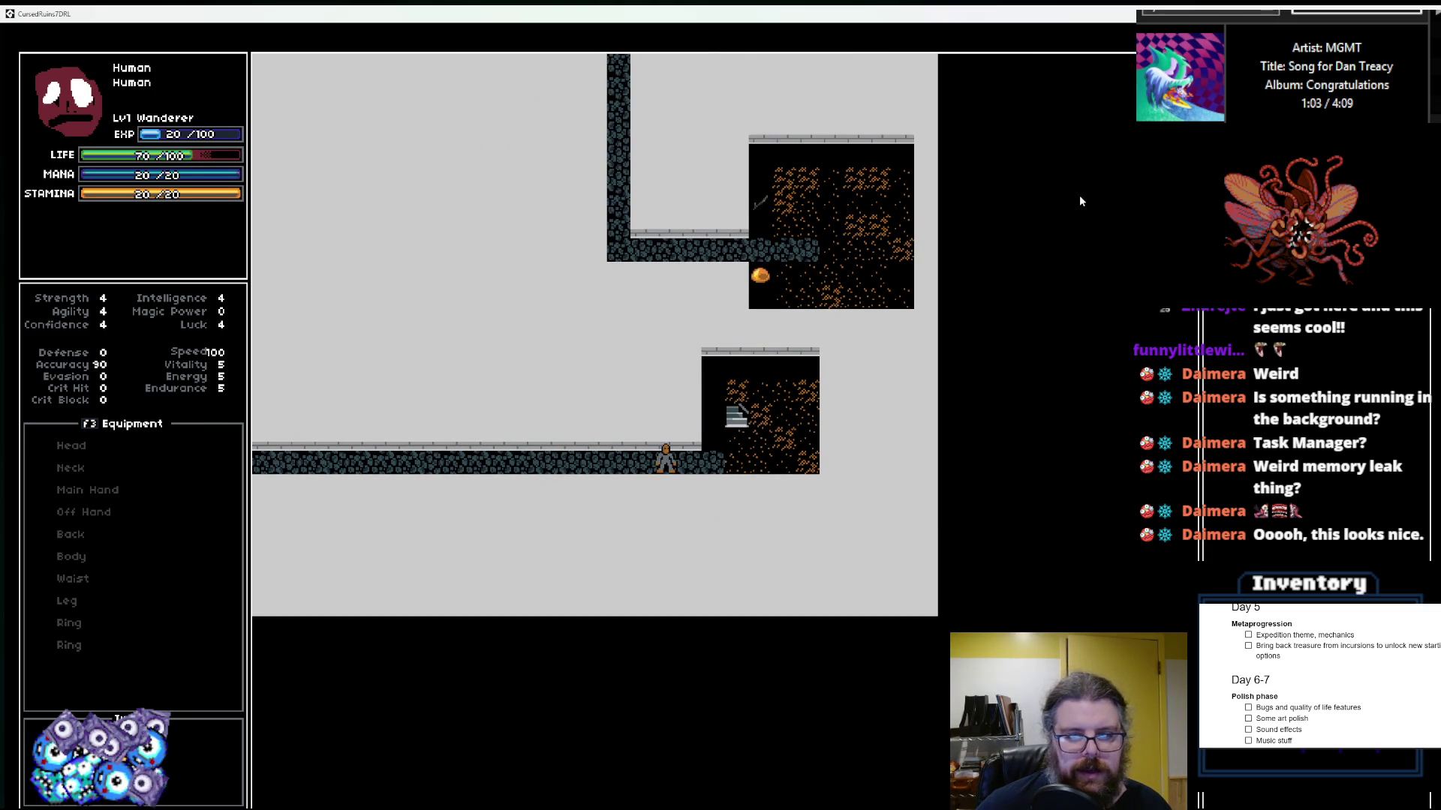
pyautogui.press('Left')
pyautogui.press('Left')
pyautogui.press('Left')
pyautogui.press('Left')
pyautogui.press('Left')
pyautogui.press('Left')
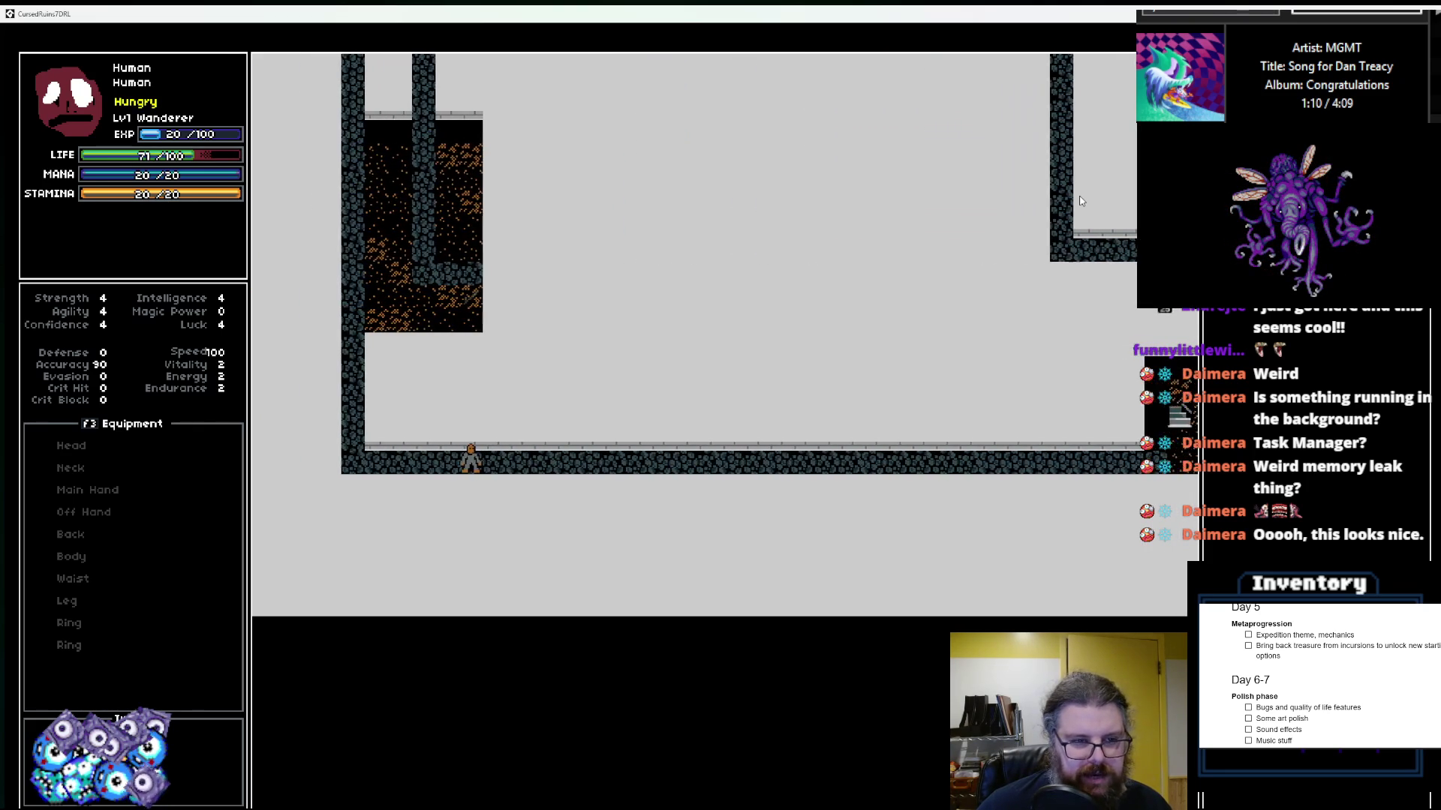
# Step: Reach the corridor's far end and walk up the passage into the dark room
pyautogui.press('Left')
pyautogui.press('Left')
pyautogui.press('Left')
pyautogui.press('Up')
pyautogui.press('Up')
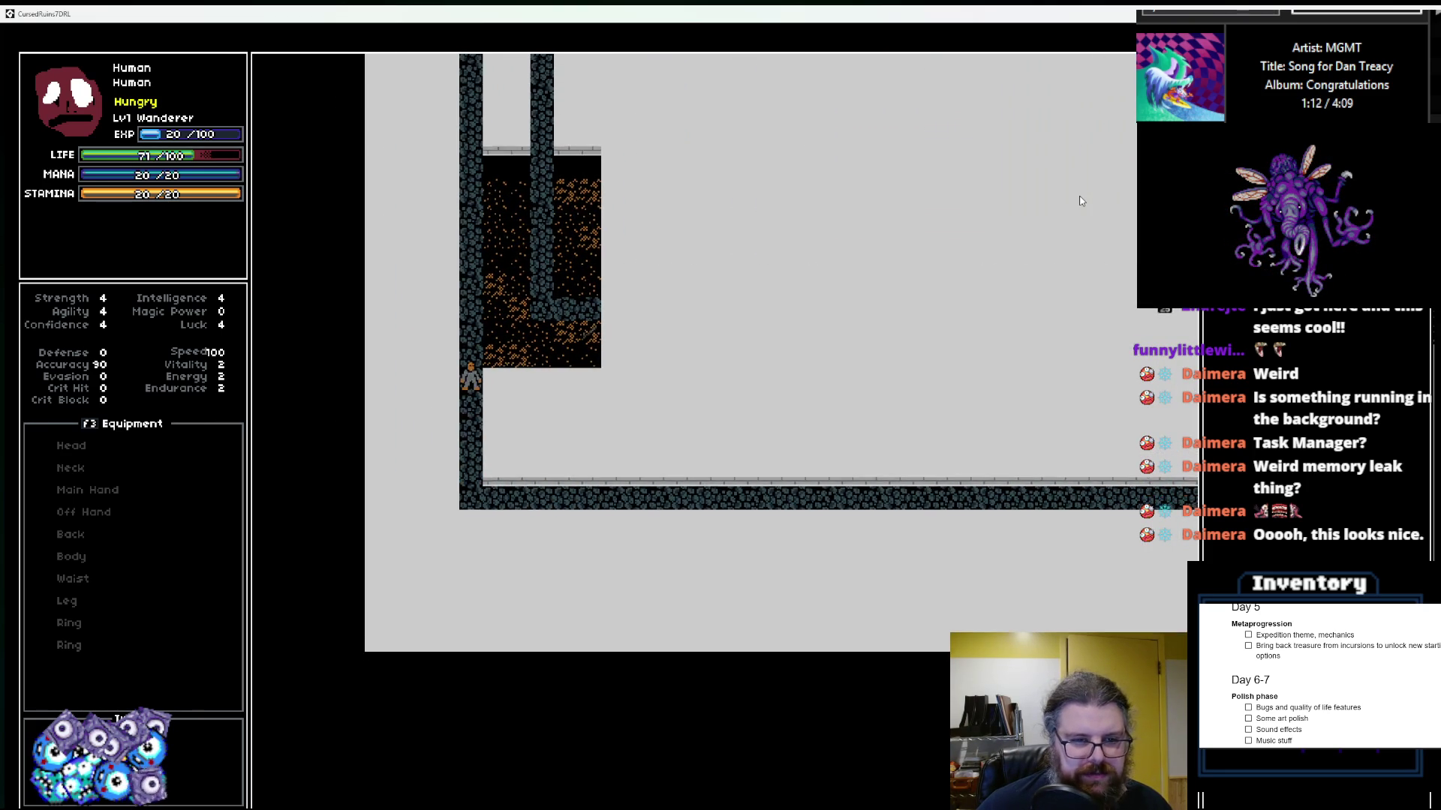
pyautogui.press('Up')
pyautogui.press('Up')
pyautogui.press('Up')
pyautogui.press('Right')
pyautogui.press('Right')
pyautogui.press('Up')
pyautogui.press('Up')
pyautogui.press('Up')
pyautogui.press('Right')
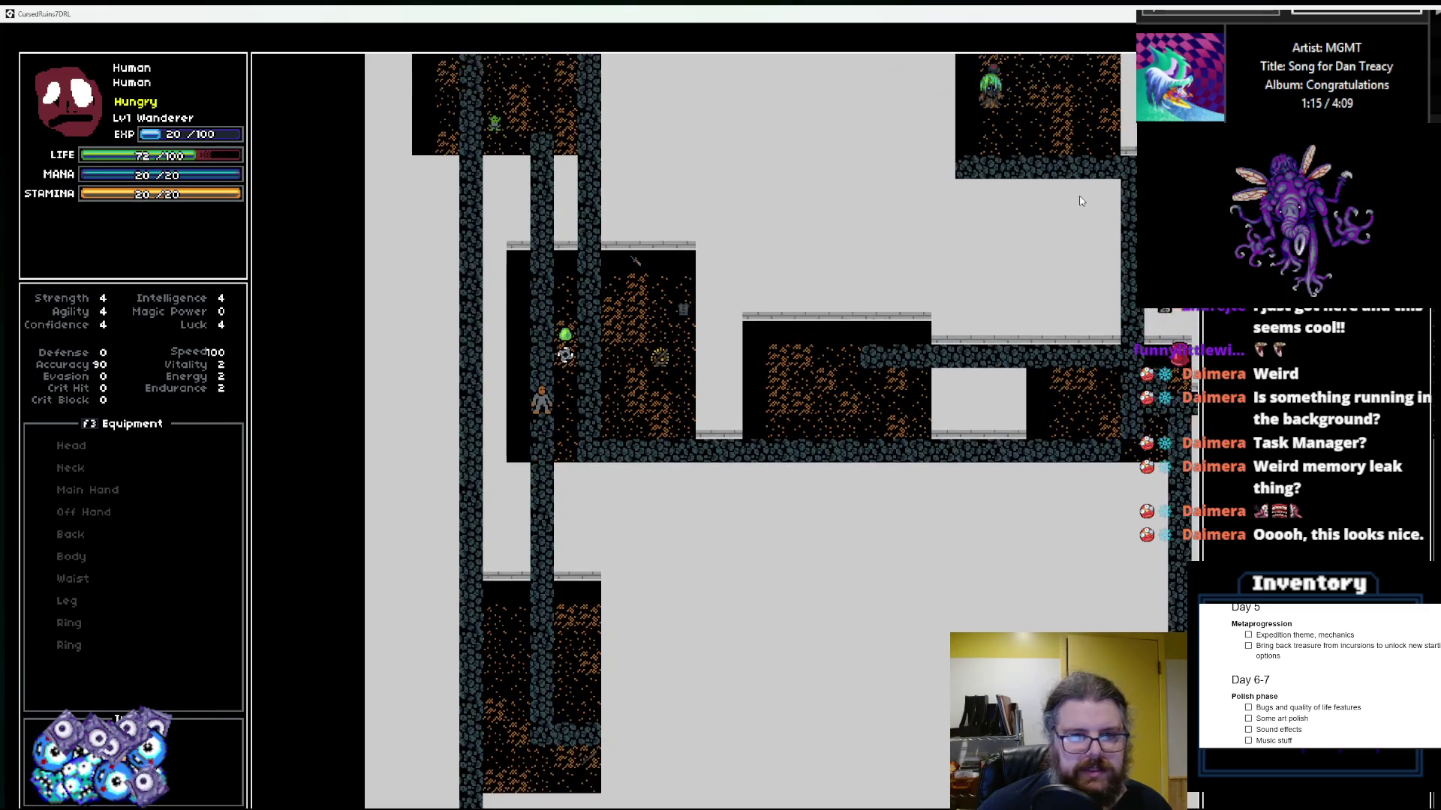
pyautogui.press('Up')
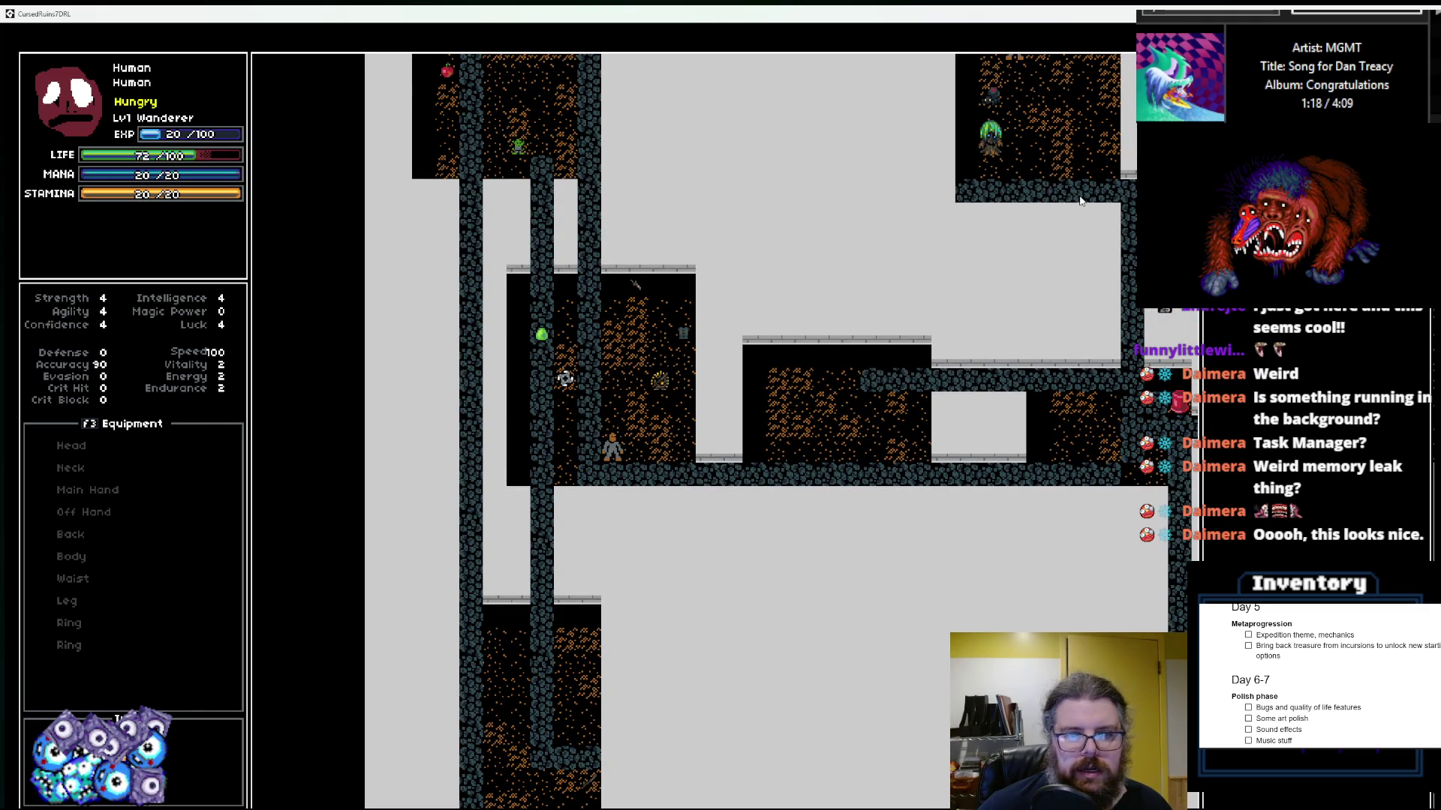
# Step: Head right along the cobblestone corridor past the monsters into the room
pyautogui.press('Down')
pyautogui.press('Right')
pyautogui.press('Right')
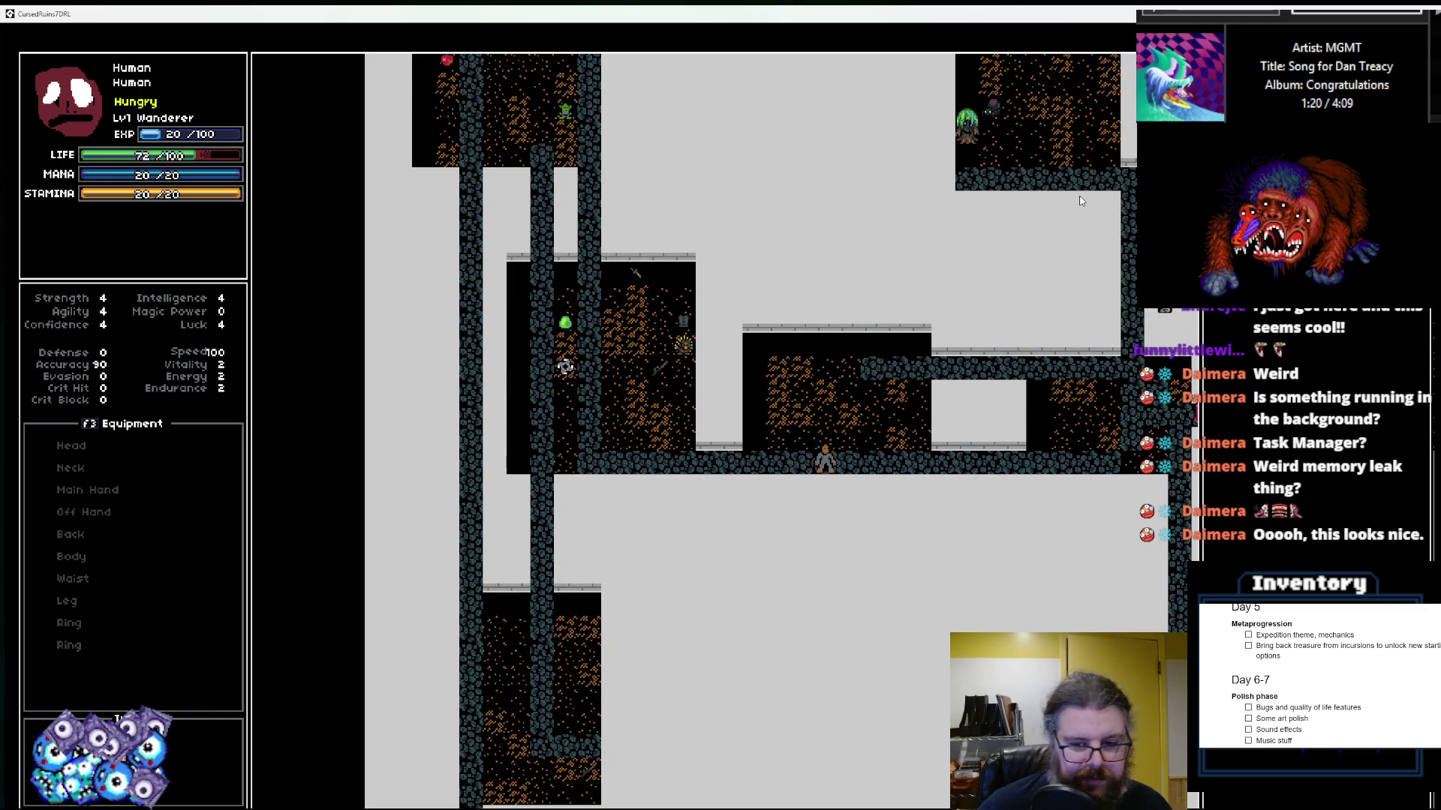
pyautogui.press('Right')
pyautogui.press('Right')
pyautogui.press('Right')
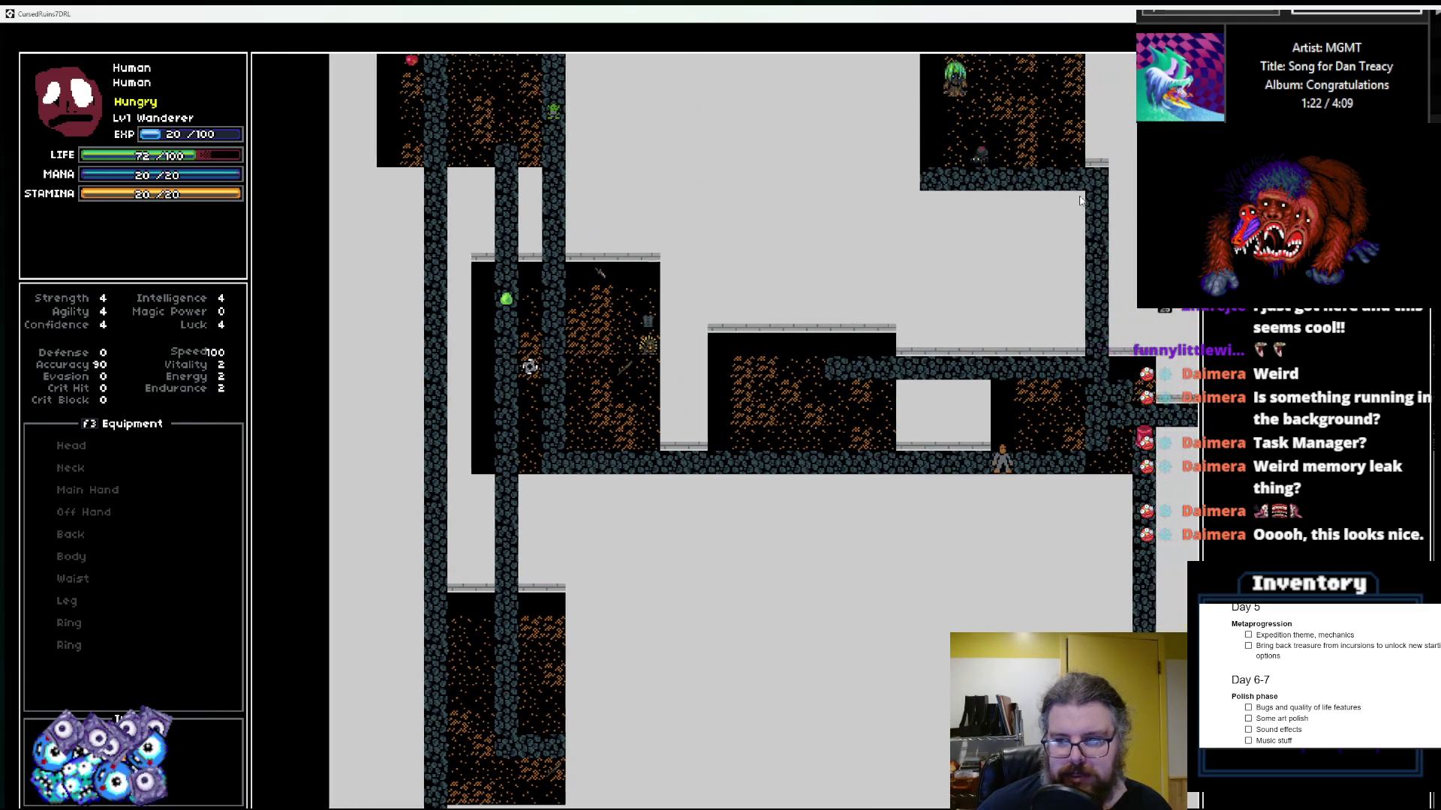
pyautogui.press('Up')
pyautogui.press('Up')
pyautogui.press('Right')
pyautogui.press('Right')
pyautogui.press('Right')
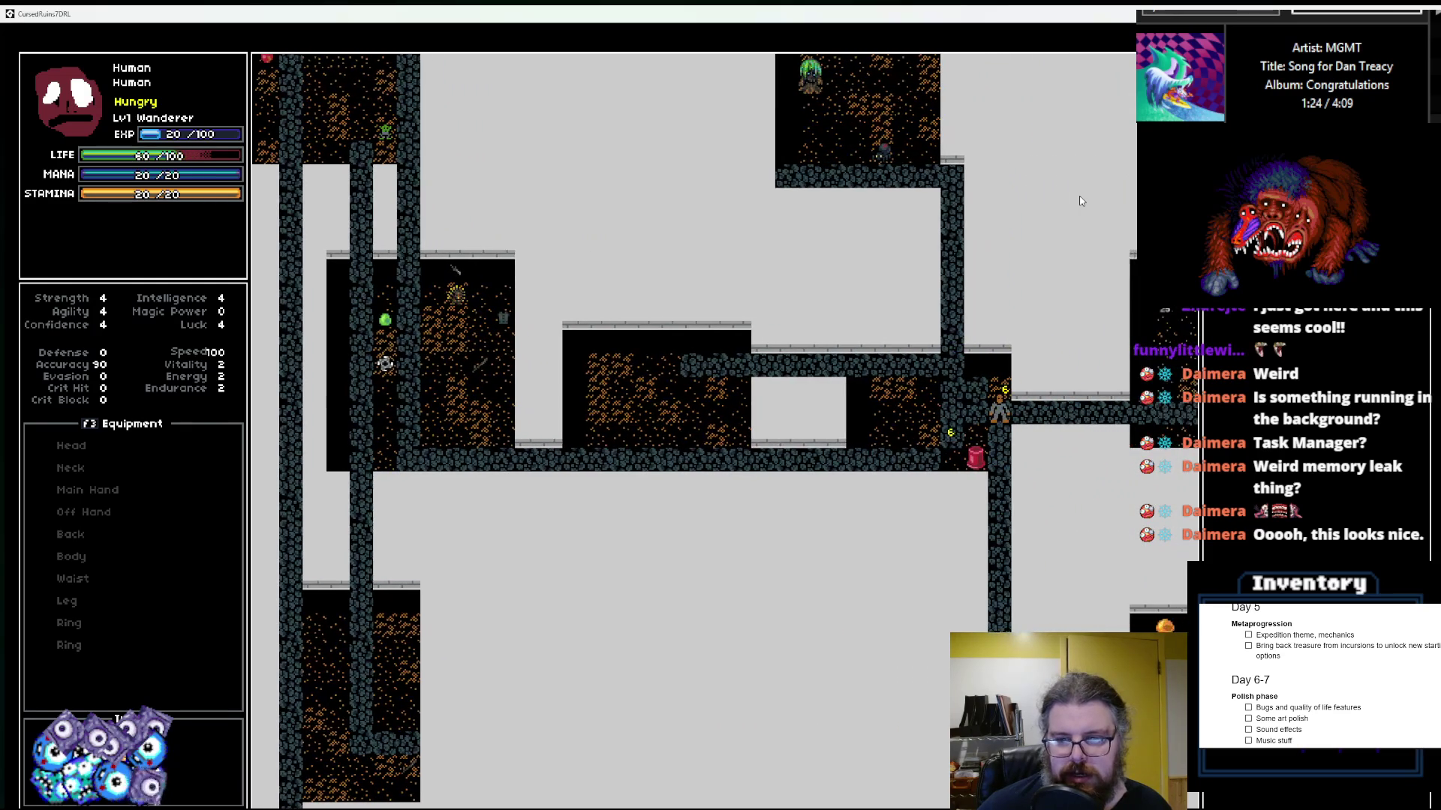
pyautogui.press('Right')
pyautogui.press('Right')
pyautogui.press('Right')
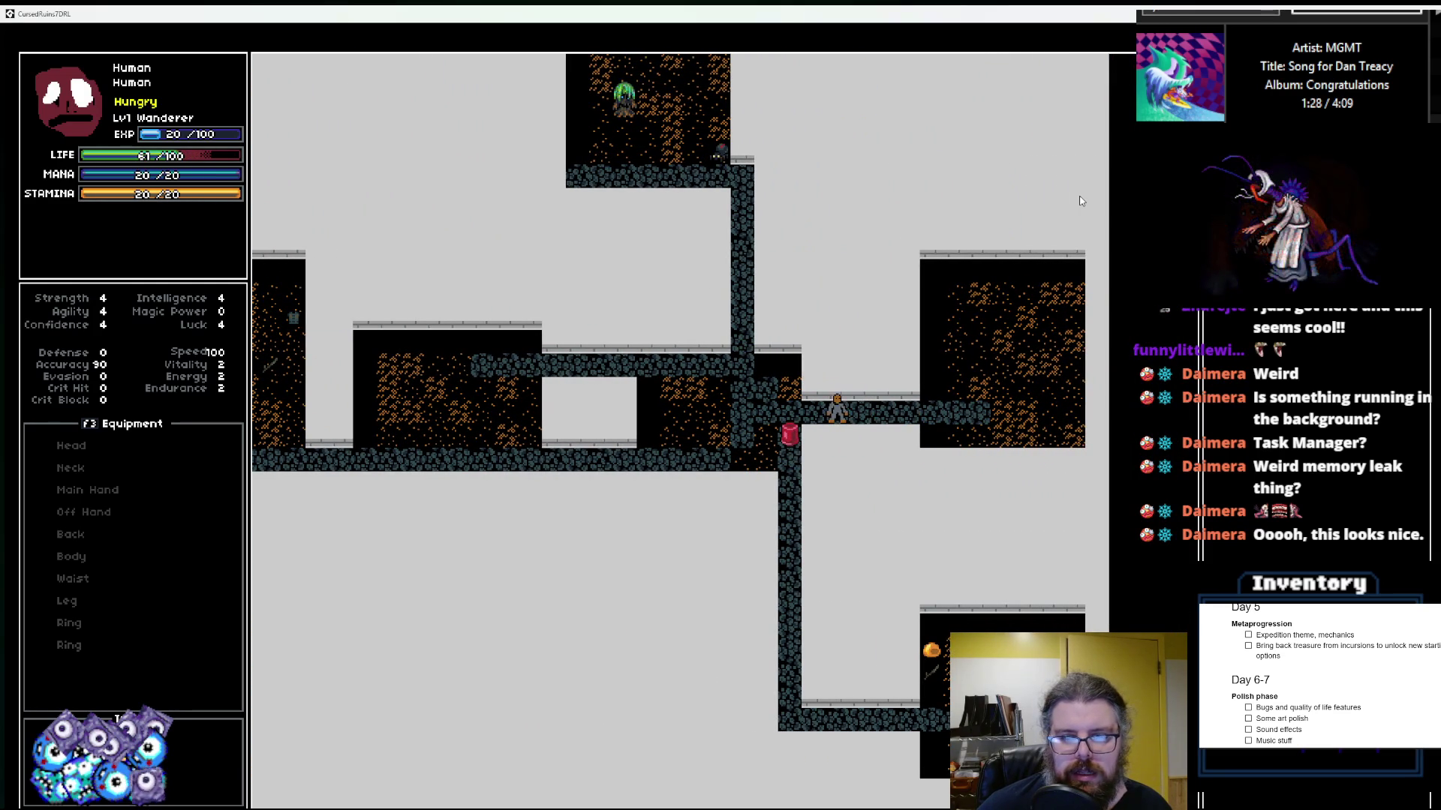
# Step: Go up toward the top room, then back down and left along the long corridor
pyautogui.press('Left')
pyautogui.press('Left')
pyautogui.press('Up')
pyautogui.press('Up')
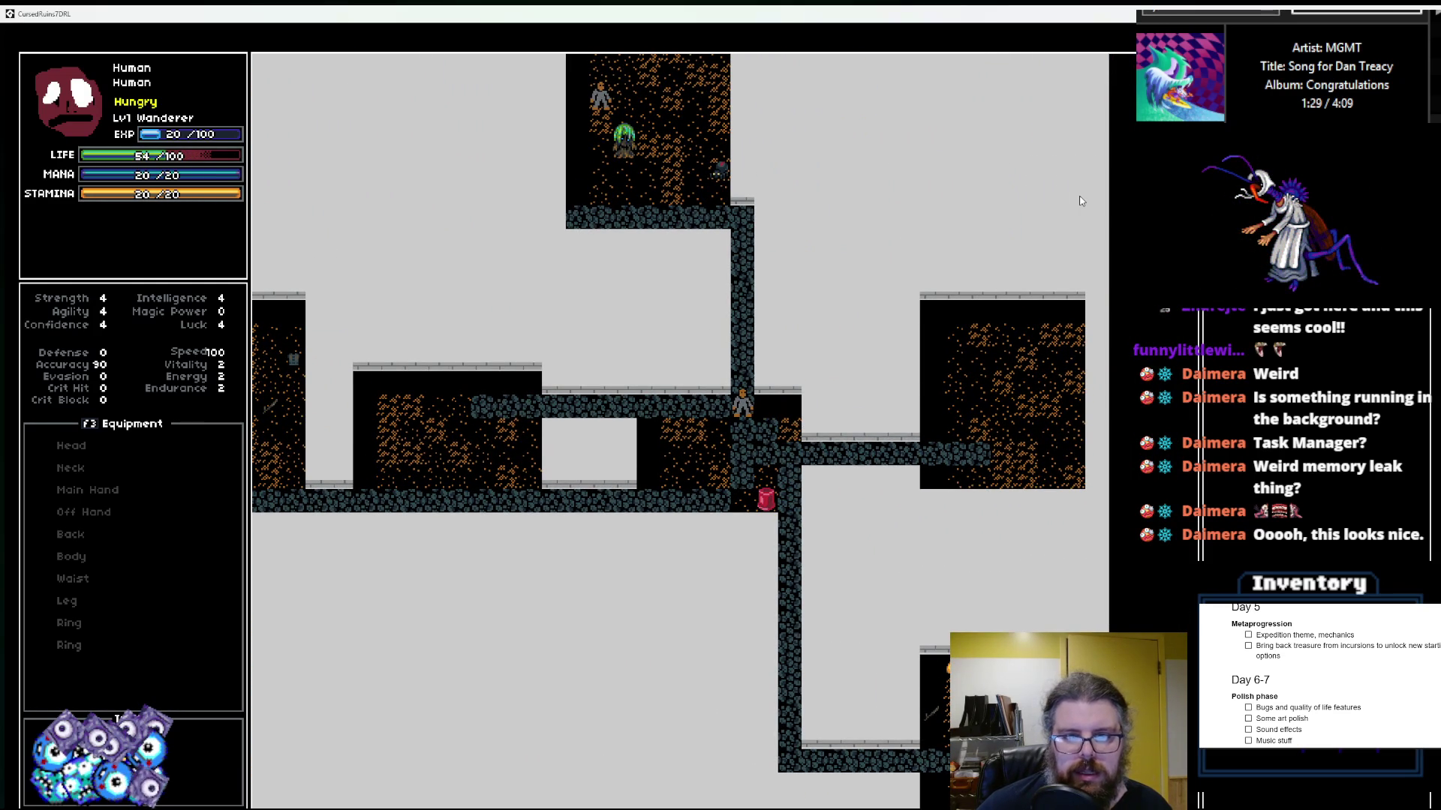
pyautogui.press('Up')
pyautogui.press('Up')
pyautogui.press('Up')
pyautogui.press('Down')
pyautogui.press('Down')
pyautogui.press('Down')
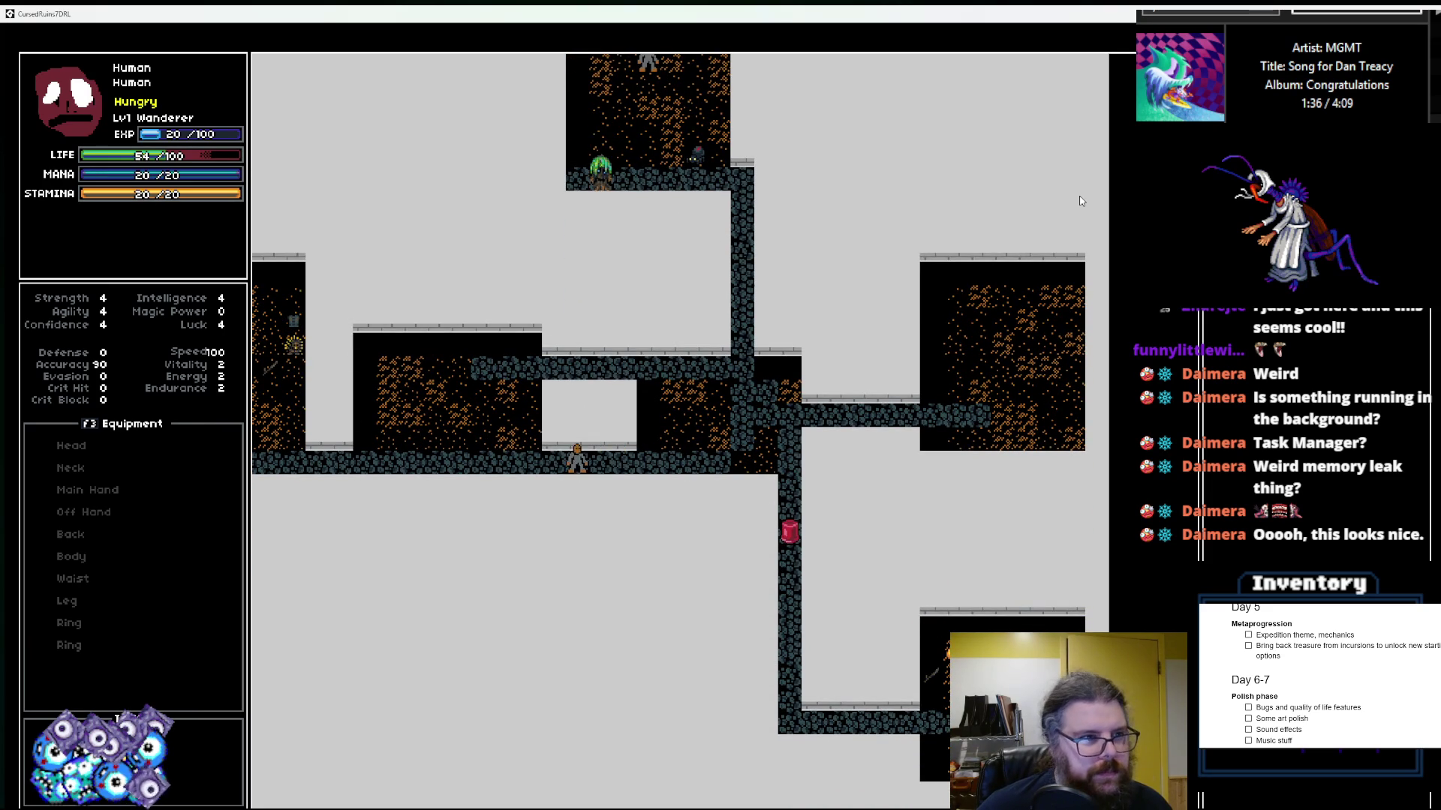
pyautogui.press('Left')
pyautogui.press('Left')
pyautogui.press('Left')
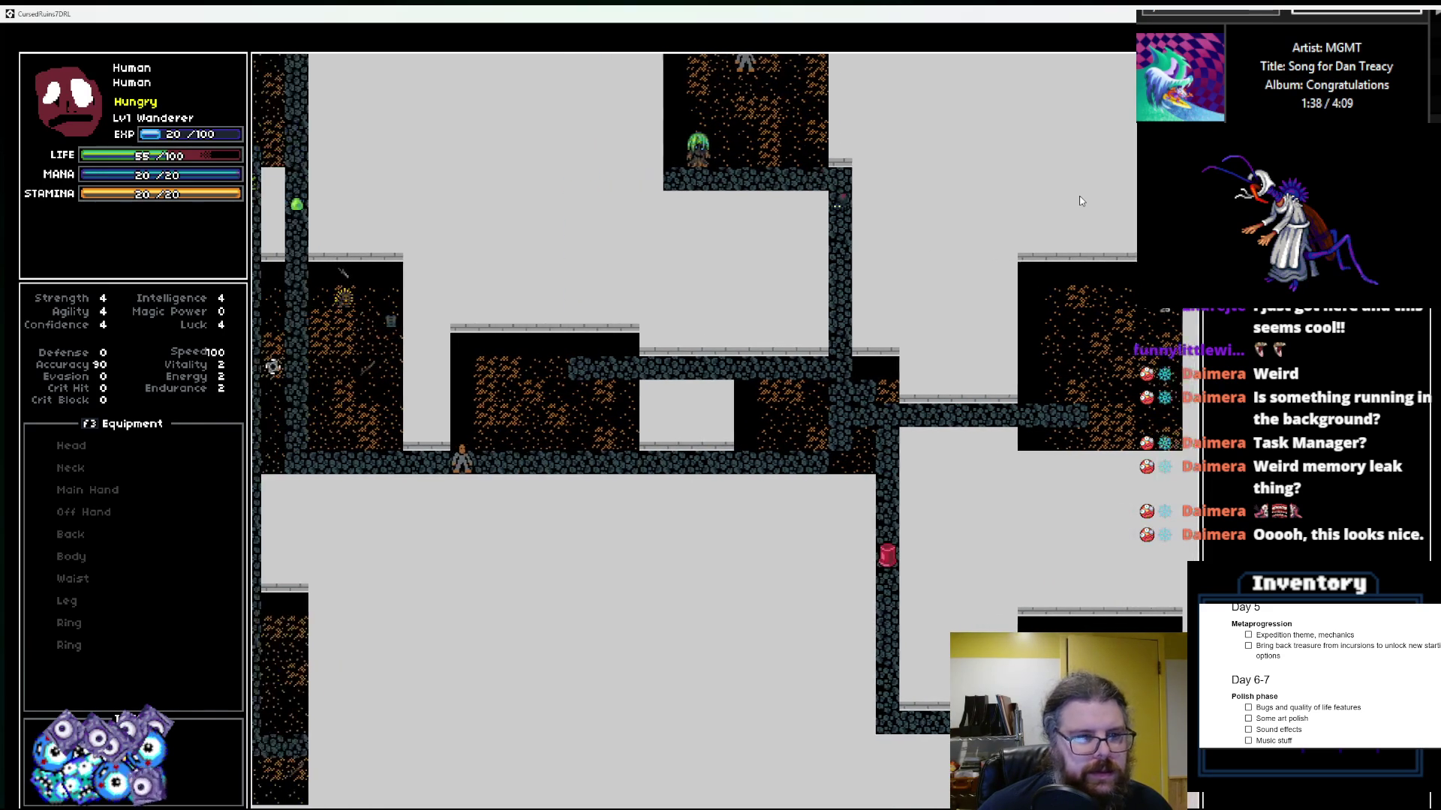
pyautogui.press('Left')
pyautogui.press('Left')
pyautogui.press('Left')
pyautogui.press('Up')
pyautogui.press('Up')
pyautogui.press('Up')
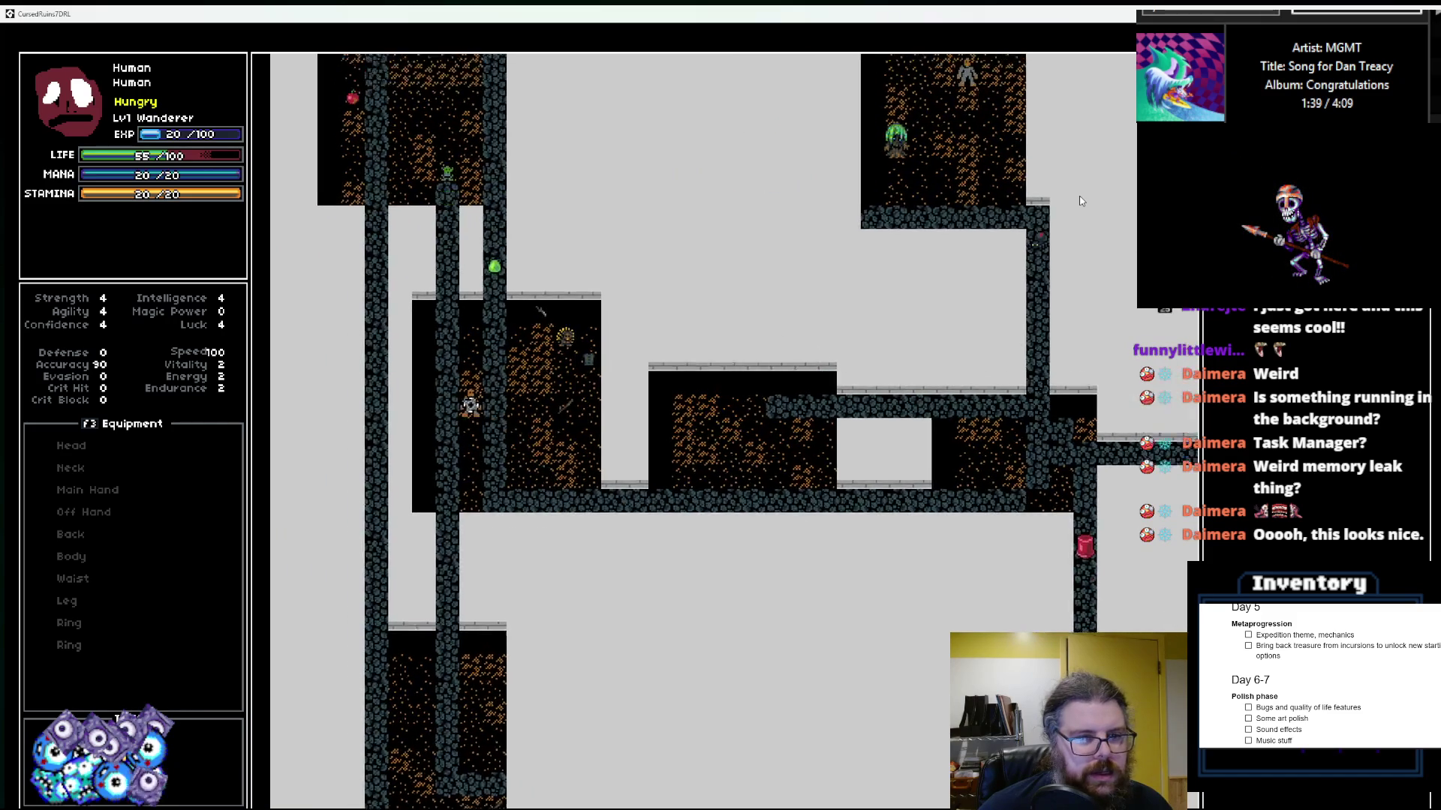
# Step: Walk down the corridor onto the stairs to descend to a new level
pyautogui.press('Left')
pyautogui.press('Down')
pyautogui.press('Down')
pyautogui.press('Down')
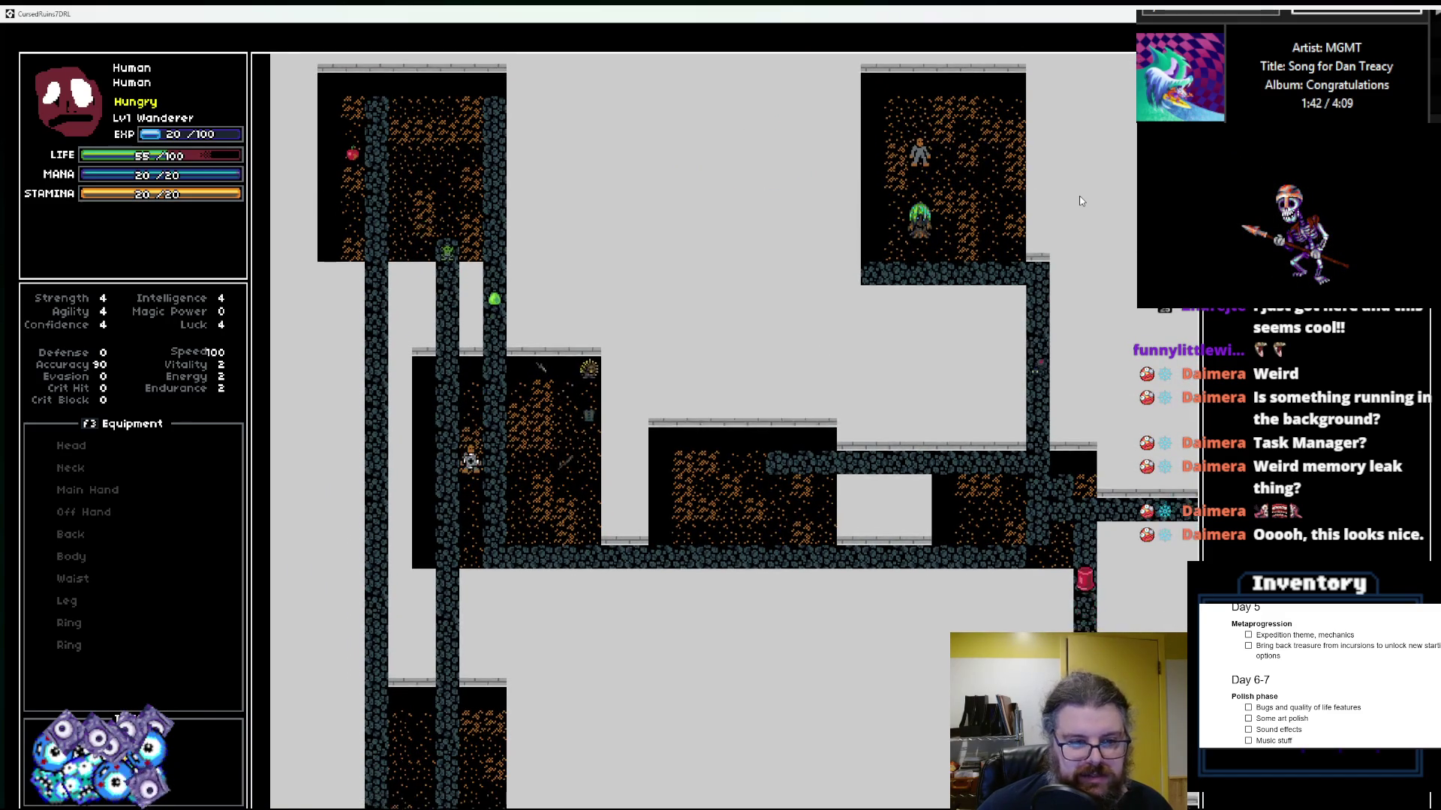
pyautogui.press('Down')
pyautogui.press('Down')
pyautogui.press('Down')
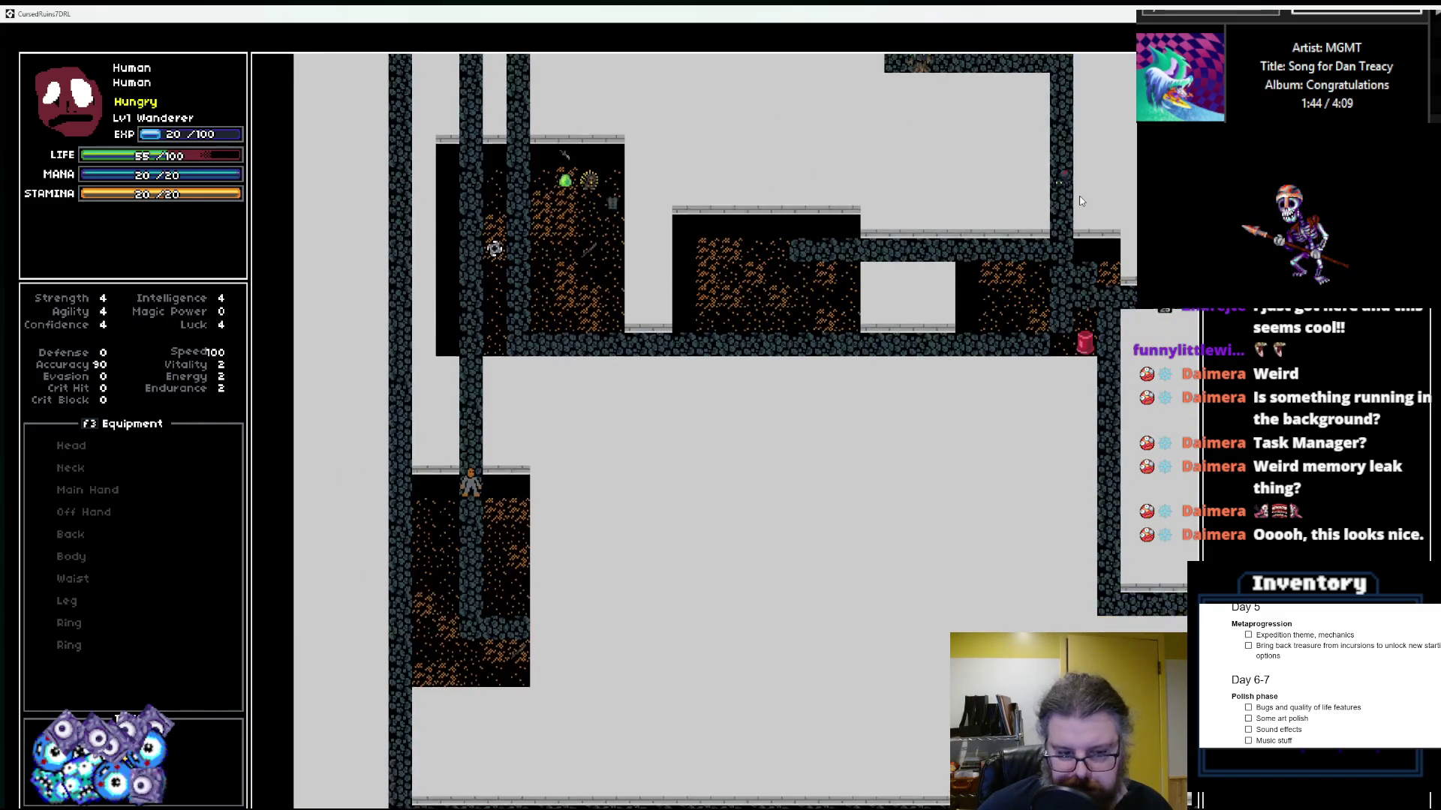
pyautogui.press('Down')
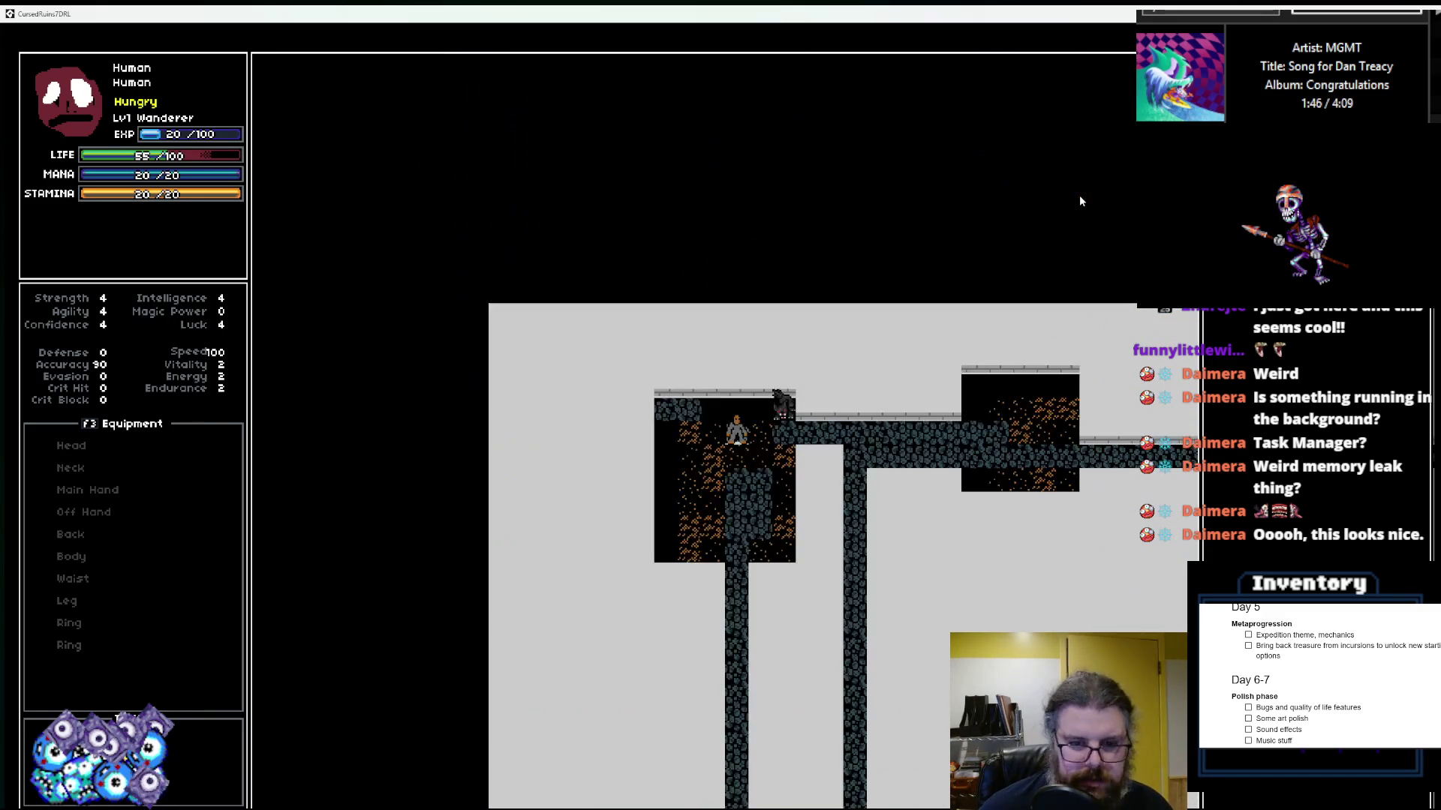
# Step: Walk down the corridors on the new level into the room with the slime
pyautogui.press('Down')
pyautogui.press('Down')
pyautogui.press('Down')
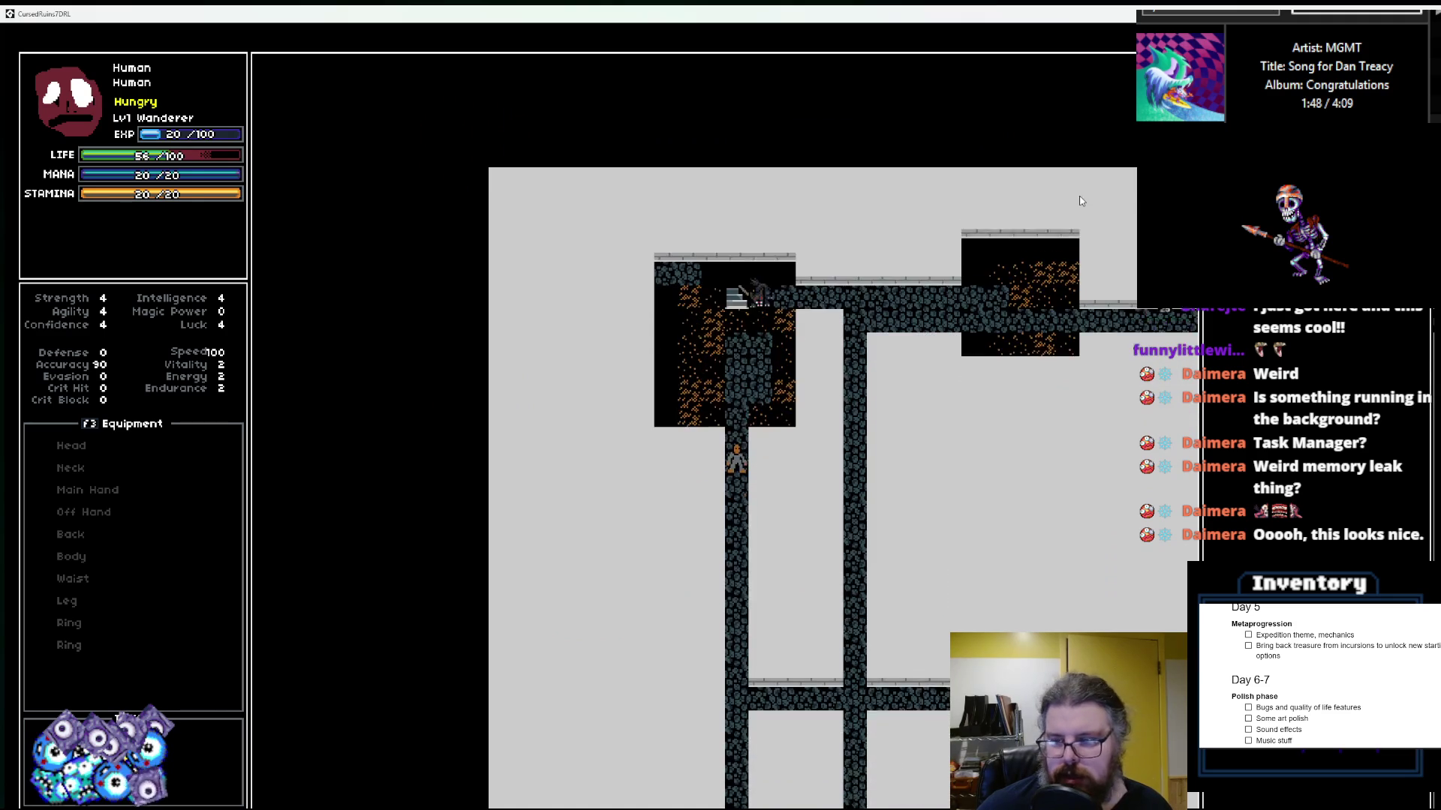
pyautogui.press('Down')
pyautogui.press('Down')
pyautogui.press('Down')
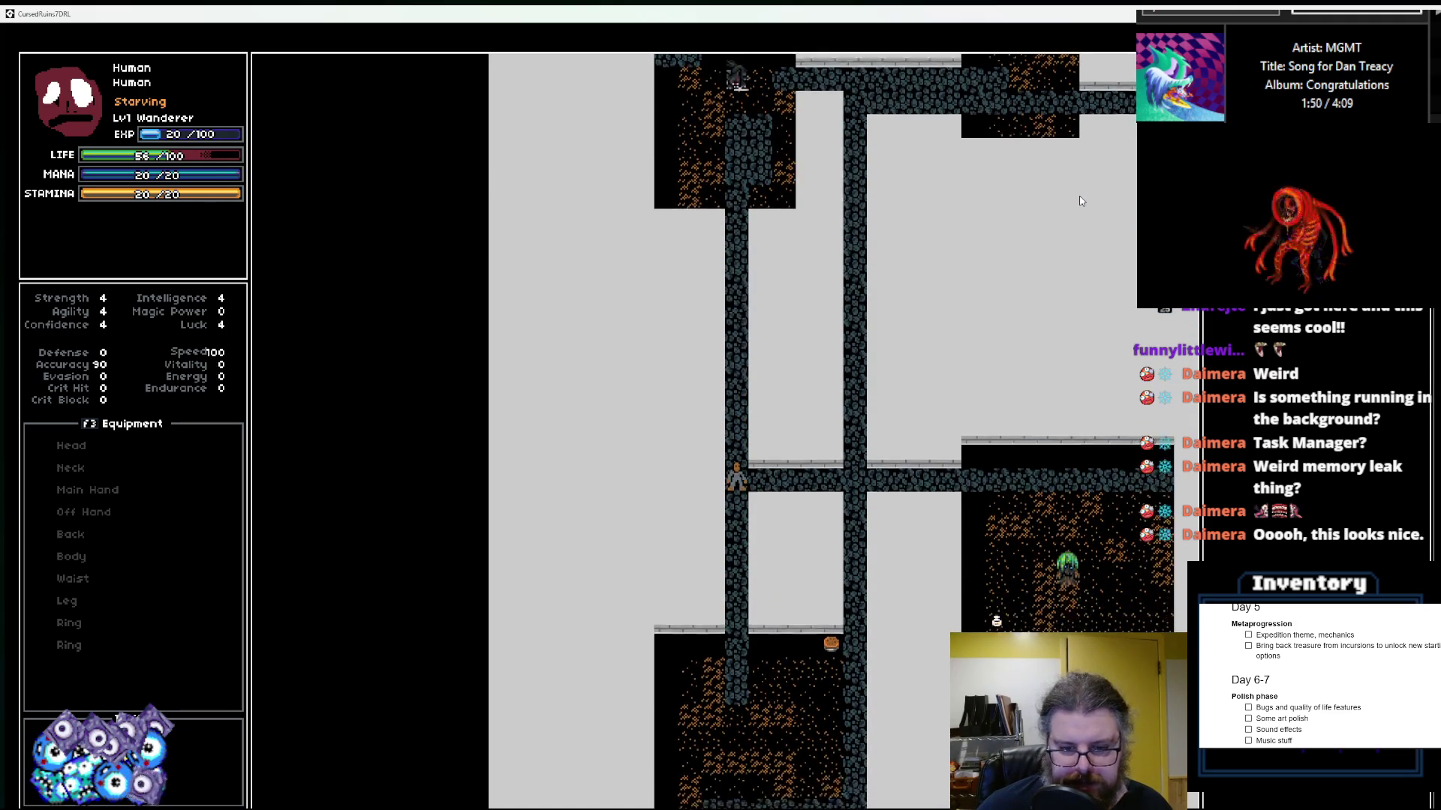
pyautogui.press('Down')
pyautogui.press('Down')
pyautogui.press('Down')
pyautogui.press('Right')
pyautogui.press('Right')
pyautogui.press('Right')
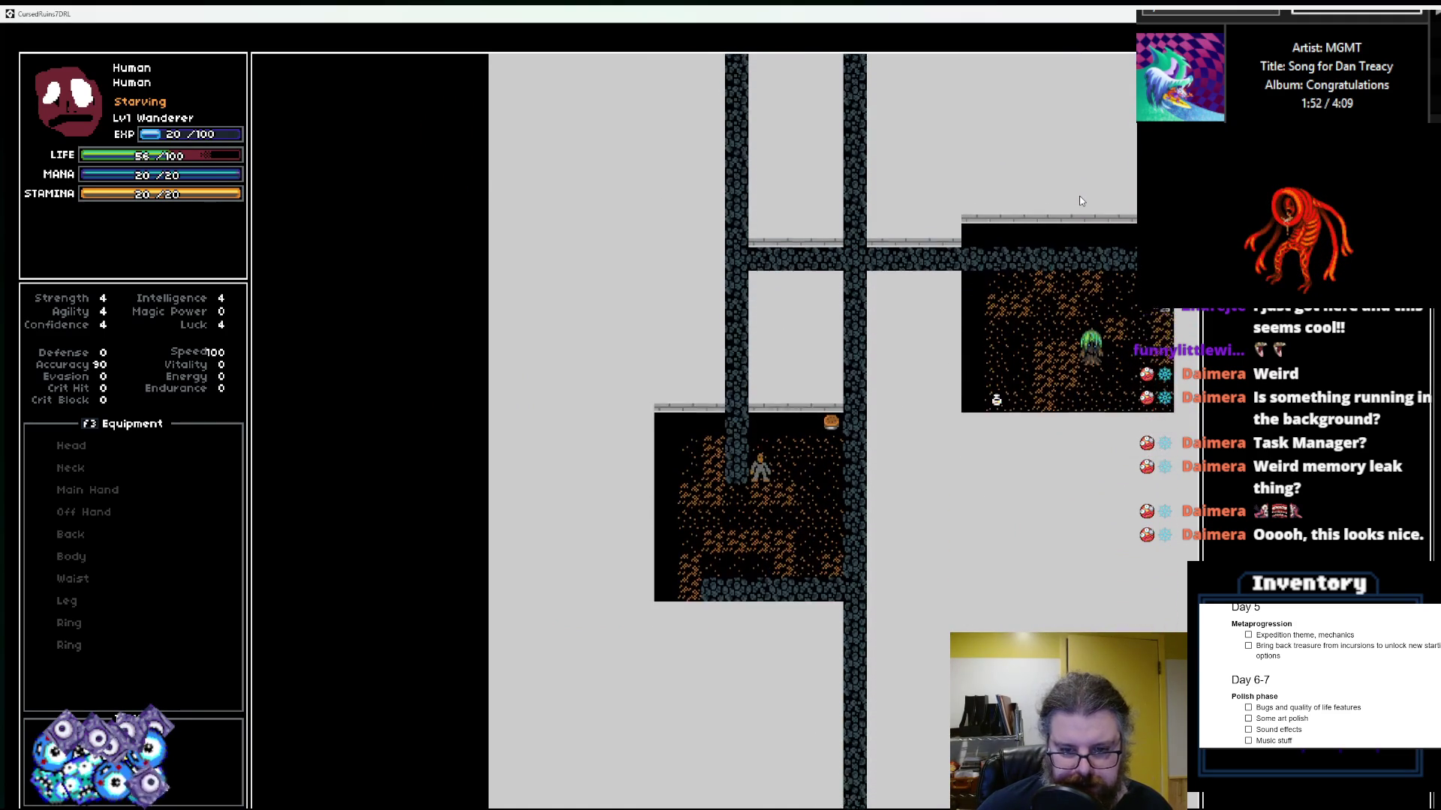
pyautogui.press('Down')
pyautogui.press('Down')
pyautogui.press('Down')
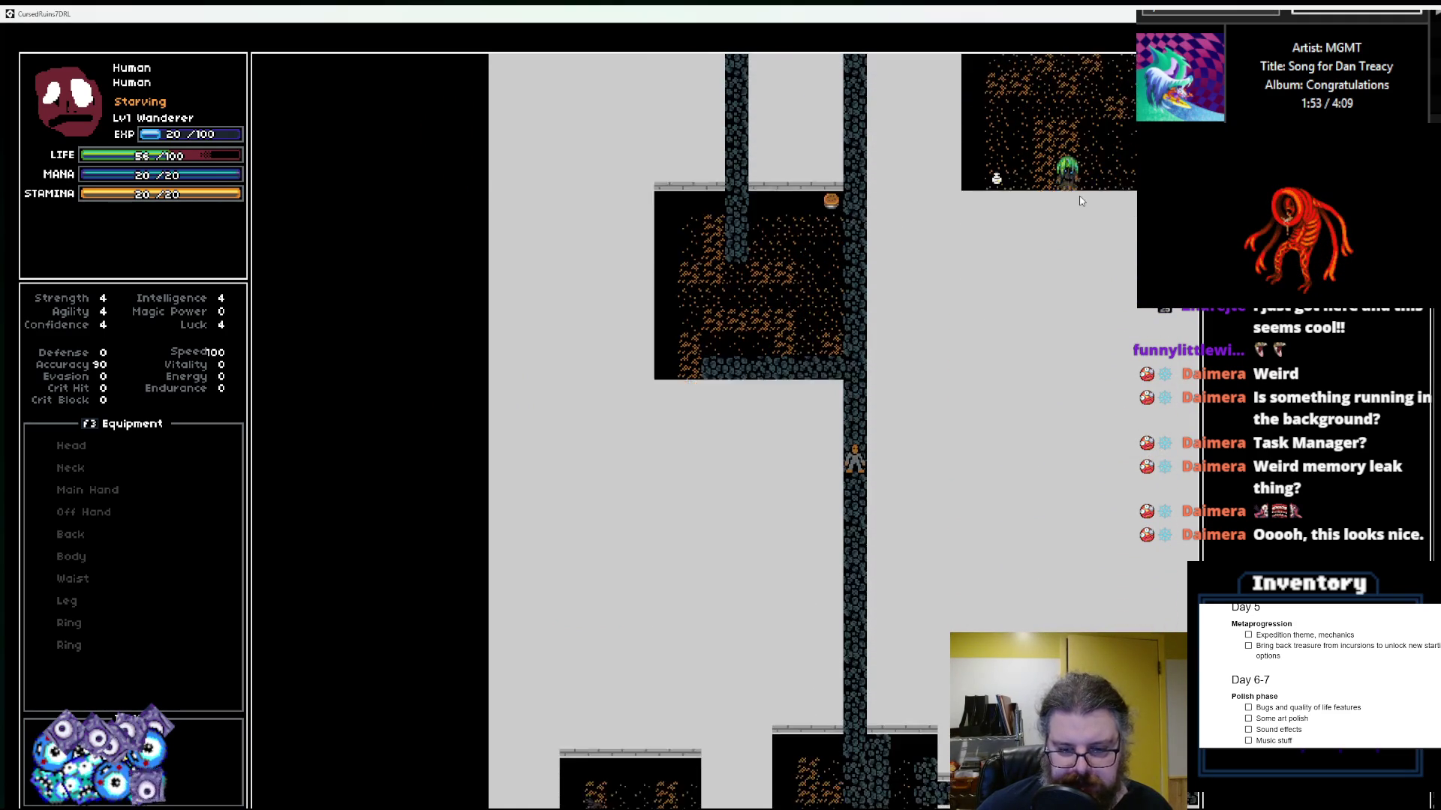
pyautogui.press('Down')
pyautogui.press('Down')
pyautogui.press('Down')
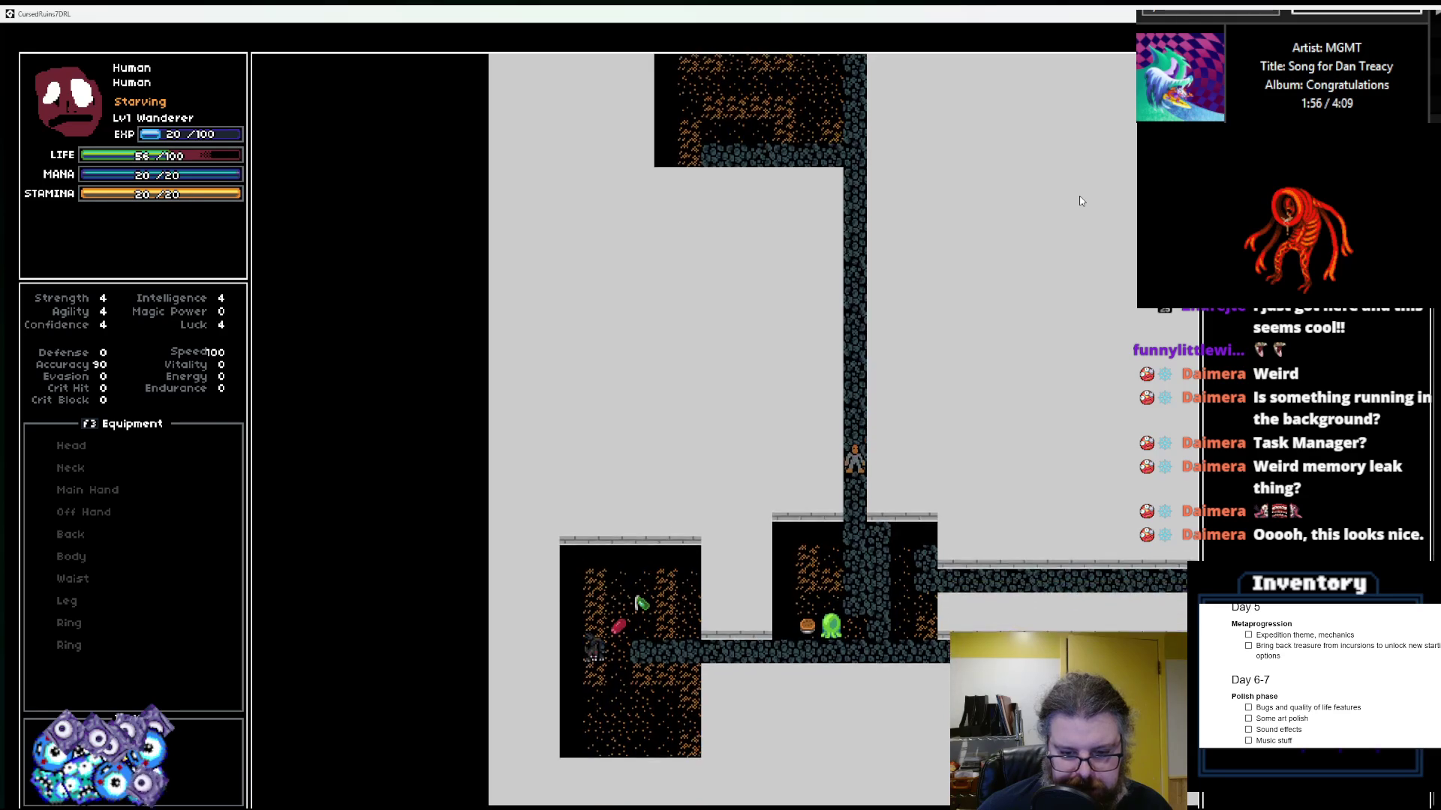
# Step: Cross the slime room down into the corridor and follow it right
pyautogui.press('Right')
pyautogui.press('Right')
pyautogui.press('Down')
pyautogui.press('Right')
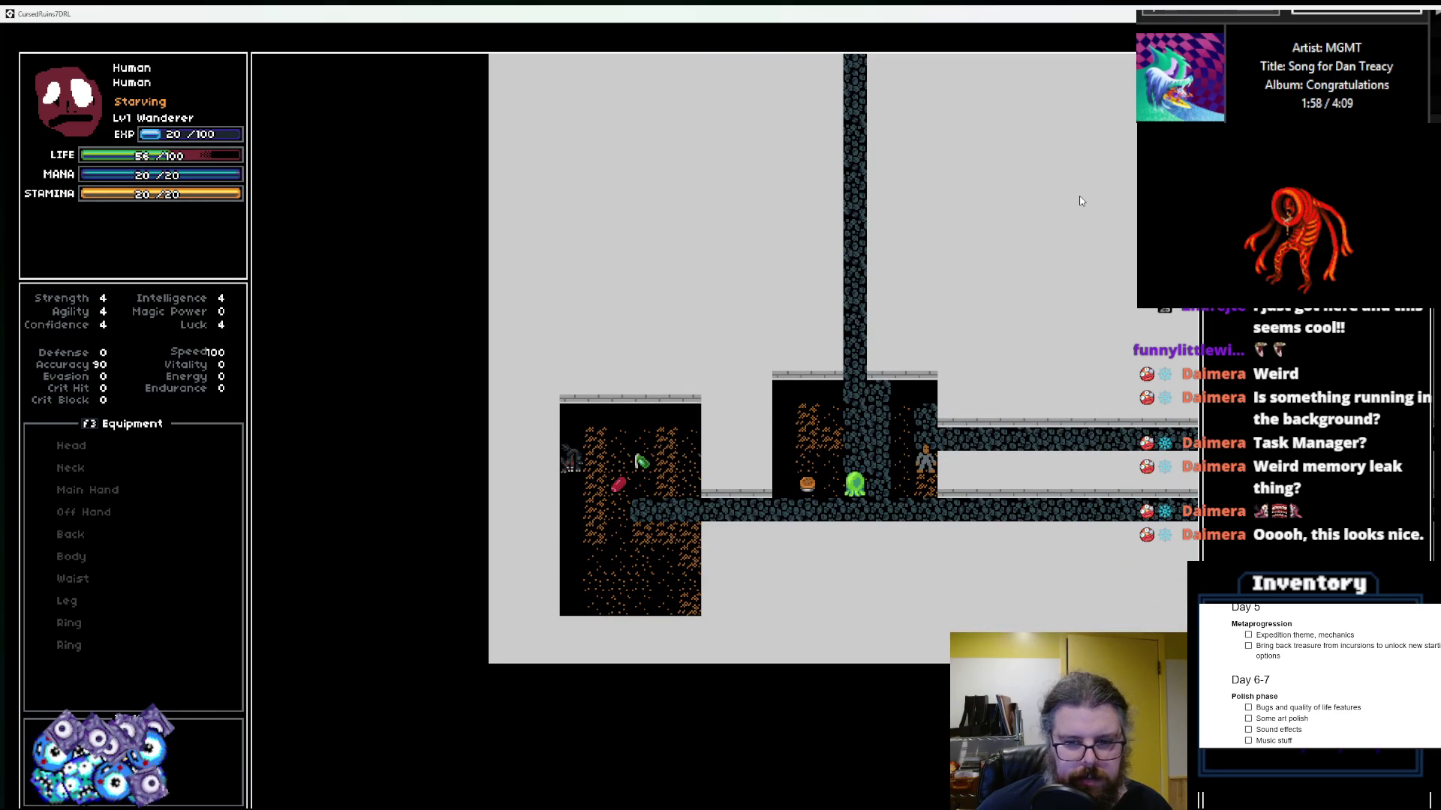
pyautogui.press('Down')
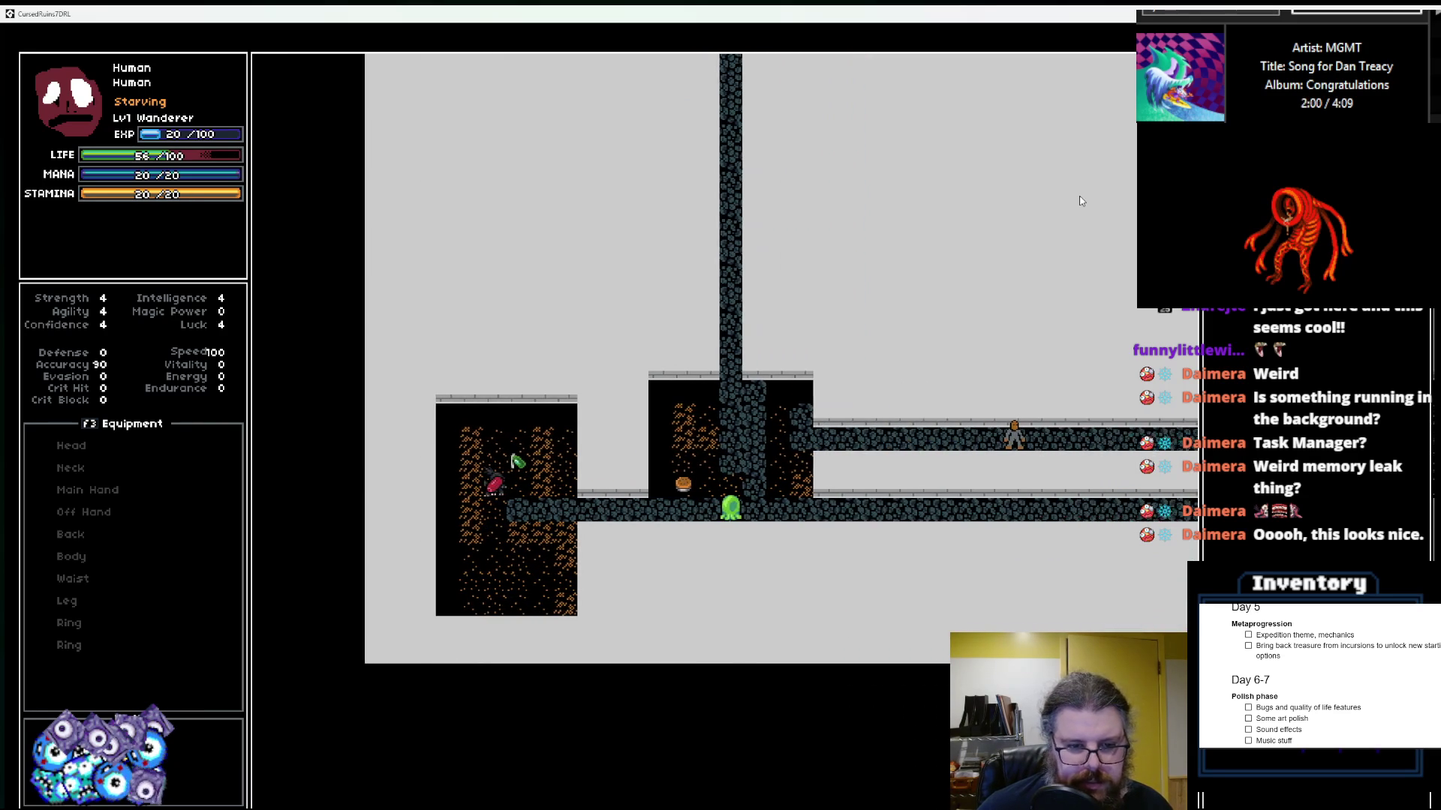
pyautogui.press('Left')
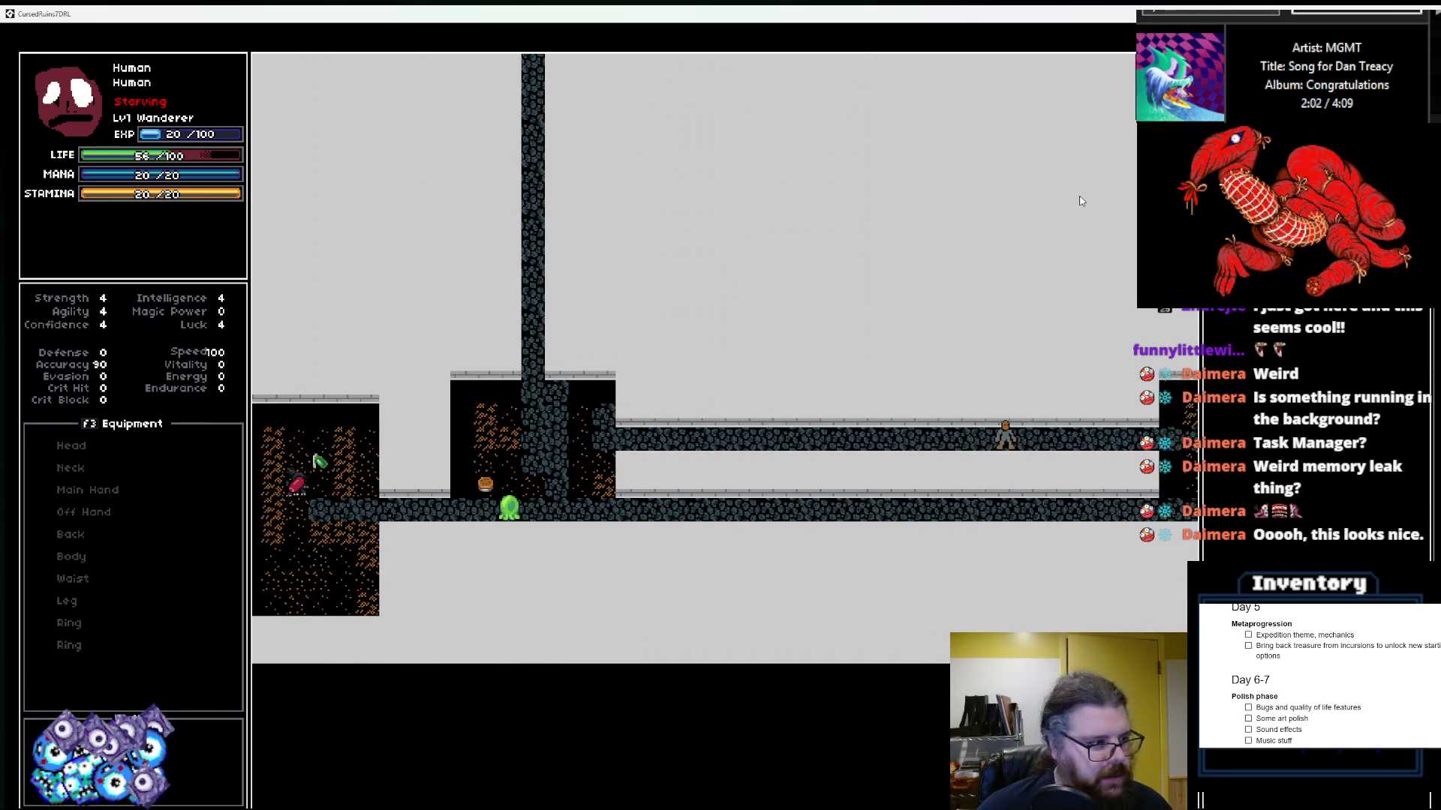
pyautogui.press('Right')
pyautogui.press('Right')
pyautogui.press('Right')
# Step: Climb the right-hand shaft into the top-right room and take the stairs down
pyautogui.press('Up')
pyautogui.press('Up')
pyautogui.press('Up')
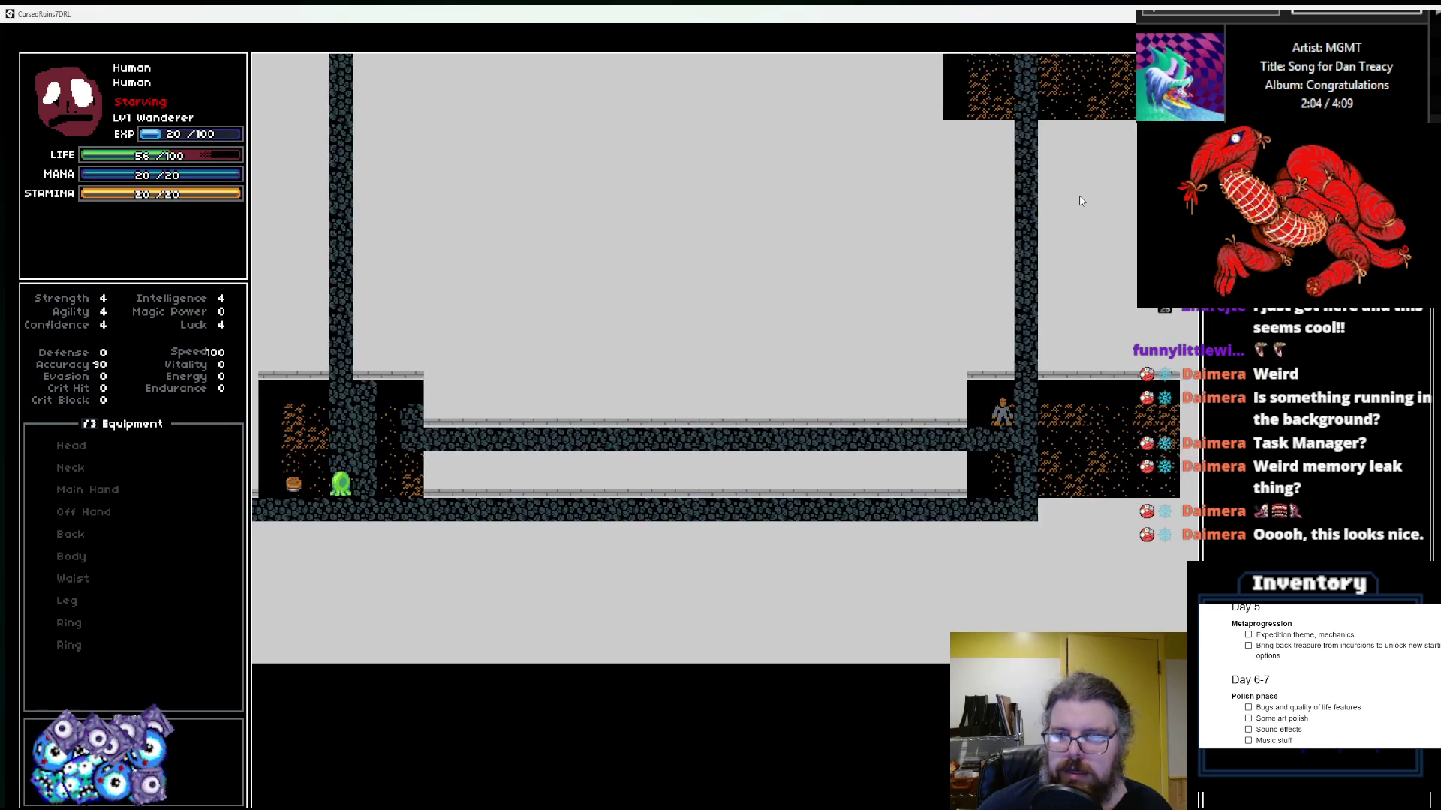
pyautogui.press('Up')
pyautogui.press('Up')
pyautogui.press('Up')
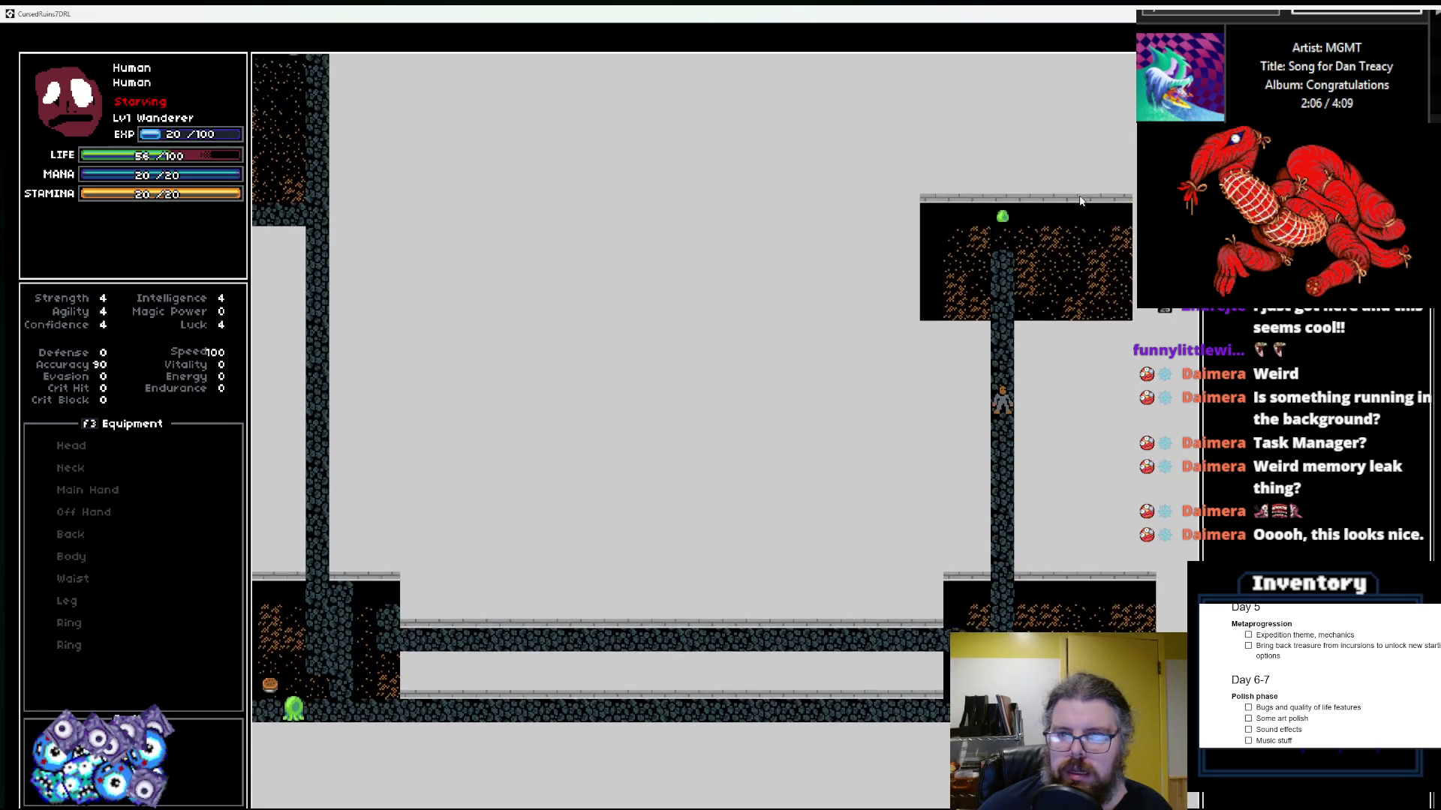
pyautogui.press('Up')
pyautogui.press('Up')
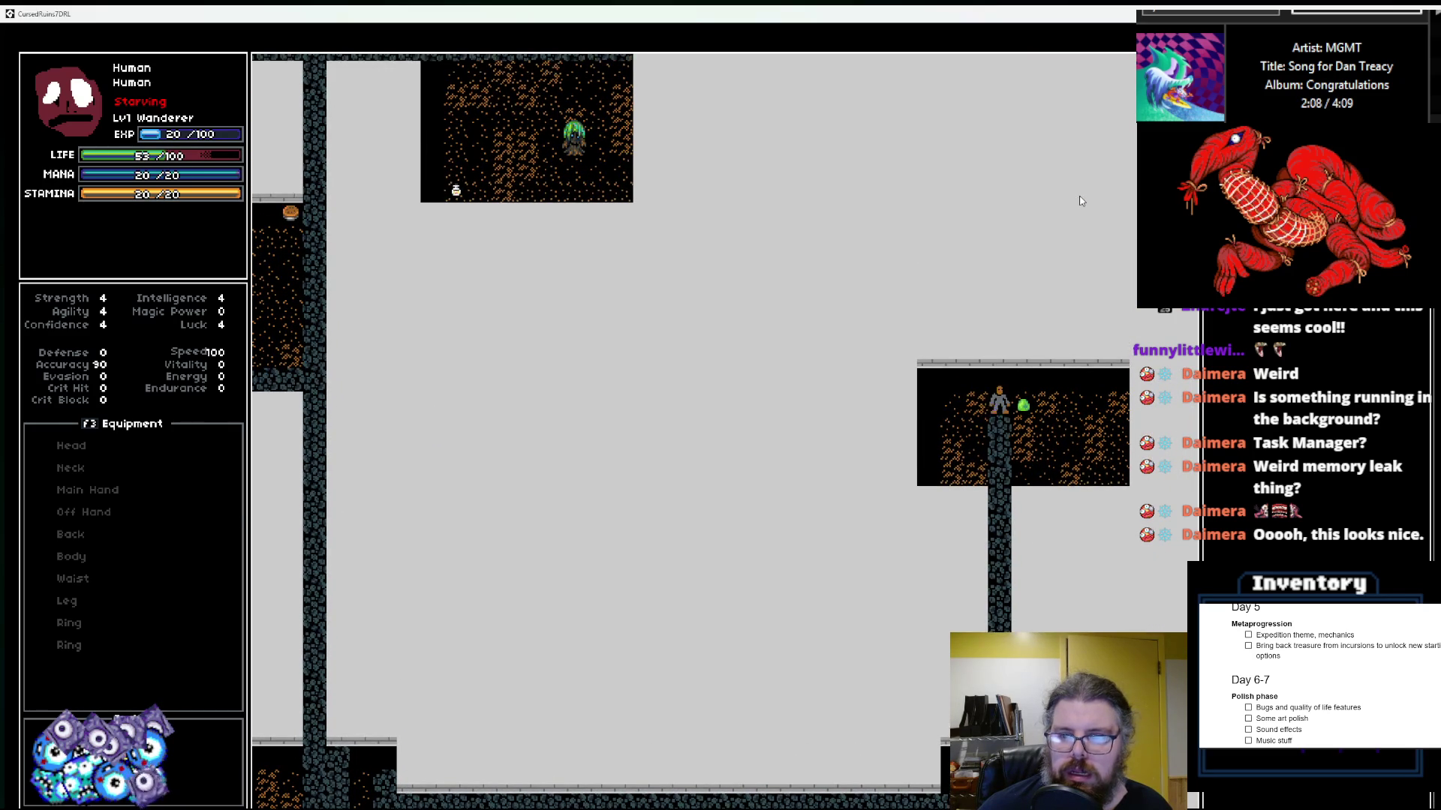
pyautogui.press('Right')
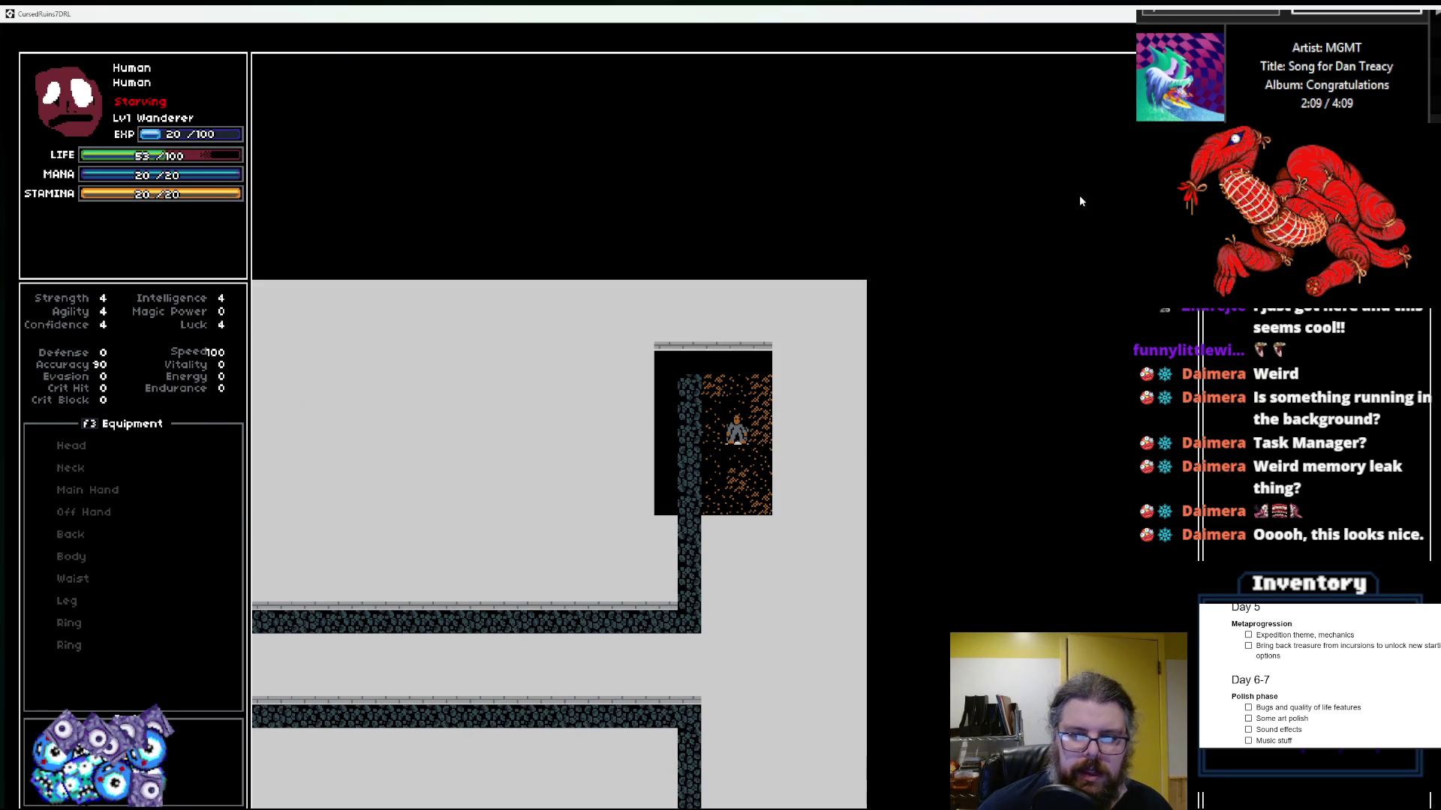
# Step: Leave the room down the shaft and walk left along the lower corridor
pyautogui.press('Left')
pyautogui.press('Left')
pyautogui.press('Down')
pyautogui.press('Down')
pyautogui.press('Down')
pyautogui.press('Left')
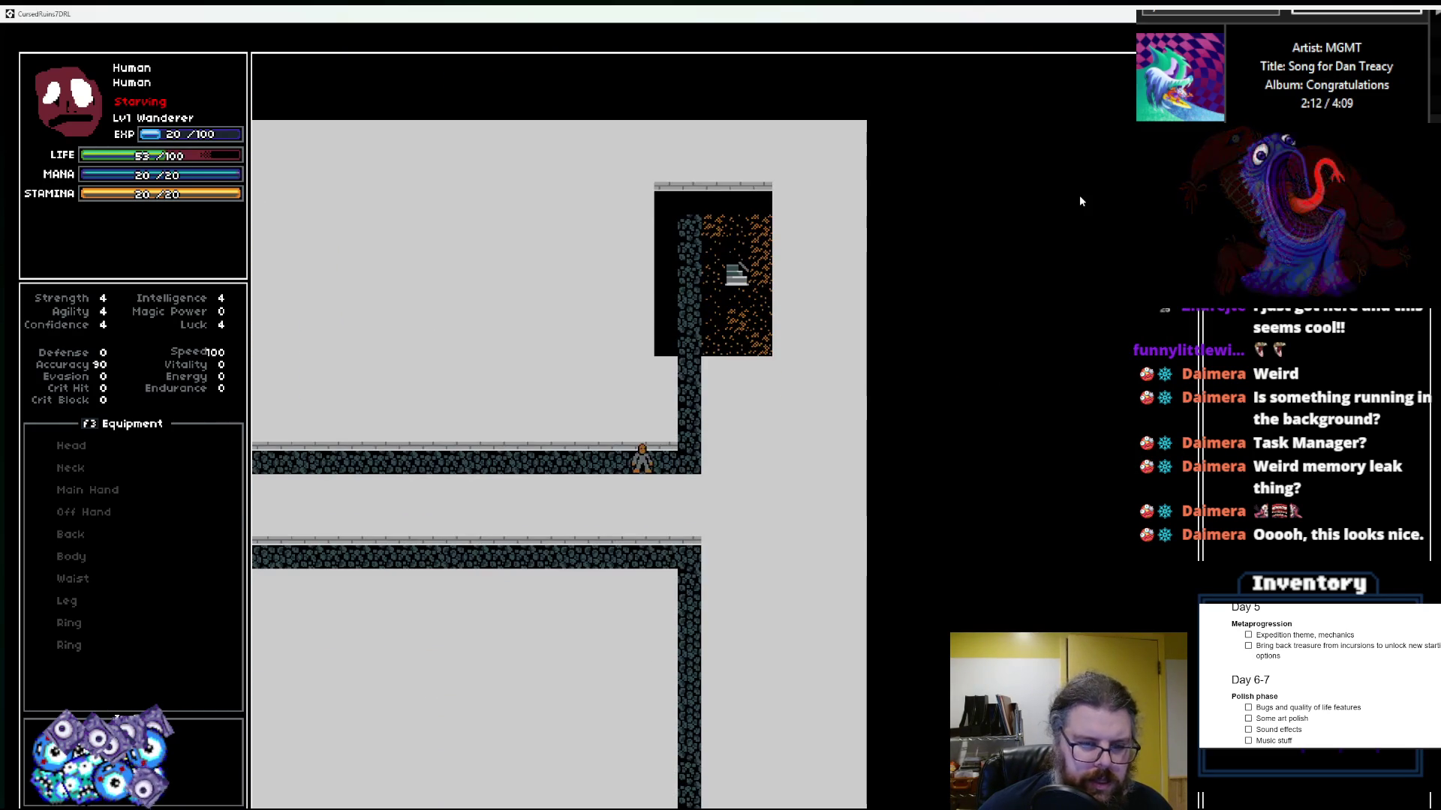
pyautogui.press('Left')
pyautogui.press('Left')
pyautogui.press('Left')
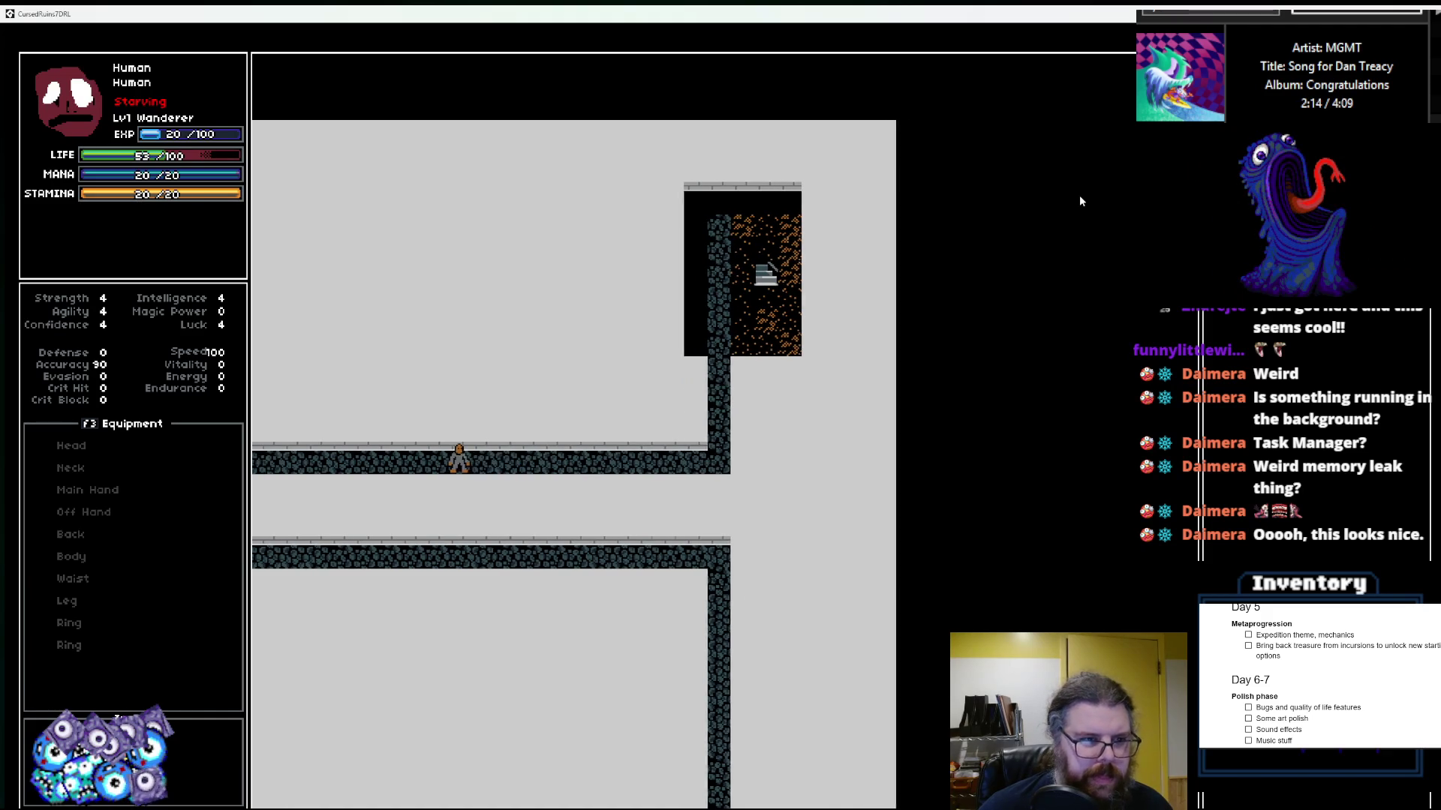
pyautogui.press('Left')
pyautogui.press('Left')
pyautogui.press('Left')
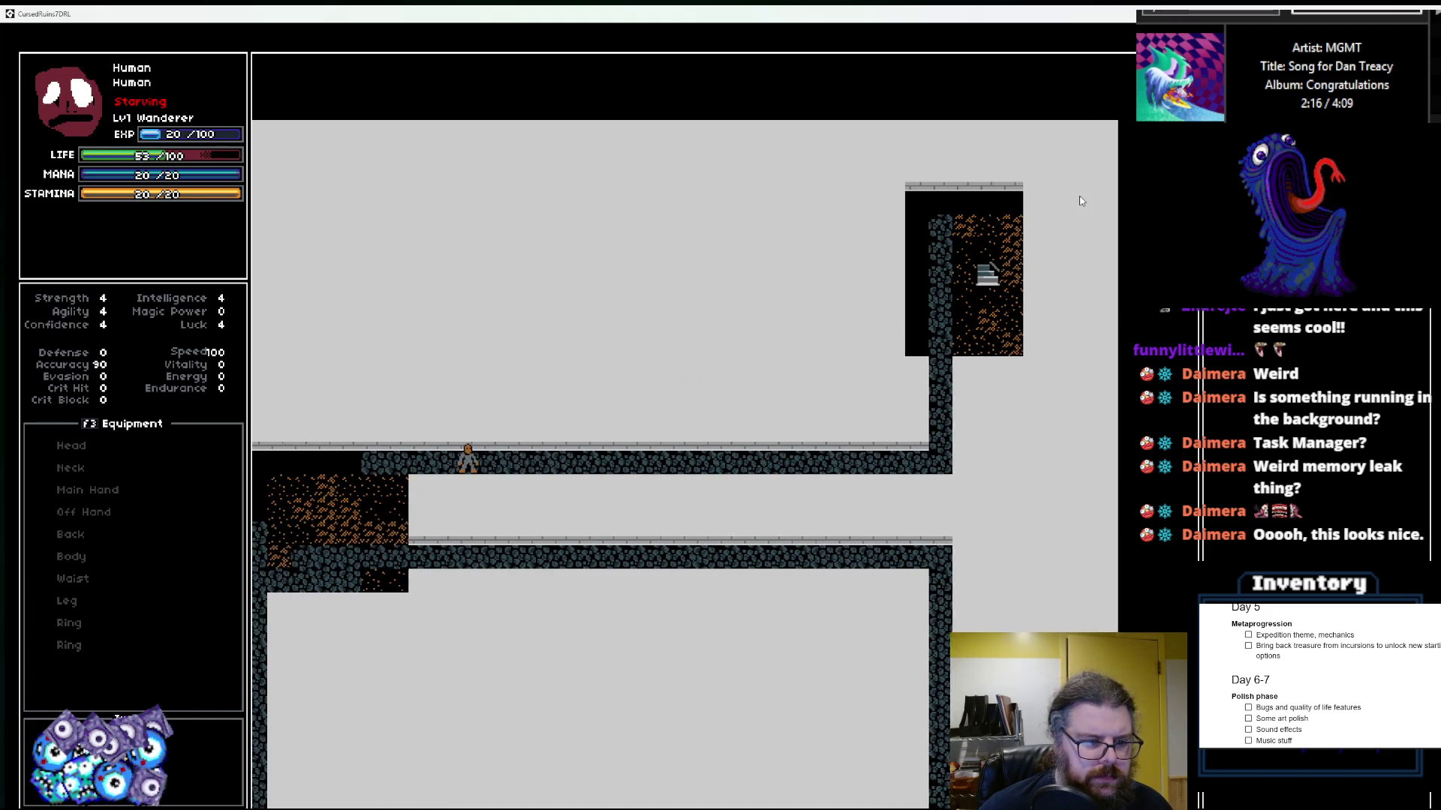
pyautogui.press('Down')
pyautogui.press('Down')
# Step: Continue down-left into the small left room and move beside the enemy
pyautogui.press('Down')
pyautogui.press('Down')
pyautogui.press('Down')
pyautogui.press('Left')
pyautogui.press('Left')
pyautogui.press('Left')
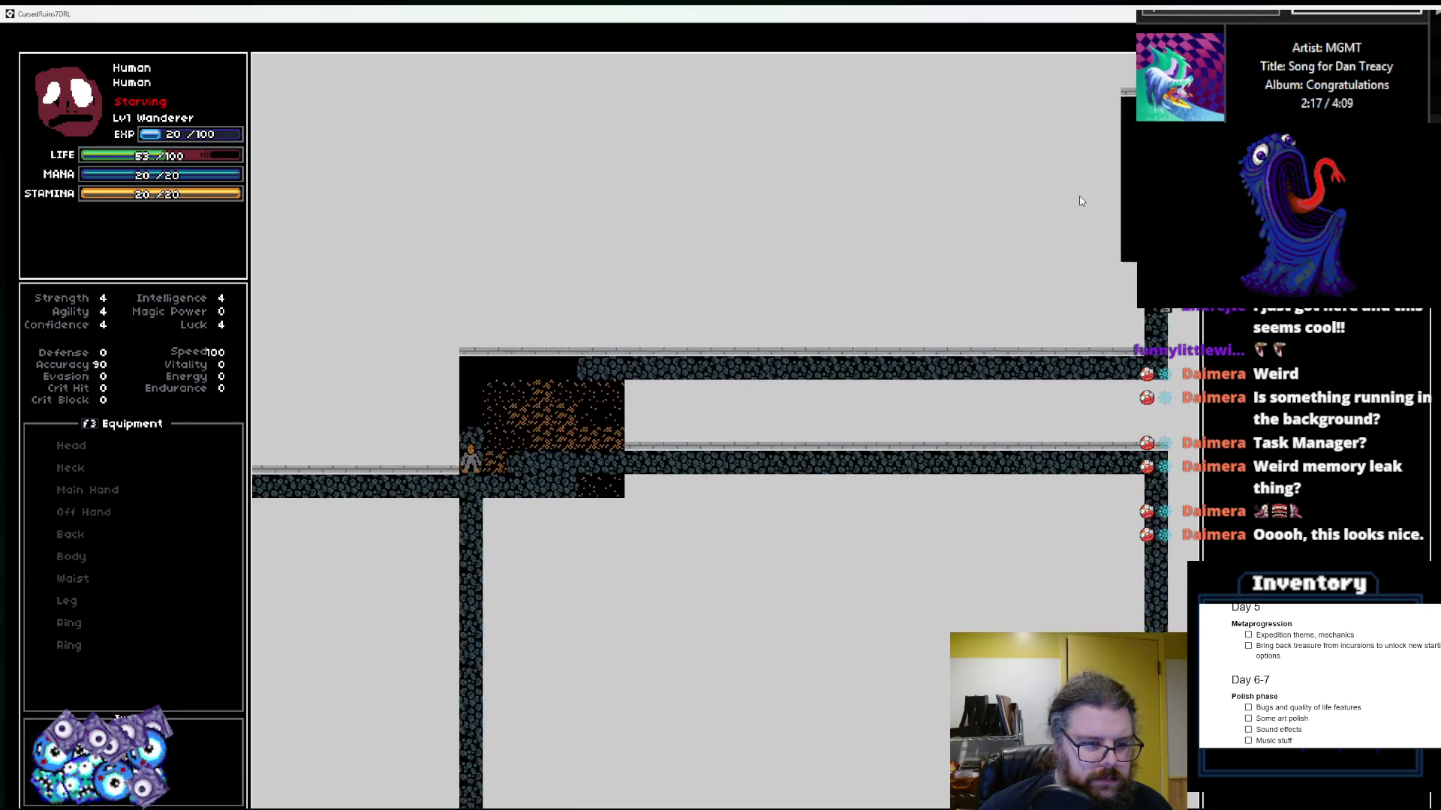
pyautogui.press('Down')
pyautogui.press('Left')
pyautogui.press('Left')
pyautogui.press('Left')
pyautogui.press('Left')
pyautogui.press('Left')
pyautogui.press('Left')
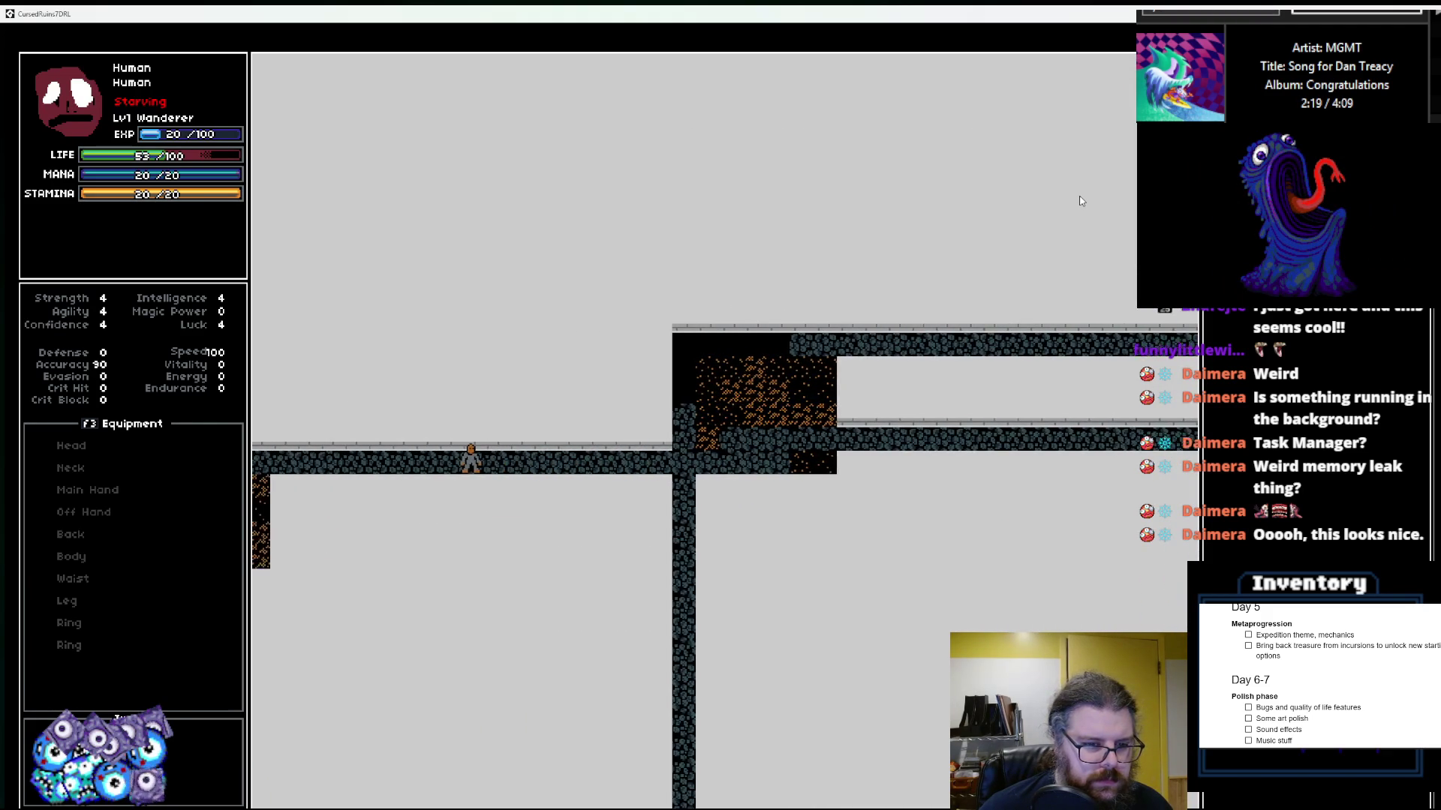
pyautogui.press('Left')
pyautogui.press('Left')
pyautogui.press('Left')
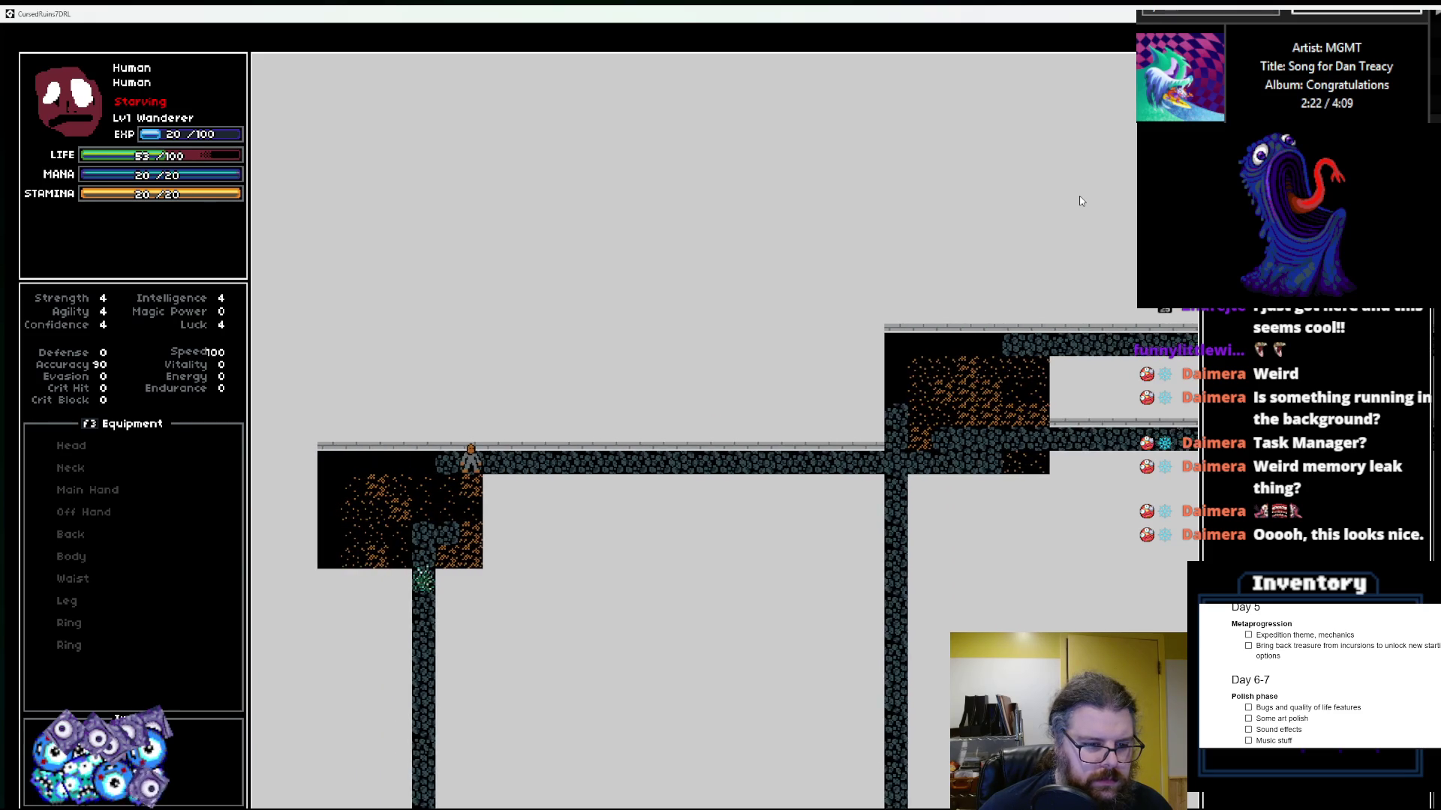
pyautogui.press('Down')
pyautogui.press('Down')
pyautogui.press('Down')
pyautogui.press('Left')
pyautogui.press('Left')
pyautogui.press('Left')
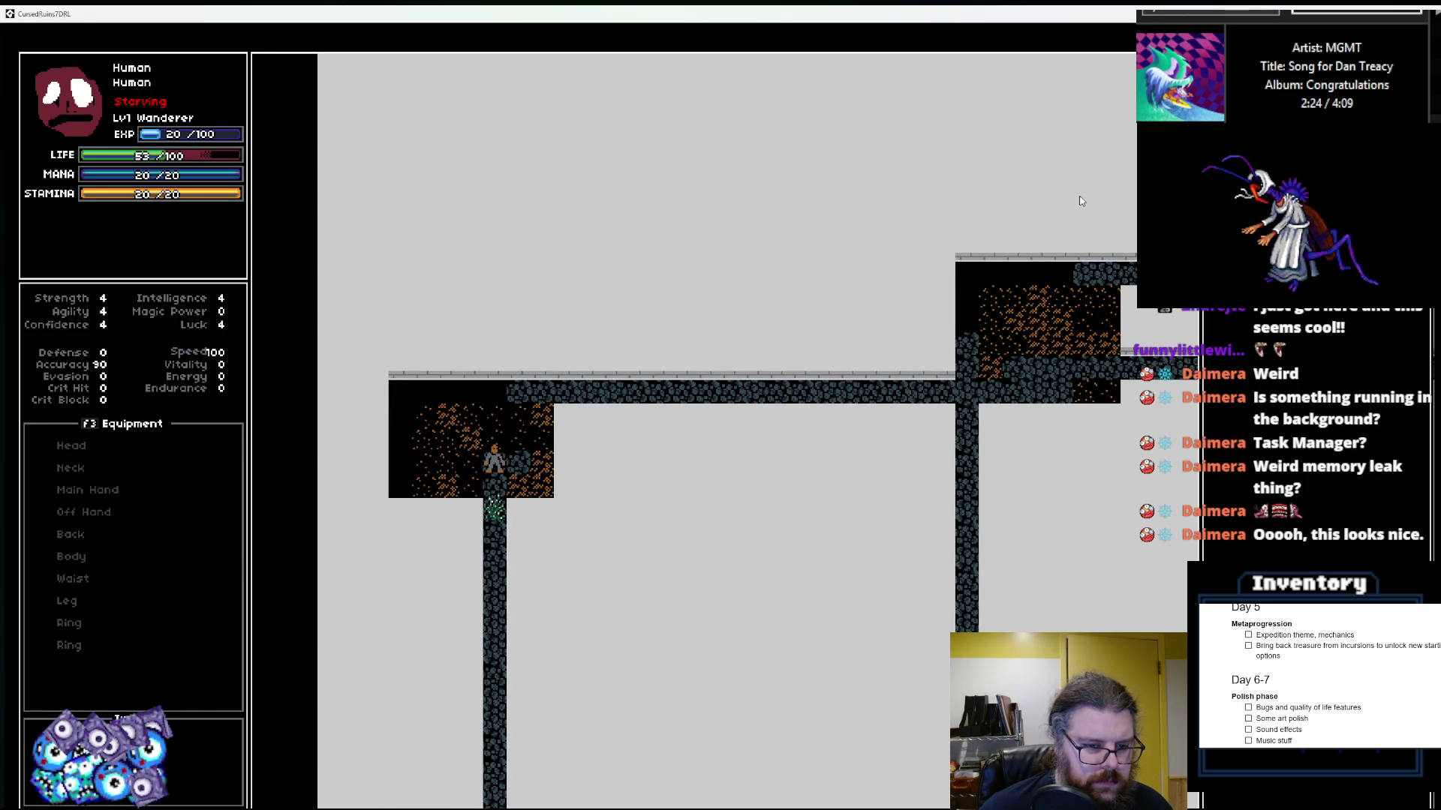
pyautogui.press('Down')
pyautogui.press('Right')
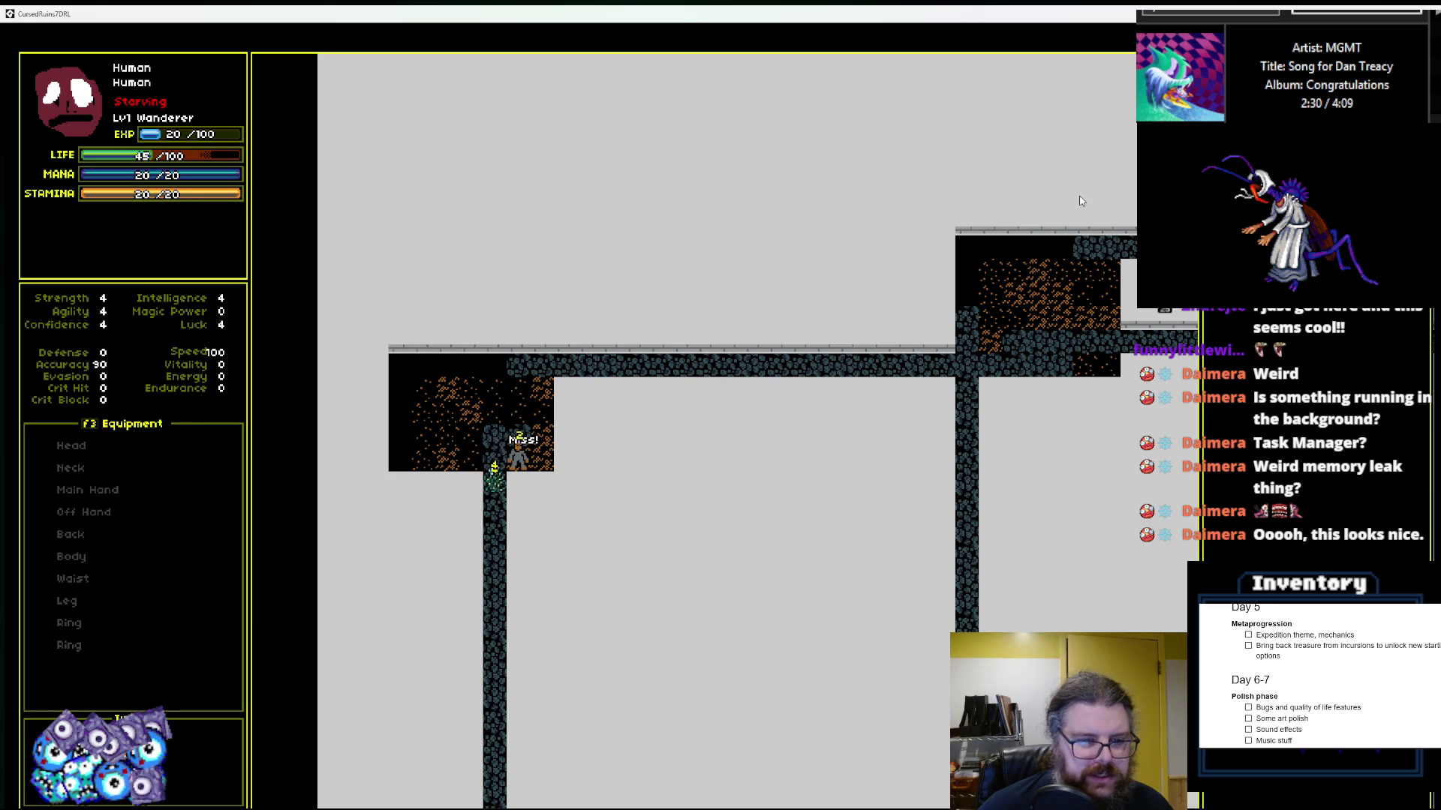
# Step: Attack the enemy below the hero, then leave the room heading up and right
pyautogui.press('Left')
pyautogui.press('Down')
pyautogui.press('Down')
pyautogui.press('Down')
pyautogui.press('Down')
pyautogui.press('Down')
pyautogui.press('Down')
pyautogui.press('Down')
pyautogui.press('Down')
pyautogui.press('Down')
pyautogui.press('Down')
pyautogui.press('Up')
pyautogui.press('Up')
pyautogui.press('Up')
pyautogui.press('Right')
pyautogui.press('Right')
pyautogui.press('Right')
pyautogui.press('Right')
pyautogui.press('Right')
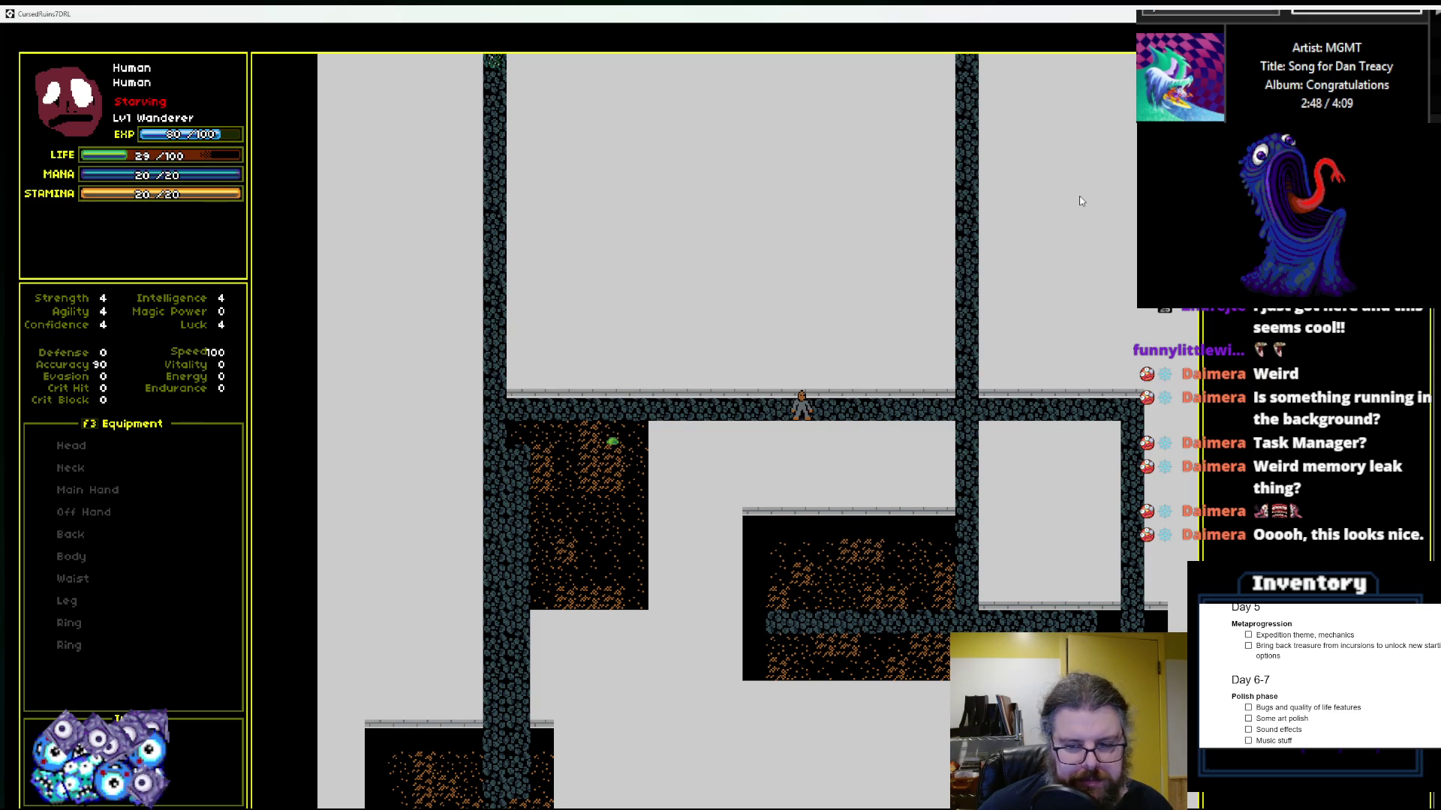
# Step: Follow the right corridor down and along to the stairs, descending a level
pyautogui.press('Right')
pyautogui.press('Right')
pyautogui.press('Right')
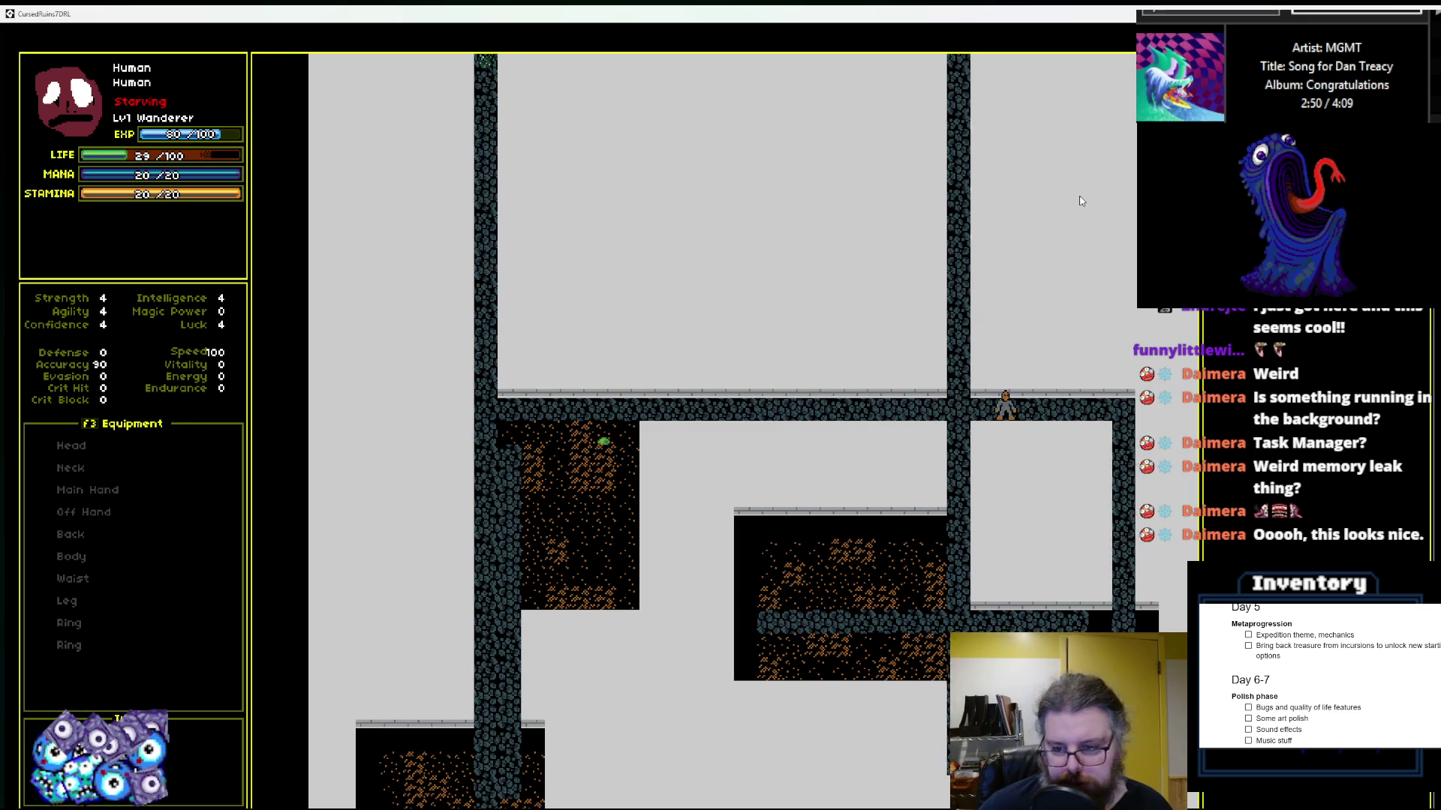
pyautogui.press('Down')
pyautogui.press('Down')
pyautogui.press('Down')
pyautogui.press('Down')
pyautogui.press('Down')
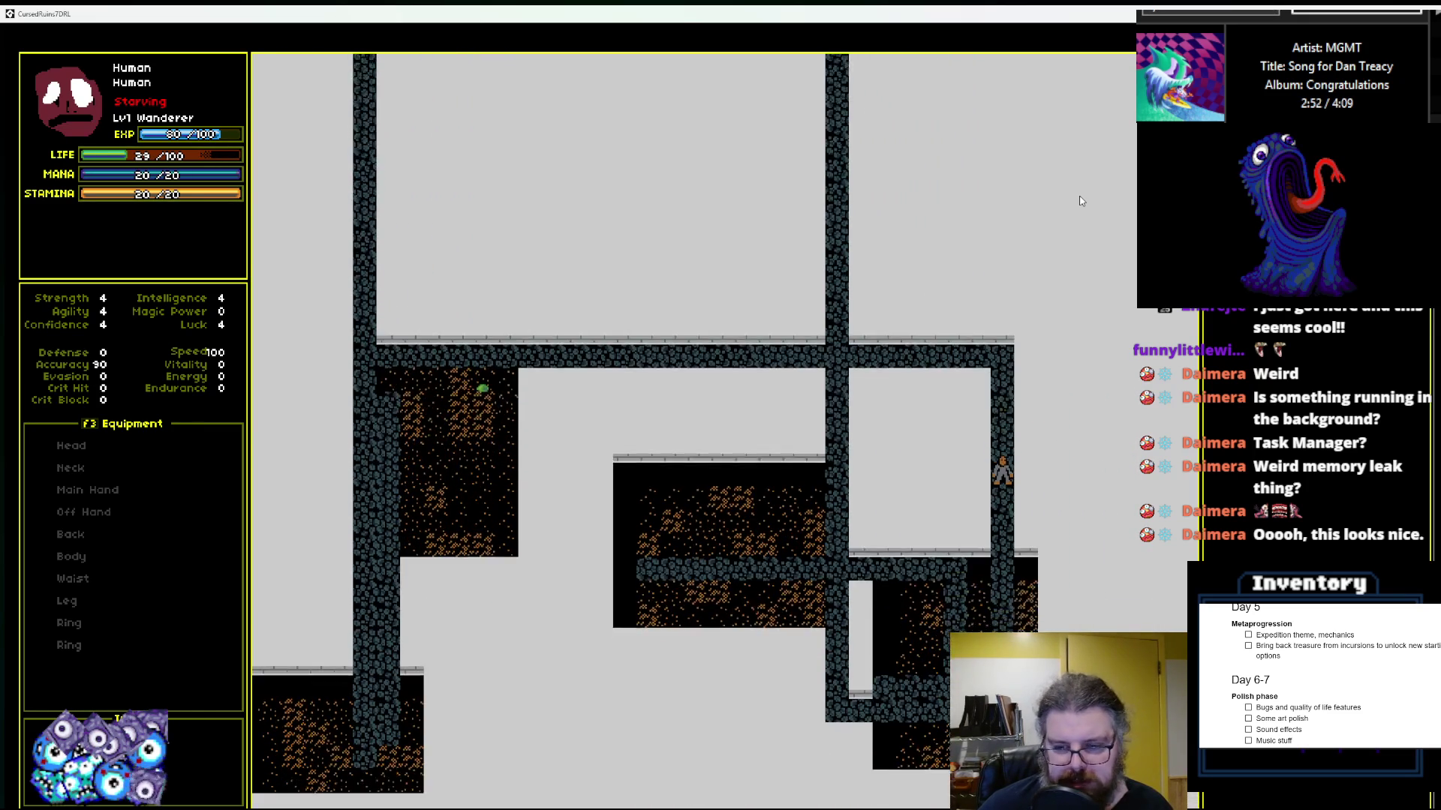
pyautogui.press('Down')
pyautogui.press('Down')
pyautogui.press('Down')
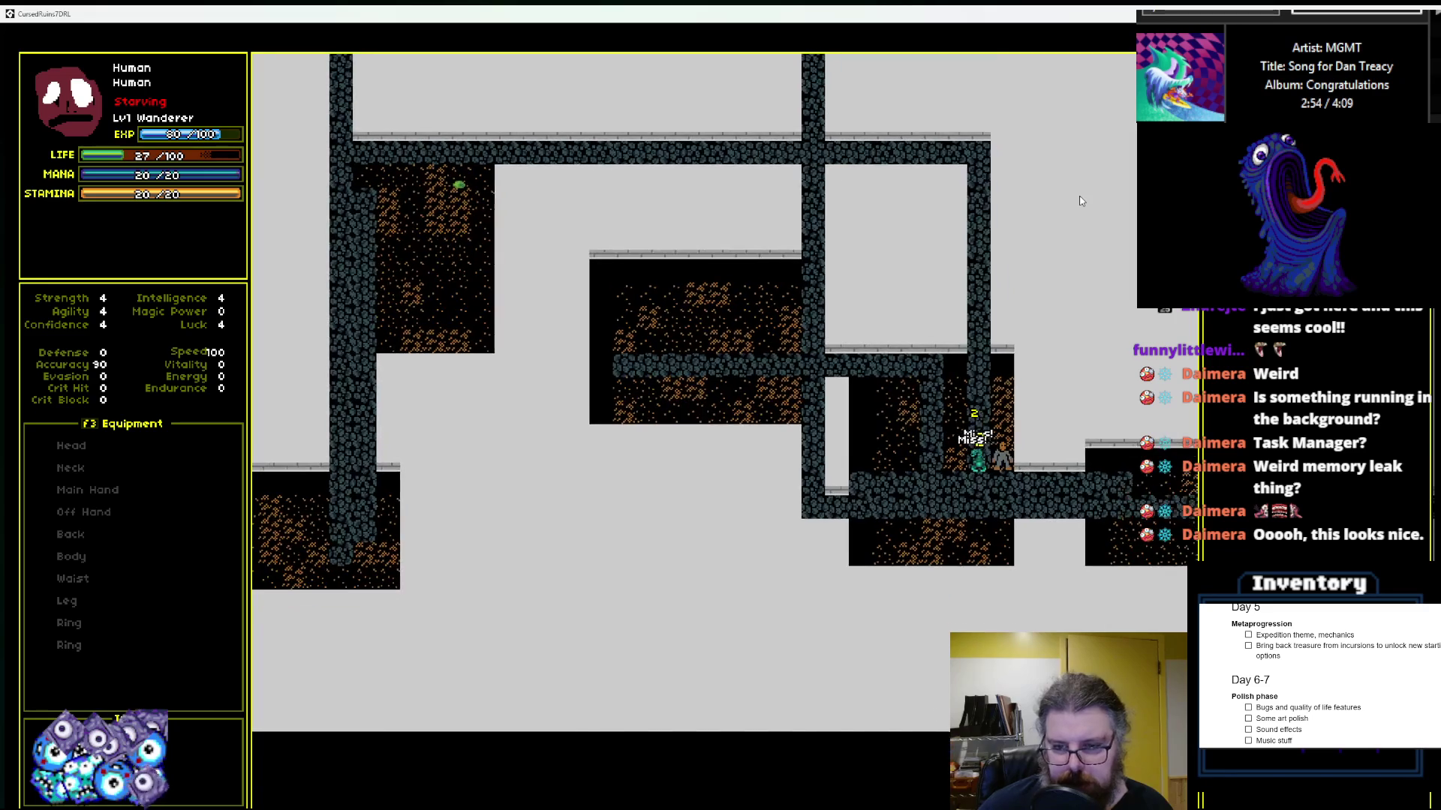
pyautogui.press('Right')
pyautogui.press('Right')
pyautogui.press('Right')
pyautogui.press('Right')
pyautogui.press('Right')
pyautogui.press('Right')
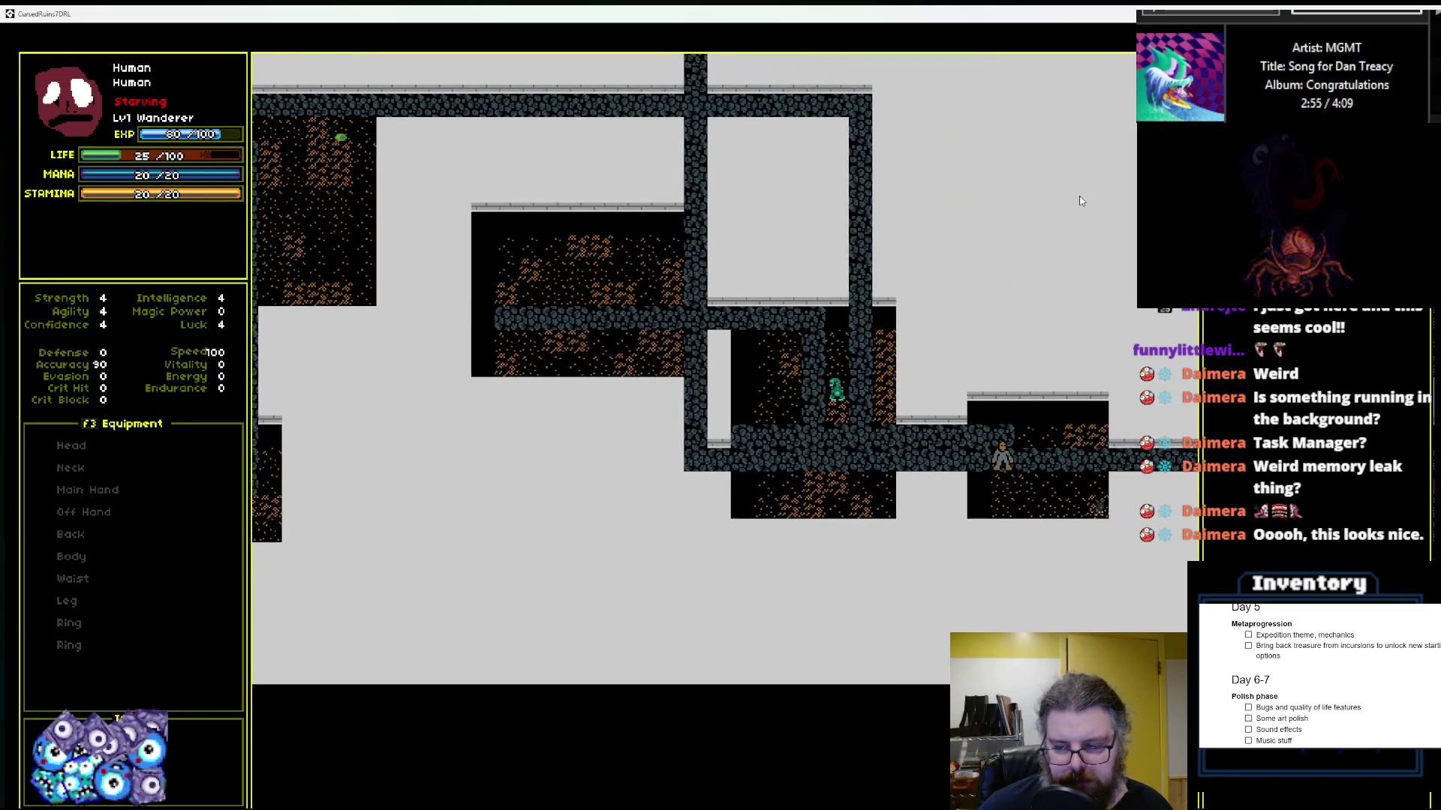
pyautogui.press('Right')
pyautogui.press('Right')
pyautogui.press('Right')
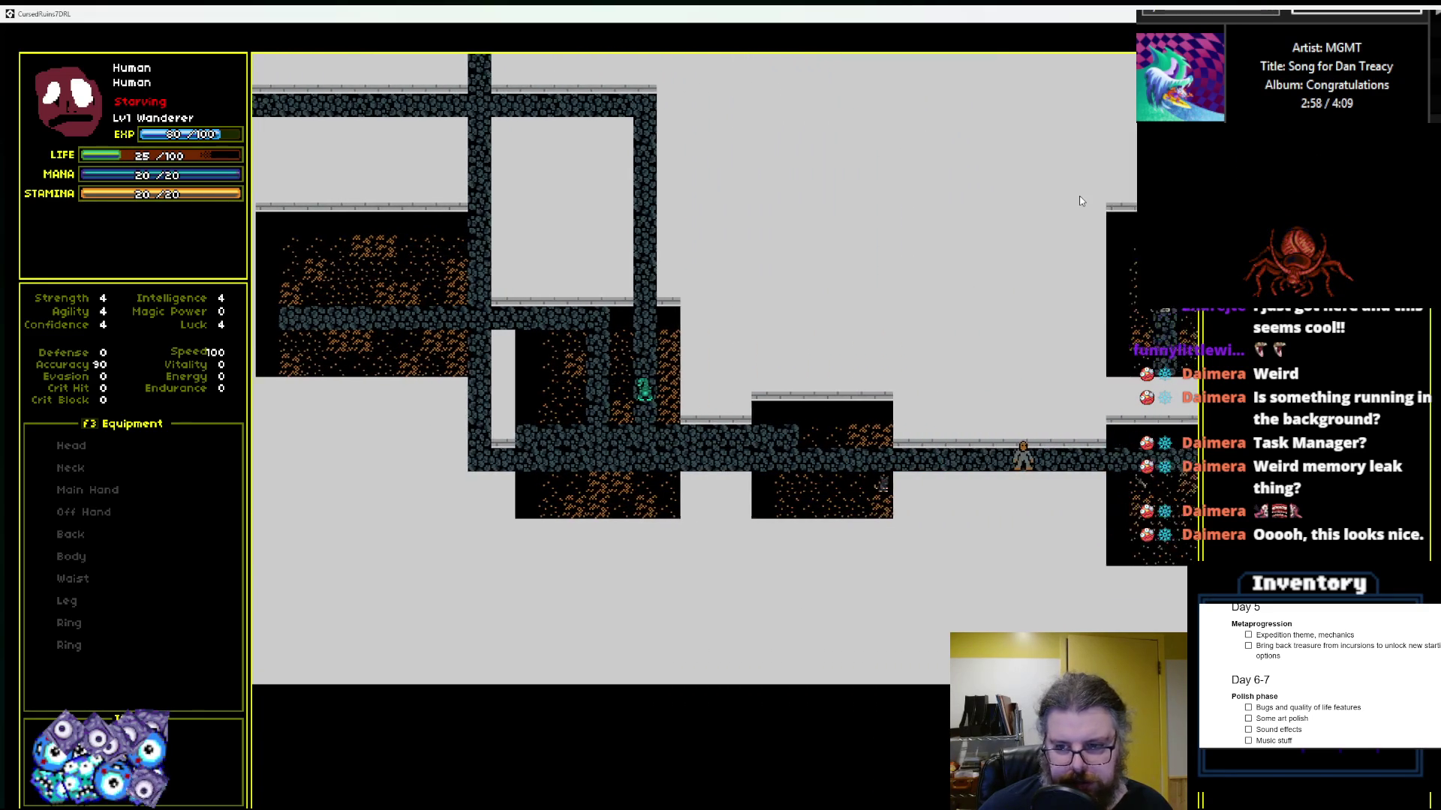
pyautogui.press('Right')
pyautogui.press('Right')
pyautogui.press('Right')
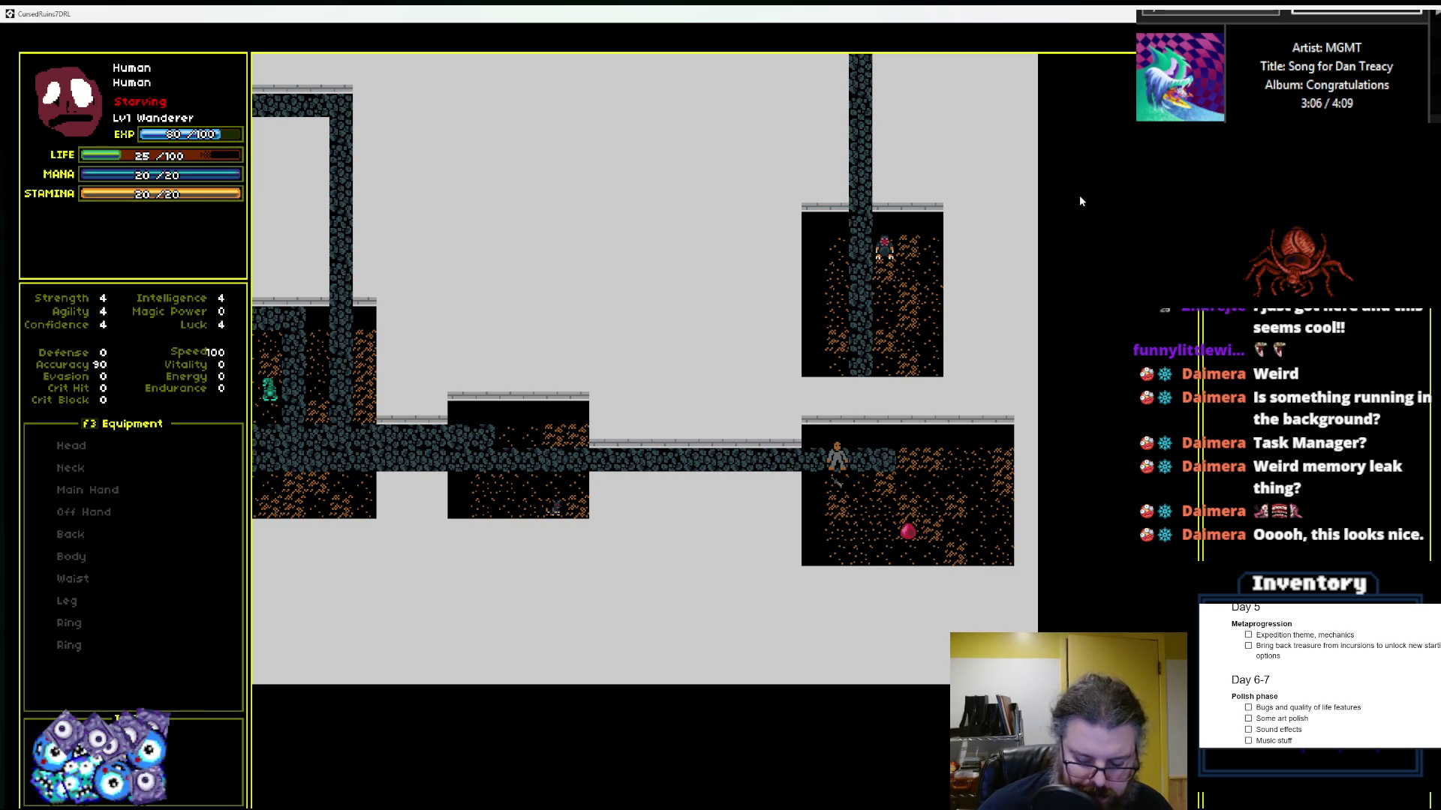
pyautogui.press('Right')
# Step: Leave the new level's first room and walk left along the corridors
pyautogui.press('Left')
pyautogui.press('Left')
pyautogui.press('Down')
pyautogui.press('Down')
pyautogui.press('Down')
pyautogui.press('Down')
pyautogui.press('Down')
pyautogui.press('Down')
pyautogui.press('Down')
pyautogui.press('Down')
pyautogui.press('Down')
pyautogui.press('Left')
pyautogui.press('Left')
pyautogui.press('Left')
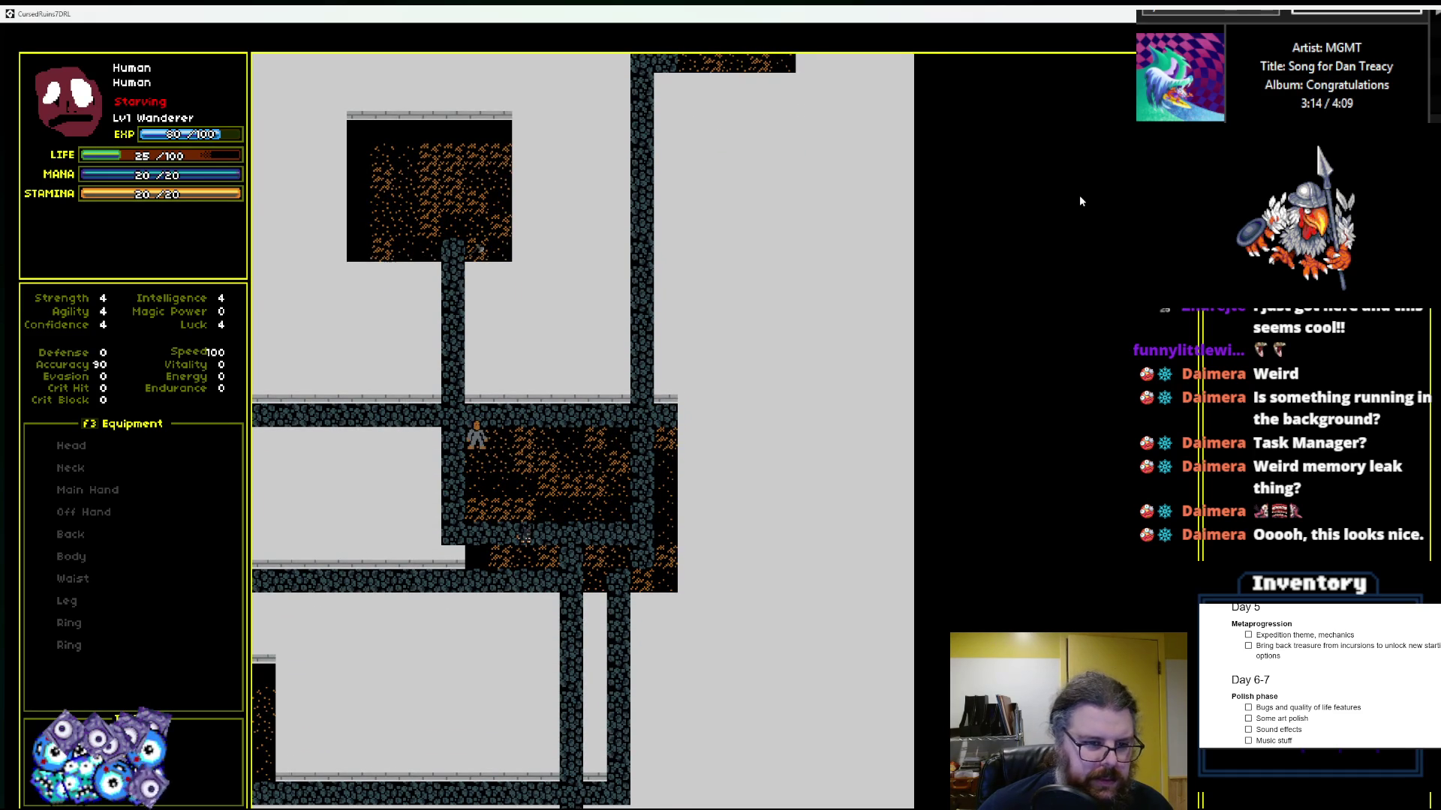
pyautogui.press('Up')
pyautogui.press('Left')
pyautogui.press('Left')
pyautogui.press('Left')
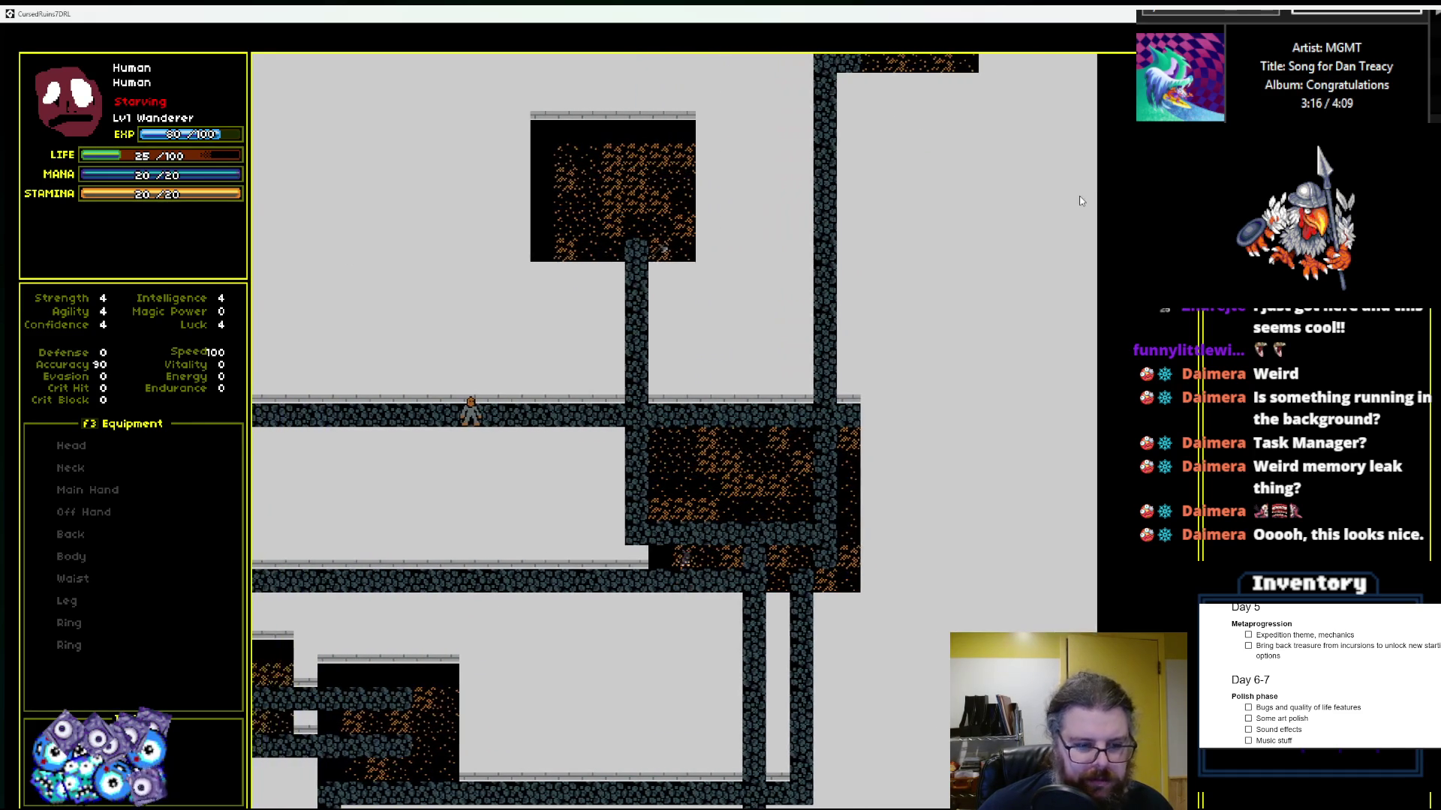
pyautogui.press('Left')
pyautogui.press('Left')
pyautogui.press('Left')
pyautogui.press('Left')
pyautogui.press('Left')
pyautogui.press('Left')
pyautogui.press('Left')
pyautogui.press('Left')
pyautogui.press('Down')
pyautogui.press('Down')
pyautogui.press('Down')
pyautogui.press('Left')
pyautogui.press('Left')
pyautogui.press('Left')
pyautogui.press('Left')
# Step: Go down the vertical corridor to fight the red enemy, then descend again
pyautogui.press('Down')
pyautogui.press('Down')
pyautogui.press('Down')
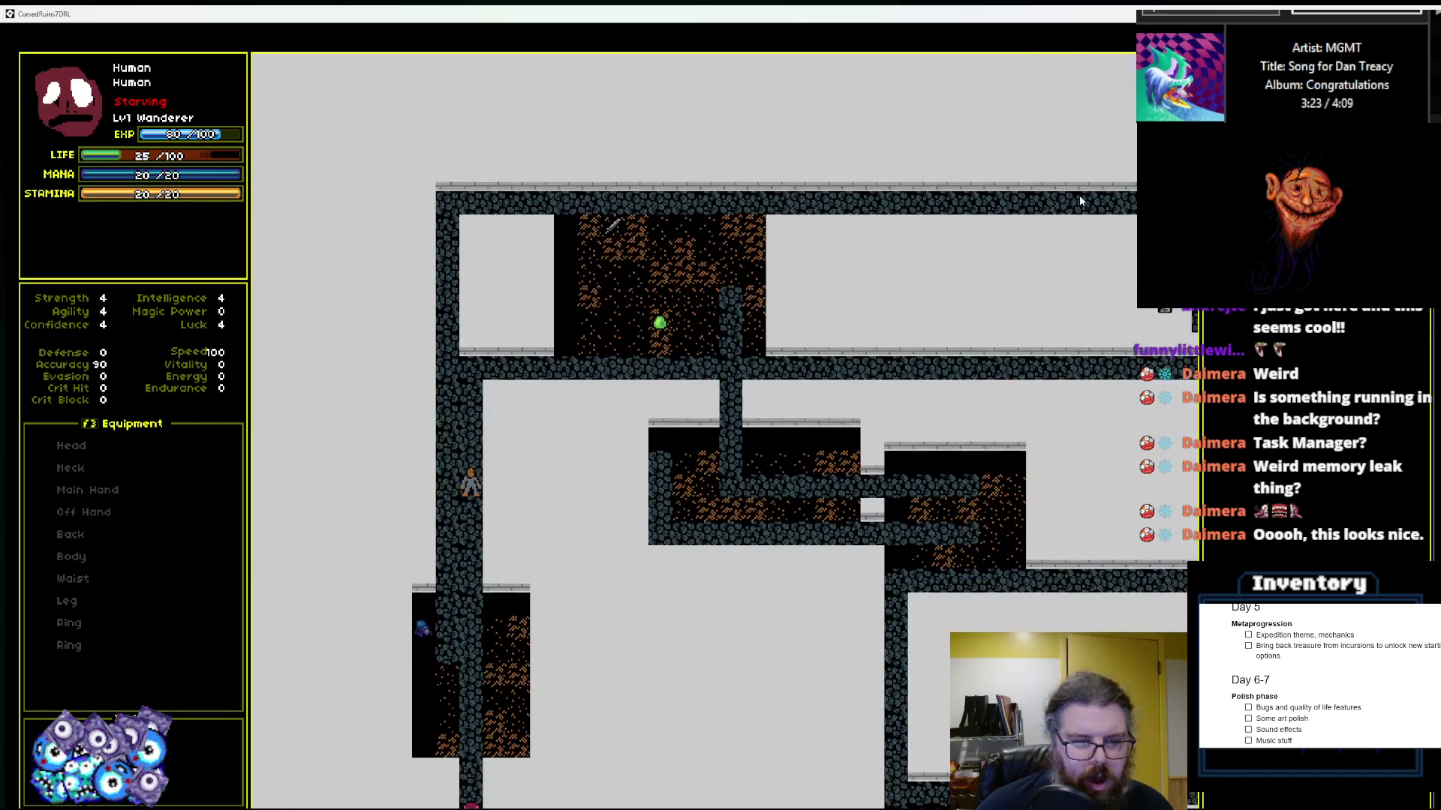
pyautogui.press('Down')
pyautogui.press('Down')
pyautogui.press('Down')
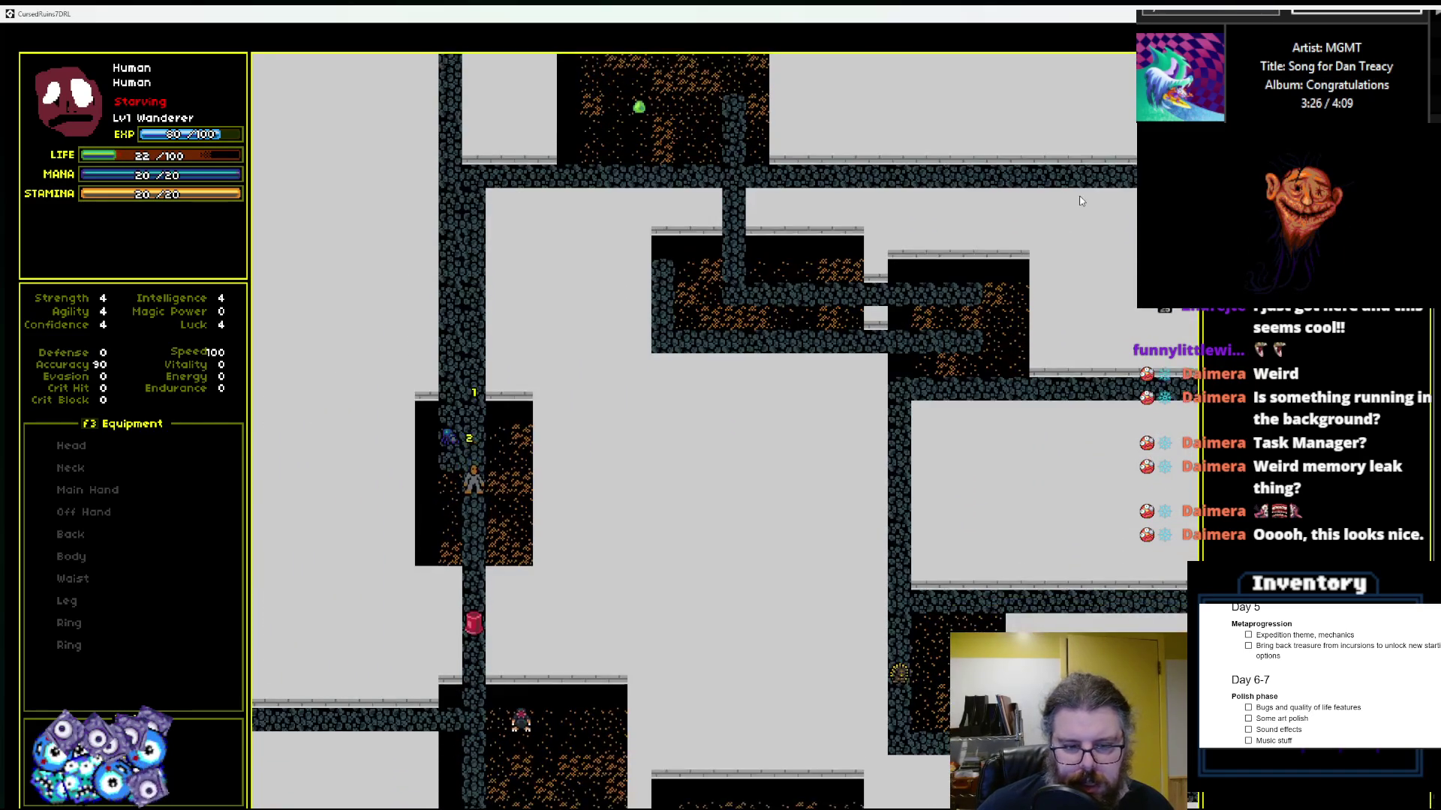
pyautogui.press('Down')
pyautogui.press('Down')
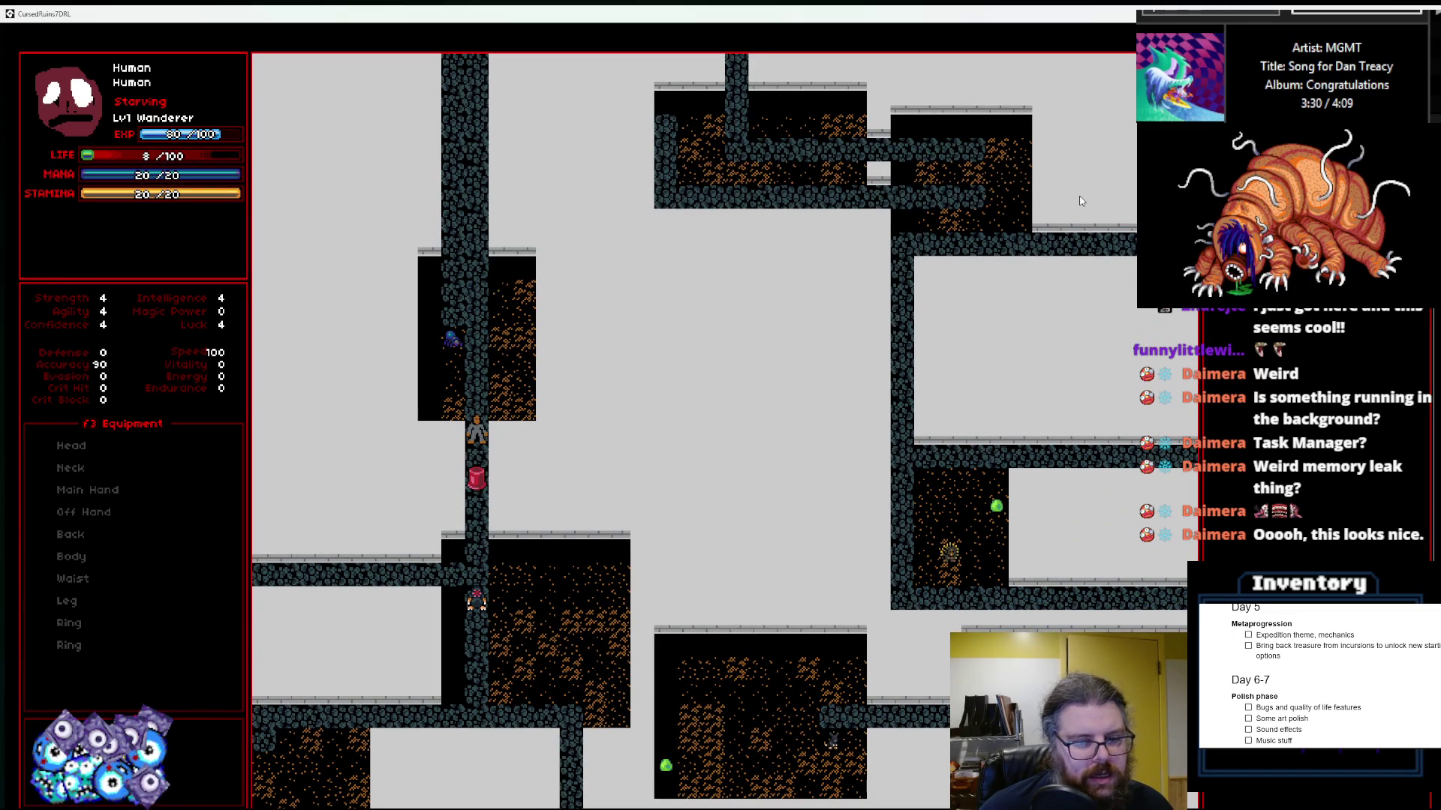
pyautogui.press('Up')
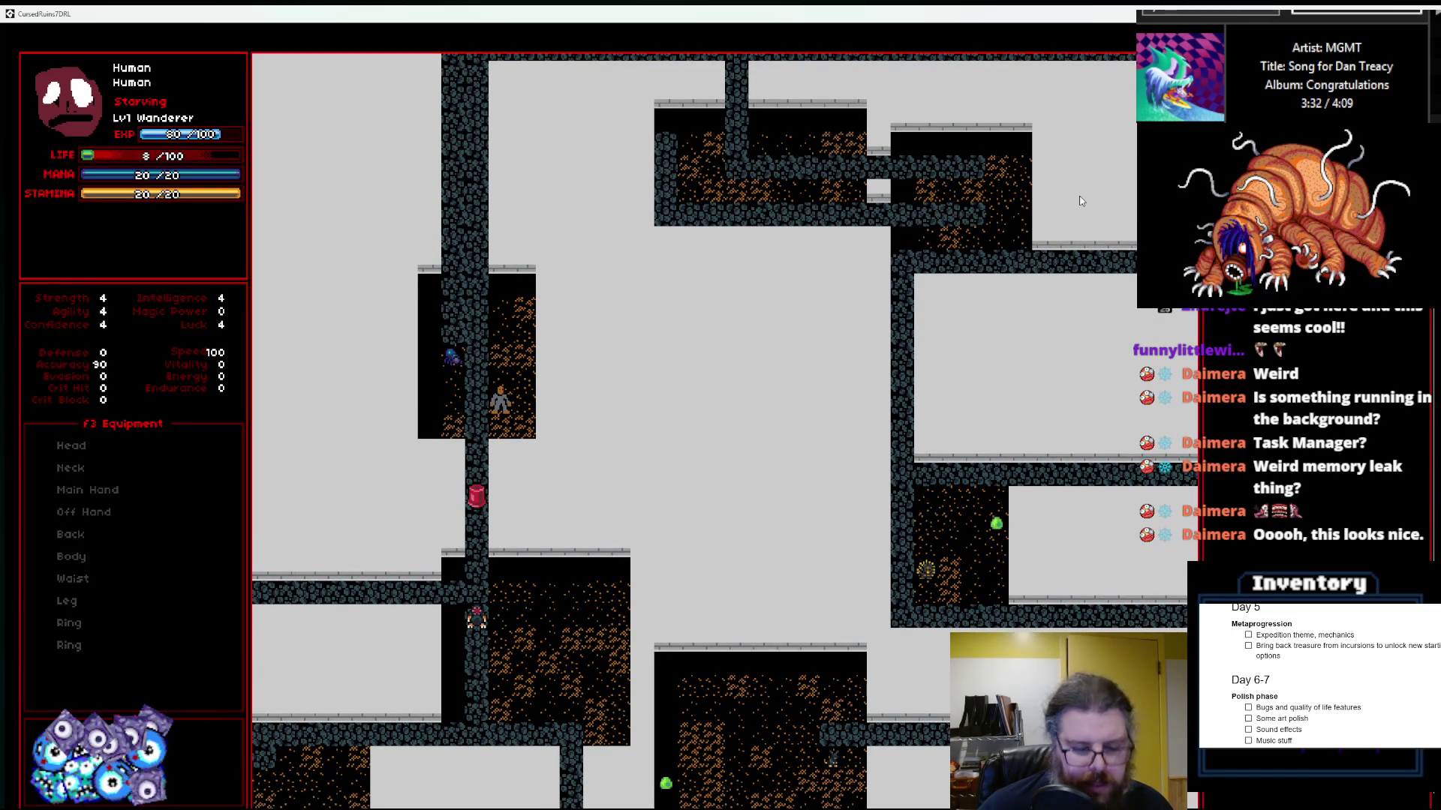
pyautogui.press('Down')
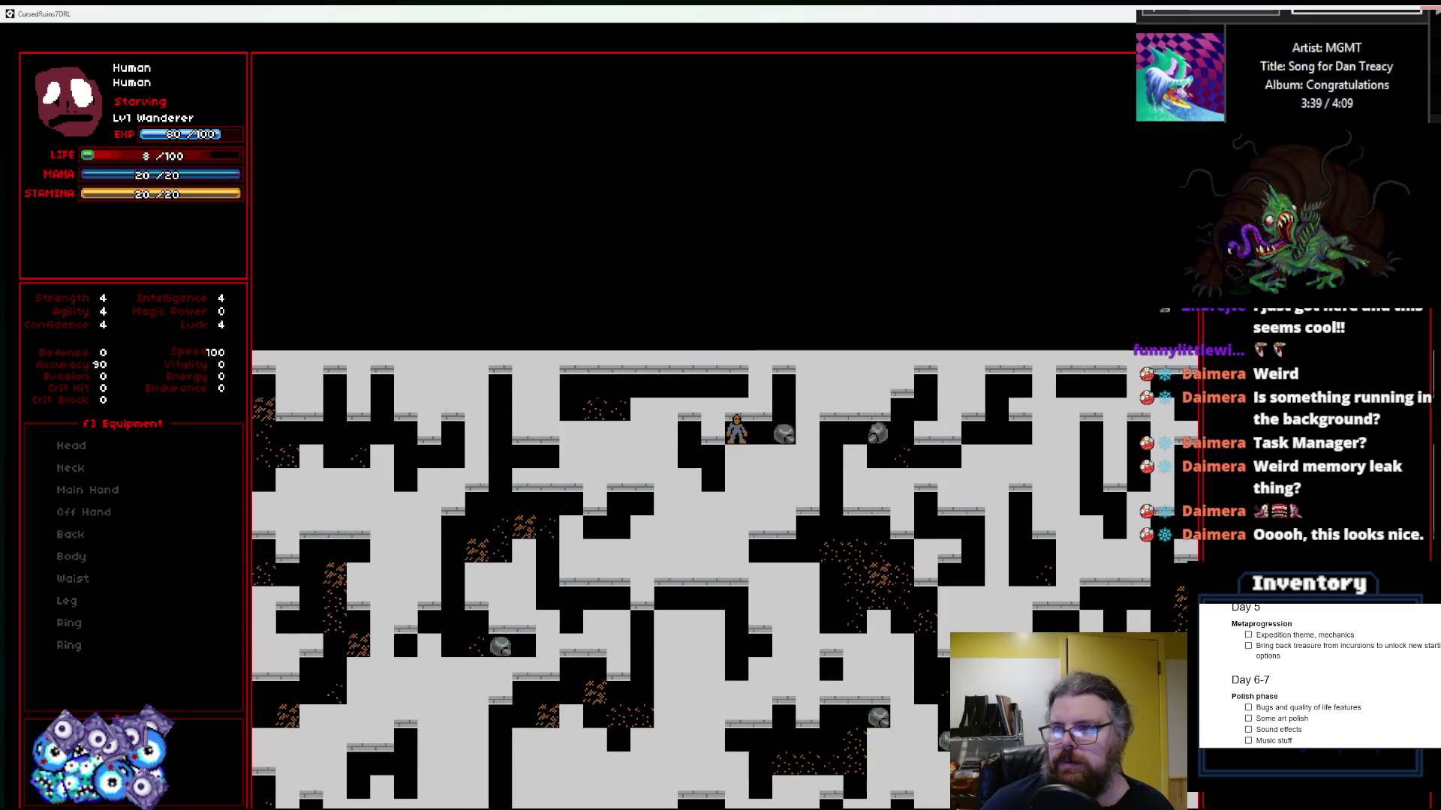
# Step: Alt-Tab past the gameData spreadsheet back to GameMaker and stop debugging
pyautogui.hotkey('alt', 'Tab')
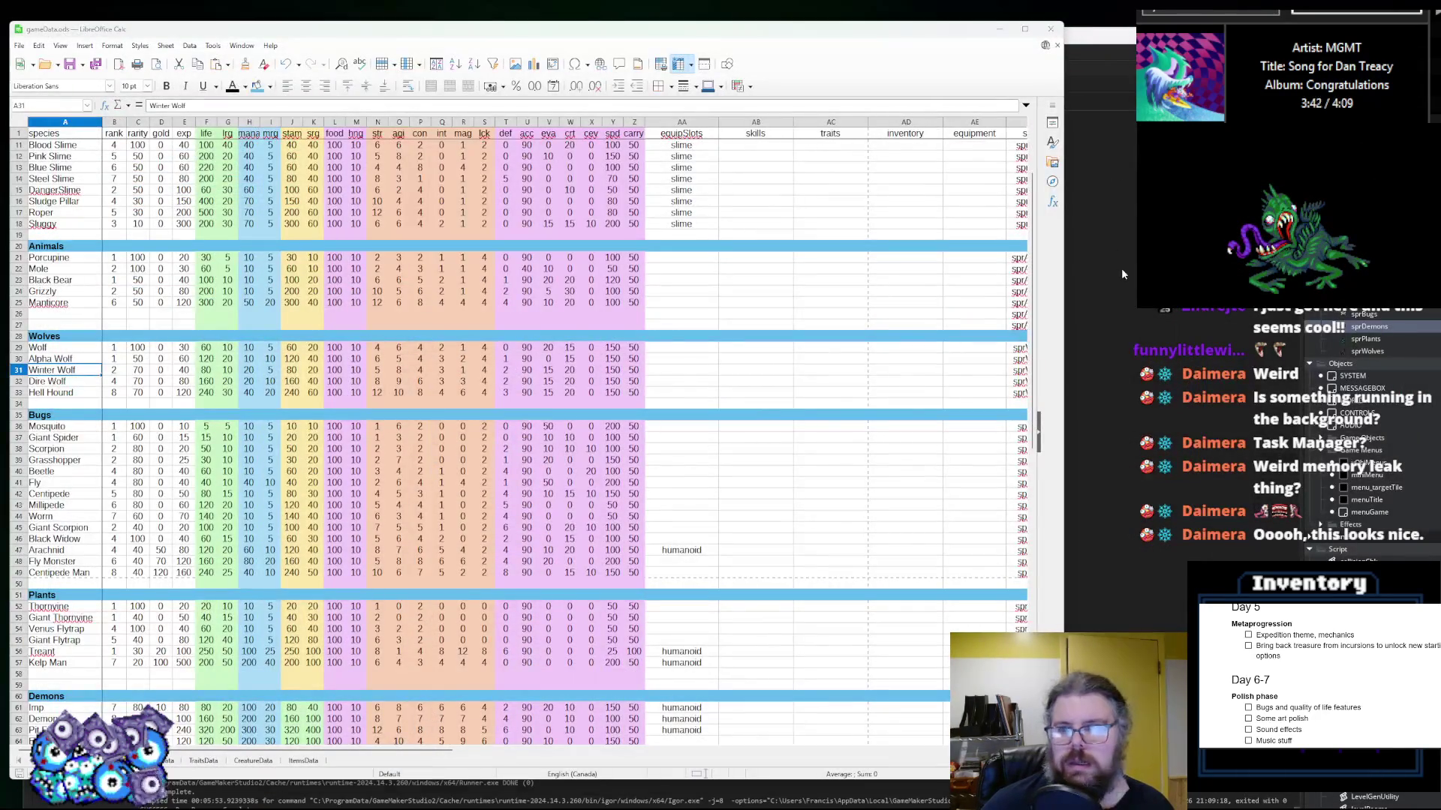
pyautogui.hotkey('alt', 'Tab')
pyautogui.click(286, 102)
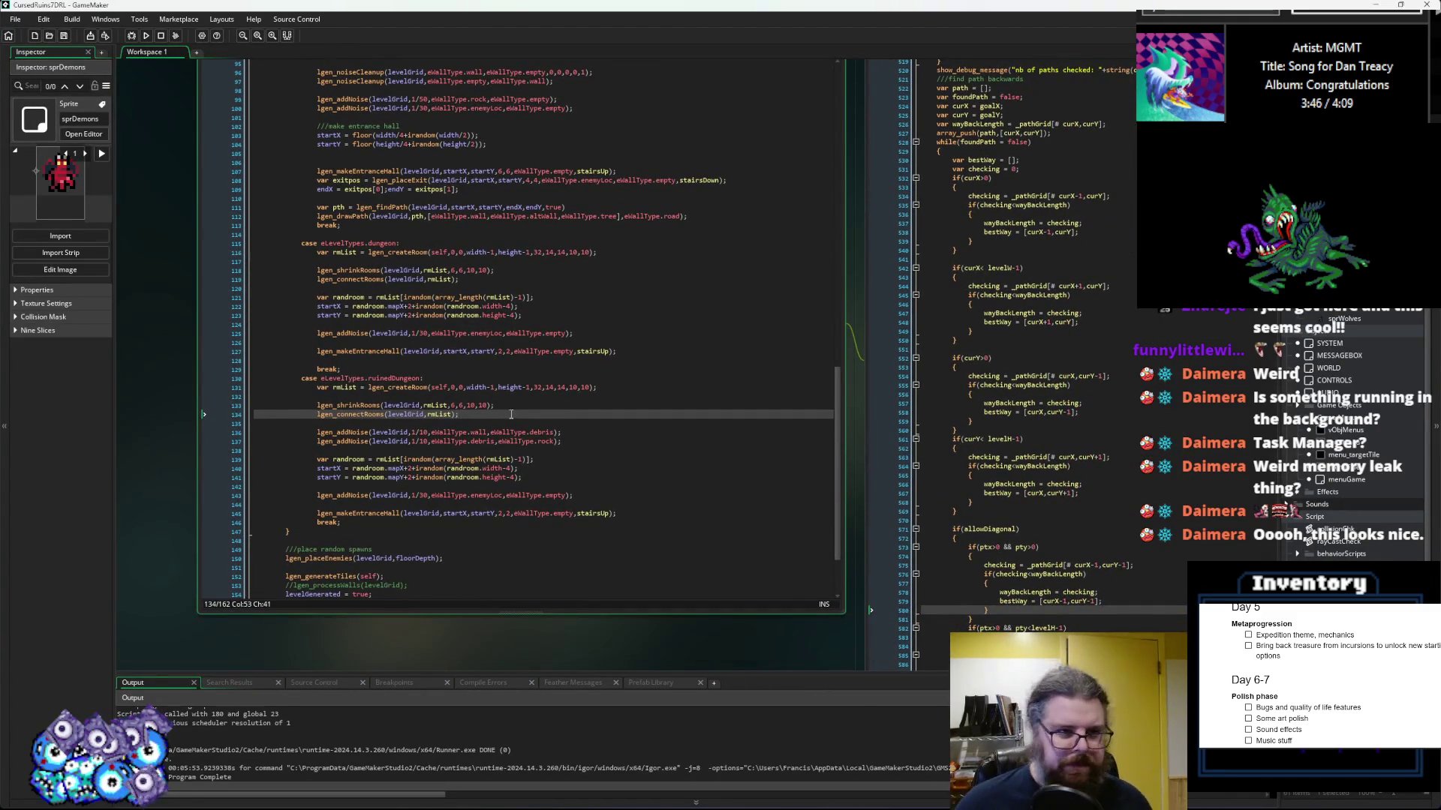
# Step: Inspect the lgen_addNoise call and pan the workspace past the levelRooms code
pyautogui.click(538, 433)
pyautogui.moveTo(538, 498); pyautogui.dragTo(435, 324)
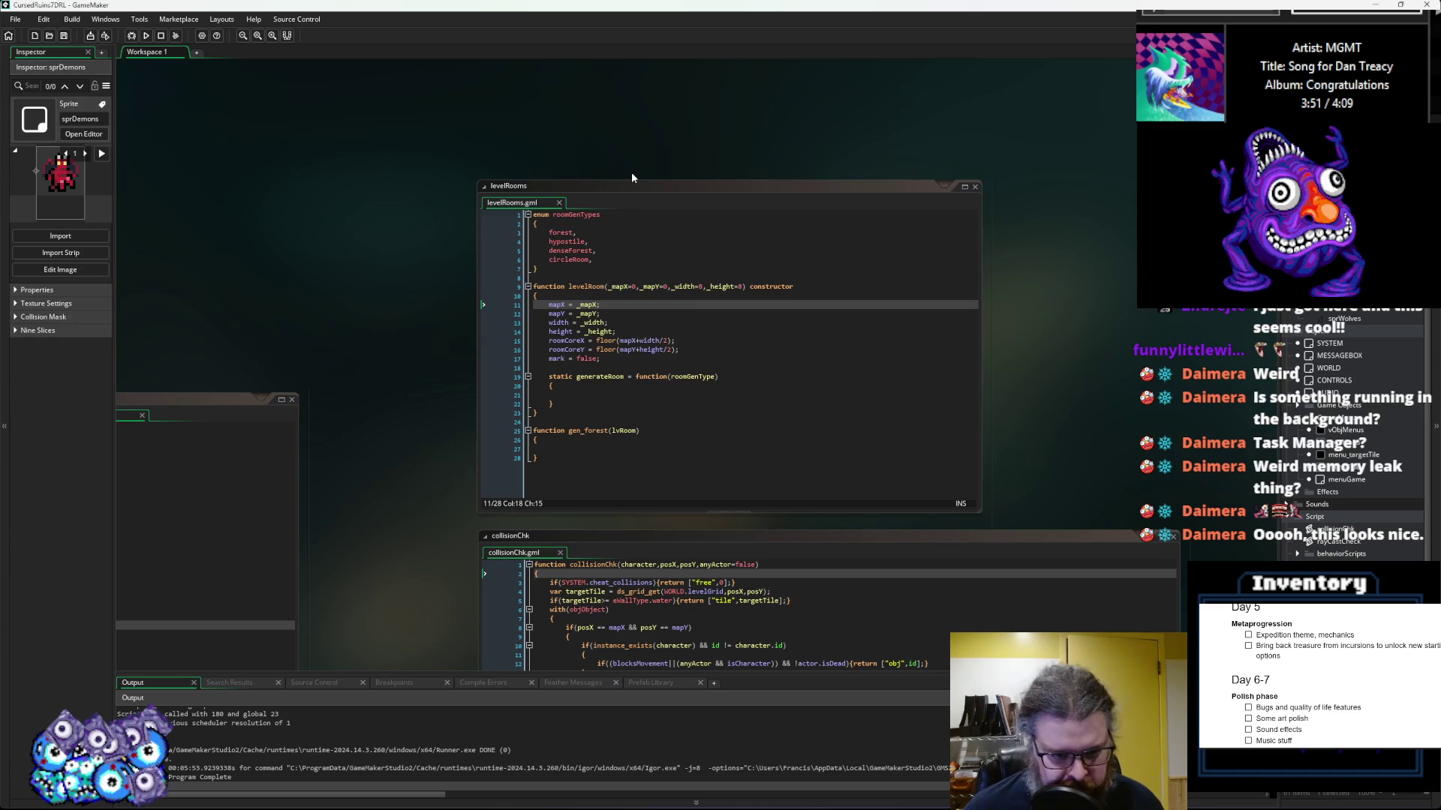
pyautogui.moveTo(410, 540); pyautogui.dragTo(442, 250)
# Step: Scroll through the SYSTEM Step and loadGameData code, then open the WORLD object
pyautogui.scroll(-3)
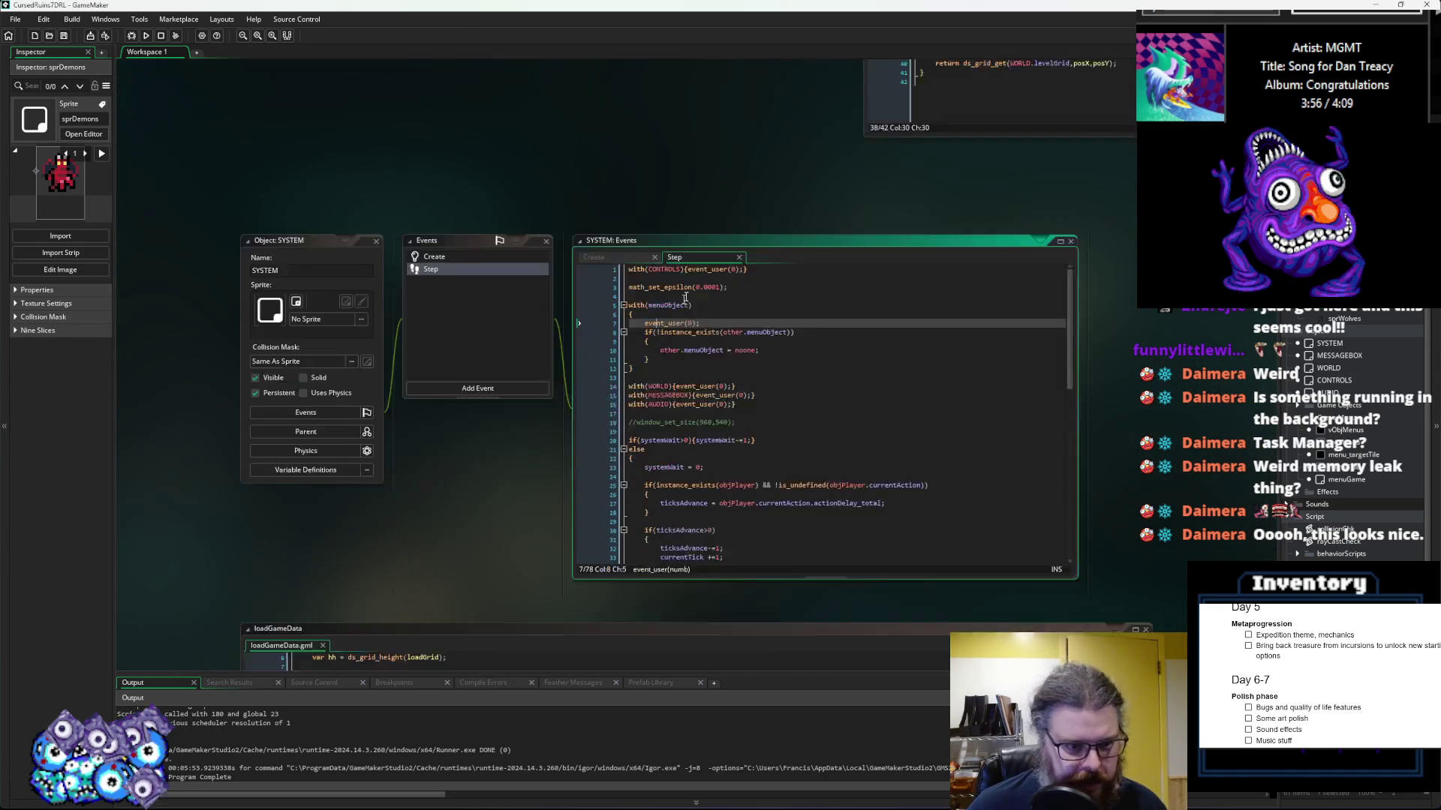
pyautogui.click(732, 471)
pyautogui.scroll(-3)
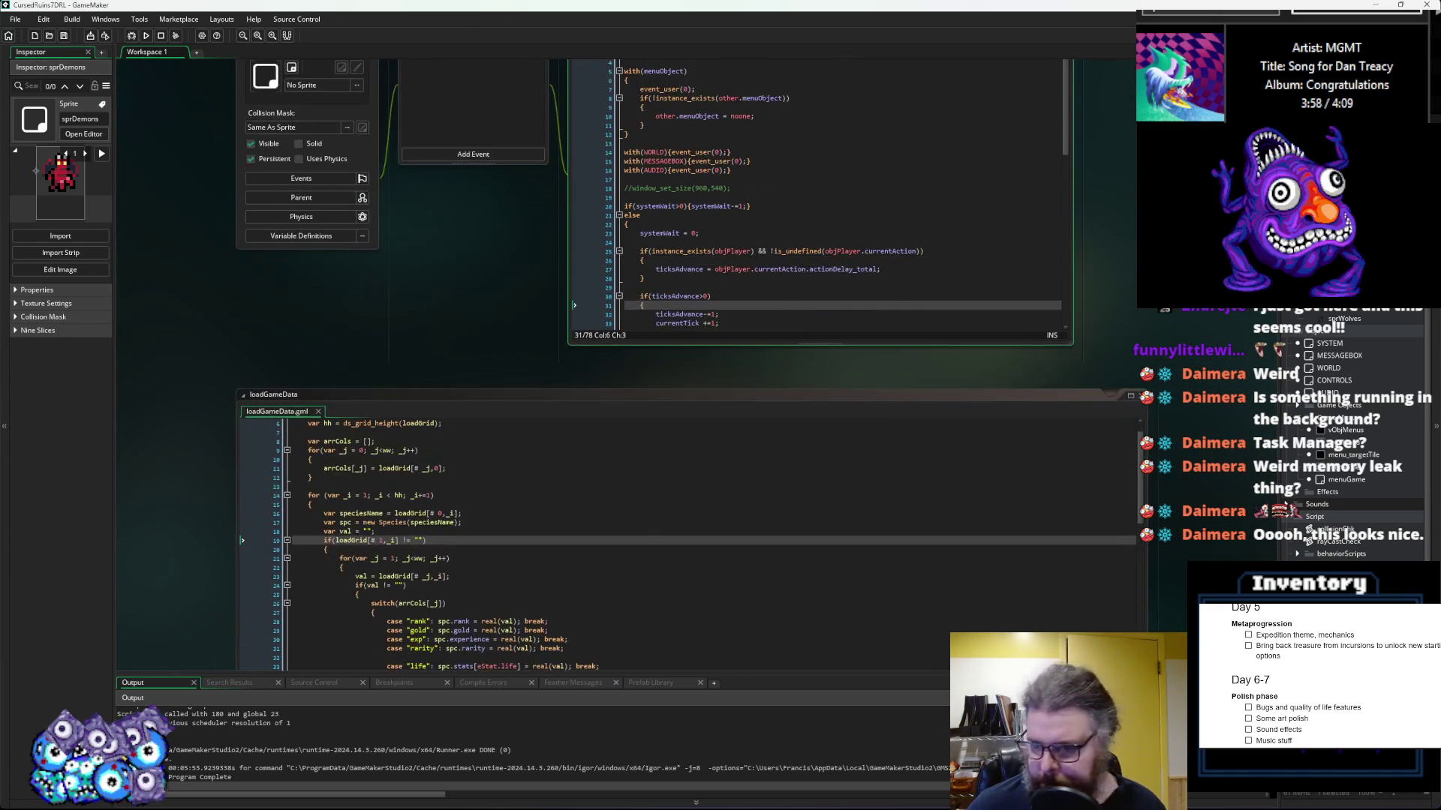
pyautogui.click(450, 540)
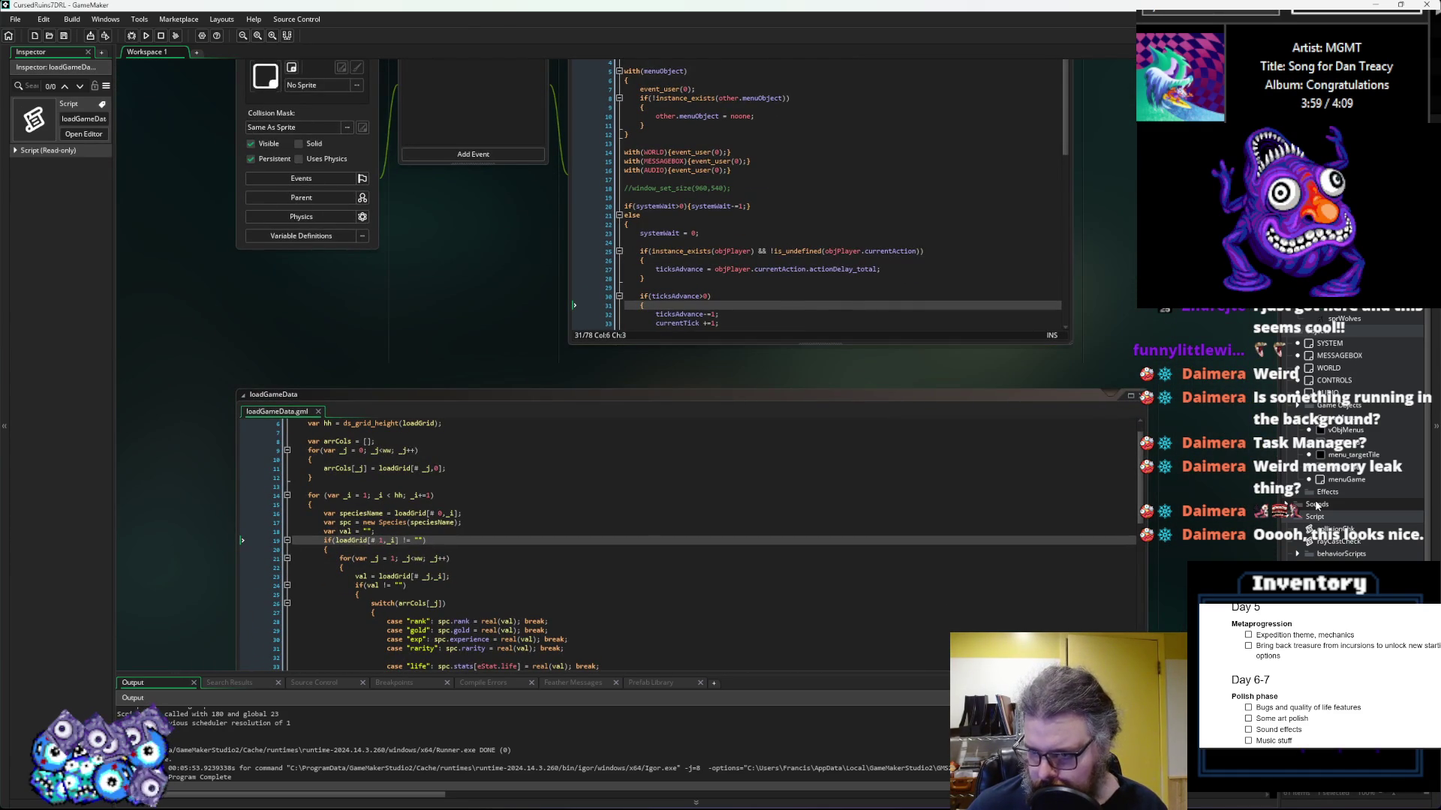
pyautogui.scroll(3)
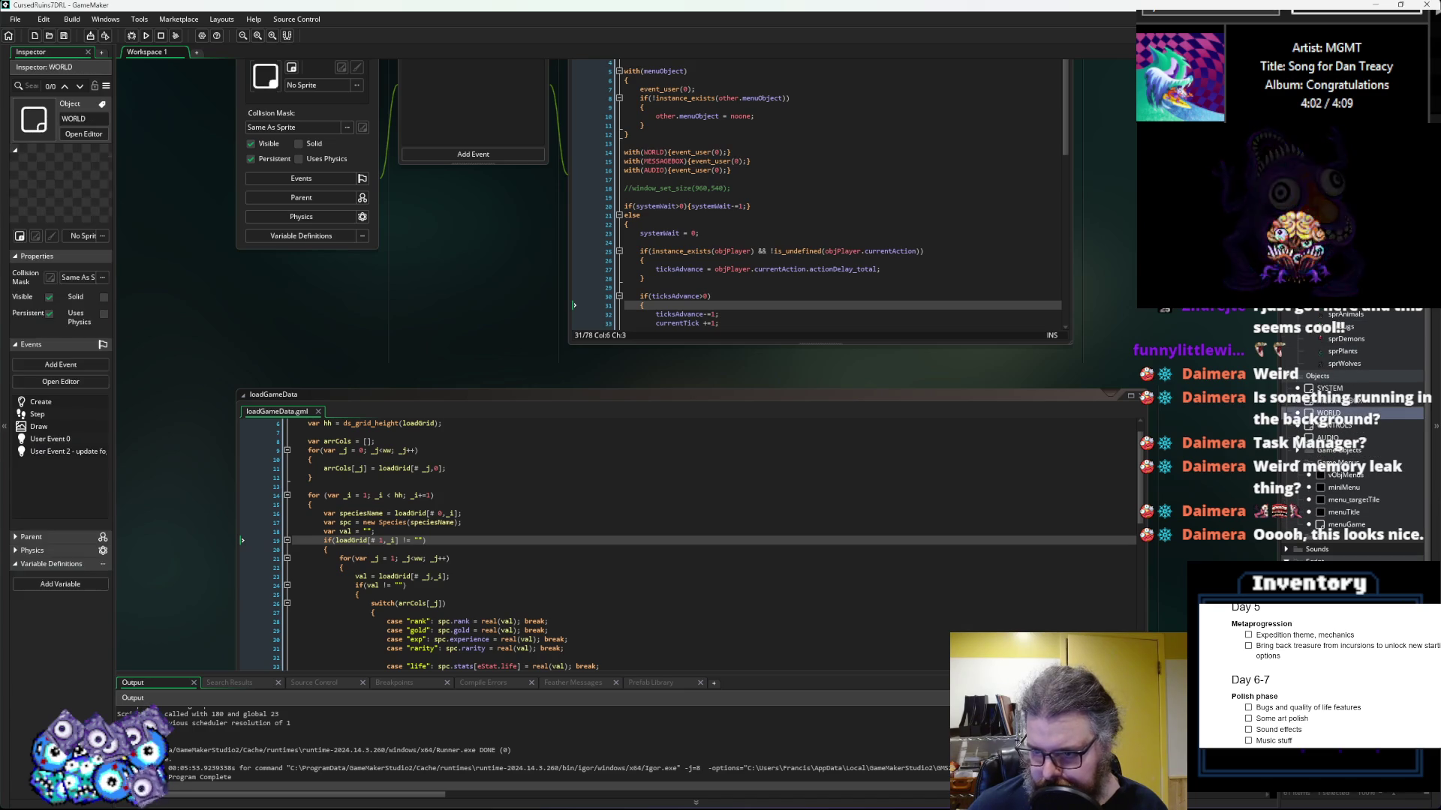
pyautogui.doubleClick(1328, 413)
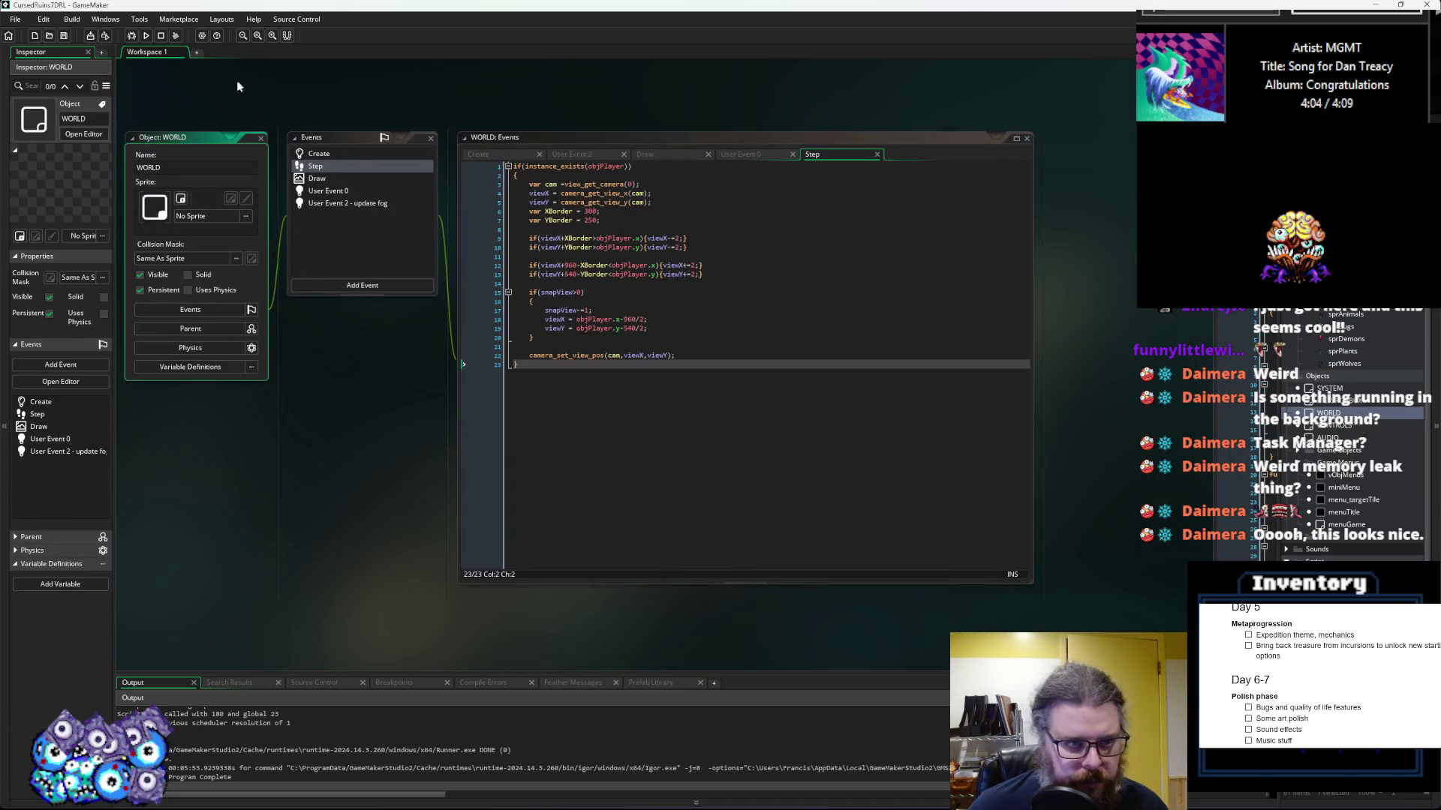
# Step: Examine the fogNeedUpdate and floorDepth variables in WORLD's Create event
pyautogui.click(307, 153)
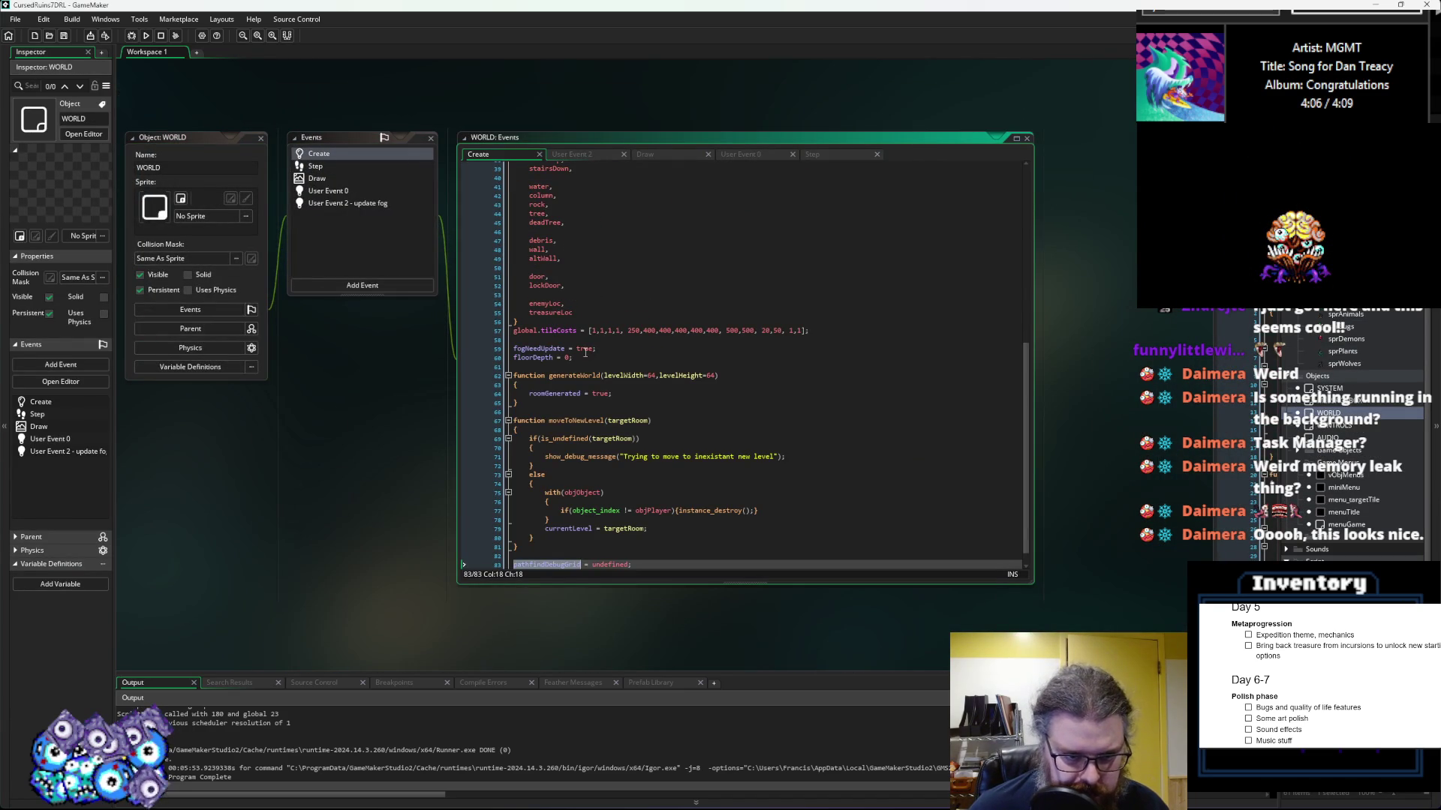
pyautogui.click(540, 348)
pyautogui.click(532, 358)
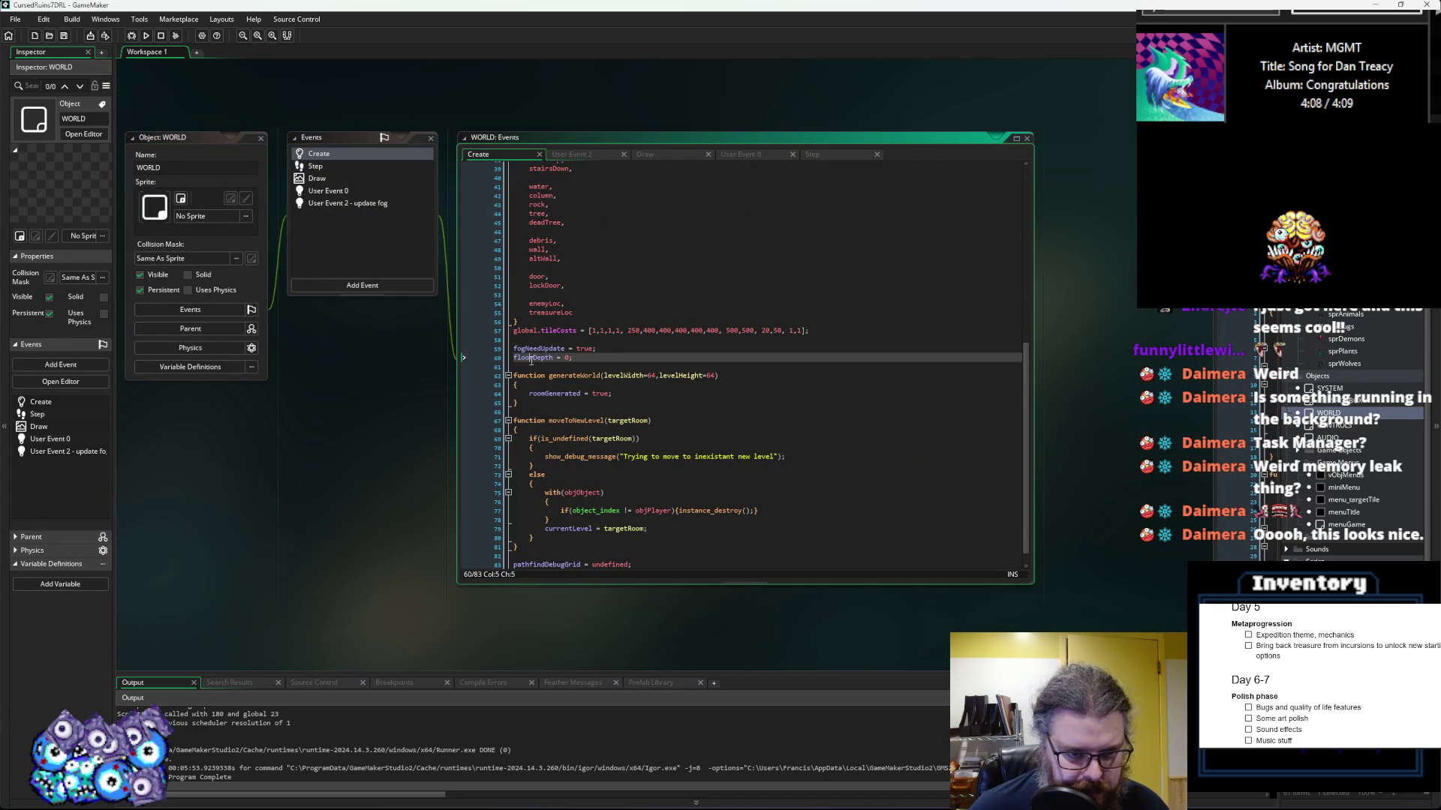
pyautogui.doubleClick(532, 357)
pyautogui.rightClick(530, 356)
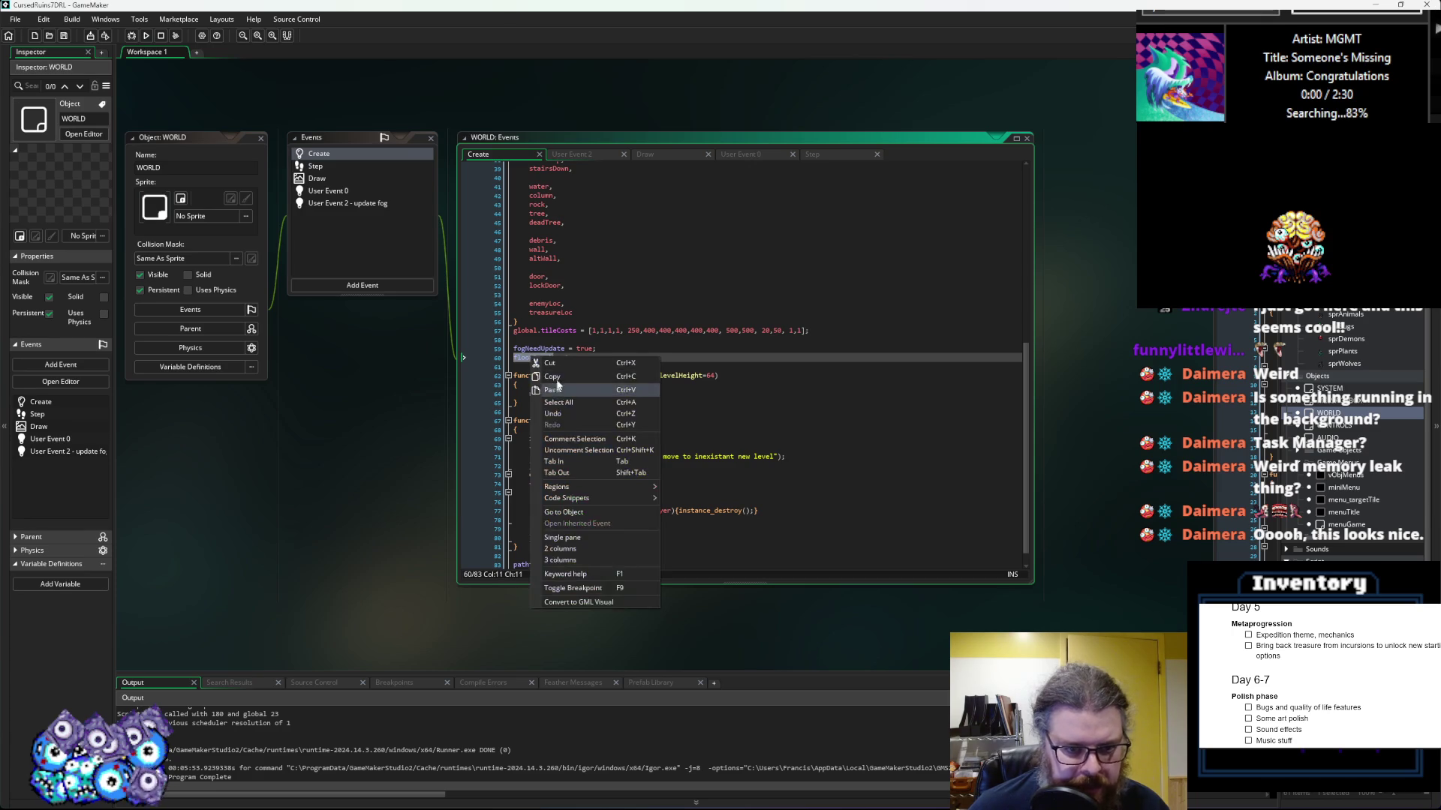
pyautogui.click(555, 375)
pyautogui.scroll(-3)
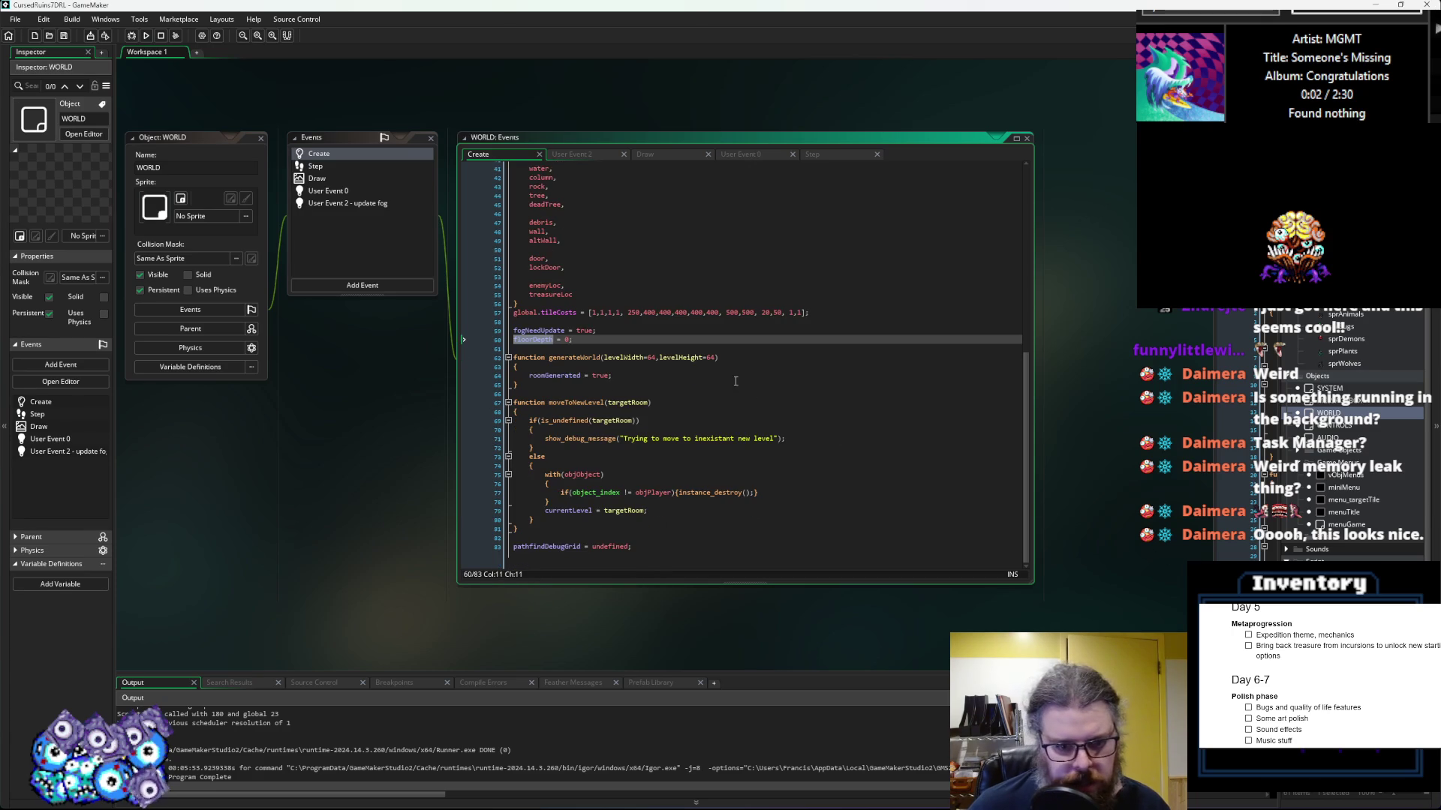
# Step: Jump from currentLevel.levelGen() in User Event 0 to its definition with F12
pyautogui.click(325, 191)
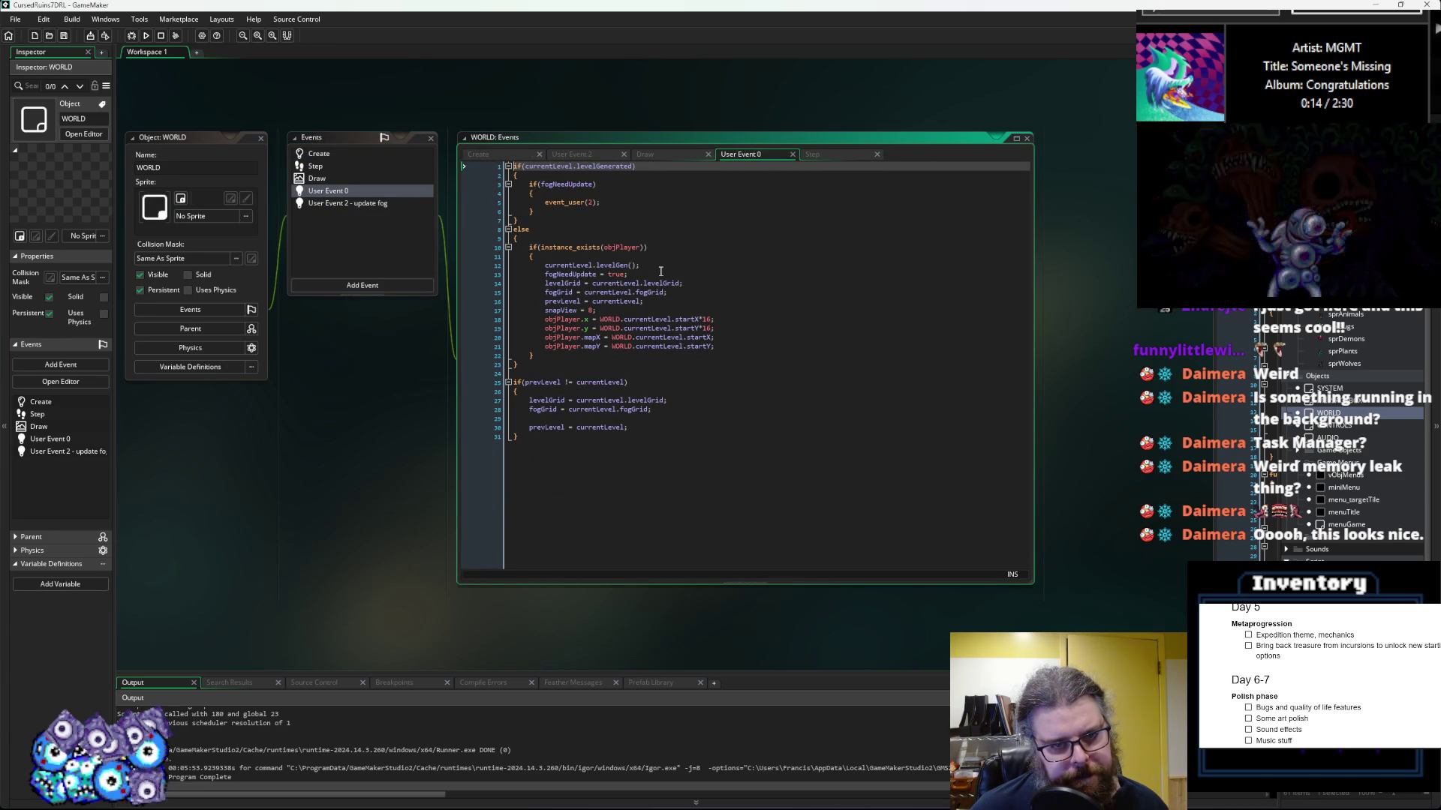
pyautogui.click(662, 259)
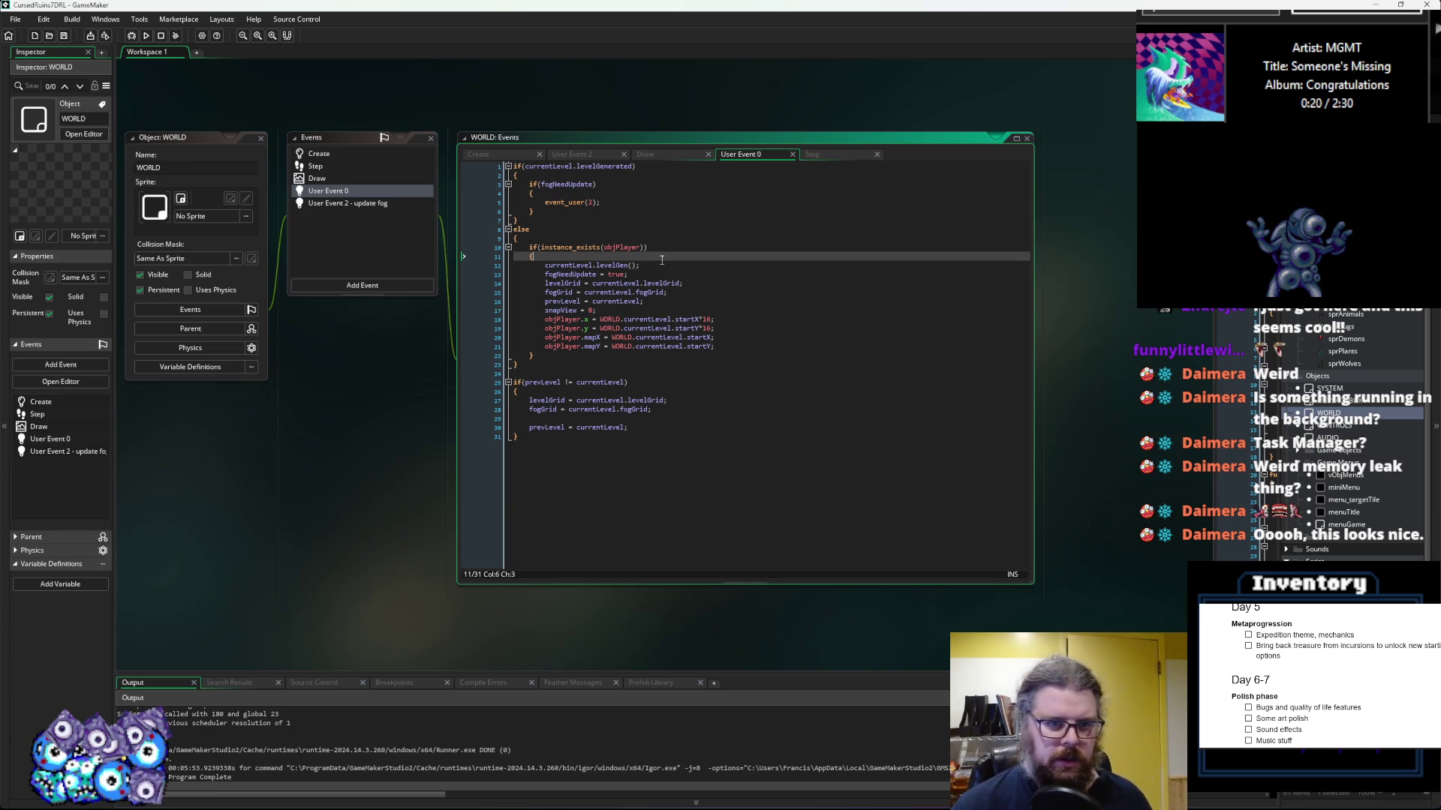
pyautogui.click(592, 265)
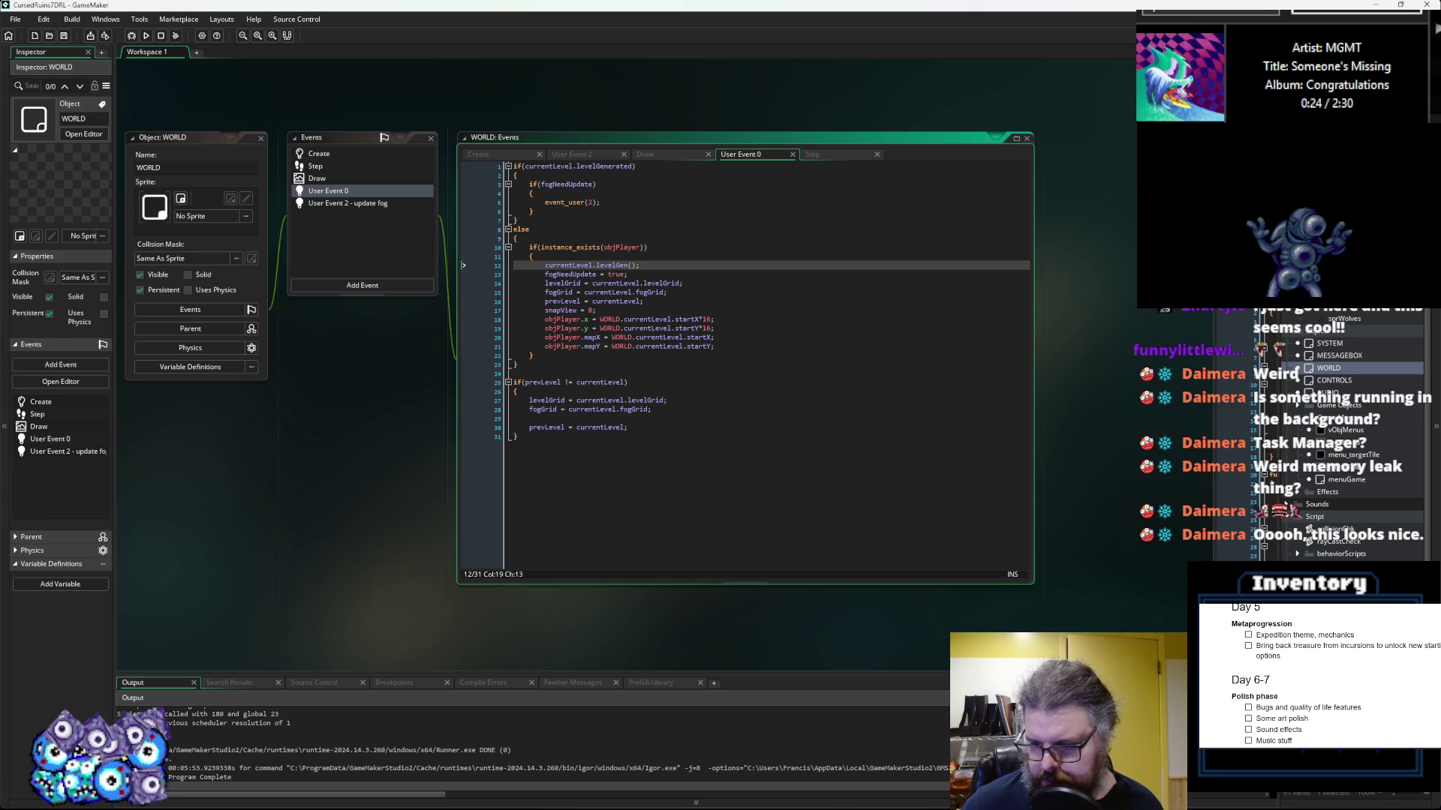
pyautogui.press('F12')
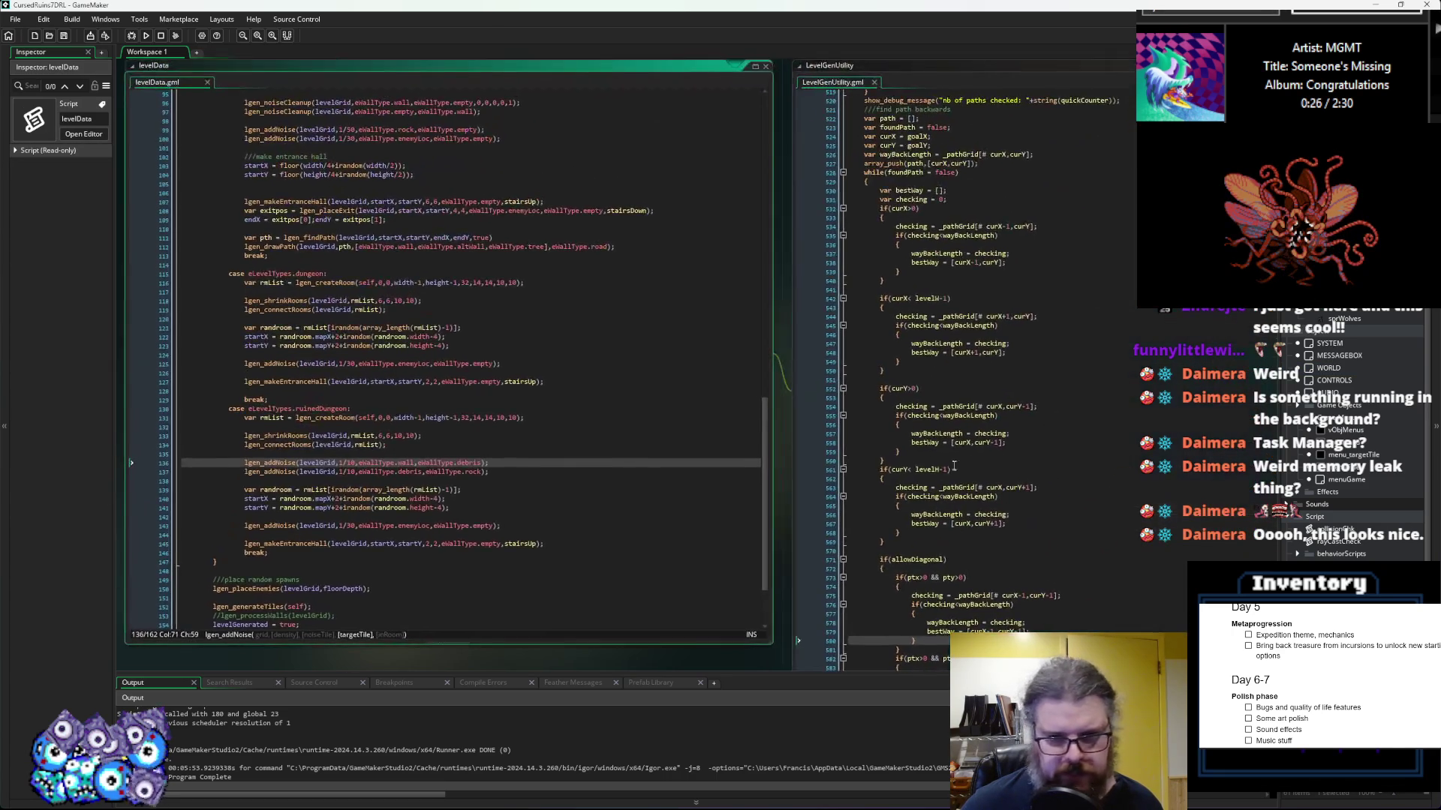
# Step: Open the lgen_placeEnemies definition and highlight every use of _floorDepth
pyautogui.scroll(-3)
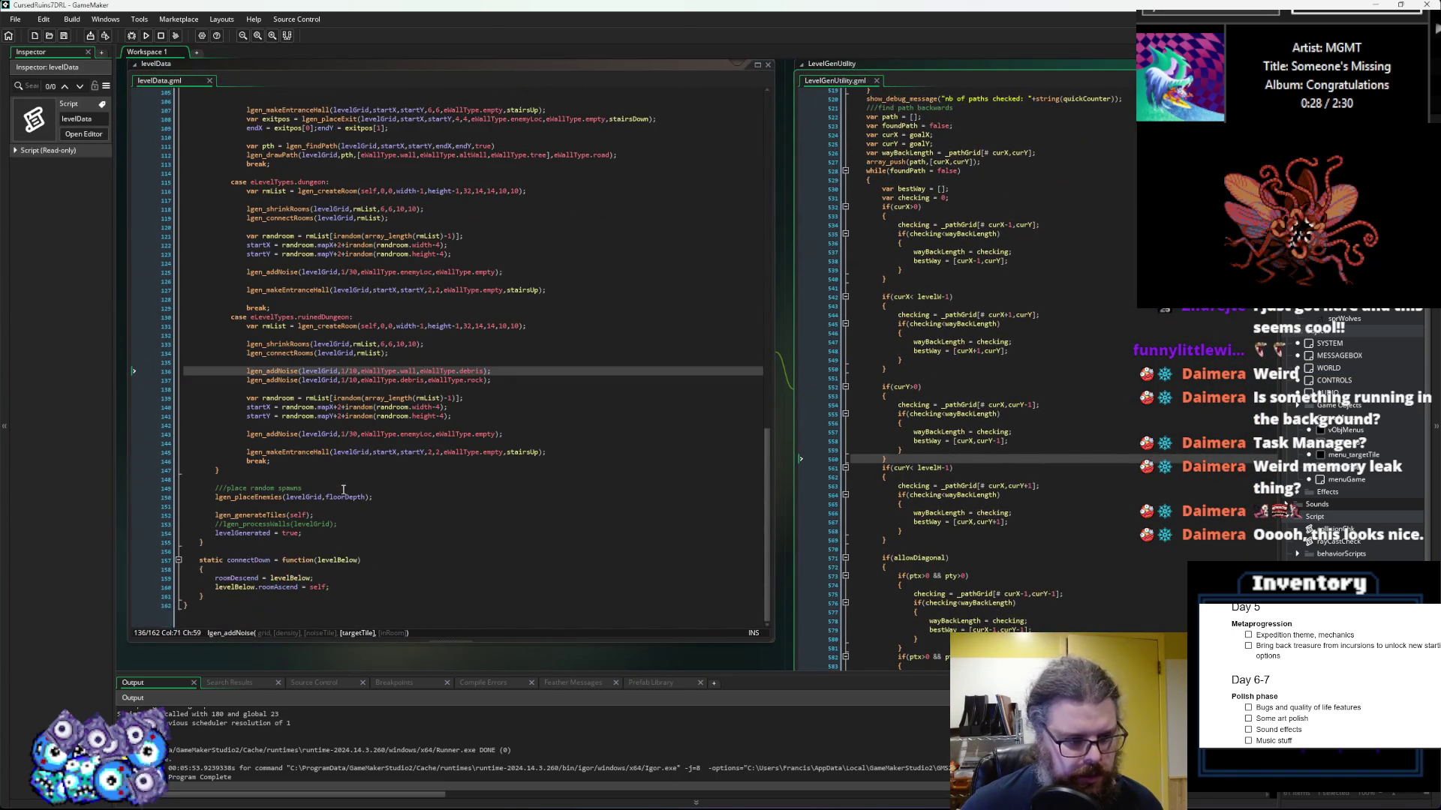
pyautogui.moveTo(256, 497)
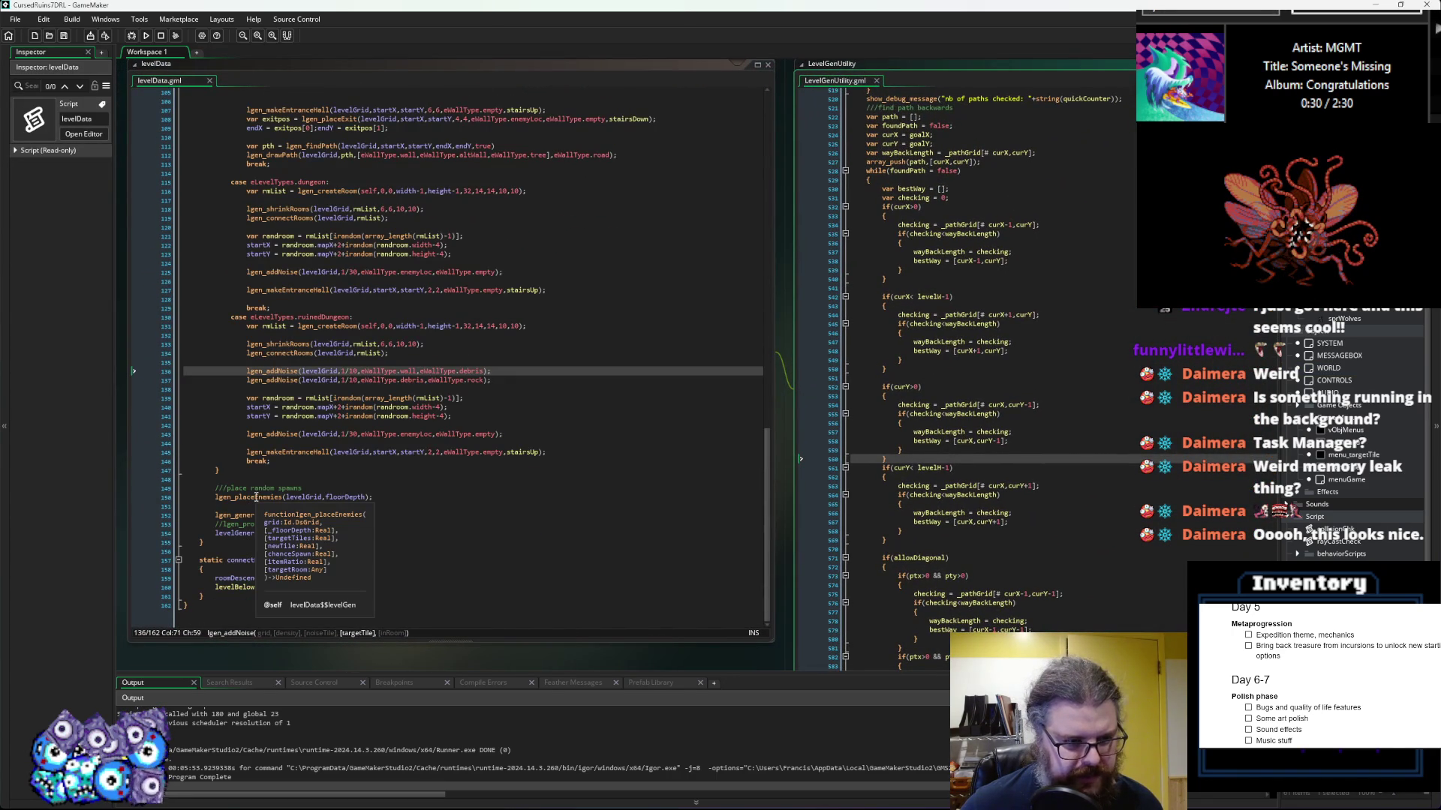
pyautogui.middleClick(256, 498)
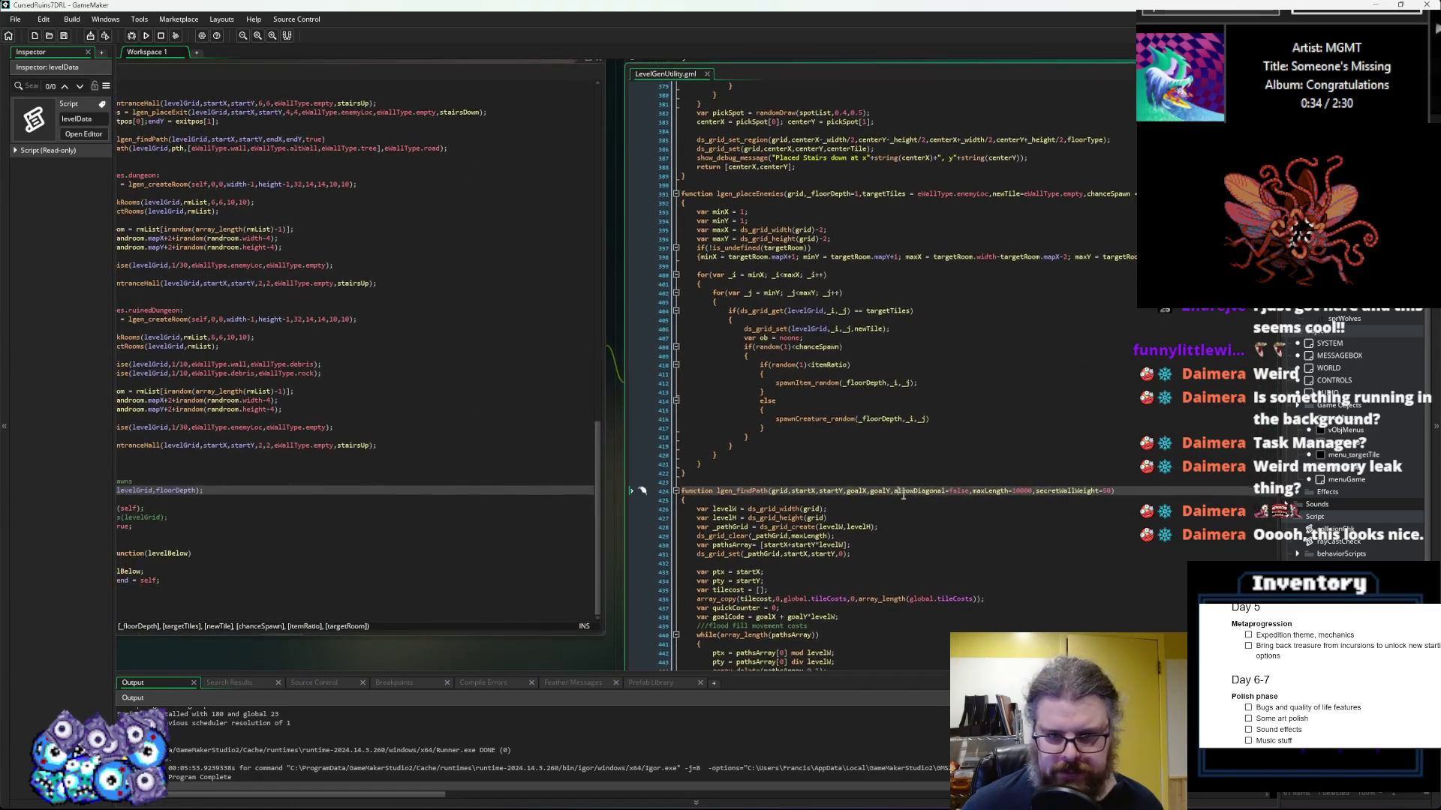
pyautogui.click(906, 443)
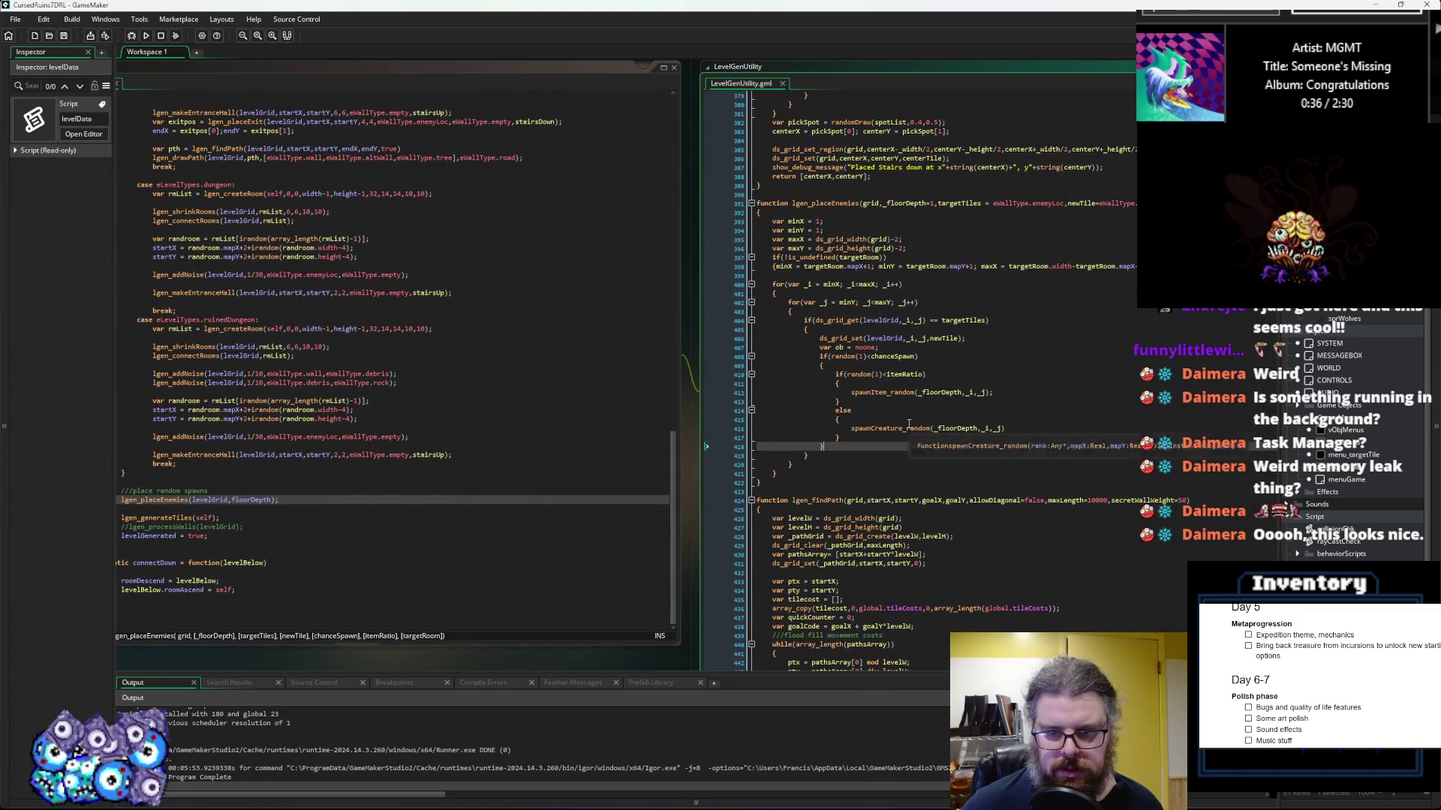
pyautogui.doubleClick(941, 392)
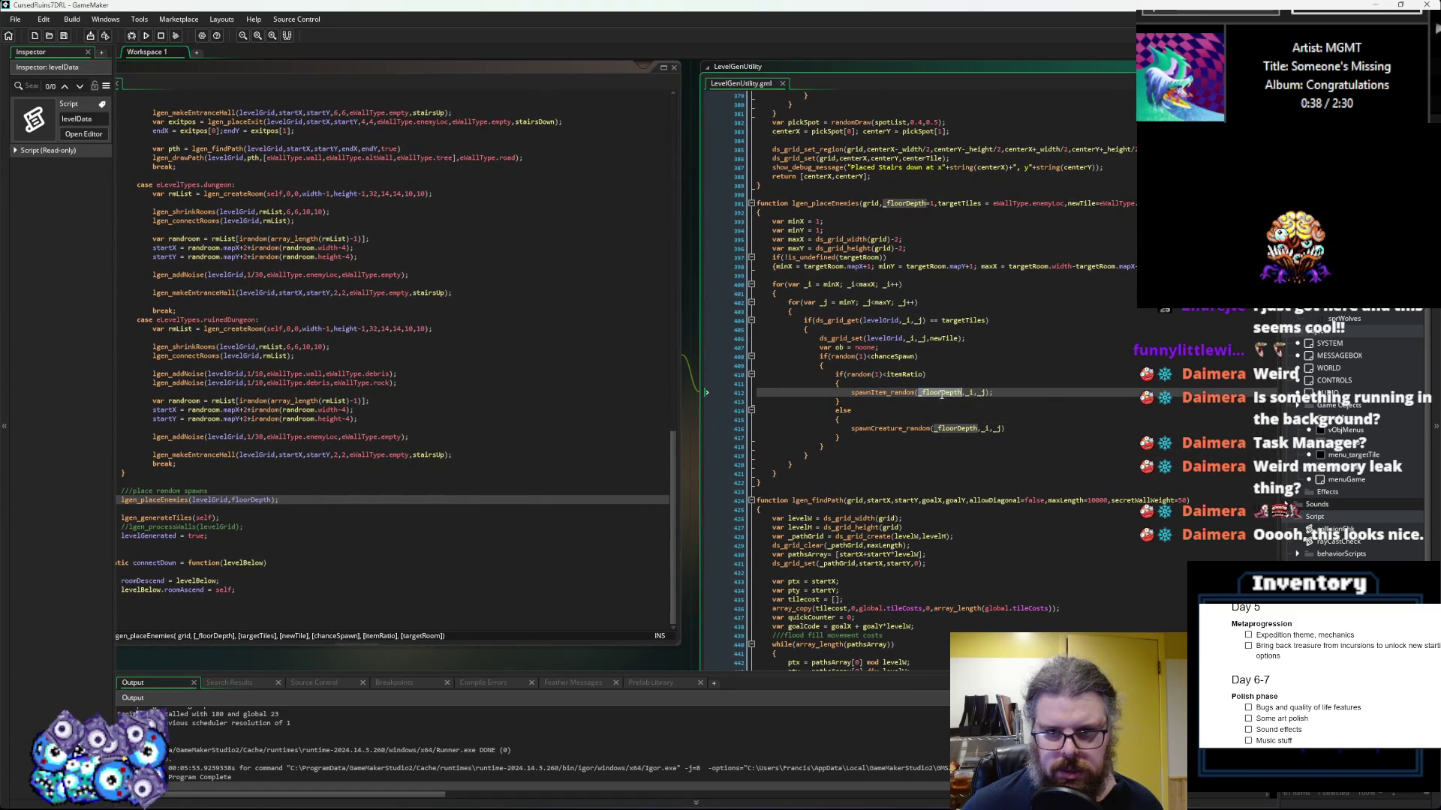
# Step: Select floorDepth in levelData's enemy placement call, then return to WORLD's User Event 0
pyautogui.click(470, 499)
pyautogui.doubleClick(471, 499)
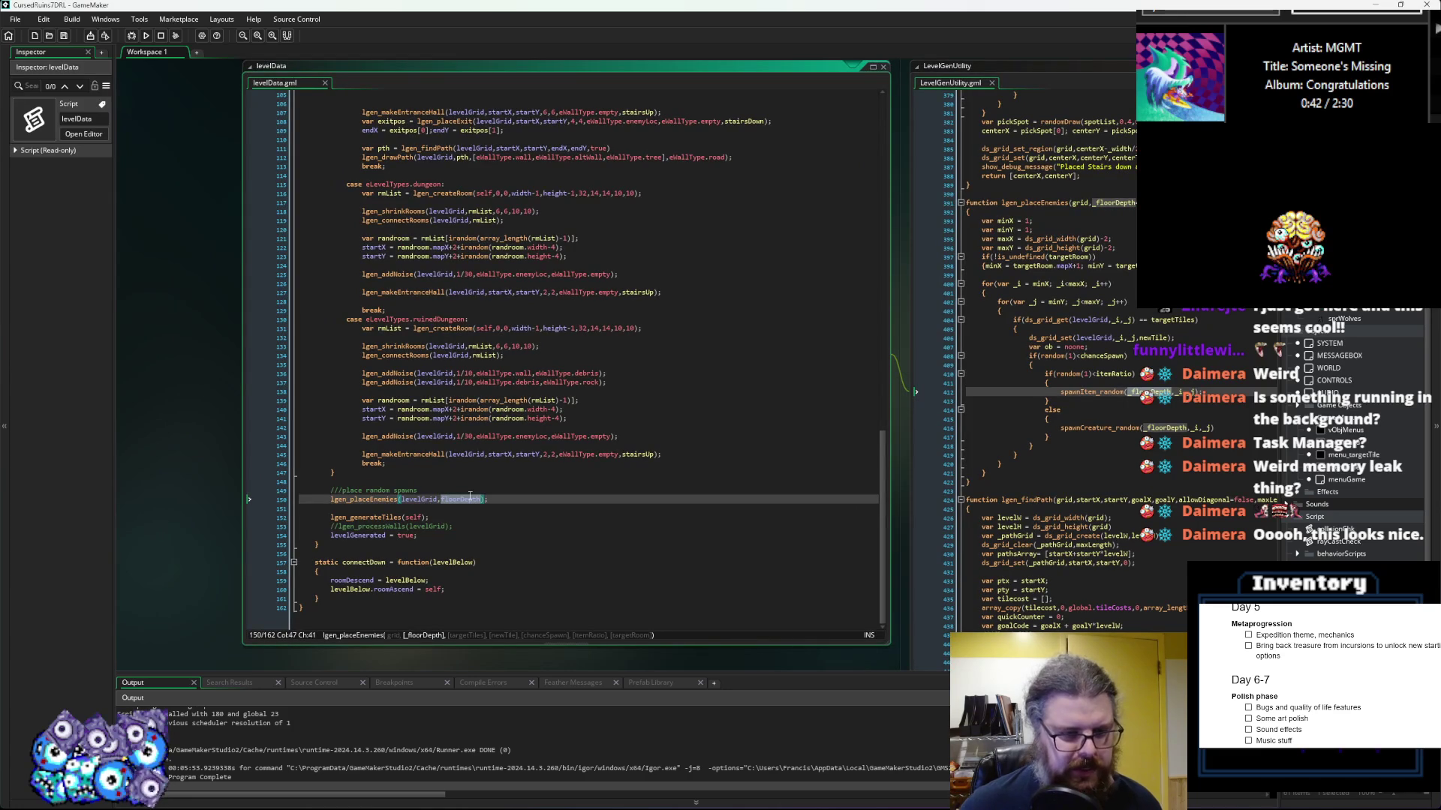
pyautogui.scroll(3)
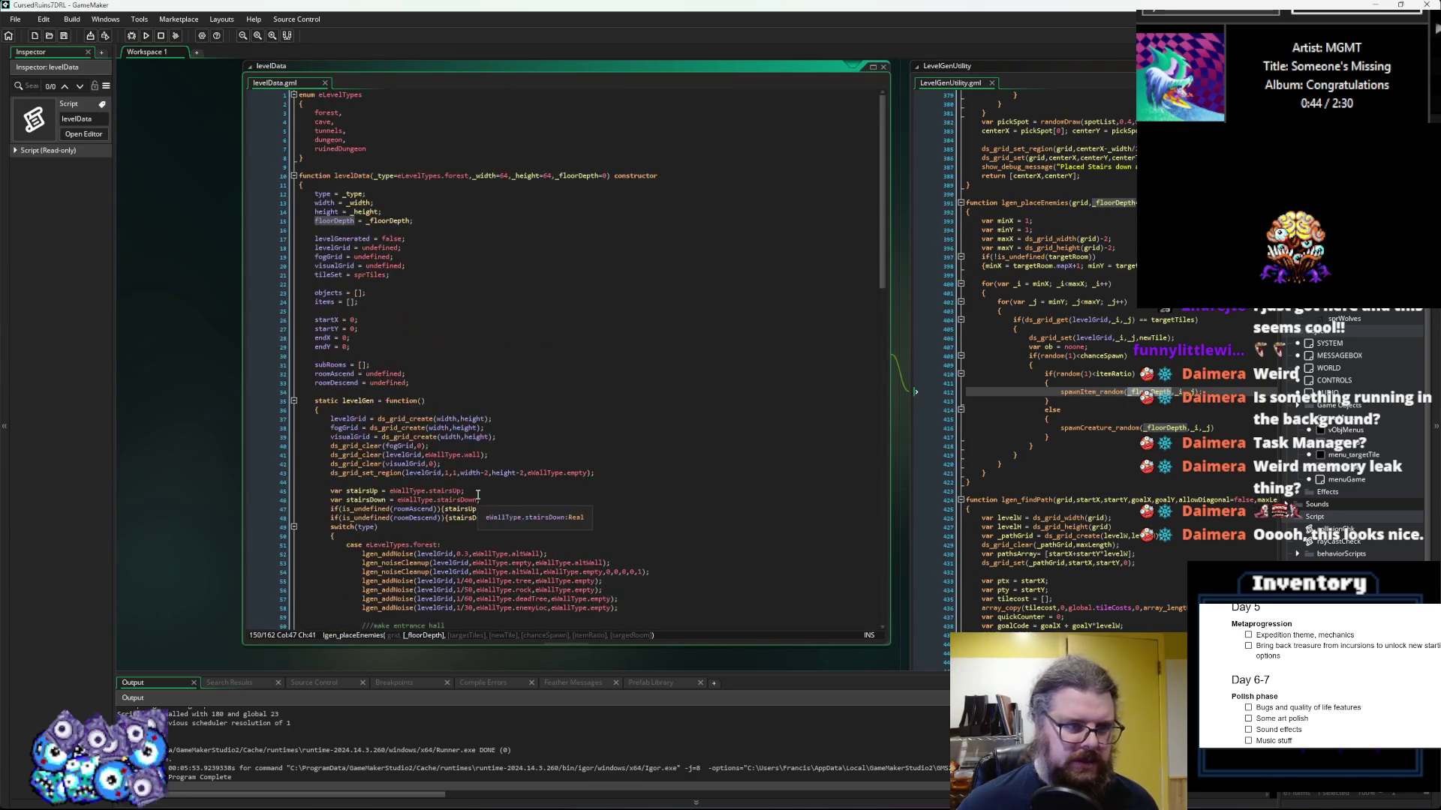
pyautogui.scroll(-3)
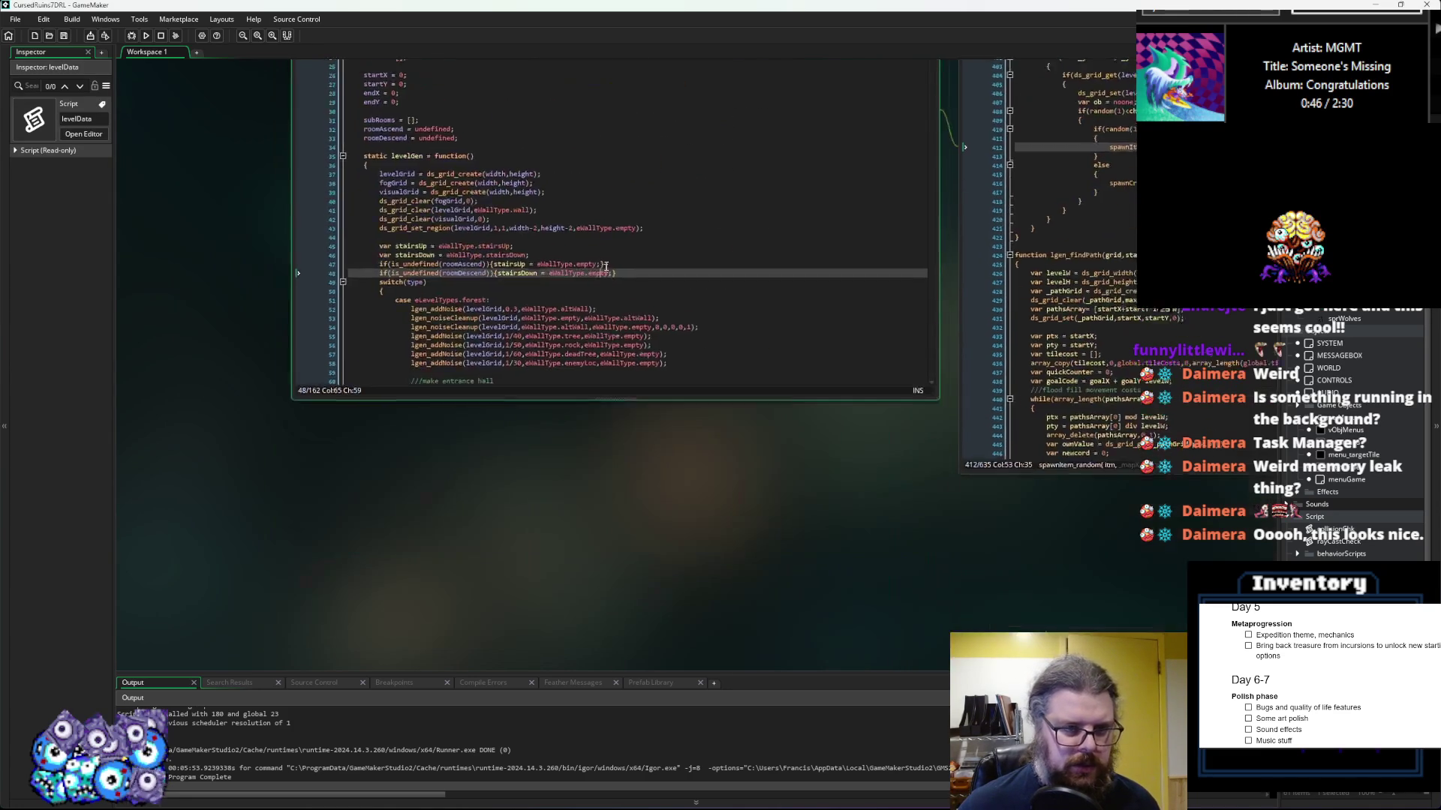
pyautogui.scroll(-3)
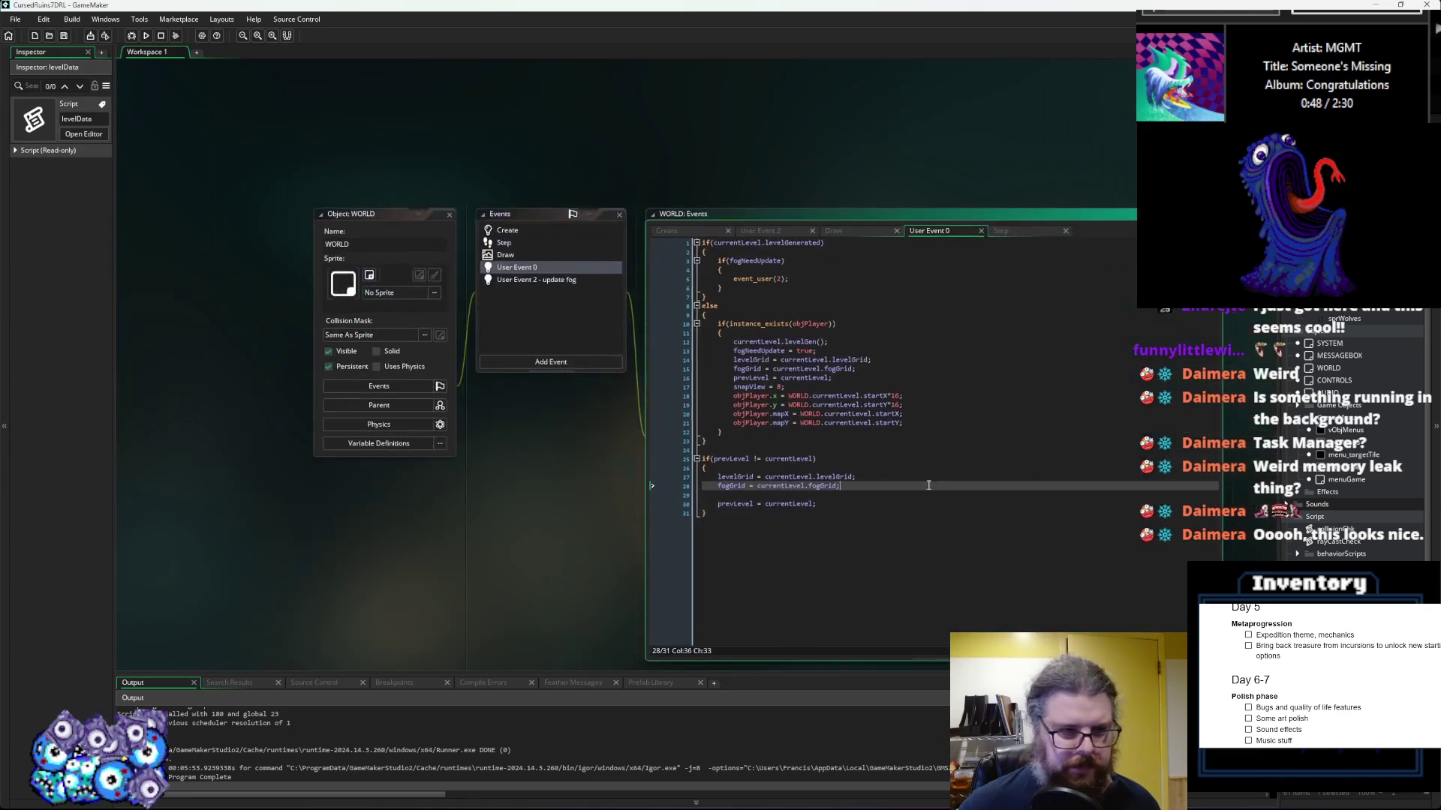
# Step: In WORLD's Create event level list, change the cave level's depth value to 9
pyautogui.click(507, 231)
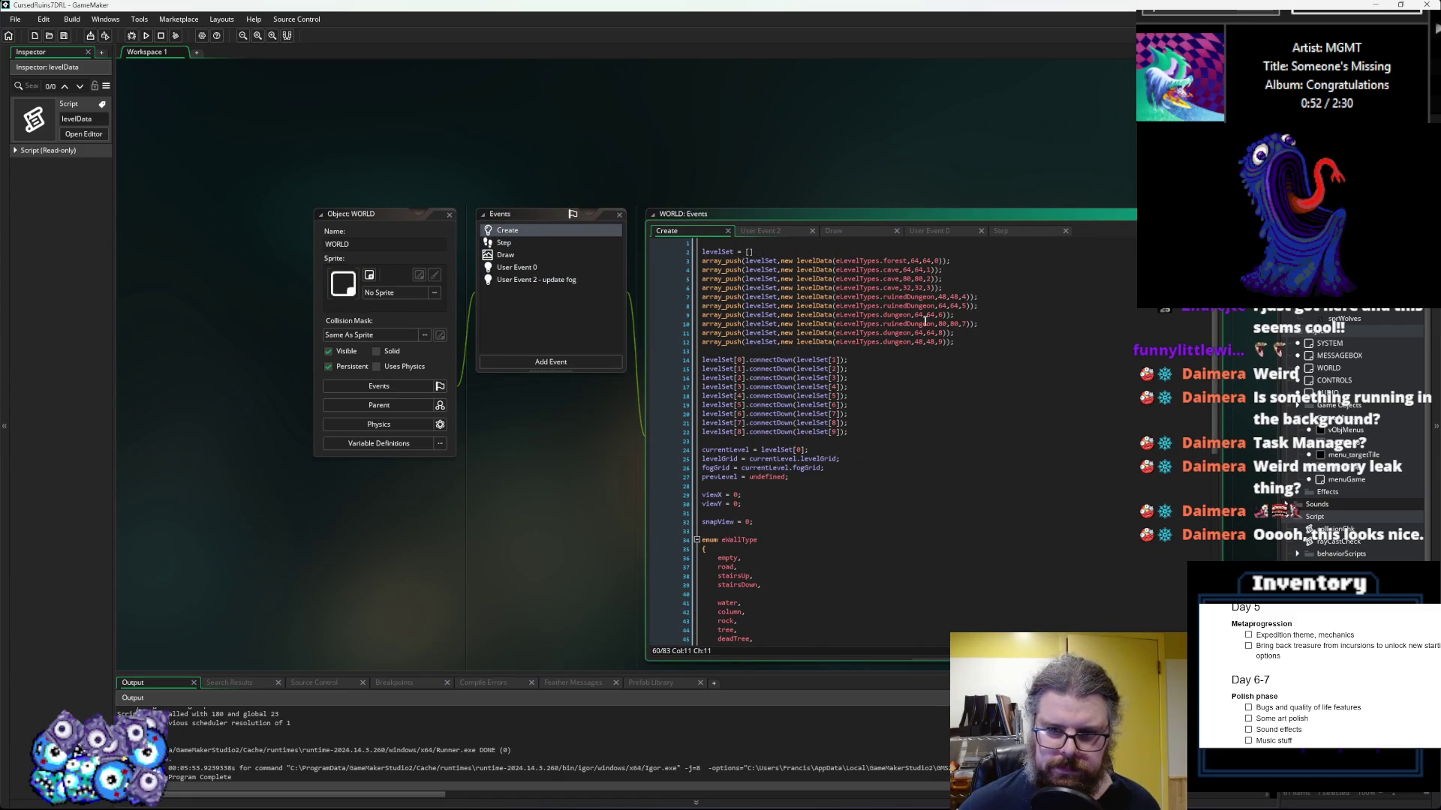
pyautogui.click(939, 261)
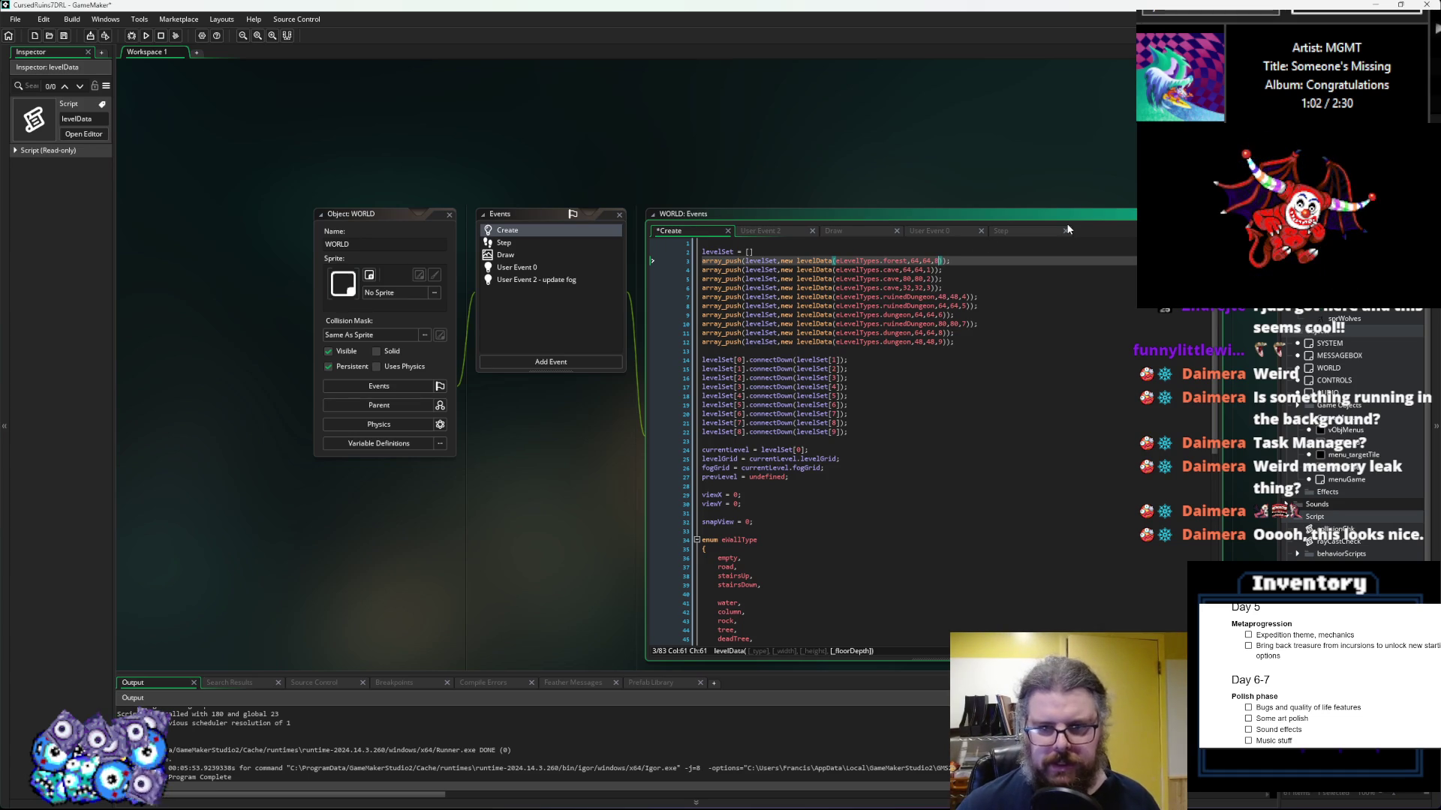
pyautogui.press('Down')
pyautogui.press('Left')
pyautogui.press('Left')
pyautogui.press('BackSpace')
pyautogui.write('9')
pyautogui.press('Down')
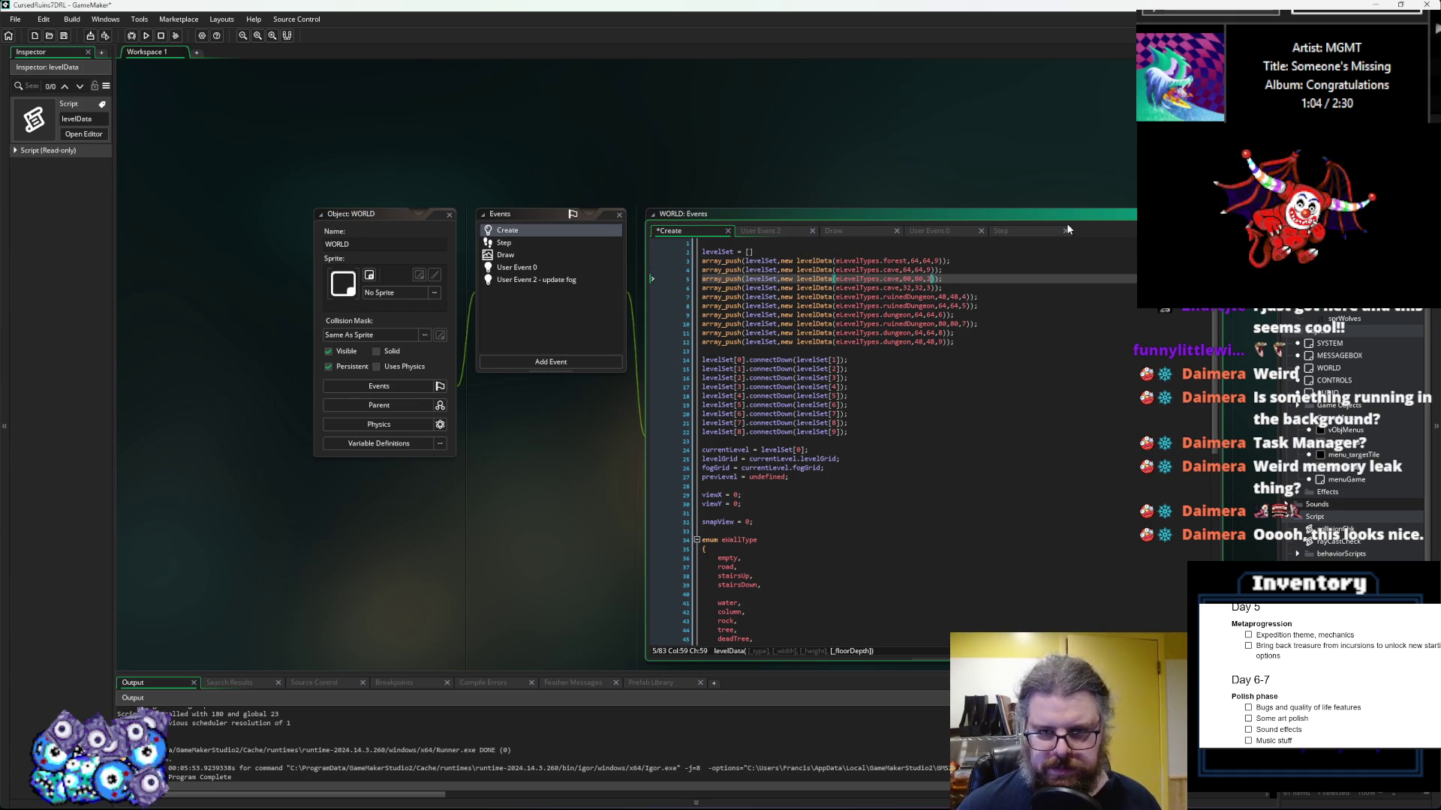
pyautogui.press('Down')
pyautogui.press('BackSpace')
pyautogui.write('9')
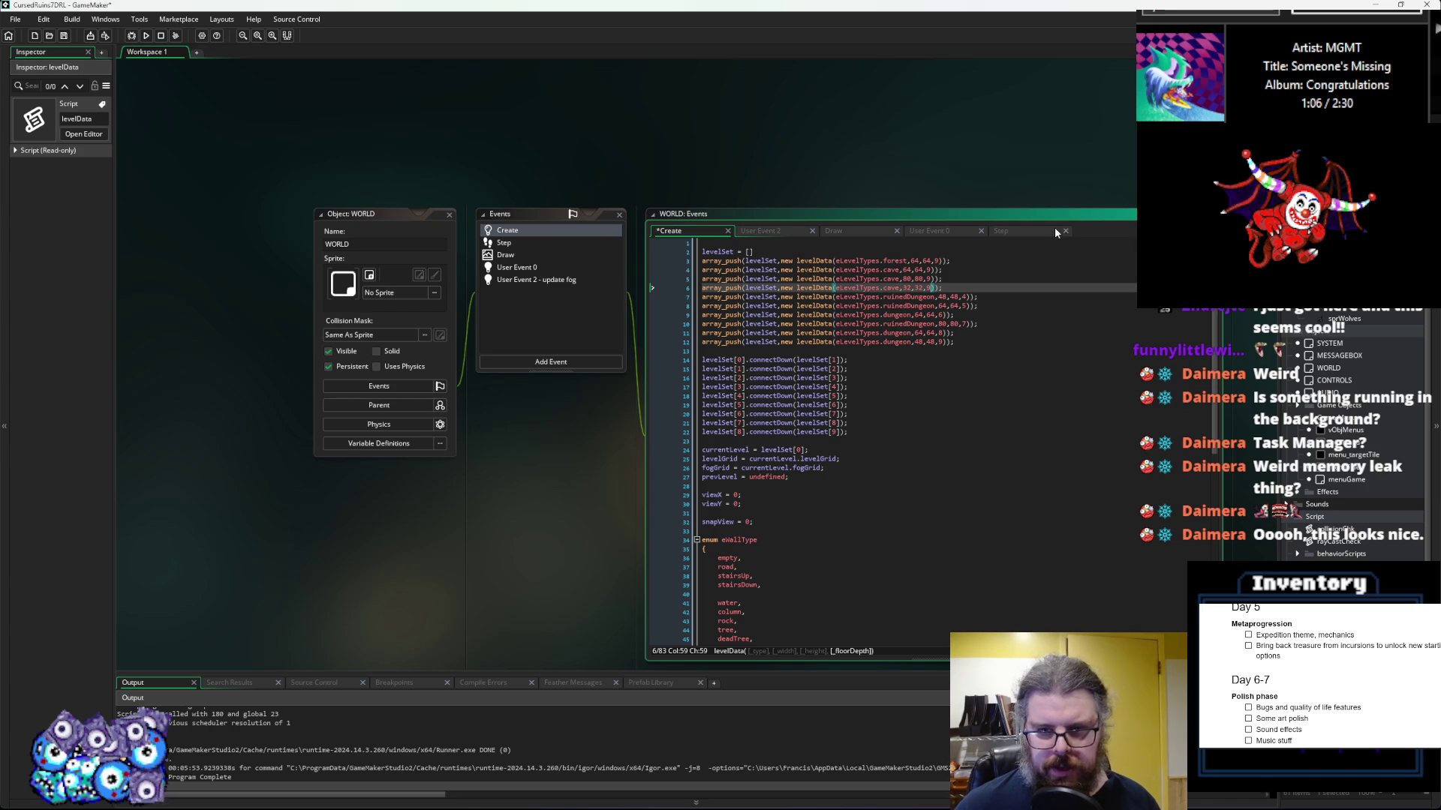
# Step: Give the following levels depths 2 and 3, then save and launch a debug run
pyautogui.press('Up')
pyautogui.press('Up')
pyautogui.press('Down')
pyautogui.press('BackSpace')
pyautogui.write('2')
pyautogui.press('Down')
pyautogui.press('BackSpace')
pyautogui.write('3')
pyautogui.click(991, 270)
pyautogui.click(64, 35)
pyautogui.click(132, 35)
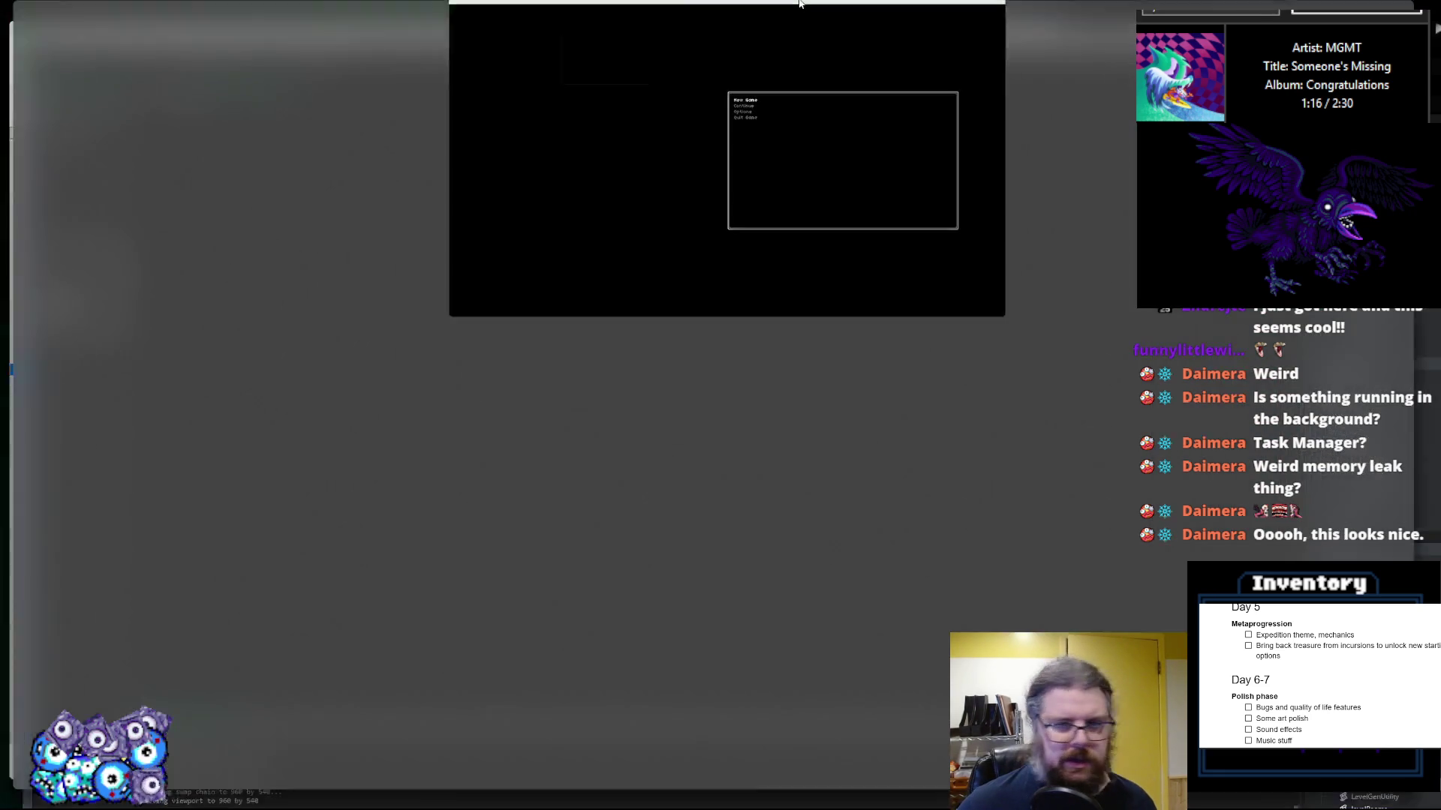
# Step: Maximize the game window, start a New Game and reveal the whole map with F12
pyautogui.doubleClick(799, 2)
pyautogui.press('Return')
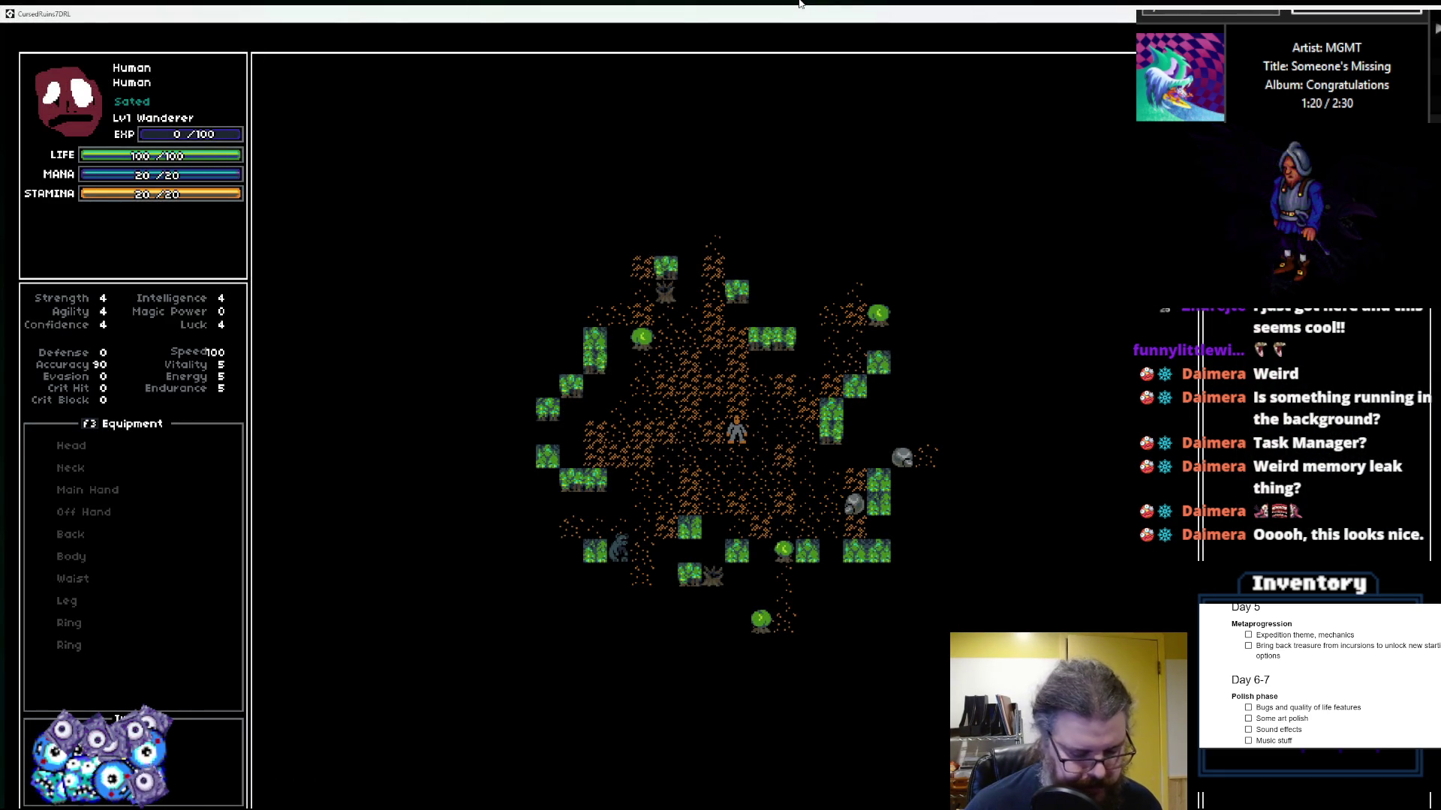
pyautogui.press('F12')
# Step: Walk the player left and diagonally, then restore and close the game window
pyautogui.press('Left')
pyautogui.press('Left')
pyautogui.press('Left')
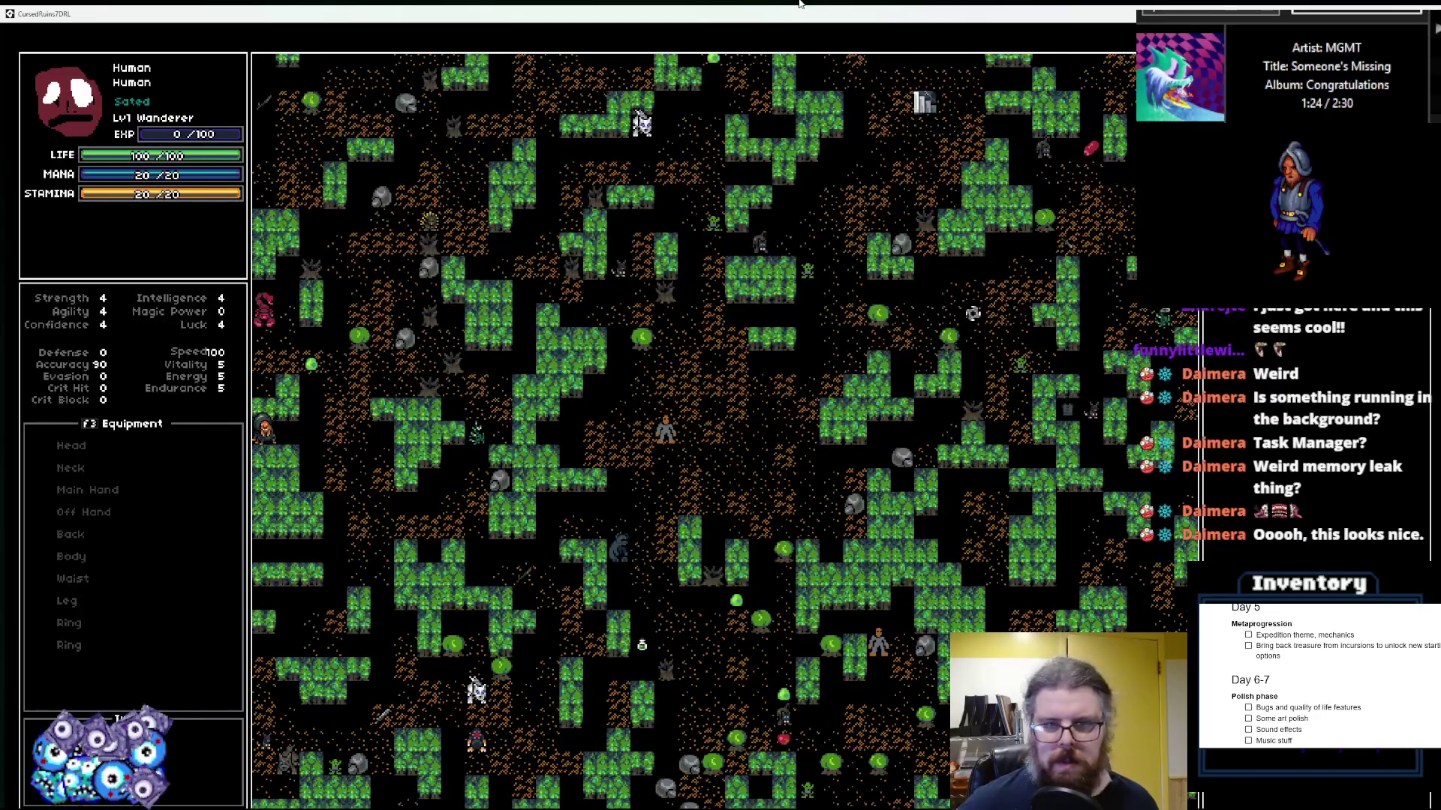
pyautogui.press('KP_Home')
pyautogui.press('KP_Home')
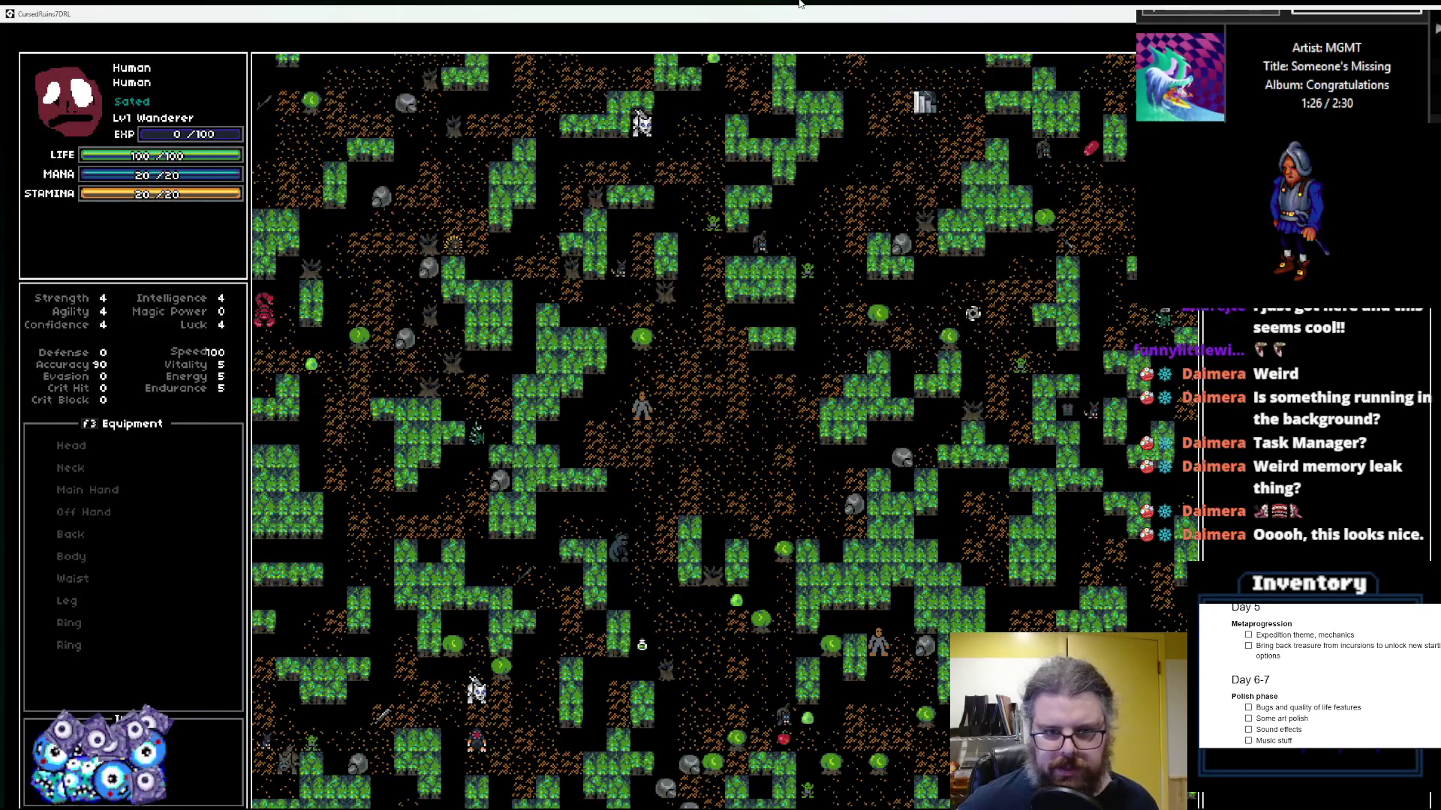
pyautogui.press('KP_Next')
pyautogui.press('KP_Next')
pyautogui.doubleClick(919, 19)
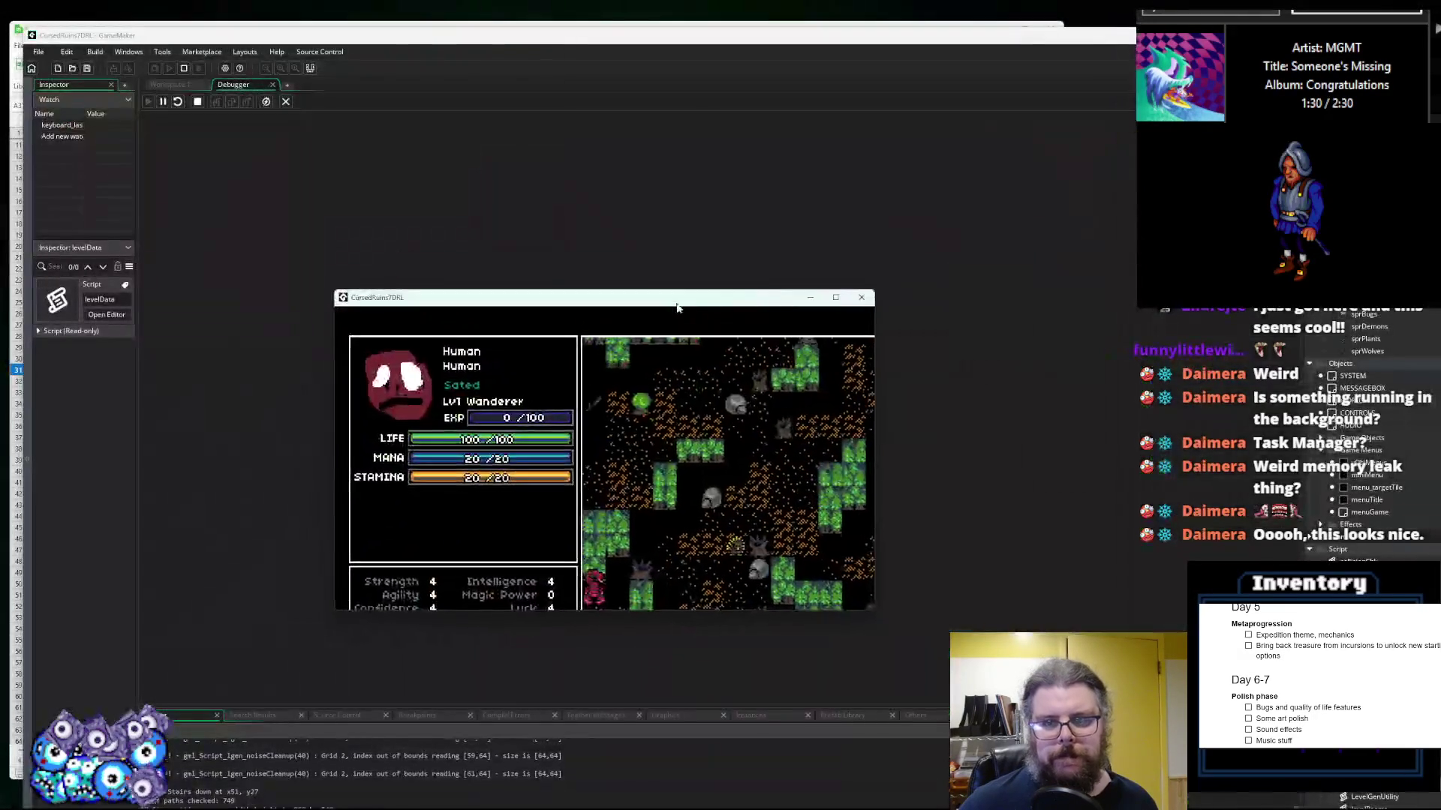
pyautogui.click(291, 102)
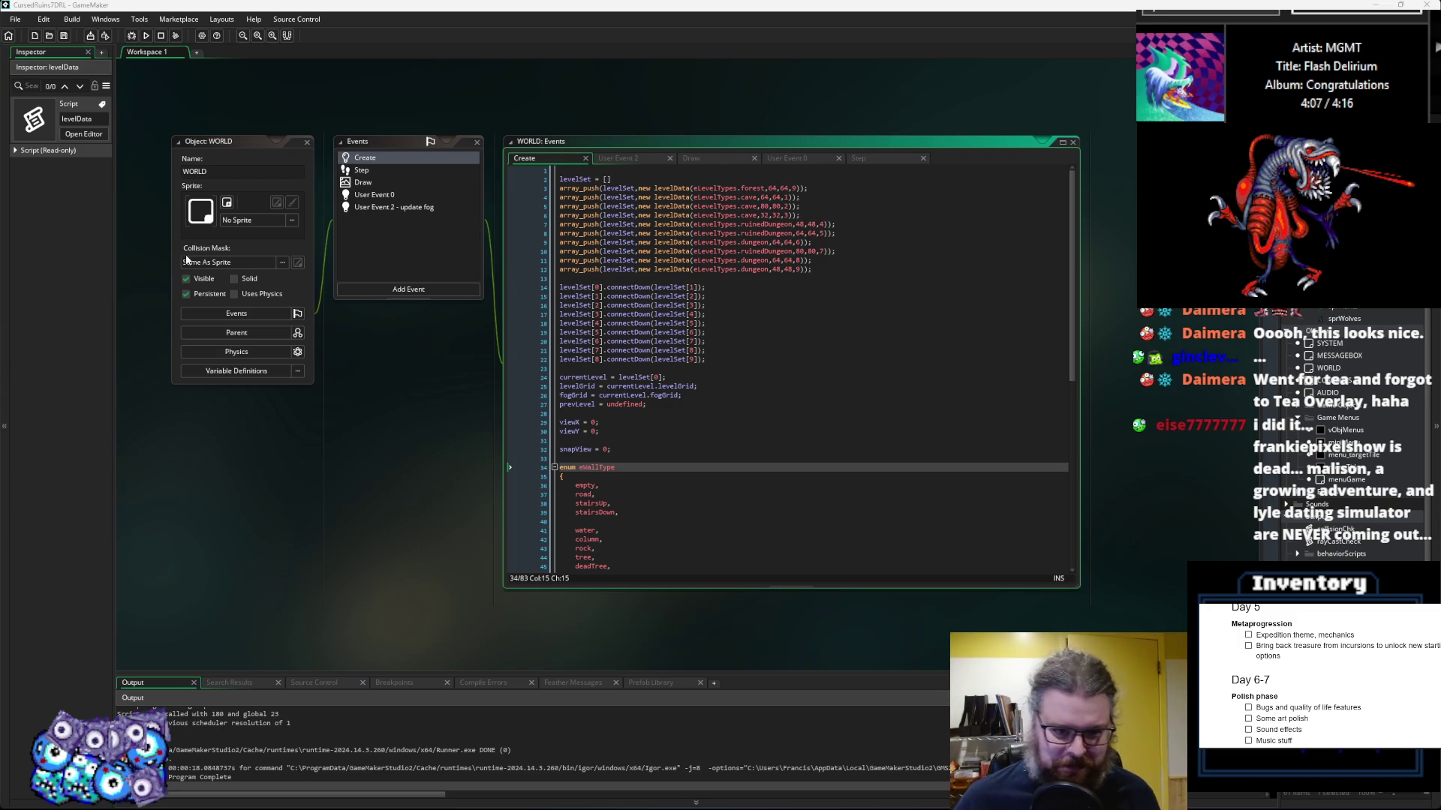
# Step: Scroll LevelGenUtility.gml to lgen_placeEnemies and set a breakpoint on line 396
pyautogui.click(748, 479)
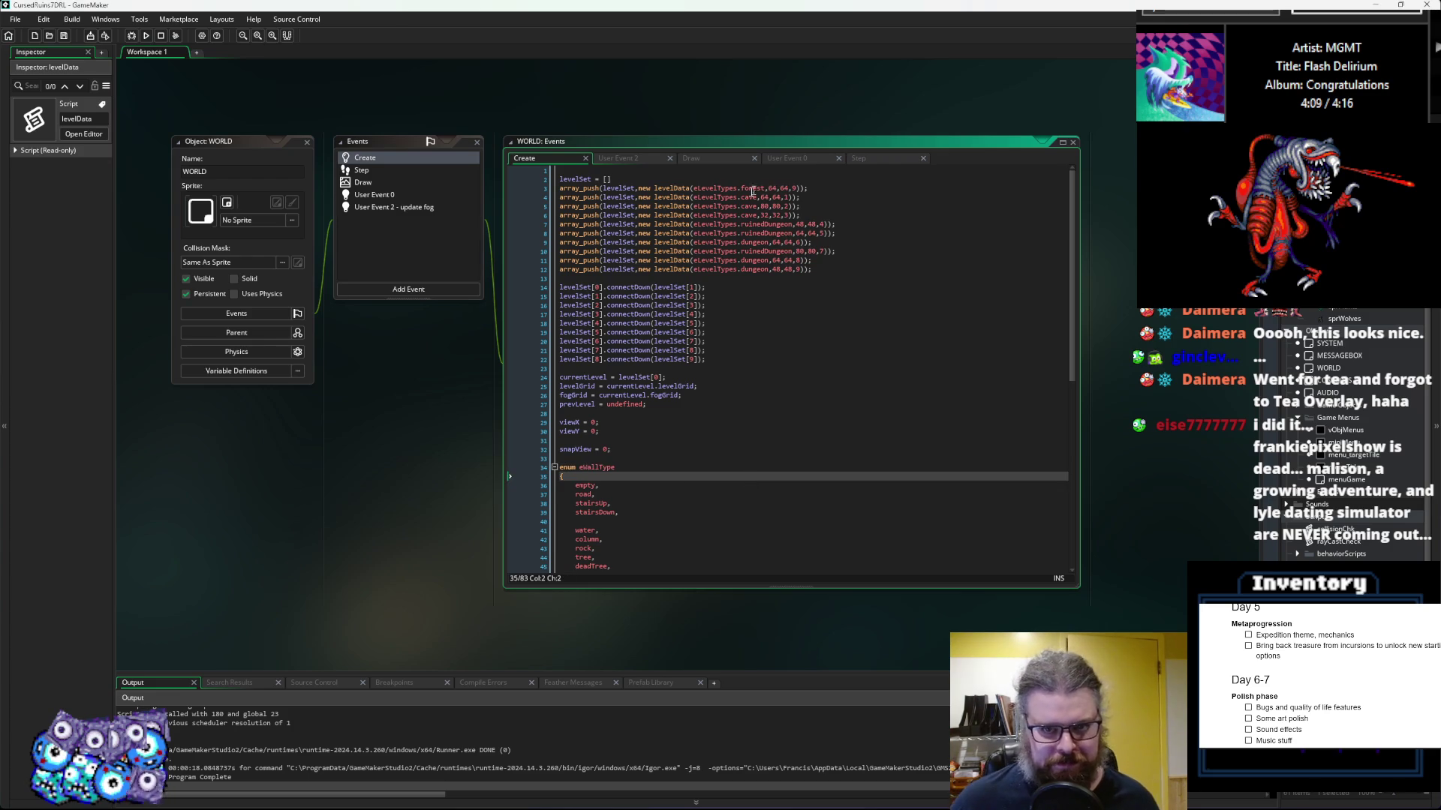
pyautogui.click(780, 396)
pyautogui.scroll(-3)
pyautogui.hscroll(3)
pyautogui.click(793, 260)
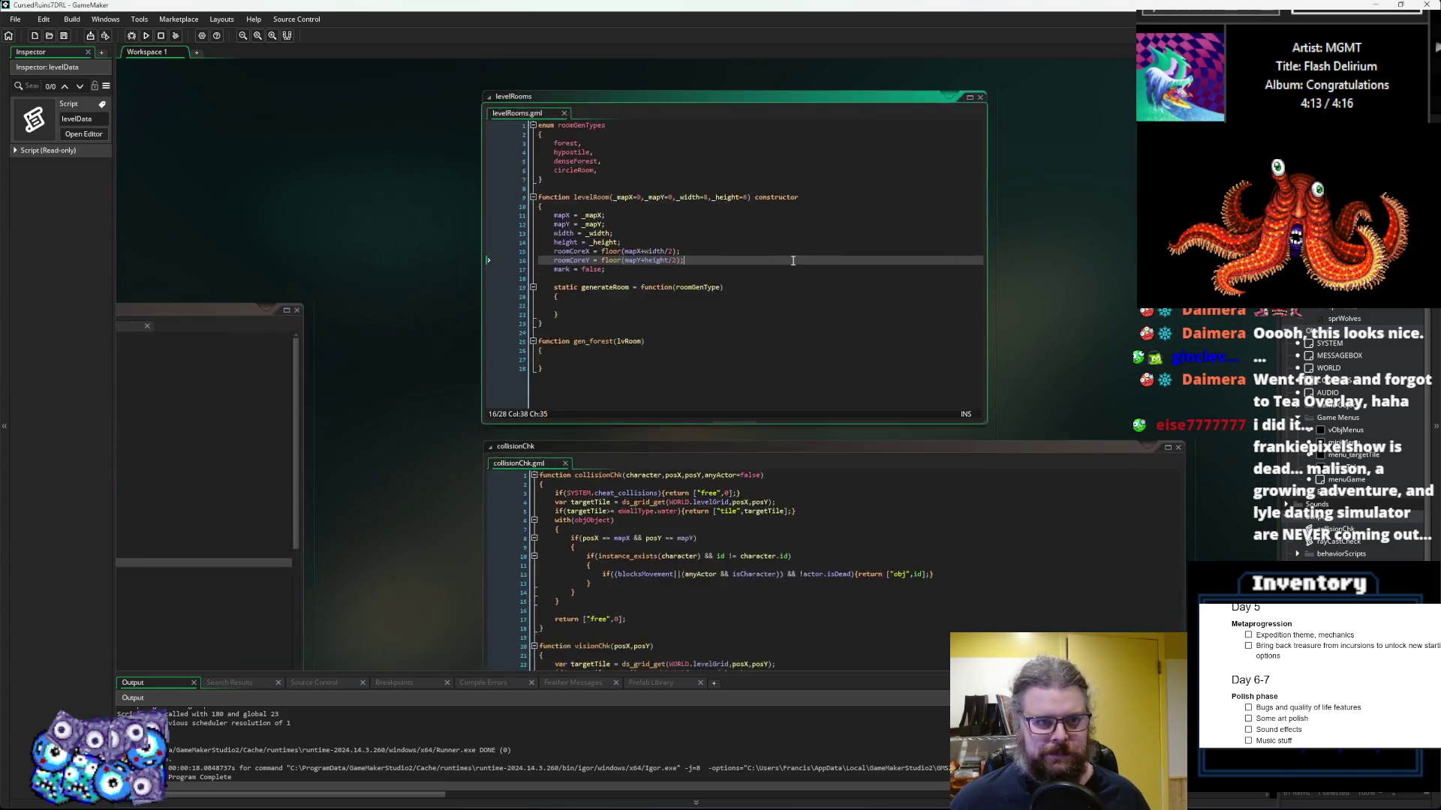
pyautogui.scroll(-3)
pyautogui.scroll(3)
pyautogui.click(666, 330)
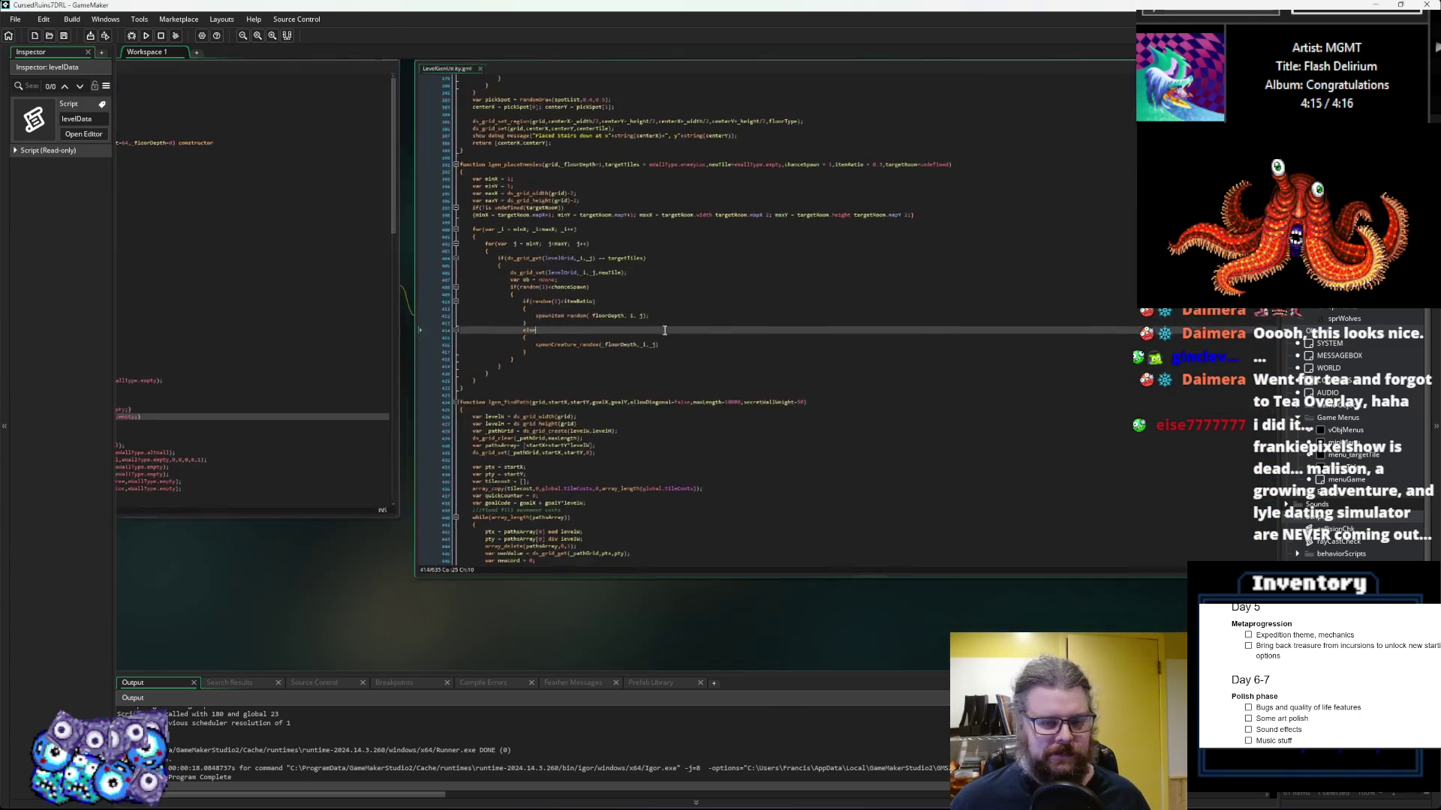
pyautogui.scroll(-3)
pyautogui.scroll(3)
pyautogui.scroll(3)
pyautogui.click(788, 397)
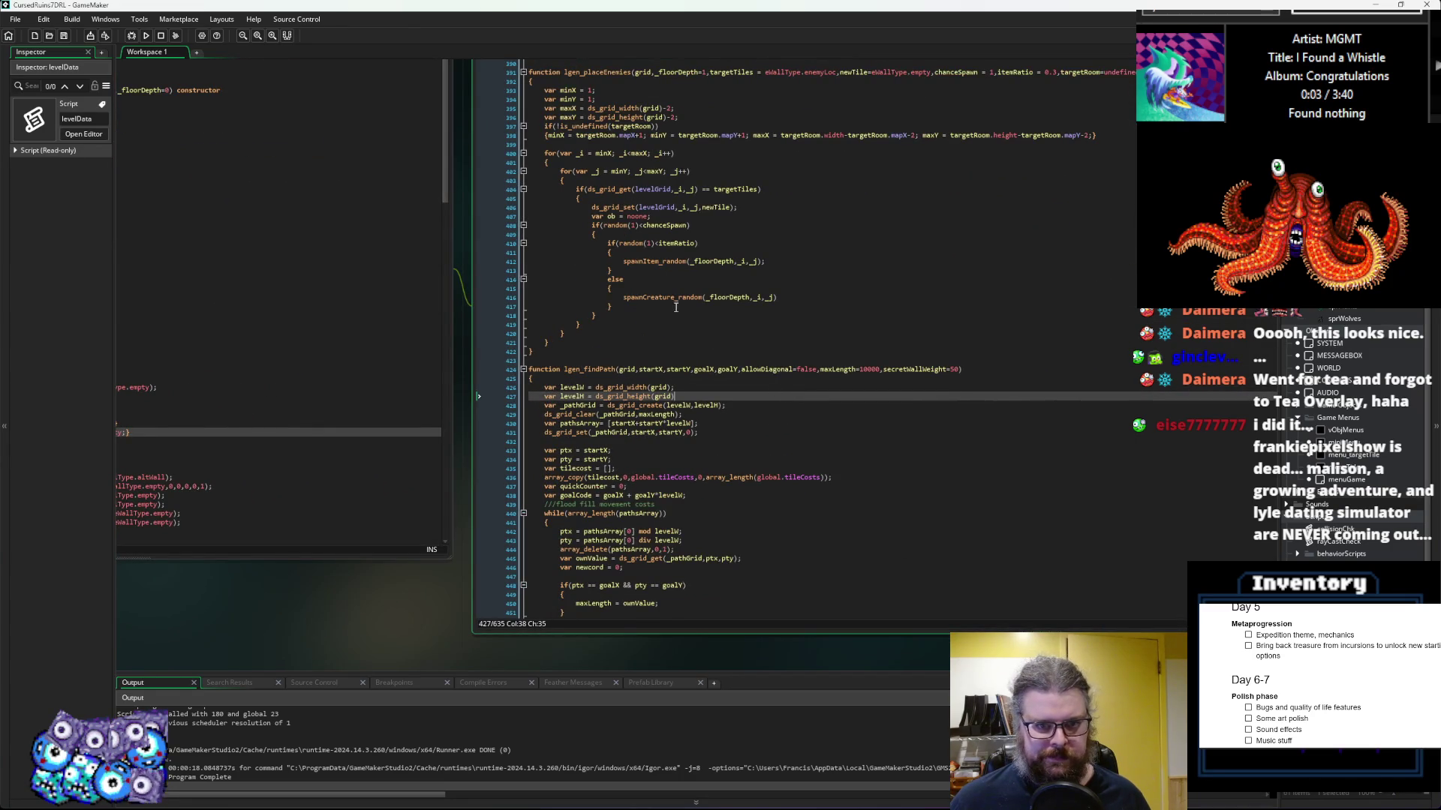
pyautogui.scroll(3)
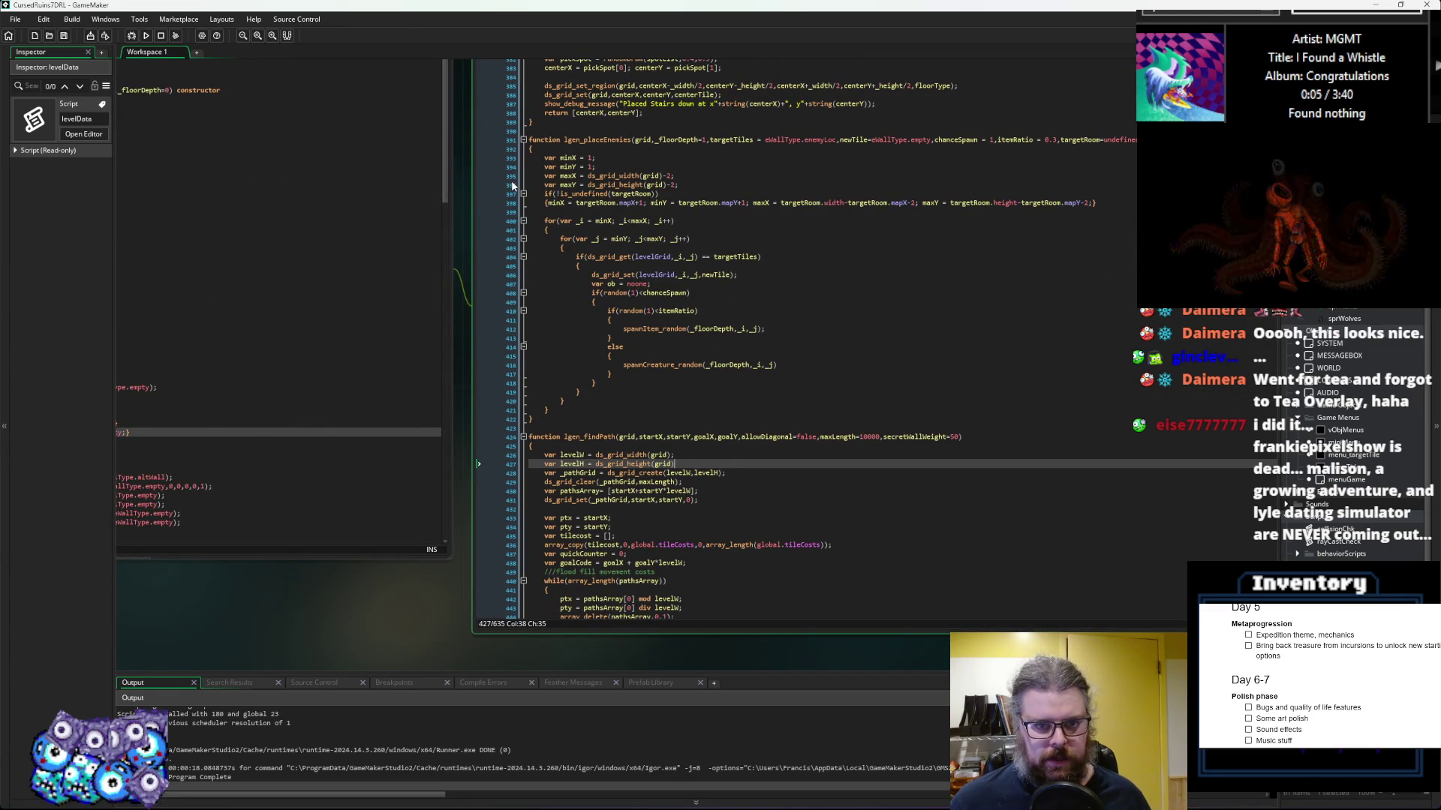
pyautogui.click(512, 186)
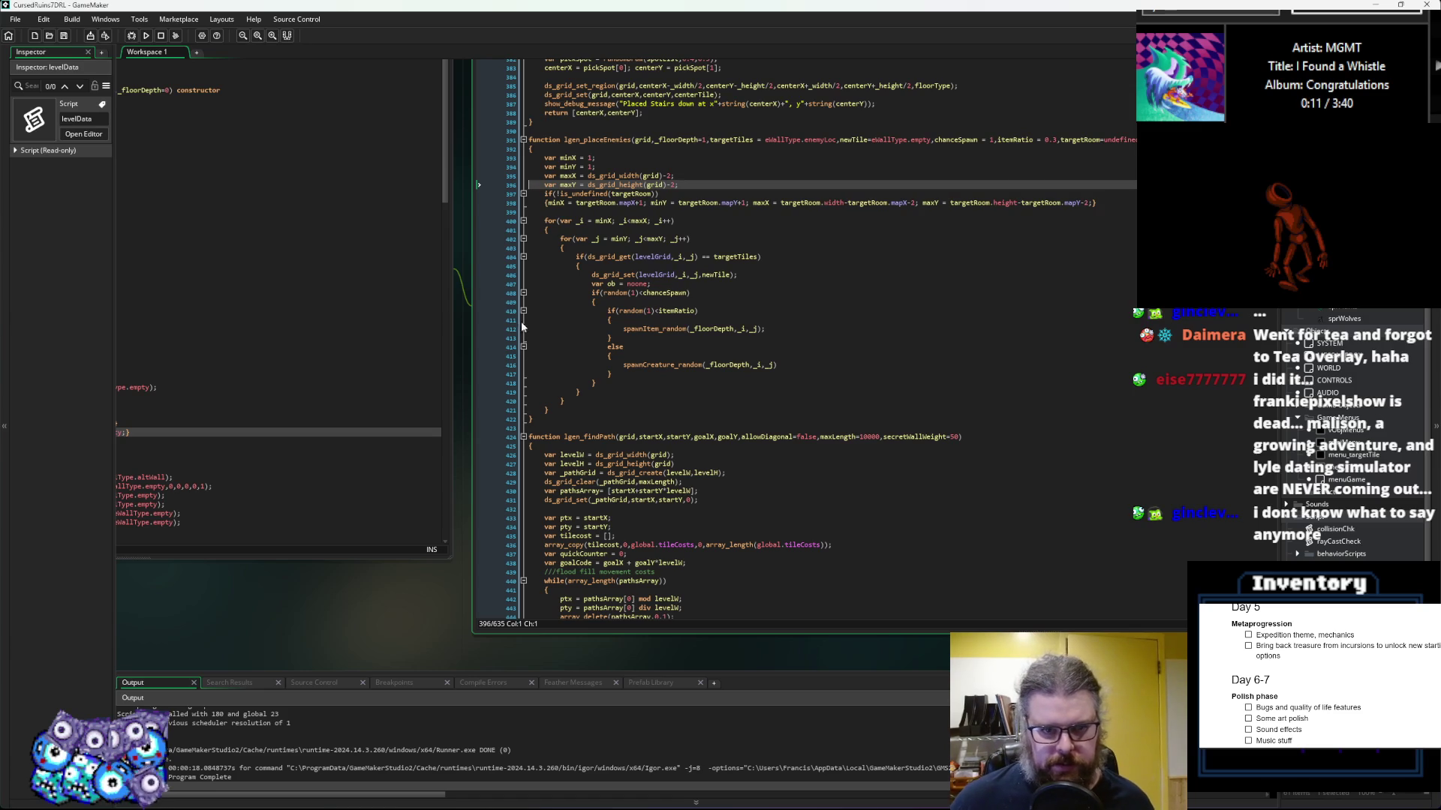
# Step: Break at the line 416 spawnCreature_random call in a debug run and step into its species loop
pyautogui.click(508, 367)
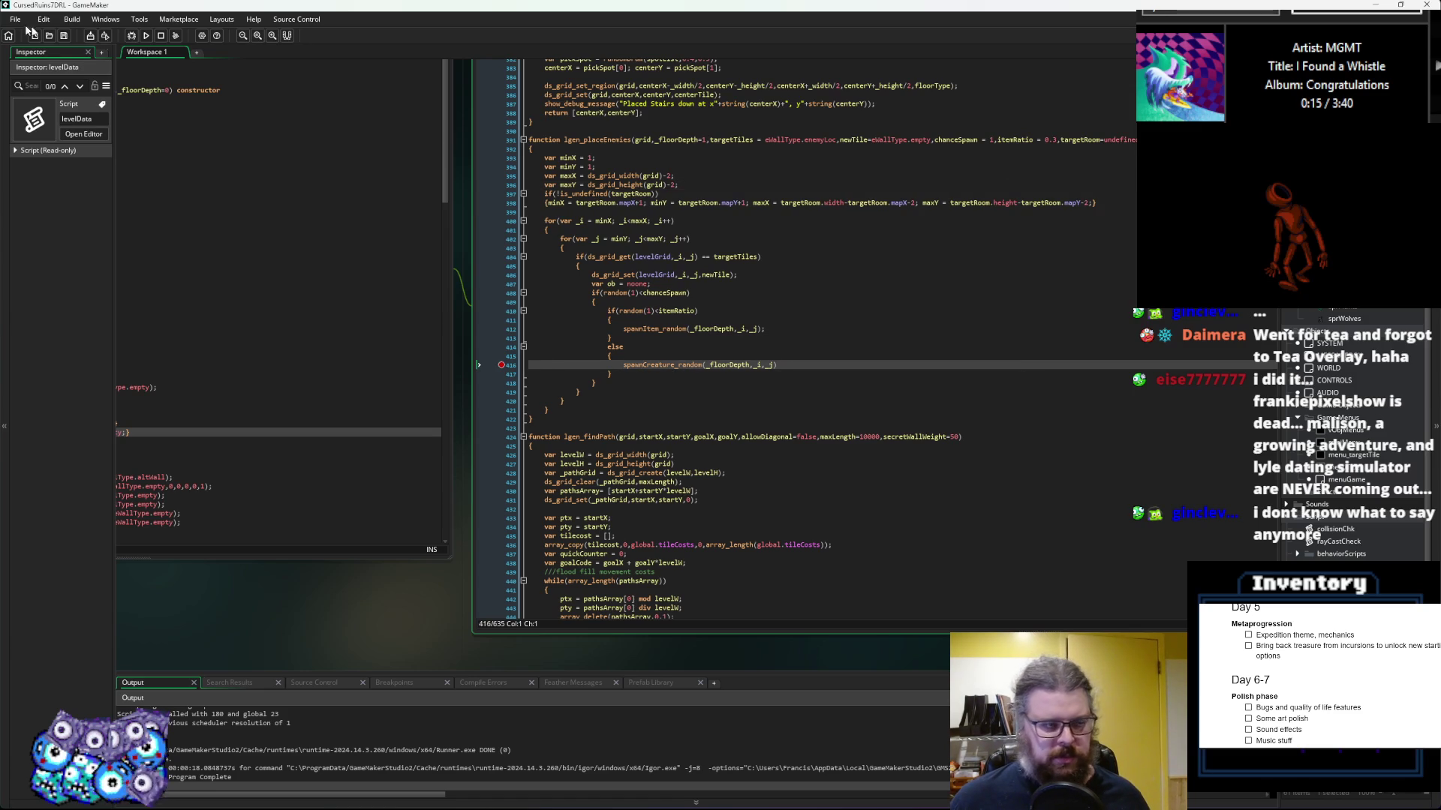
pyautogui.click(133, 35)
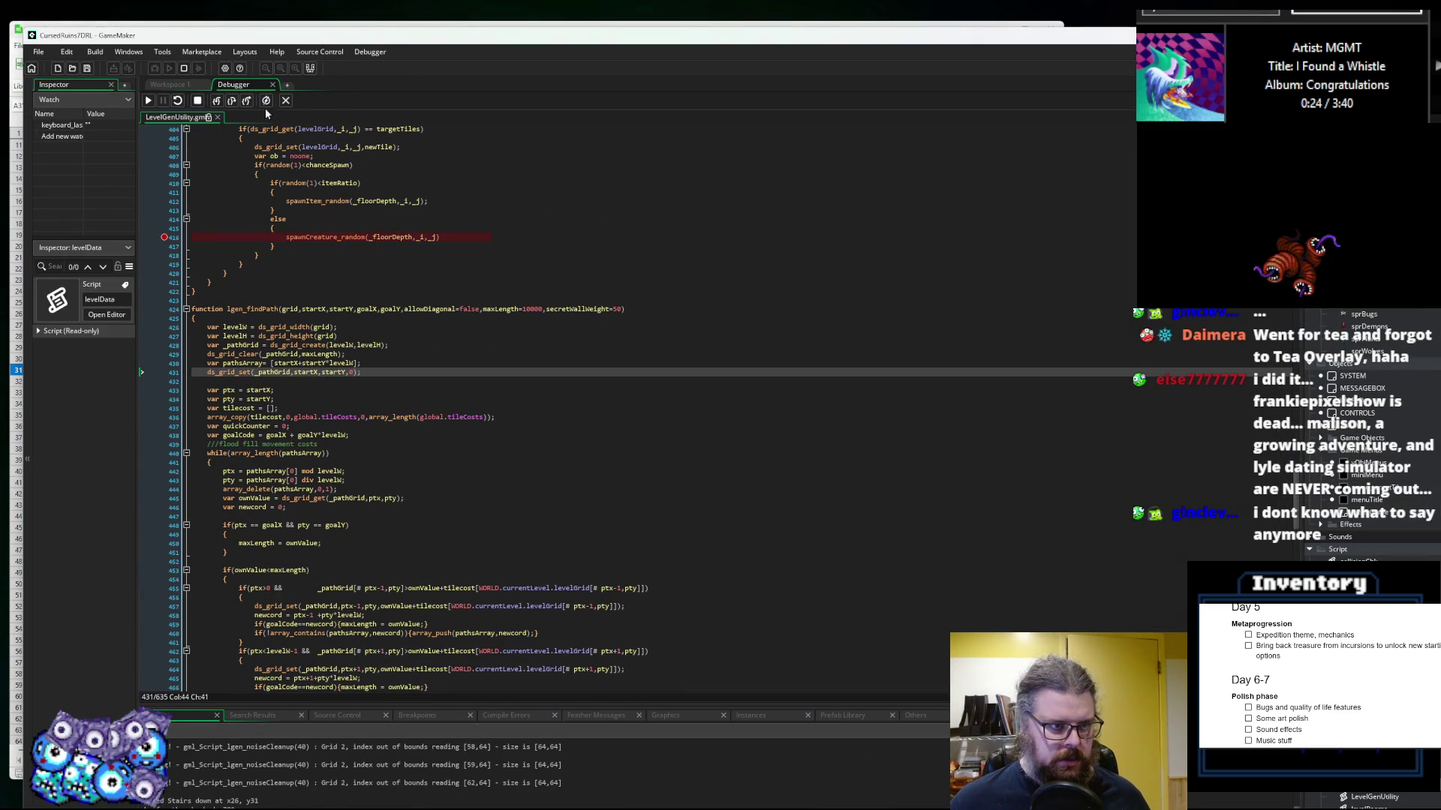
pyautogui.click(216, 101)
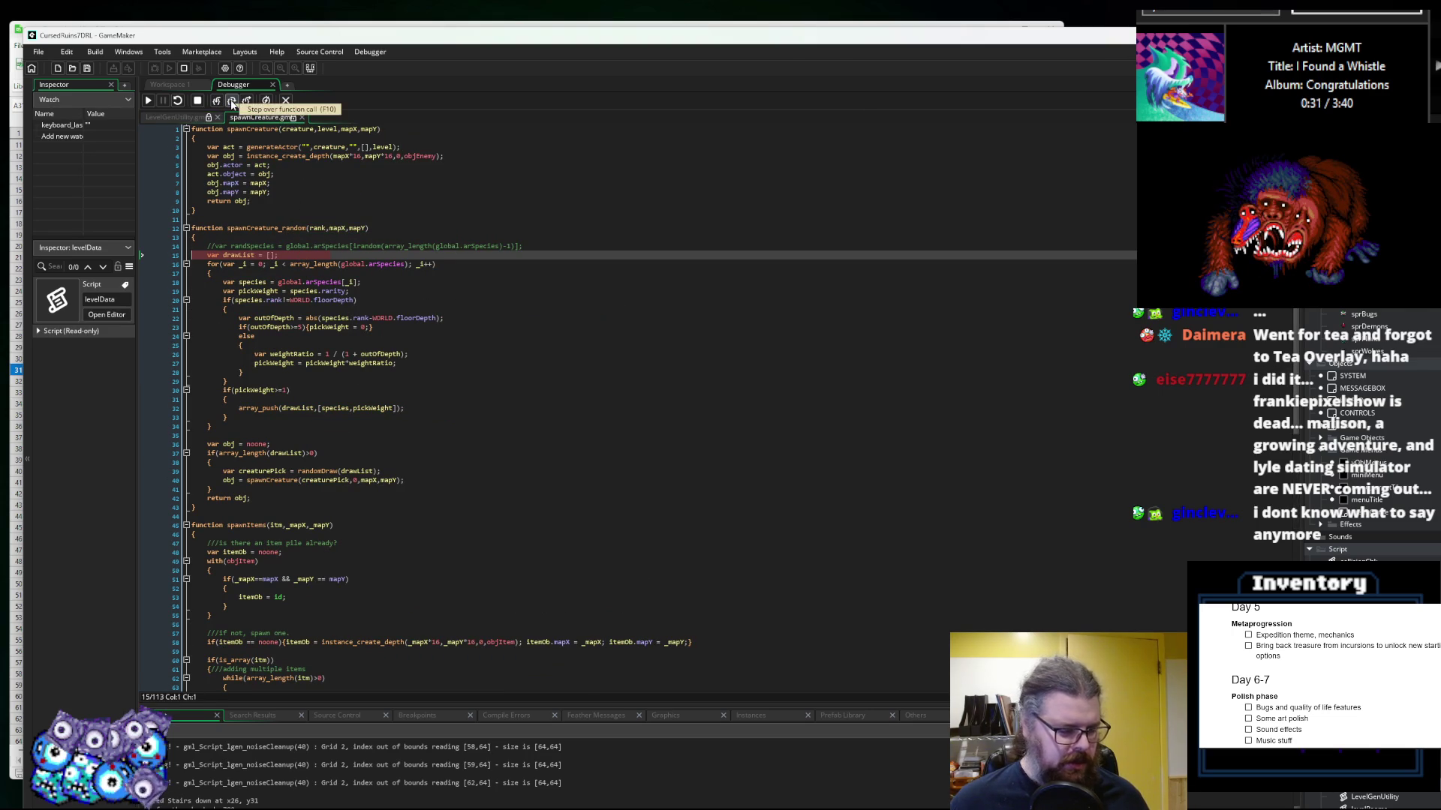
pyautogui.click(232, 101)
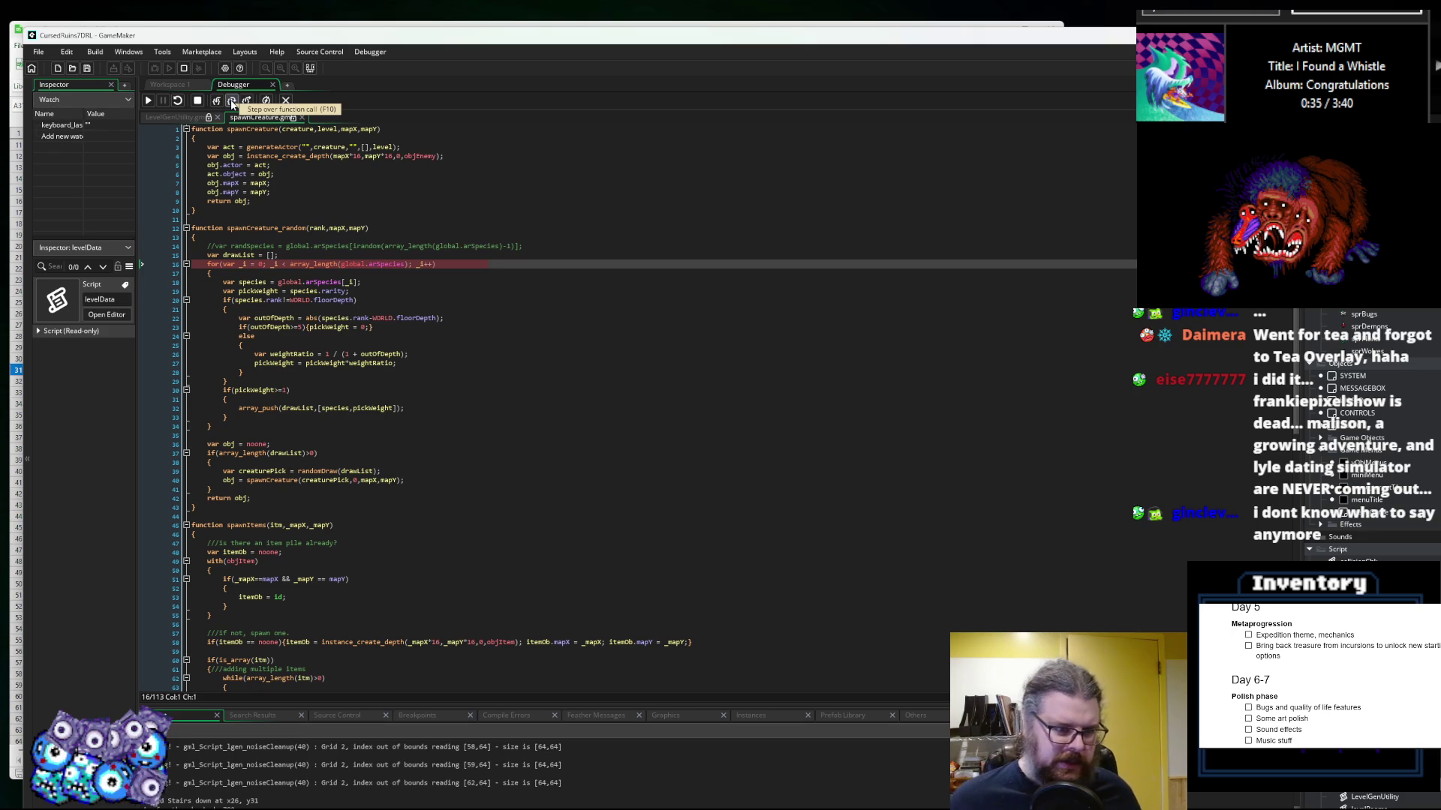
pyautogui.click(231, 101)
pyautogui.click(231, 101)
pyautogui.moveTo(254, 282)
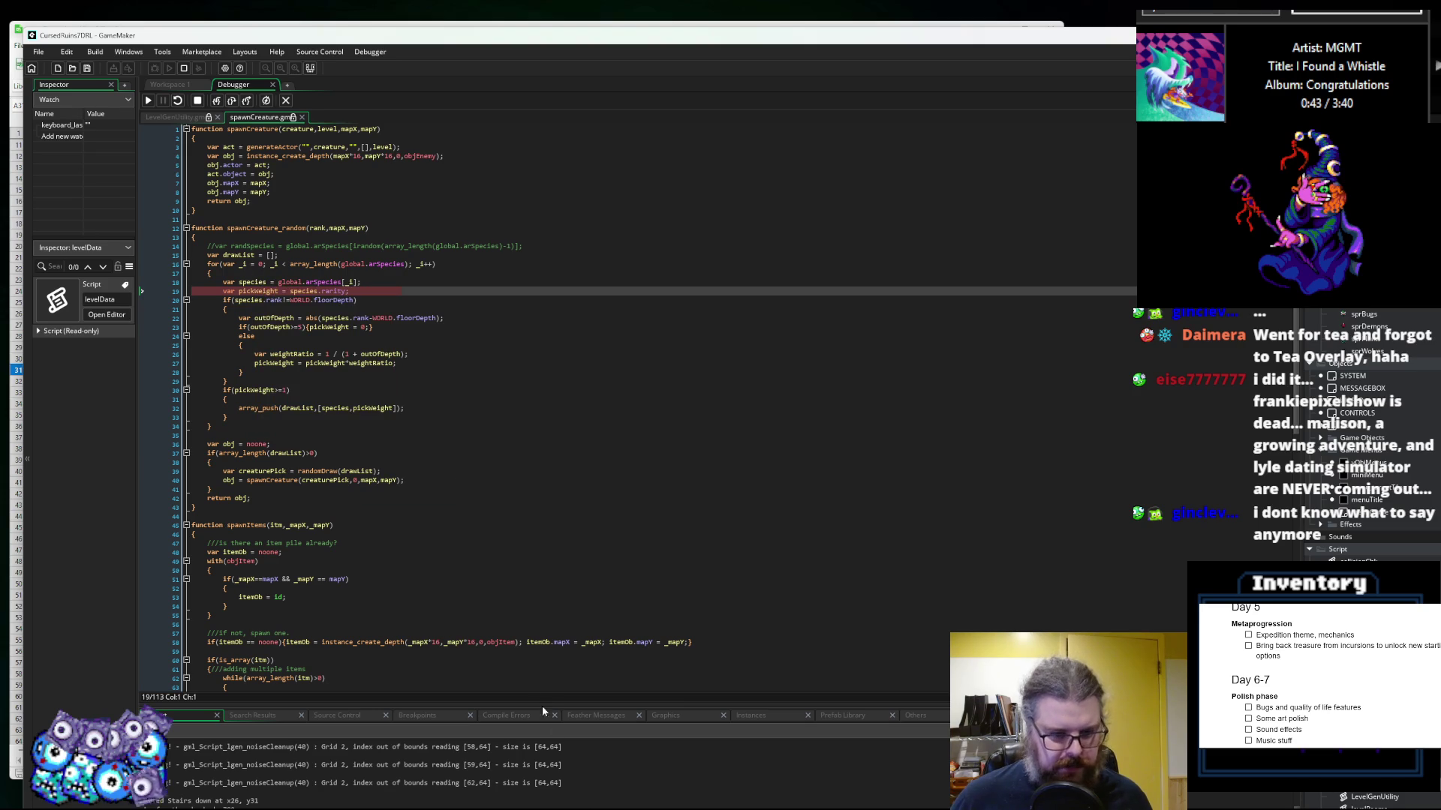
# Step: Expand the species local in the debugger, showing Humanoids with rank 0 and rarity 0
pyautogui.moveTo(530, 704); pyautogui.dragTo(593, 483)
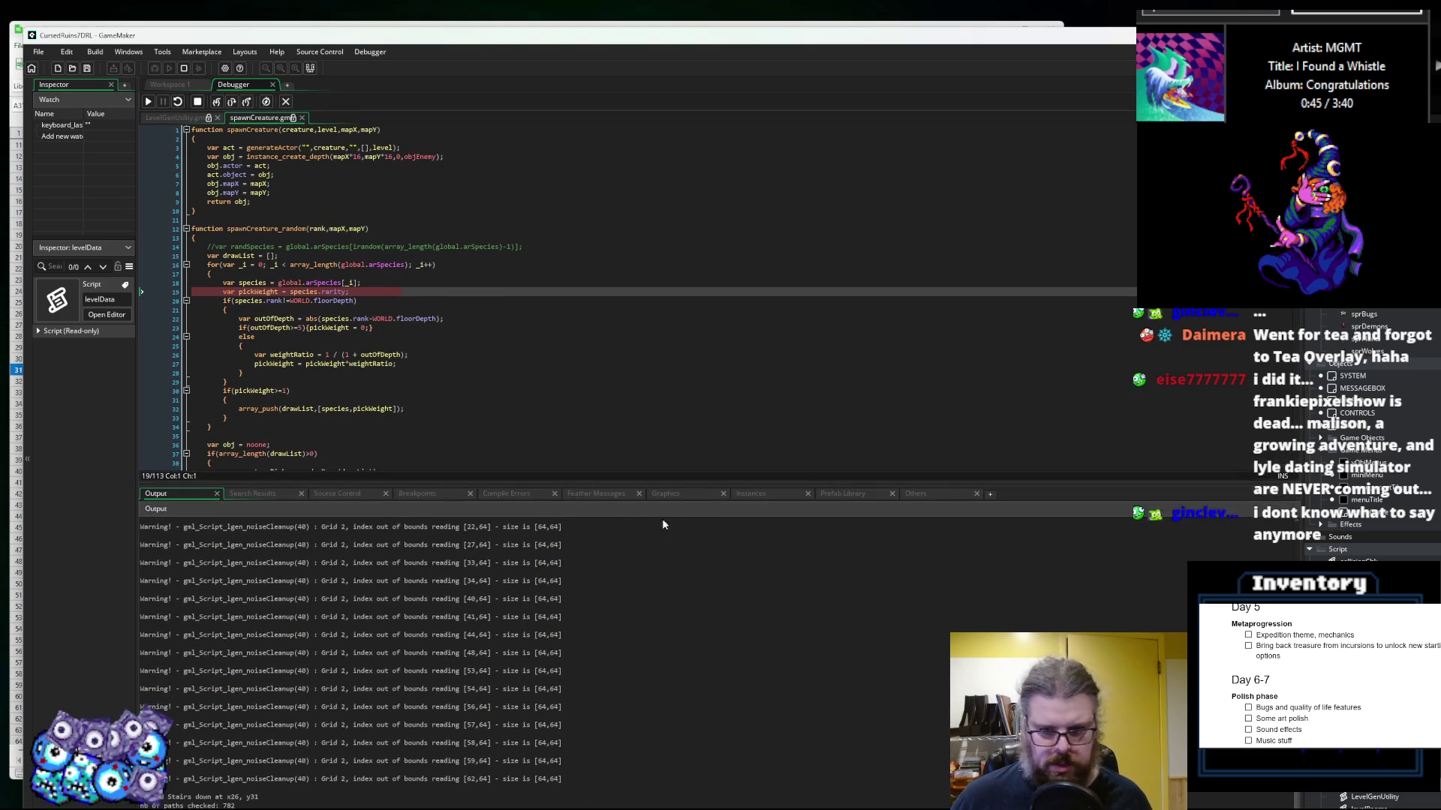
pyautogui.click(750, 494)
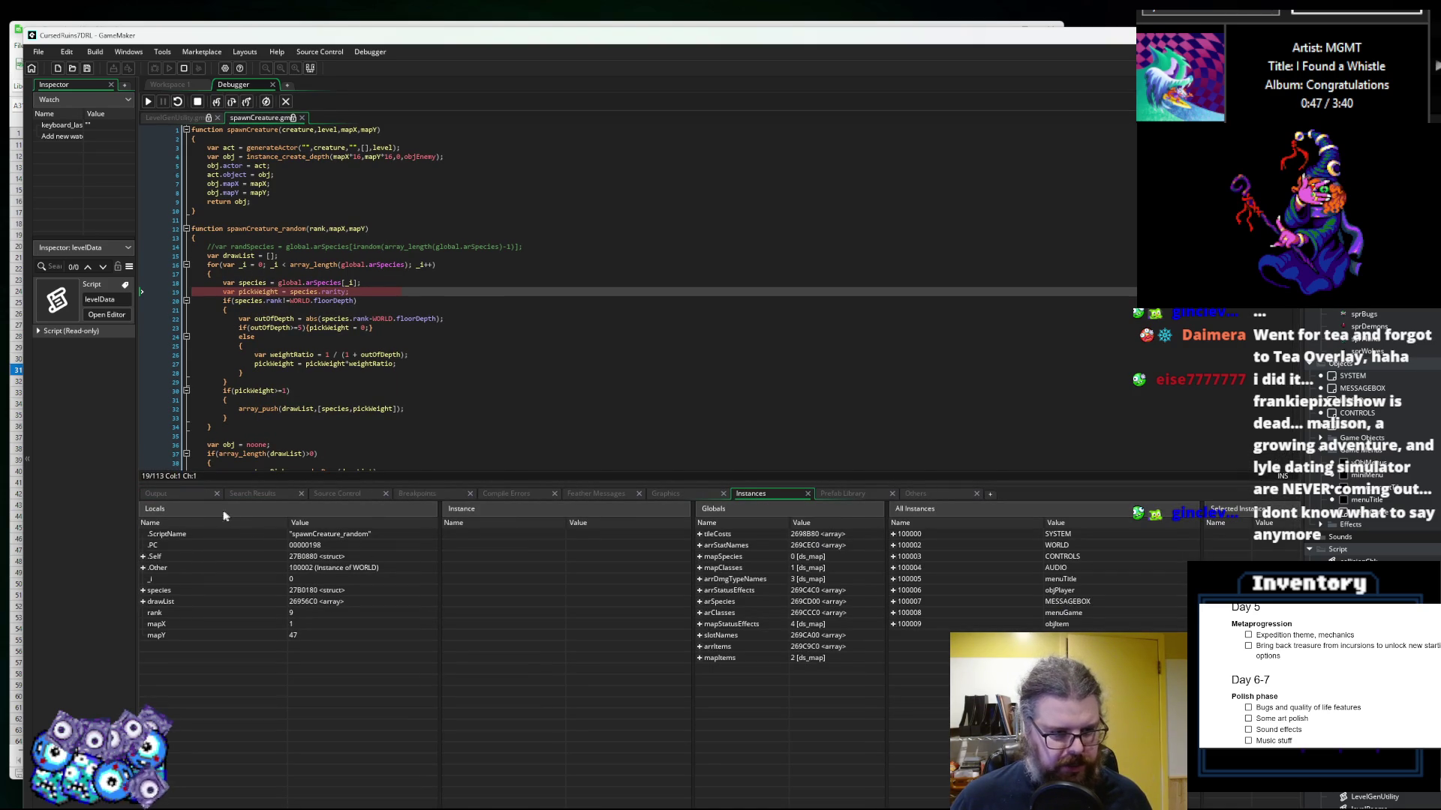
pyautogui.click(143, 591)
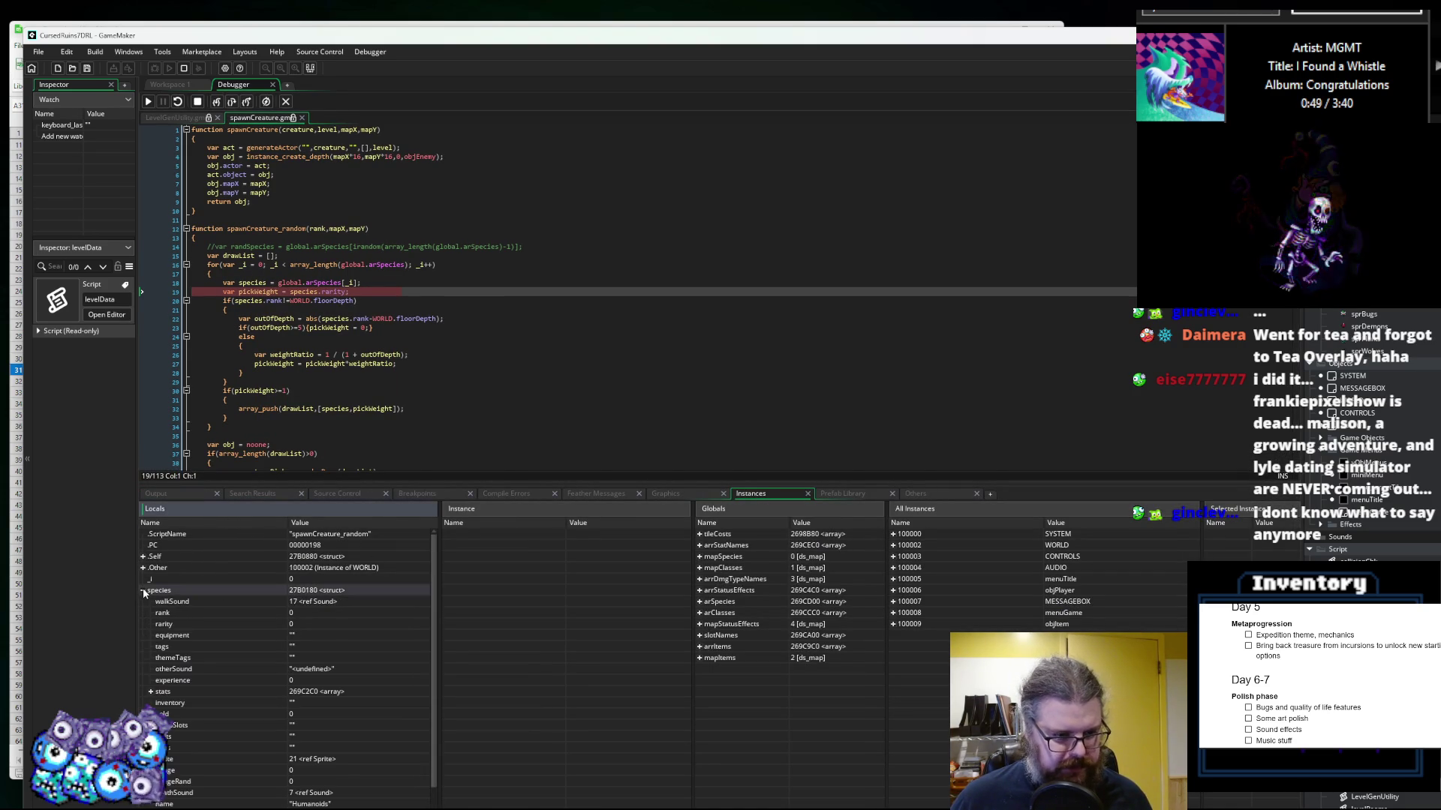
pyautogui.scroll(-3)
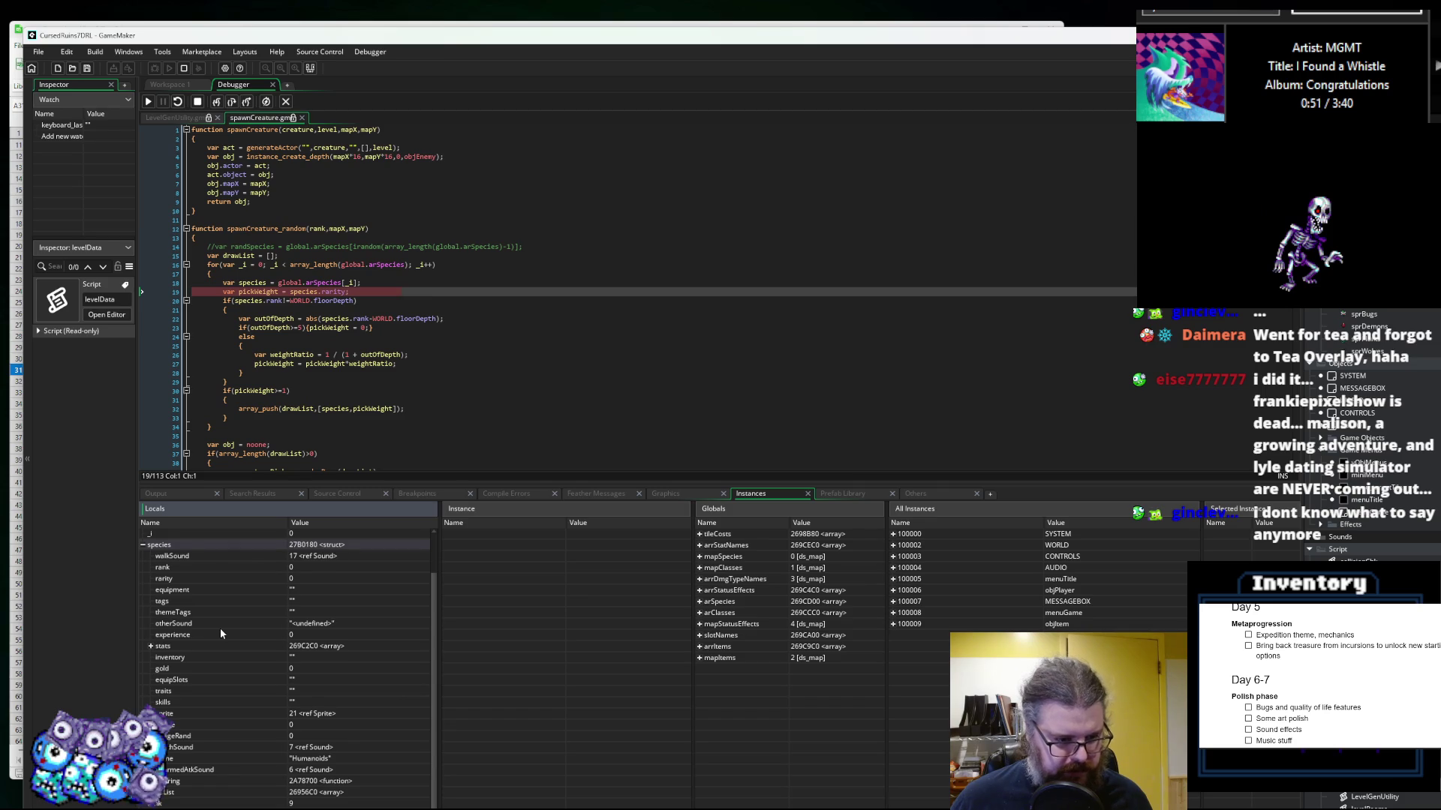
pyautogui.click(312, 762)
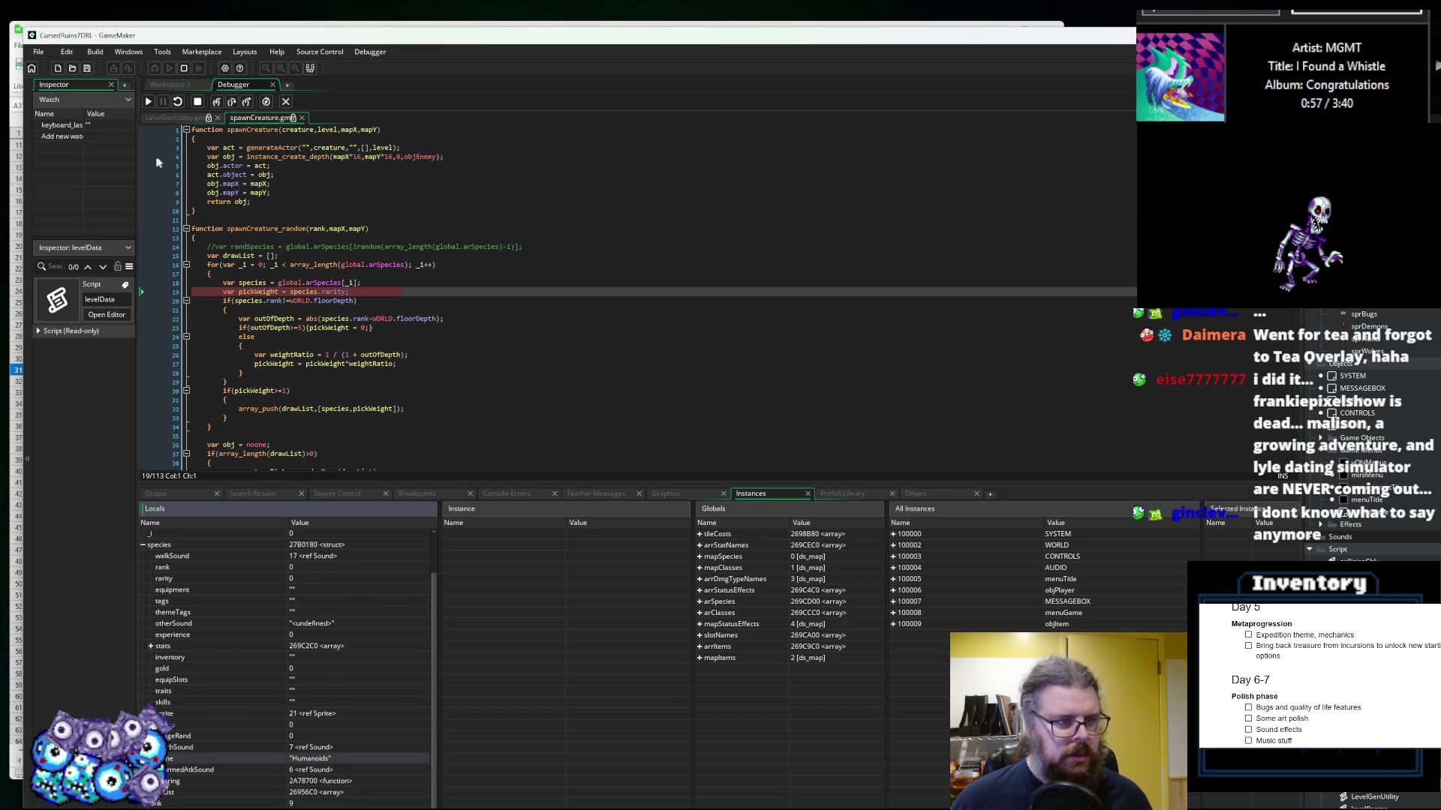
pyautogui.hotkey('alt', 'Tab')
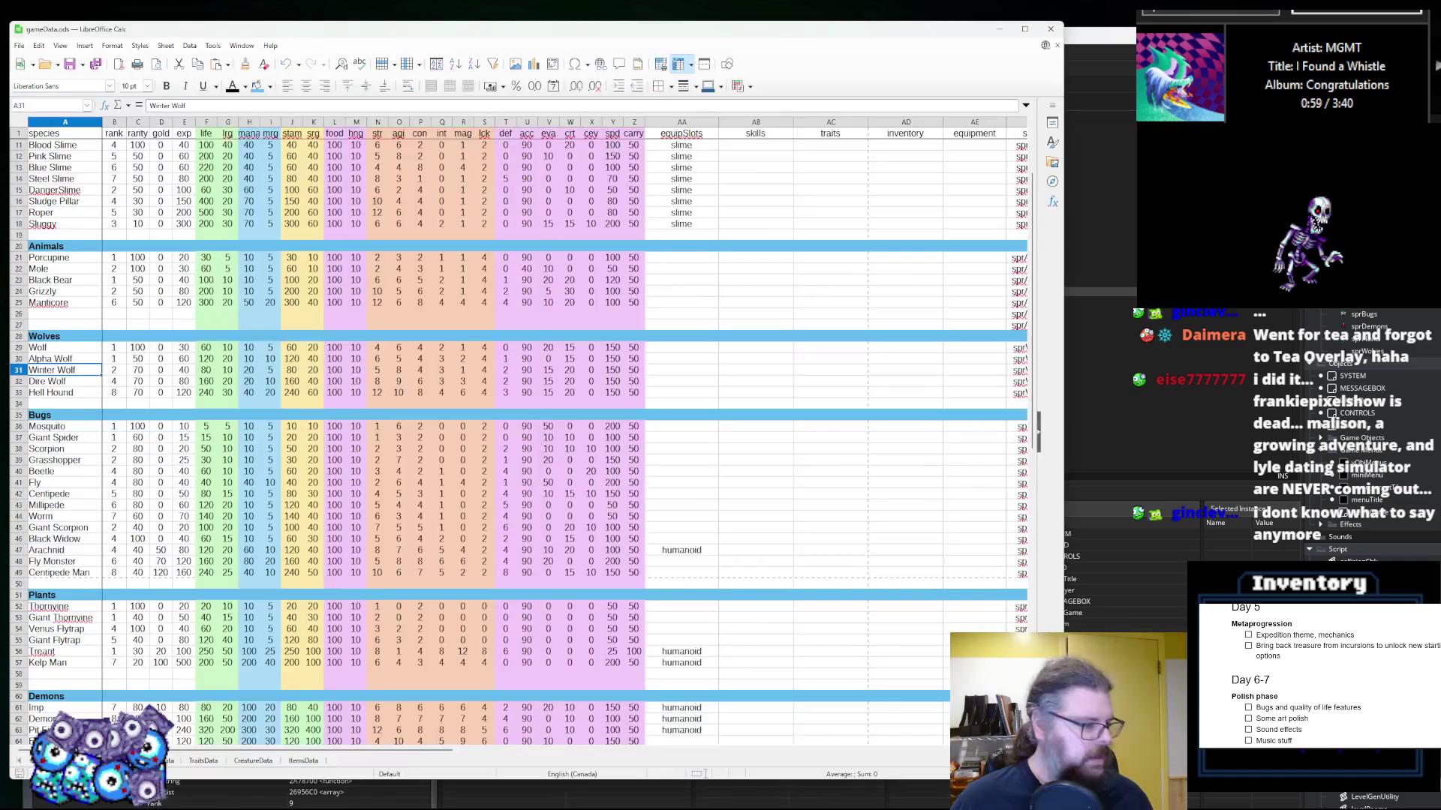
pyautogui.scroll(3)
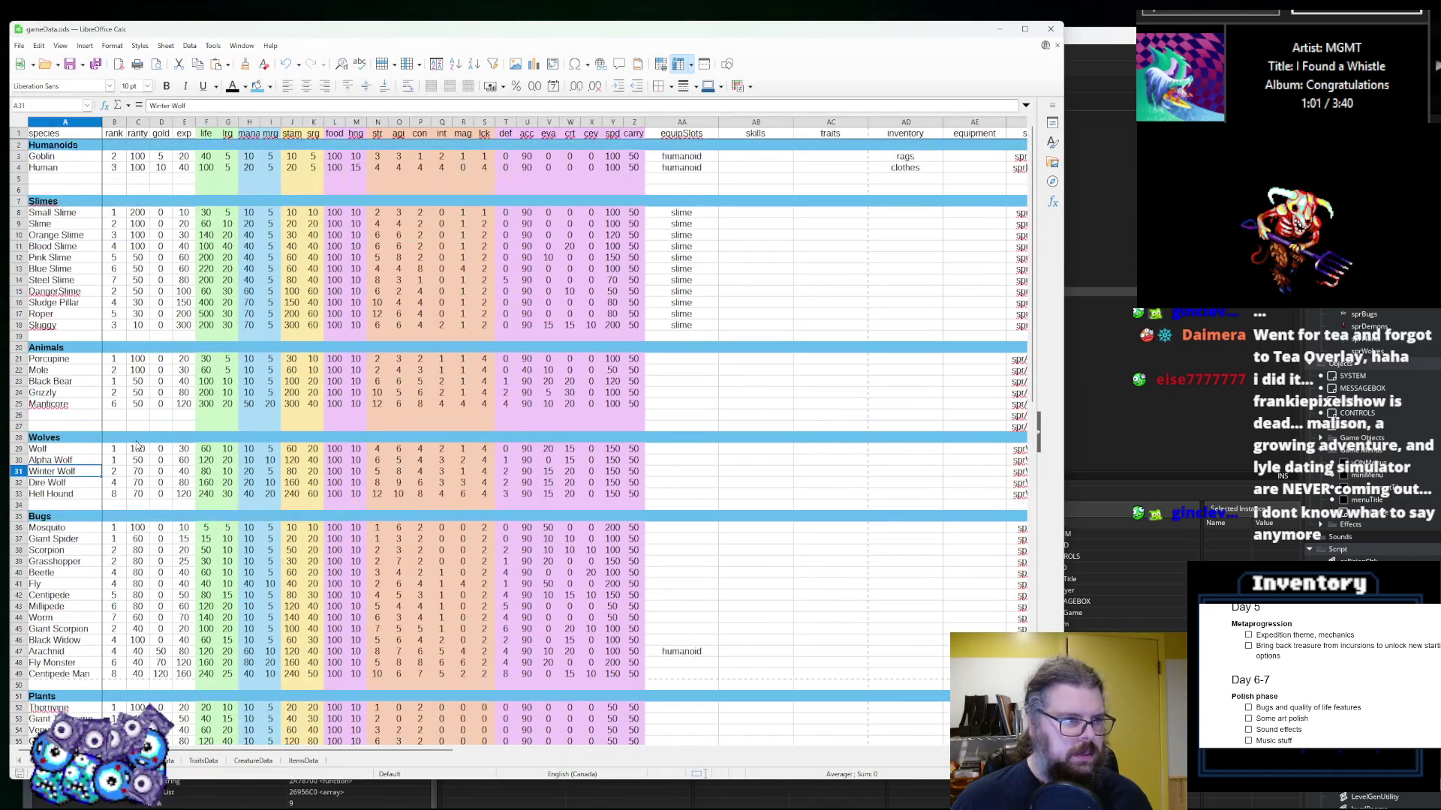
pyautogui.click(116, 146)
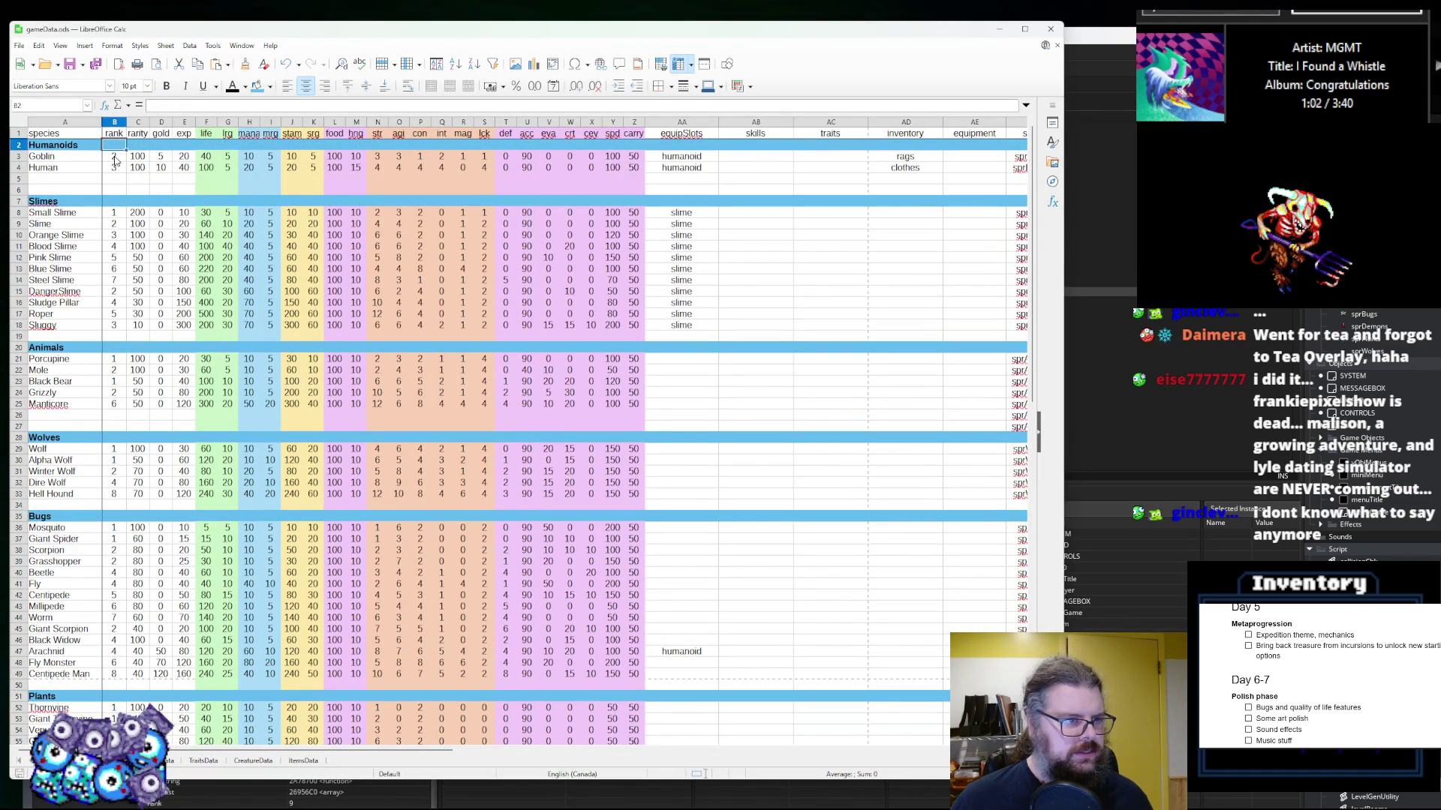
pyautogui.click(115, 159)
pyautogui.click(110, 172)
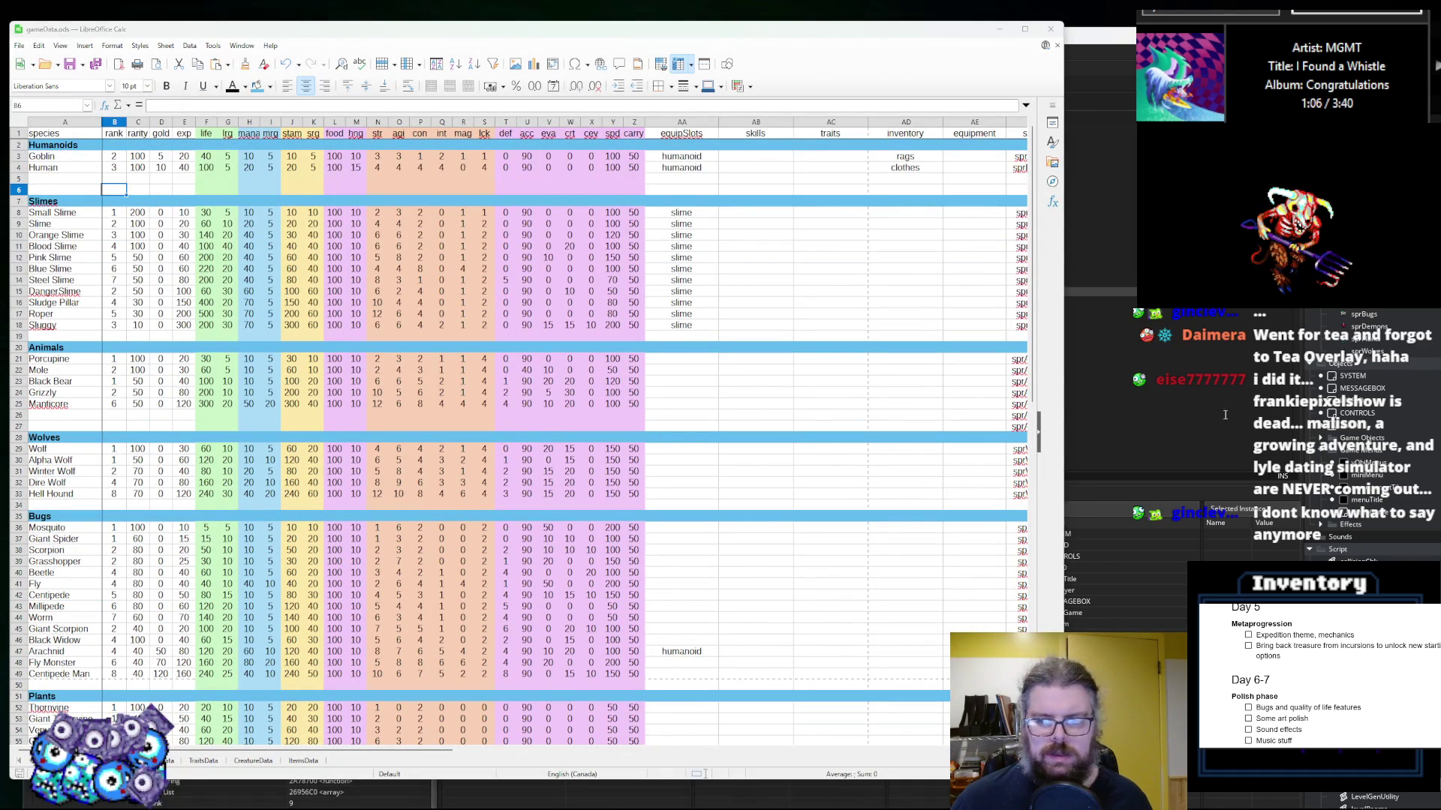
pyautogui.hotkey('alt', 'Tab')
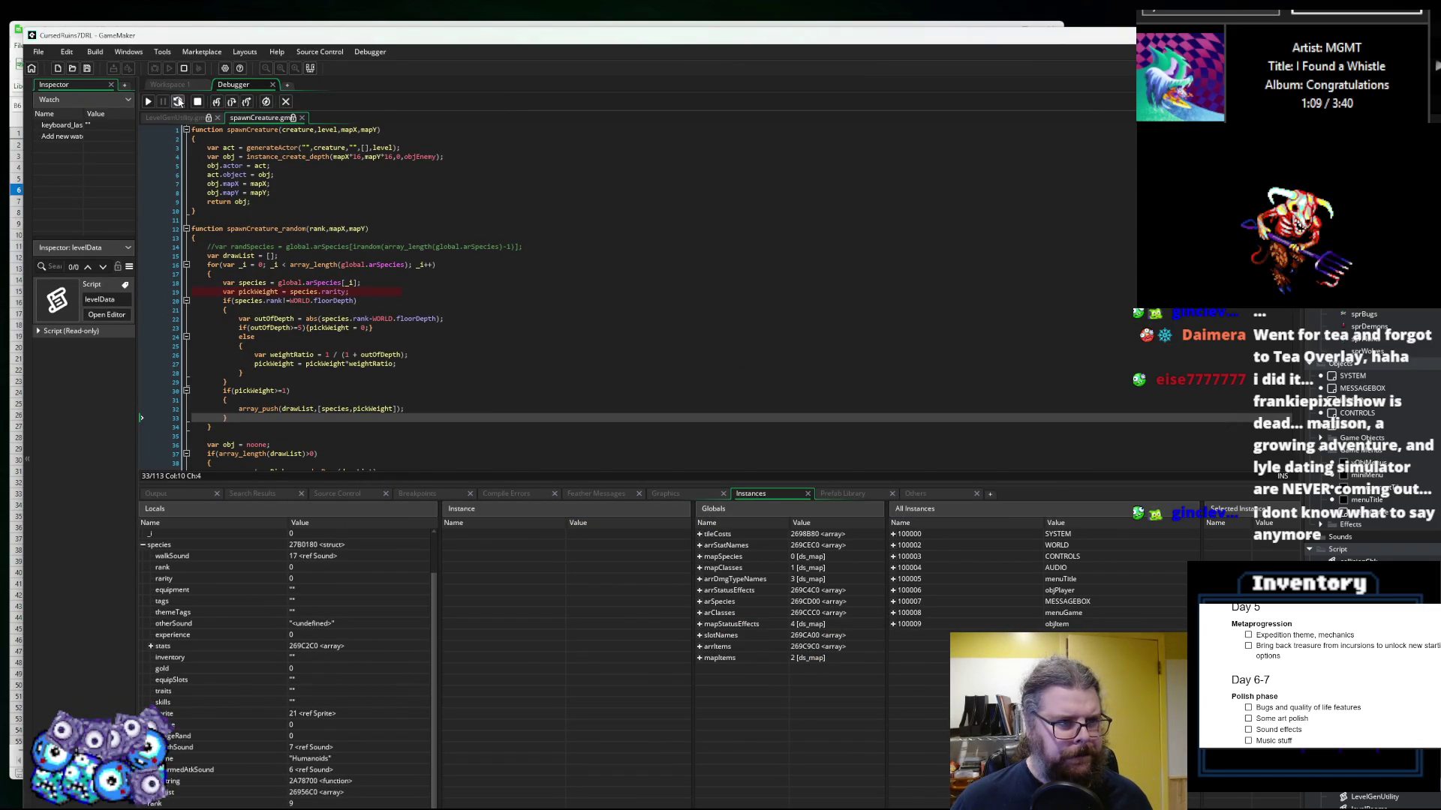
# Step: Stop the debug session and remove the breakpoint on line 416
pyautogui.click(197, 102)
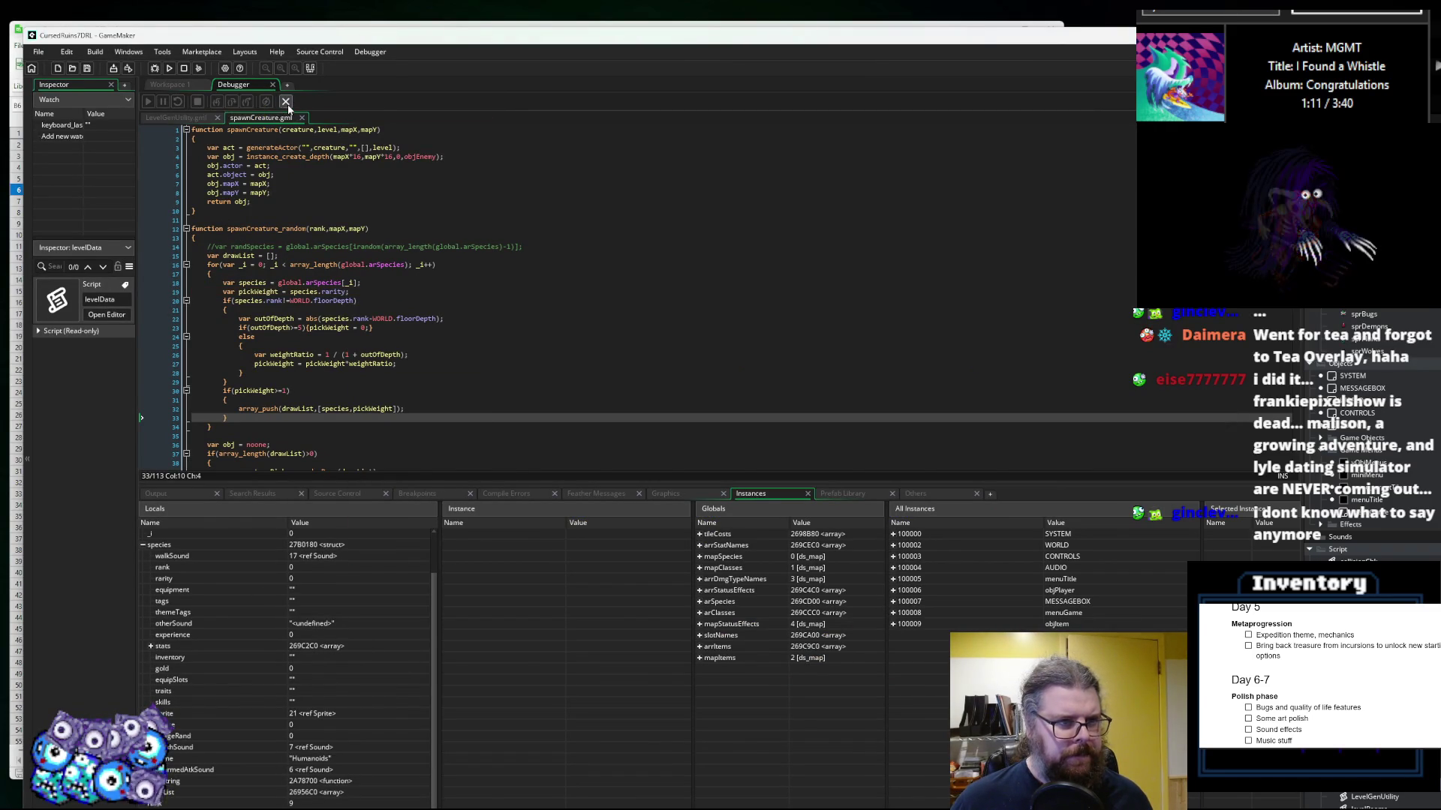
pyautogui.click(501, 365)
pyautogui.moveTo(502, 457); pyautogui.dragTo(500, 696)
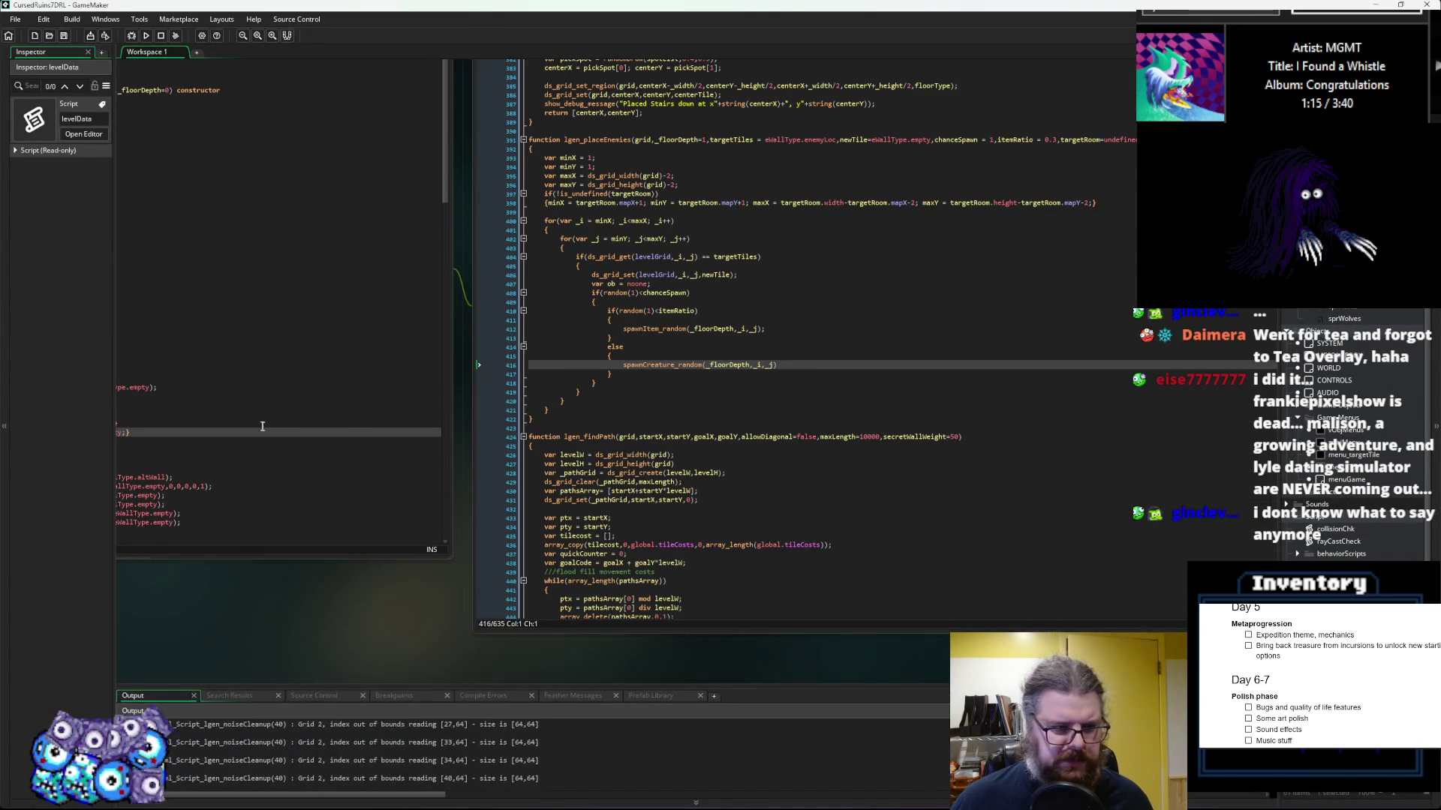
pyautogui.click(442, 307)
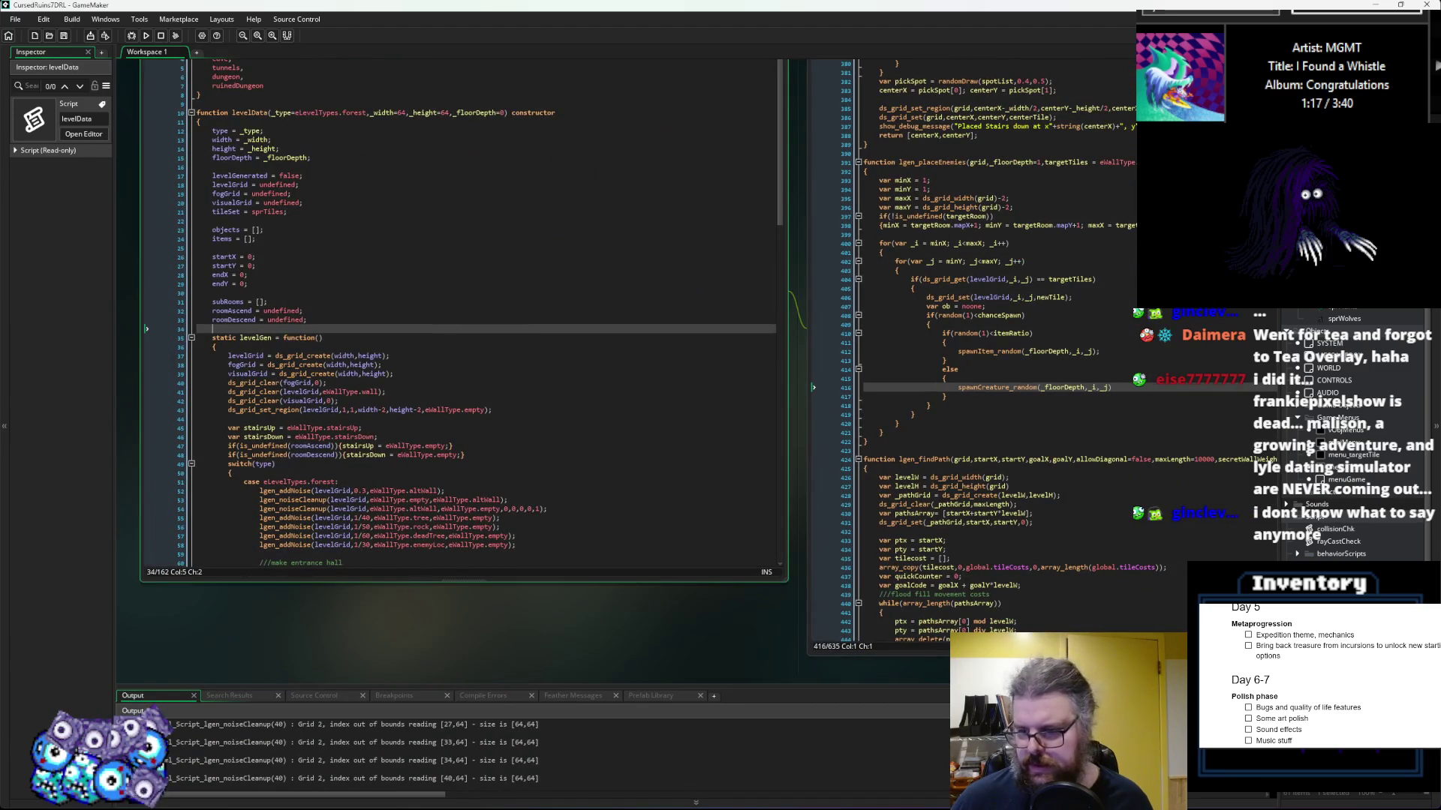
pyautogui.scroll(-3)
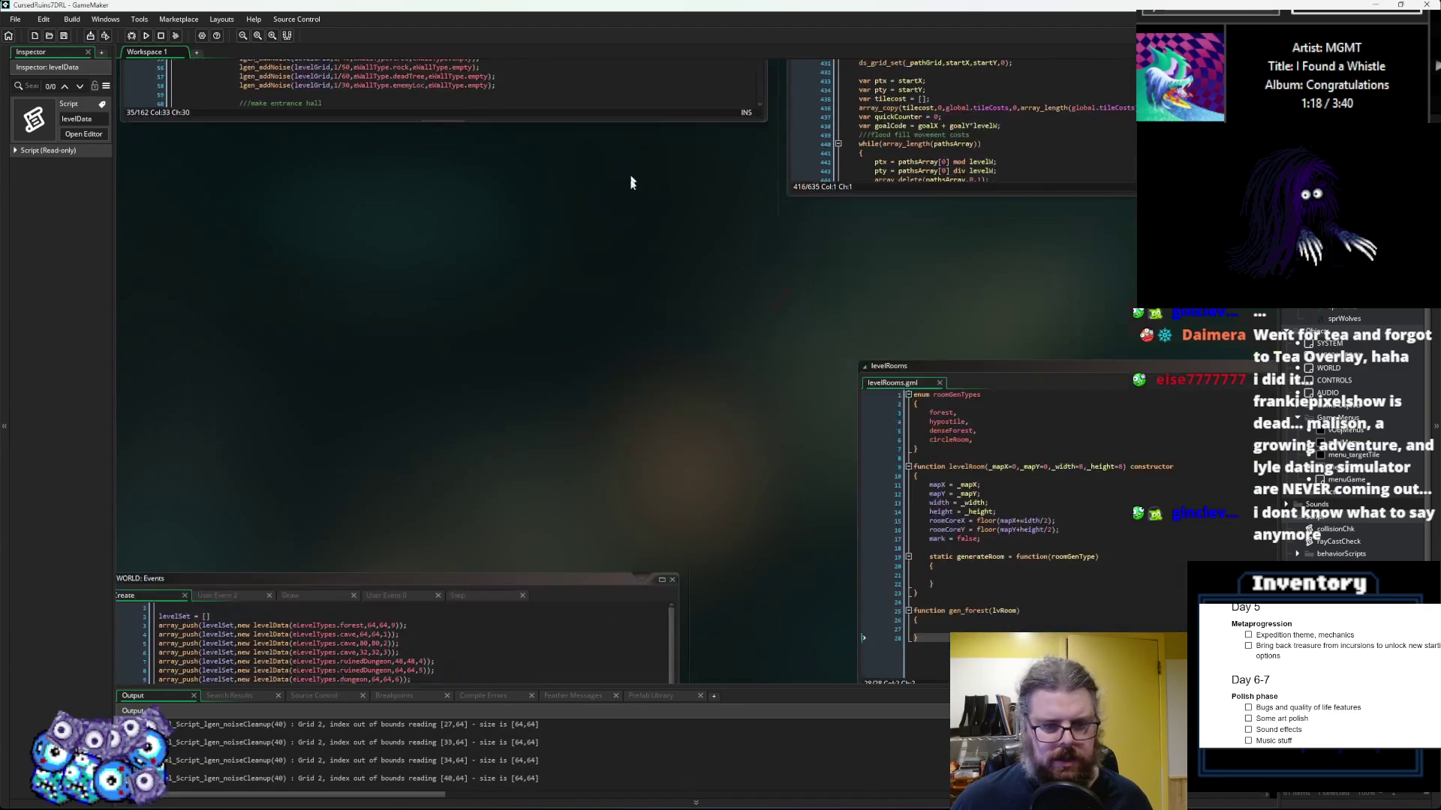
pyautogui.scroll(-3)
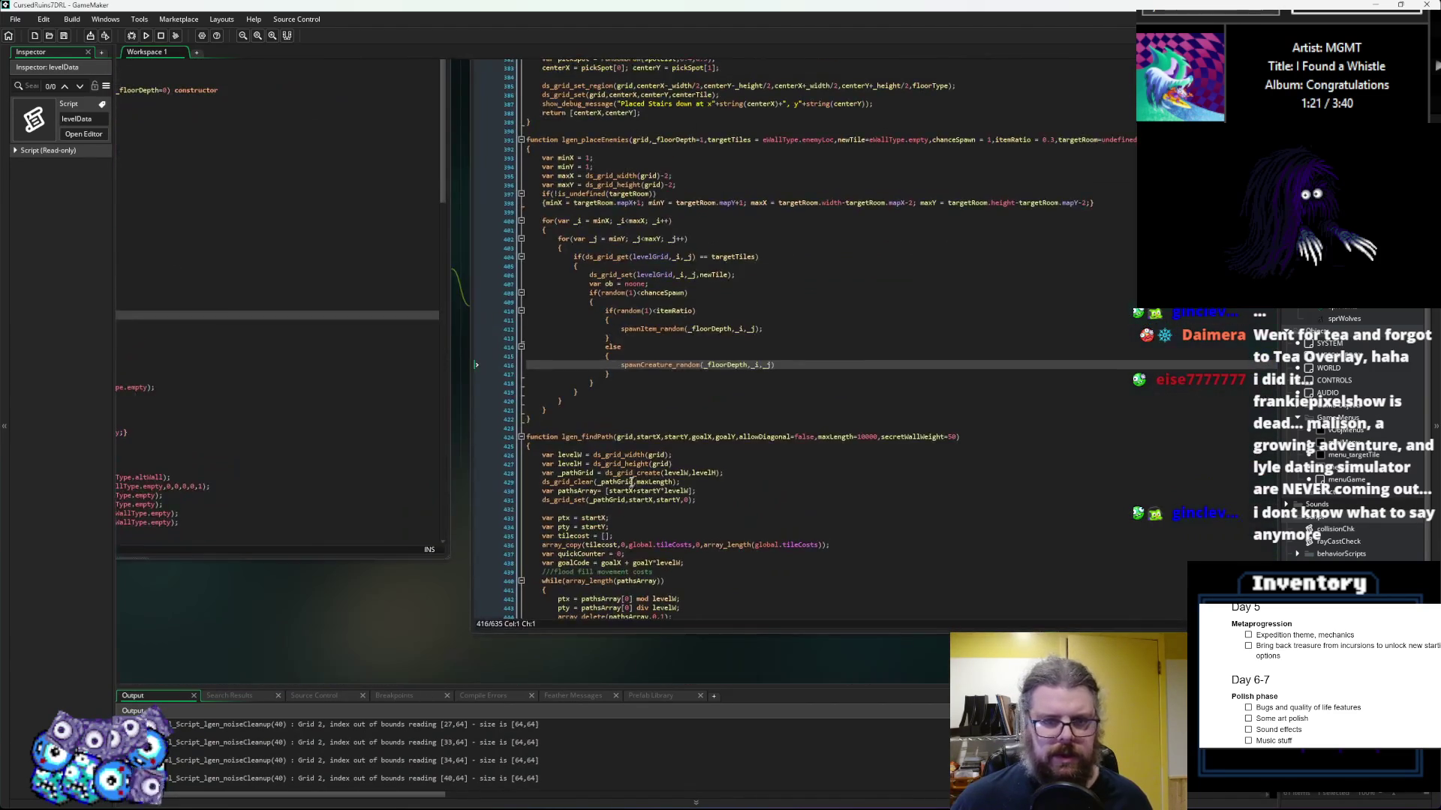
pyautogui.scroll(3)
pyautogui.hscroll(3)
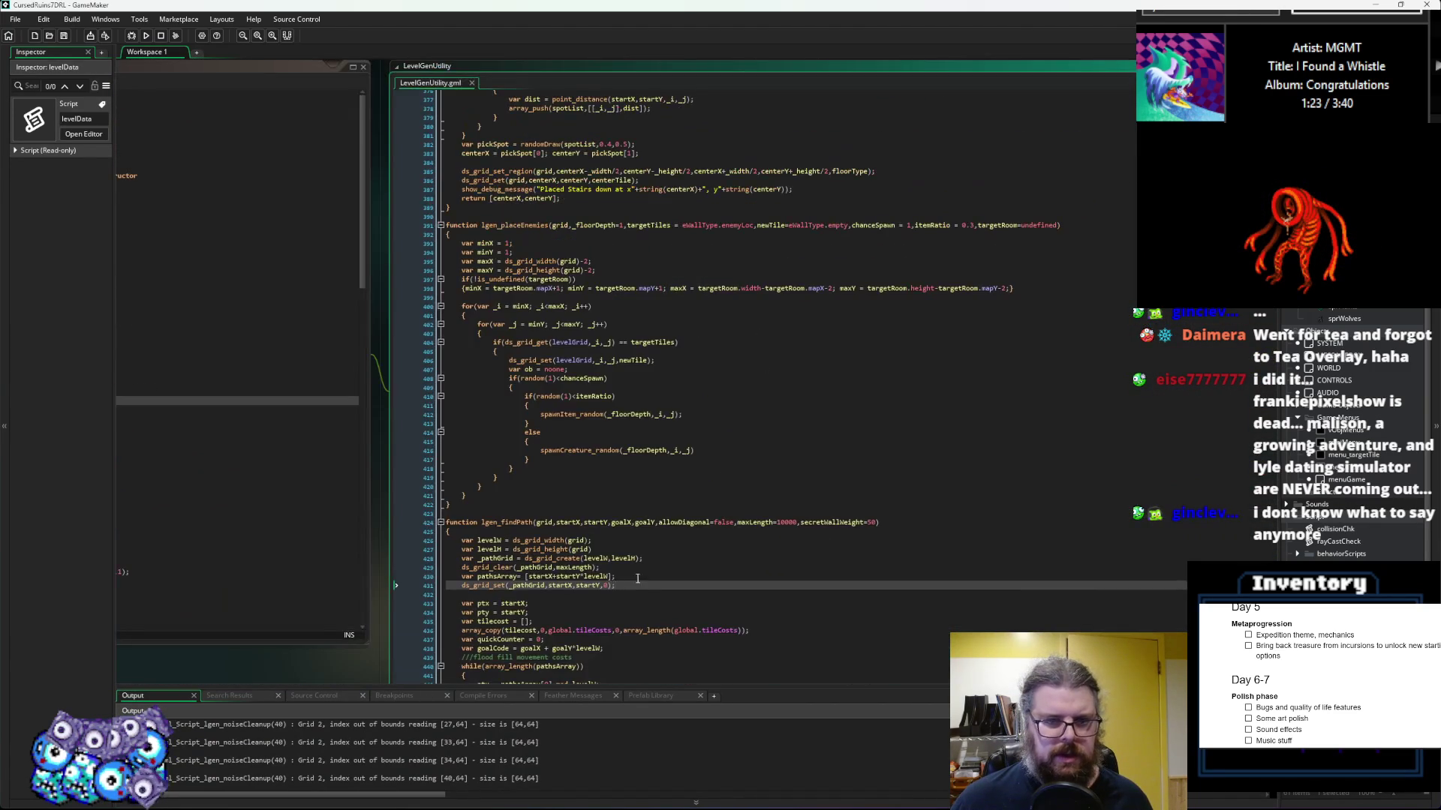
# Step: Jump to the spawnItem_random definition and review its item-picking loop
pyautogui.middleClick(582, 414)
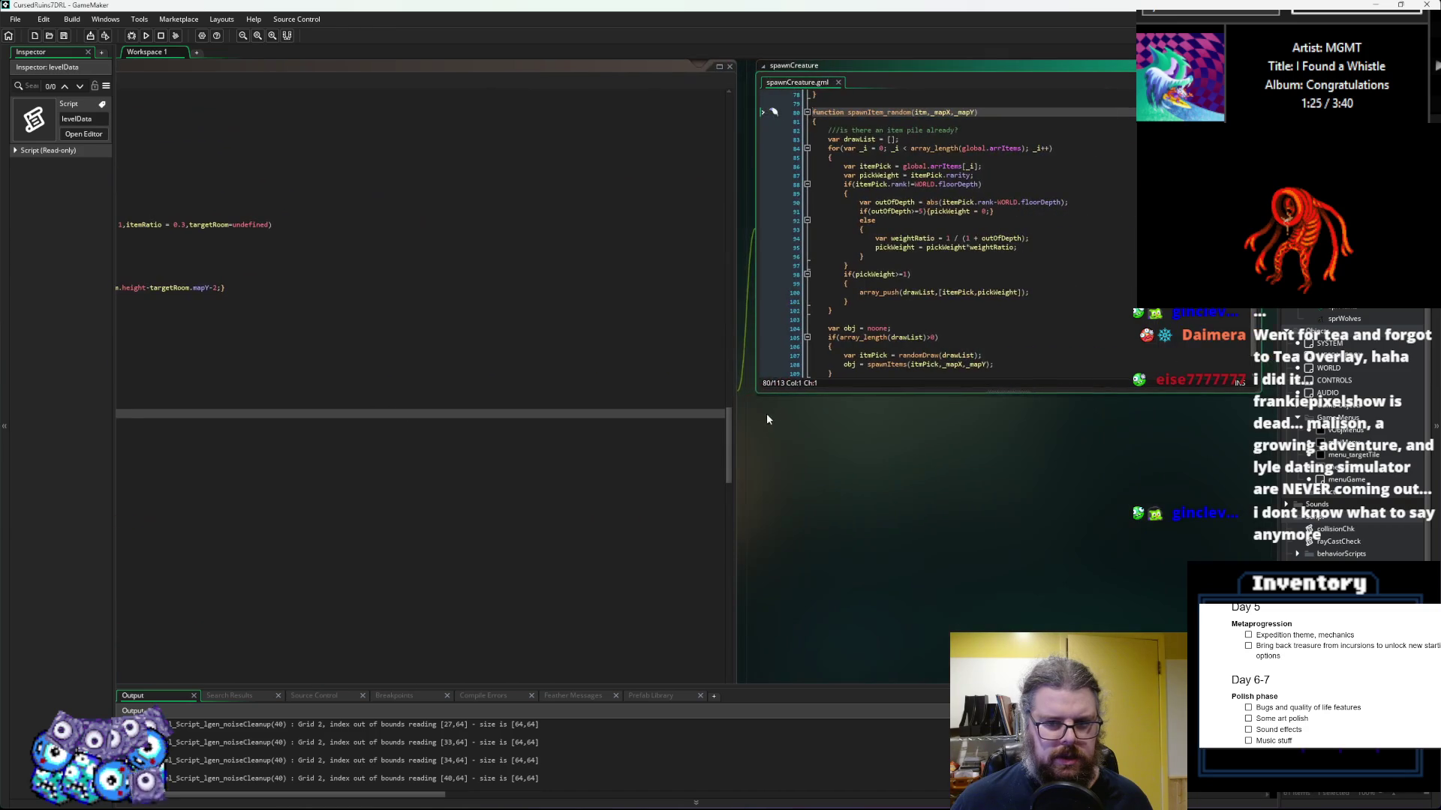
pyautogui.moveTo(791, 395); pyautogui.dragTo(791, 661)
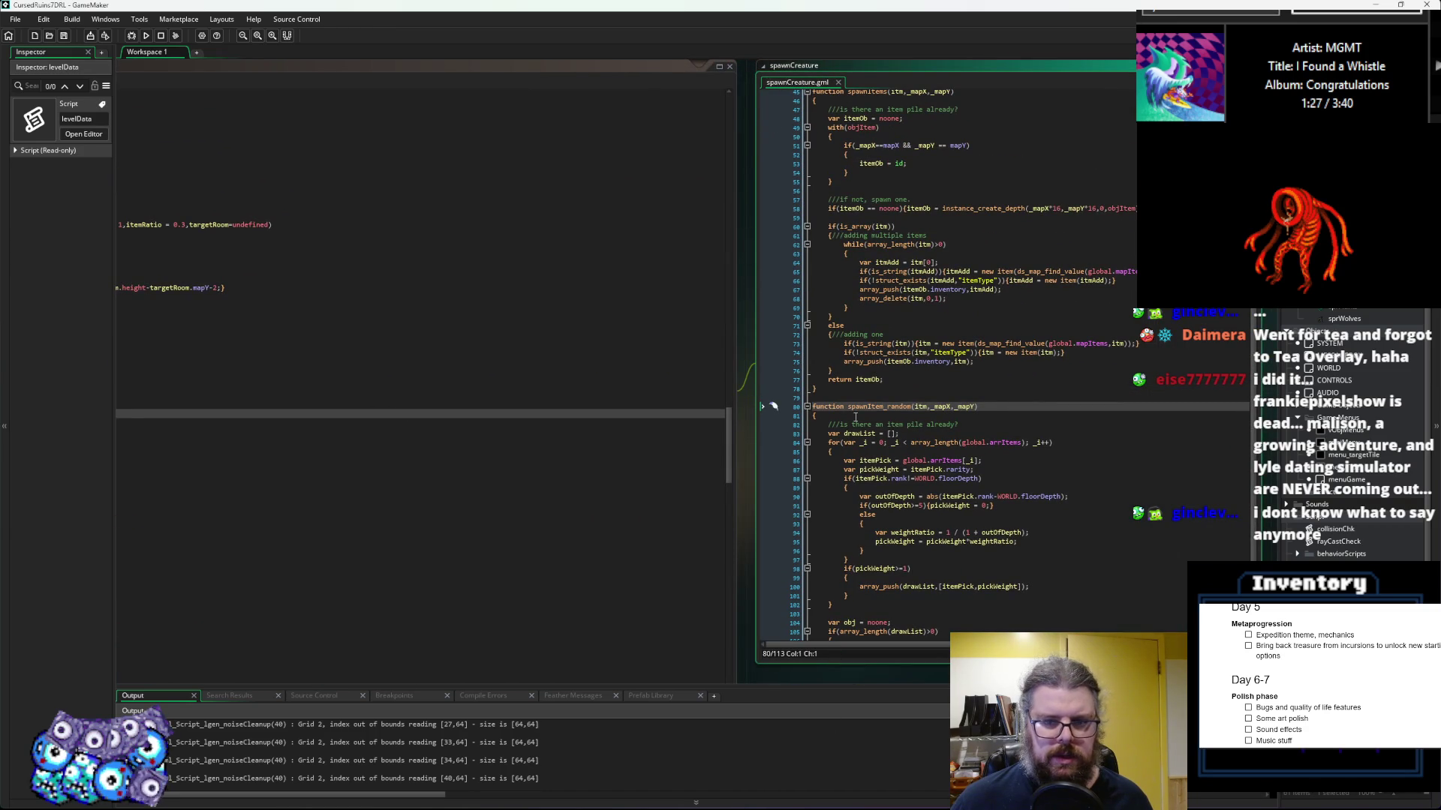
pyautogui.scroll(-3)
pyautogui.click(877, 422)
pyautogui.scroll(-3)
pyautogui.scroll(3)
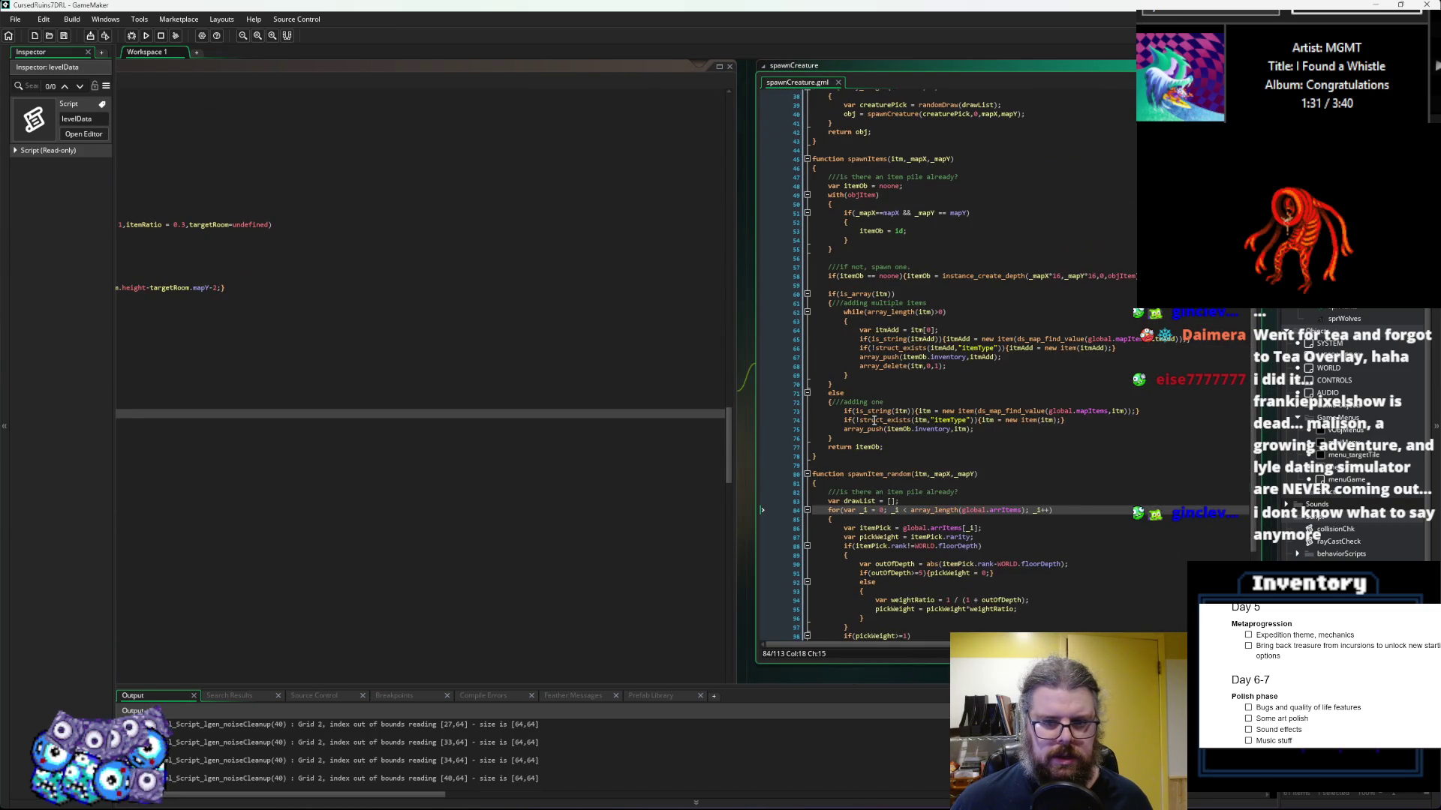
pyautogui.scroll(3)
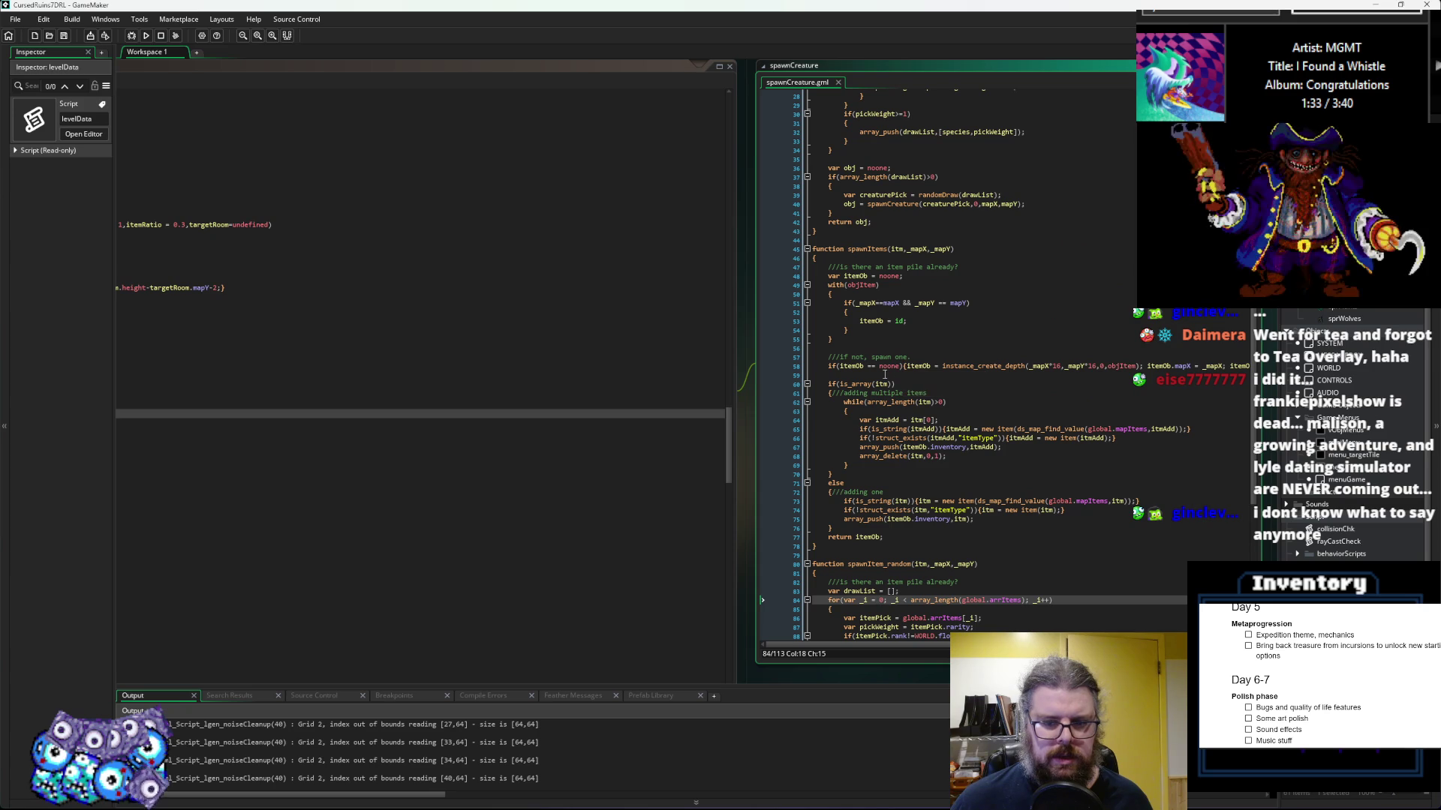
pyautogui.scroll(3)
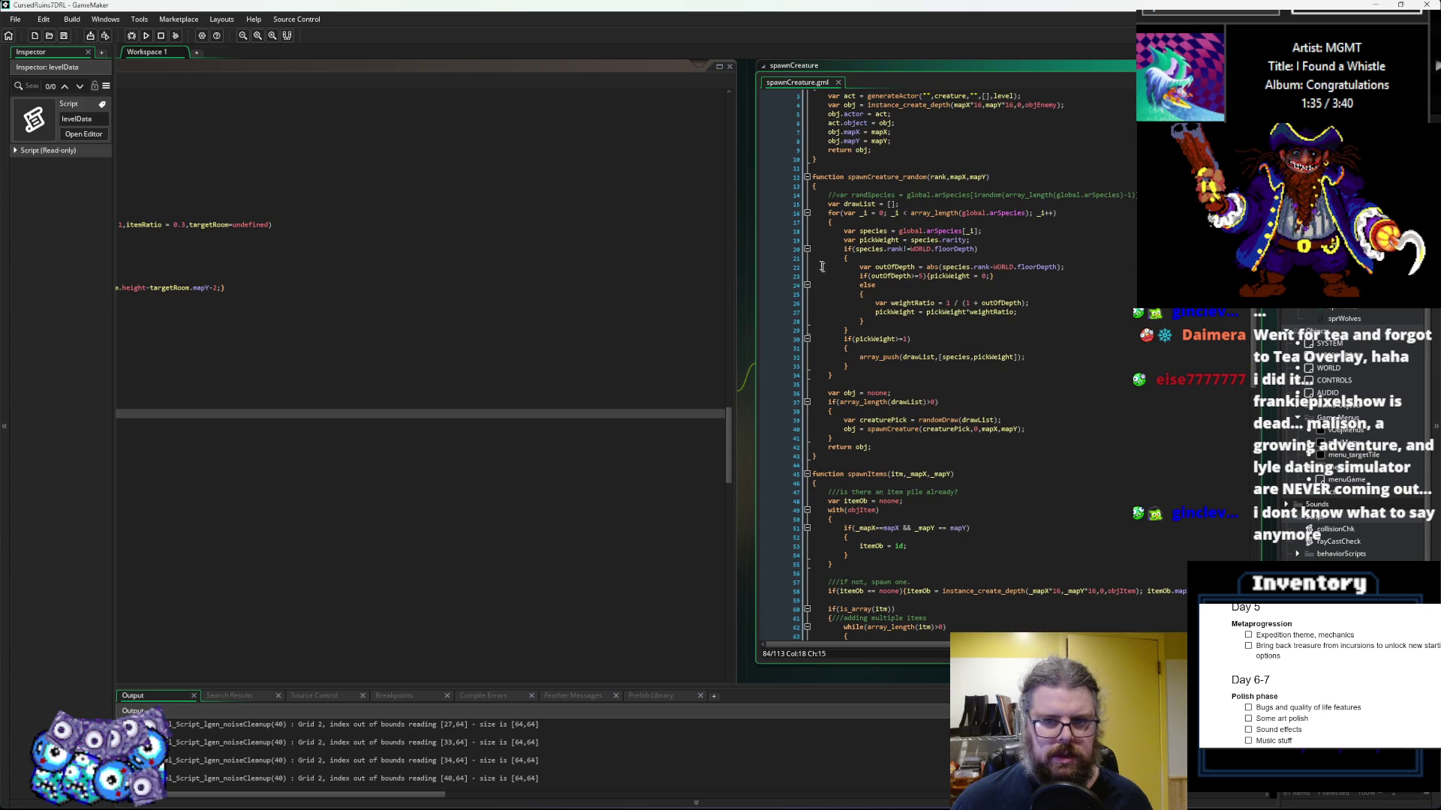
pyautogui.scroll(-3)
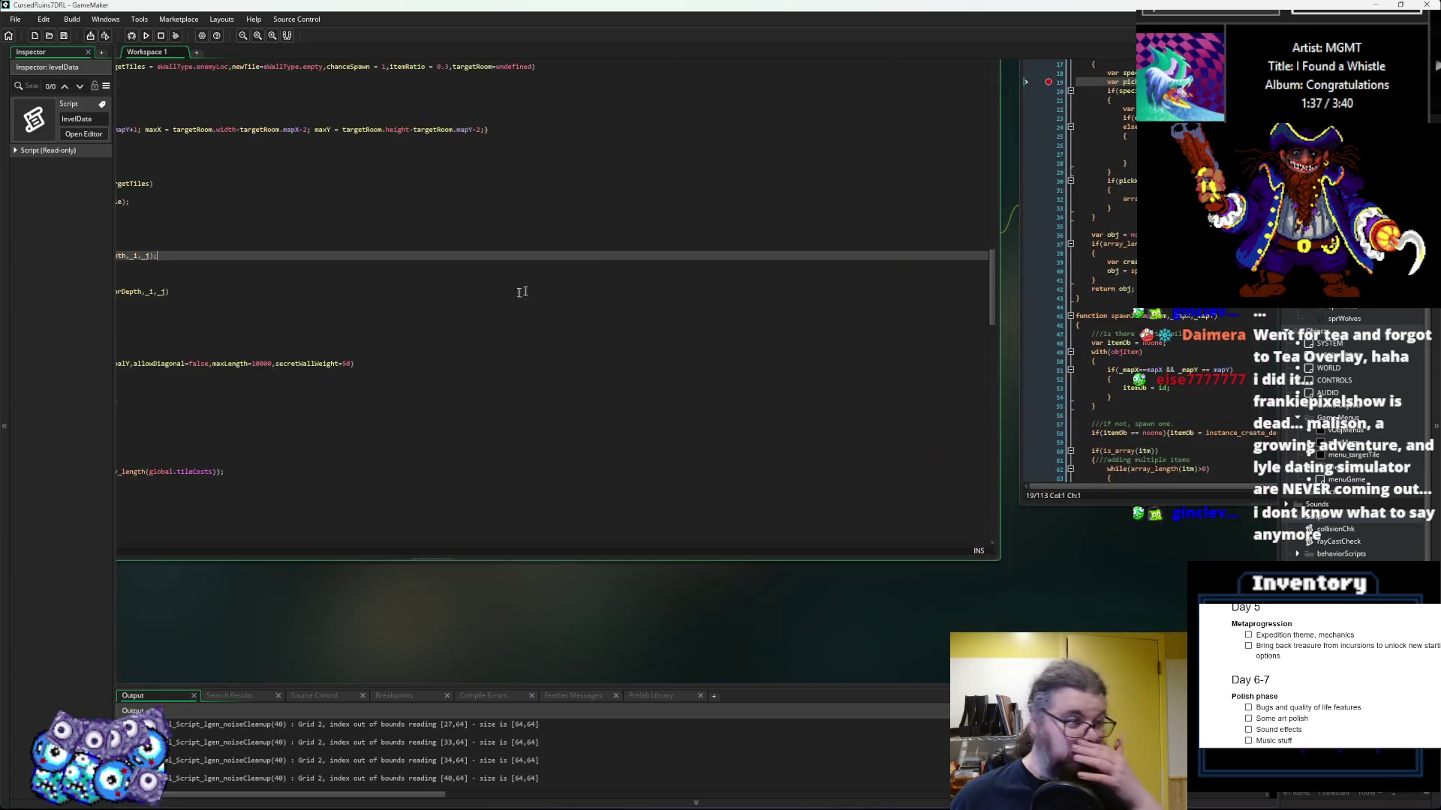
# Step: Pan to loadGameData.gml and set a breakpoint on line 17 where each Species is created
pyautogui.moveTo(489, 408); pyautogui.dragTo(939, 181)
pyautogui.moveTo(849, 366); pyautogui.dragTo(926, 265)
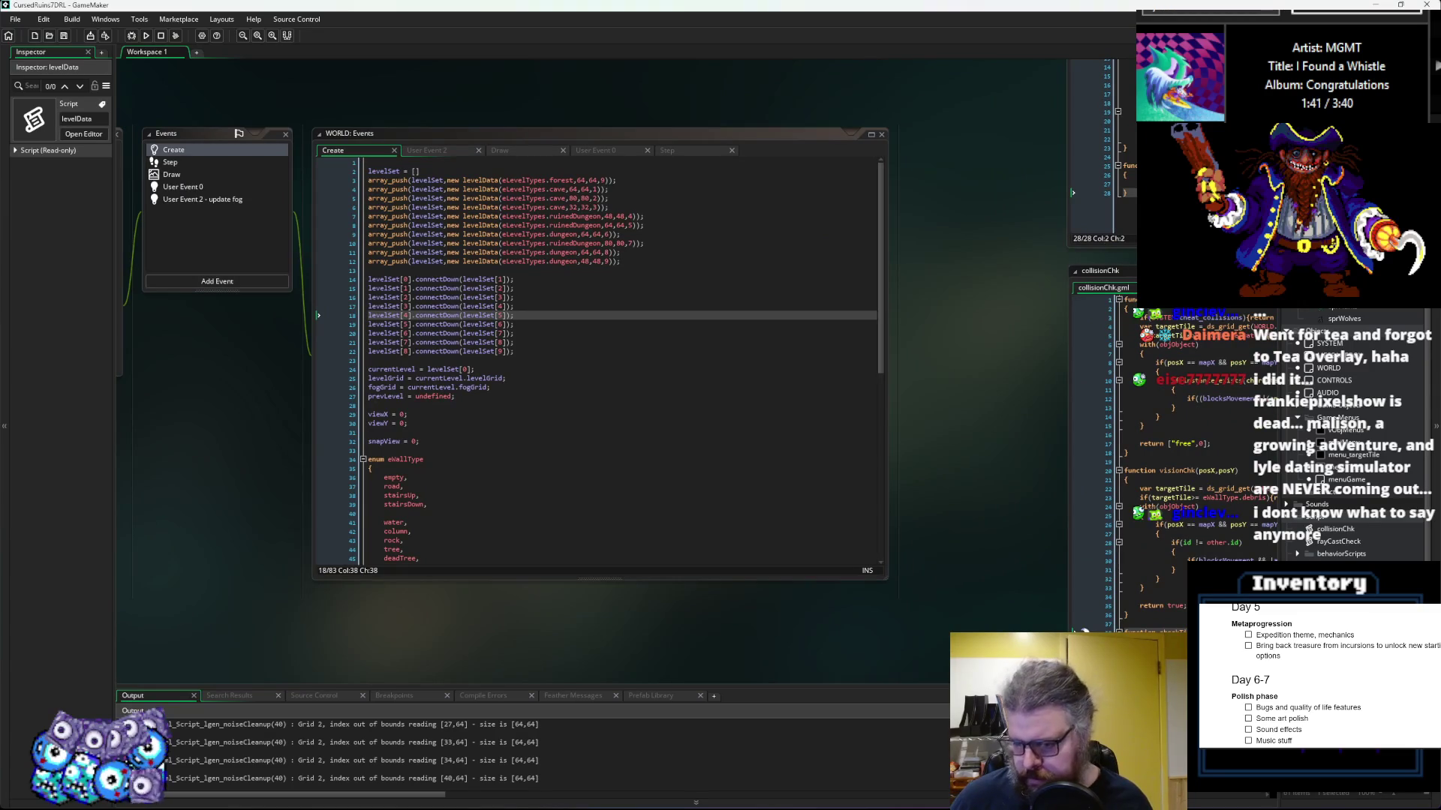
pyautogui.moveTo(750, 375); pyautogui.dragTo(840, 487)
pyautogui.click(844, 496)
pyautogui.scroll(3)
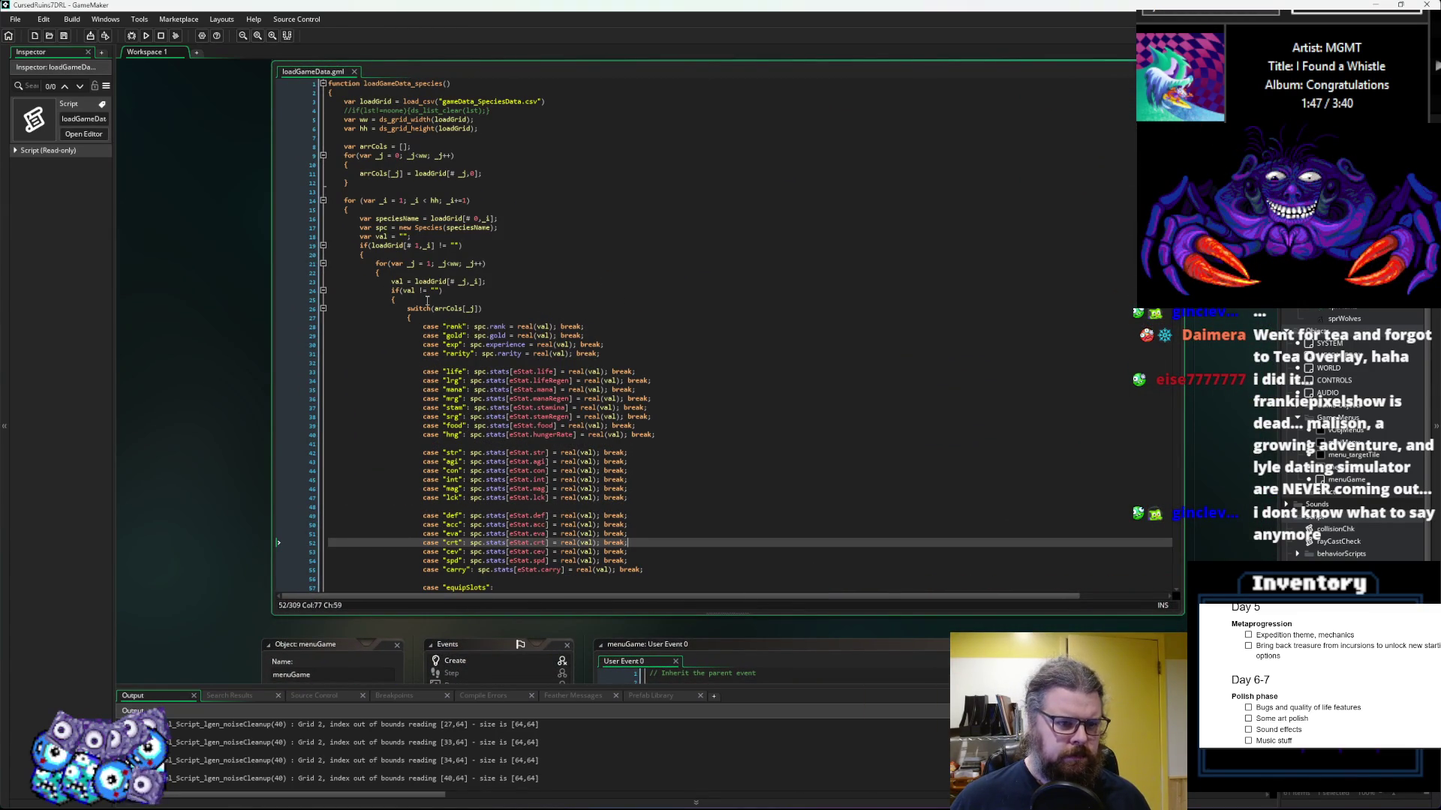
pyautogui.click(309, 229)
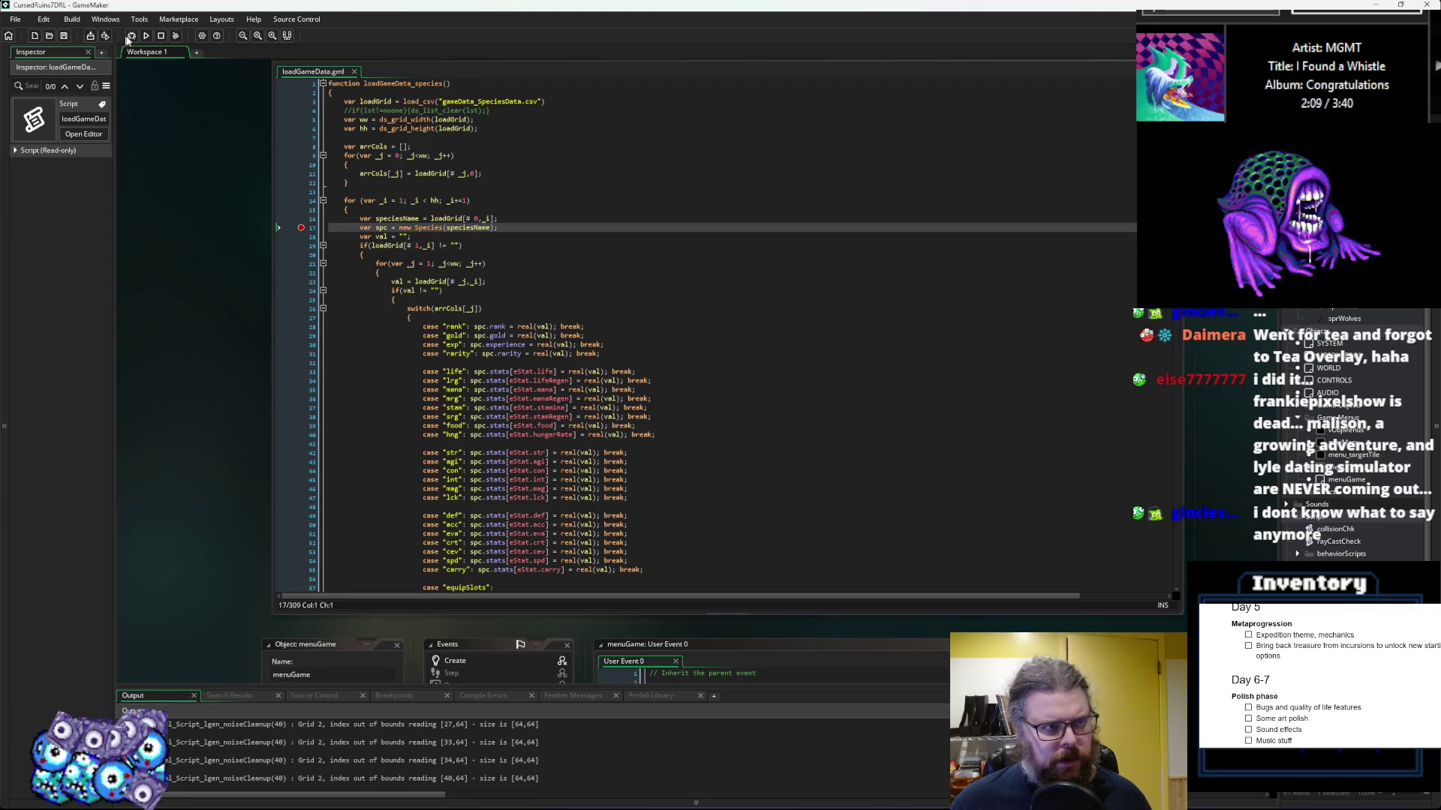
# Step: Debug-step through loadGameData_species to the array_push line, then stop the session
pyautogui.click(131, 36)
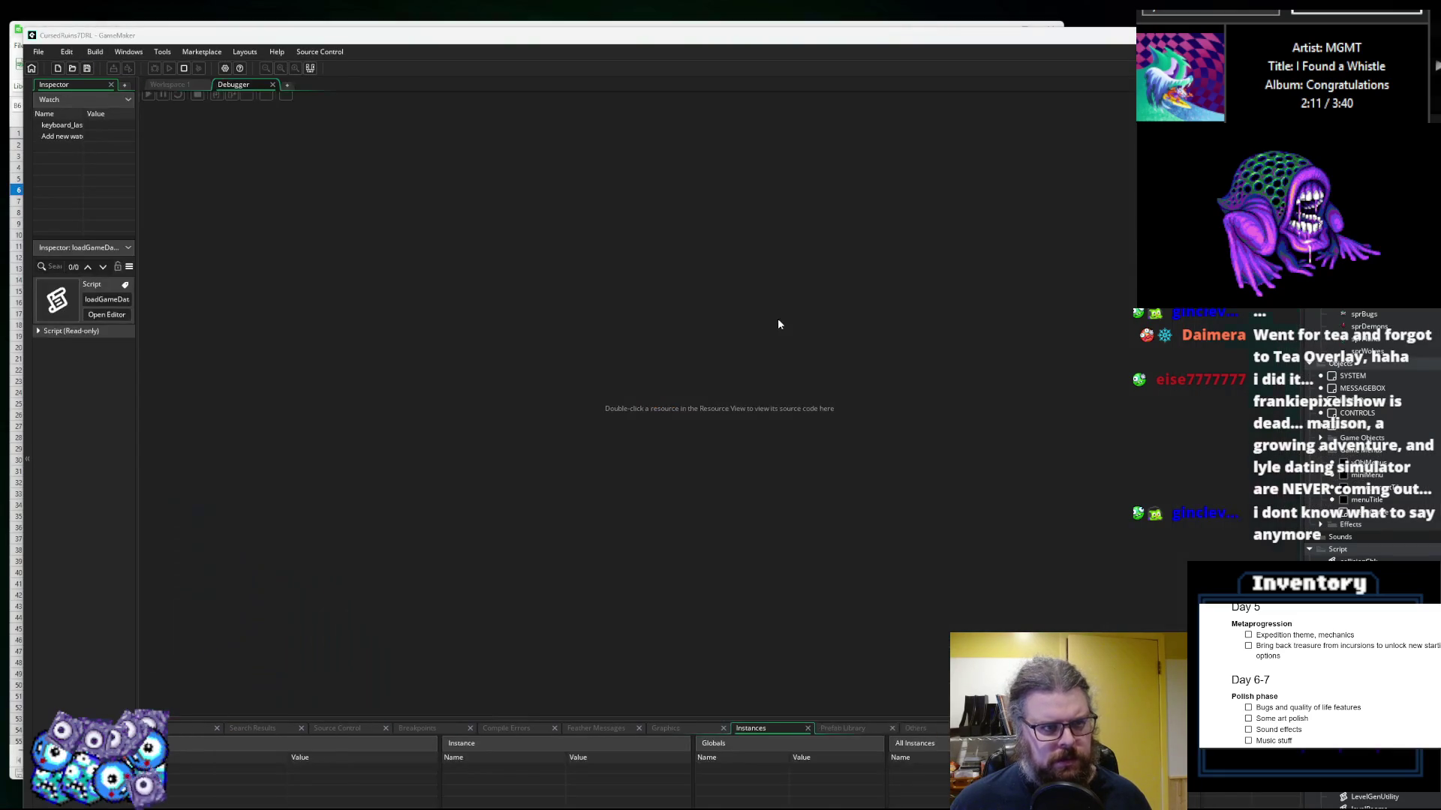
pyautogui.moveTo(309, 268)
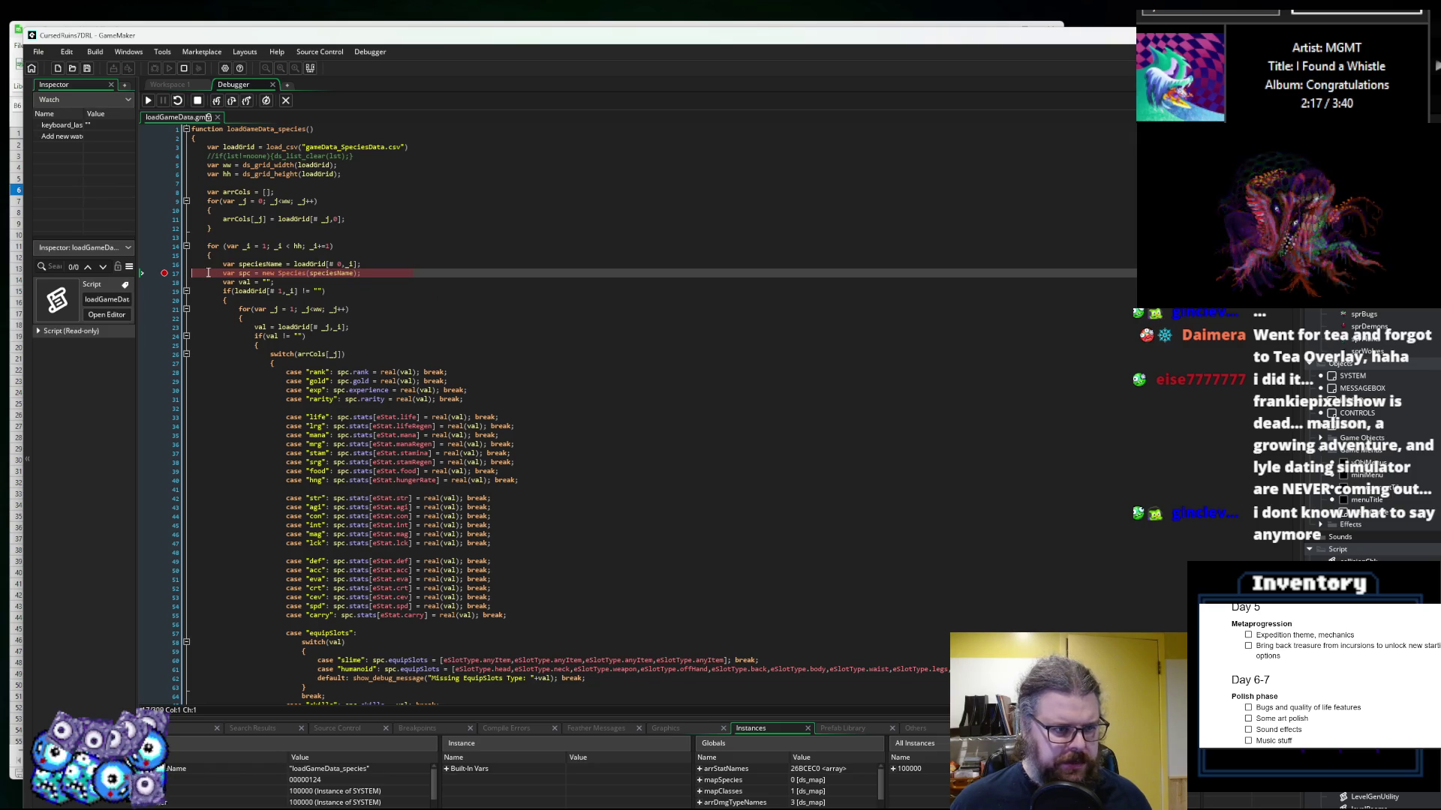
pyautogui.moveTo(286, 290)
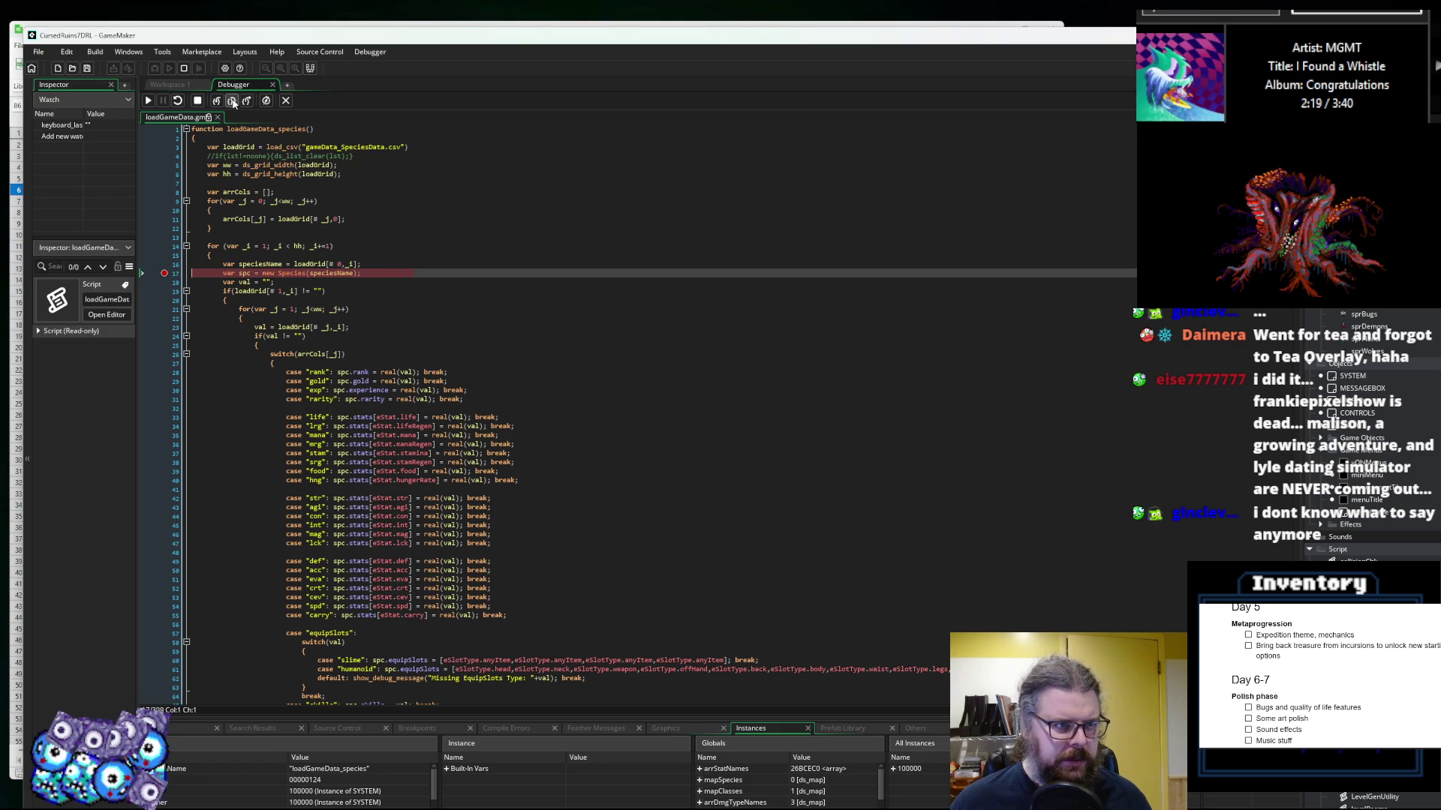
pyautogui.click(233, 102)
pyautogui.click(232, 102)
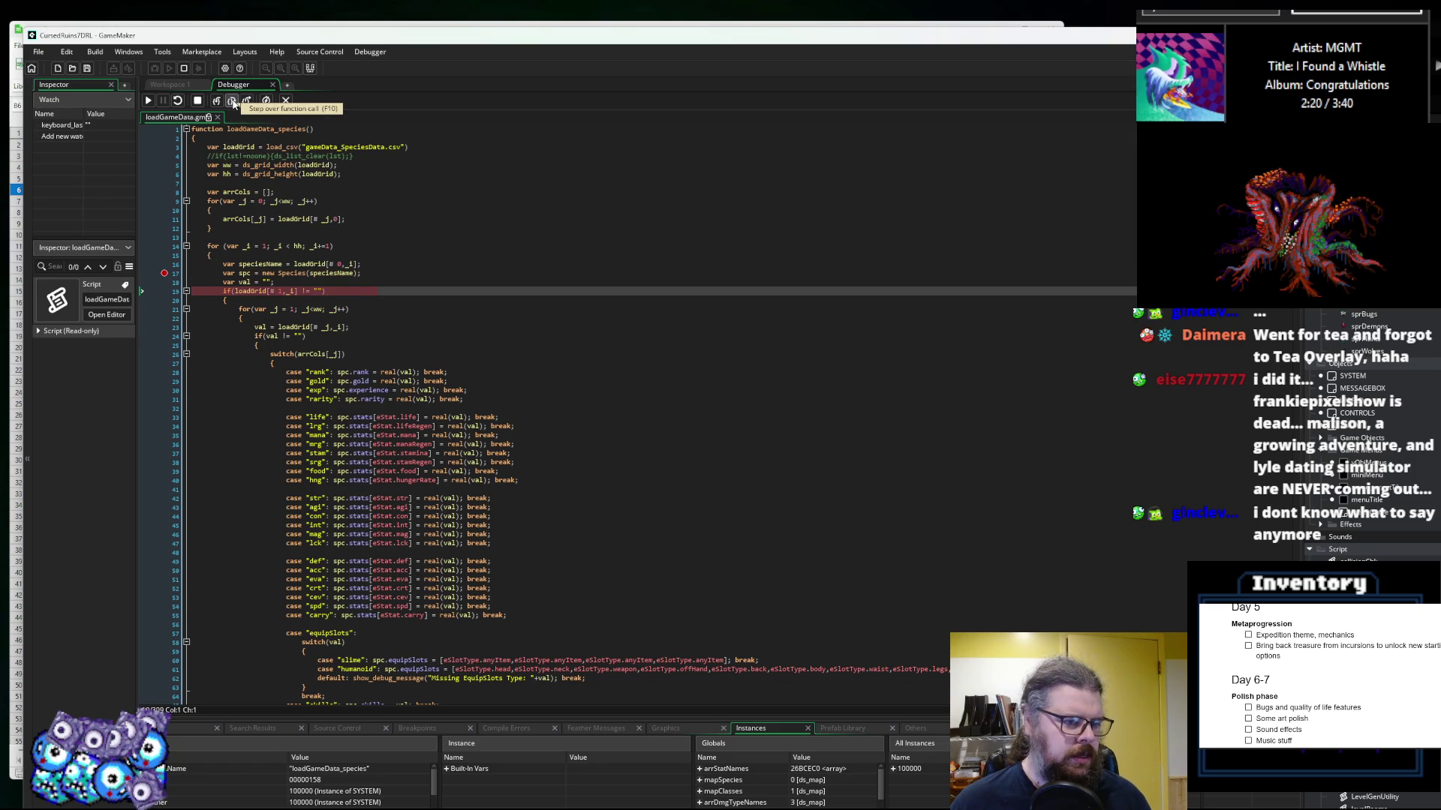
pyautogui.click(232, 102)
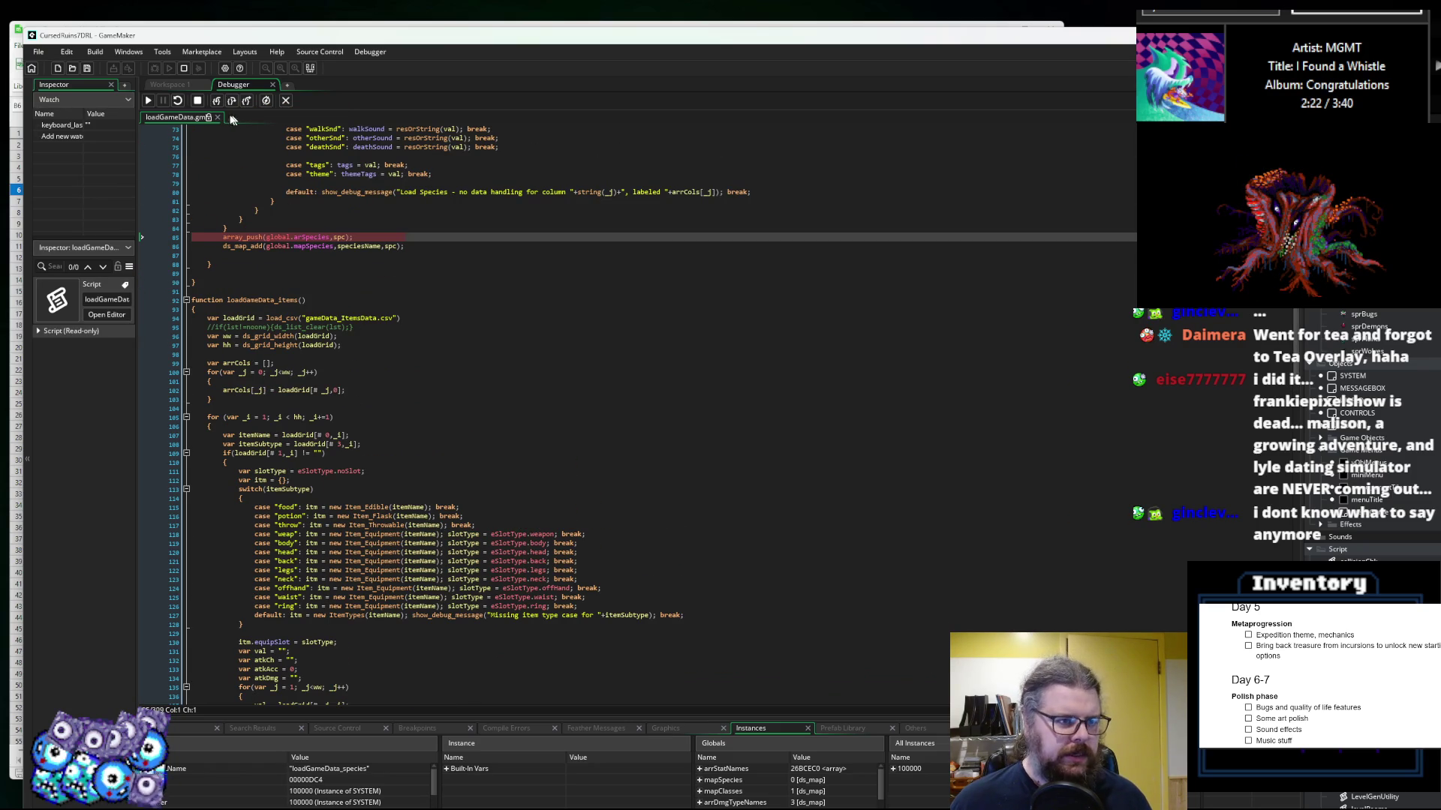
pyautogui.click(286, 101)
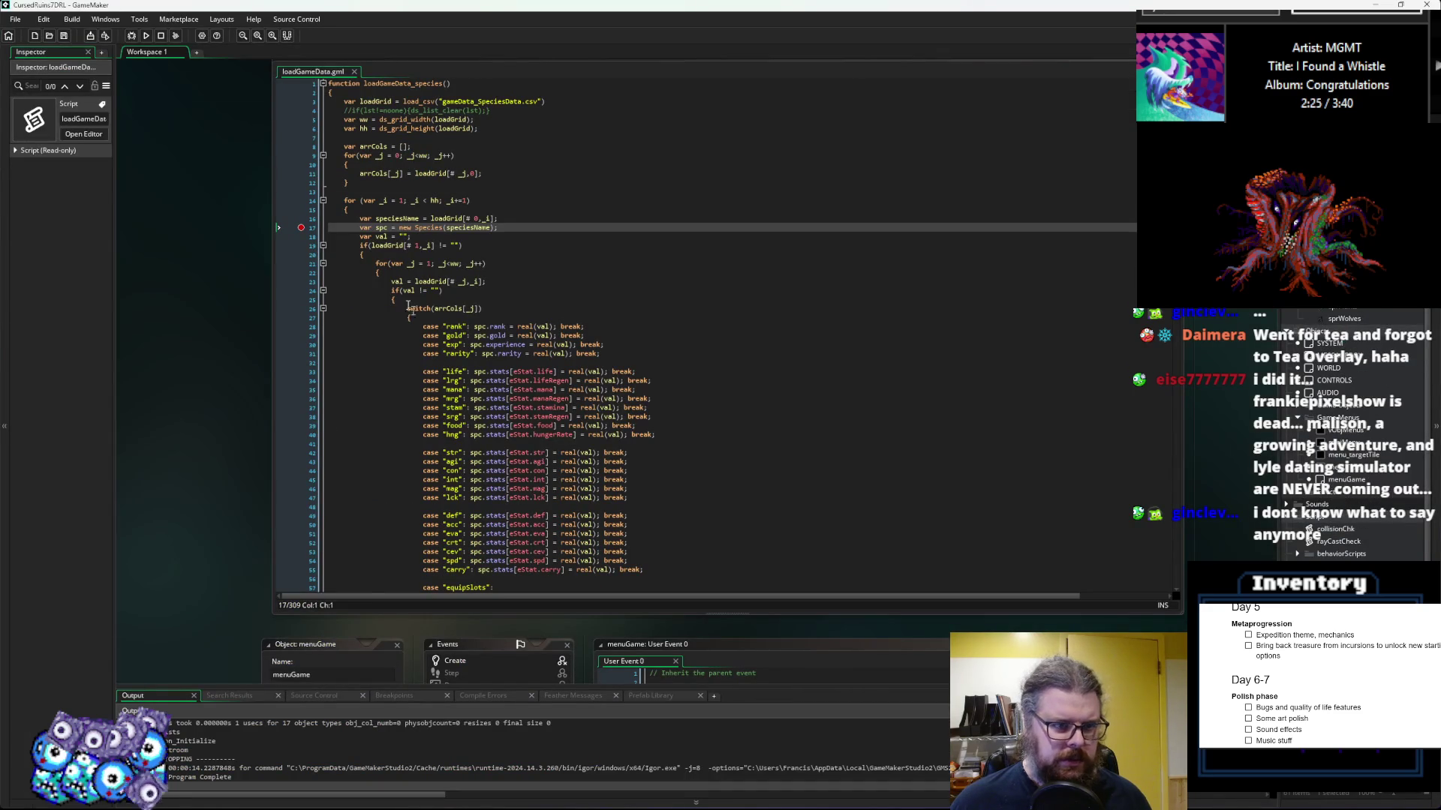
# Step: Move the closing brace from line 84 to below the ds_map_add line
pyautogui.scroll(-3)
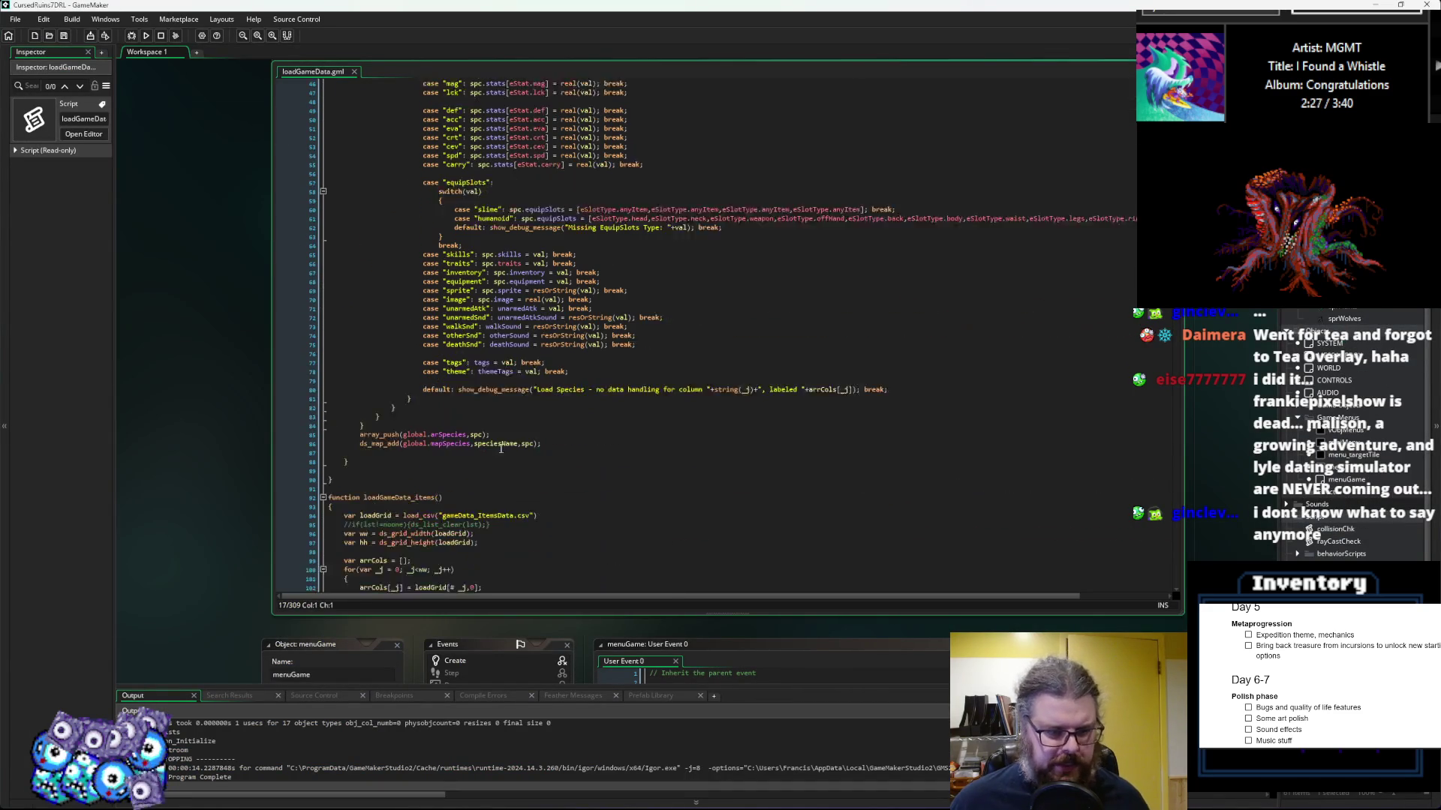
pyautogui.click(535, 402)
pyautogui.press('BackSpace')
pyautogui.press('Down')
pyautogui.press('Down')
pyautogui.press('End')
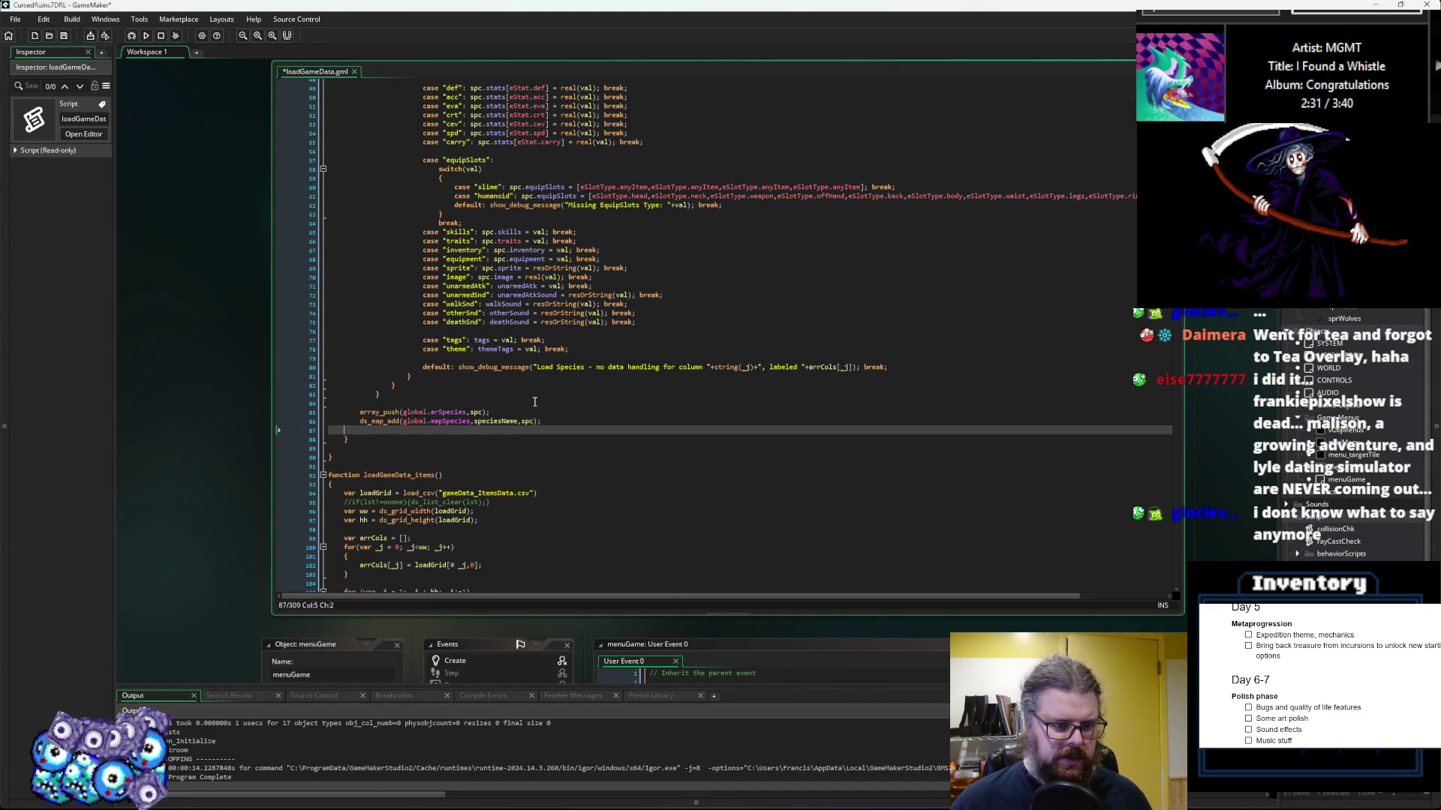
pyautogui.press('Return')
pyautogui.write('}')
pyautogui.press('Up')
pyautogui.press('Up')
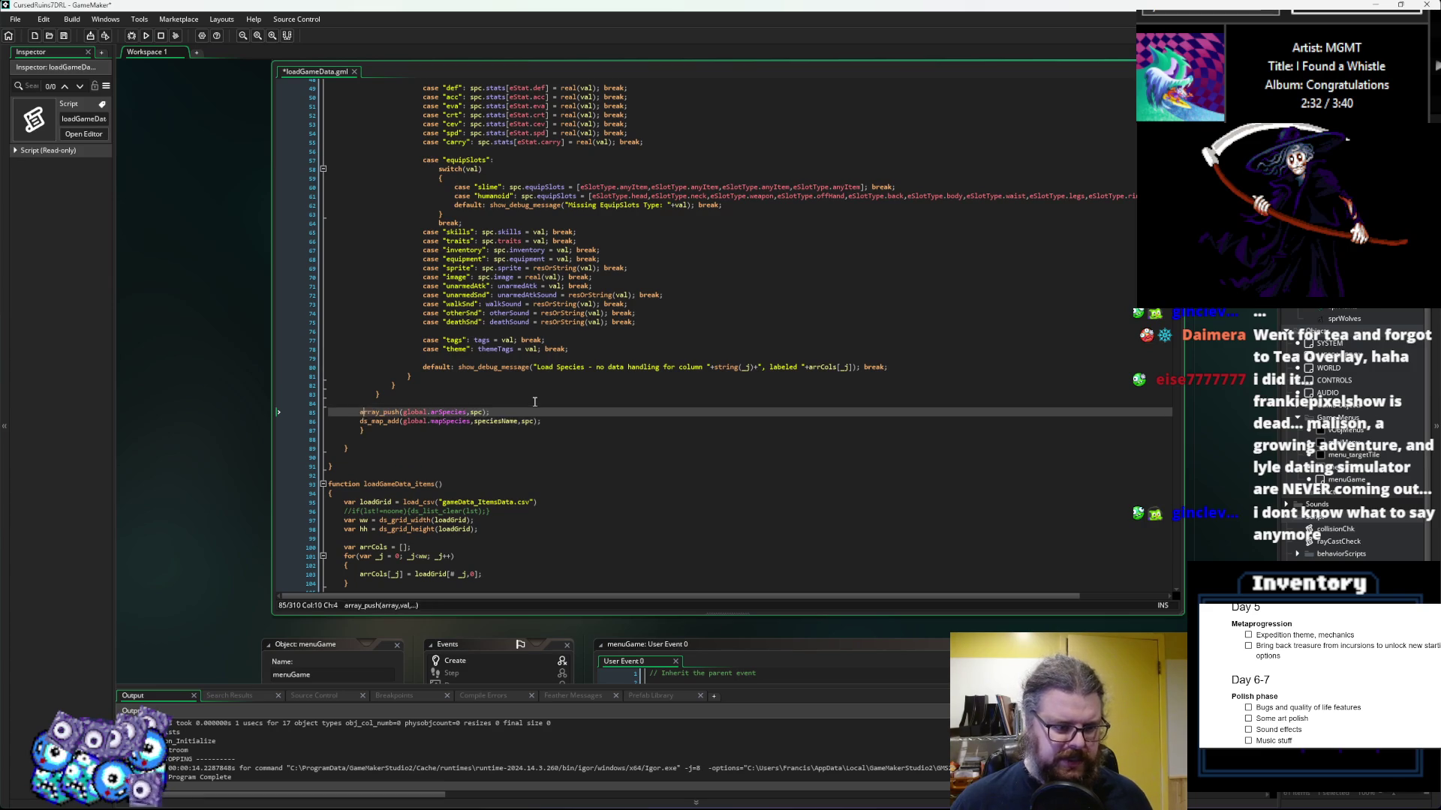
# Step: Indent ds_map_add and array_push one level deeper, then save and rerun in debug mode
pyautogui.press('Down')
pyautogui.press('Home')
pyautogui.press('Tab')
pyautogui.press('Up')
pyautogui.press('Home')
pyautogui.press('Tab')
pyautogui.press('Up')
pyautogui.click(64, 36)
pyautogui.click(147, 35)
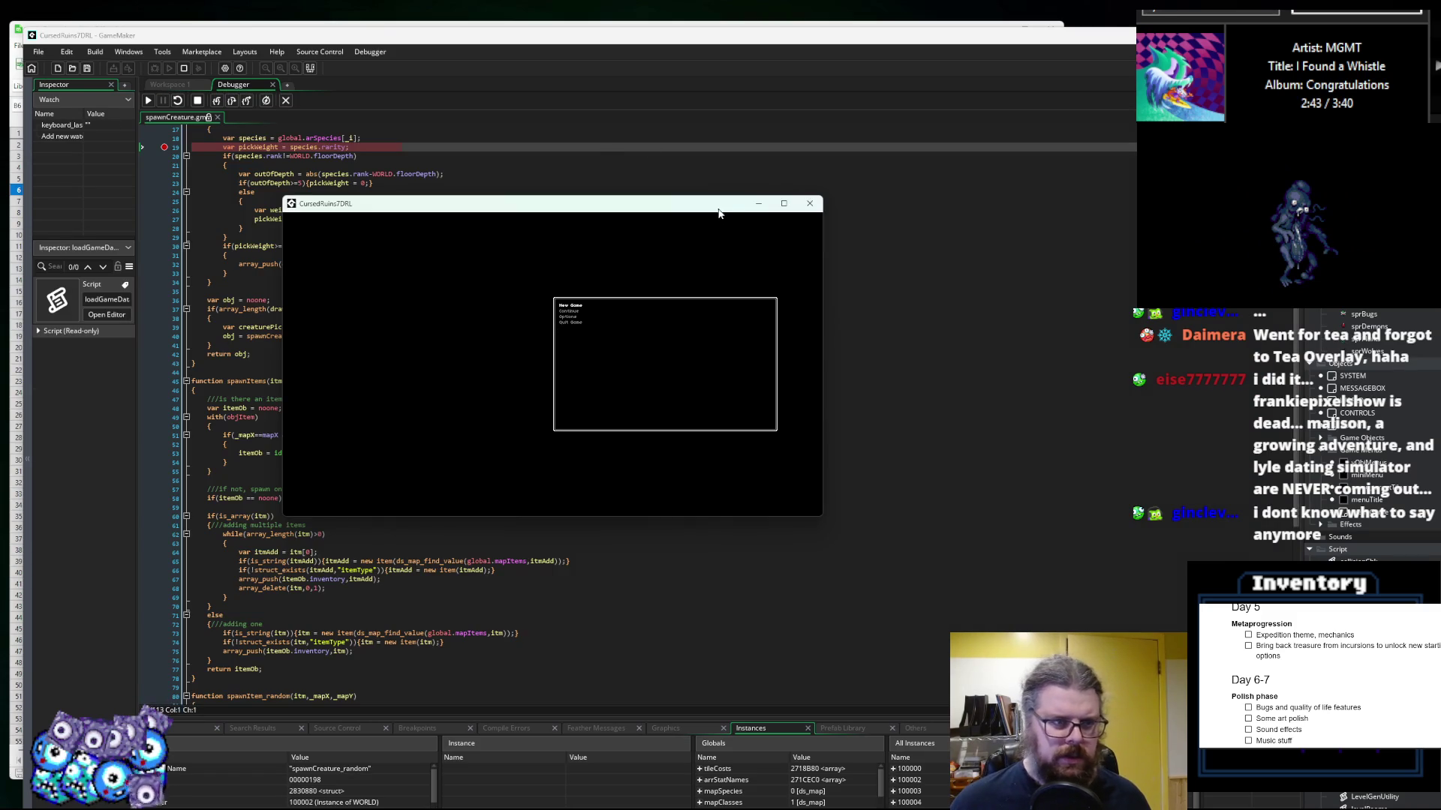
# Step: Expand the species struct to inspect the Goblin (rank 2, rarity 100) and step to the rank comparison
pyautogui.moveTo(256, 229)
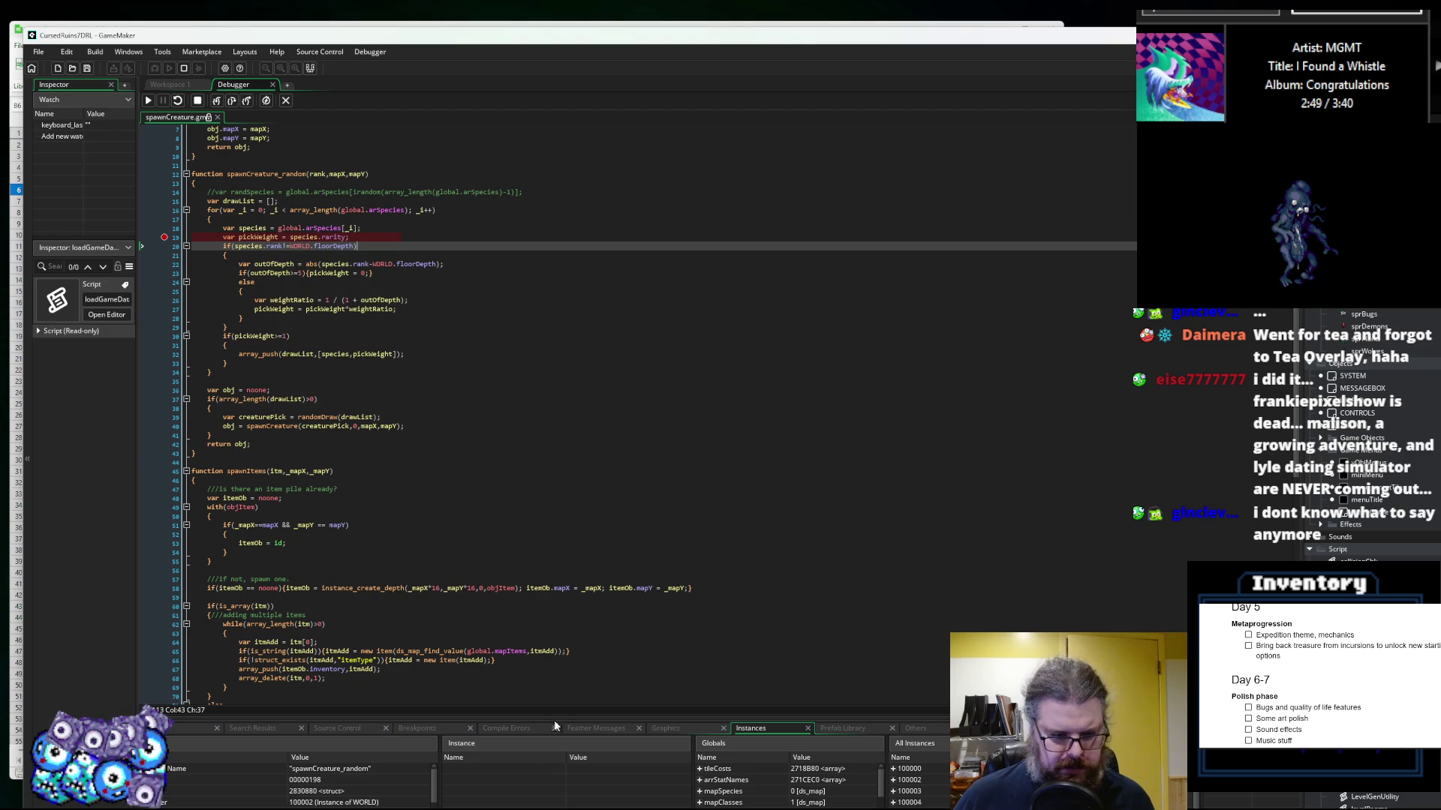
pyautogui.moveTo(491, 719); pyautogui.dragTo(541, 469)
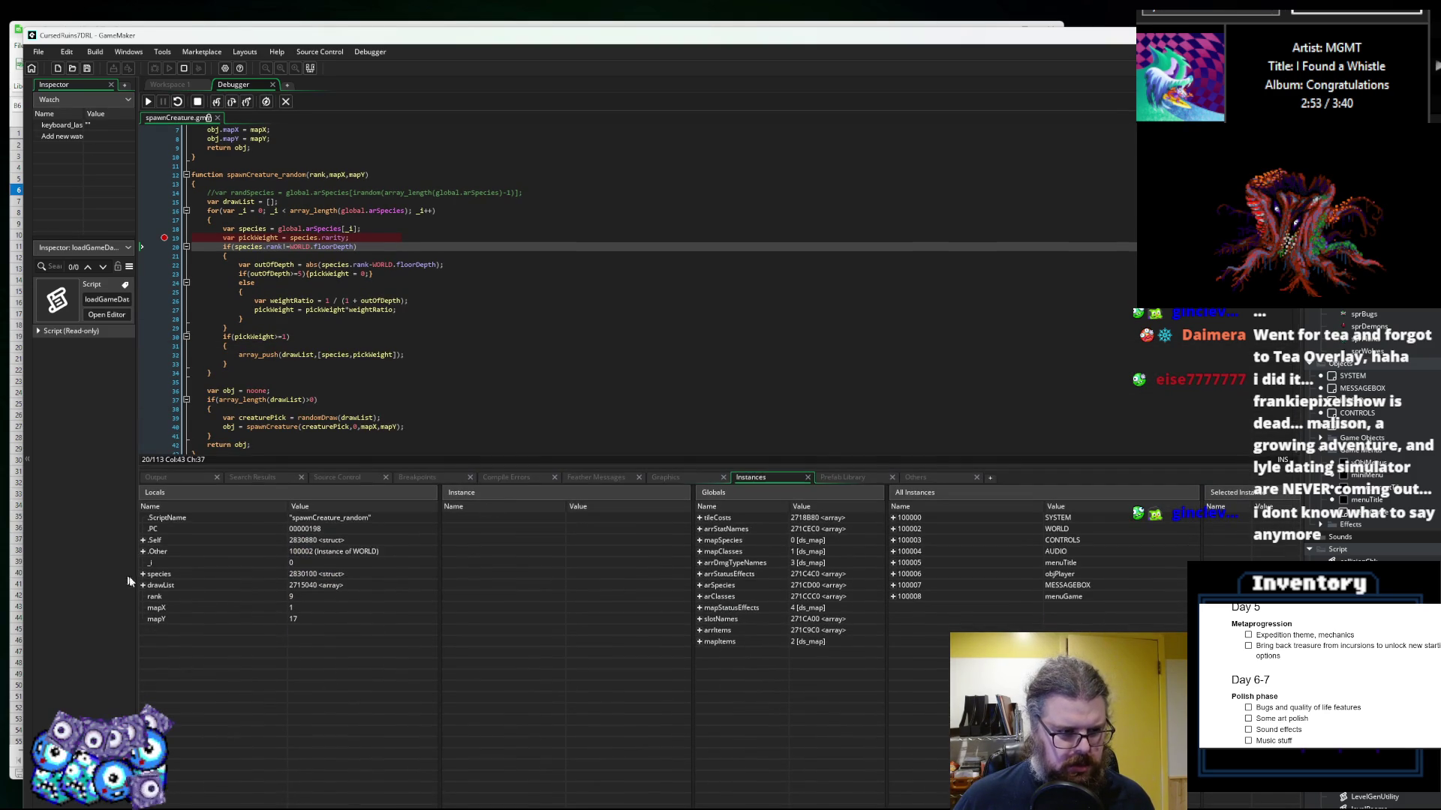
pyautogui.click(143, 574)
pyautogui.moveTo(286, 465); pyautogui.dragTo(289, 386)
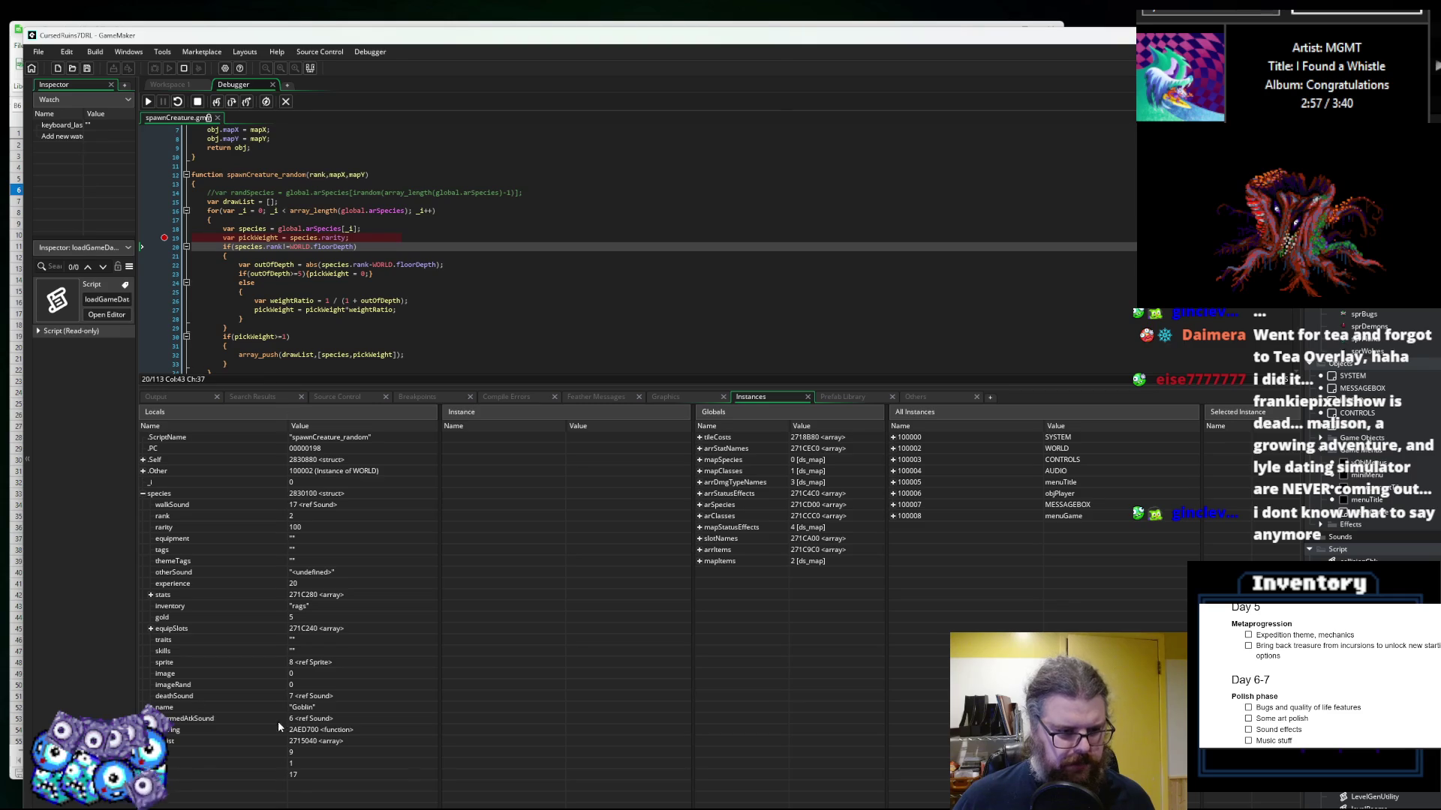
pyautogui.scroll(-3)
pyautogui.click(439, 227)
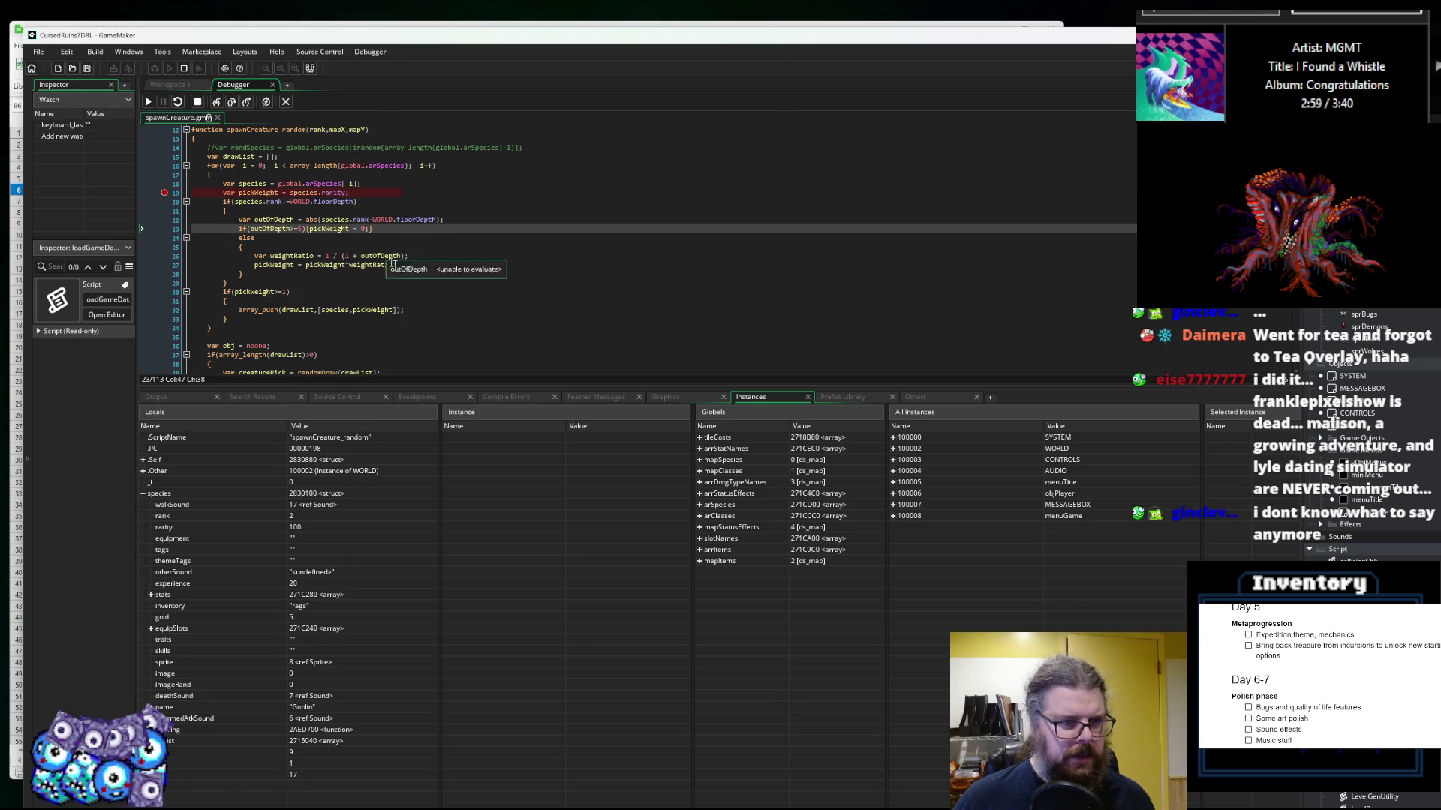
pyautogui.scroll(3)
pyautogui.click(234, 104)
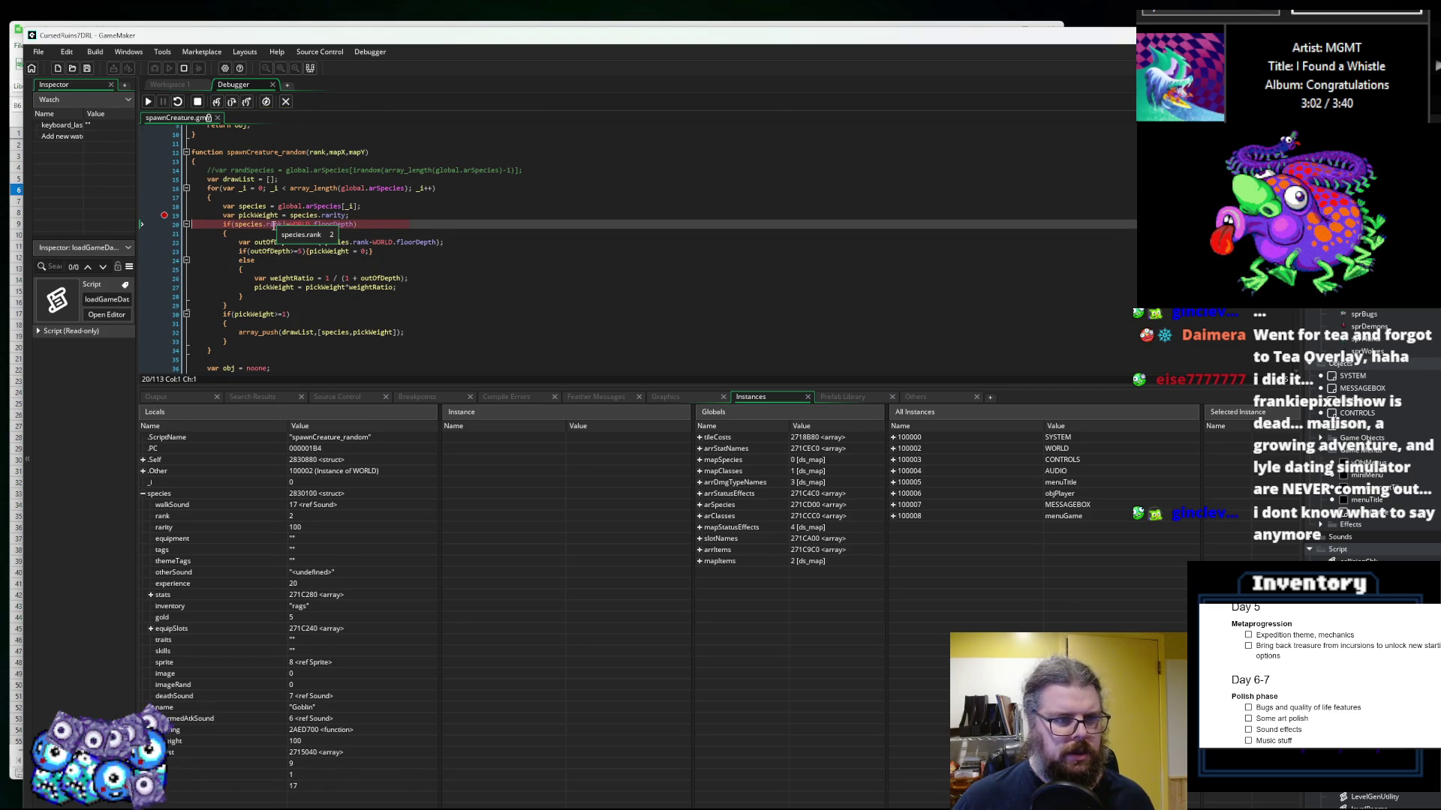
# Step: Stop the game, remove the line 19 breakpoint, and rename the rank parameter to _rank
pyautogui.moveTo(343, 225)
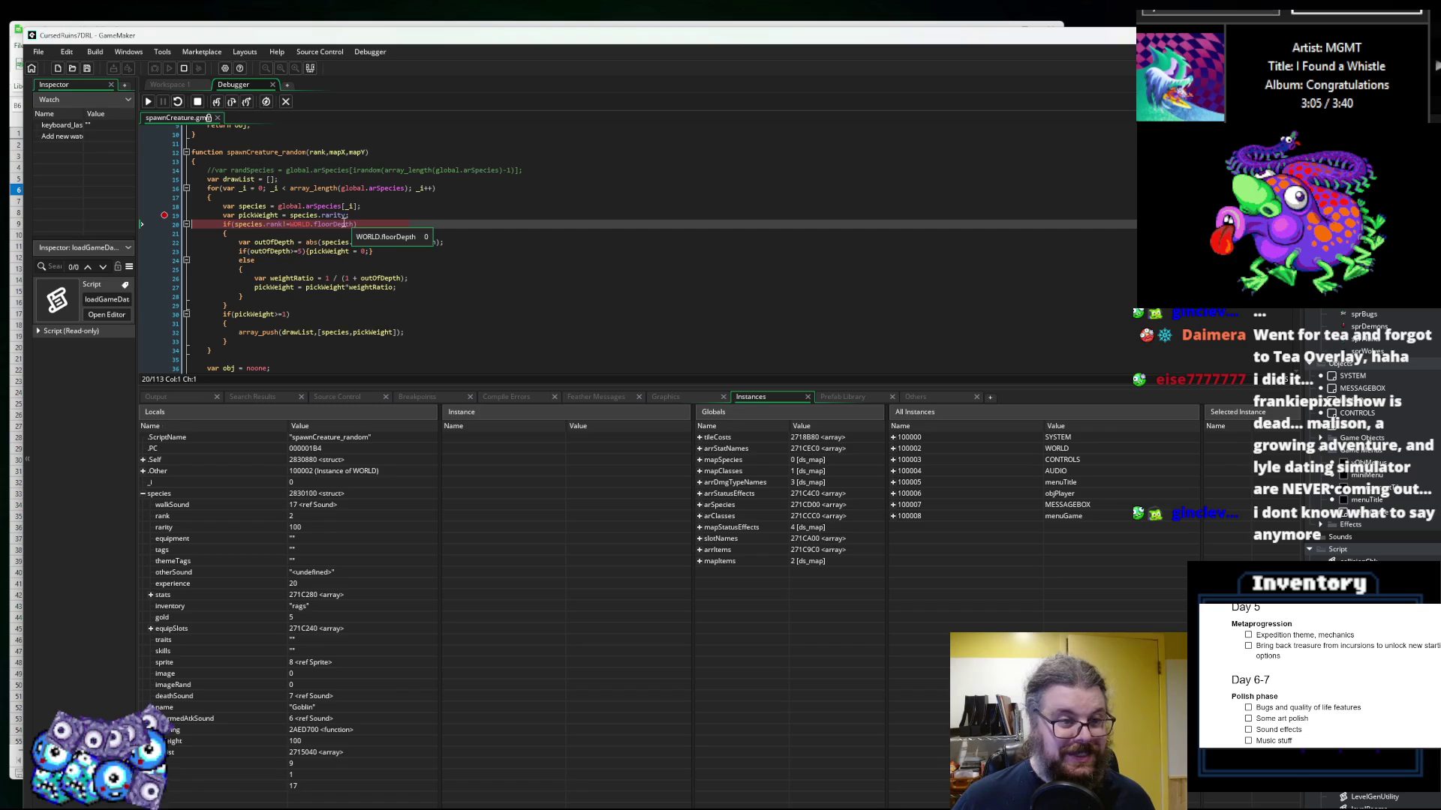
pyautogui.click(165, 220)
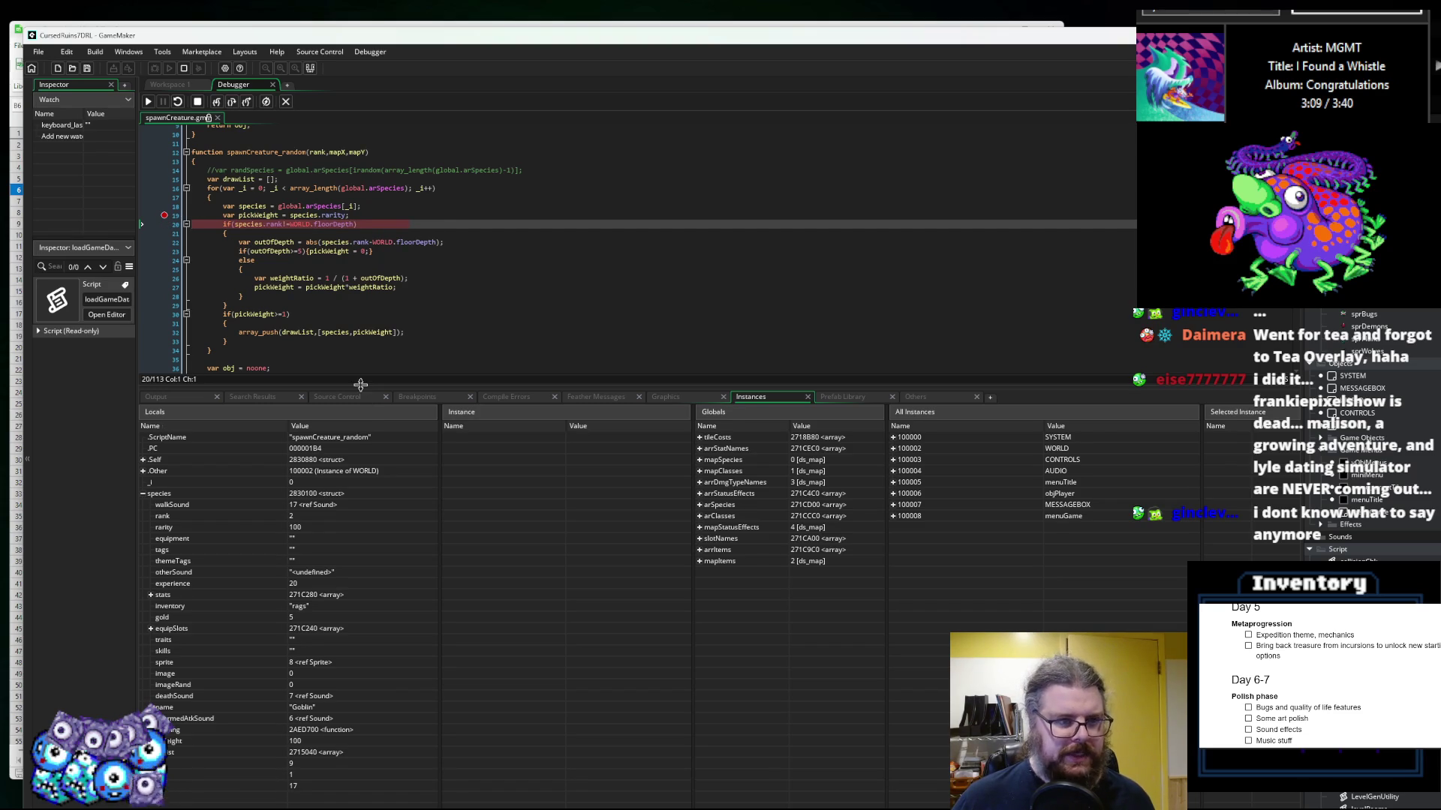
pyautogui.doubleClick(324, 152)
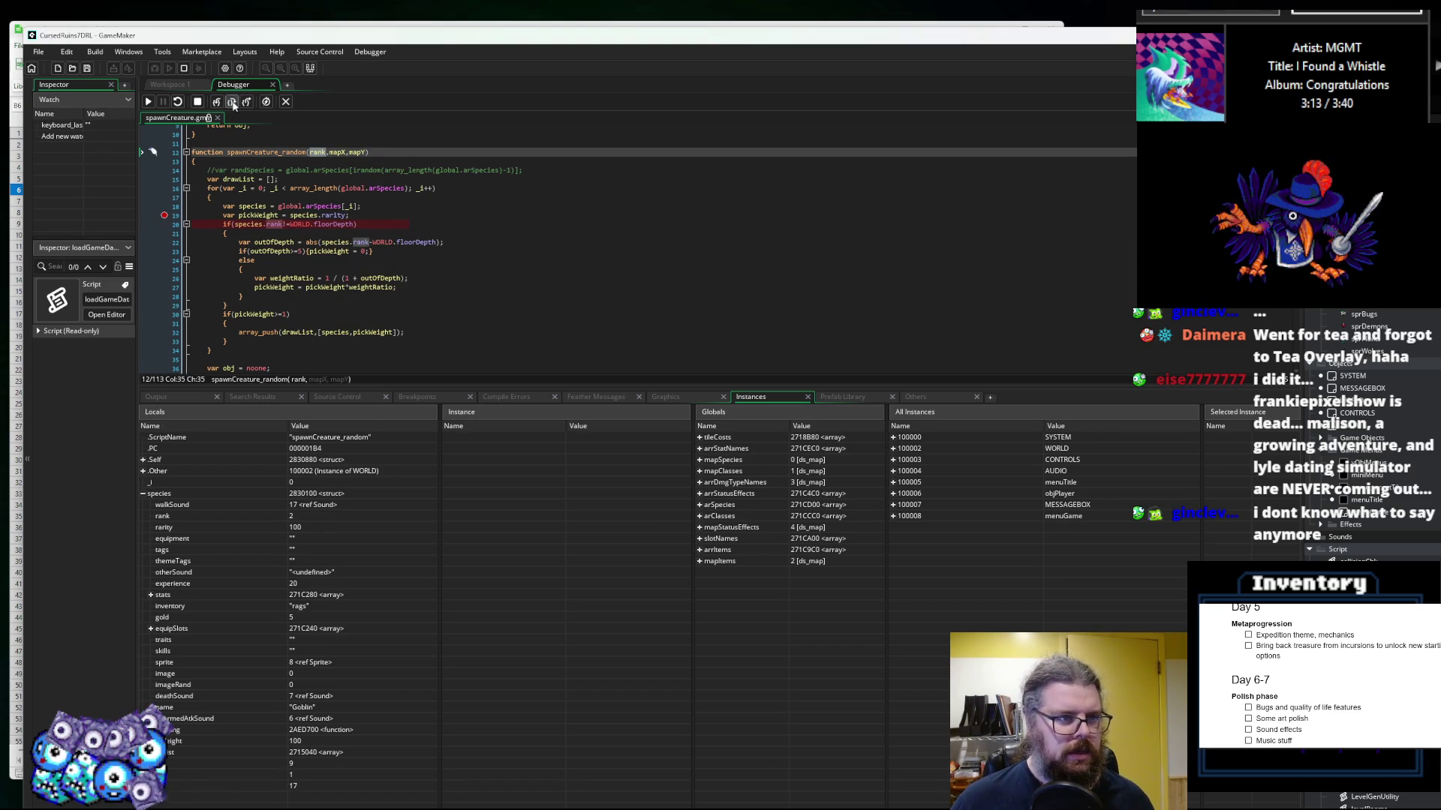
pyautogui.click(198, 101)
pyautogui.click(314, 150)
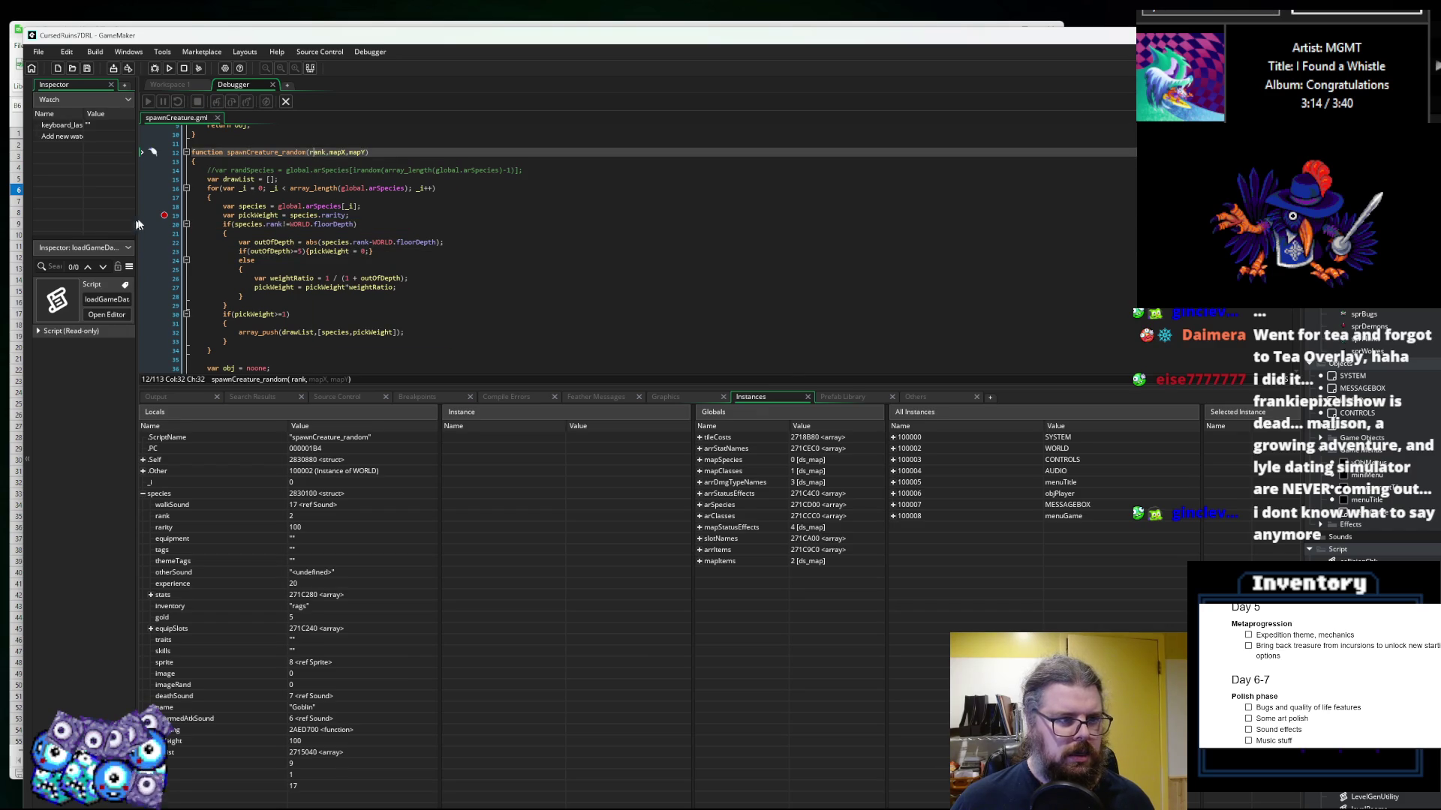
pyautogui.click(165, 217)
pyautogui.moveTo(357, 387); pyautogui.dragTo(356, 643)
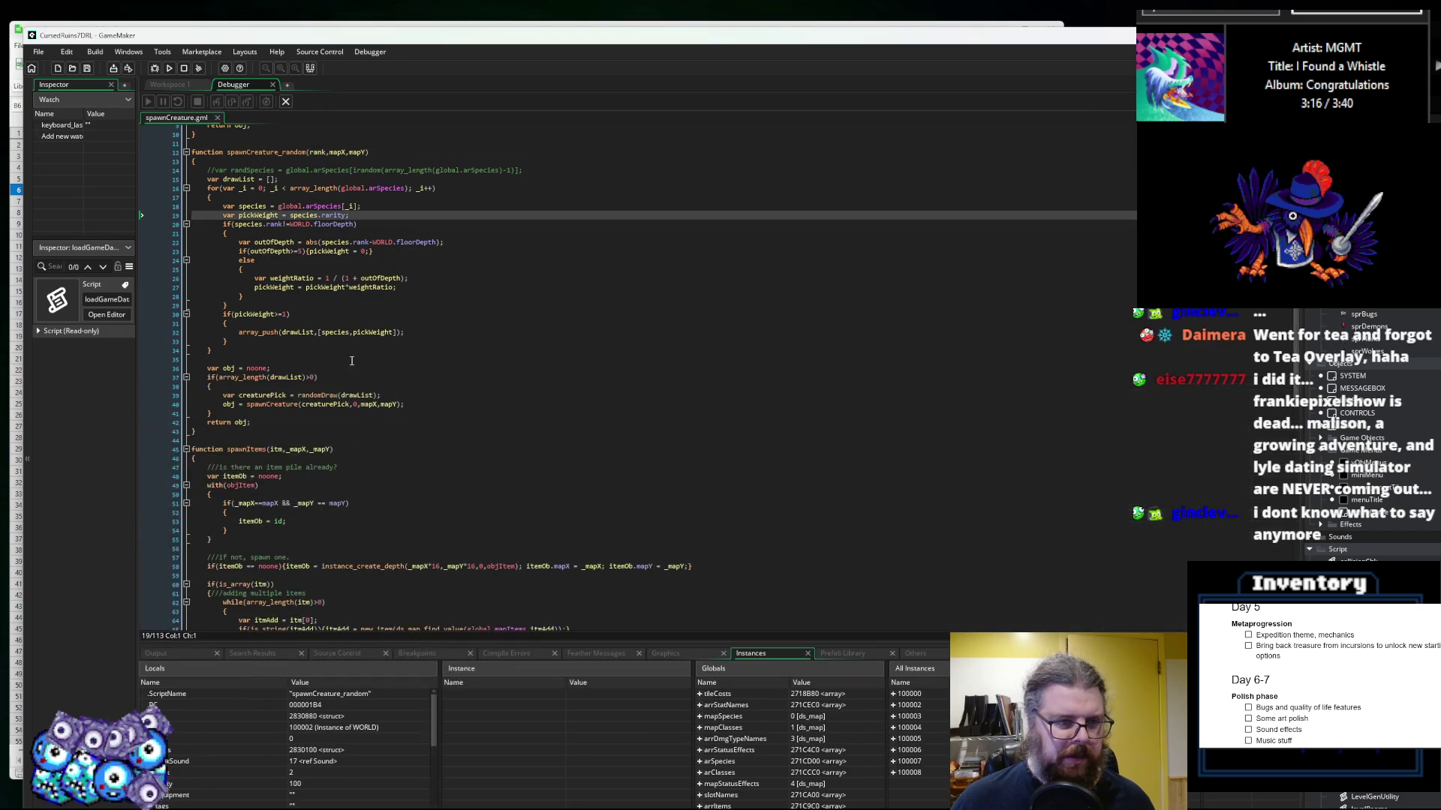
pyautogui.click(352, 361)
pyautogui.scroll(3)
pyautogui.click(310, 219)
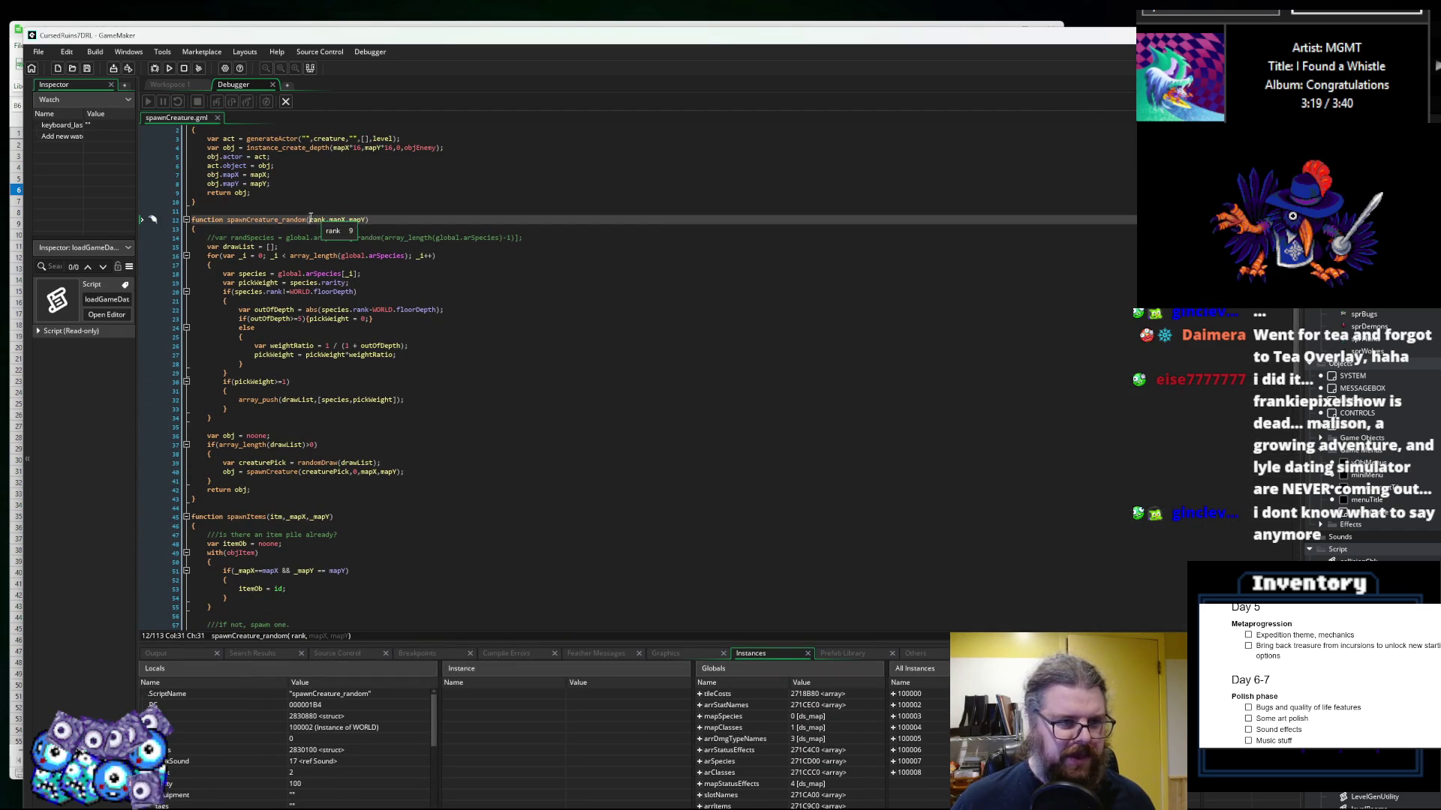
pyautogui.write('_')
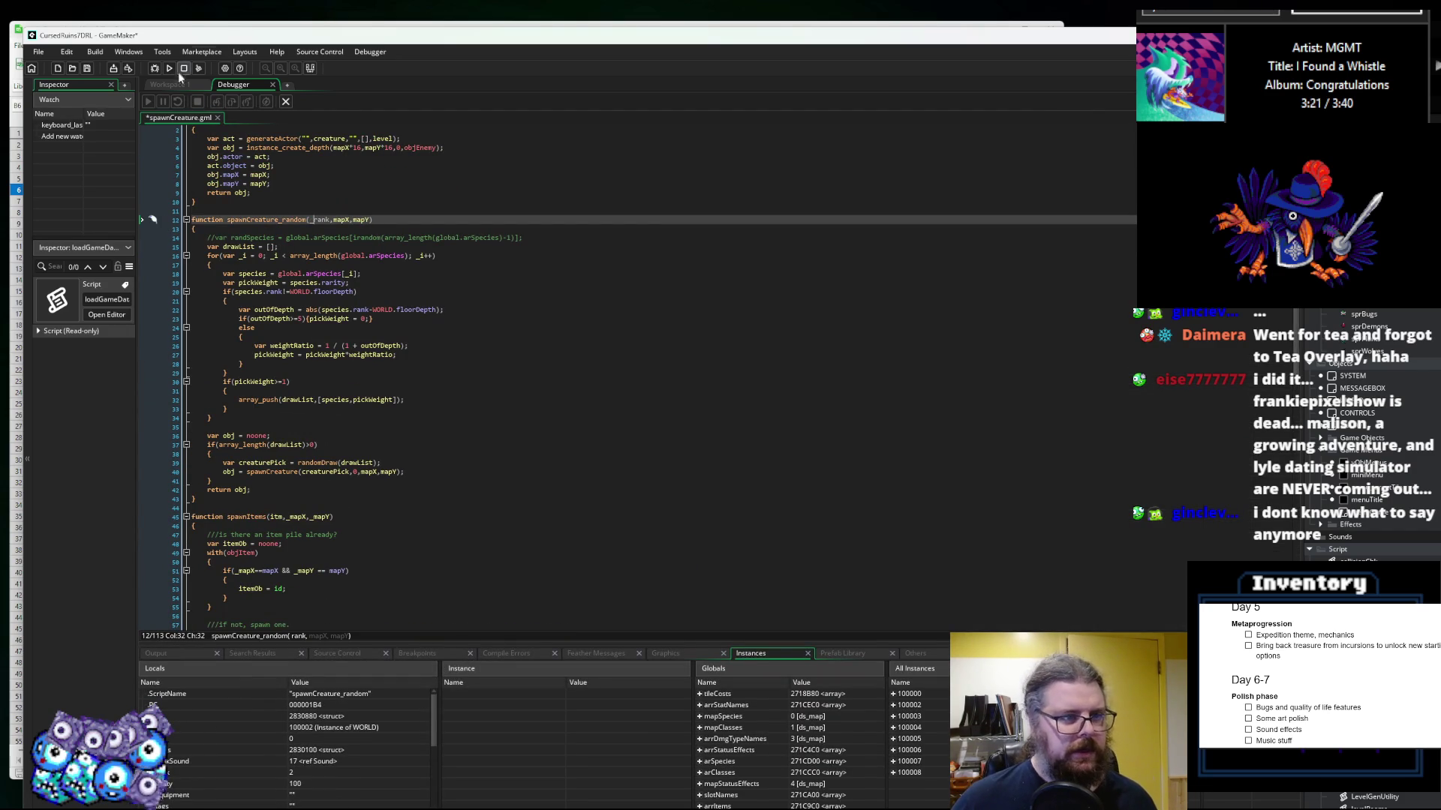
# Step: Close the debugger and bring up the spawnCreature script editor, widening its code window
pyautogui.click(285, 101)
pyautogui.scroll(-3)
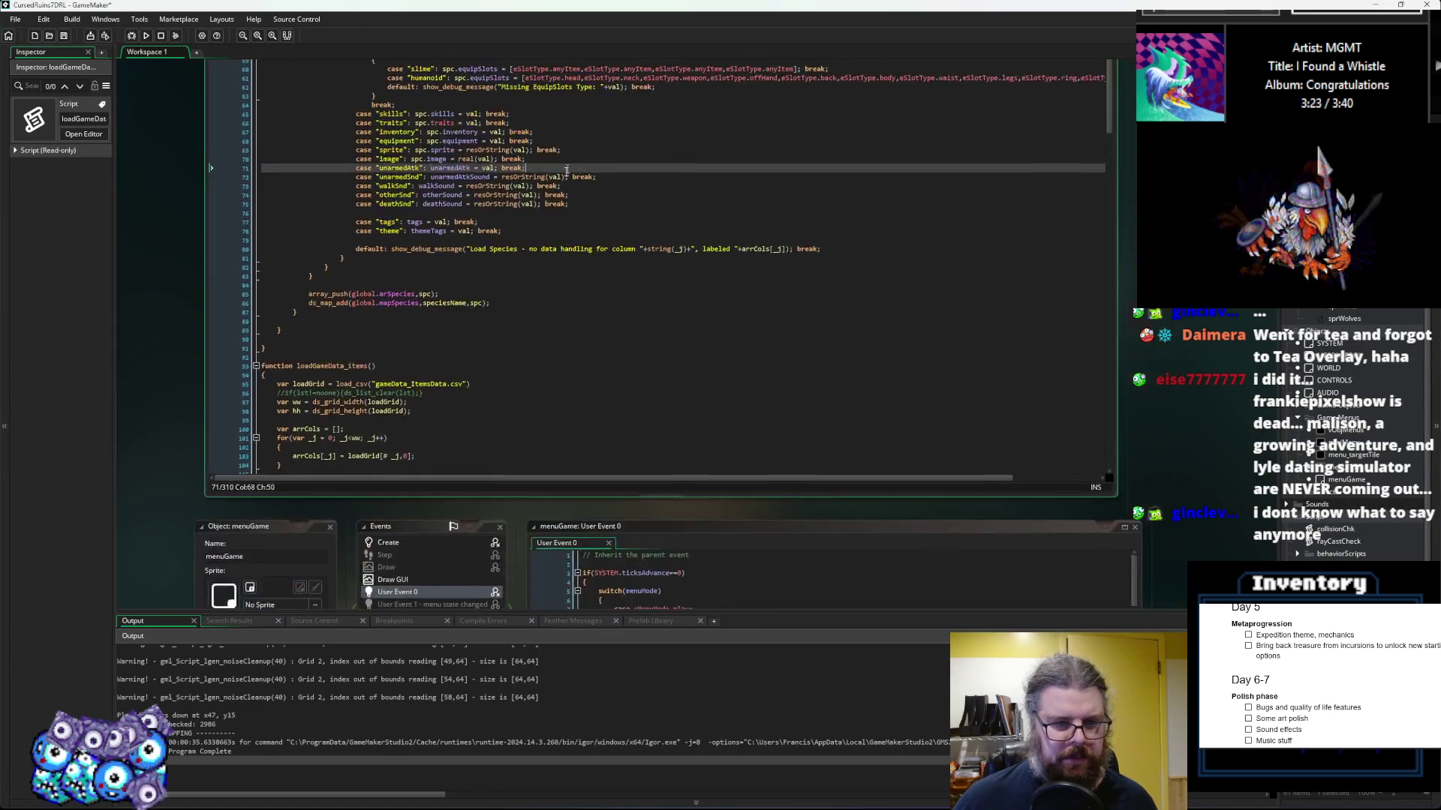
pyautogui.scroll(3)
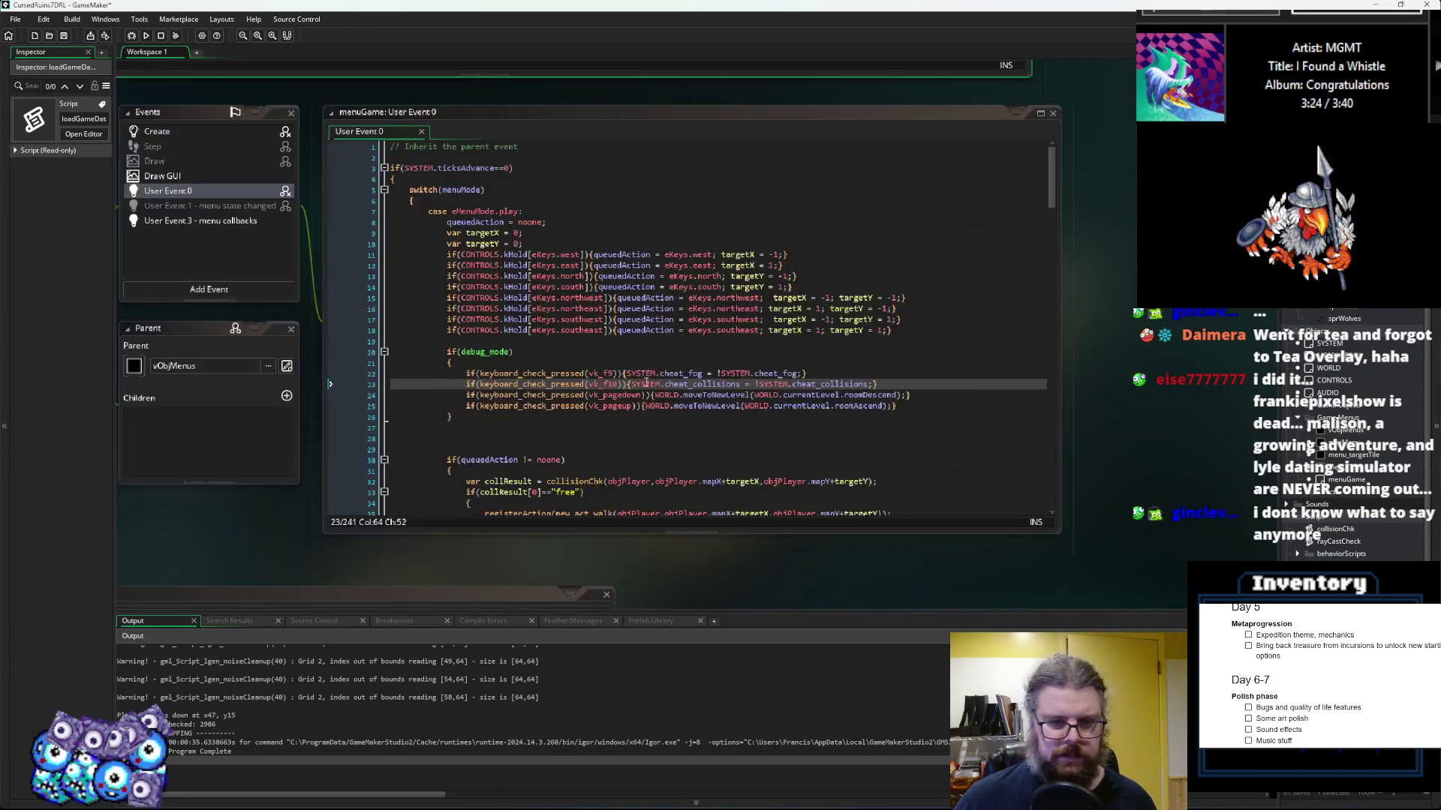
pyautogui.scroll(-3)
pyautogui.scroll(-3)
pyautogui.scroll(3)
pyautogui.scroll(3)
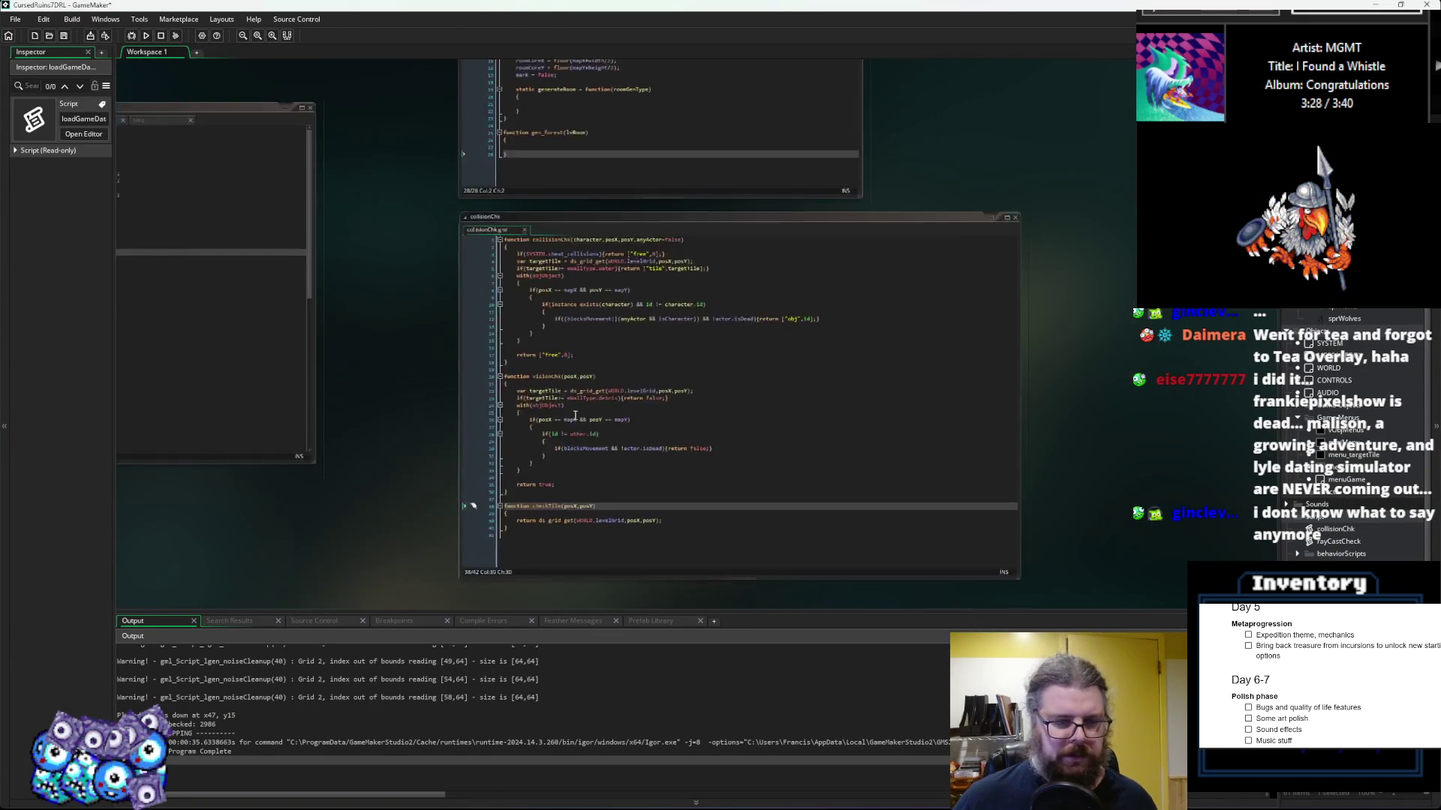
pyautogui.scroll(-3)
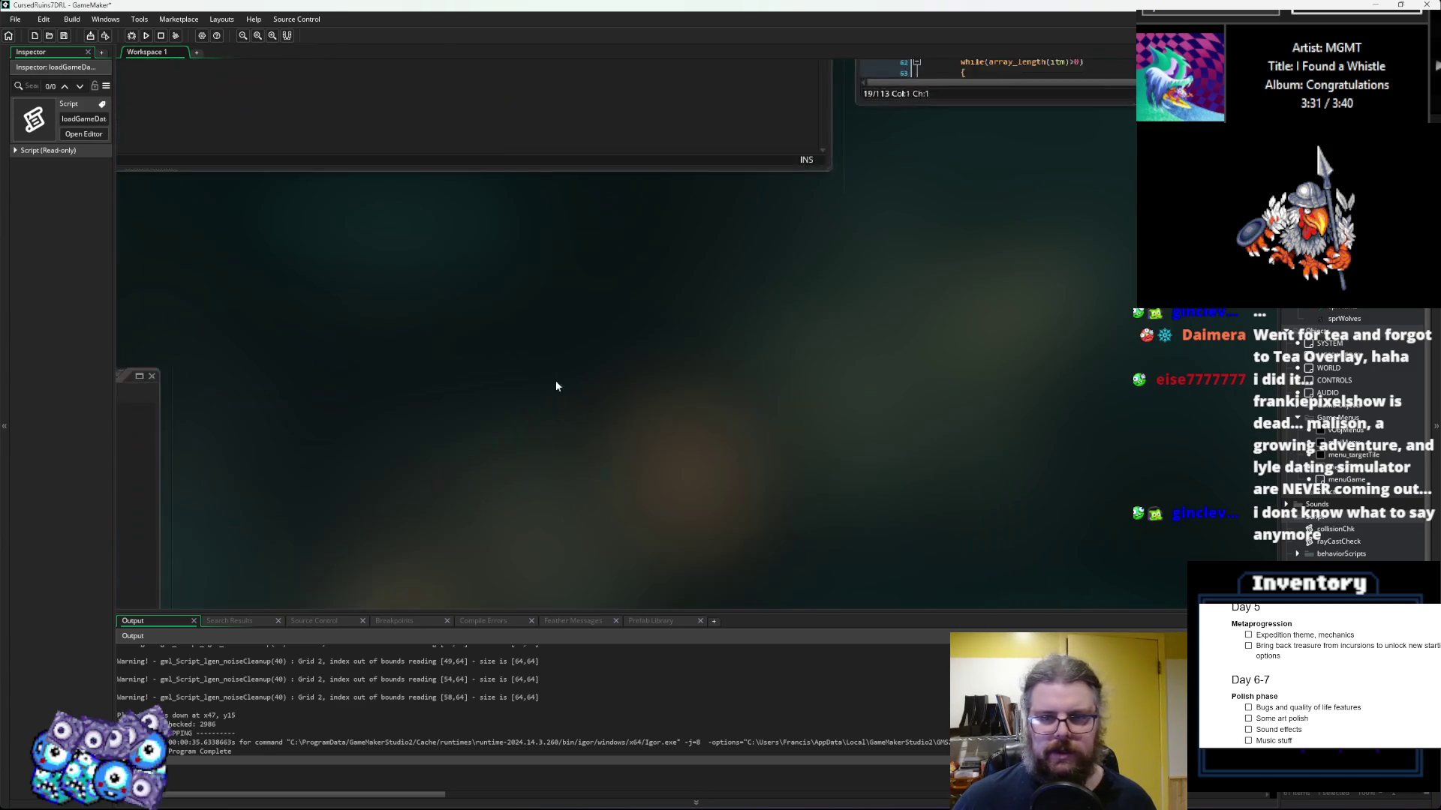
pyautogui.click(792, 388)
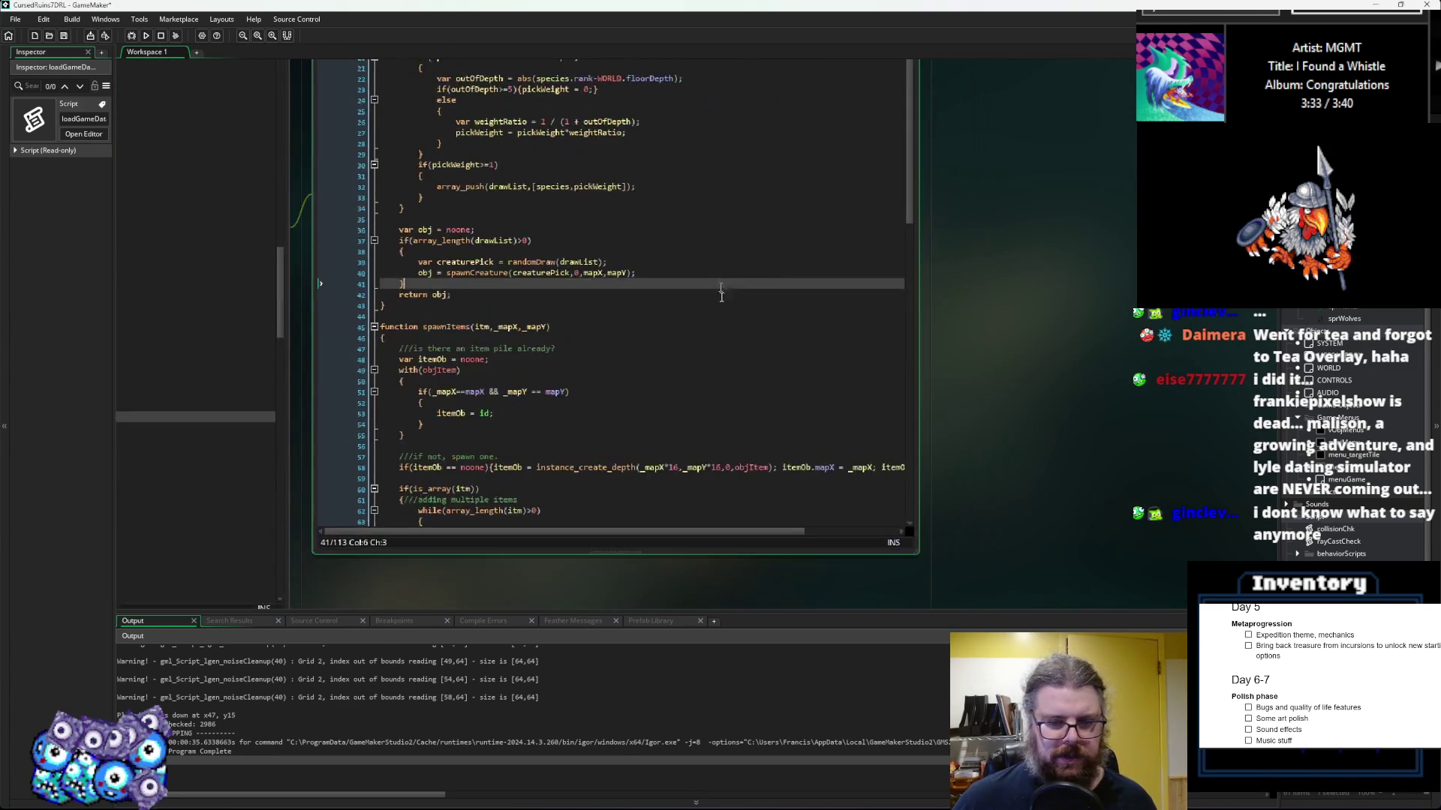
pyautogui.moveTo(915, 552); pyautogui.dragTo(1073, 559)
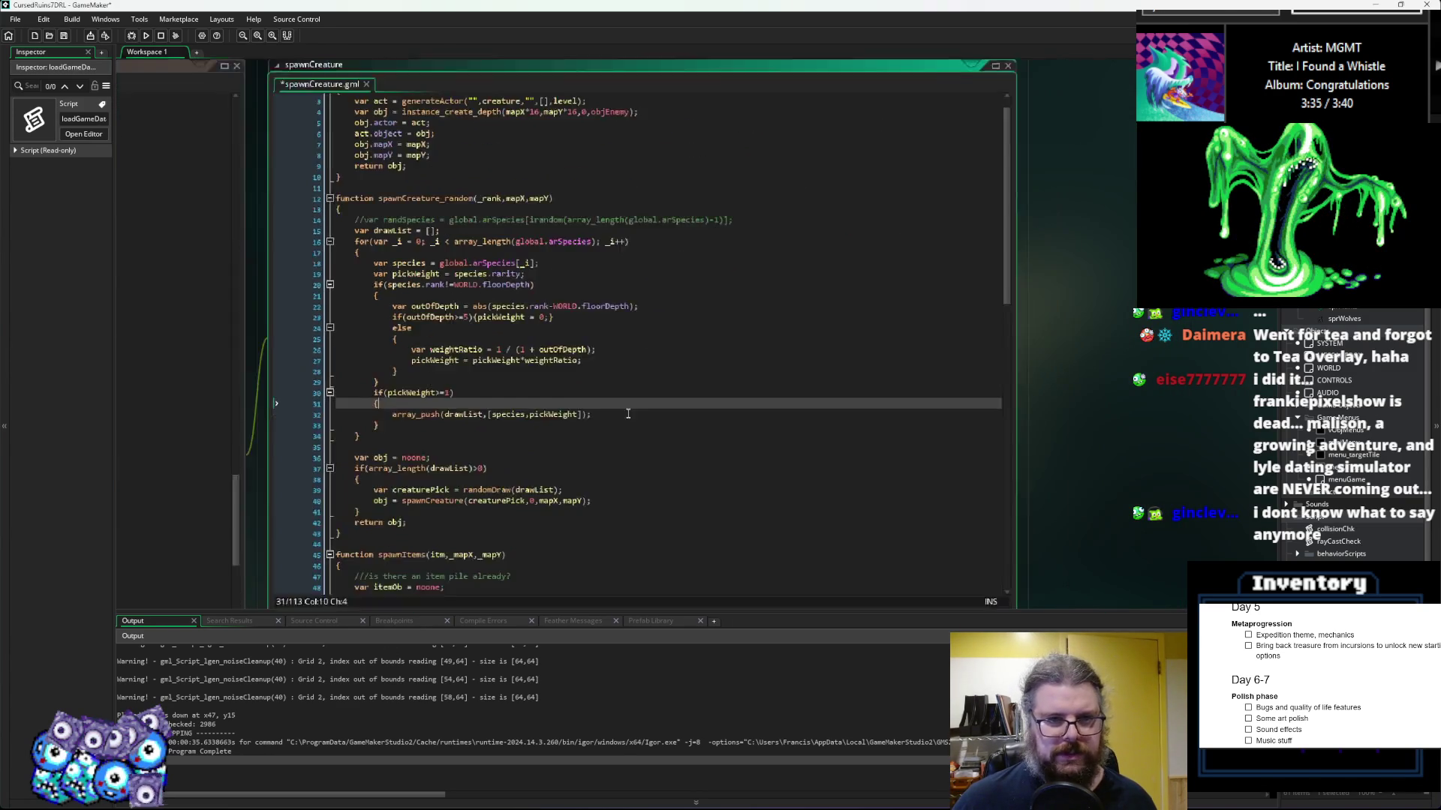
pyautogui.scroll(3)
# Step: In spawnCreature_random, replace WORLD.floorDepth with _rank in the depth difference and rank check
pyautogui.click(628, 386)
pyautogui.click(538, 283)
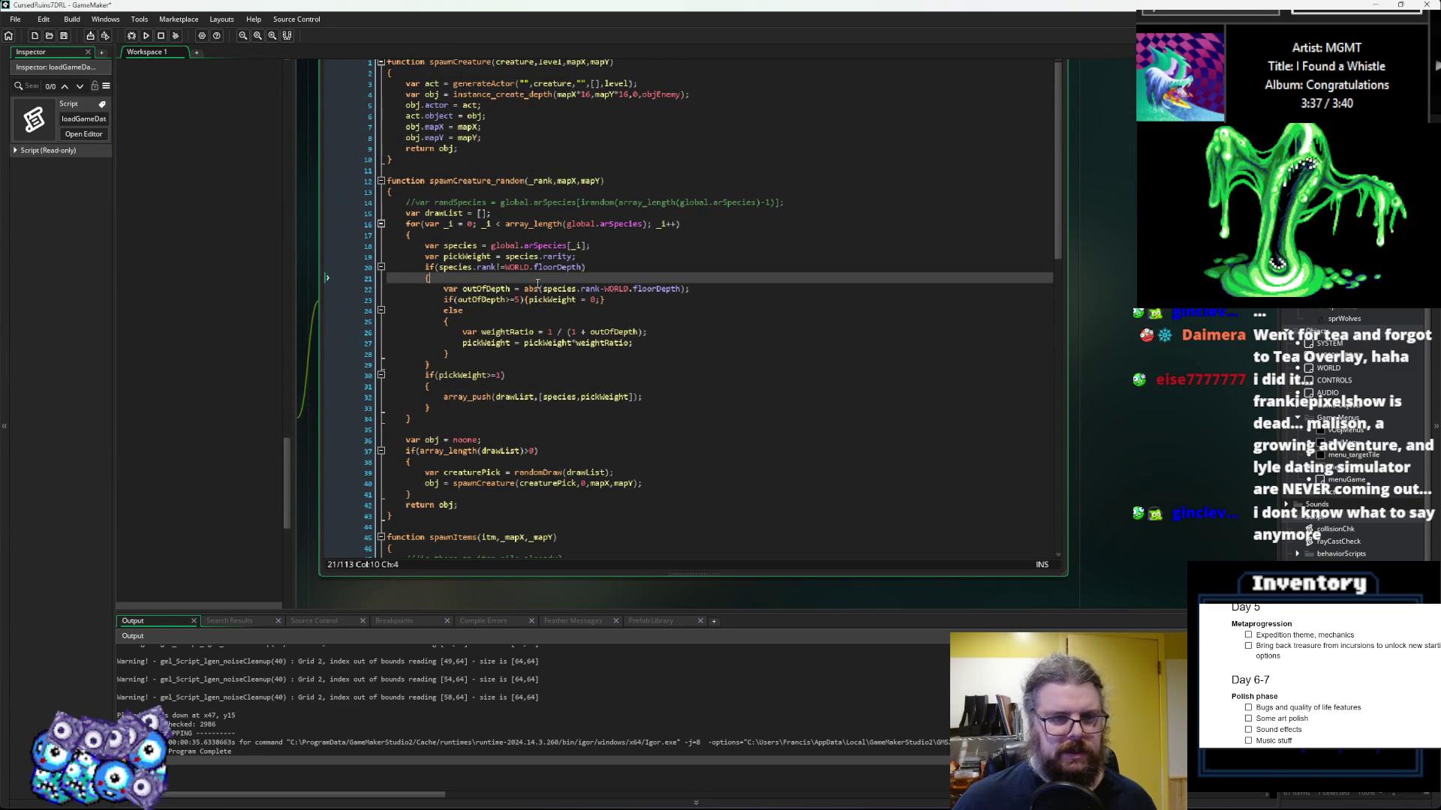
pyautogui.moveTo(541, 288)
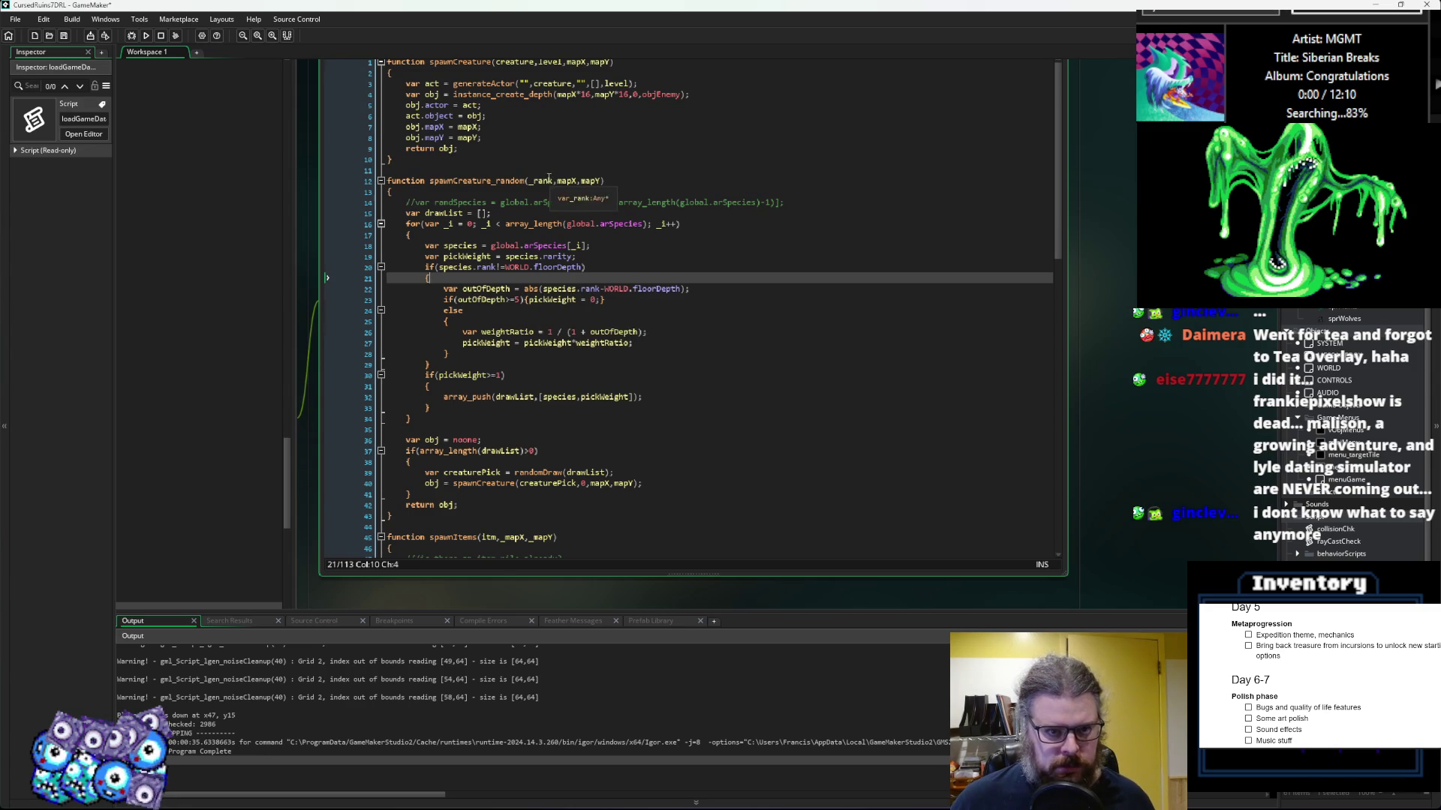
pyautogui.doubleClick(549, 180)
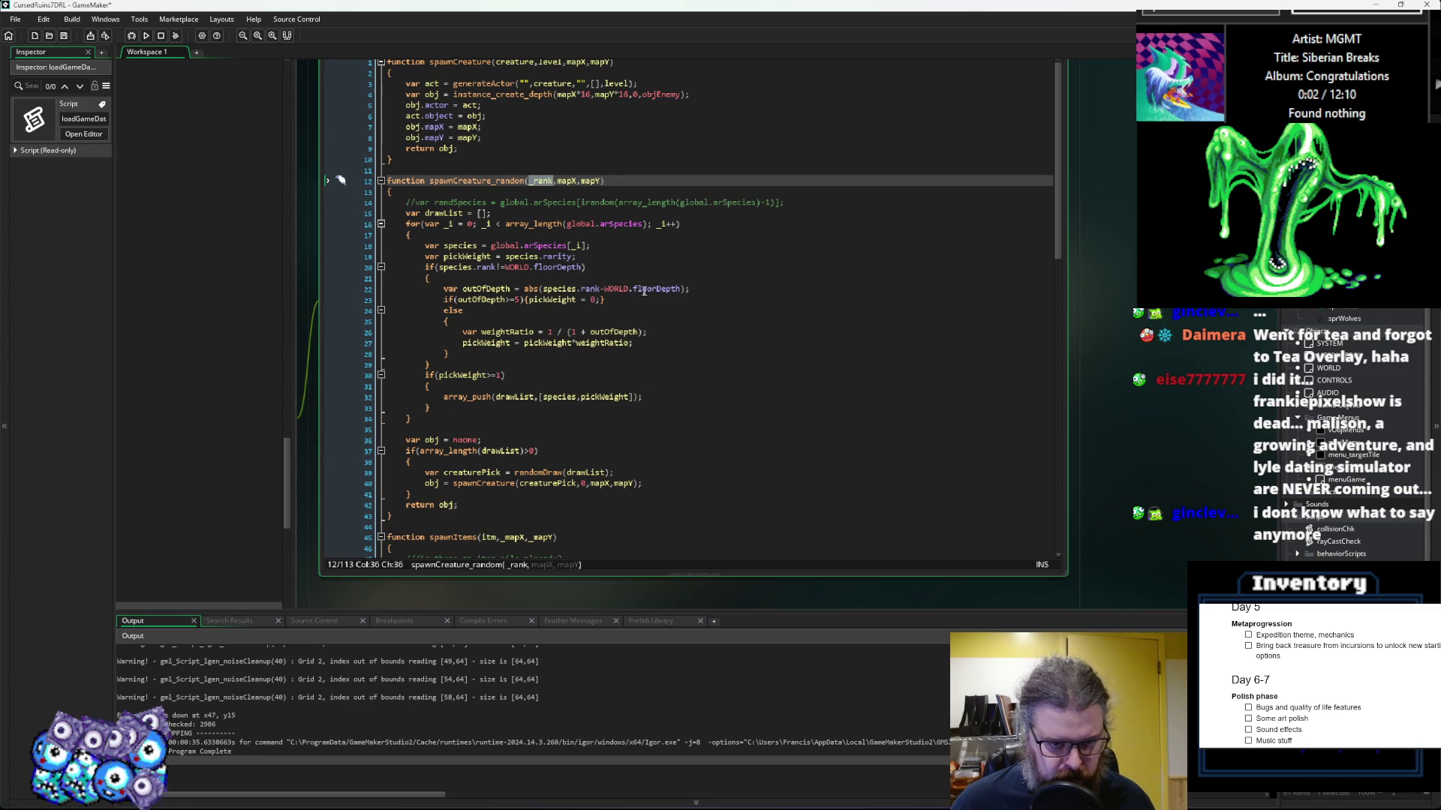
pyautogui.moveTo(681, 290); pyautogui.dragTo(606, 291)
pyautogui.hotkey('ctrl', 'v')
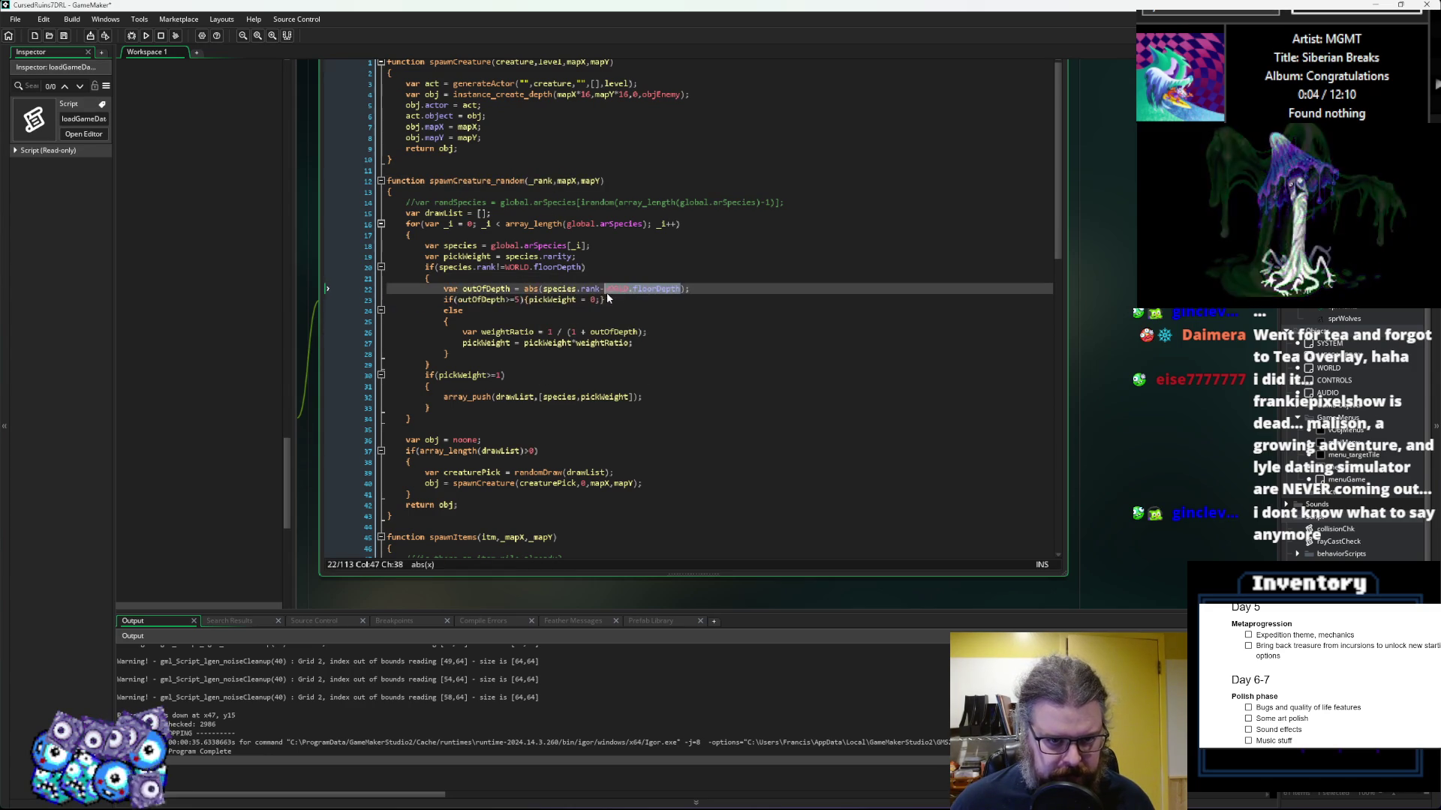
pyautogui.moveTo(585, 268); pyautogui.dragTo(508, 271)
pyautogui.hotkey('ctrl', 'v')
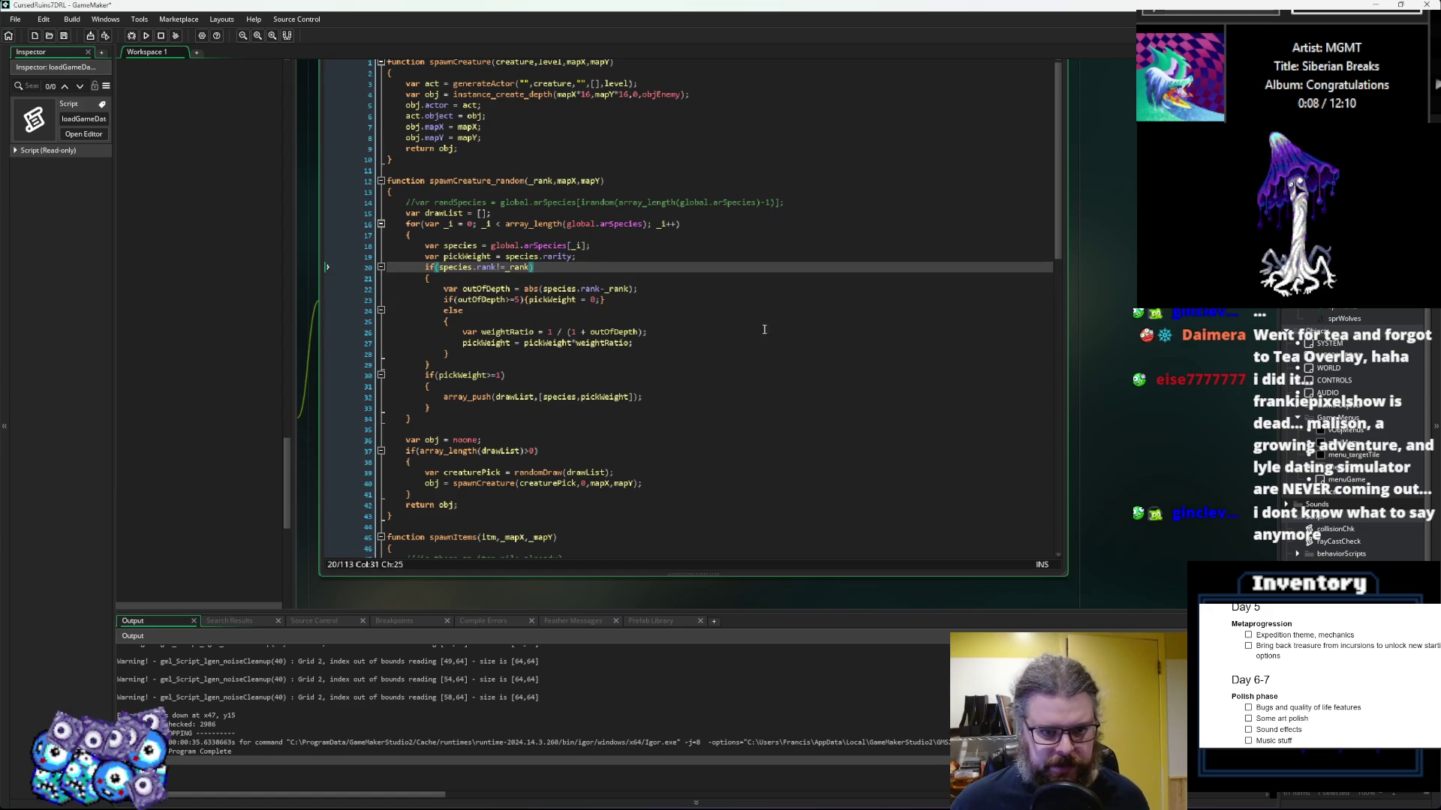
# Step: Jump from the enemy placement spawn call to the spawnItem_random function code
pyautogui.scroll(-3)
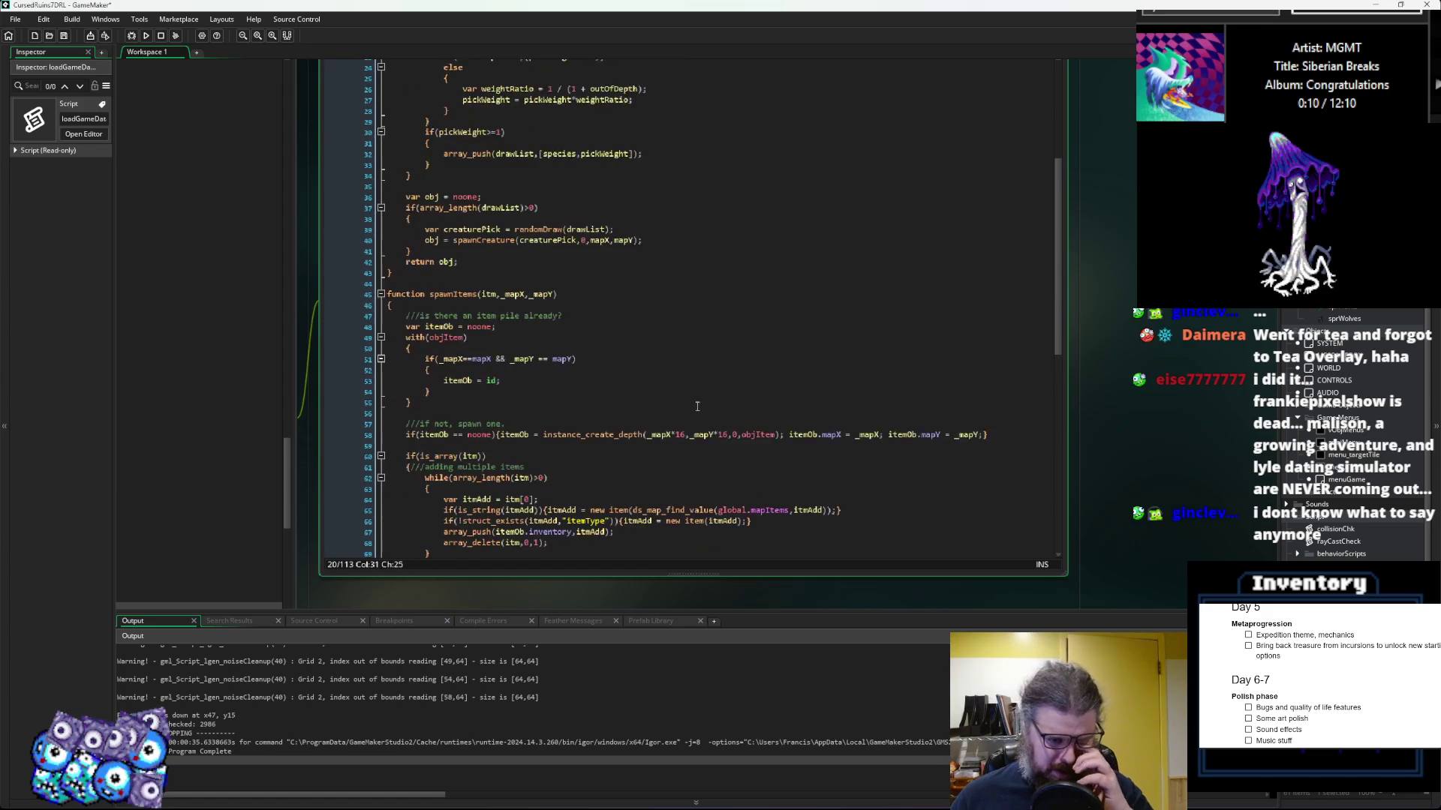
pyautogui.scroll(-3)
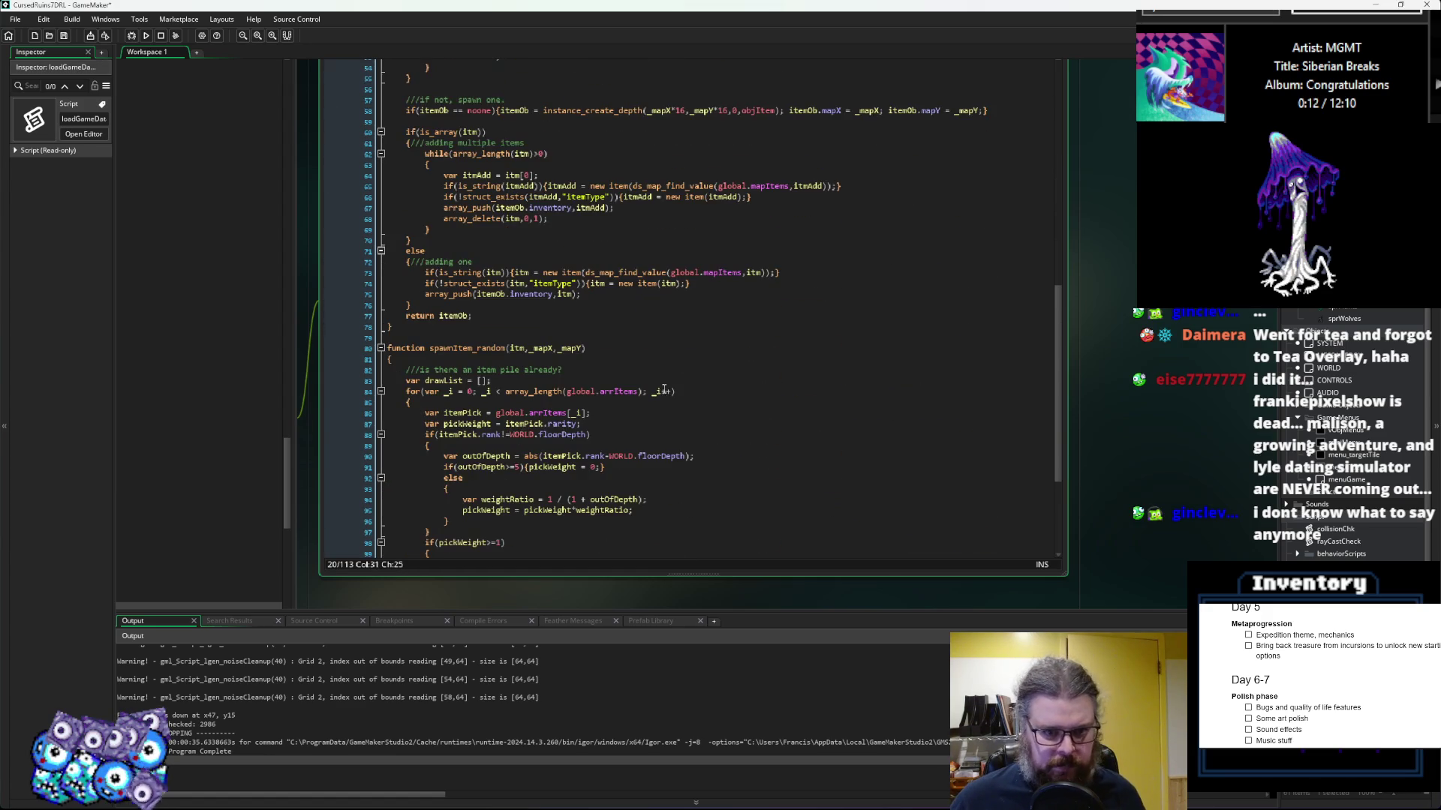
pyautogui.moveTo(589, 327); pyautogui.dragTo(511, 327)
pyautogui.click(513, 240)
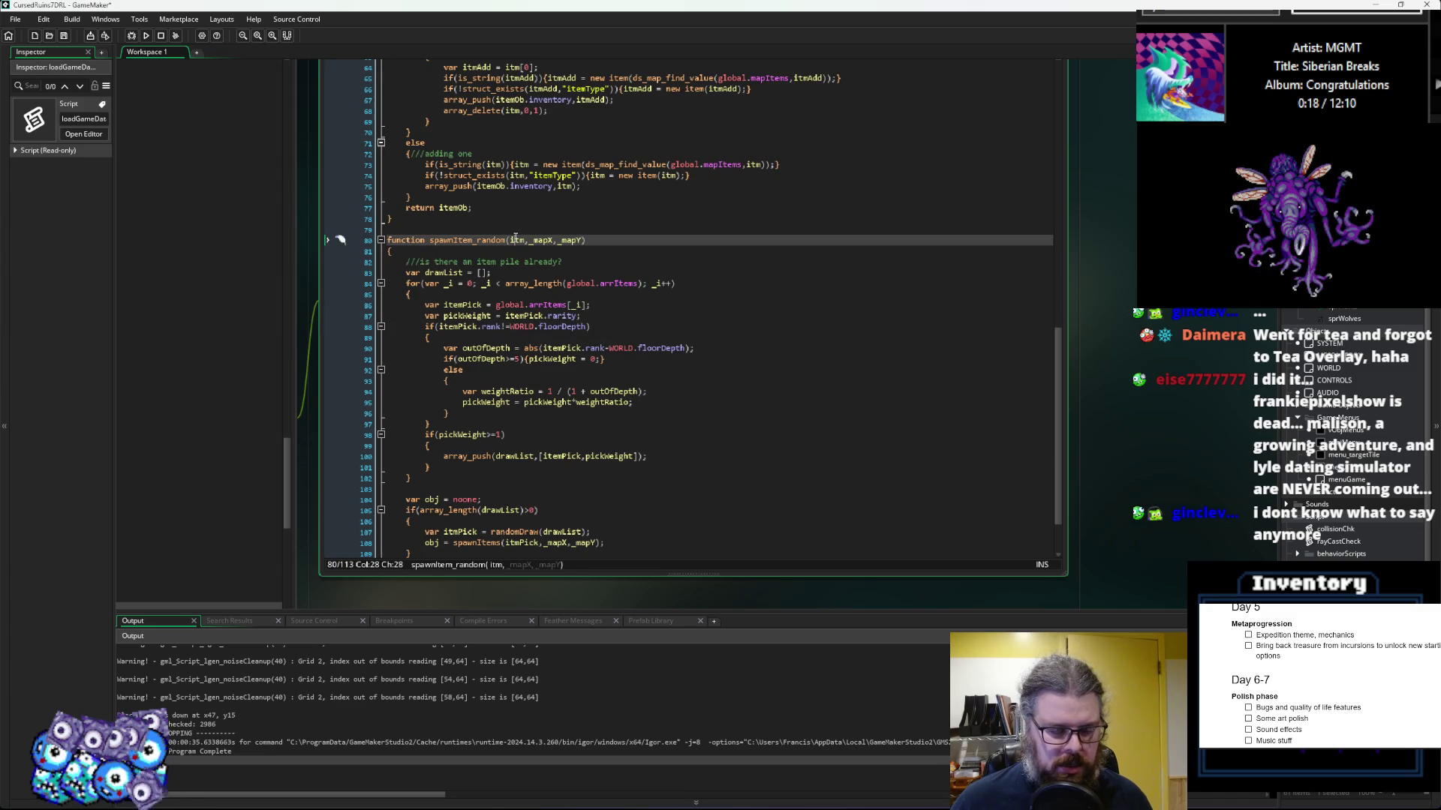
pyautogui.click(469, 337)
pyautogui.moveTo(468, 337); pyautogui.dragTo(700, 369)
pyautogui.scroll(-3)
pyautogui.scroll(3)
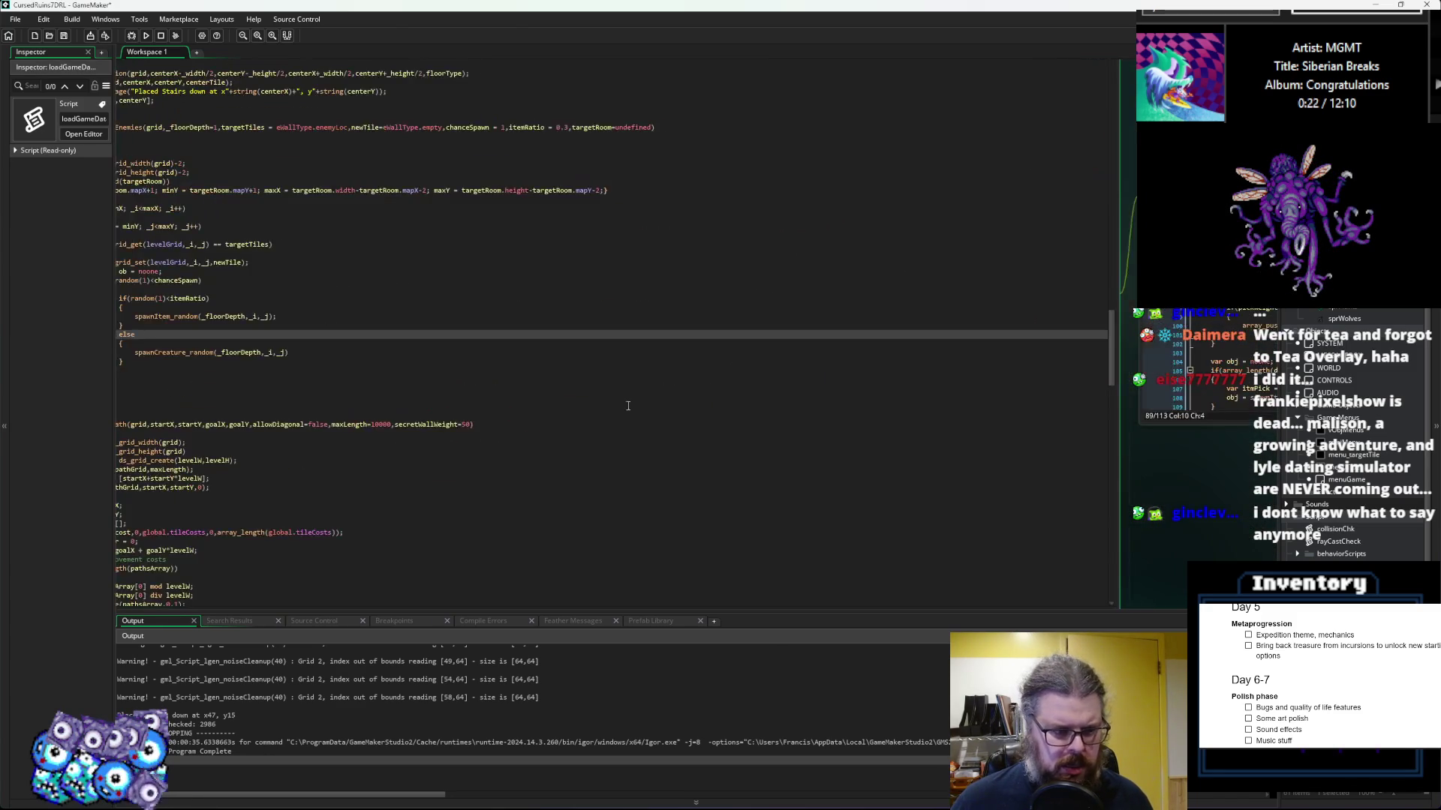
pyautogui.click(396, 356)
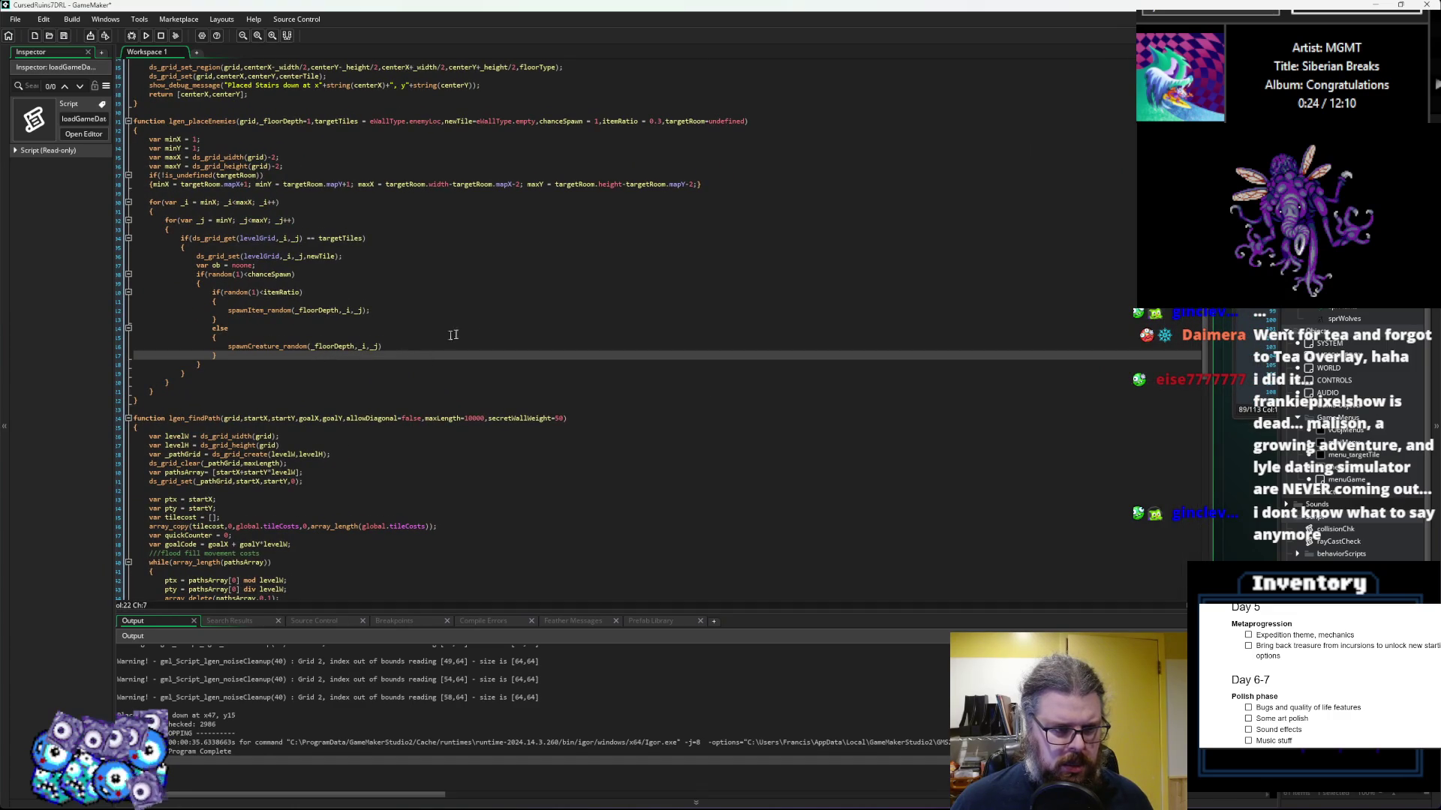
pyautogui.middleClick(360, 346)
# Step: Rename spawnItem_random's itm parameter to _rank
pyautogui.doubleClick(445, 271)
pyautogui.write('_rank')
pyautogui.press('Down')
pyautogui.press('Down')
pyautogui.press('Down')
pyautogui.click(443, 271)
pyautogui.click(478, 371)
pyautogui.scroll(3)
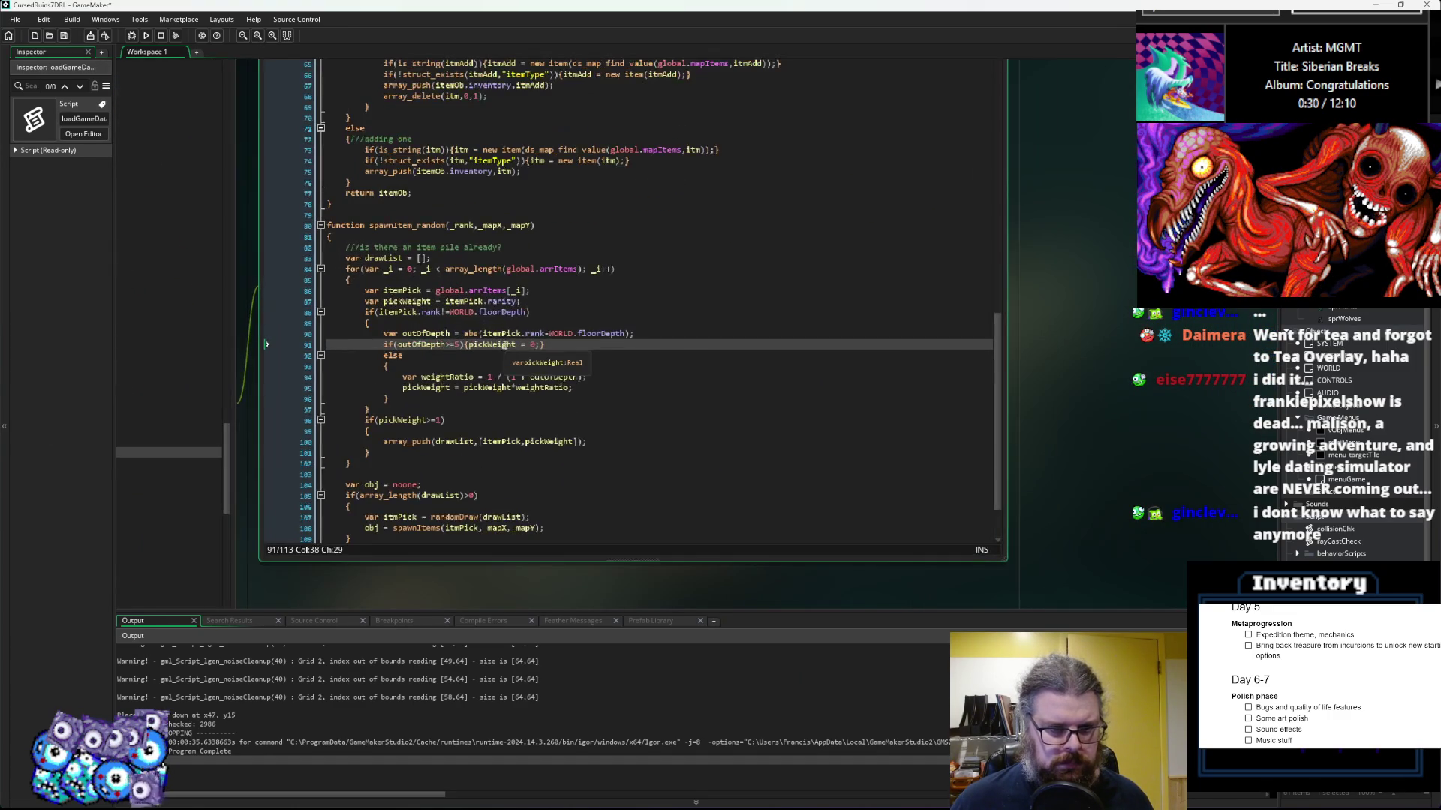
# Step: Use _rank instead of WORLD.floorDepth in the item rank and depth checks, then relaunch in debug
pyautogui.click(525, 312)
pyautogui.moveTo(525, 312); pyautogui.dragTo(478, 312)
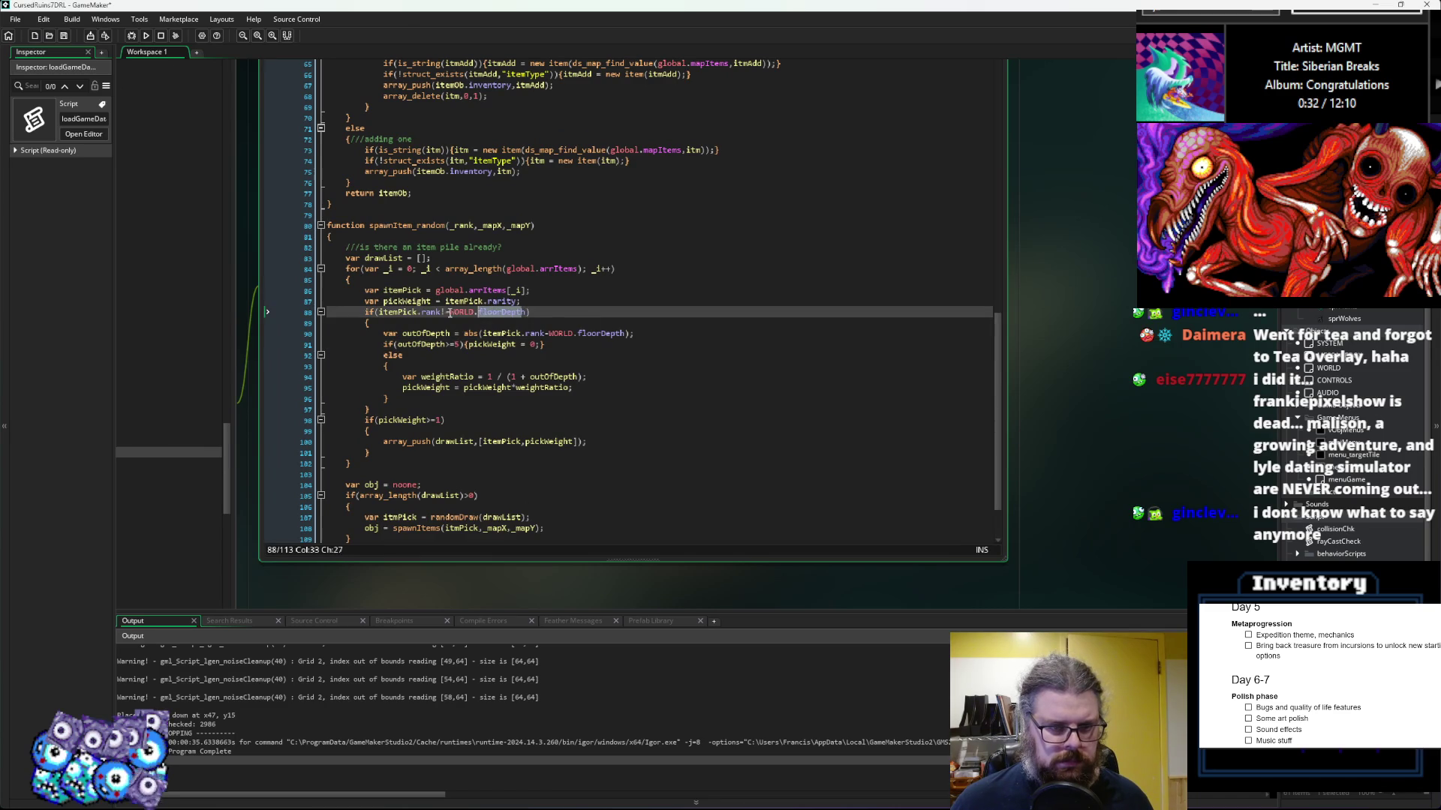
pyautogui.write('_rank')
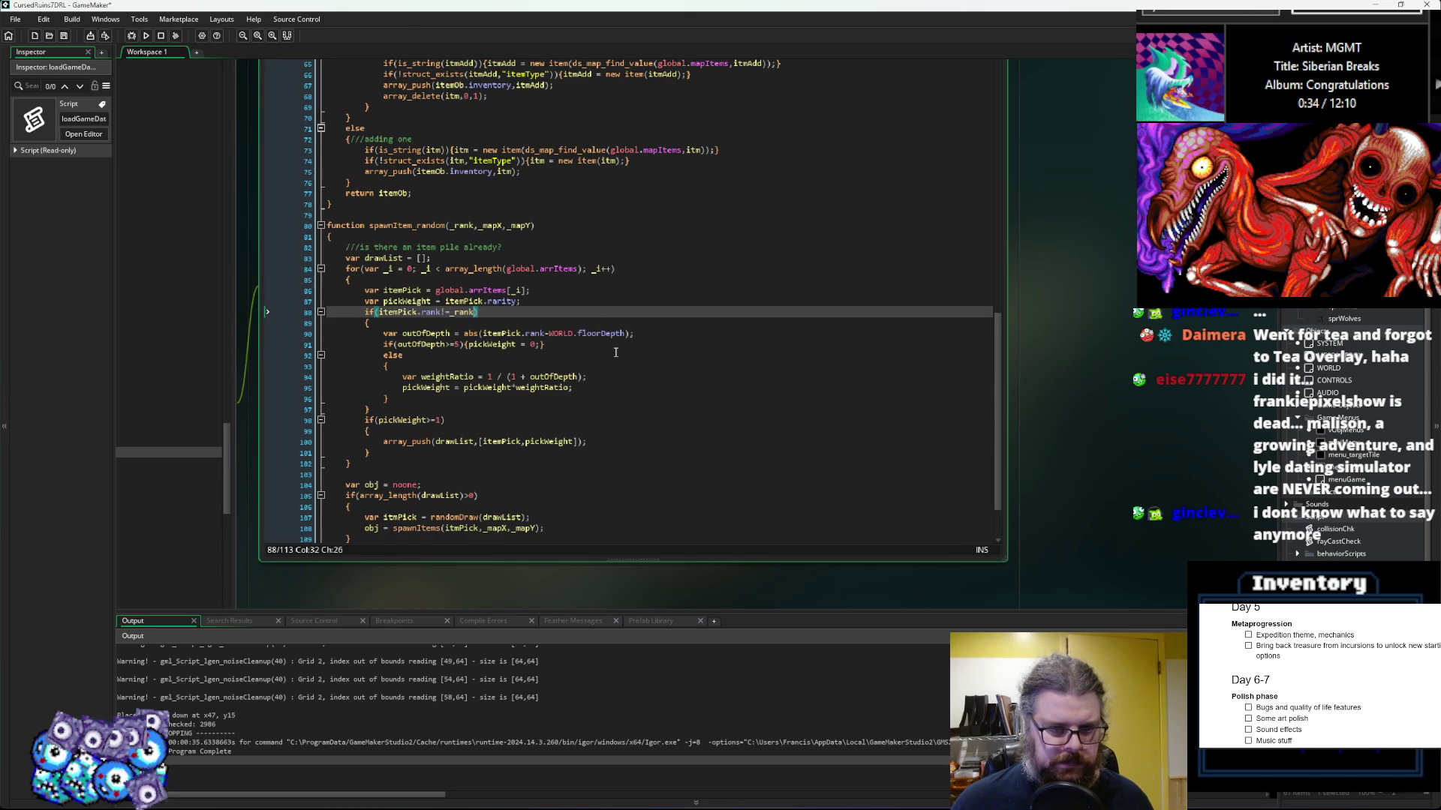
pyautogui.moveTo(627, 333); pyautogui.dragTo(548, 333)
pyautogui.write('_rank')
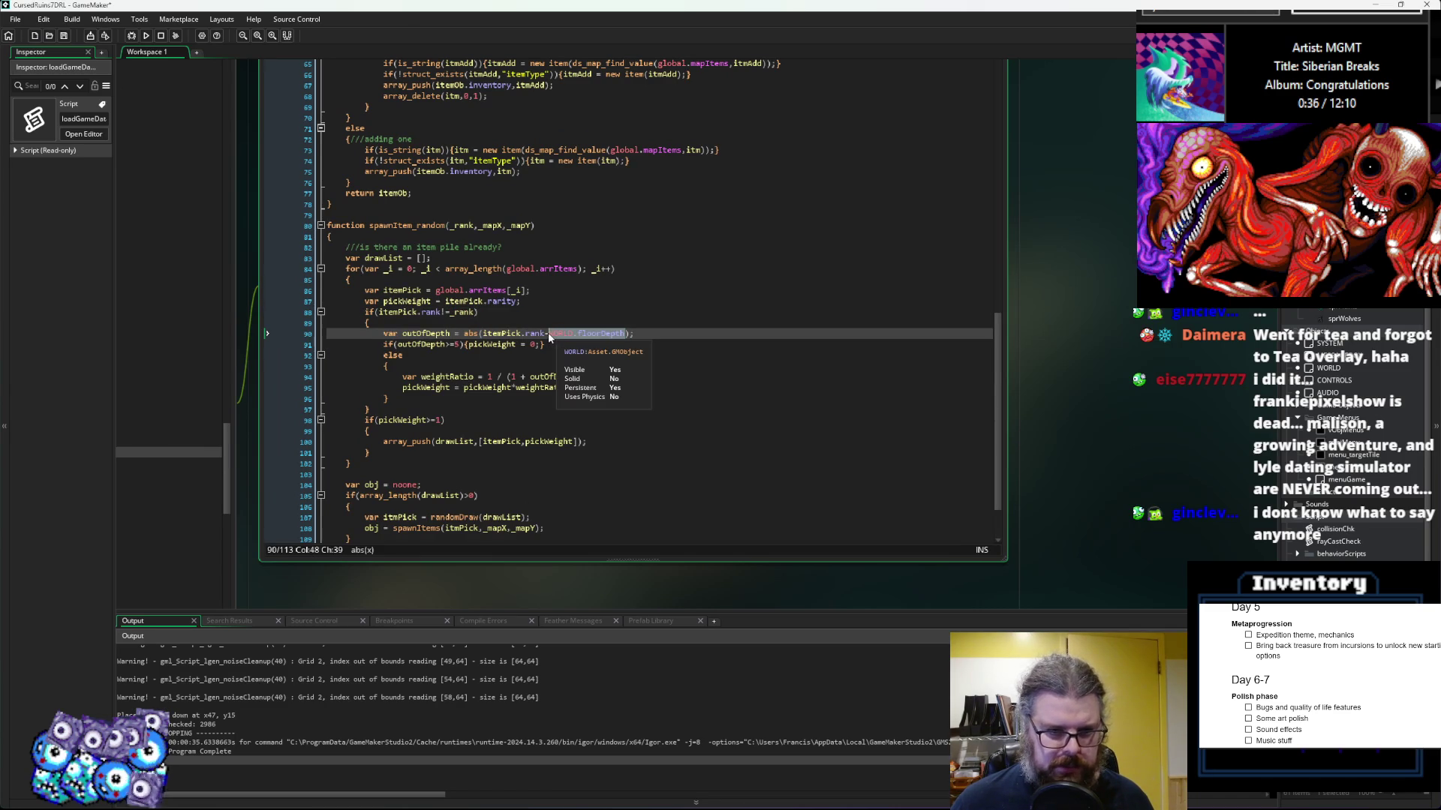
pyautogui.scroll(-3)
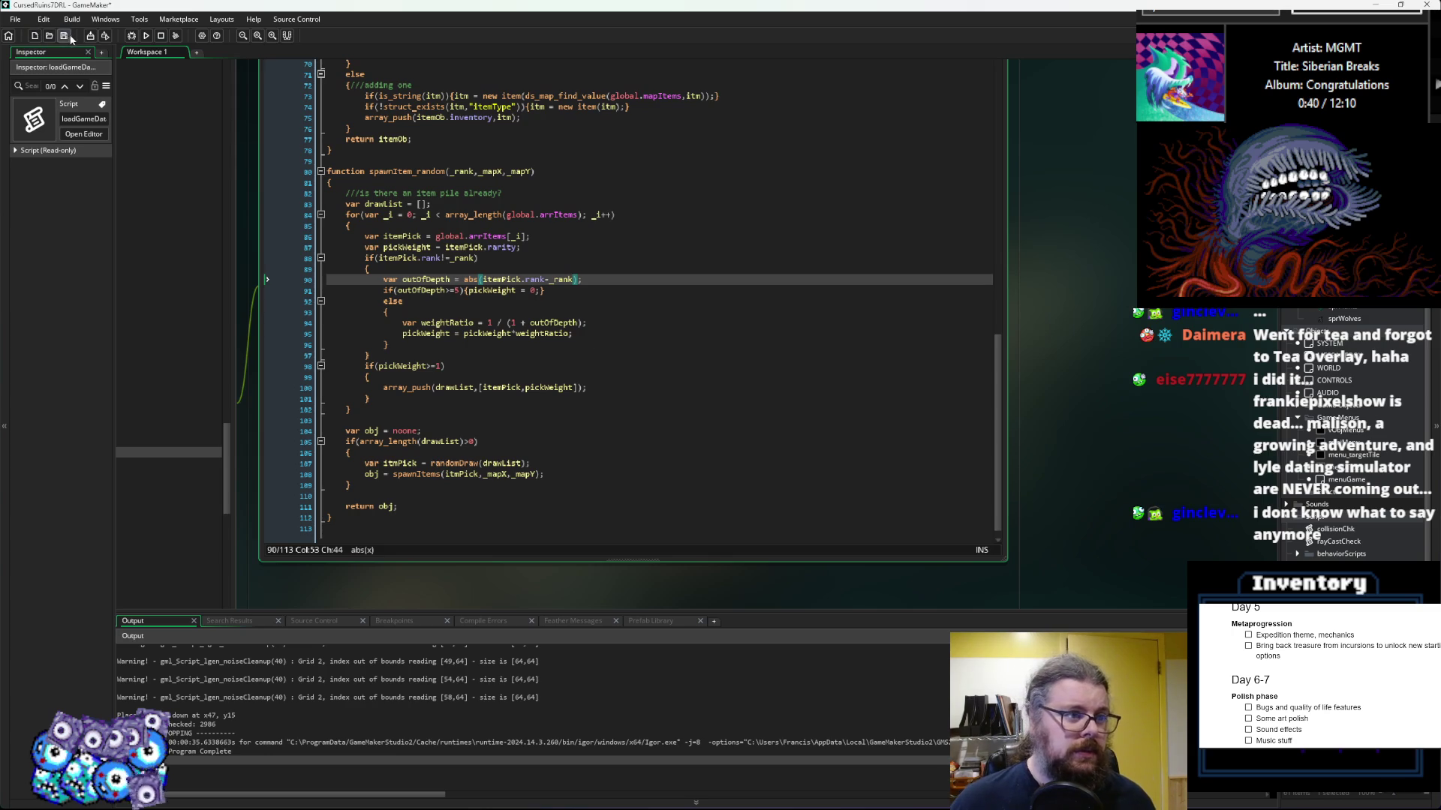
pyautogui.click(131, 36)
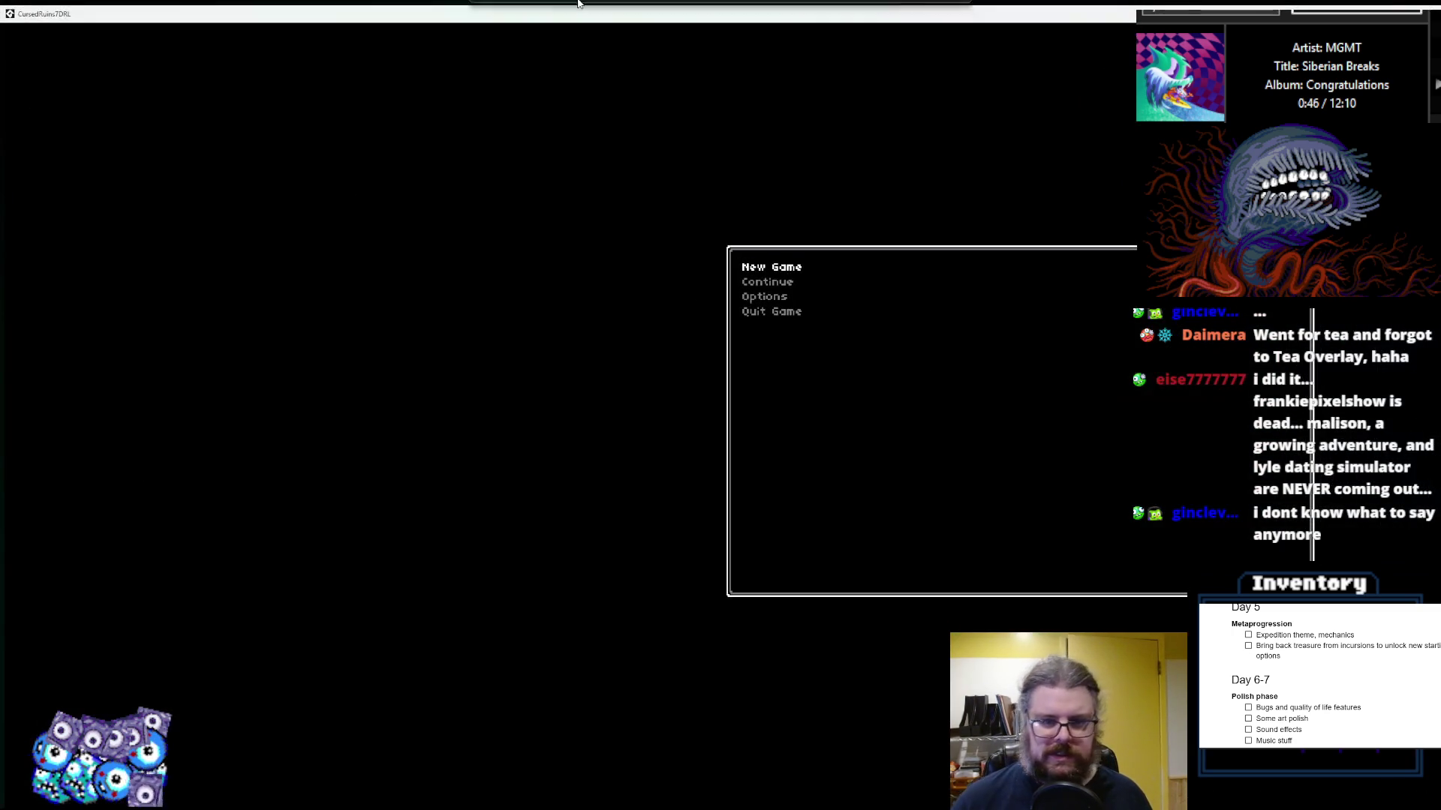
pyautogui.press('Return')
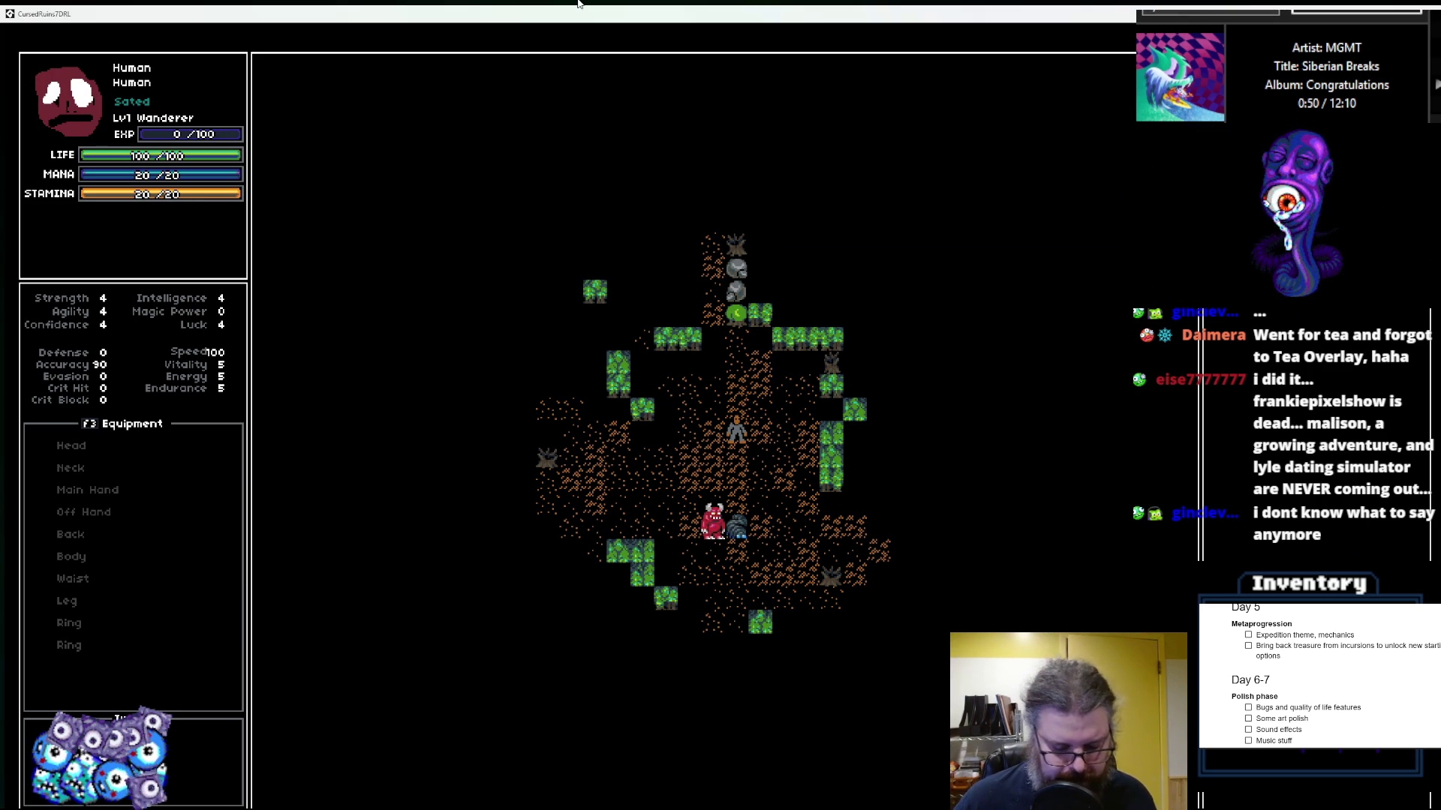
pyautogui.press('F1')
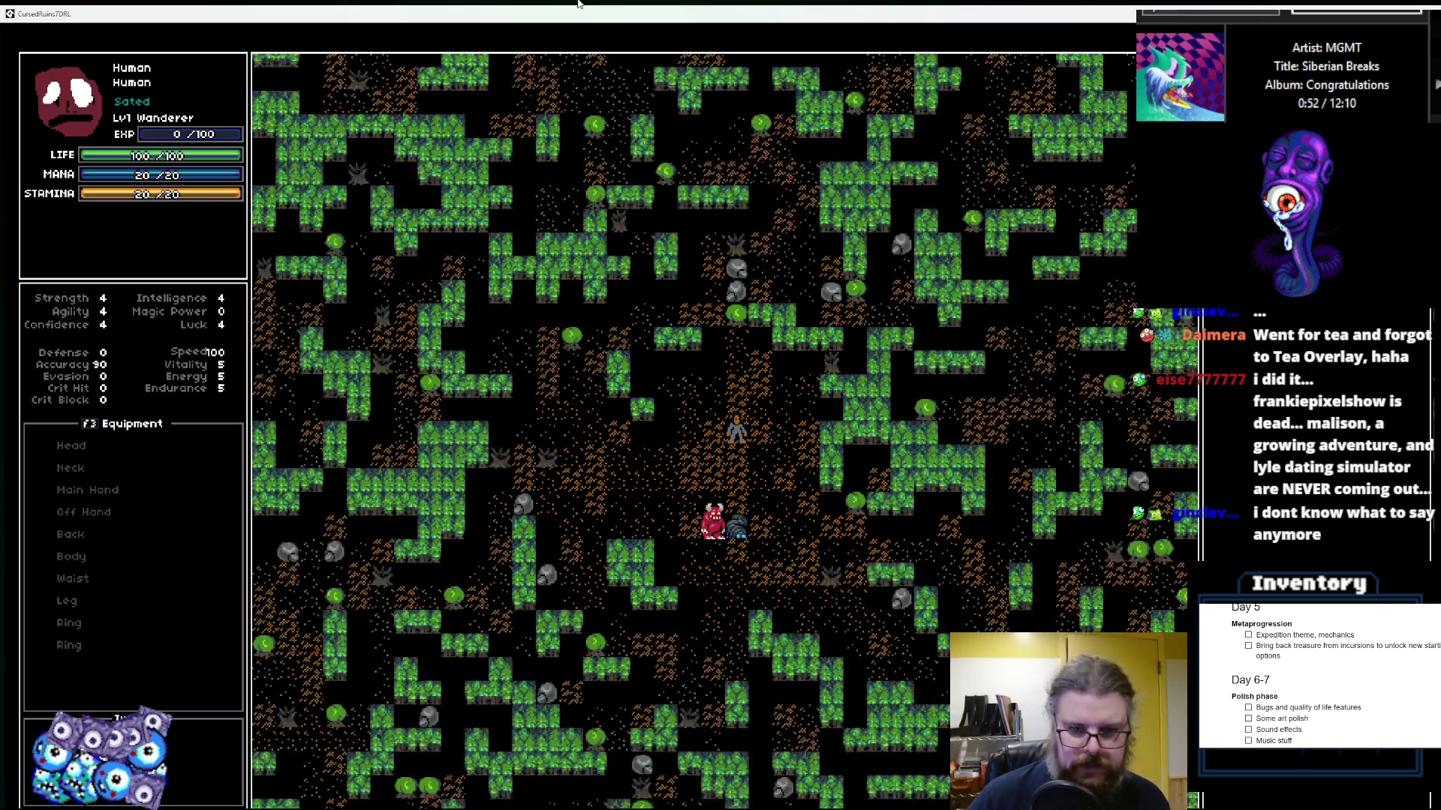
pyautogui.press('F2')
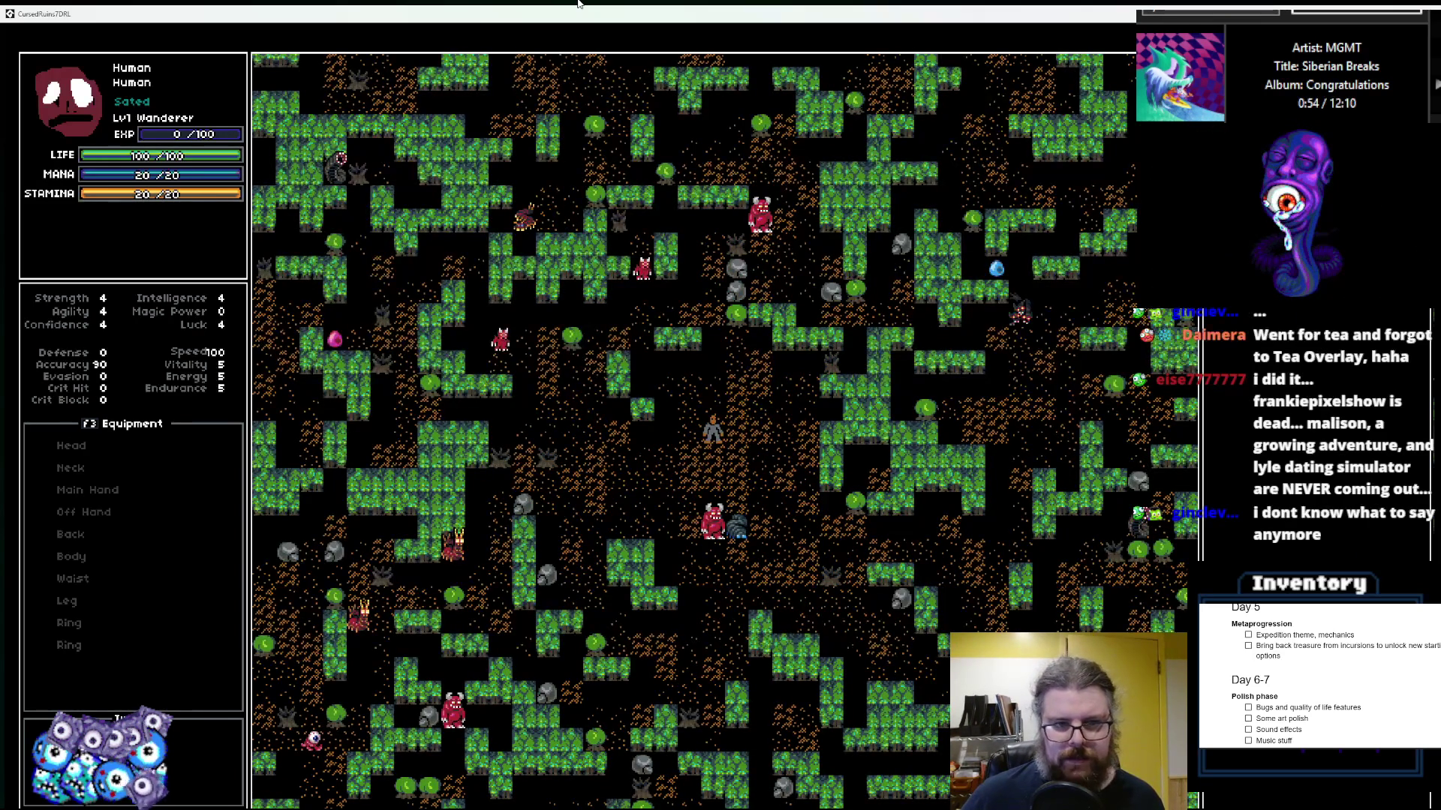
pyautogui.press('Left')
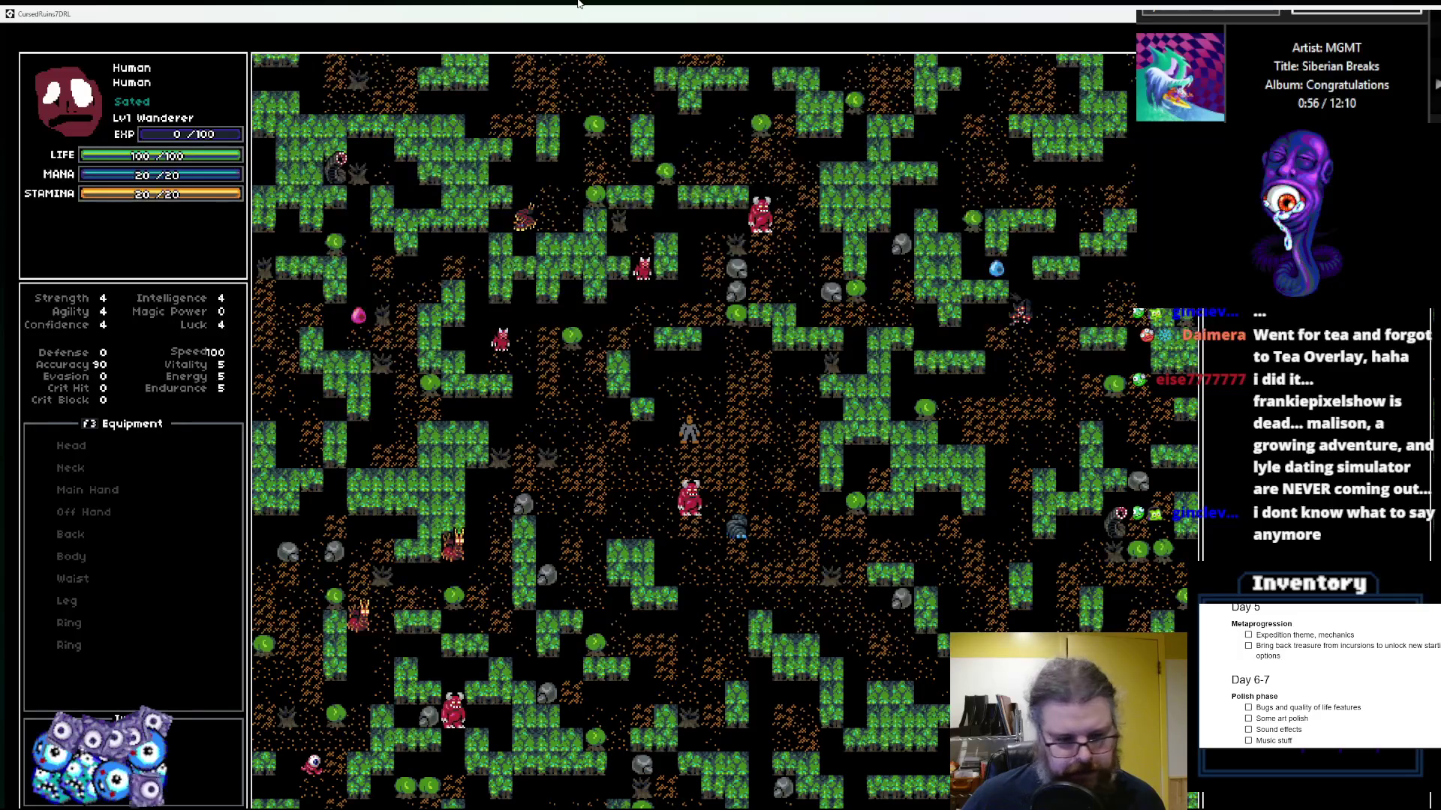
pyautogui.press('Left')
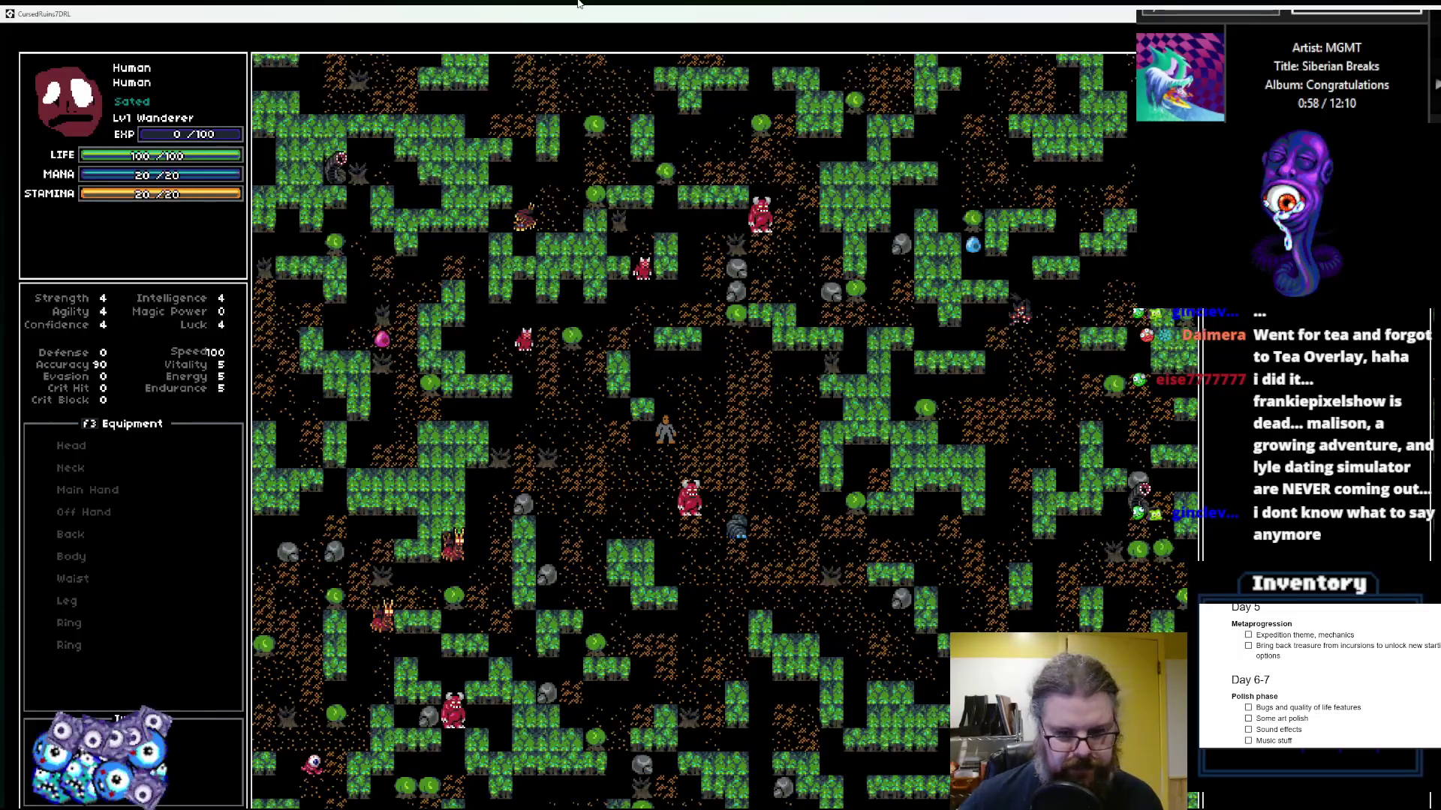
pyautogui.press('Left')
pyautogui.press('Left')
pyautogui.press('Left')
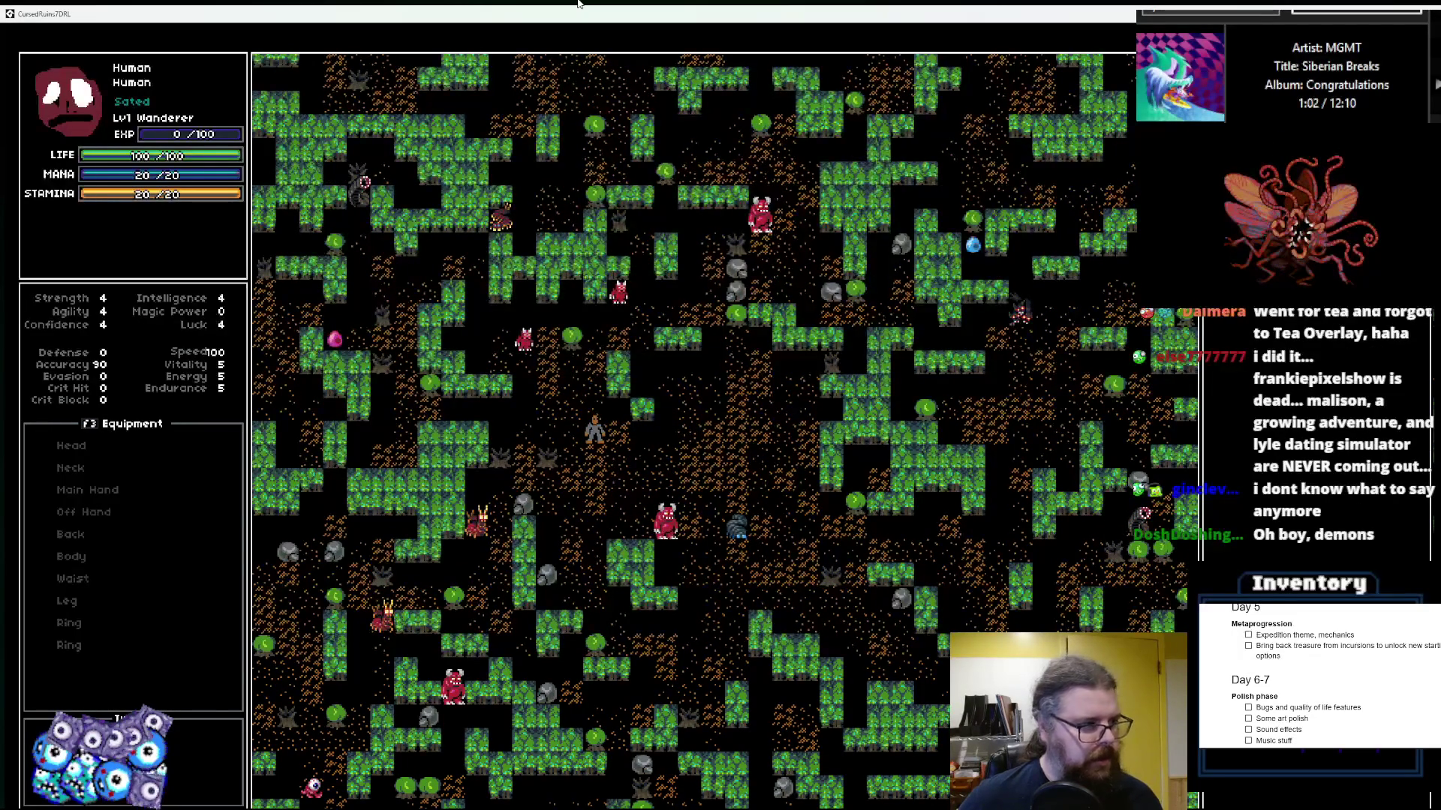
pyautogui.press('Left')
pyautogui.press('Down')
pyautogui.press('Down')
pyautogui.press('Down')
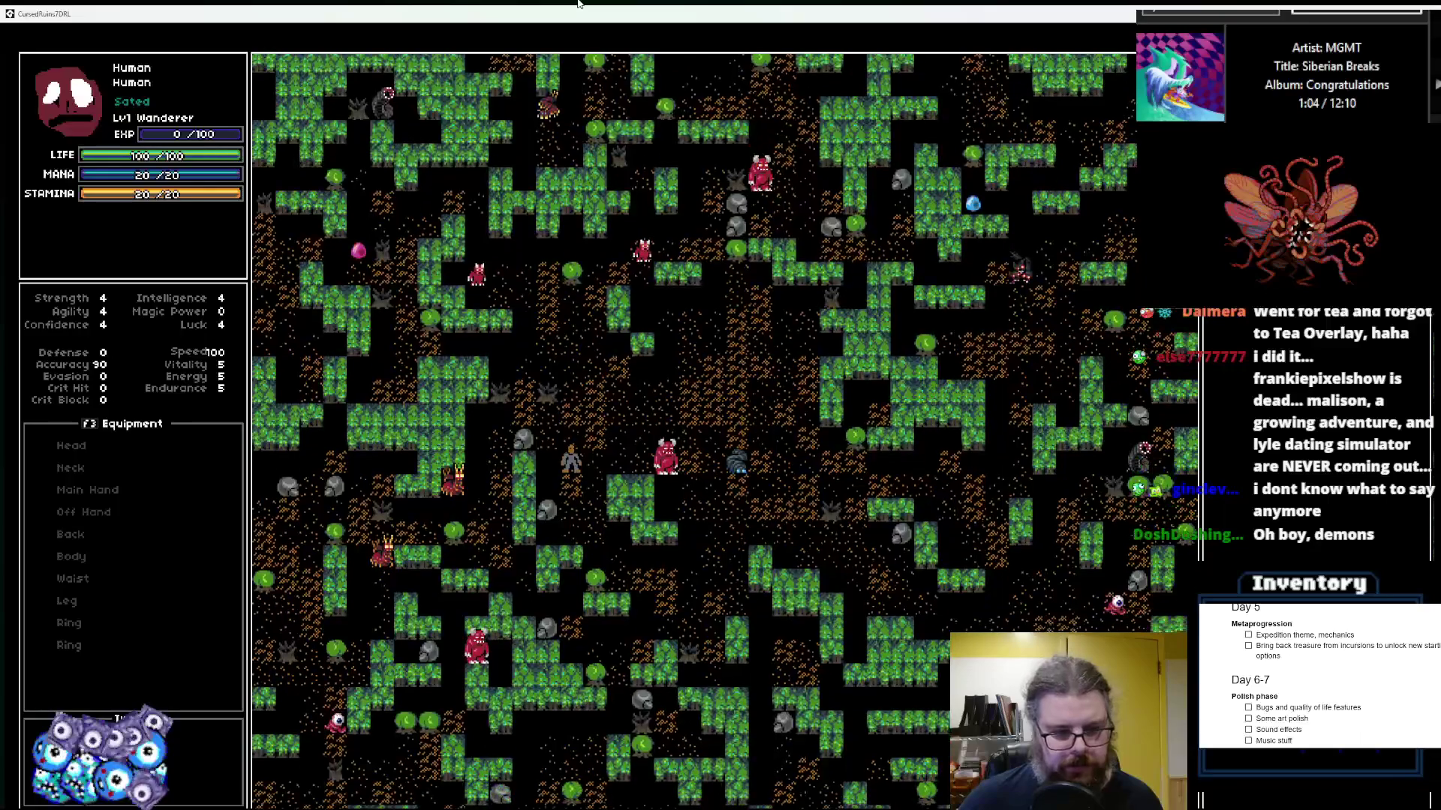
pyautogui.press('Right')
pyautogui.press('Right')
pyautogui.press('Right')
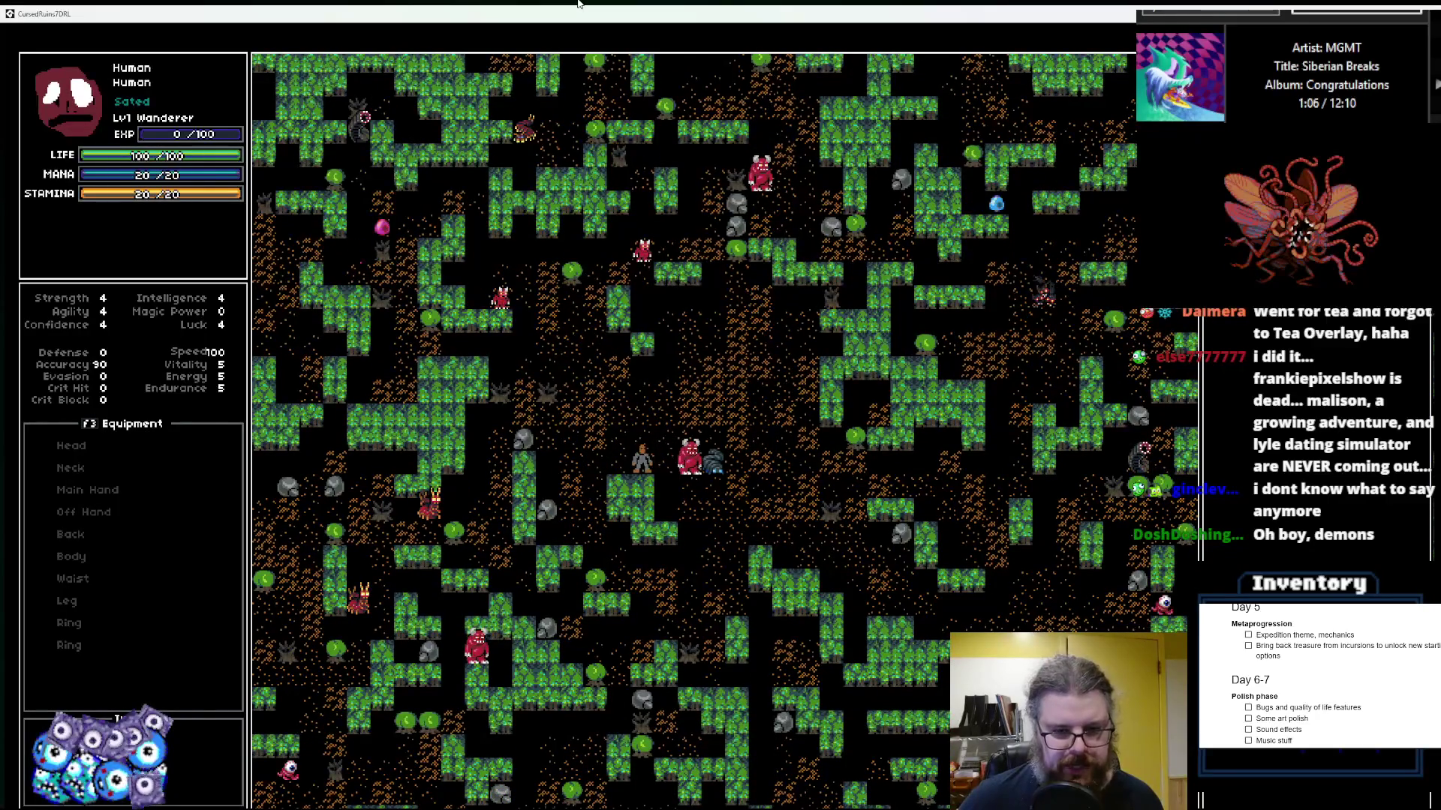
pyautogui.press('Right')
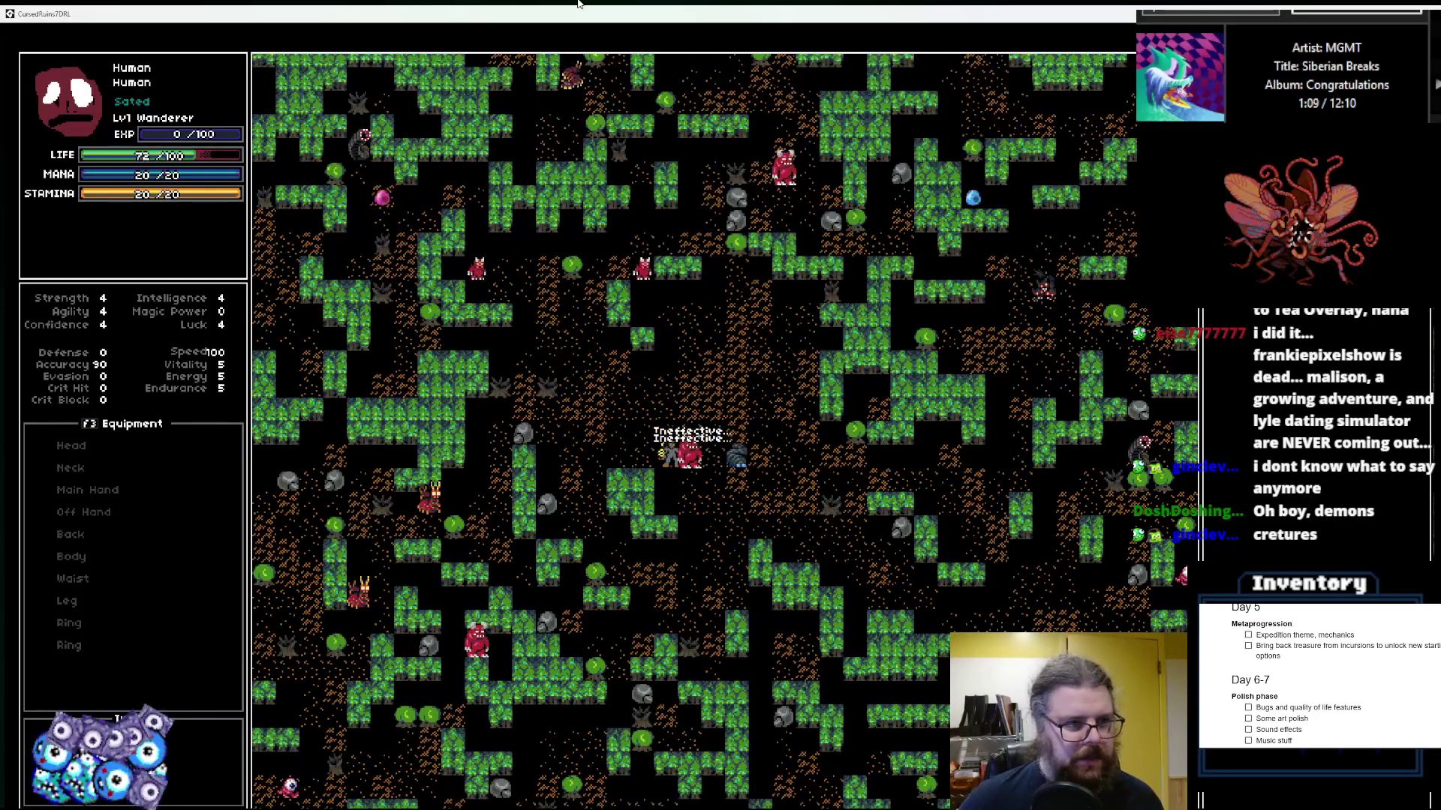
pyautogui.press('Right')
pyautogui.press('Right')
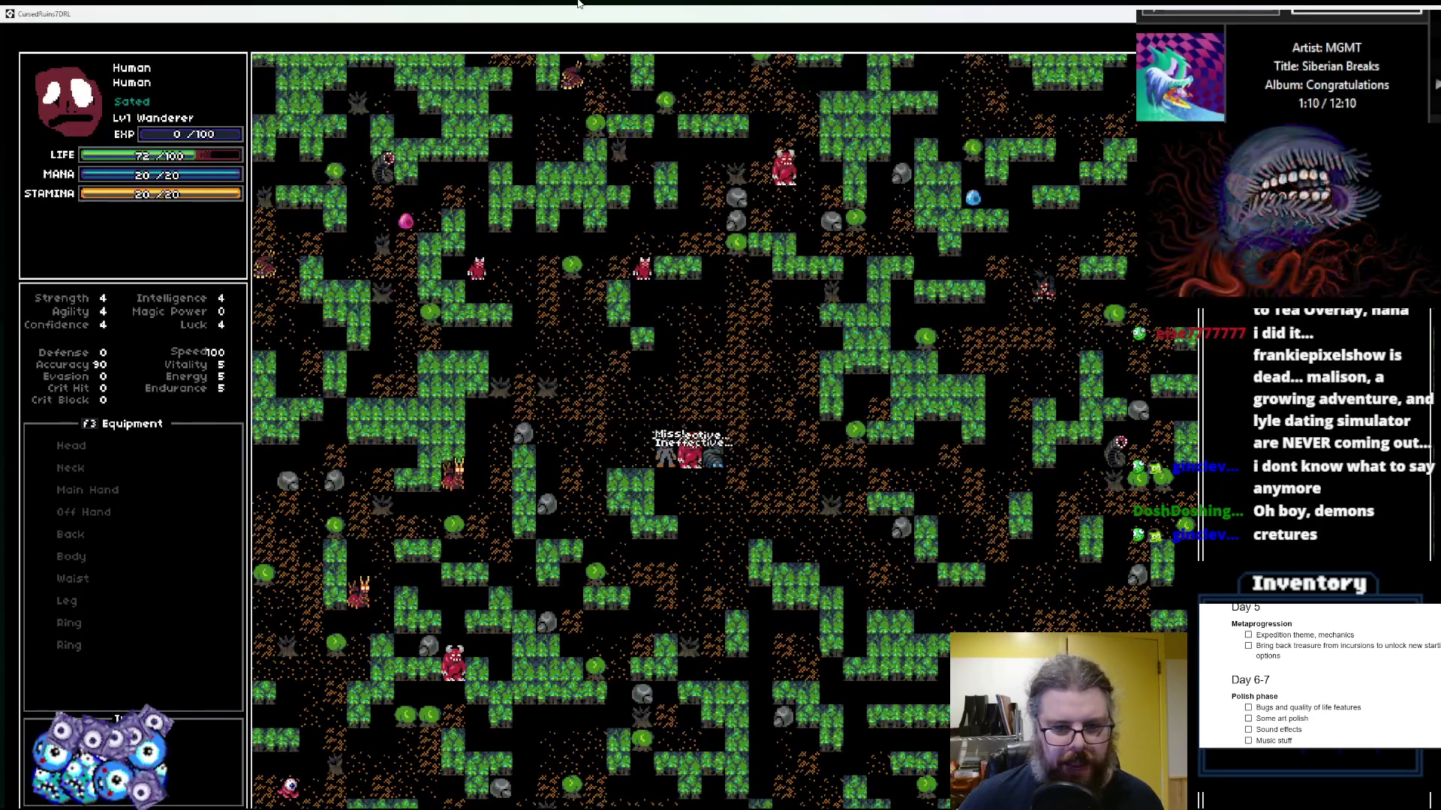
pyautogui.press('Right')
pyautogui.press('Right')
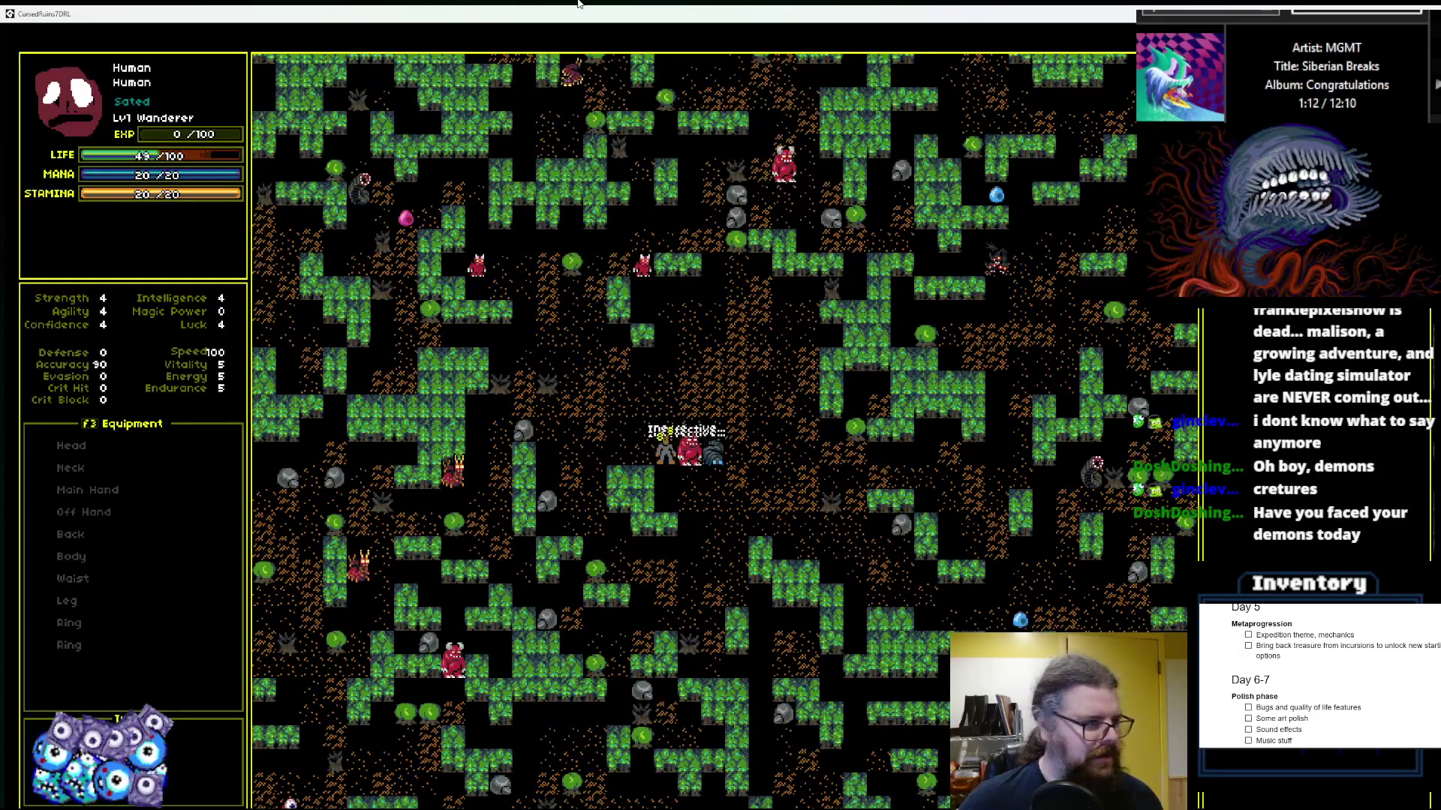
pyautogui.press('Right')
pyautogui.press('Right')
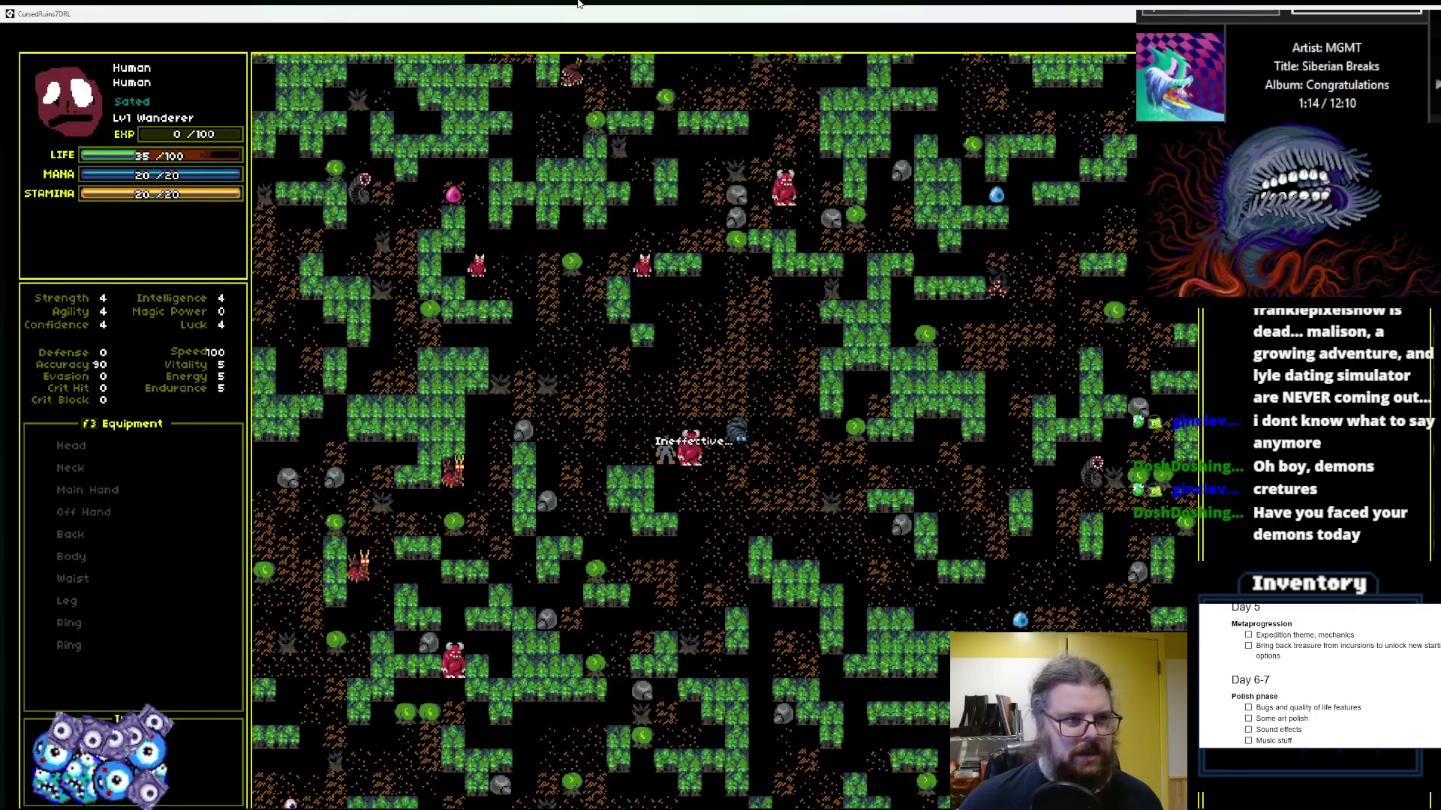
pyautogui.press('Right')
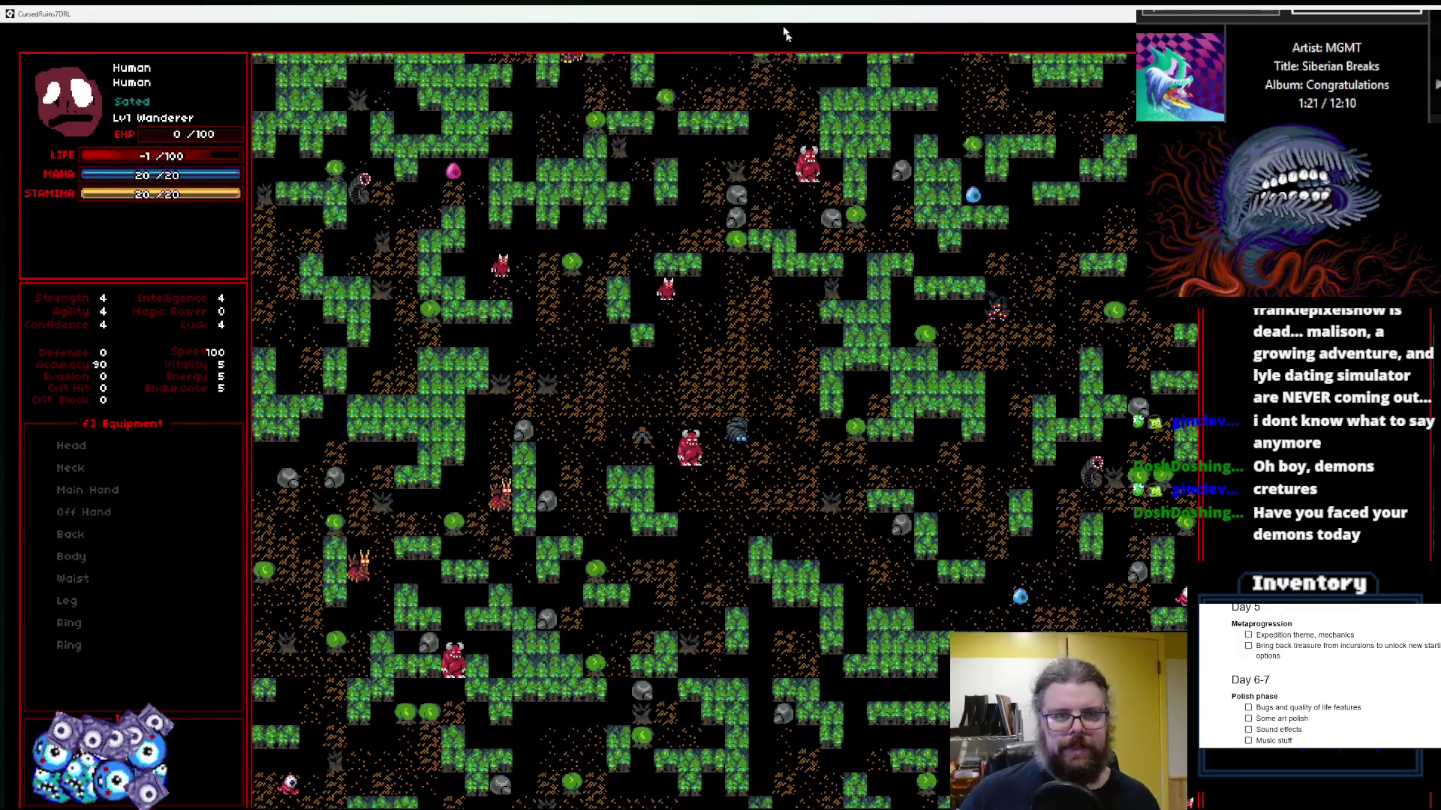
pyautogui.doubleClick(578, 14)
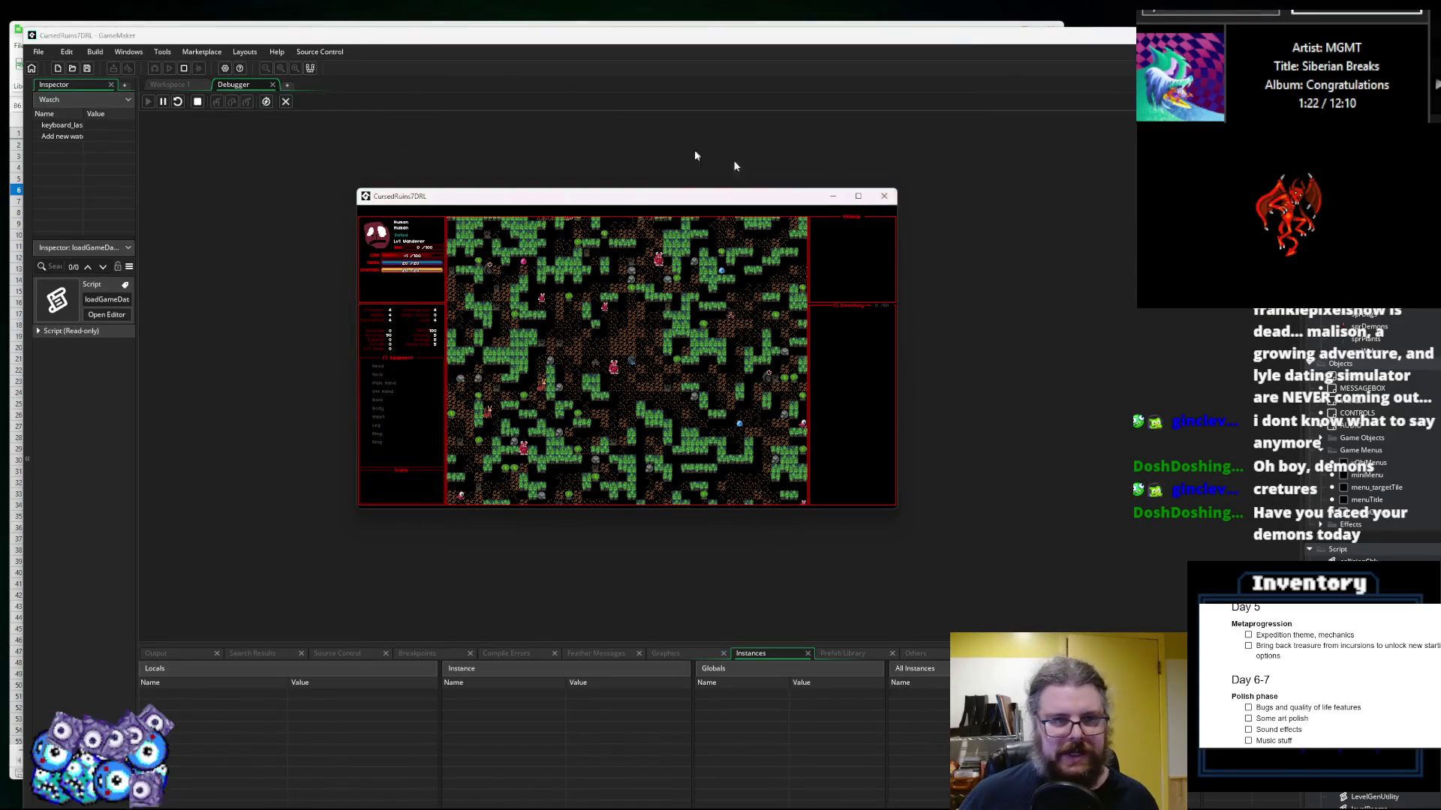
pyautogui.click(883, 196)
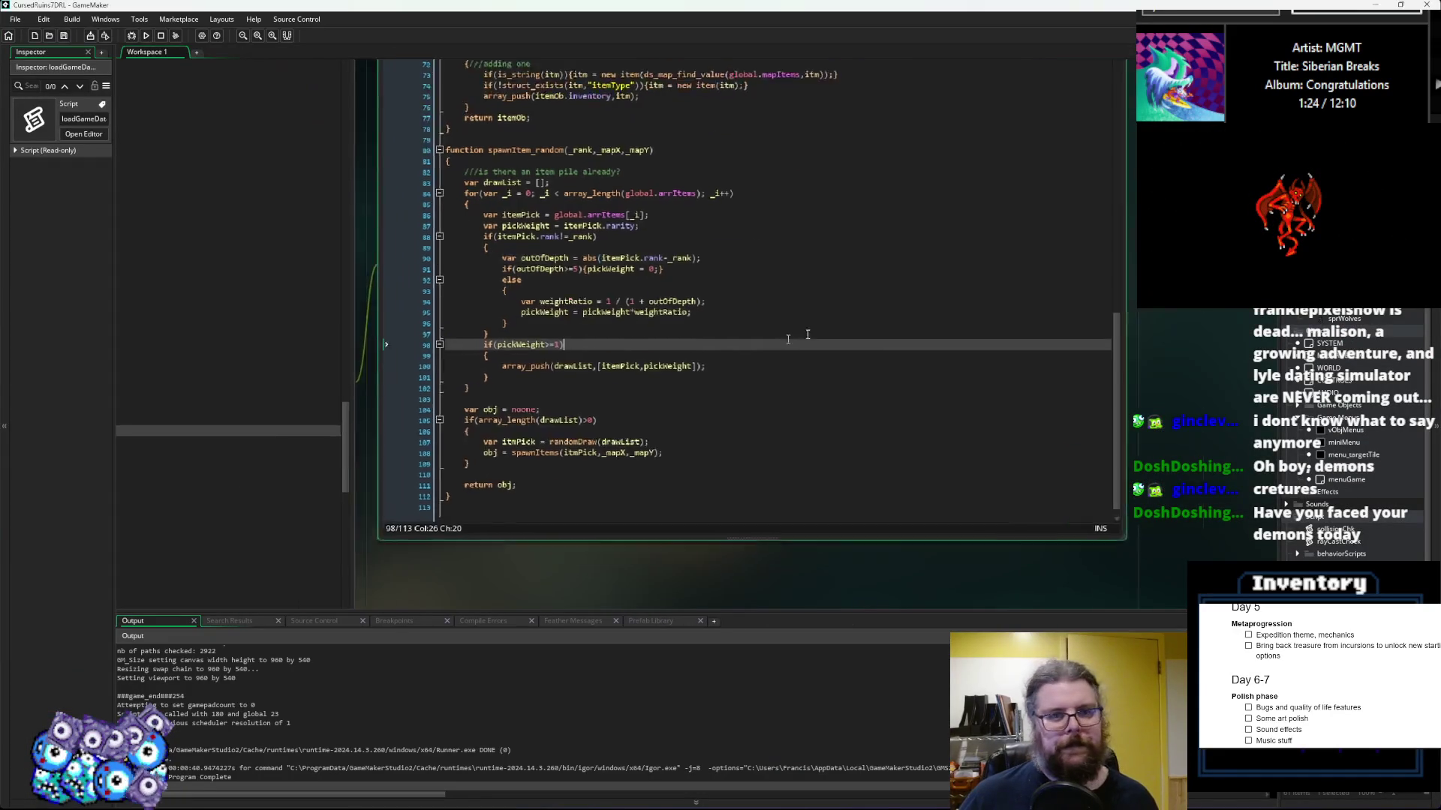
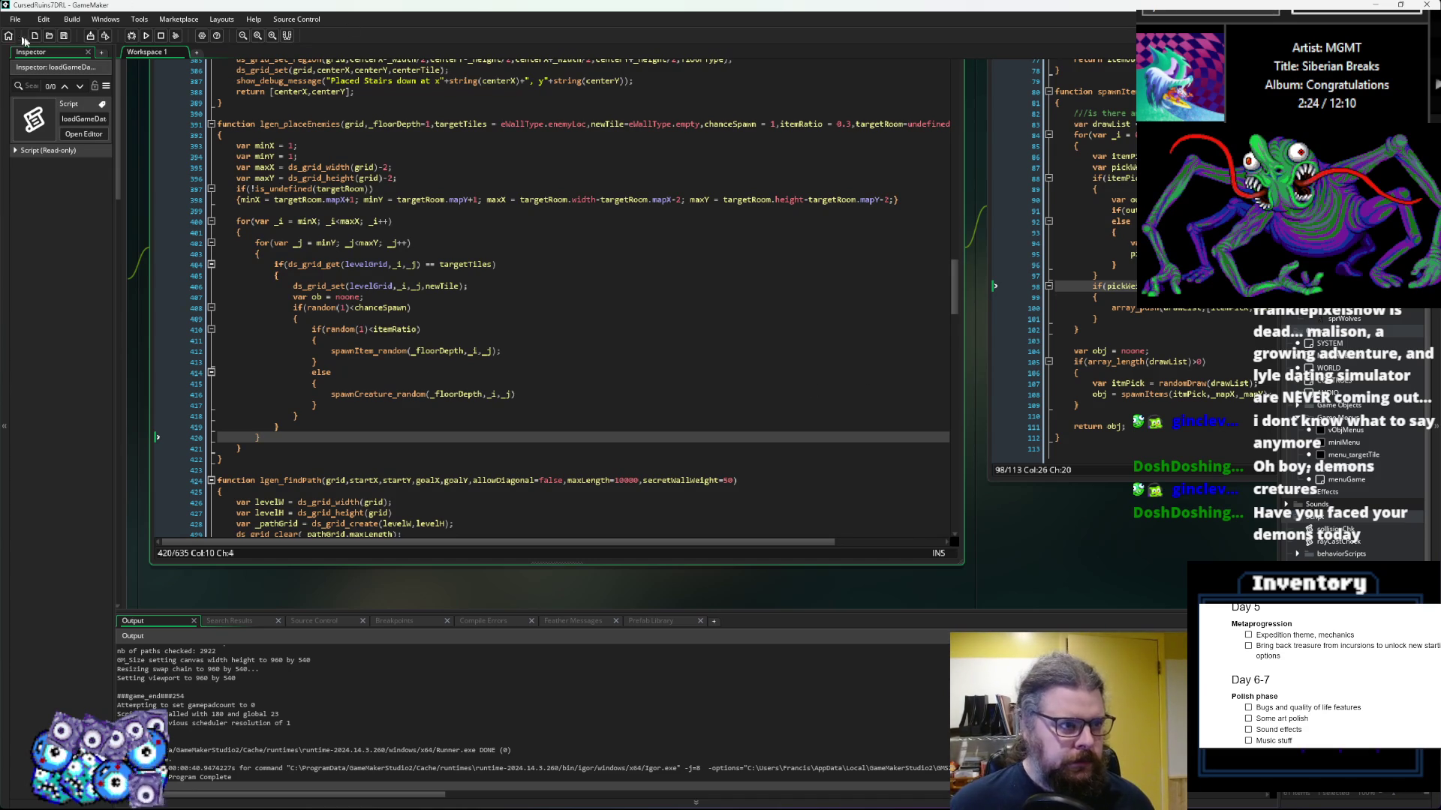
# Step: Pan and zoom from the LevelGenUtility and levelData scripts to the WORLD Create code's ten levelData entries
pyautogui.click(620, 264)
pyautogui.scroll(-3)
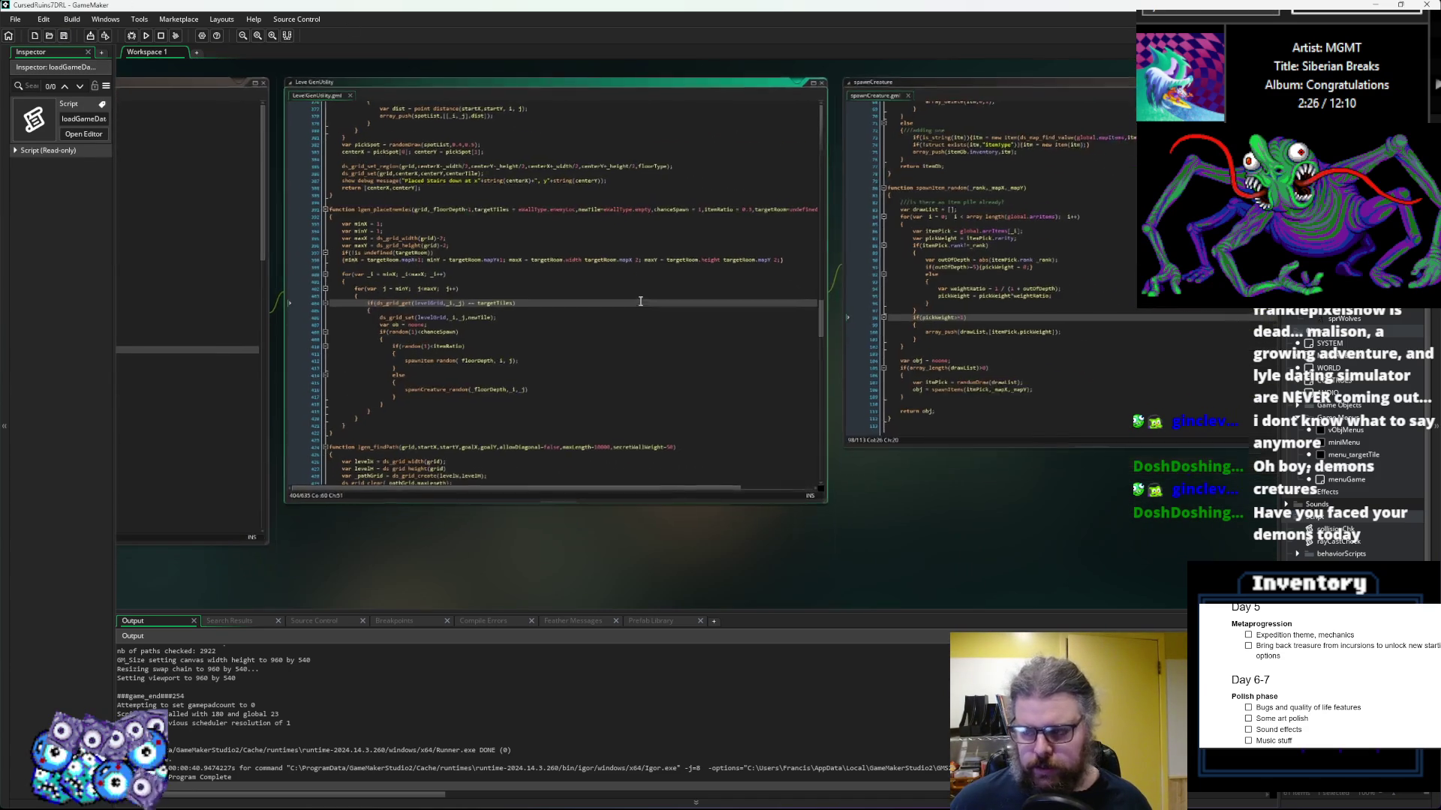
pyautogui.press('Down')
pyautogui.press('Down')
pyautogui.scroll(-3)
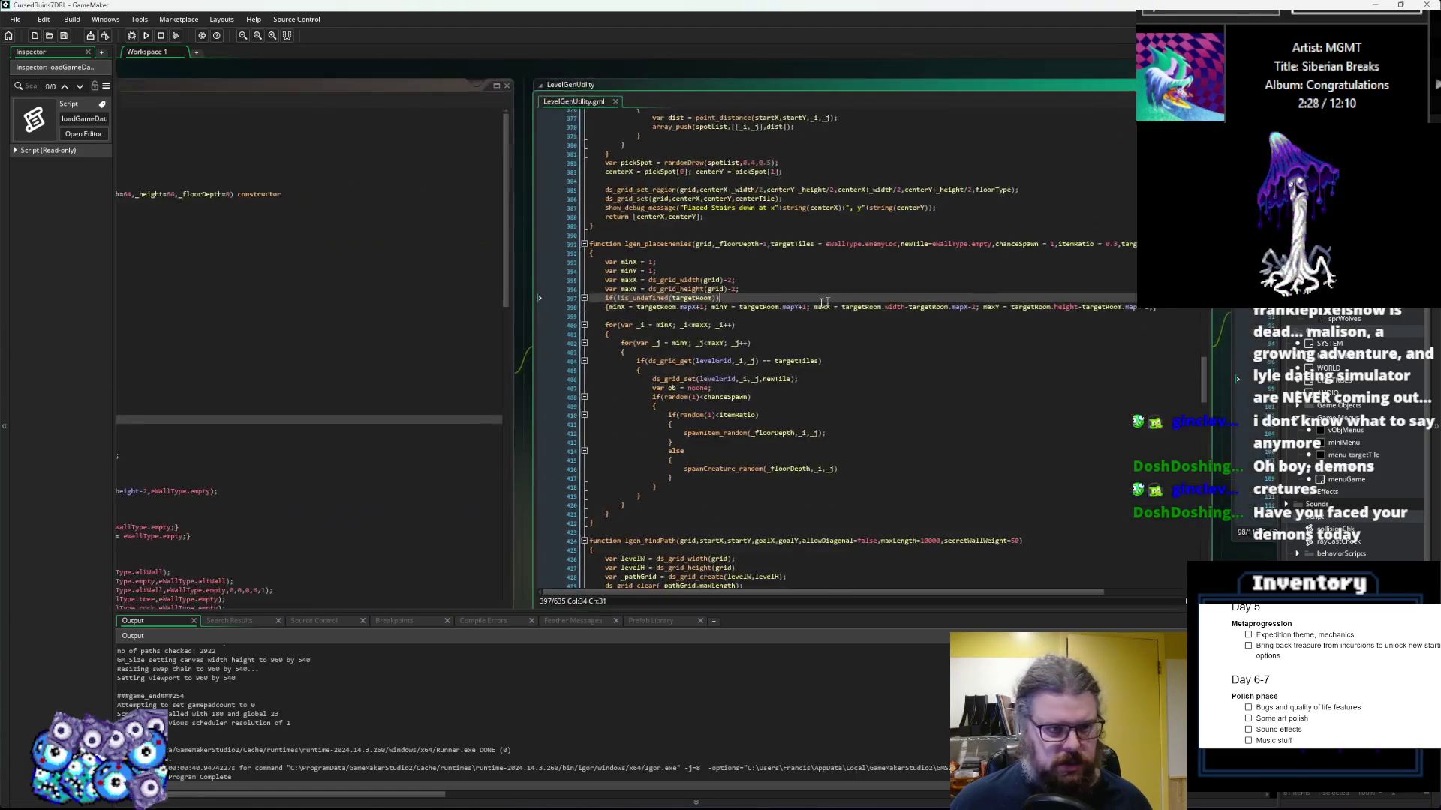
pyautogui.scroll(3)
pyautogui.click(524, 436)
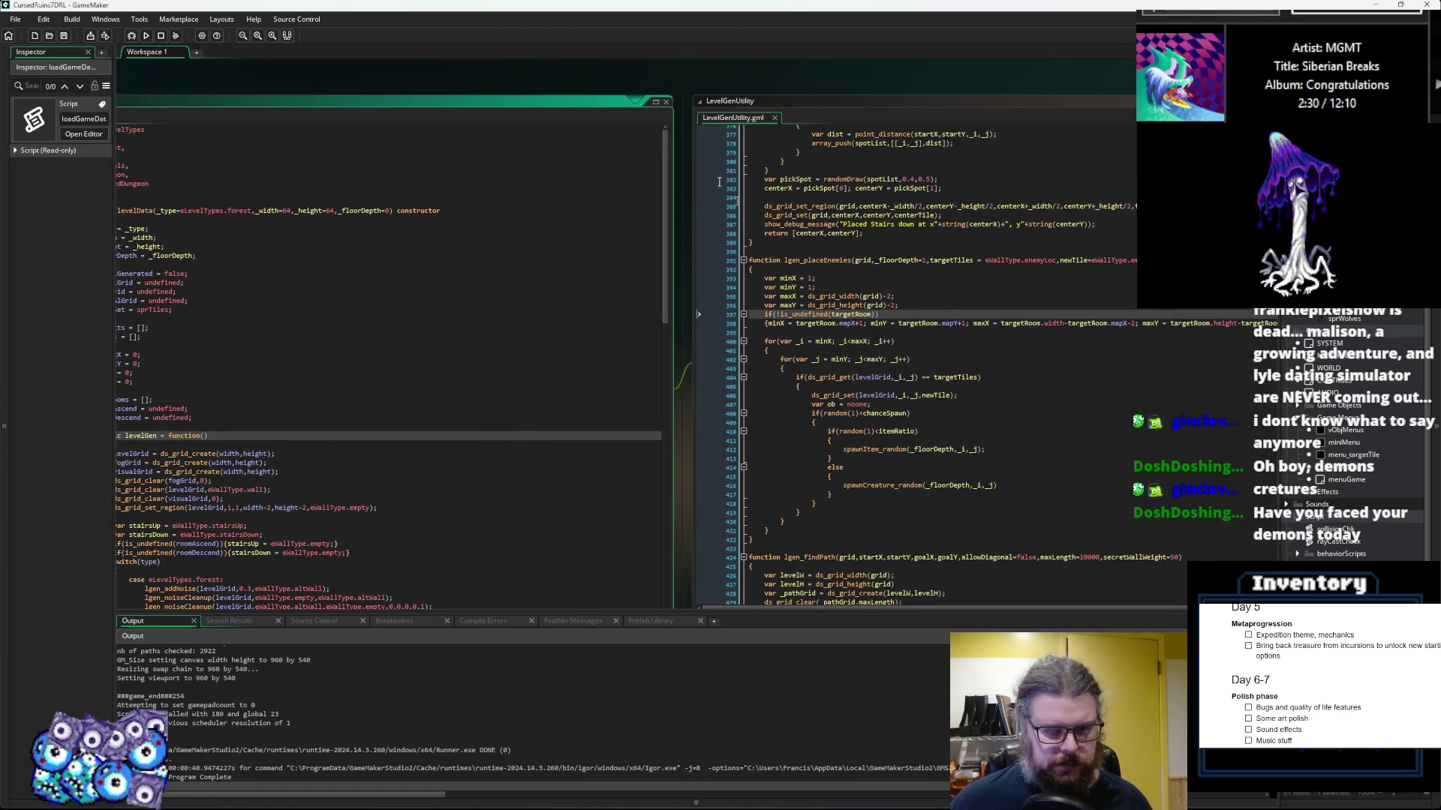
pyautogui.click(594, 211)
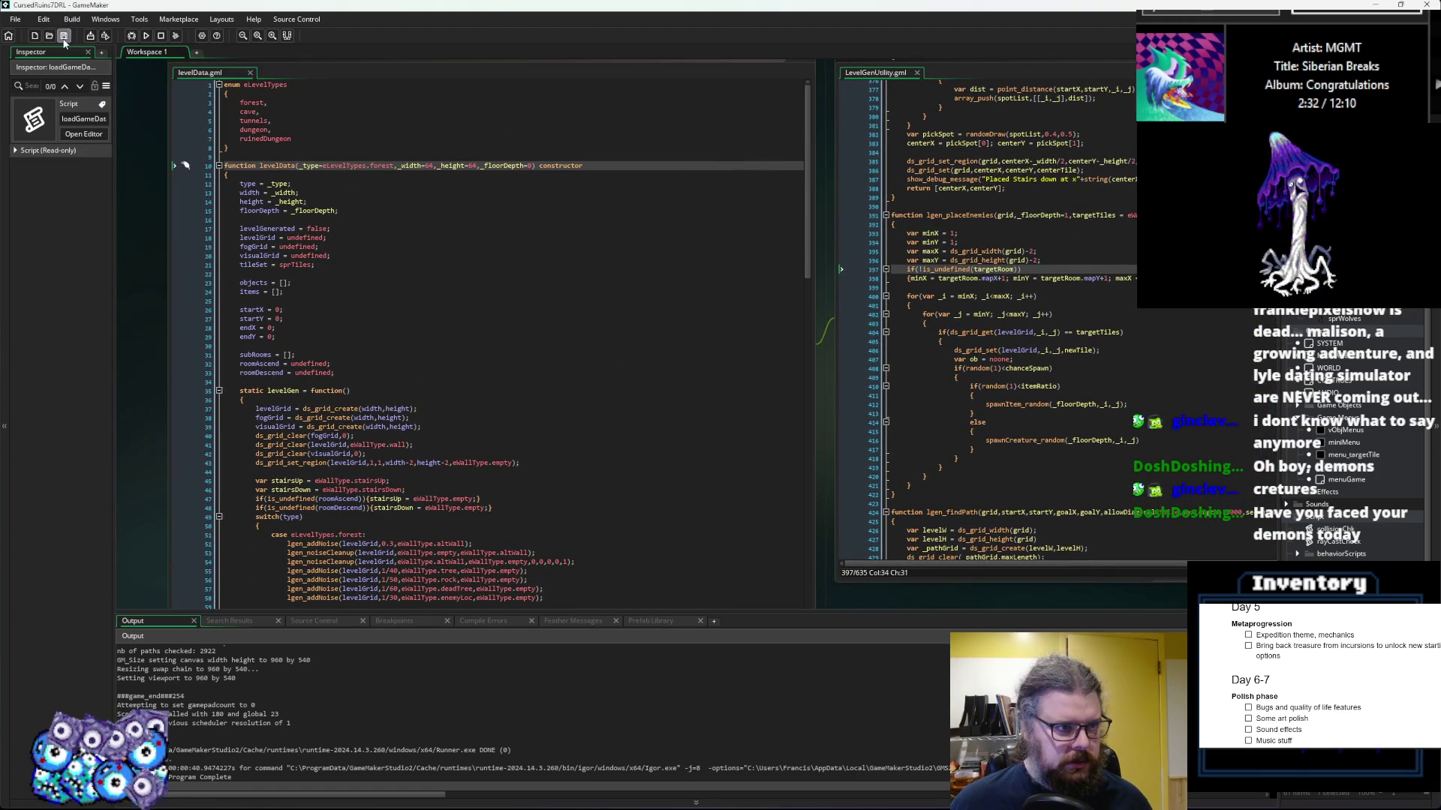
pyautogui.moveTo(507, 301); pyautogui.dragTo(544, 288)
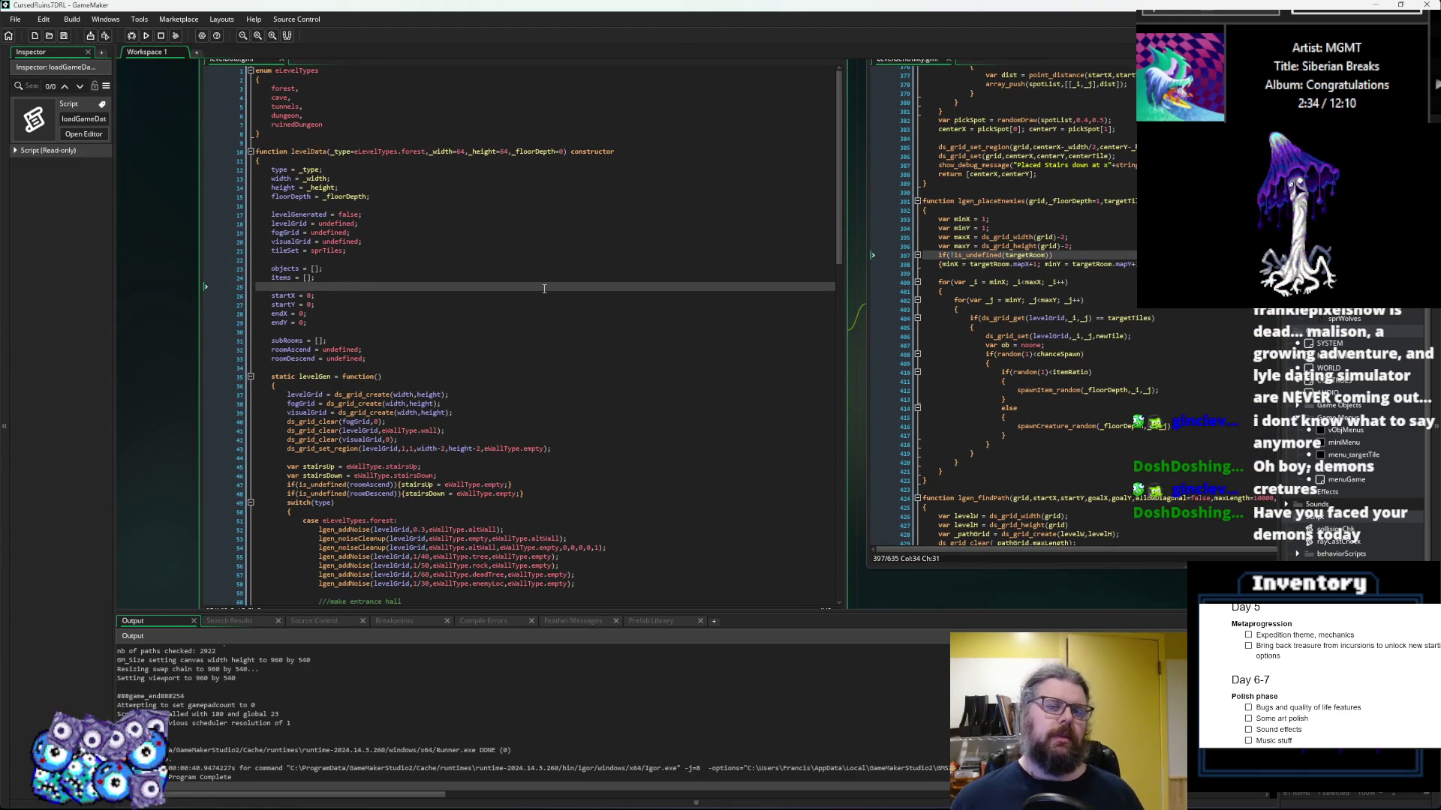
pyautogui.scroll(-3)
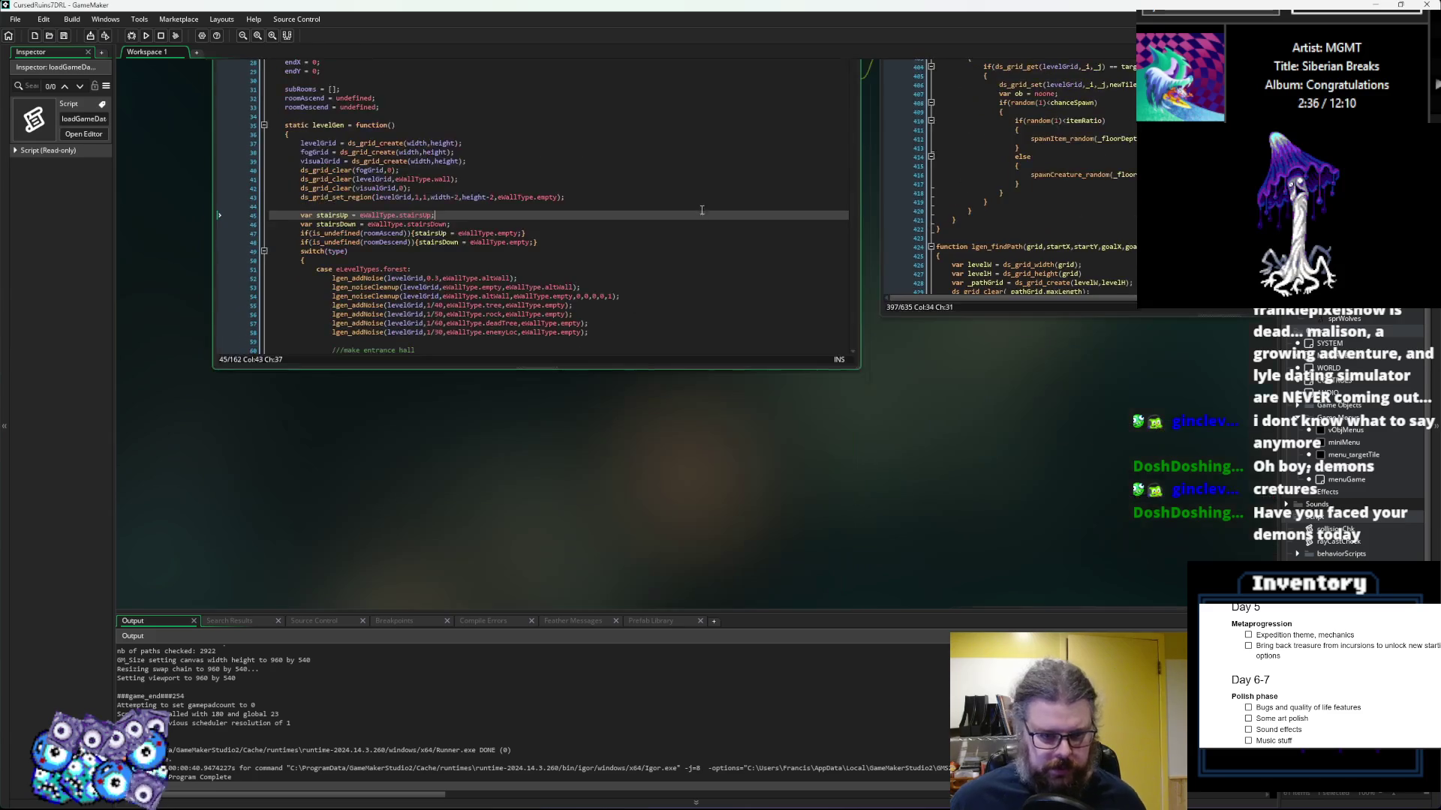
pyautogui.scroll(-3)
pyautogui.scroll(3)
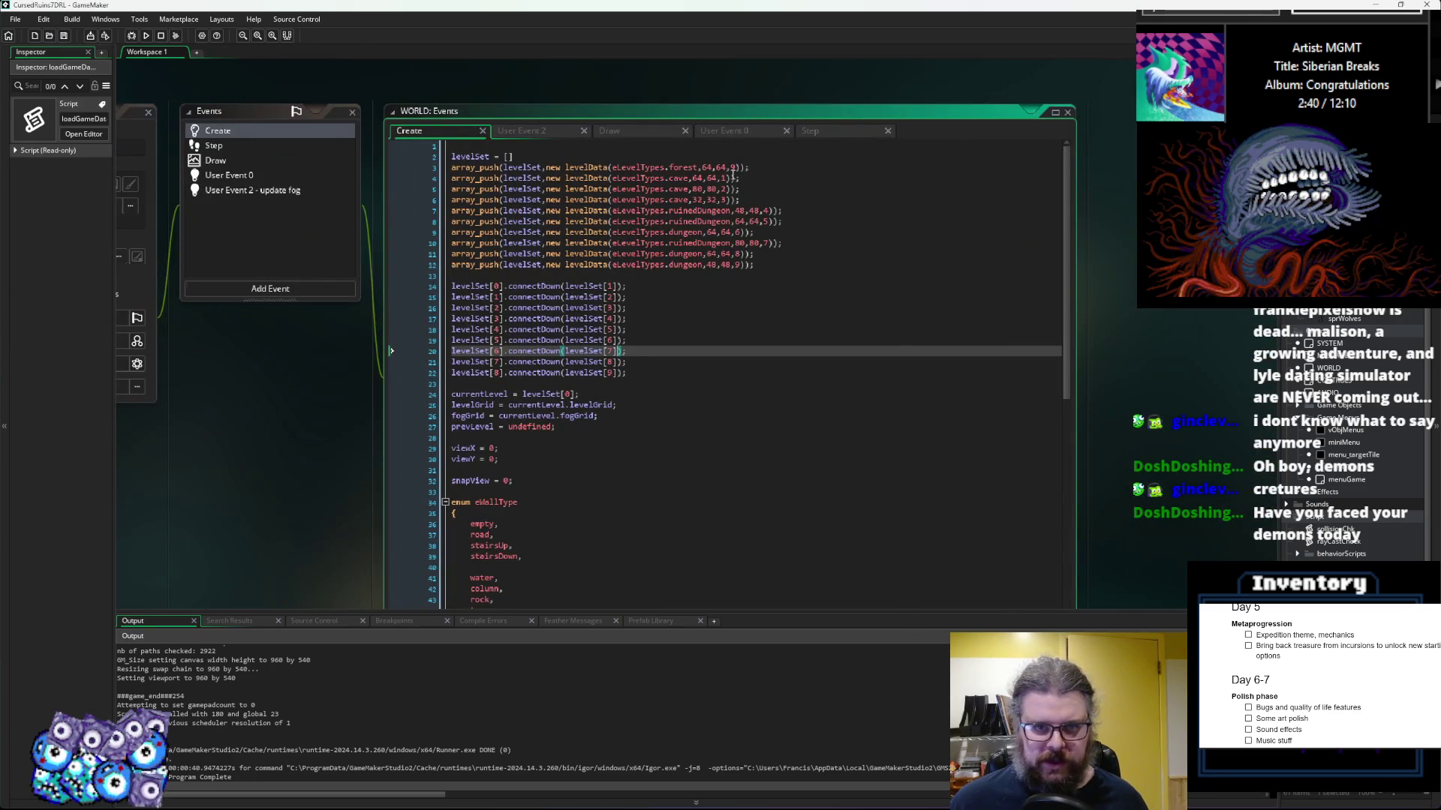
# Step: Change the forest levelData call's floor depth from 9 to 0 and save the Create event
pyautogui.click(735, 167)
pyautogui.press('BackSpace')
pyautogui.write('0')
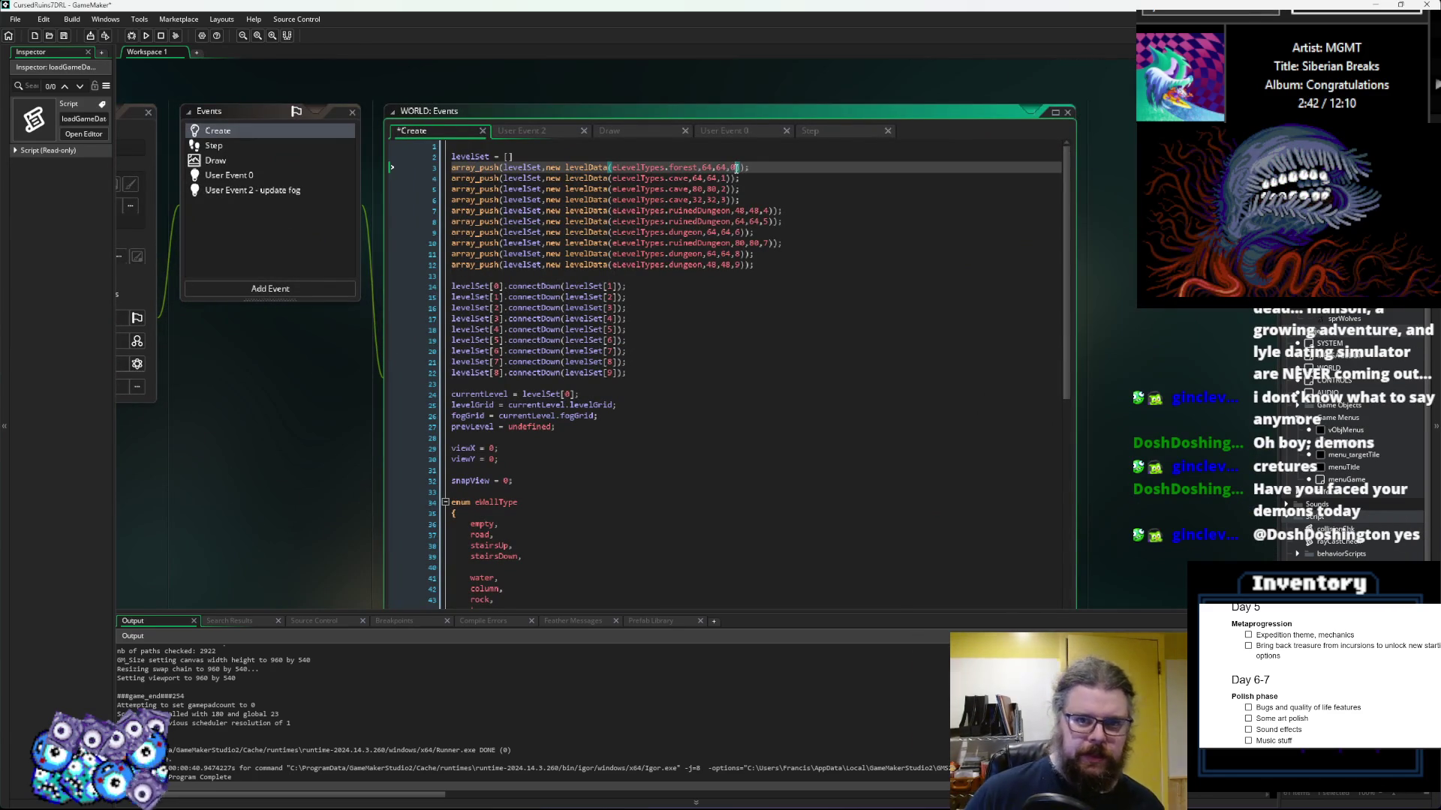
pyautogui.press('Down')
pyautogui.press('Down')
pyautogui.press('Down')
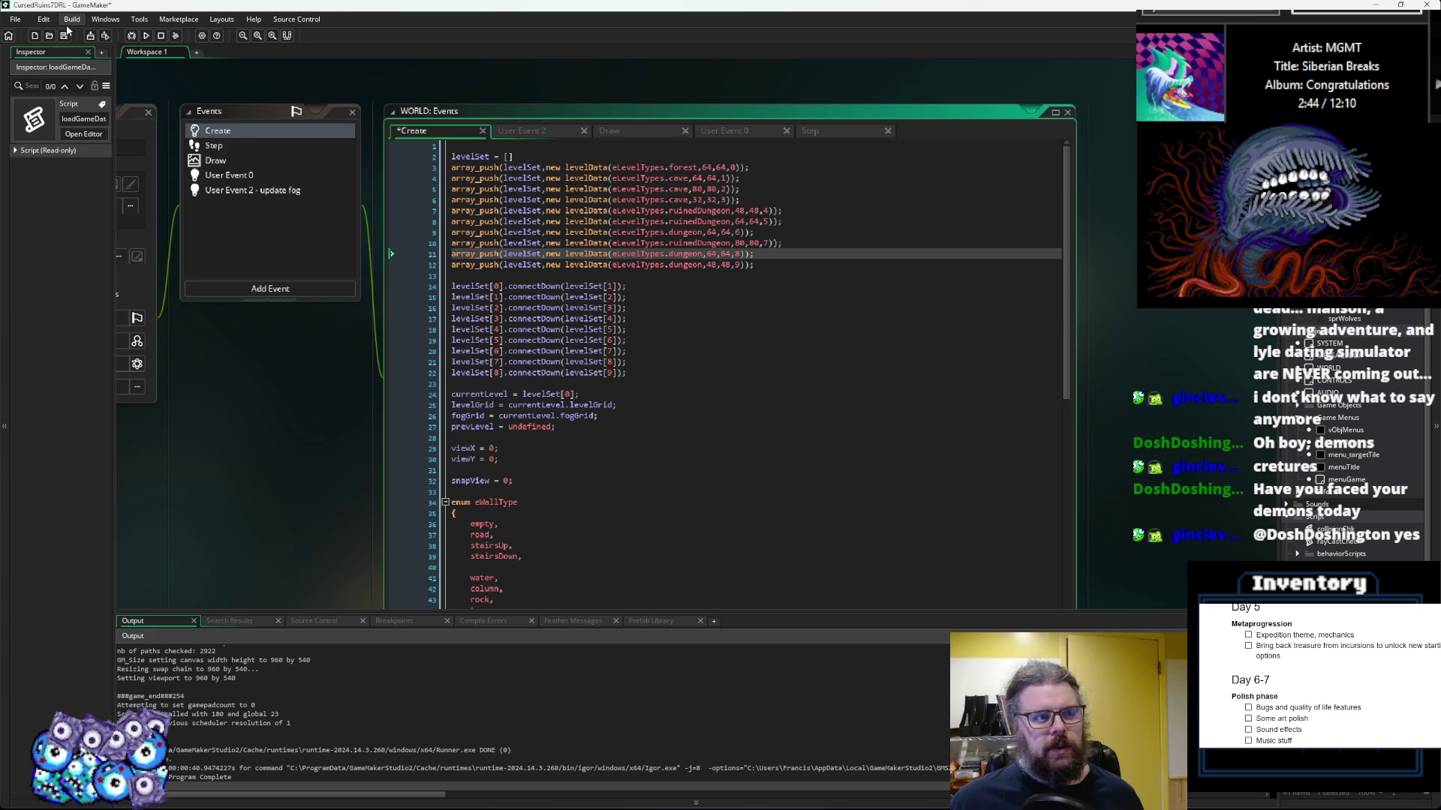
pyautogui.click(66, 35)
# Step: Open the levelData script from its call, enlarge it and lay it out beside the WORLD Create code
pyautogui.moveTo(721, 243); pyautogui.dragTo(766, 275)
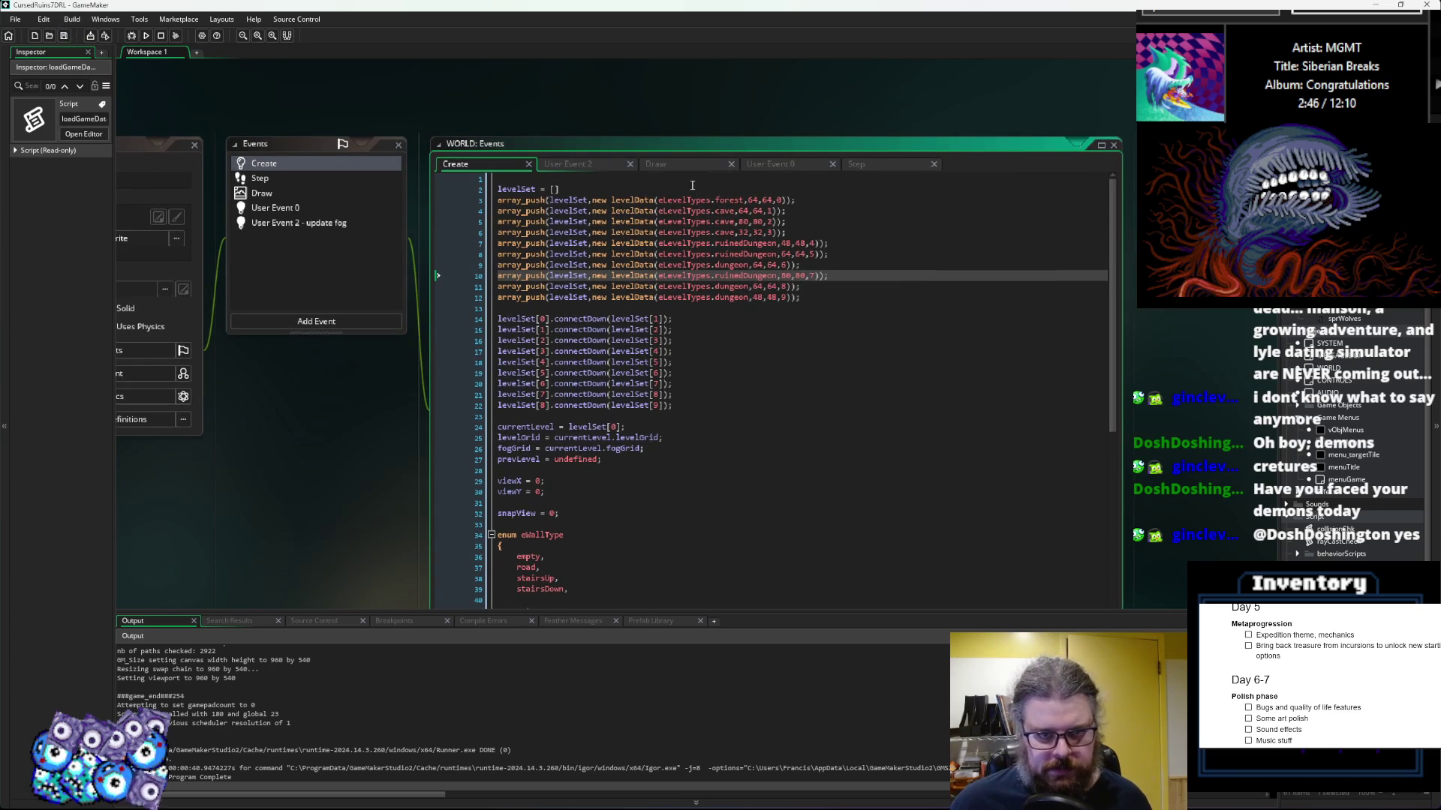
pyautogui.click(615, 200)
pyautogui.middleClick(623, 201)
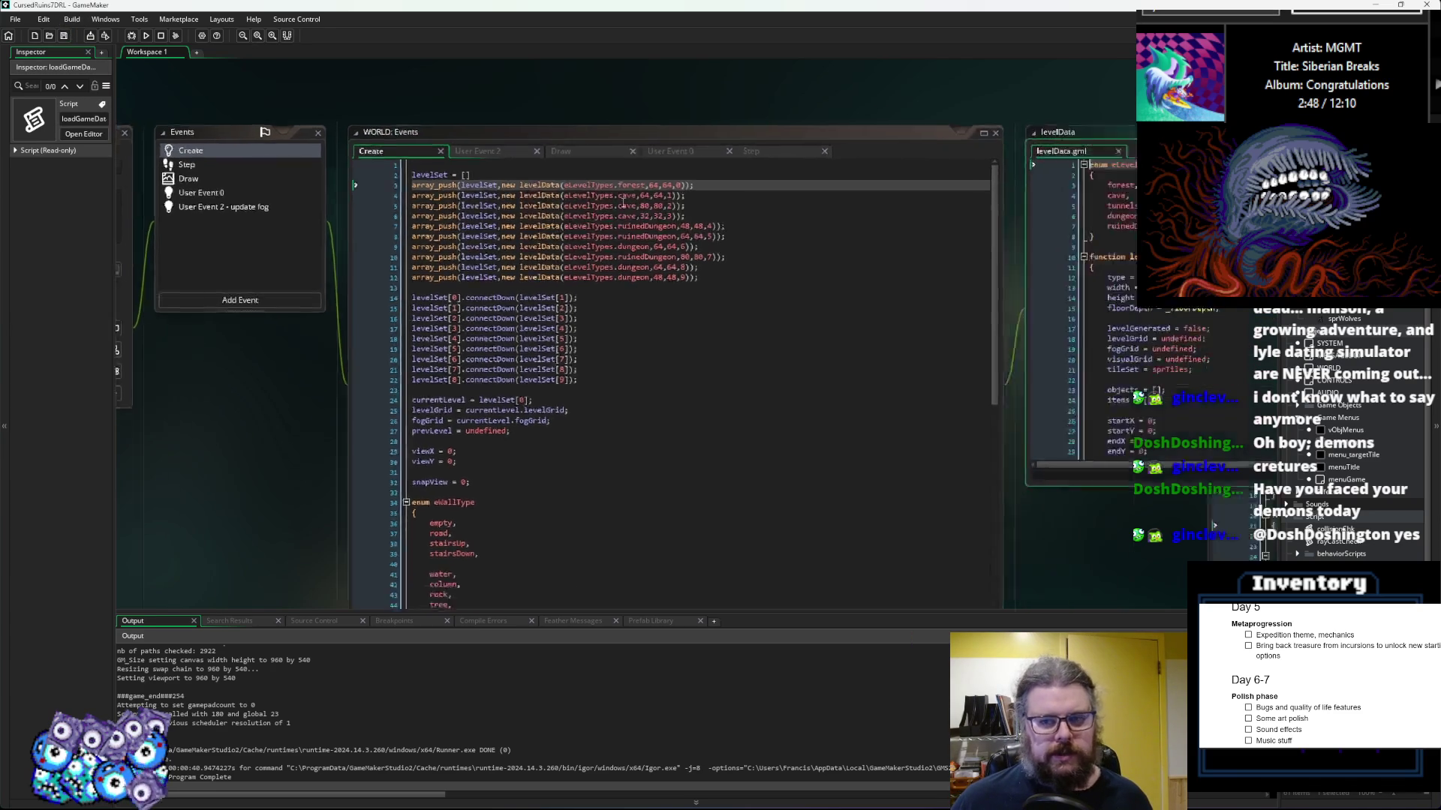
pyautogui.moveTo(945, 429); pyautogui.dragTo(1168, 587)
pyautogui.moveTo(634, 427); pyautogui.dragTo(935, 423)
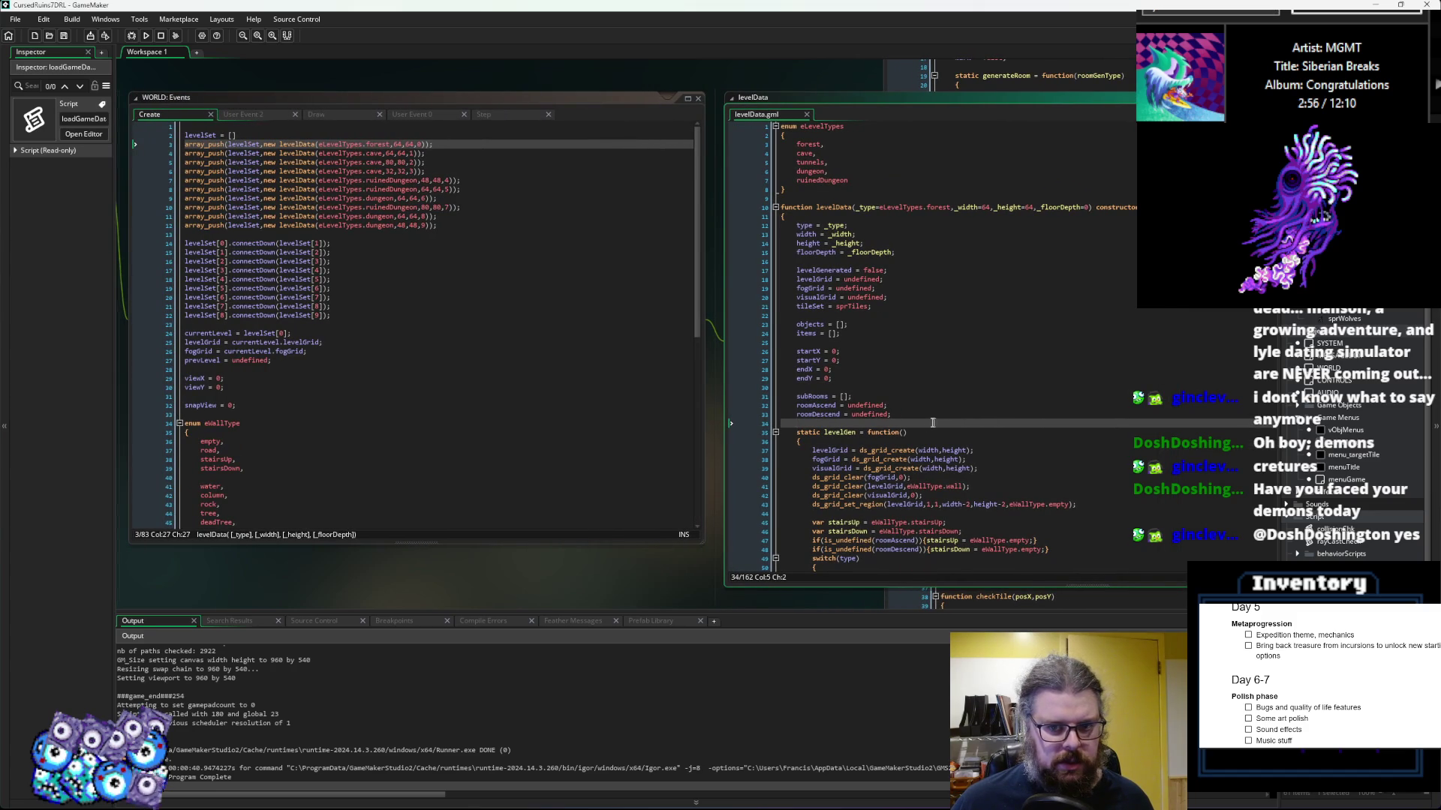
pyautogui.moveTo(935, 423); pyautogui.dragTo(857, 425)
pyautogui.scroll(-3)
# Step: Collapse the levelGen and connectDown bodies and insert blank lines above levelGen
pyautogui.click(700, 389)
pyautogui.click(701, 453)
pyautogui.click(915, 452)
pyautogui.press('Return')
pyautogui.press('Return')
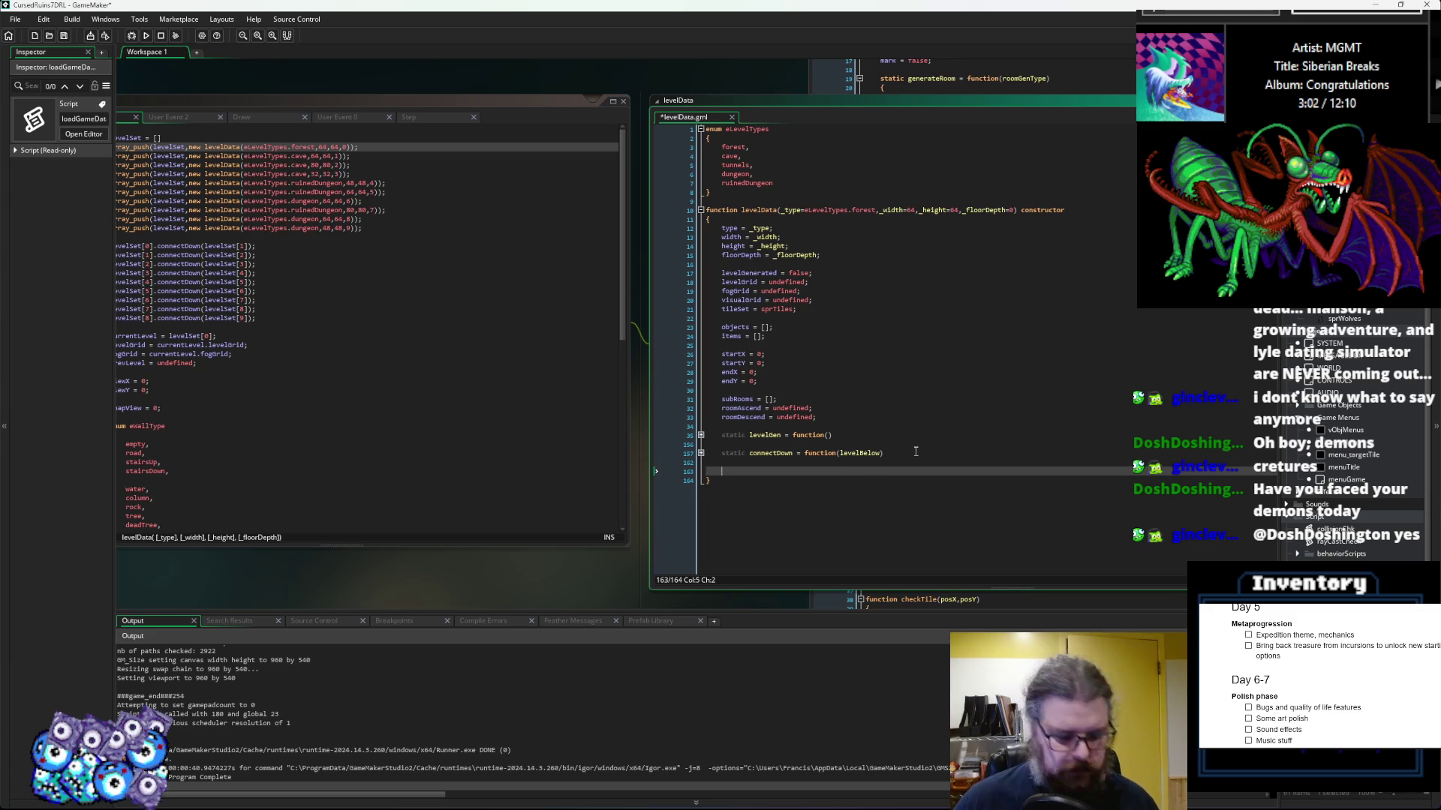
pyautogui.press('Up')
pyautogui.press('Up')
pyautogui.press('Up')
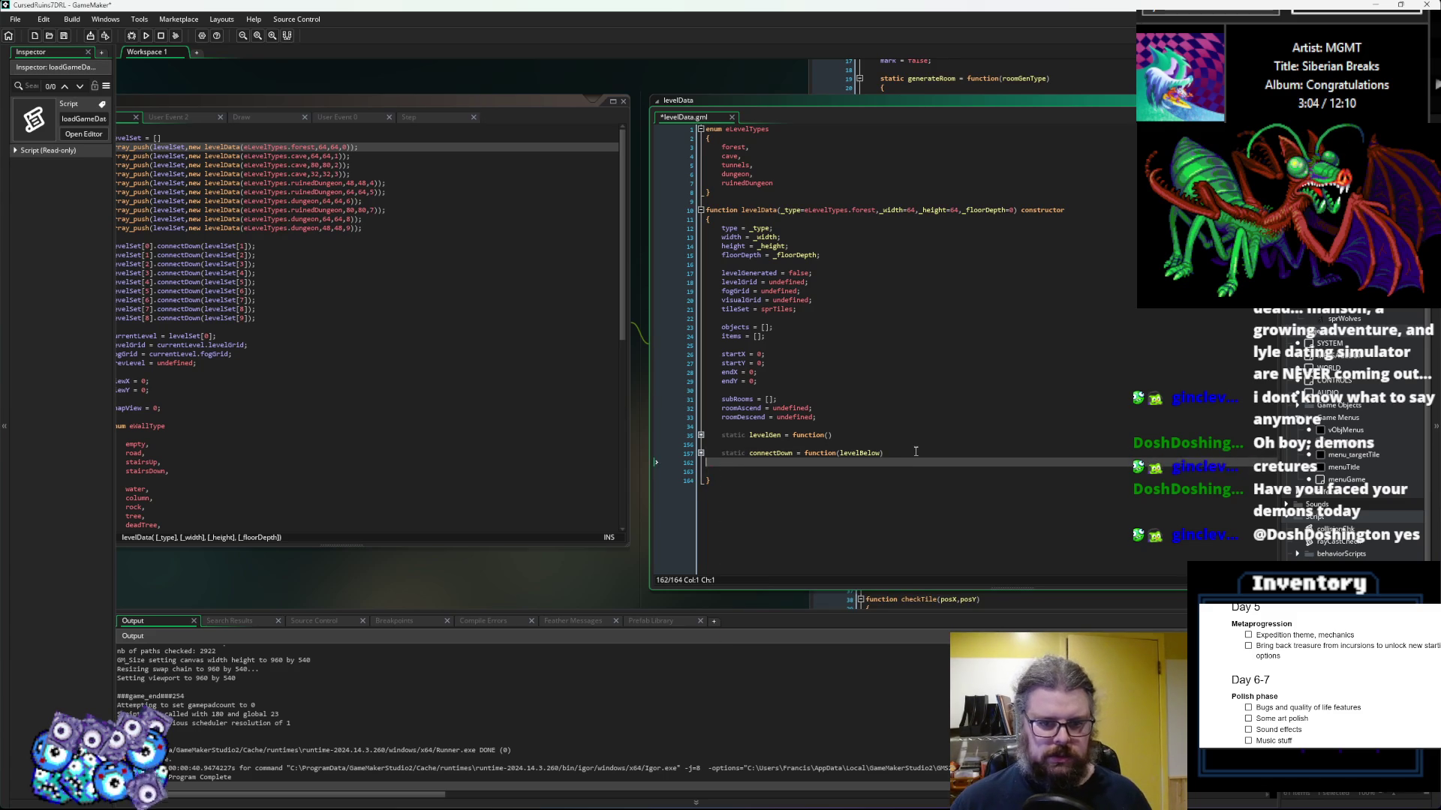
pyautogui.press('Return')
pyautogui.press('Return')
pyautogui.press('Up')
pyautogui.press('Up')
# Step: Write 'static levelSetup = function() { }' with an empty body above levelGen
pyautogui.write('statis')
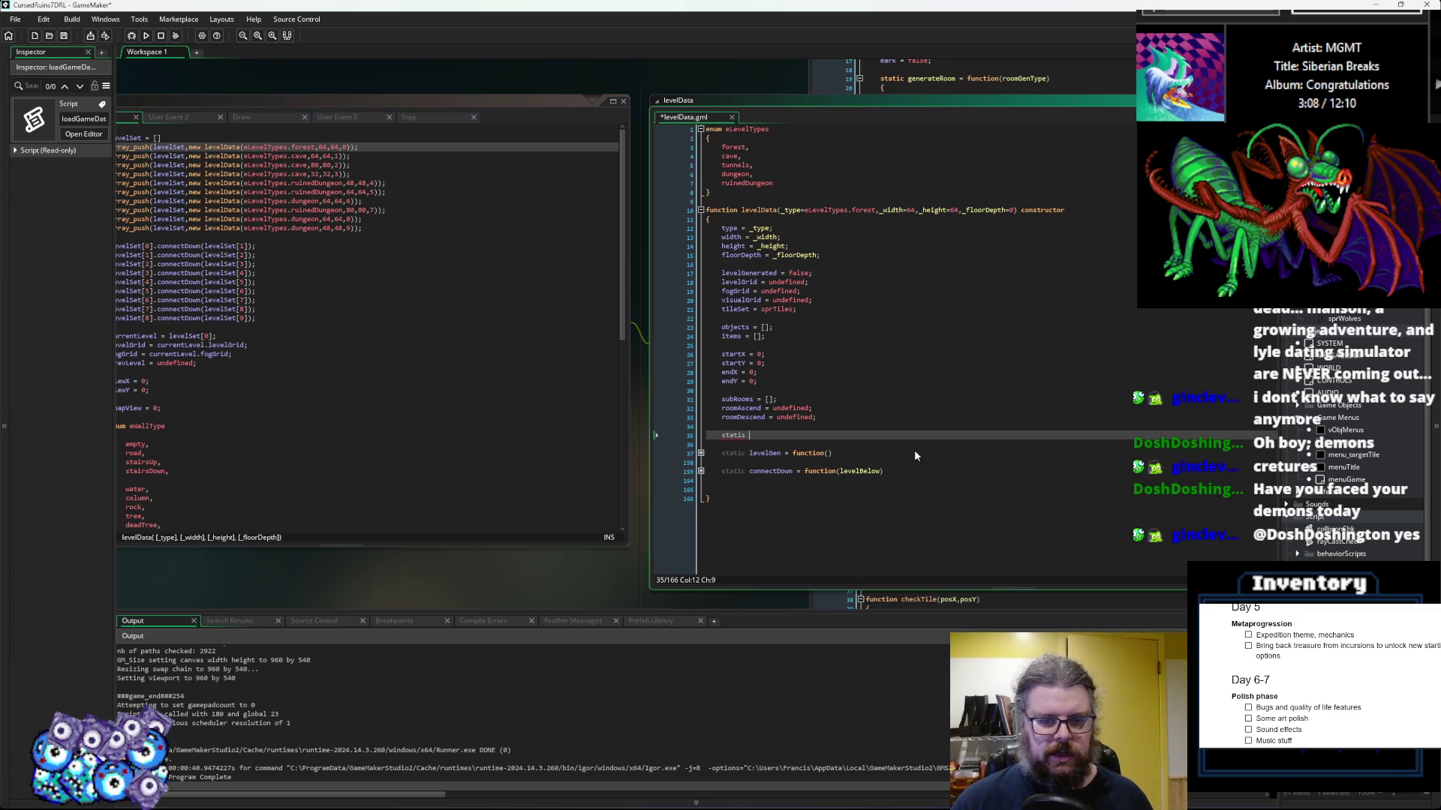
pyautogui.press('BackSpace')
pyautogui.write('c leve')
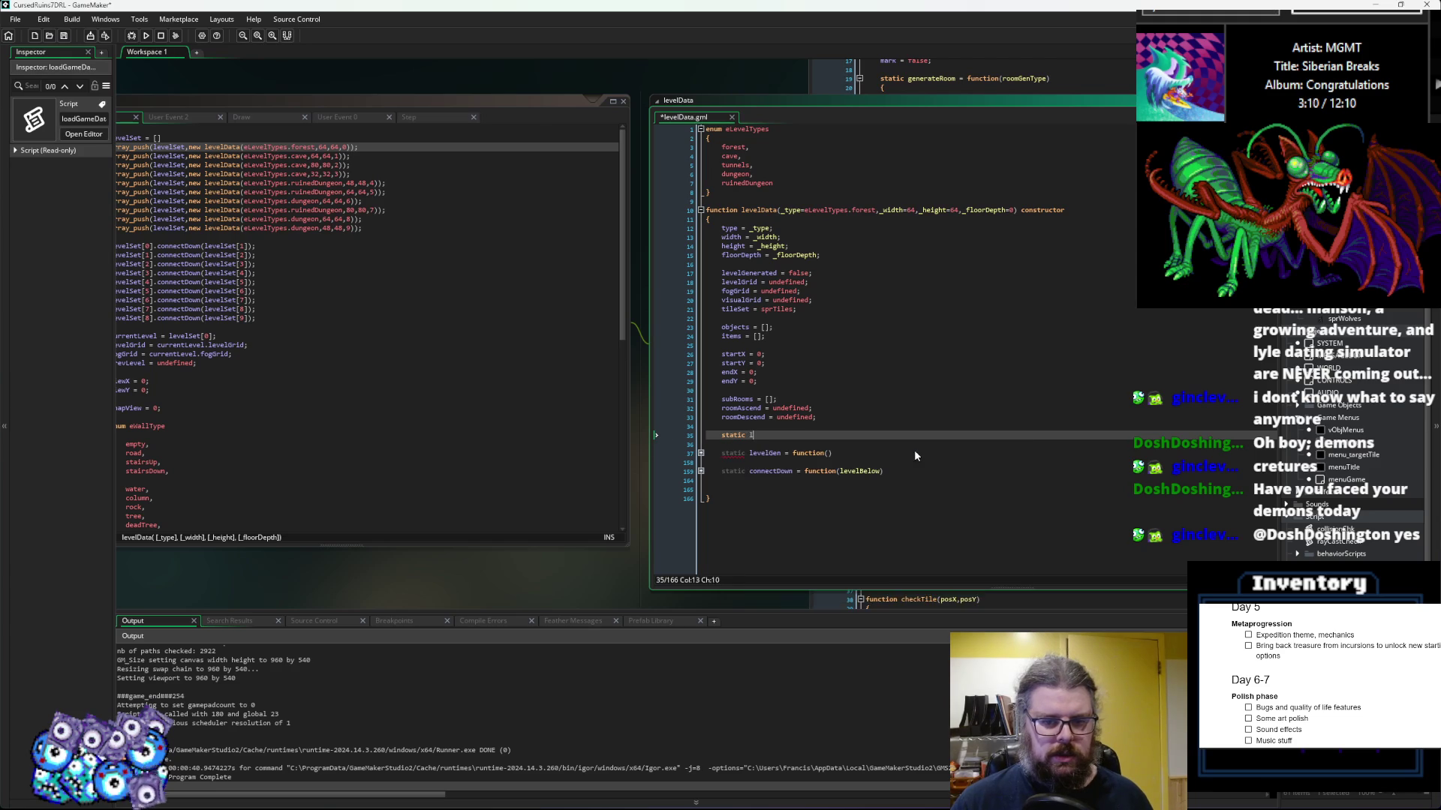
pyautogui.write('lSetui')
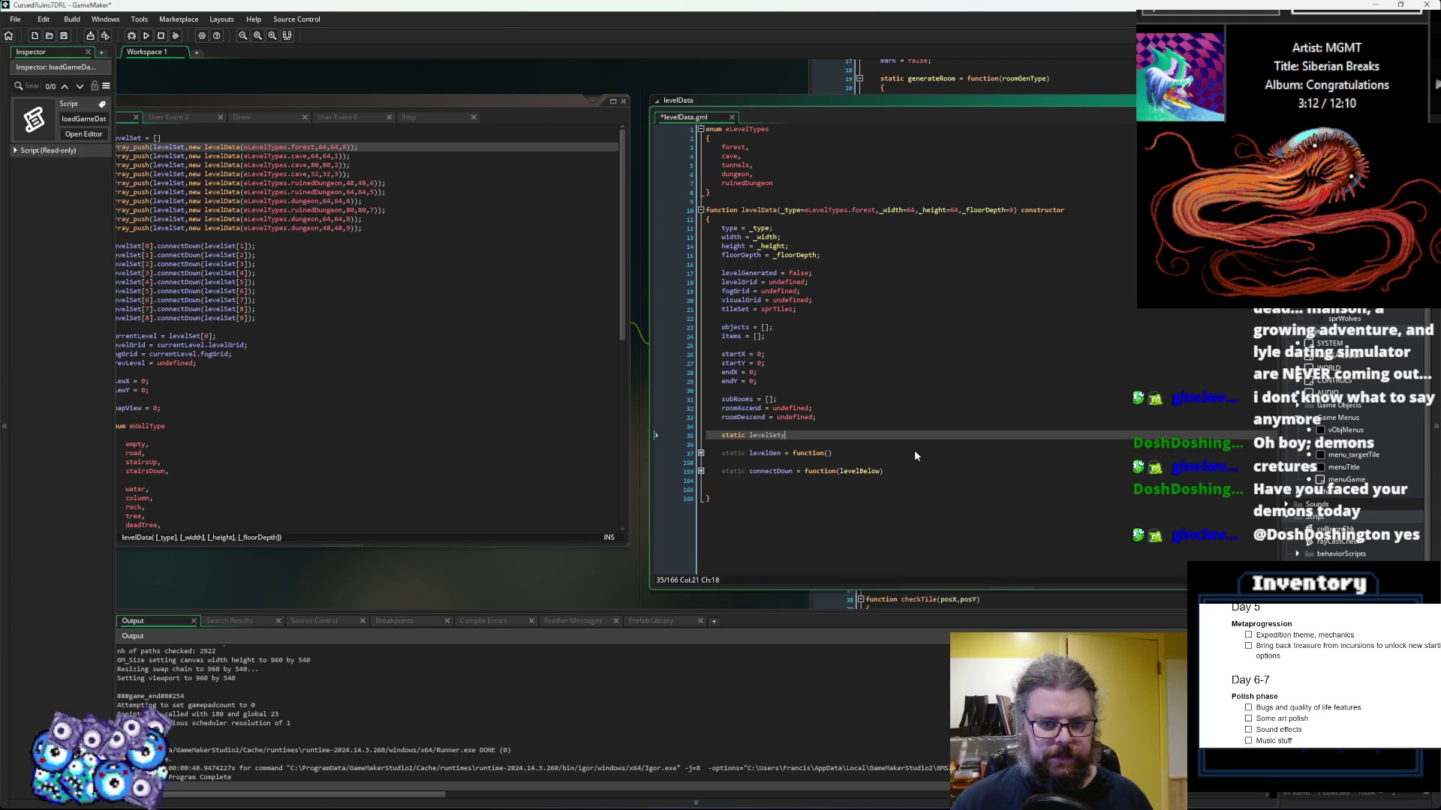
pyautogui.write('p')
pyautogui.write('= functi')
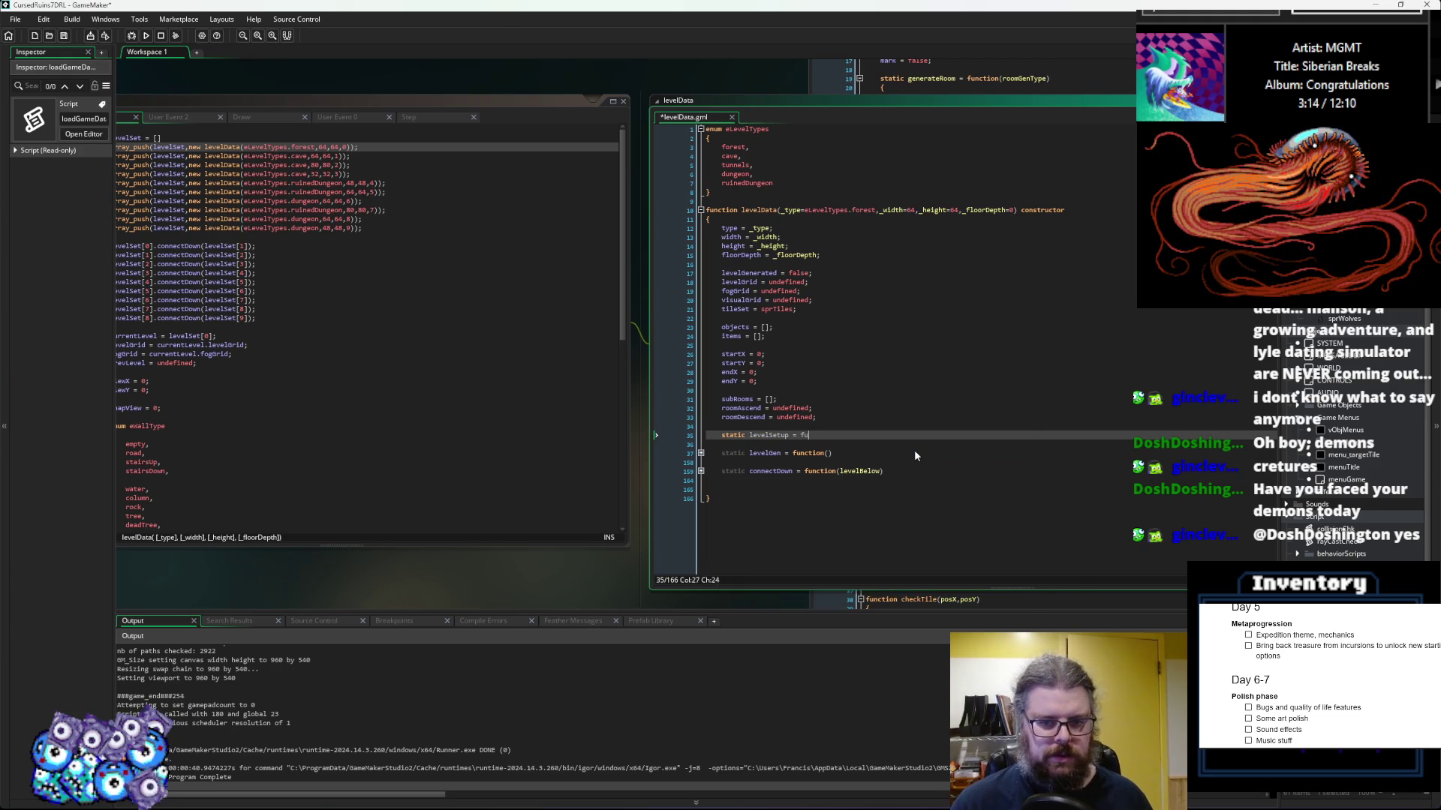
pyautogui.write('()')
pyautogui.press('Return')
pyautogui.write('{')
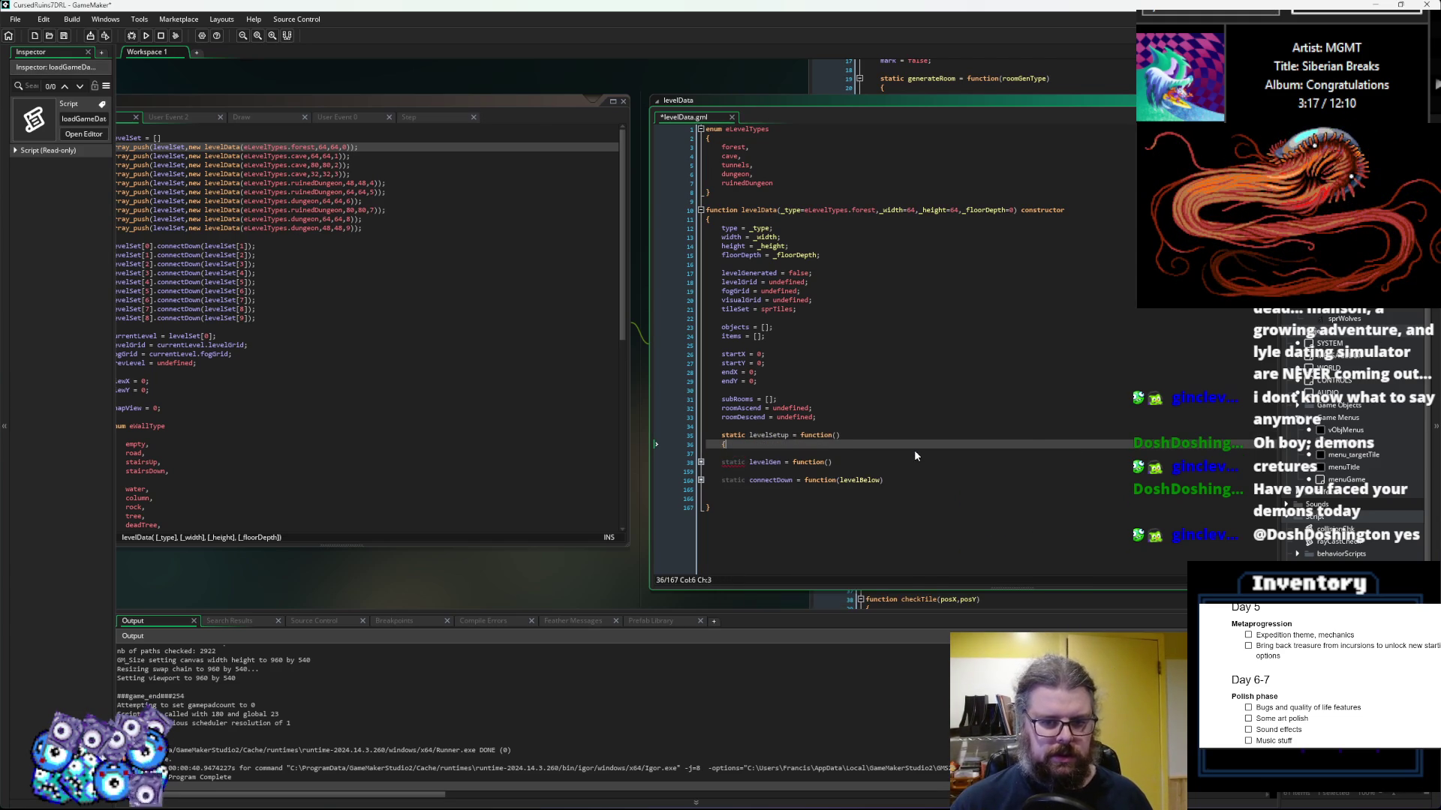
pyautogui.press('Return')
pyautogui.write('}')
pyautogui.press('Return')
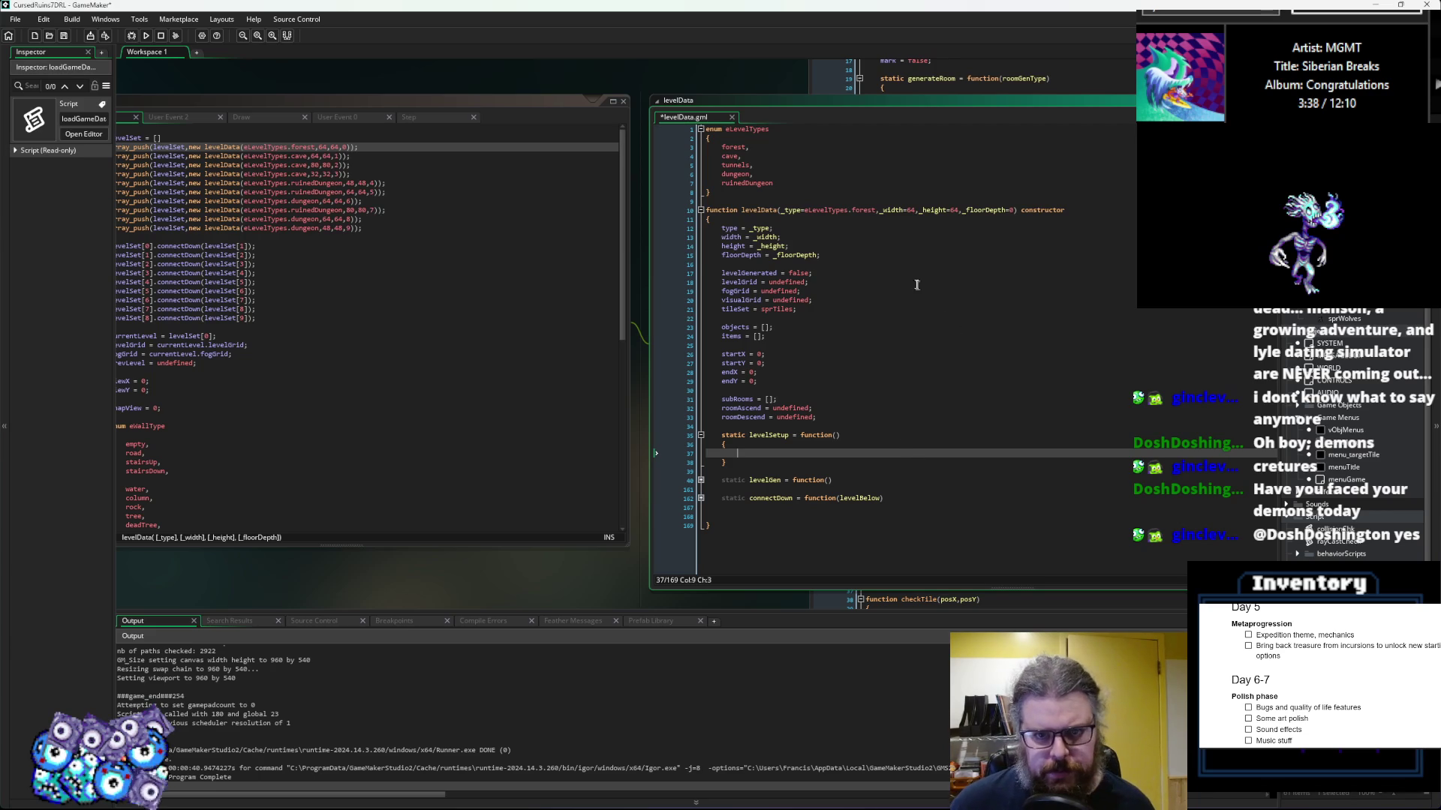
pyautogui.click(885, 265)
# Step: Add 'levelBgm = musDungeon2;' on a new line after tileSet = sprTiles;
pyautogui.press('Down')
pyautogui.press('Down')
pyautogui.press('Down')
pyautogui.press('End')
pyautogui.press('Return')
pyautogui.write('levelBgm ')
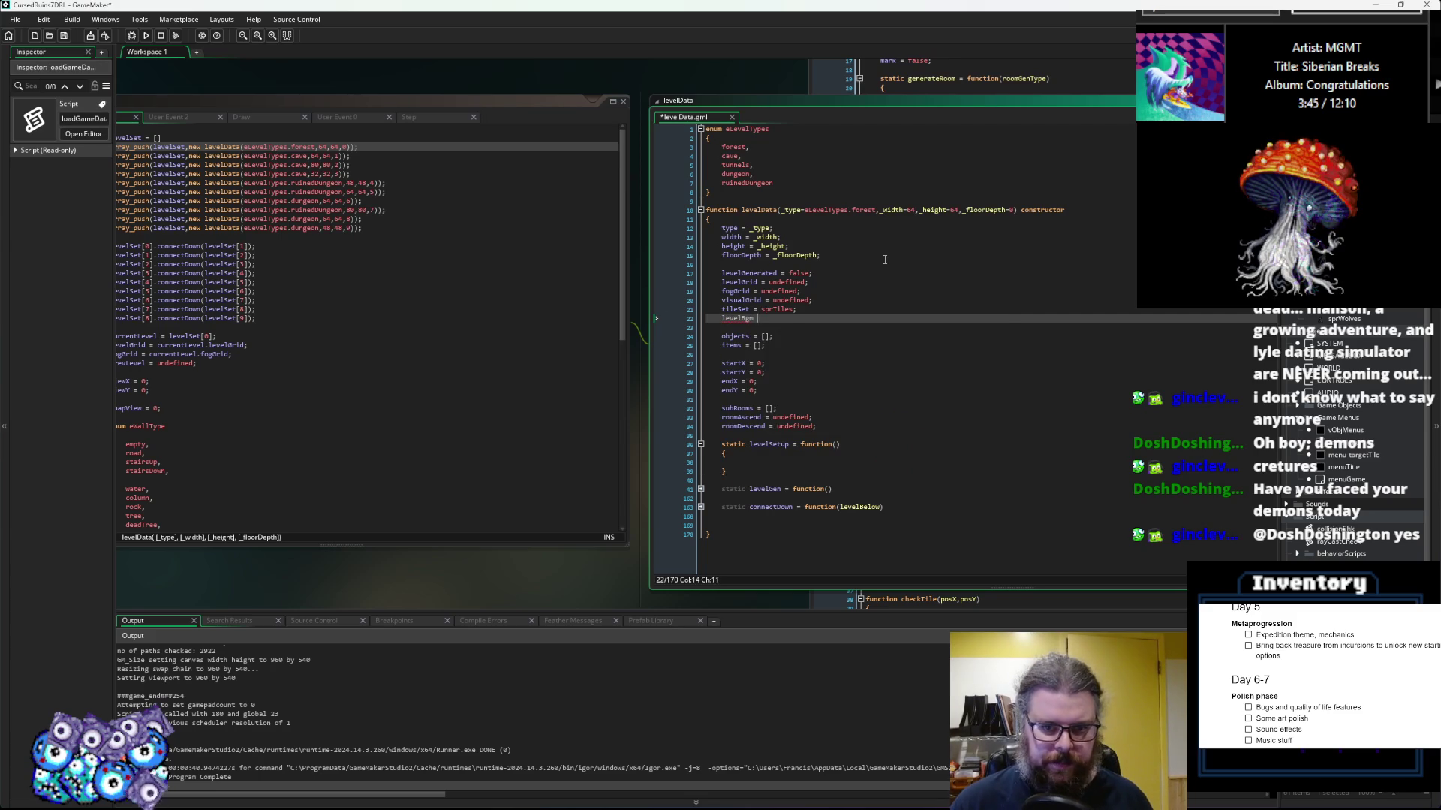
pyautogui.write('= mu')
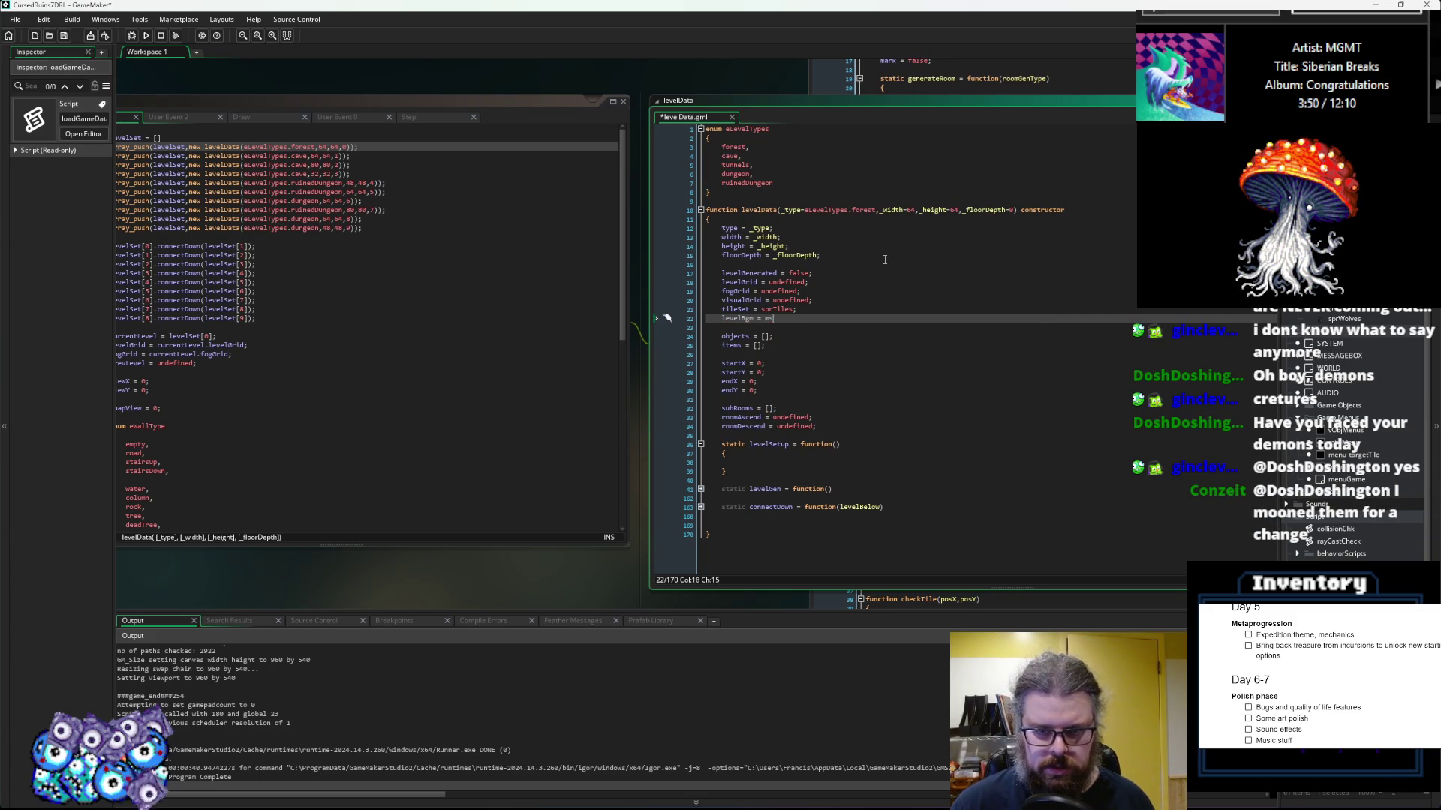
pyautogui.write('dun')
pyautogui.press('Return')
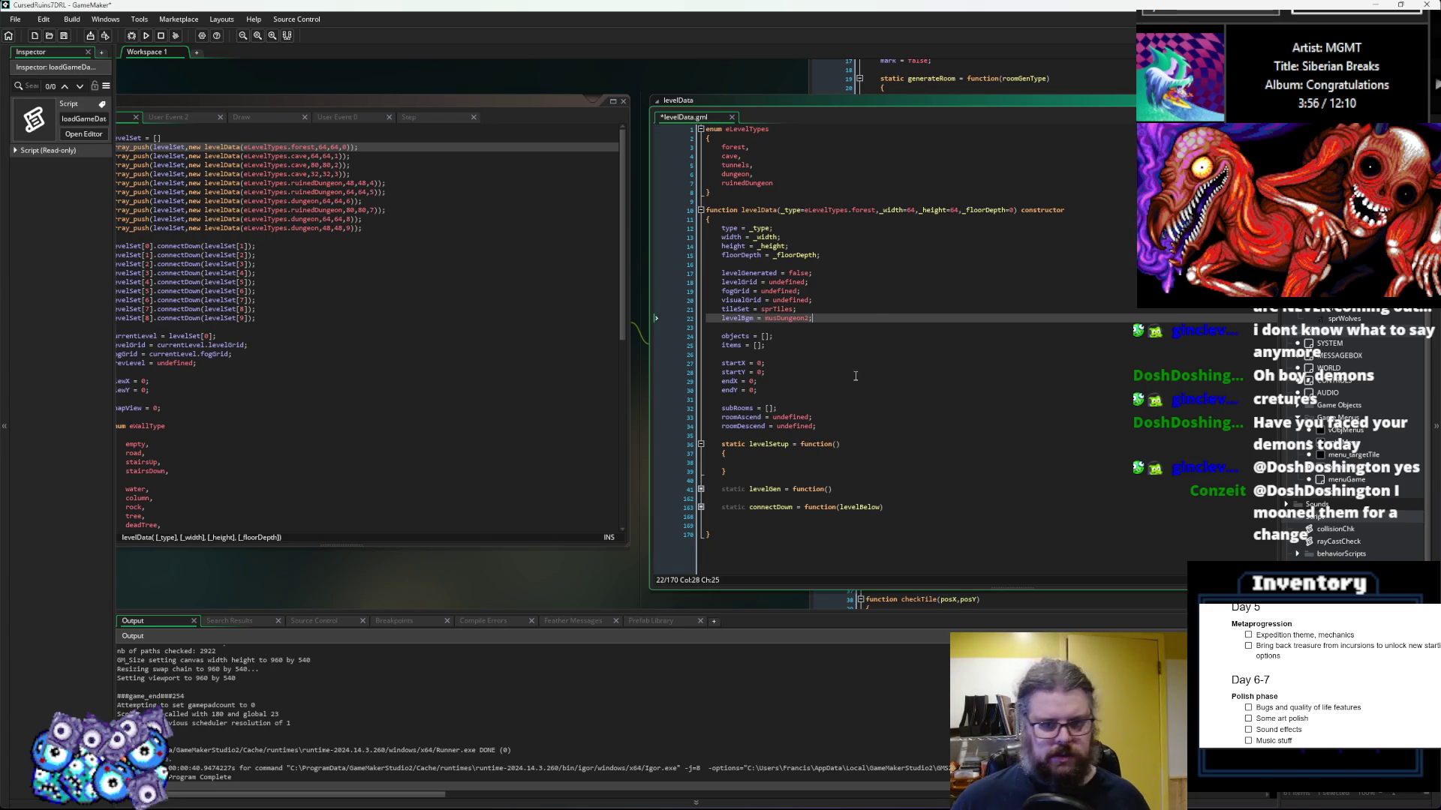
# Step: Insert an empty switch() statement with braces inside levelSetup's body
pyautogui.click(787, 456)
pyautogui.click(777, 461)
pyautogui.write('witch(')
pyautogui.press('Return')
pyautogui.press('Return')
pyautogui.write('{')
pyautogui.press('Return')
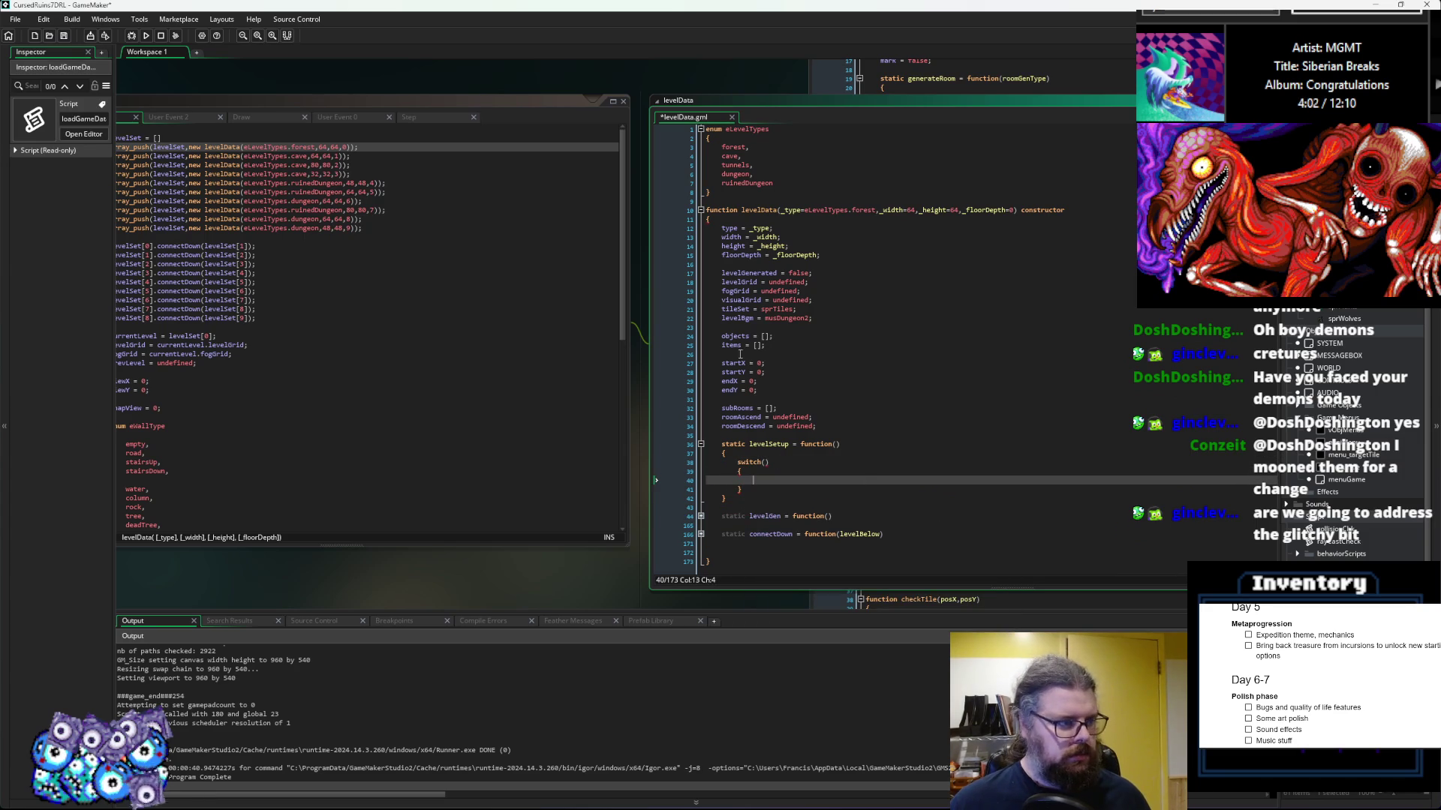
pyautogui.click(742, 345)
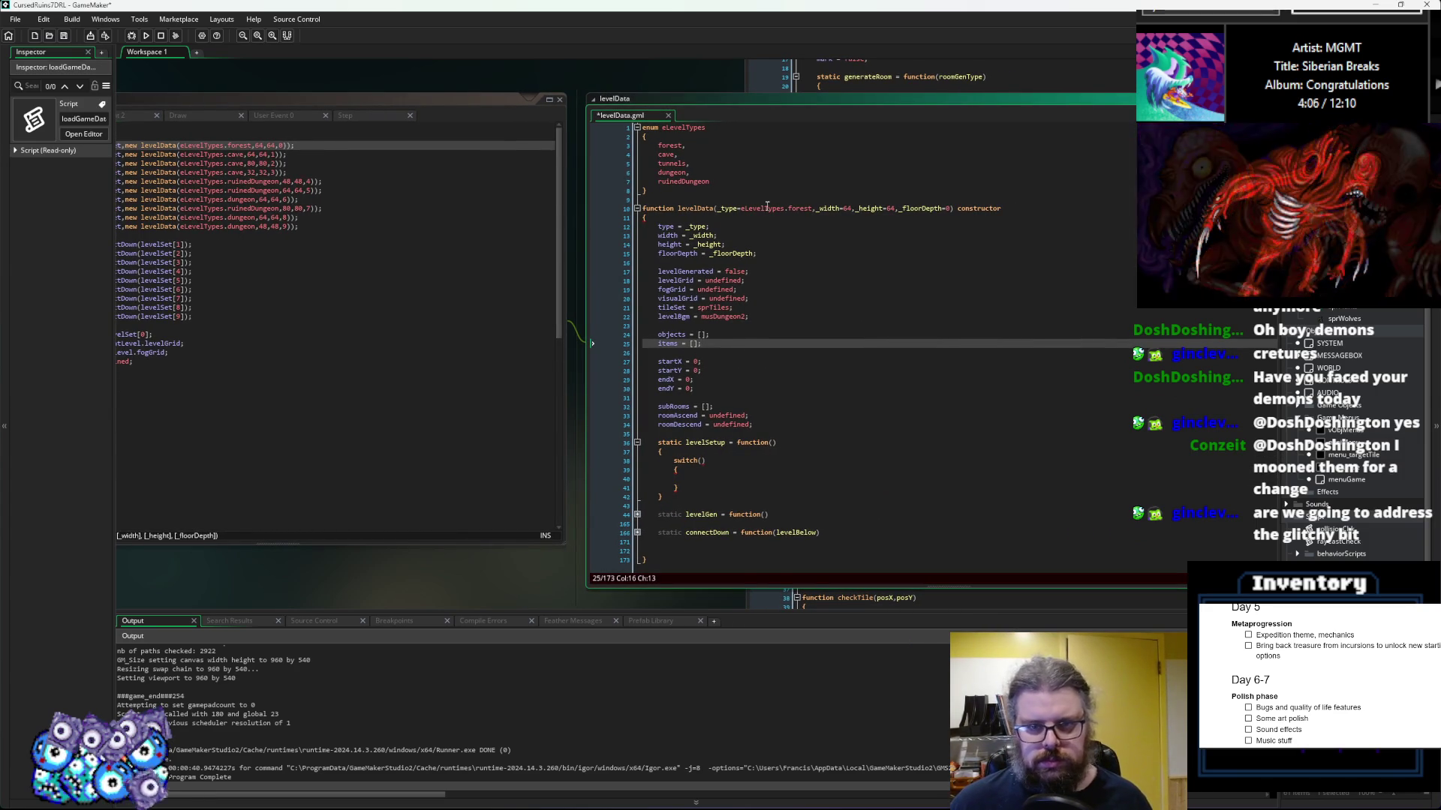
# Step: Make the switch test _type and add eLevelTypes.forest and eLevelTypes.cave cases, each with break;
pyautogui.click(739, 208)
pyautogui.click(702, 460)
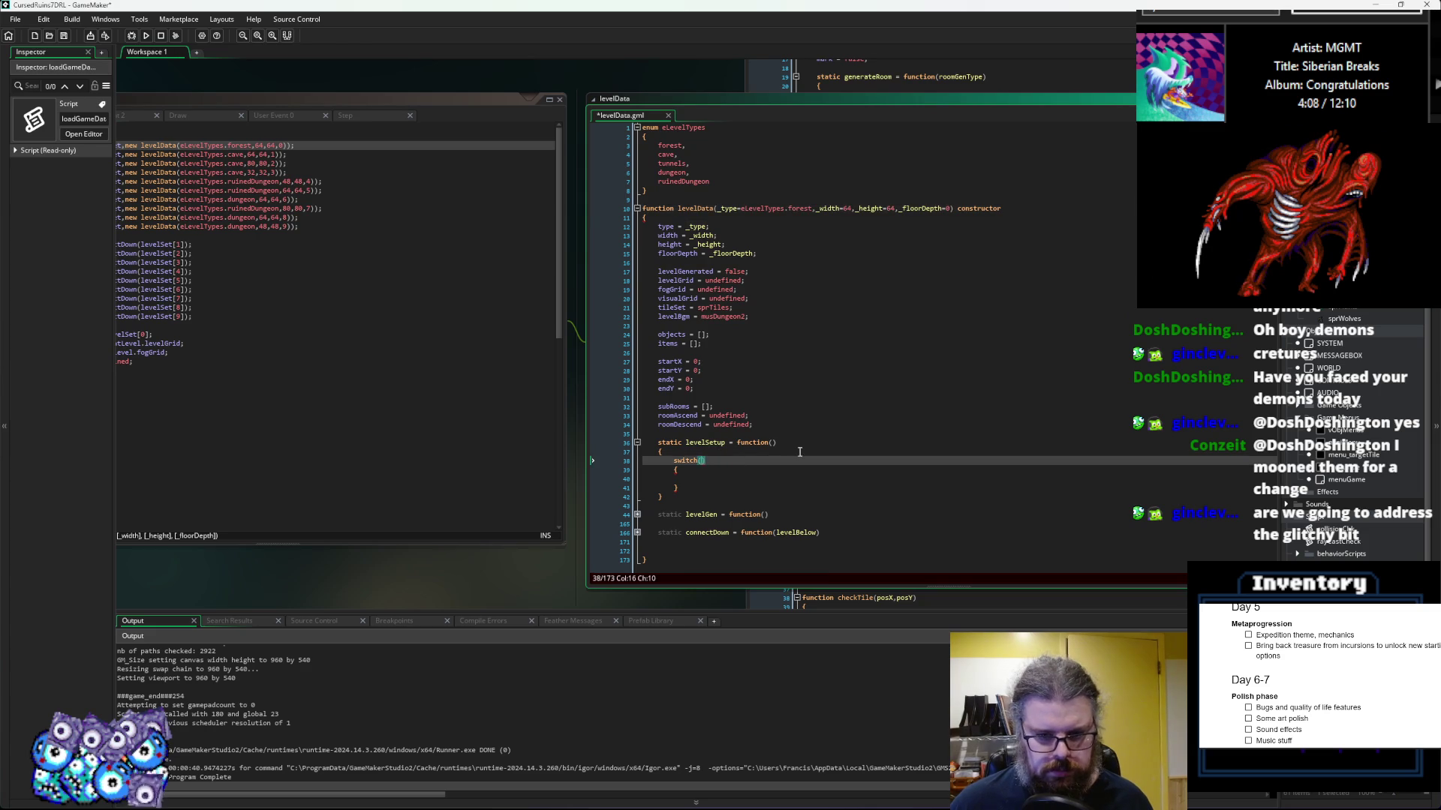
pyautogui.write('_type')
pyautogui.press('Down')
pyautogui.press('Down')
pyautogui.write('case e')
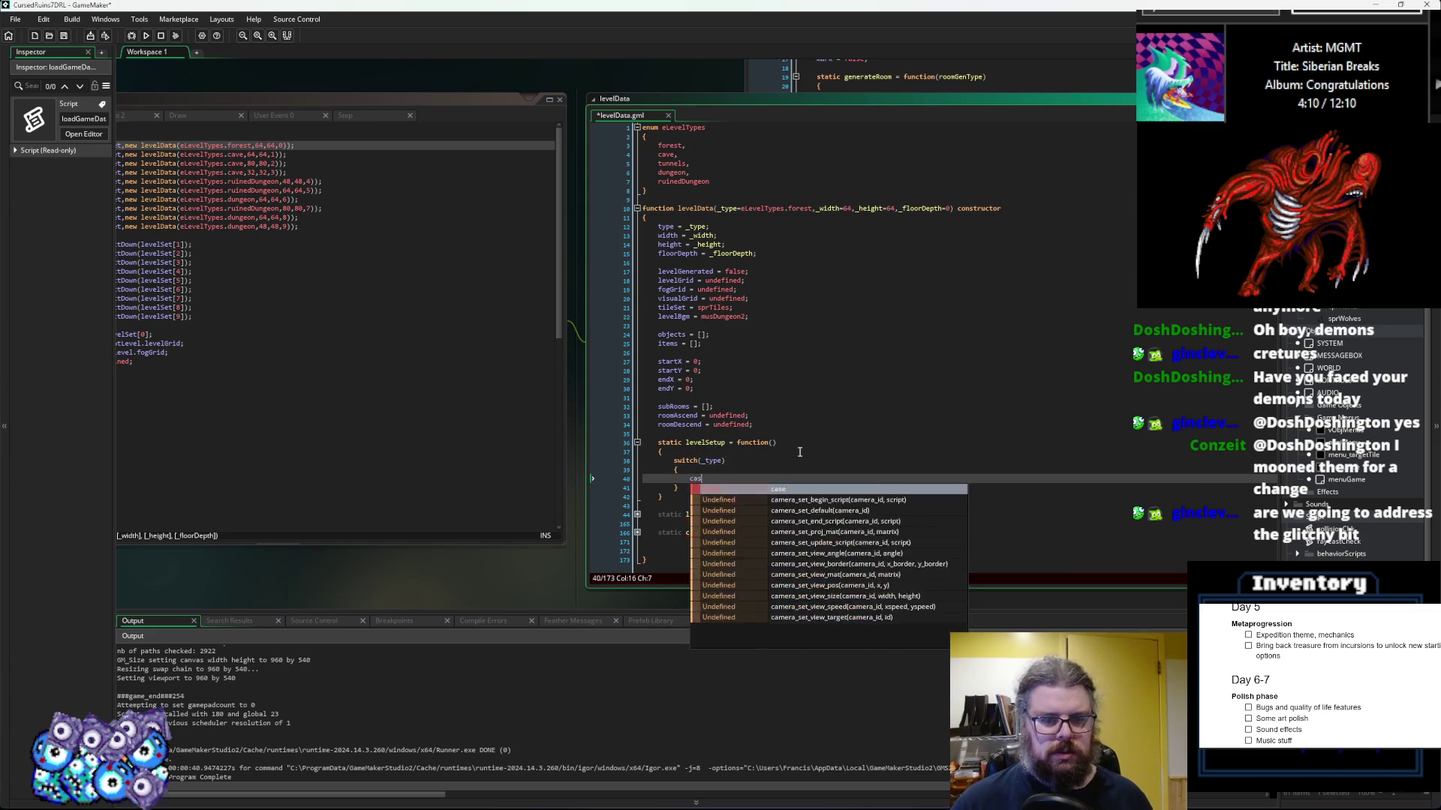
pyautogui.write('LevelTypes.')
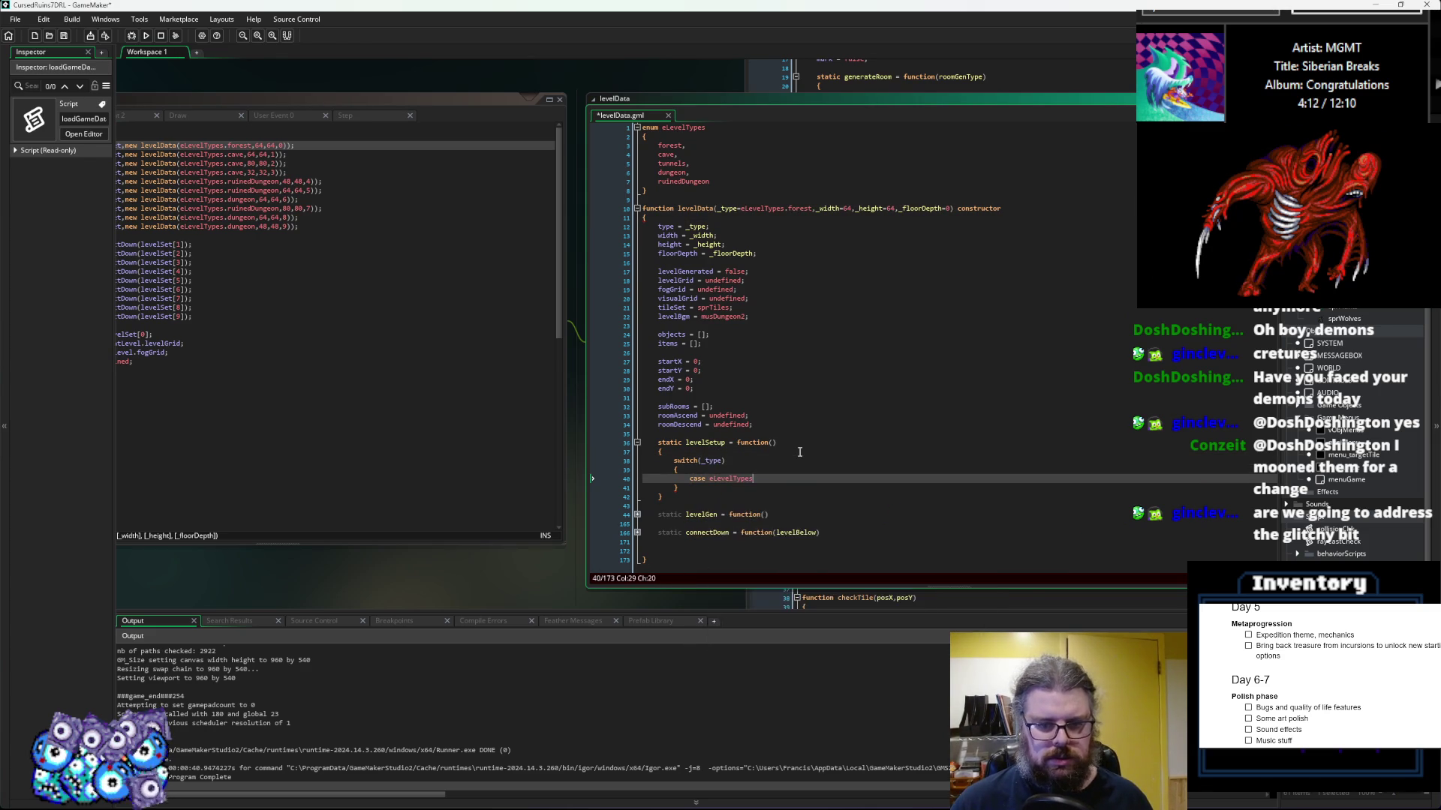
pyautogui.write('fores')
pyautogui.write('t:')
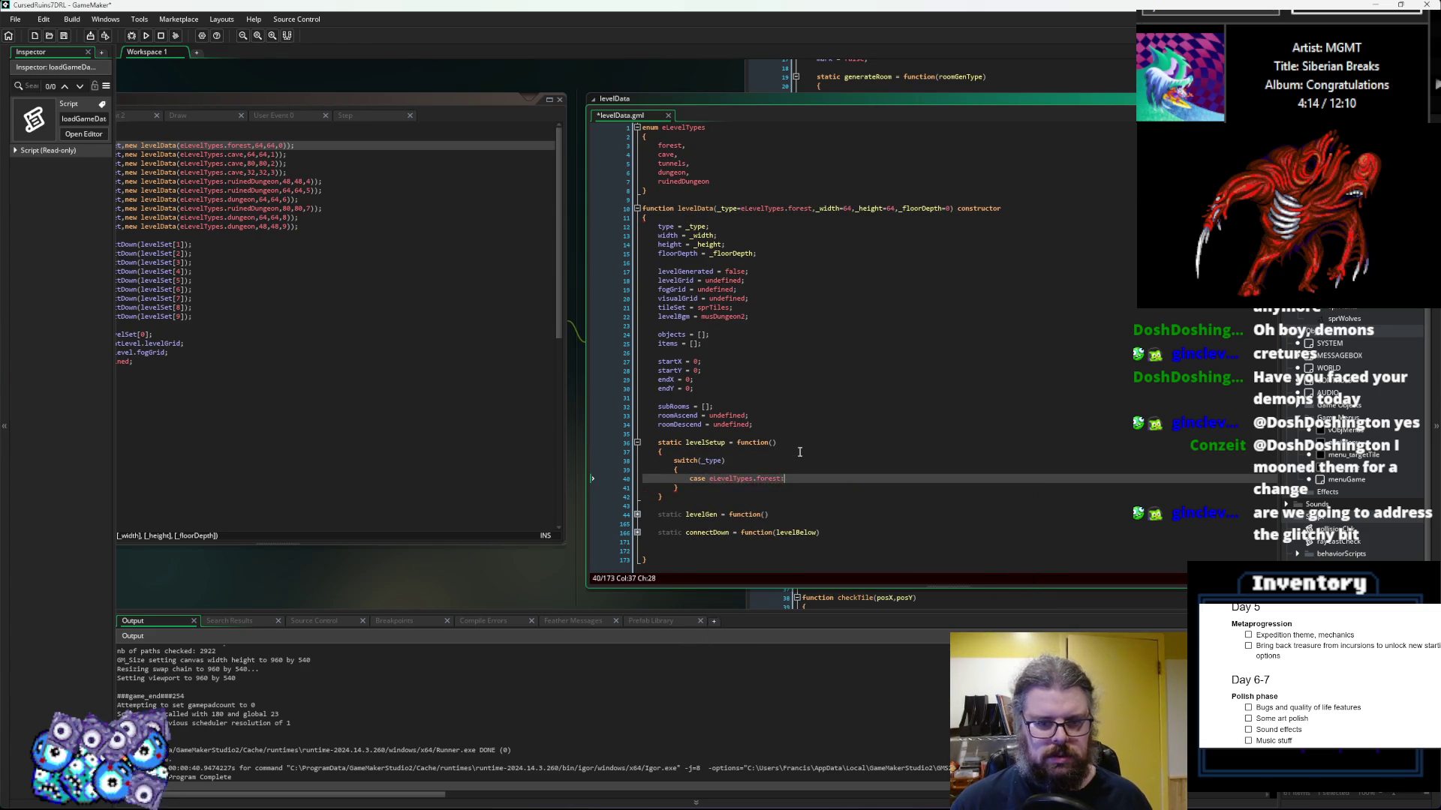
pyautogui.press('Return')
pyautogui.write('break;')
pyautogui.press('Return')
pyautogui.press('BackSpace')
pyautogui.write('case eLevelTyp')
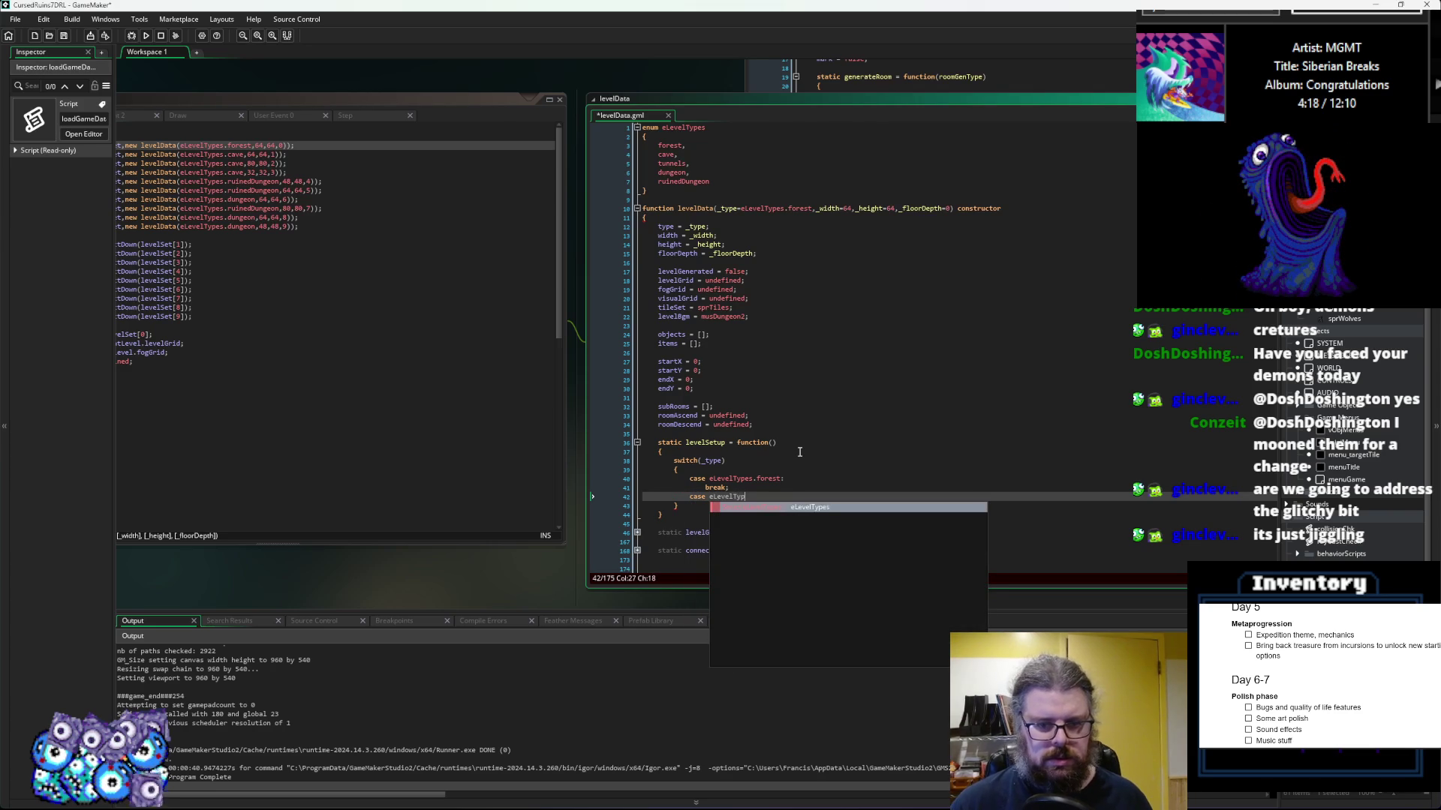
pyautogui.write('es.cave')
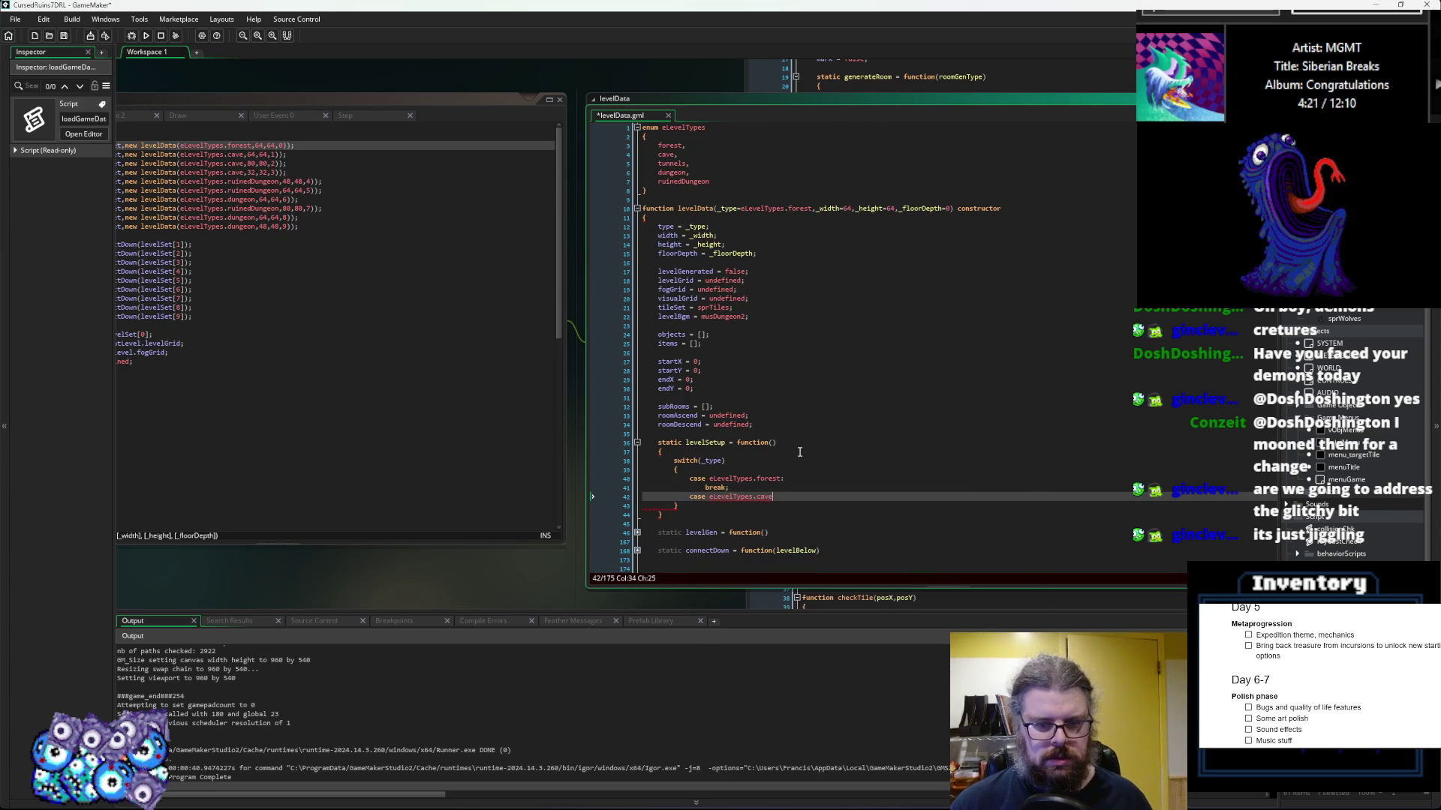
pyautogui.write(':')
pyautogui.press('Return')
pyautogui.write('break;')
# Step: Add eLevelTypes.tunnels and eLevelTypes.dungeon cases, each followed by break;
pyautogui.press('Return')
pyautogui.press('BackSpace')
pyautogui.write('case eLevelTyp')
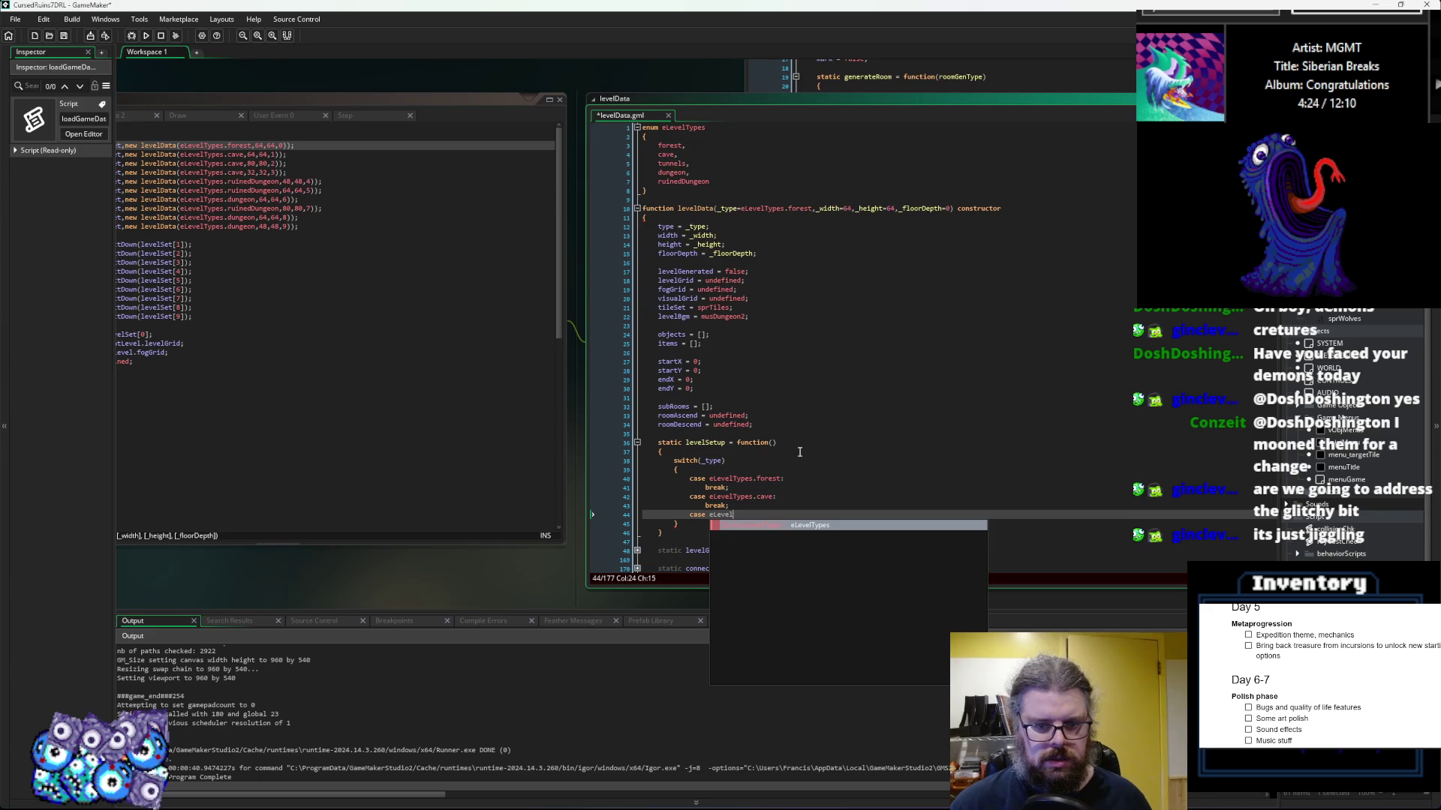
pyautogui.write('es.')
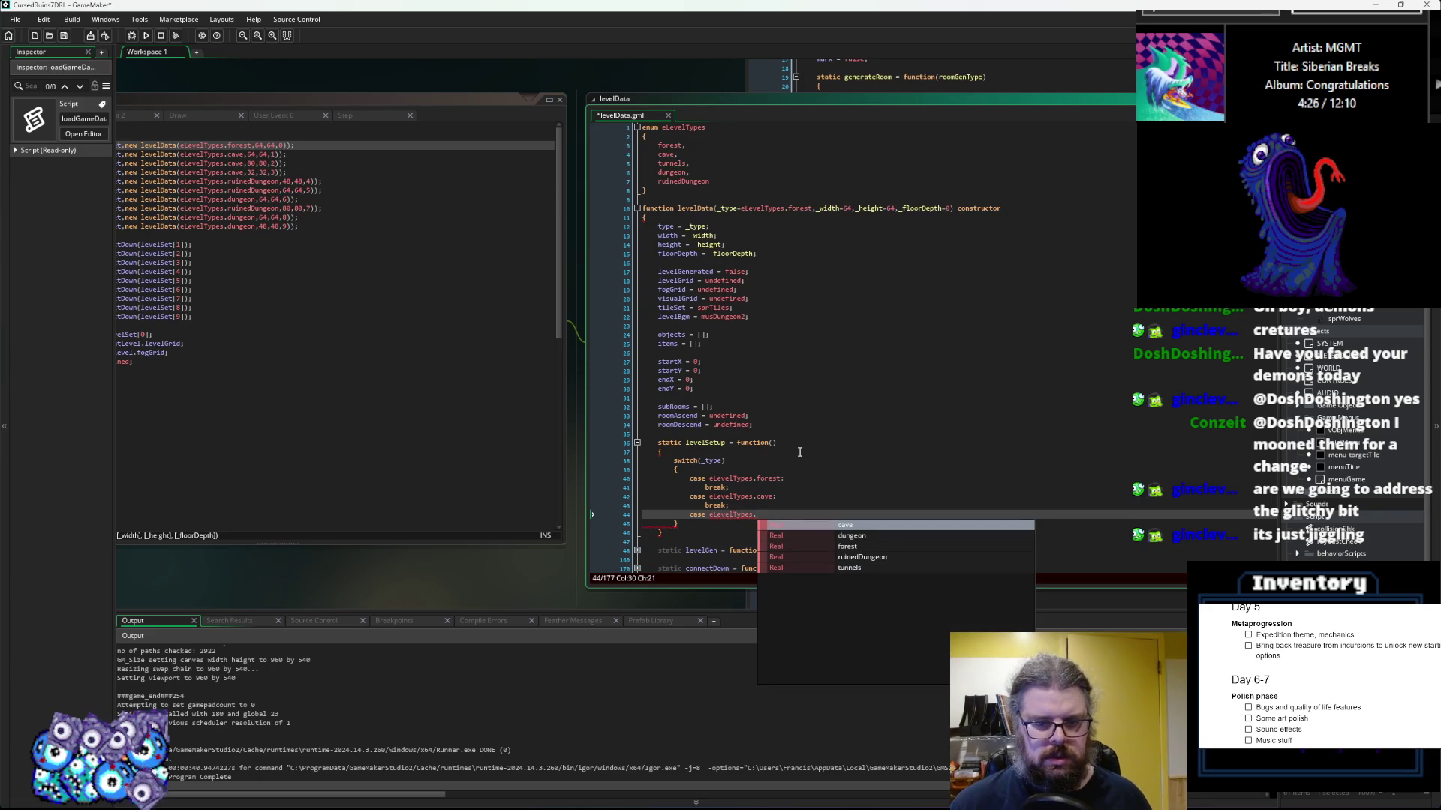
pyautogui.write('tunnel')
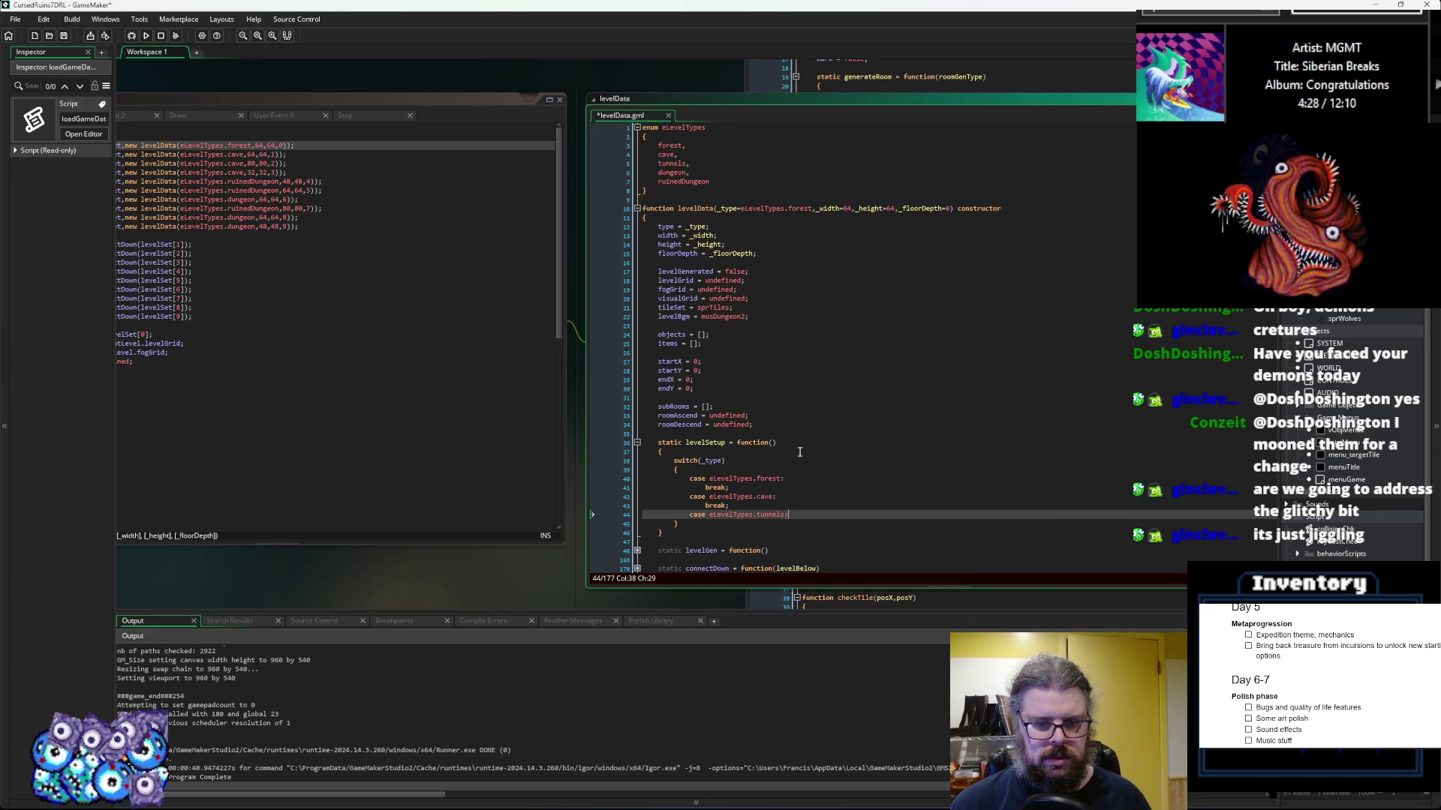
pyautogui.write('s:')
pyautogui.press('Return')
pyautogui.write('break;')
pyautogui.press('Return')
pyautogui.write('case ')
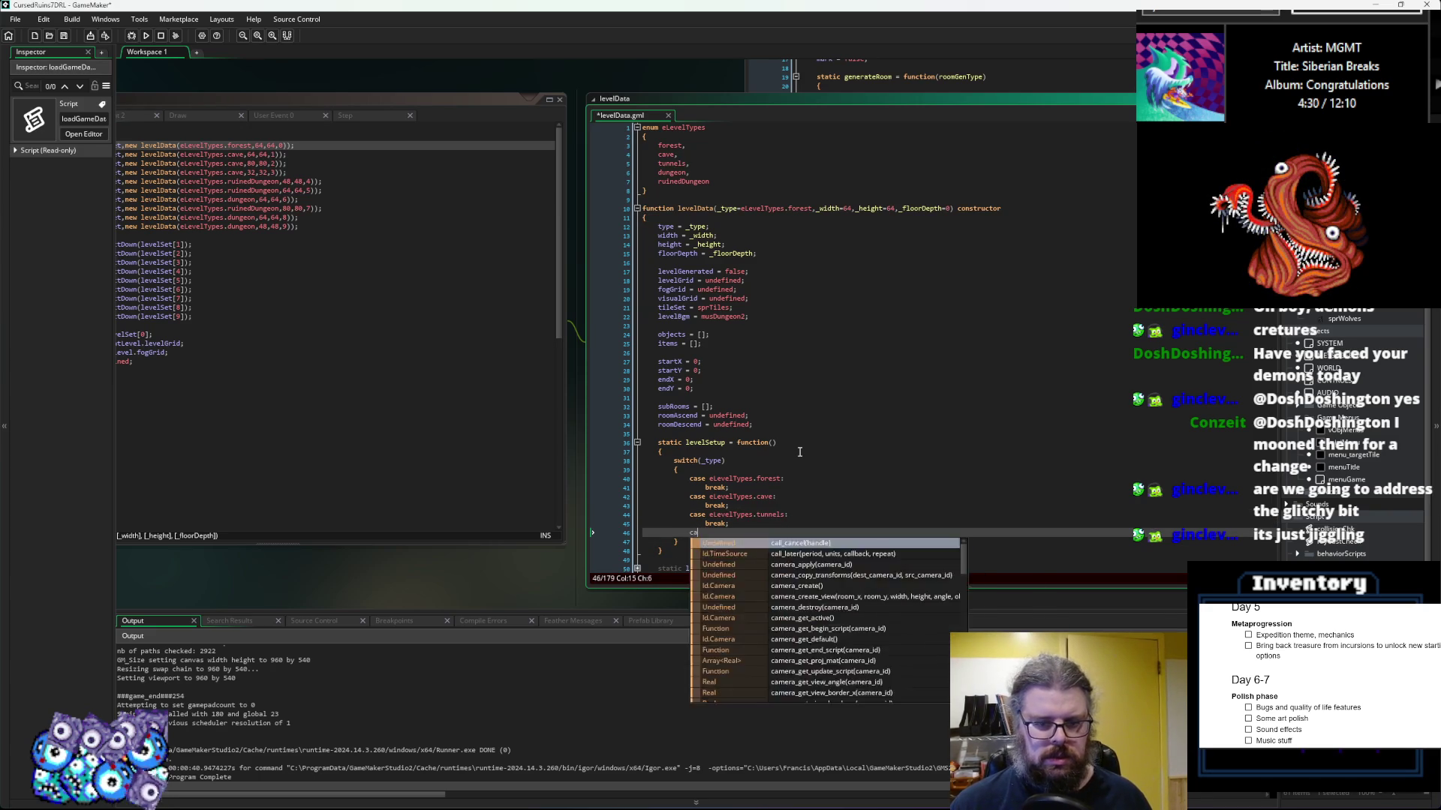
pyautogui.write('eLevel')
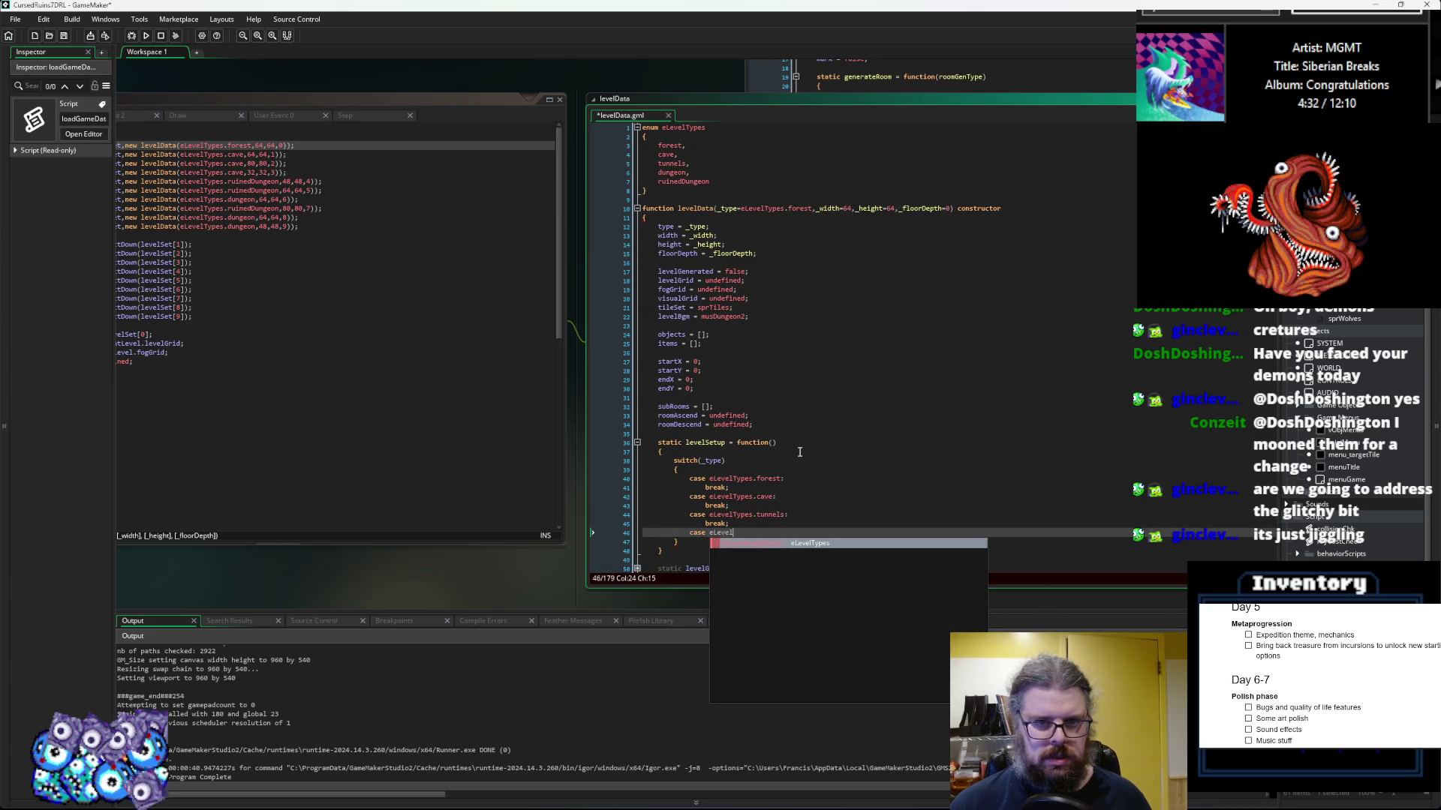
pyautogui.write('Types')
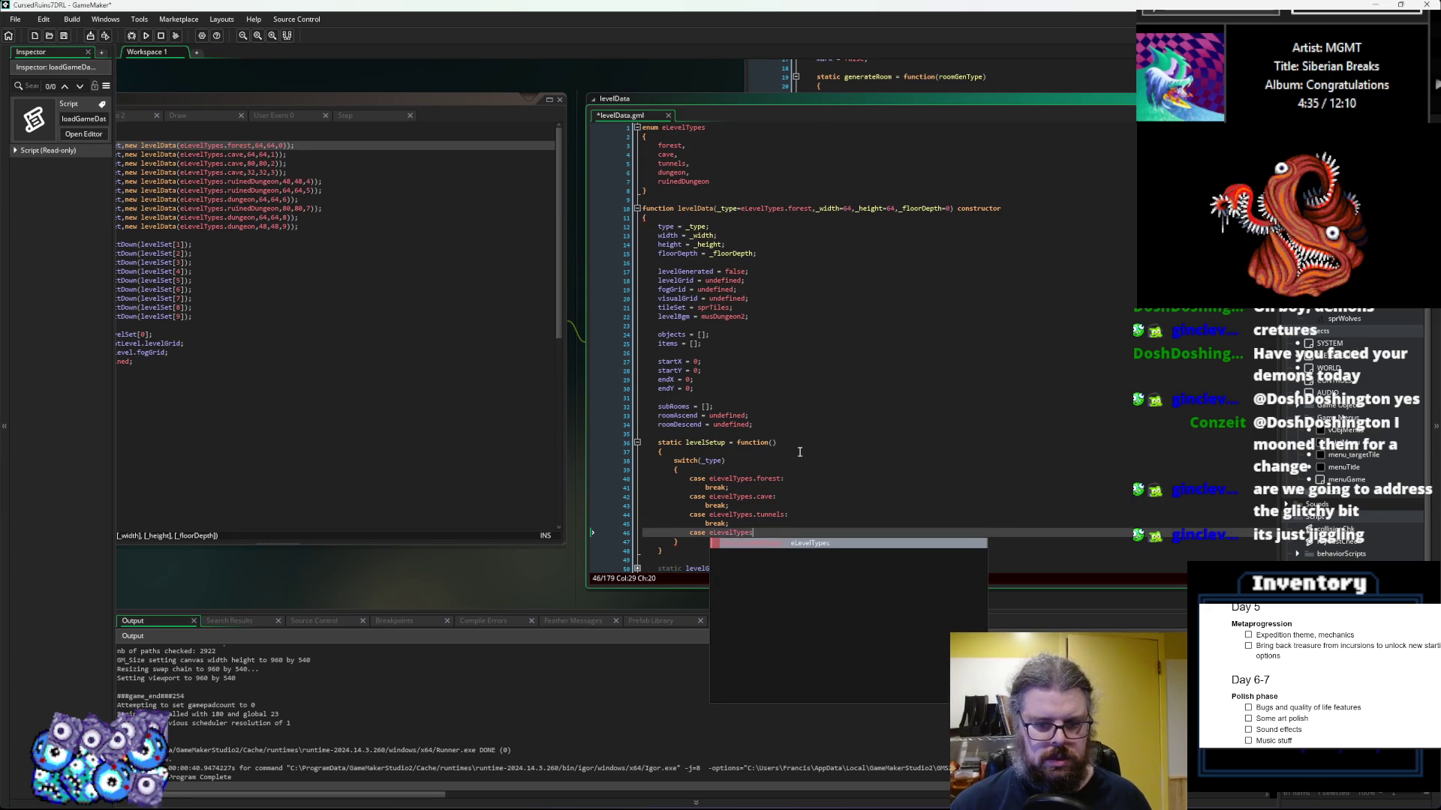
pyautogui.write('.')
pyautogui.write('dun')
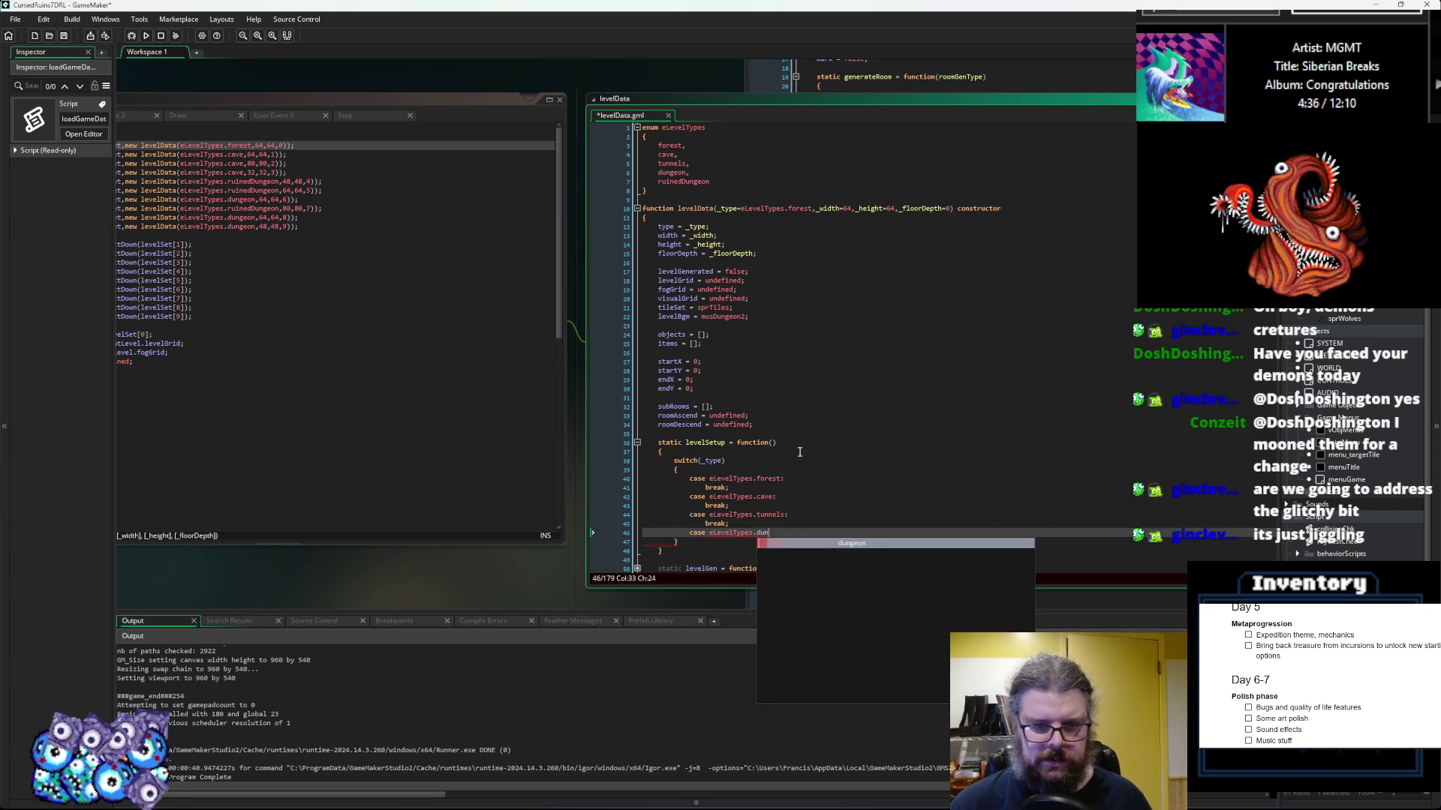
pyautogui.write('s')
pyautogui.write(':')
pyautogui.press('Return')
pyautogui.write('break;')
pyautogui.press('Return')
# Step: Add an eLevelTypes.ruinedDungeon case ending with break;
pyautogui.press('BackSpace')
pyautogui.write('case e')
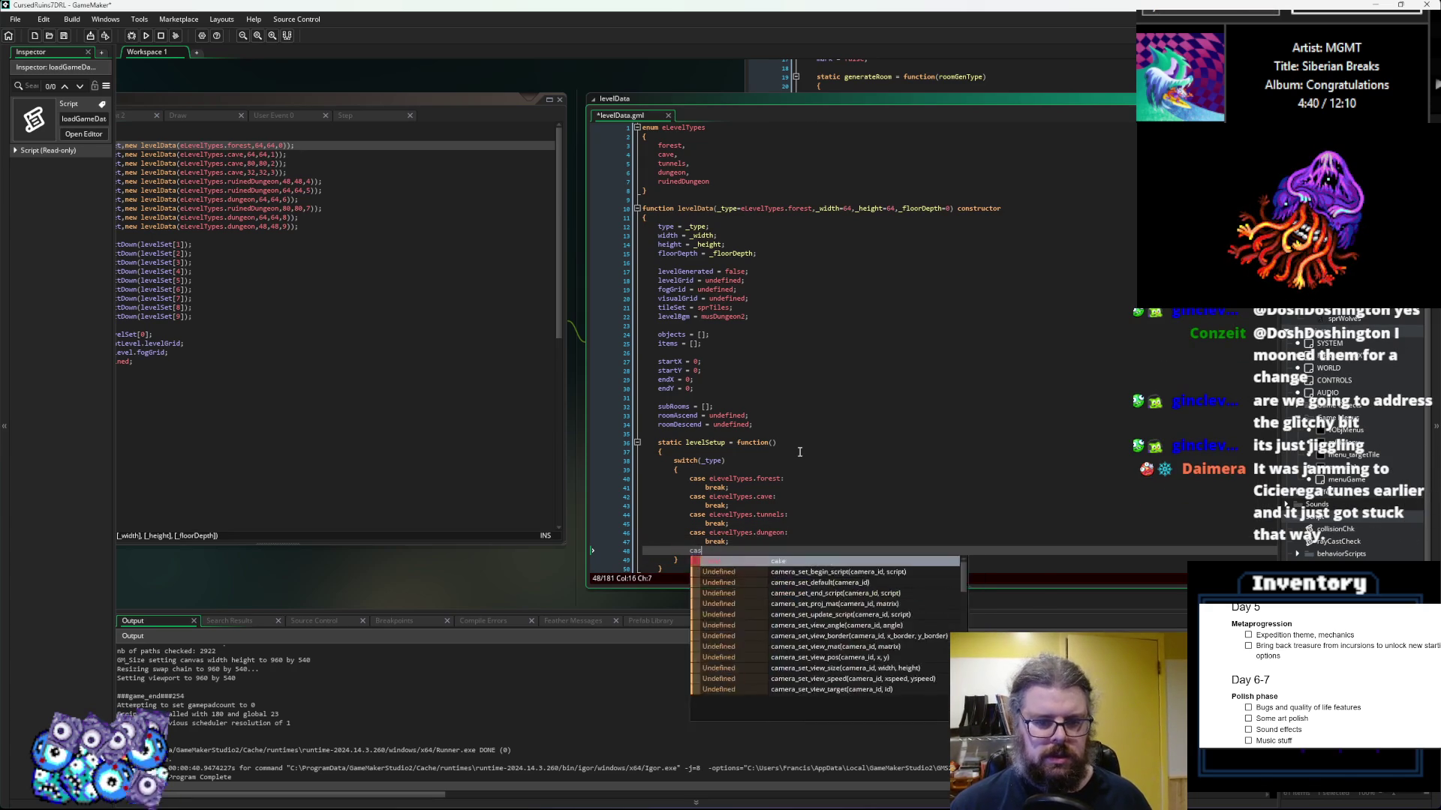
pyautogui.write('LevelTypes.r')
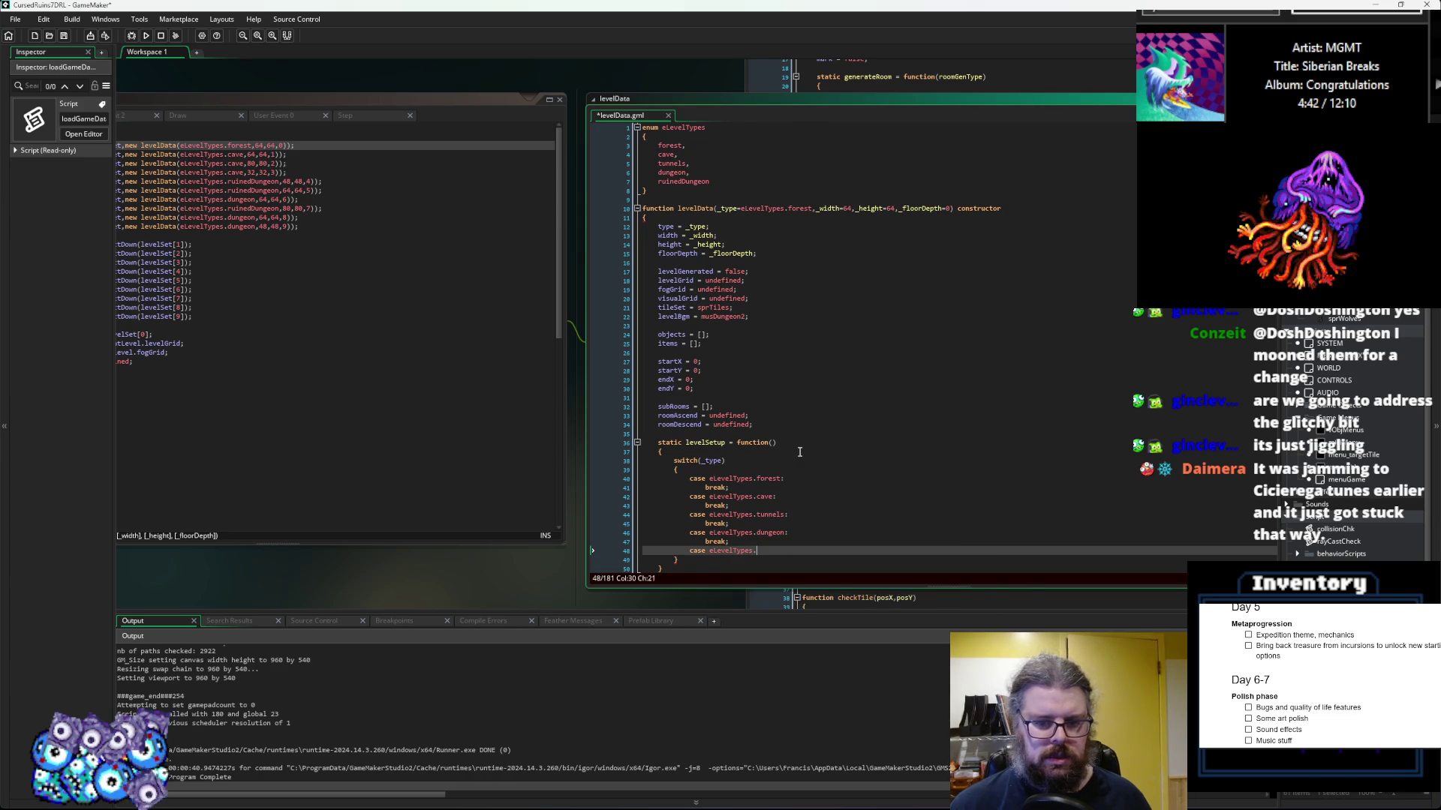
pyautogui.press('Return')
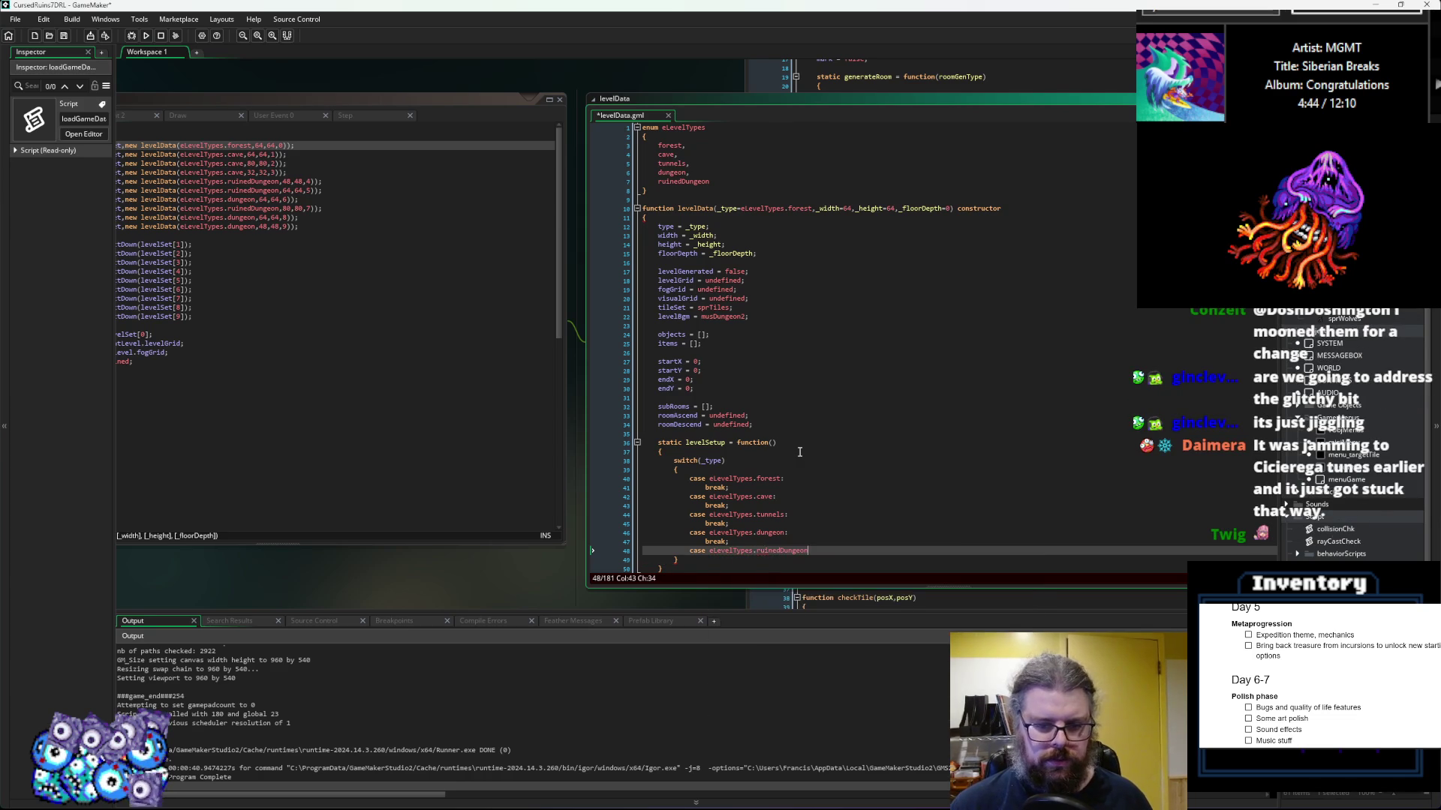
pyautogui.write(':')
pyautogui.press('Return')
pyautogui.write('b')
pyautogui.write('r')
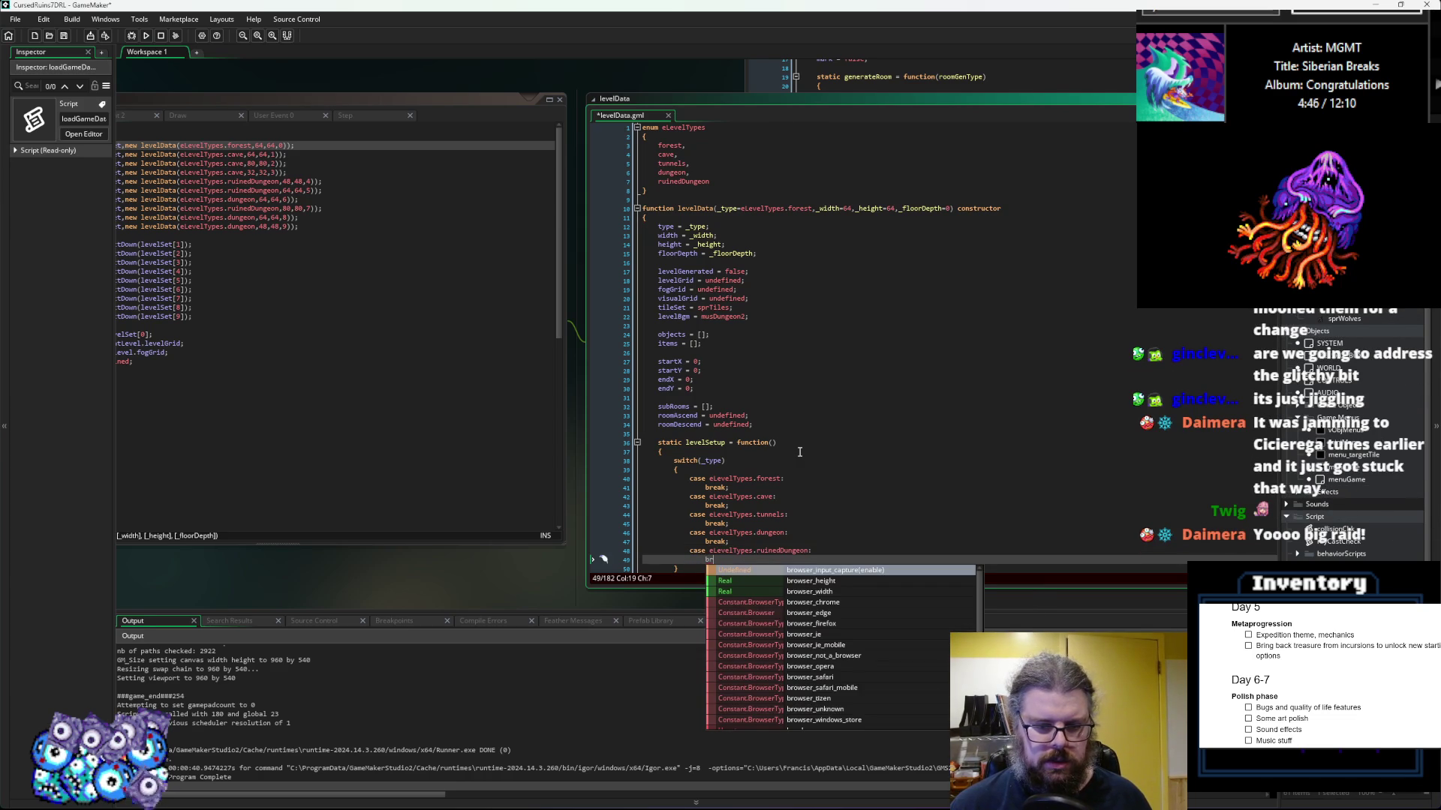
pyautogui.write('eak;')
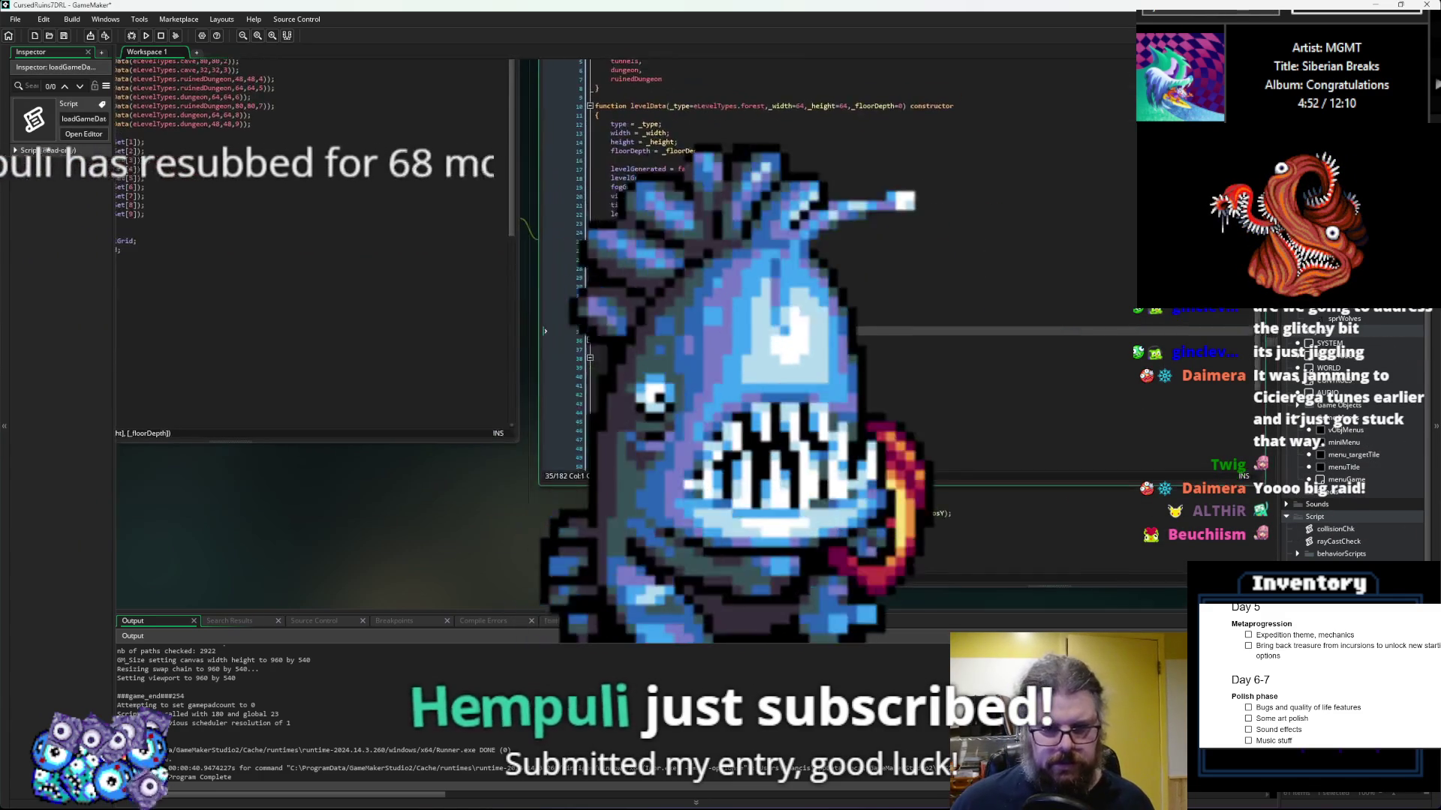
# Step: Scroll up in levelData.gml and build and run the game under the debugger (F6)
pyautogui.scroll(3)
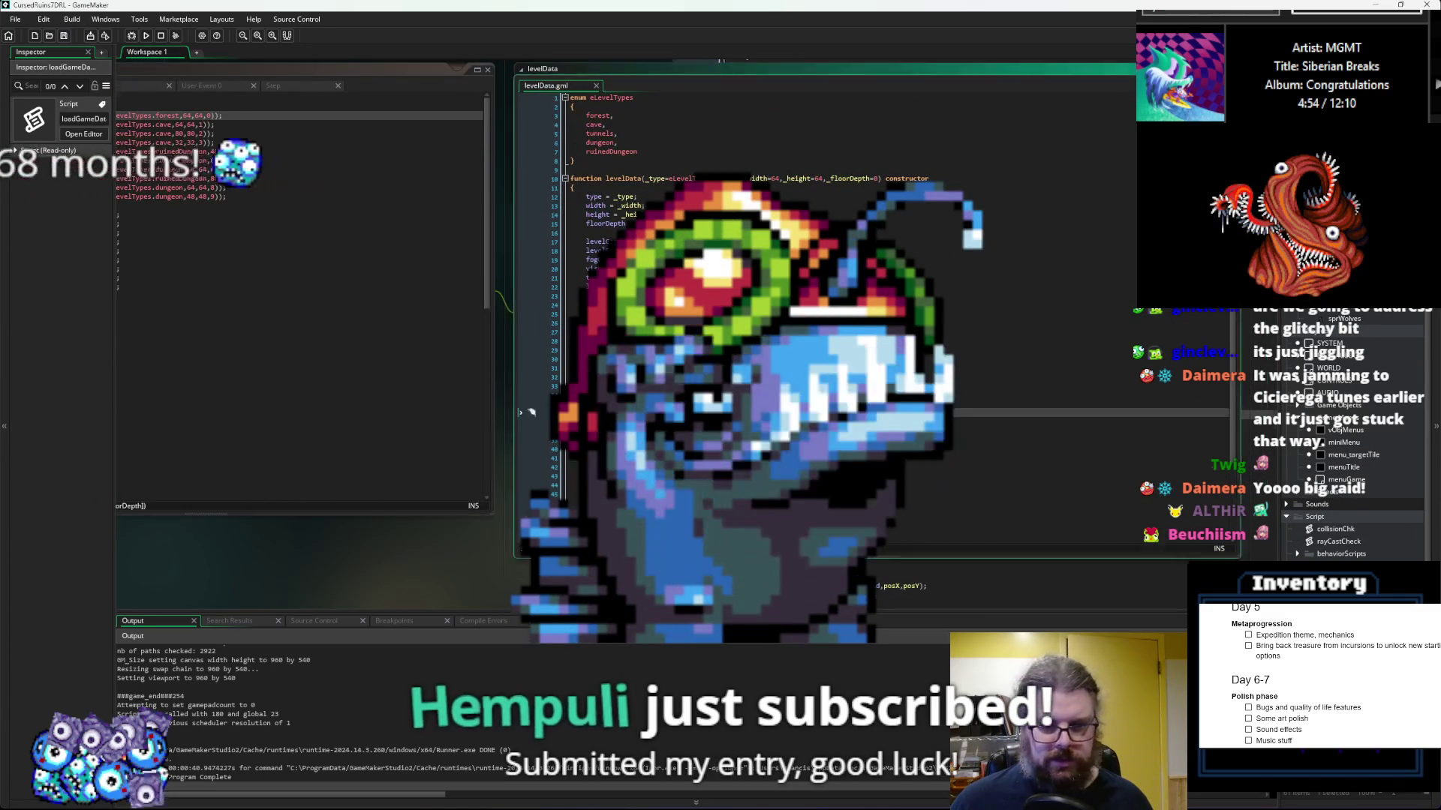
pyautogui.click(131, 36)
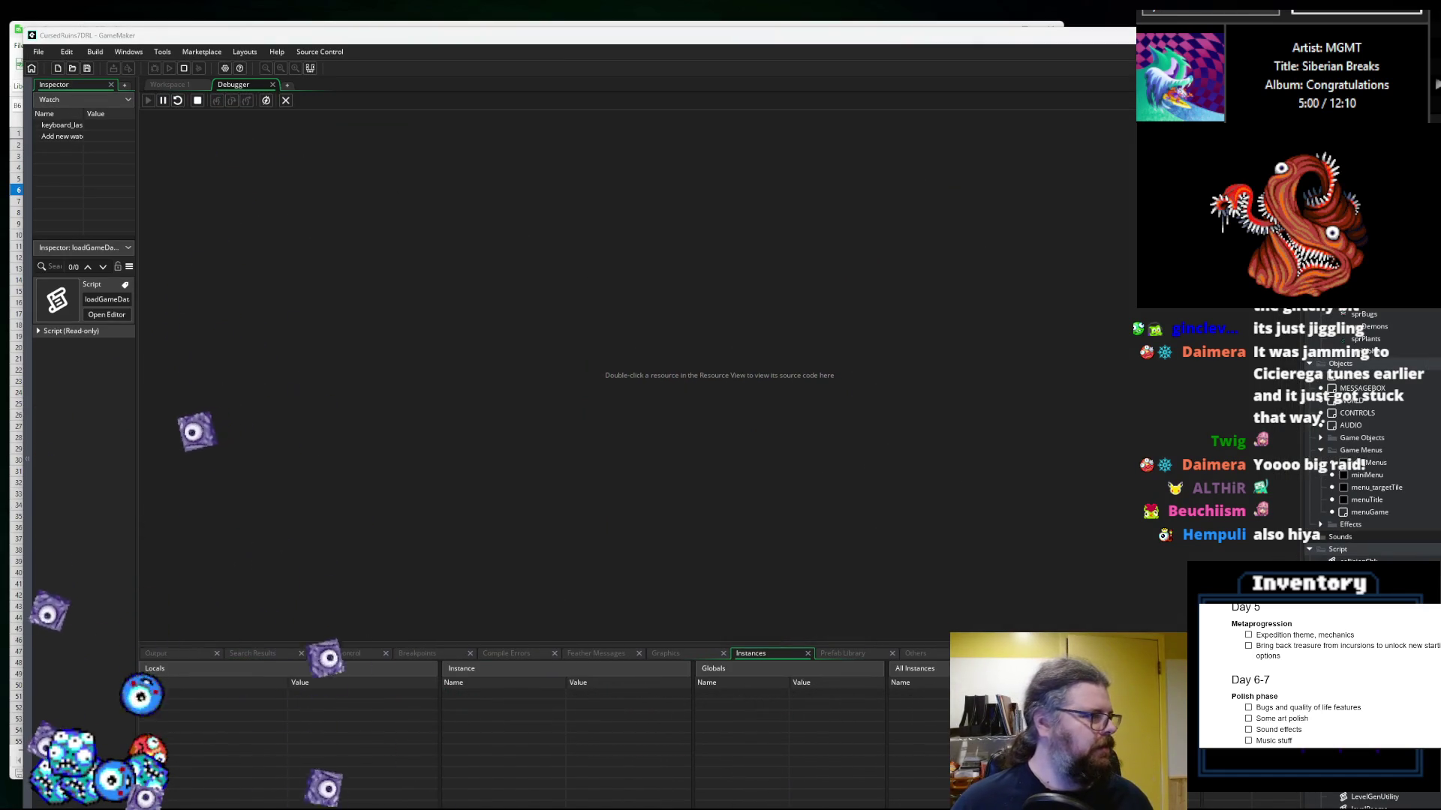
# Step: Start a new game, reveal the whole generated map with M, and walk the player up and right
pyautogui.press('Return')
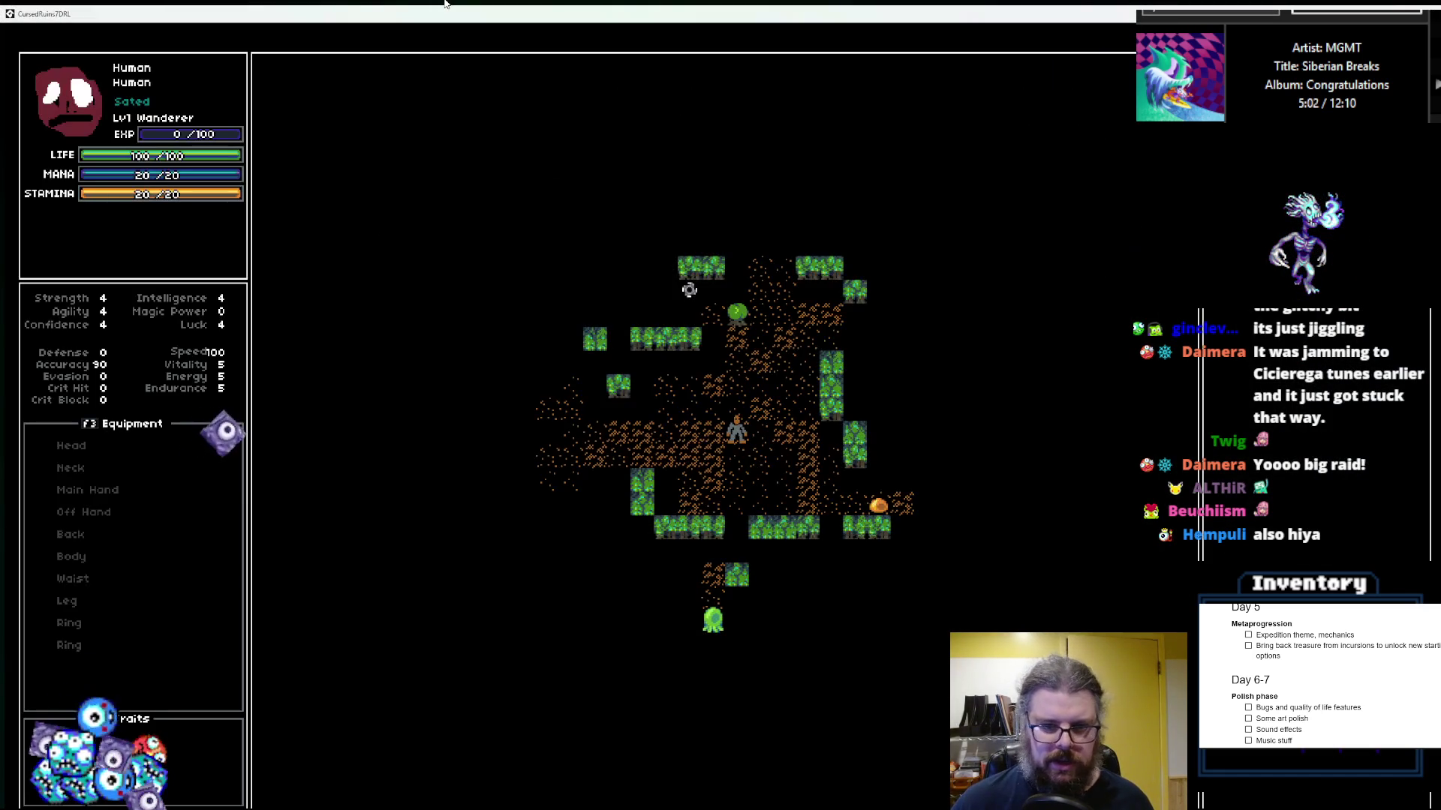
pyautogui.press('Left')
pyautogui.press('Left')
pyautogui.press('Left')
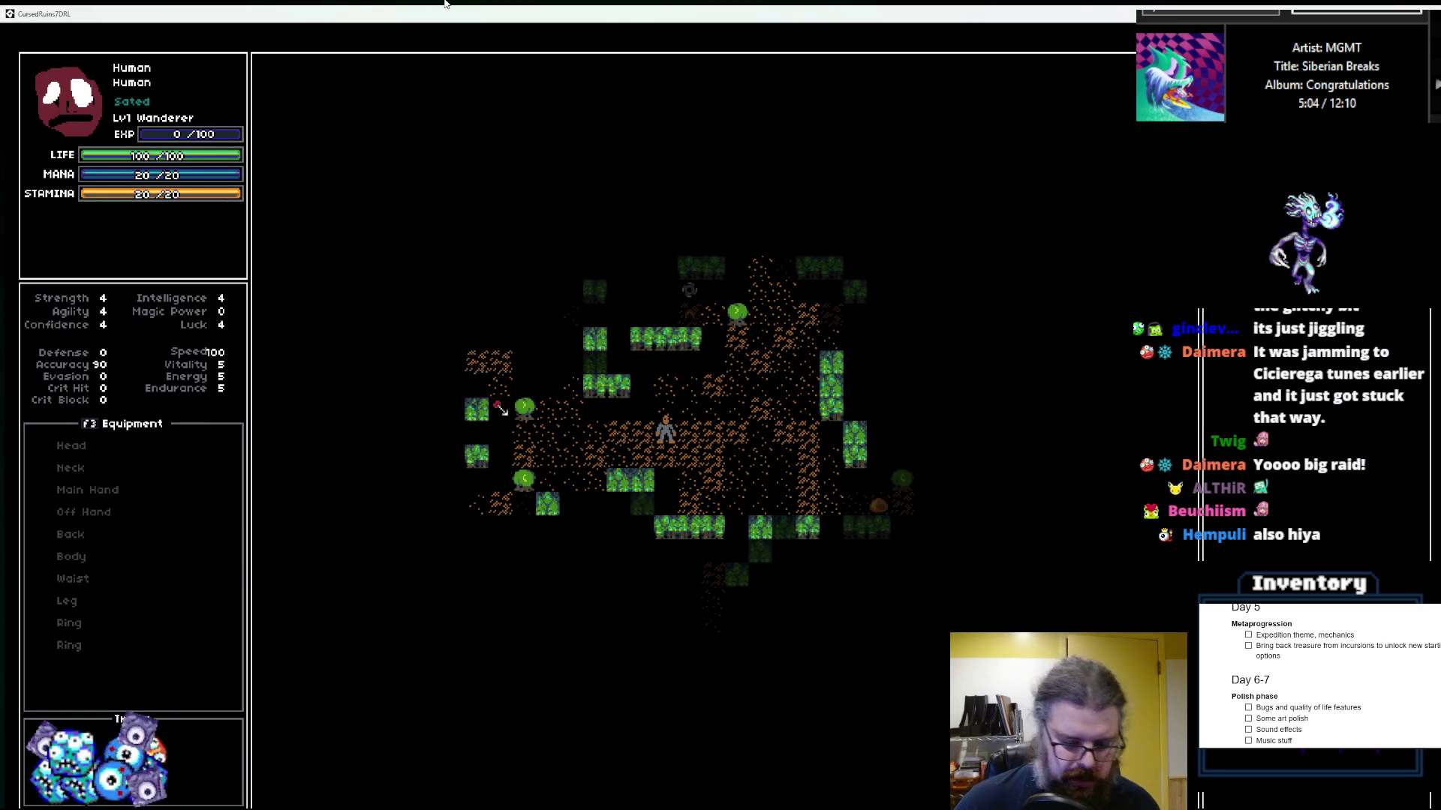
pyautogui.press('m')
pyautogui.press('Left')
pyautogui.press('Left')
pyautogui.press('Left')
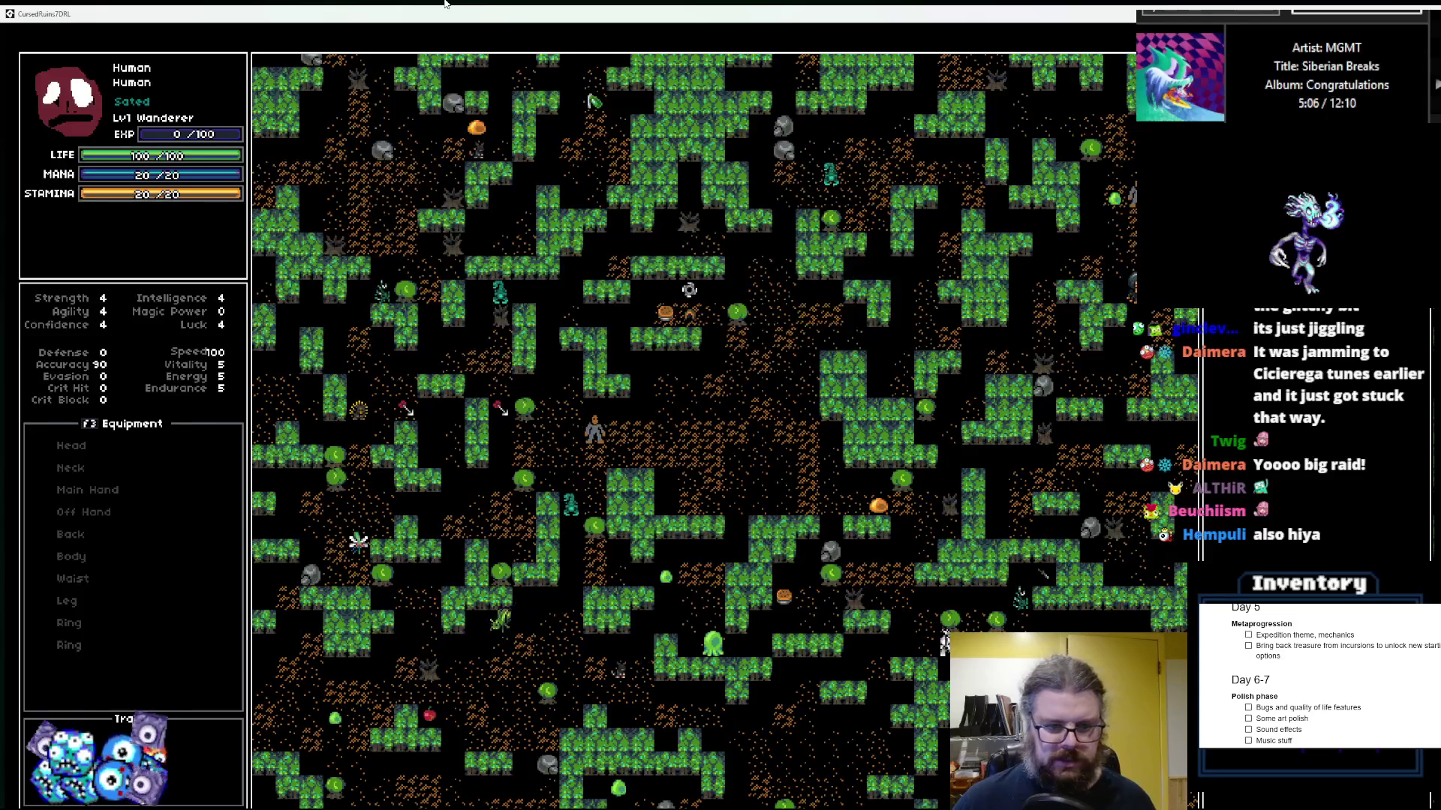
pyautogui.press('Right')
pyautogui.press('Right')
pyautogui.press('Right')
pyautogui.press('Right')
pyautogui.press('Right')
pyautogui.press('Up')
pyautogui.press('Up')
pyautogui.press('Up')
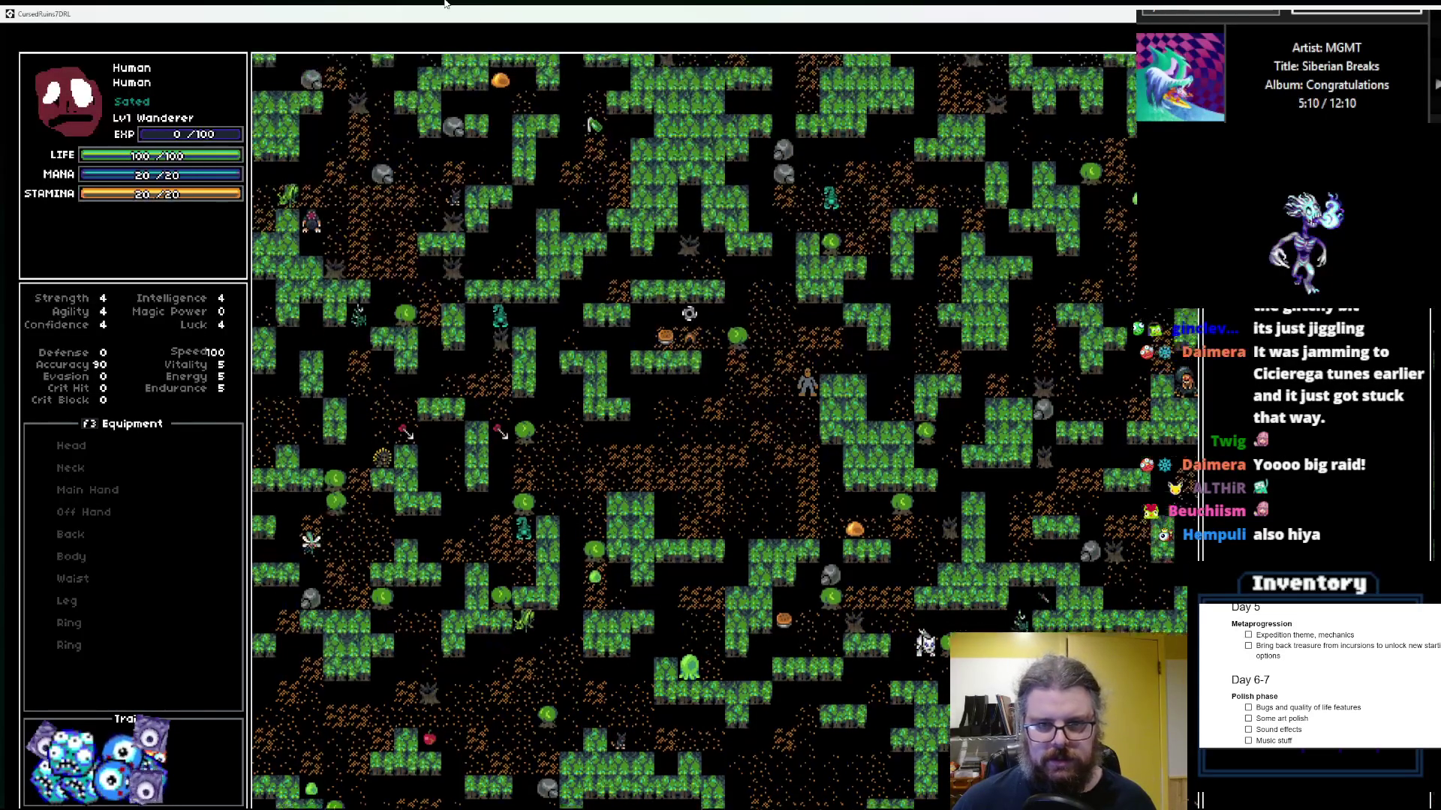
pyautogui.press('Right')
pyautogui.press('Right')
pyautogui.press('Up')
pyautogui.press('Up')
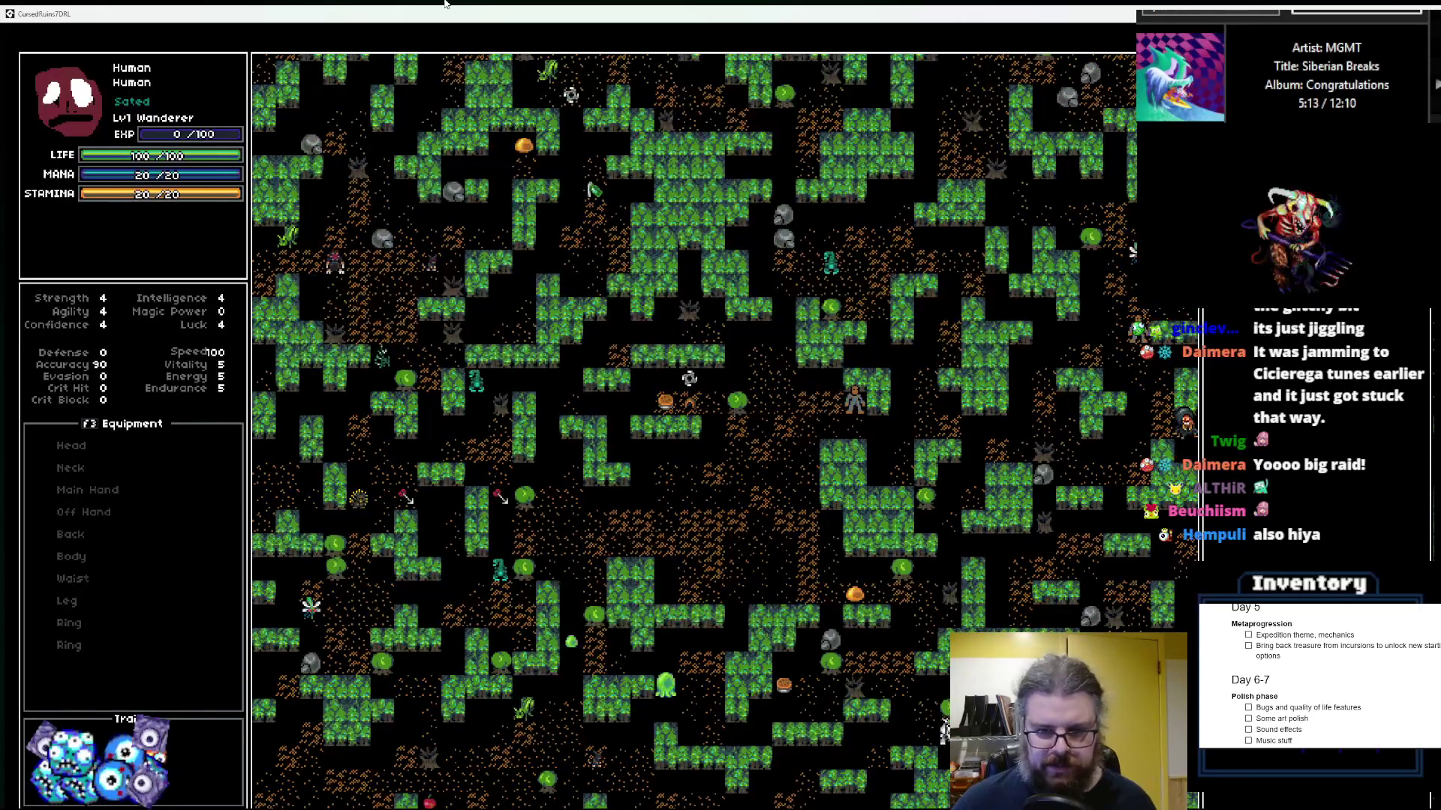
pyautogui.press('Right')
pyautogui.press('Right')
pyautogui.press('Right')
pyautogui.press('Down')
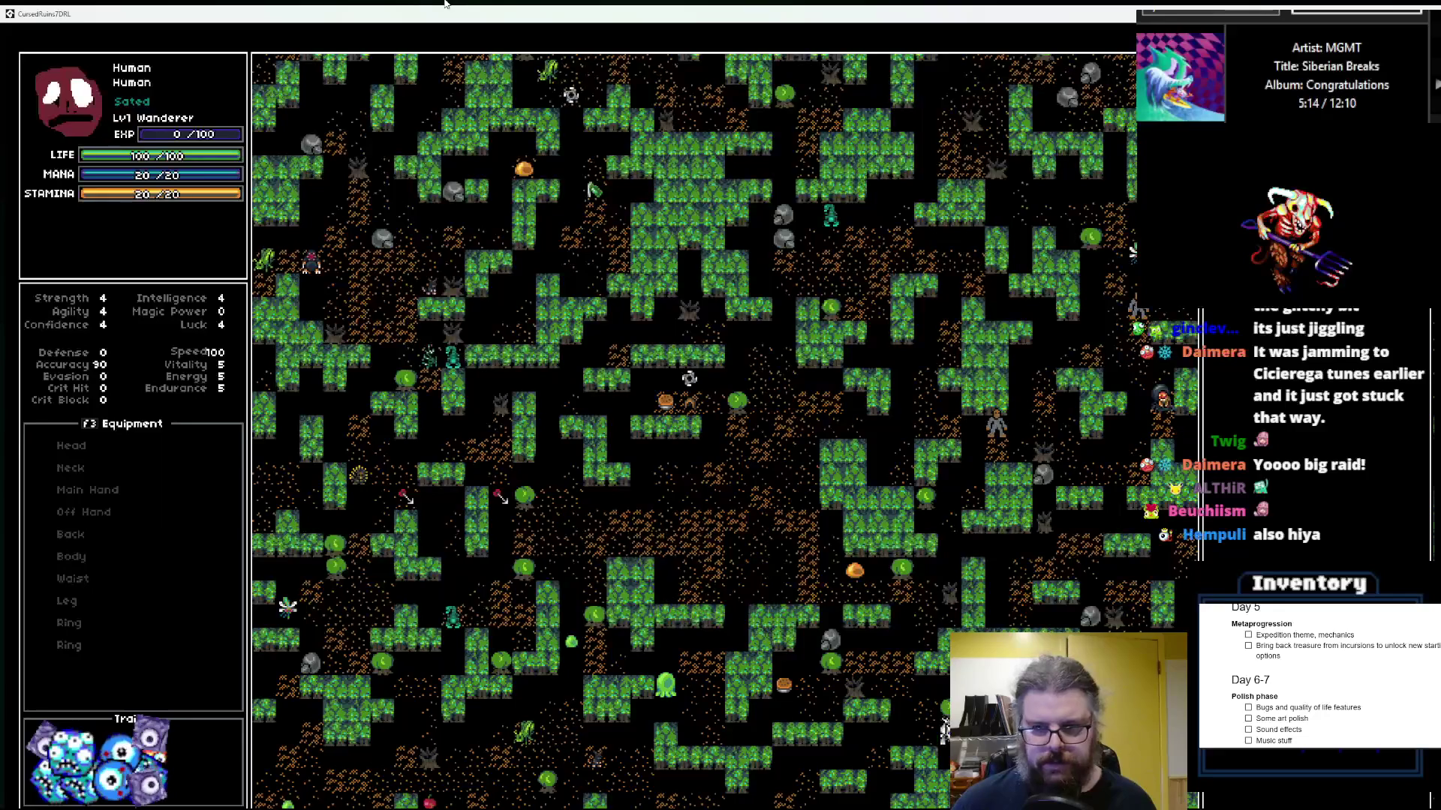
# Step: Walk the player down-right across the forest-cave level and toggle the distance-number overlay with F1
pyautogui.press('Right')
pyautogui.press('Right')
pyautogui.press('Right')
pyautogui.press('Down')
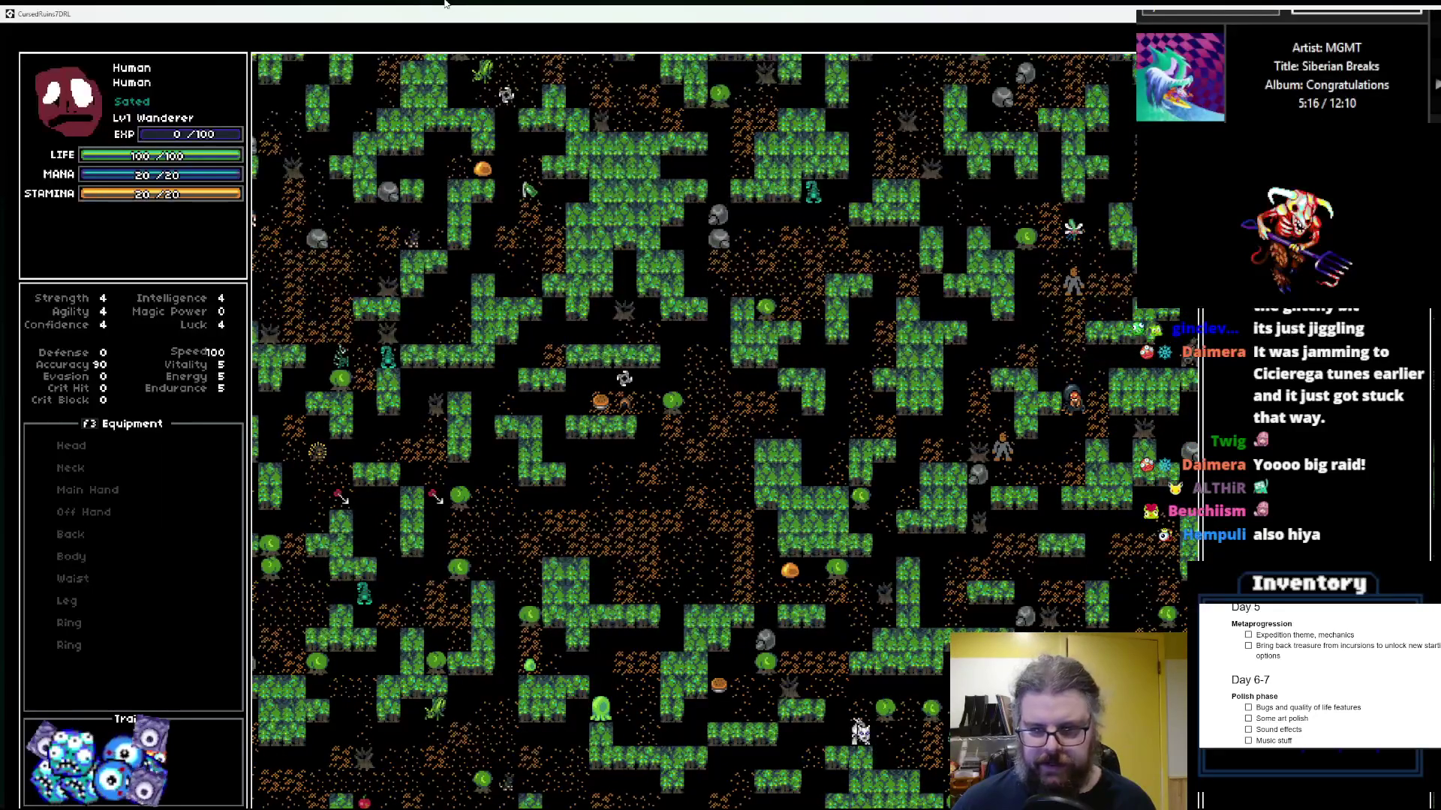
pyautogui.press('Right')
pyautogui.press('Right')
pyautogui.press('Right')
pyautogui.press('Down')
pyautogui.press('Down')
pyautogui.press('Down')
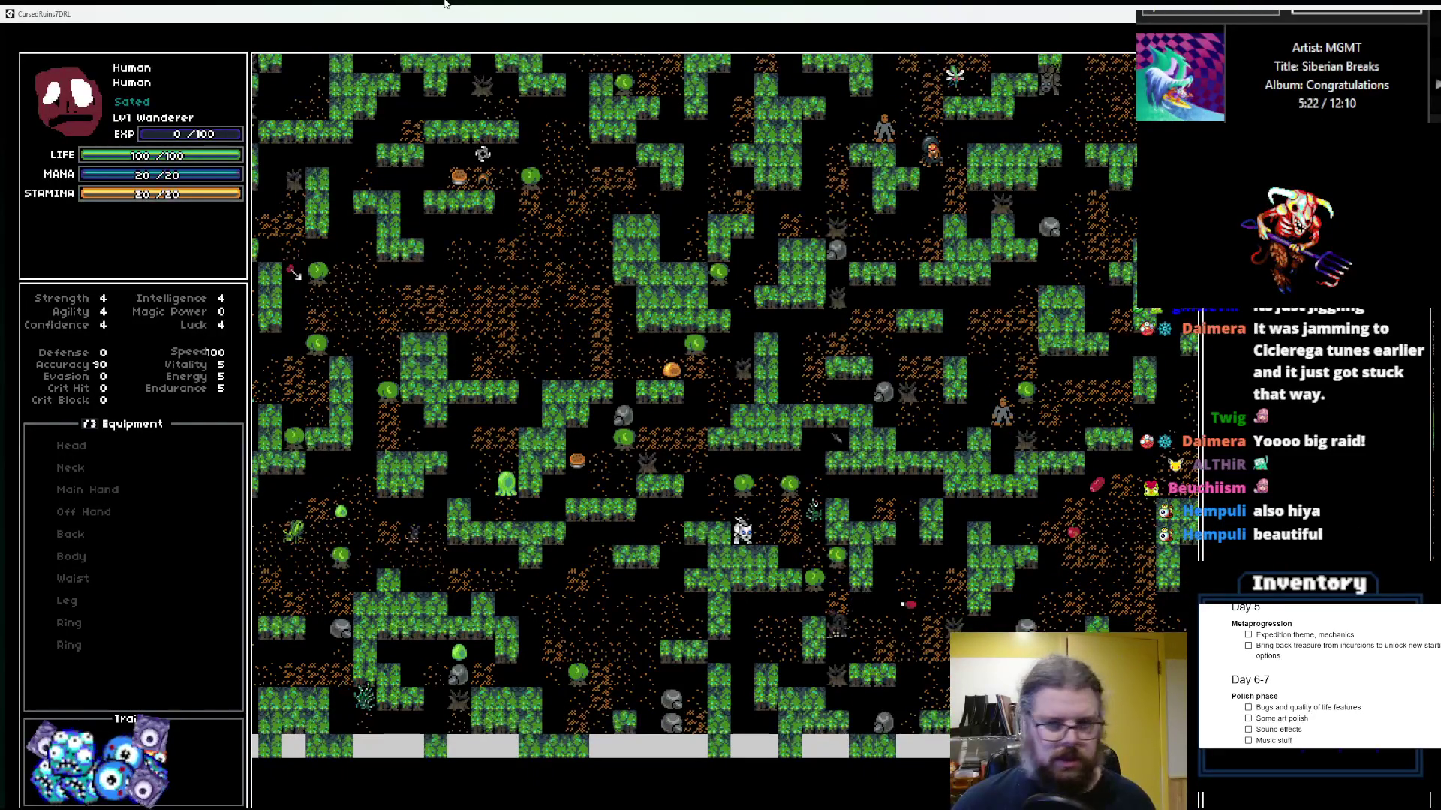
pyautogui.press('Left')
pyautogui.press('Up')
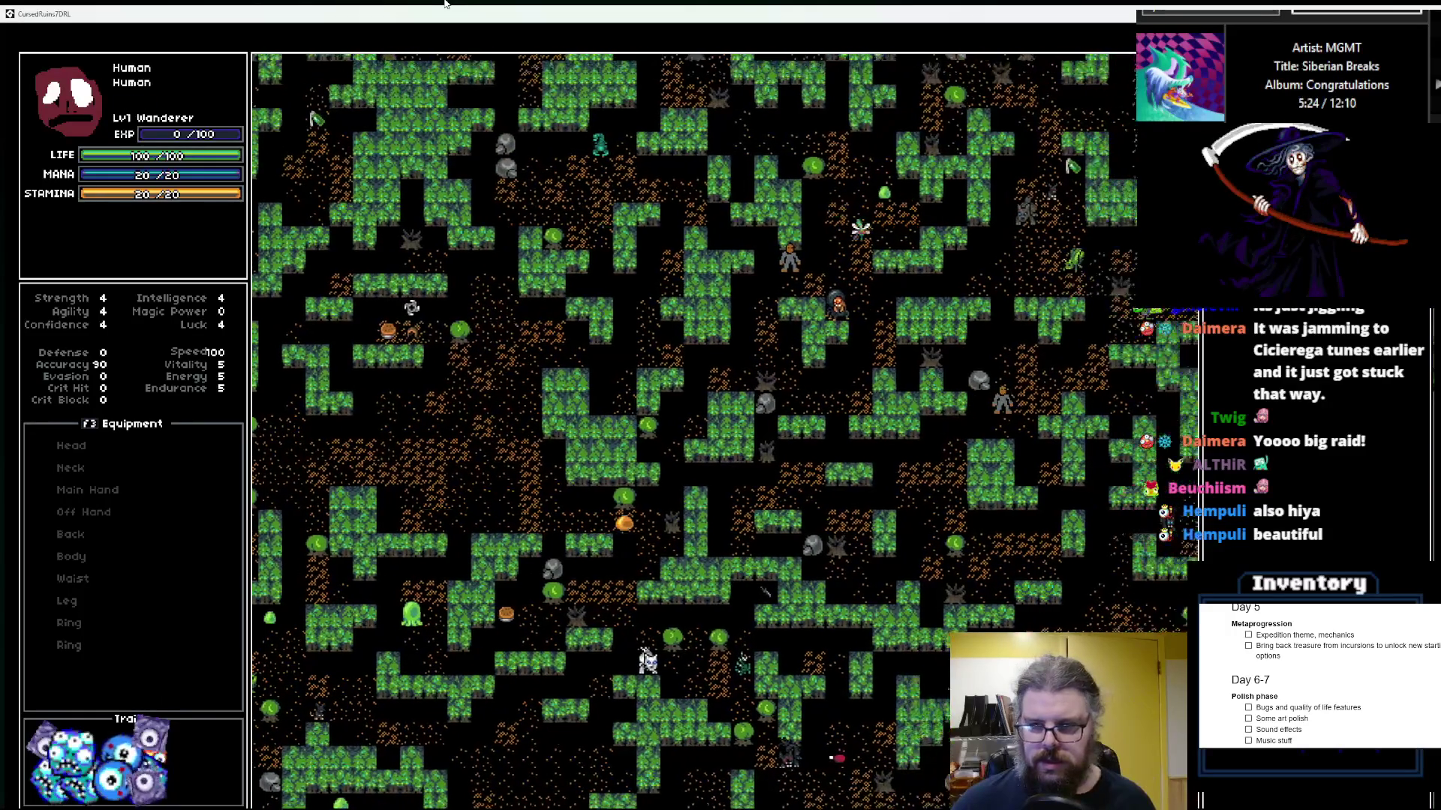
pyautogui.press('Right')
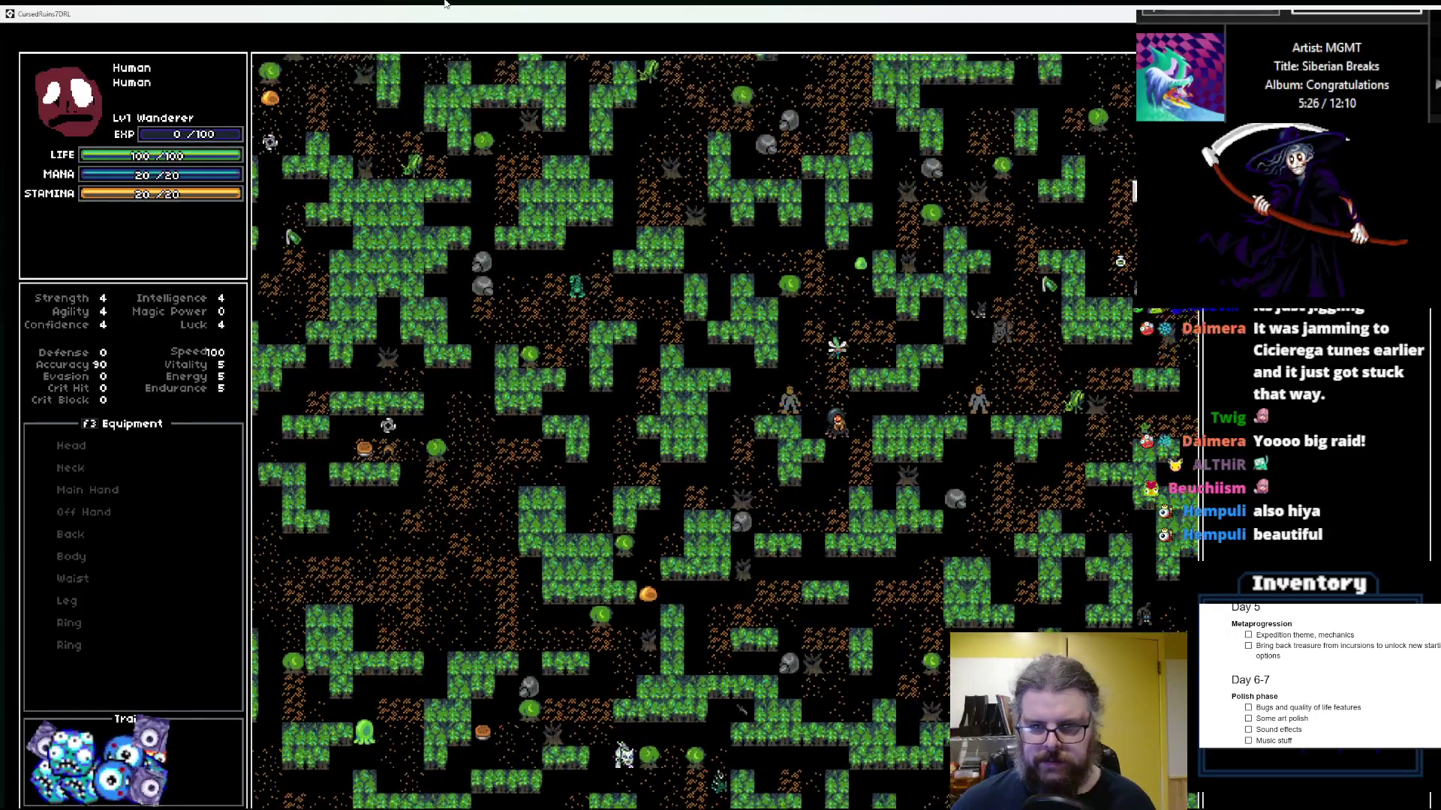
pyautogui.press('Right')
pyautogui.press('Right')
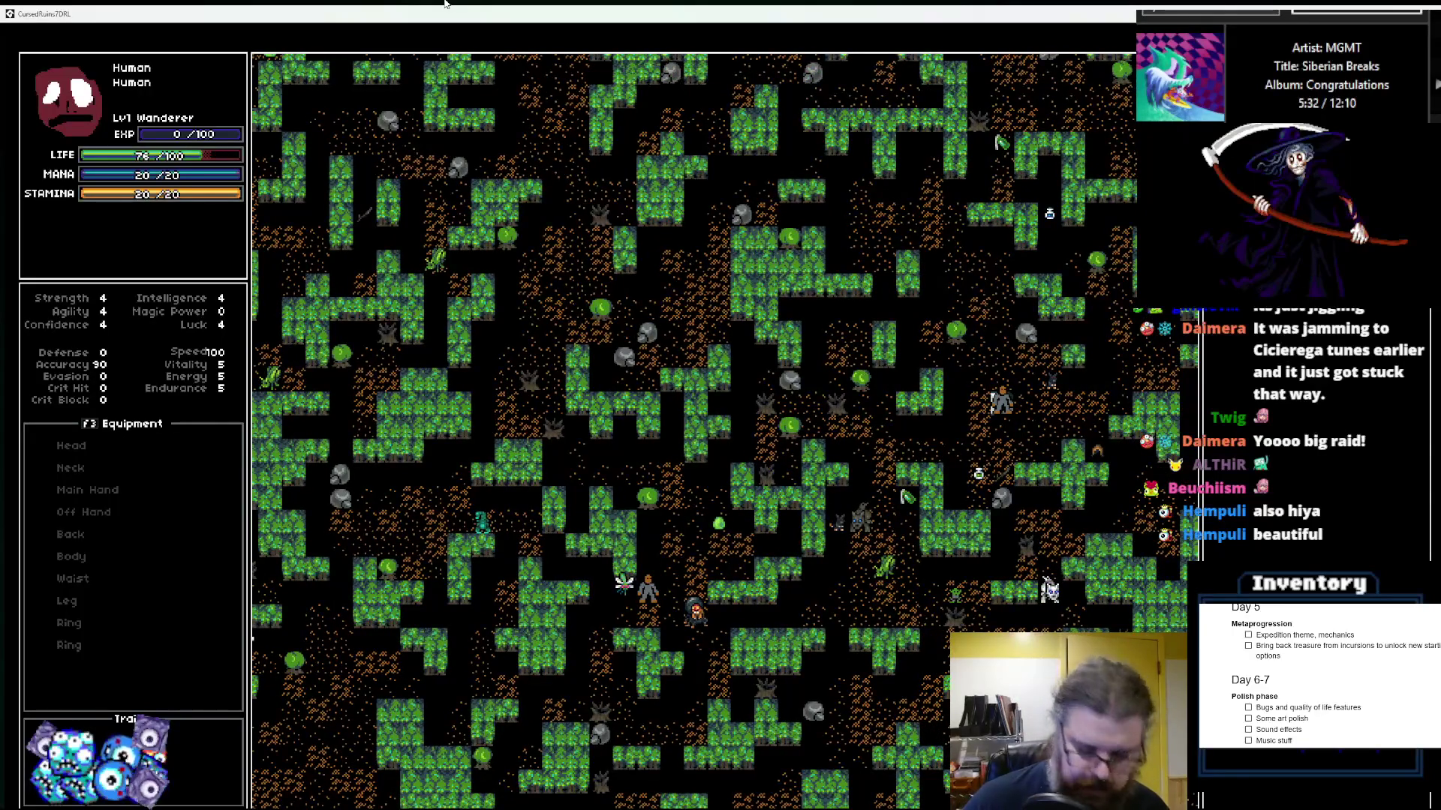
pyautogui.press('F1')
pyautogui.press('Up')
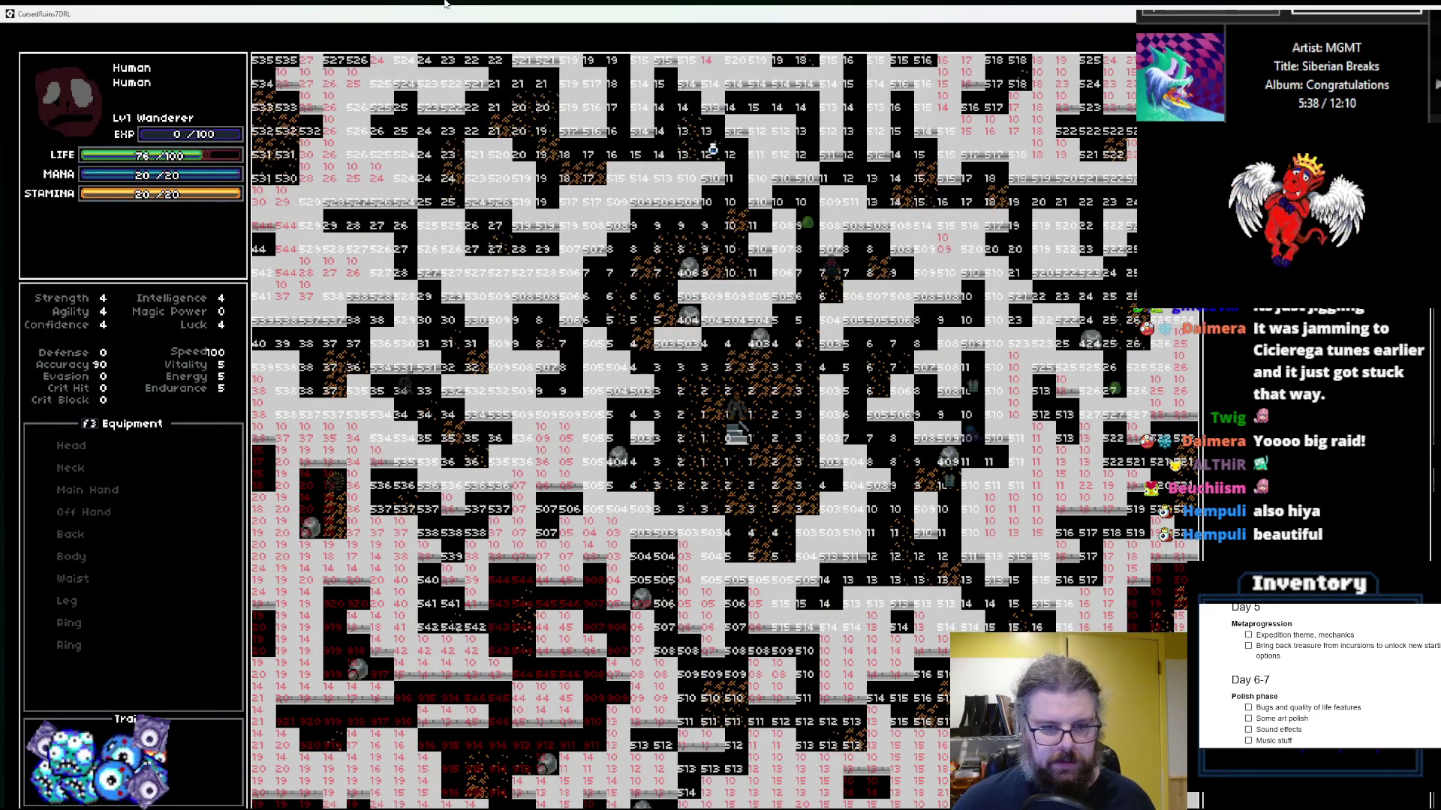
# Step: Walk the player north through the number-labelled test dungeon, then close the game with Escape
pyautogui.press('Left')
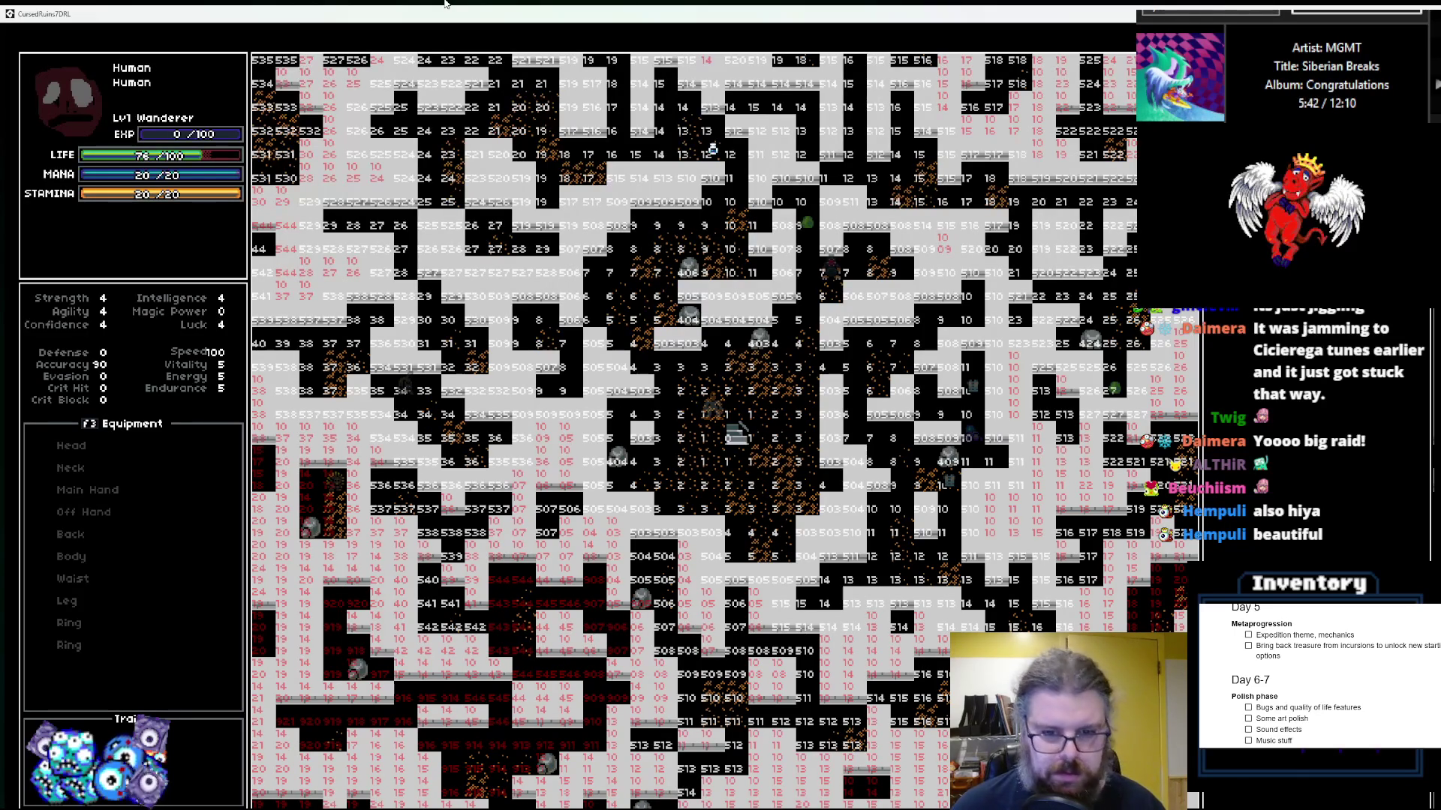
pyautogui.press('Up')
pyautogui.press('Up')
pyautogui.press('Up')
pyautogui.press('Up')
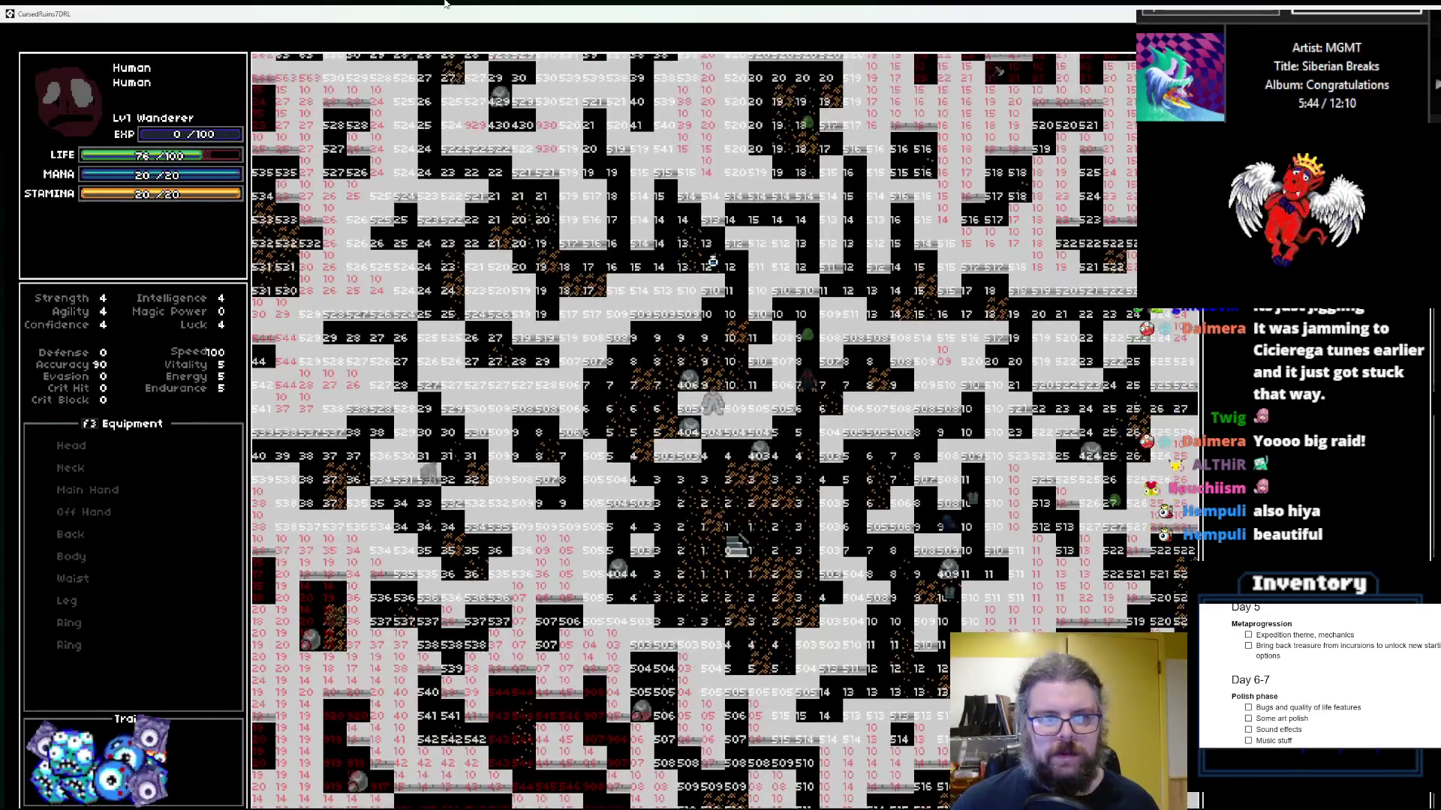
pyautogui.press('Up')
pyautogui.press('Up')
pyautogui.press('Up')
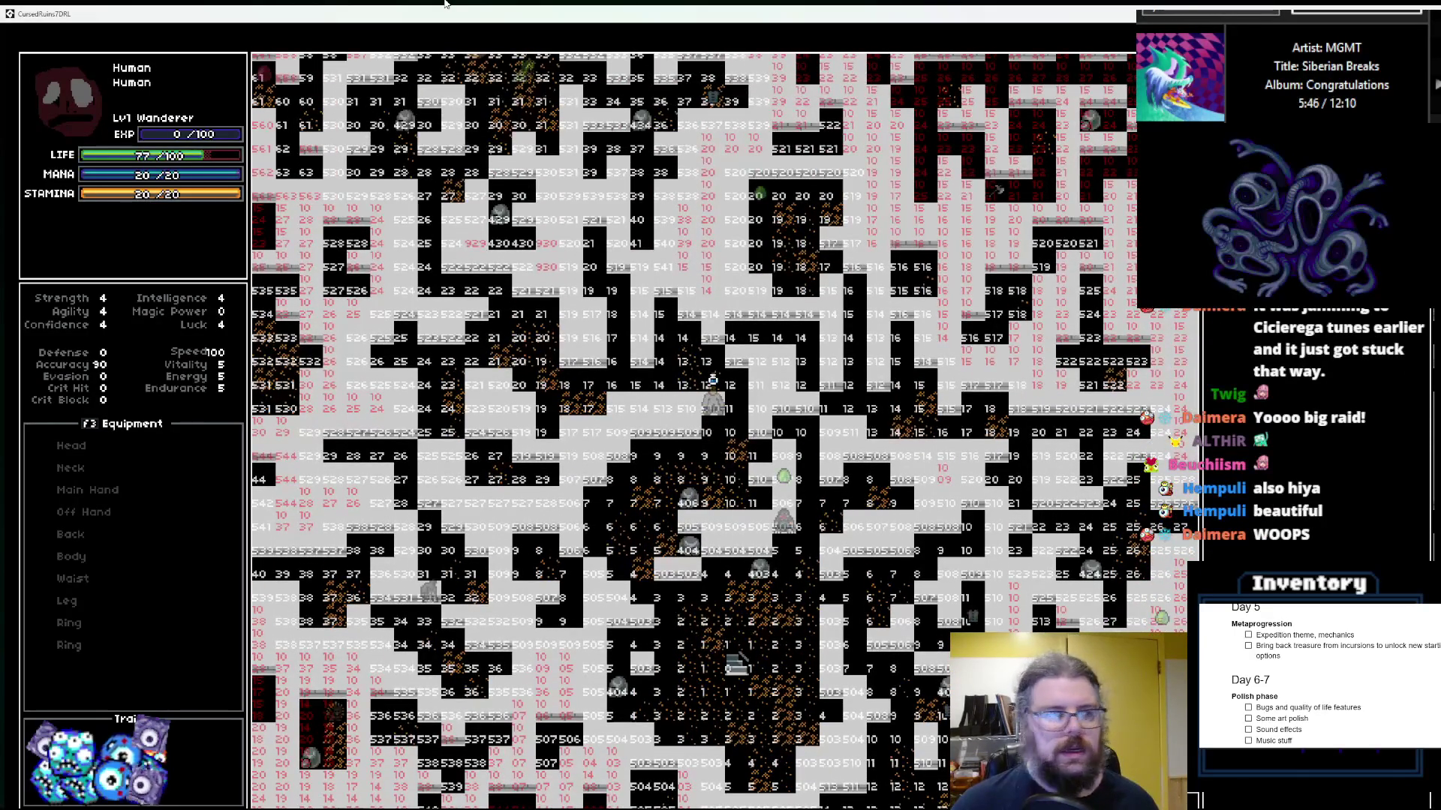
pyautogui.press('Up')
pyautogui.press('Up')
pyautogui.press('Up')
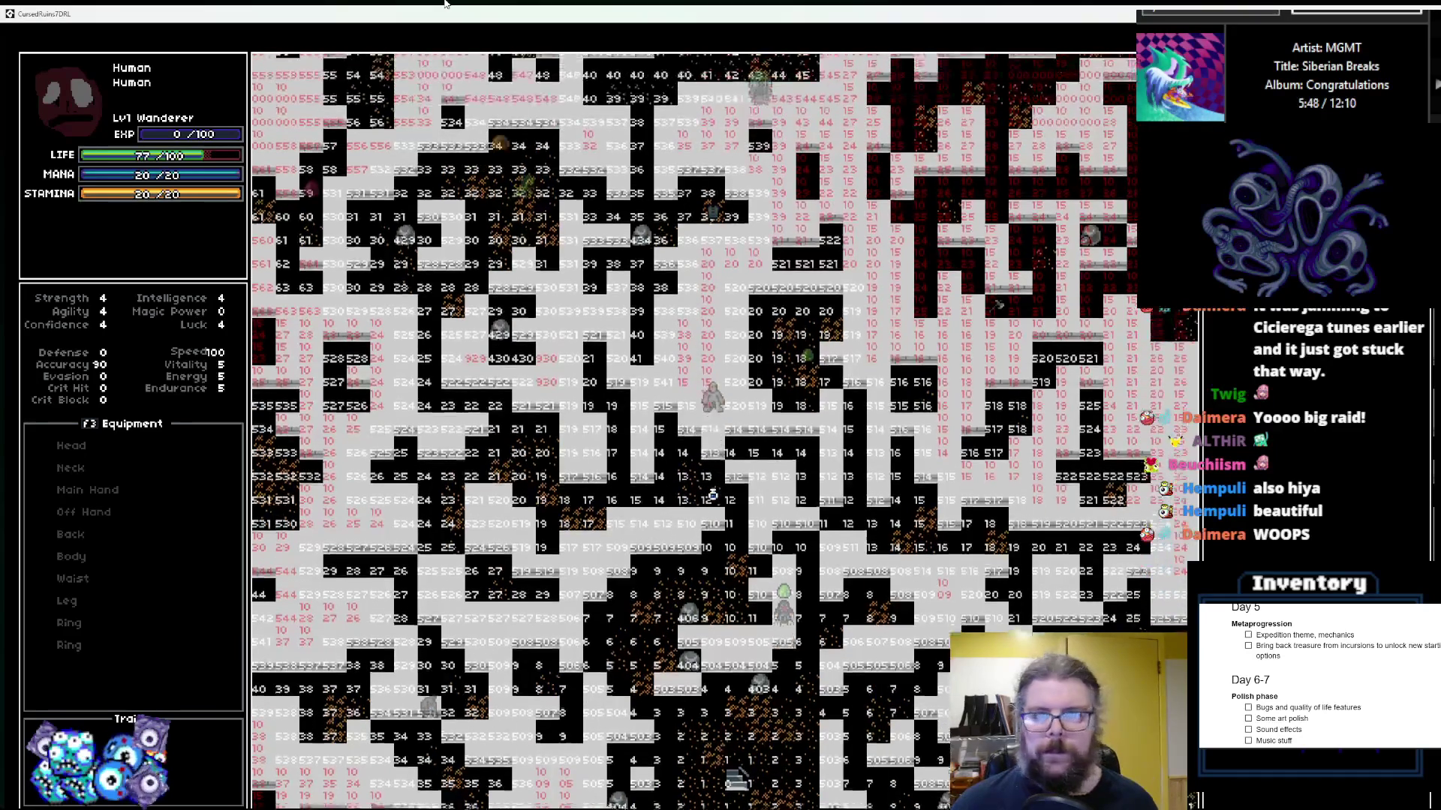
pyautogui.press('Up')
pyautogui.press('Up')
pyautogui.press('Up')
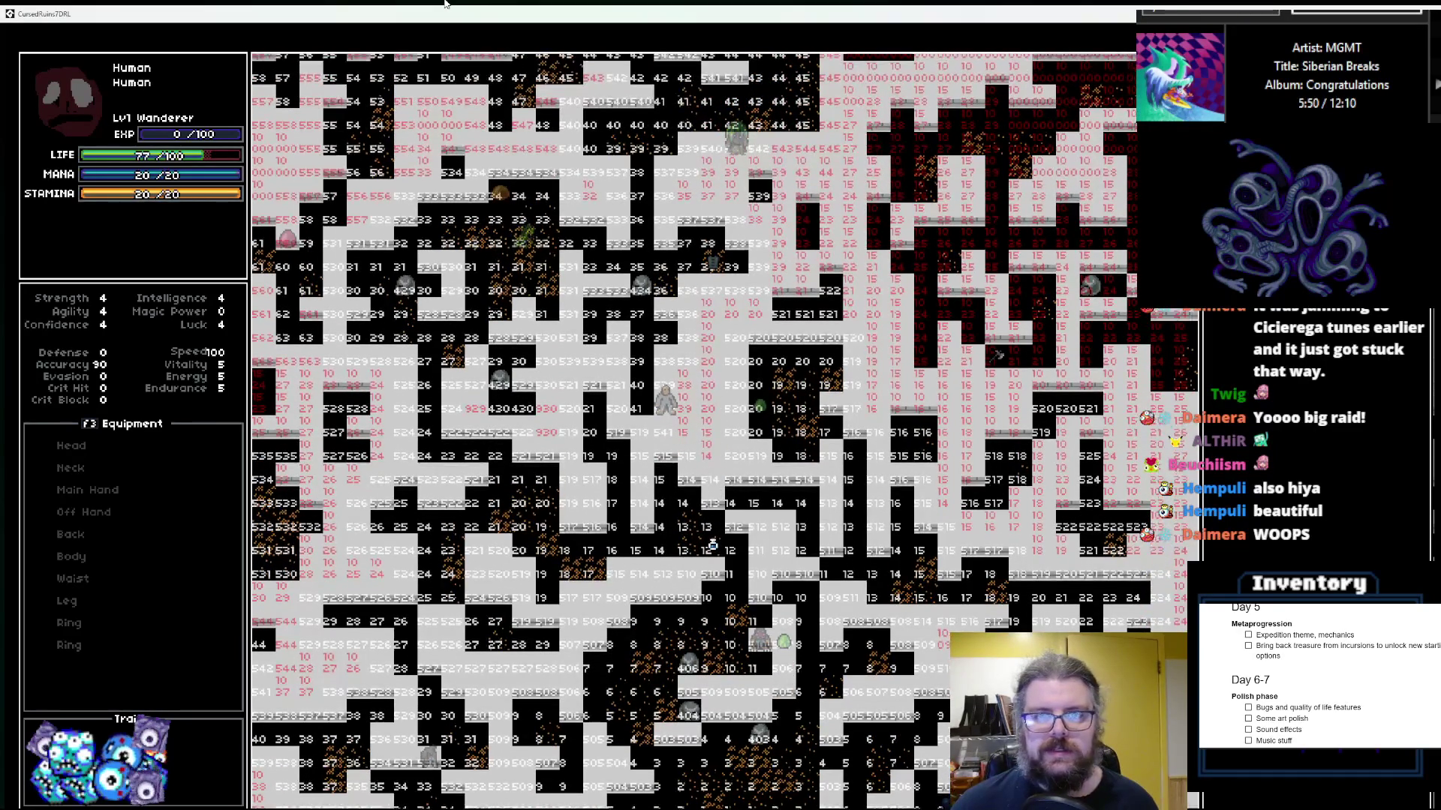
pyautogui.press('Left')
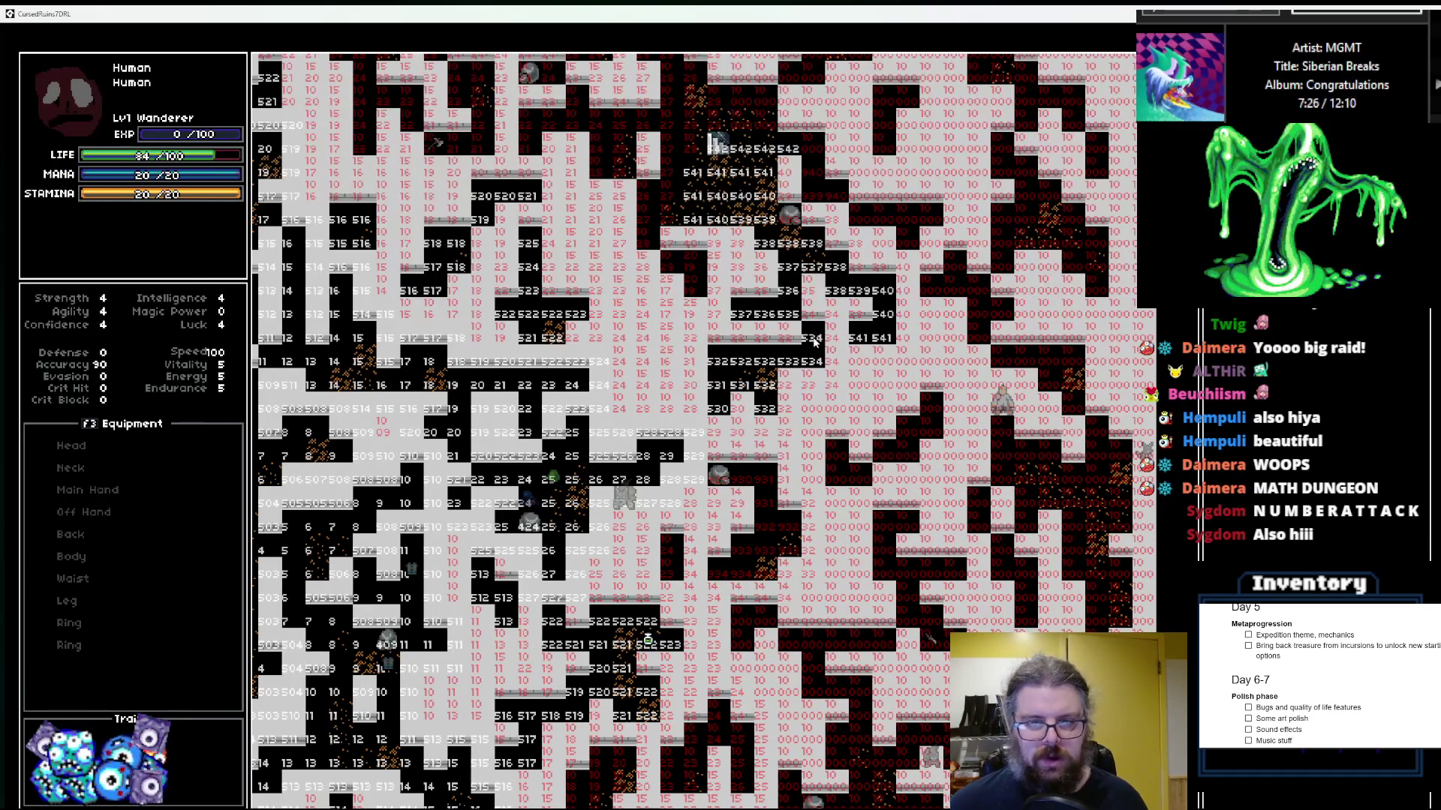
pyautogui.press('Escape')
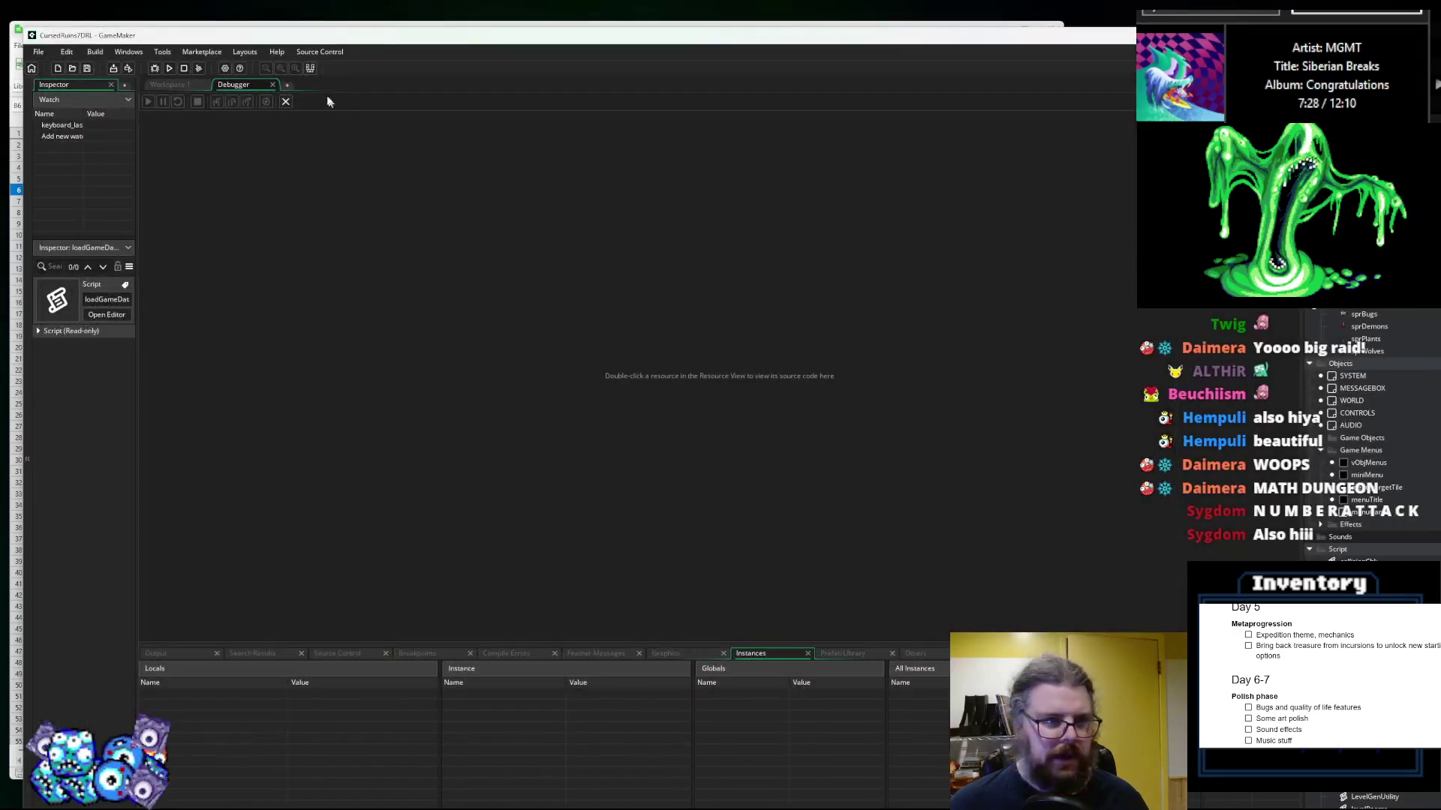
# Step: Close the Debugger tab and pan the workspace toward the other code windows
pyautogui.click(286, 102)
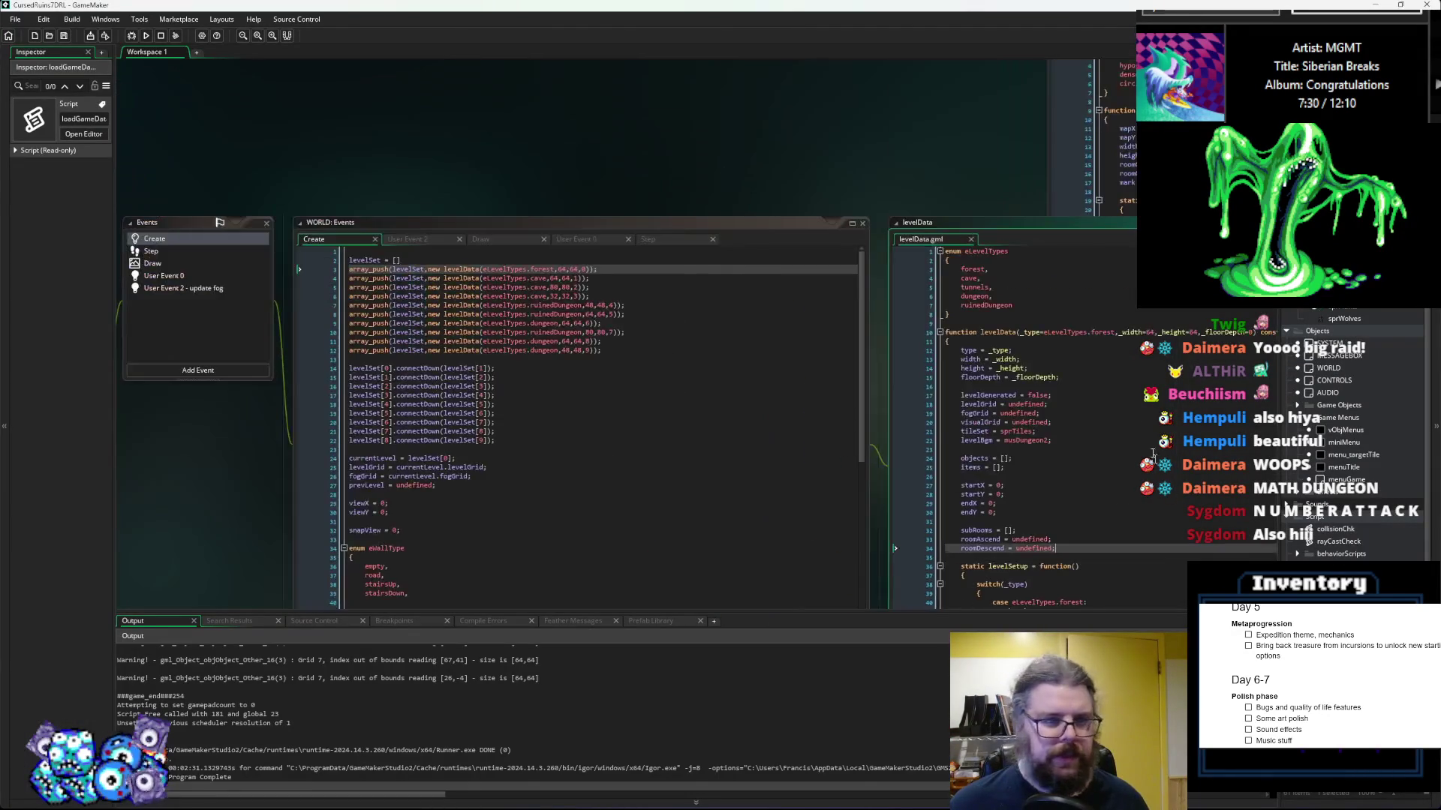
pyautogui.scroll(-3)
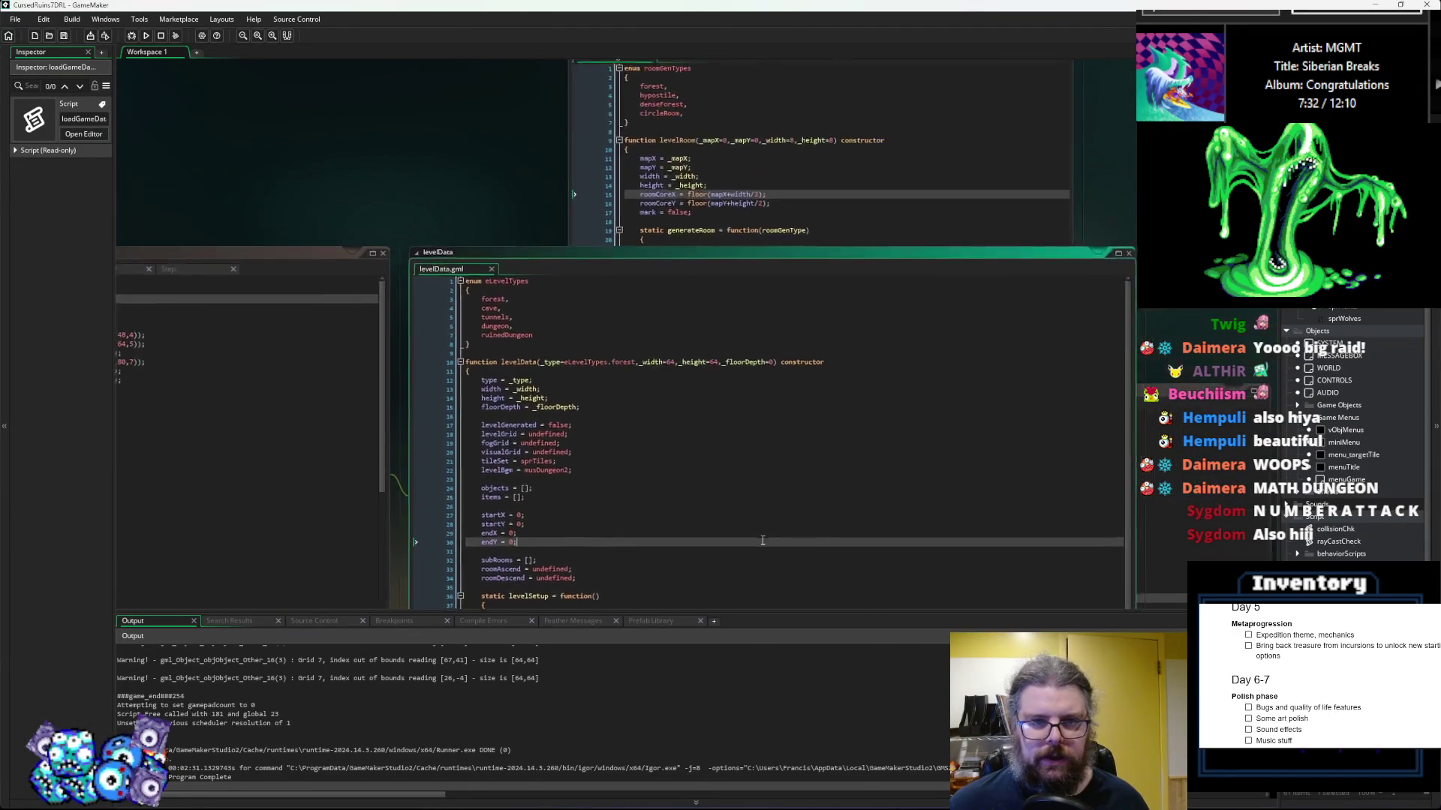
pyautogui.click(637, 375)
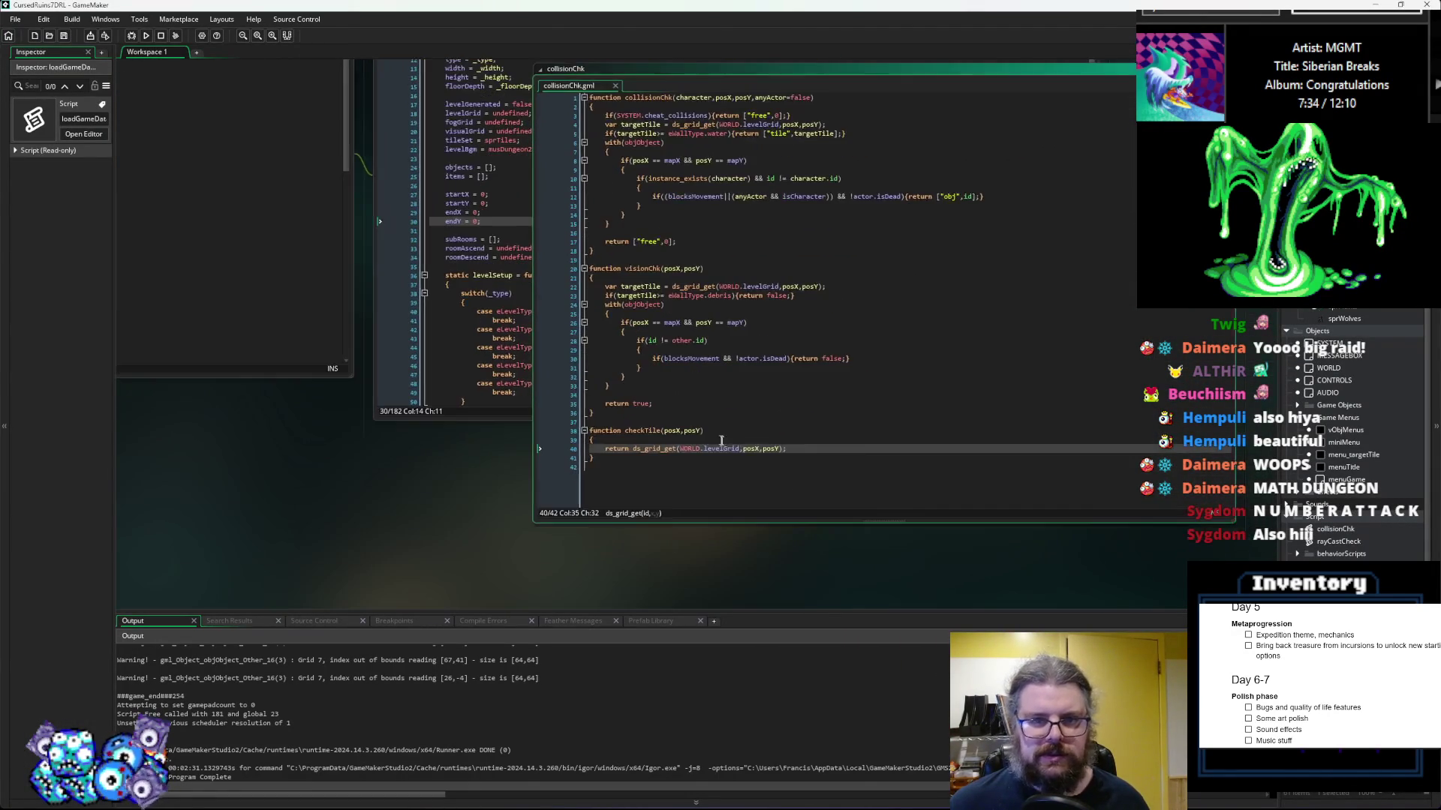
pyautogui.moveTo(593, 540); pyautogui.dragTo(714, 182)
# Step: Scroll LevelGenUtility.gml to lgen_findPath's allowDiagonal backtracking checks, placing the caret at line 588
pyautogui.scroll(-3)
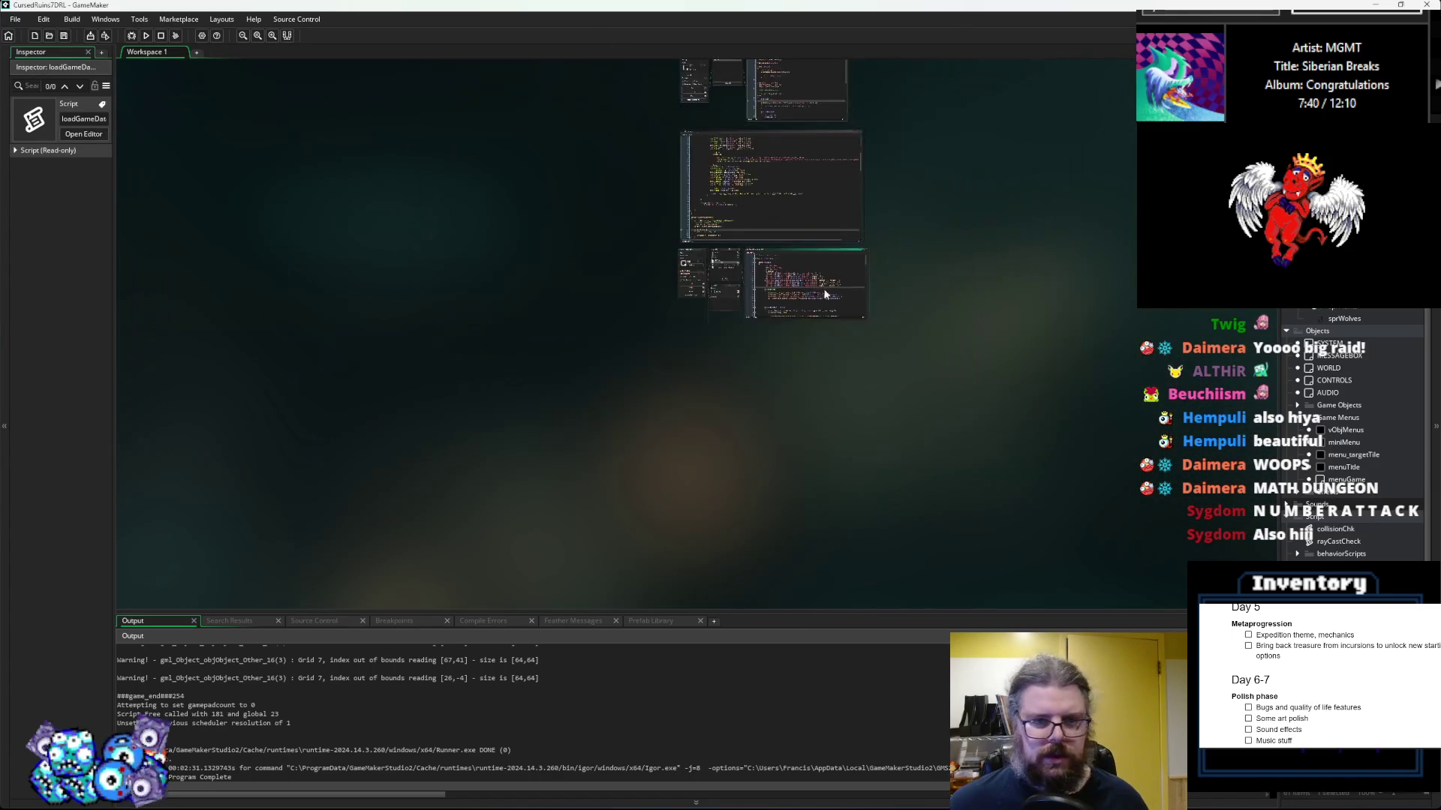
pyautogui.scroll(3)
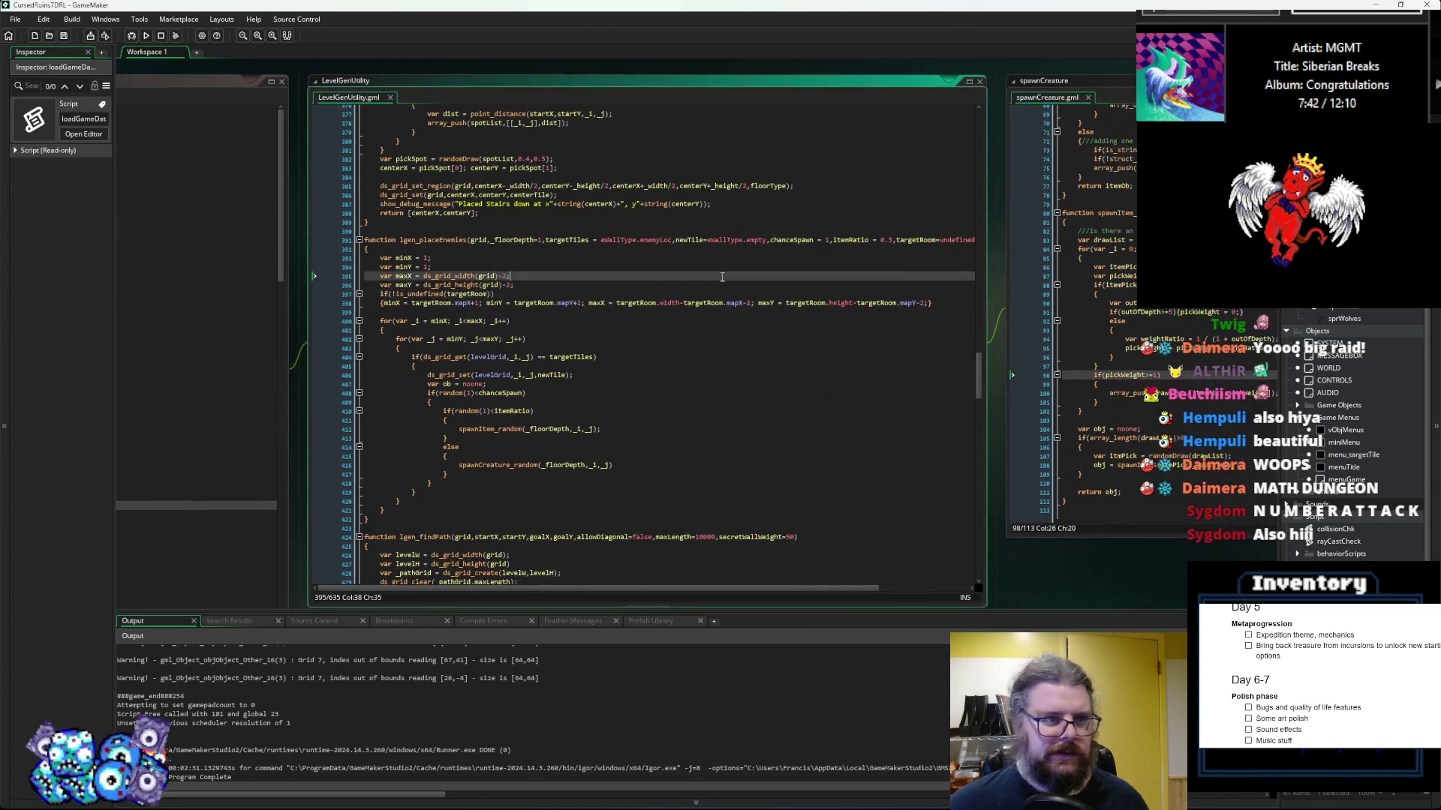
pyautogui.scroll(-3)
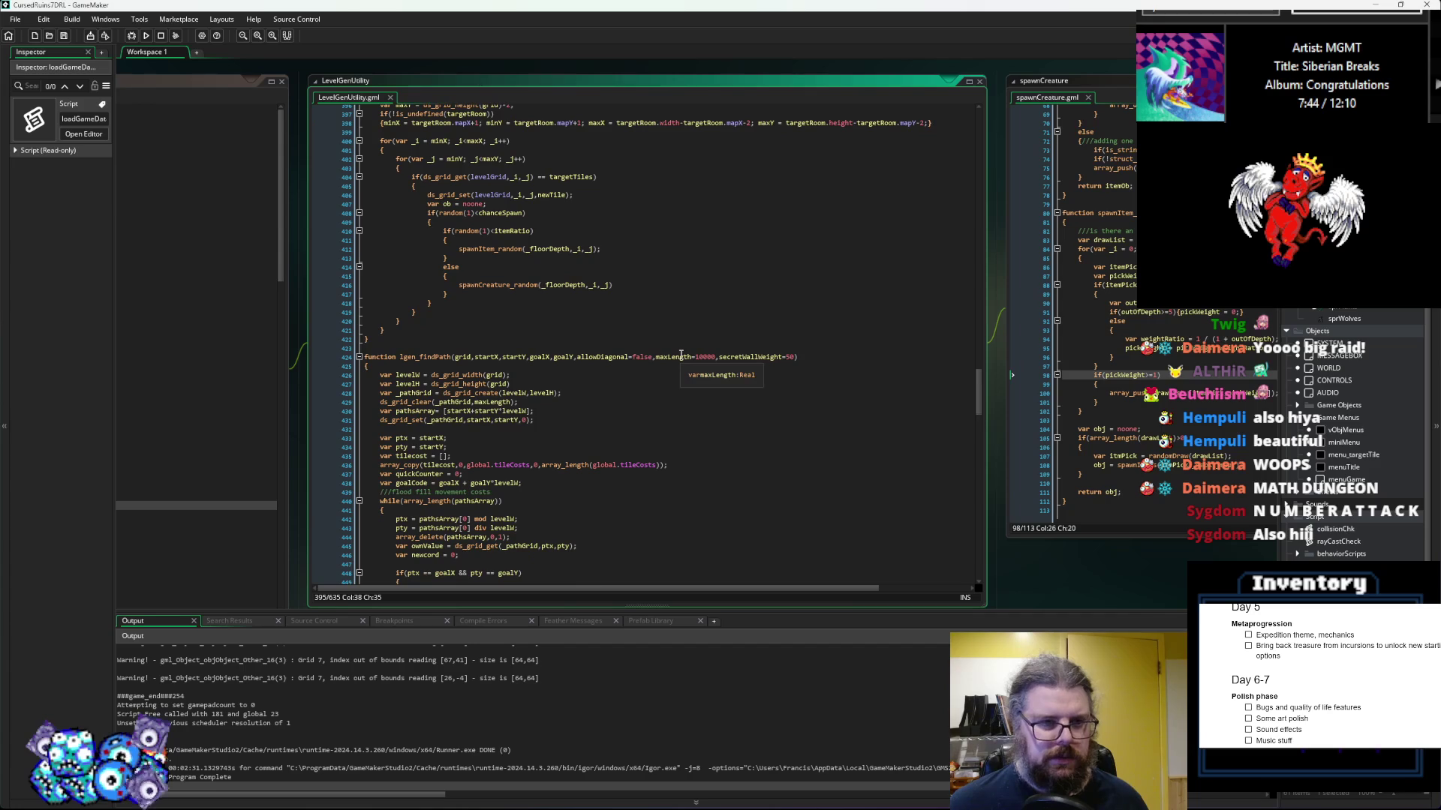
pyautogui.scroll(-3)
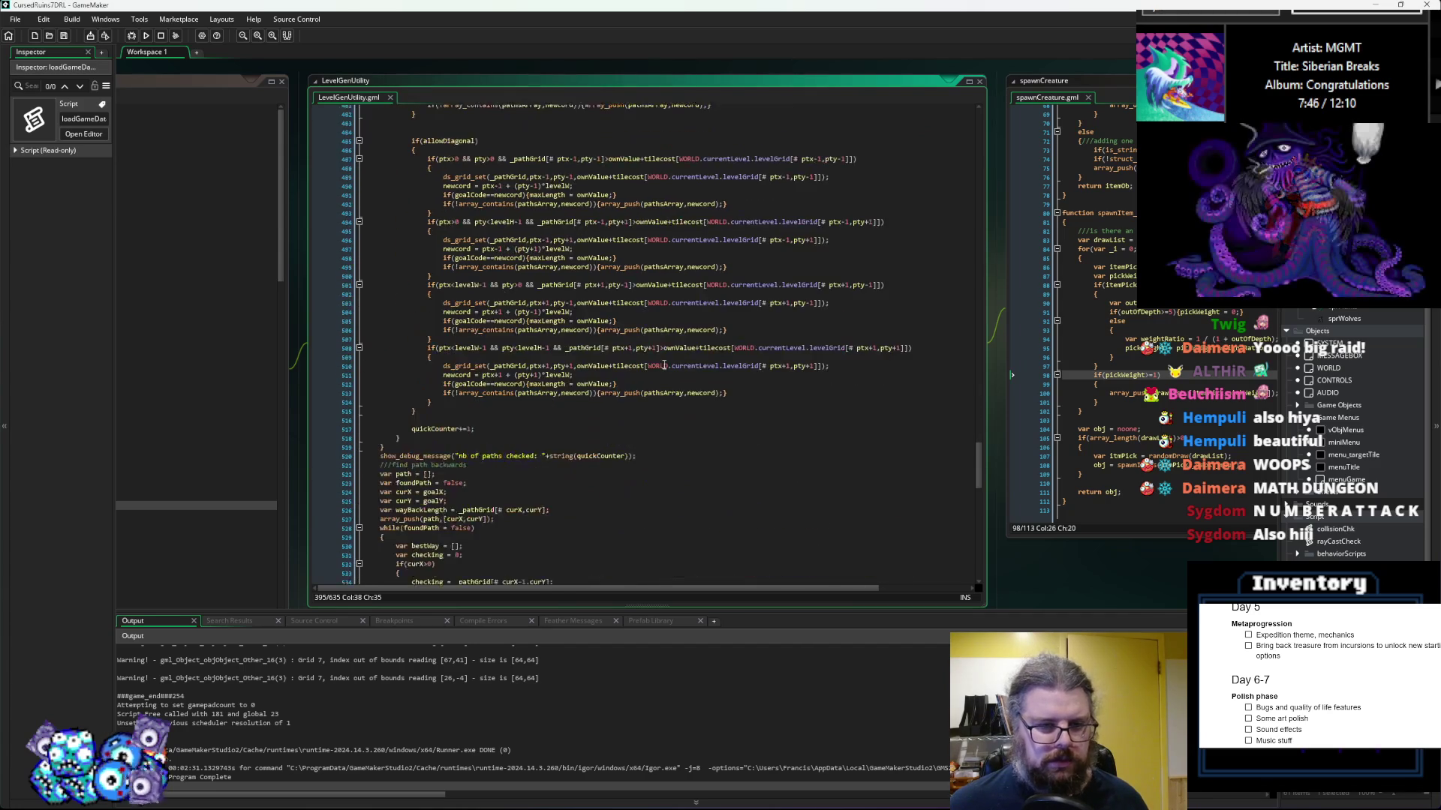
pyautogui.scroll(-3)
pyautogui.click(649, 351)
pyautogui.scroll(-3)
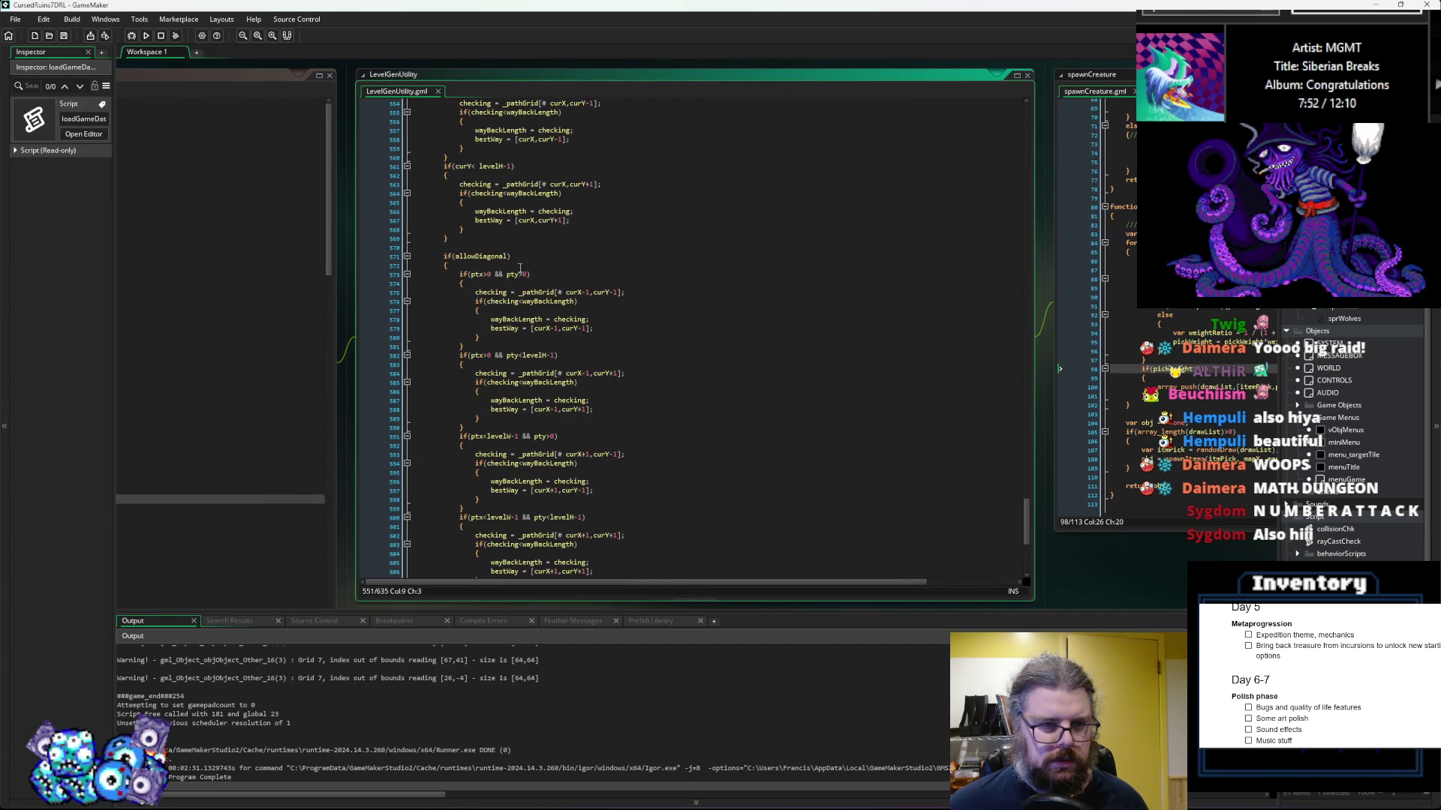
pyautogui.scroll(-3)
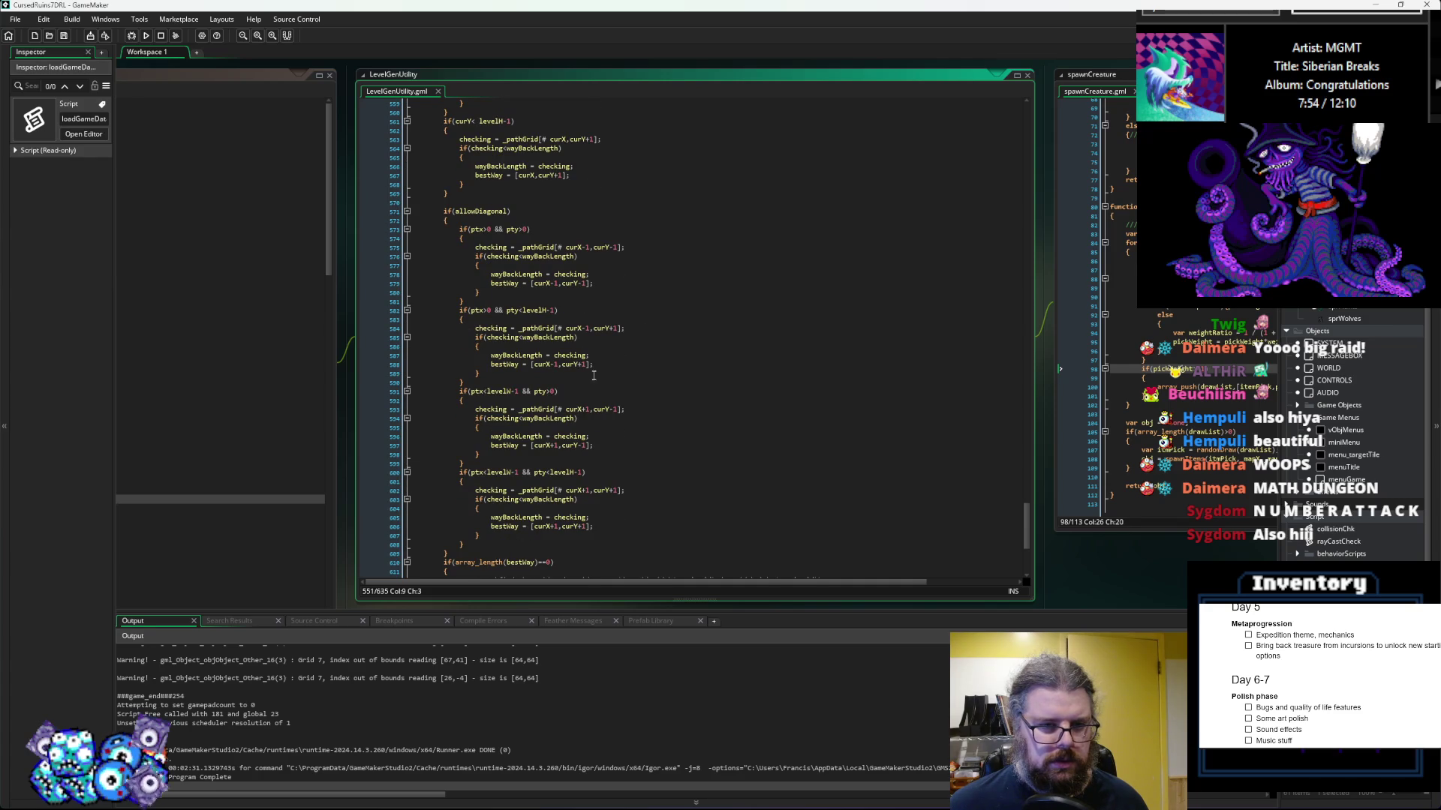
pyautogui.click(596, 365)
pyautogui.scroll(3)
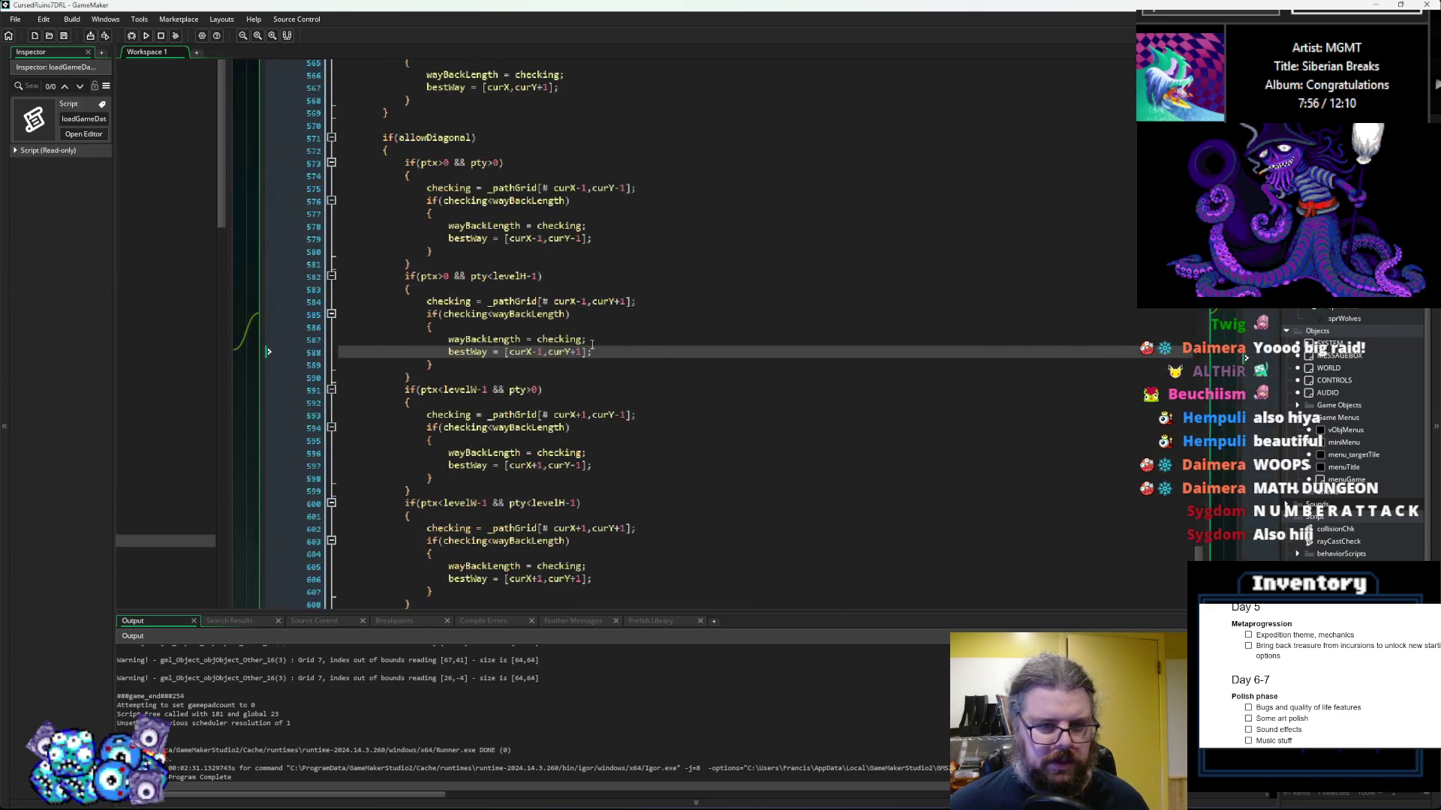
pyautogui.click(653, 343)
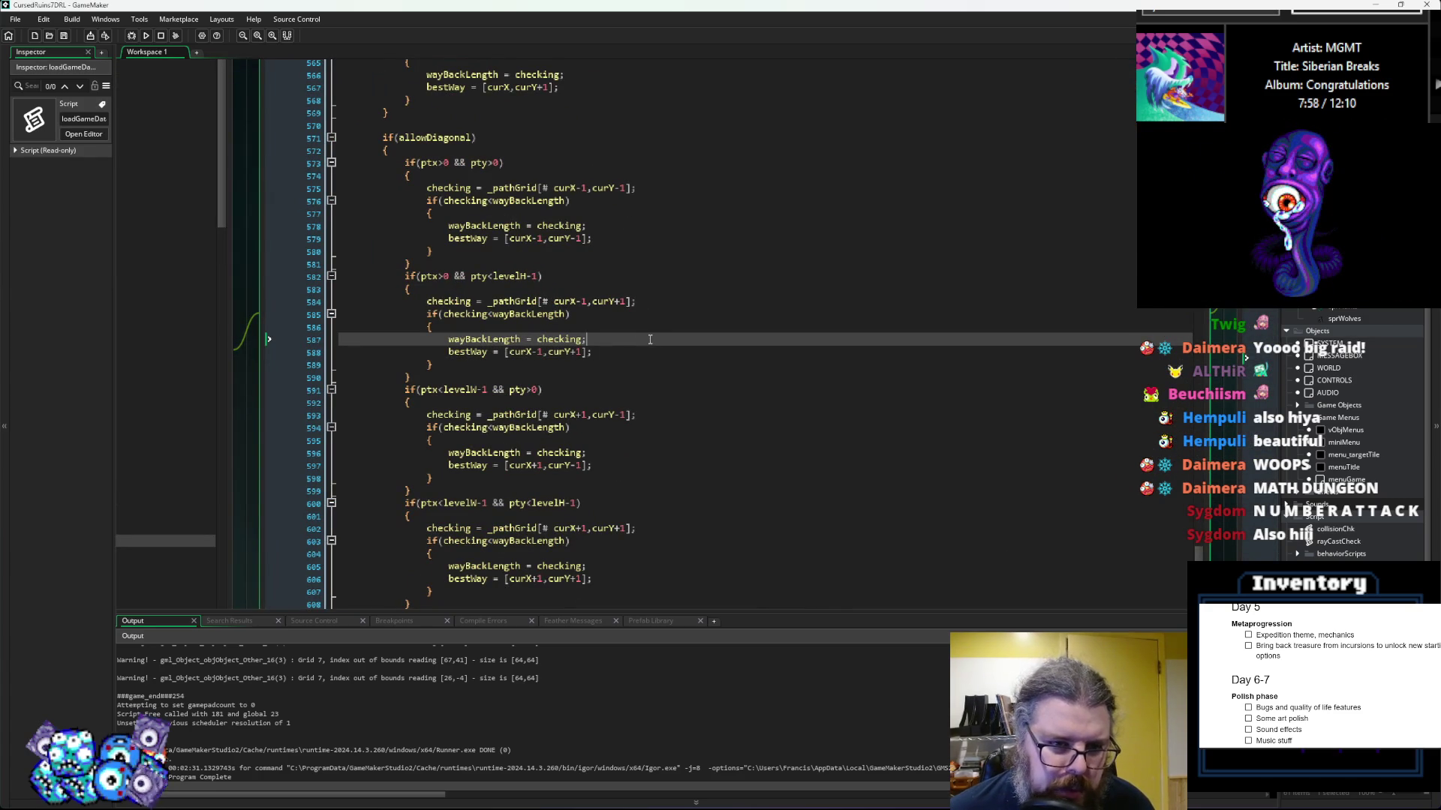
pyautogui.click(623, 356)
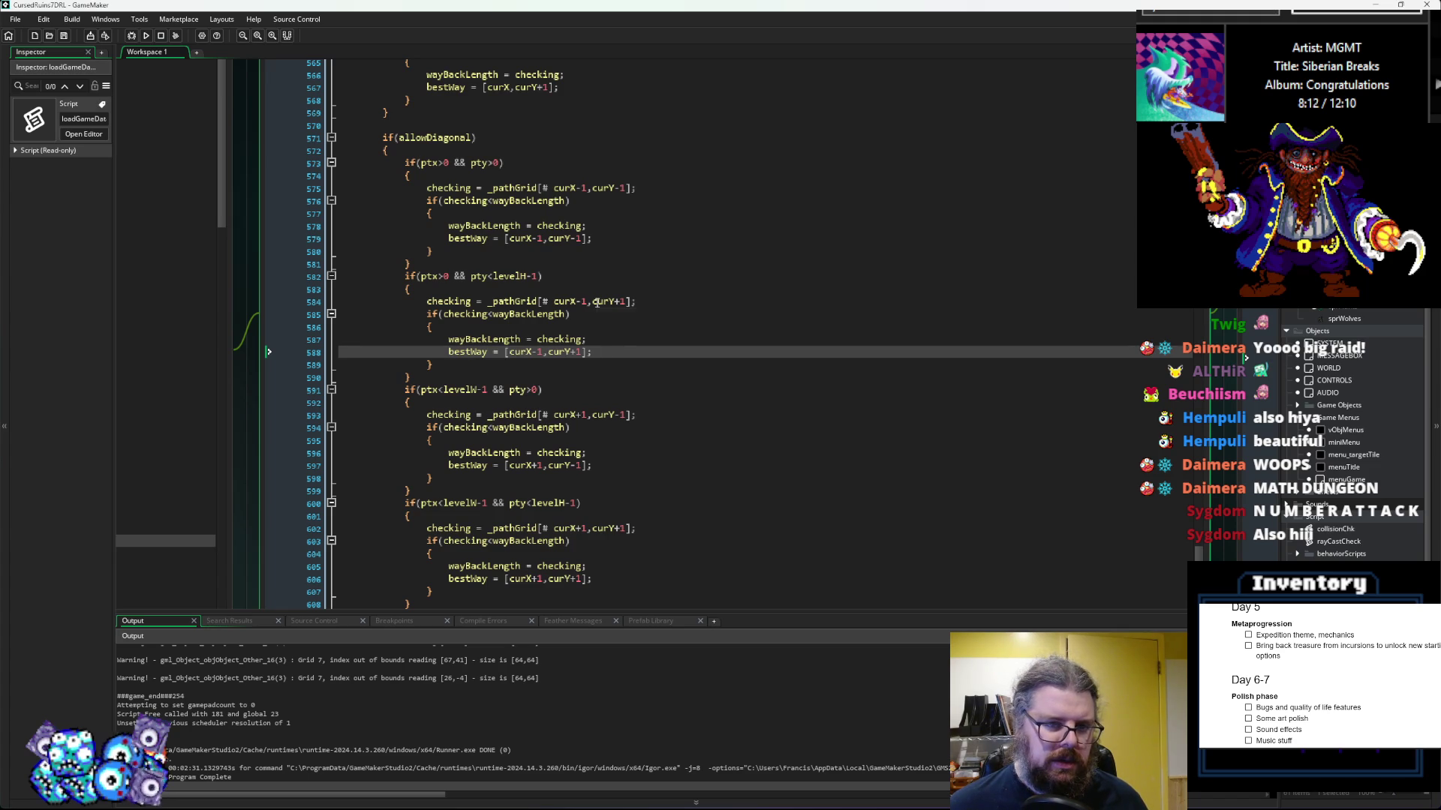
pyautogui.click(597, 302)
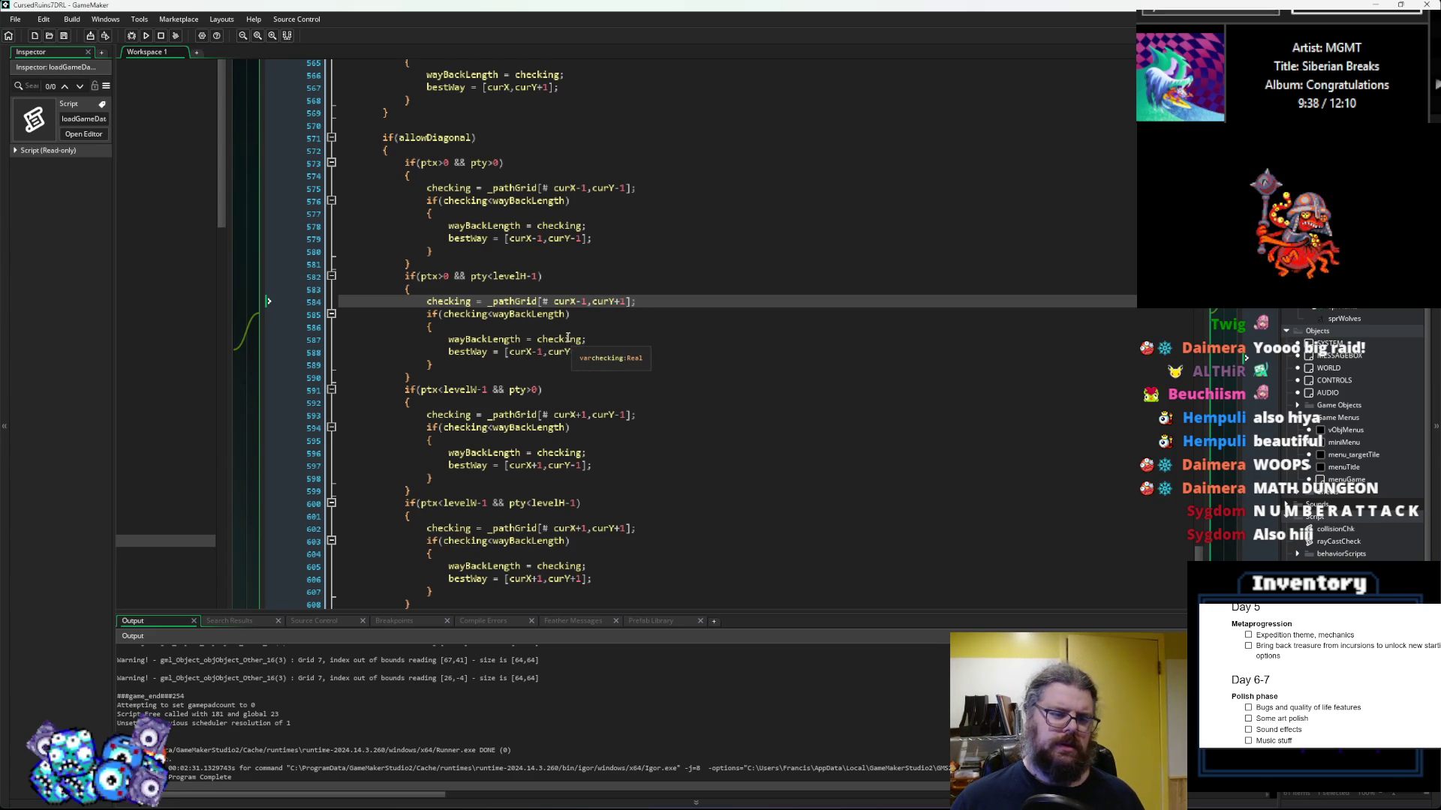
pyautogui.scroll(-3)
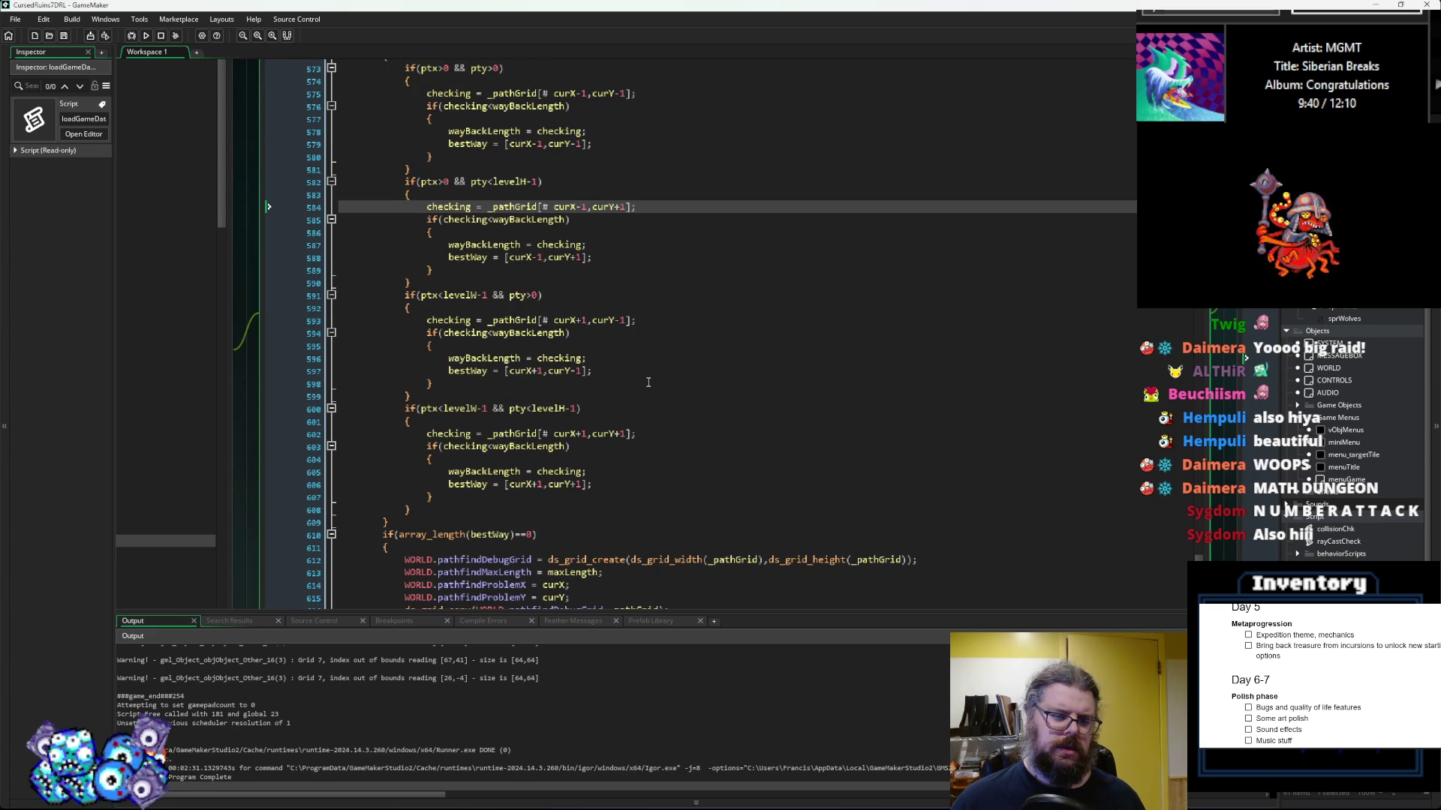
pyautogui.scroll(-3)
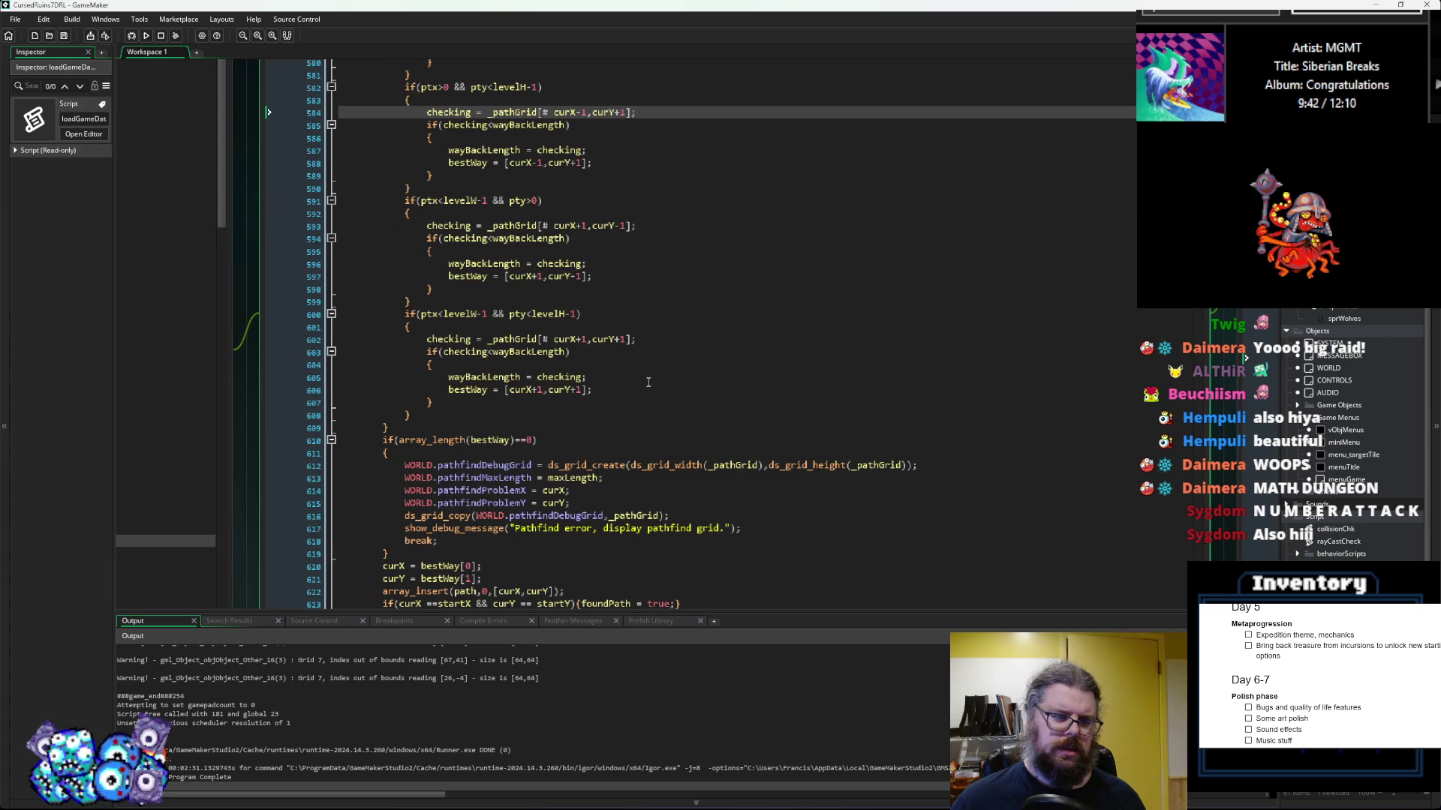
pyautogui.scroll(3)
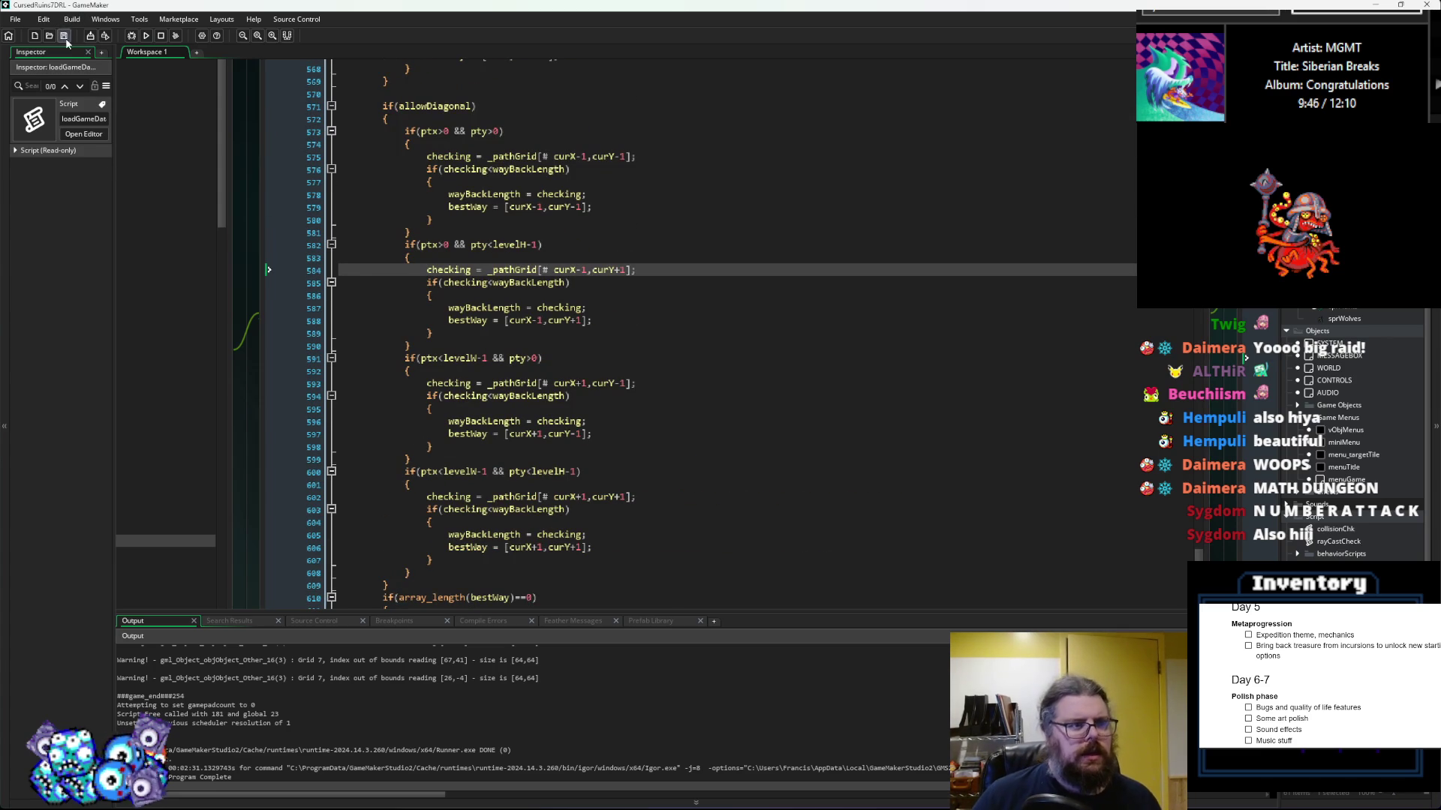
# Step: Debug-run the game, start a New Game to inspect the generated level, then close the game and debugger
pyautogui.hotkey('ctrl', 'Tab')
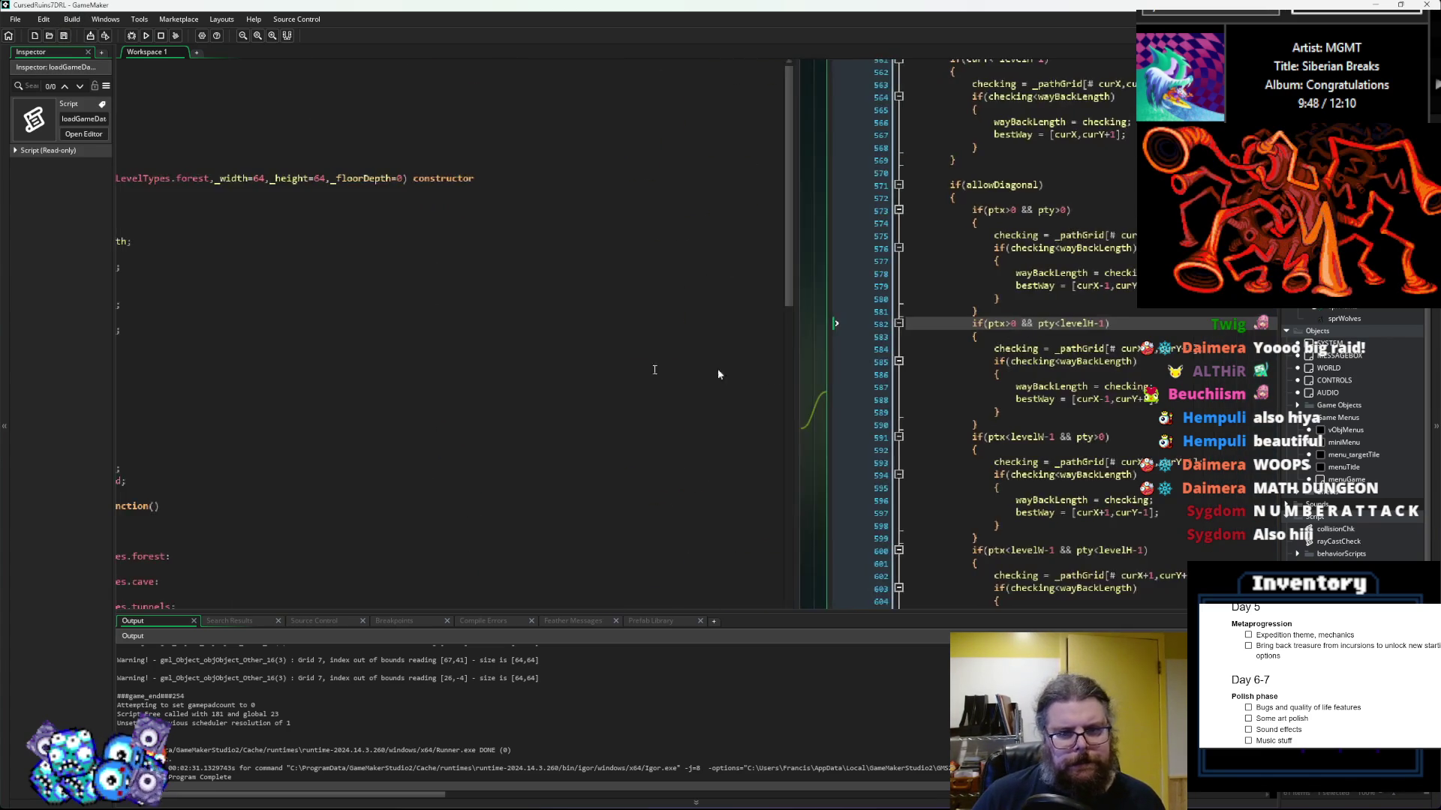
pyautogui.click(132, 36)
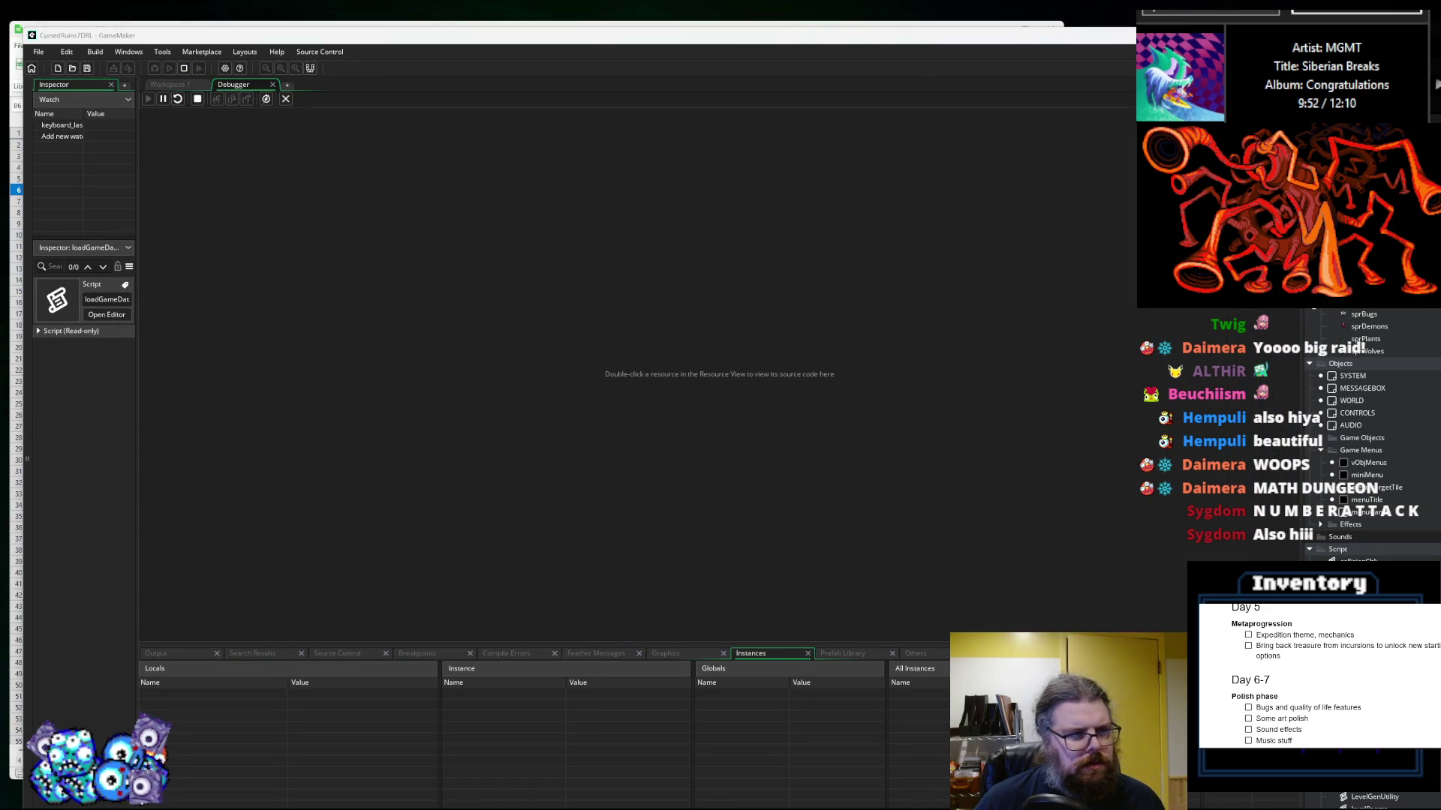
pyautogui.press('Return')
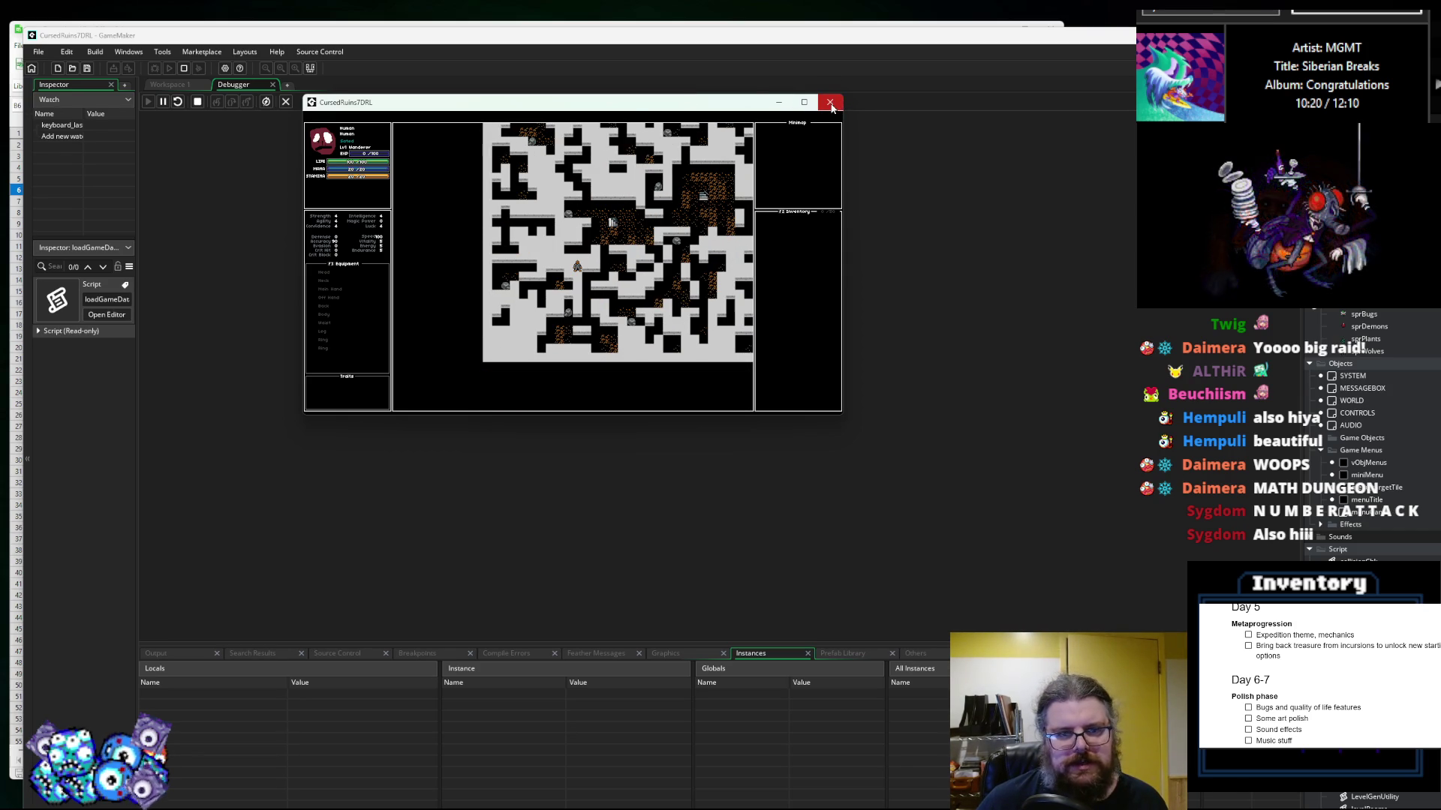
pyautogui.click(830, 103)
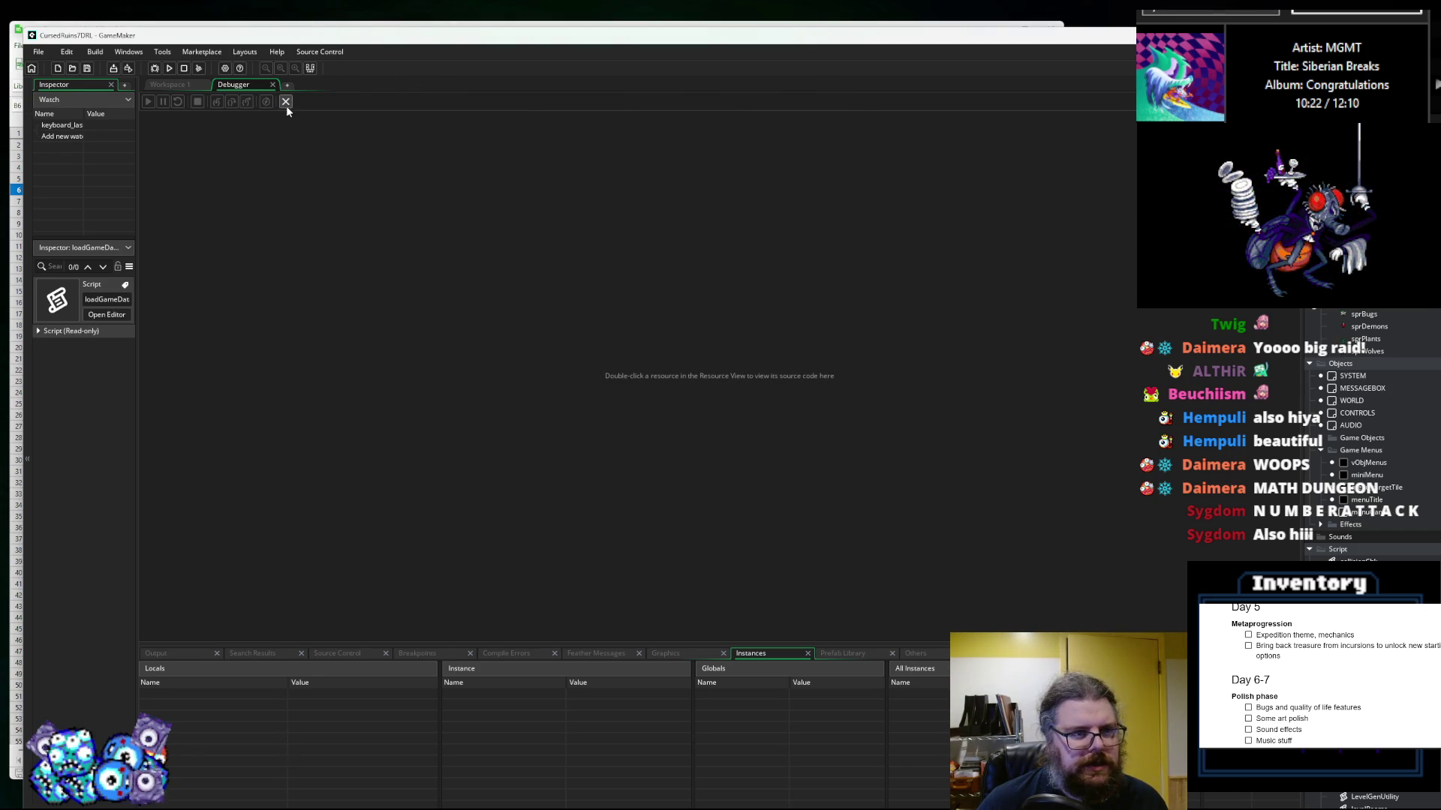
pyautogui.click(286, 102)
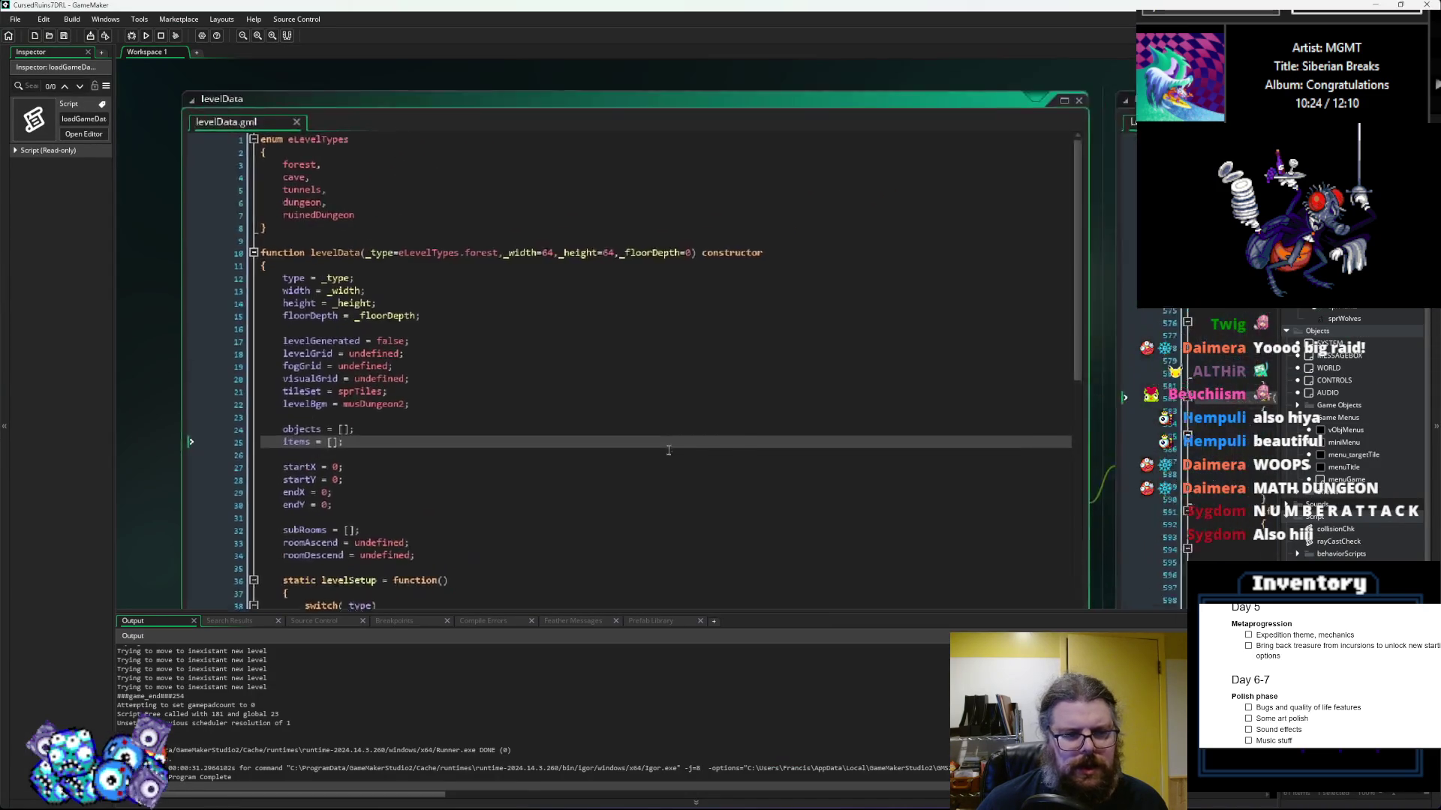
# Step: Remove the true argument from the forest level's lgen_findPath call on line 88
pyautogui.click(690, 444)
pyautogui.scroll(-3)
pyautogui.click(634, 267)
pyautogui.scroll(-3)
pyautogui.scroll(-3)
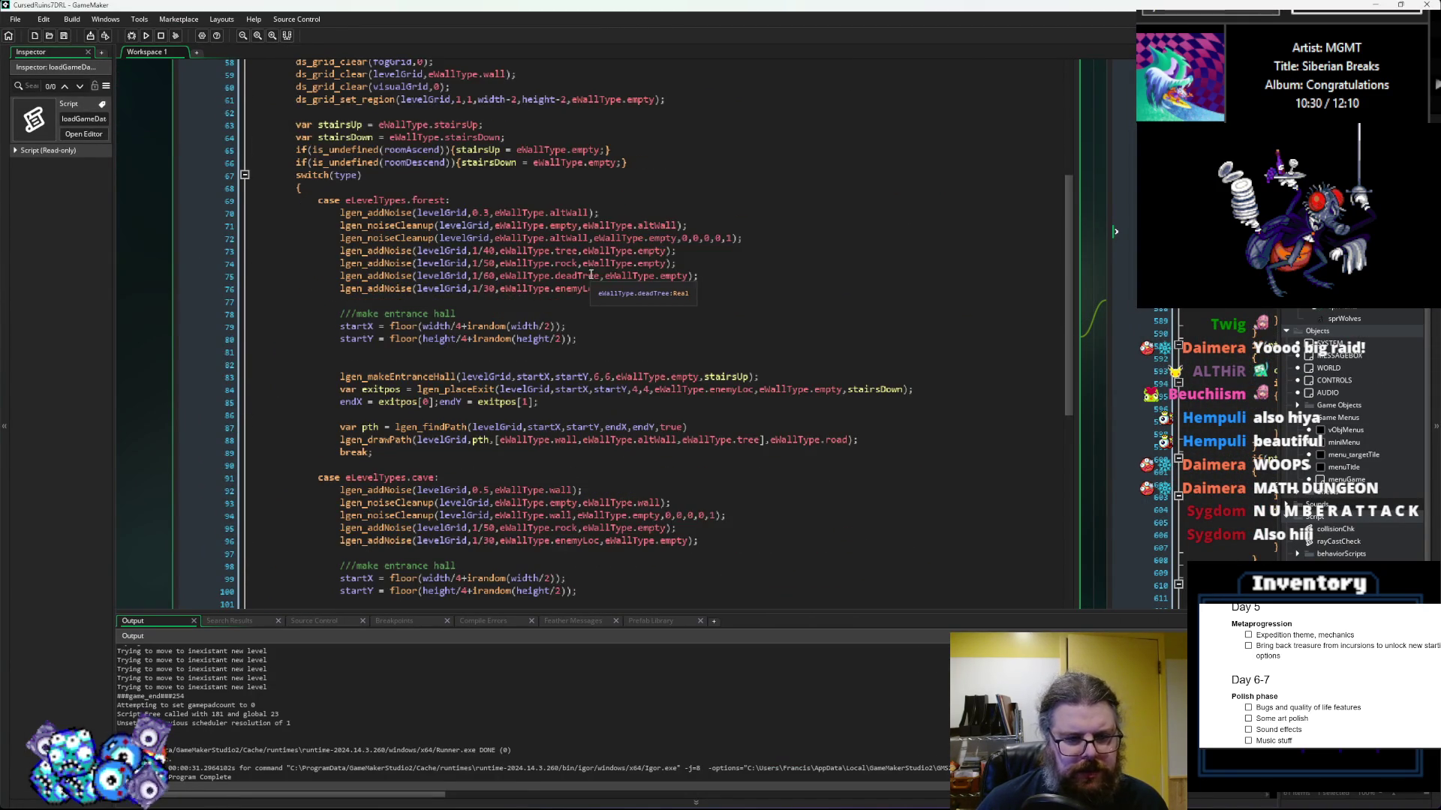
pyautogui.scroll(-3)
pyautogui.click(702, 255)
pyautogui.scroll(3)
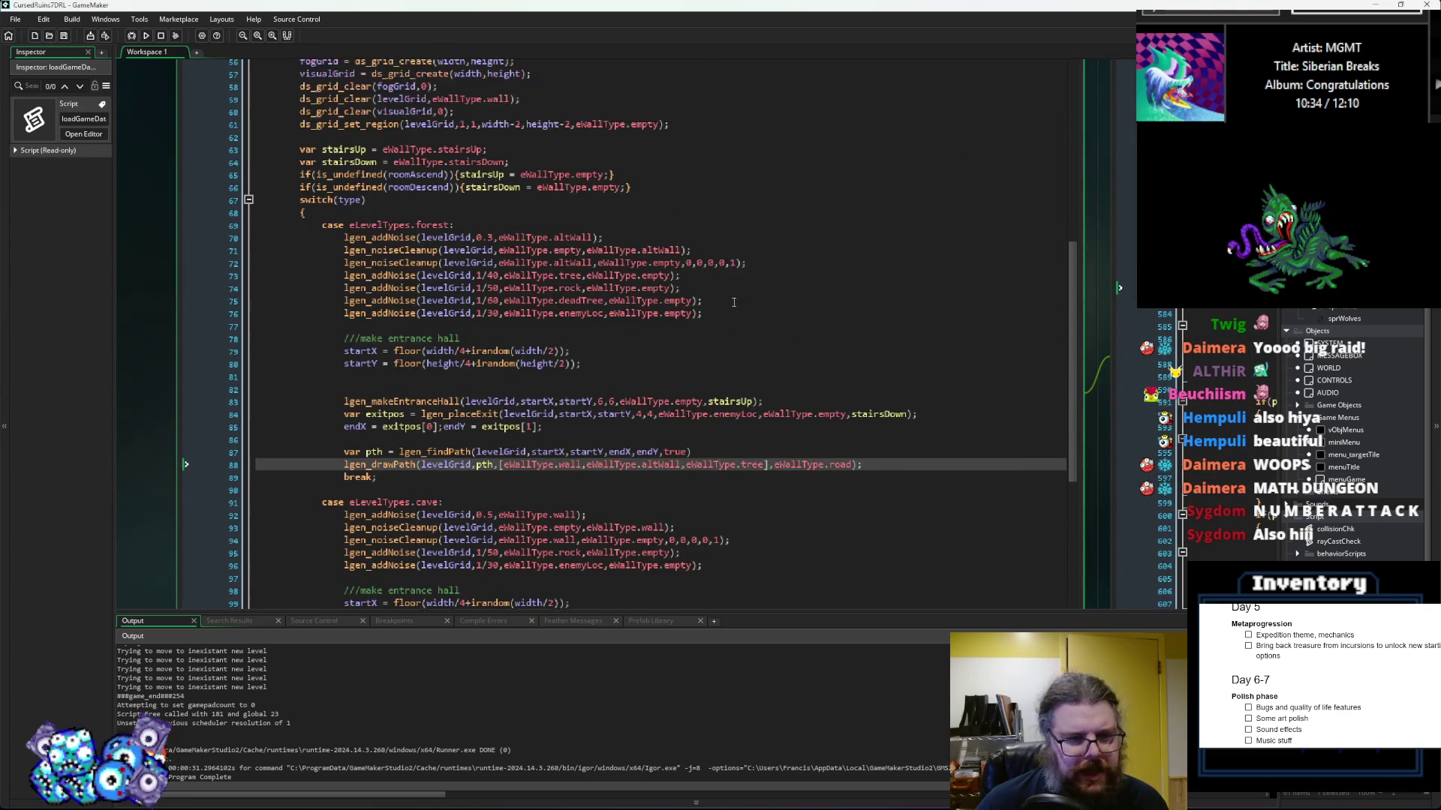
pyautogui.click(734, 303)
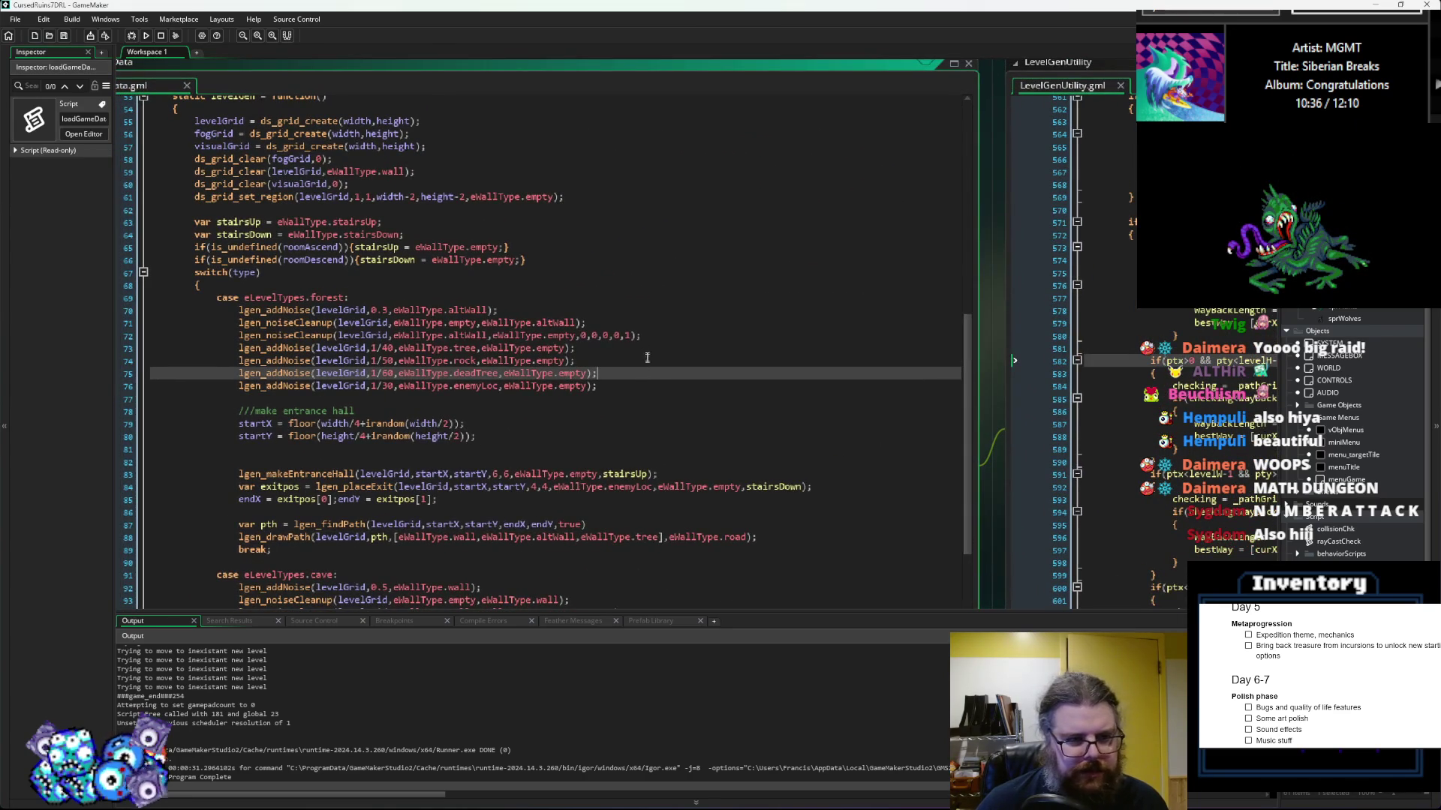
pyautogui.scroll(-3)
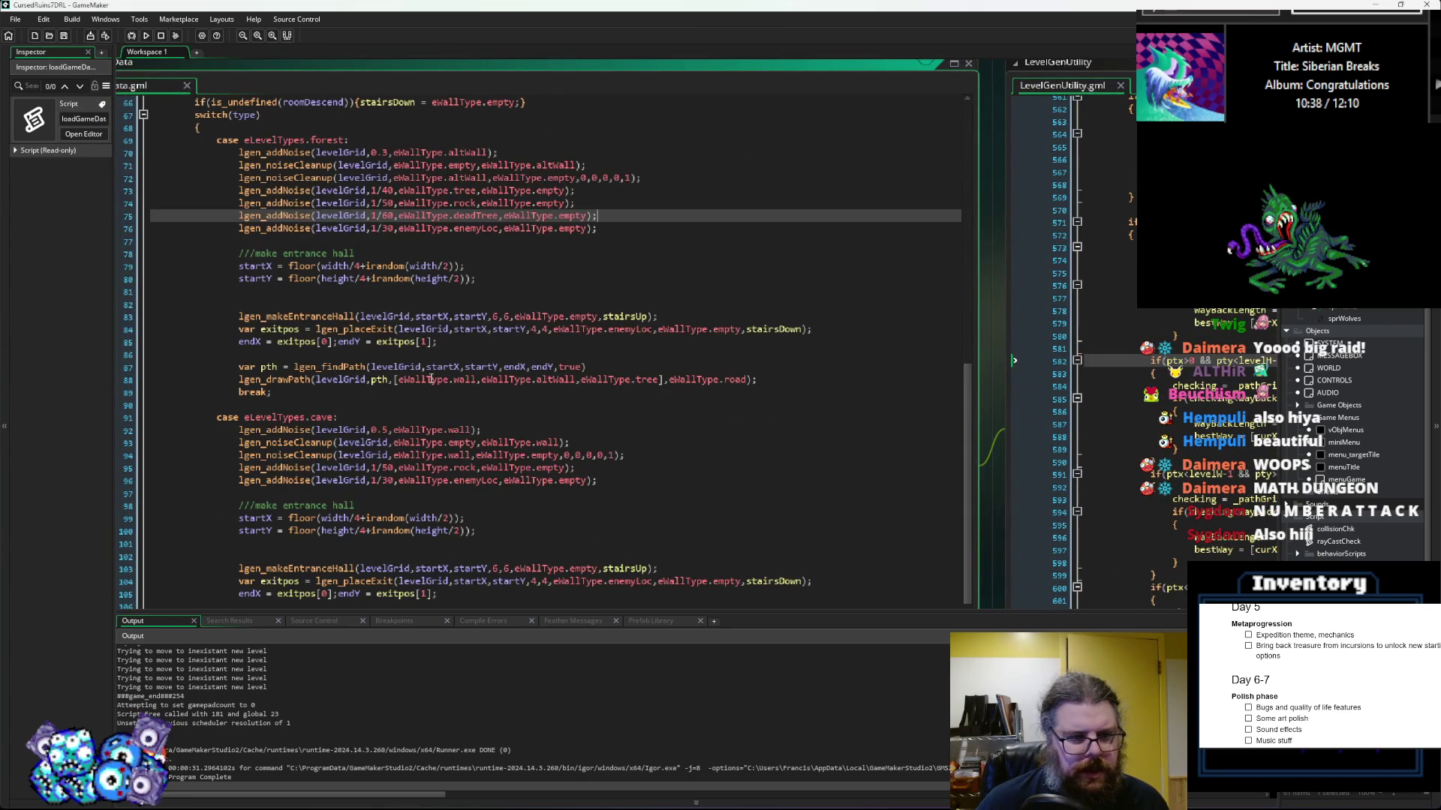
pyautogui.click(431, 379)
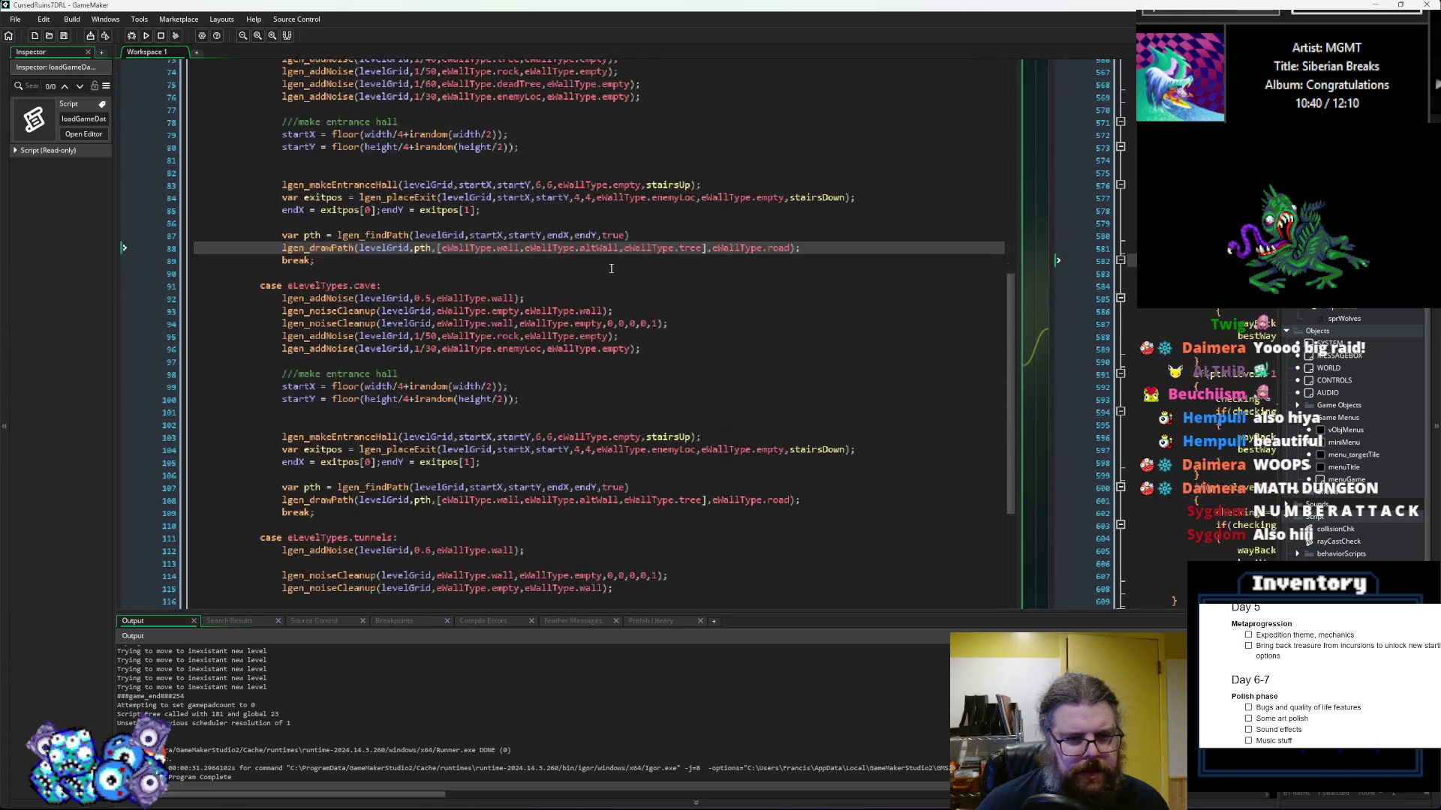
pyautogui.doubleClick(614, 235)
pyautogui.press('BackSpace')
# Step: Delete the extra true argument and leftover comma from the cave and tunnels lgen_findPath calls
pyautogui.press('BackSpace')
pyautogui.doubleClick(613, 487)
pyautogui.press('BackSpace')
pyautogui.press('BackSpace')
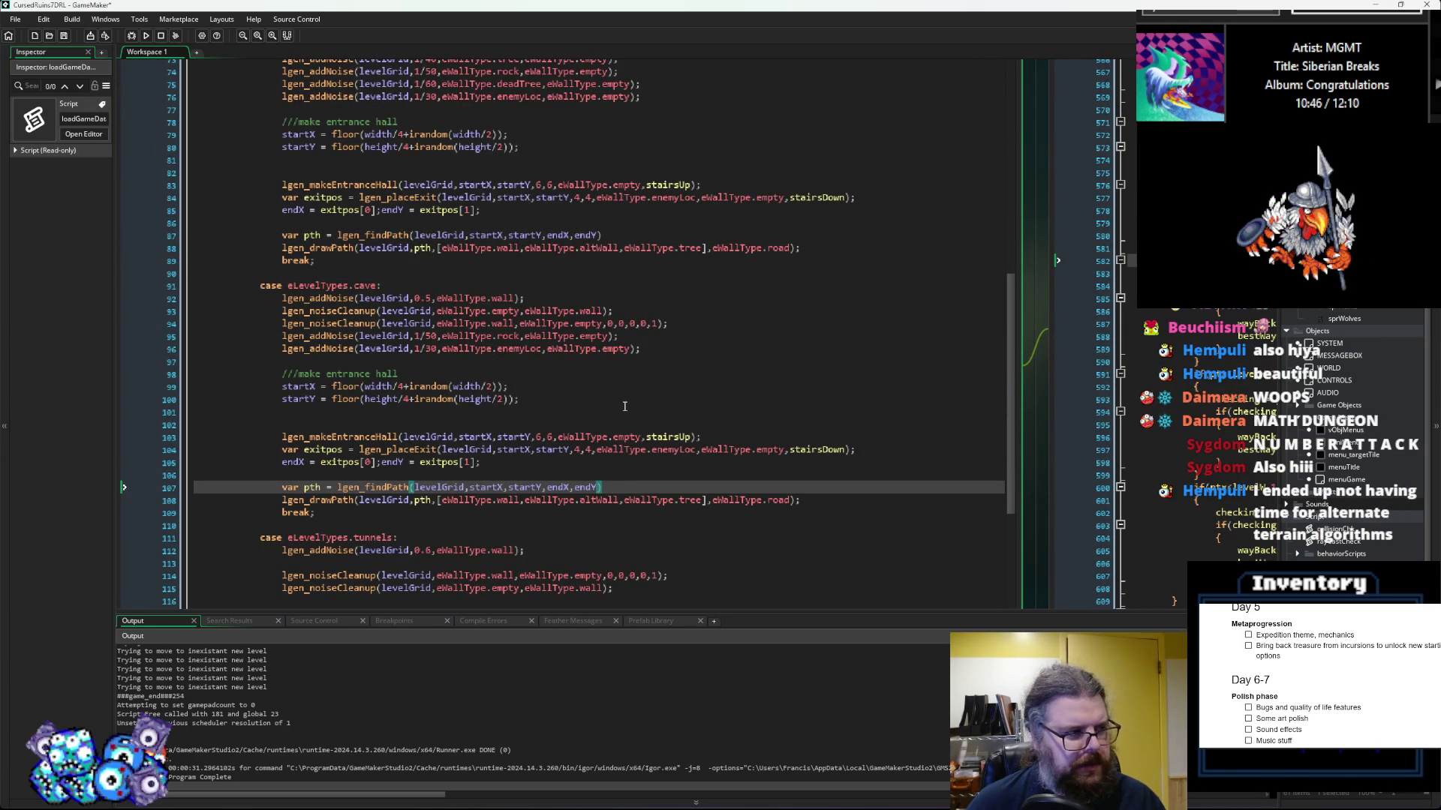
pyautogui.scroll(3)
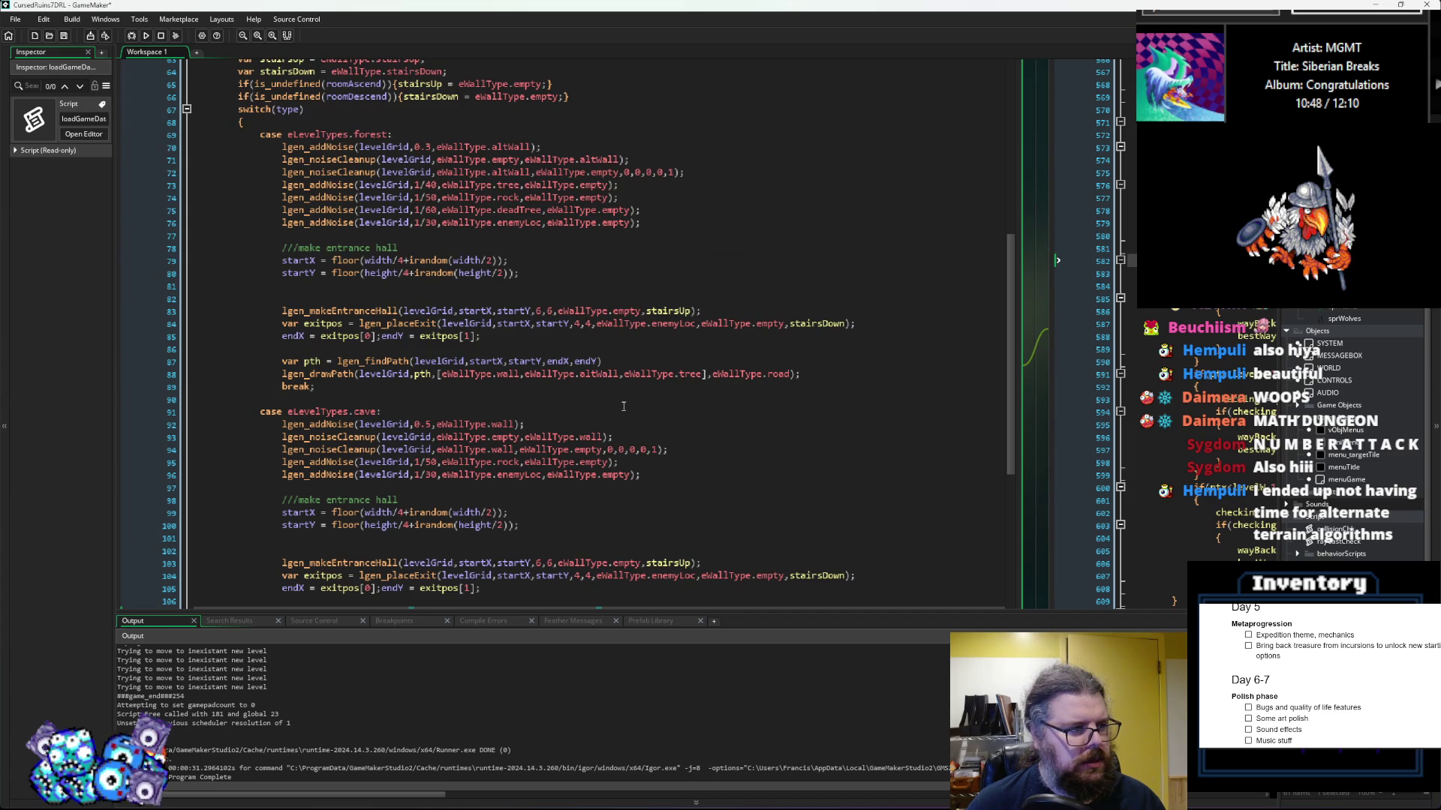
pyautogui.scroll(-3)
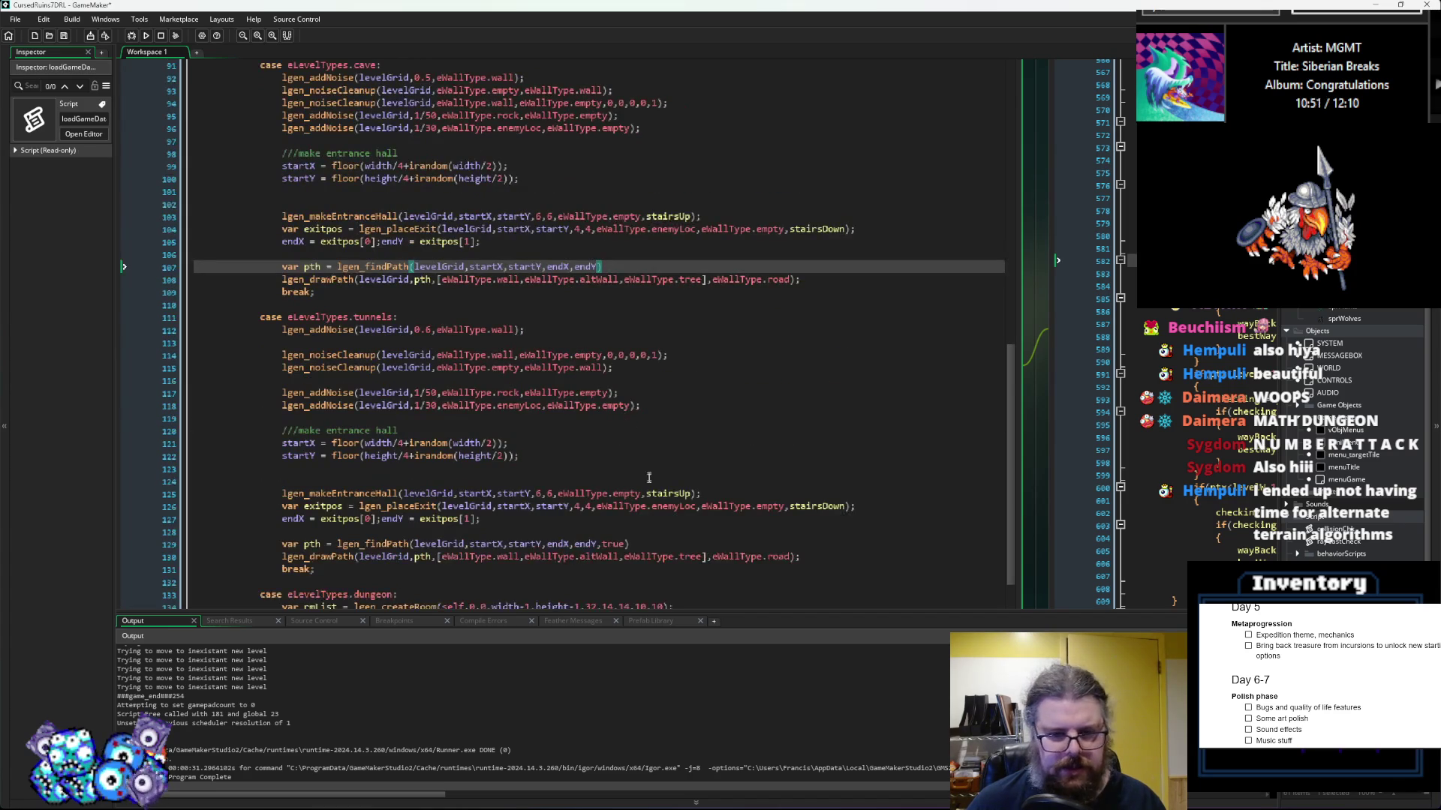
pyautogui.doubleClick(607, 422)
pyautogui.press('BackSpace')
pyautogui.press('BackSpace')
# Step: Terminate the tunnels lgen_findPath line with a semicolon
pyautogui.scroll(-3)
pyautogui.scroll(-3)
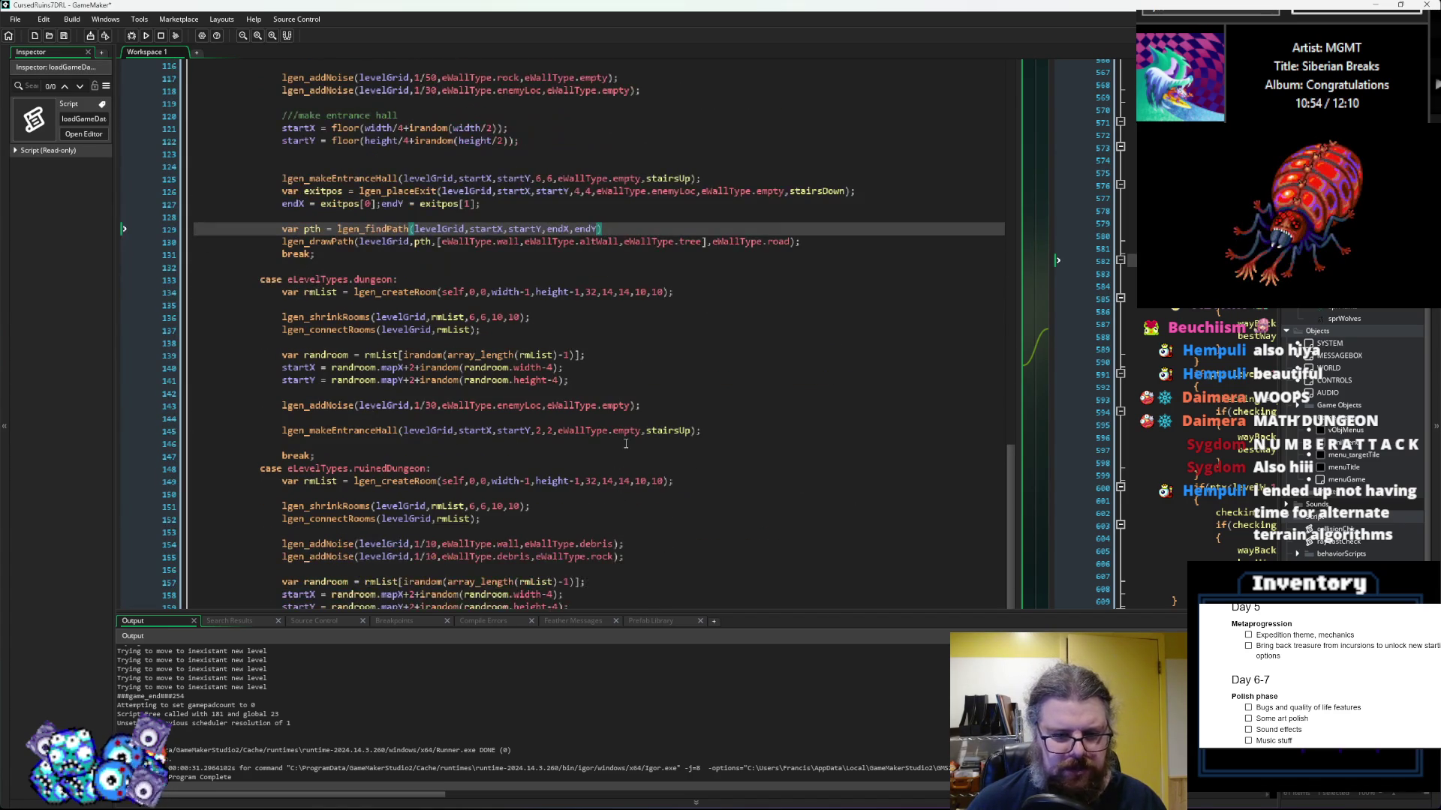
pyautogui.scroll(-3)
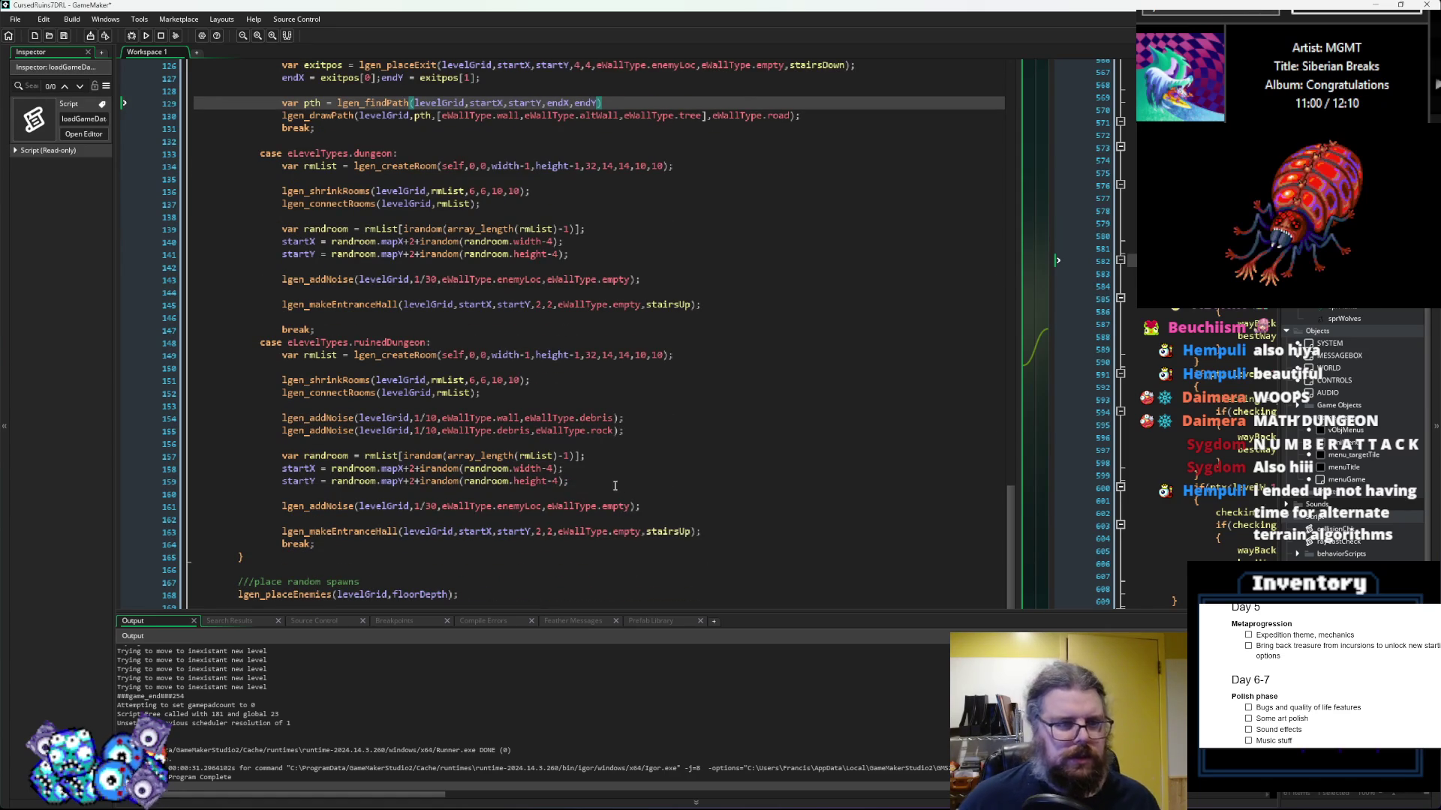
pyautogui.scroll(3)
pyautogui.scroll(3)
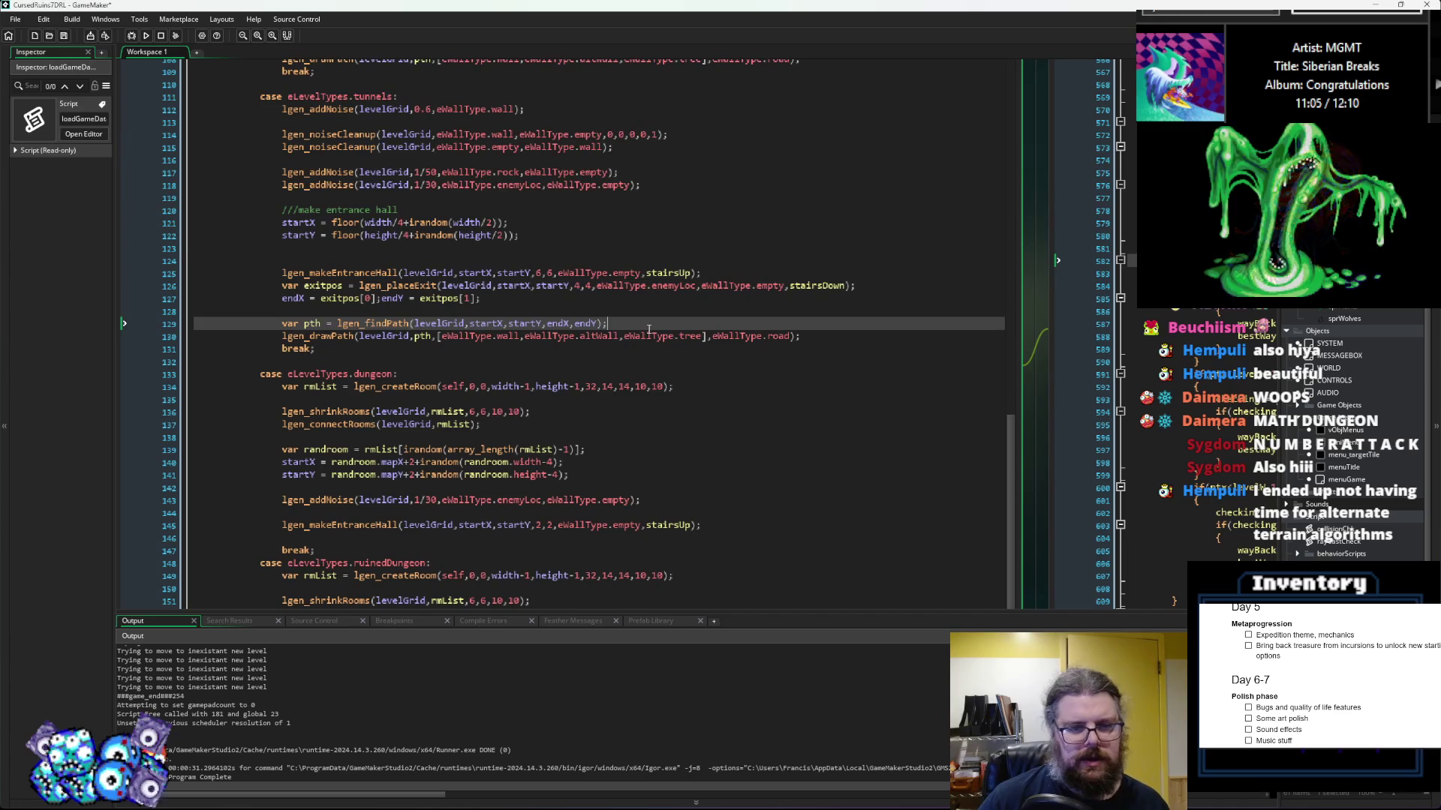
pyautogui.write(';')
pyautogui.scroll(3)
# Step: Select the tunnels case's lgen_findPath and lgen_drawPath lines 129–130 for copying
pyautogui.click(622, 265)
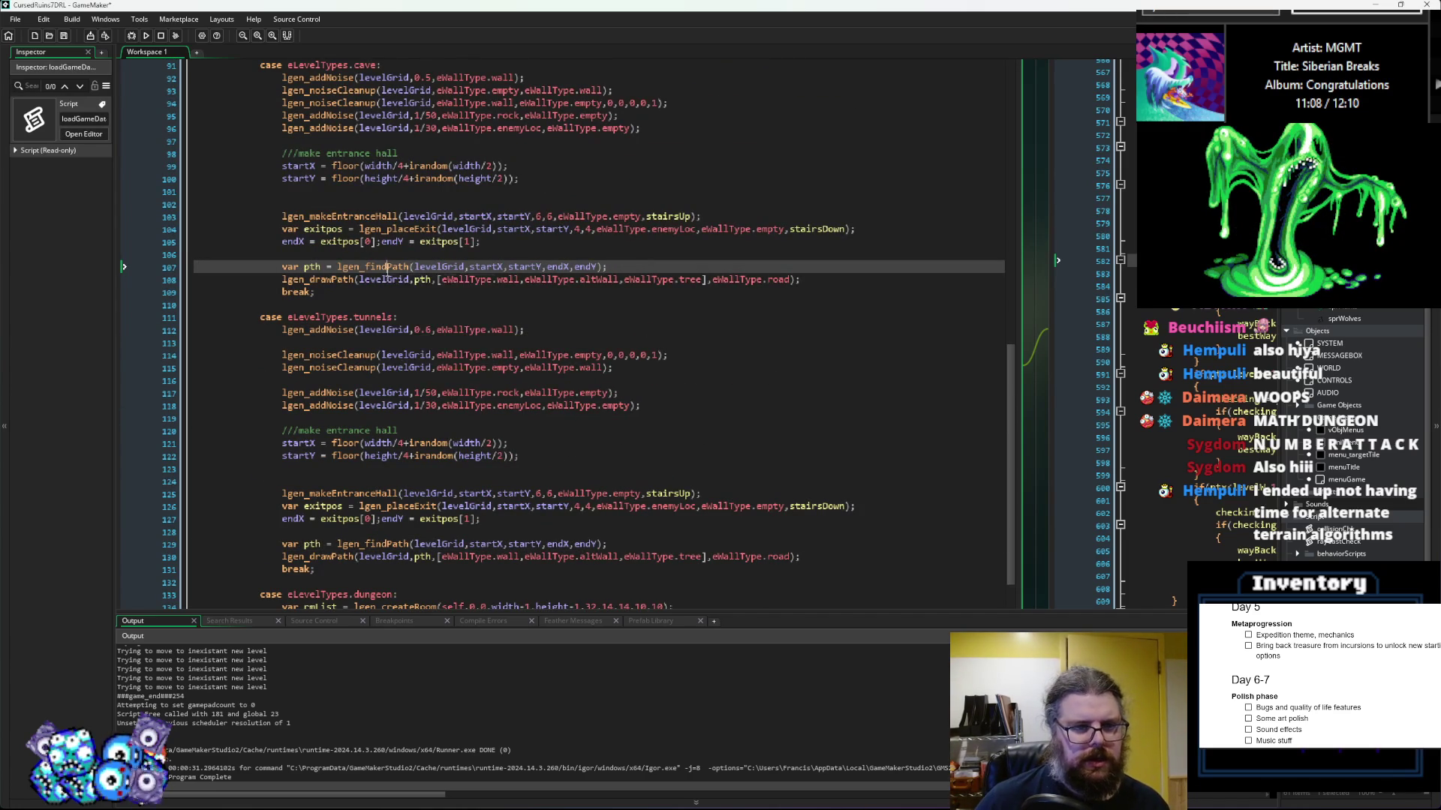
pyautogui.scroll(-3)
pyautogui.scroll(-3)
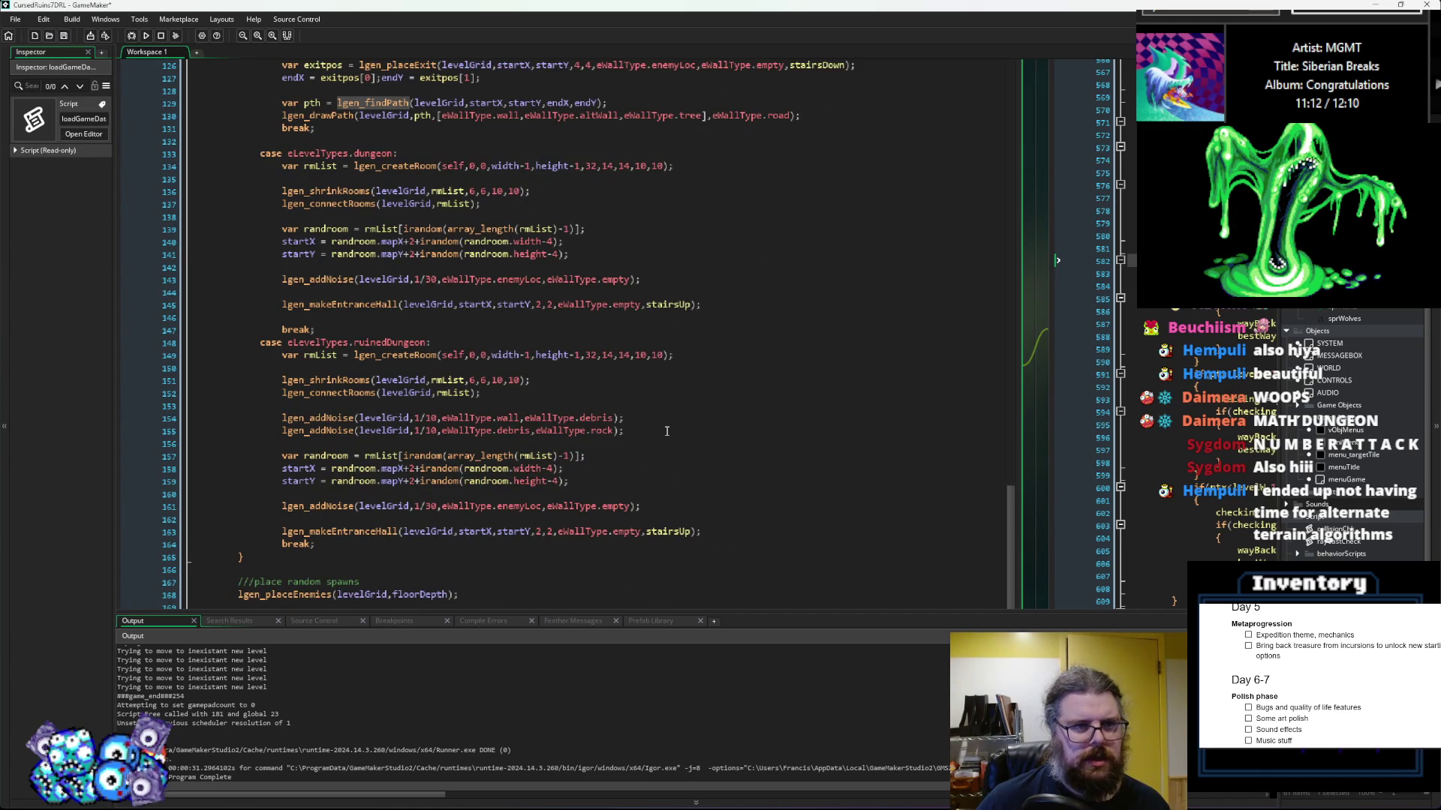
pyautogui.scroll(3)
pyautogui.scroll(3)
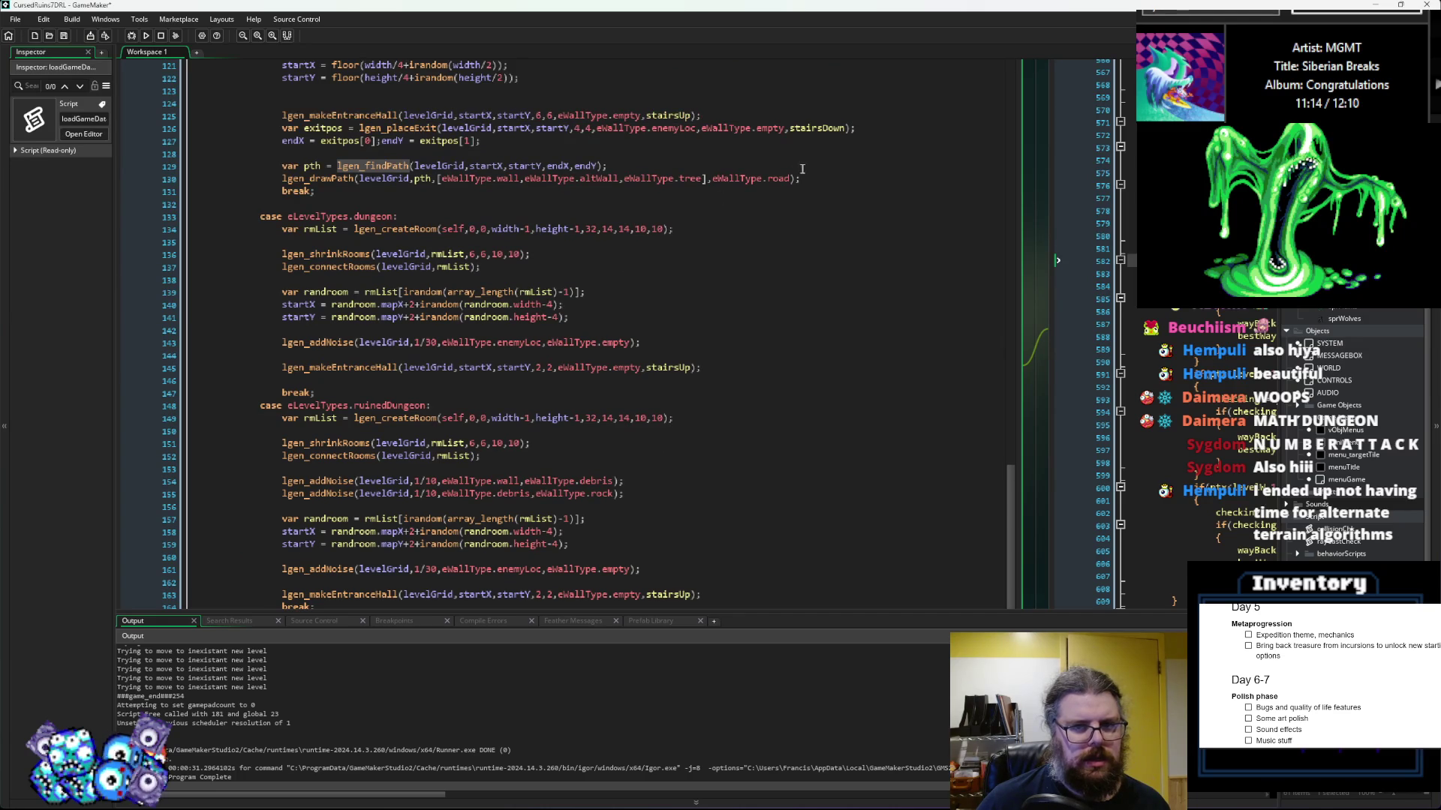
pyautogui.moveTo(800, 177); pyautogui.dragTo(283, 167)
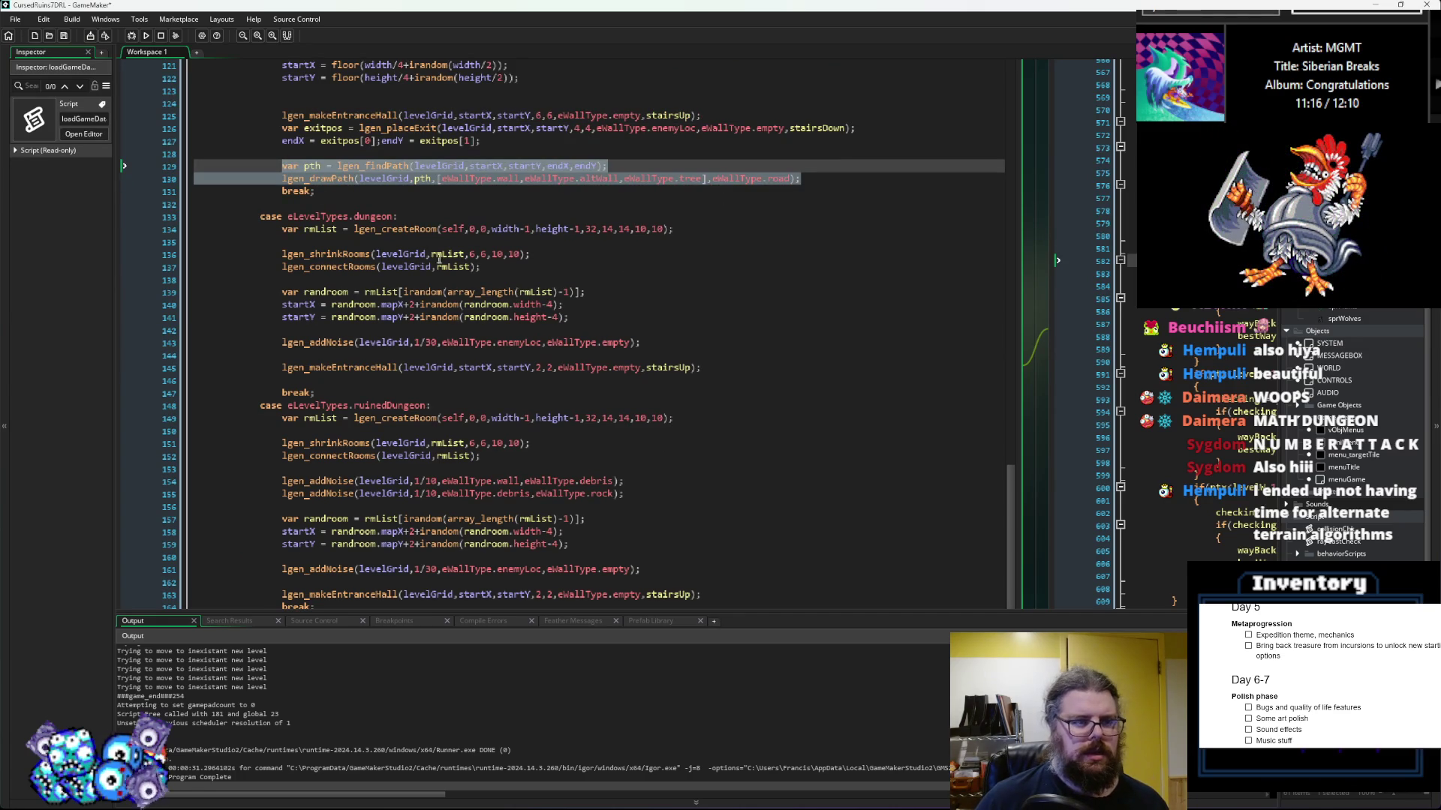
# Step: Paste the findPath and drawPath lines into the dungeon and ruinedDungeon cases
pyautogui.click(737, 368)
pyautogui.click(731, 380)
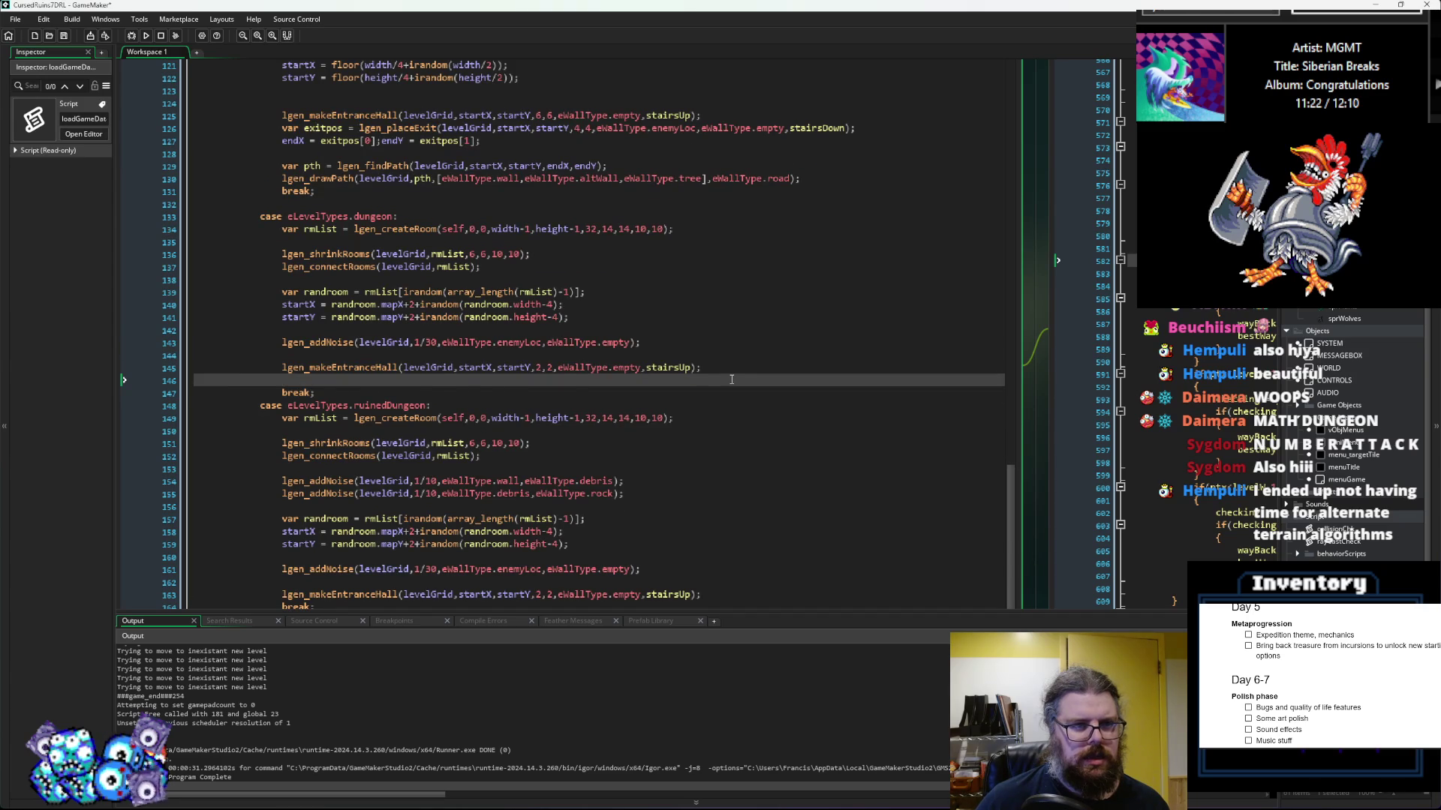
pyautogui.hotkey('ctrl', 'v')
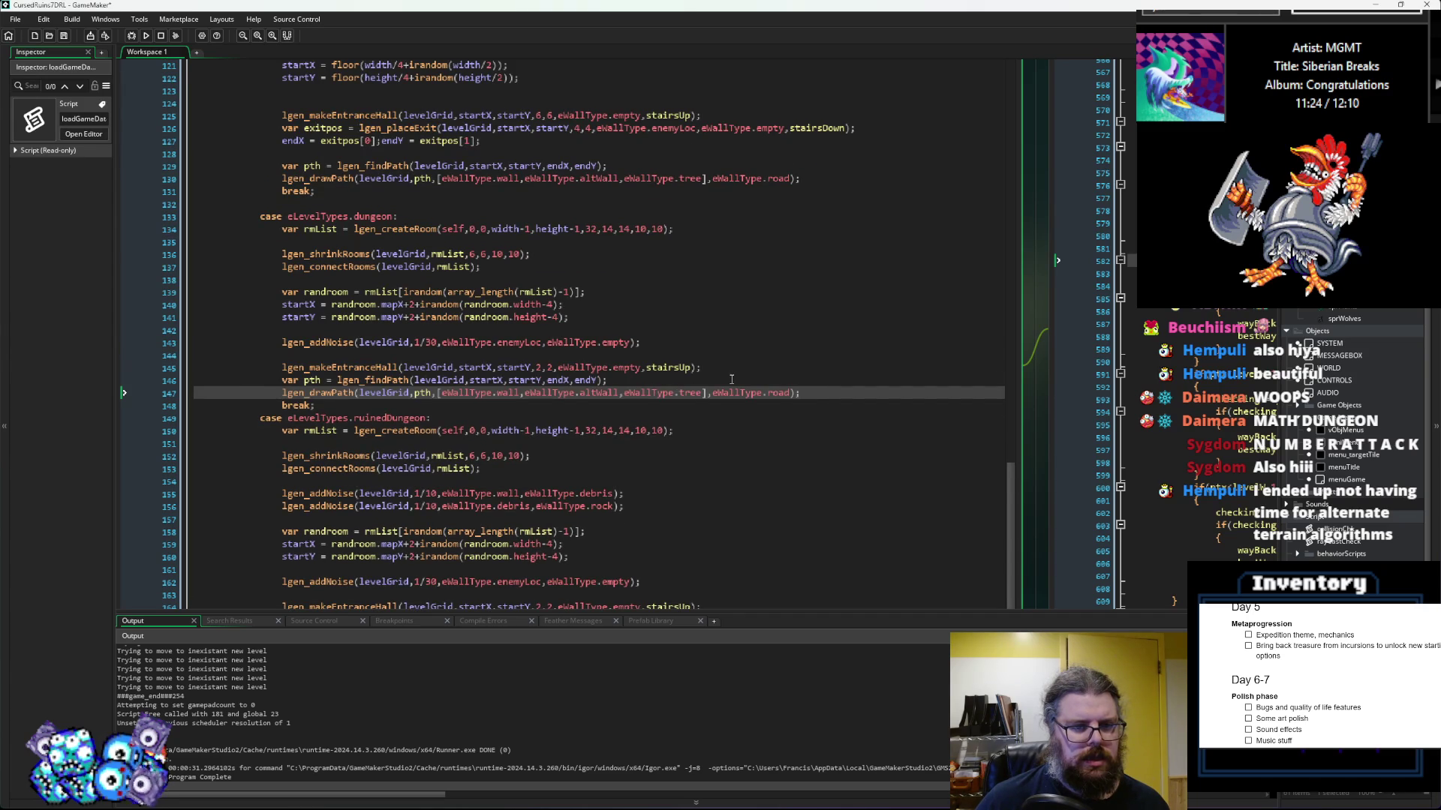
pyautogui.scroll(-3)
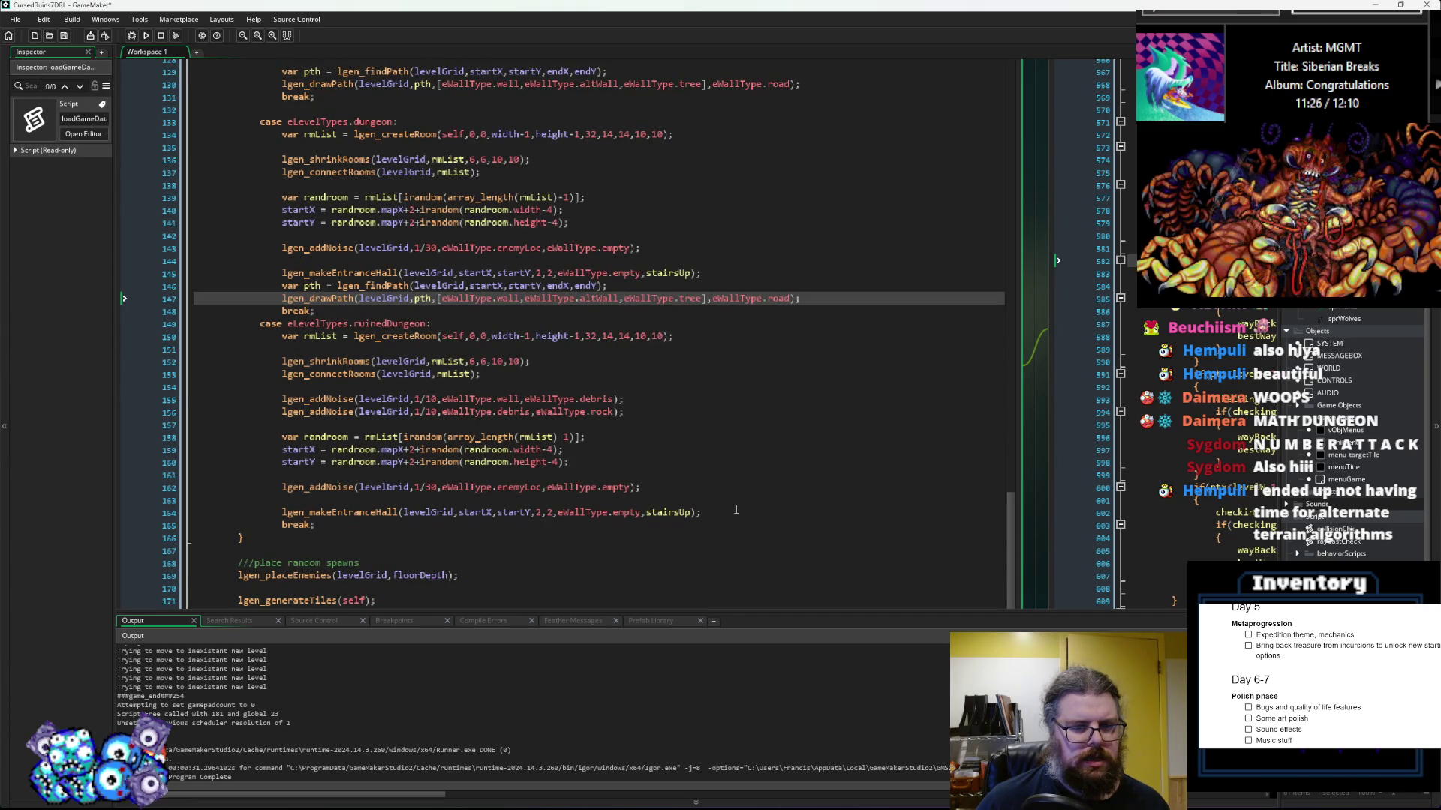
pyautogui.click(742, 513)
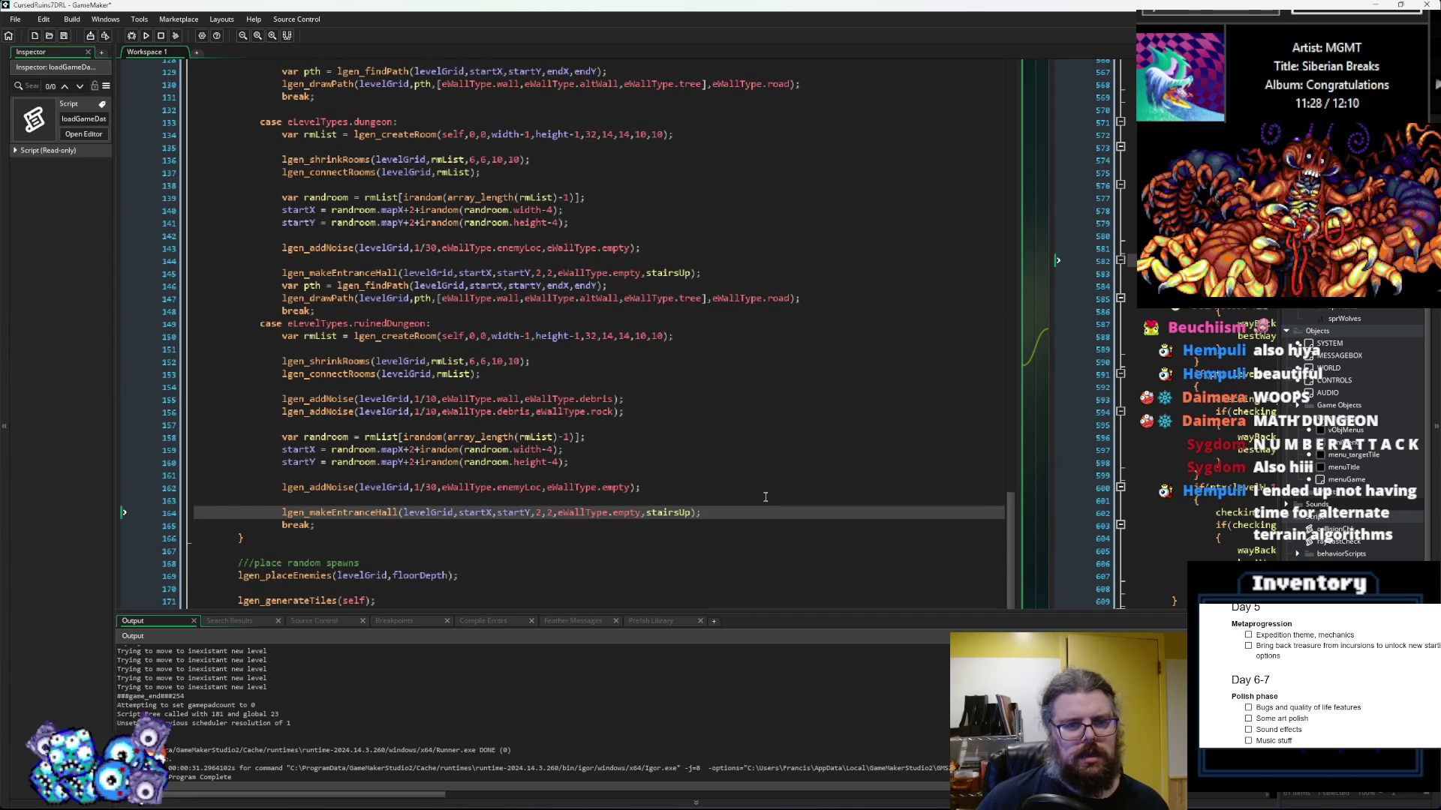
pyautogui.press('Return')
pyautogui.hotkey('ctrl', 'v')
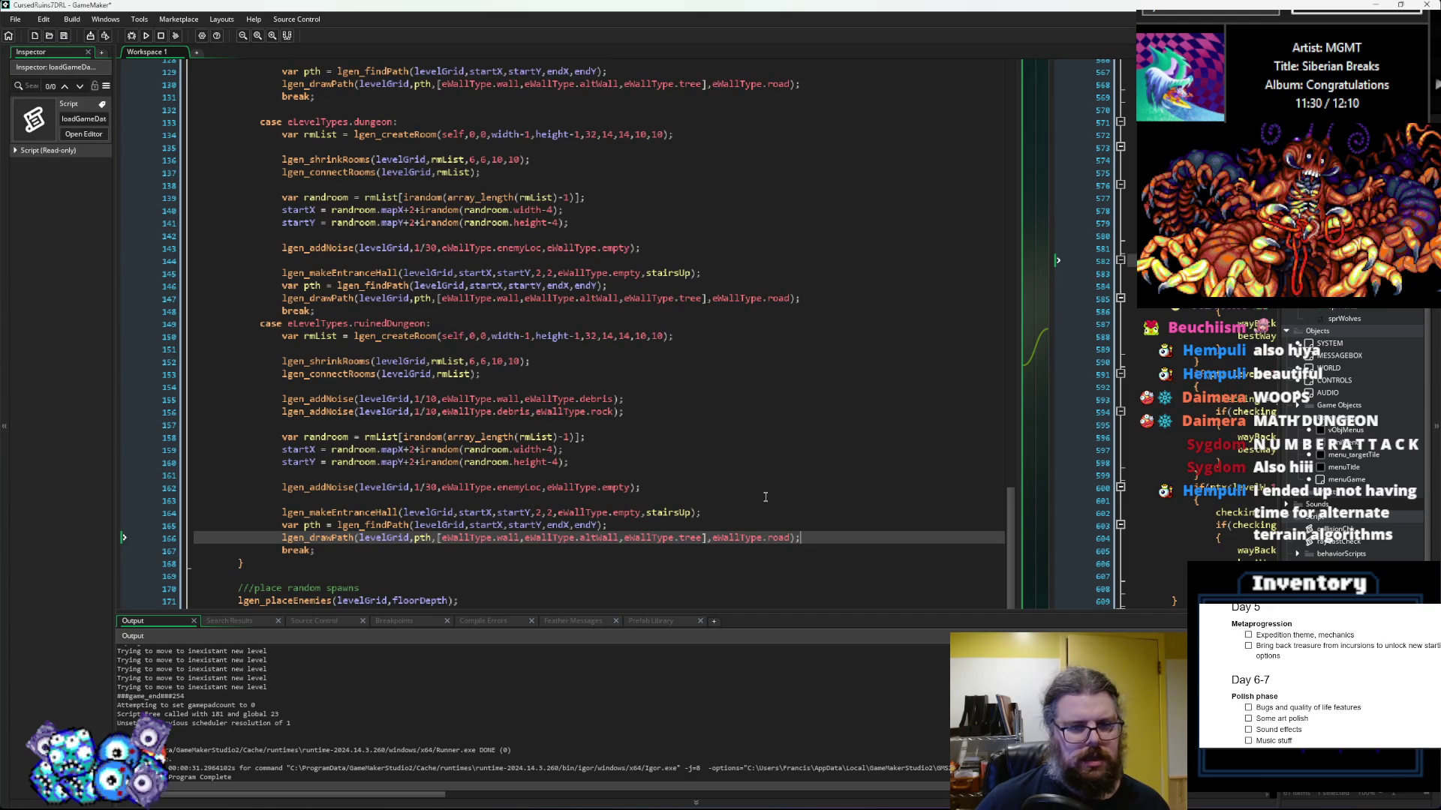
# Step: Replace tree with rock in both dungeon path-drawing calls
pyautogui.doubleClick(689, 299)
pyautogui.write('rock')
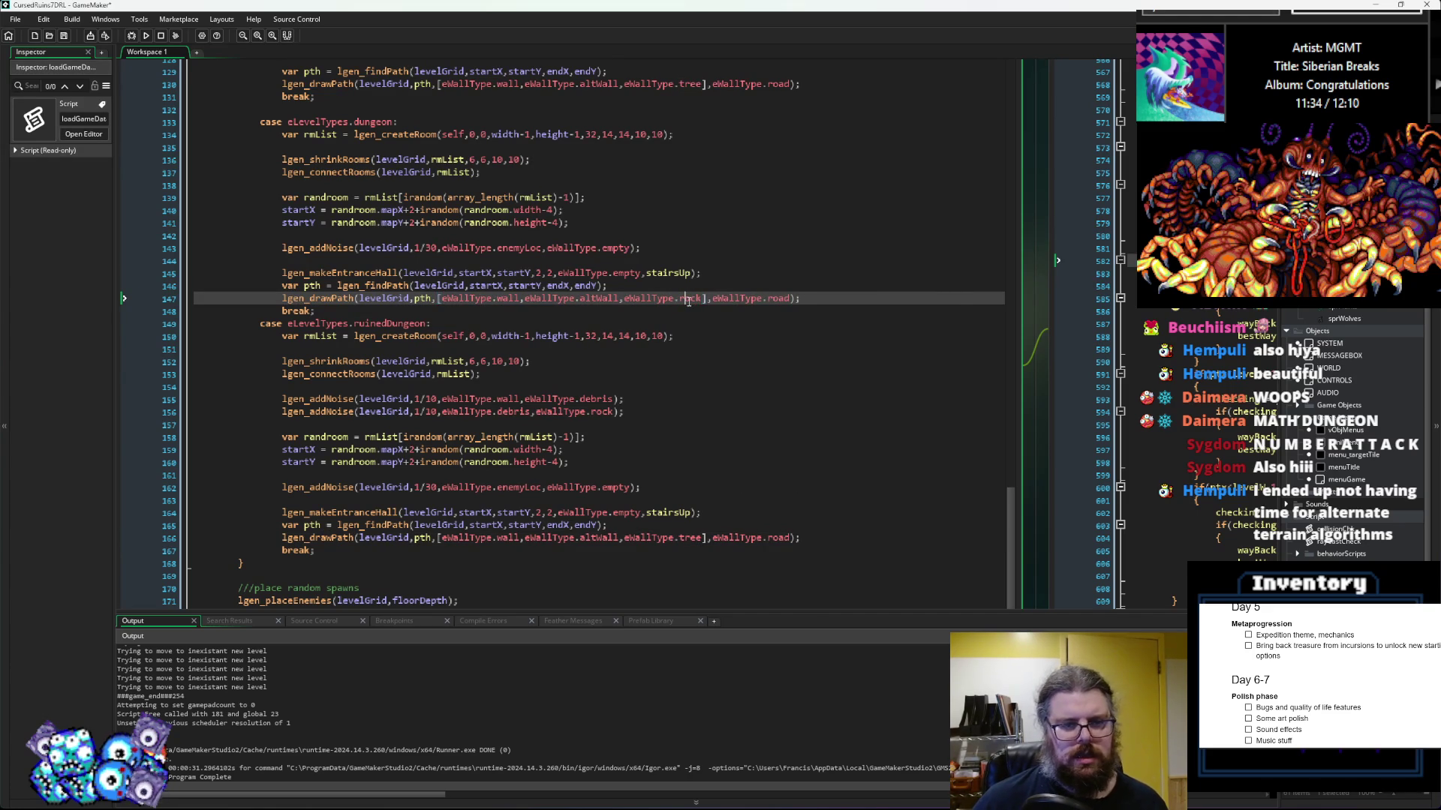
pyautogui.doubleClick(690, 538)
pyautogui.write('rock')
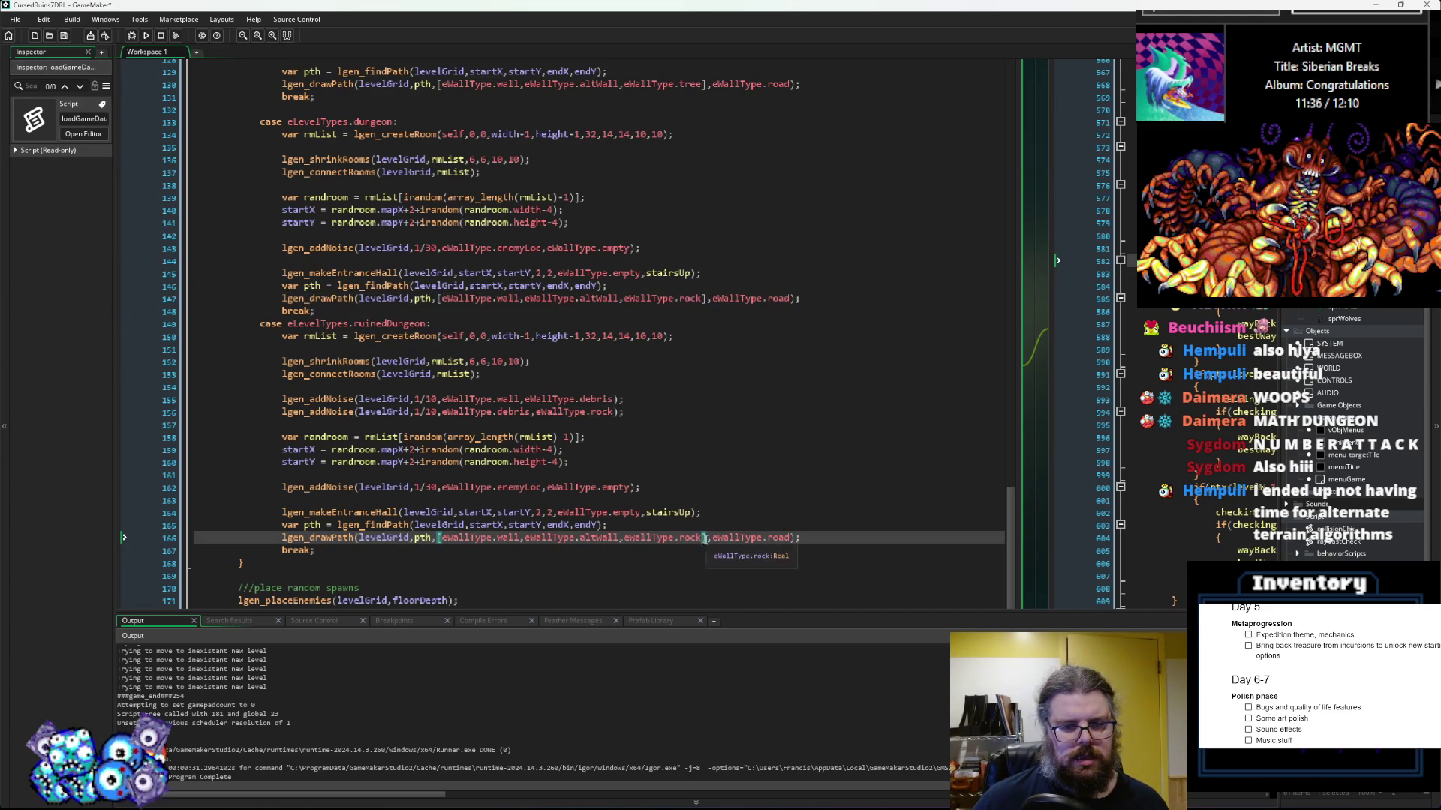
pyautogui.moveTo(703, 538); pyautogui.dragTo(619, 548)
pyautogui.click(618, 543)
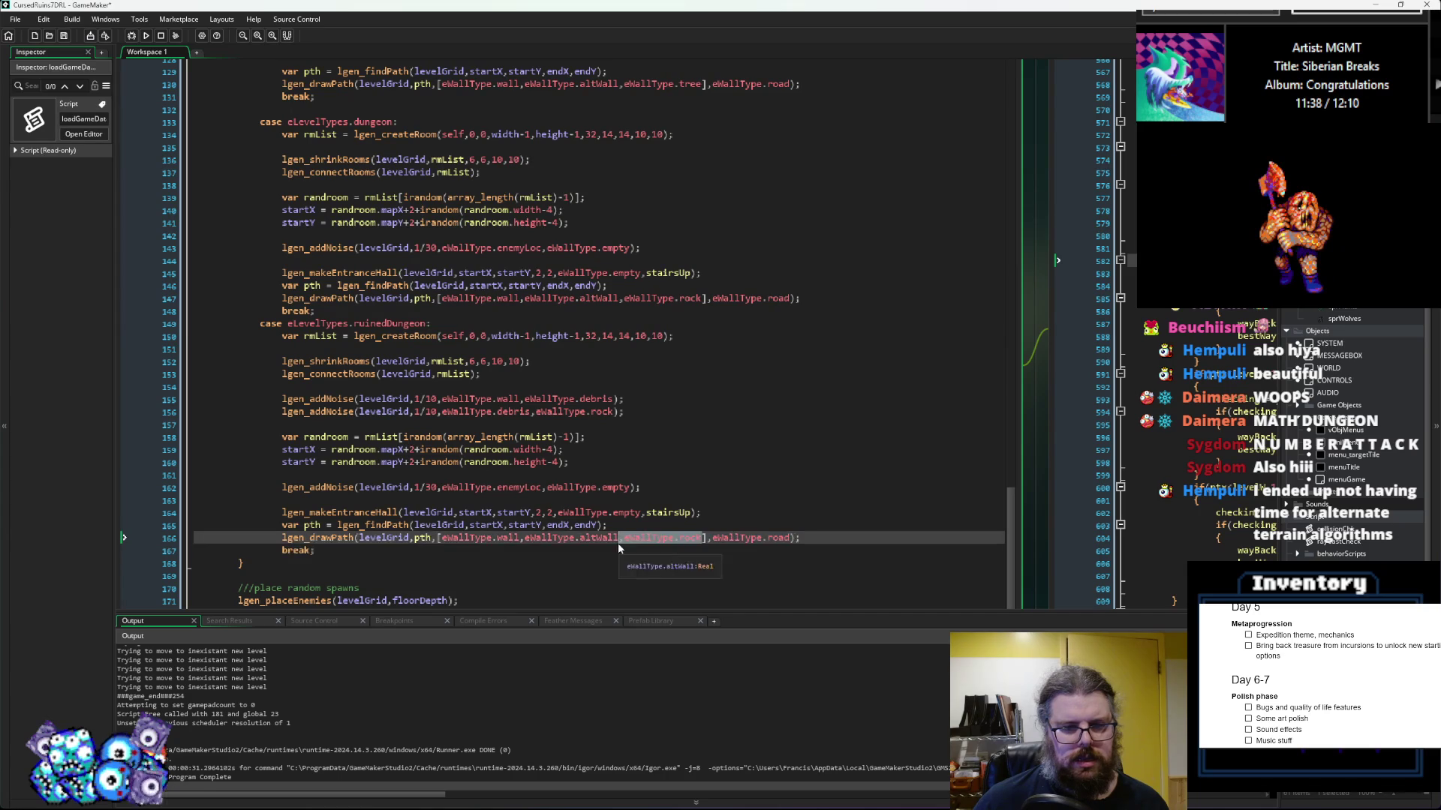
# Step: Append eWallType.rock to the tunnels, cave and forest path lists
pyautogui.scroll(3)
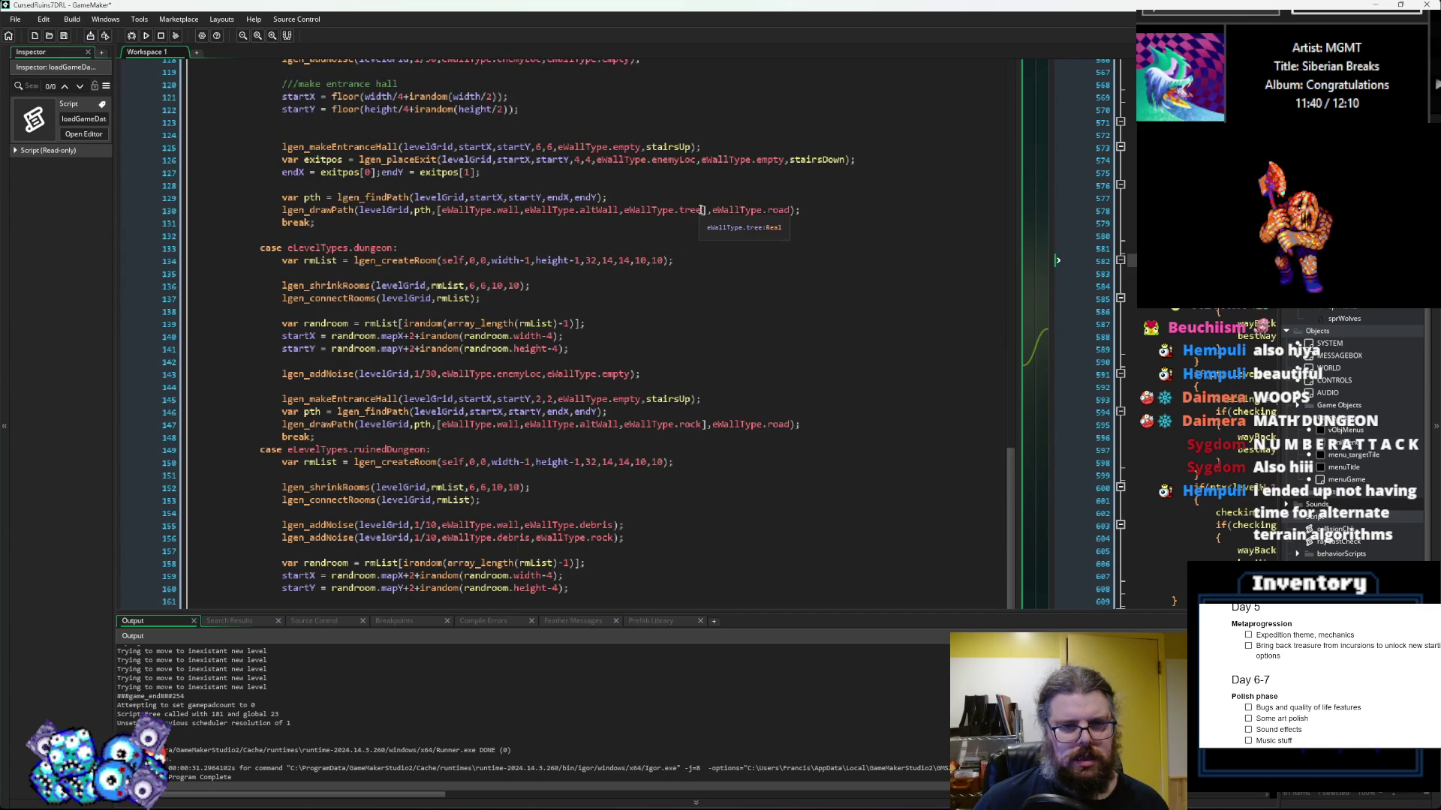
pyautogui.click(702, 209)
pyautogui.write(',eWallType.rock')
pyautogui.scroll(3)
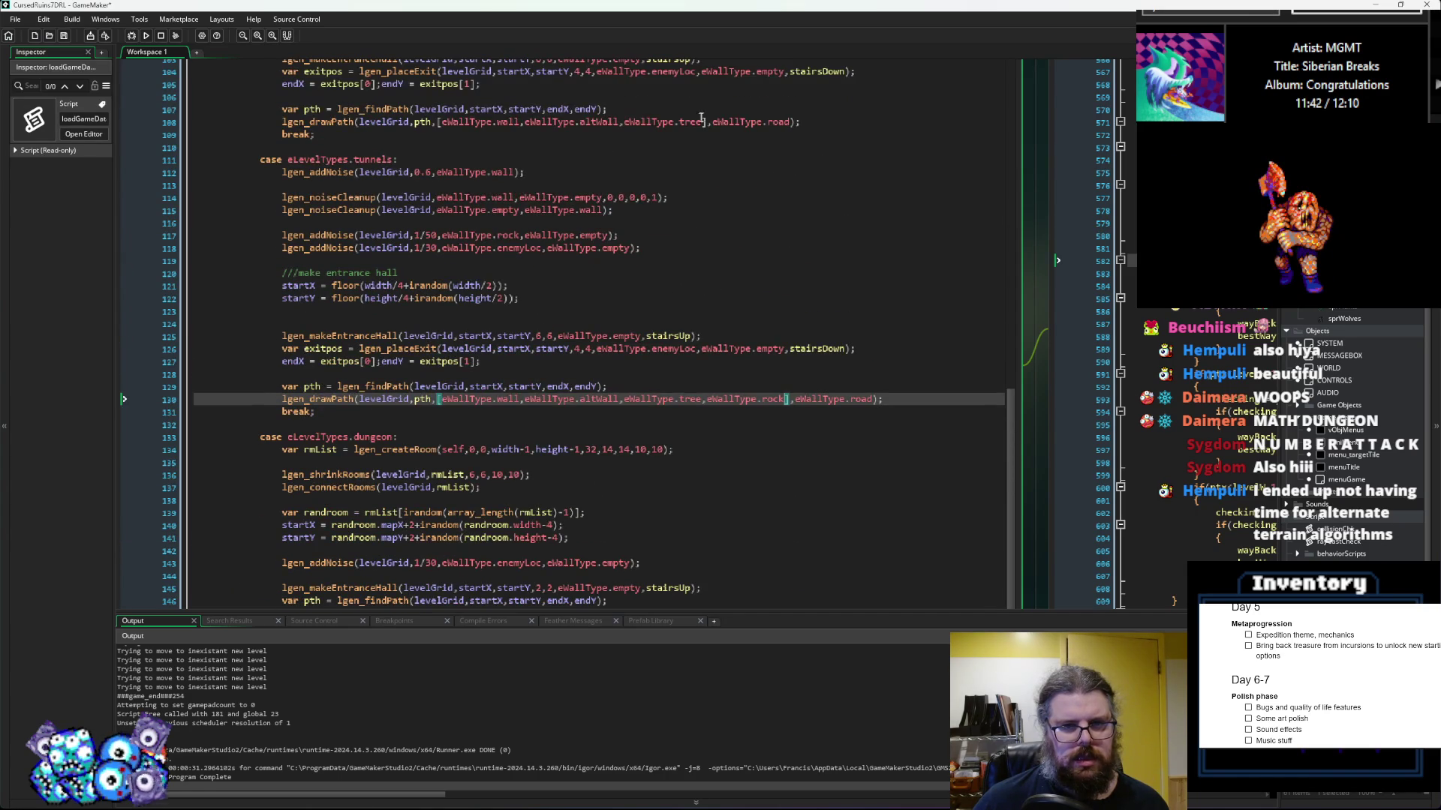
pyautogui.click(697, 123)
pyautogui.write(',eWallType.rock')
pyautogui.scroll(3)
pyautogui.scroll(3)
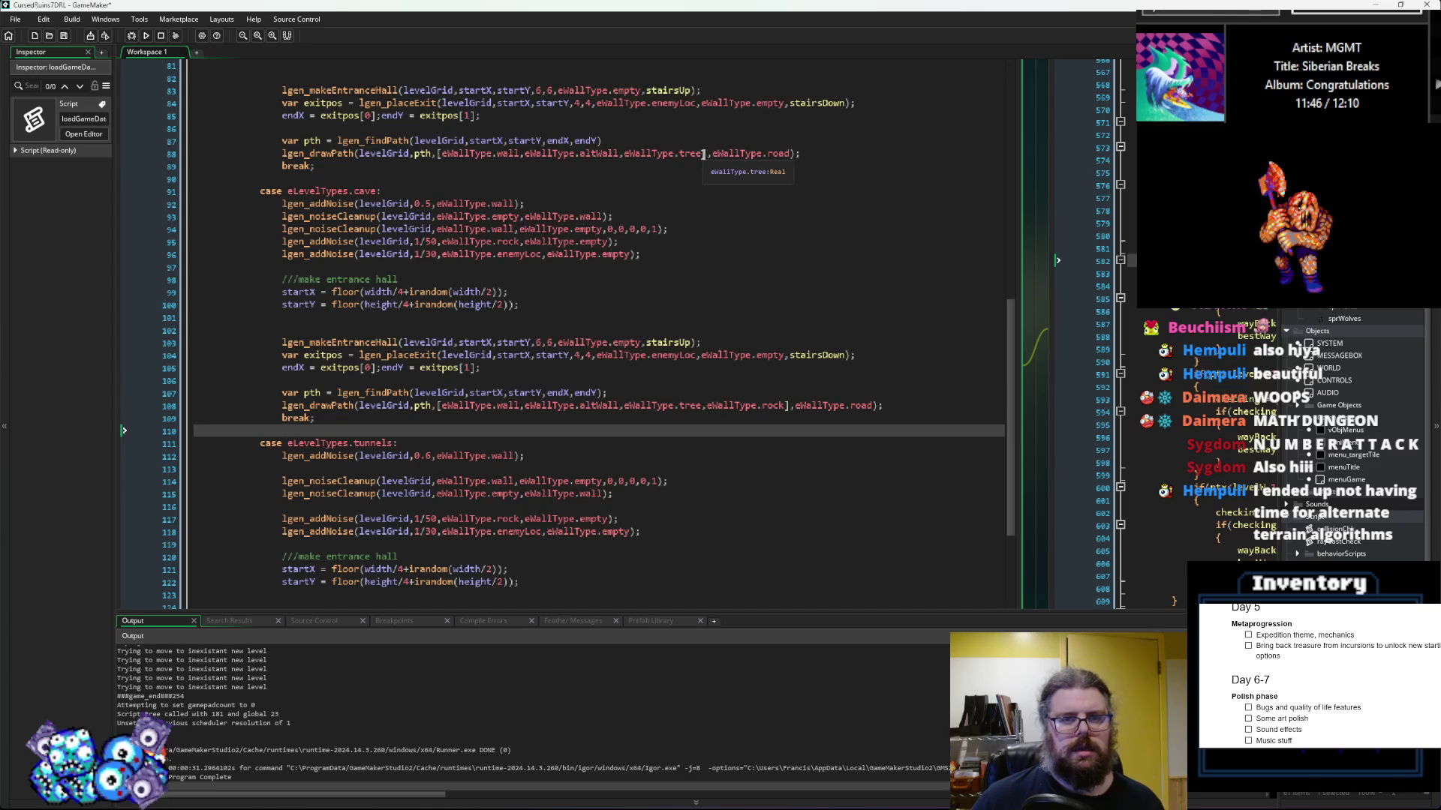
pyautogui.click(703, 154)
pyautogui.write(',eWallType.rock')
pyautogui.scroll(3)
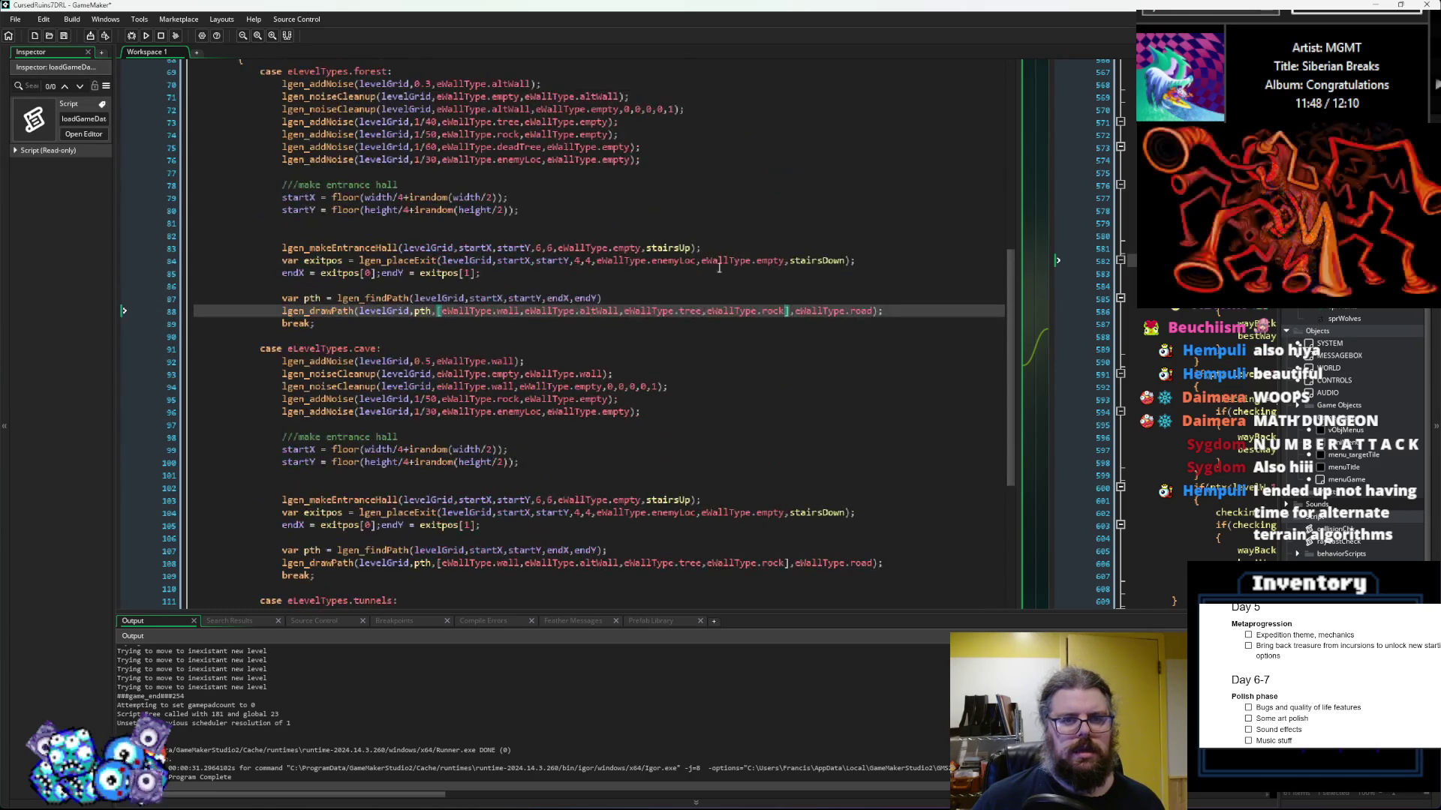
# Step: Add eWallType.debris after tree in the forest path list and copy it
pyautogui.moveTo(701, 311); pyautogui.dragTo(618, 317)
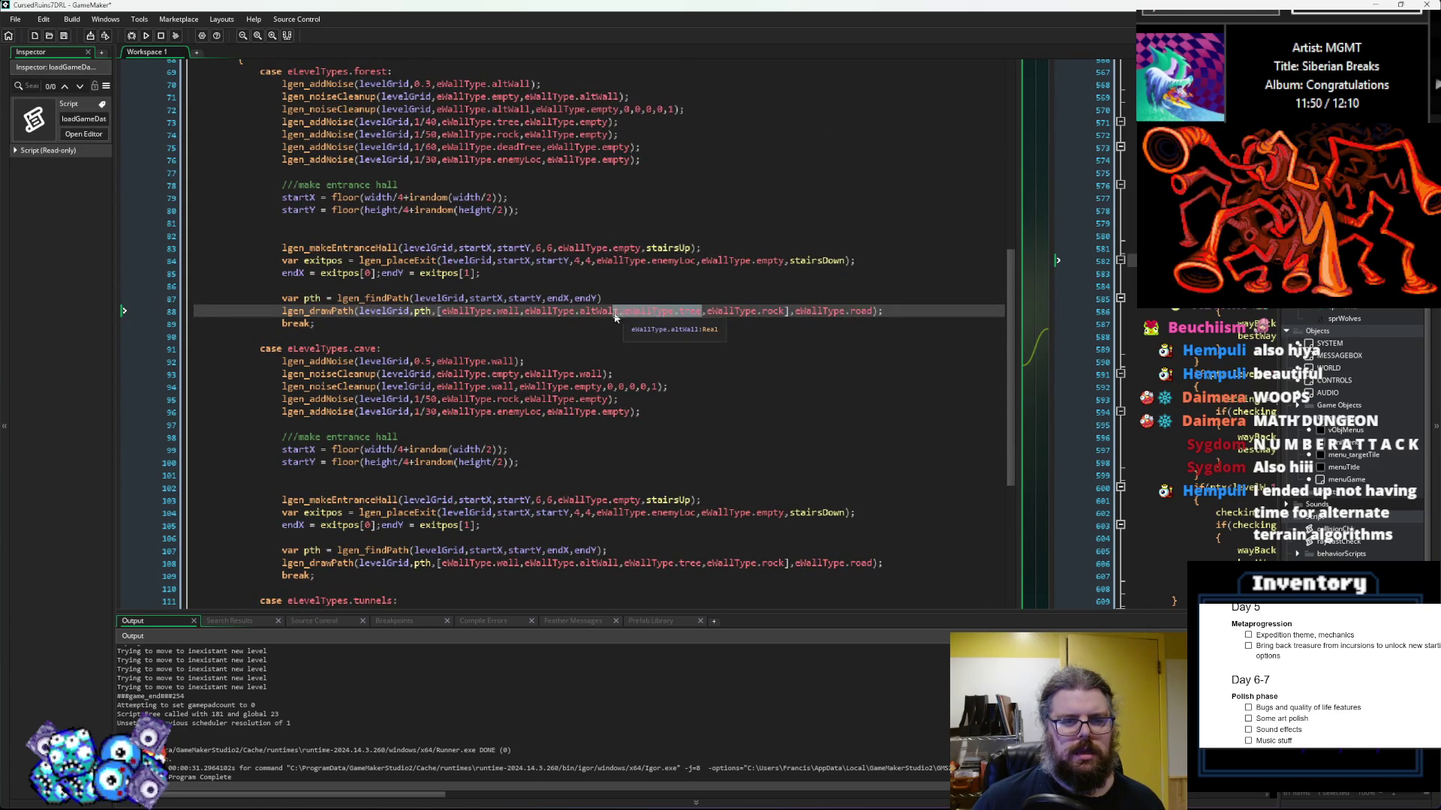
pyautogui.click(698, 315)
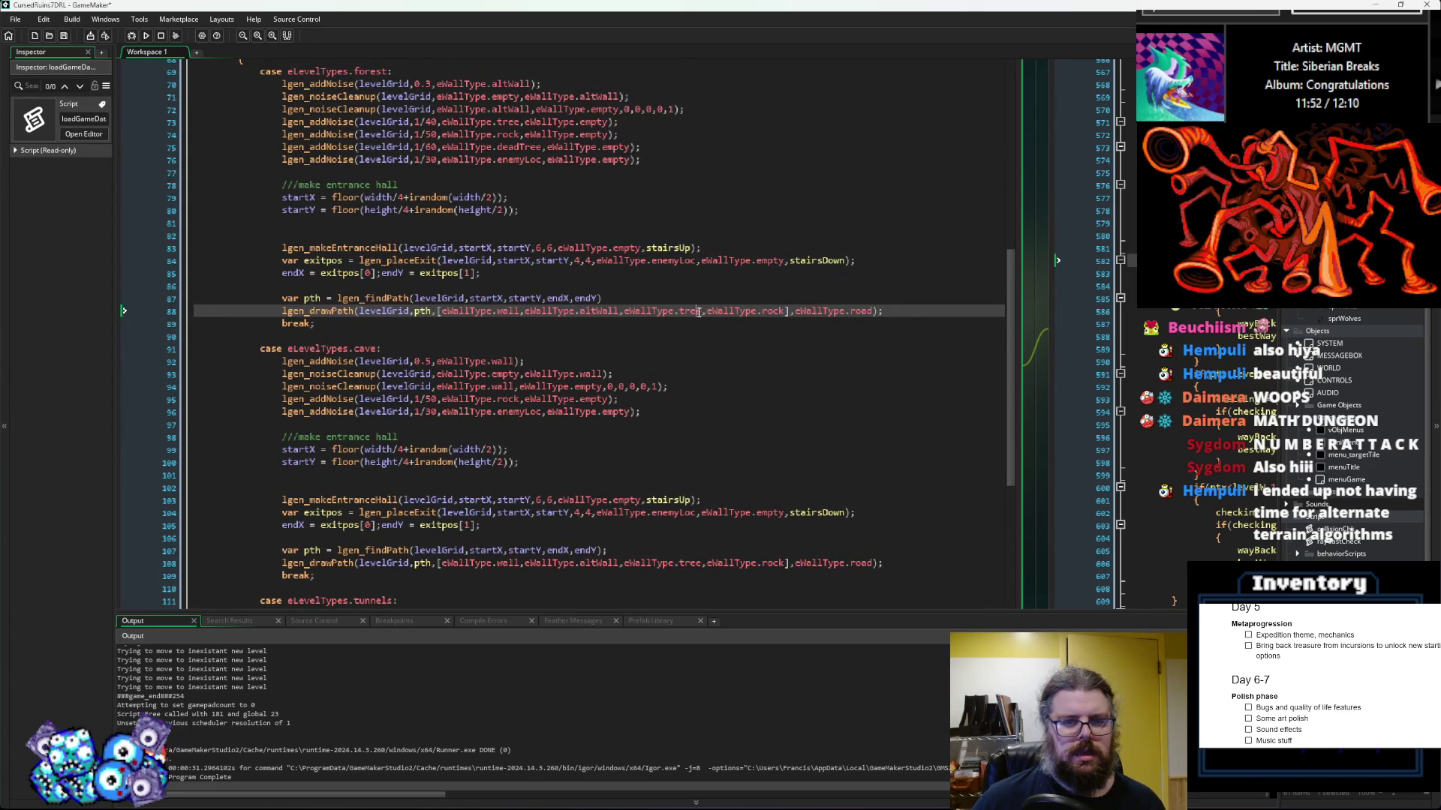
pyautogui.write(',eWallType.')
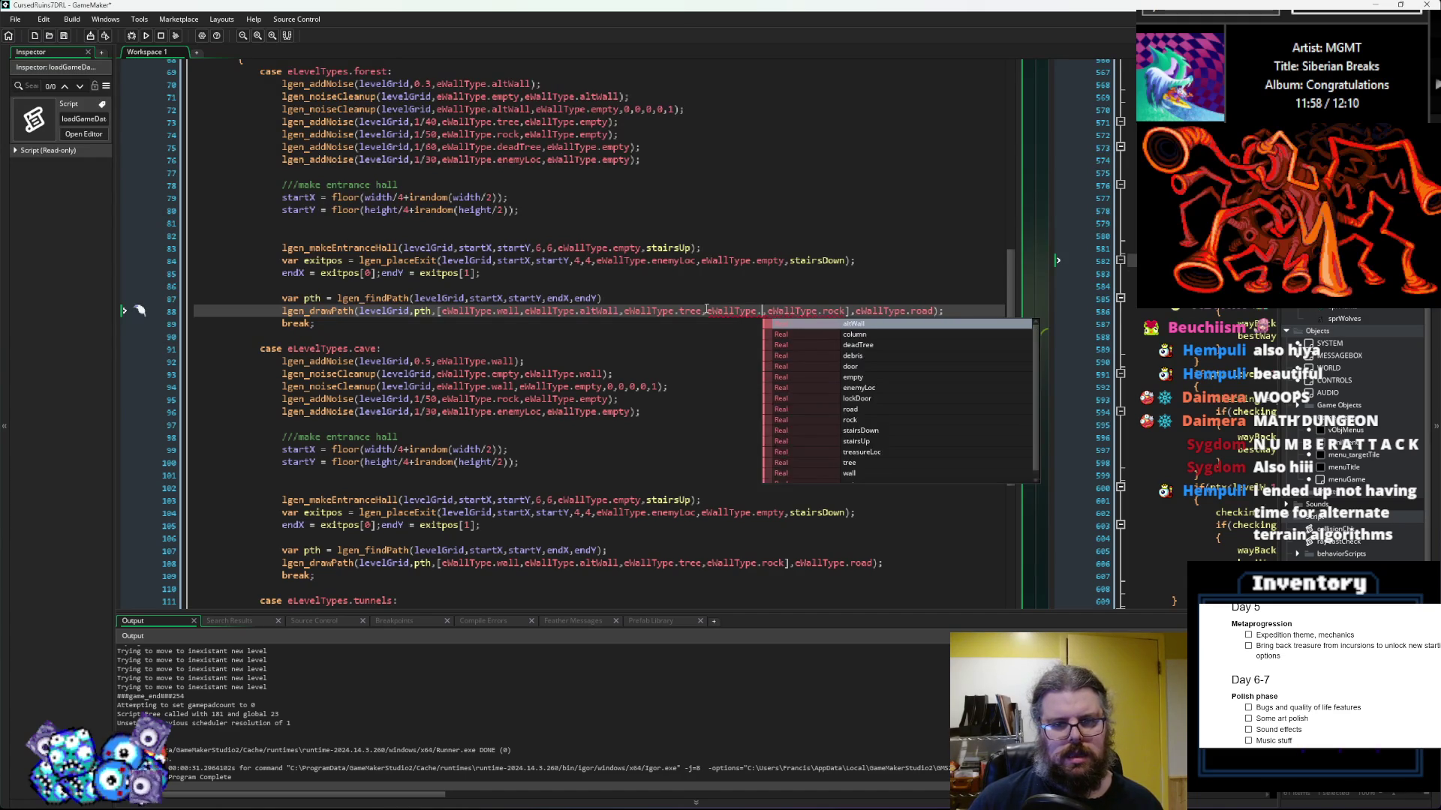
pyautogui.write('debris')
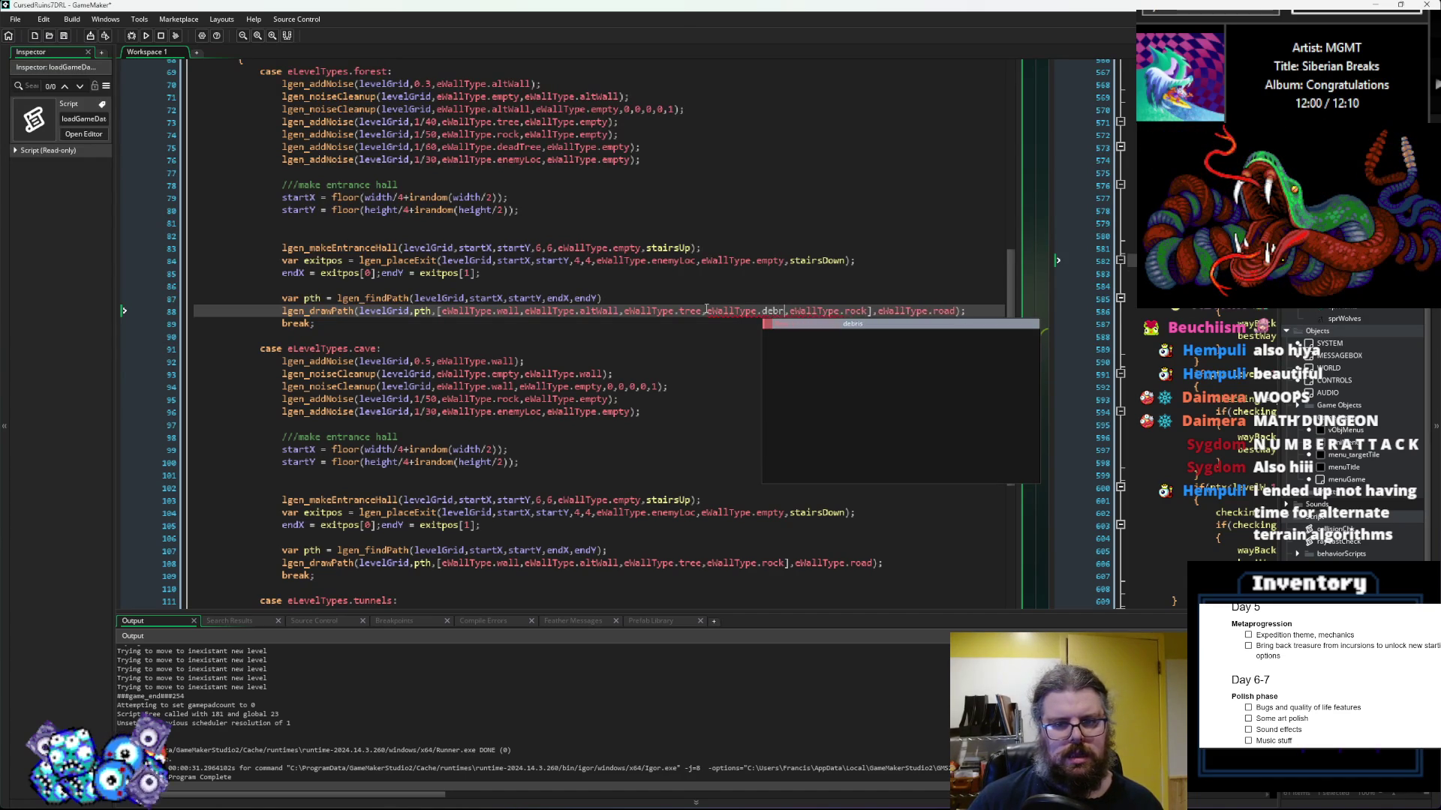
pyautogui.press('Return')
pyautogui.moveTo(704, 311); pyautogui.dragTo(795, 311)
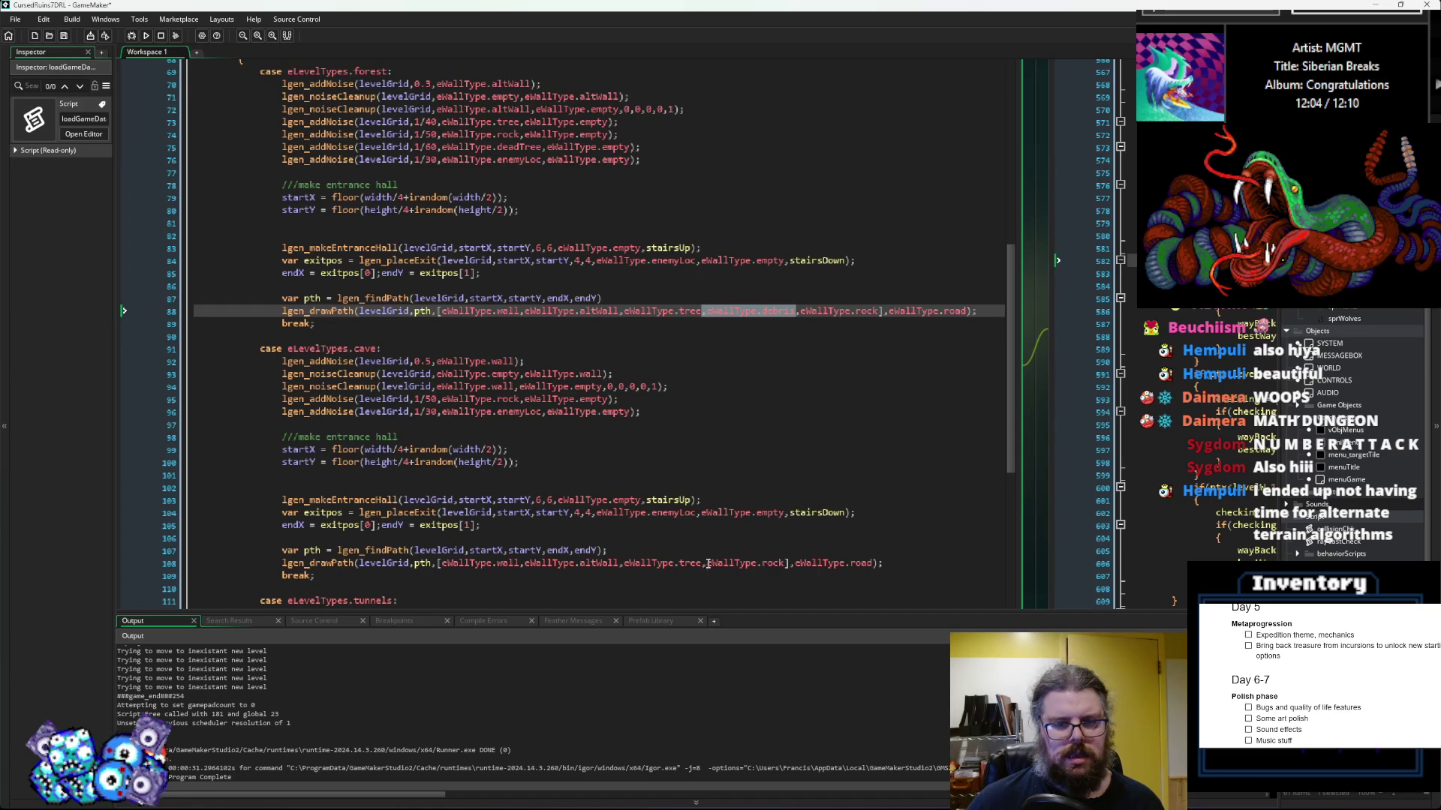
# Step: Paste eWallType.debris into the cave, tunnels, dungeon and ruined-dungeon path lists
pyautogui.click(707, 565)
pyautogui.hotkey('ctrl', 'v')
pyautogui.scroll(-3)
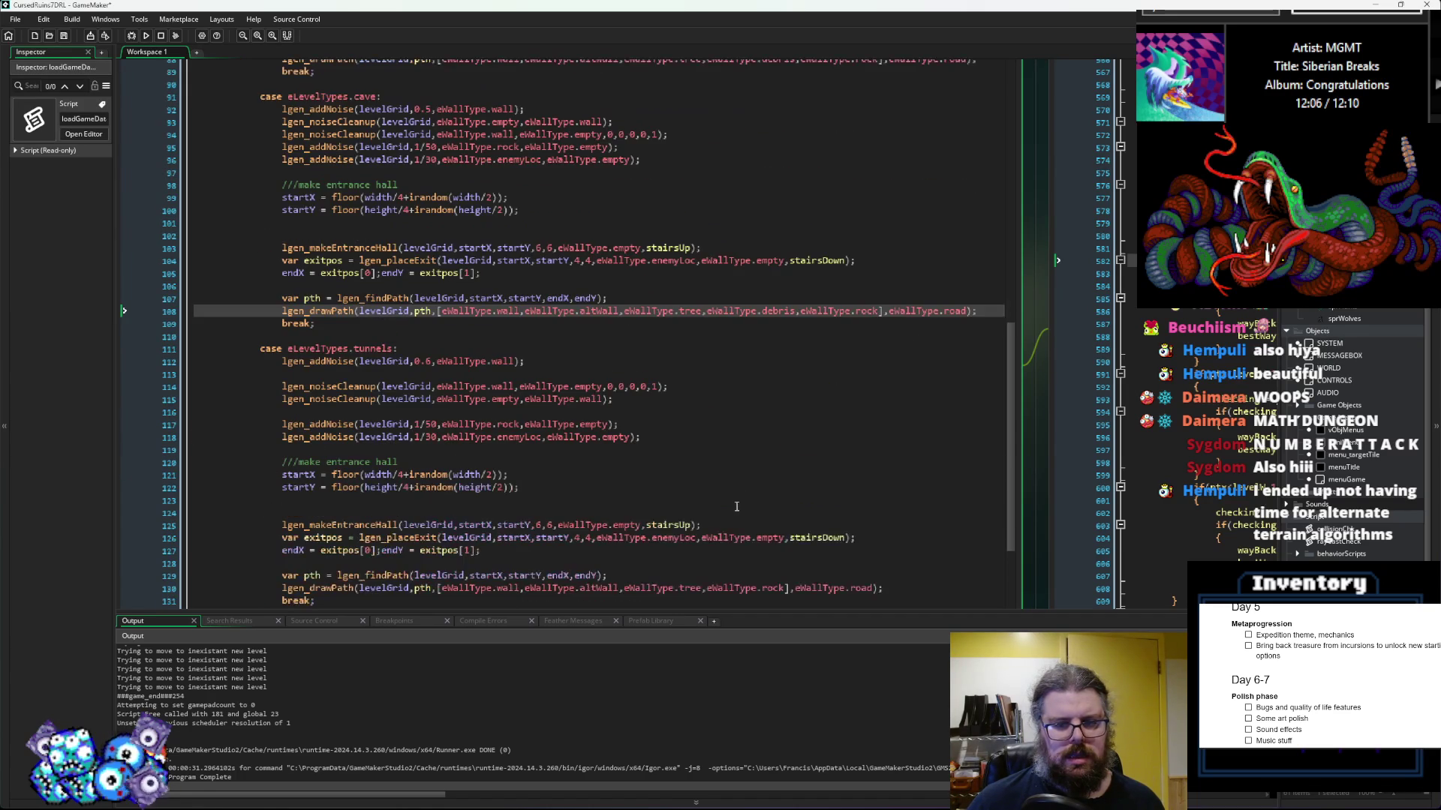
pyautogui.scroll(-3)
pyautogui.click(698, 525)
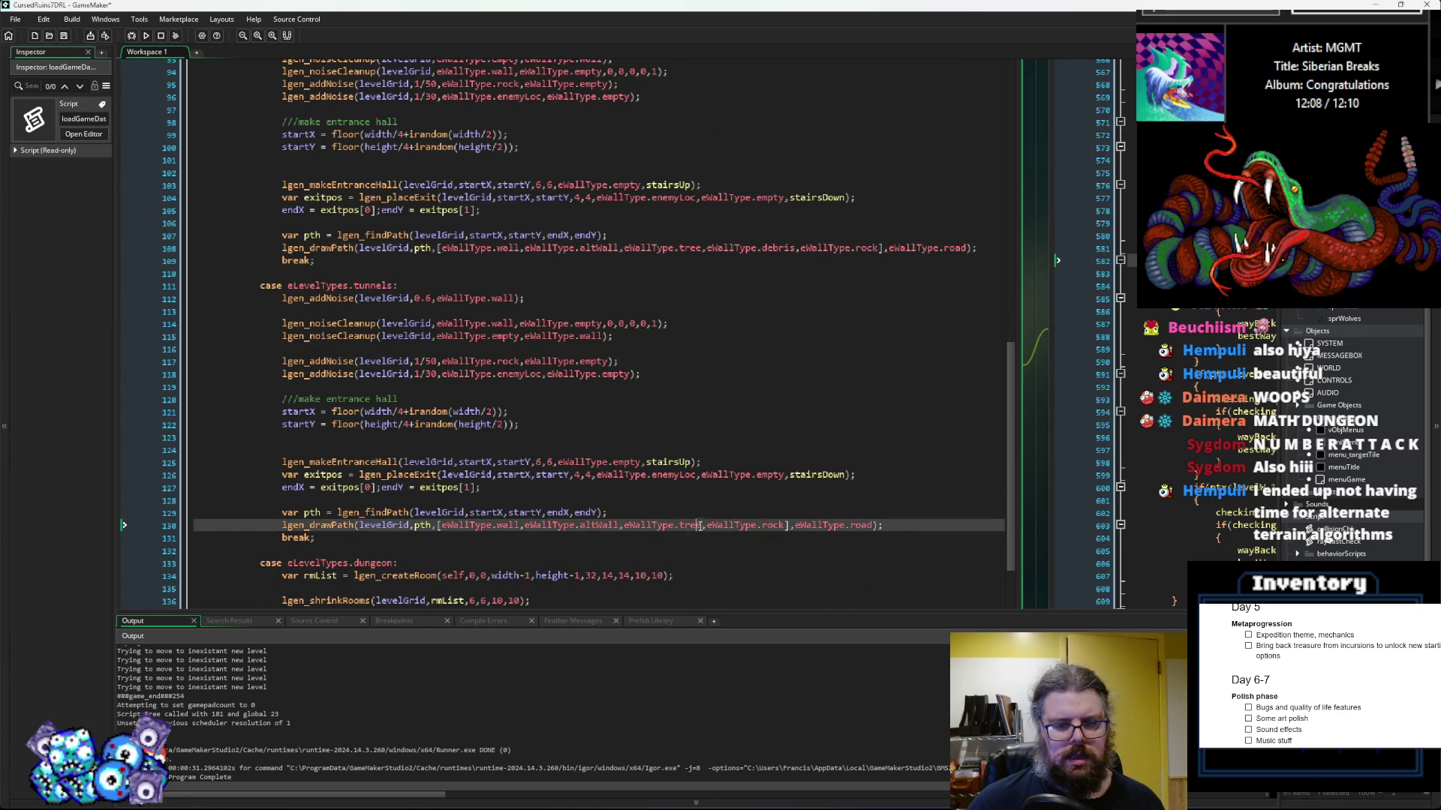
pyautogui.hotkey('ctrl', 'v')
pyautogui.scroll(-3)
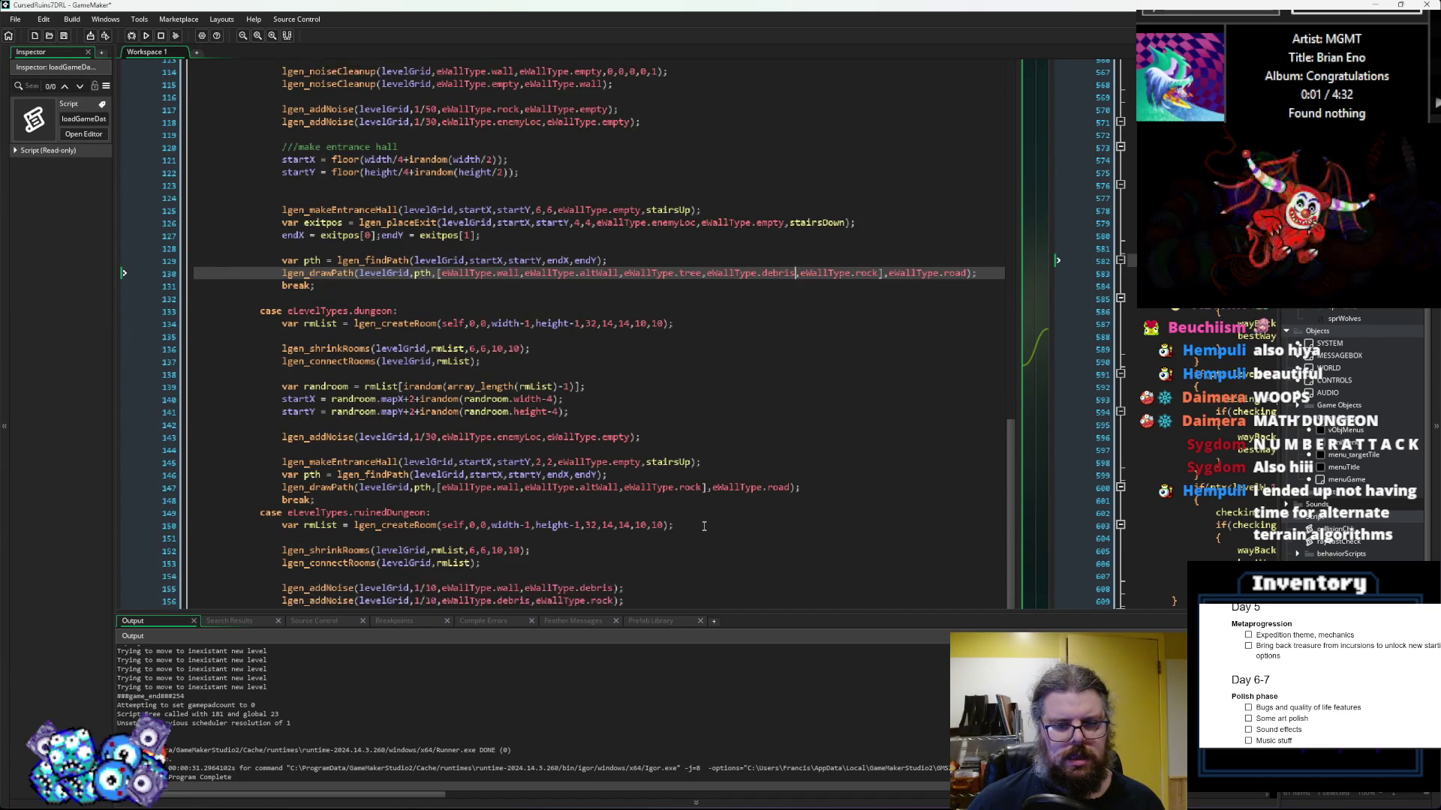
pyautogui.click(622, 488)
pyautogui.hotkey('ctrl', 'v')
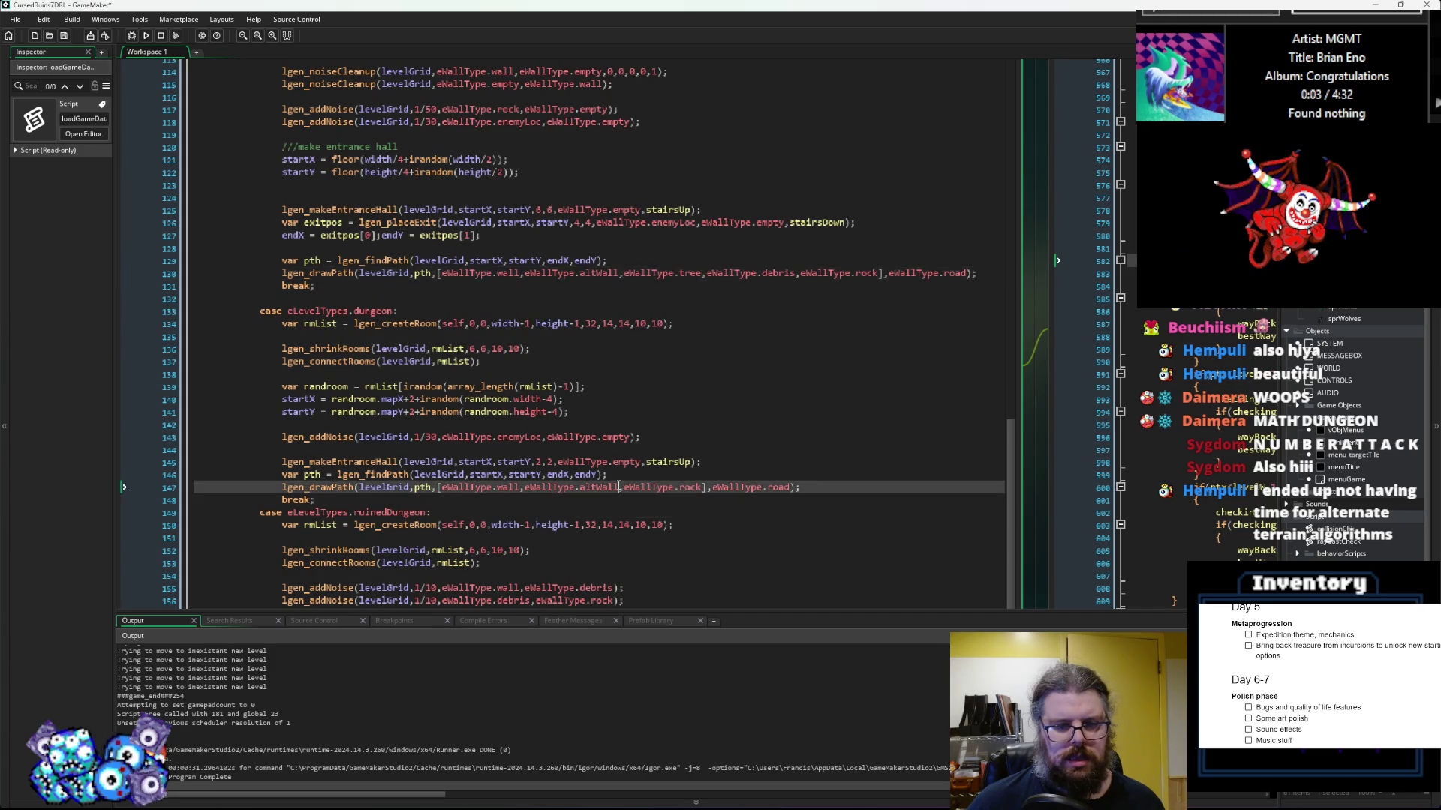
pyautogui.write('debris,eWallType.')
pyautogui.scroll(-3)
pyautogui.scroll(-3)
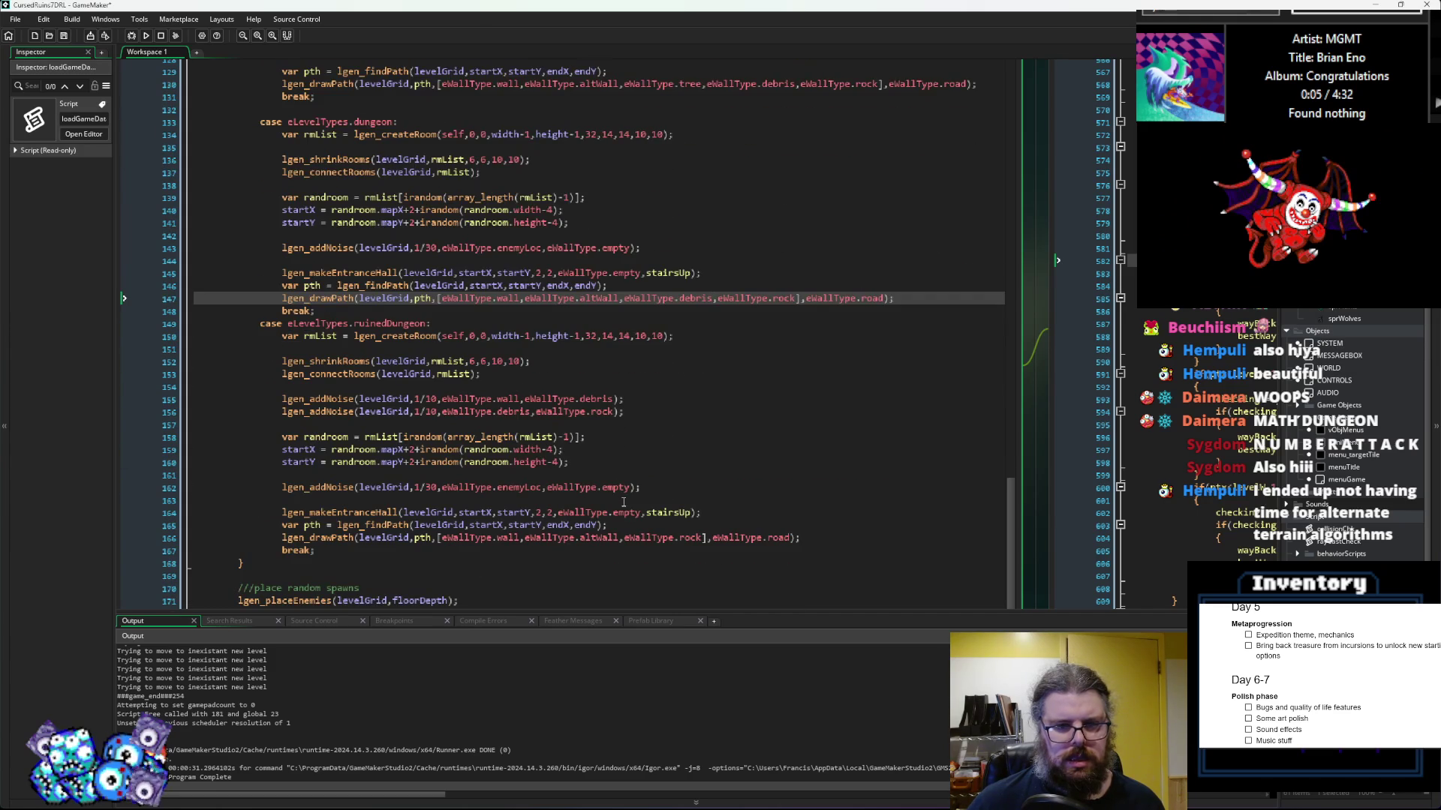
pyautogui.click(622, 537)
pyautogui.hotkey('ctrl', 'v')
# Step: Save the project and build and run the game
pyautogui.click(647, 449)
pyautogui.scroll(-3)
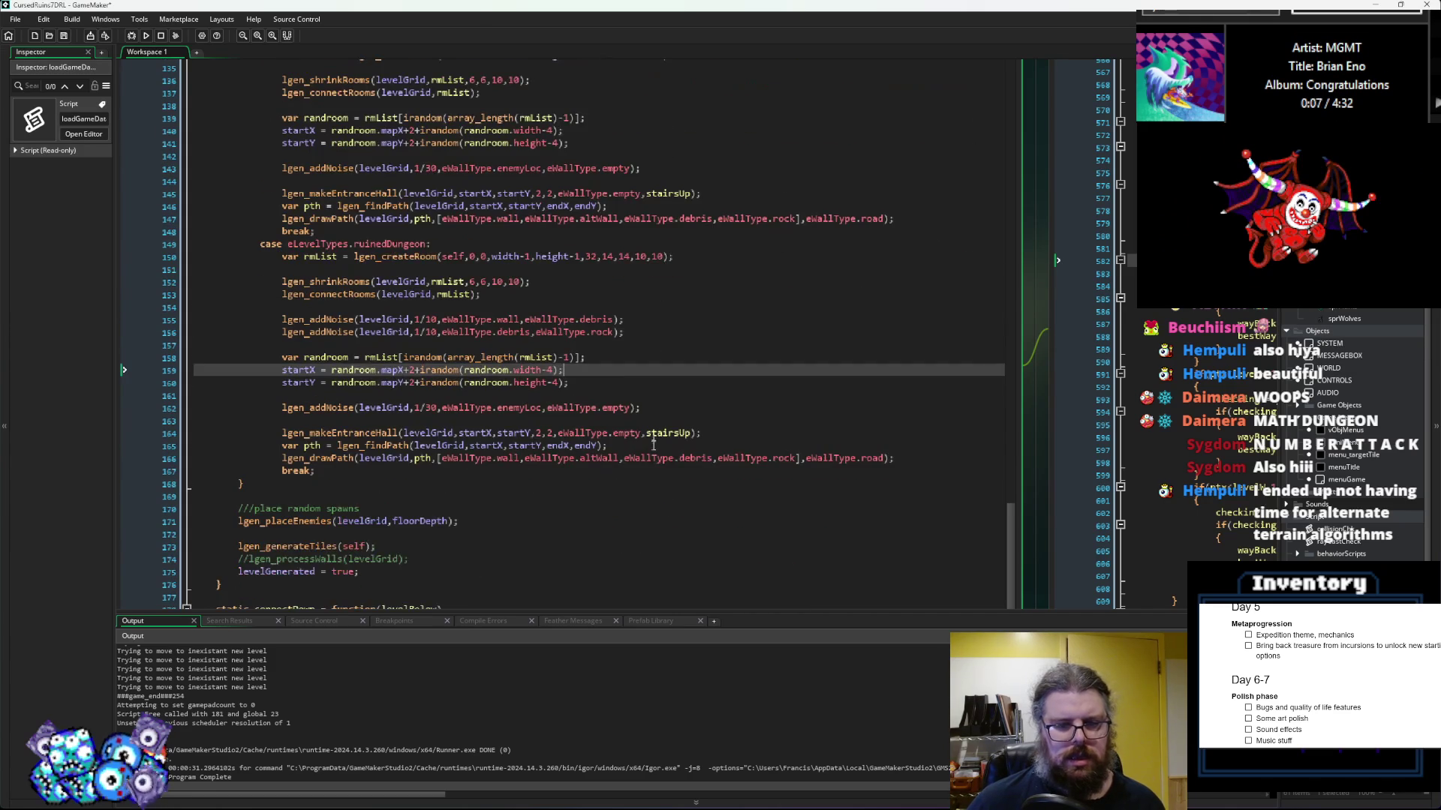
pyautogui.click(63, 35)
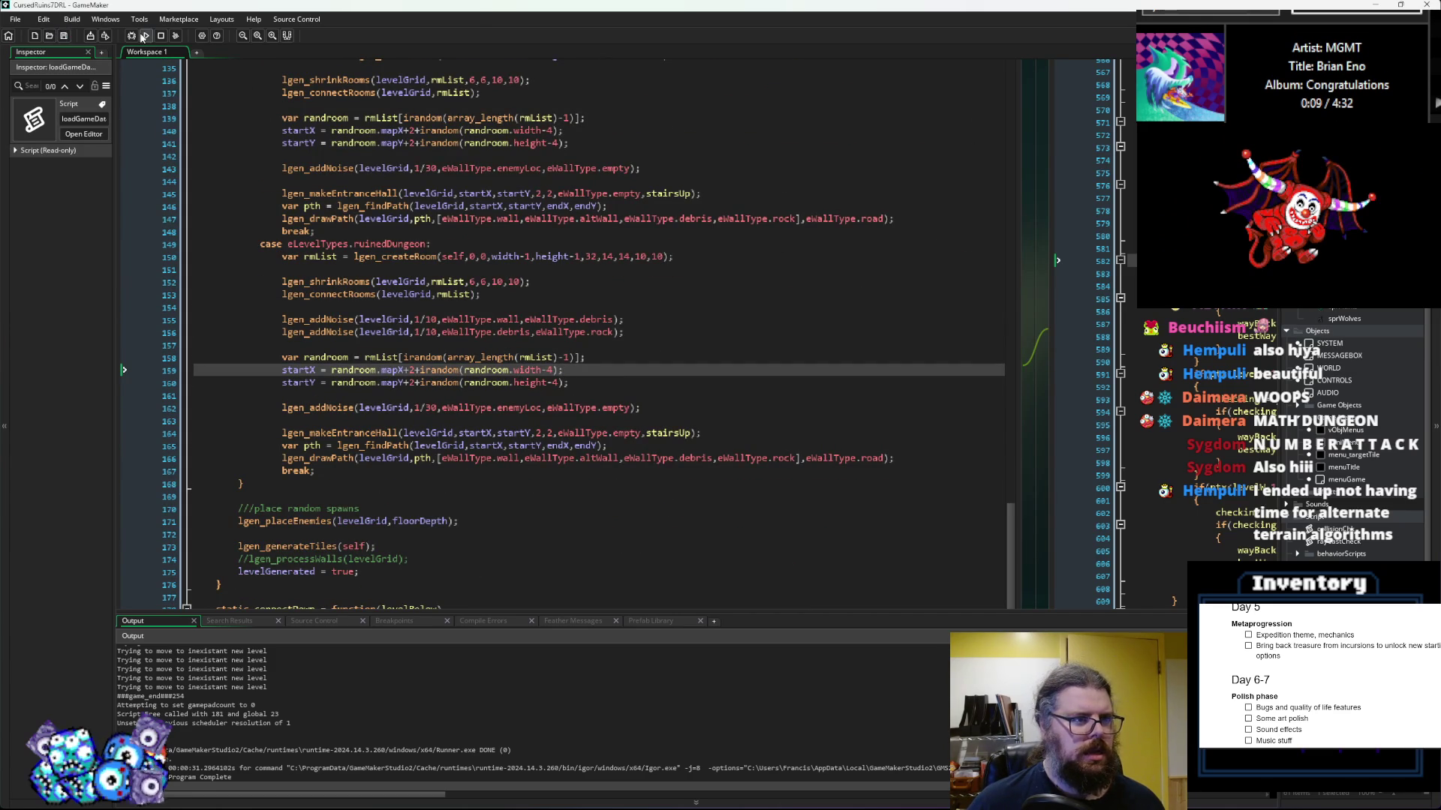
pyautogui.click(132, 36)
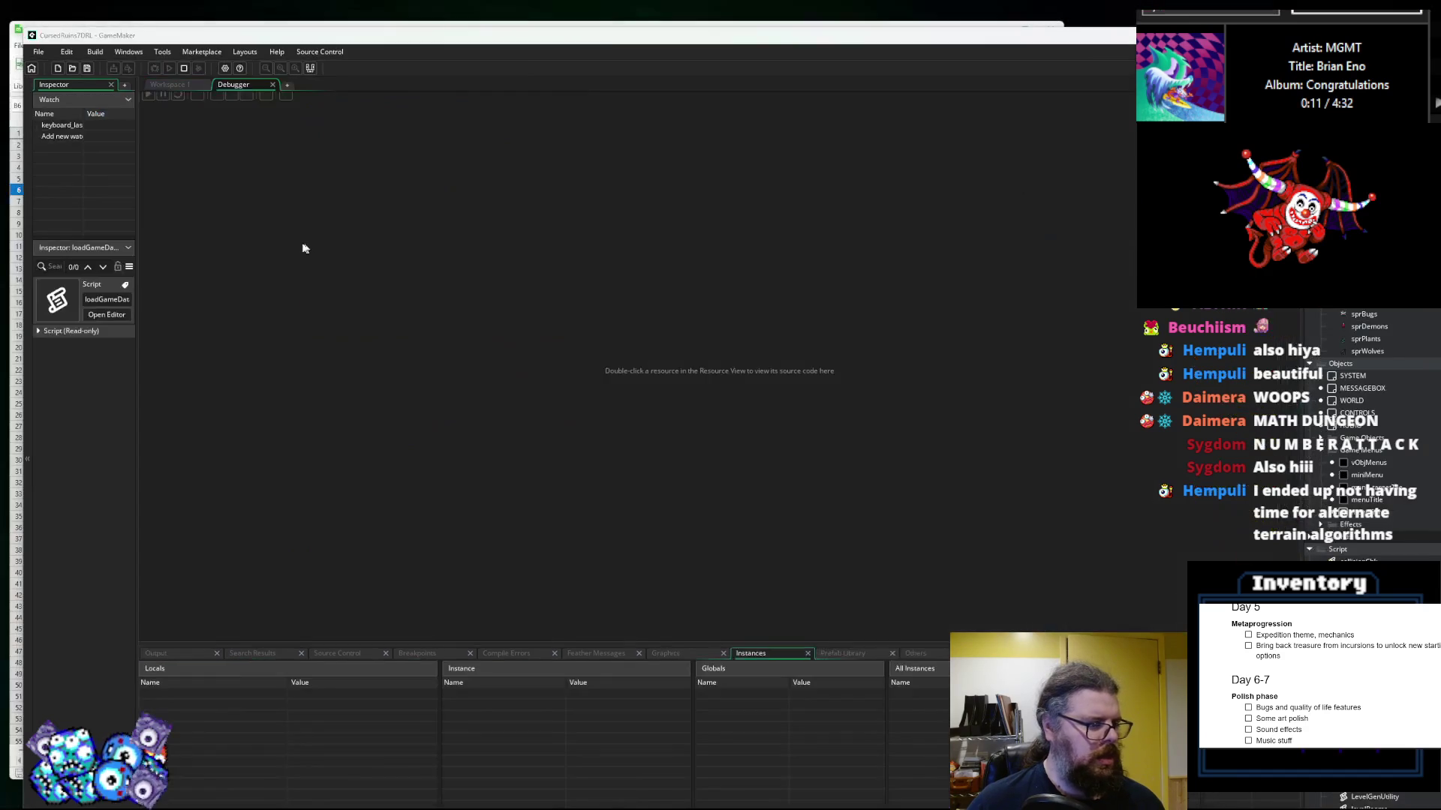
# Step: Maximize the game, start a new game, regenerate the level four times, then show the F5 distance overlay
pyautogui.doubleClick(299, 3)
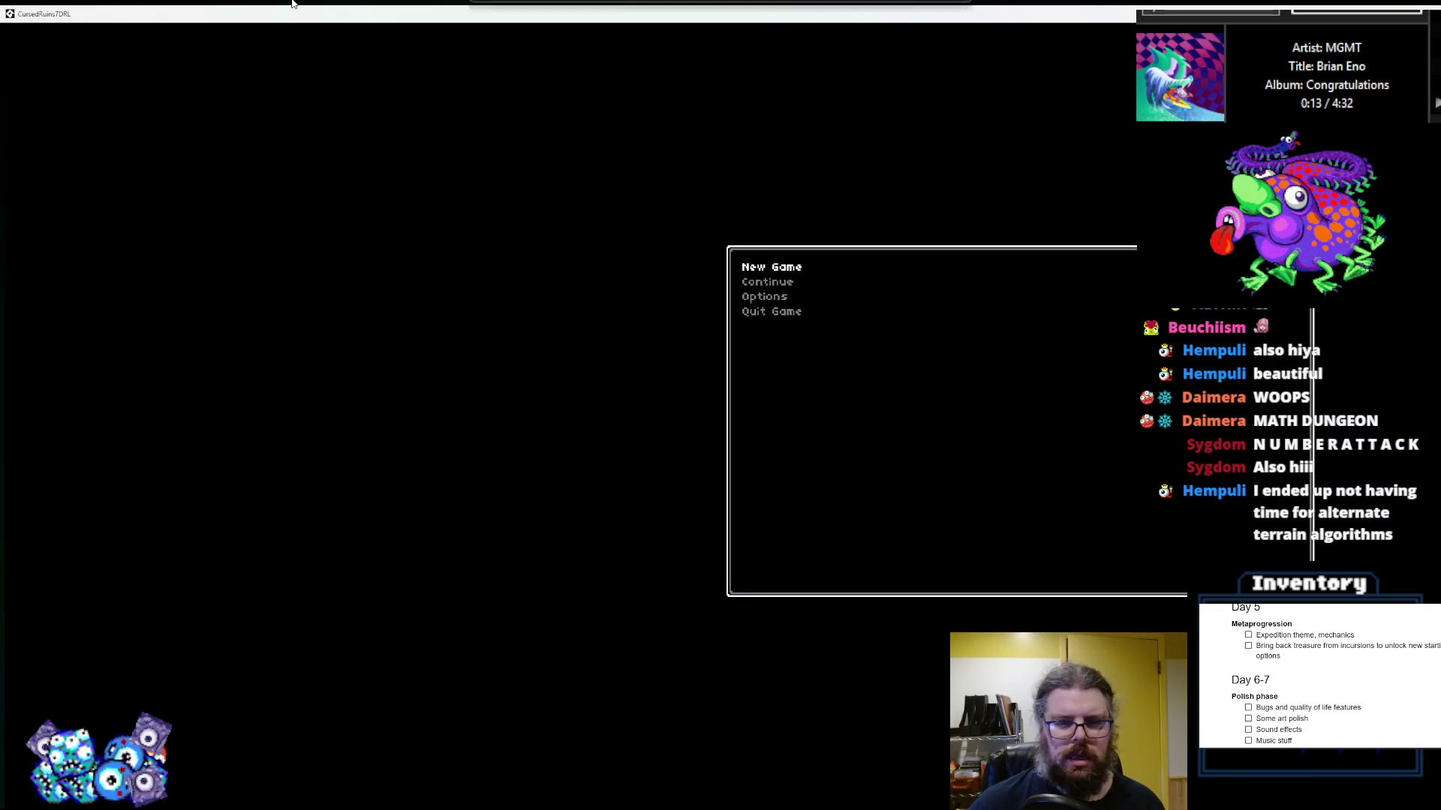
pyautogui.press('Return')
pyautogui.press('r')
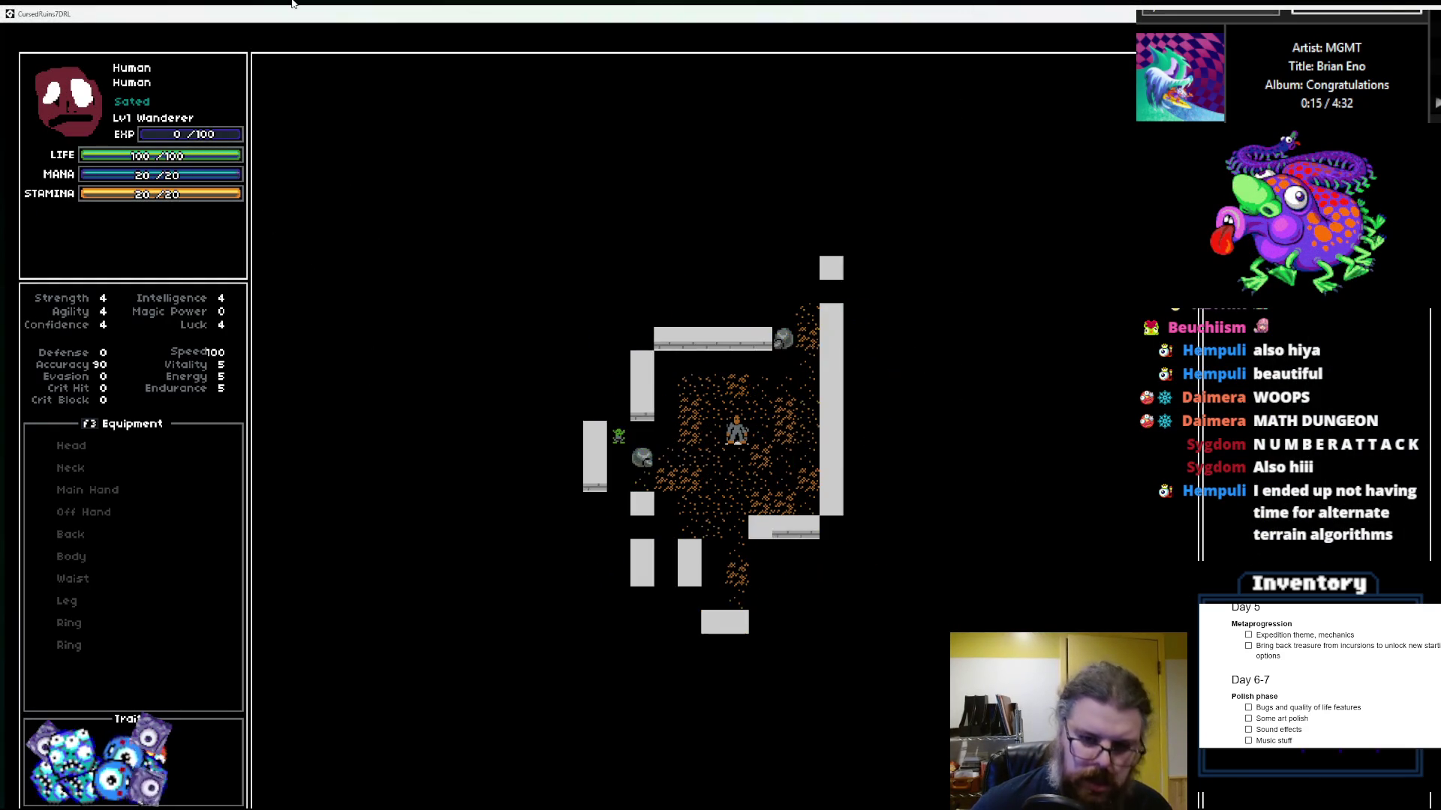
pyautogui.press('r')
pyautogui.press('r')
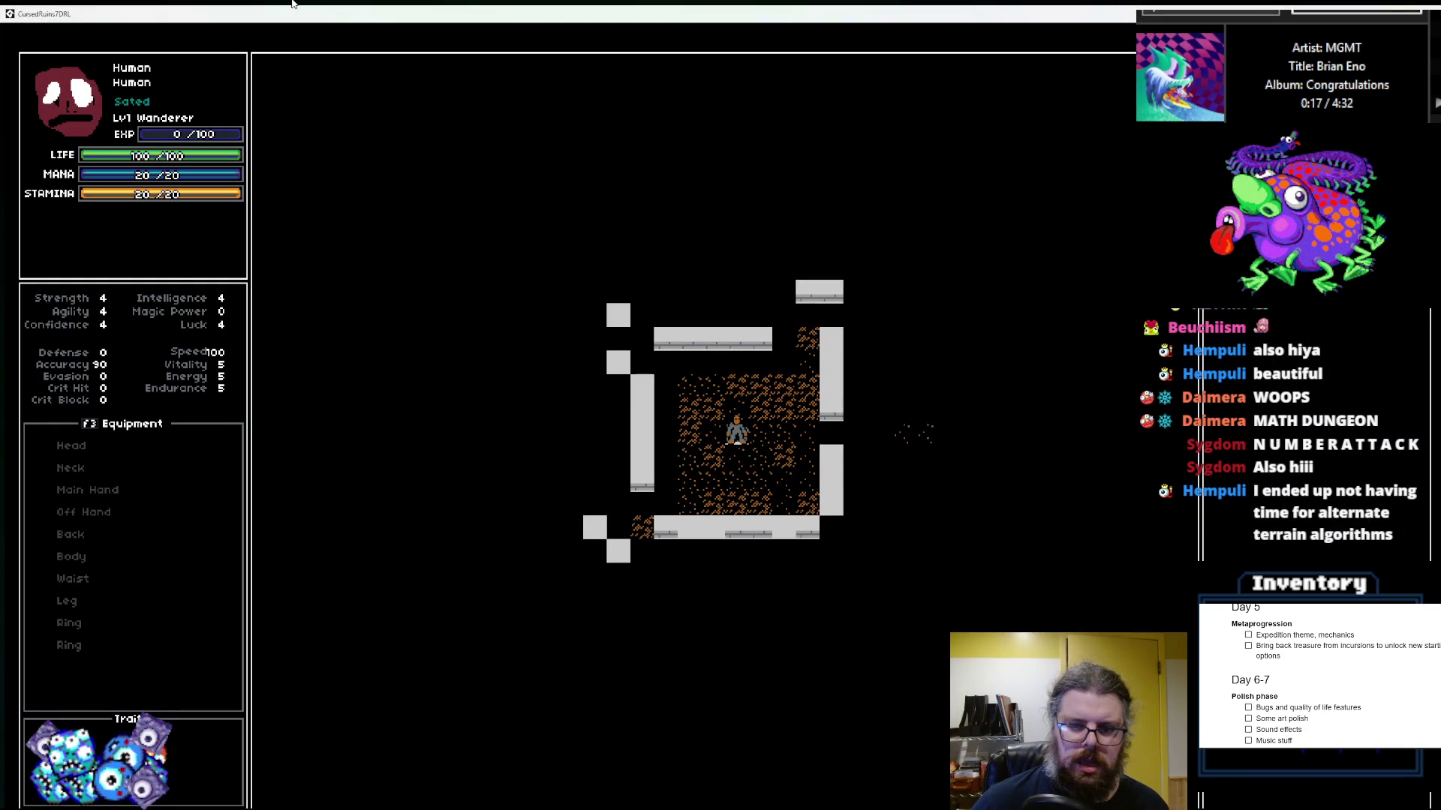
pyautogui.press('r')
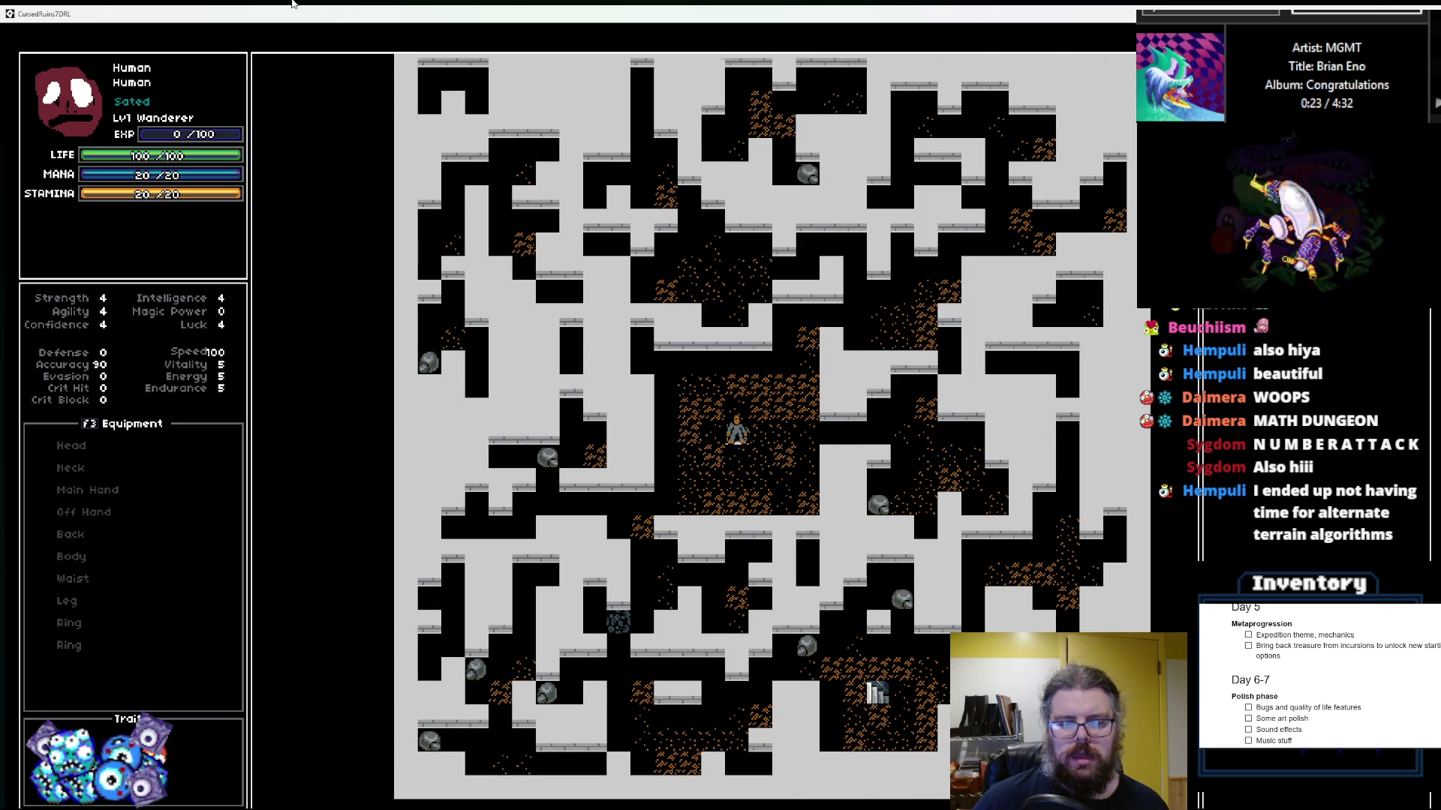
pyautogui.press('r')
pyautogui.press('r')
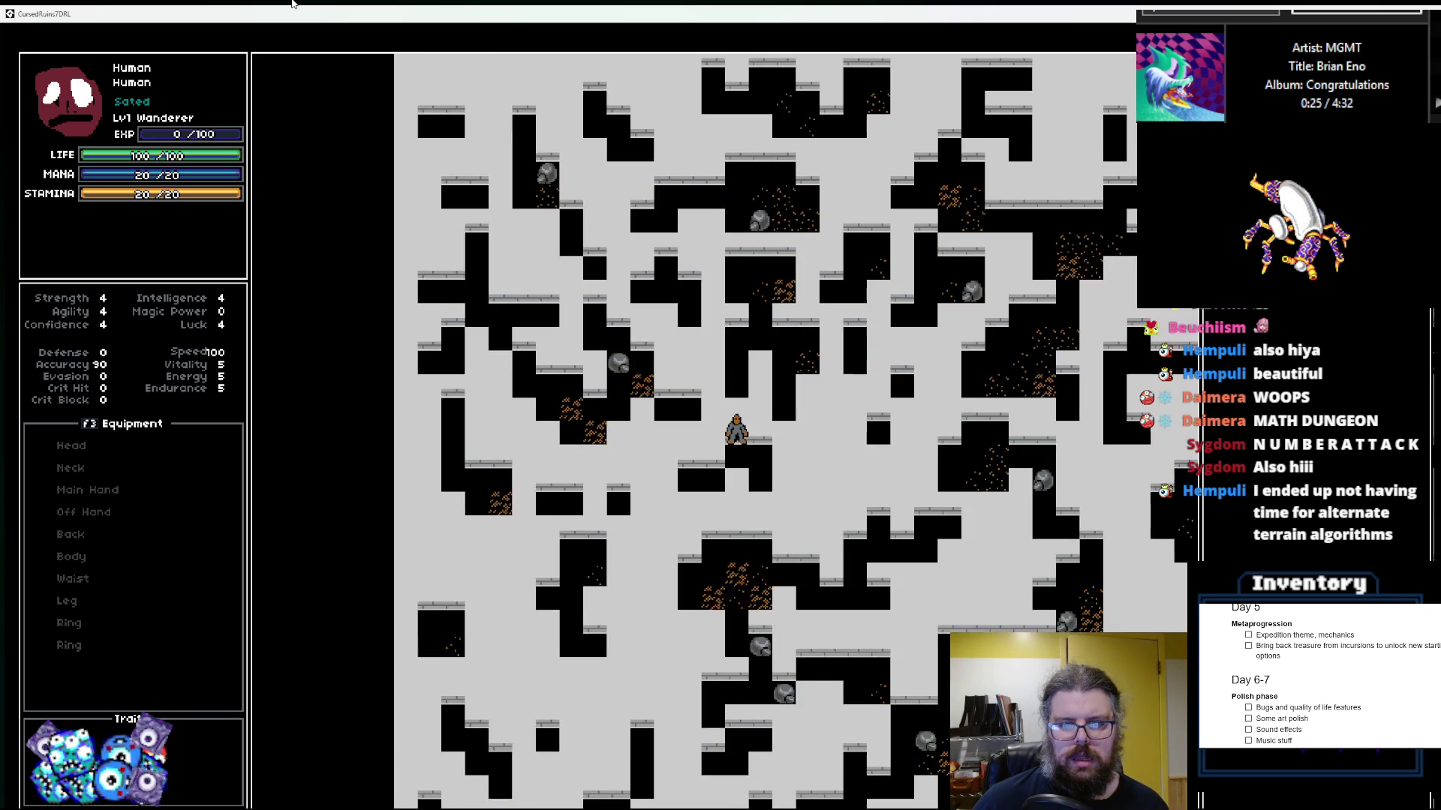
pyautogui.press('x')
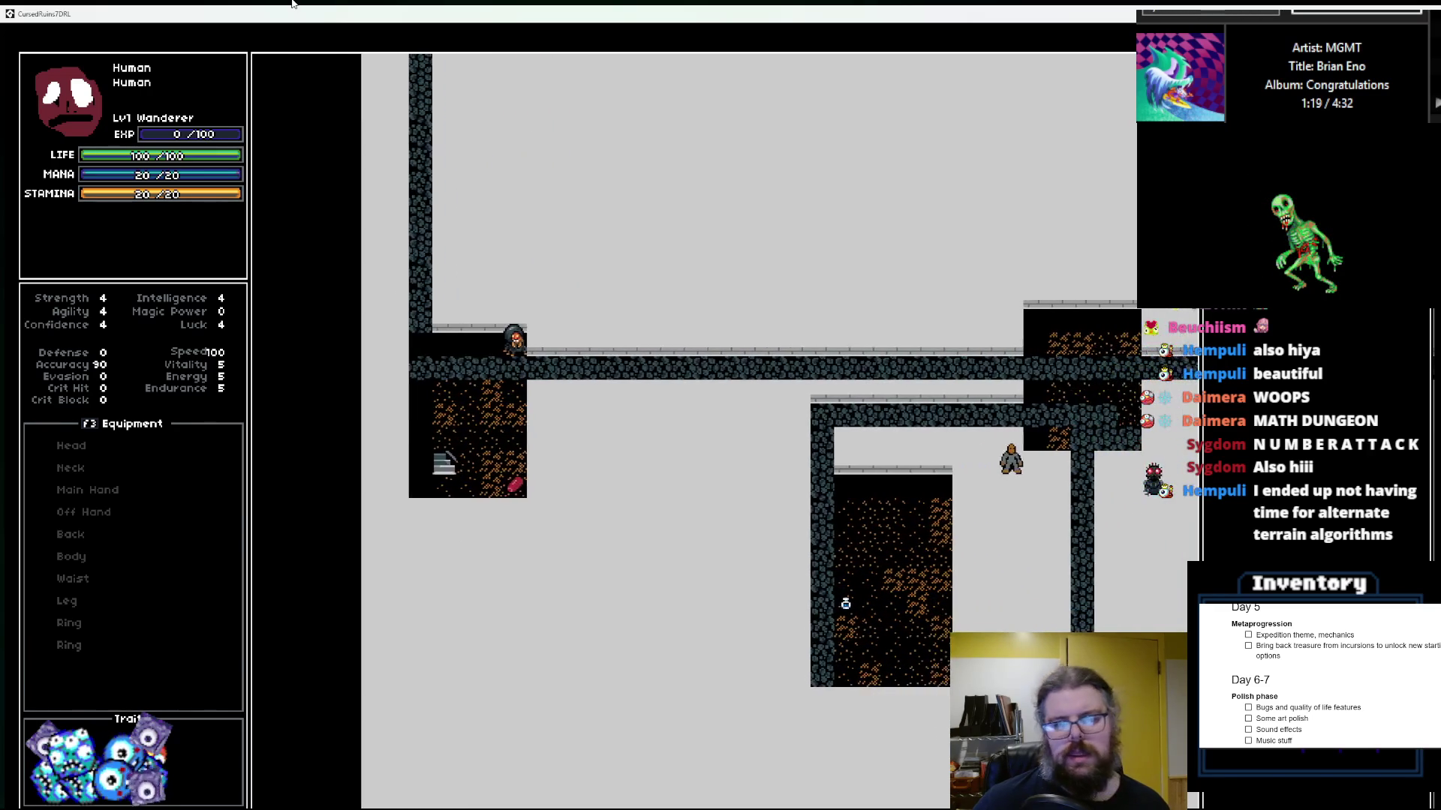
pyautogui.press('F5')
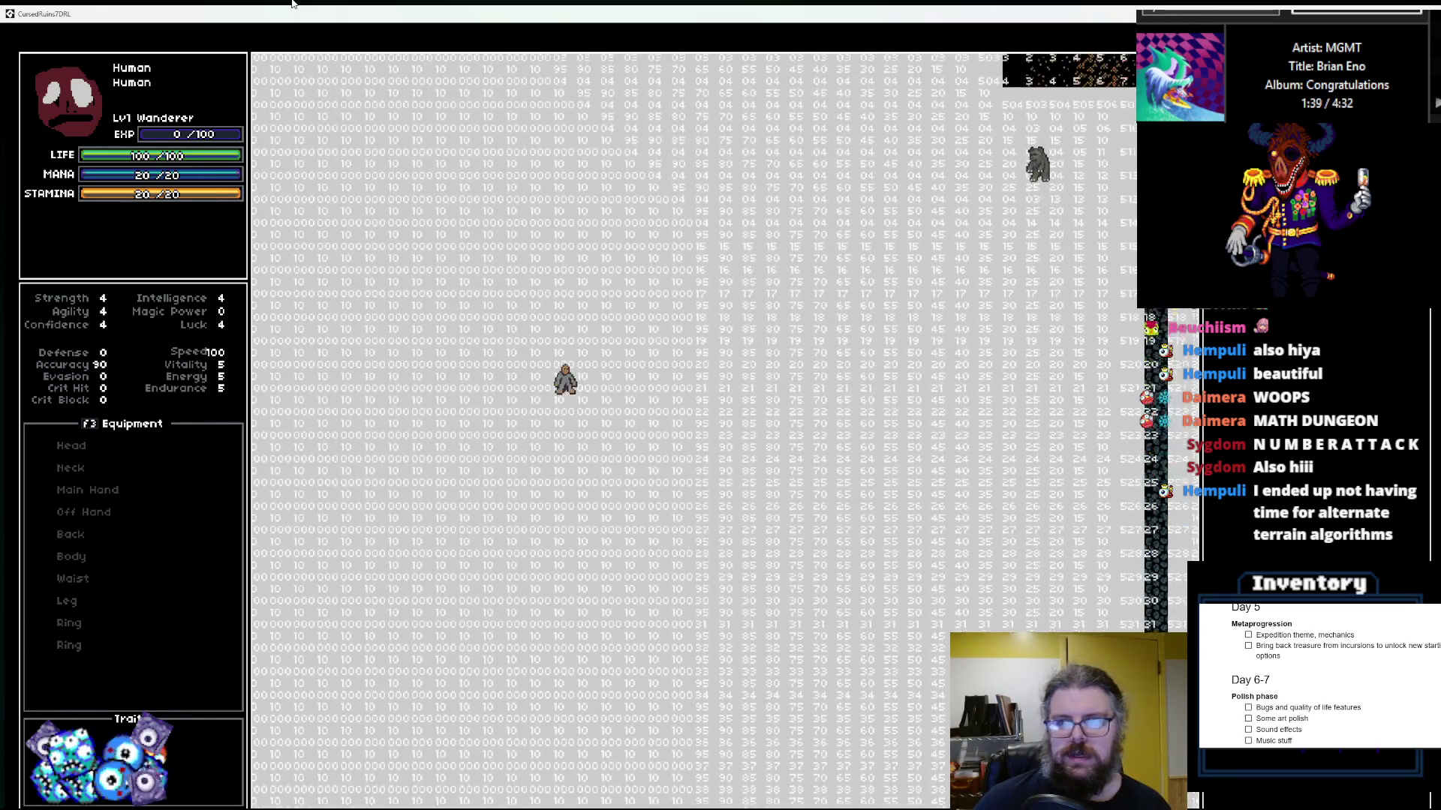
# Step: Walk the character around and descend through two new ruined-dungeon levels
pyautogui.press('KP_9')
pyautogui.press('KP_9')
pyautogui.press('KP_9')
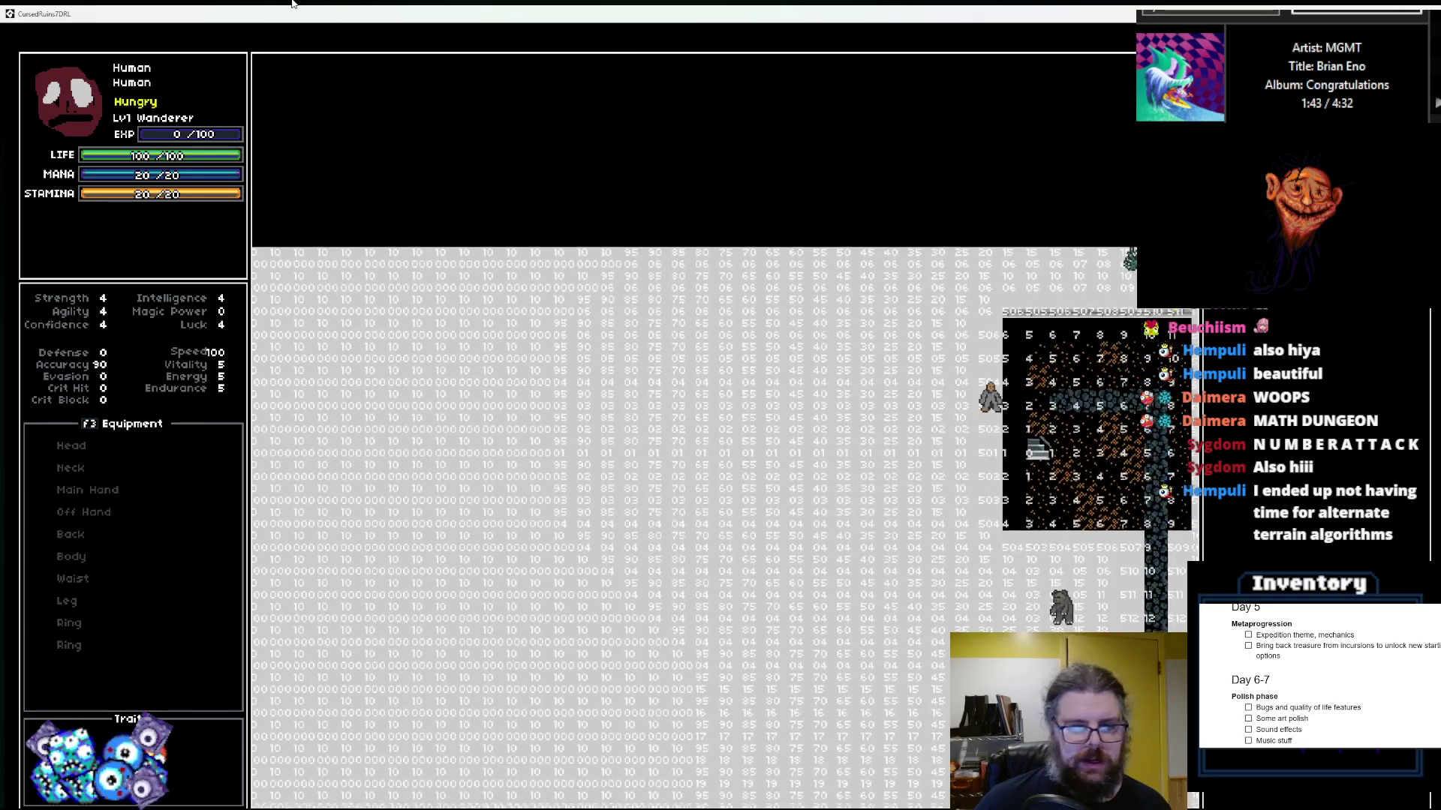
pyautogui.press('KP_3')
pyautogui.press('KP_3')
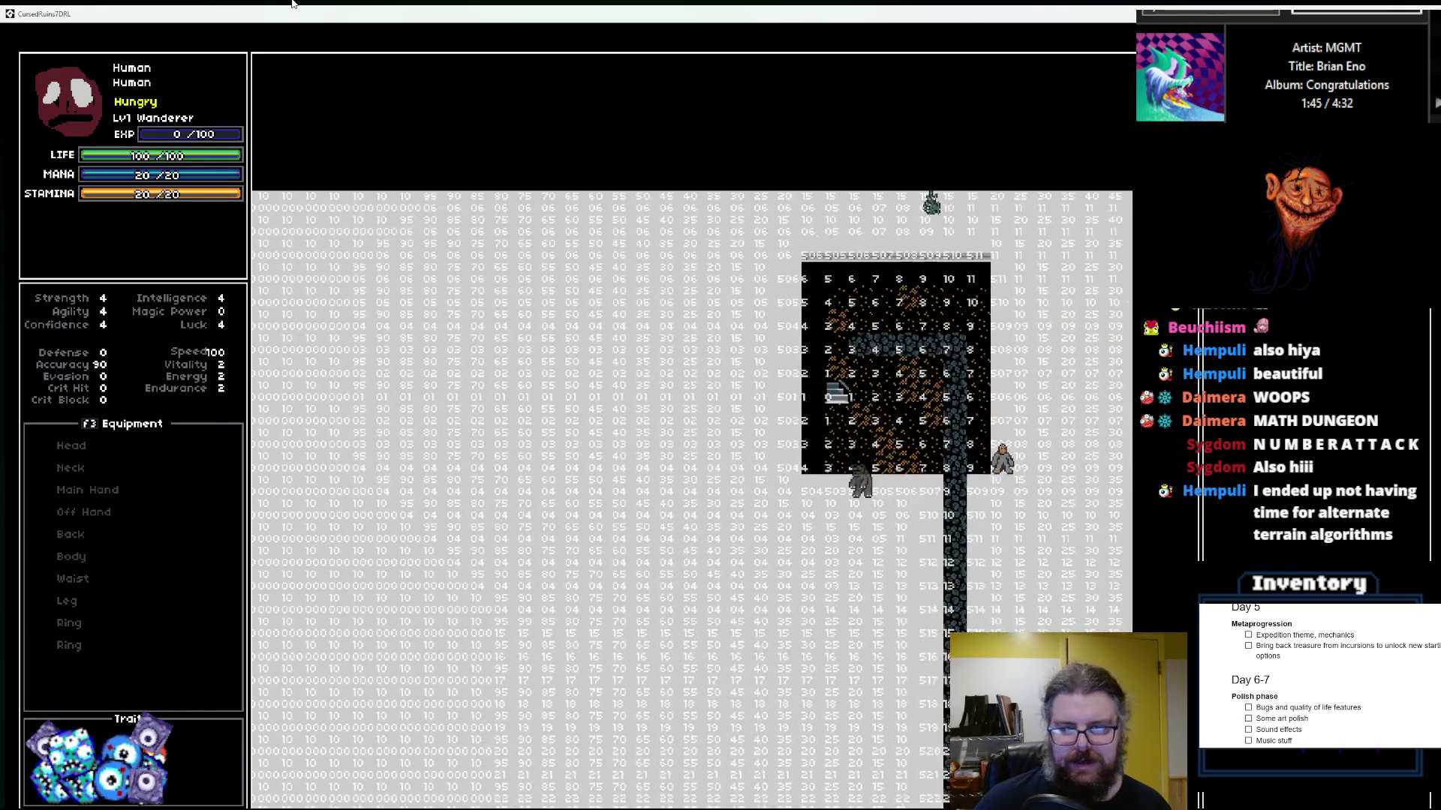
pyautogui.press('>')
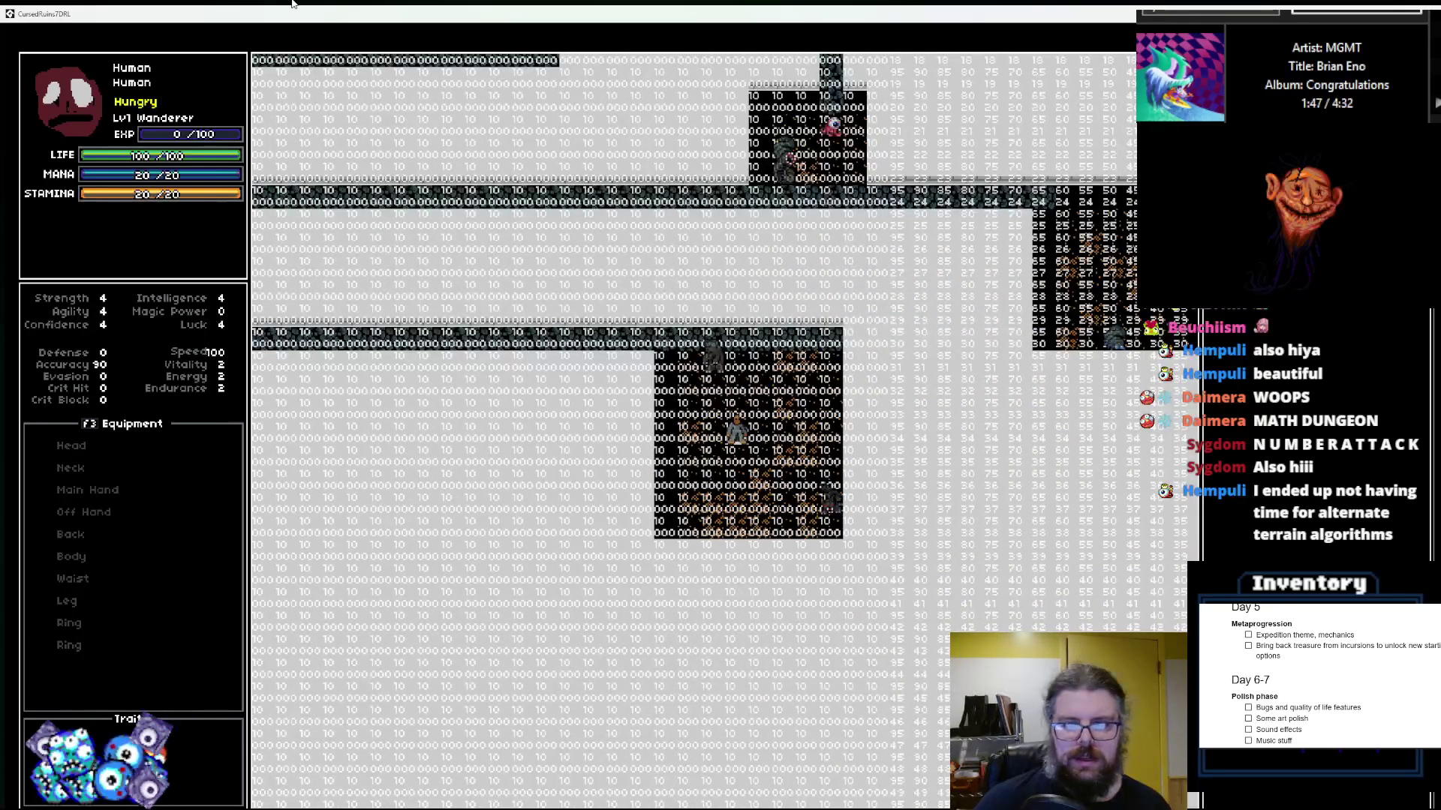
pyautogui.press('KP_8')
pyautogui.press('KP_8')
pyautogui.press('KP_8')
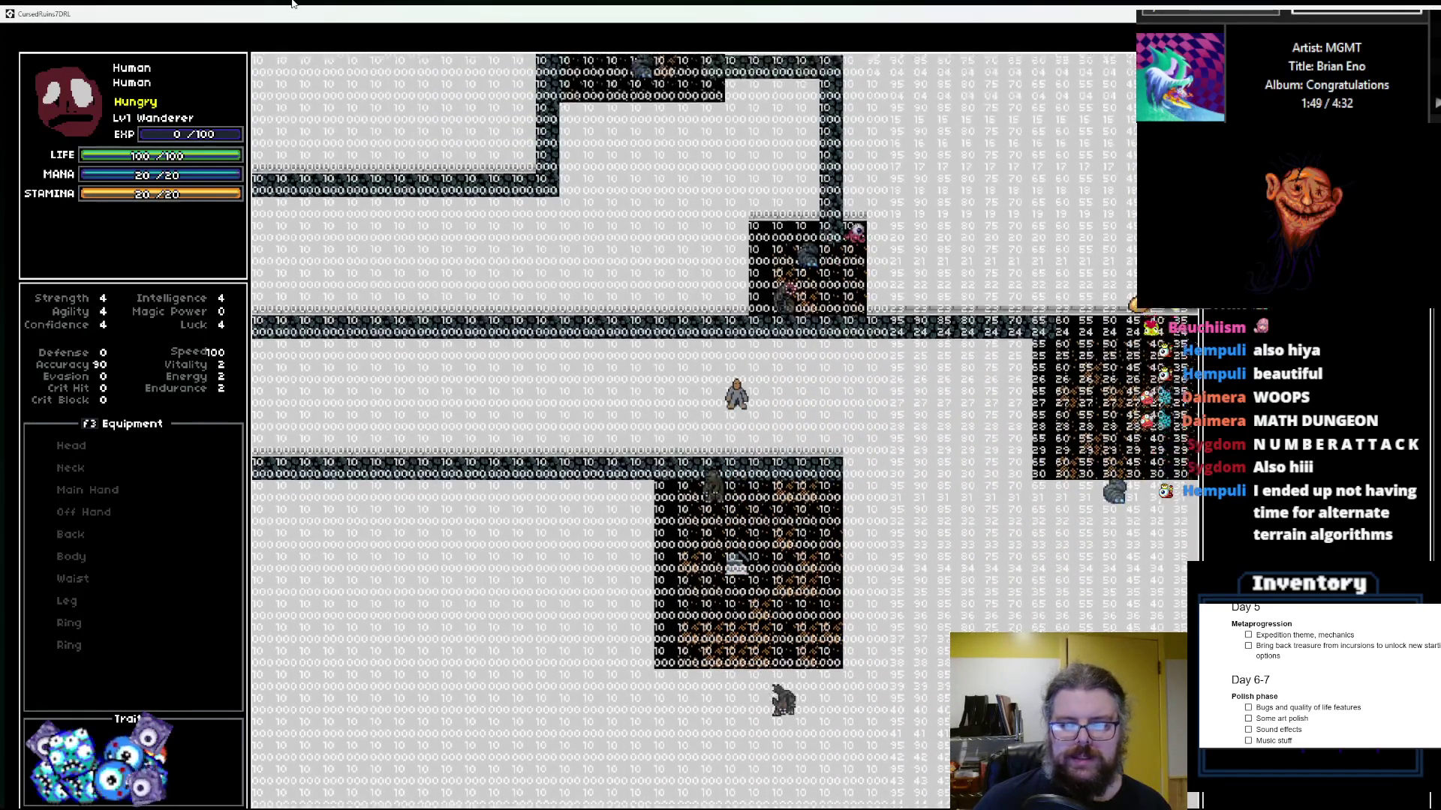
pyautogui.press('KP_7')
pyautogui.press('KP_7')
pyautogui.press('KP_7')
pyautogui.press('KP_4')
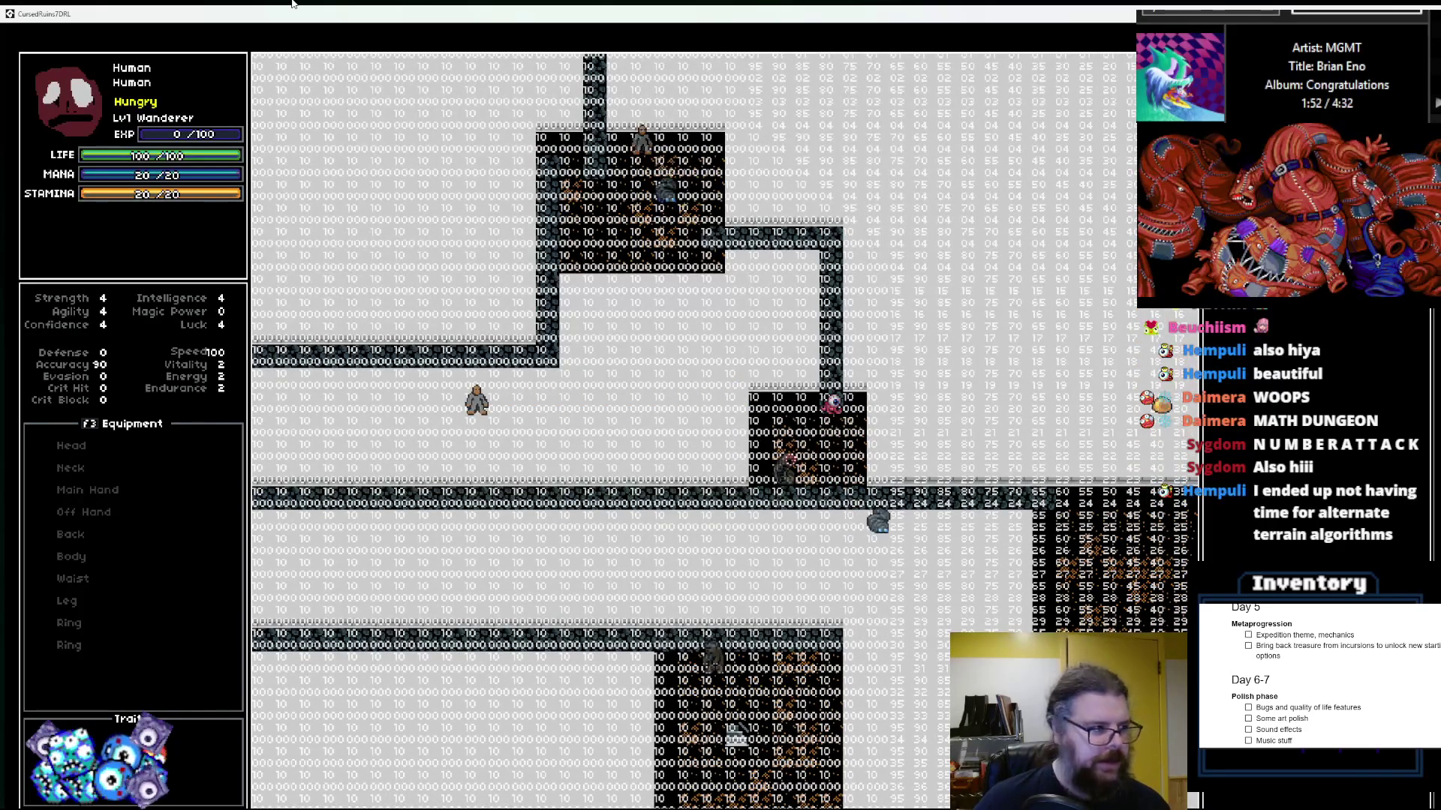
pyautogui.press('KP_4')
pyautogui.press('KP_4')
pyautogui.press('KP_4')
pyautogui.press('KP_1')
pyautogui.press('KP_1')
pyautogui.press('KP_1')
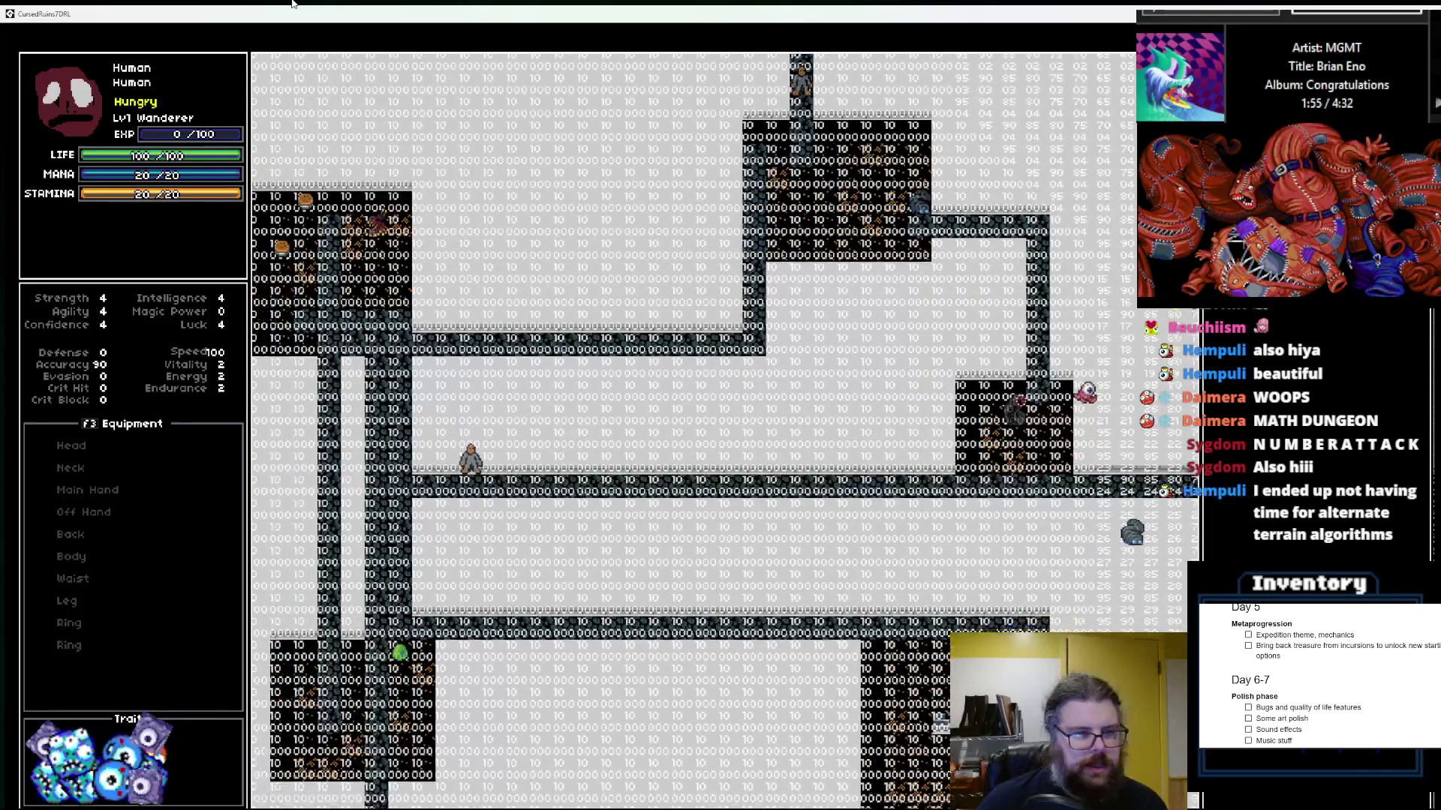
pyautogui.press('>')
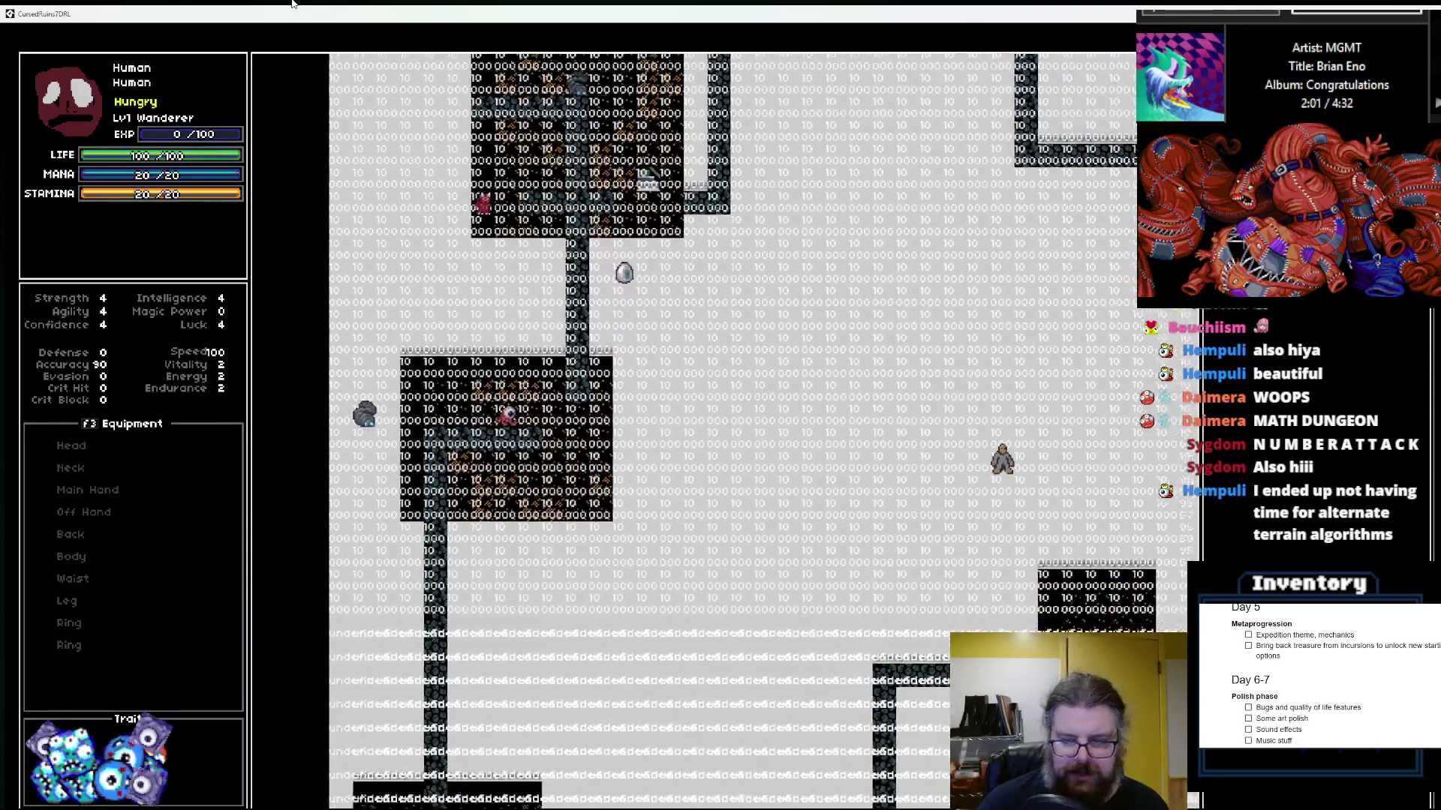
# Step: Explore the third level, heading down-right and then diagonally left and down
pyautogui.press('KP_3')
pyautogui.press('KP_3')
pyautogui.press('KP_3')
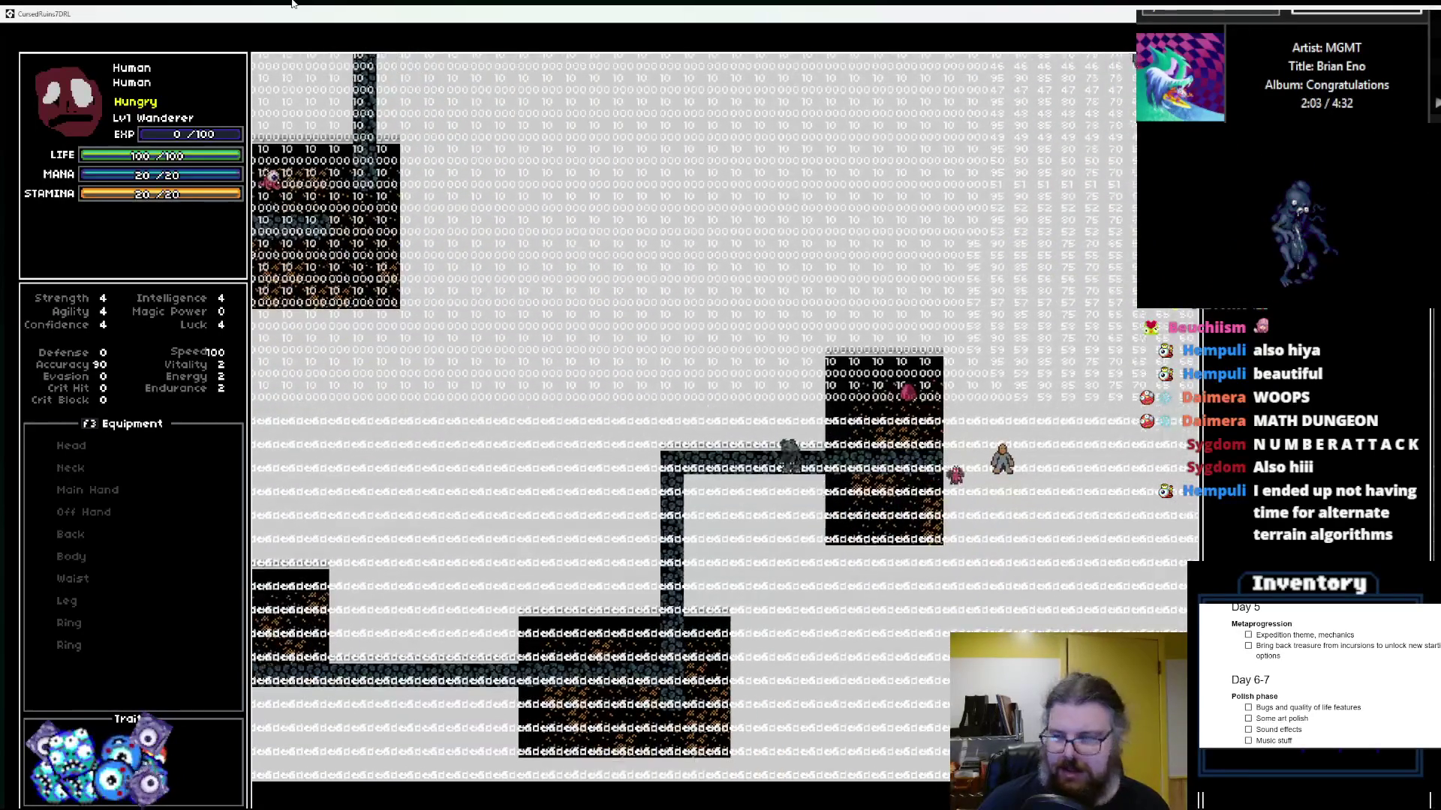
pyautogui.press('KP_6')
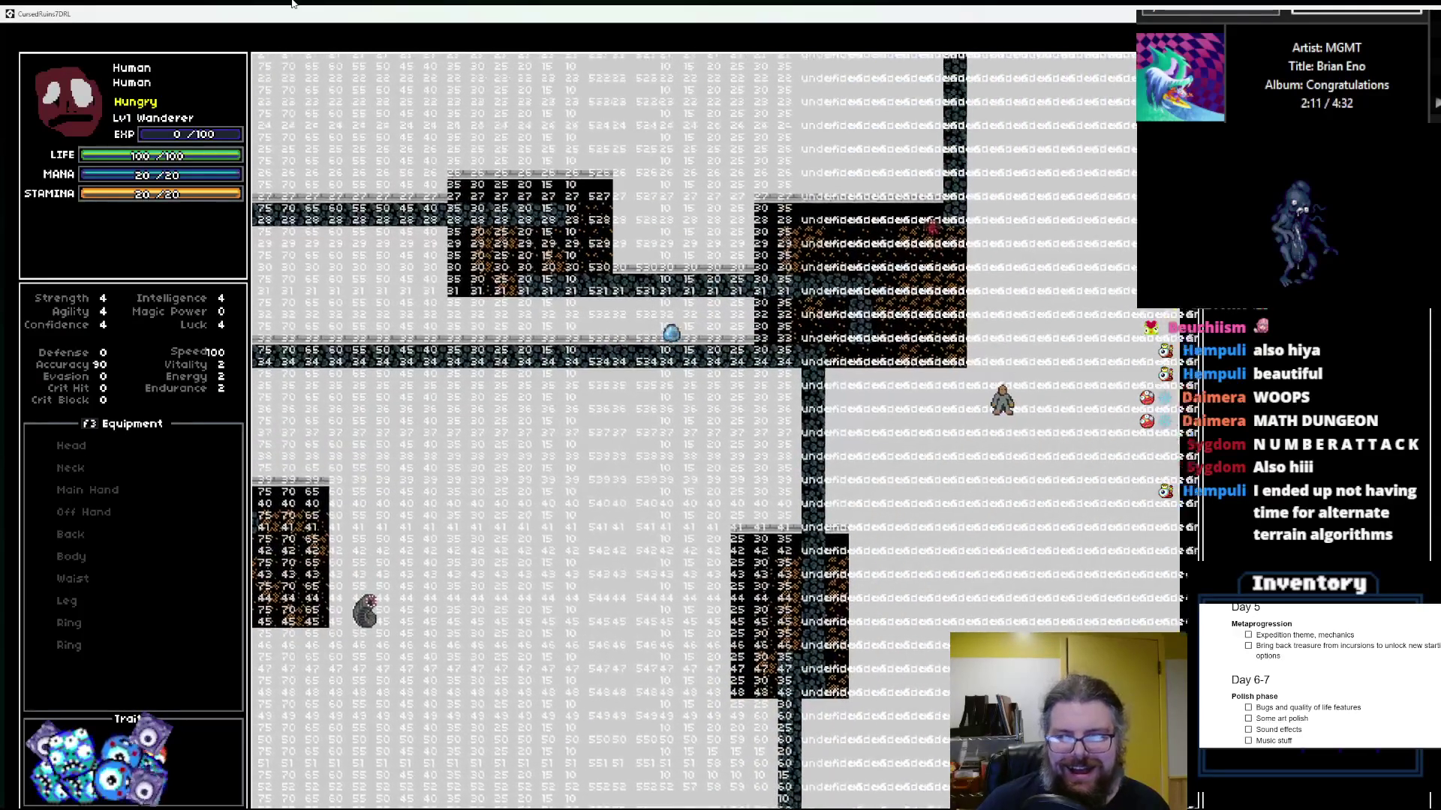
pyautogui.press('KP_7')
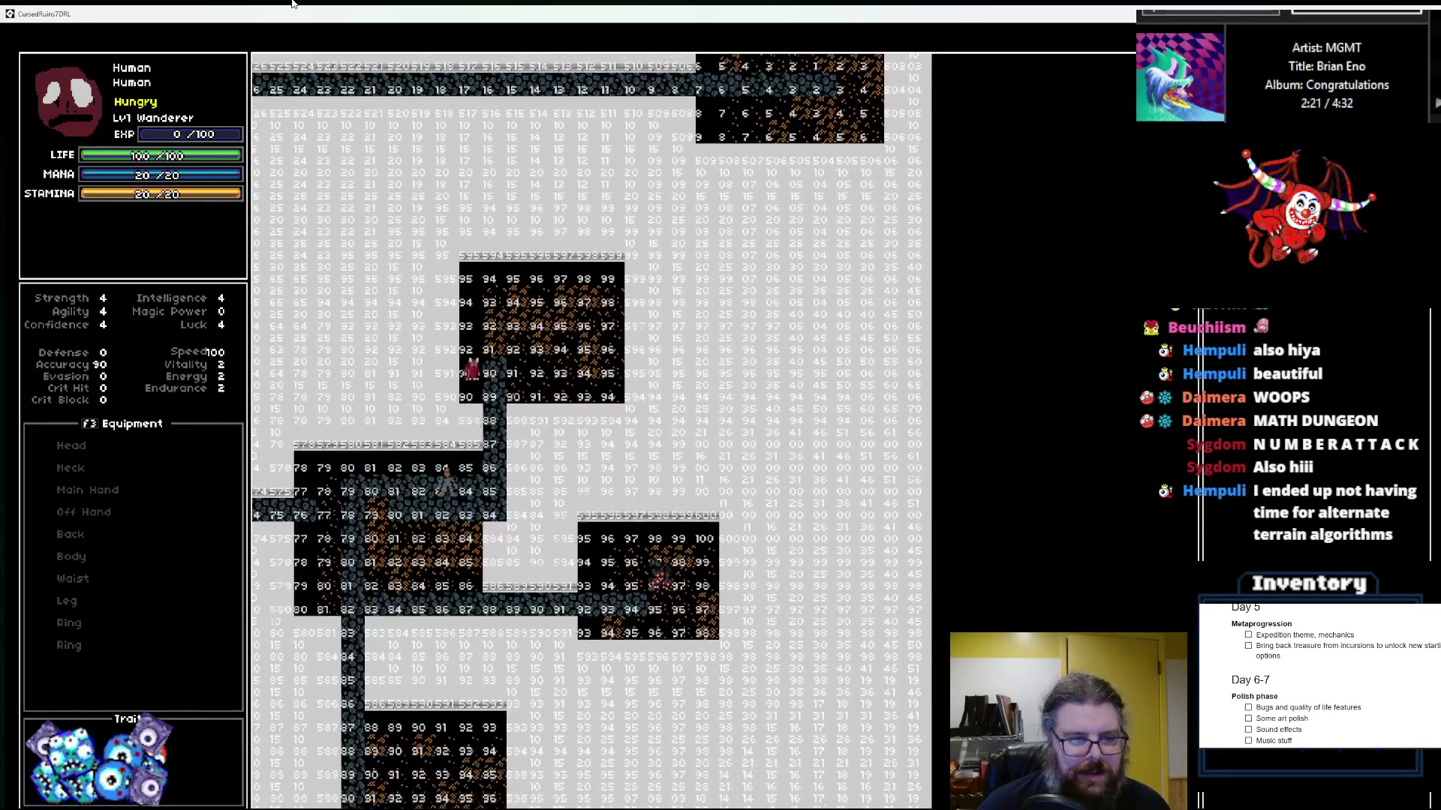
pyautogui.press('Left')
pyautogui.press('Left')
pyautogui.press('Left')
pyautogui.press('Down')
pyautogui.press('Down')
pyautogui.press('Left')
pyautogui.press('Left')
pyautogui.press('Left')
pyautogui.press('Down')
pyautogui.press('Down')
pyautogui.press('Down')
pyautogui.press('Left')
pyautogui.press('Left')
pyautogui.press('Left')
pyautogui.press('Down')
pyautogui.press('Down')
pyautogui.press('Down')
pyautogui.press('Left')
pyautogui.press('Left')
pyautogui.press('Left')
pyautogui.press('Down')
pyautogui.press('Down')
pyautogui.press('Down')
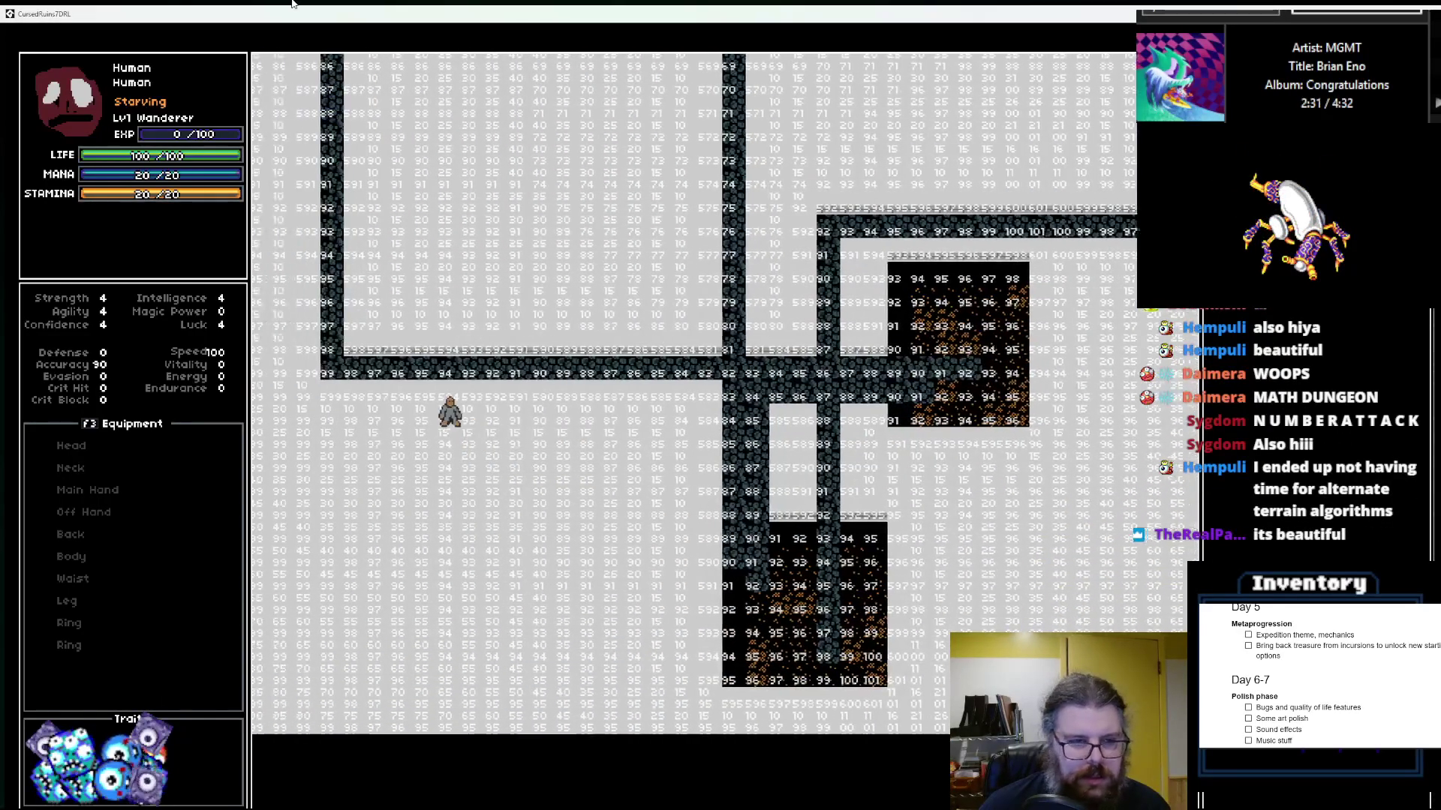
# Step: Walk back up across the corridor and restore the game to a small window
pyautogui.press('Up')
pyautogui.press('Up')
pyautogui.press('Up')
pyautogui.press('Left')
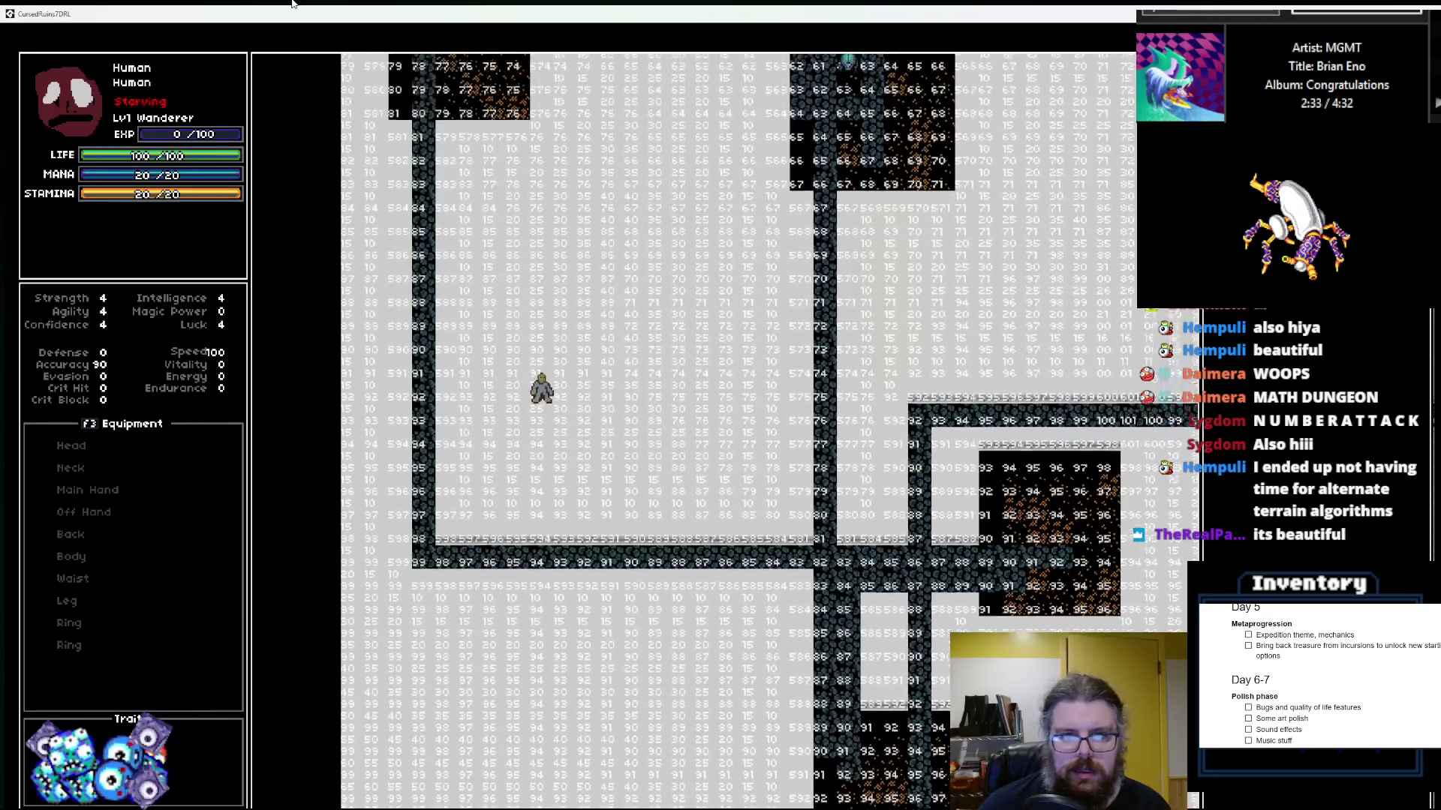
pyautogui.press('Right')
pyautogui.press('Up')
pyautogui.press('Up')
pyautogui.press('Up')
pyautogui.press('Right')
pyautogui.press('Right')
pyautogui.press('Right')
pyautogui.press('Up')
pyautogui.doubleClick(968, 15)
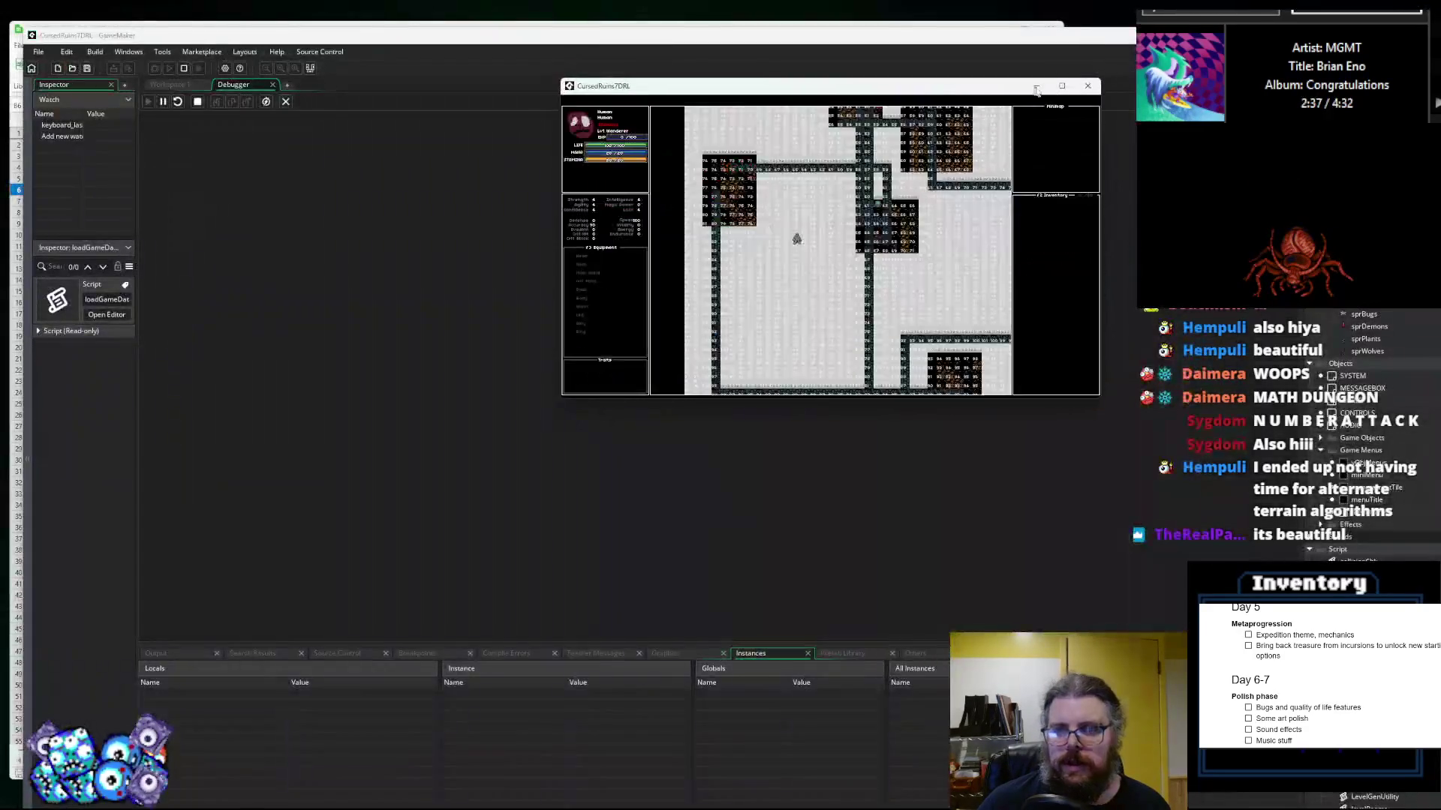
# Step: Close the game and select the exitpos and endX lines 126–127
pyautogui.click(1087, 85)
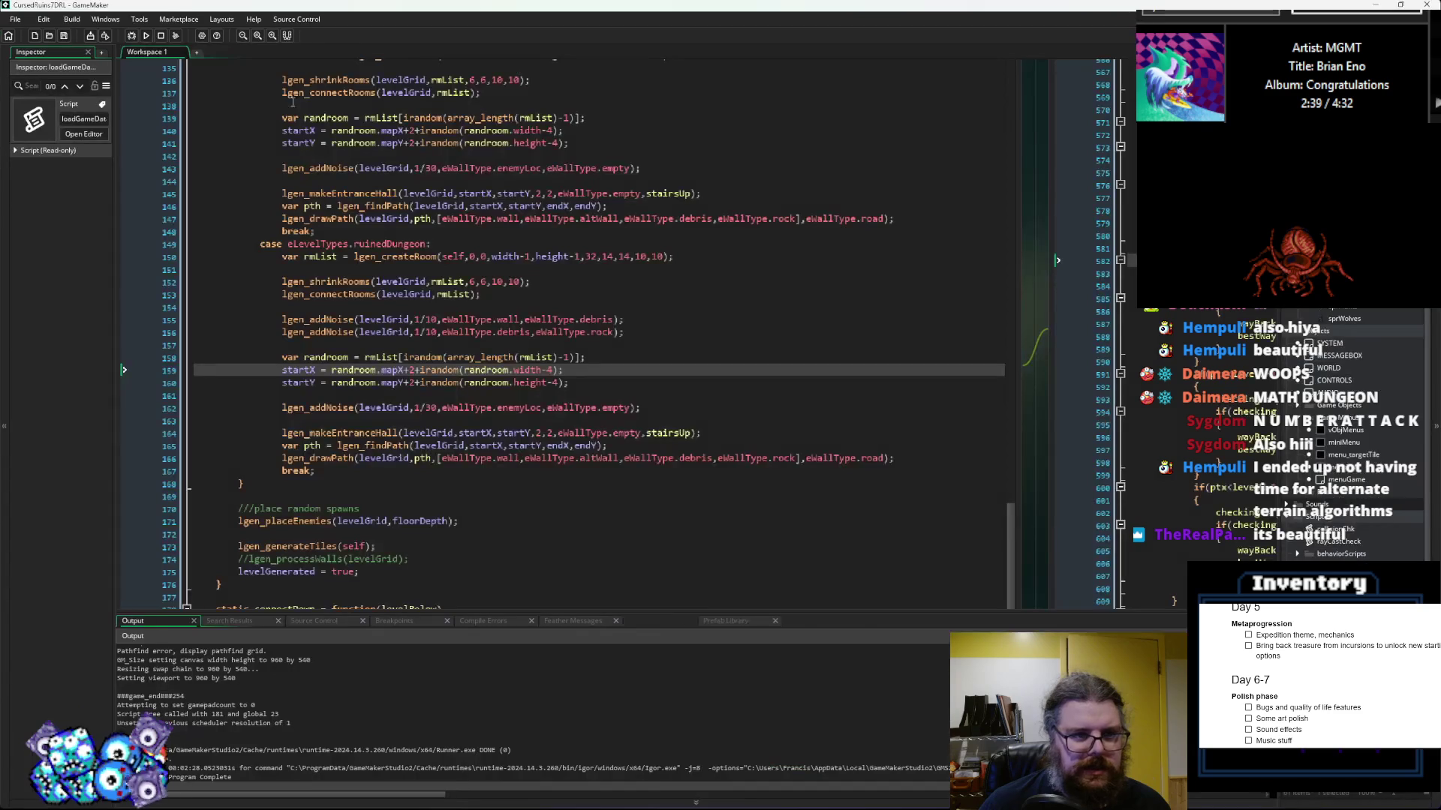
pyautogui.scroll(-3)
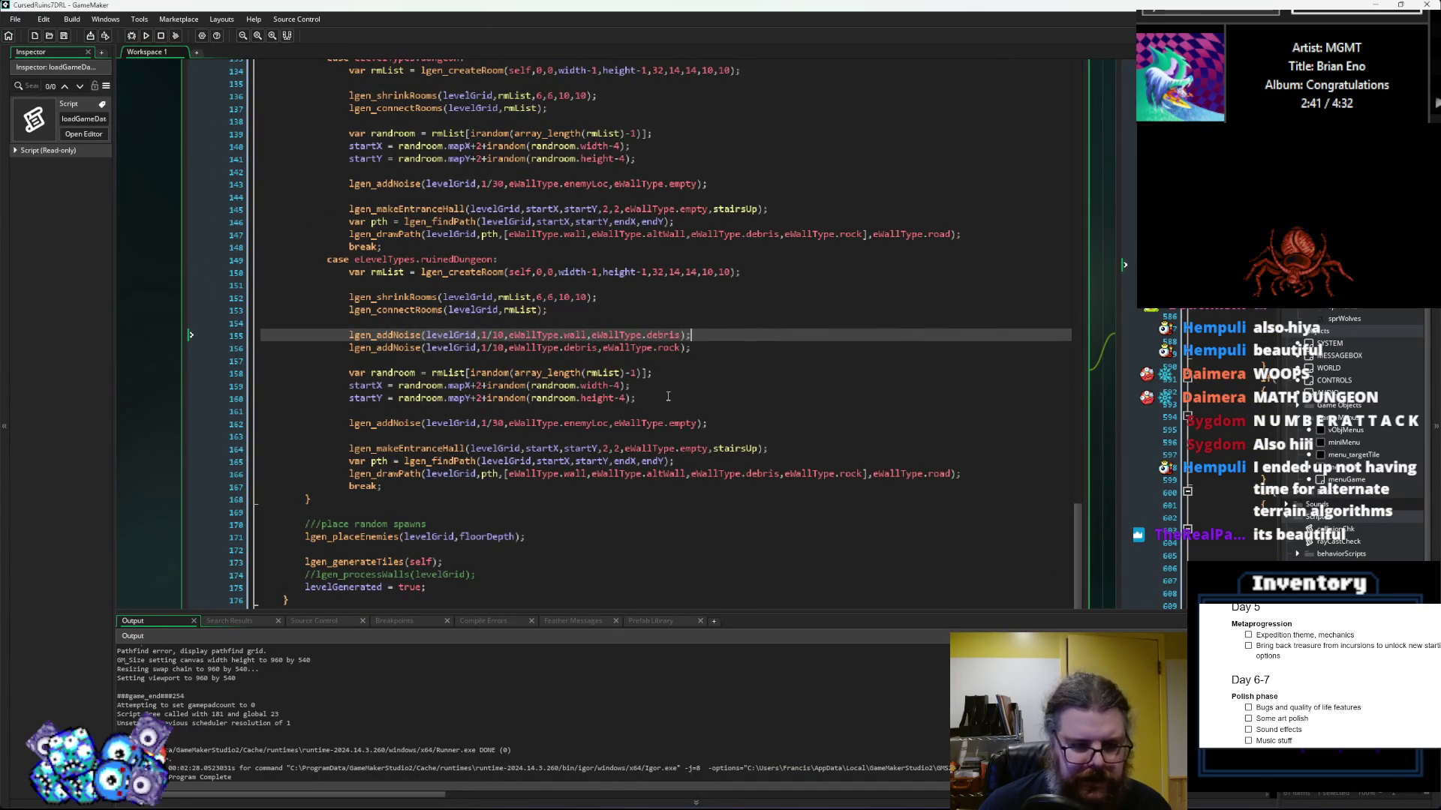
pyautogui.scroll(3)
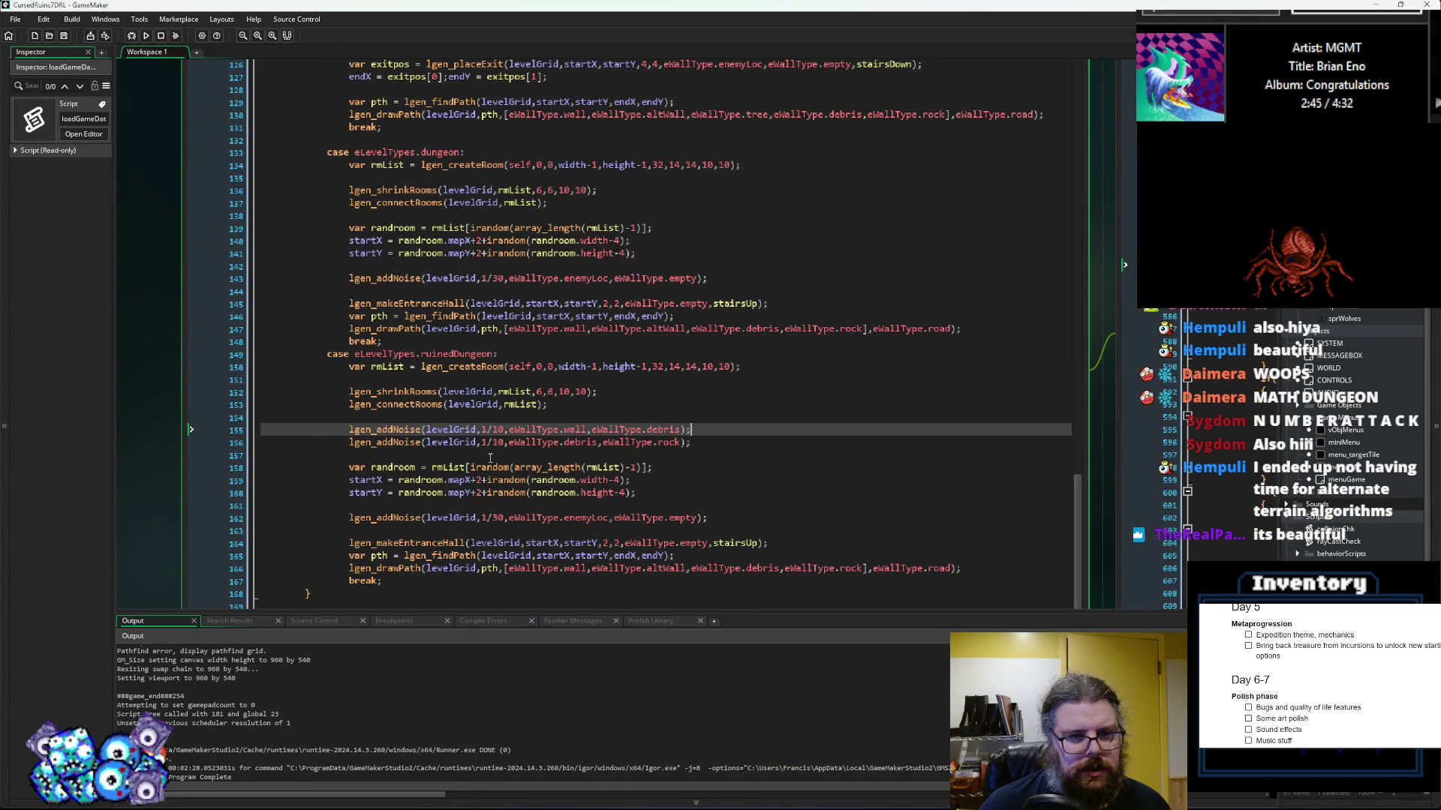
pyautogui.scroll(3)
pyautogui.scroll(3)
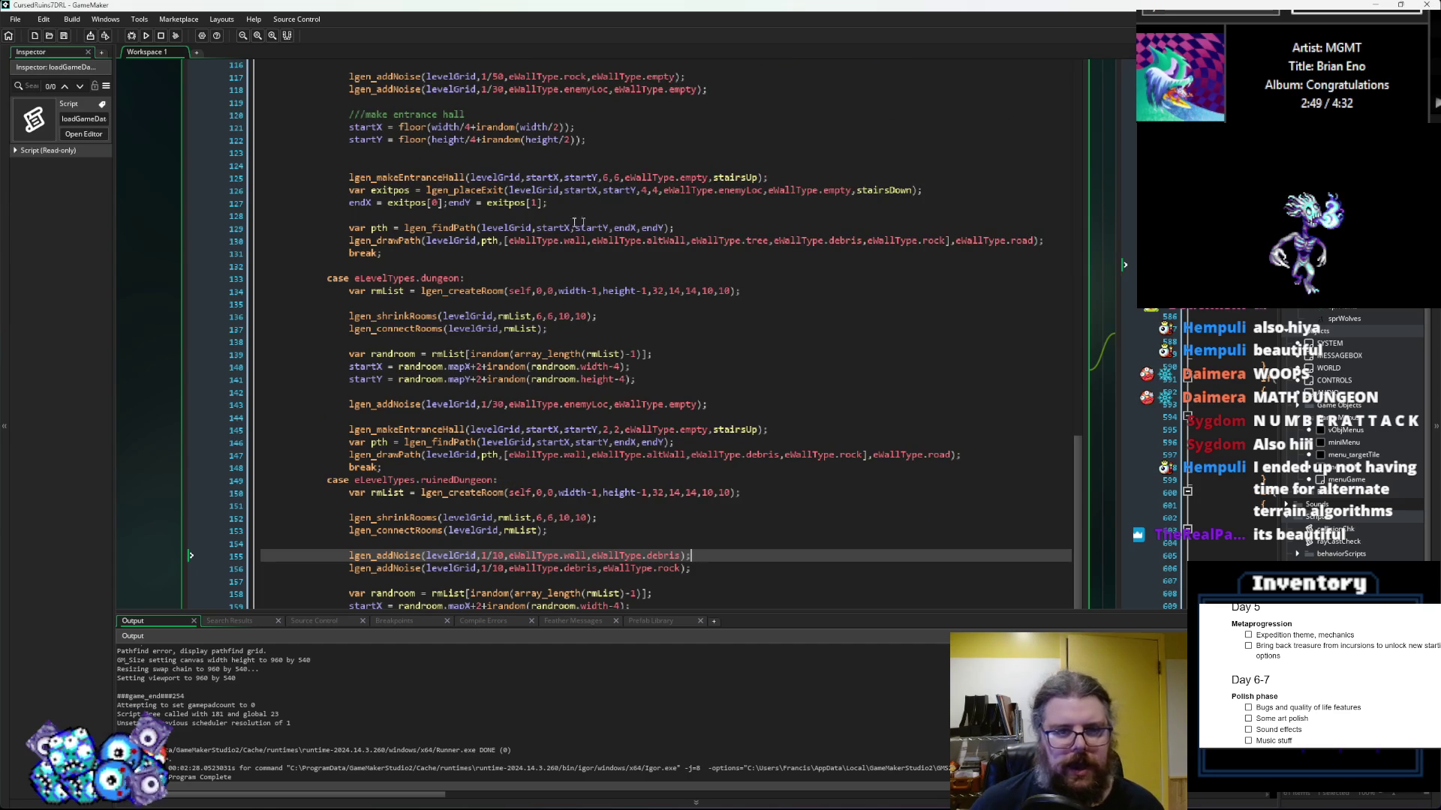
pyautogui.moveTo(549, 203); pyautogui.dragTo(334, 195)
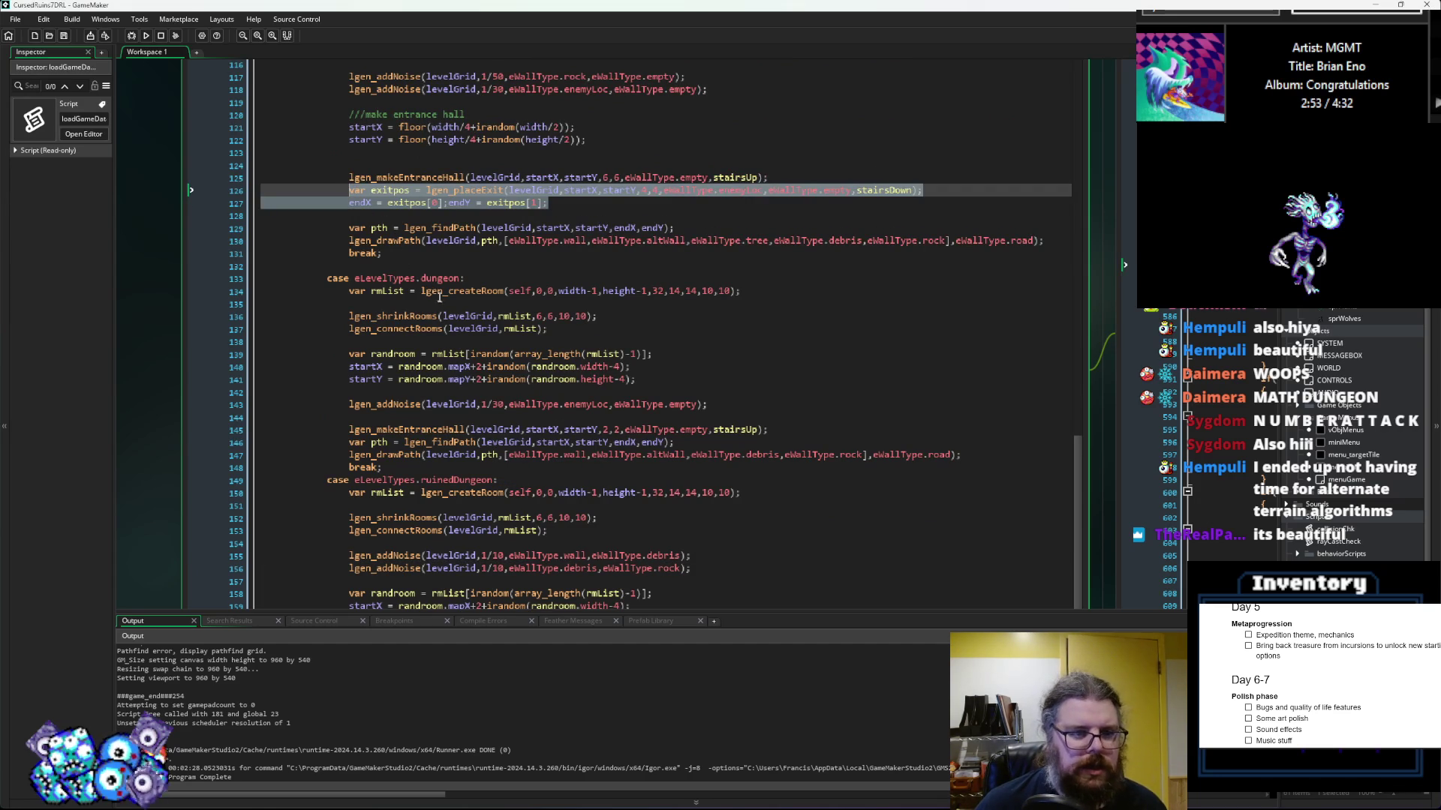
# Step: Paste the exit-placement lines into the dungeon case after line 145
pyautogui.scroll(-3)
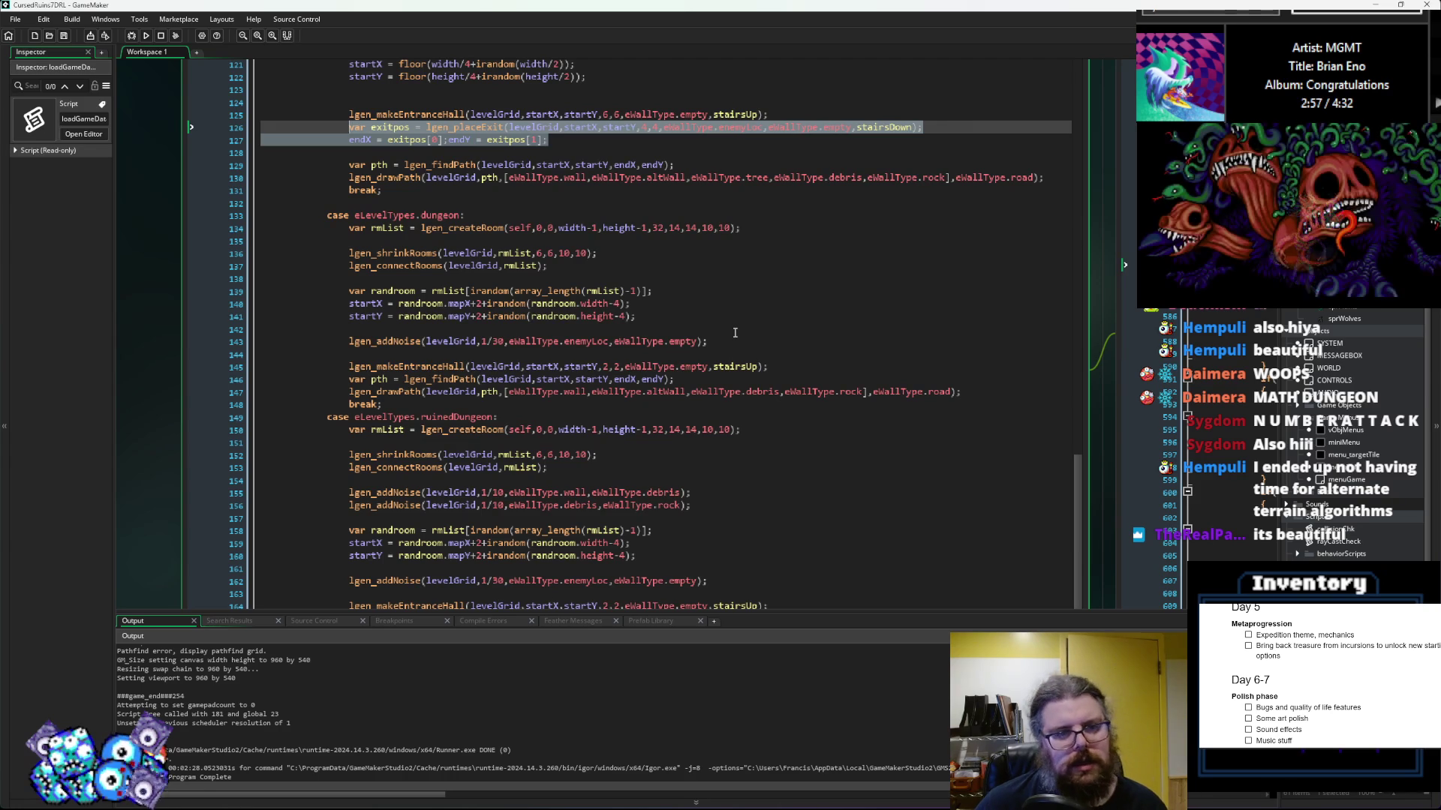
pyautogui.click(788, 354)
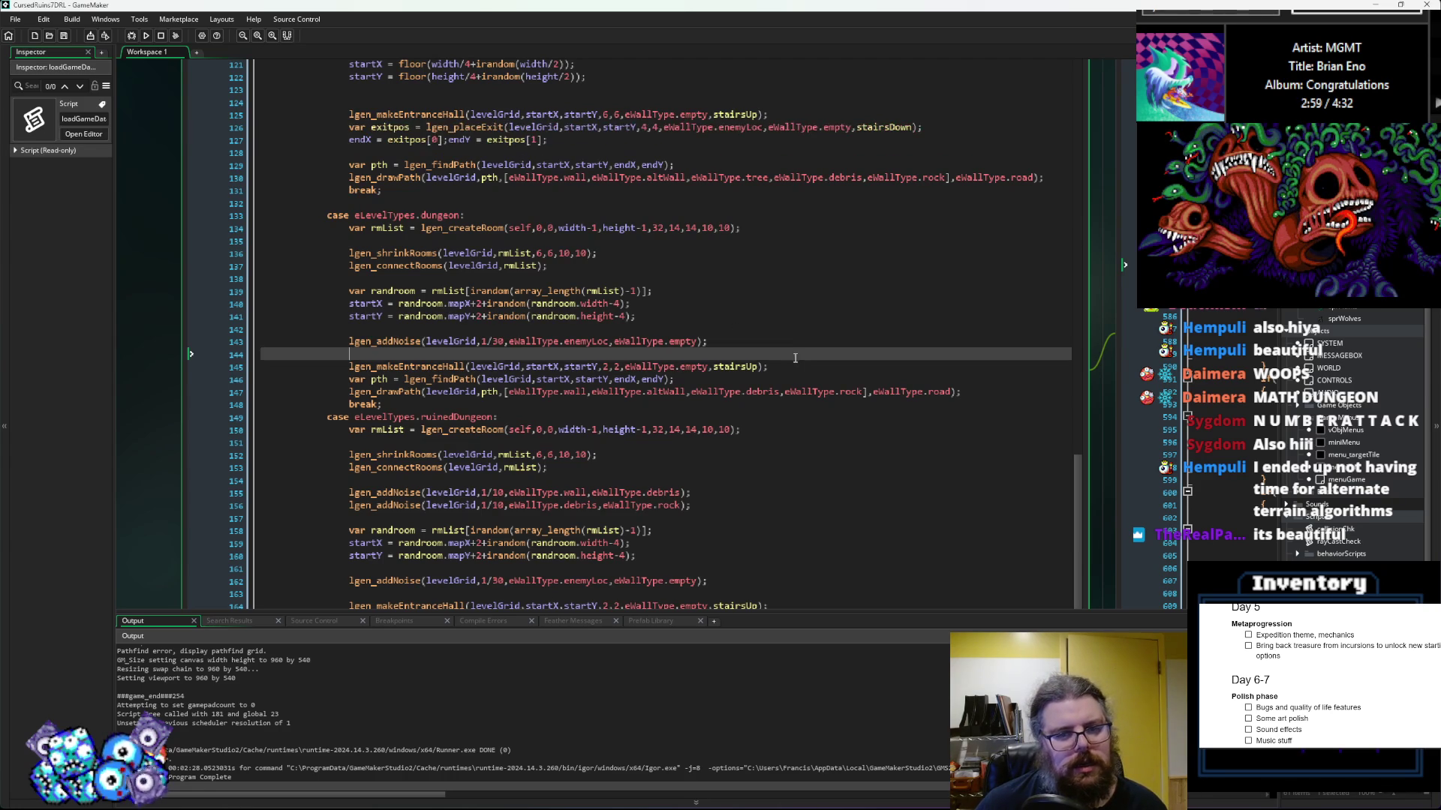
pyautogui.click(797, 367)
pyautogui.press('Return')
pyautogui.hotkey('ctrl', 'v')
pyautogui.press('Return')
pyautogui.press('Up')
pyautogui.press('Up')
# Step: Paste the exit-placement lines below the ruinedDungeon entrance hall call
pyautogui.scroll(-3)
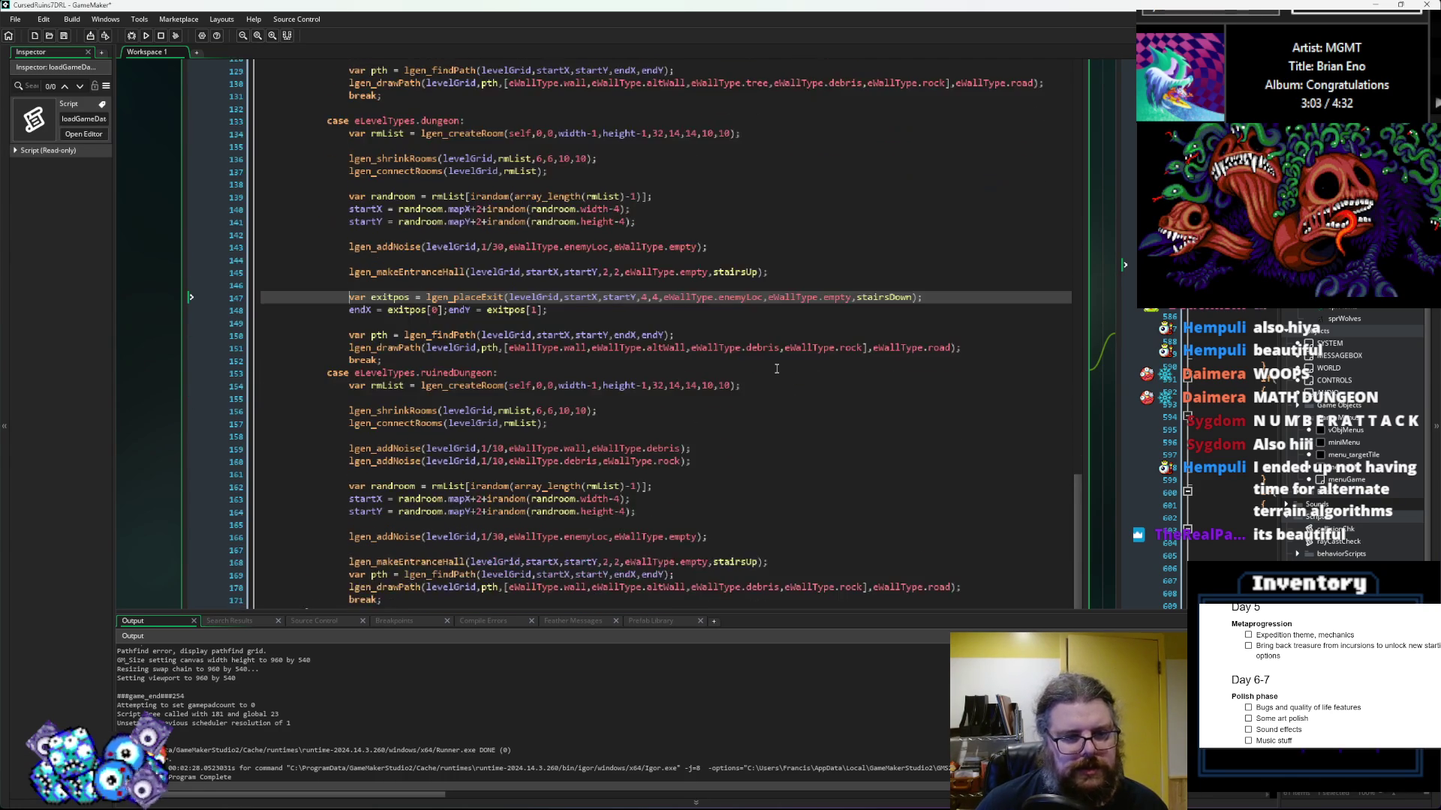
pyautogui.click(804, 500)
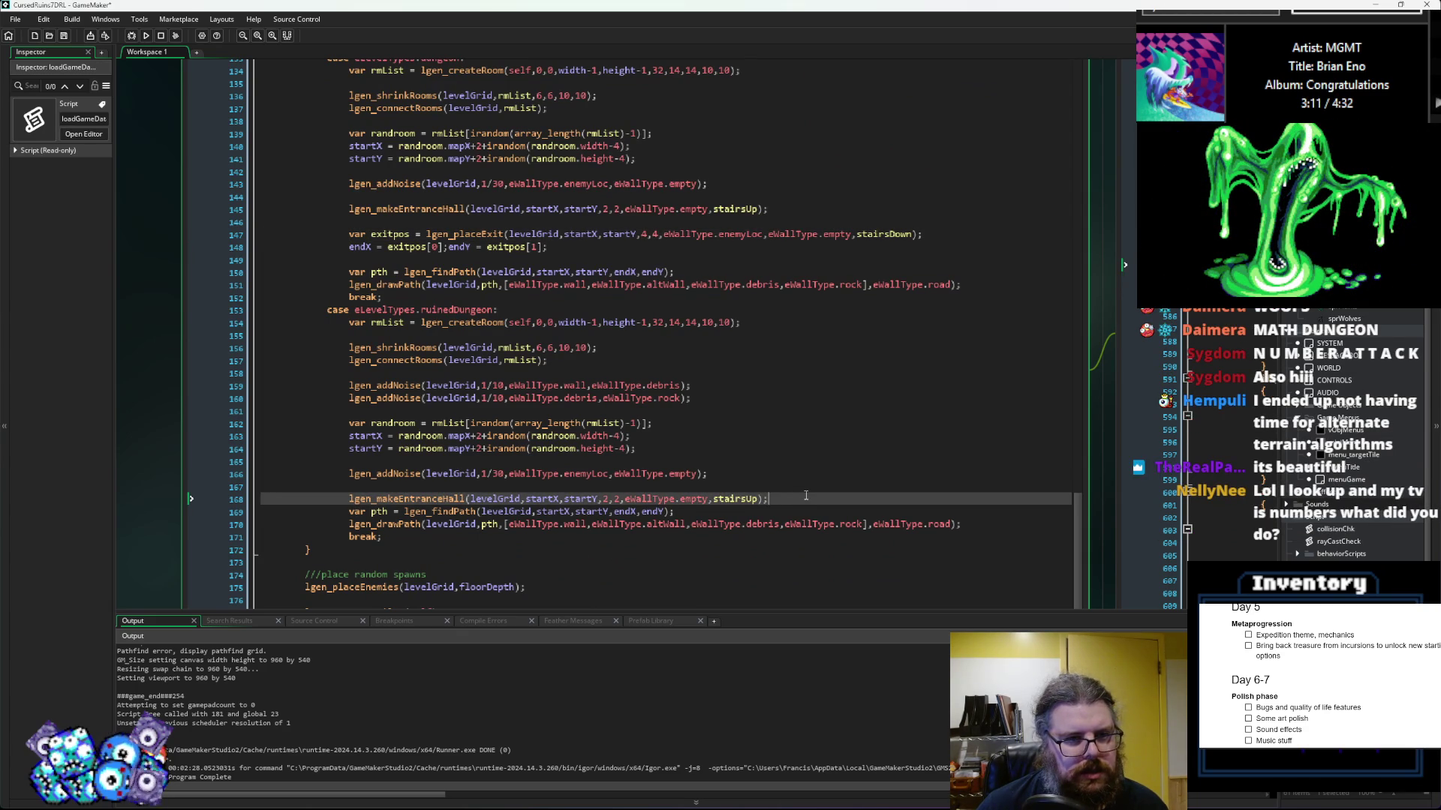
pyautogui.press('Return')
pyautogui.press('Return')
pyautogui.hotkey('ctrl', 'v')
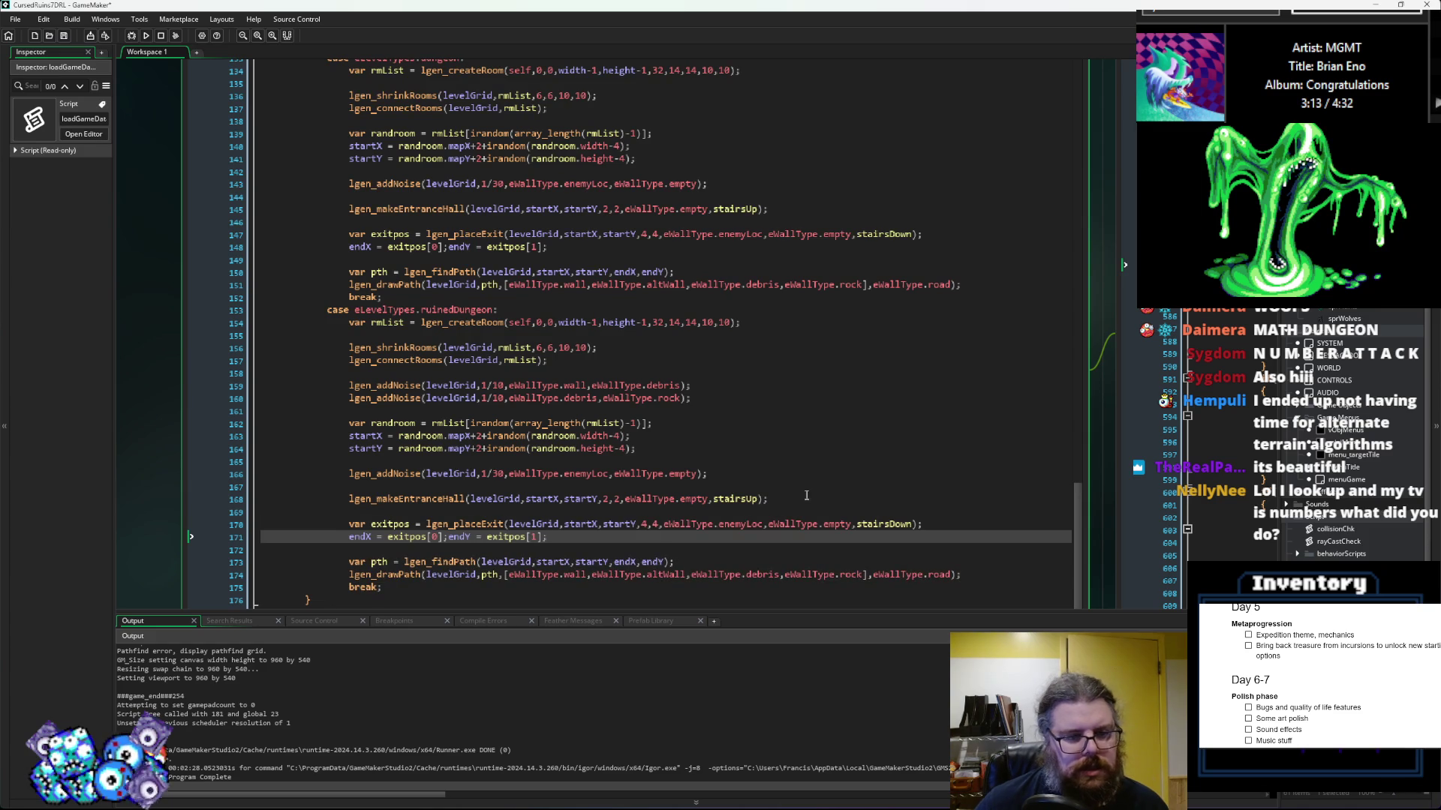
pyautogui.click(758, 445)
pyautogui.press('Down')
pyautogui.press('Down')
pyautogui.press('Down')
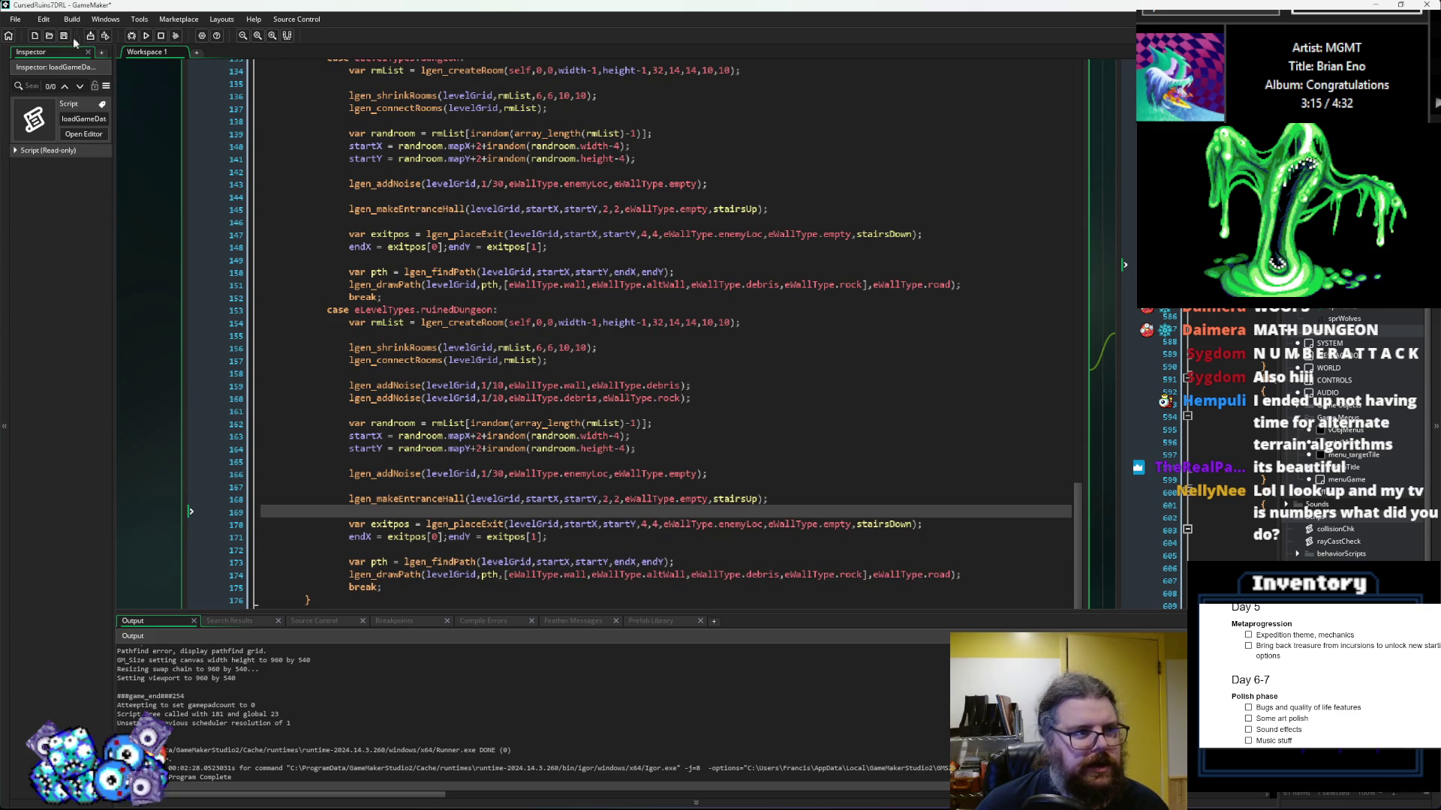
# Step: Review the lgen_findPath uses and cave start-position code, then start a debug run
pyautogui.scroll(3)
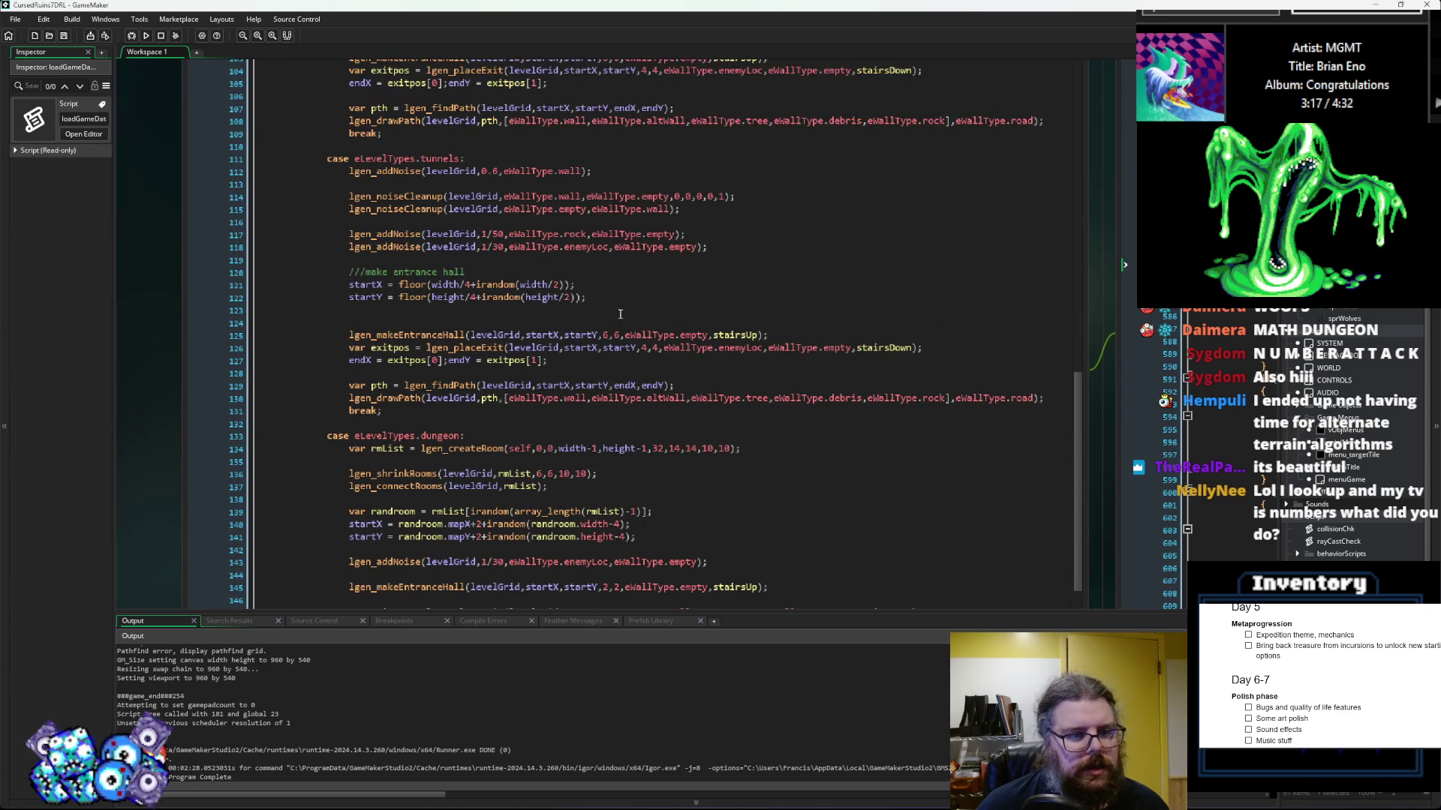
pyautogui.click(439, 385)
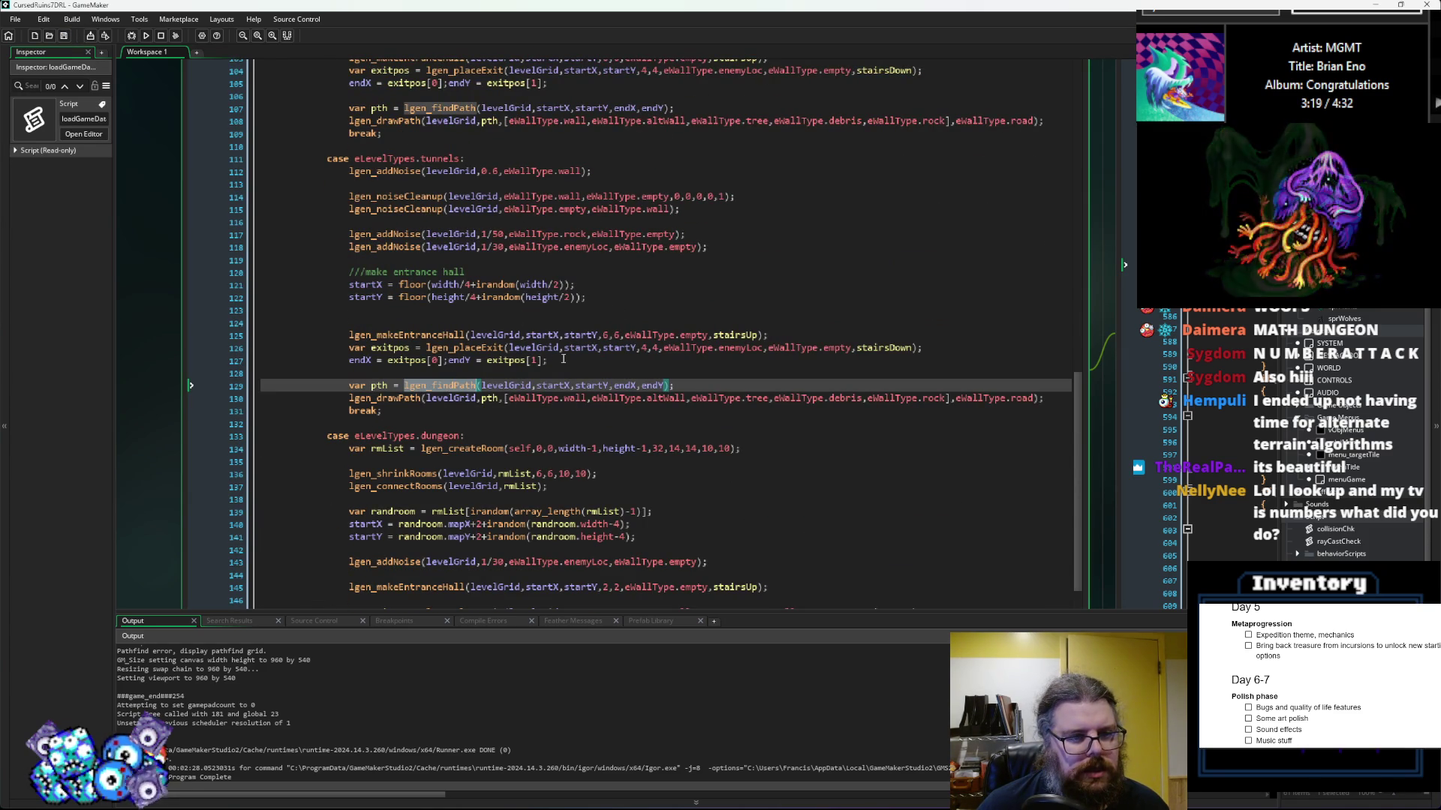
pyautogui.scroll(3)
pyautogui.click(564, 323)
pyautogui.scroll(3)
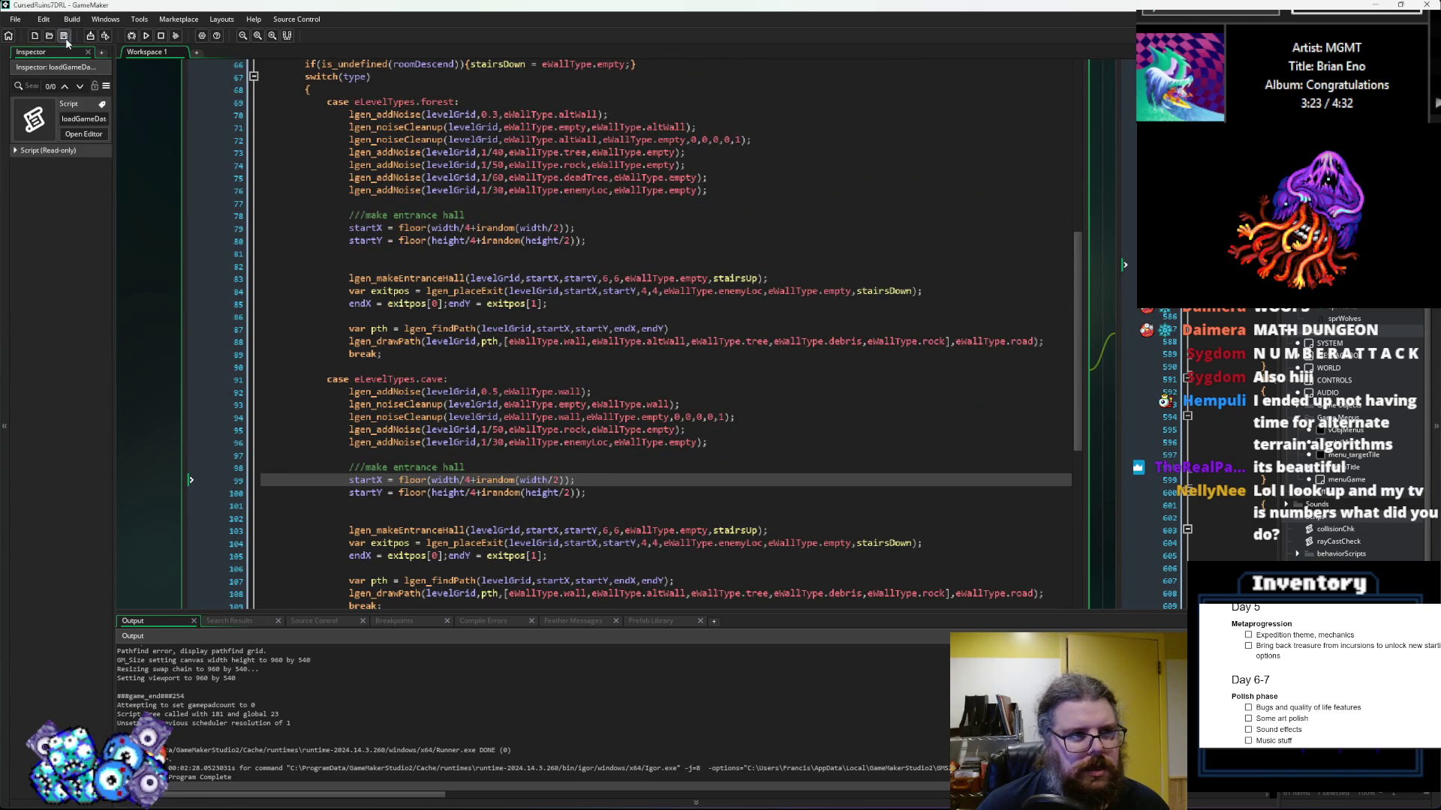
pyautogui.click(132, 35)
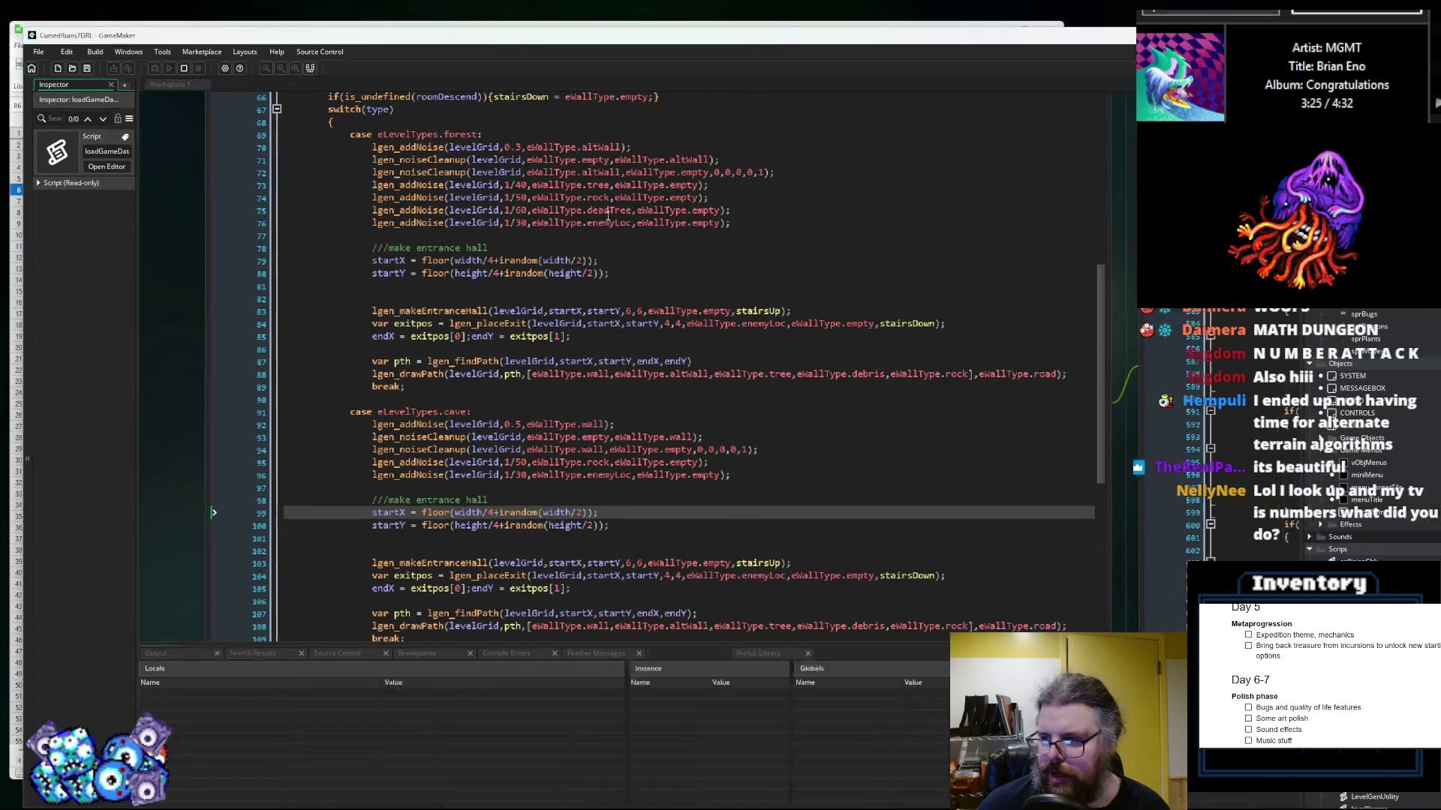
# Step: Maximize the game window, start a new game, and regenerate the level several times with F1
pyautogui.moveTo(639, 145); pyautogui.dragTo(529, 2)
pyautogui.press('Down')
pyautogui.press('Up')
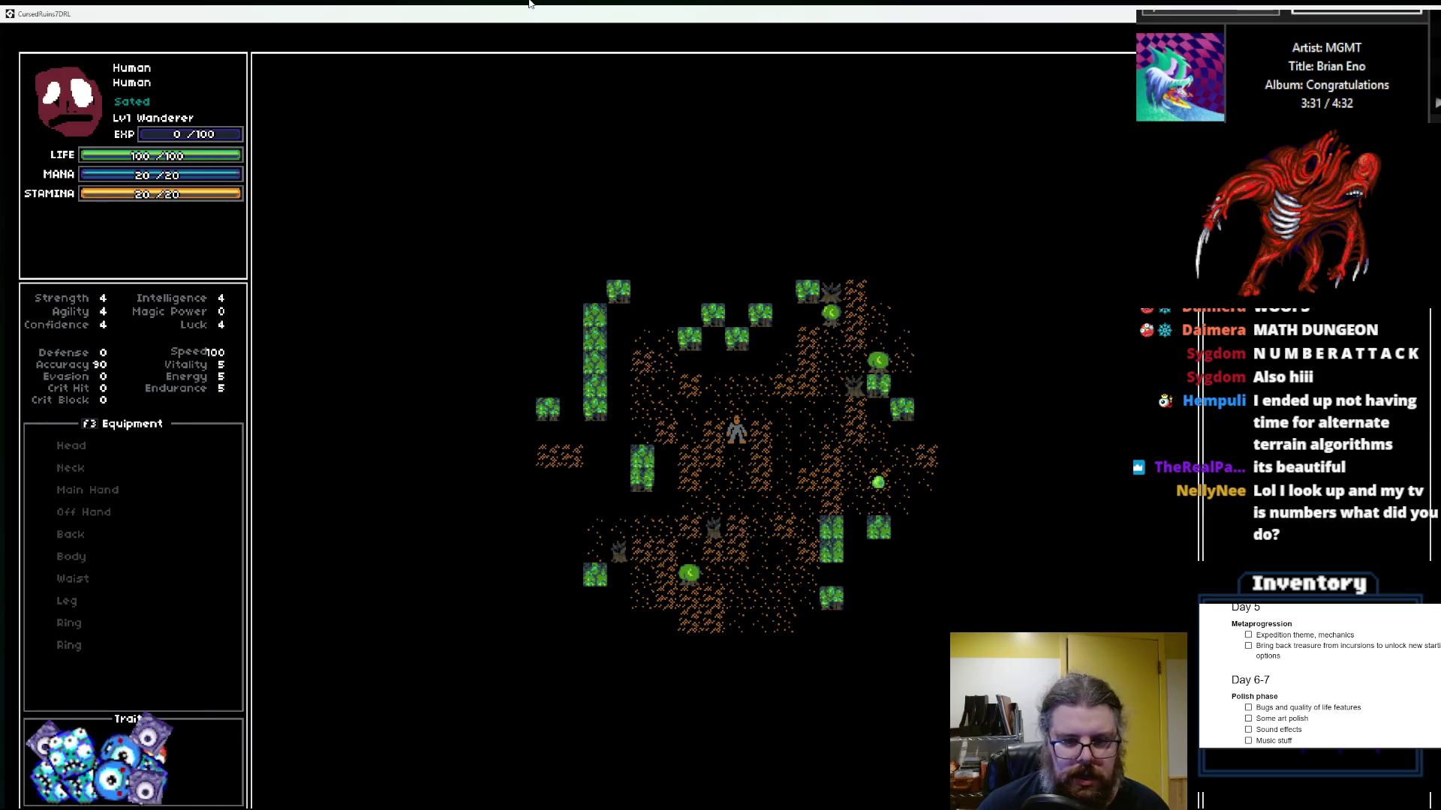
pyautogui.press('F1')
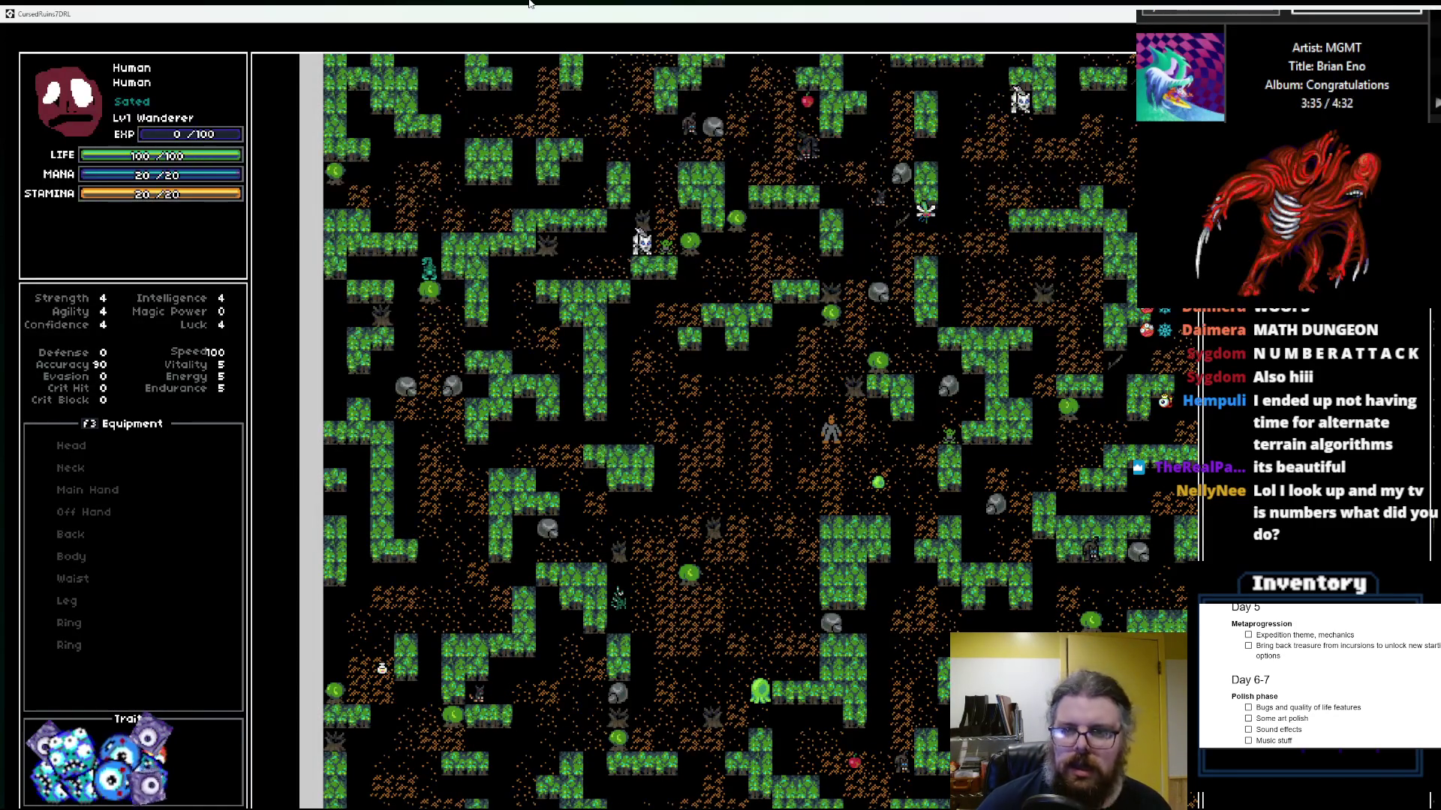
pyautogui.press('F1')
pyautogui.press('F1')
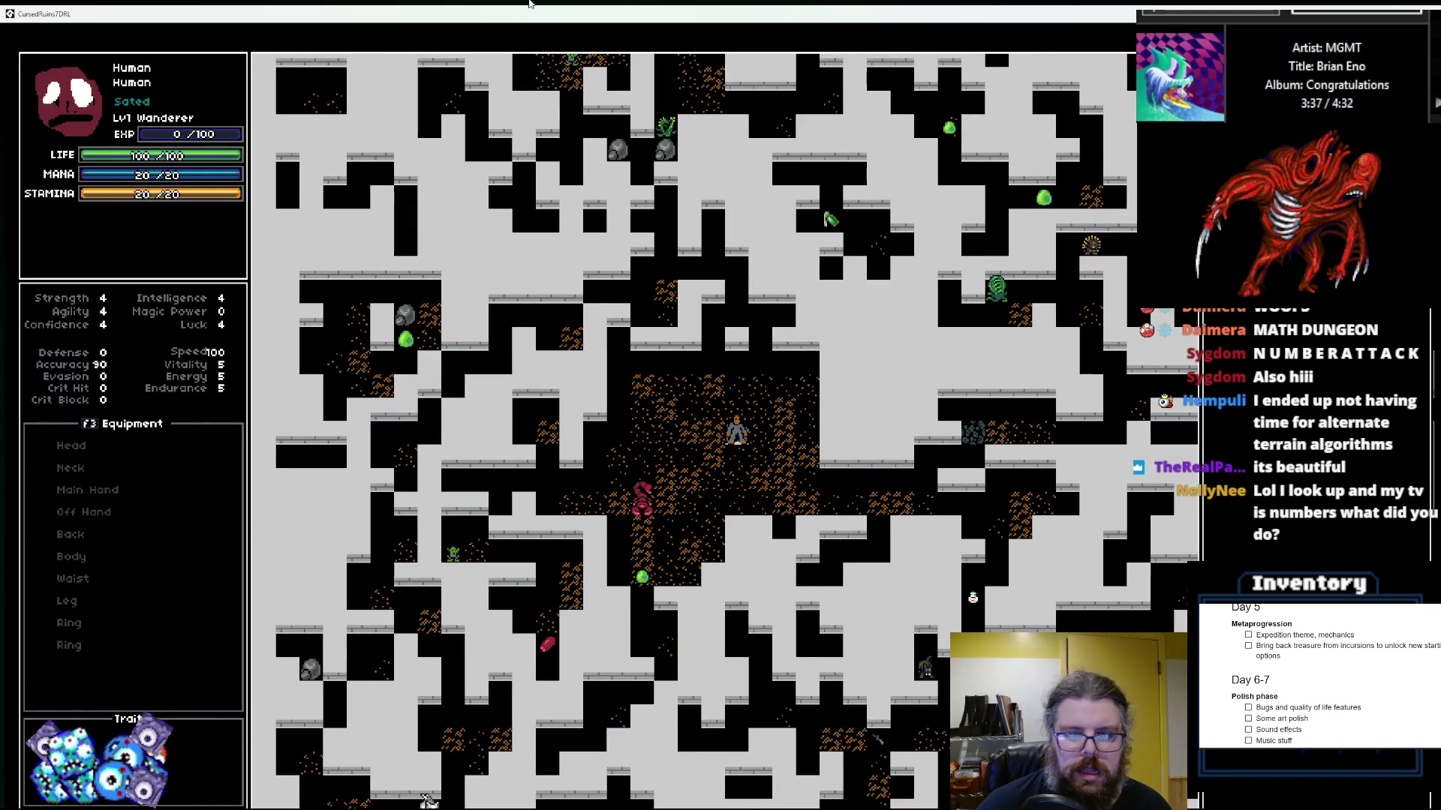
pyautogui.press('F1')
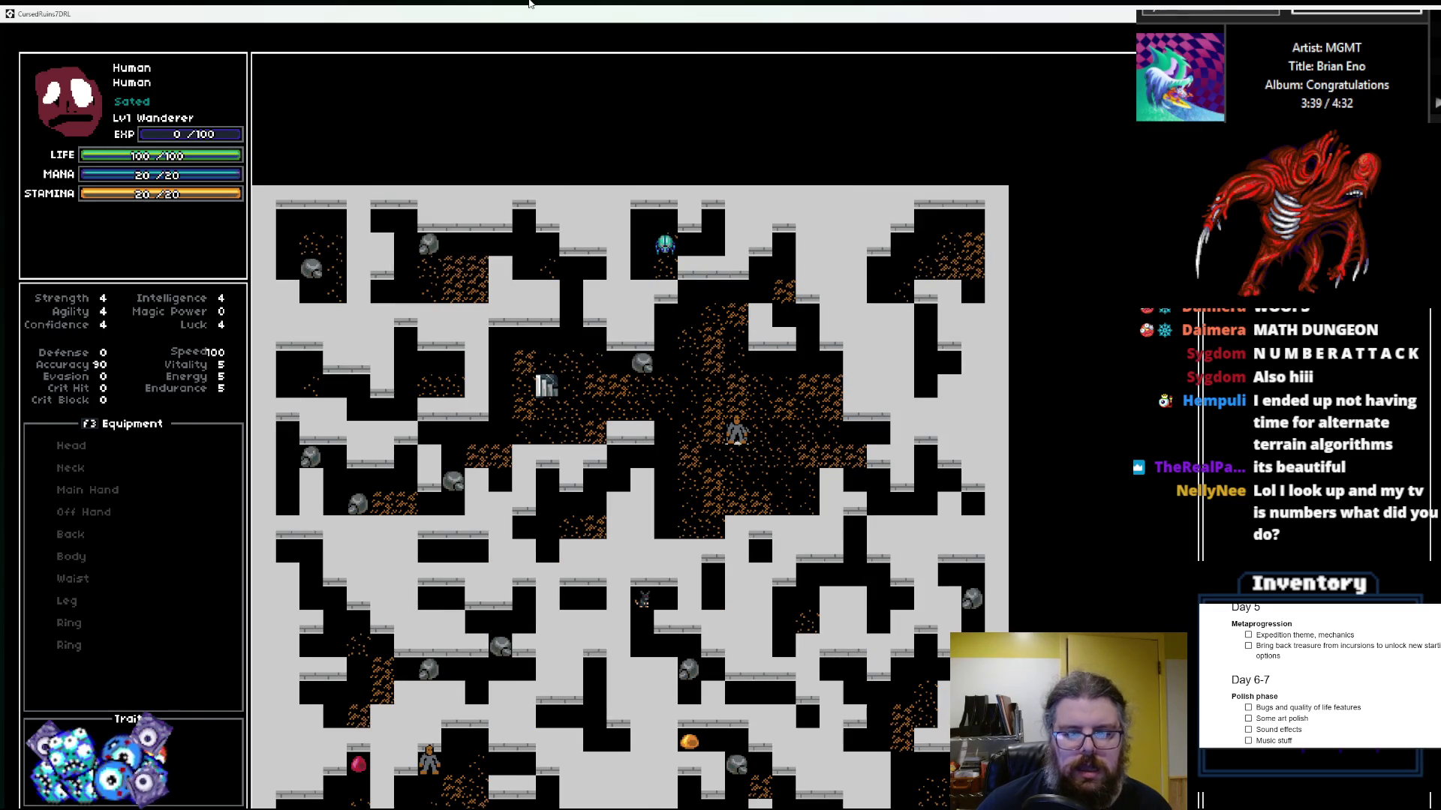
pyautogui.press('F1')
# Step: Walk the player around the generated floor toward the rock room
pyautogui.press('KP_3')
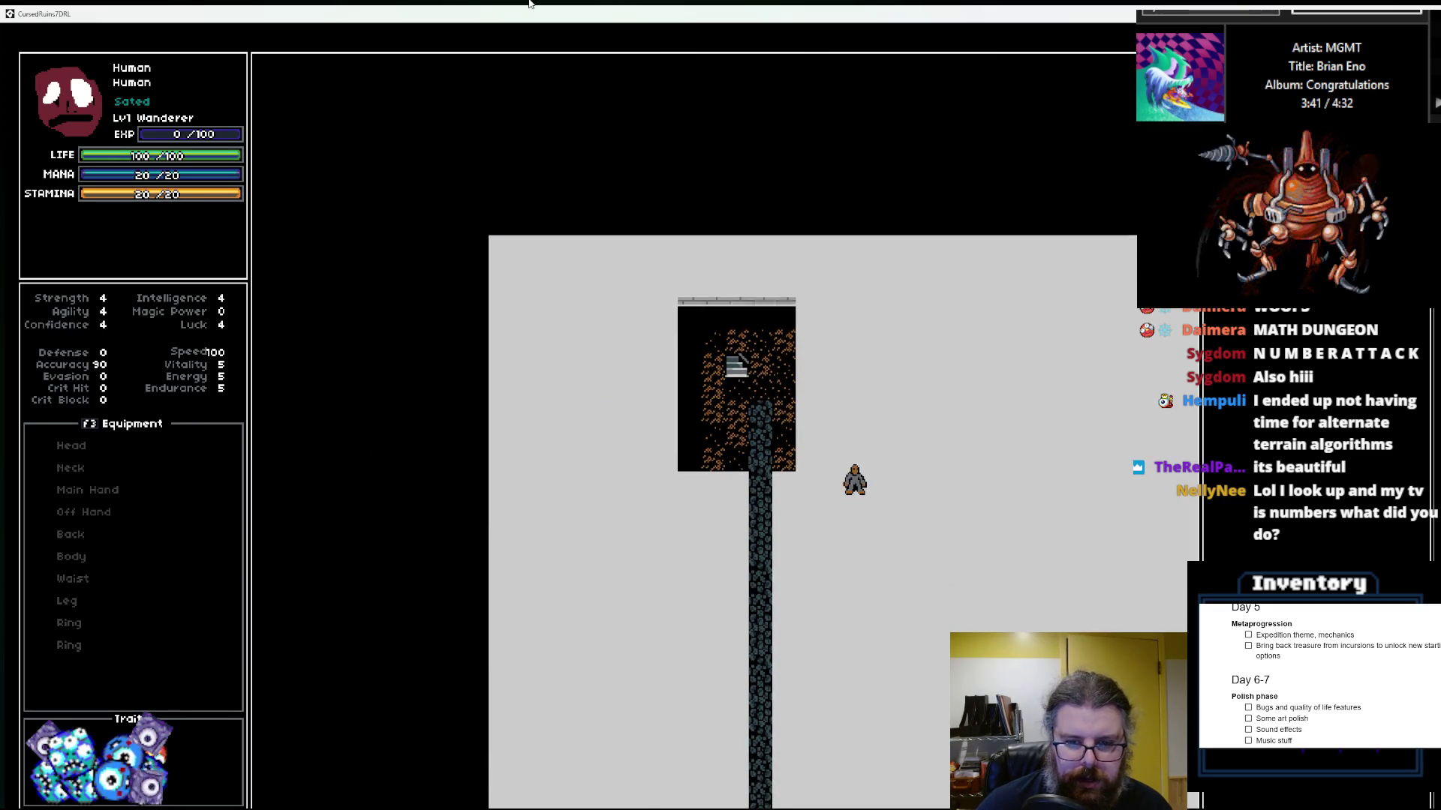
pyautogui.press('KP_3')
pyautogui.press('KP_3')
pyautogui.press('KP_3')
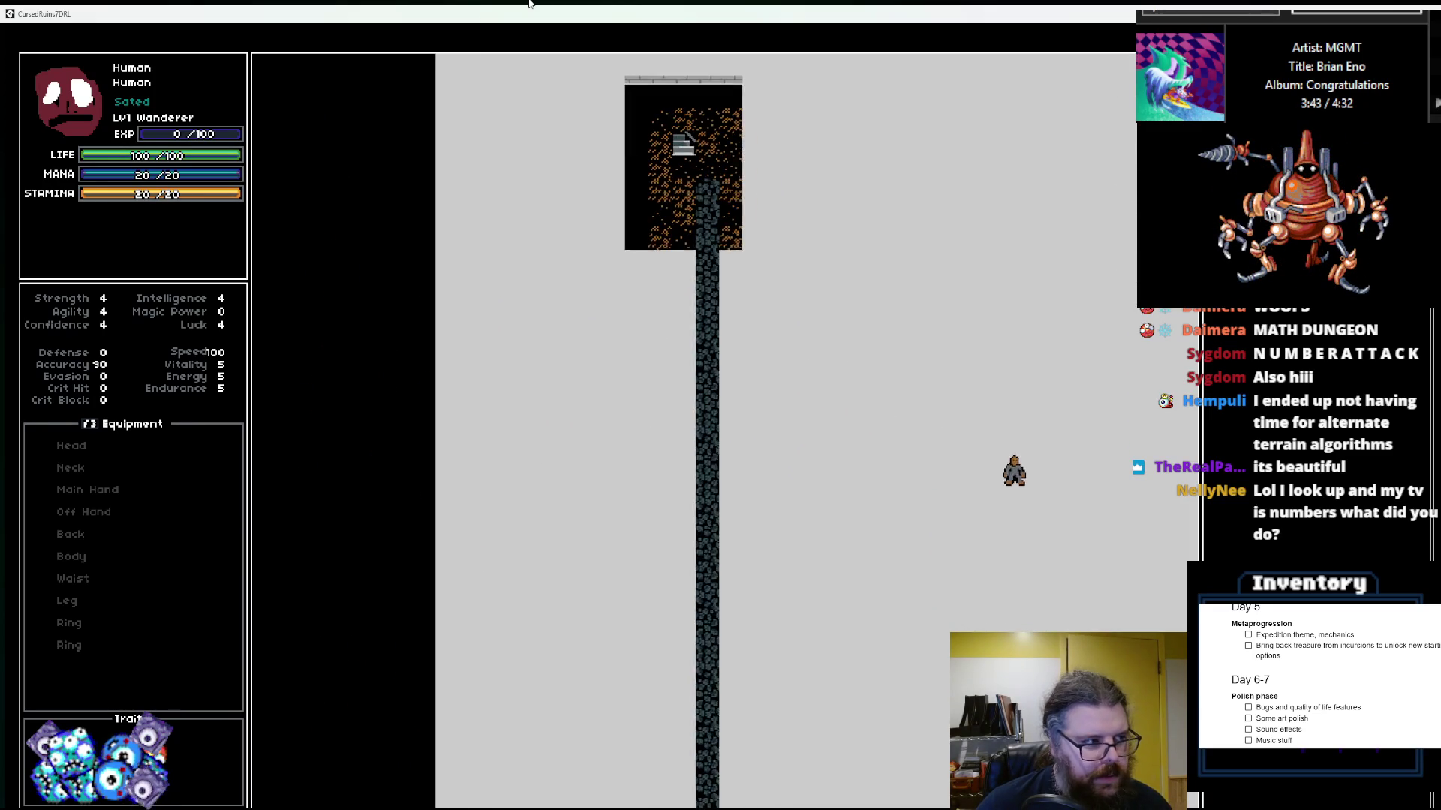
pyautogui.press('KP_3')
pyautogui.press('KP_3')
pyautogui.press('KP_3')
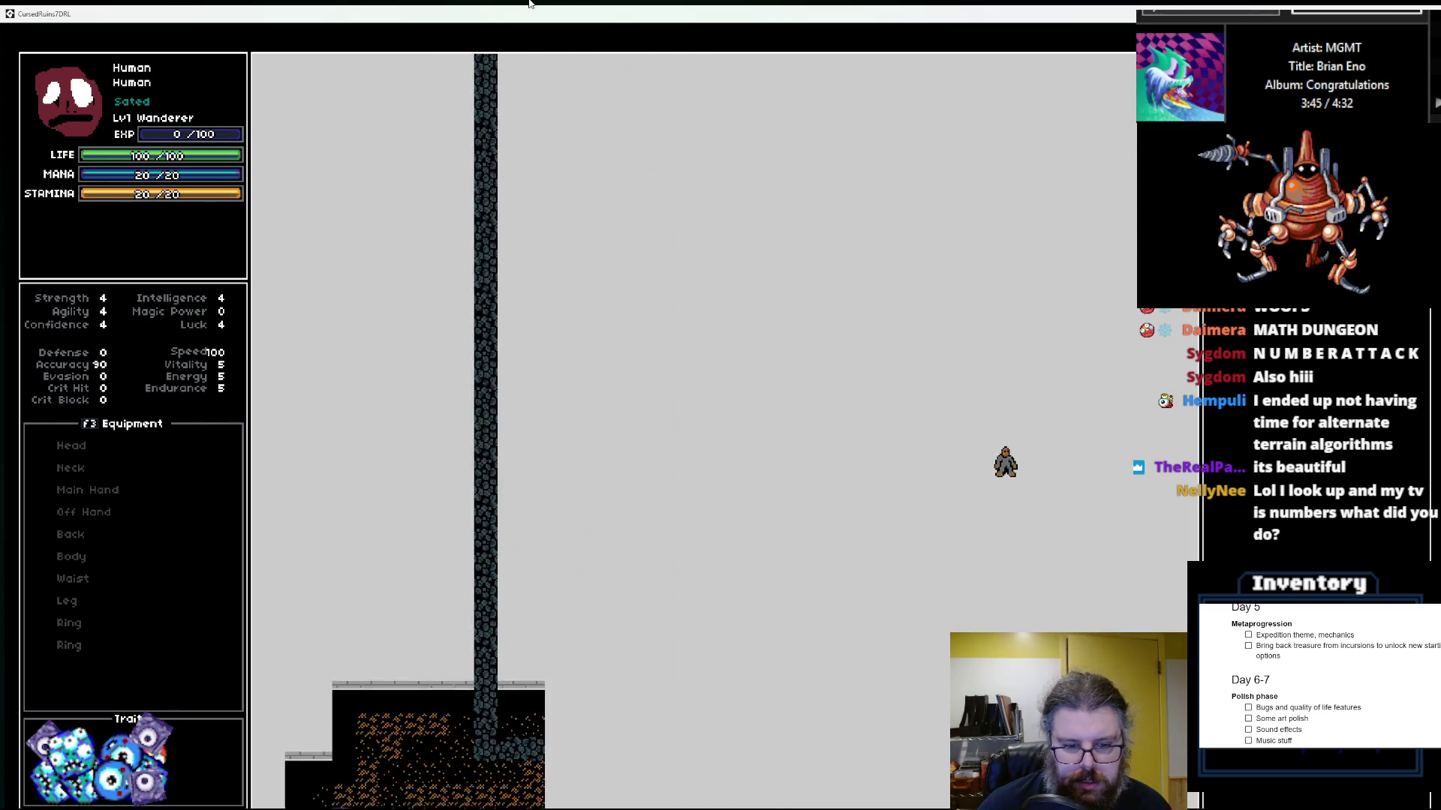
pyautogui.press('KP_1')
pyautogui.press('KP_1')
pyautogui.press('KP_1')
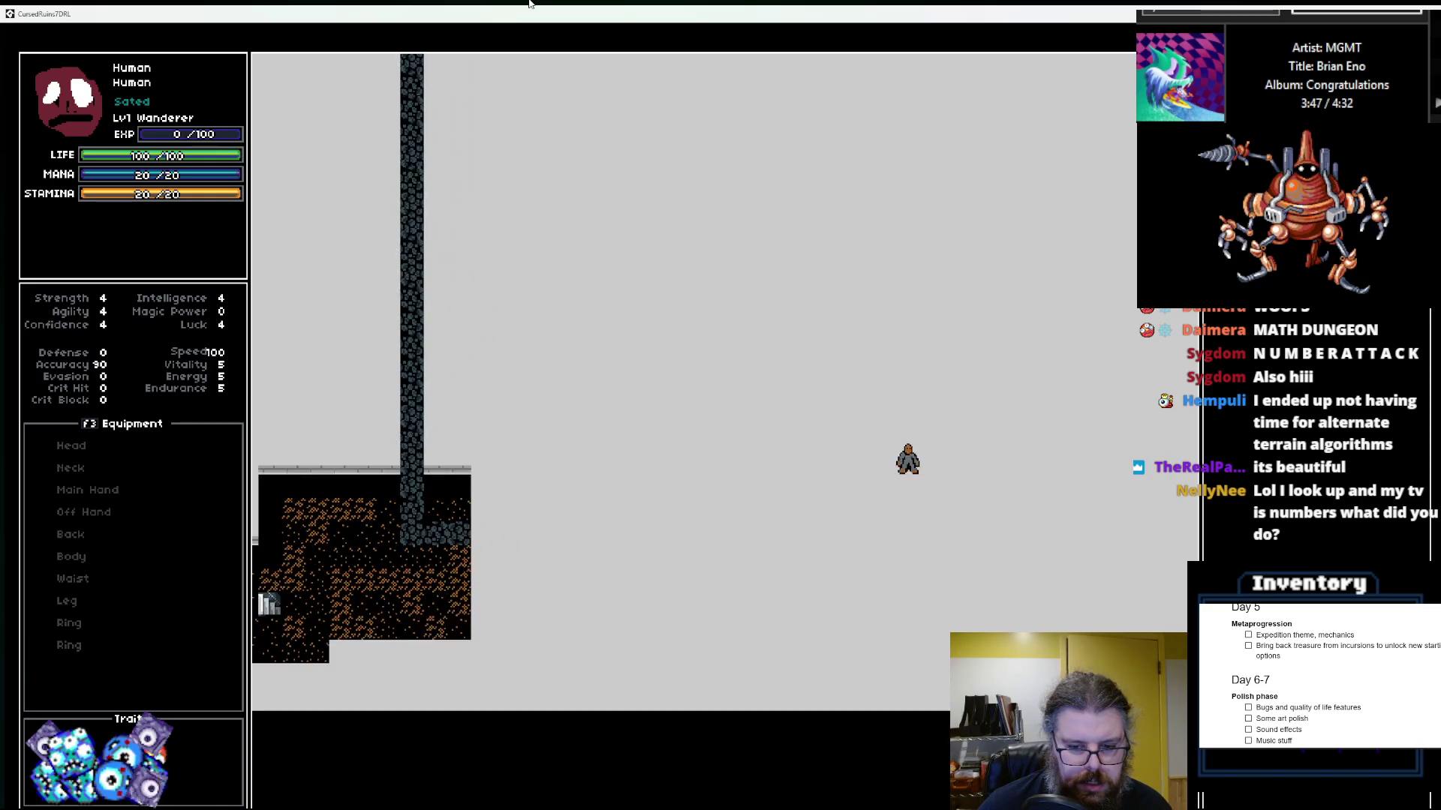
pyautogui.press('KP_9')
pyautogui.press('KP_9')
pyautogui.press('KP_9')
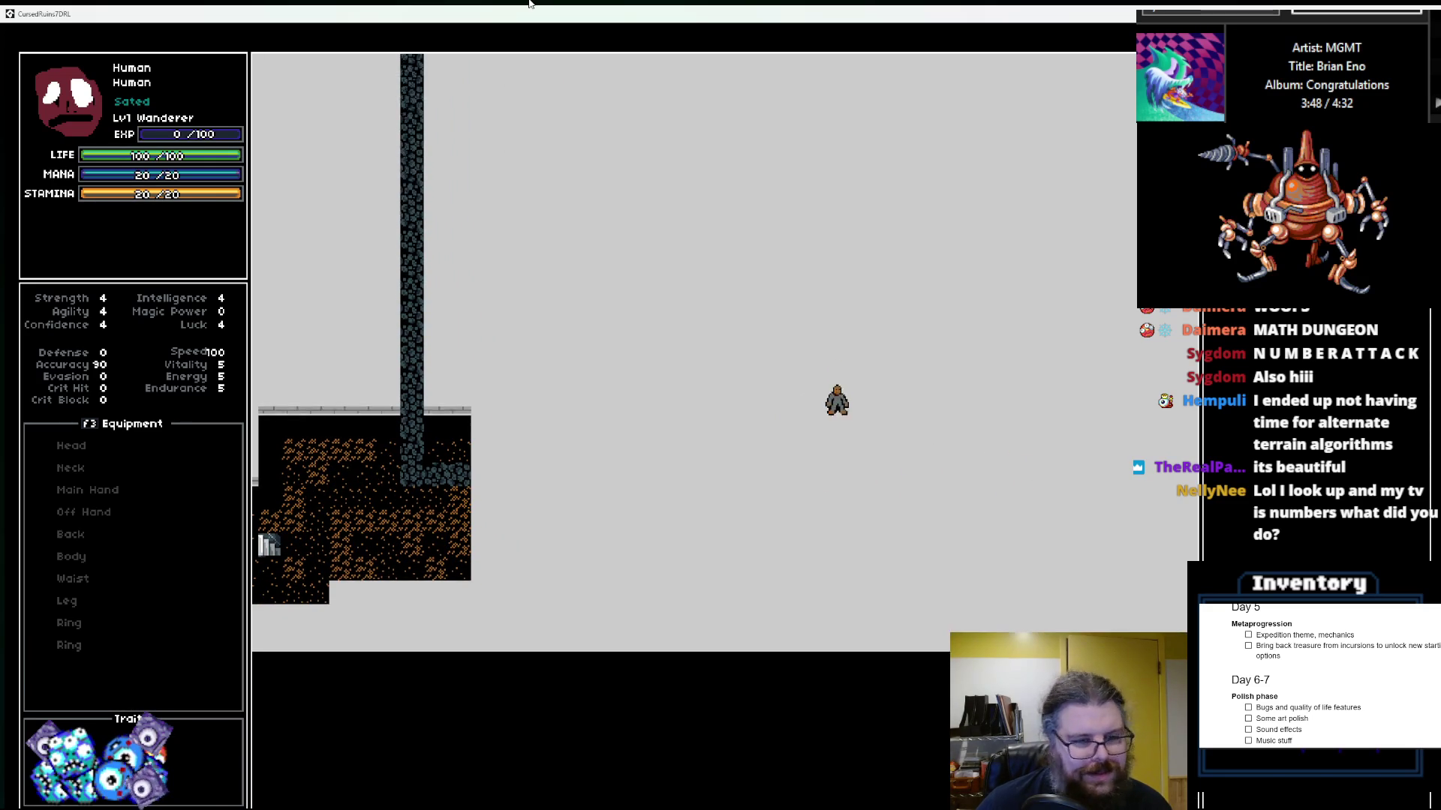
pyautogui.press('KP_9')
pyautogui.press('KP_9')
pyautogui.press('KP_9')
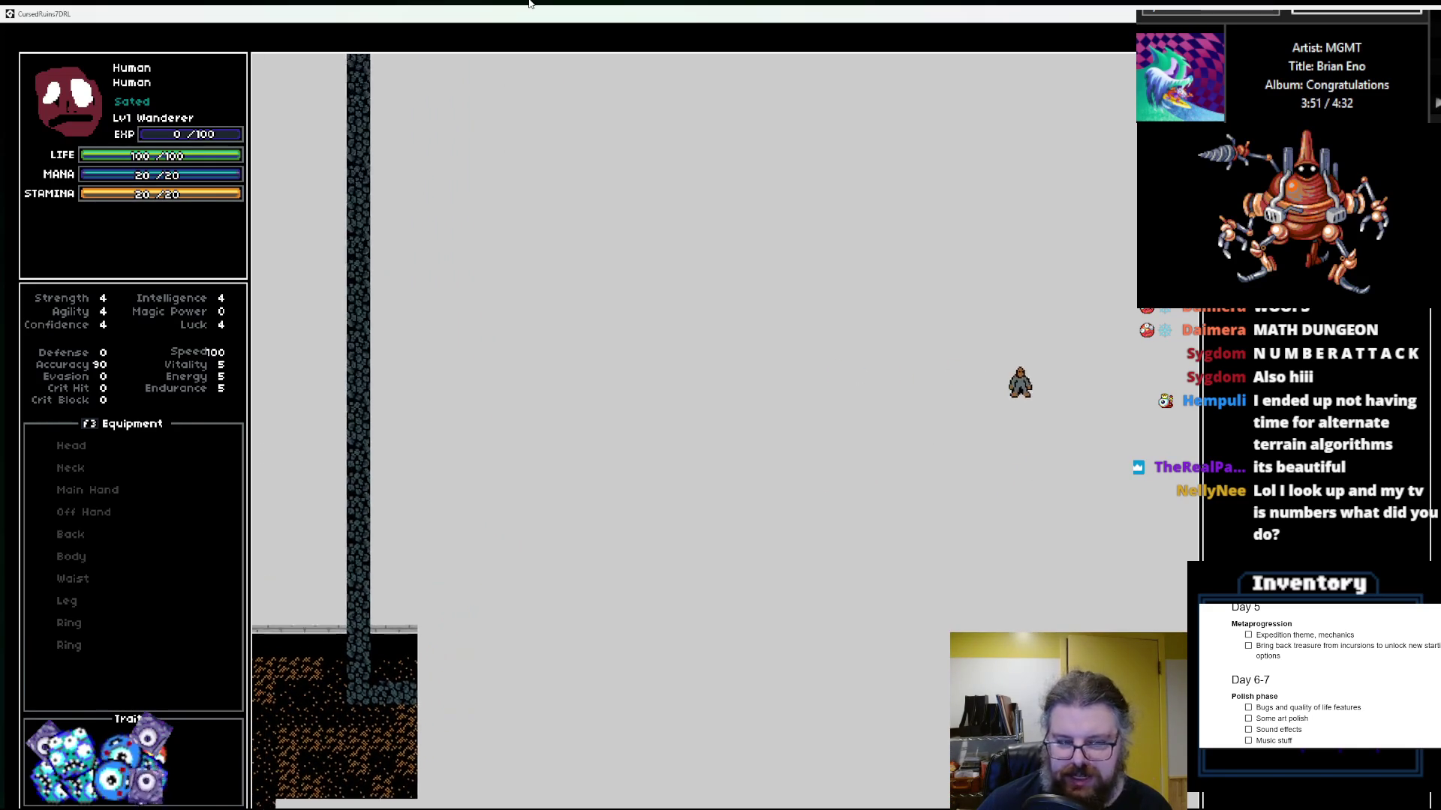
pyautogui.press('KP_7')
pyautogui.press('KP_7')
pyautogui.press('KP_7')
pyautogui.press('KP_4')
pyautogui.press('KP_4')
pyautogui.press('KP_4')
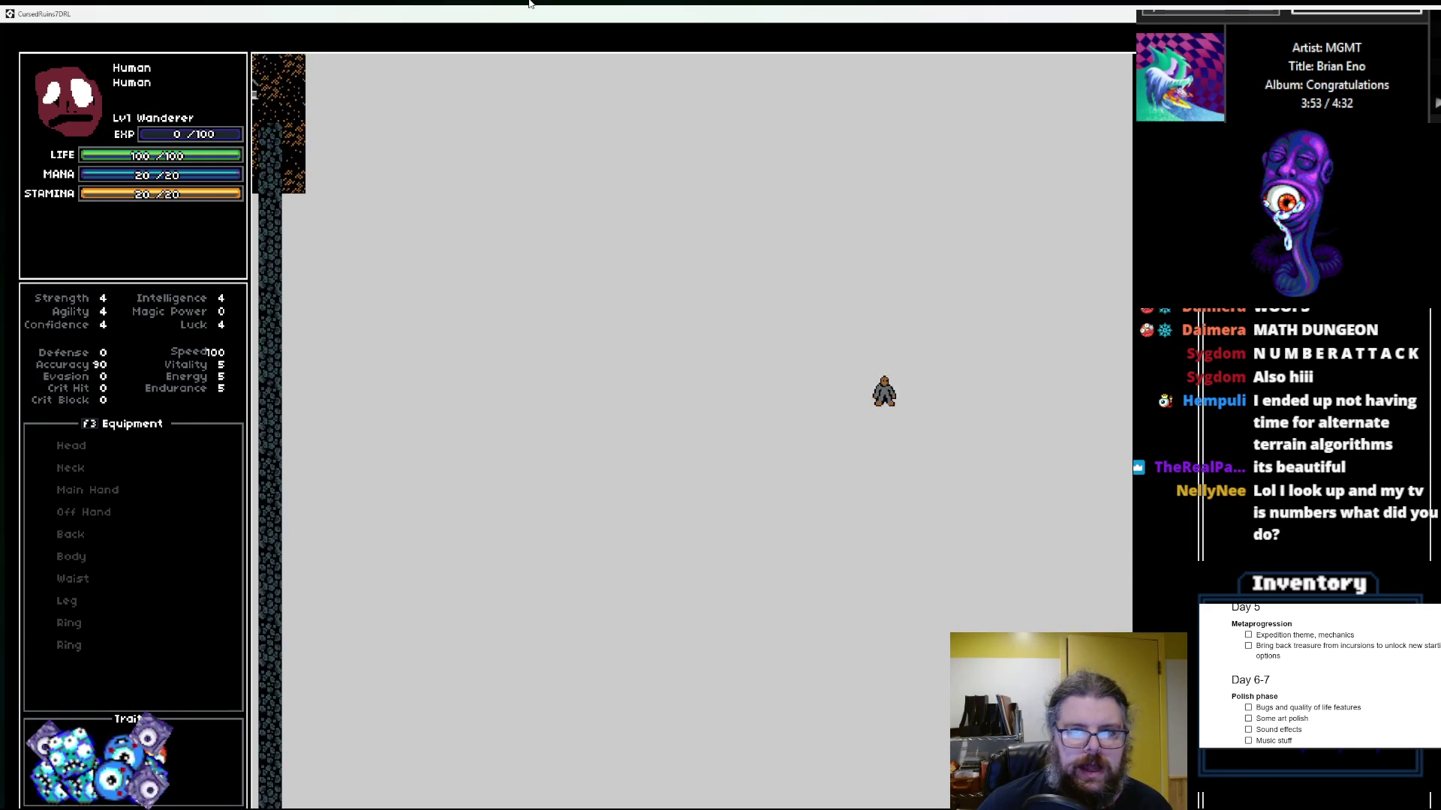
pyautogui.press('KP_4')
pyautogui.press('KP_4')
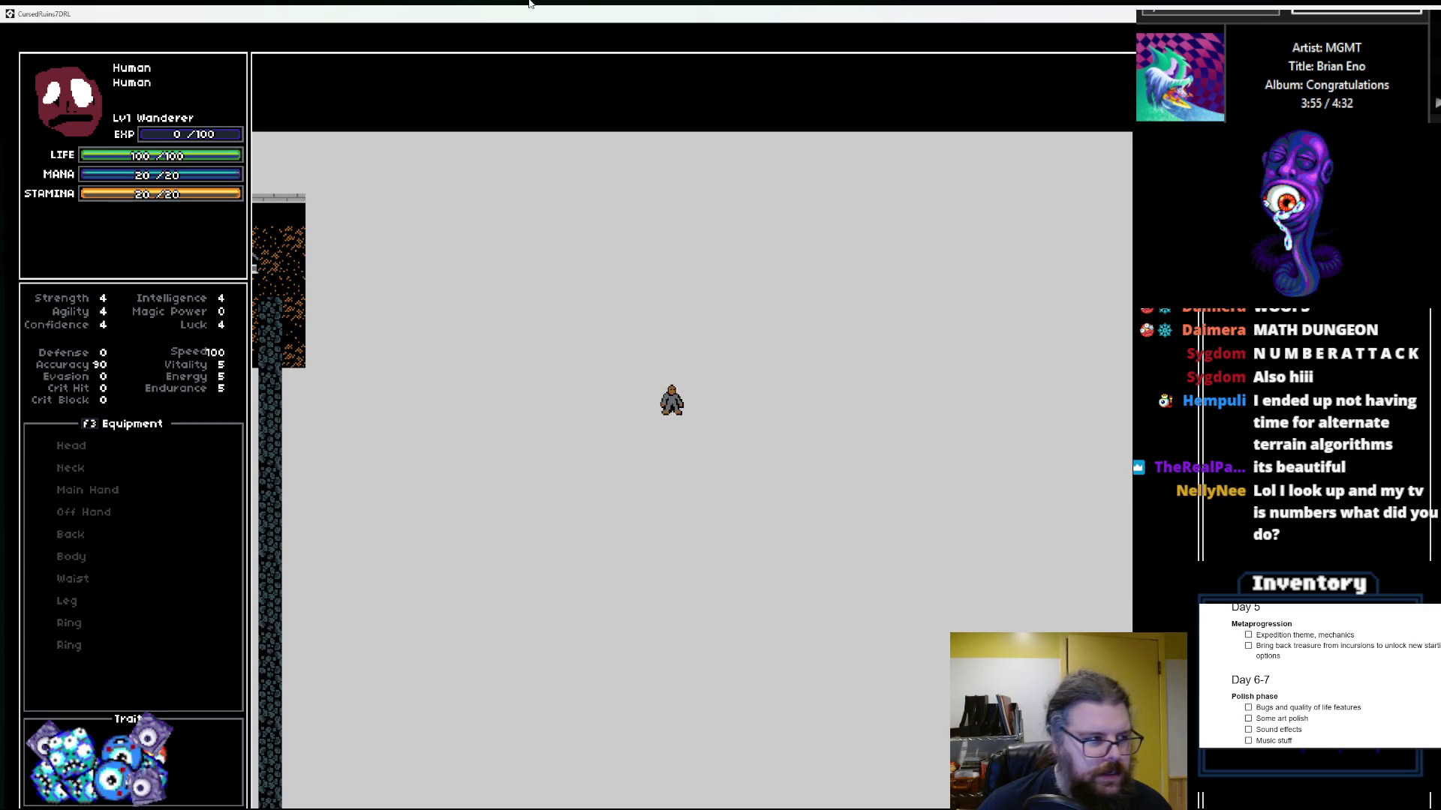
pyautogui.press('KP_1')
pyautogui.press('KP_1')
pyautogui.press('KP_1')
pyautogui.press('KP_4')
pyautogui.press('KP_4')
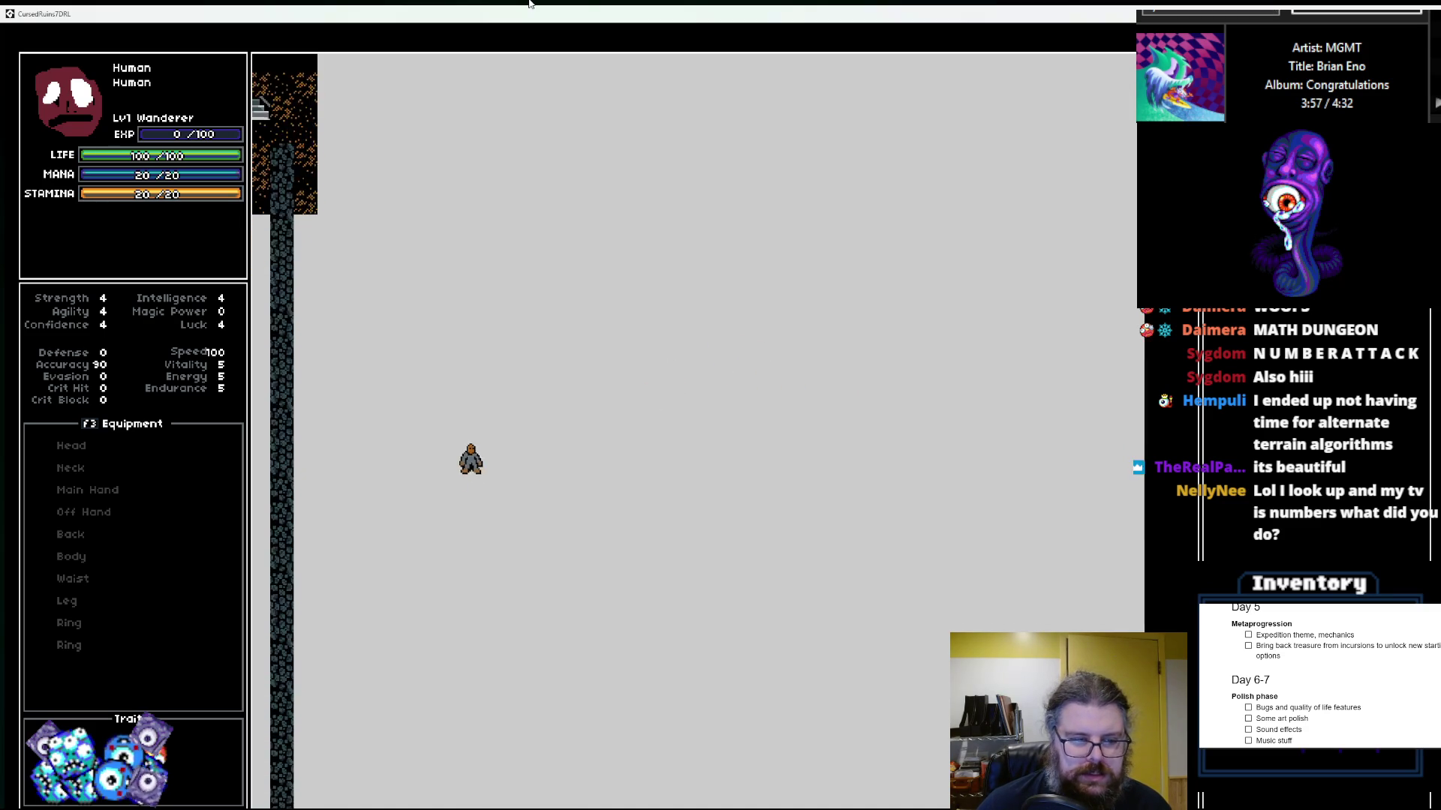
pyautogui.press('KP_1')
pyautogui.press('KP_1')
pyautogui.press('KP_1')
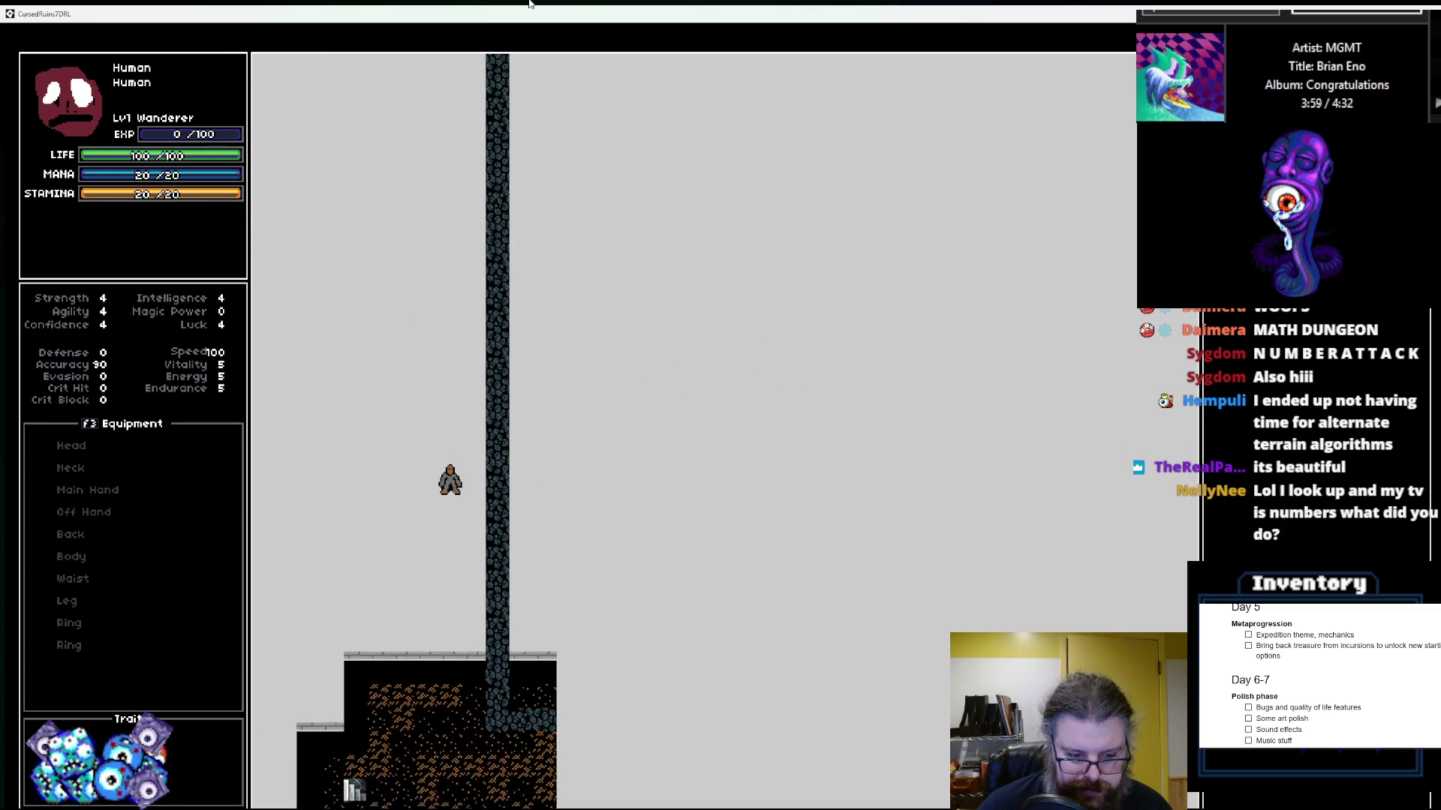
# Step: Generate a fresh level with r and walk across its floor
pyautogui.press('r')
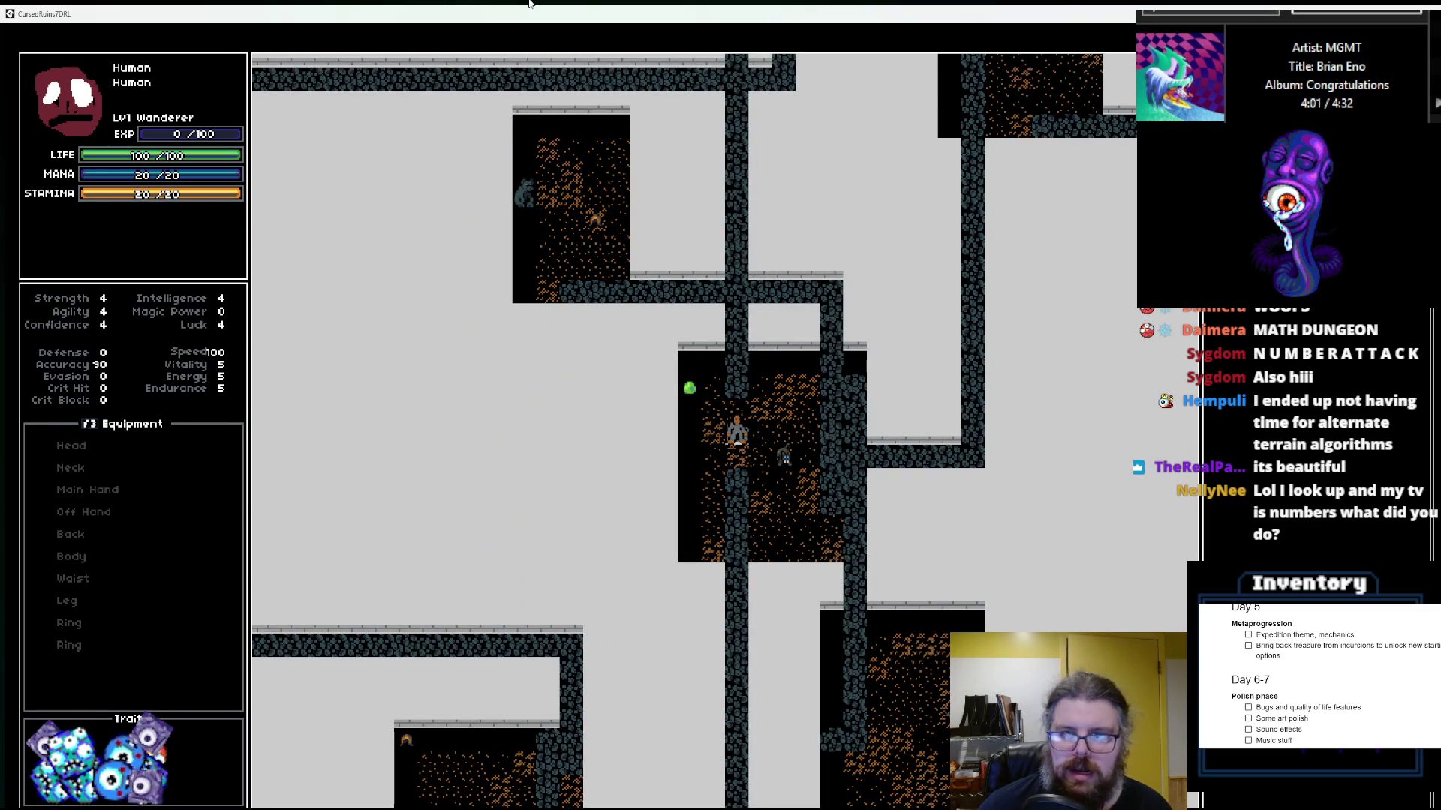
pyautogui.press('KP_7')
pyautogui.press('KP_7')
pyautogui.press('KP_7')
pyautogui.press('KP_8')
pyautogui.press('KP_8')
pyautogui.press('KP_8')
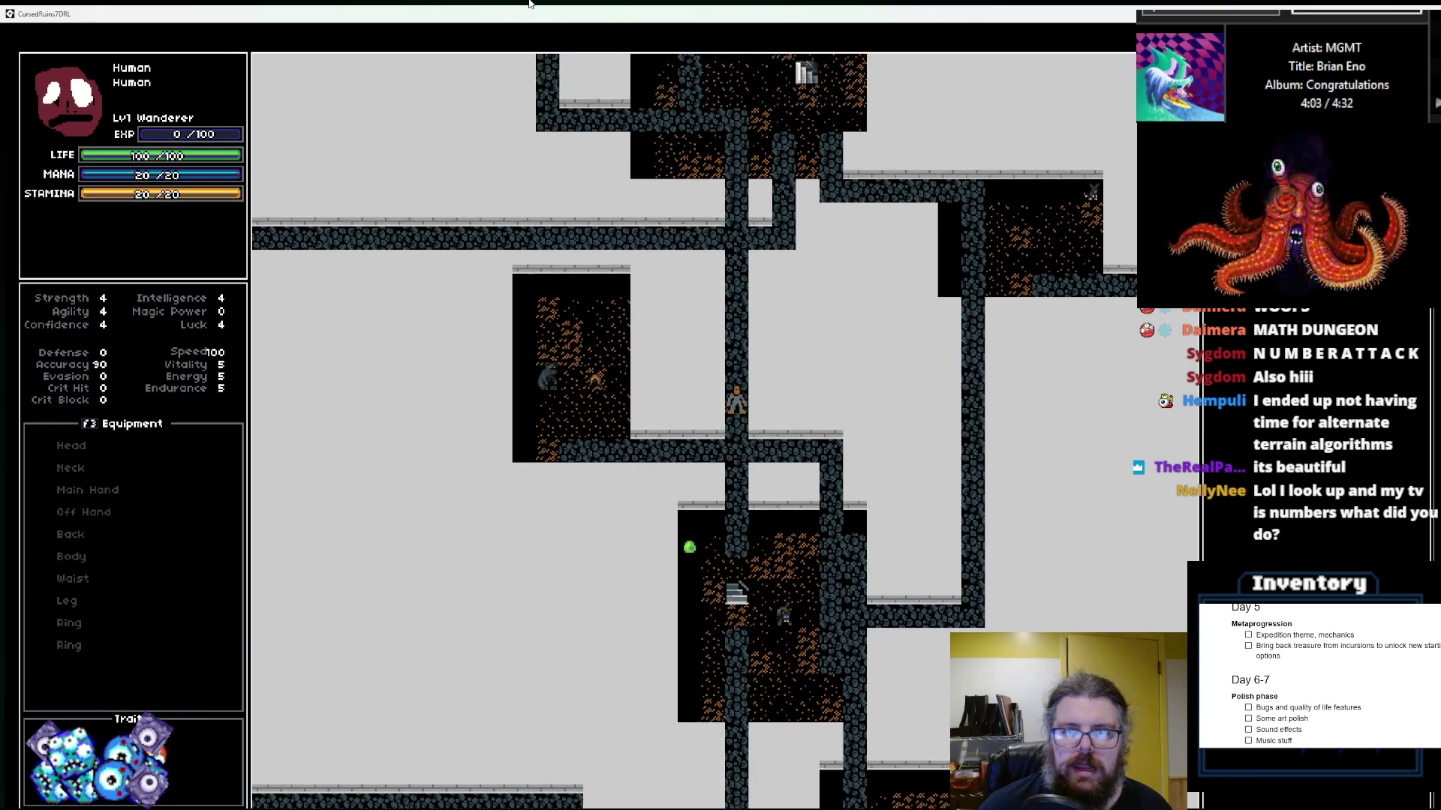
pyautogui.press('KP_7')
pyautogui.press('KP_7')
pyautogui.press('KP_7')
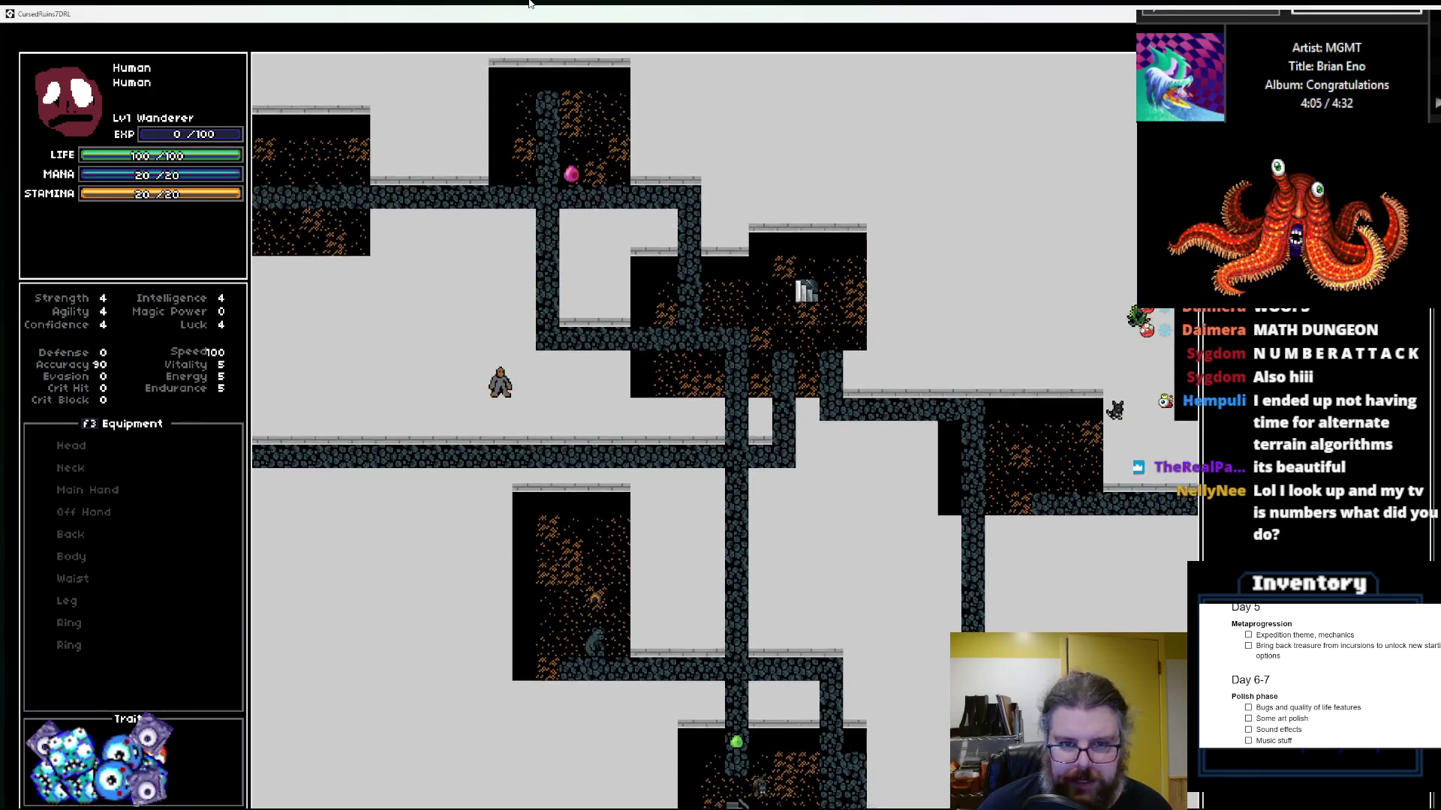
pyautogui.press('KP_7')
pyautogui.press('KP_7')
pyautogui.press('KP_1')
pyautogui.press('KP_1')
pyautogui.press('KP_1')
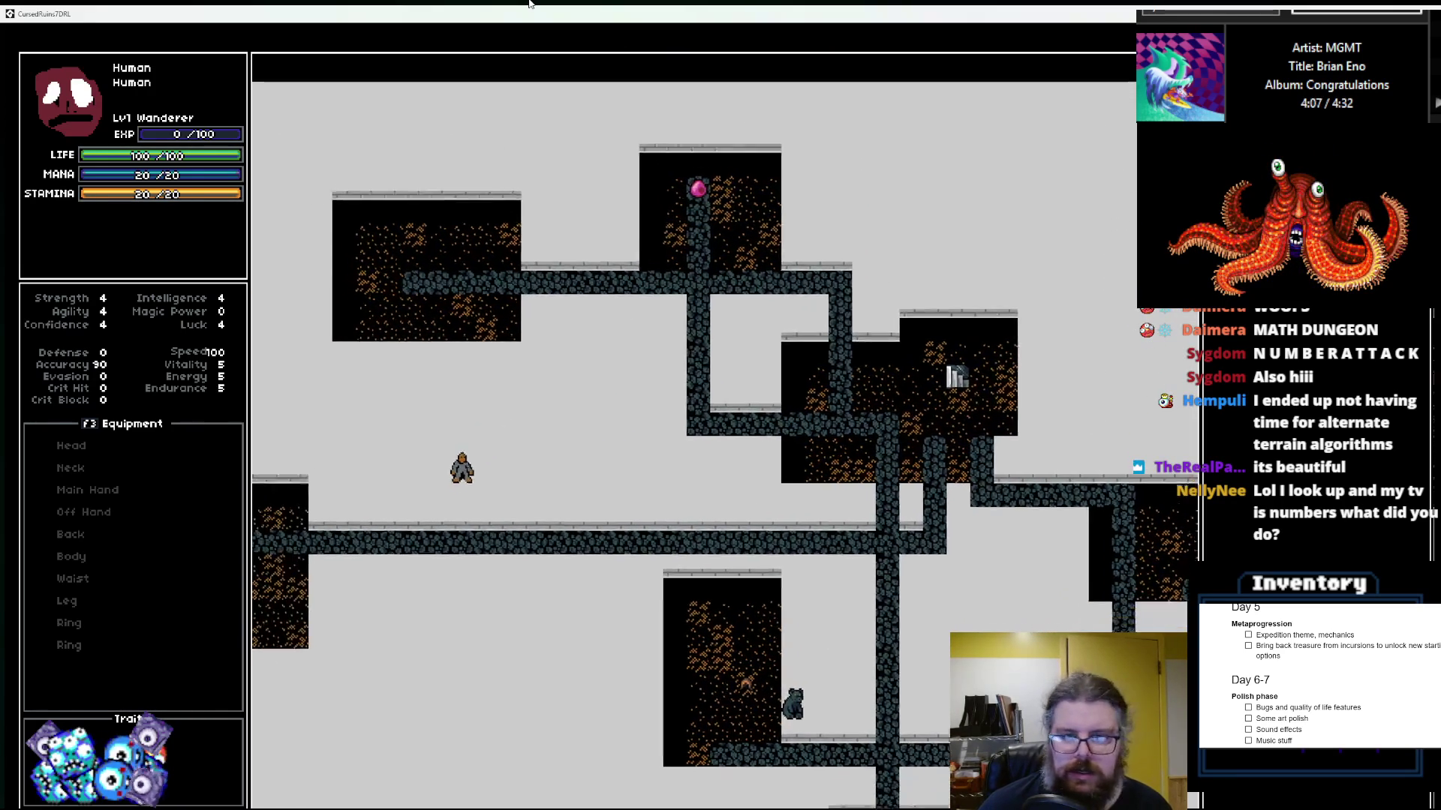
pyautogui.press('KP_1')
pyautogui.press('KP_1')
pyautogui.press('KP_1')
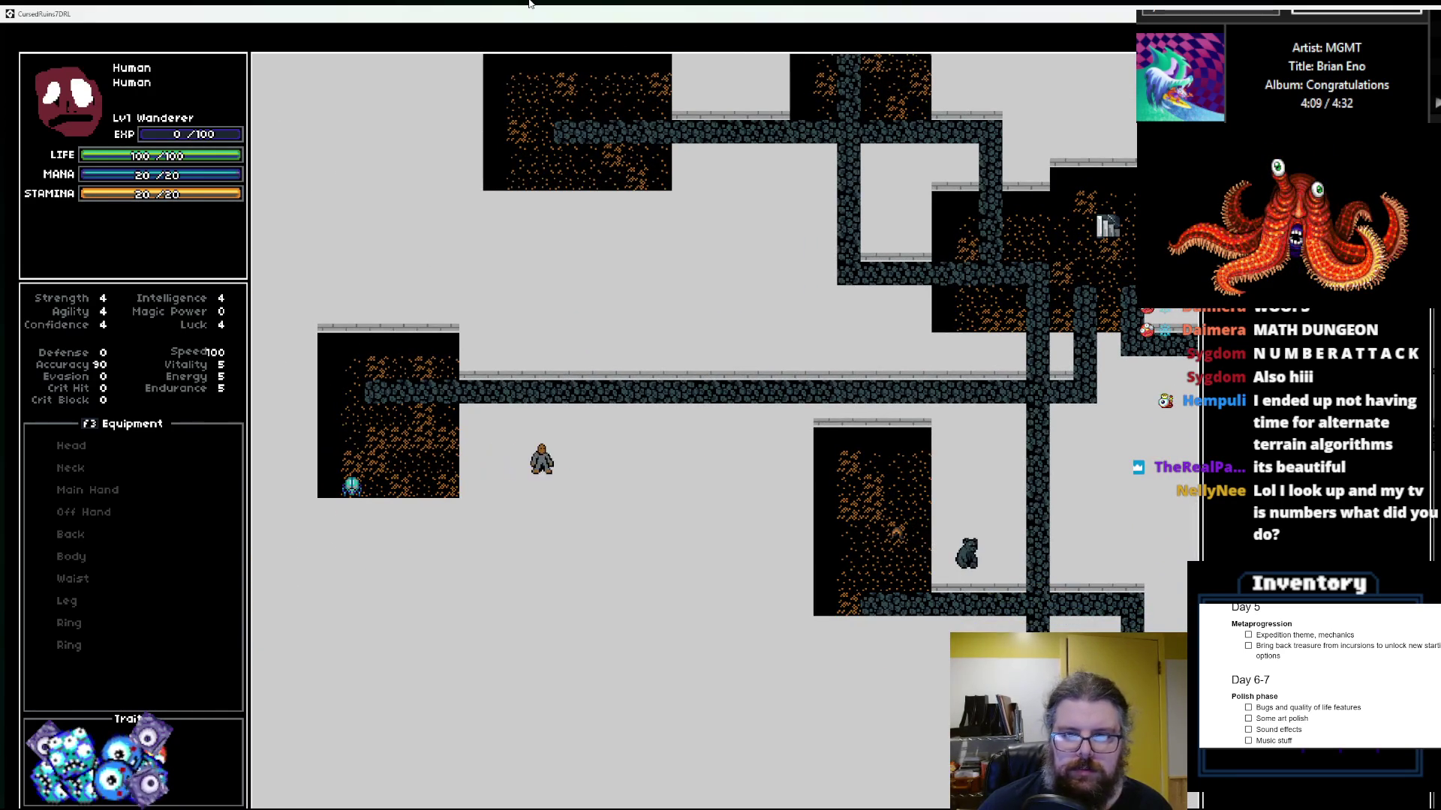
pyautogui.press('KP_9')
pyautogui.press('KP_9')
pyautogui.press('KP_9')
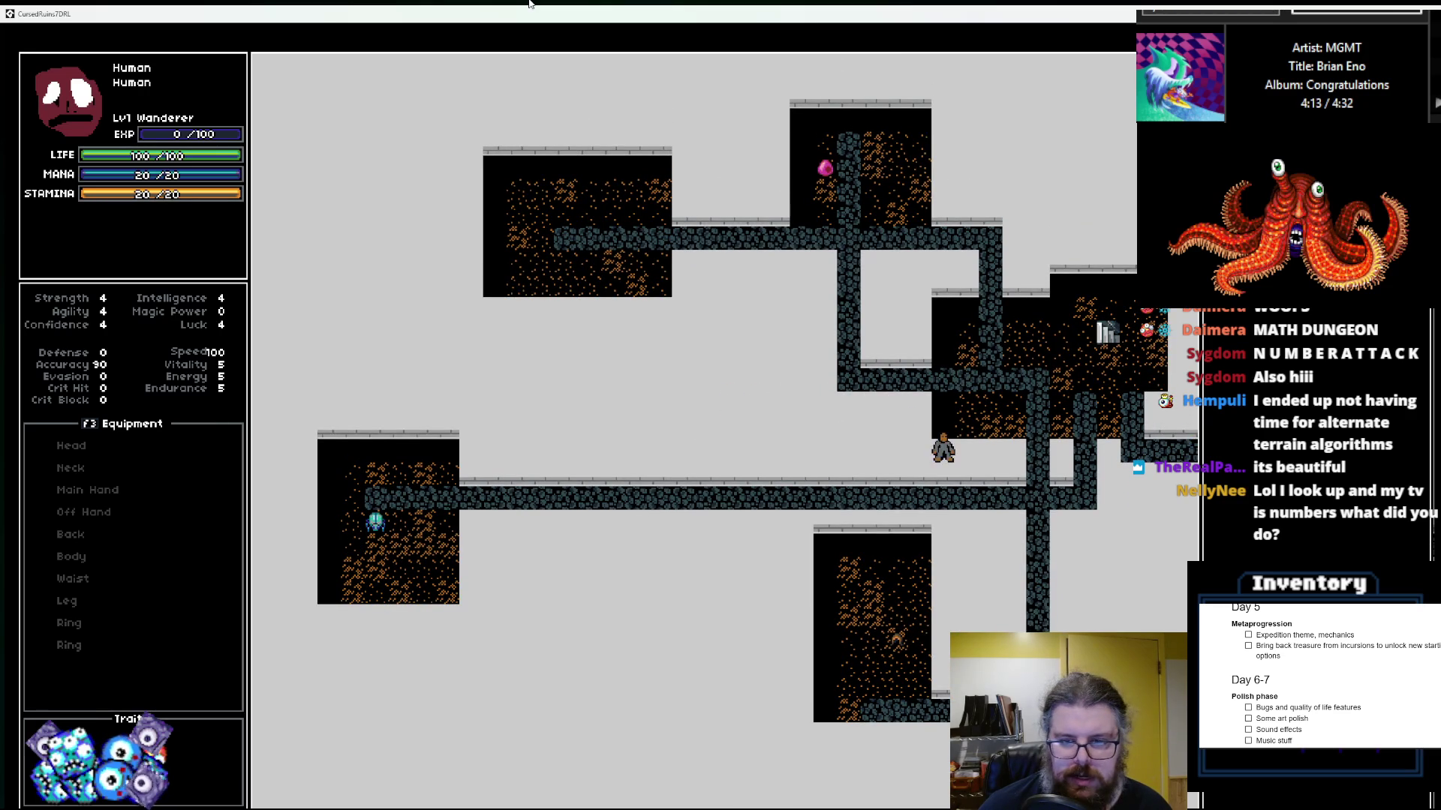
pyautogui.press('KP_3')
pyautogui.press('KP_3')
pyautogui.press('KP_3')
pyautogui.press('KP_3')
pyautogui.press('KP_3')
pyautogui.press('KP_3')
pyautogui.press('KP_3')
pyautogui.press('KP_2')
pyautogui.press('KP_2')
pyautogui.press('KP_2')
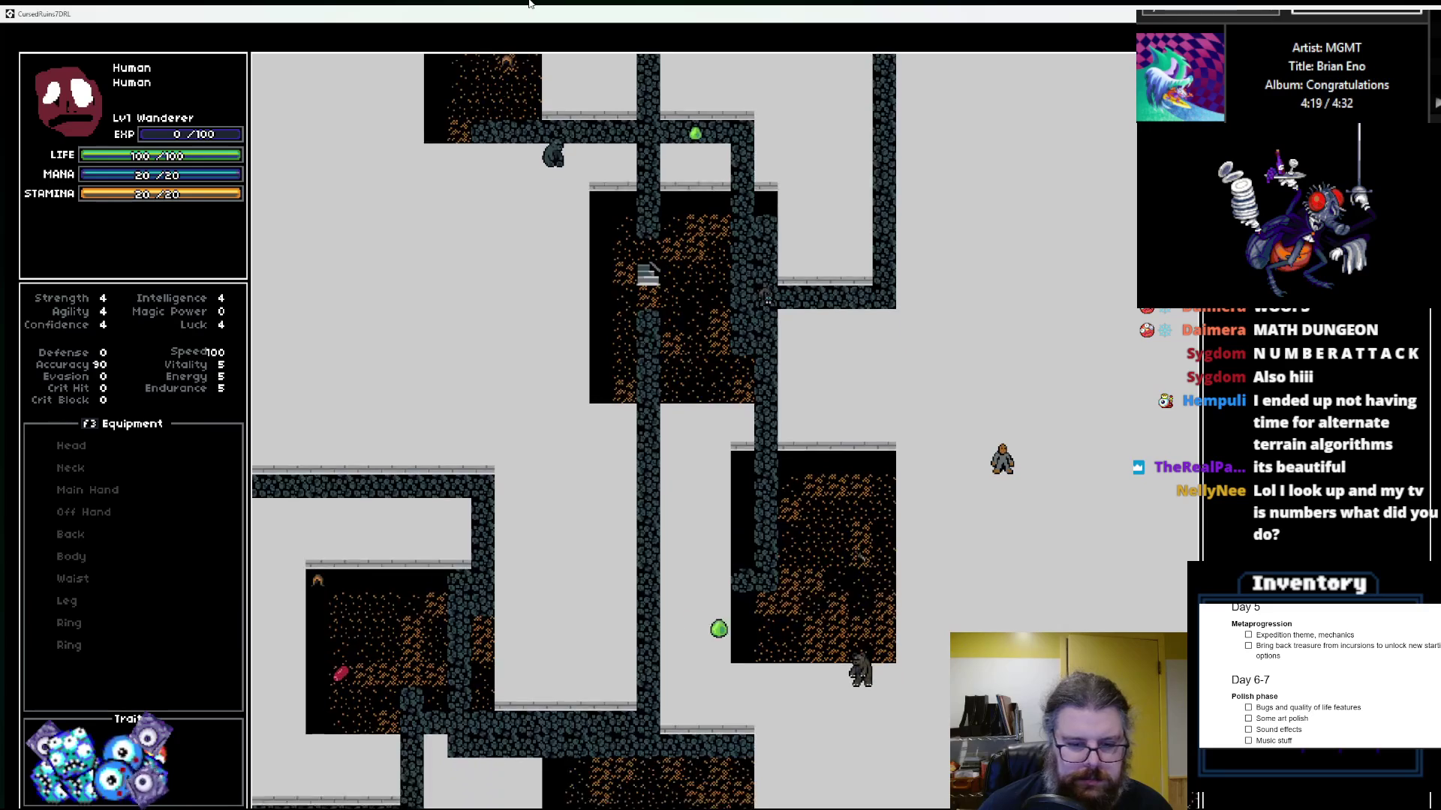
pyautogui.press('KP_2')
pyautogui.press('KP_2')
pyautogui.press('KP_2')
pyautogui.press('KP_3')
pyautogui.press('KP_3')
pyautogui.press('KP_3')
pyautogui.press('KP_3')
pyautogui.press('KP_3')
pyautogui.press('KP_3')
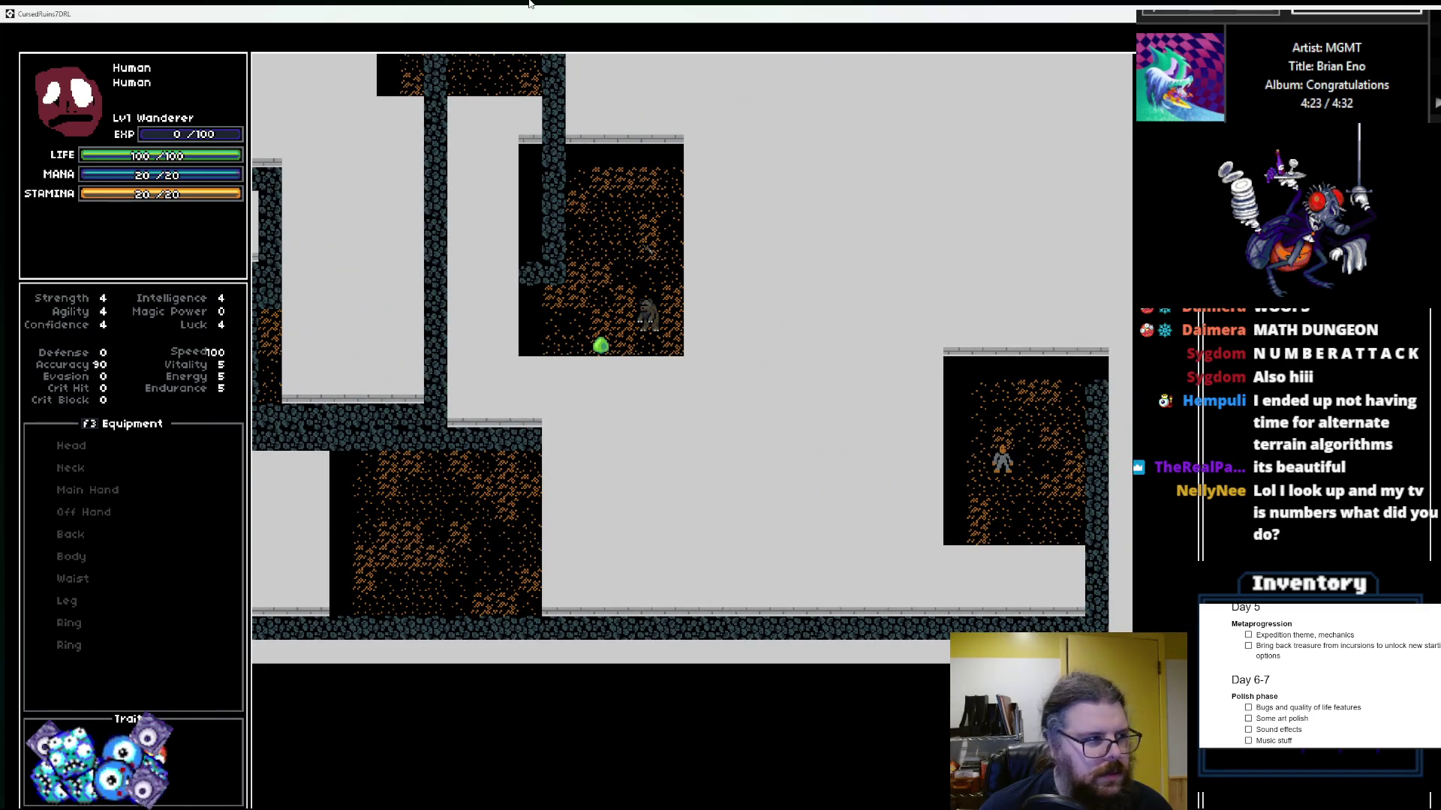
# Step: Generate a new level with '>' and walk up-right out of the stair room along the corridor
pyautogui.press('>')
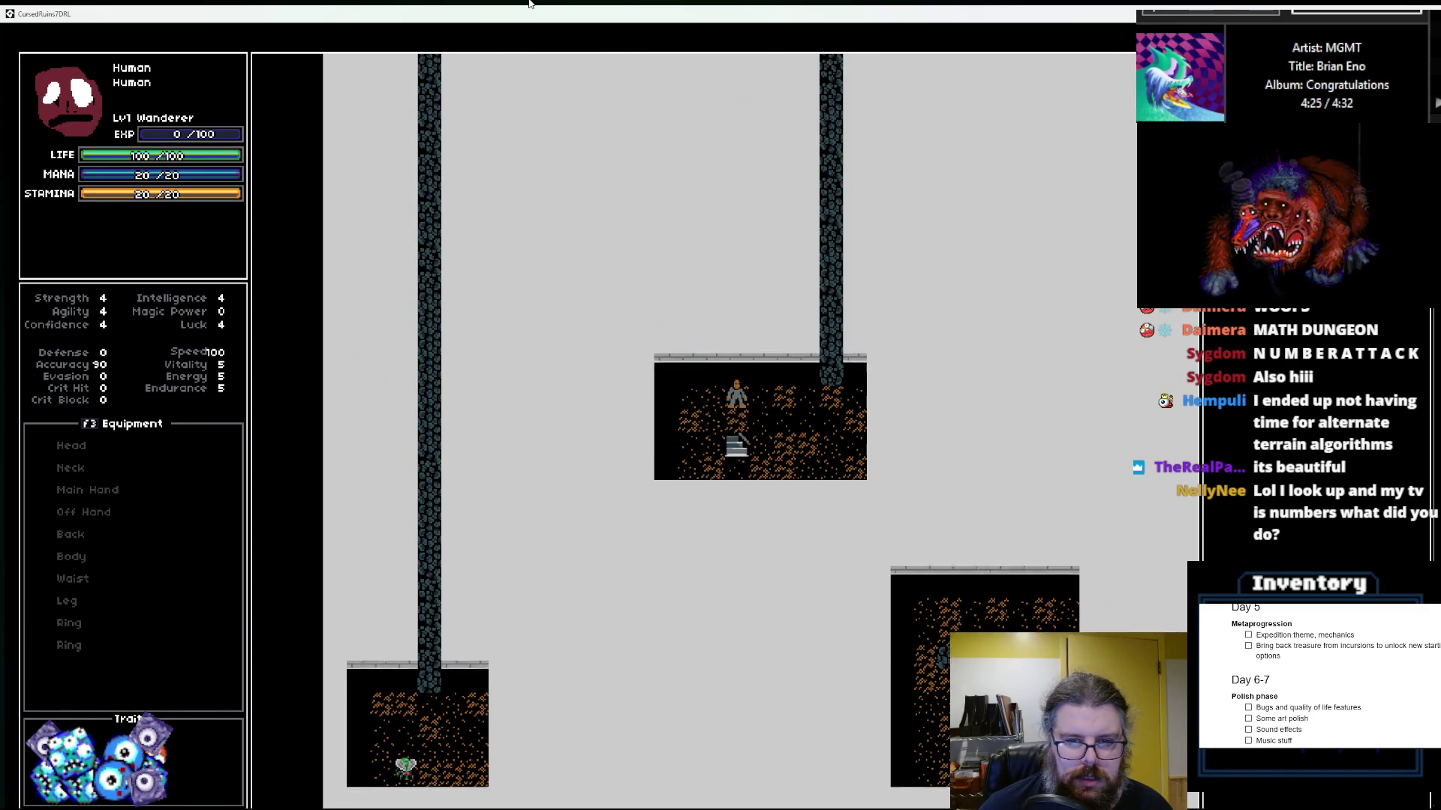
pyautogui.press('KP_9')
pyautogui.press('KP_9')
pyautogui.press('KP_8')
pyautogui.press('KP_8')
pyautogui.press('KP_8')
pyautogui.press('KP_9')
pyautogui.press('KP_9')
pyautogui.press('KP_9')
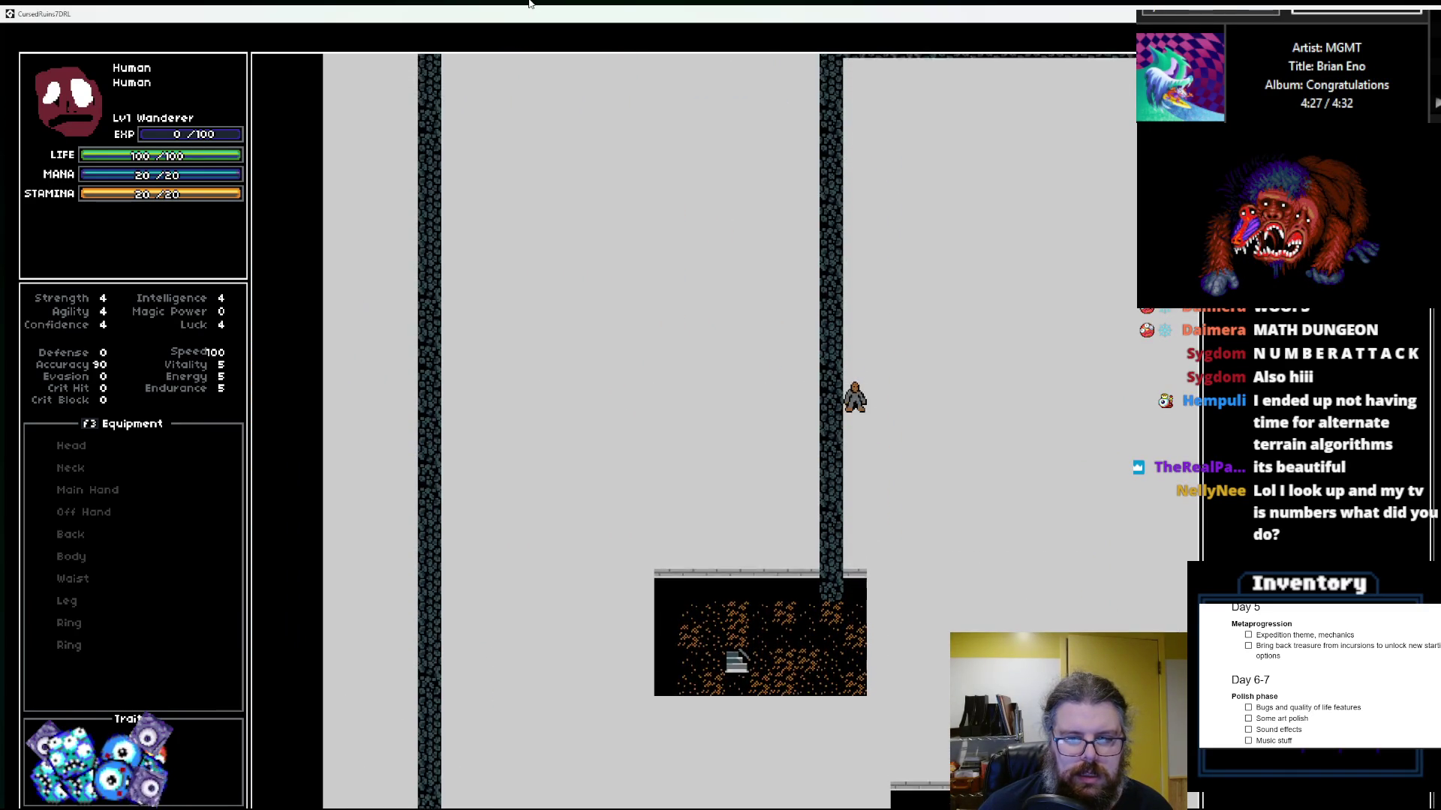
pyautogui.press('KP_9')
pyautogui.press('KP_9')
pyautogui.press('KP_9')
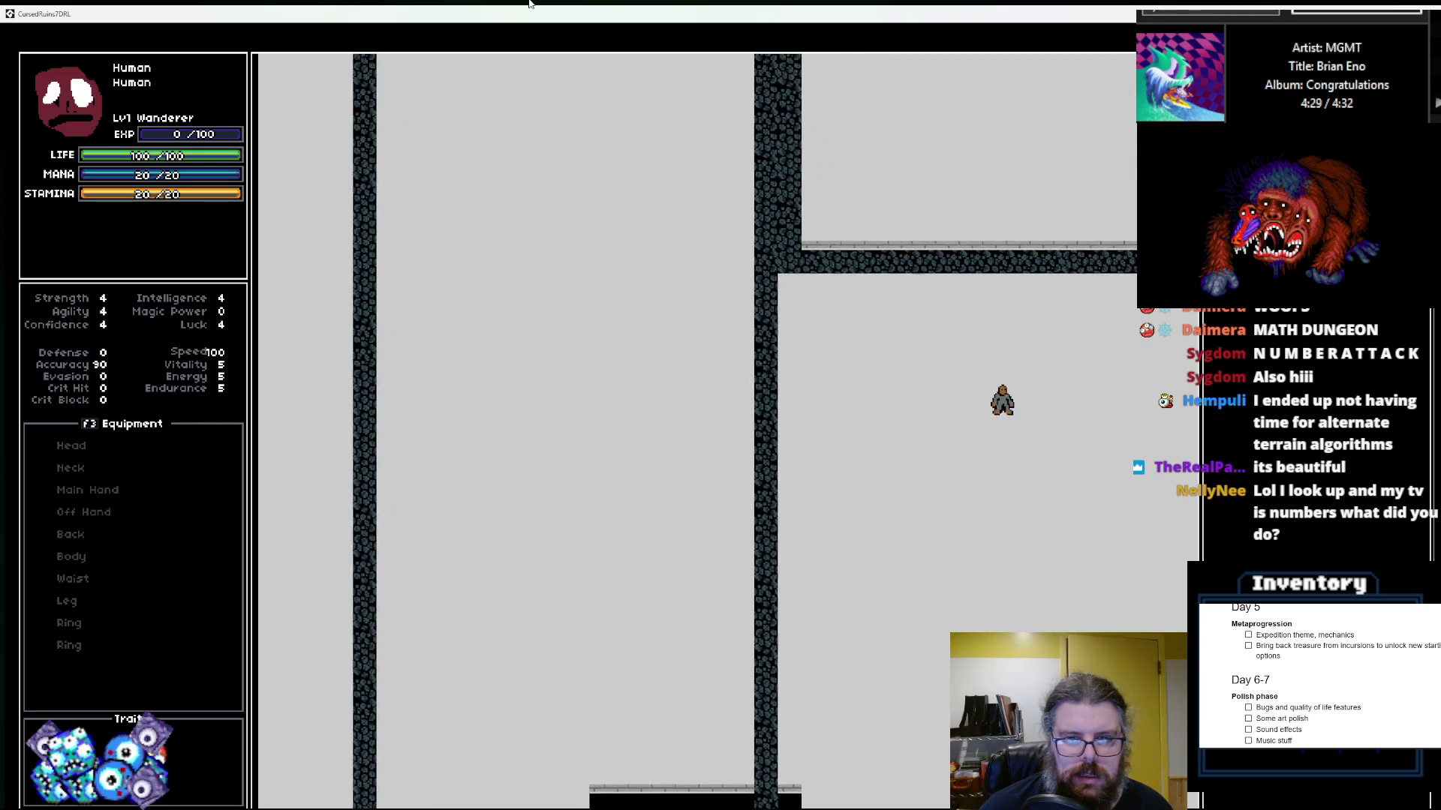
pyautogui.press('KP_9')
pyautogui.press('KP_9')
pyautogui.press('KP_9')
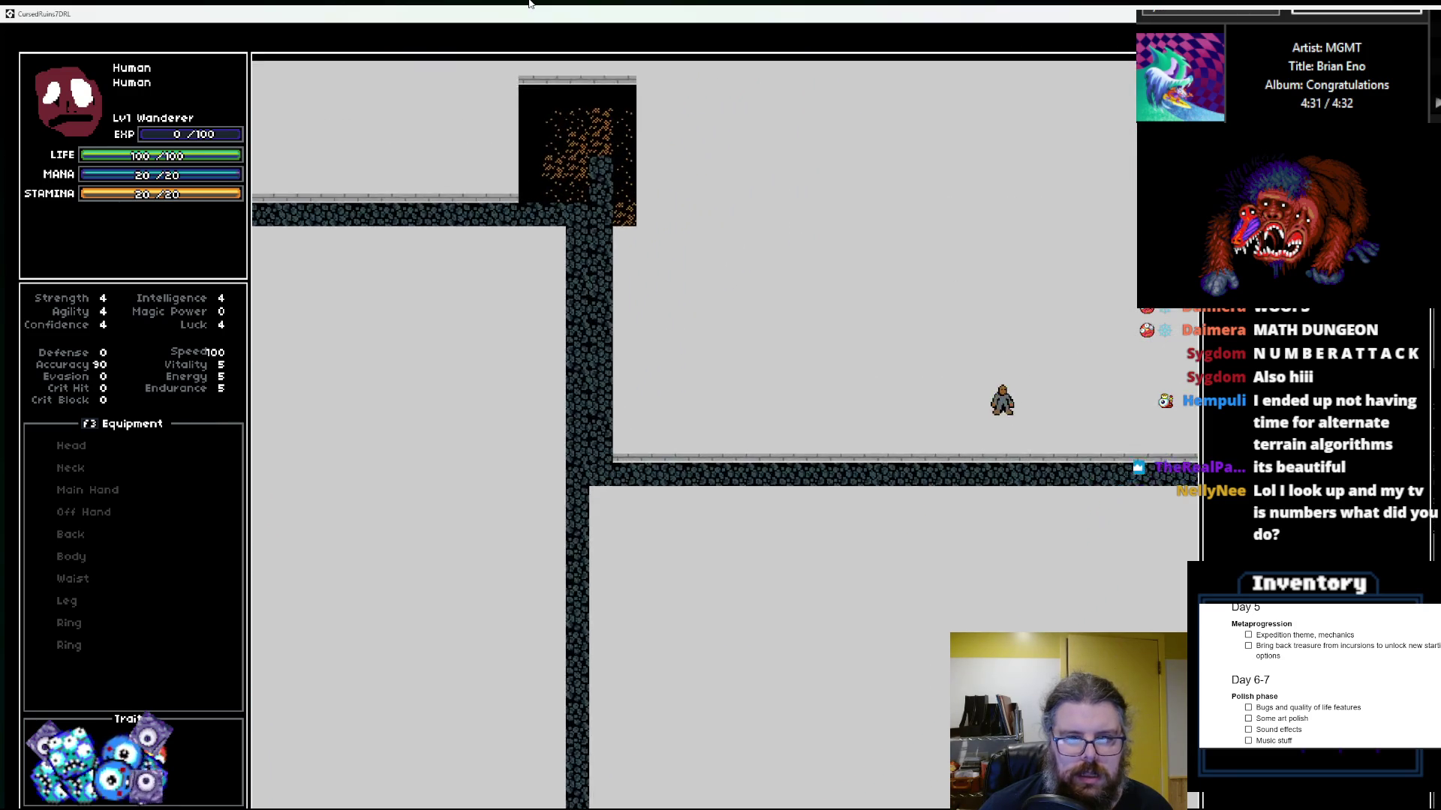
pyautogui.press('KP_6')
pyautogui.press('KP_6')
pyautogui.press('KP_6')
pyautogui.press('KP_6')
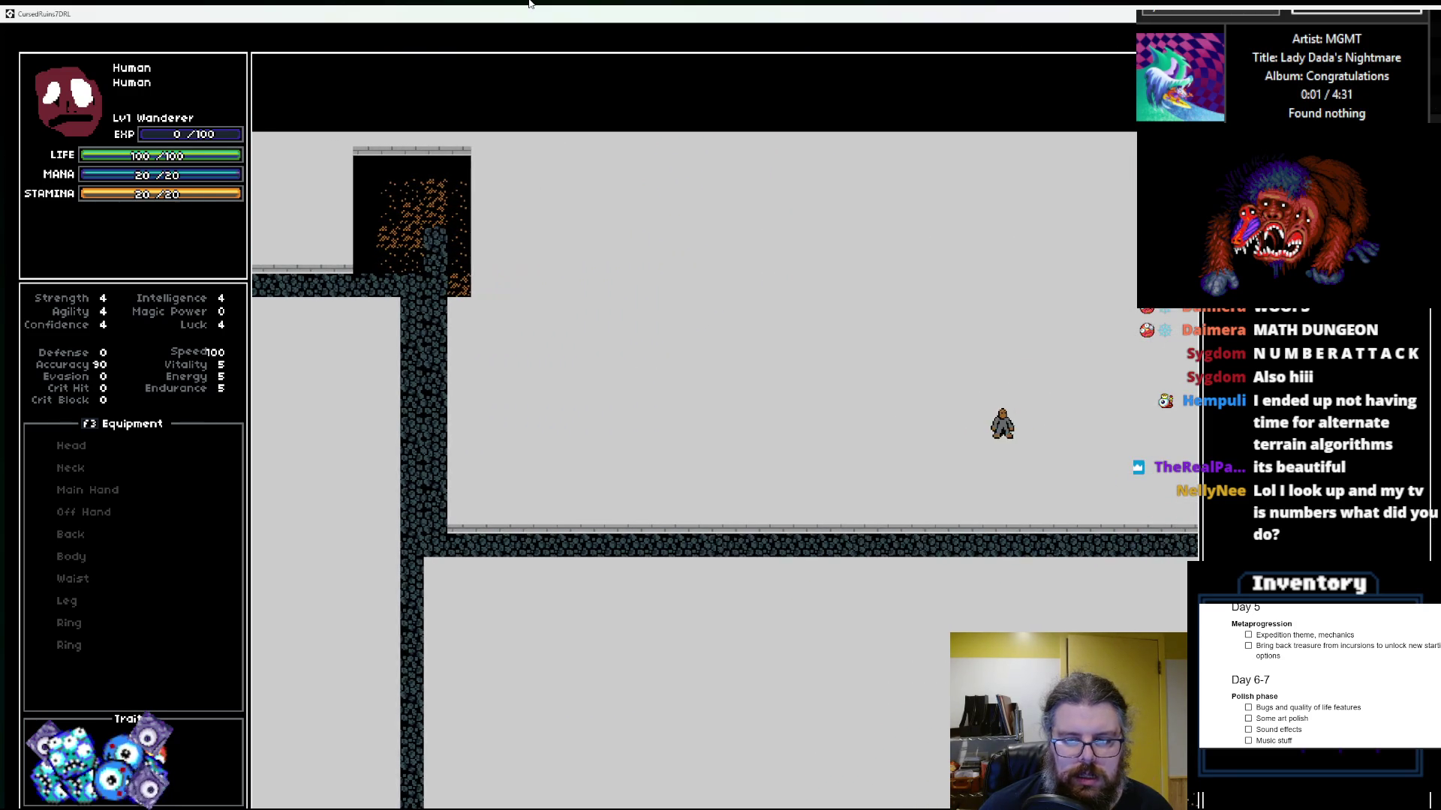
pyautogui.press('KP_3')
pyautogui.press('KP_3')
pyautogui.press('KP_3')
pyautogui.press('KP_3')
pyautogui.press('KP_3')
pyautogui.press('KP_3')
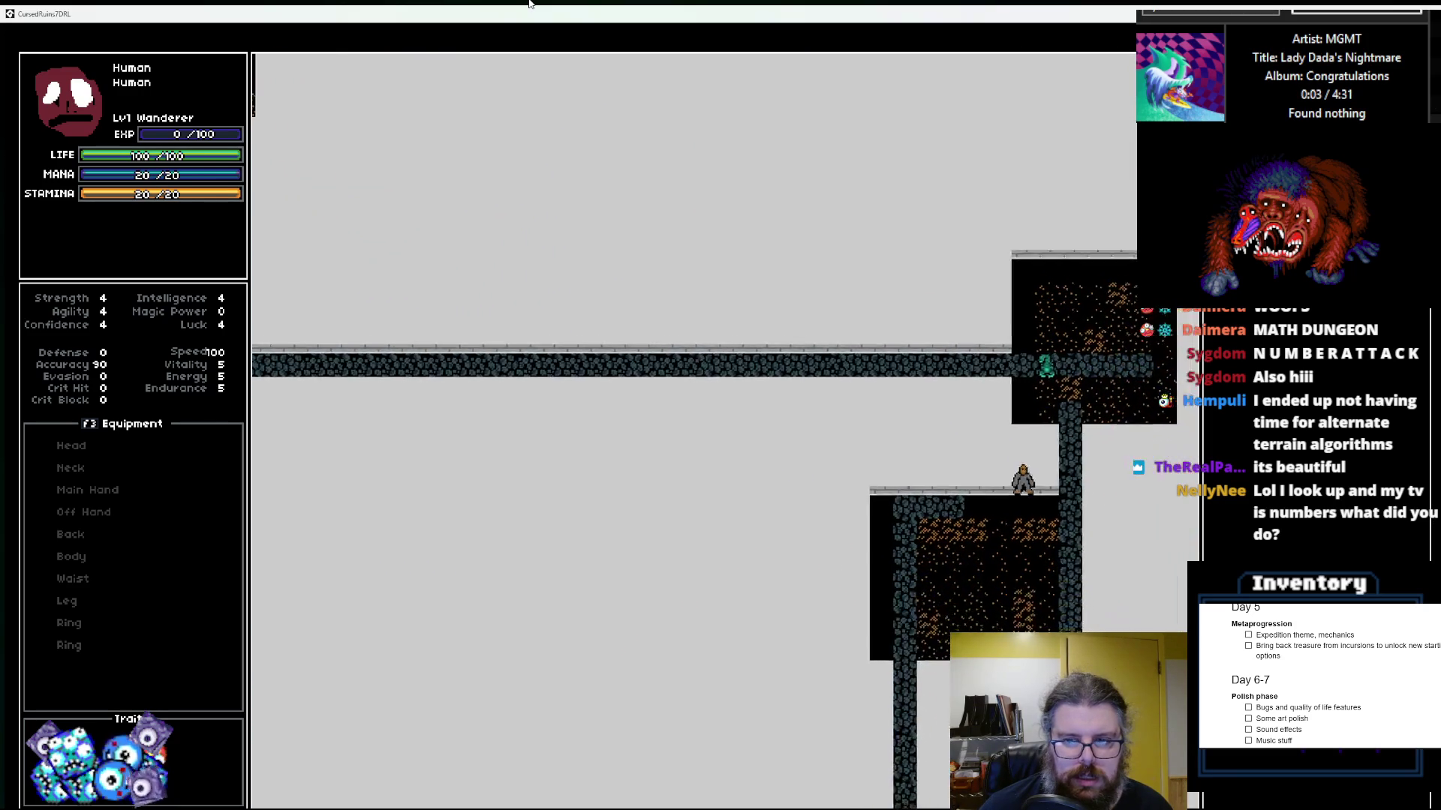
# Step: Walk down the corridor into a new room and onto the stairs leading down
pyautogui.press('KP_2')
pyautogui.press('KP_2')
pyautogui.press('KP_2')
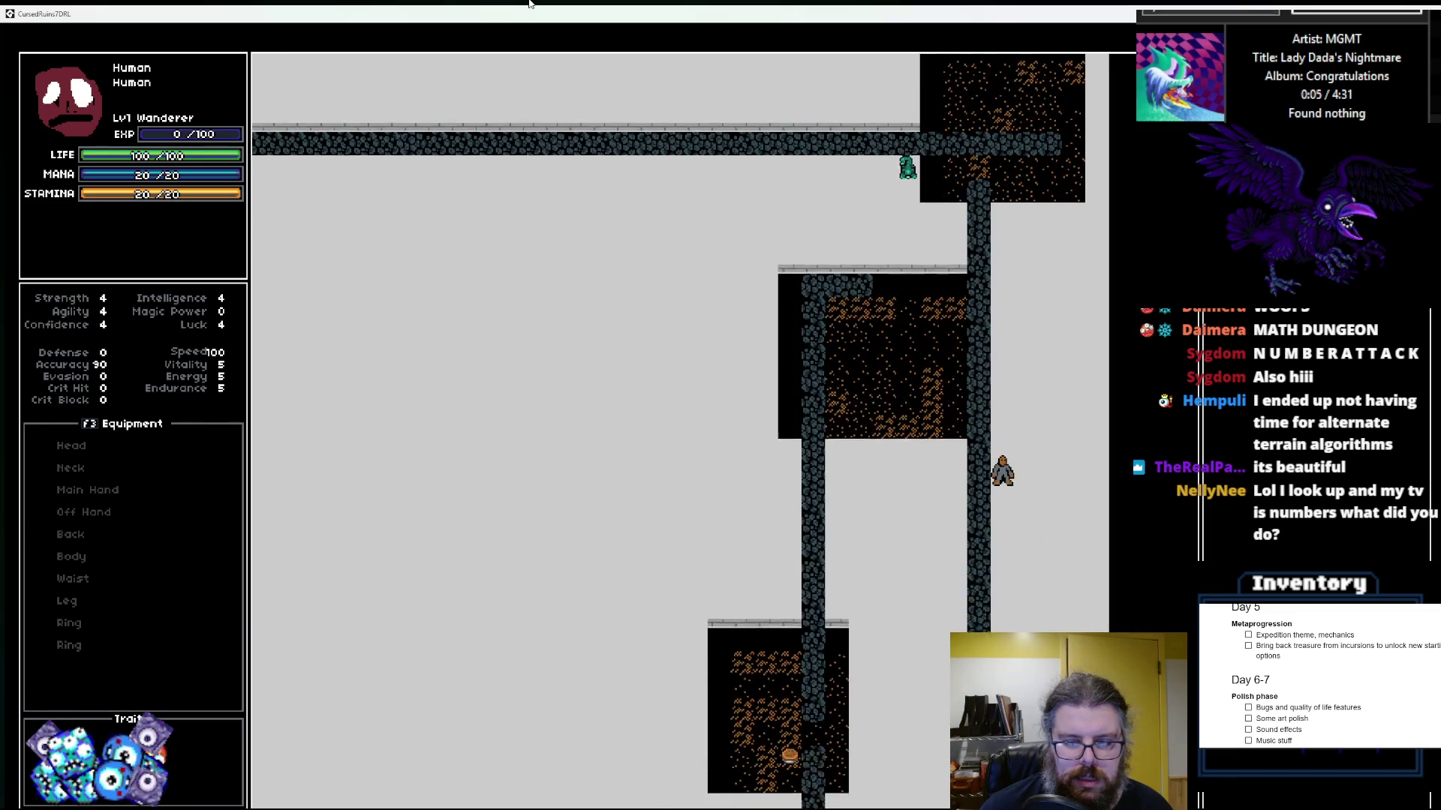
pyautogui.press('KP_2')
pyautogui.press('KP_2')
pyautogui.press('KP_2')
pyautogui.press('KP_1')
pyautogui.press('KP_1')
pyautogui.press('KP_1')
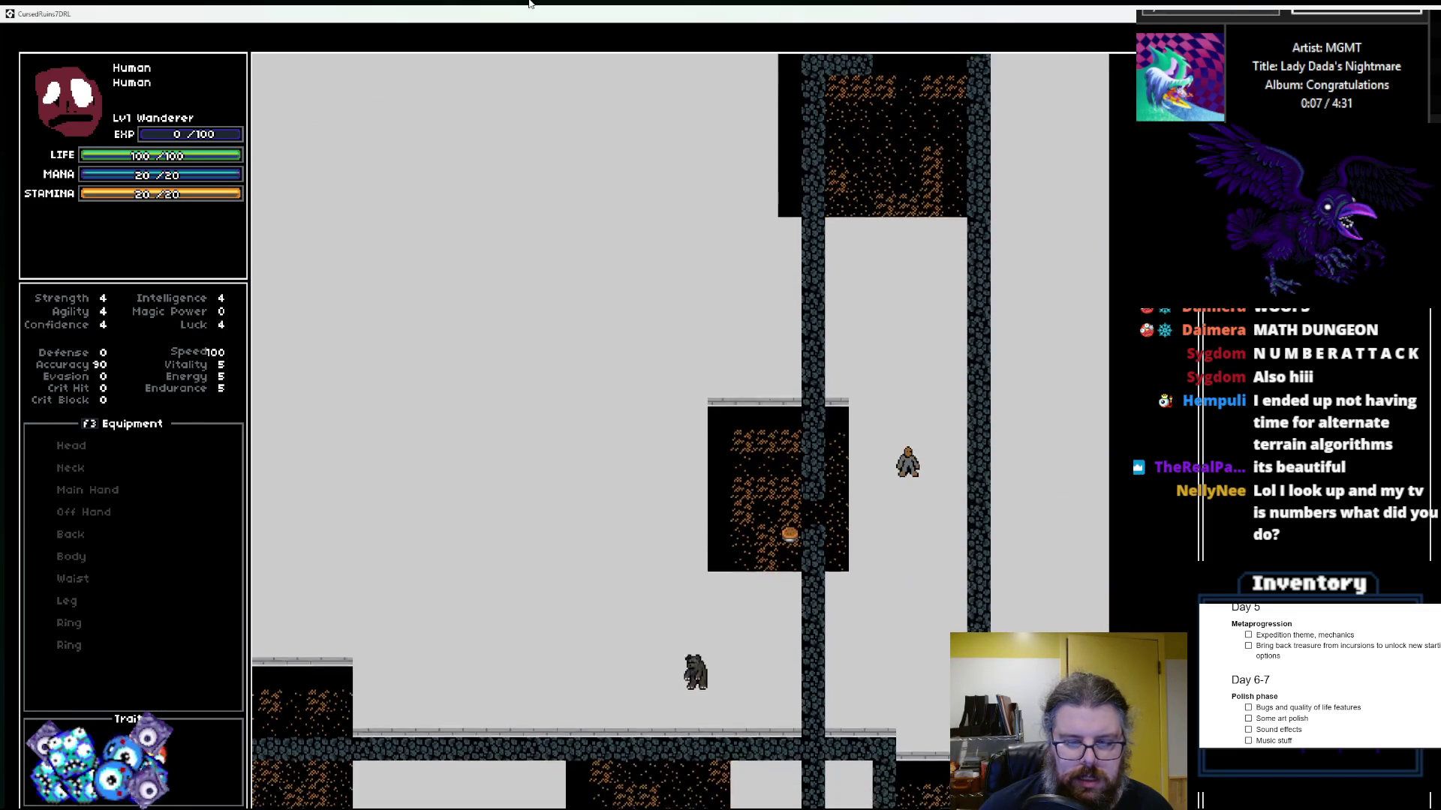
pyautogui.press('KP_1')
pyautogui.press('KP_1')
pyautogui.press('KP_1')
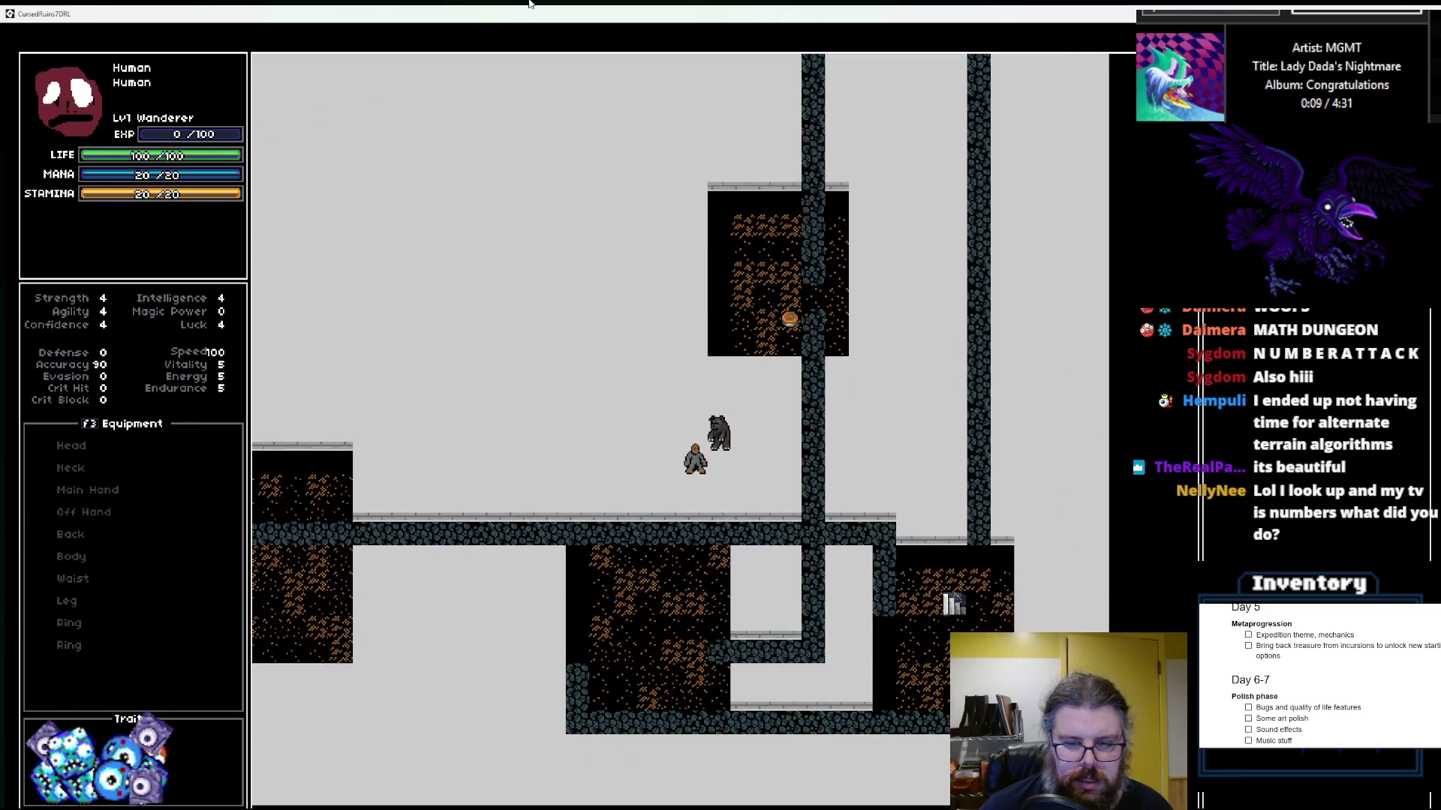
pyautogui.press('KP_1')
pyautogui.press('KP_4')
# Step: Descend through three newly generated floors, stepping off the stairs on each
pyautogui.press('r')
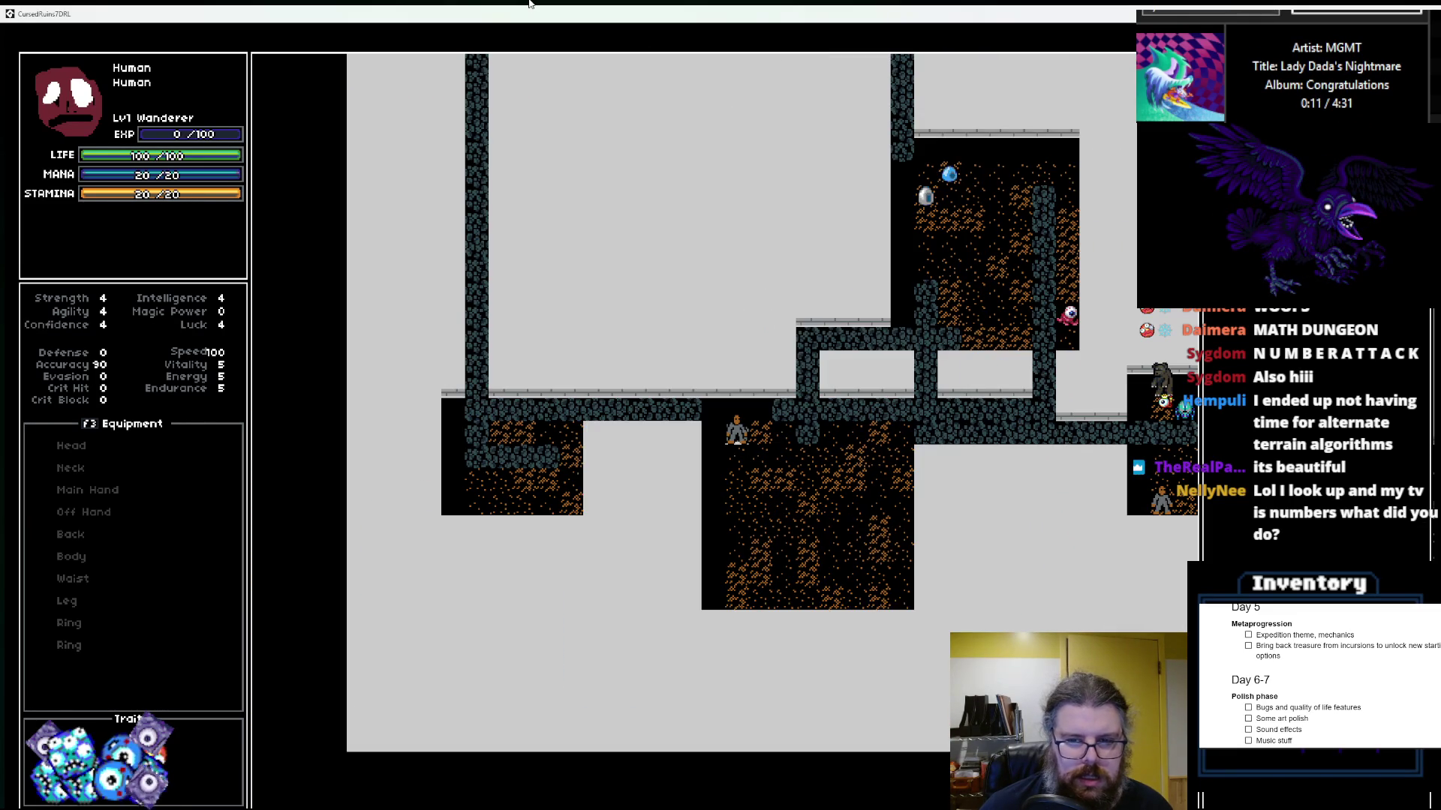
pyautogui.press('KP_6')
pyautogui.press('KP_6')
pyautogui.press('KP_9')
pyautogui.press('KP_9')
pyautogui.press('KP_9')
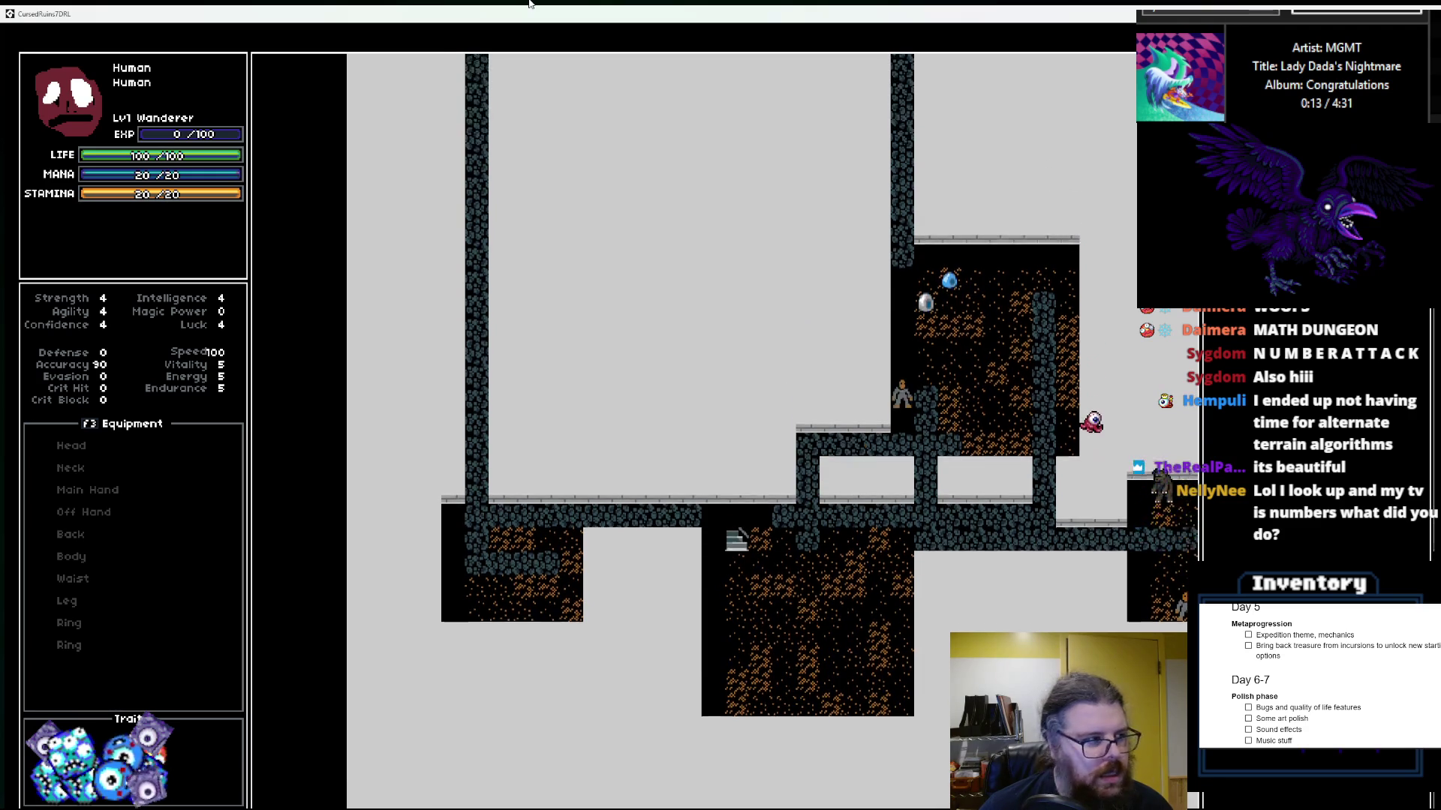
pyautogui.press('KP_9')
pyautogui.press('KP_9')
pyautogui.press('KP_9')
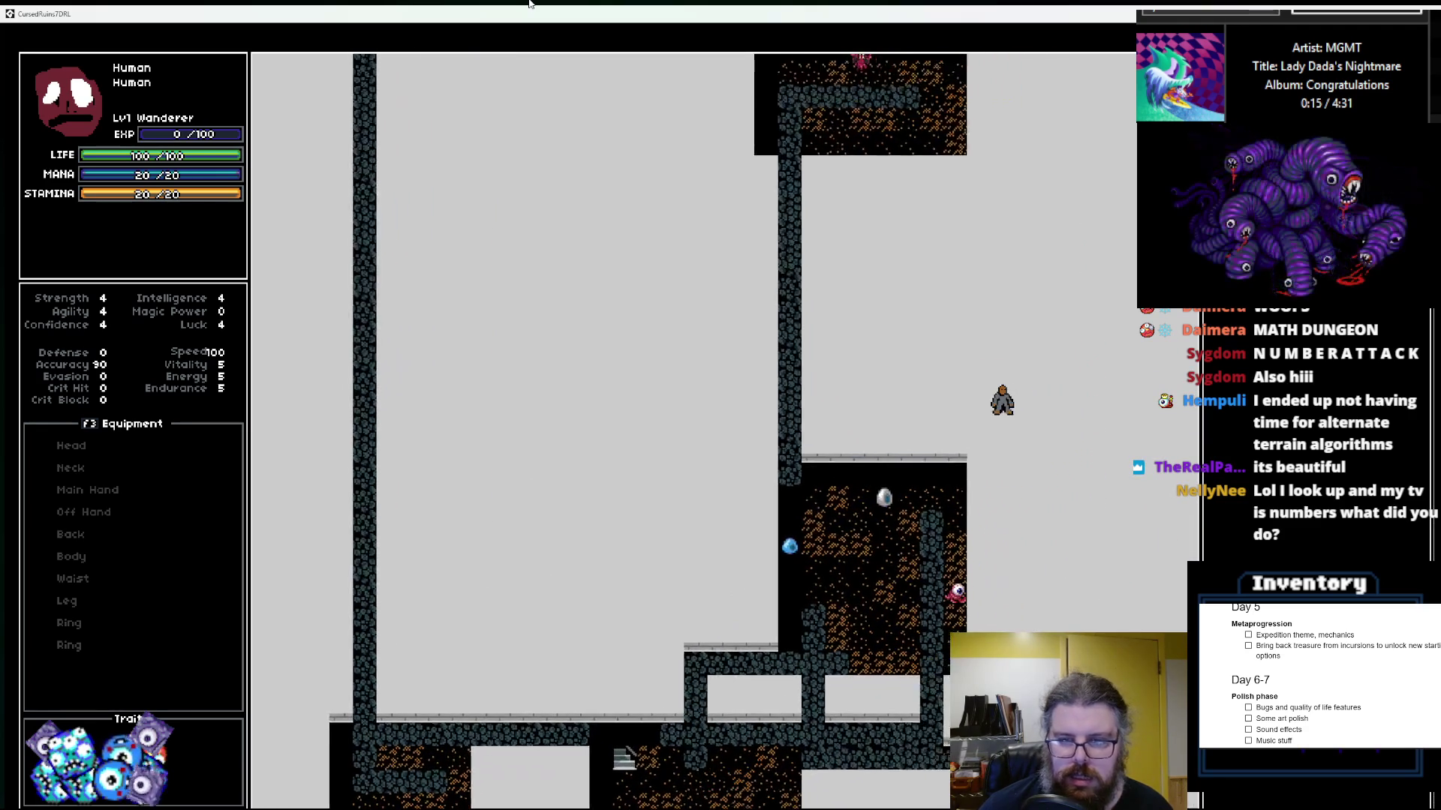
pyautogui.press('r')
pyautogui.press('KP_7')
pyautogui.press('KP_7')
pyautogui.press('KP_7')
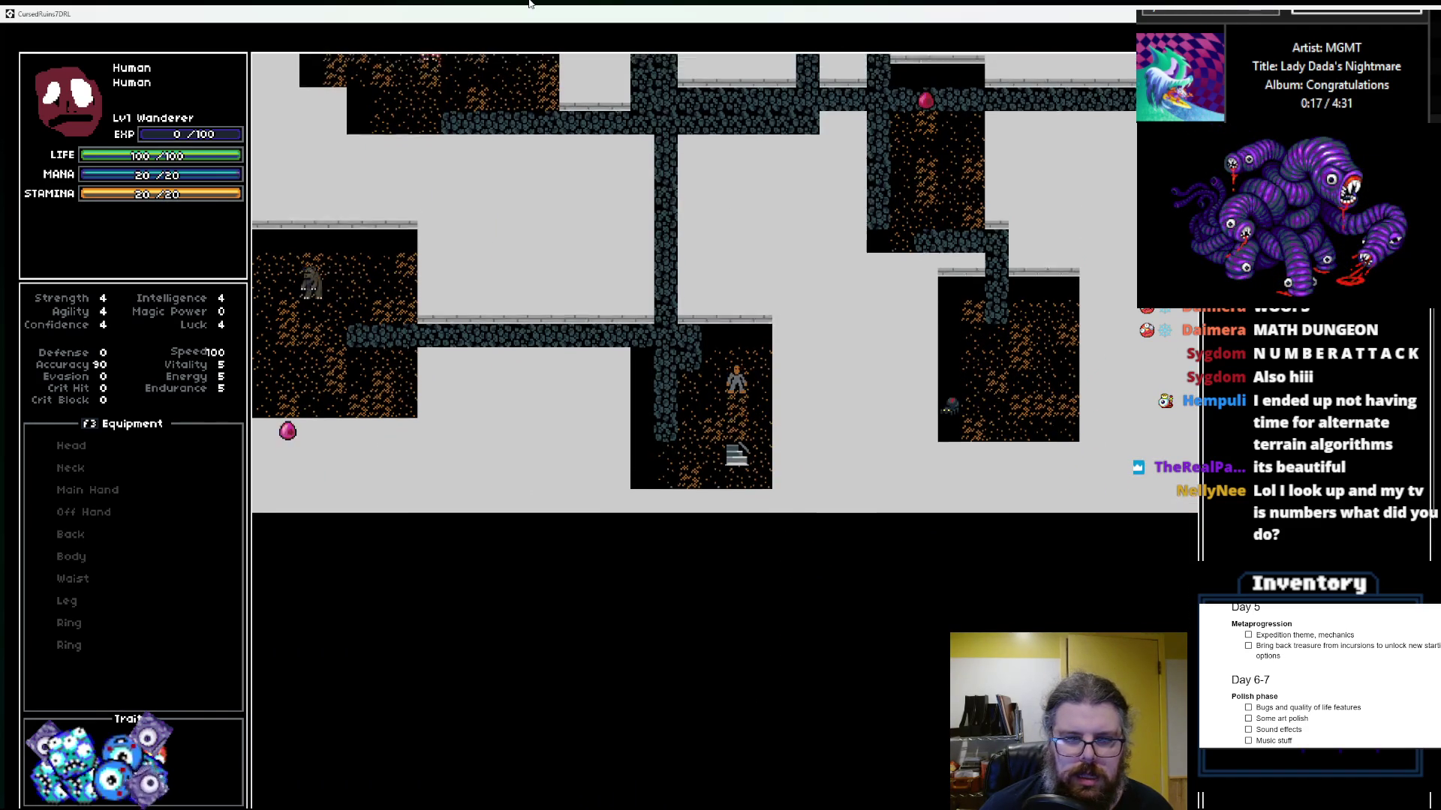
pyautogui.press('KP_8')
pyautogui.press('KP_8')
pyautogui.press('KP_8')
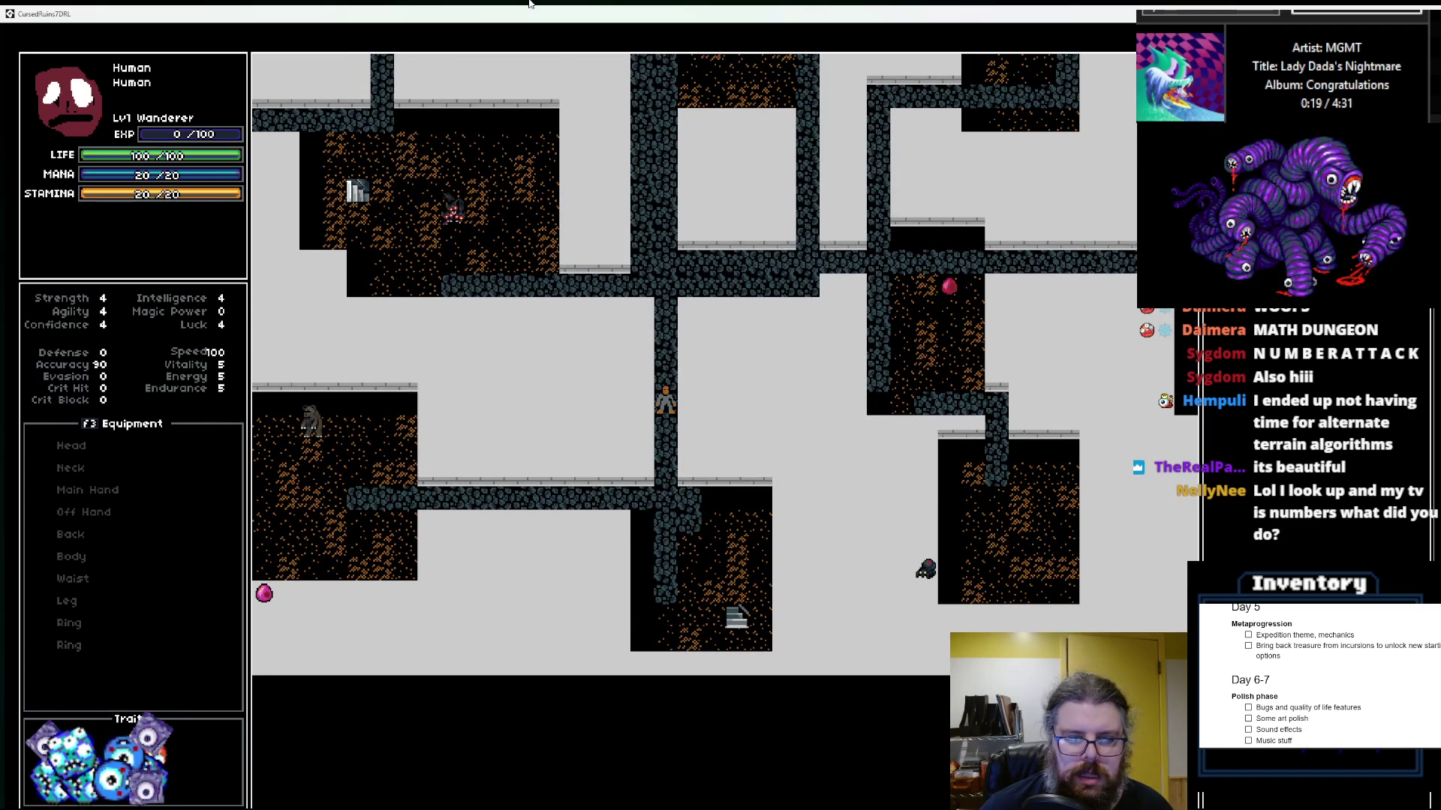
pyautogui.press('r')
# Step: Walk to the map's top-left edge on the last floor, then quit the game
pyautogui.press('KP_7')
pyautogui.press('KP_7')
pyautogui.press('KP_8')
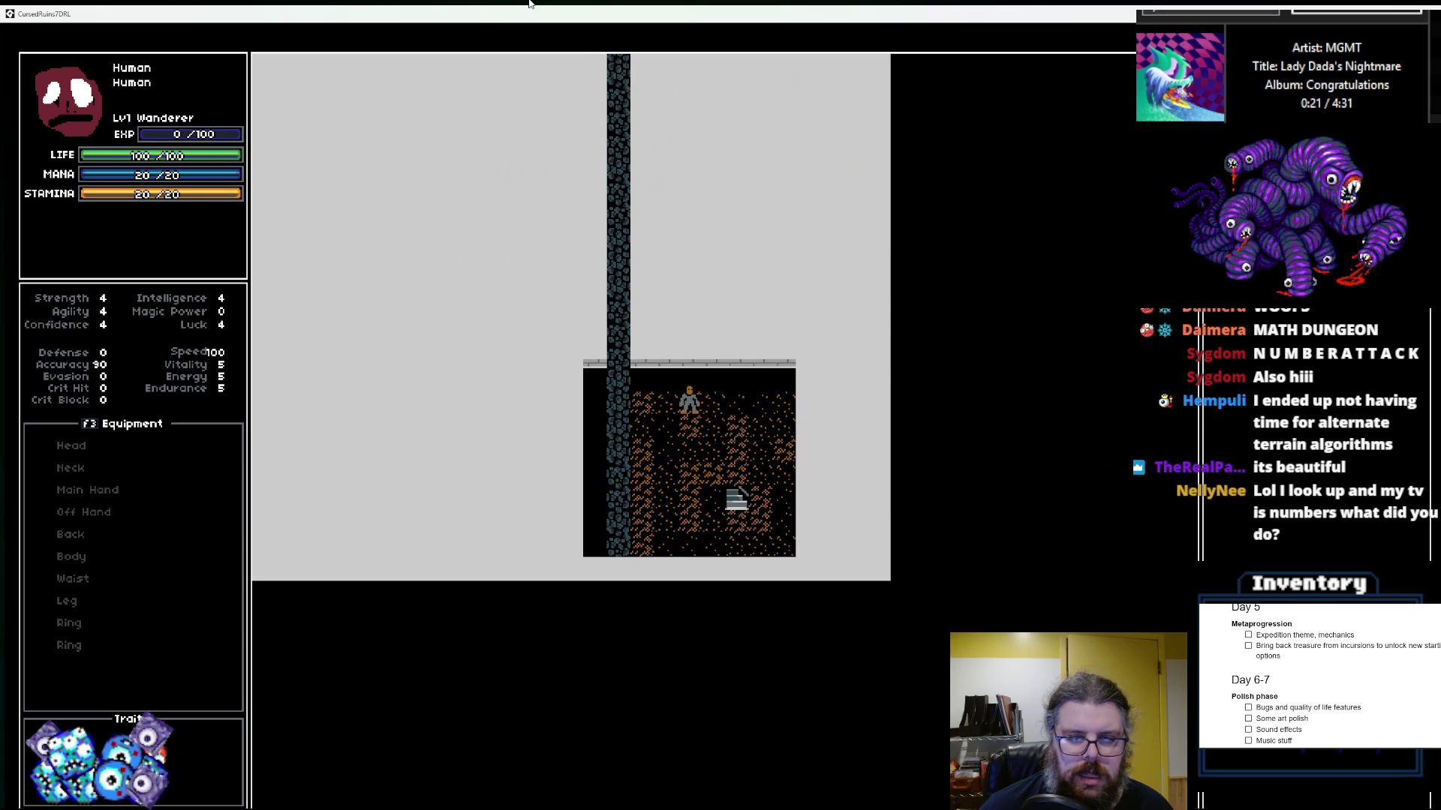
pyautogui.press('KP_7')
pyautogui.press('KP_7')
pyautogui.press('KP_7')
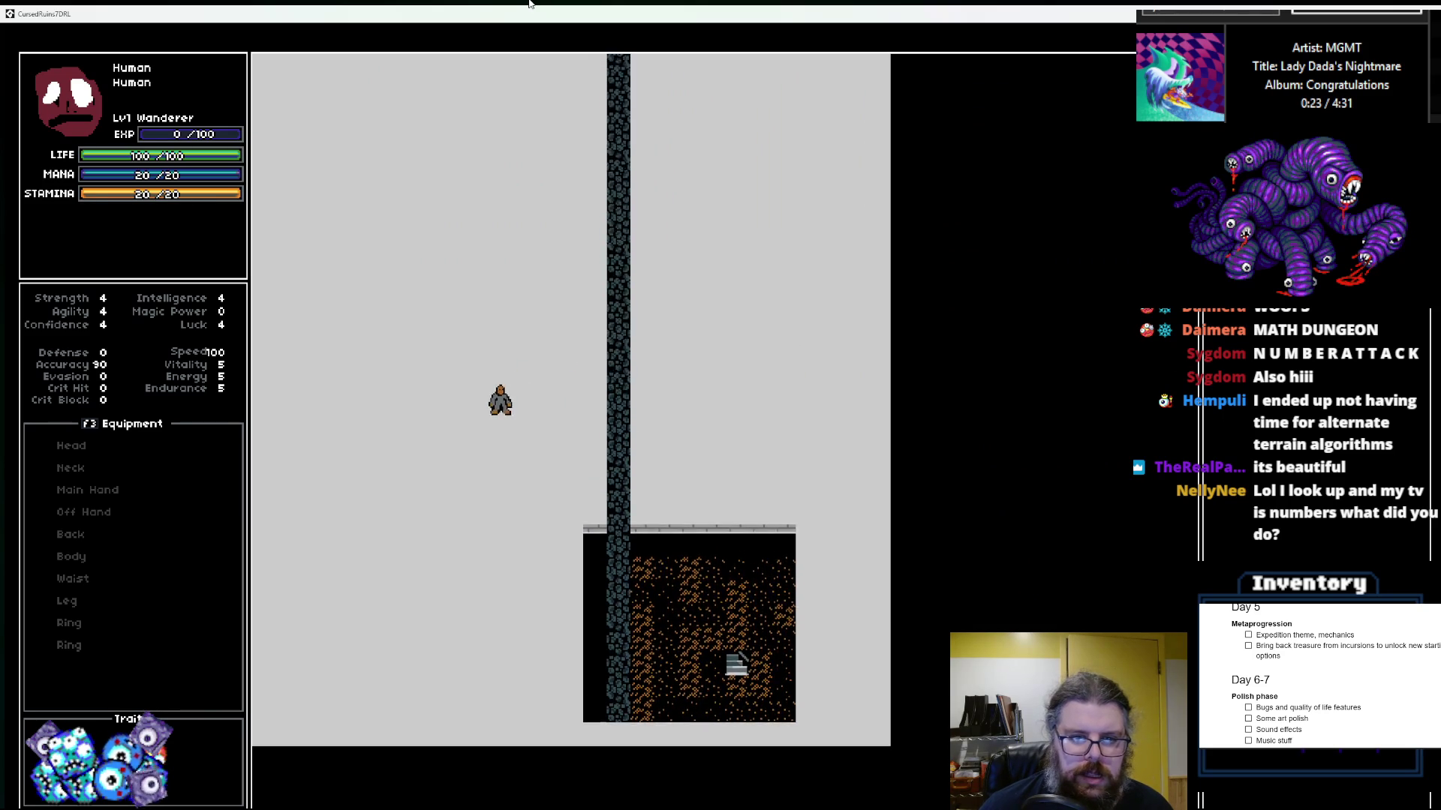
pyautogui.press('KP_7')
pyautogui.press('KP_7')
pyautogui.press('KP_7')
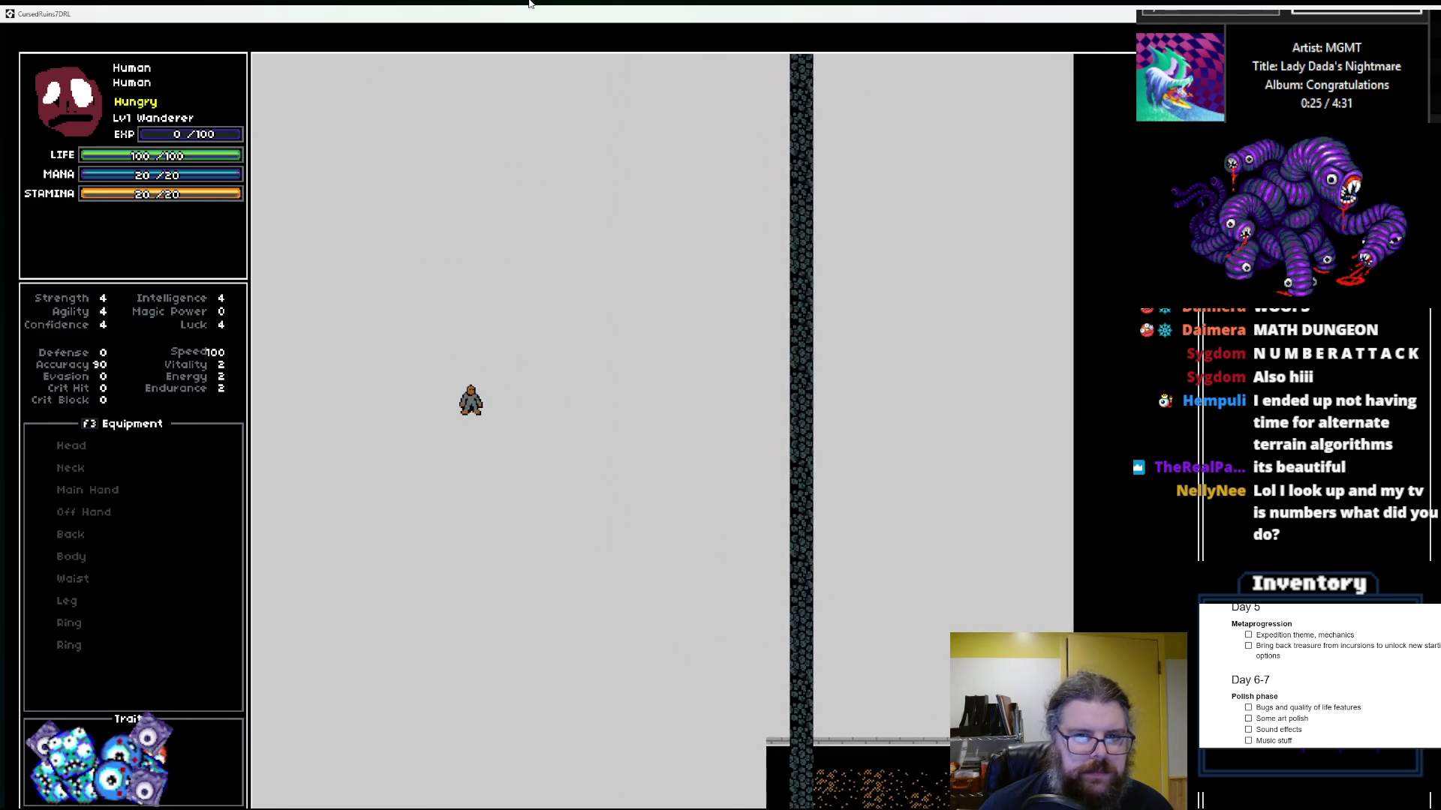
pyautogui.press('KP_7')
pyautogui.press('KP_7')
pyautogui.press('KP_7')
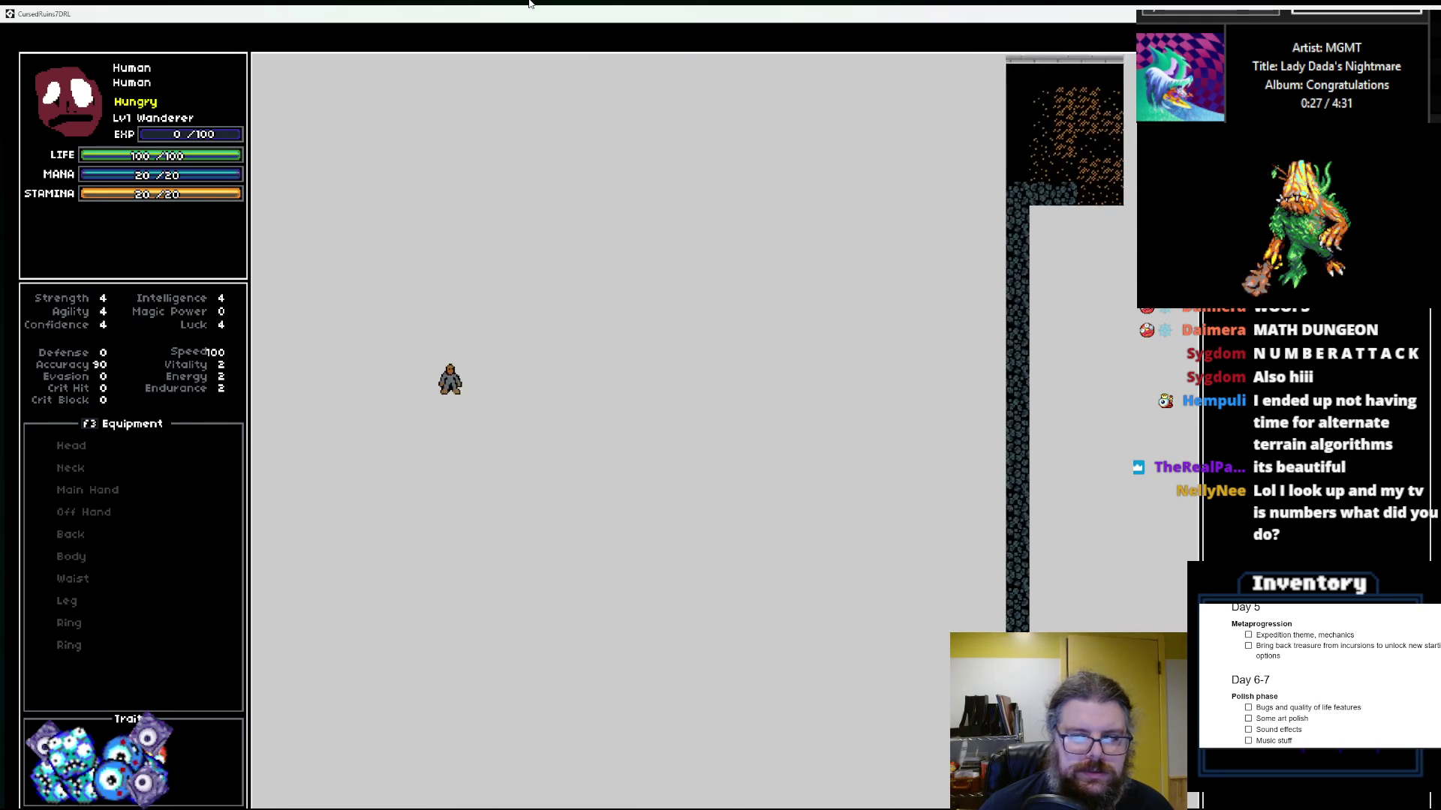
pyautogui.press('KP_7')
pyautogui.press('KP_7')
pyautogui.press('KP_7')
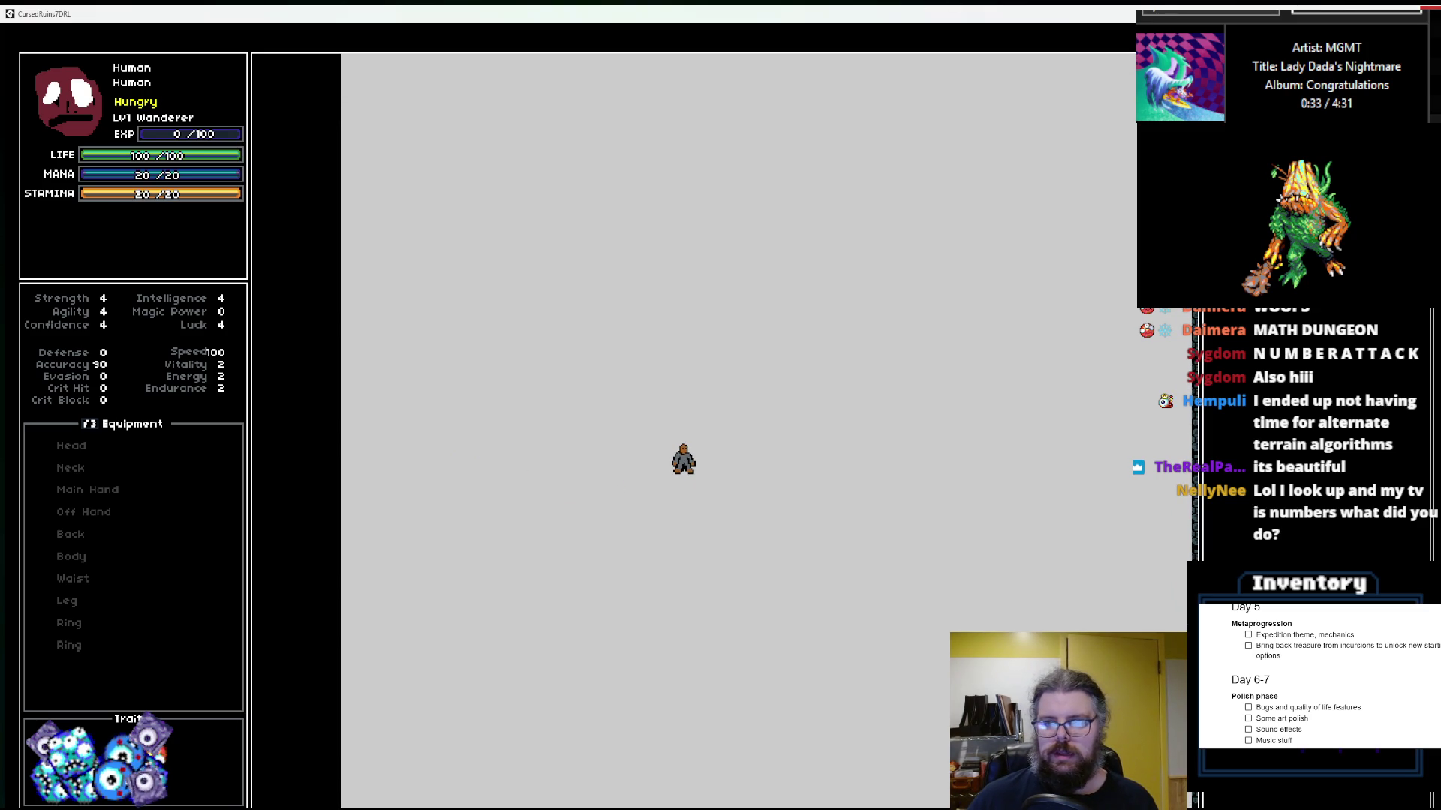
pyautogui.press('Escape')
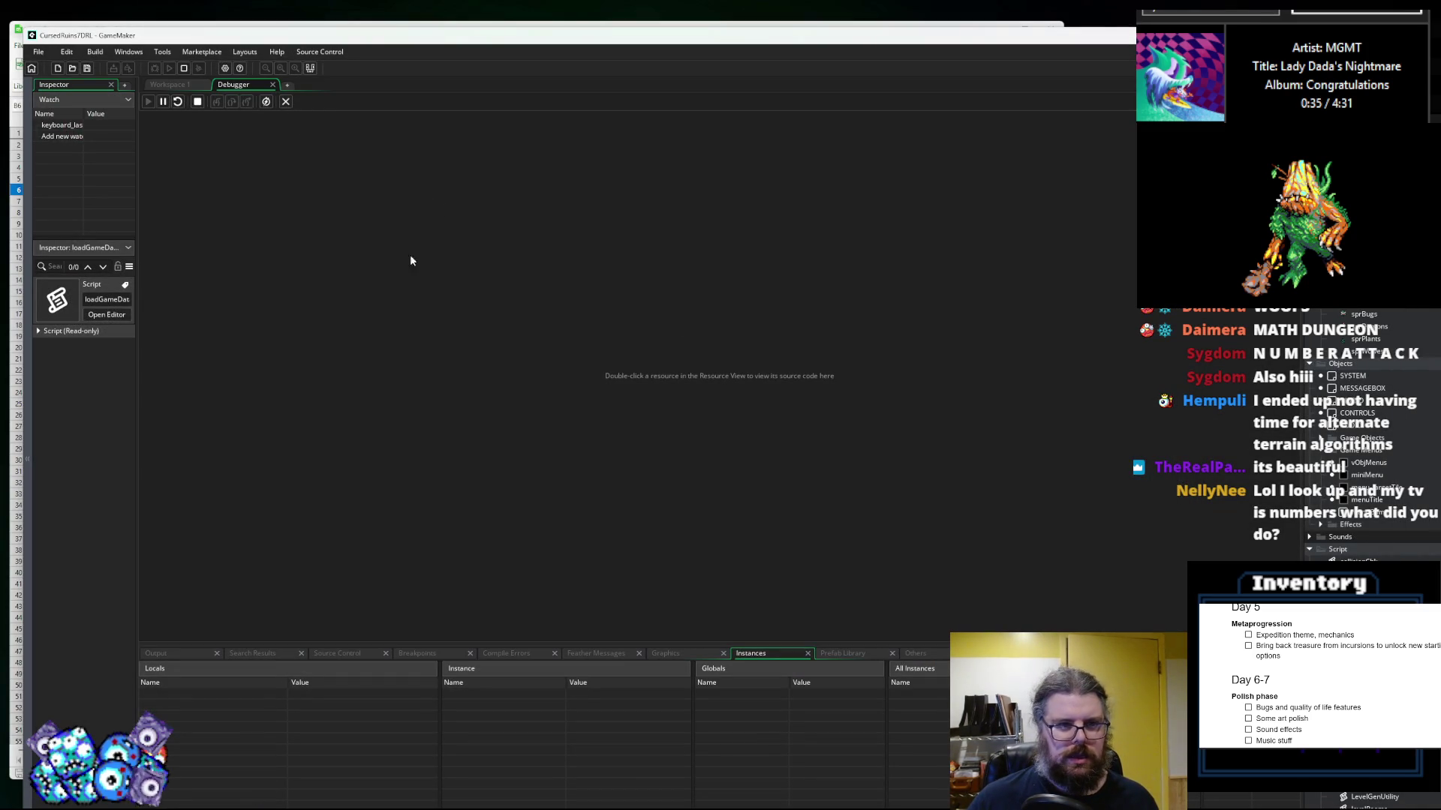
# Step: Close the debugger and inspect the cave level's rock noise and exit placement lines
pyautogui.click(285, 102)
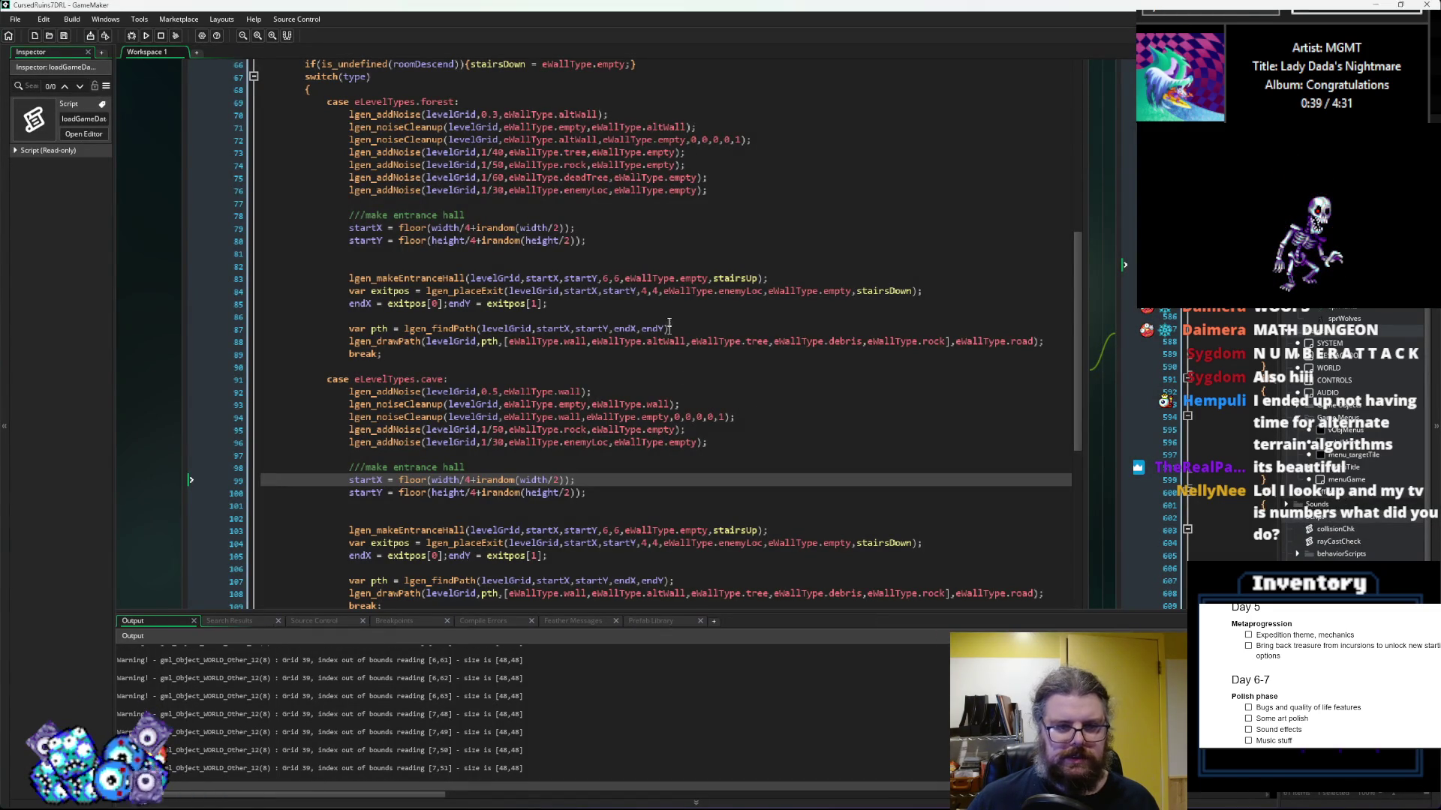
pyautogui.click(686, 429)
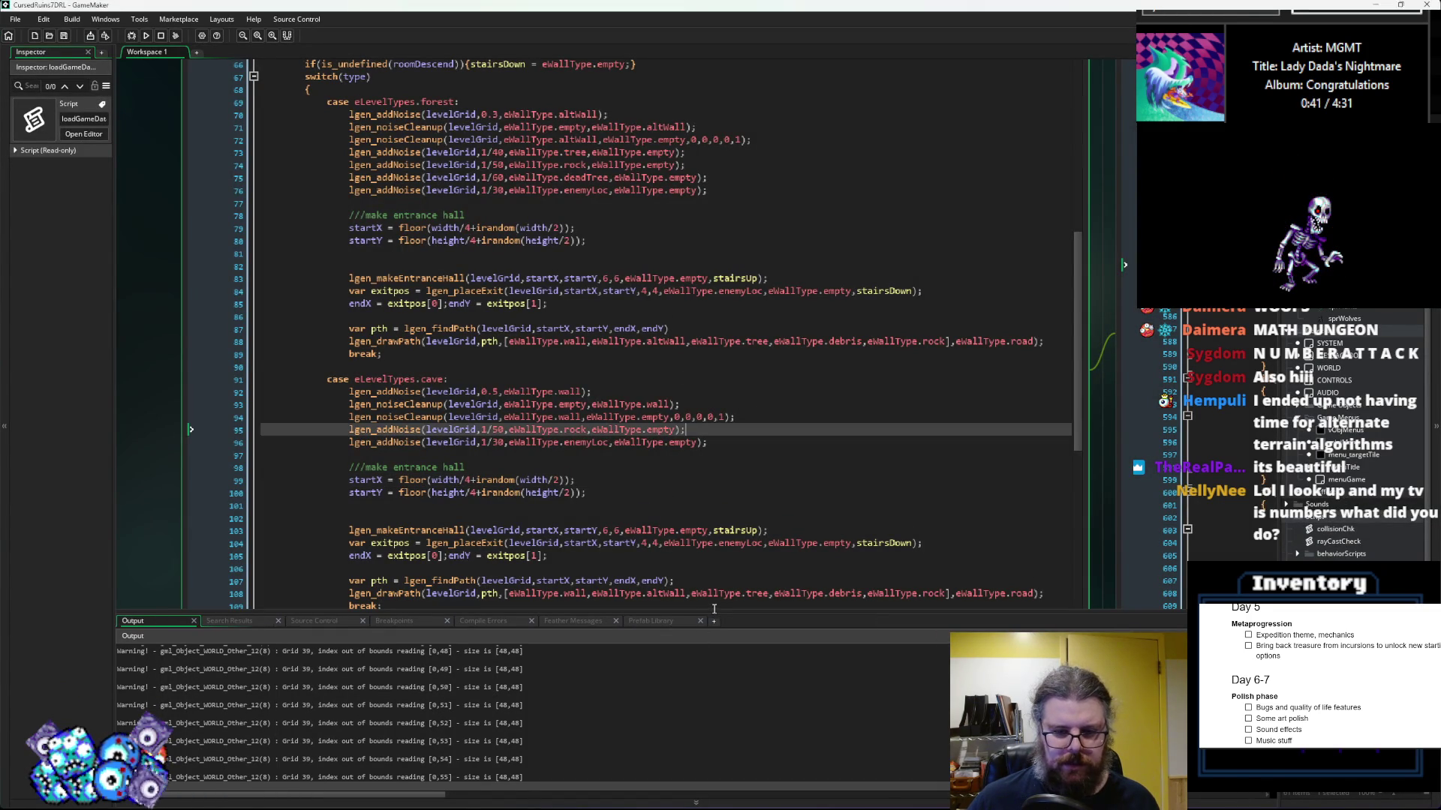
pyautogui.click(762, 543)
pyautogui.scroll(-3)
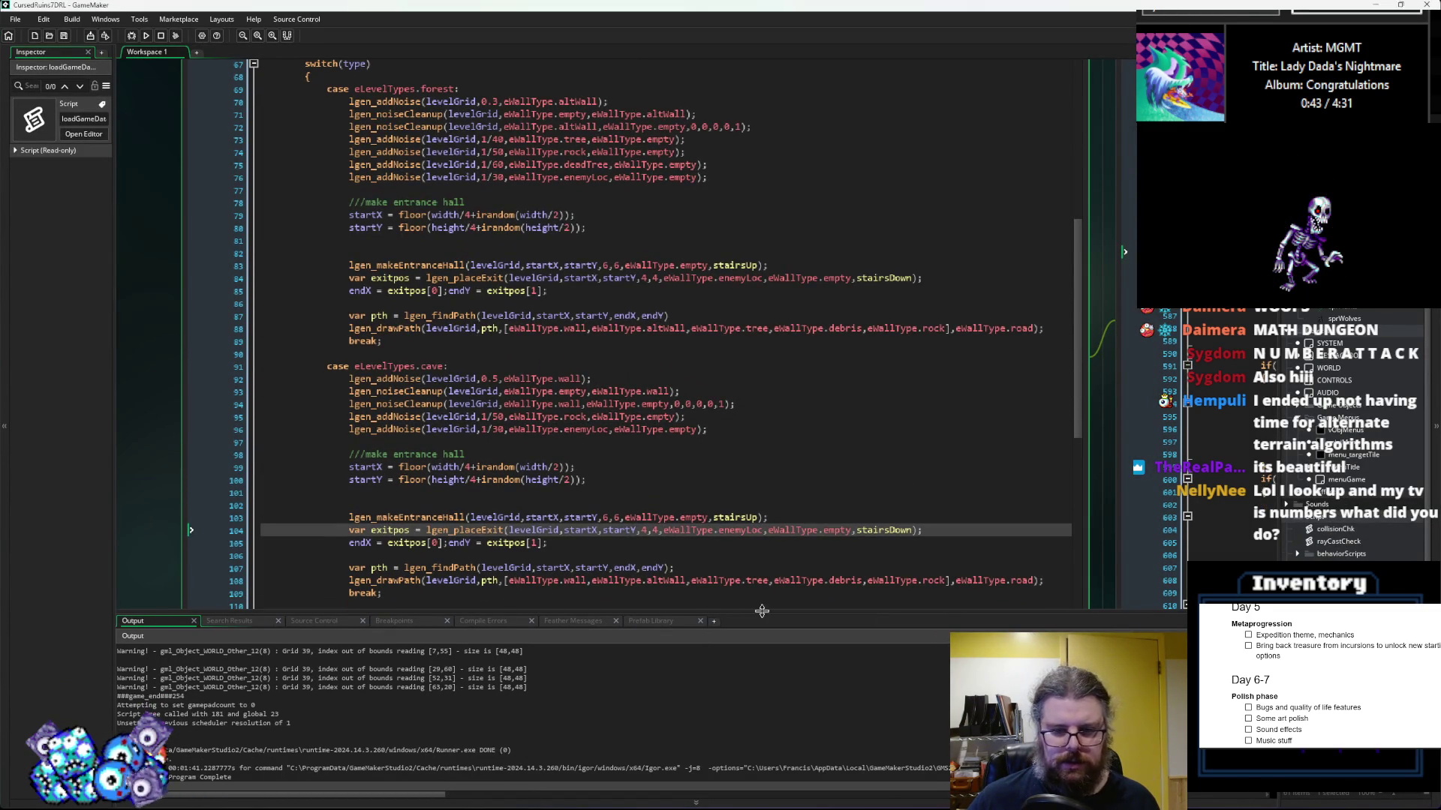
# Step: Shrink the output log and scroll through the ruinedDungeon room generation code
pyautogui.moveTo(761, 611); pyautogui.dragTo(762, 724)
pyautogui.scroll(-3)
pyautogui.press('Down')
pyautogui.press('Down')
pyautogui.press('Down')
pyautogui.scroll(-3)
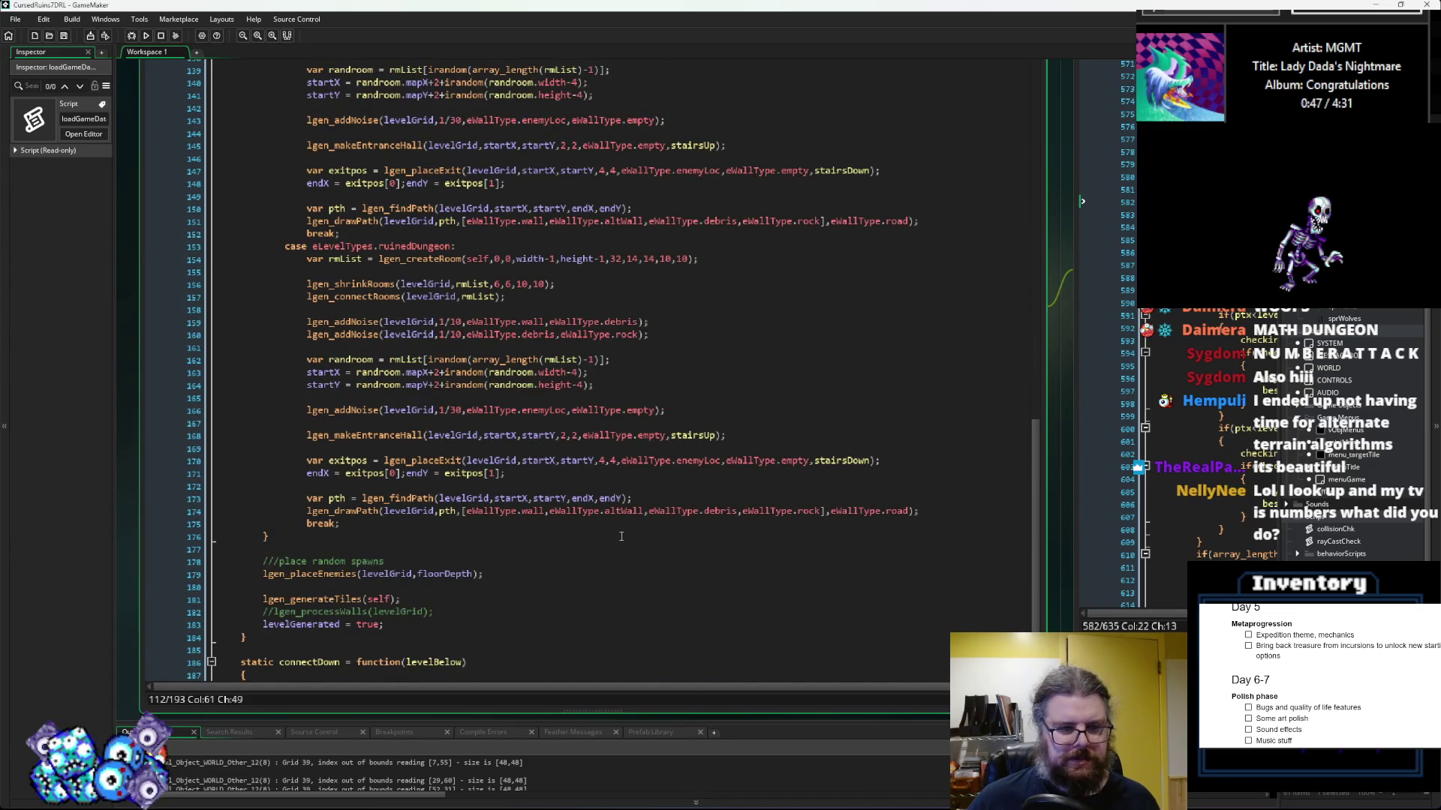
pyautogui.scroll(3)
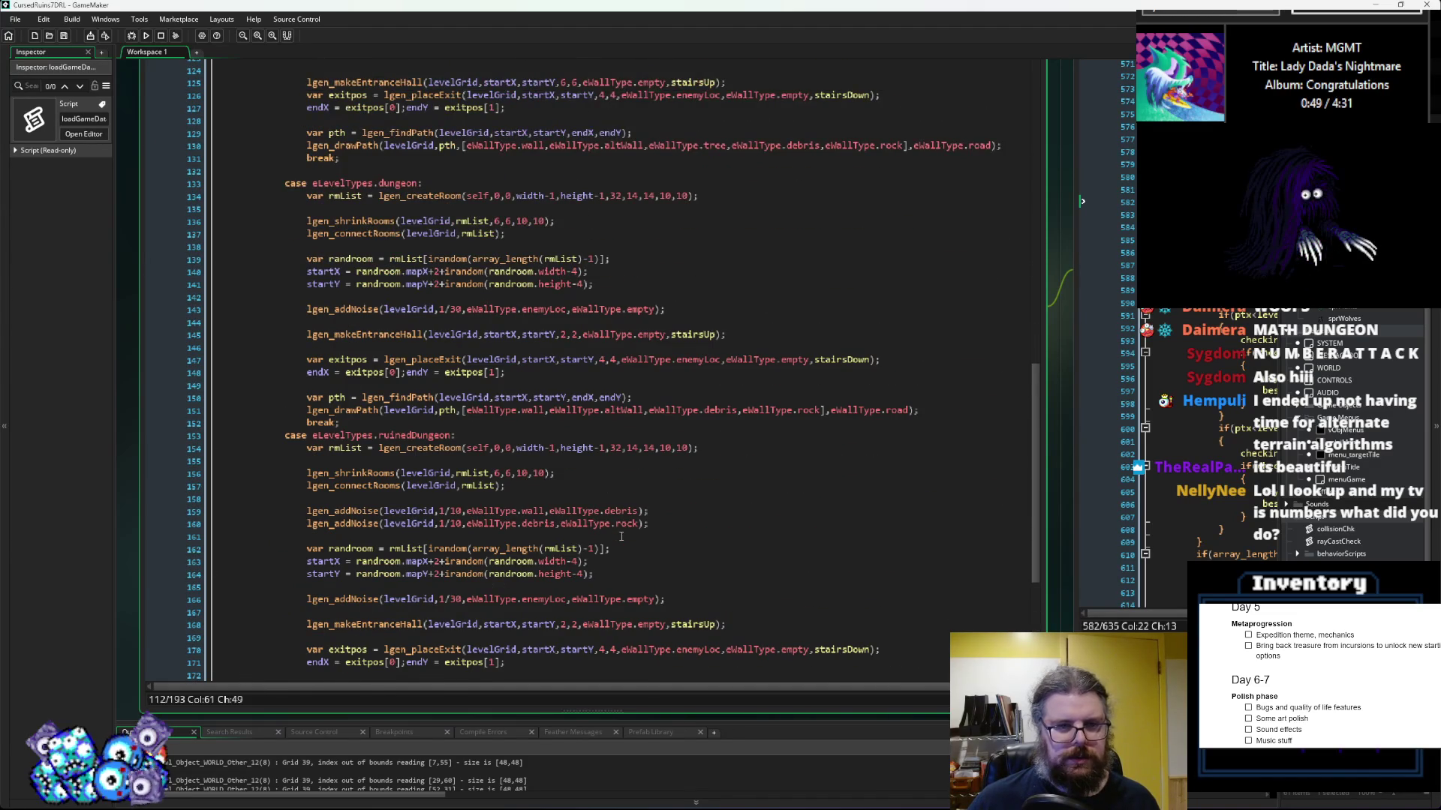
pyautogui.scroll(-3)
pyautogui.click(515, 429)
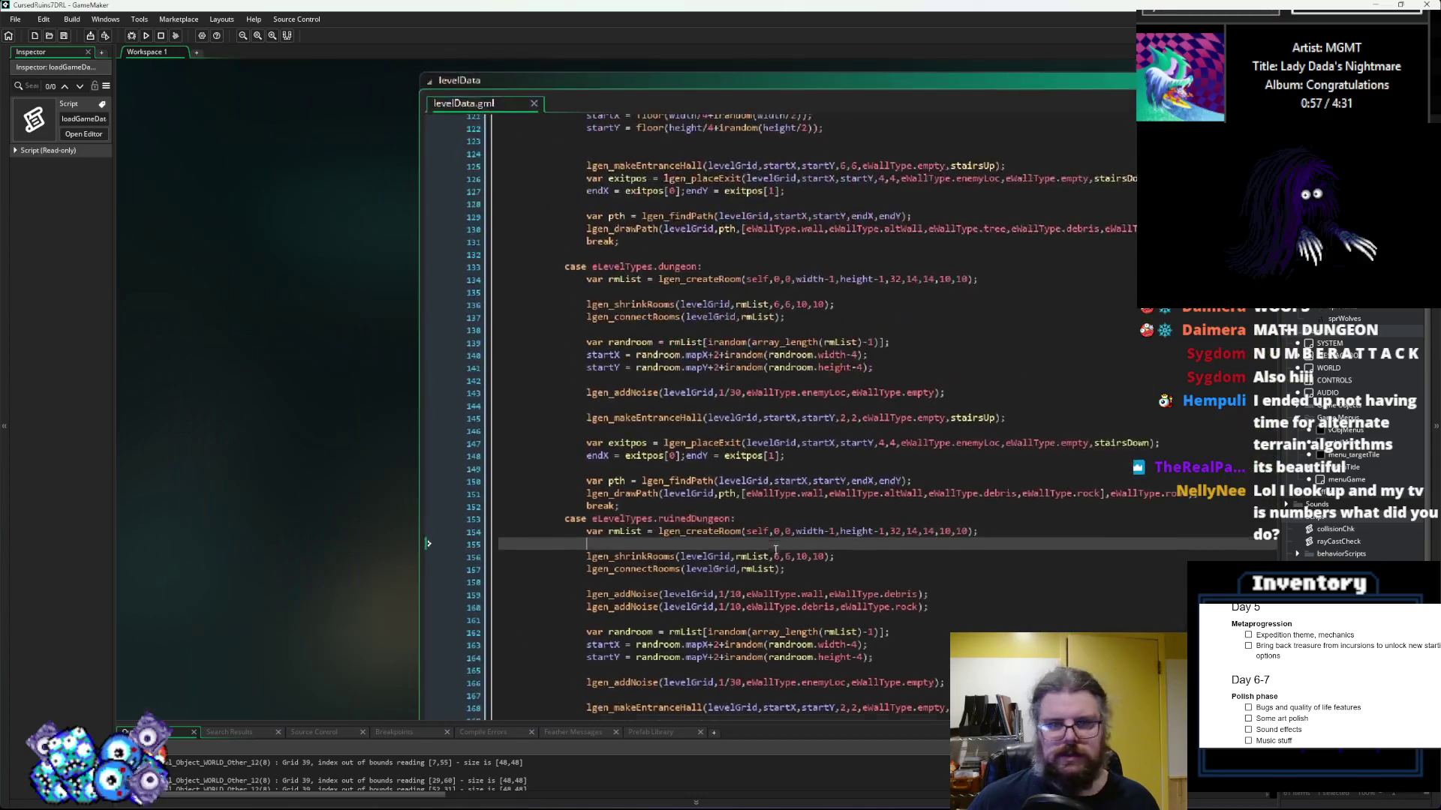
pyautogui.scroll(-3)
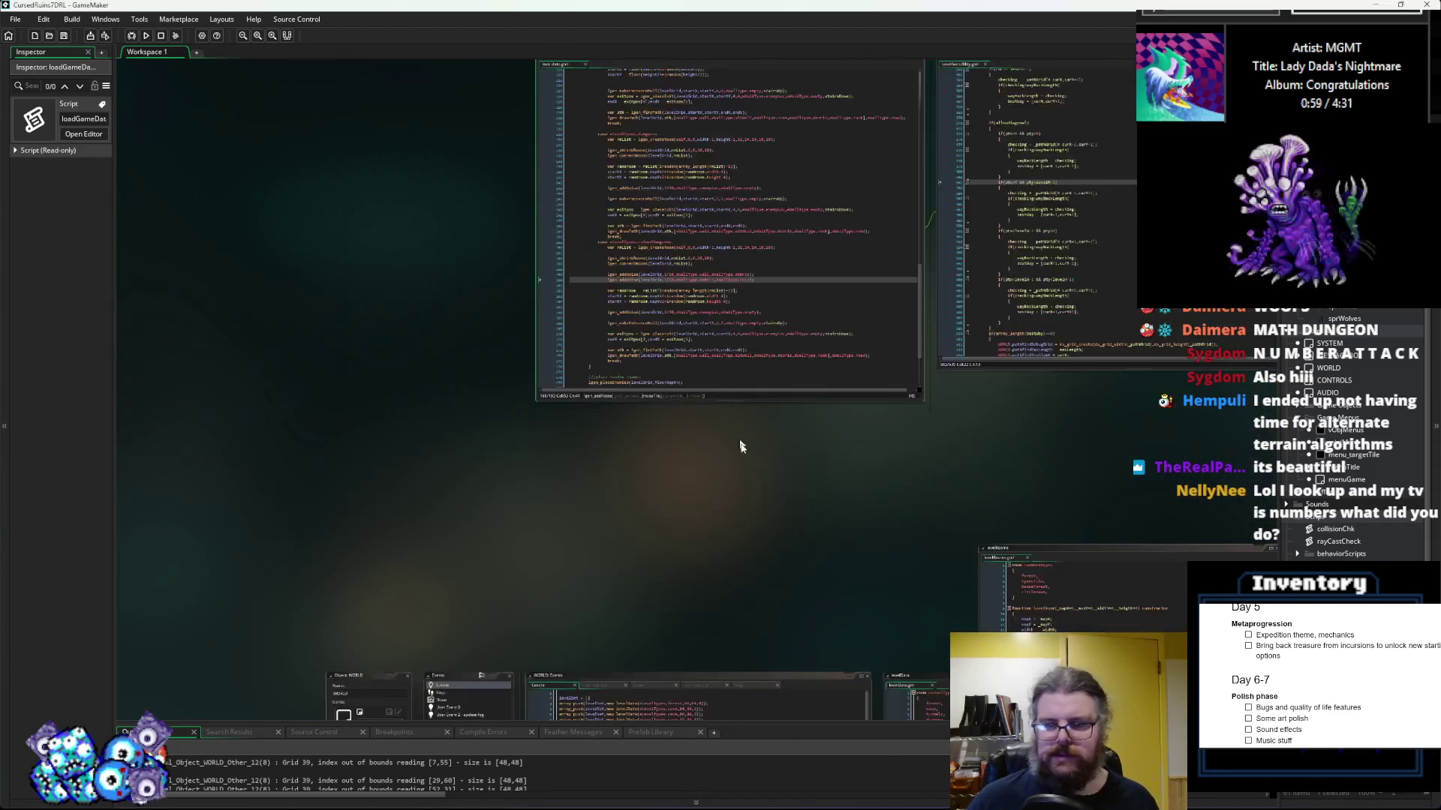
pyautogui.scroll(3)
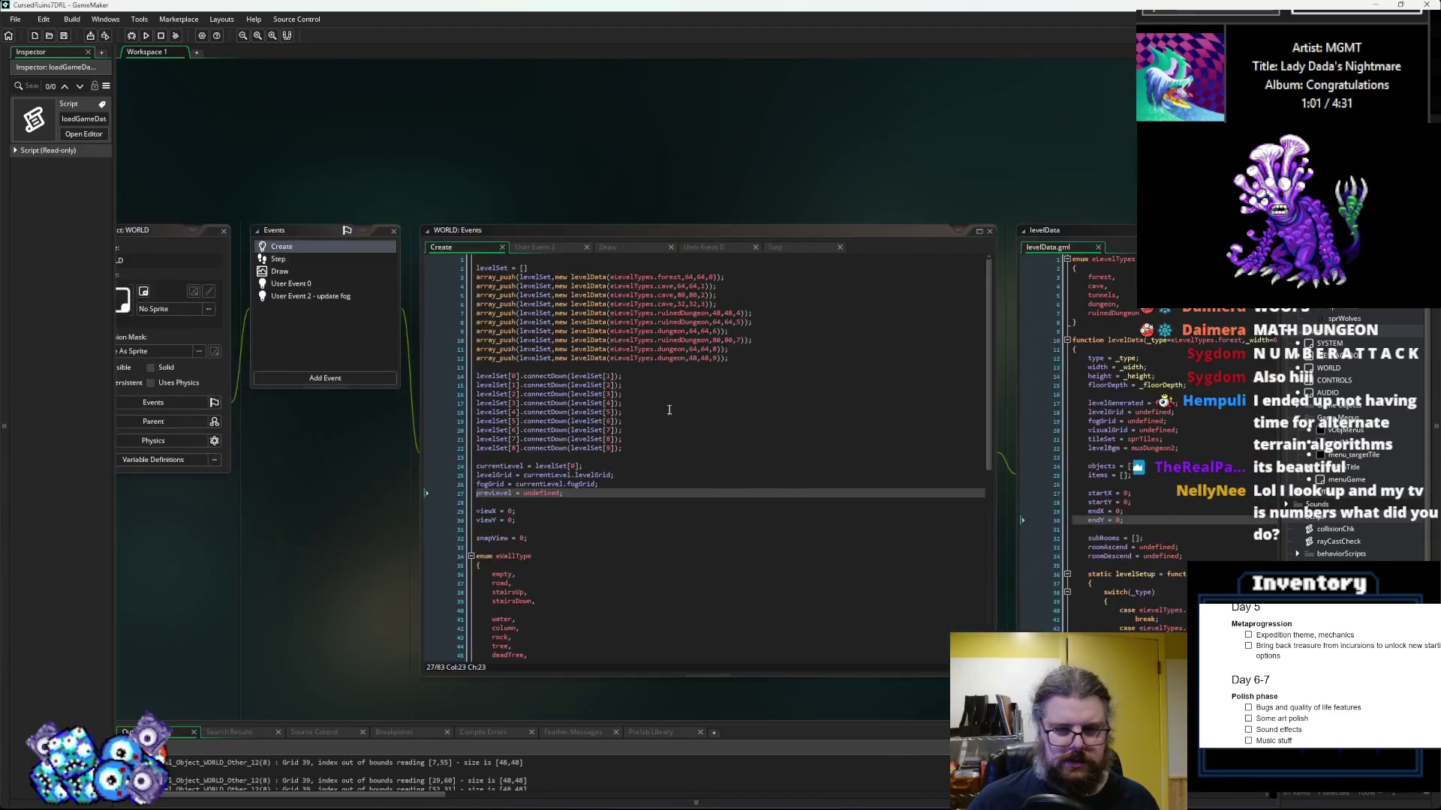
# Step: Change levelSet's first entry from levelData(eLevelTypes.forest,64,64,0) to levelData(eLevelTypes.dungeon,48,48,0)
pyautogui.moveTo(669, 410); pyautogui.dragTo(713, 488)
pyautogui.click(727, 389)
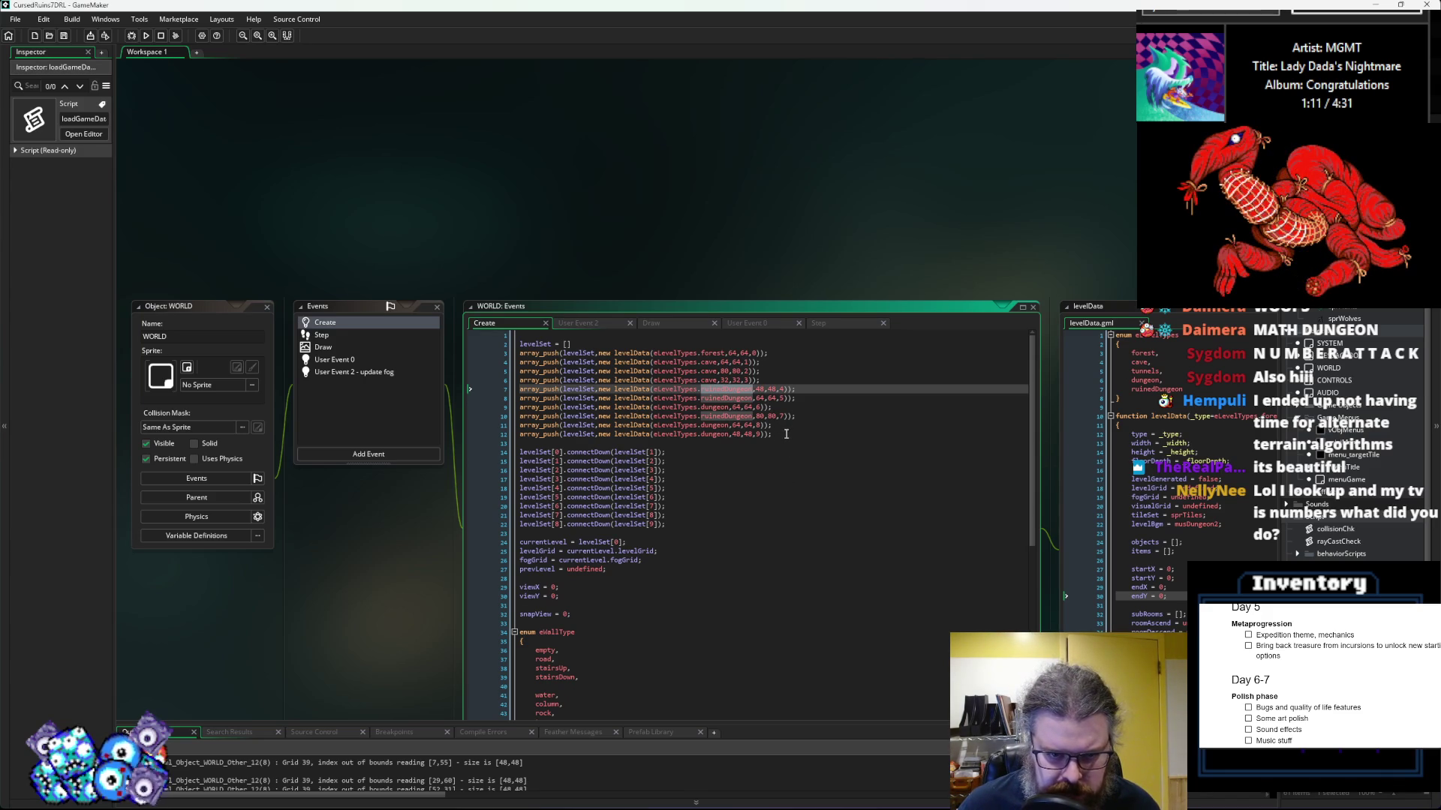
pyautogui.moveTo(785, 434); pyautogui.dragTo(568, 434)
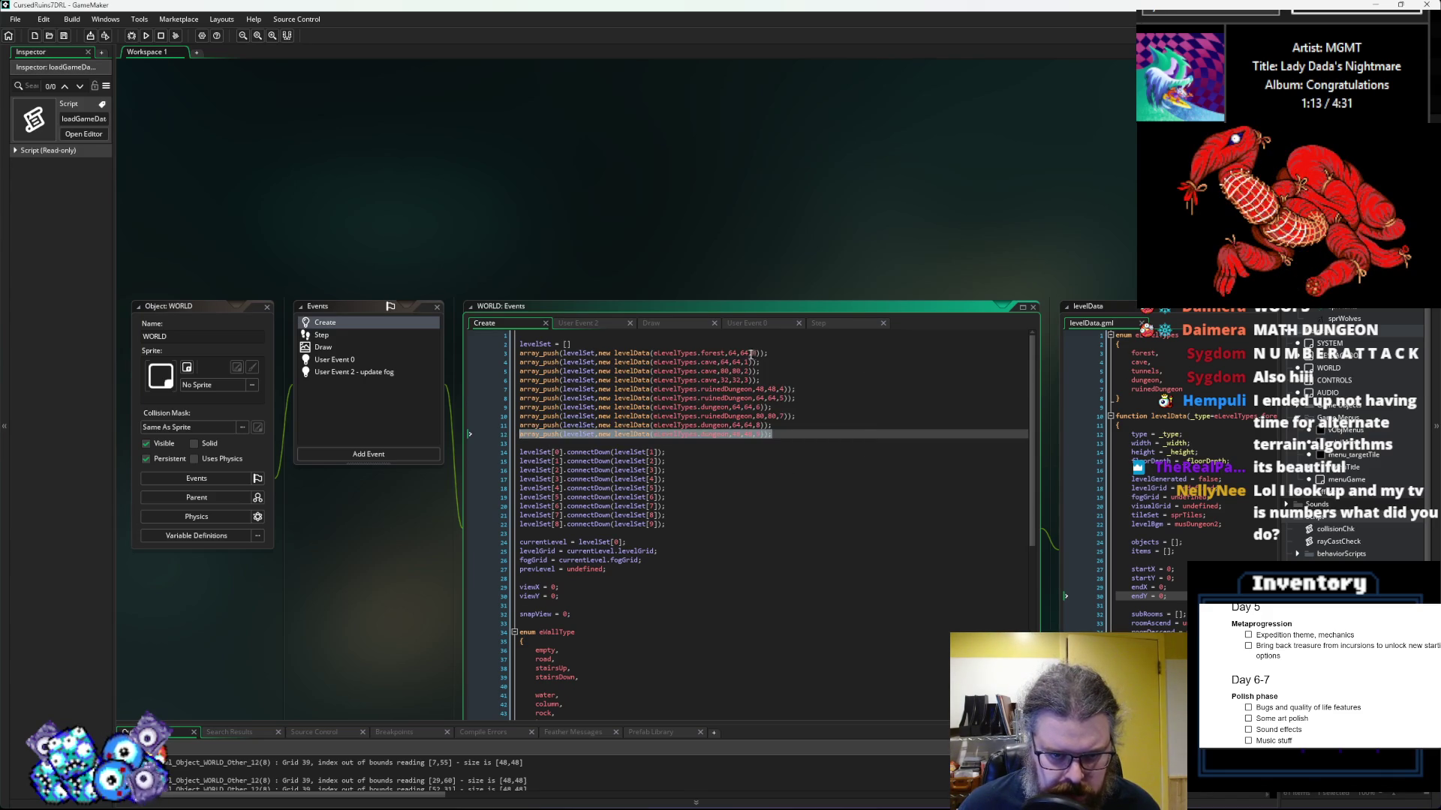
pyautogui.click(745, 344)
pyautogui.press('Return')
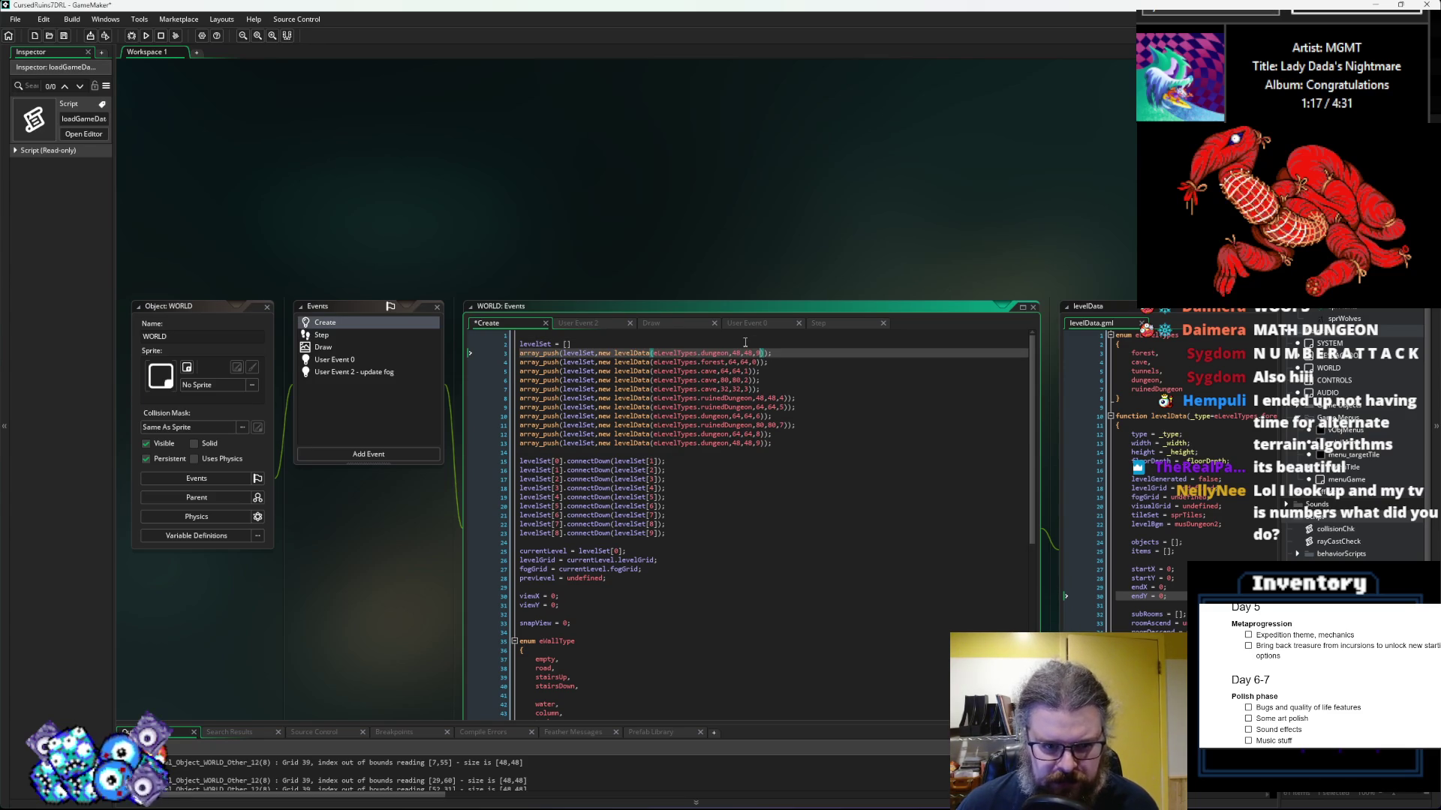
pyautogui.hotkey('ctrl', 'z')
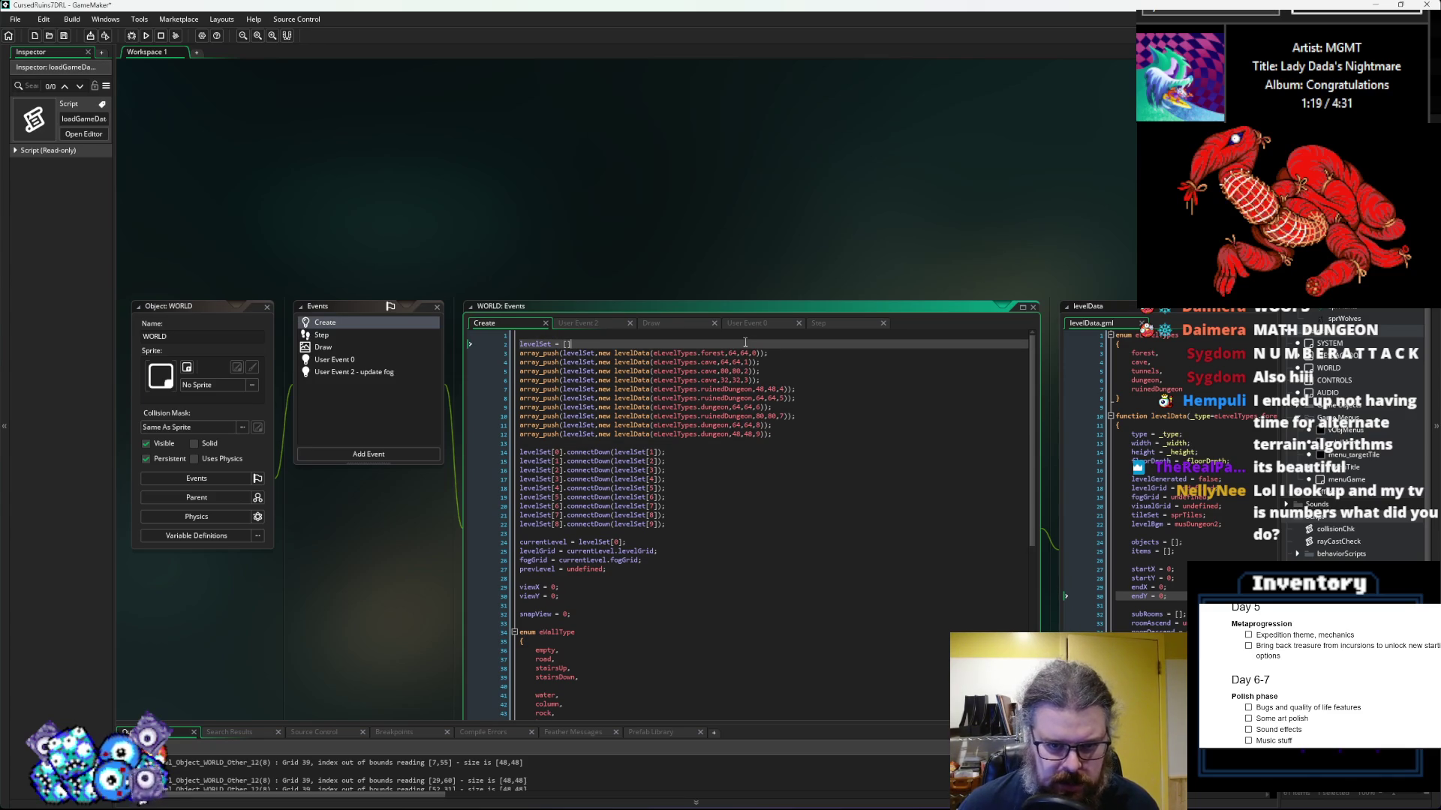
pyautogui.doubleClick(715, 434)
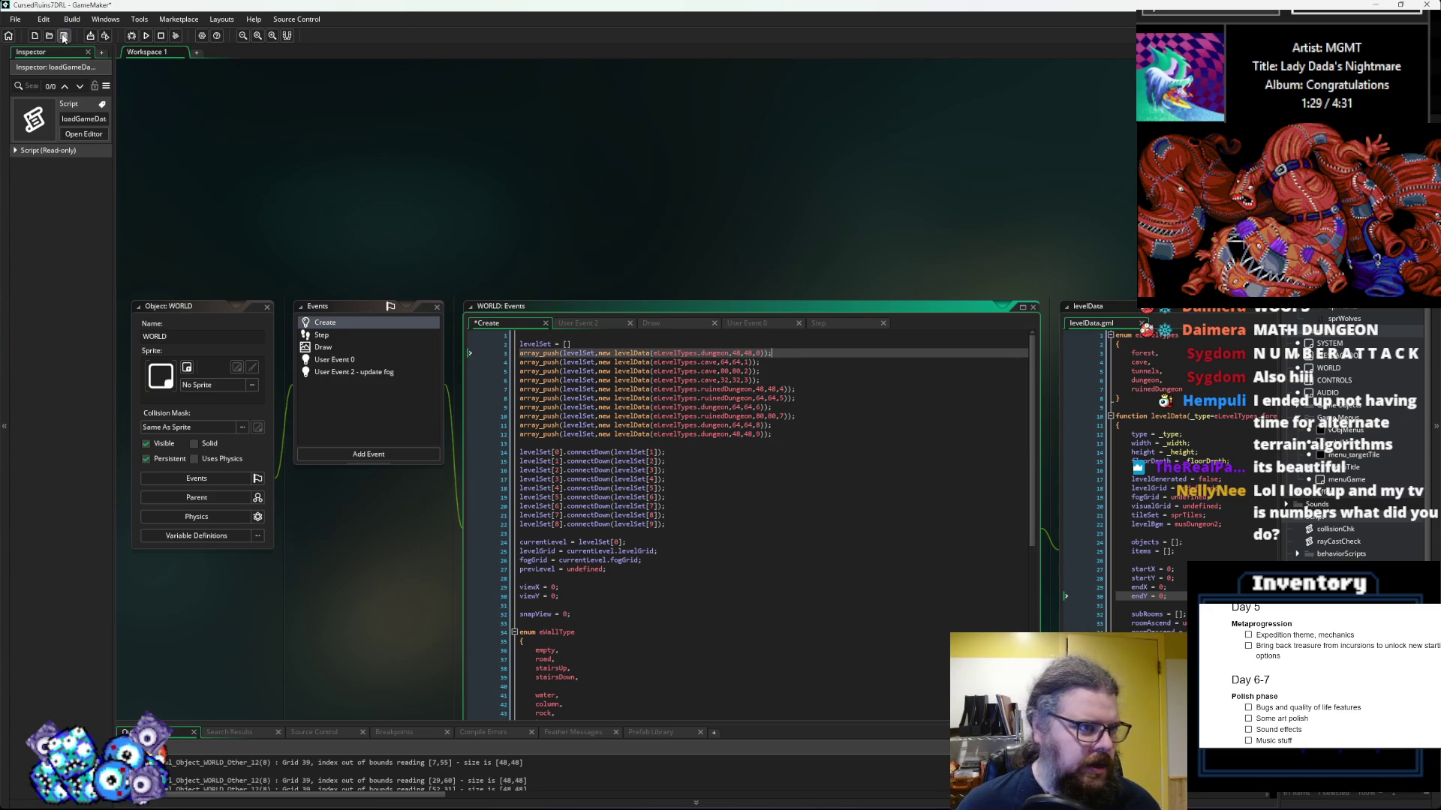
pyautogui.click(679, 496)
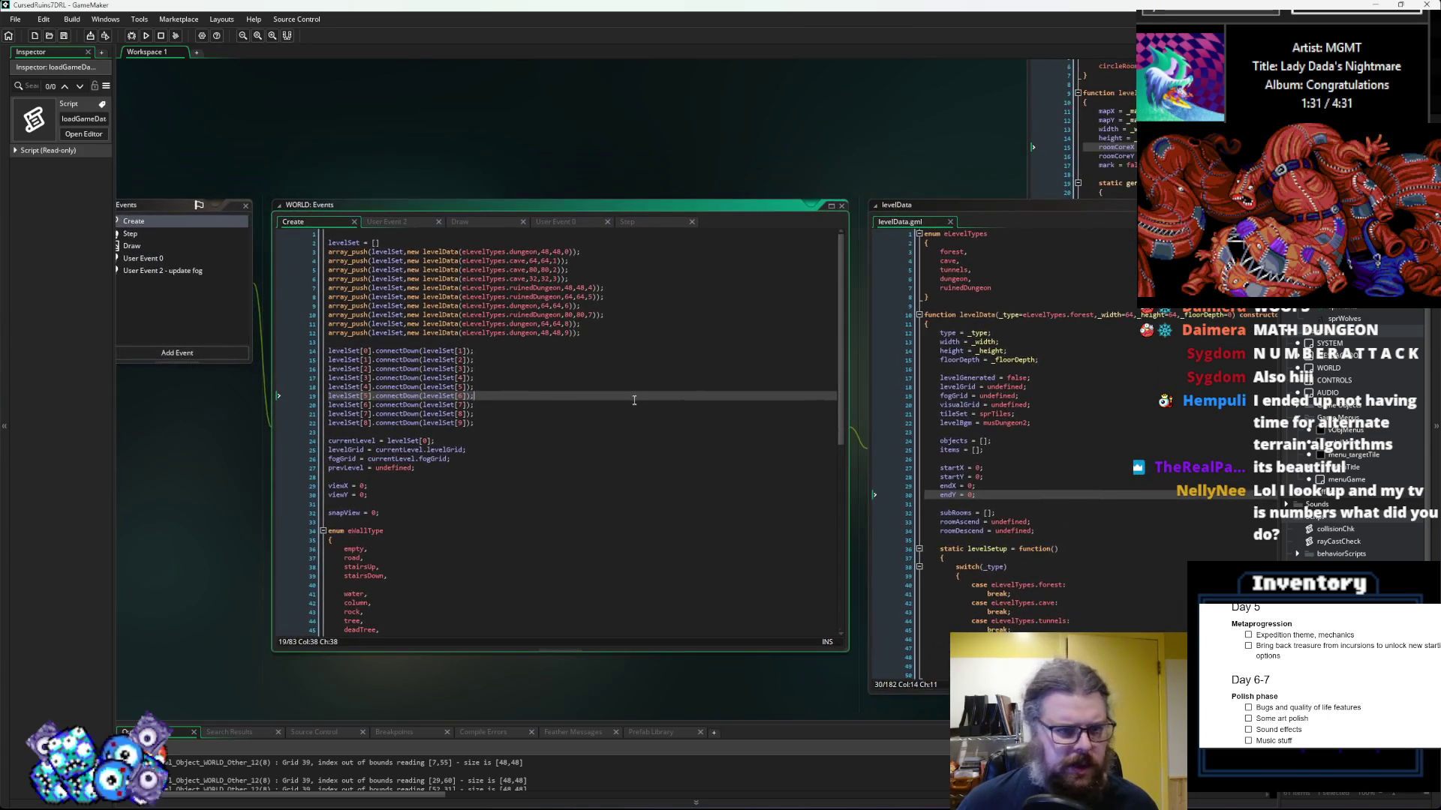
# Step: Review the levelRooms, levelData and collisionChk scripts and the SYSTEM Step code
pyautogui.click(1126, 165)
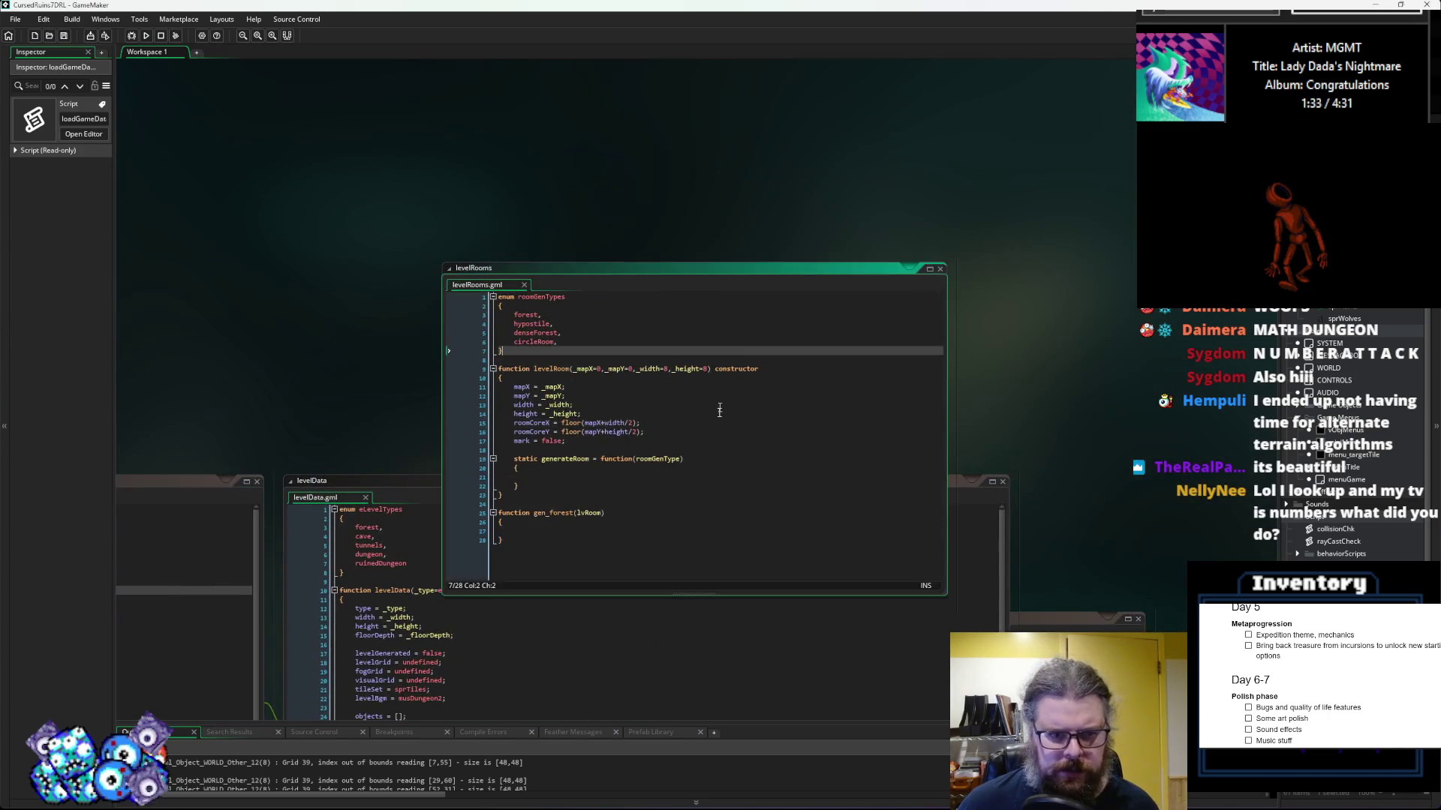
pyautogui.click(706, 614)
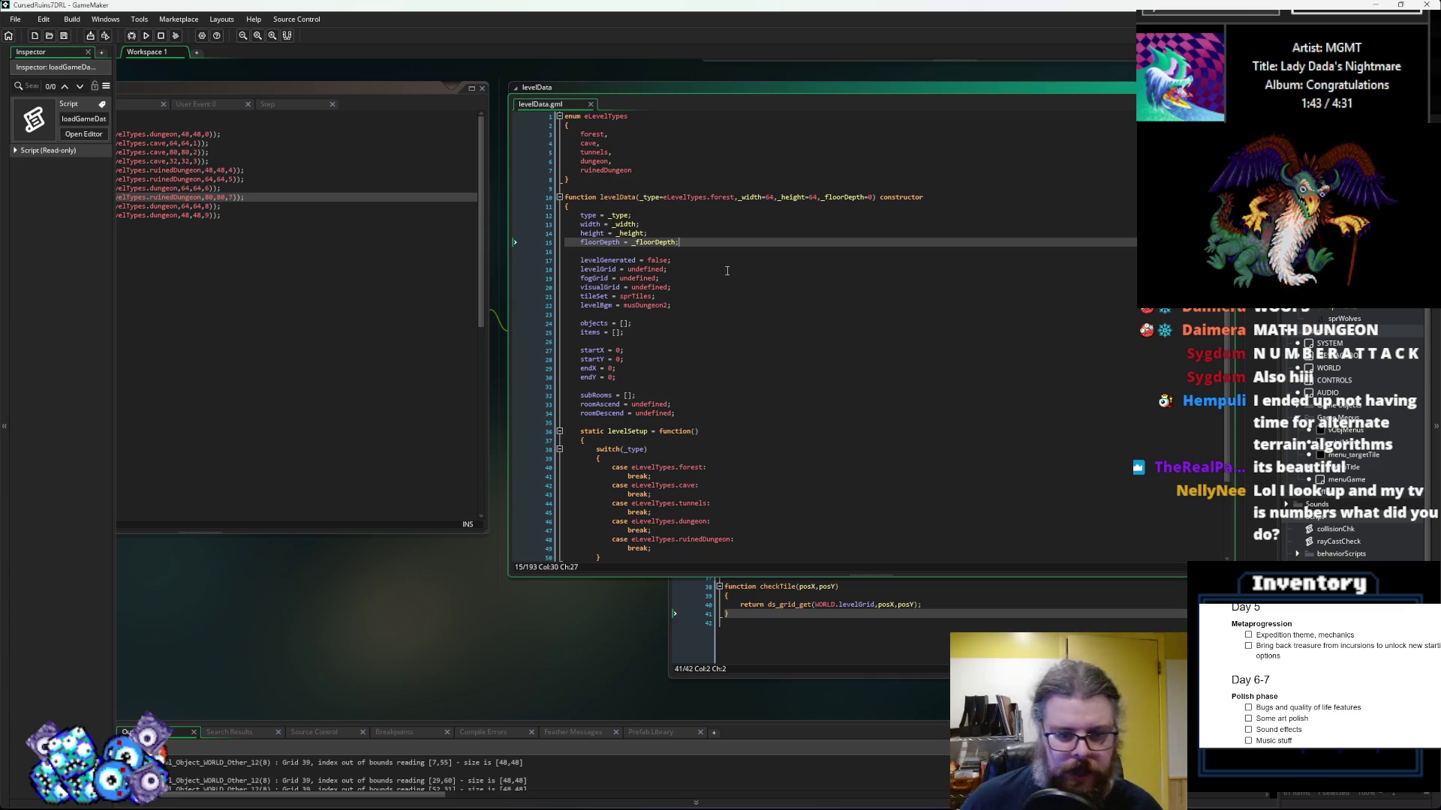
pyautogui.scroll(-3)
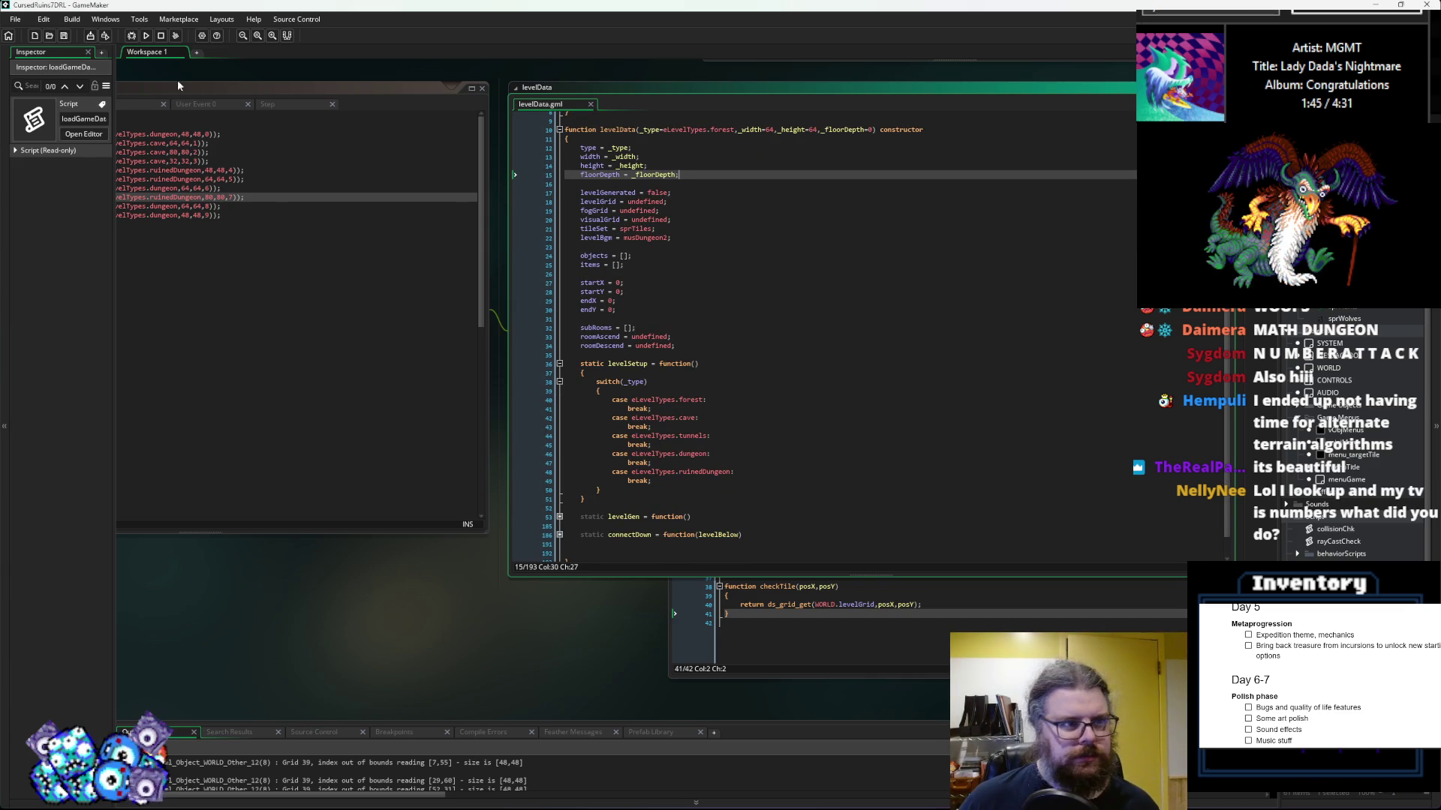
pyautogui.moveTo(838, 455); pyautogui.dragTo(422, 327)
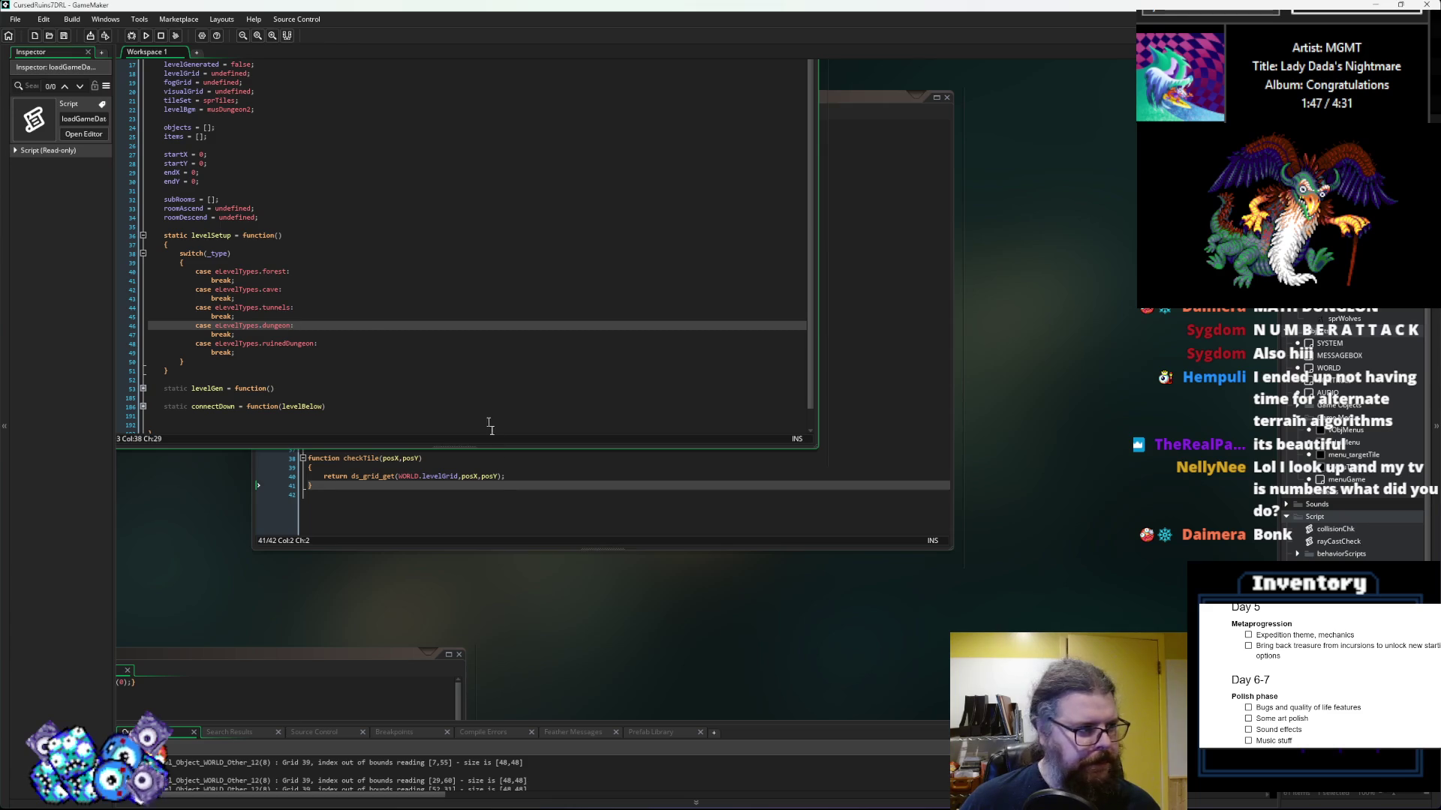
pyautogui.click(500, 478)
pyautogui.moveTo(500, 477); pyautogui.dragTo(758, 527)
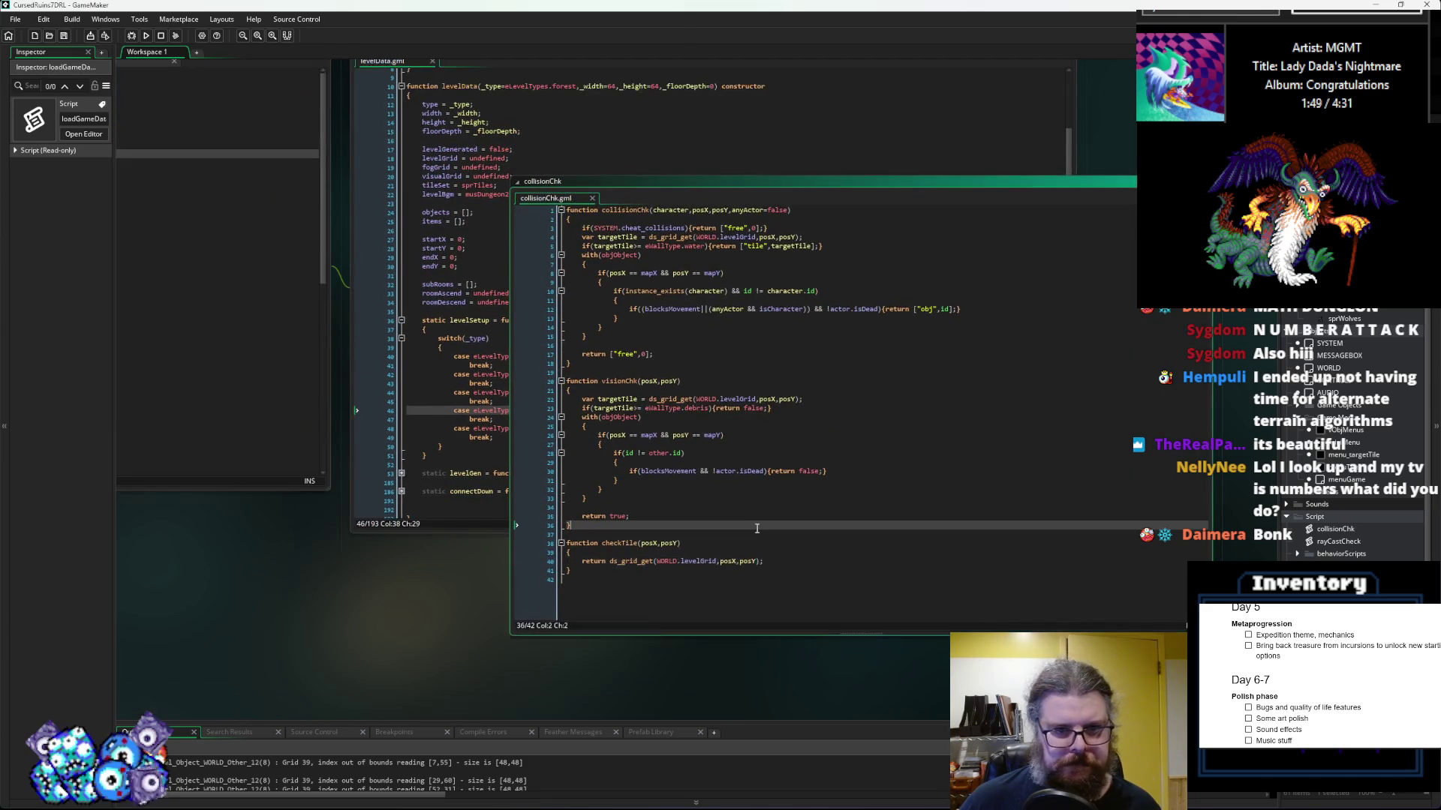
pyautogui.click(300, 704)
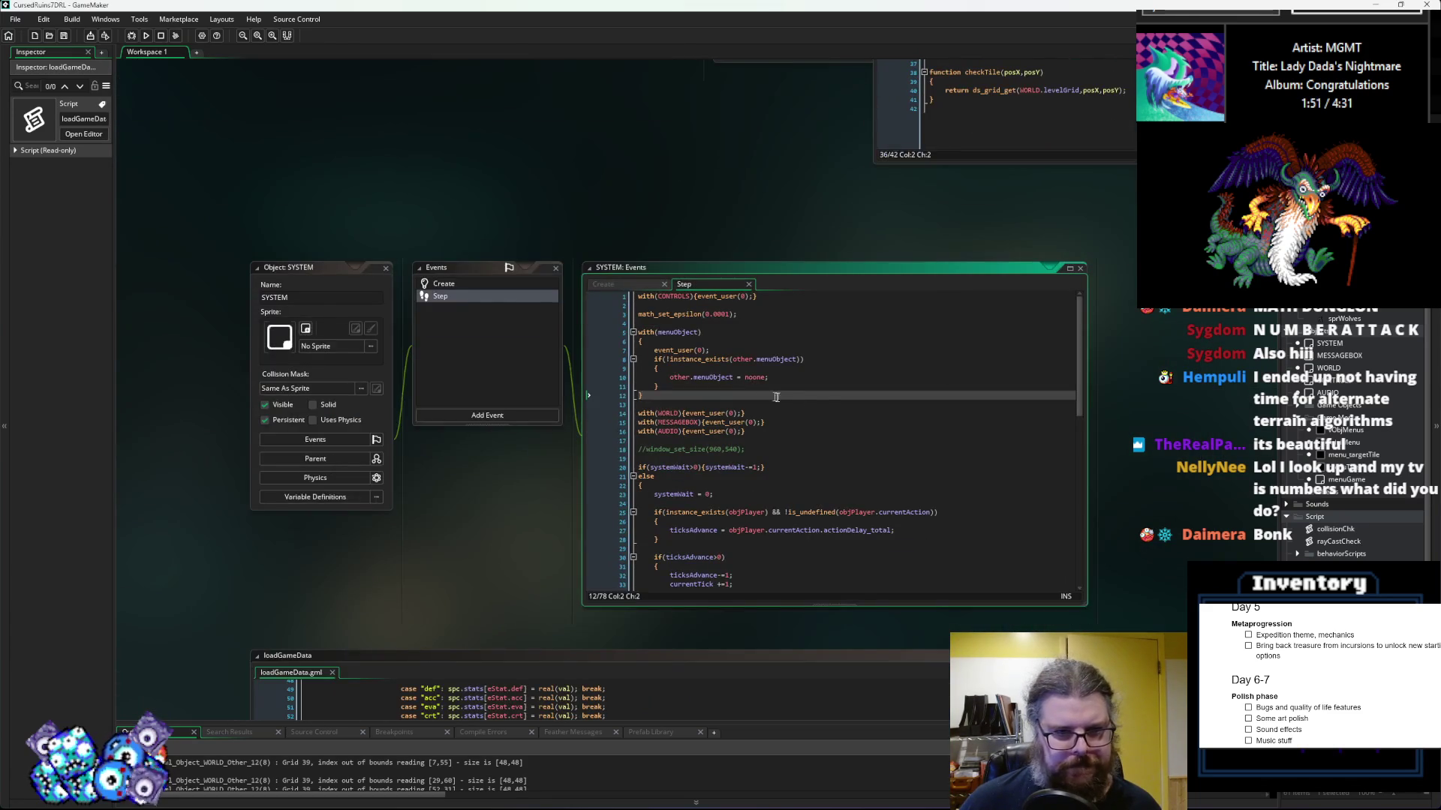
# Step: Review the loadGameData script, then return to the levelData generation code
pyautogui.moveTo(894, 393); pyautogui.dragTo(913, 209)
pyautogui.click(895, 306)
pyautogui.scroll(-3)
pyautogui.click(630, 539)
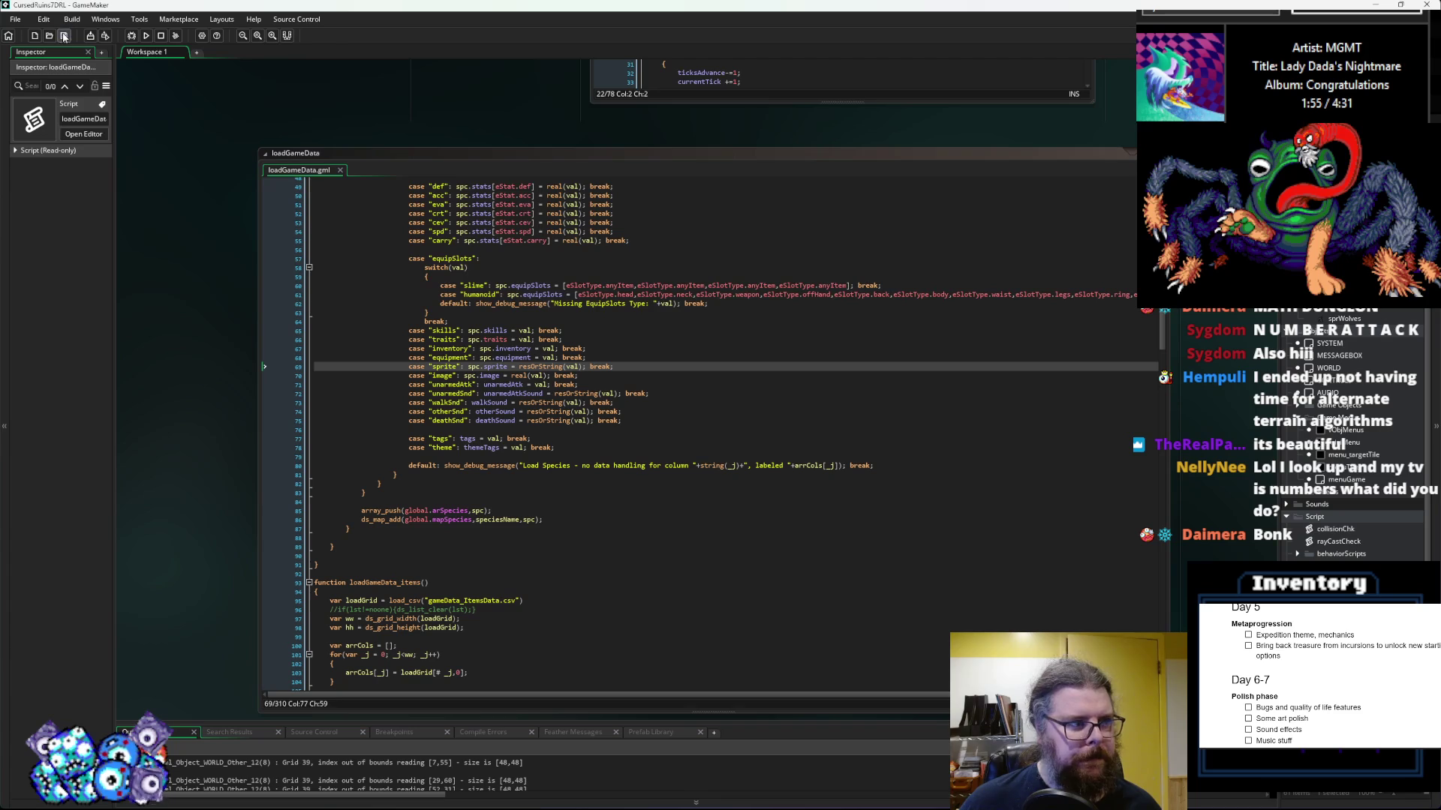
pyautogui.scroll(3)
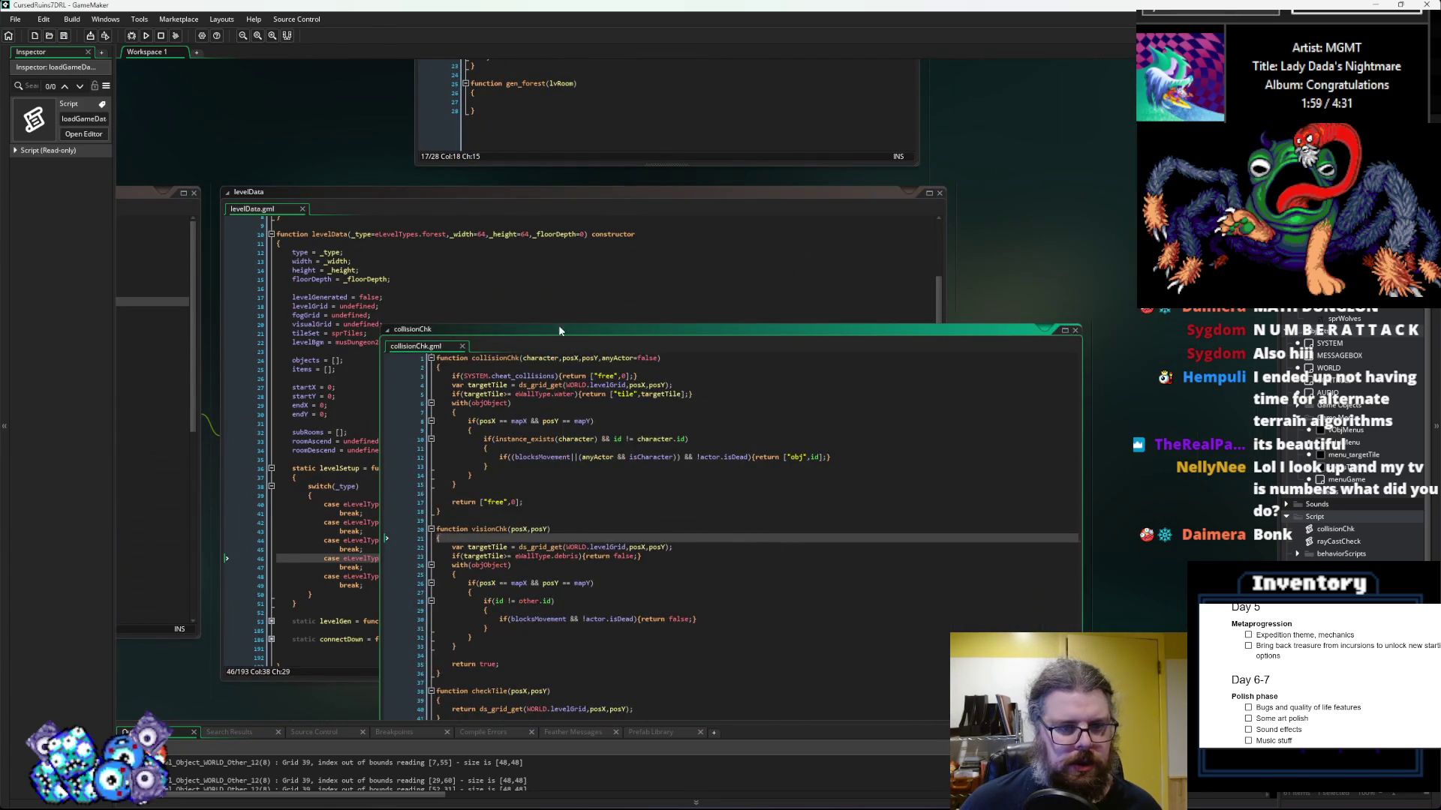
pyautogui.moveTo(533, 335); pyautogui.dragTo(811, 301)
pyautogui.click(364, 513)
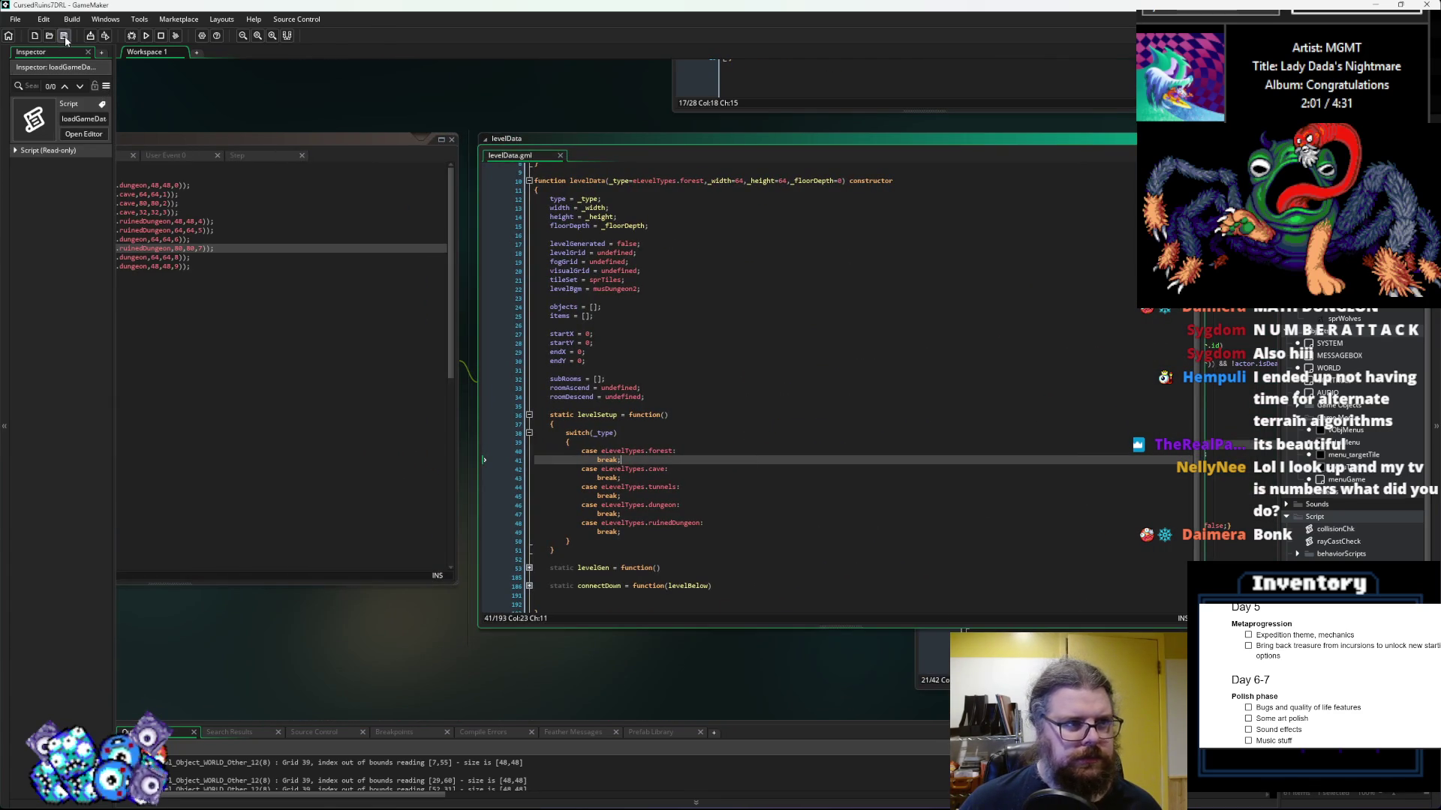
pyautogui.scroll(-3)
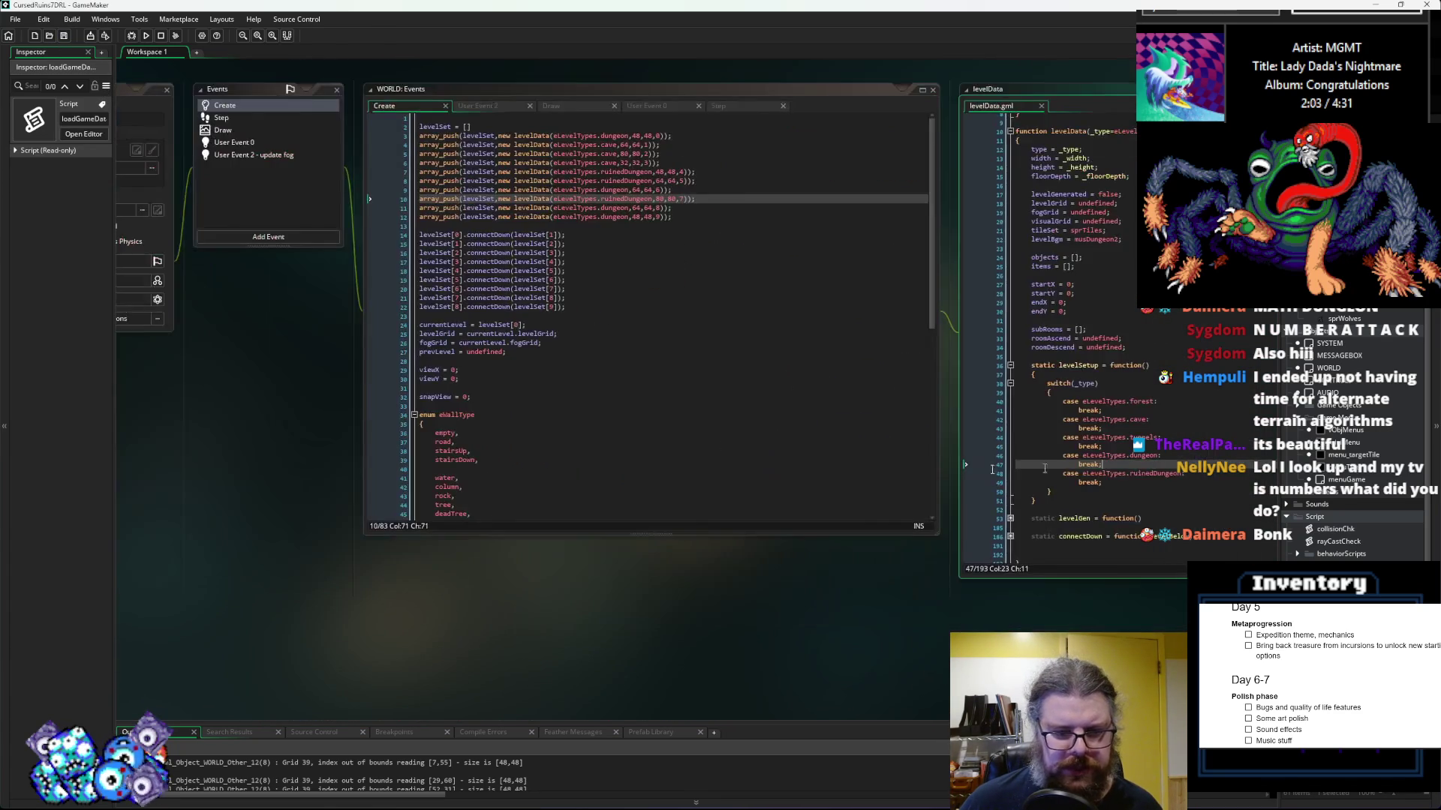
pyautogui.scroll(-3)
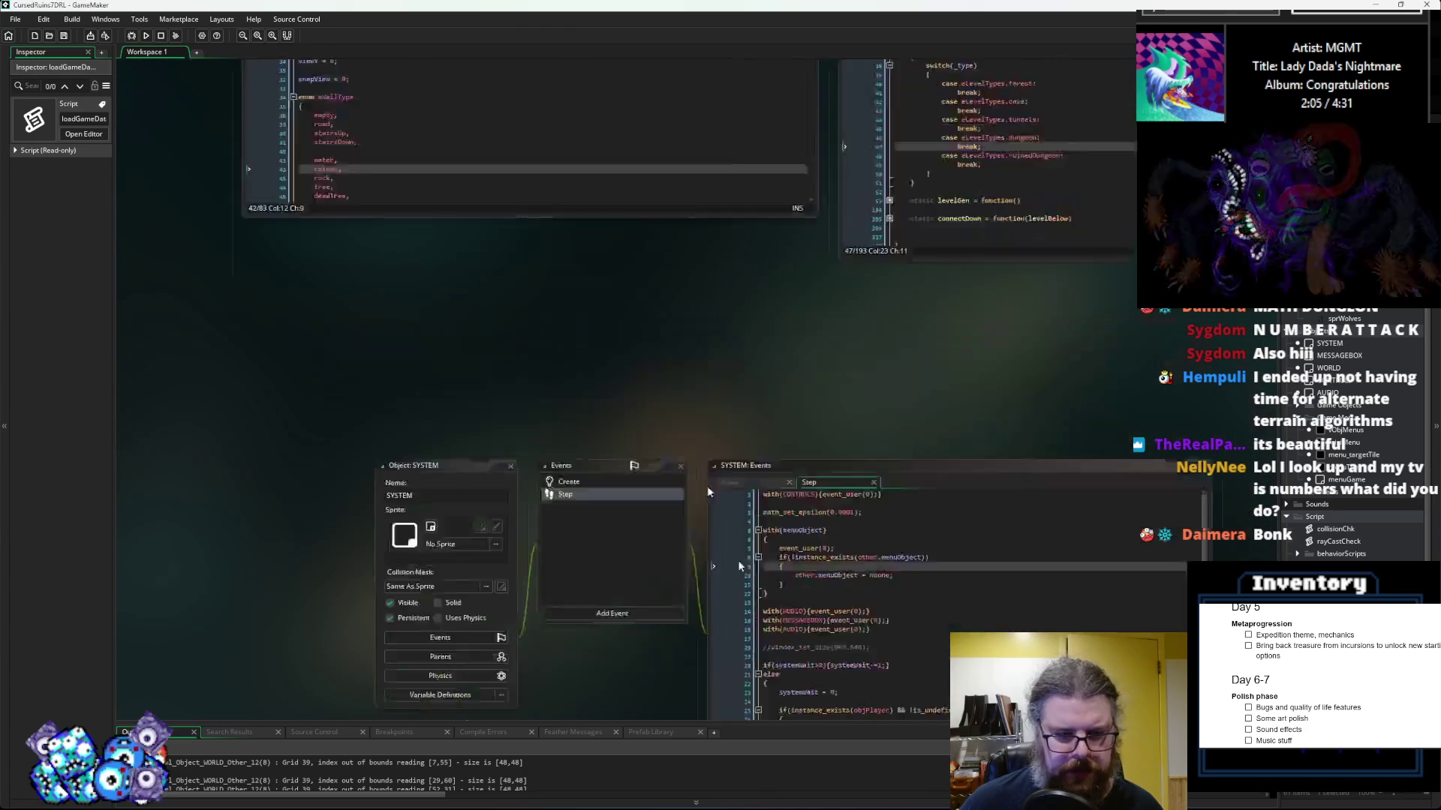
pyautogui.scroll(3)
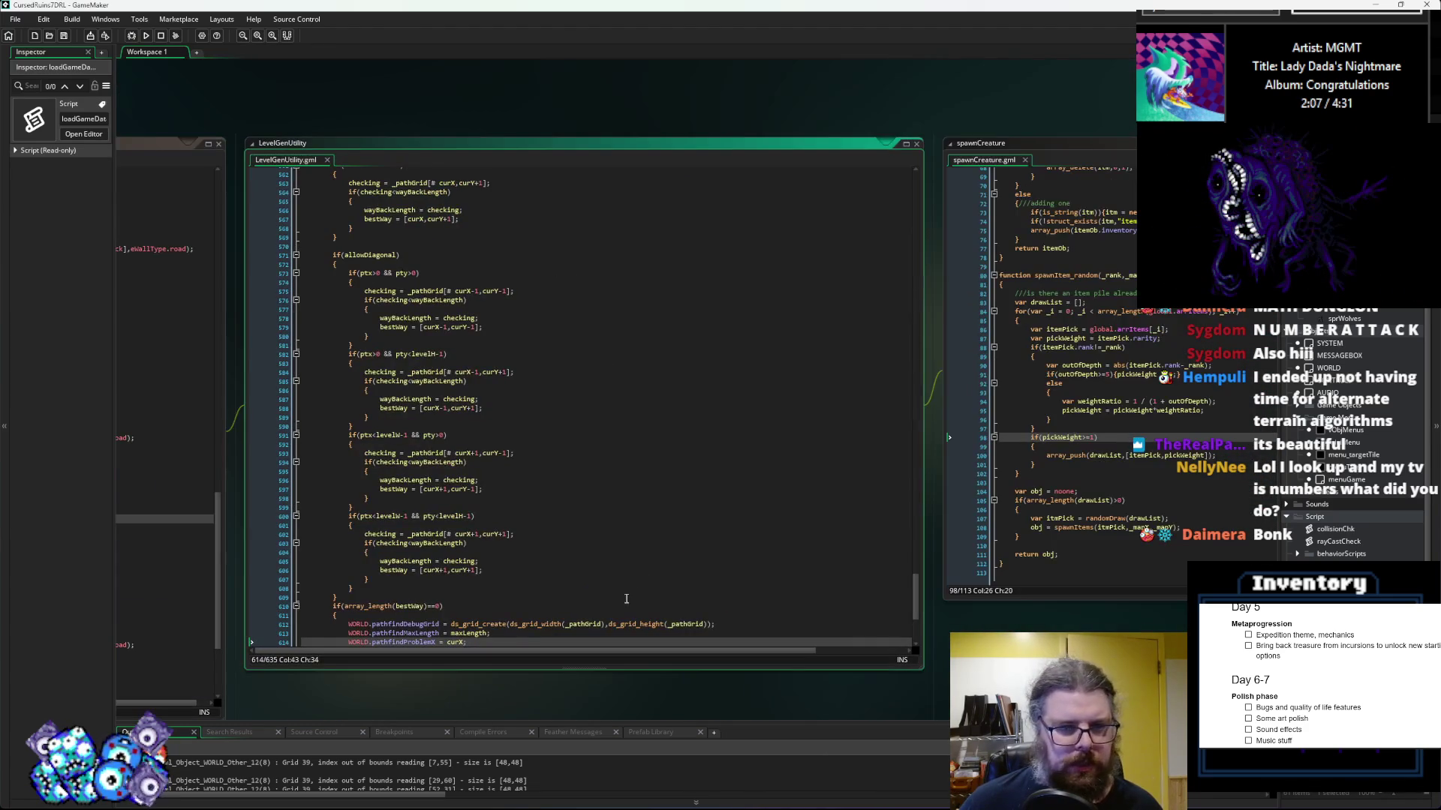
pyautogui.hscroll(3)
pyautogui.hscroll(-3)
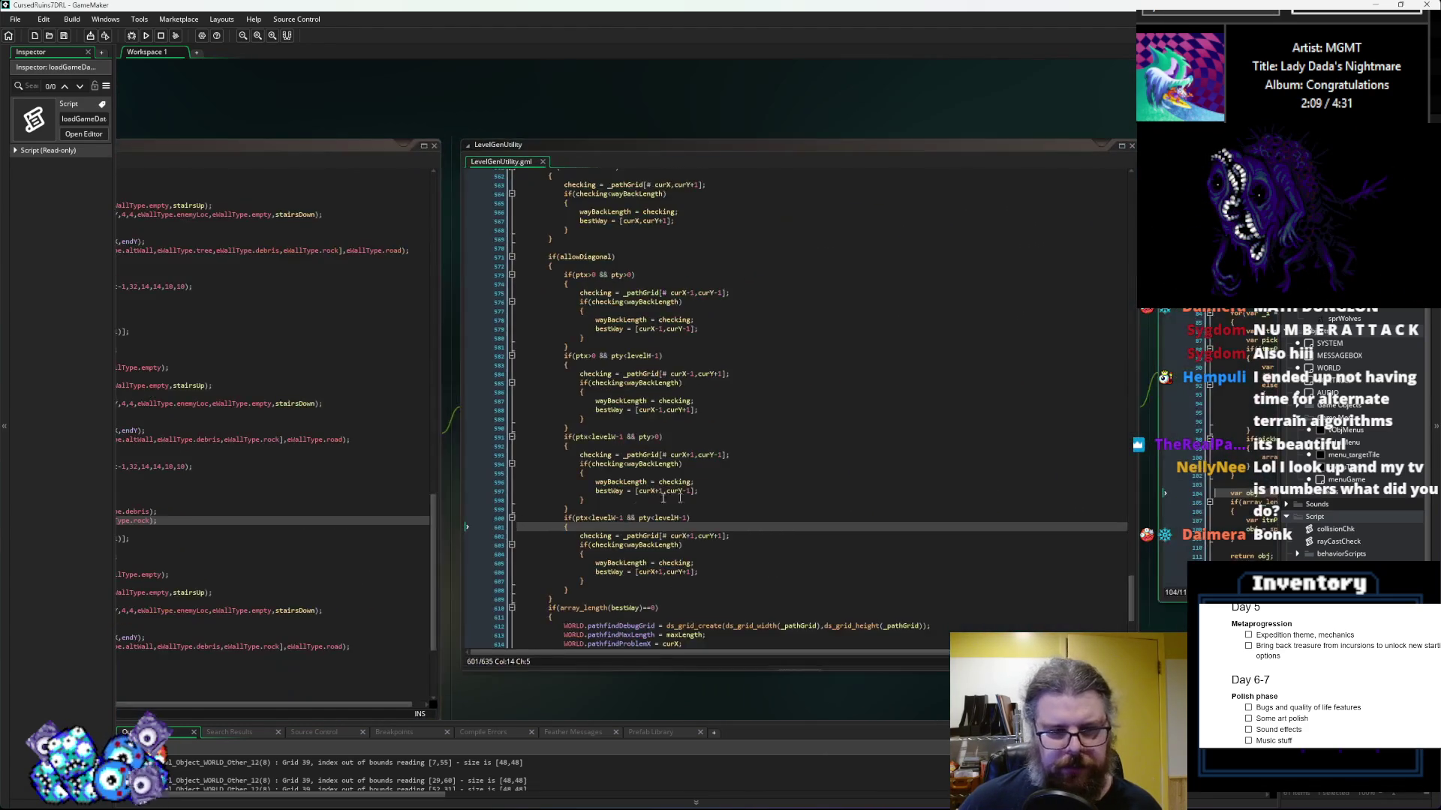
pyautogui.click(630, 519)
# Step: Check the parameters of the ruinedDungeon entrance hall and both lgen_addNoise calls
pyautogui.press('Down')
pyautogui.press('Down')
pyautogui.press('Down')
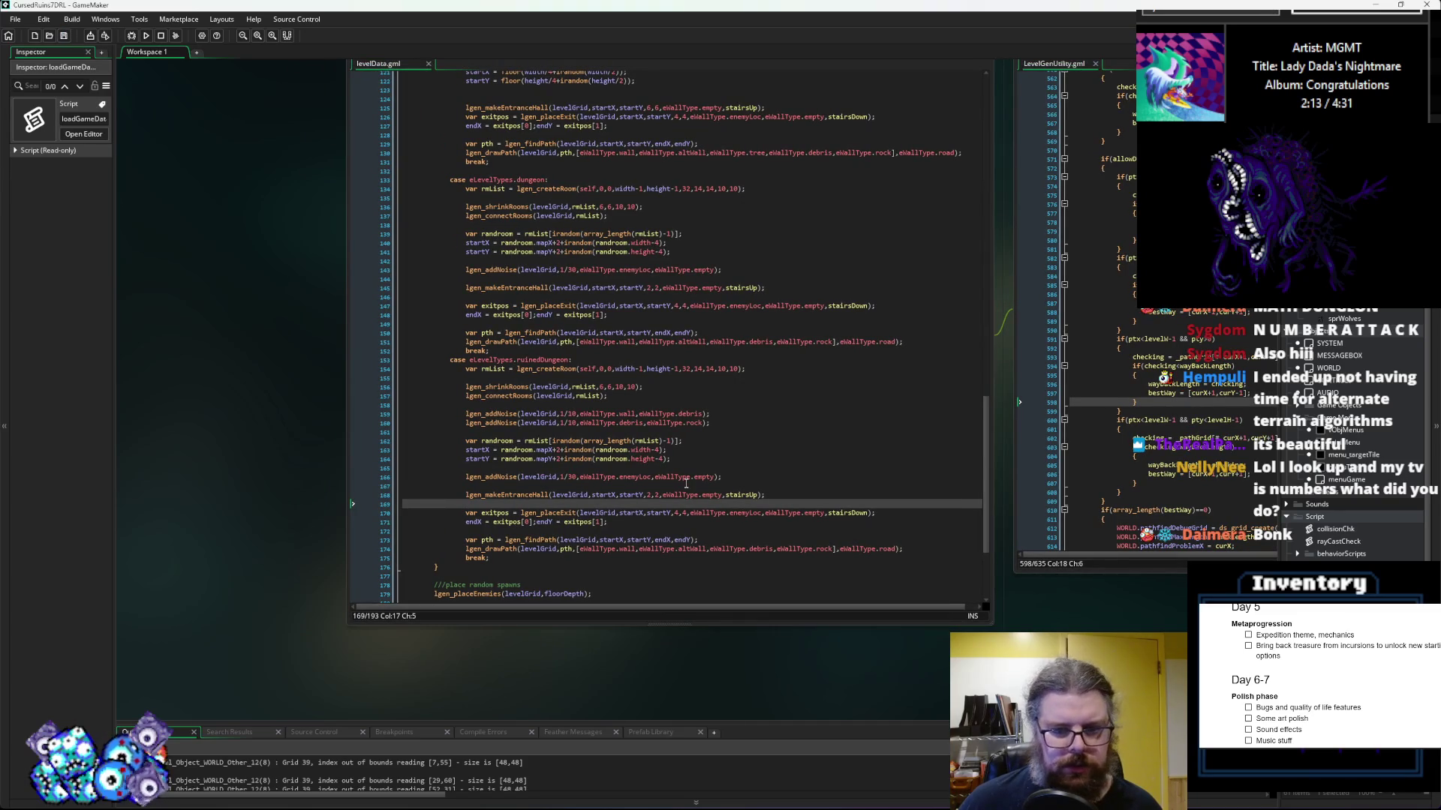
pyautogui.click(654, 495)
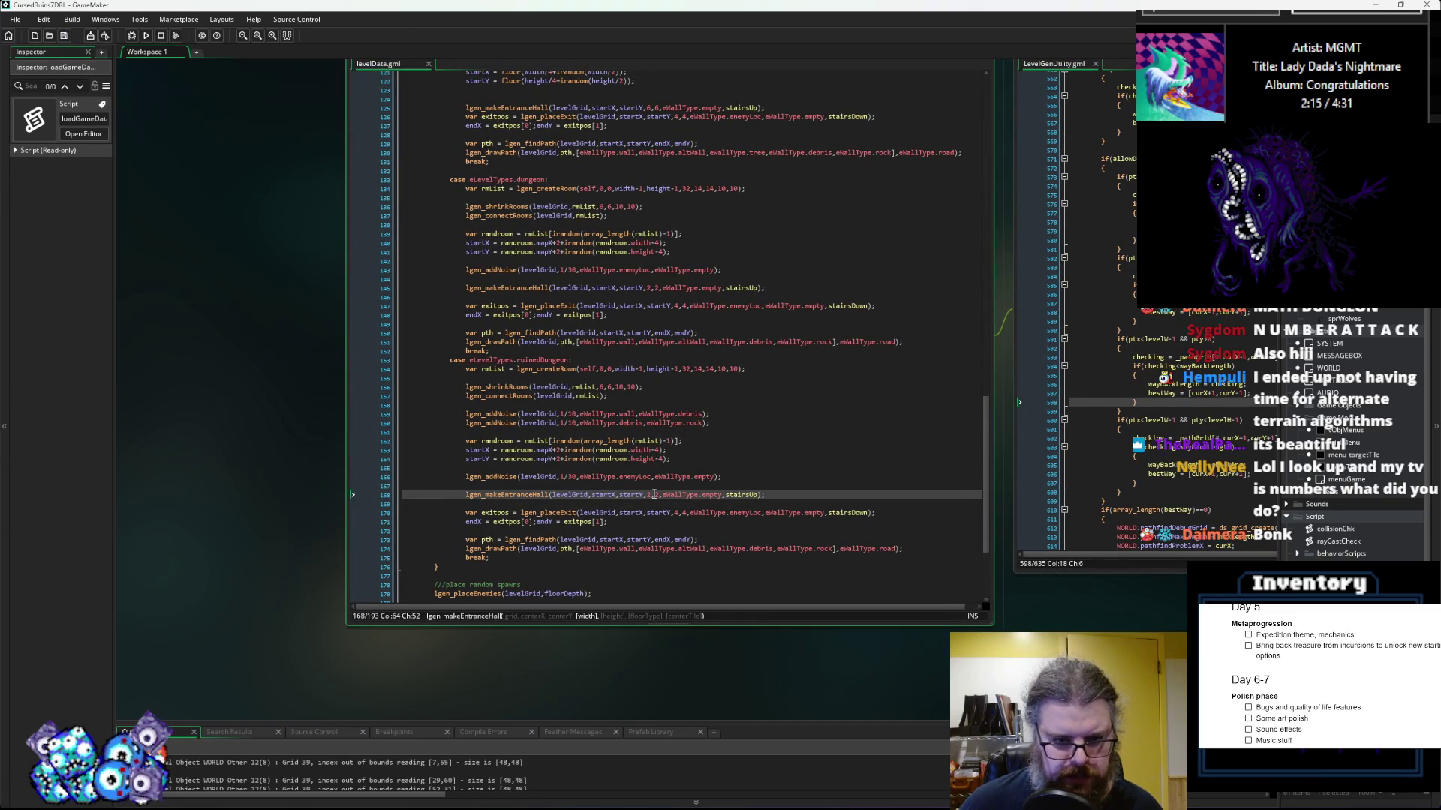
pyautogui.click(604, 414)
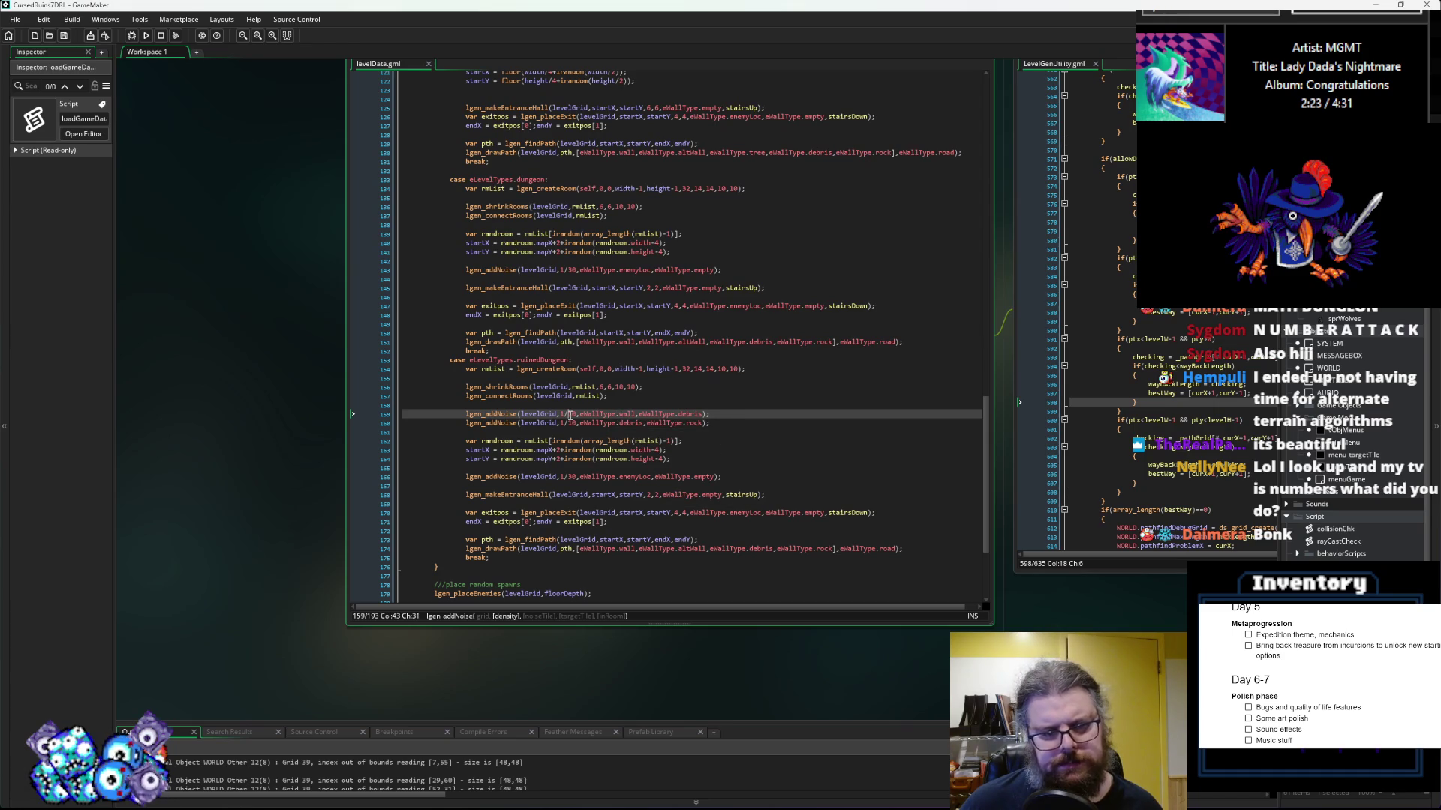
pyautogui.click(570, 422)
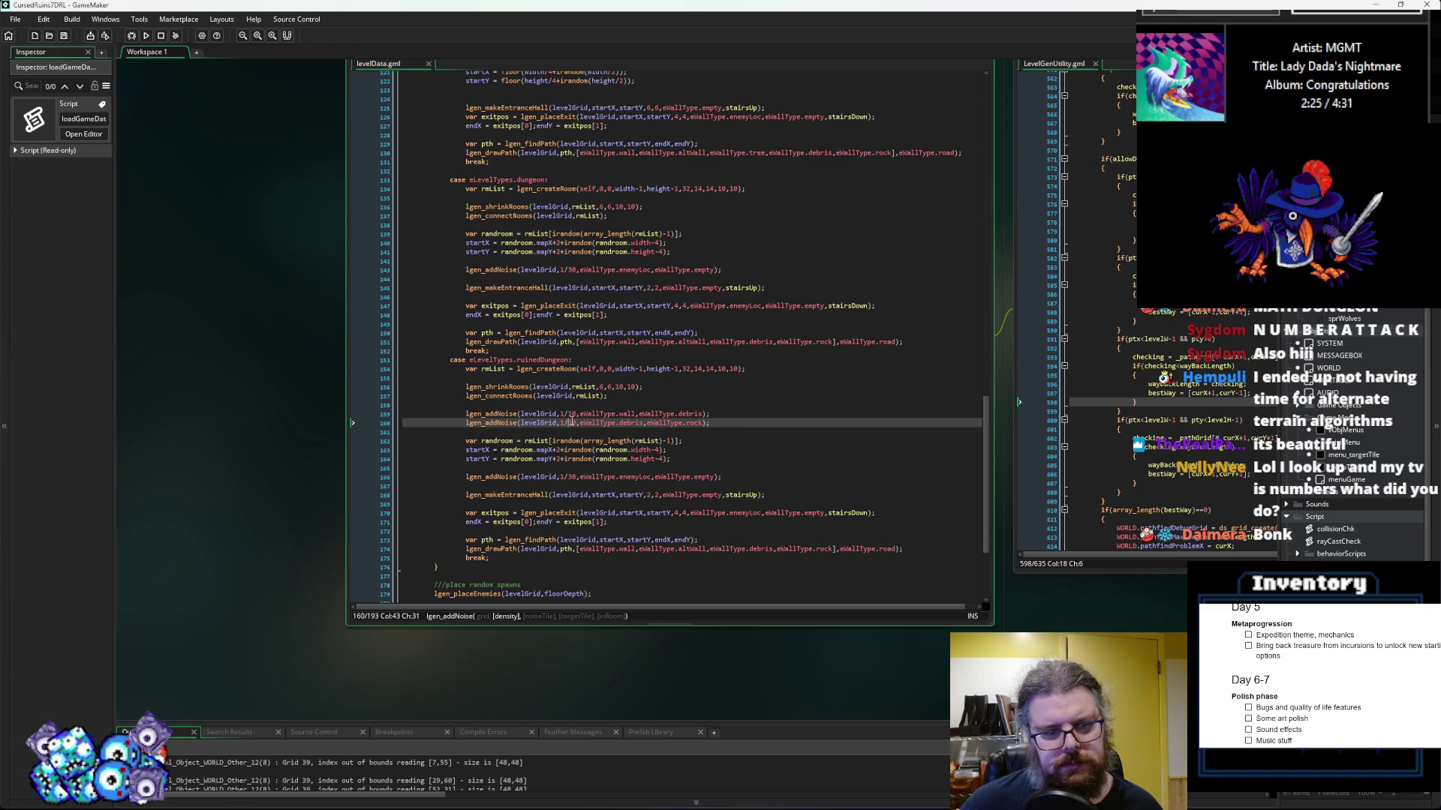
pyautogui.click(600, 424)
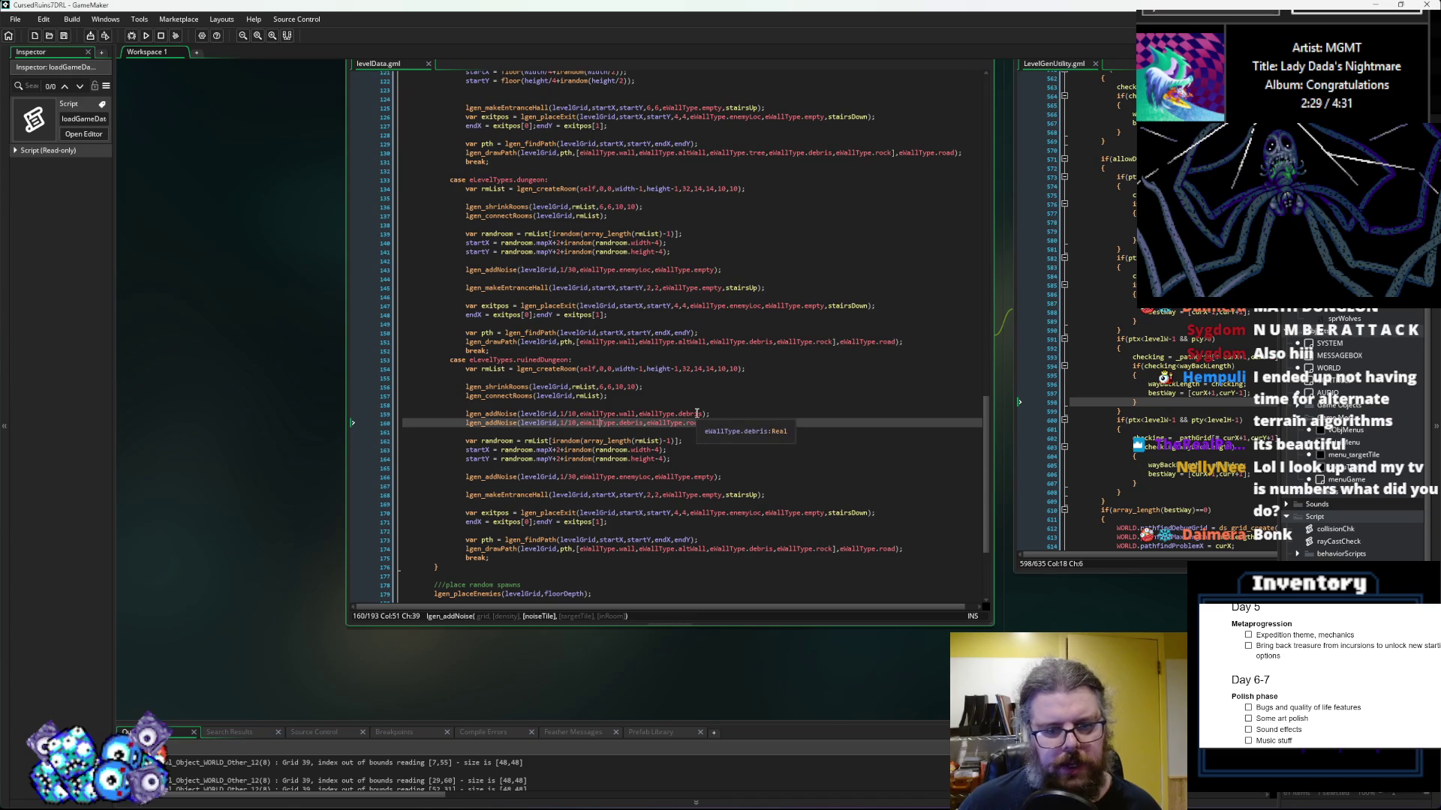
# Step: On line 159, move eWallType.debris before the wall argument so debris scatters over walls
pyautogui.click(703, 414)
pyautogui.moveTo(703, 413); pyautogui.dragTo(634, 413)
pyautogui.press('BackSpace')
pyautogui.click(580, 414)
pyautogui.write('eWallType.debris,')
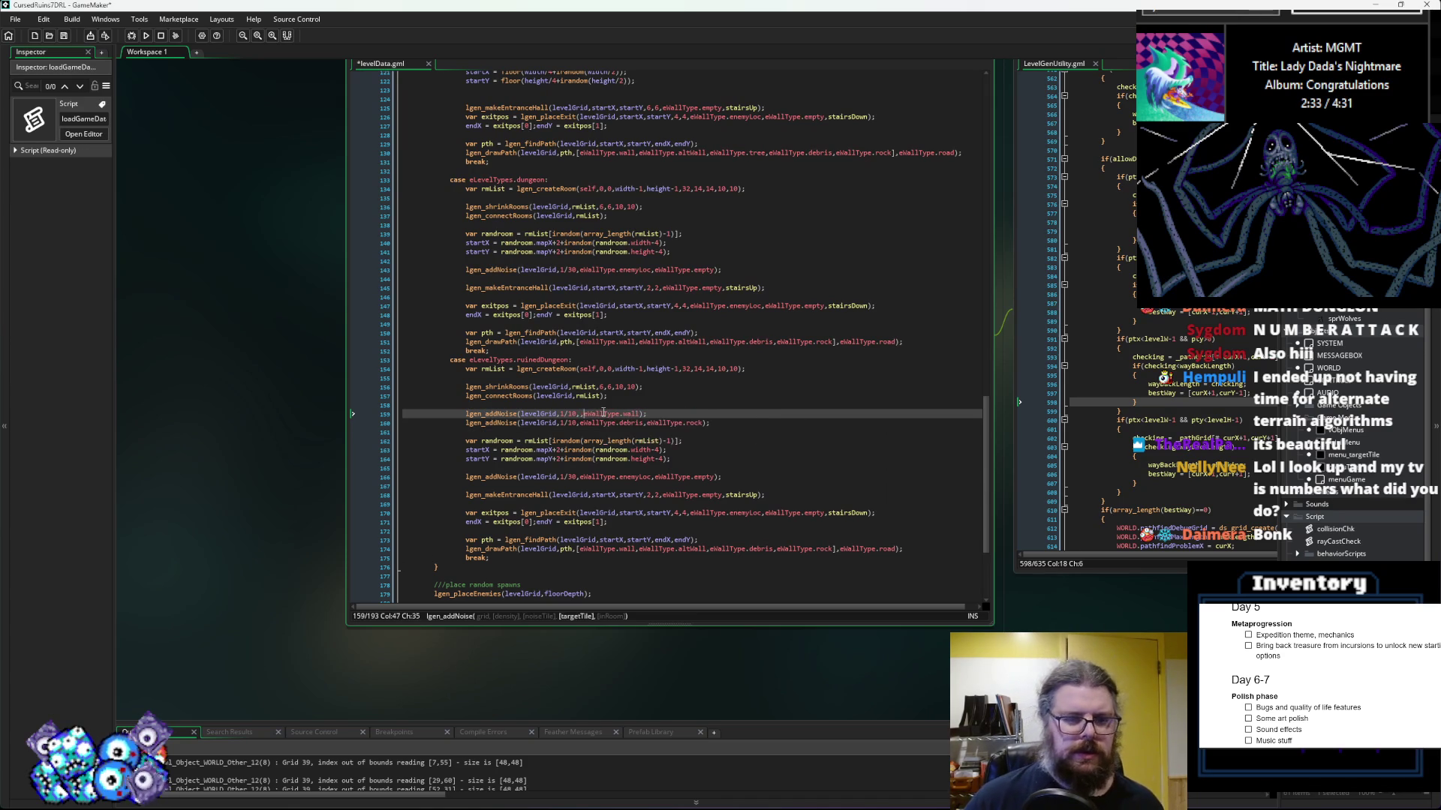
pyautogui.press('Left')
pyautogui.press('Left')
pyautogui.press('Left')
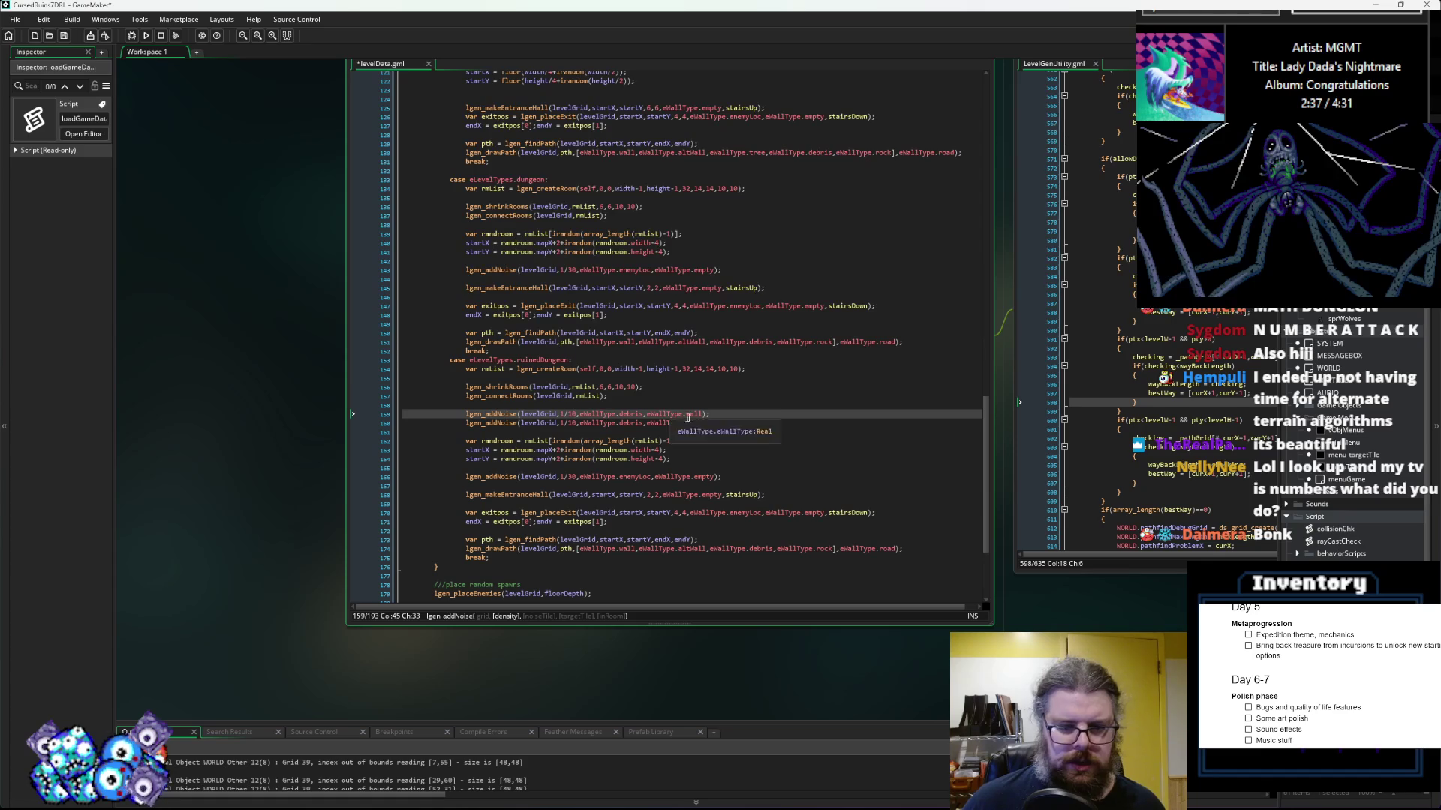
# Step: On line 160, move eWallType.rock first so rock scatters over debris, then save levelData
pyautogui.click(706, 423)
pyautogui.press('BackSpace')
pyautogui.press('BackSpace')
pyautogui.press('BackSpace')
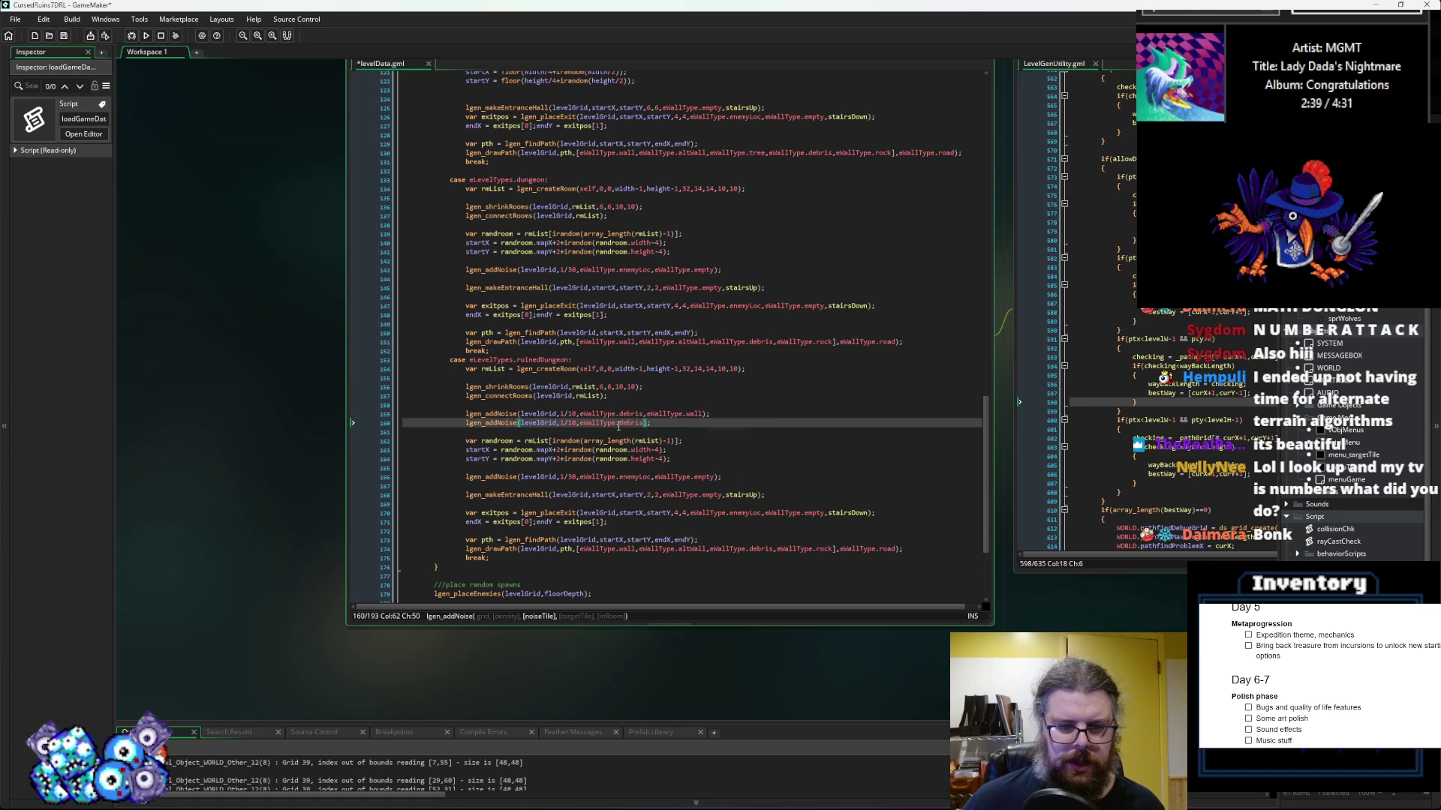
pyautogui.hotkey('ctrl', 'Left')
pyautogui.hotkey('ctrl', 'Left')
pyautogui.hotkey('ctrl', 'Left')
pyautogui.write('eWallType.rock,')
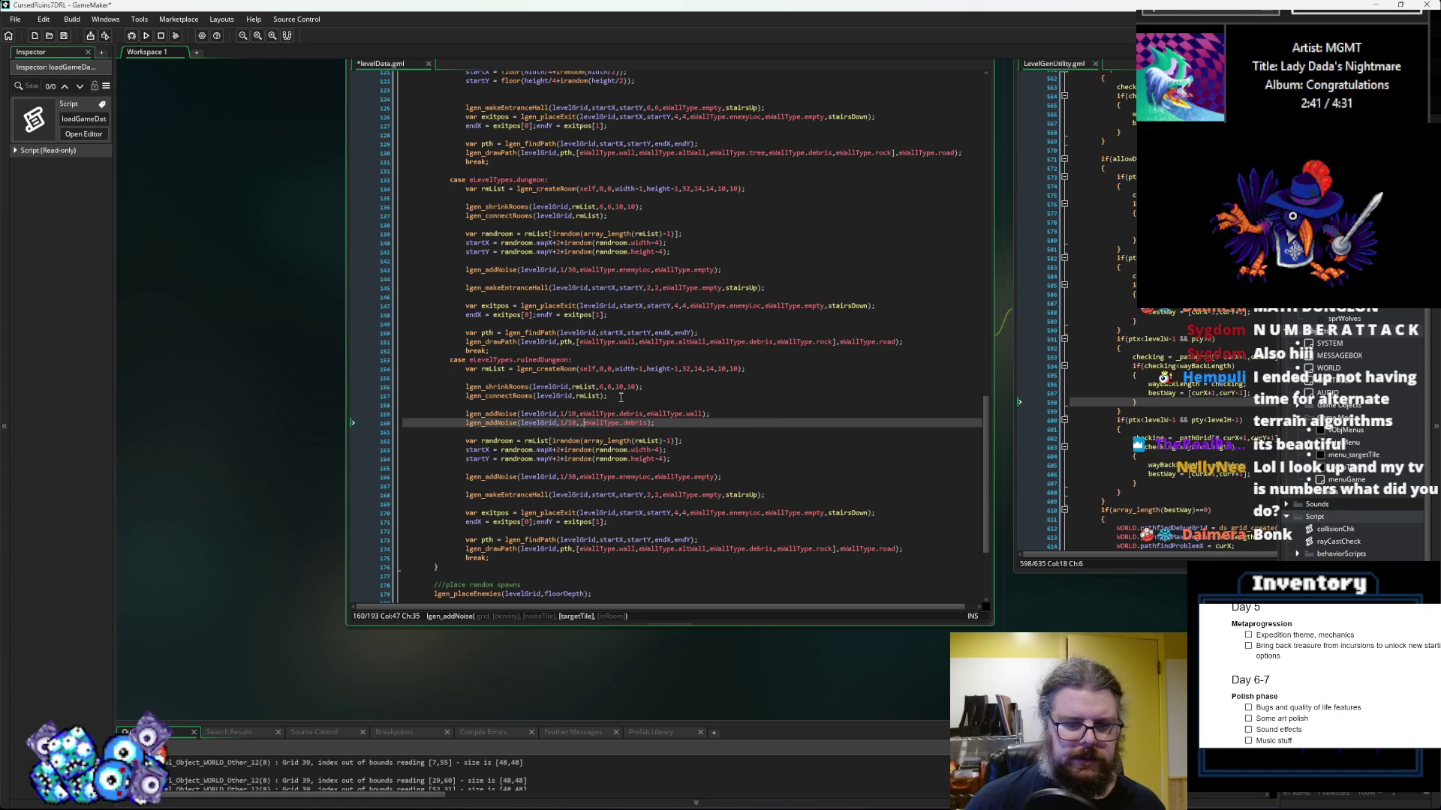
pyautogui.hotkey('ctrl', 'Left')
pyautogui.press('BackSpace')
pyautogui.click(748, 422)
pyautogui.click(63, 35)
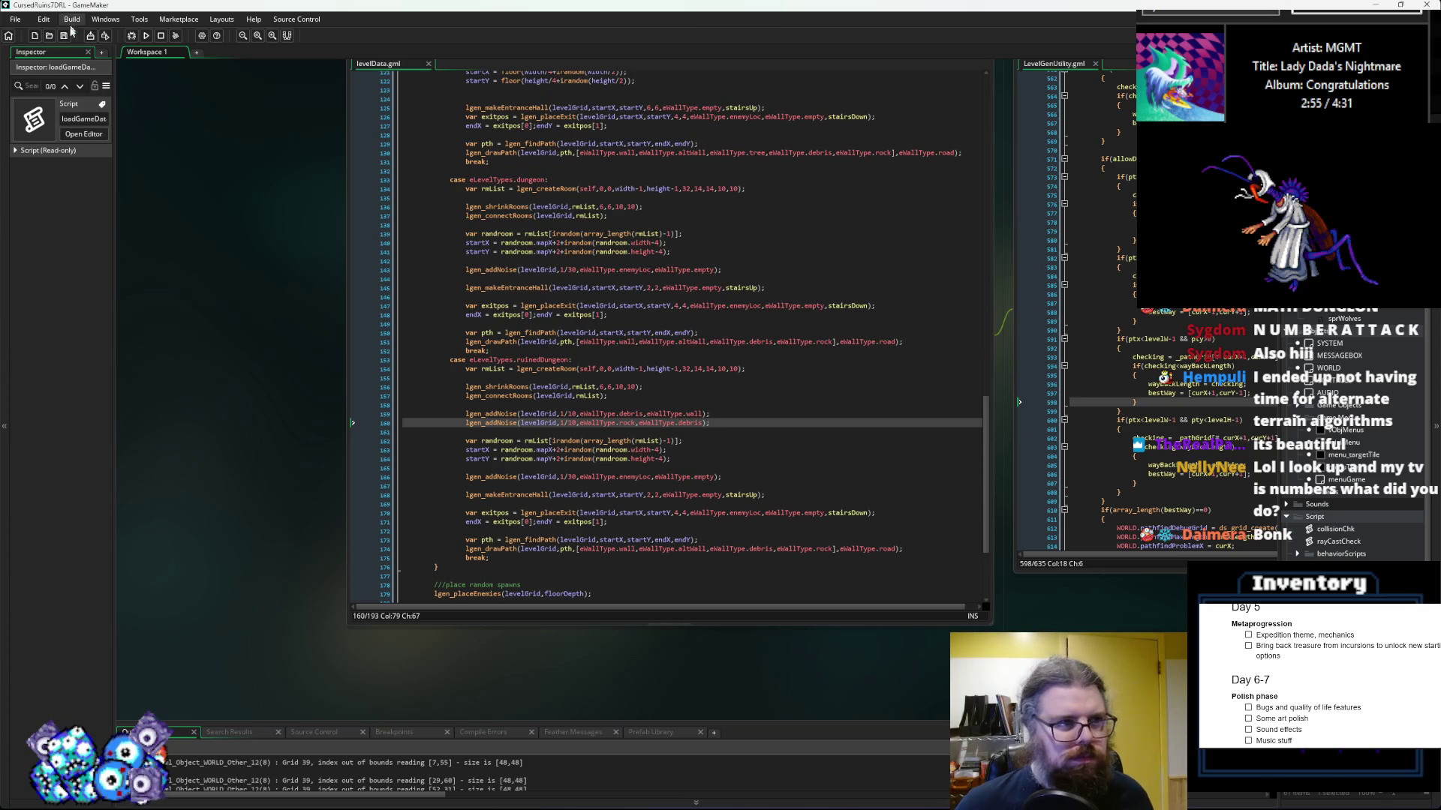
# Step: Run the game in debug mode, start a new game, and walk the corridors into the next room
pyautogui.click(133, 38)
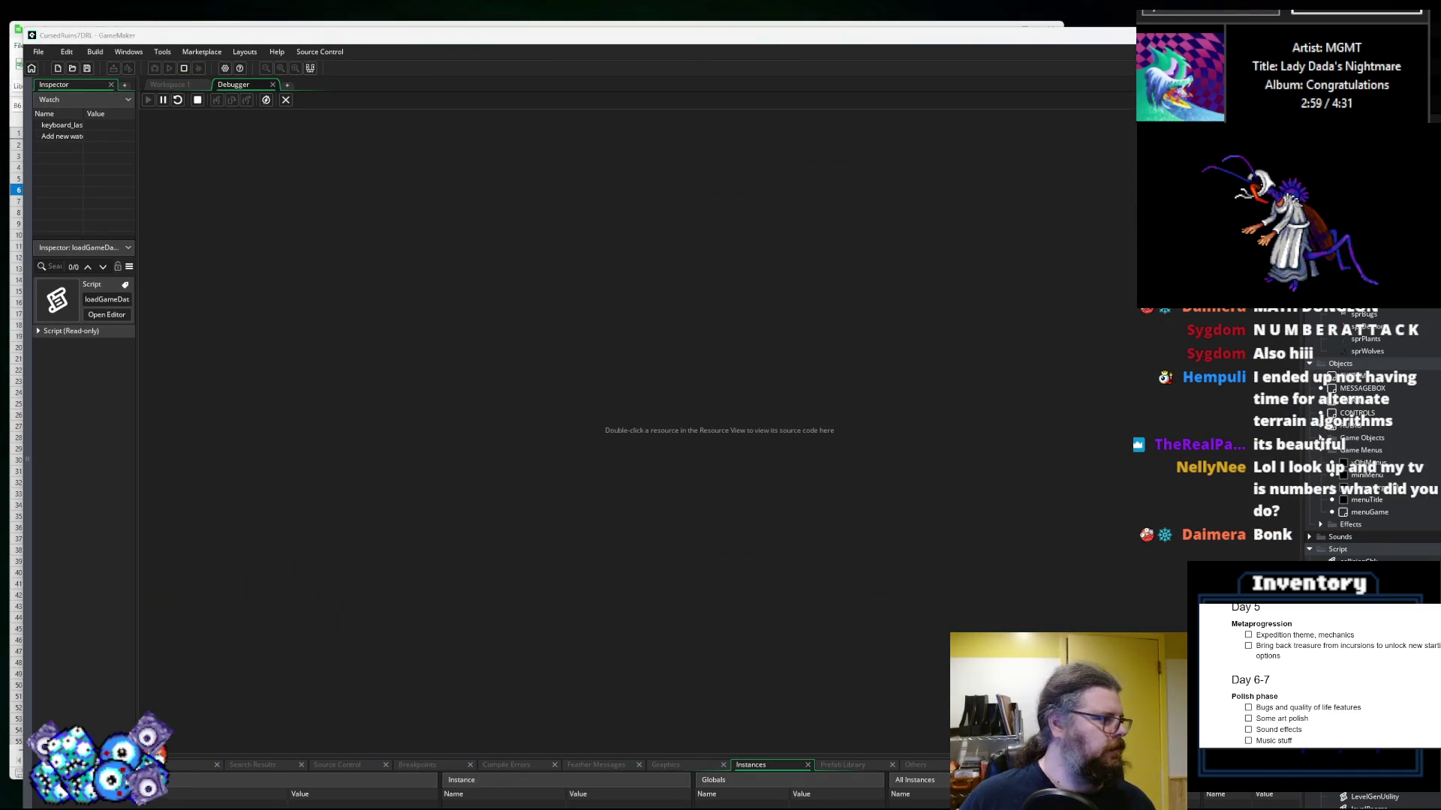
pyautogui.press('Return')
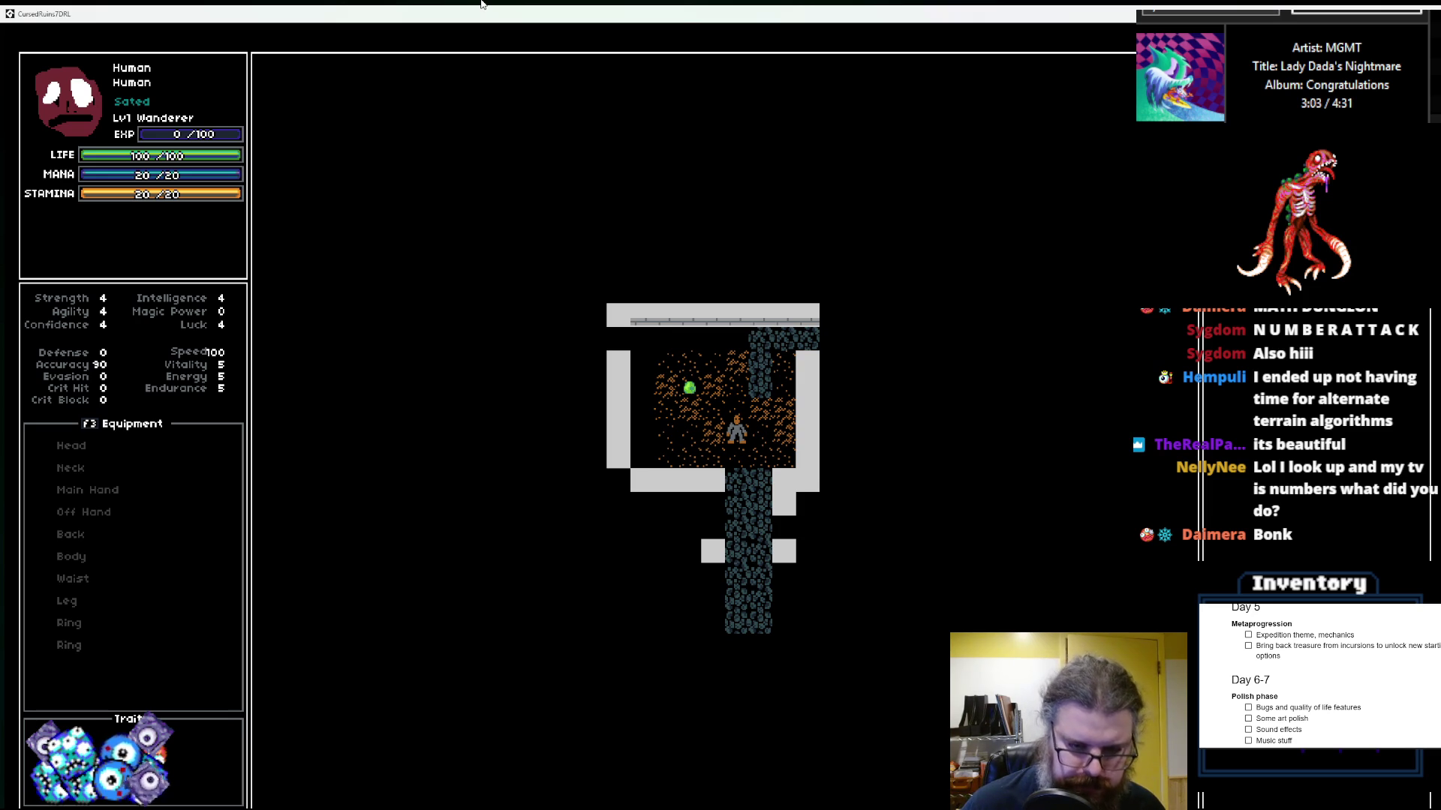
pyautogui.press('Right')
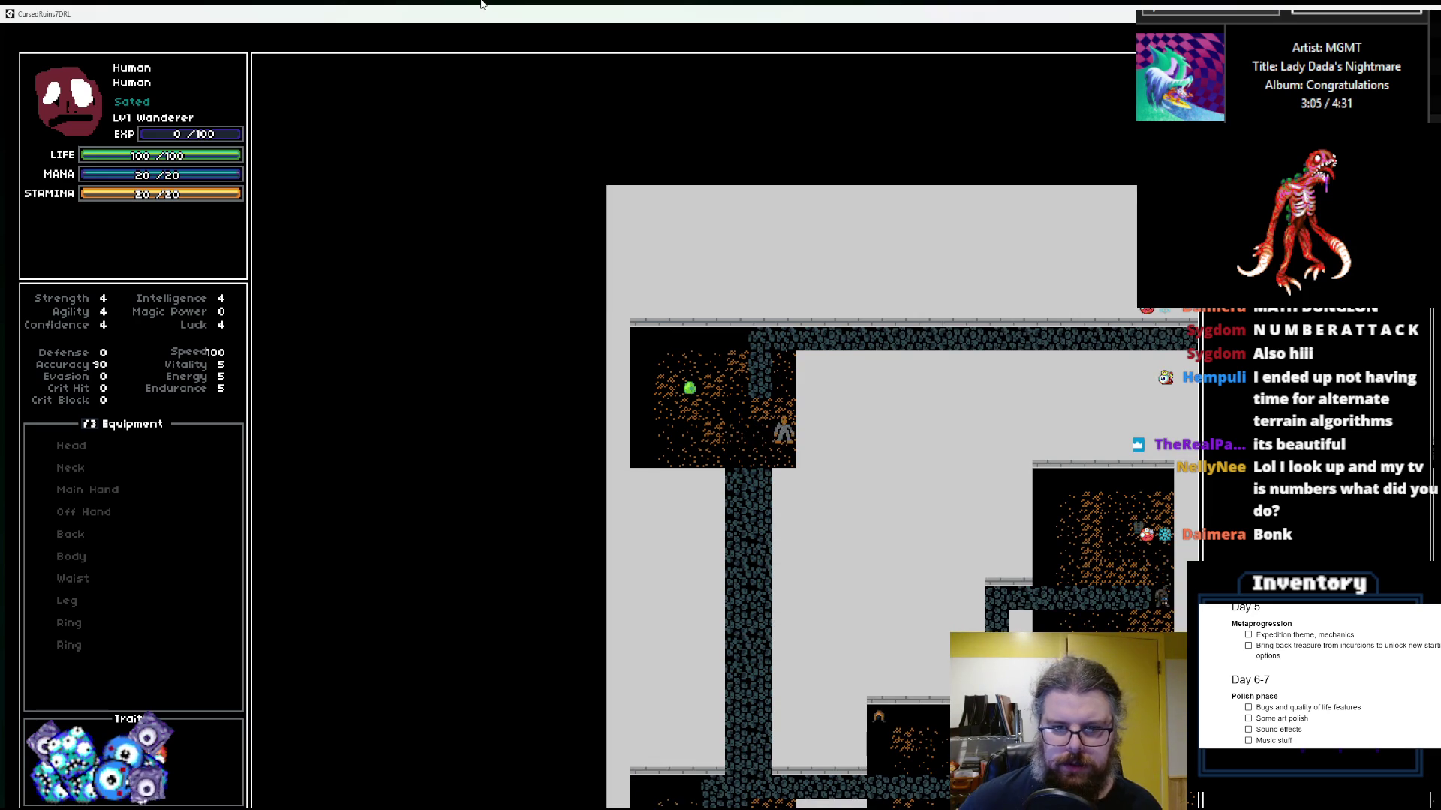
pyautogui.press('Down')
pyautogui.press('Down')
pyautogui.press('Down')
pyautogui.press('Down')
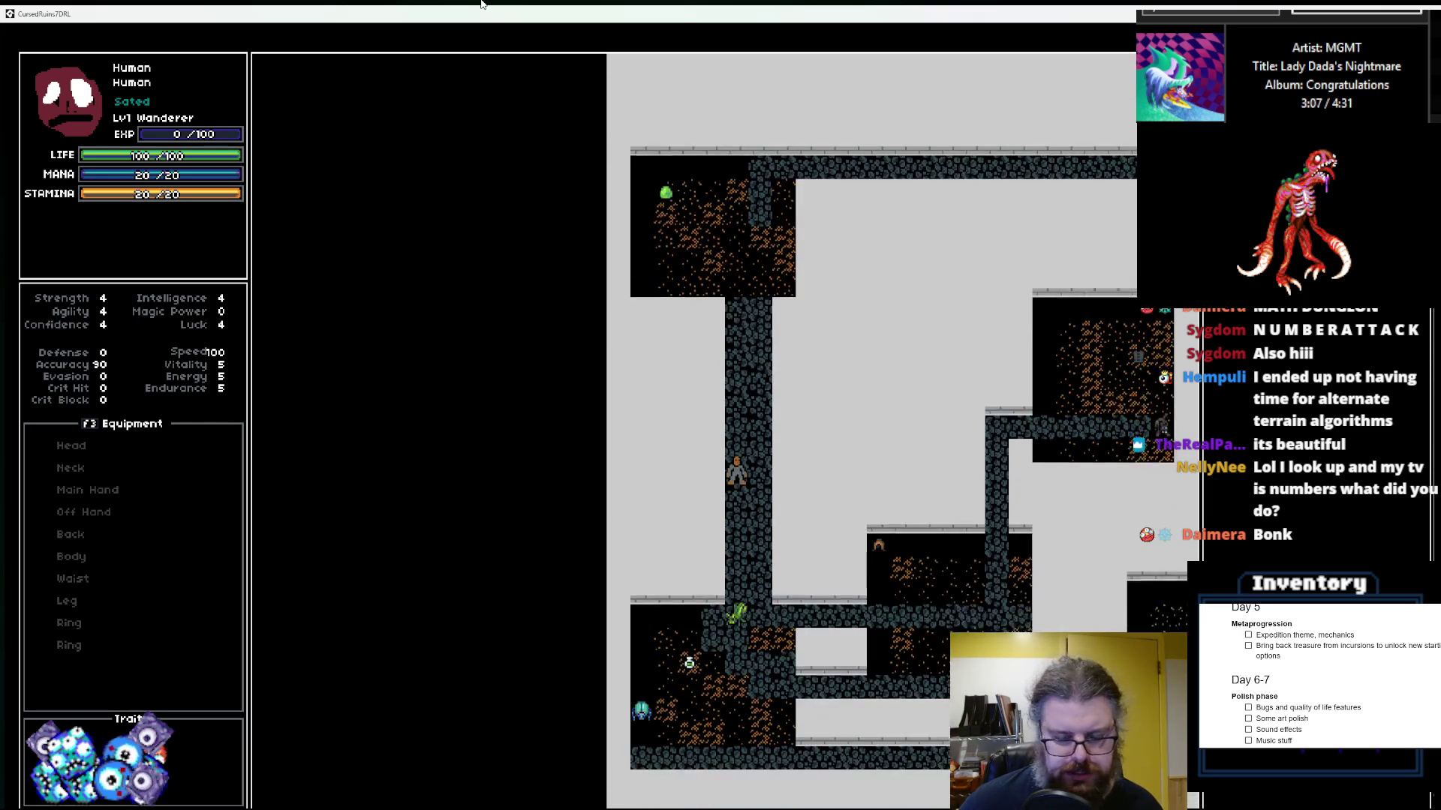
pyautogui.press('Down')
pyautogui.press('Down')
pyautogui.press('Down')
pyautogui.press('Right')
pyautogui.press('Right')
pyautogui.press('Right')
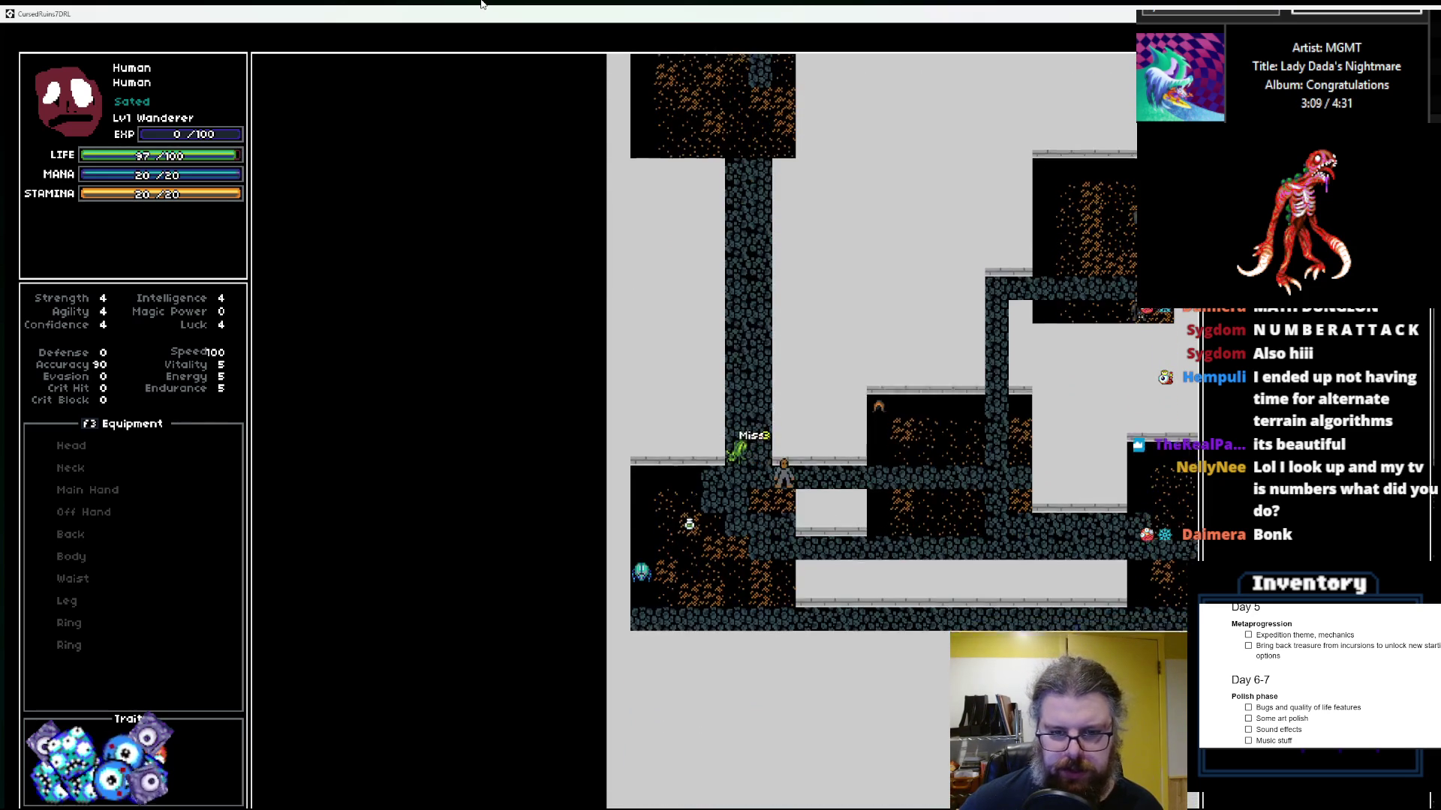
pyautogui.press('Right')
pyautogui.press('Right')
pyautogui.press('Right')
pyautogui.press('Down')
pyautogui.press('Down')
pyautogui.press('Down')
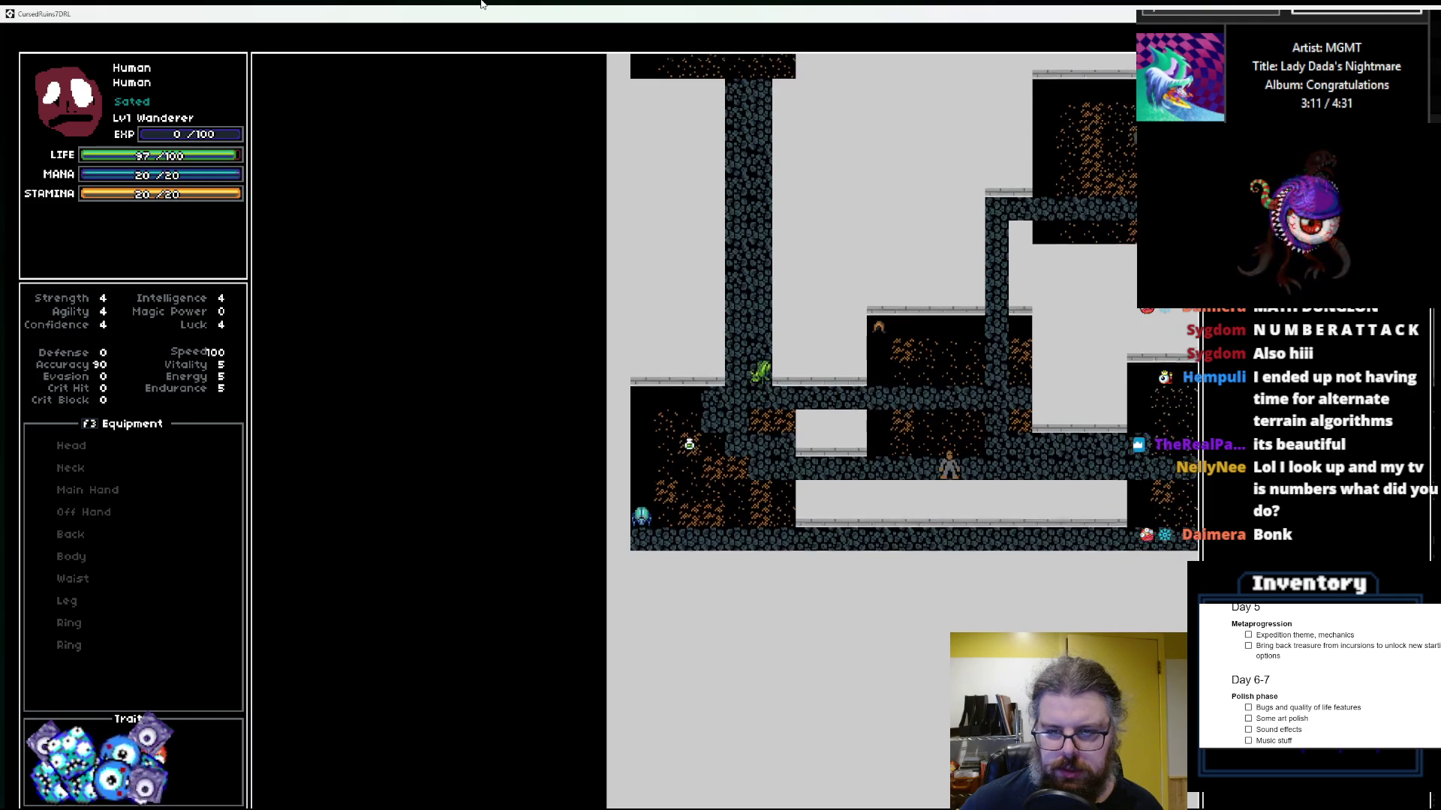
pyautogui.press('Right')
pyautogui.press('Right')
pyautogui.press('Right')
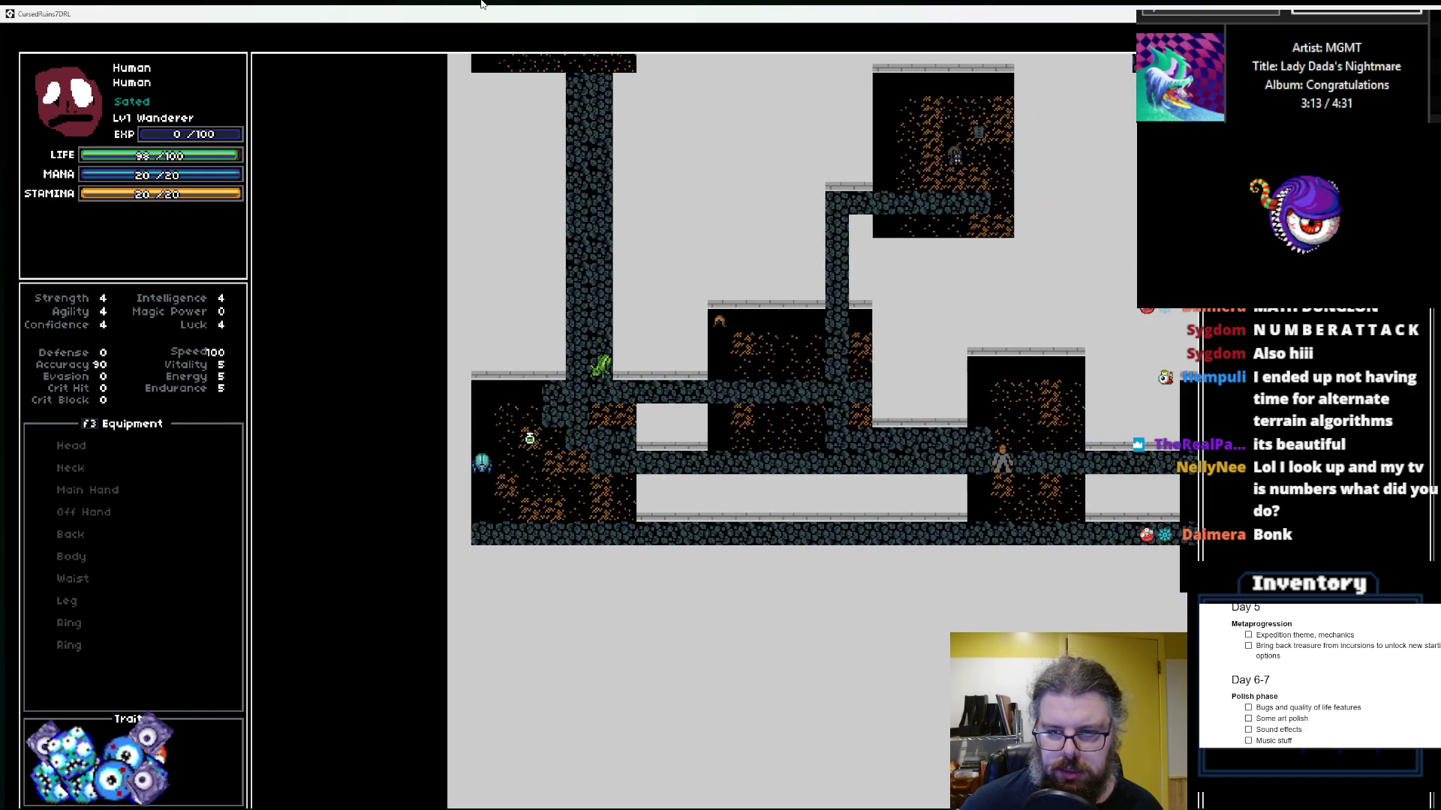
pyautogui.press('Right')
pyautogui.press('Right')
pyautogui.press('Right')
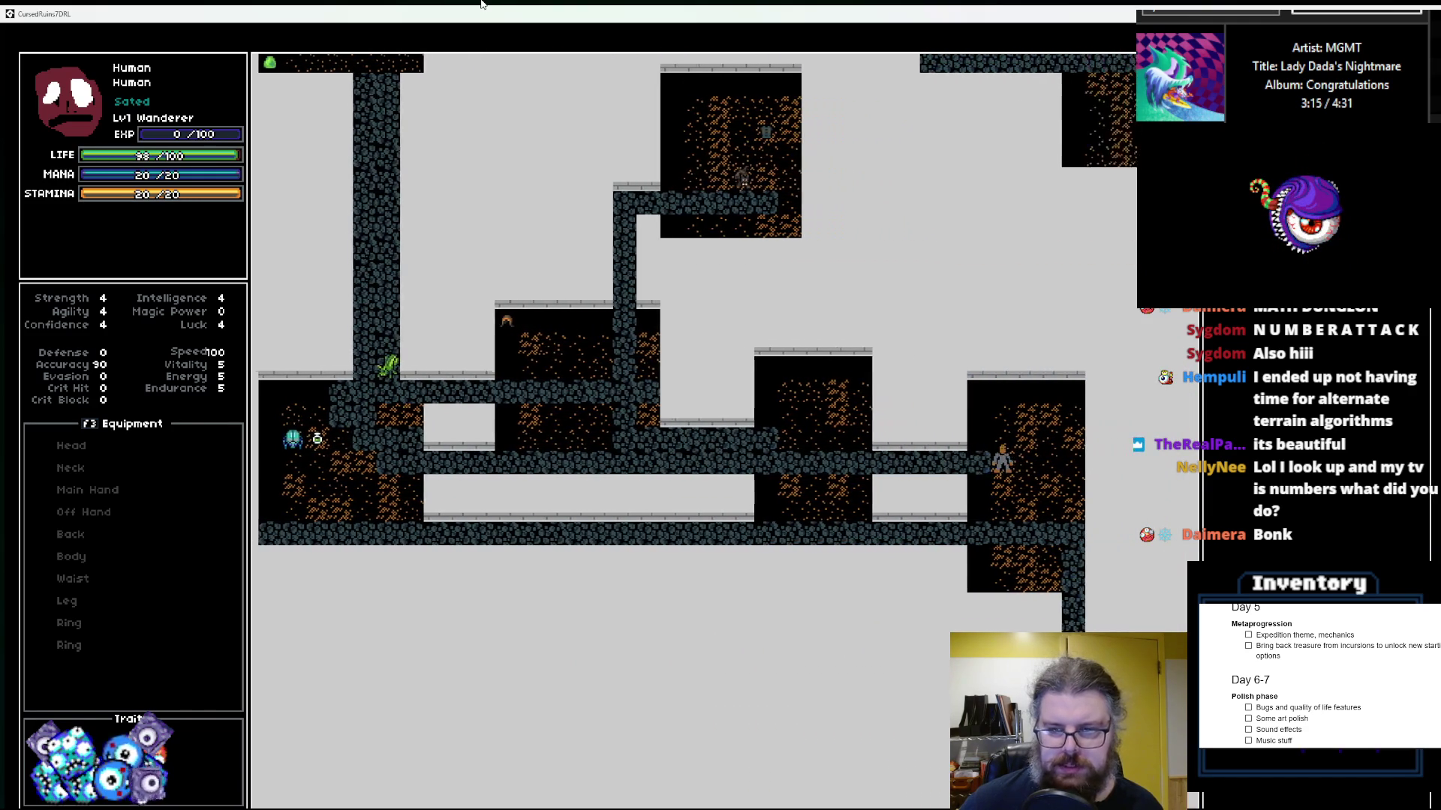
pyautogui.press('Down')
pyautogui.press('Down')
pyautogui.press('Down')
pyautogui.press('Down')
pyautogui.press('Down')
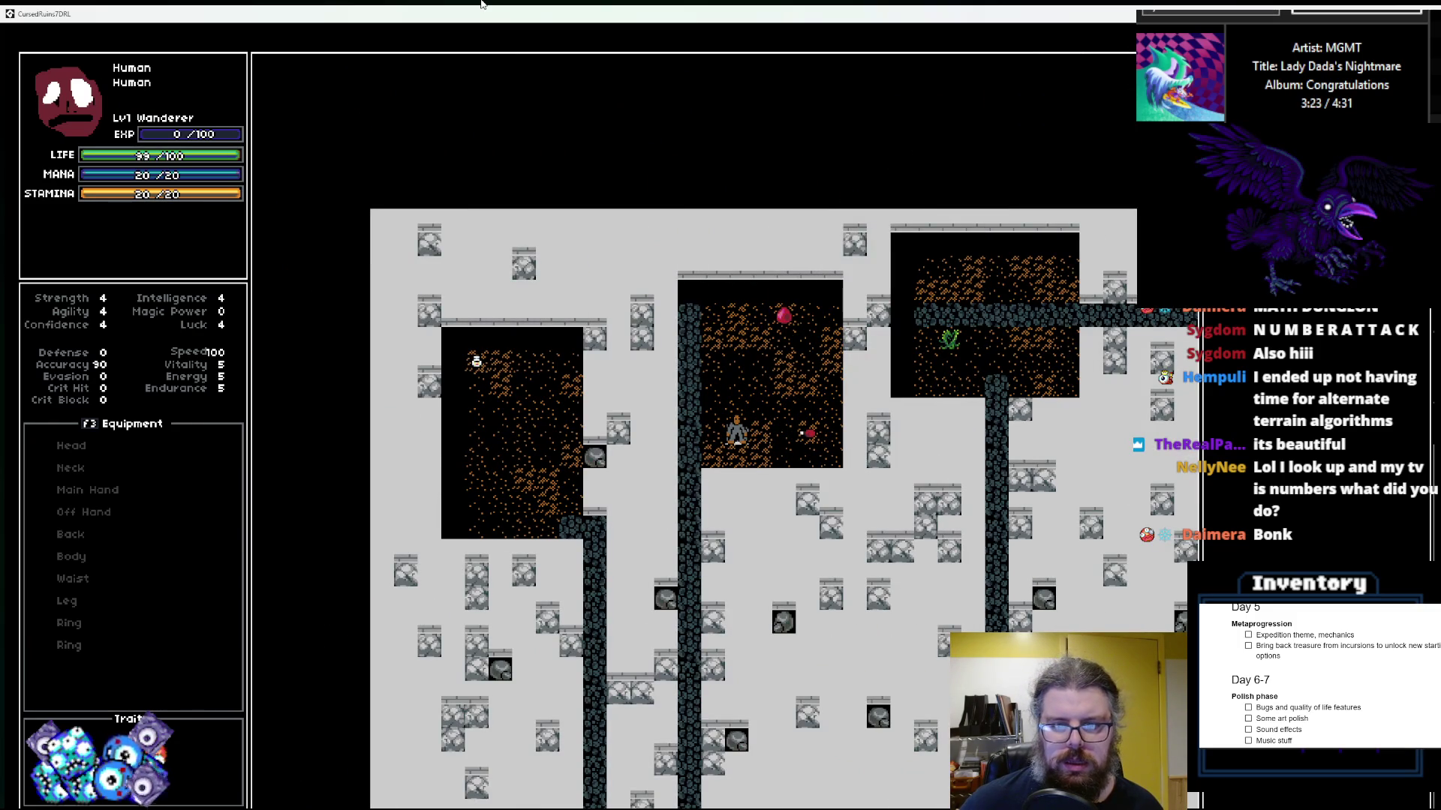
# Step: Walk the player down the dark corridor, into the dark room below, and down the left corridor
pyautogui.press('Down')
pyautogui.press('Down')
pyautogui.press('Down')
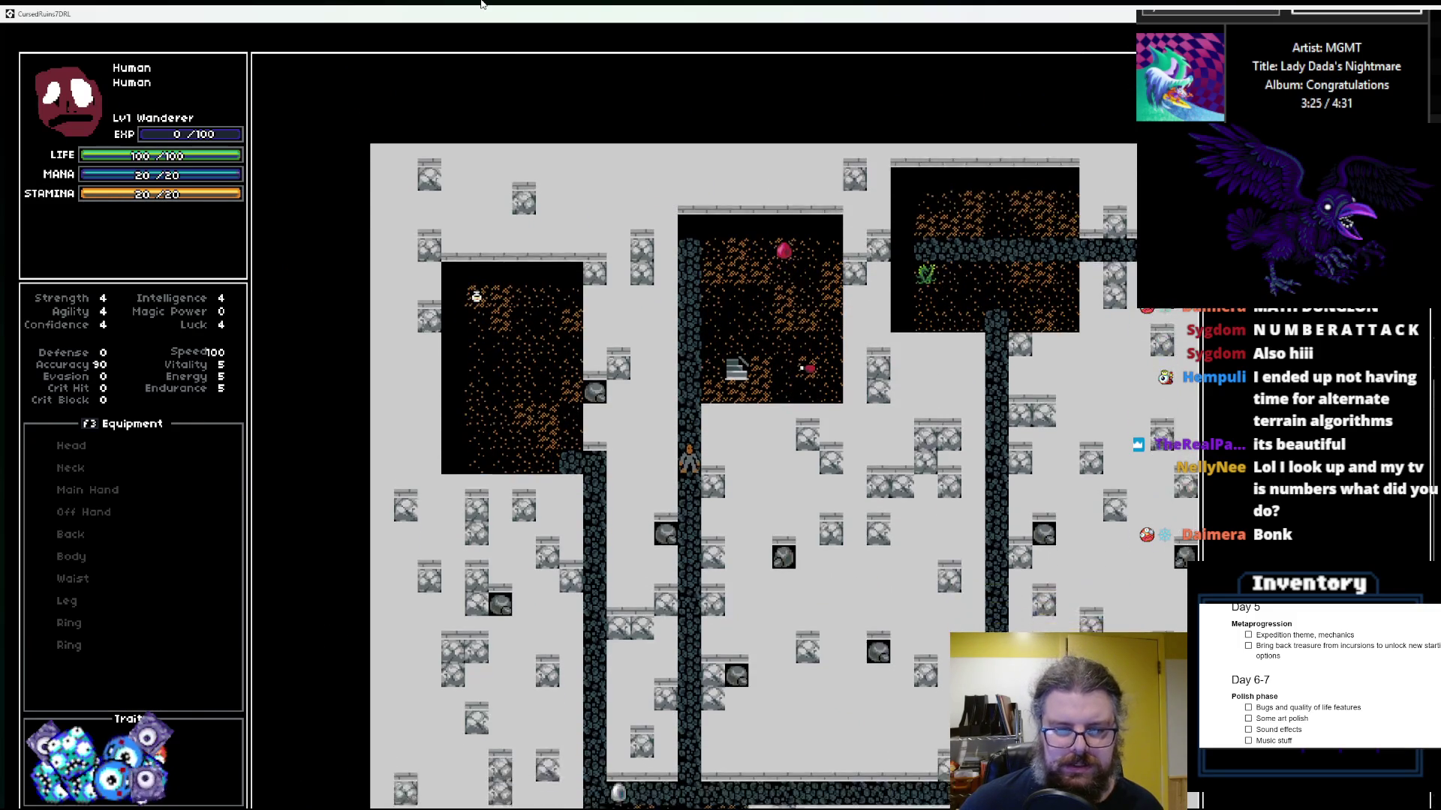
pyautogui.press('Down')
pyautogui.press('Down')
pyautogui.press('Down')
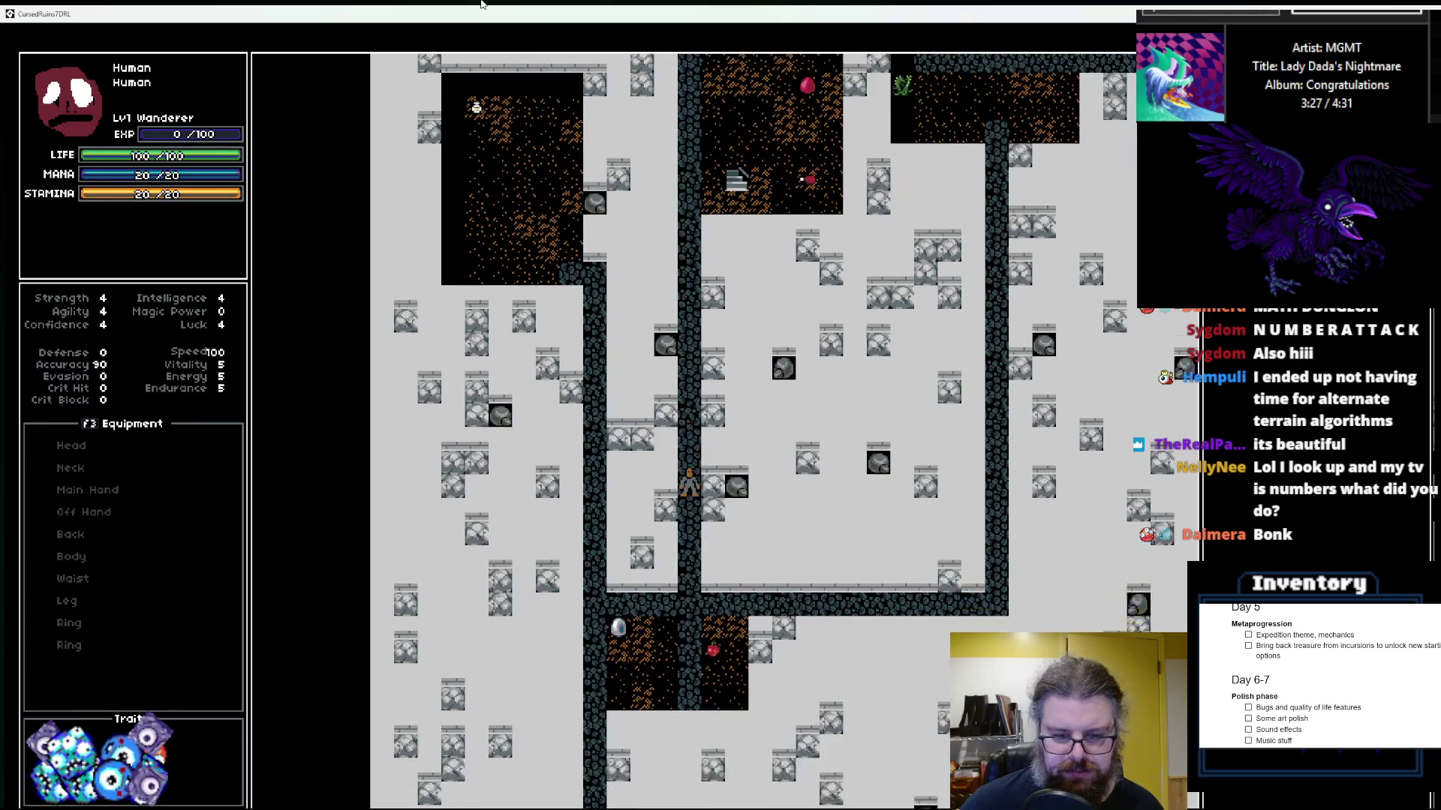
pyautogui.press('Down')
pyautogui.press('Down')
pyautogui.press('Down')
pyautogui.press('Left')
pyautogui.press('Down')
pyautogui.press('Down')
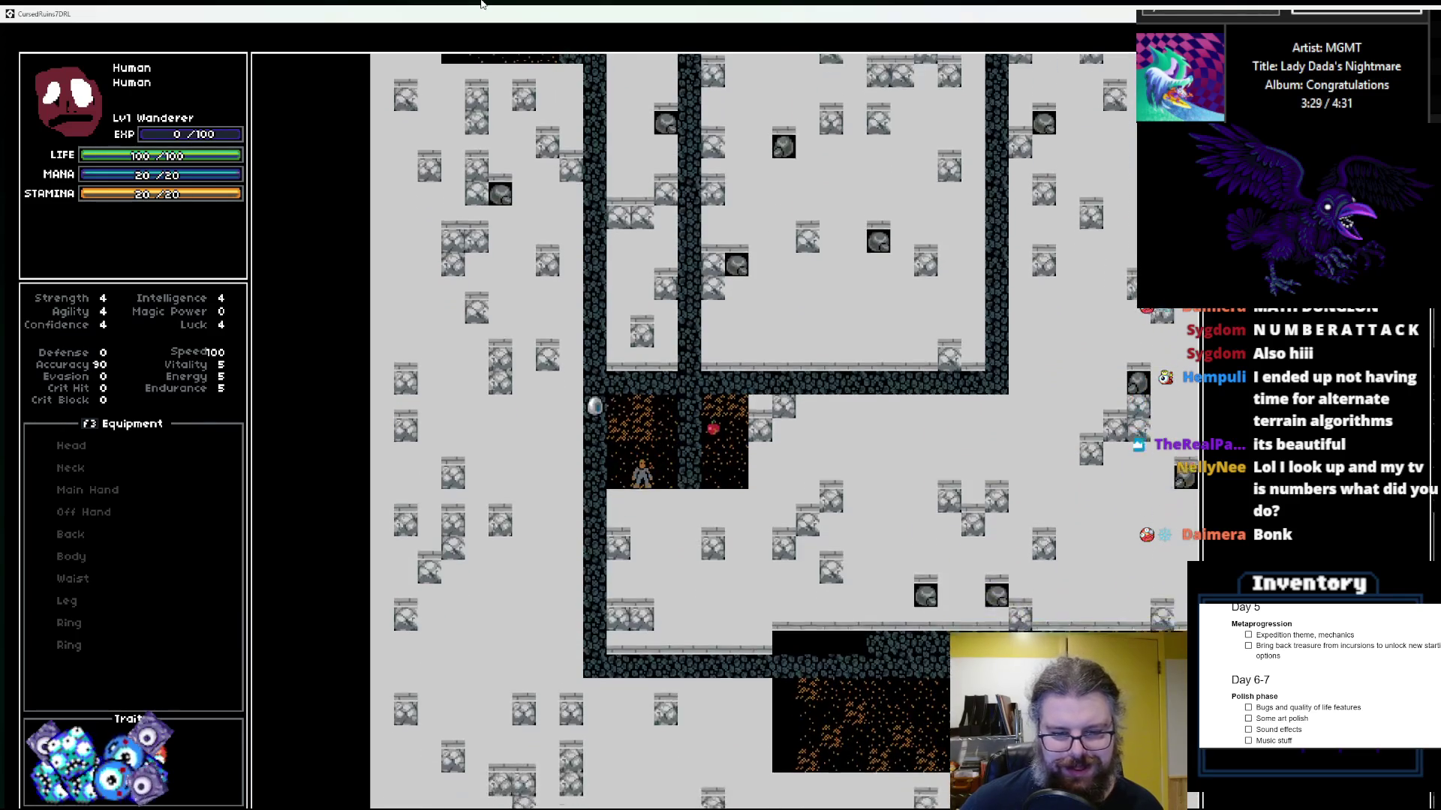
pyautogui.press('Down')
pyautogui.press('Down')
pyautogui.press('Down')
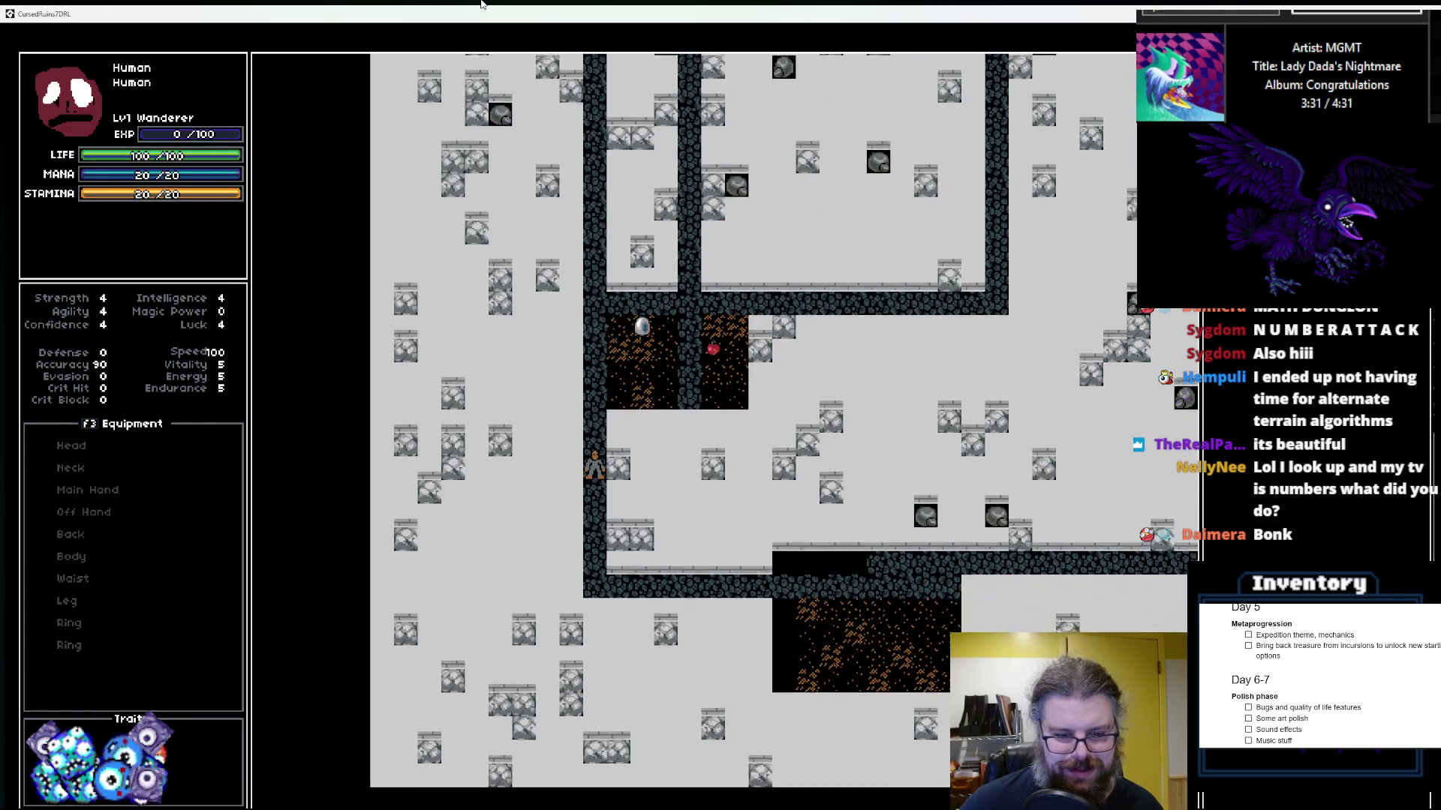
# Step: Walk the player right along the corridor, up toward the room, and near the slime, then shrink the game window
pyautogui.press('Down')
pyautogui.press('Right')
pyautogui.press('Right')
pyautogui.press('Right')
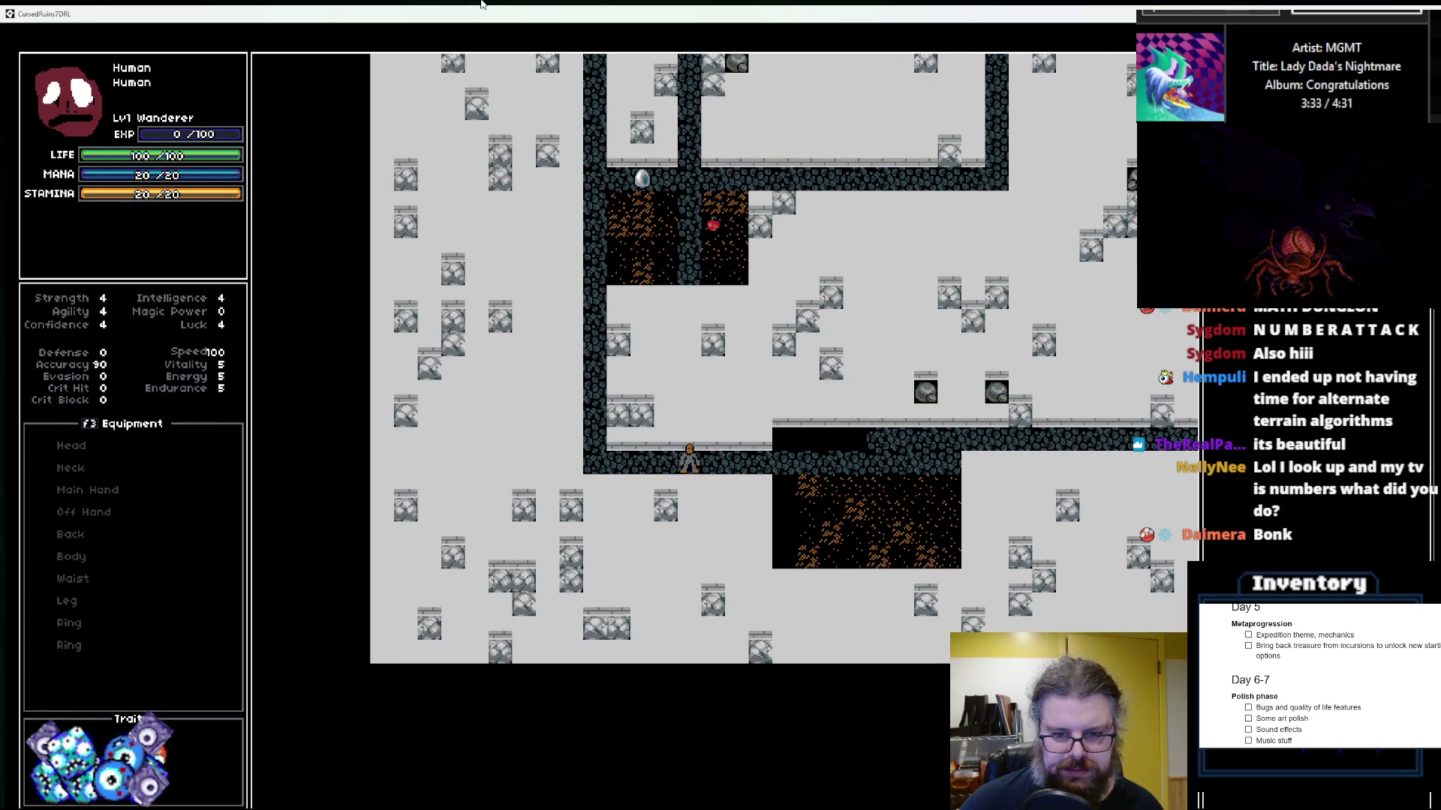
pyautogui.press('Right')
pyautogui.press('Right')
pyautogui.press('Right')
pyautogui.press('Up')
pyautogui.press('Right')
pyautogui.press('Right')
pyautogui.press('Right')
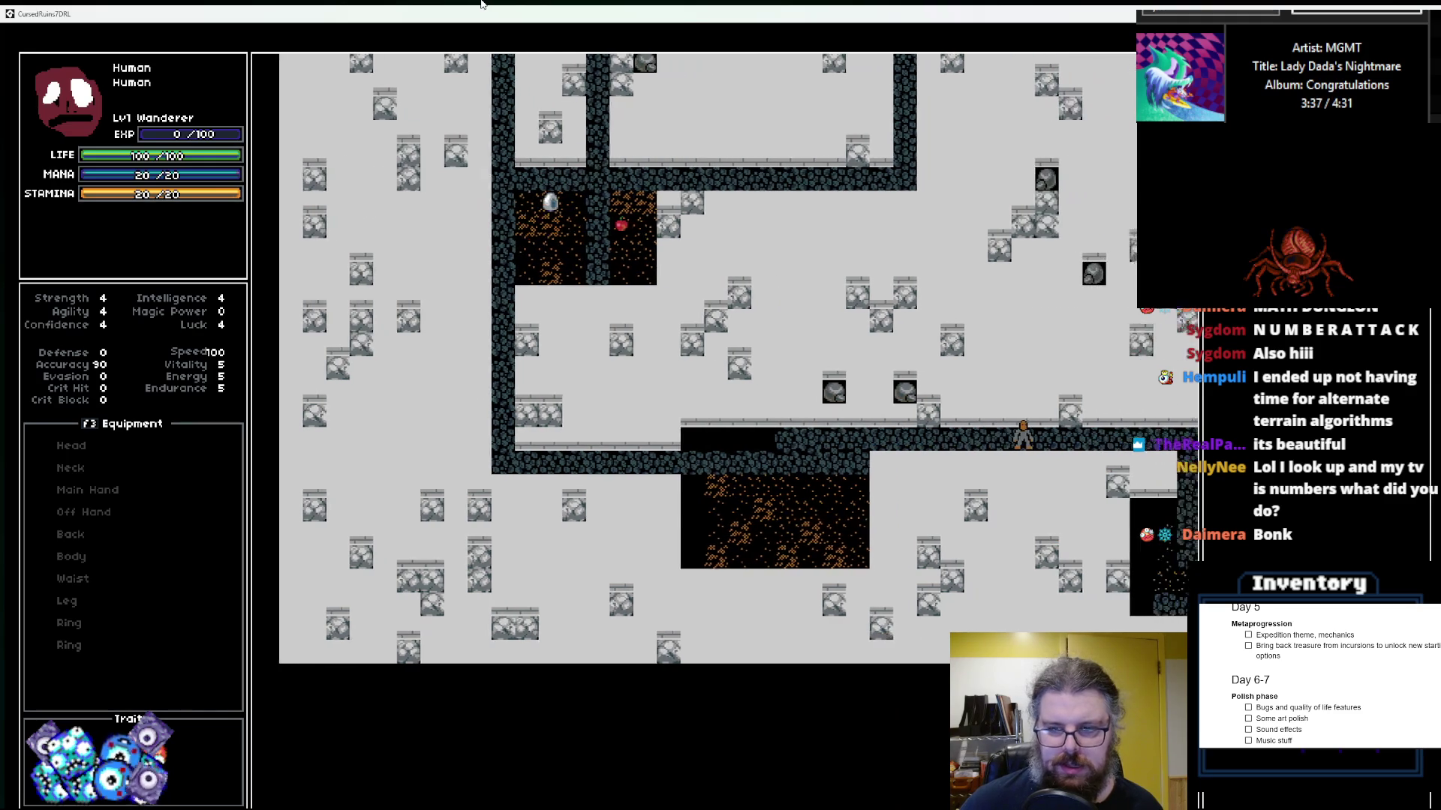
pyautogui.press('Right')
pyautogui.press('Right')
pyautogui.press('Right')
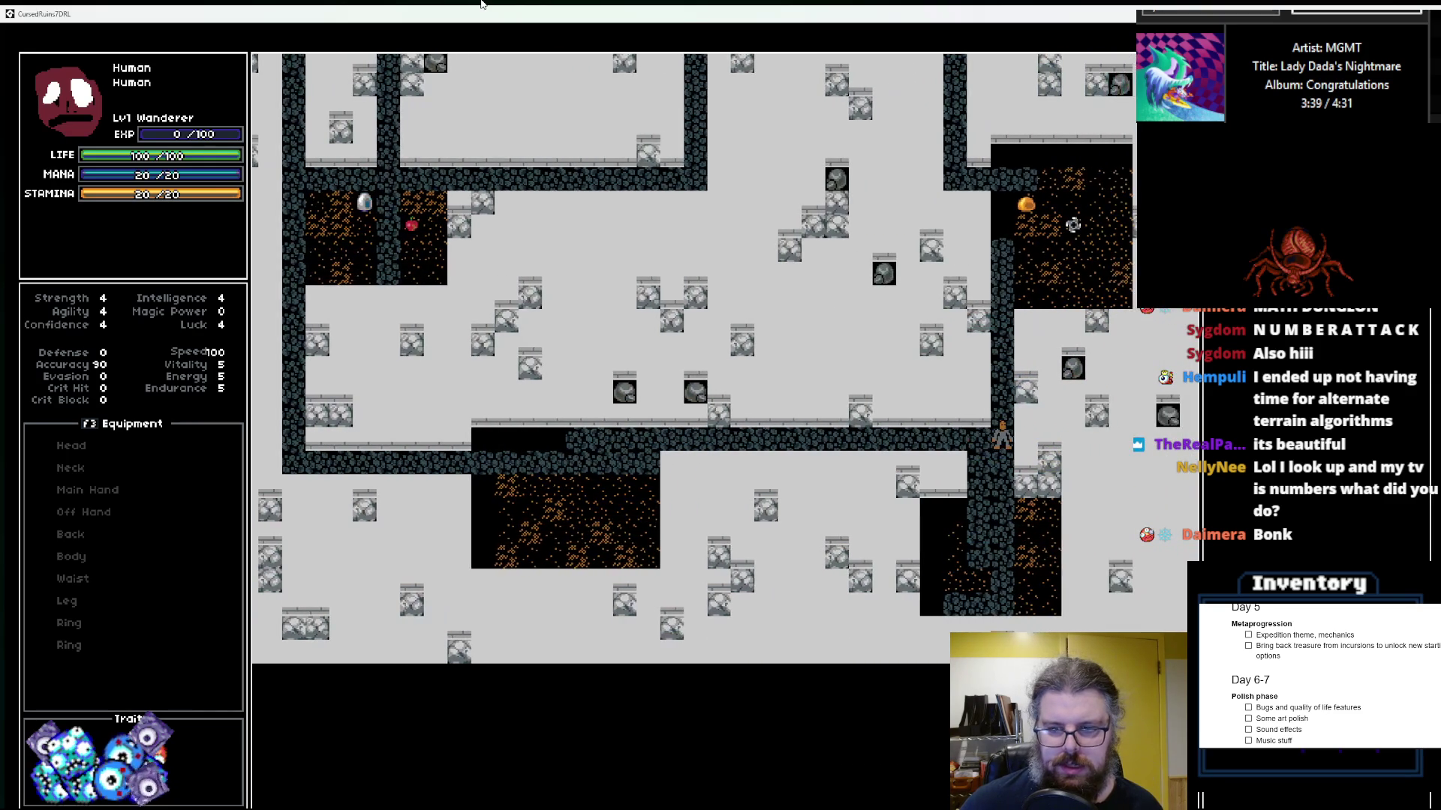
pyautogui.press('Up')
pyautogui.press('Up')
pyautogui.press('Up')
pyautogui.press('Up')
pyautogui.press('Up')
pyautogui.press('Right')
pyautogui.press('Right')
pyautogui.press('Right')
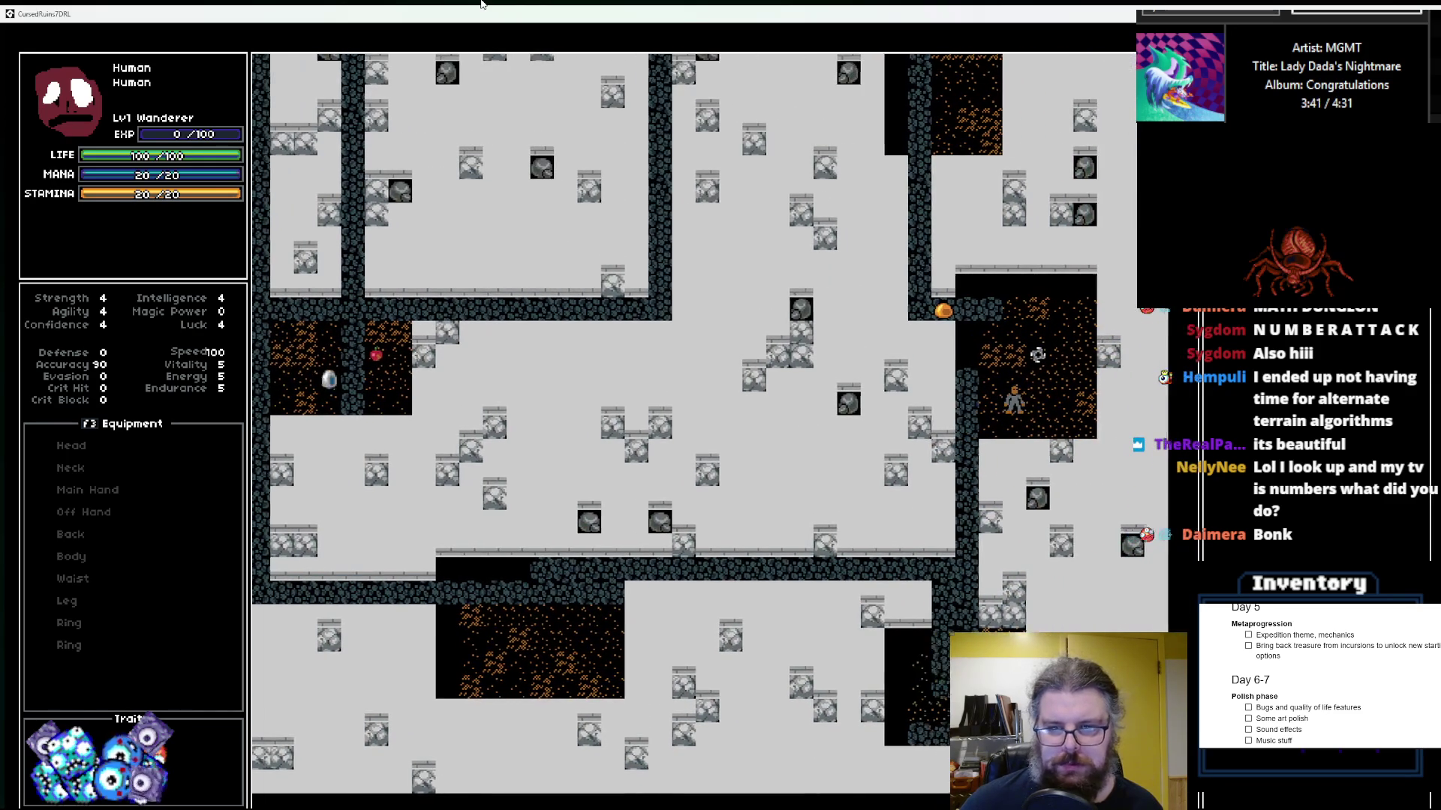
pyautogui.press('Up')
pyautogui.press('Up')
pyautogui.press('Up')
pyautogui.press('Left')
pyautogui.press('Left')
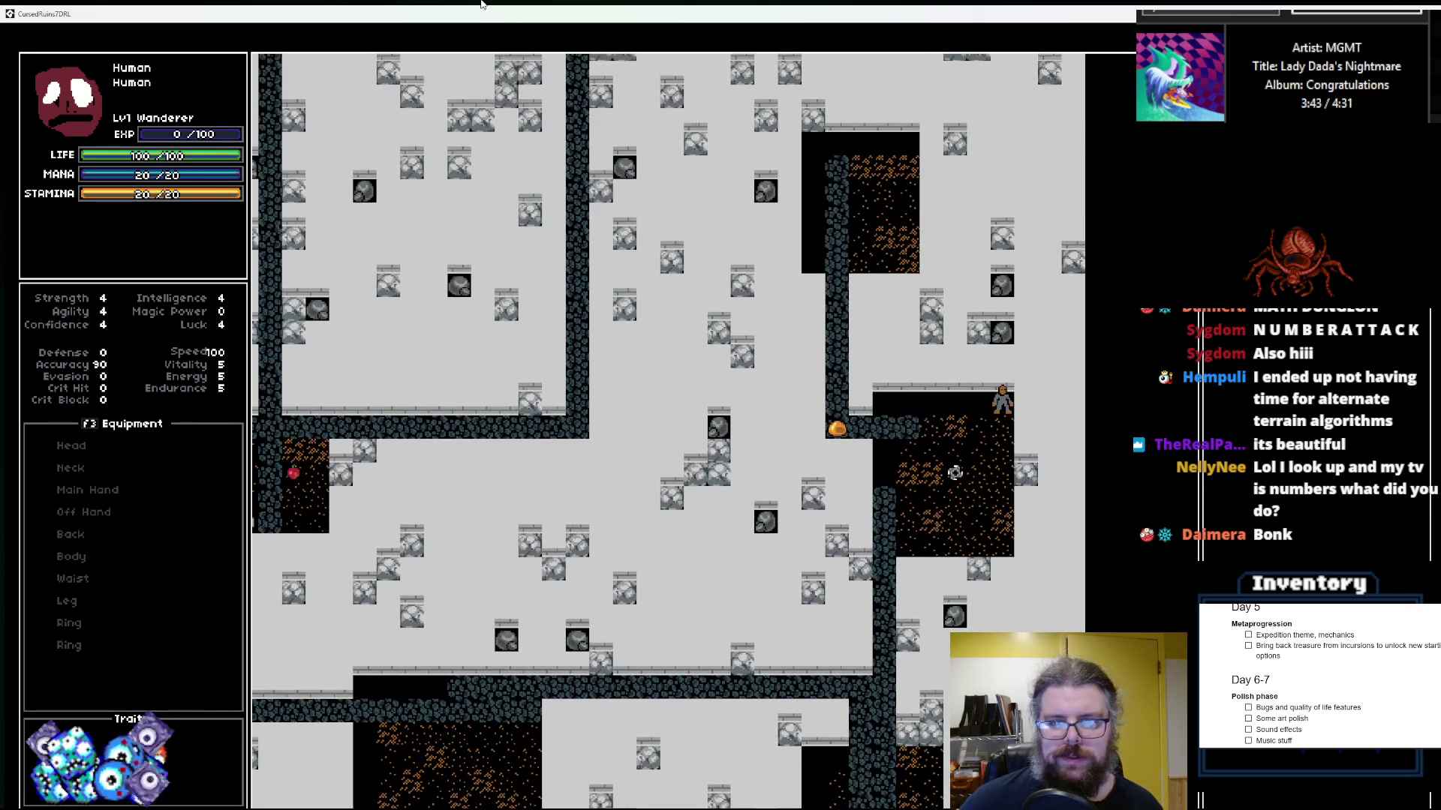
pyautogui.press('Left')
pyautogui.press('Left')
pyautogui.press('Left')
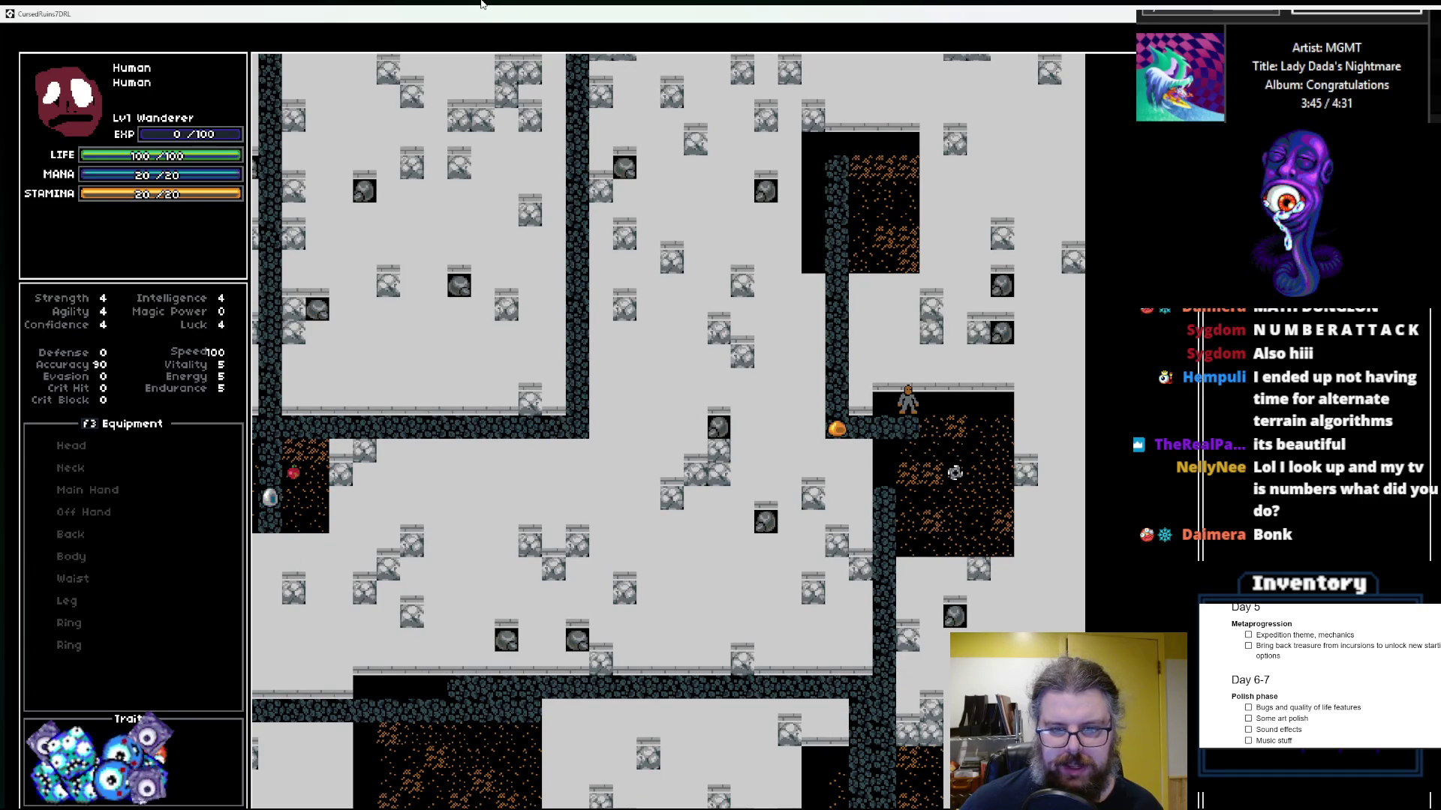
pyautogui.press('Down')
pyautogui.press('Down')
pyautogui.press('Down')
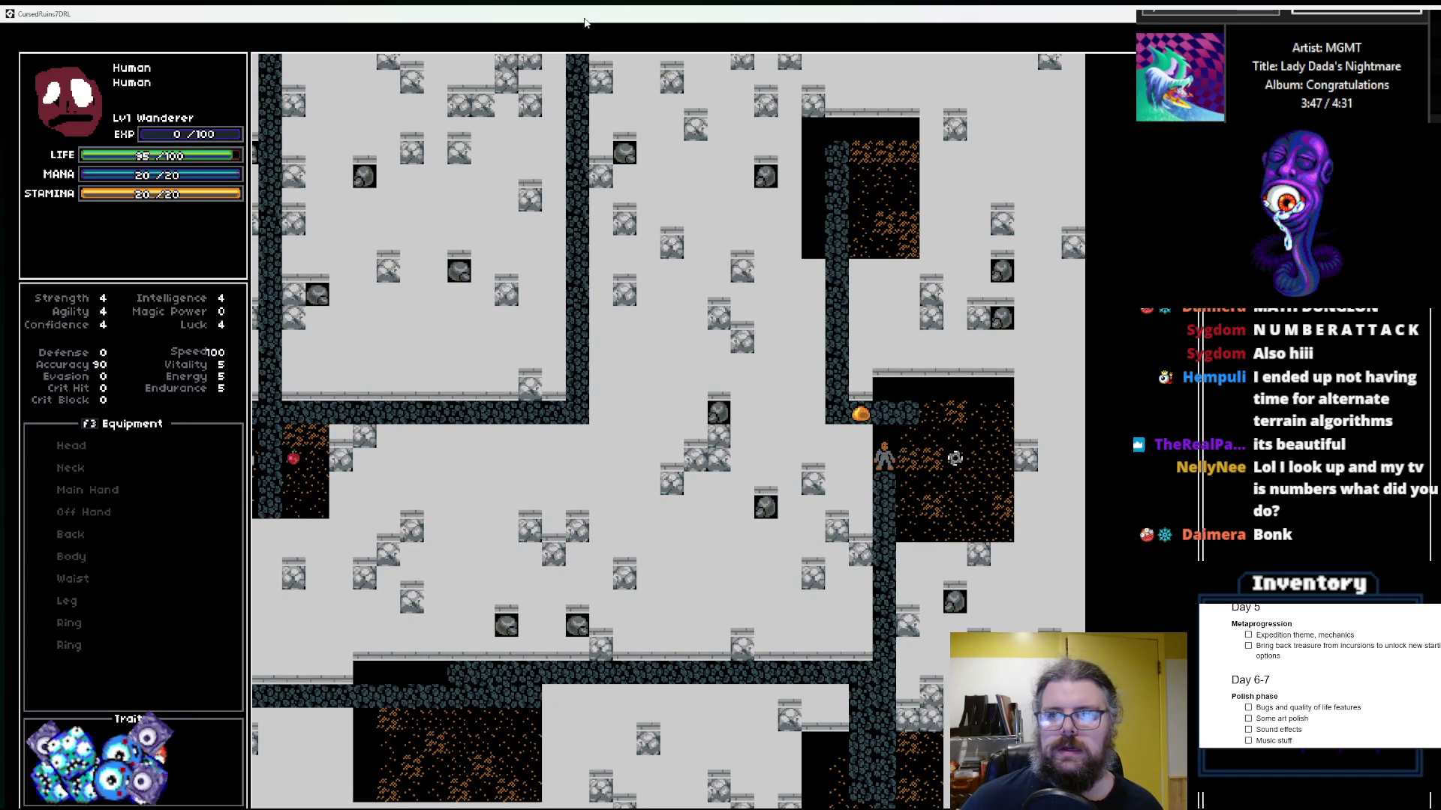
pyautogui.doubleClick(847, 23)
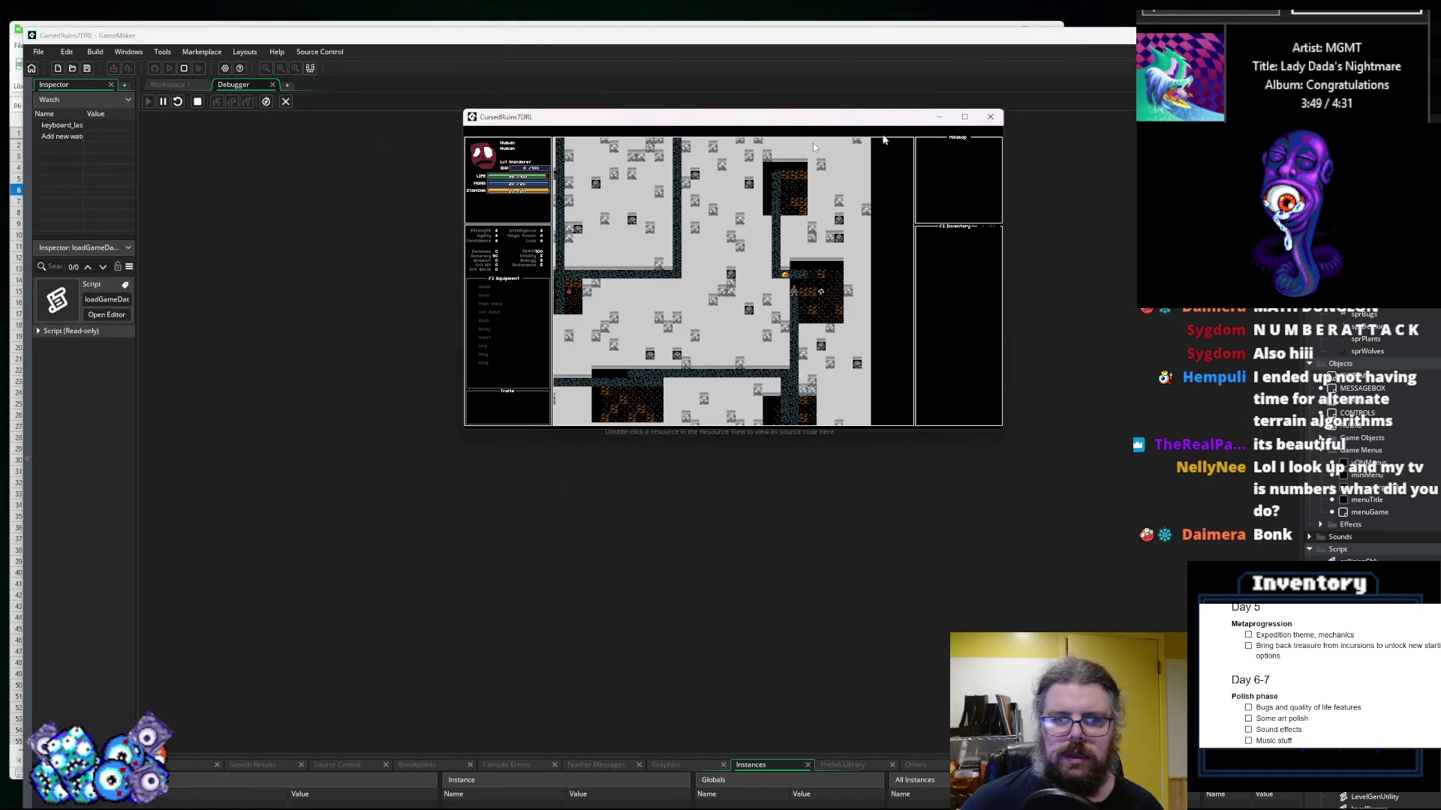
# Step: Close the running game and the debugger, returning to levelData.gml at the rock noise line
pyautogui.click(992, 117)
pyautogui.click(286, 102)
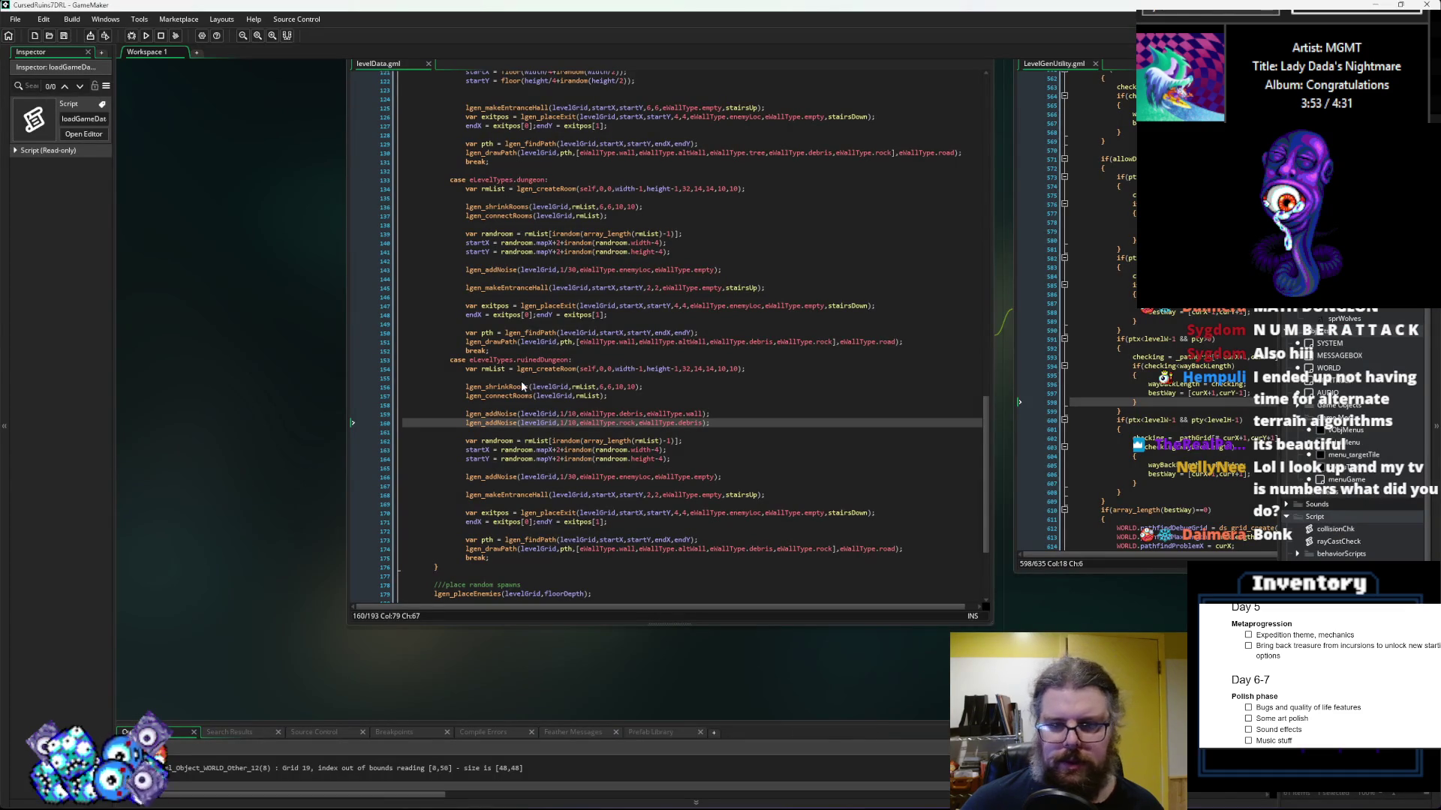
pyautogui.click(615, 404)
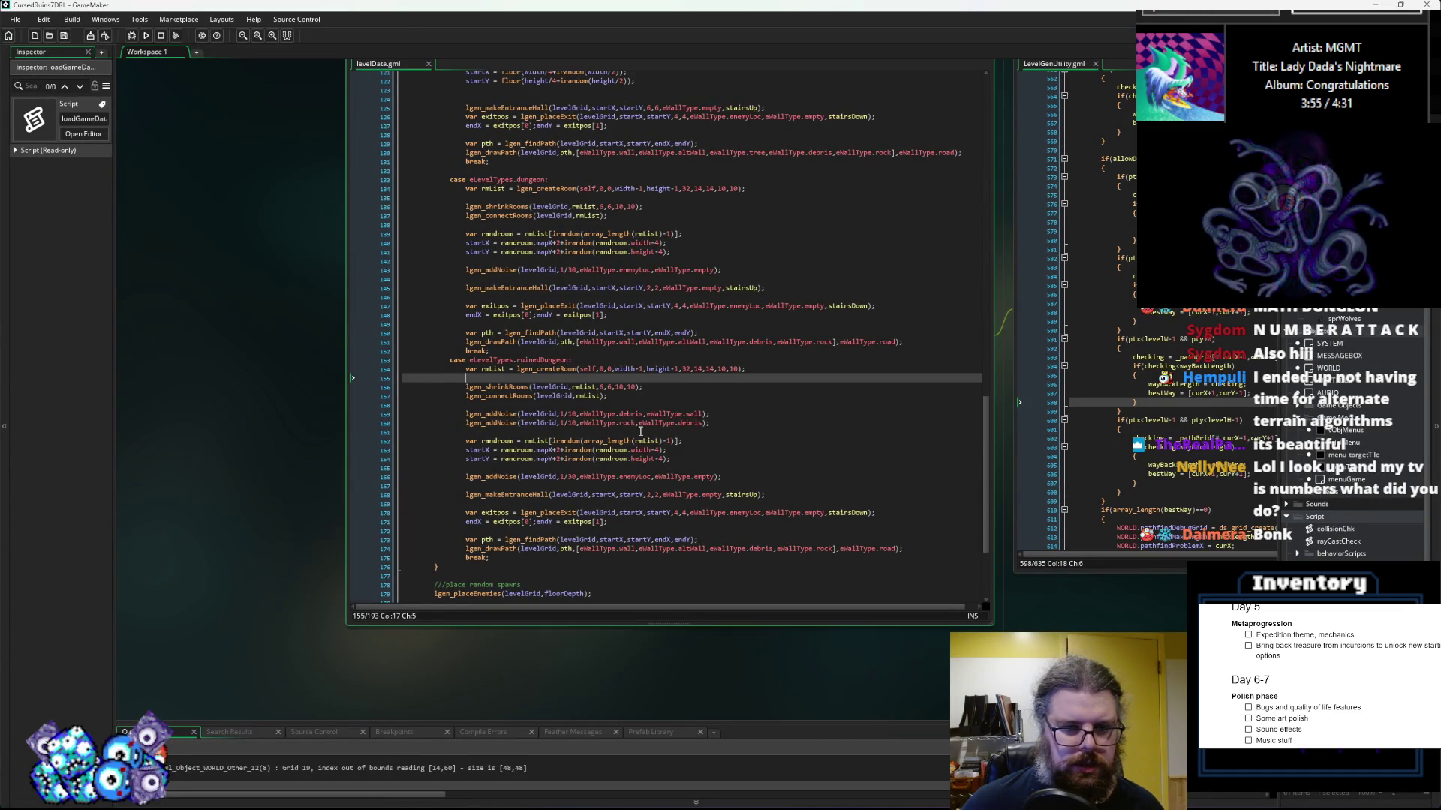
pyautogui.press('Down')
pyautogui.press('Down')
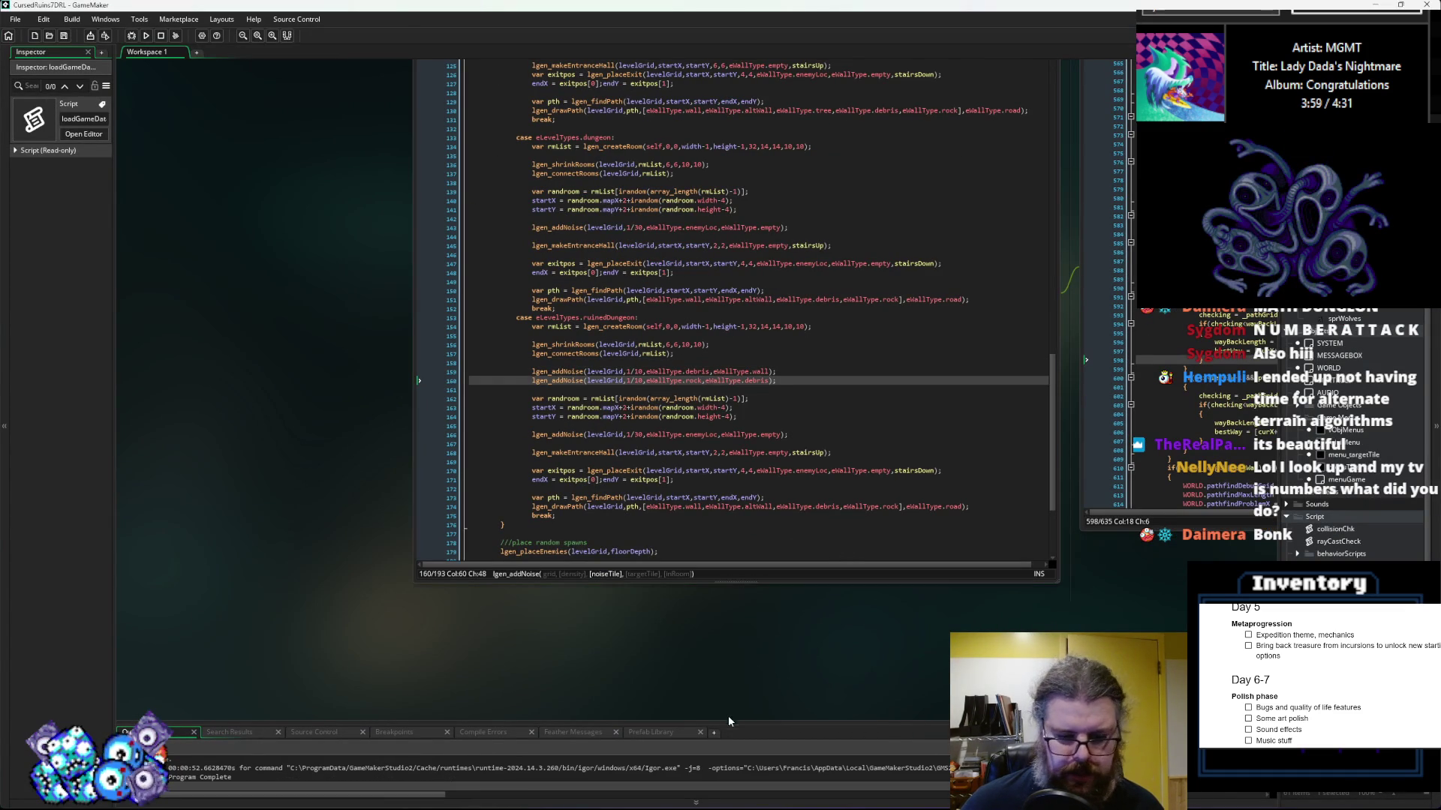
# Step: Enlarge the Output panel to read the 'Grid 19, index out of bounds' warnings
pyautogui.moveTo(738, 721); pyautogui.dragTo(753, 559)
pyautogui.scroll(3)
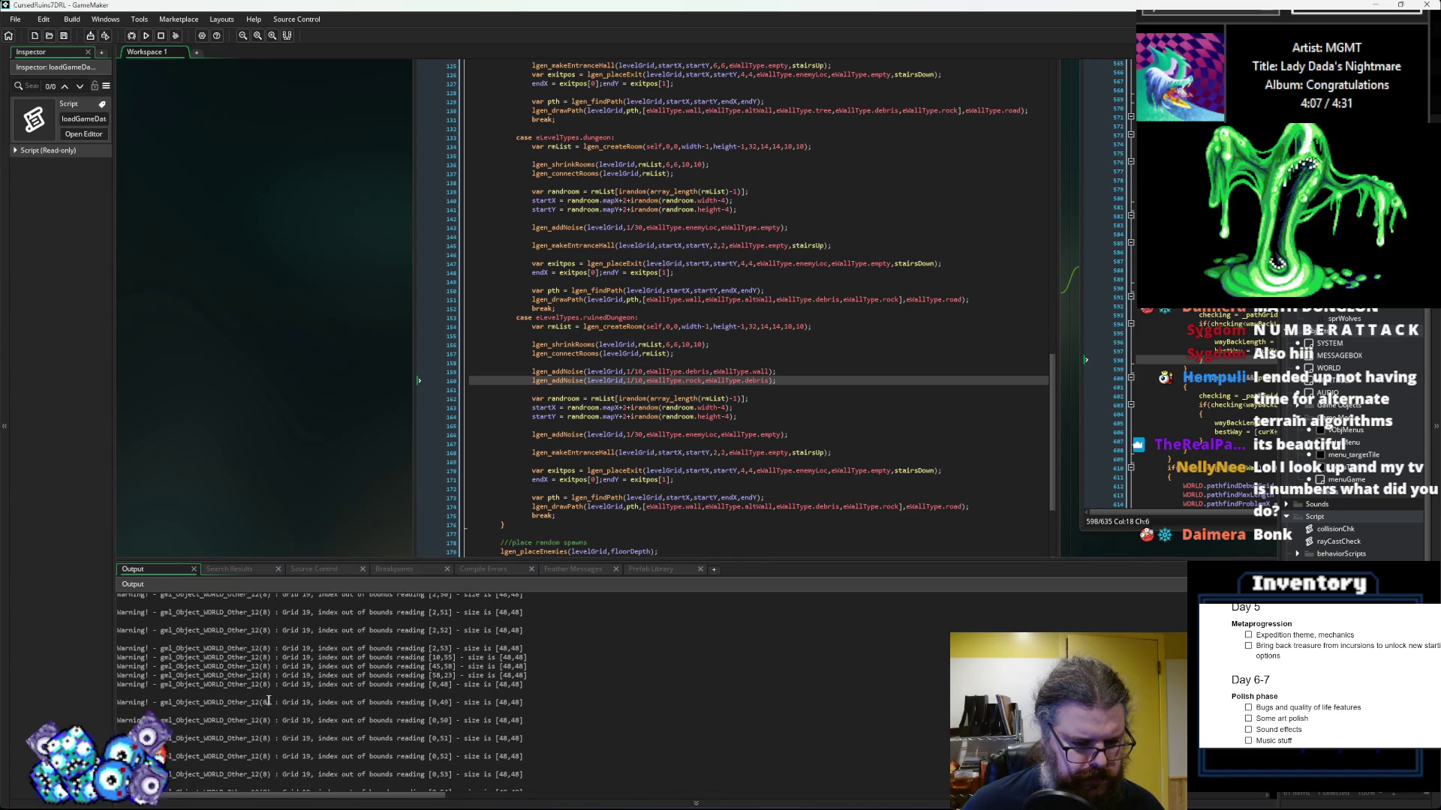
pyautogui.scroll(-3)
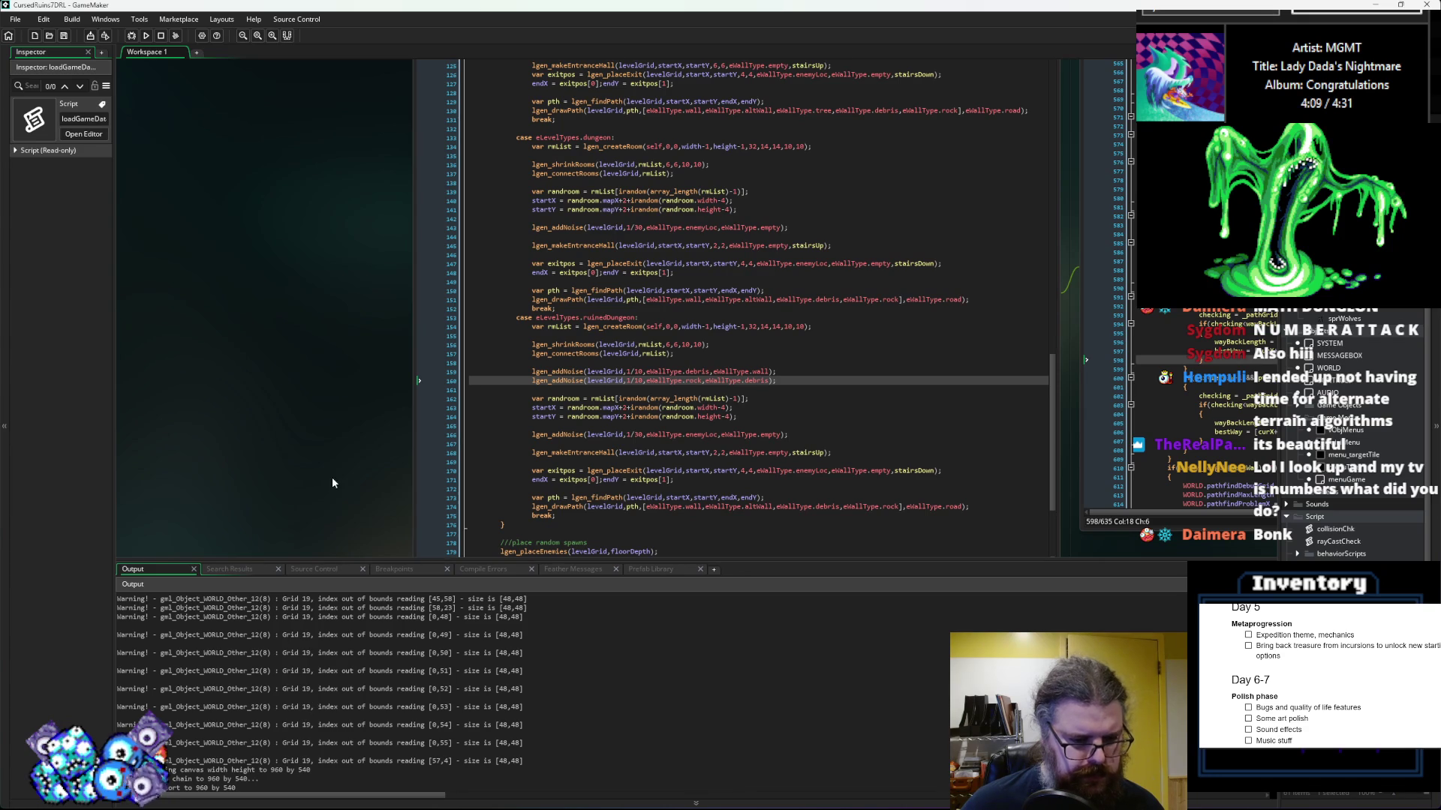
pyautogui.moveTo(332, 483); pyautogui.dragTo(383, 325)
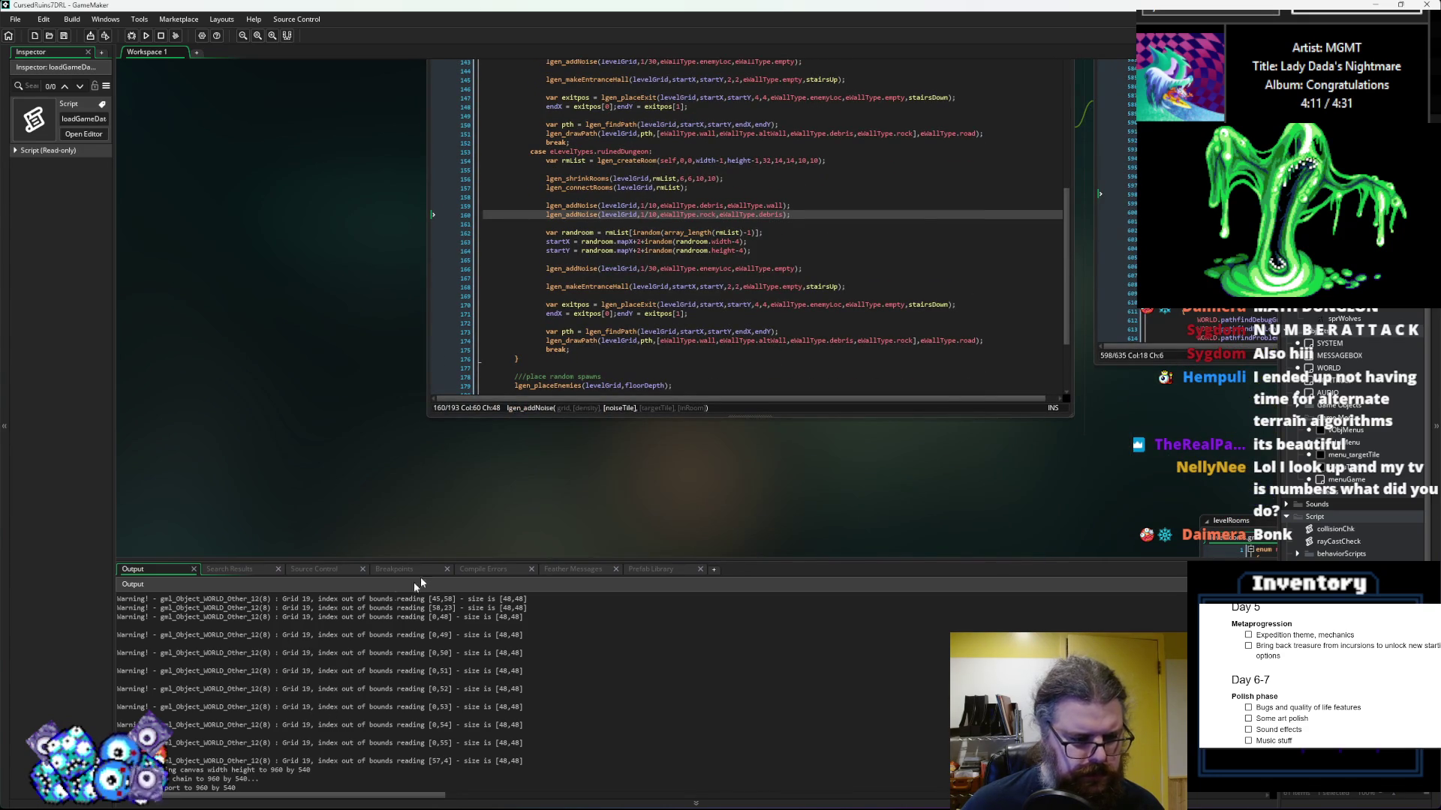
# Step: Navigate to the WORLD object and open its 'User Event 2 - update fog' code
pyautogui.click(250, 731)
pyautogui.moveTo(713, 488); pyautogui.dragTo(746, 504)
pyautogui.scroll(3)
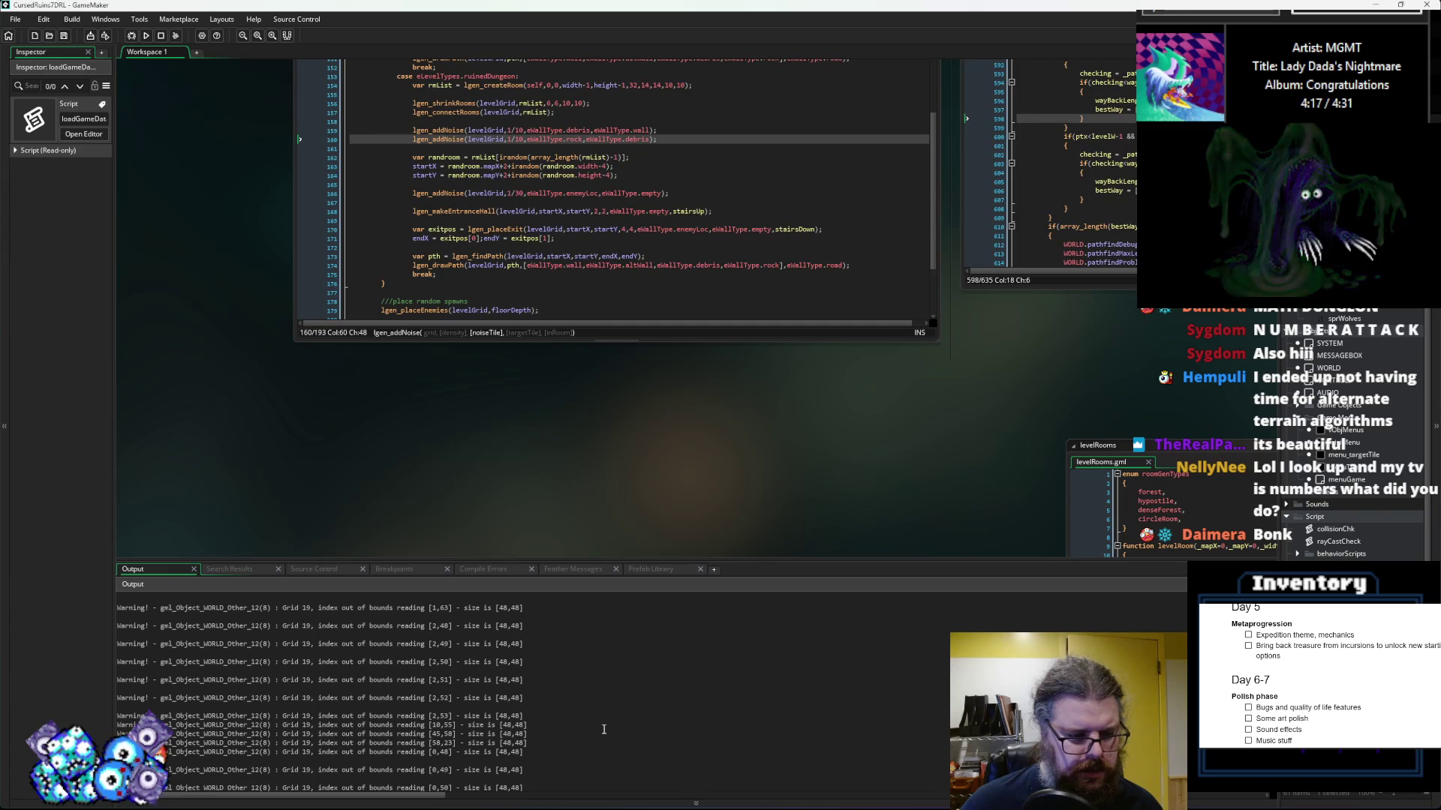
pyautogui.scroll(-3)
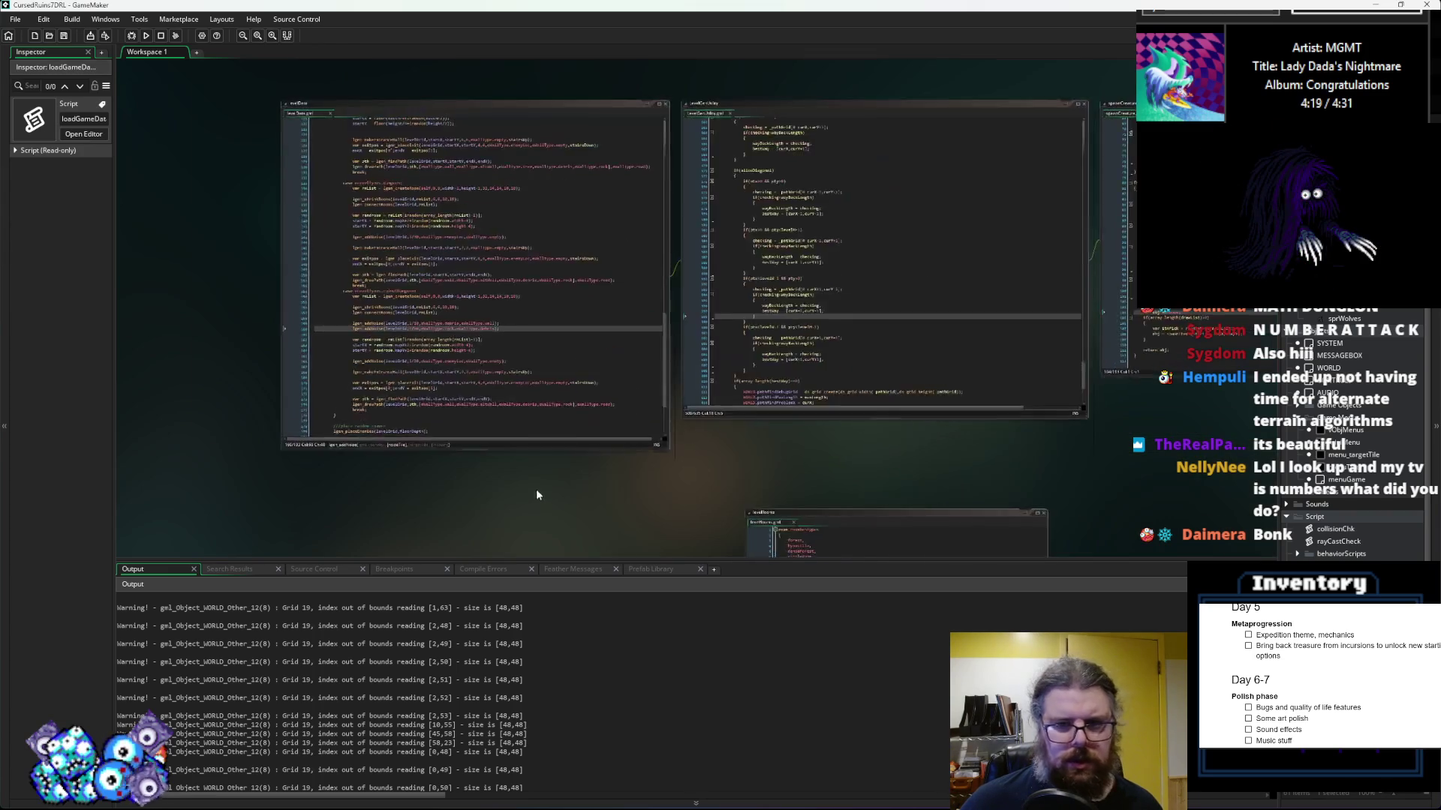
pyautogui.scroll(3)
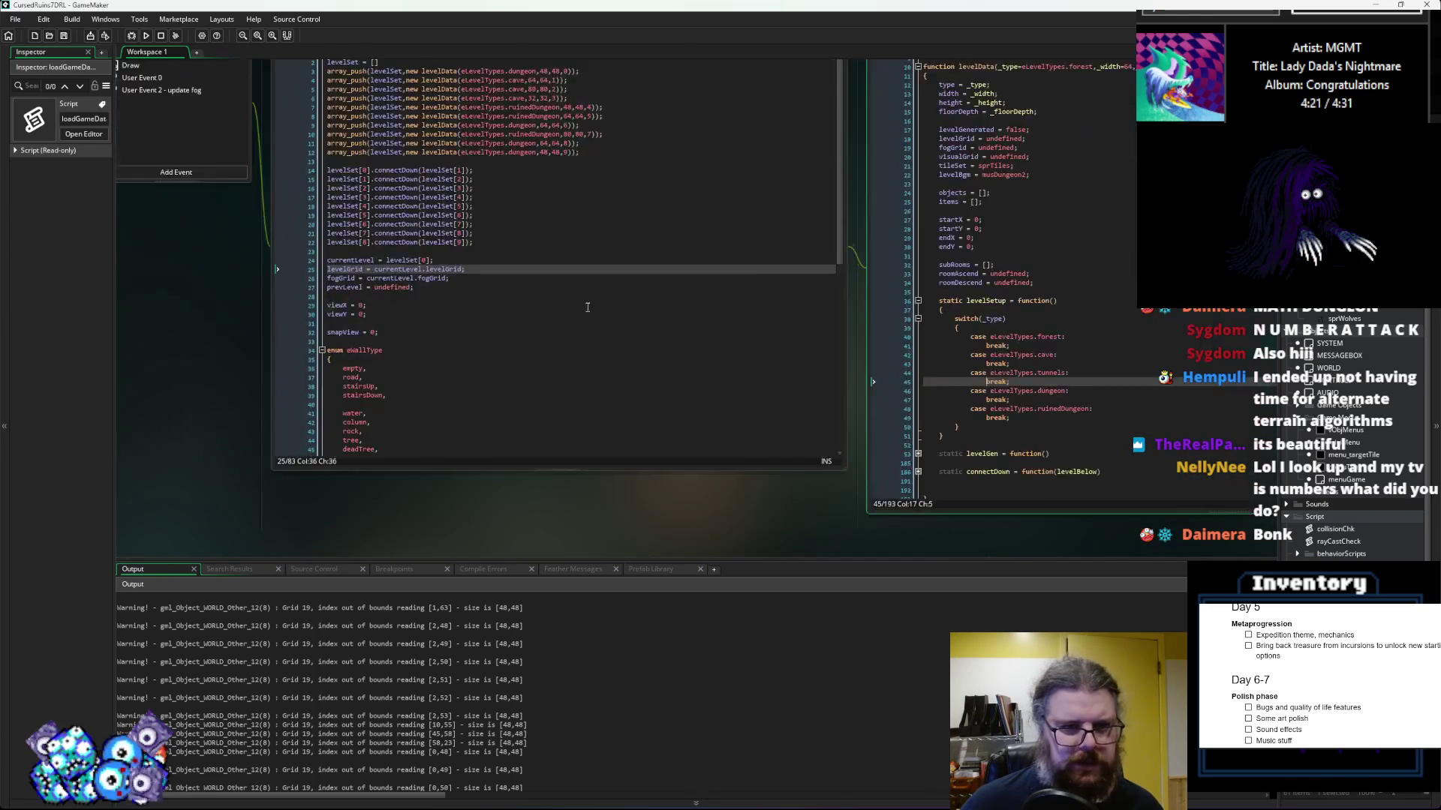
pyautogui.scroll(-3)
pyautogui.scroll(3)
pyautogui.click(772, 395)
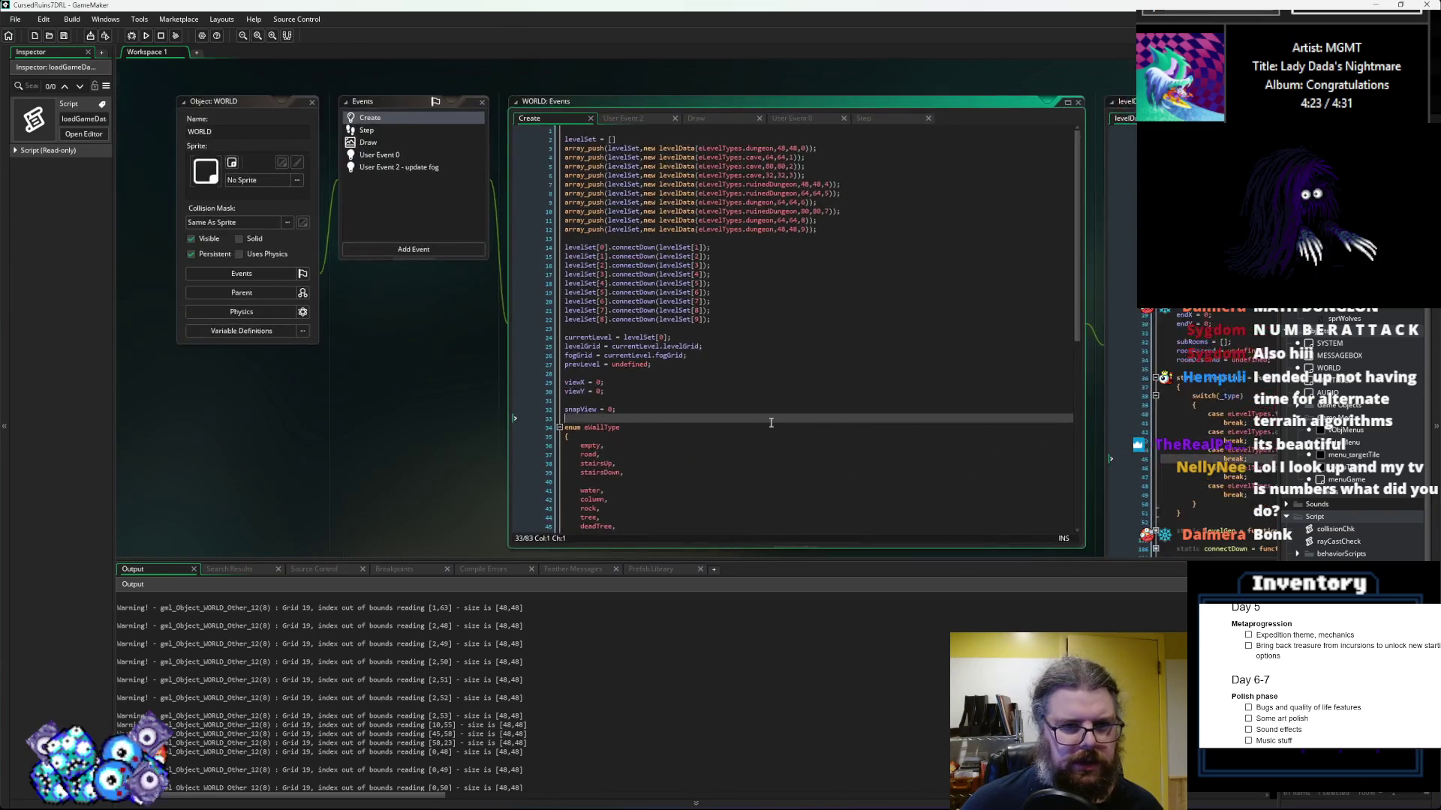
pyautogui.moveTo(406, 369); pyautogui.dragTo(494, 406)
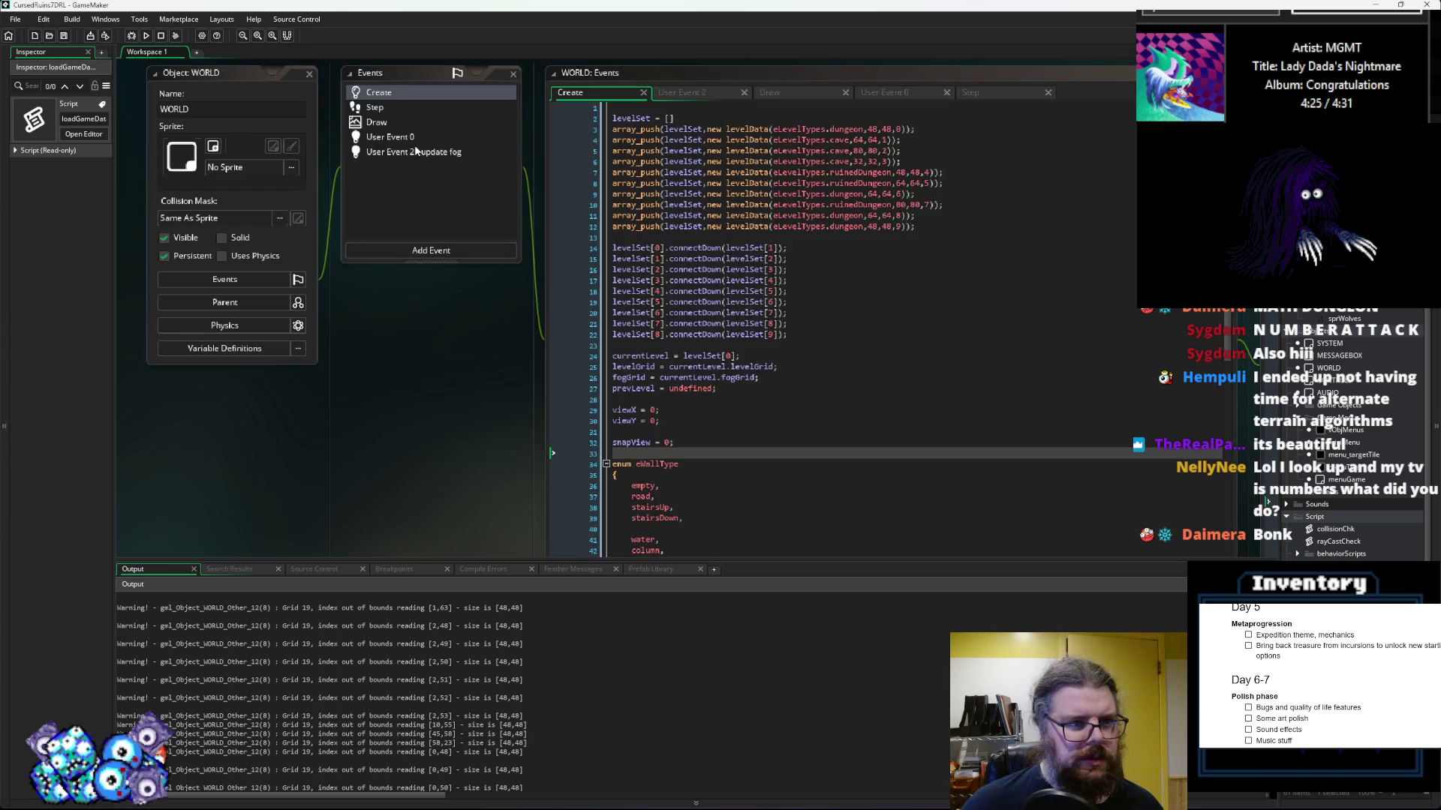
pyautogui.click(413, 141)
pyautogui.click(413, 152)
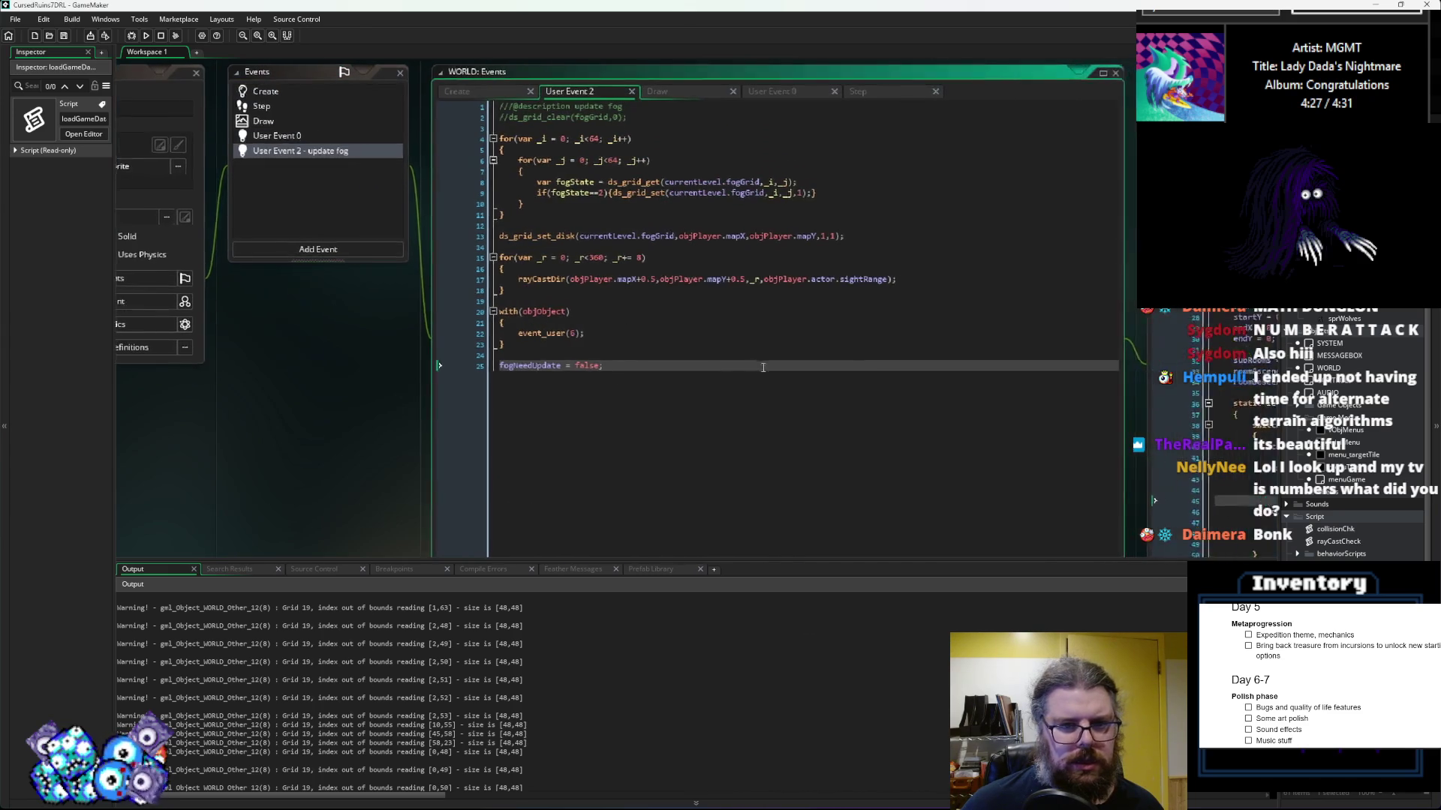
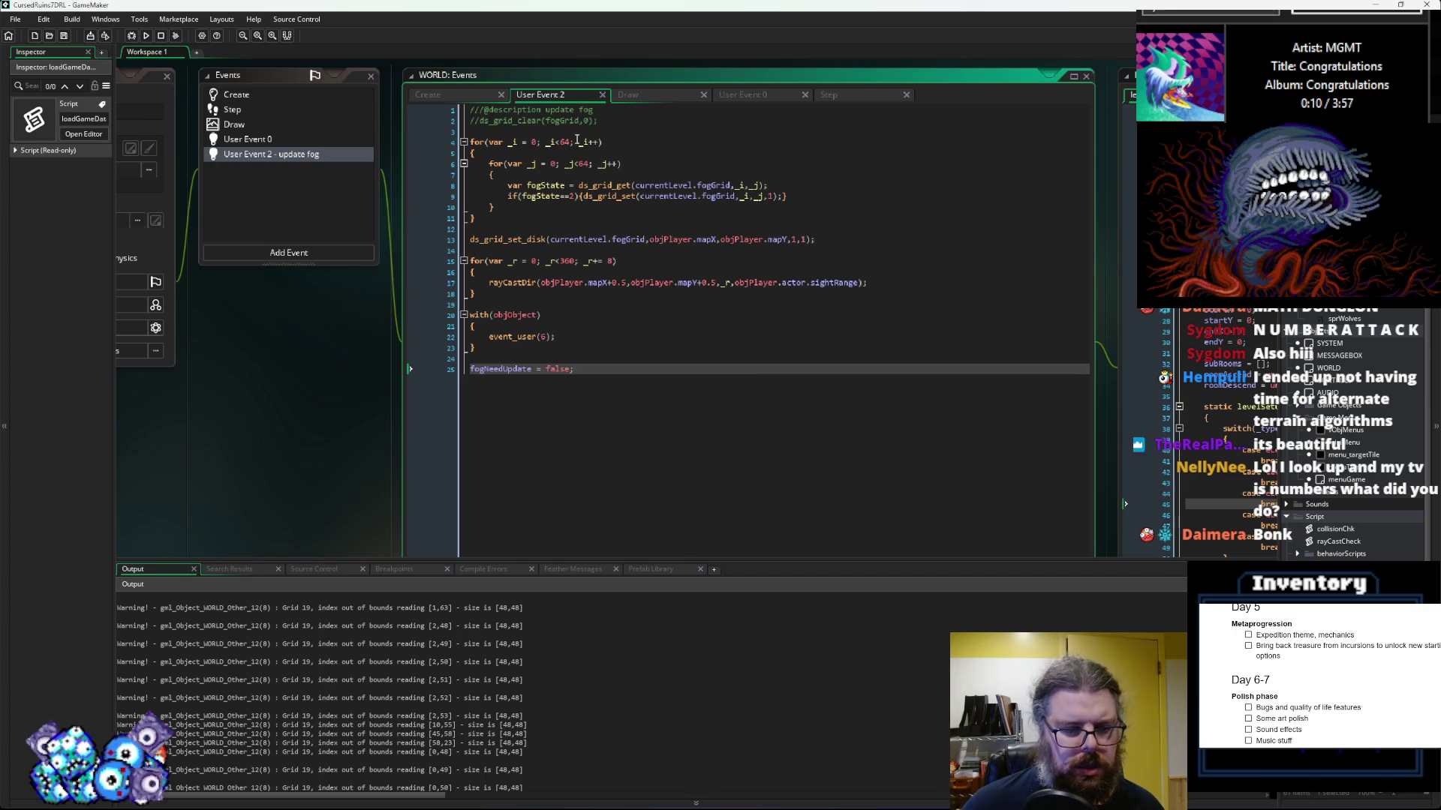
# Step: Copy currentLevel.width from WORLD's Draw event loop for reuse in the fog update
pyautogui.moveTo(285, 413); pyautogui.dragTo(348, 428)
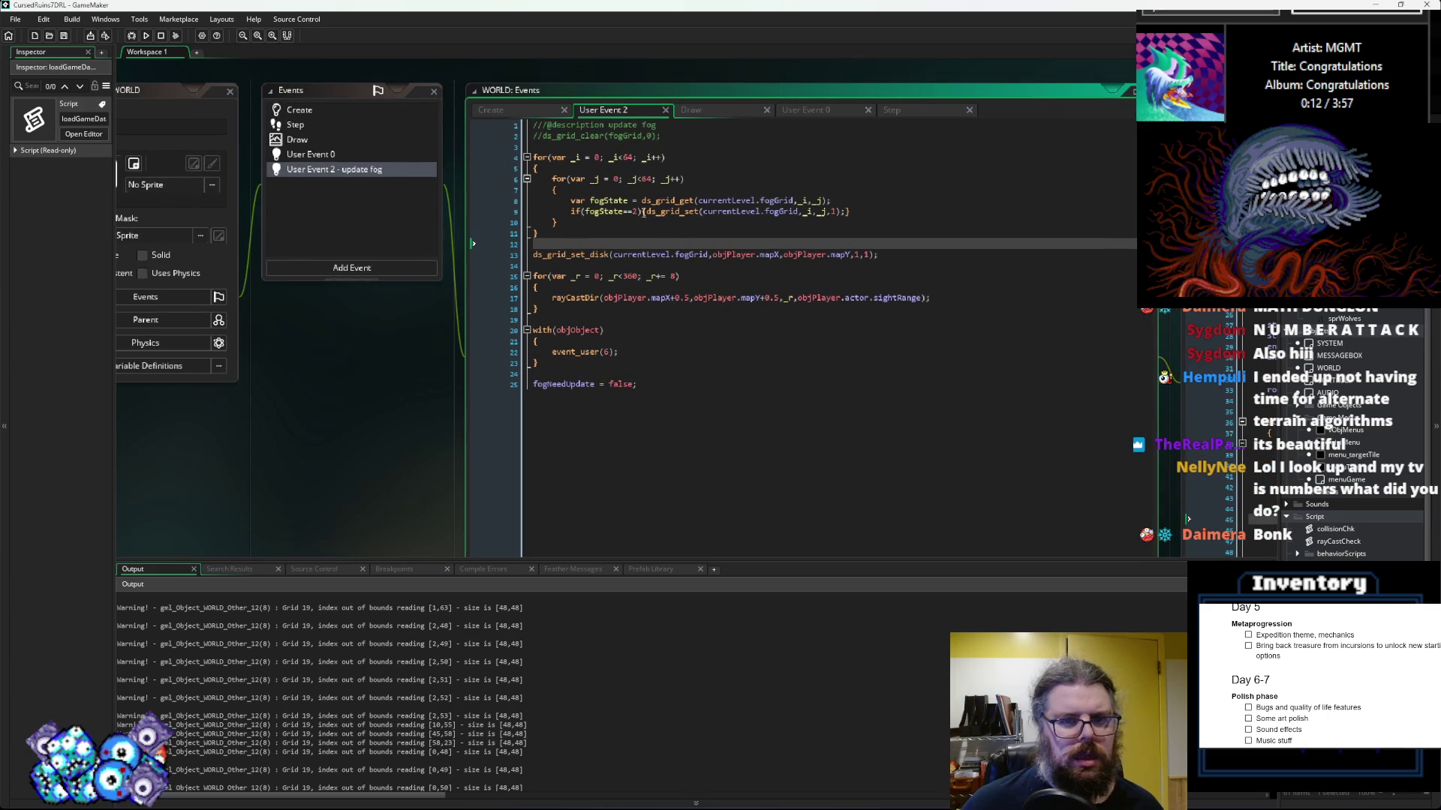
pyautogui.click(377, 168)
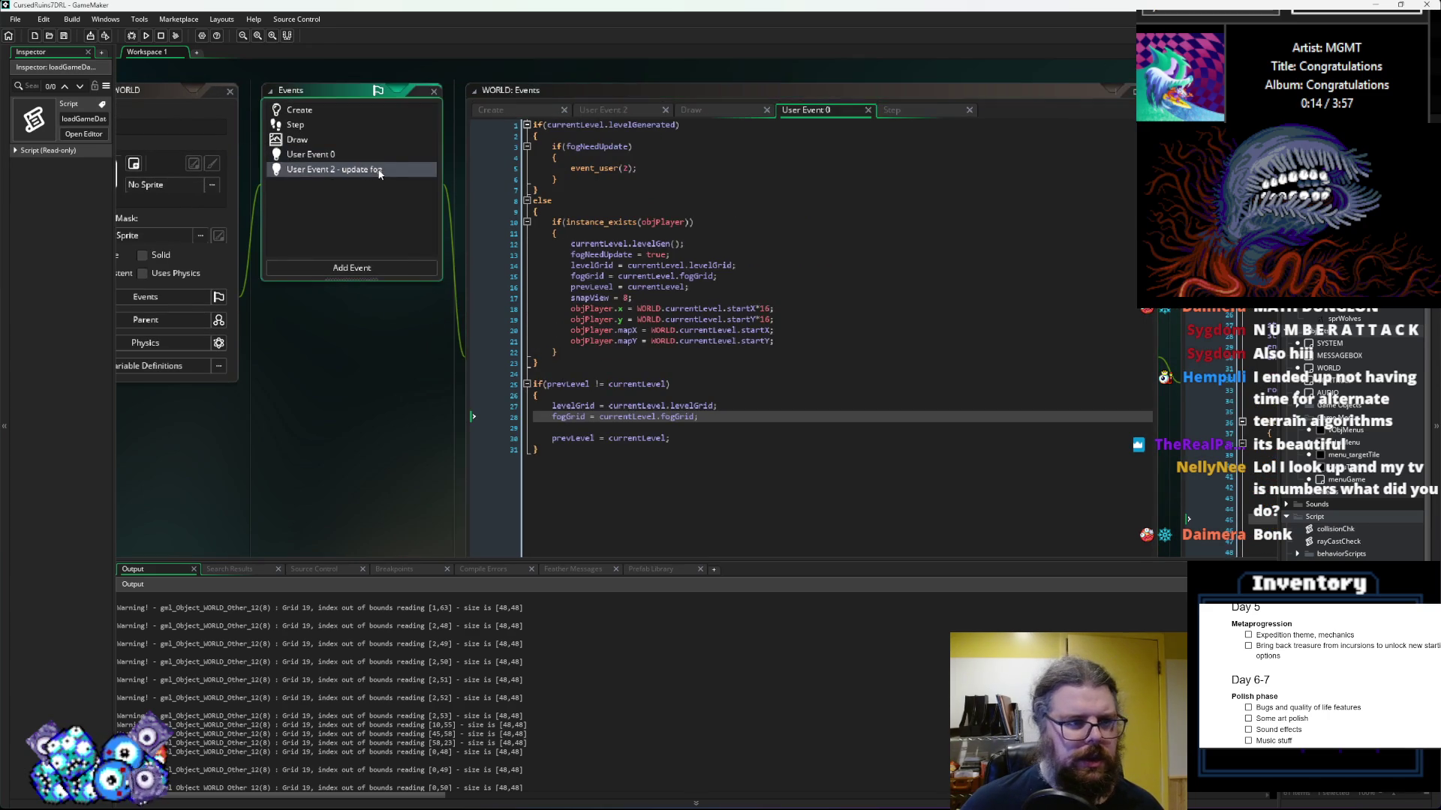
pyautogui.click(448, 132)
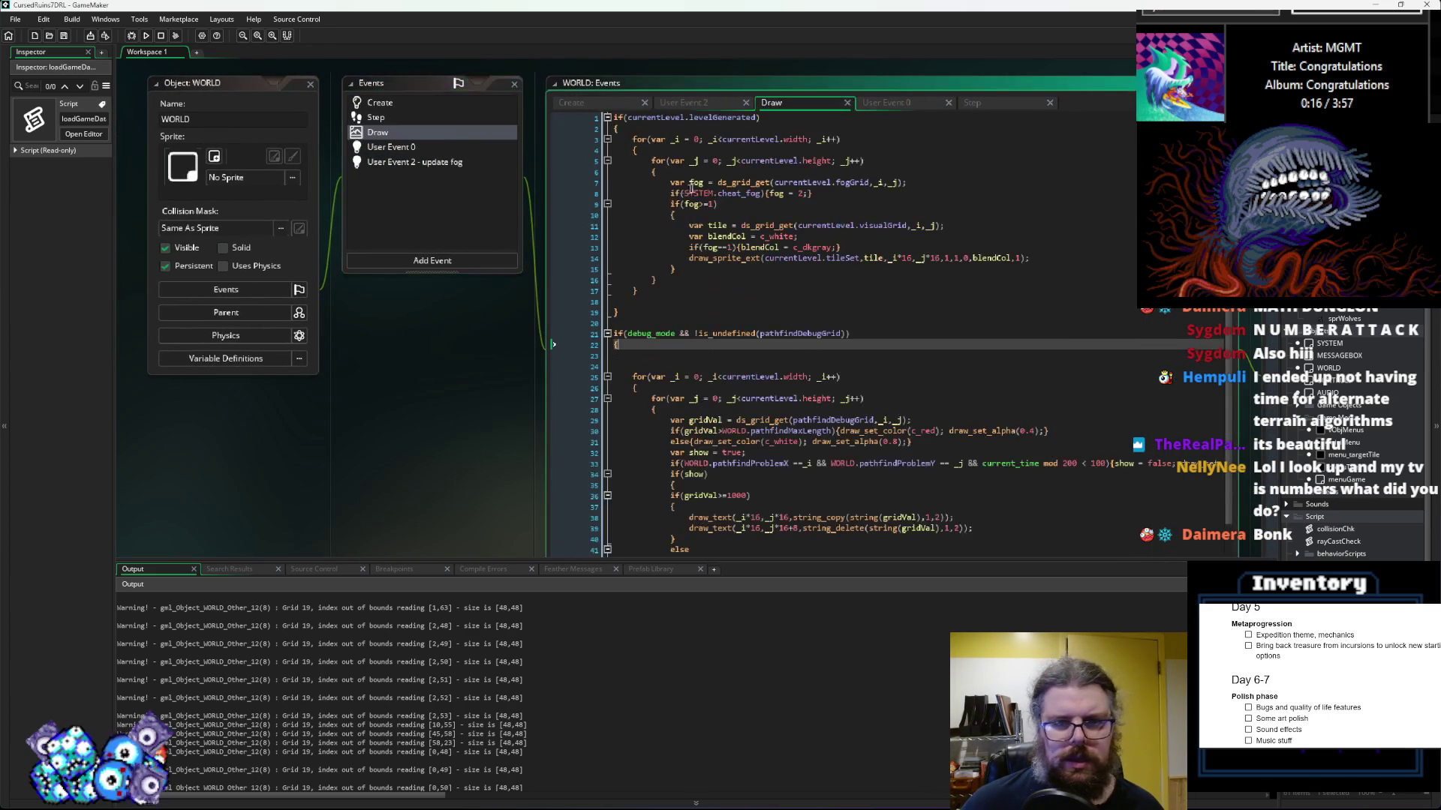
pyautogui.moveTo(808, 139); pyautogui.dragTo(723, 143)
pyautogui.click(414, 163)
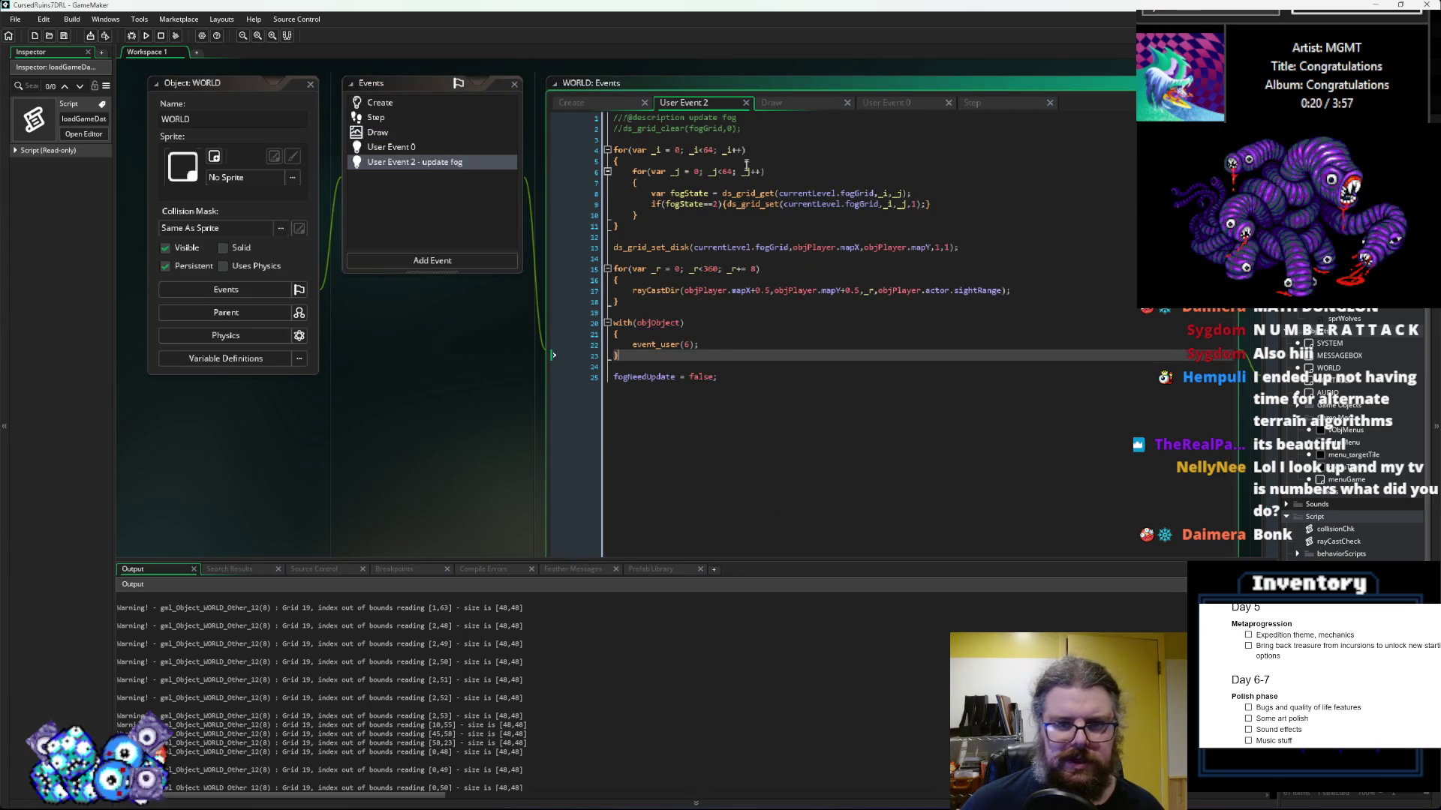
# Step: Replace the two fixed 64 bounds in User Event 2 with currentLevel.width and currentLevel.height
pyautogui.doubleClick(709, 150)
pyautogui.hotkey('ctrl', 'v')
pyautogui.doubleClick(723, 171)
pyautogui.hotkey('ctrl', 'v')
pyautogui.press('BackSpace')
pyautogui.press('BackSpace')
pyautogui.press('BackSpace')
pyautogui.write('height')
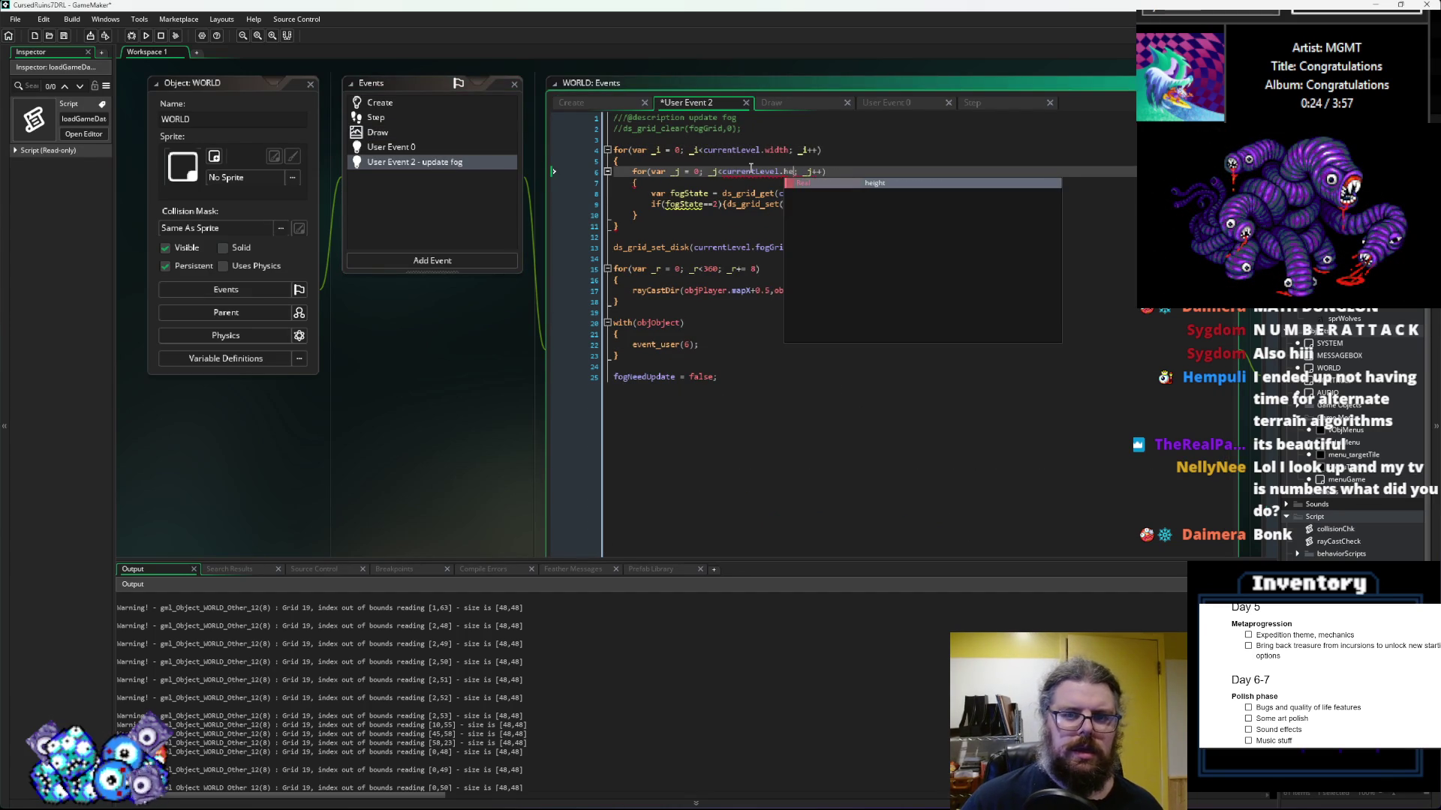
pyautogui.click(764, 394)
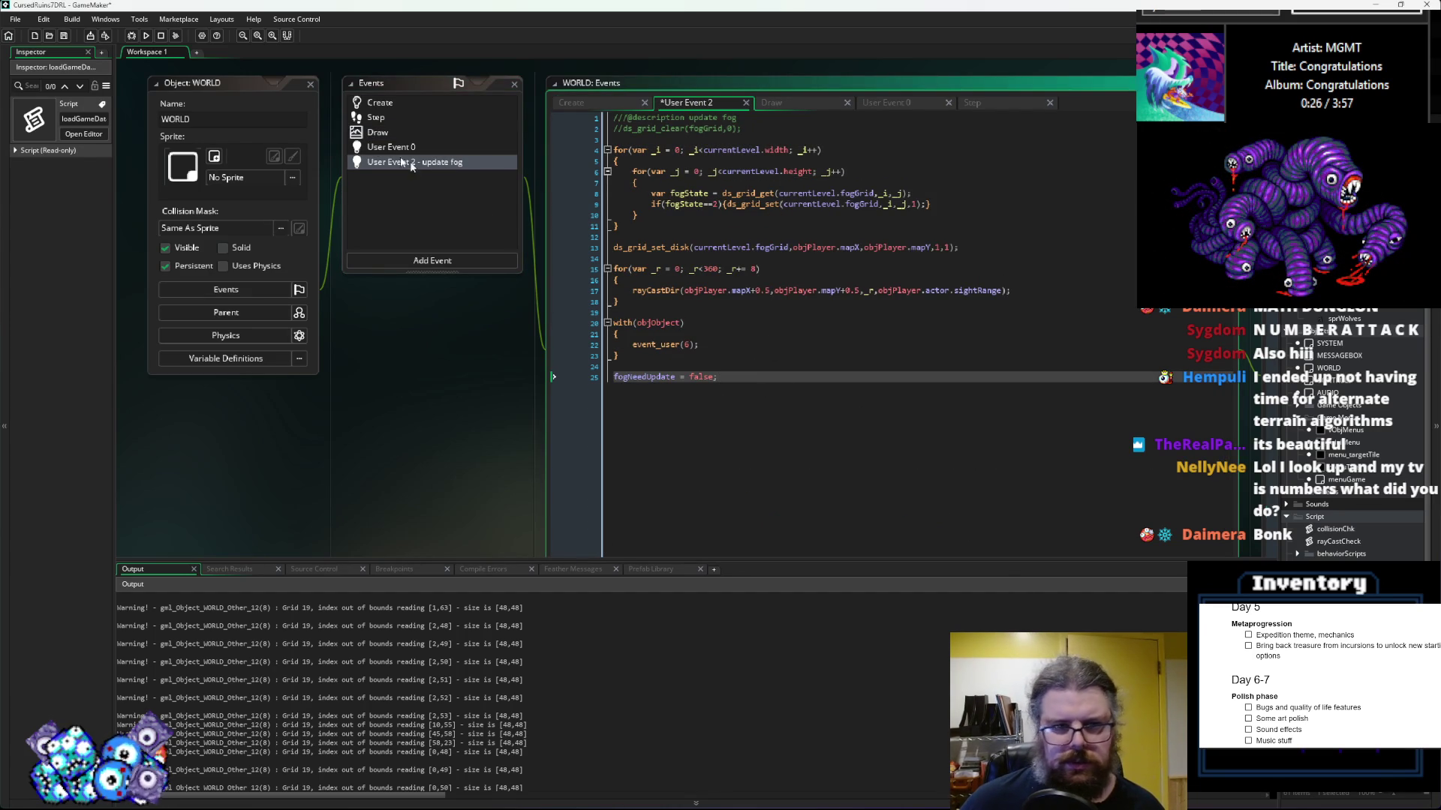
# Step: Review User Event 0's code, then save and run the game
pyautogui.click(430, 146)
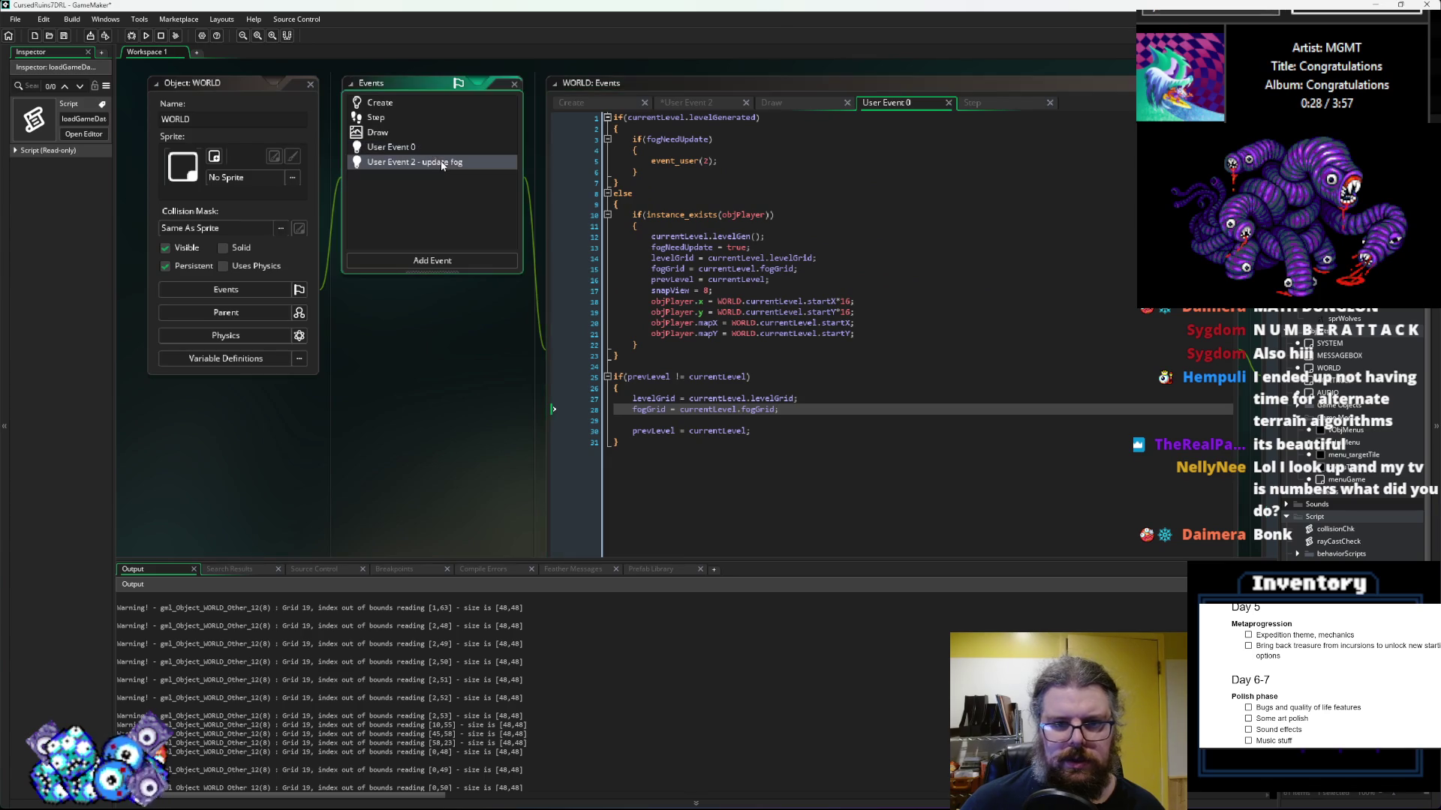
pyautogui.click(441, 163)
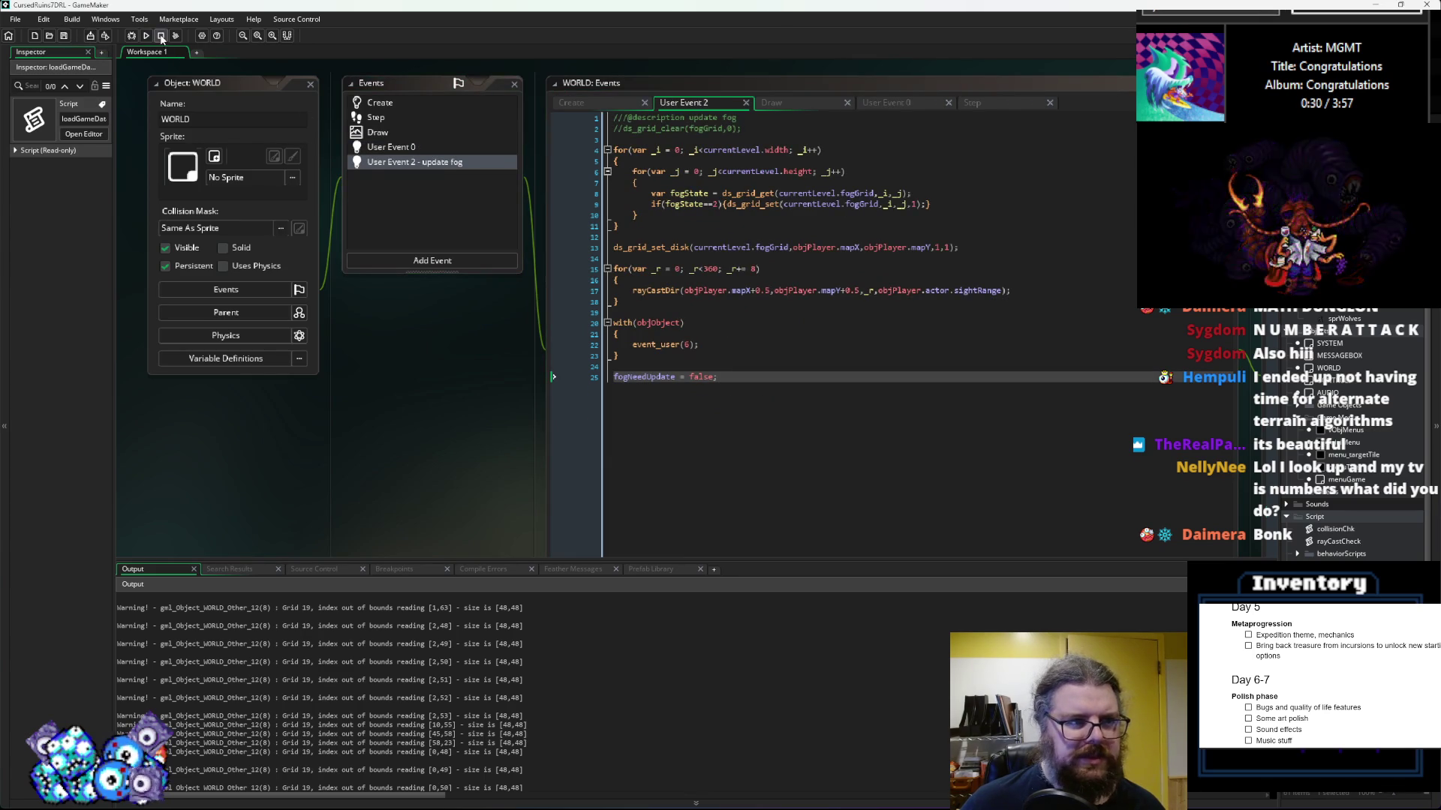
pyautogui.click(130, 36)
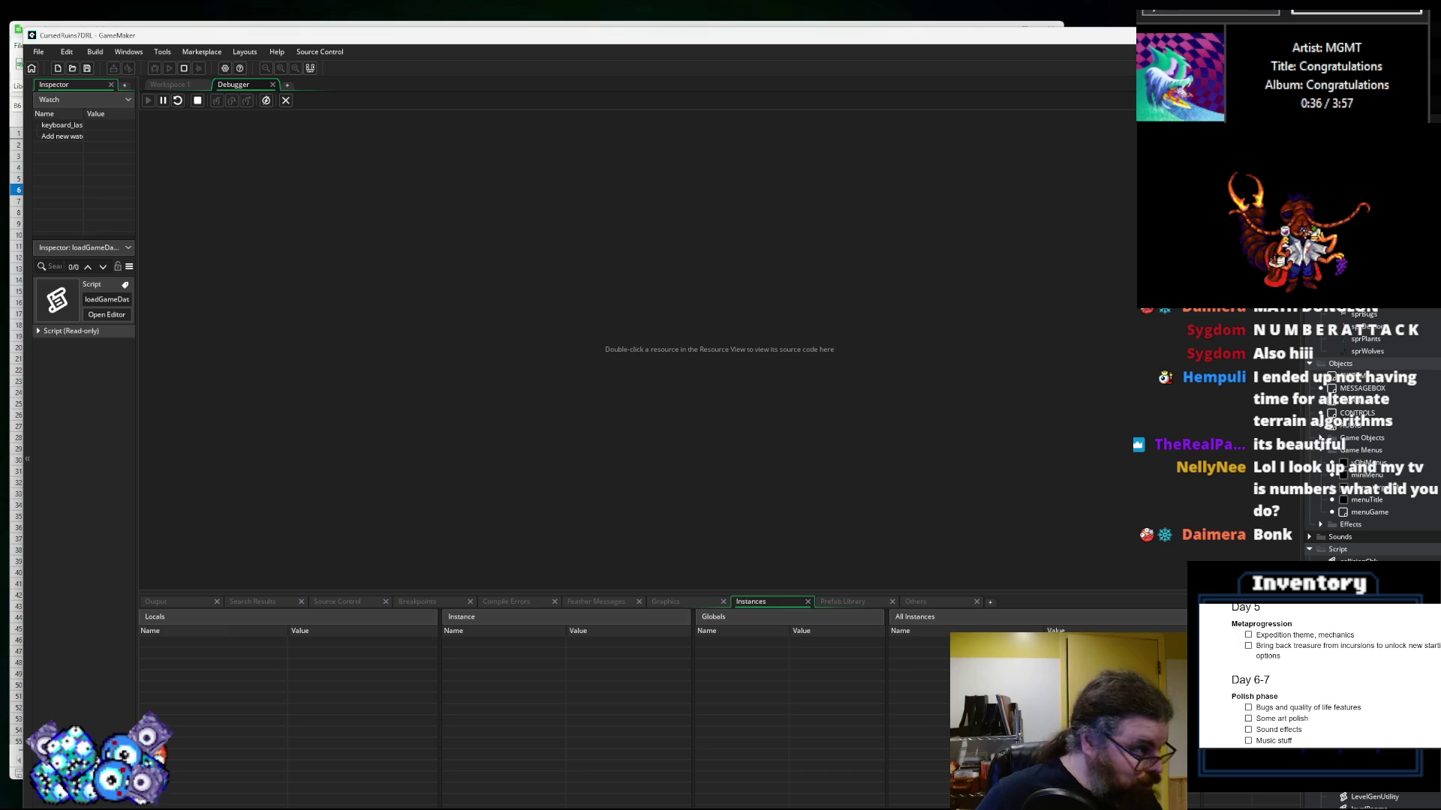
# Step: Stop the debug run and scroll the workspace back toward the ruinedDungeon generation code
pyautogui.click(285, 101)
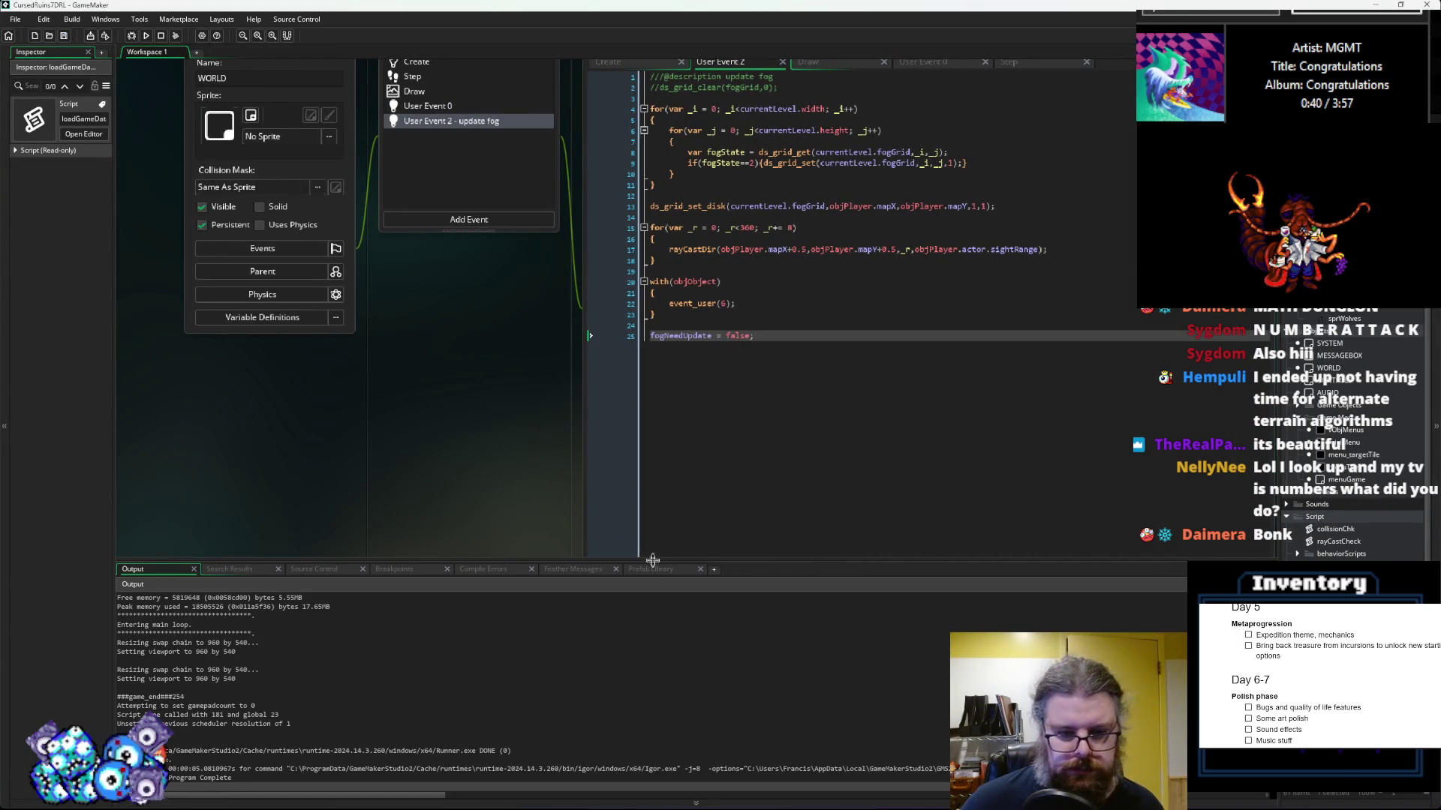
pyautogui.moveTo(654, 564); pyautogui.dragTo(646, 604)
pyautogui.scroll(-3)
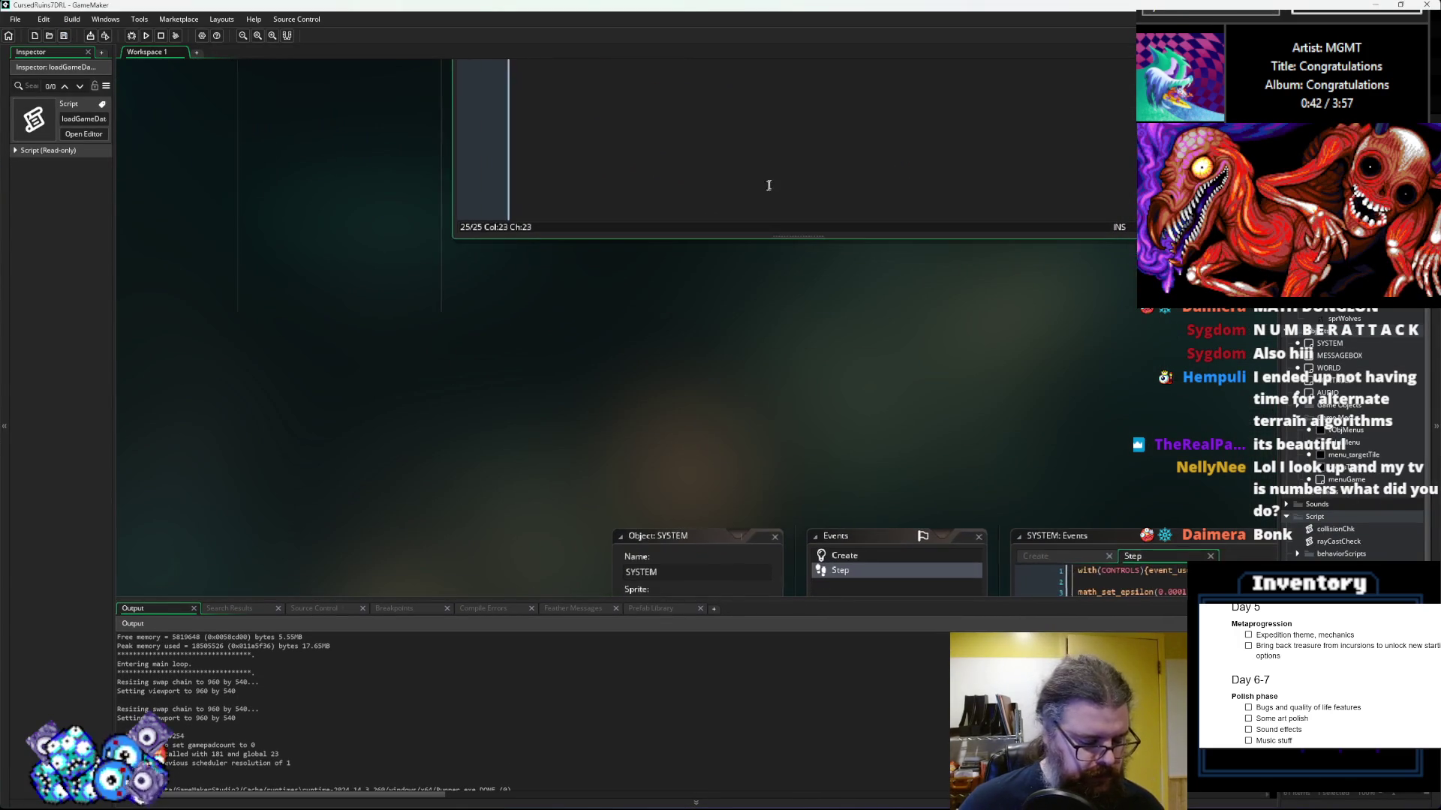
pyautogui.scroll(-3)
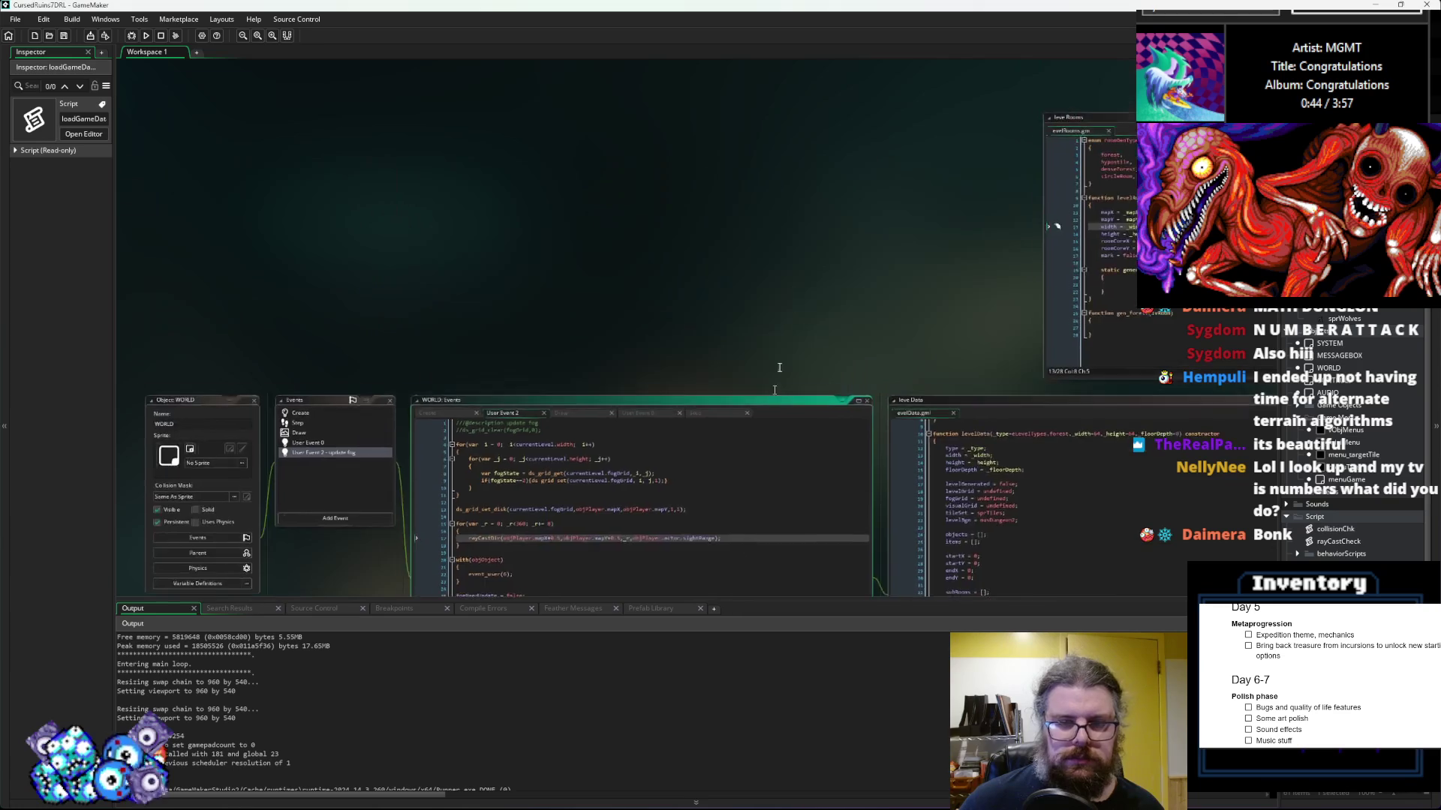
pyautogui.scroll(3)
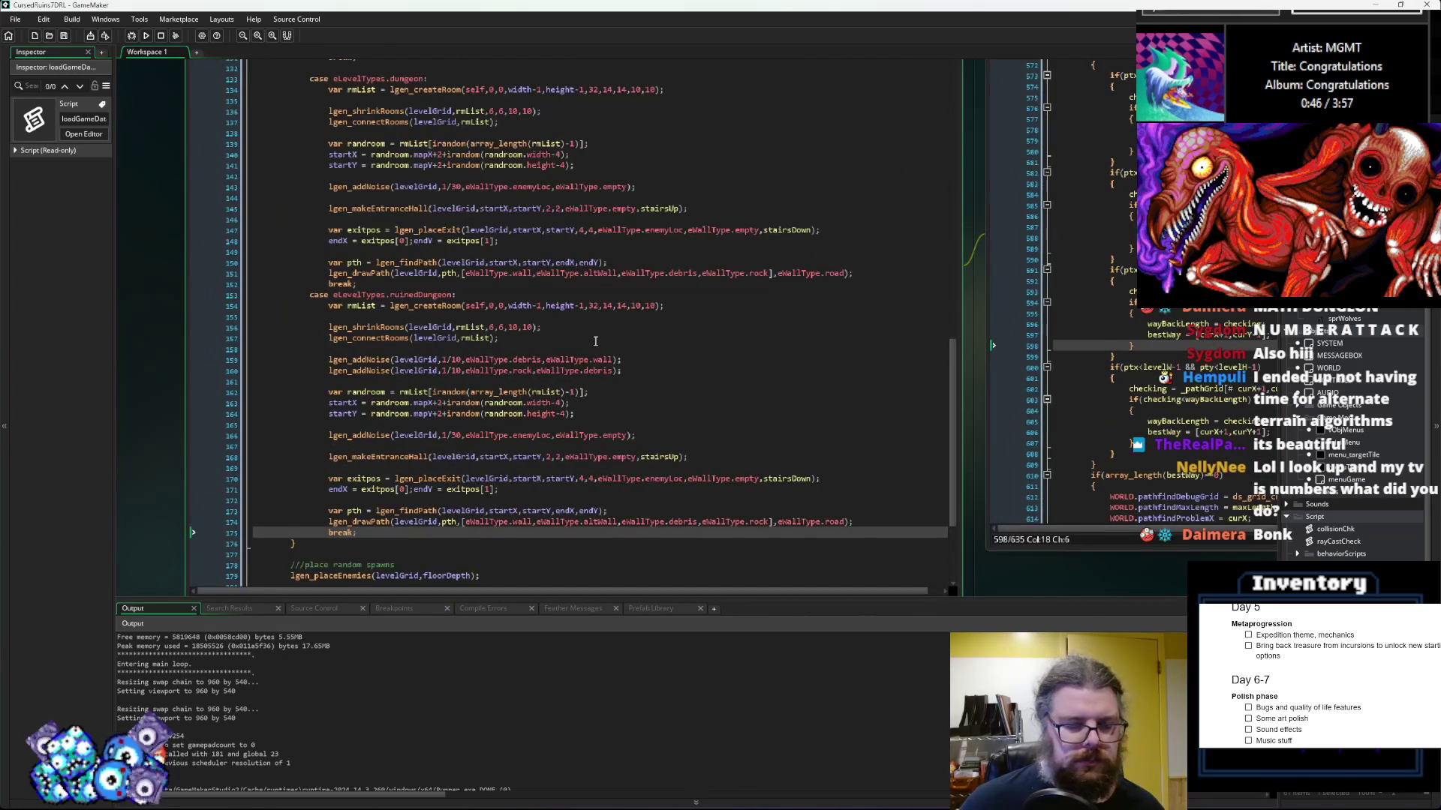
# Step: Duplicate the debris lgen_addNoise line onto a new line above it in ruinedDungeon
pyautogui.click(595, 342)
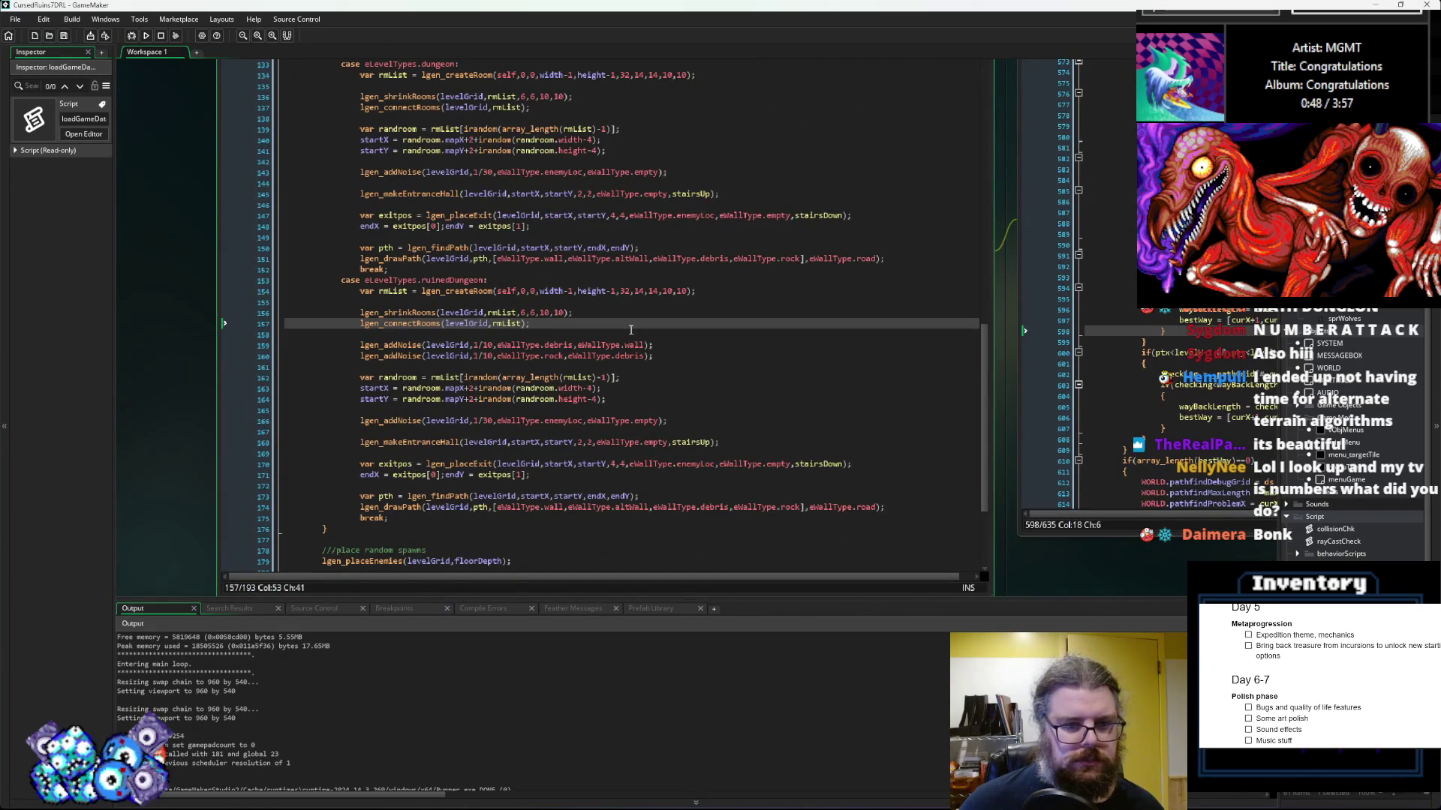
pyautogui.click(668, 376)
pyautogui.moveTo(660, 343); pyautogui.dragTo(357, 356)
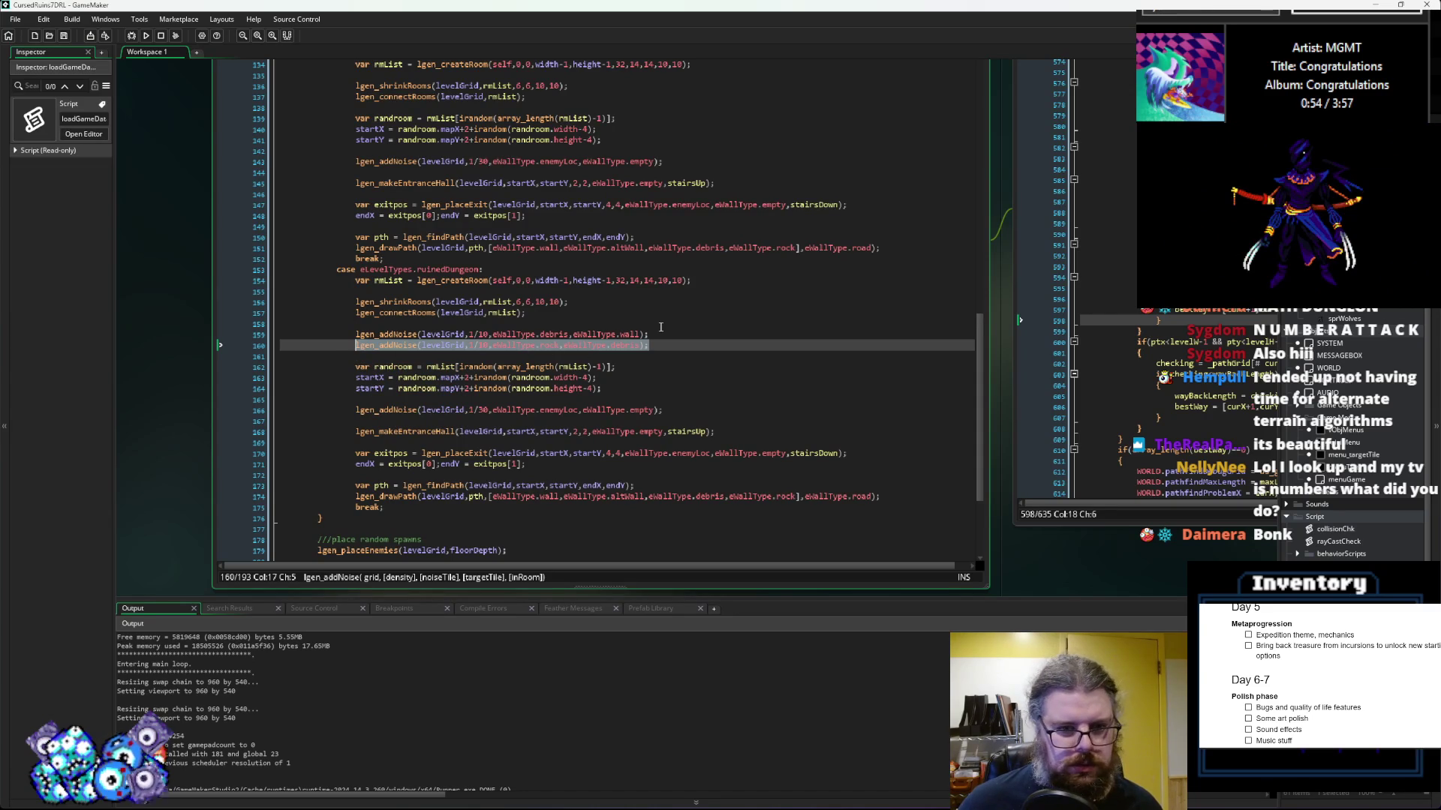
pyautogui.click(668, 342)
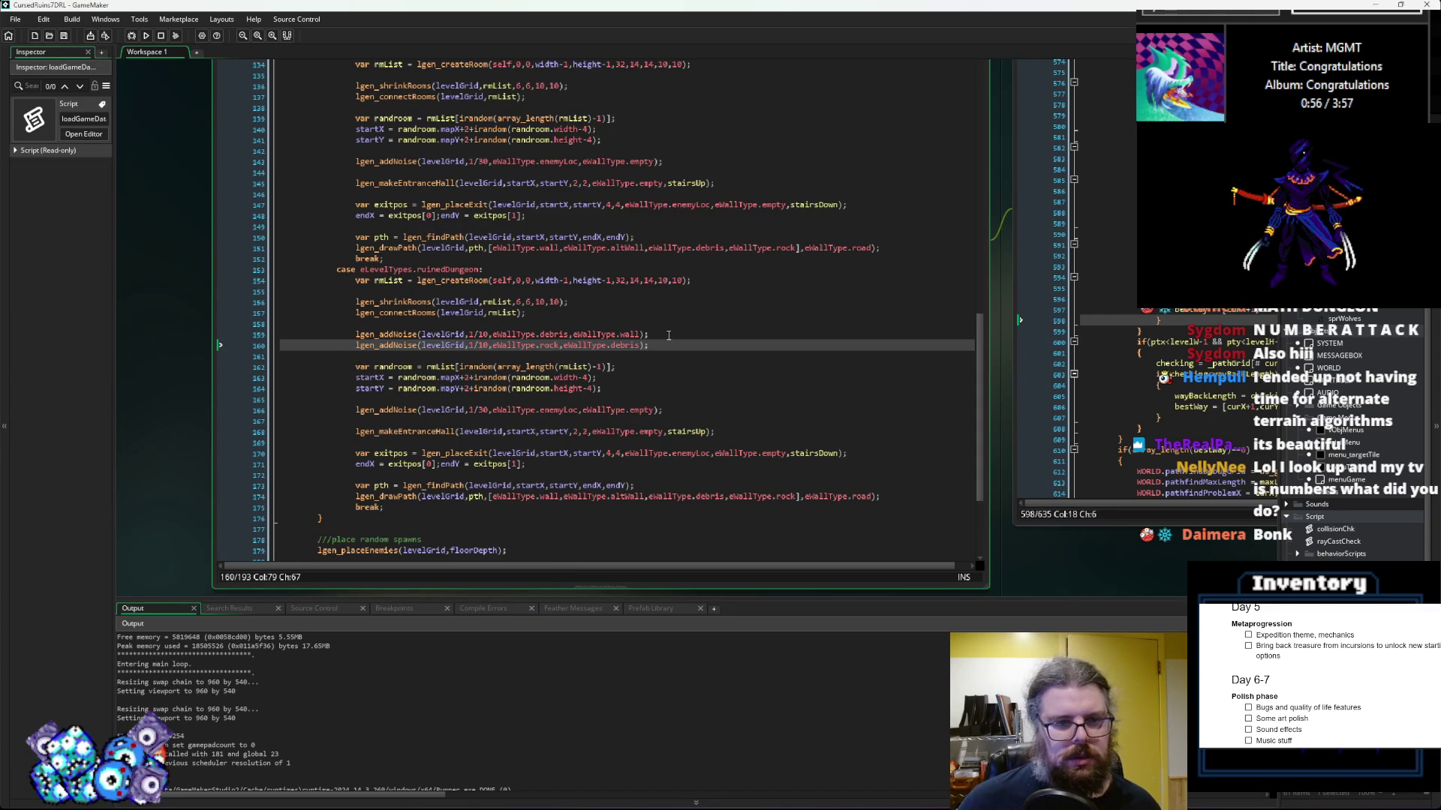
pyautogui.click(668, 334)
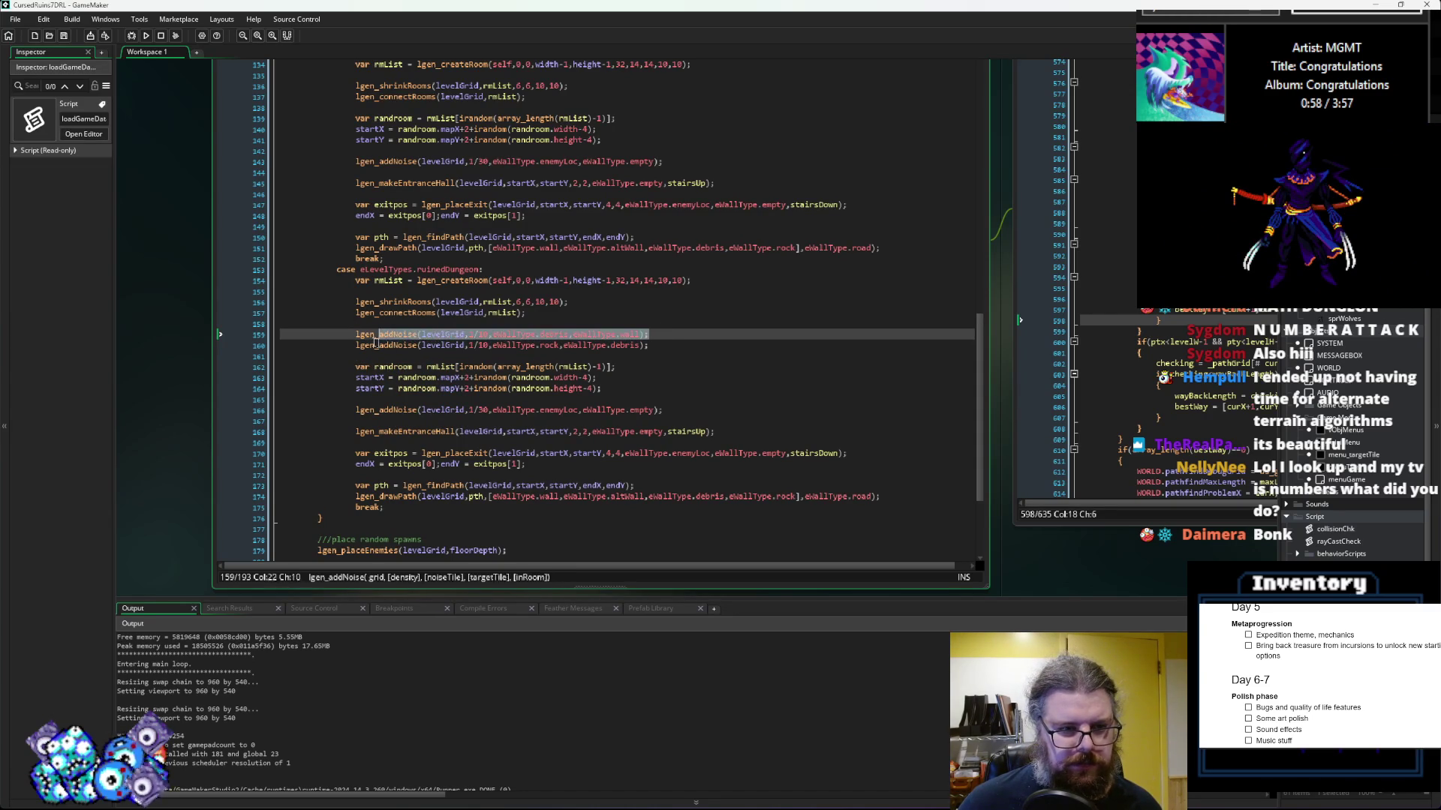
pyautogui.click(685, 325)
pyautogui.click(689, 332)
pyautogui.hotkey('shift', 'Home')
pyautogui.click(691, 332)
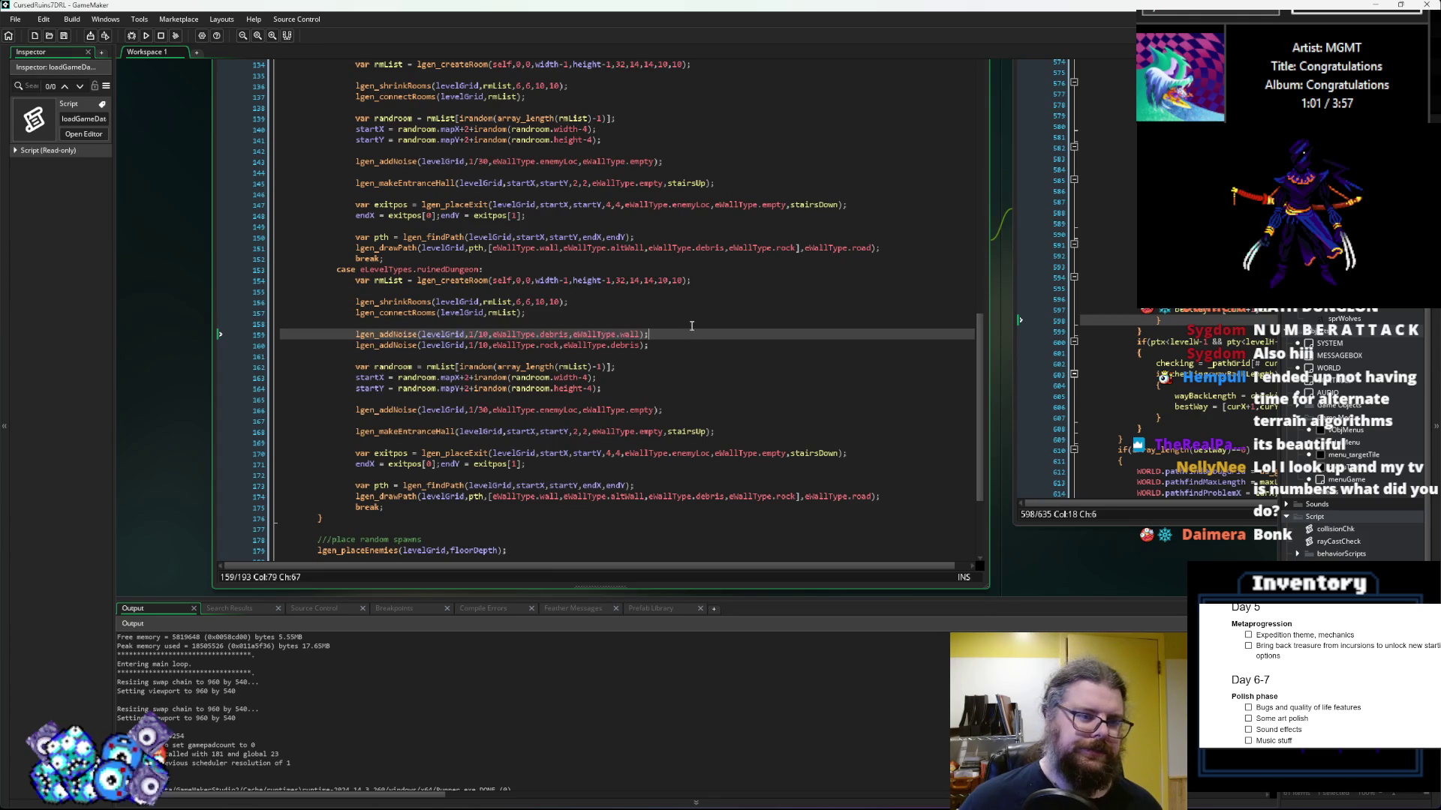
pyautogui.click(692, 326)
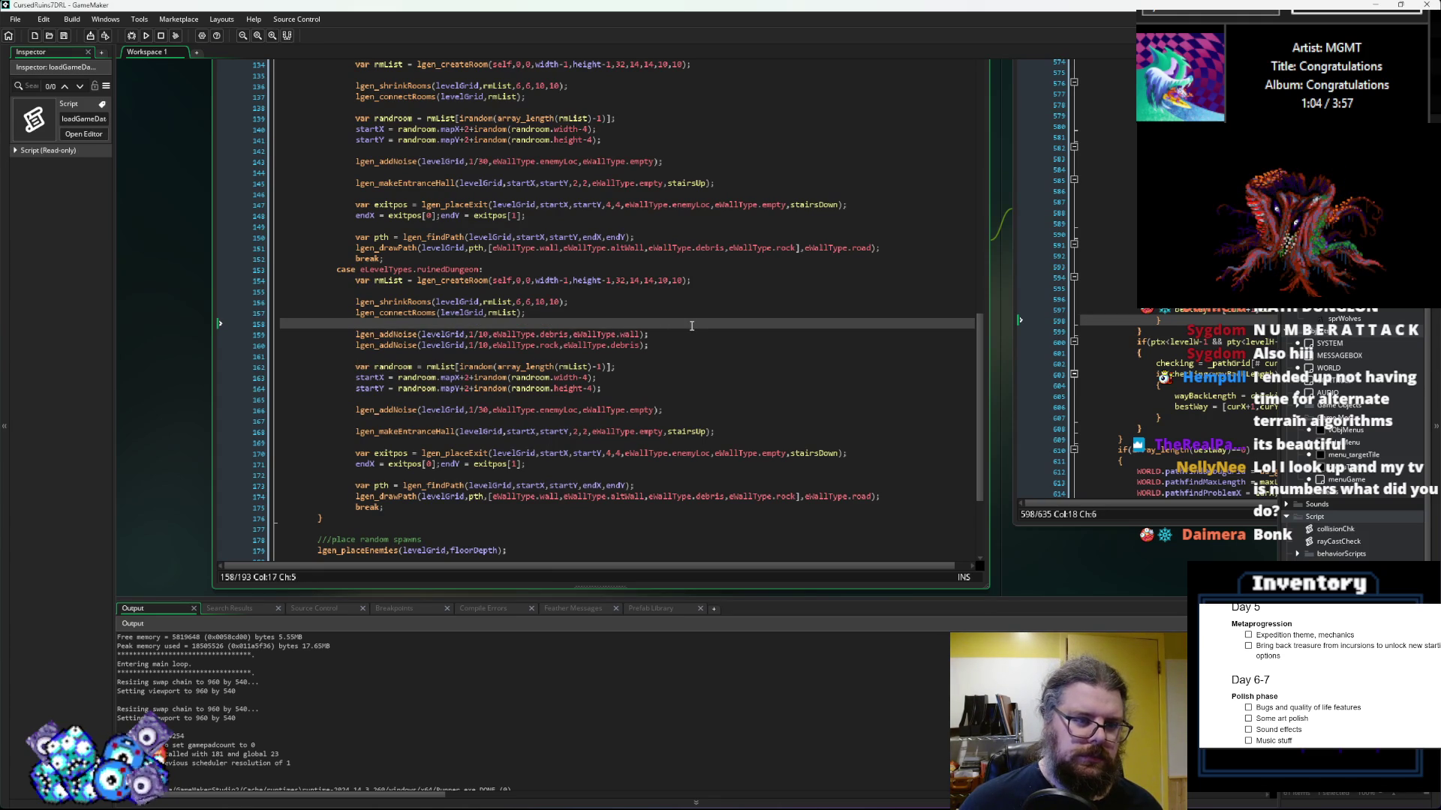
pyautogui.press('Return')
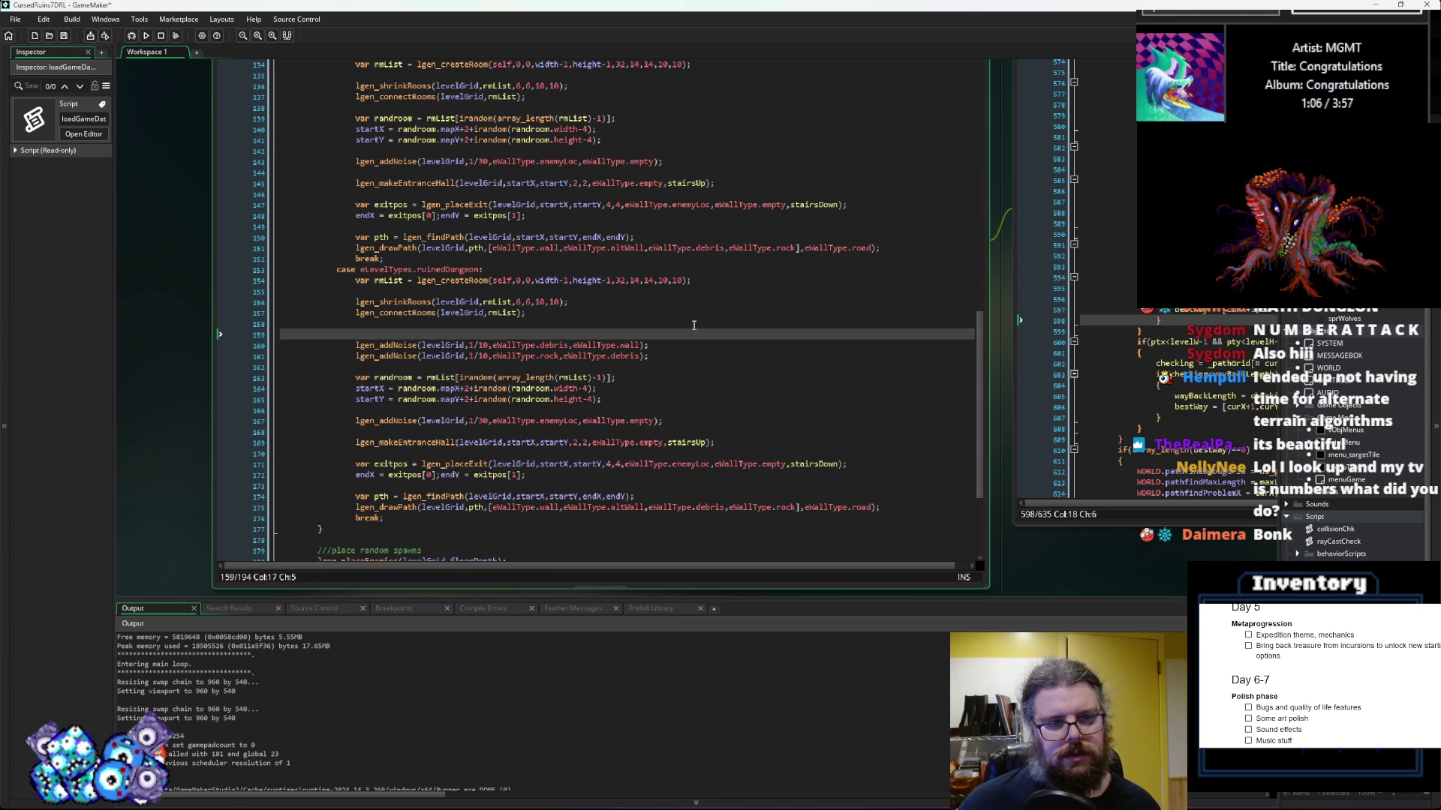
pyautogui.write('lgen_addNoise(levelGrid,1/10,eWallType.debris,eWallType.wall);')
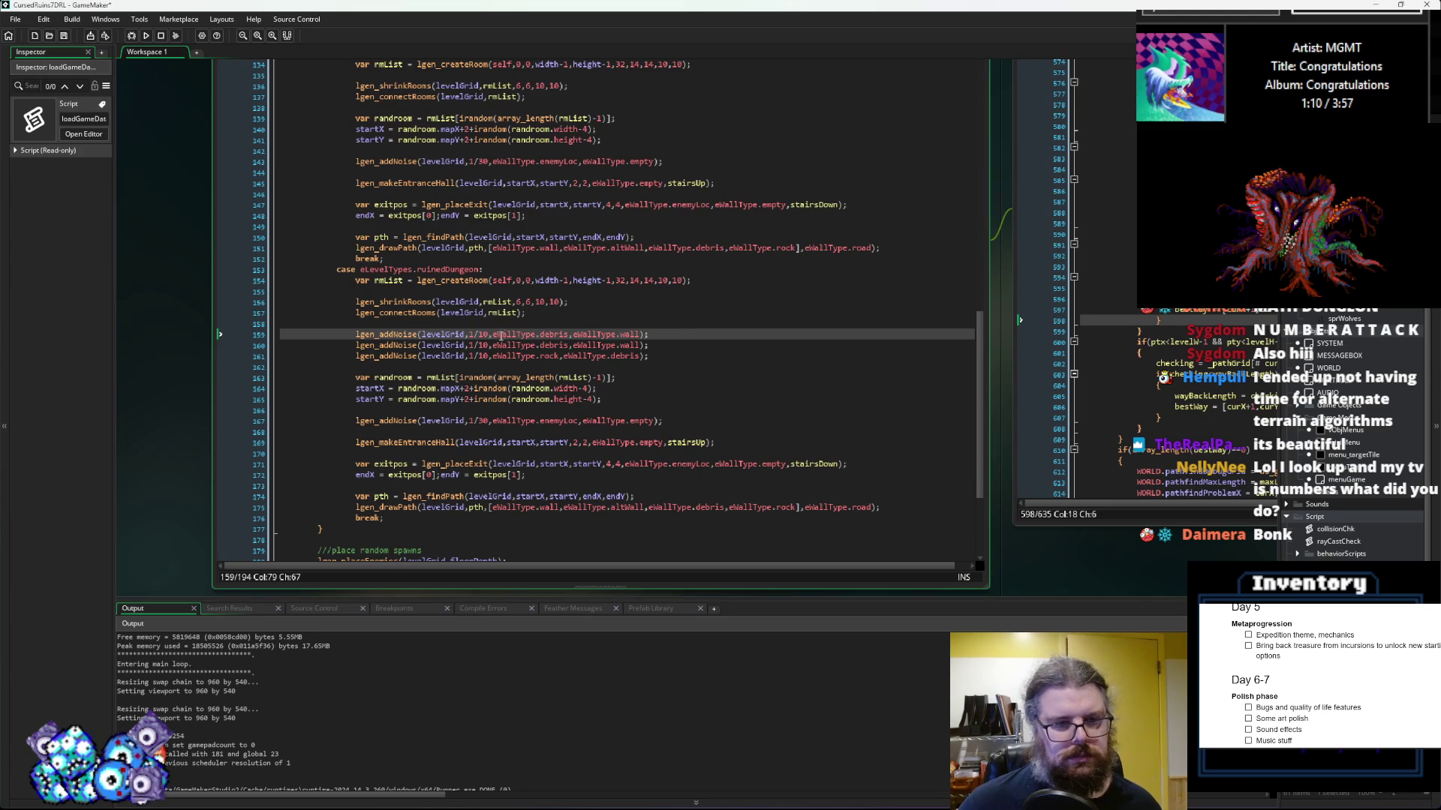
# Step: Turn the copied line into an altWall noise pass and save the project
pyautogui.click(483, 335)
pyautogui.press('Delete')
pyautogui.write('2')
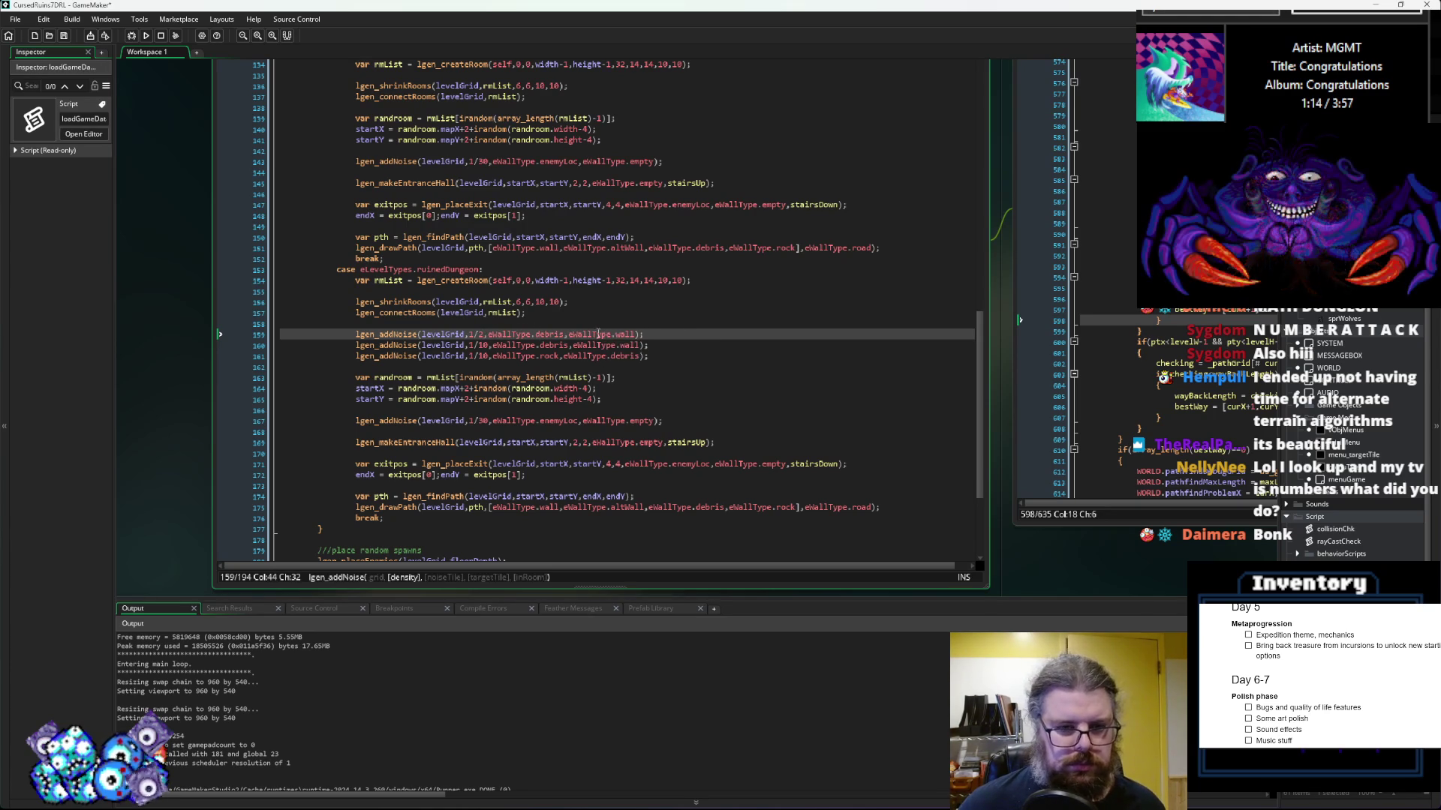
pyautogui.click(632, 335)
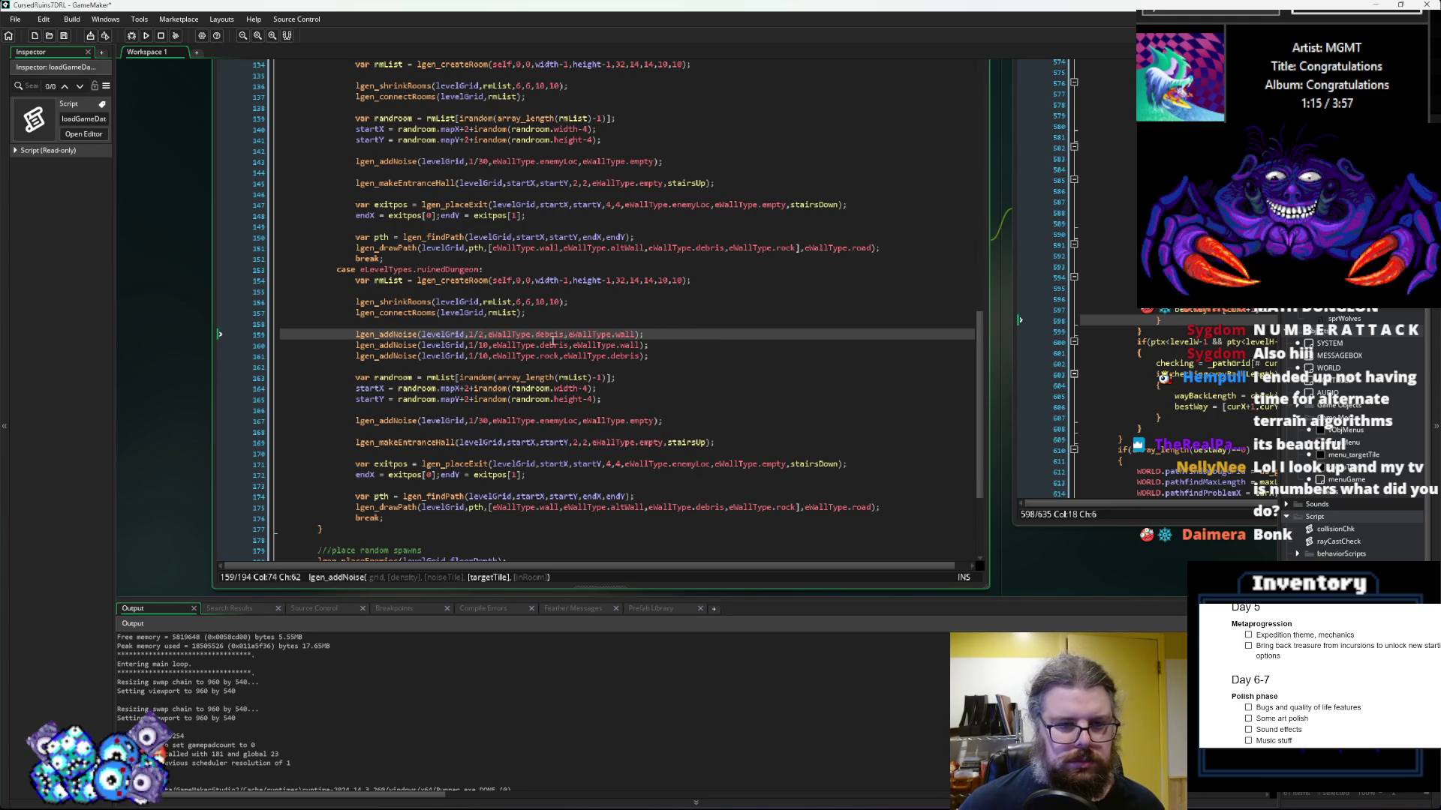
pyautogui.doubleClick(553, 336)
pyautogui.write('altWall')
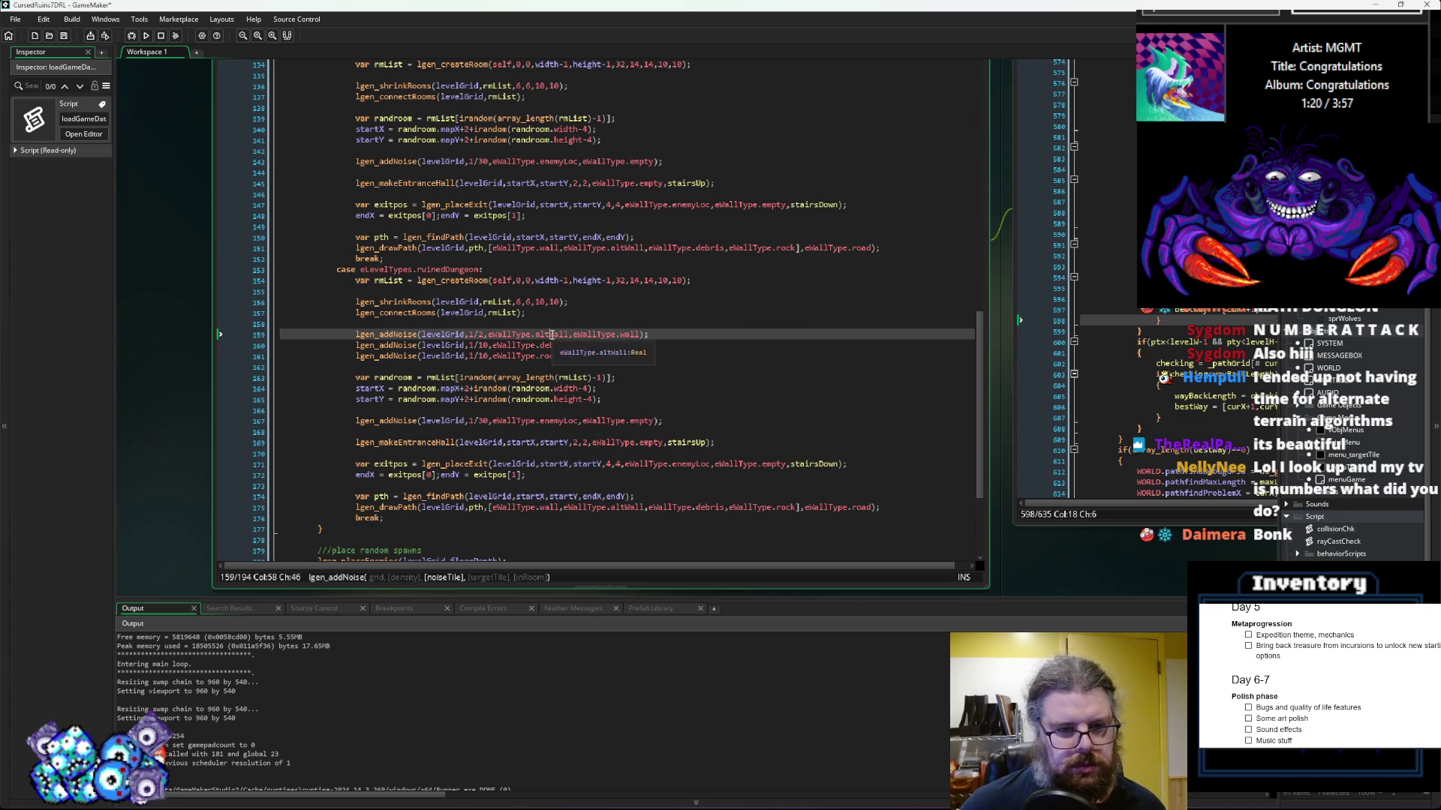
pyautogui.click(685, 348)
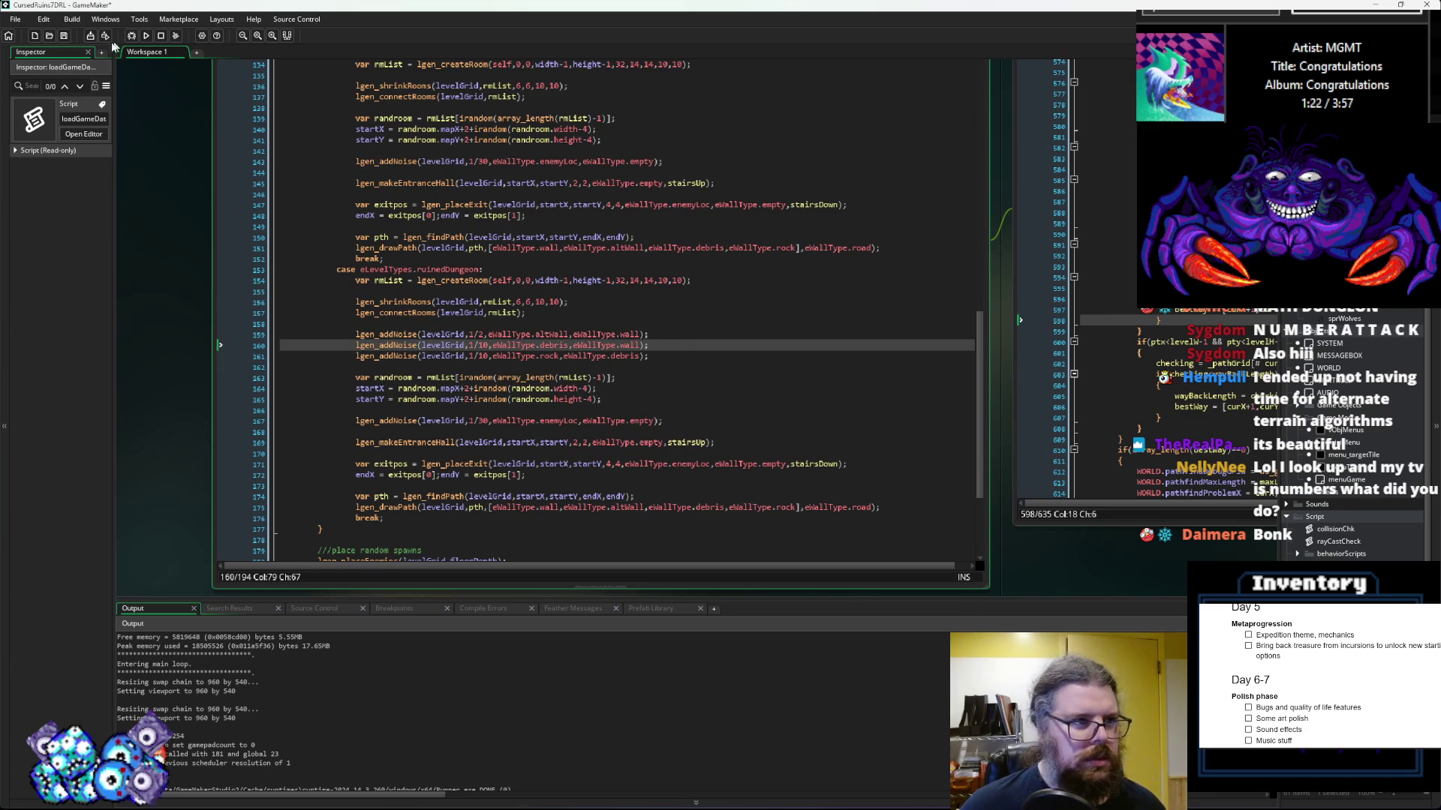
pyautogui.click(65, 37)
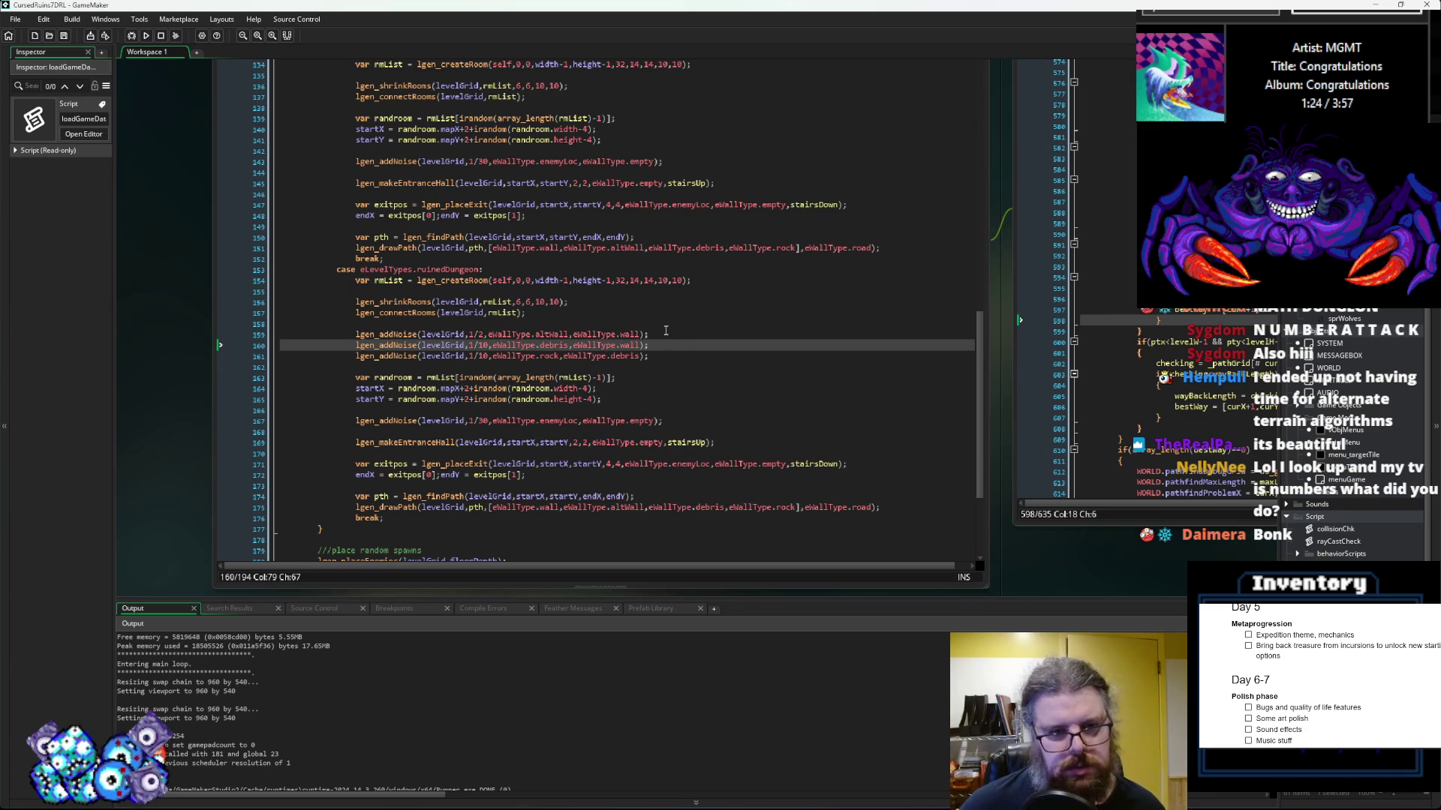
# Step: Set lines 160 and 161 to 1/5 density and make the debris noise target altWall
pyautogui.doubleClick(552, 345)
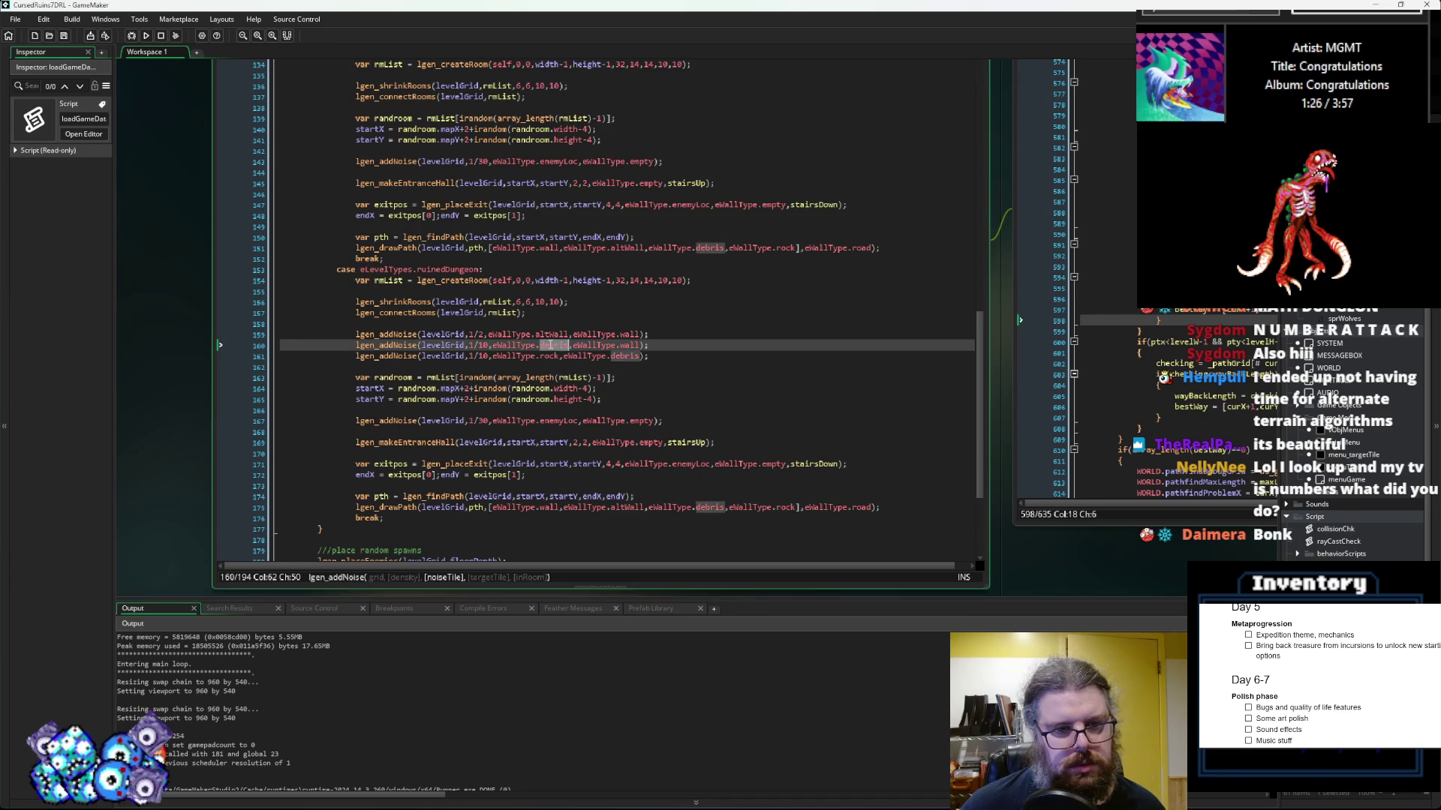
pyautogui.click(484, 345)
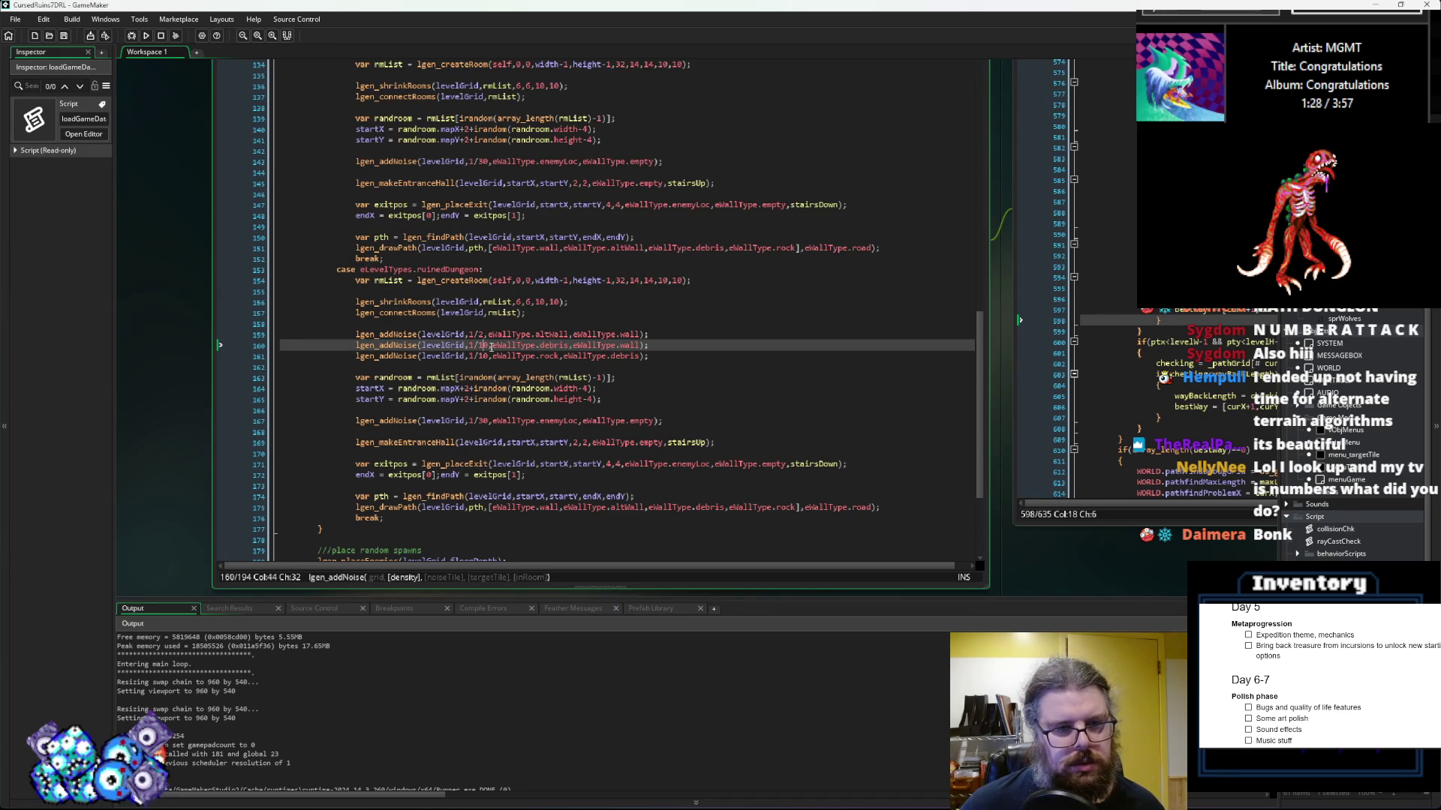
pyautogui.doubleClick(487, 346)
pyautogui.write('5')
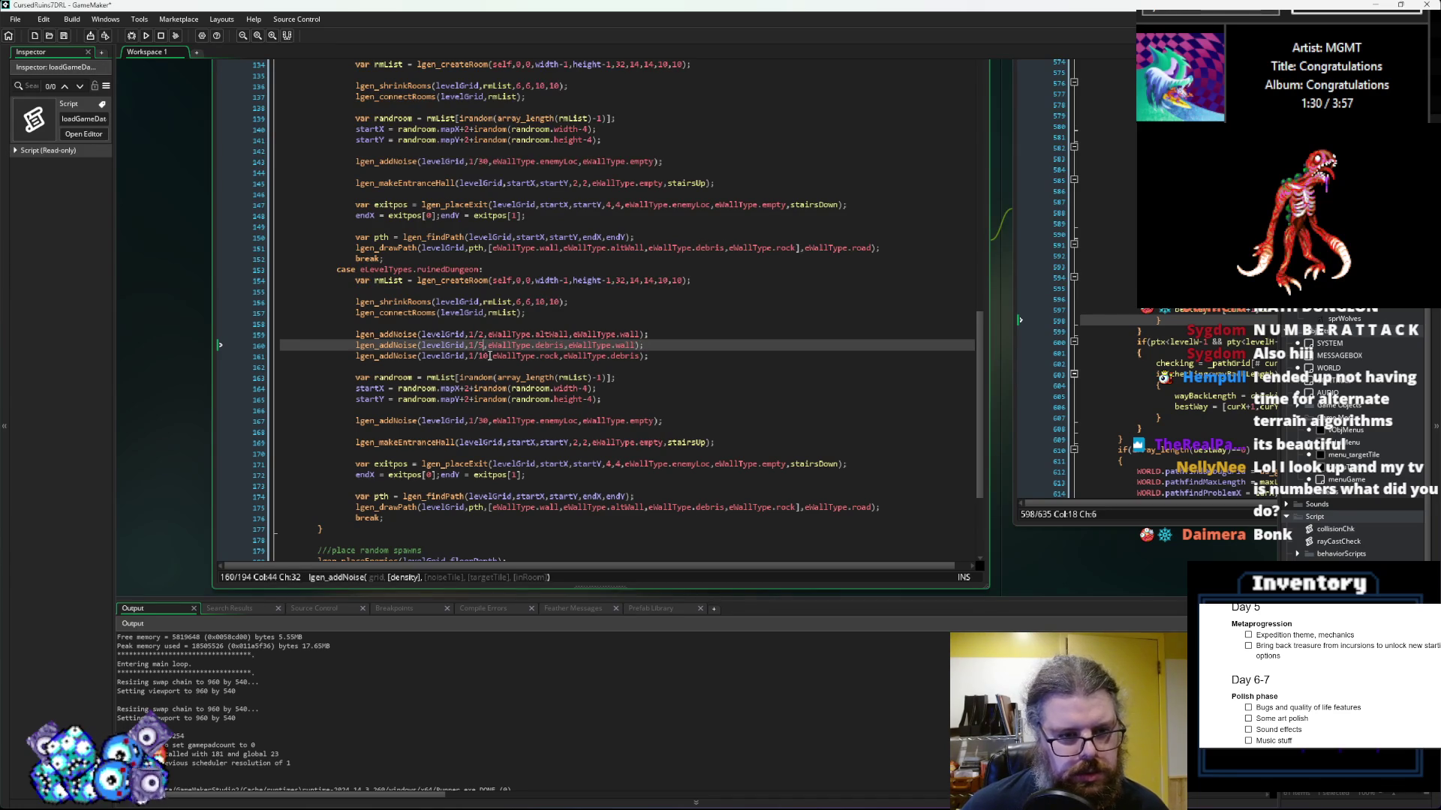
pyautogui.doubleClick(487, 356)
pyautogui.write('5')
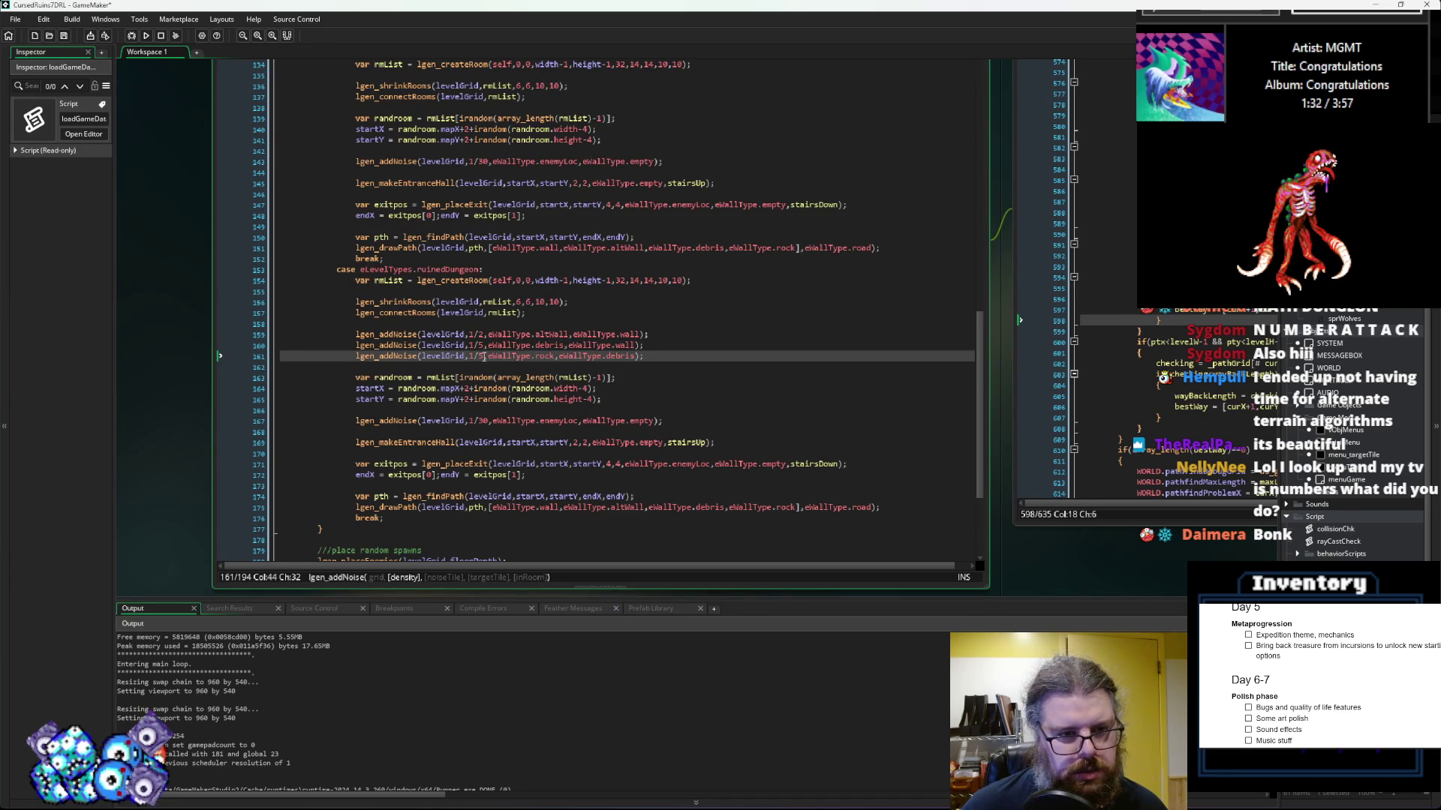
pyautogui.click(482, 348)
pyautogui.write('4')
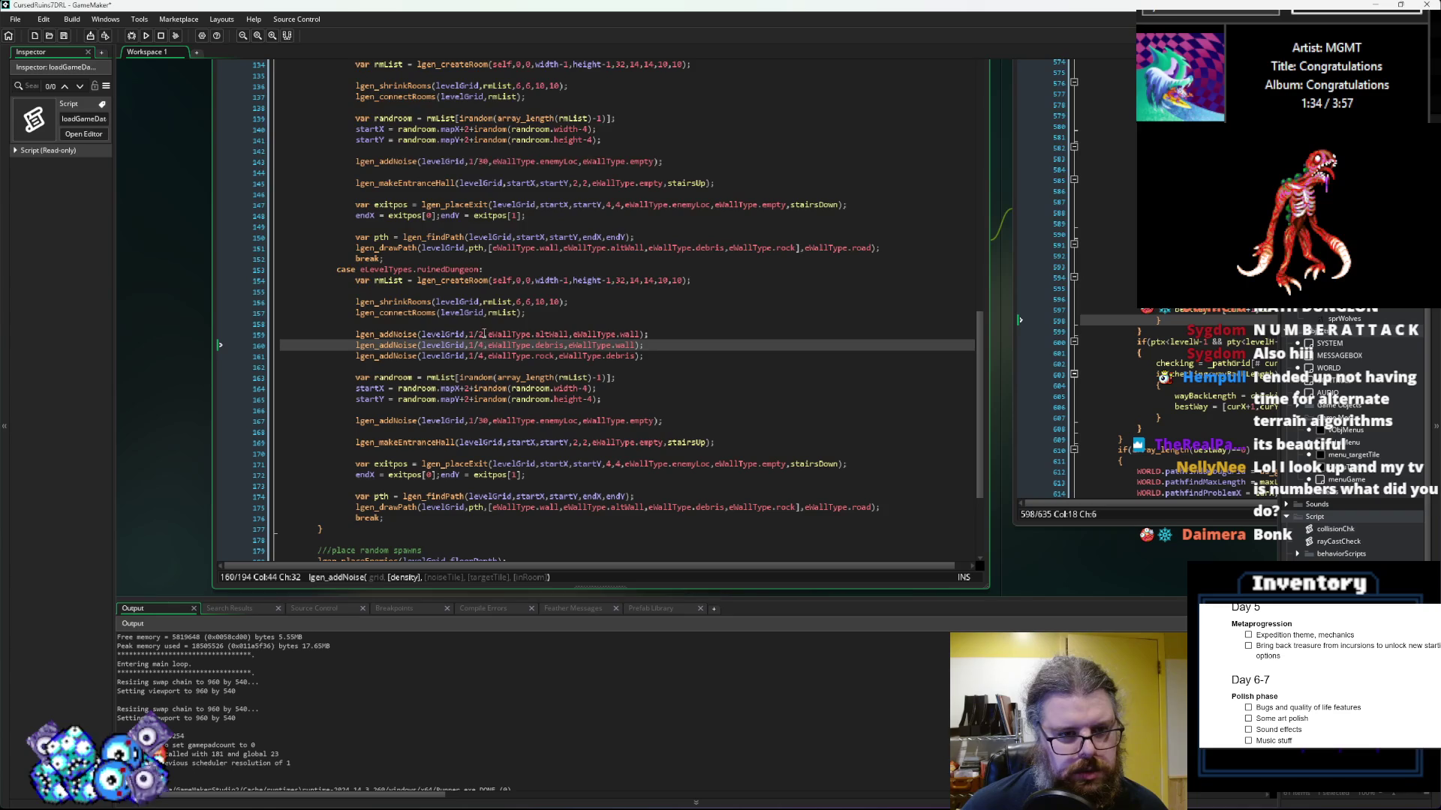
pyautogui.click(568, 344)
pyautogui.doubleClick(624, 345)
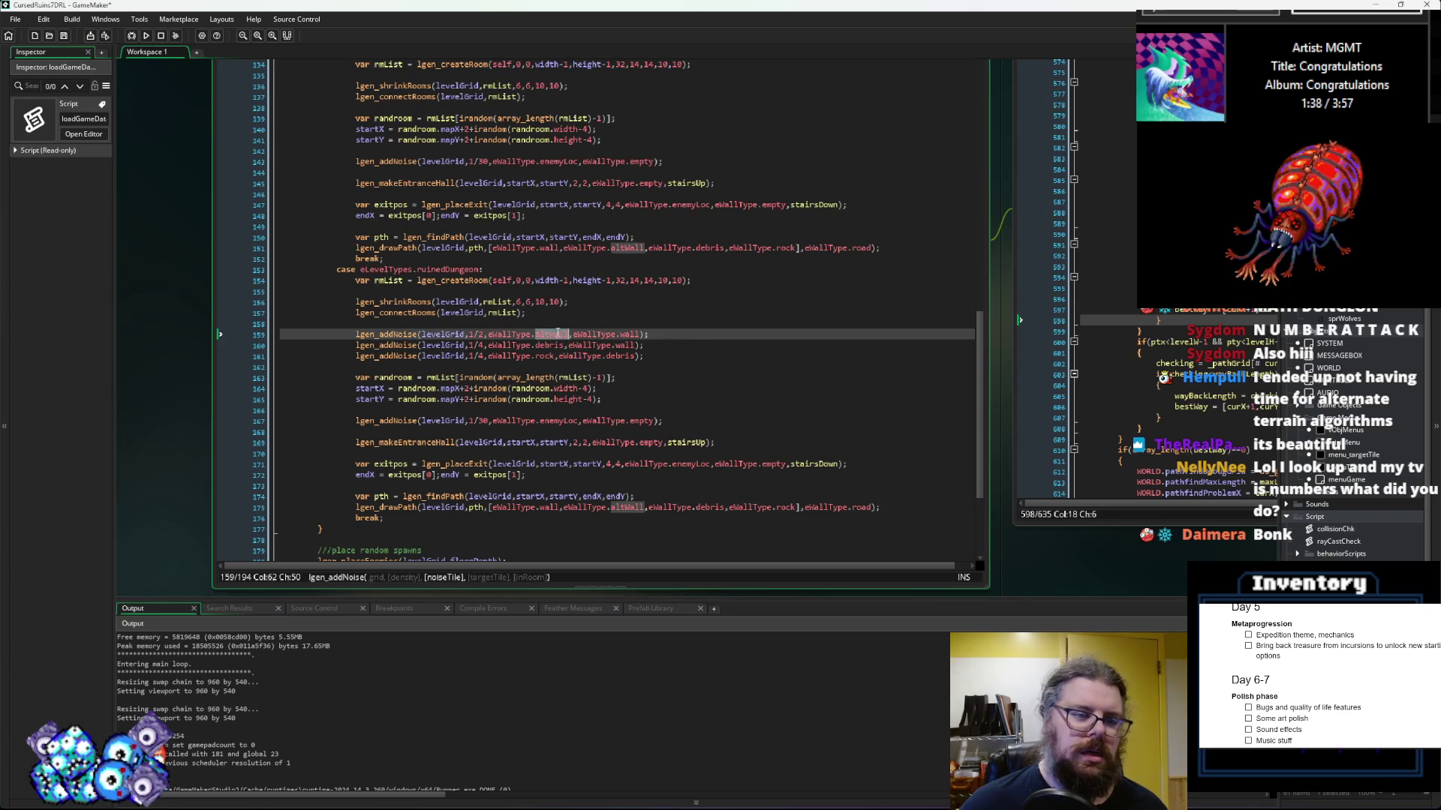
pyautogui.write('altWall')
# Step: Set the rock noise density to 1/2 and adjust the altWall noise density
pyautogui.doubleClick(621, 356)
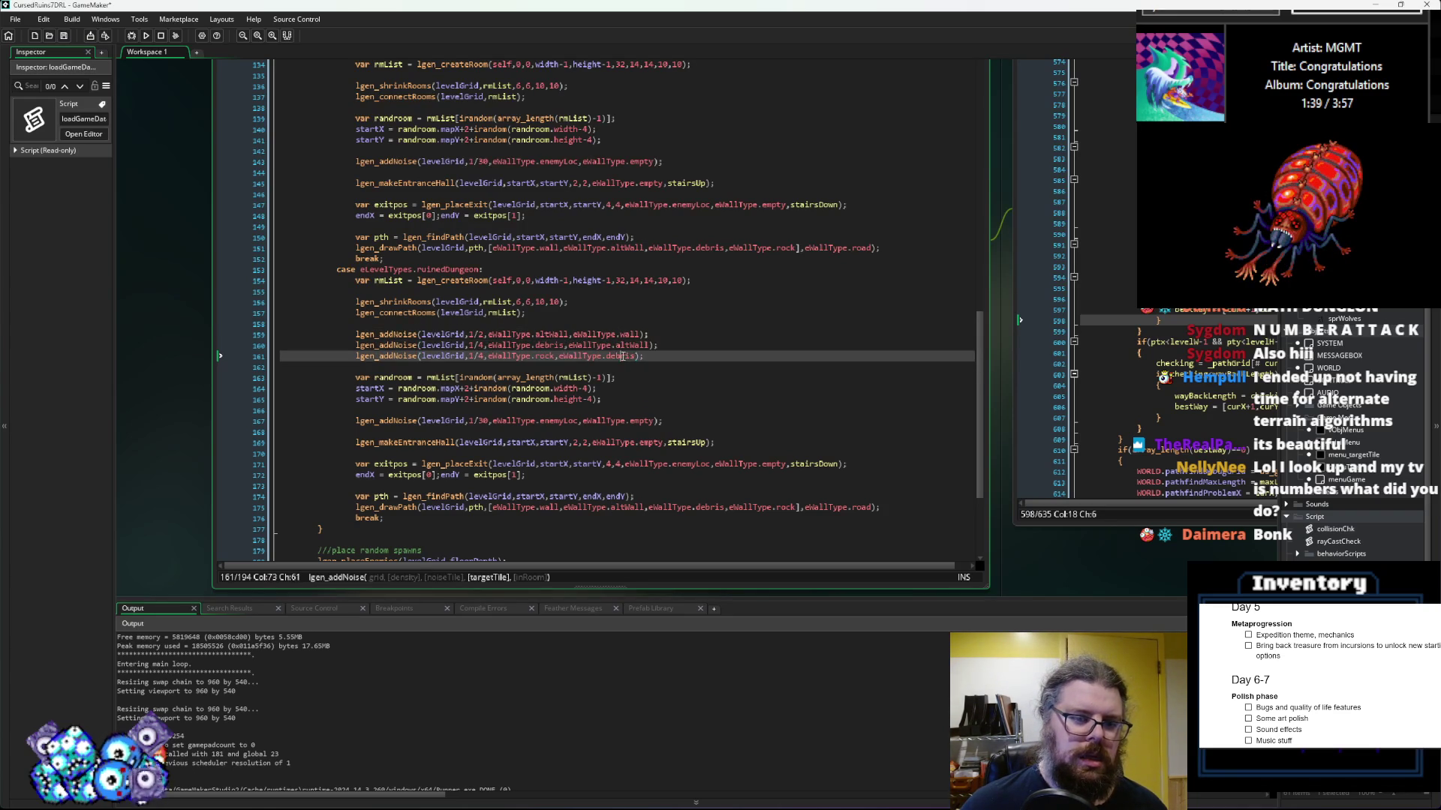
pyautogui.doubleClick(547, 346)
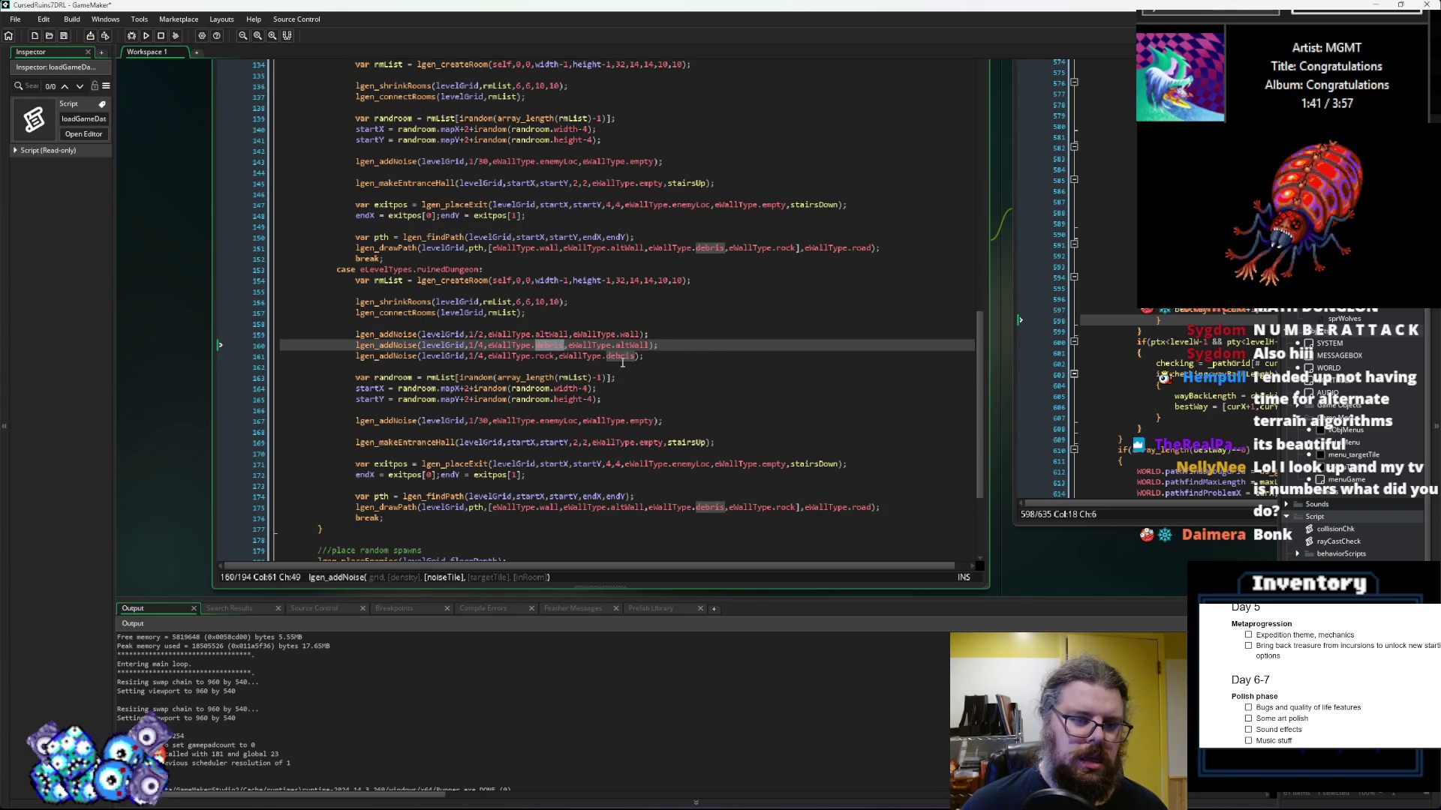
pyautogui.press('Down')
pyautogui.press('End')
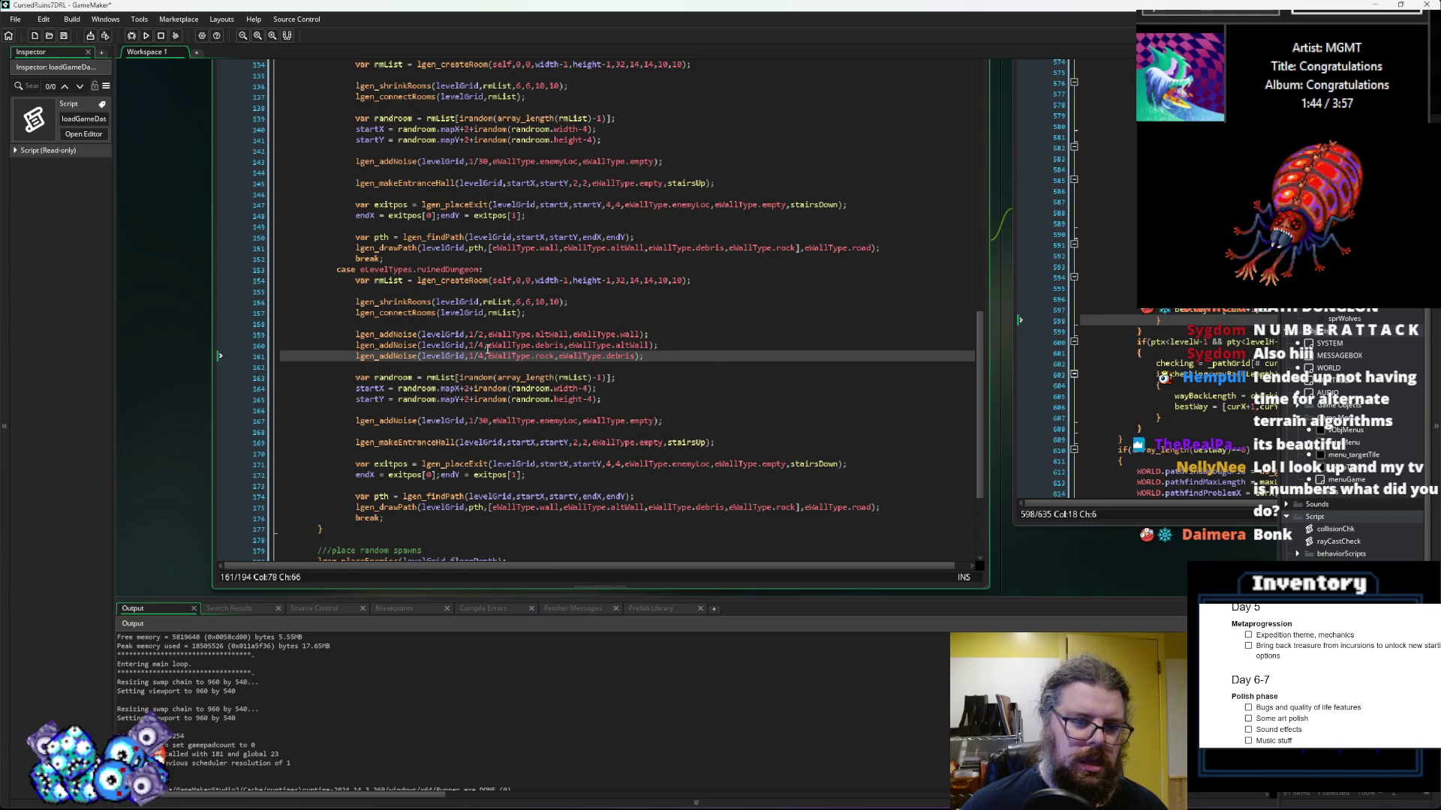
pyautogui.click(480, 346)
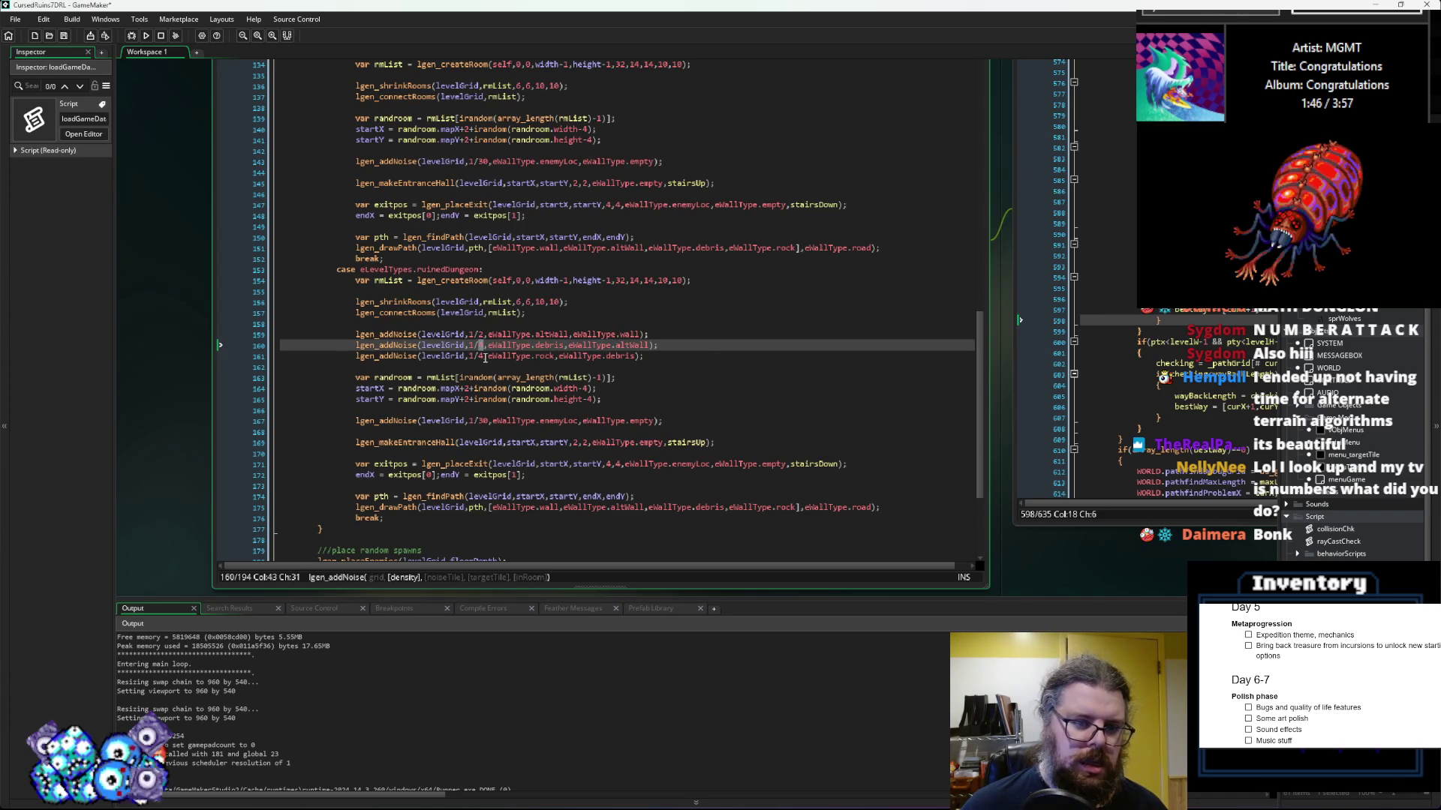
pyautogui.hotkey('ctrl', 'z')
pyautogui.click(475, 336)
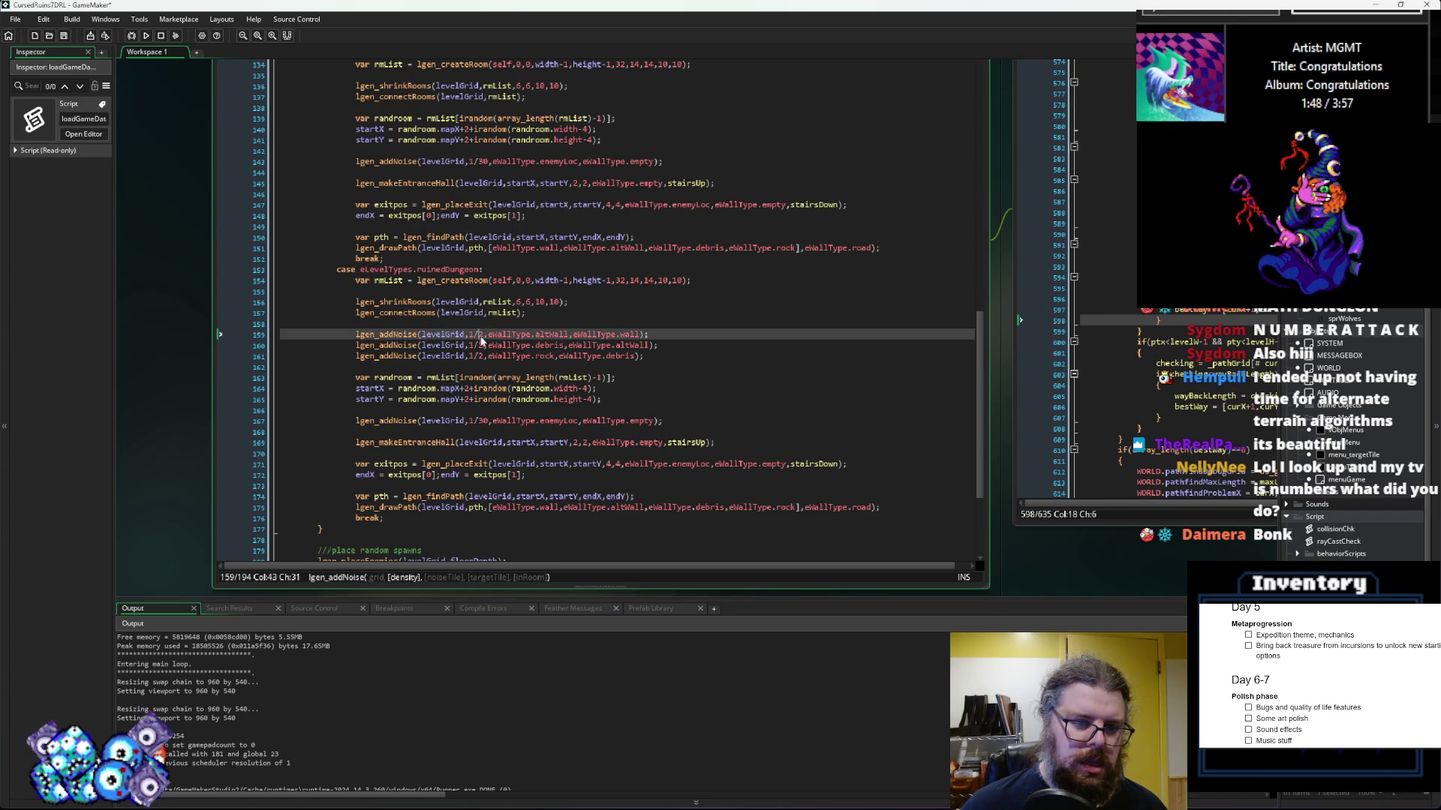
pyautogui.write('4')
pyautogui.click(595, 335)
# Step: Save the project and open a new line after the altWall noise pass
pyautogui.click(65, 38)
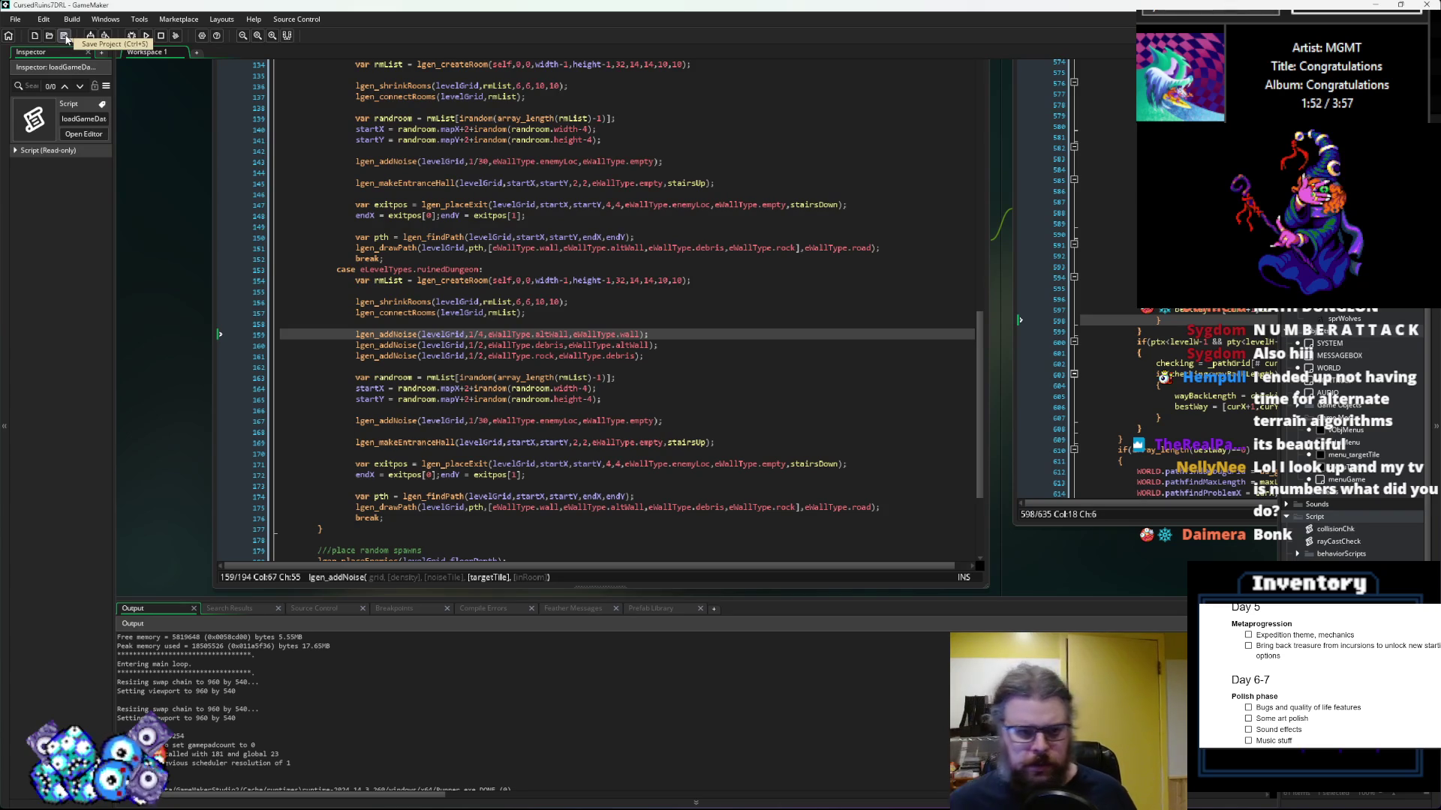
pyautogui.click(735, 360)
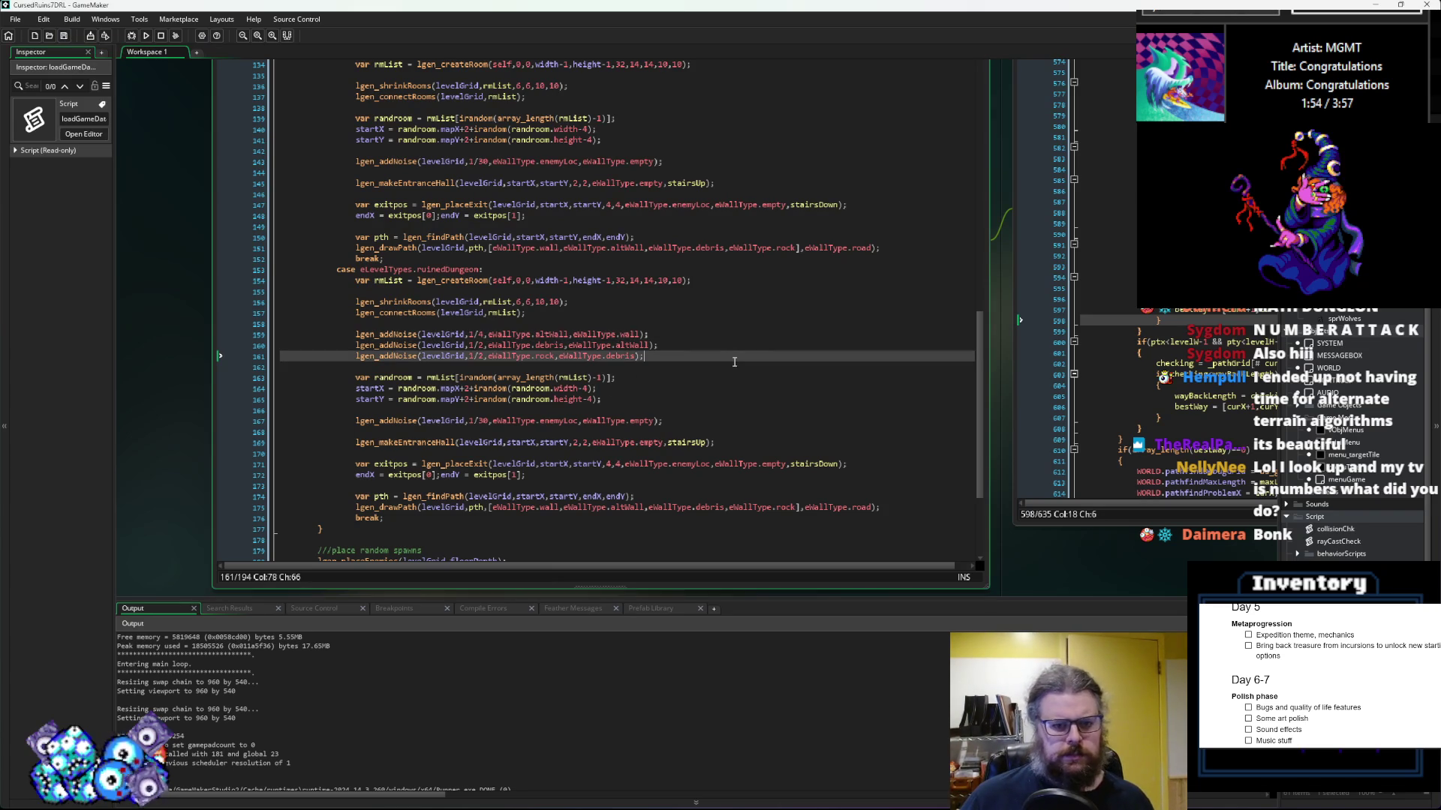
pyautogui.click(65, 39)
pyautogui.click(686, 334)
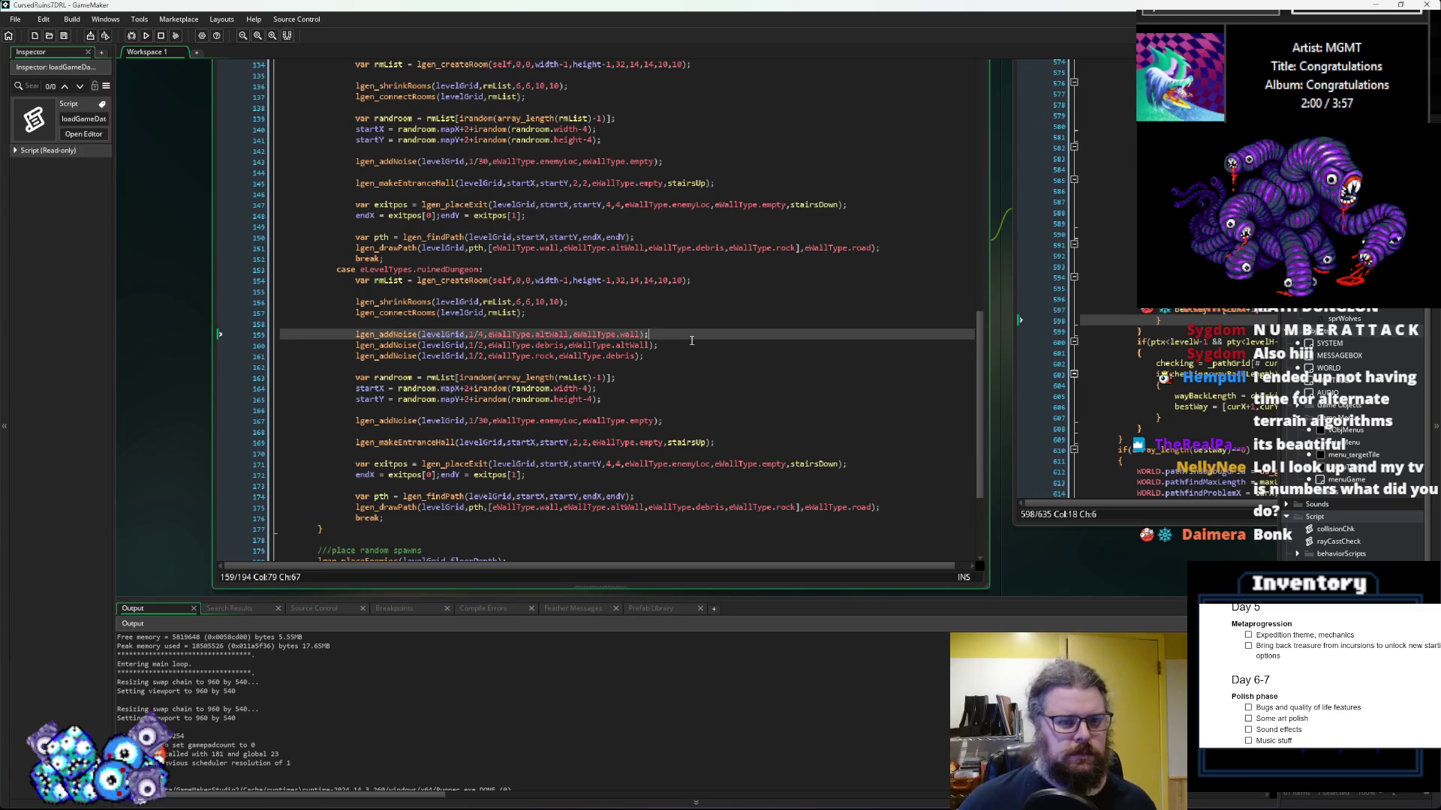
pyautogui.press('Return')
# Step: Copy the tunnels case's lgen_noiseCleanup call into the new ruinedDungeon line
pyautogui.scroll(3)
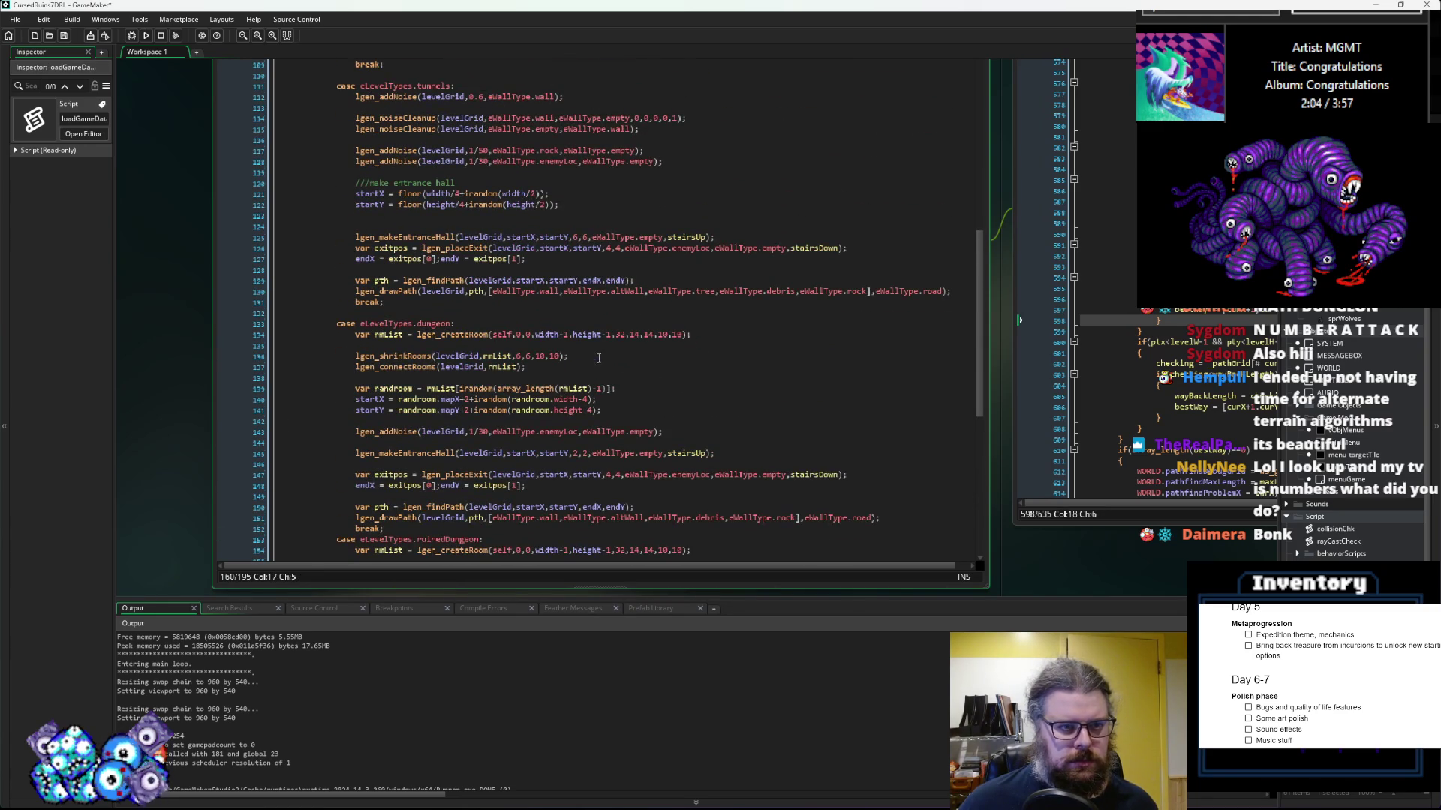
pyautogui.scroll(3)
pyautogui.click(683, 264)
pyautogui.hotkey('shift', 'Home')
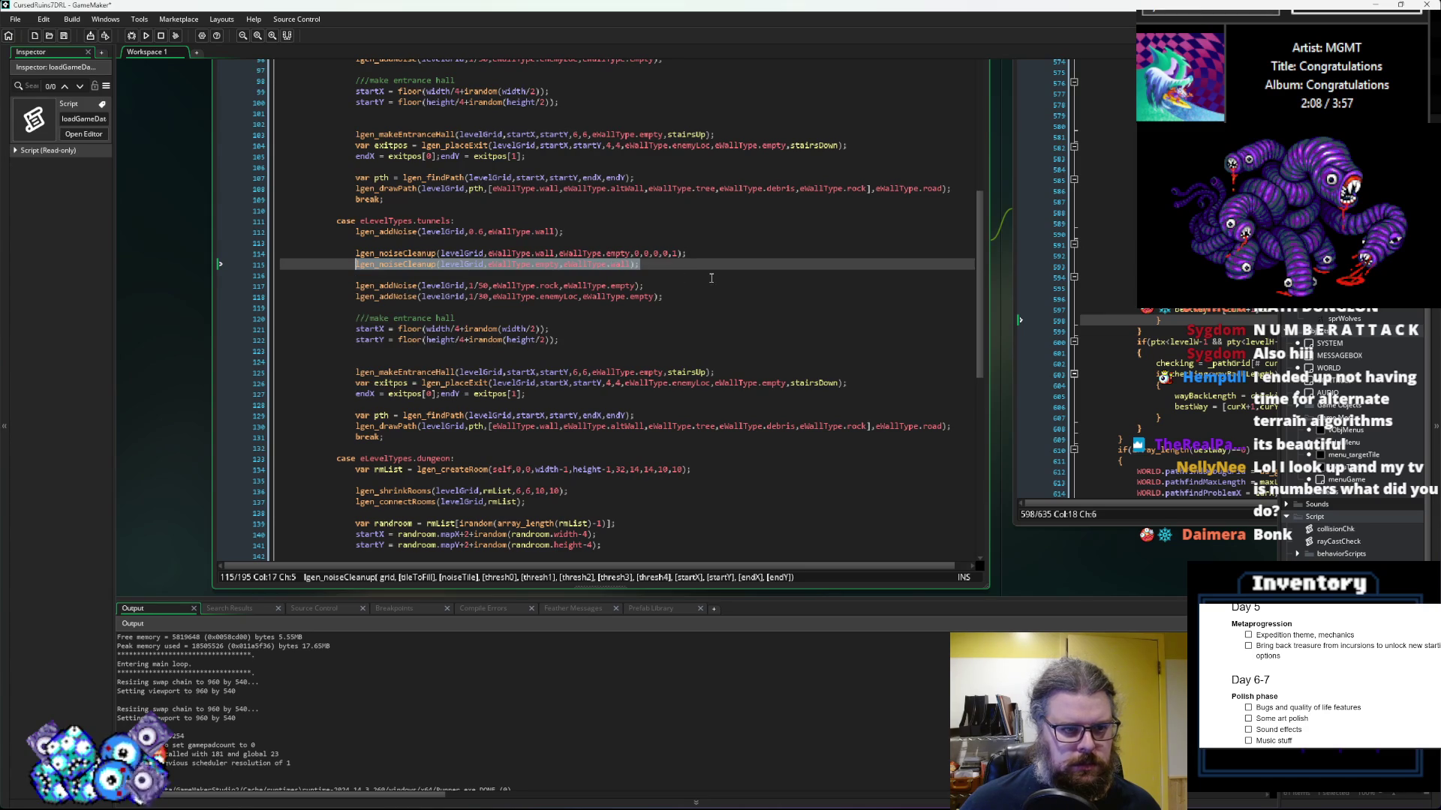
pyautogui.scroll(-3)
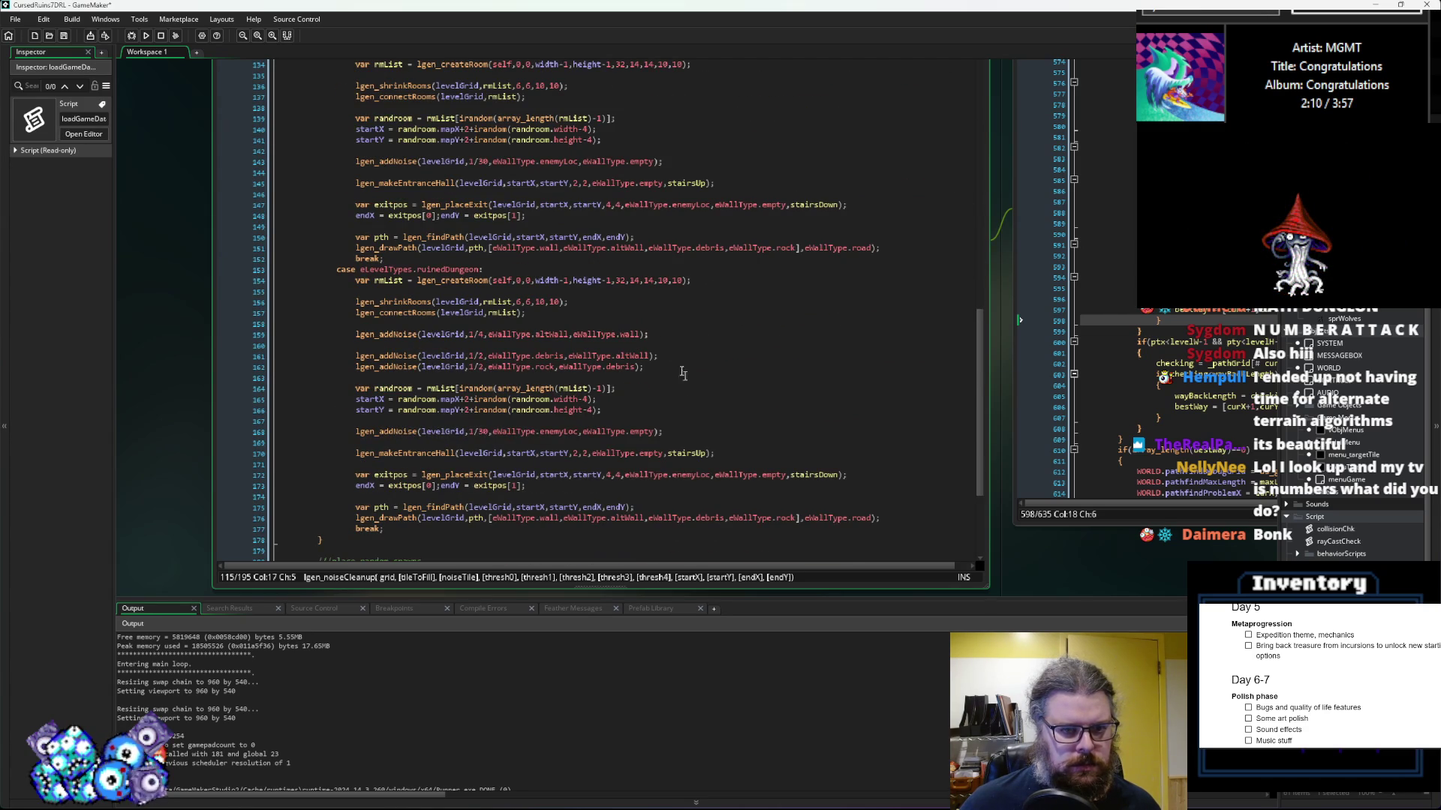
pyautogui.click(655, 334)
pyautogui.press('Return')
pyautogui.hotkey('ctrl', 'v')
# Step: Set the pasted noise cleanup's arguments to wall and altWall
pyautogui.click(545, 346)
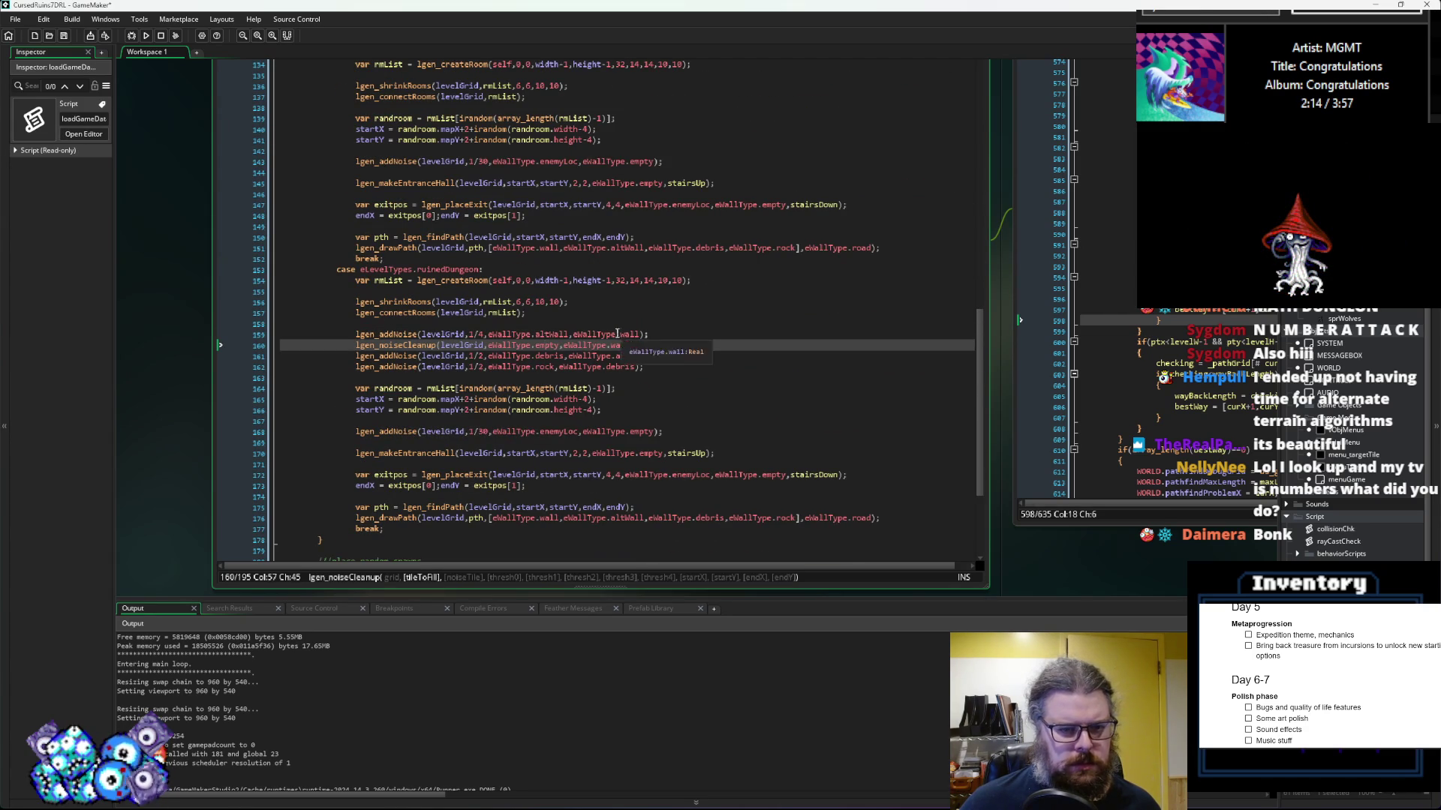
pyautogui.doubleClick(552, 334)
pyautogui.hotkey('ctrl', 'c')
pyautogui.doubleClick(549, 346)
pyautogui.hotkey('ctrl', 'v')
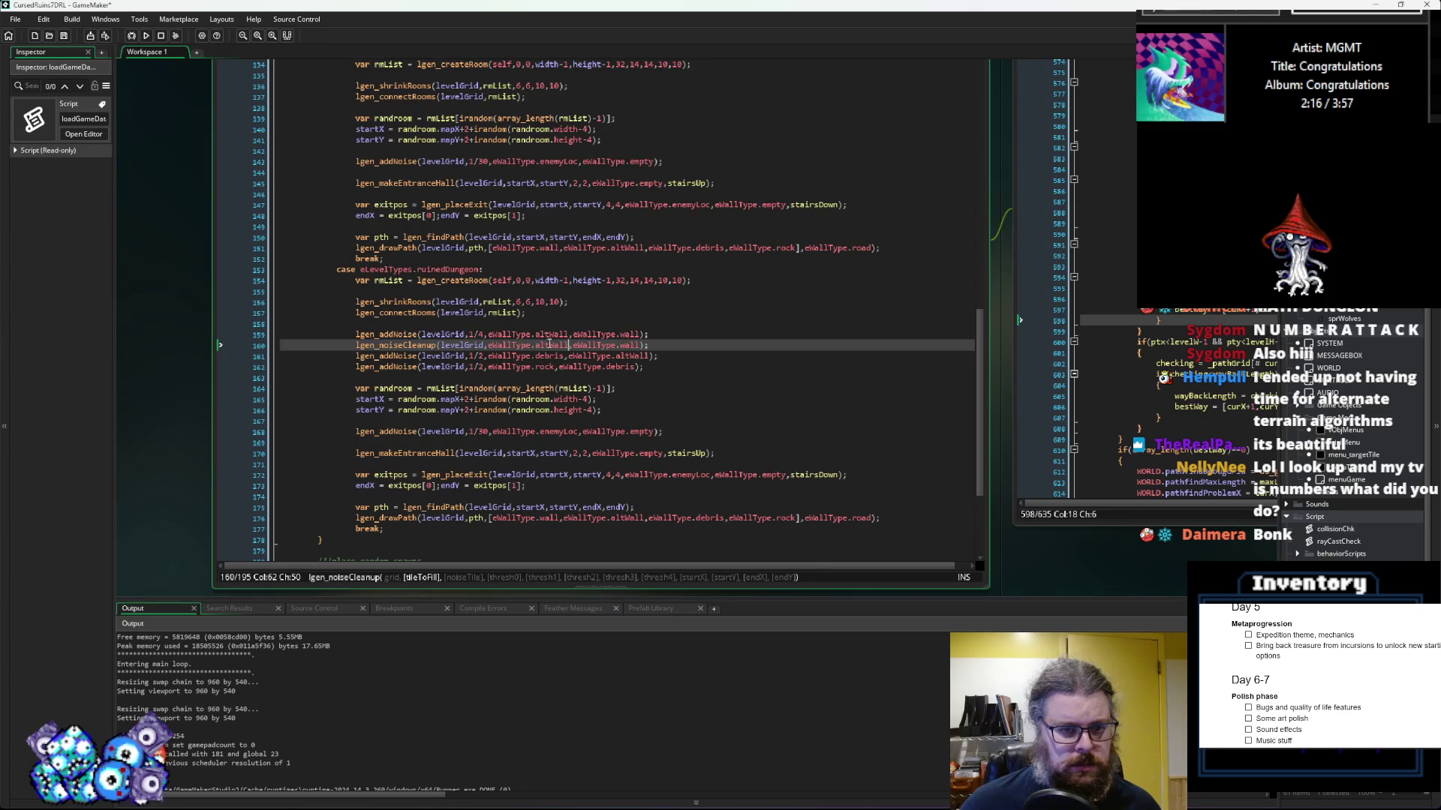
pyautogui.click(630, 345)
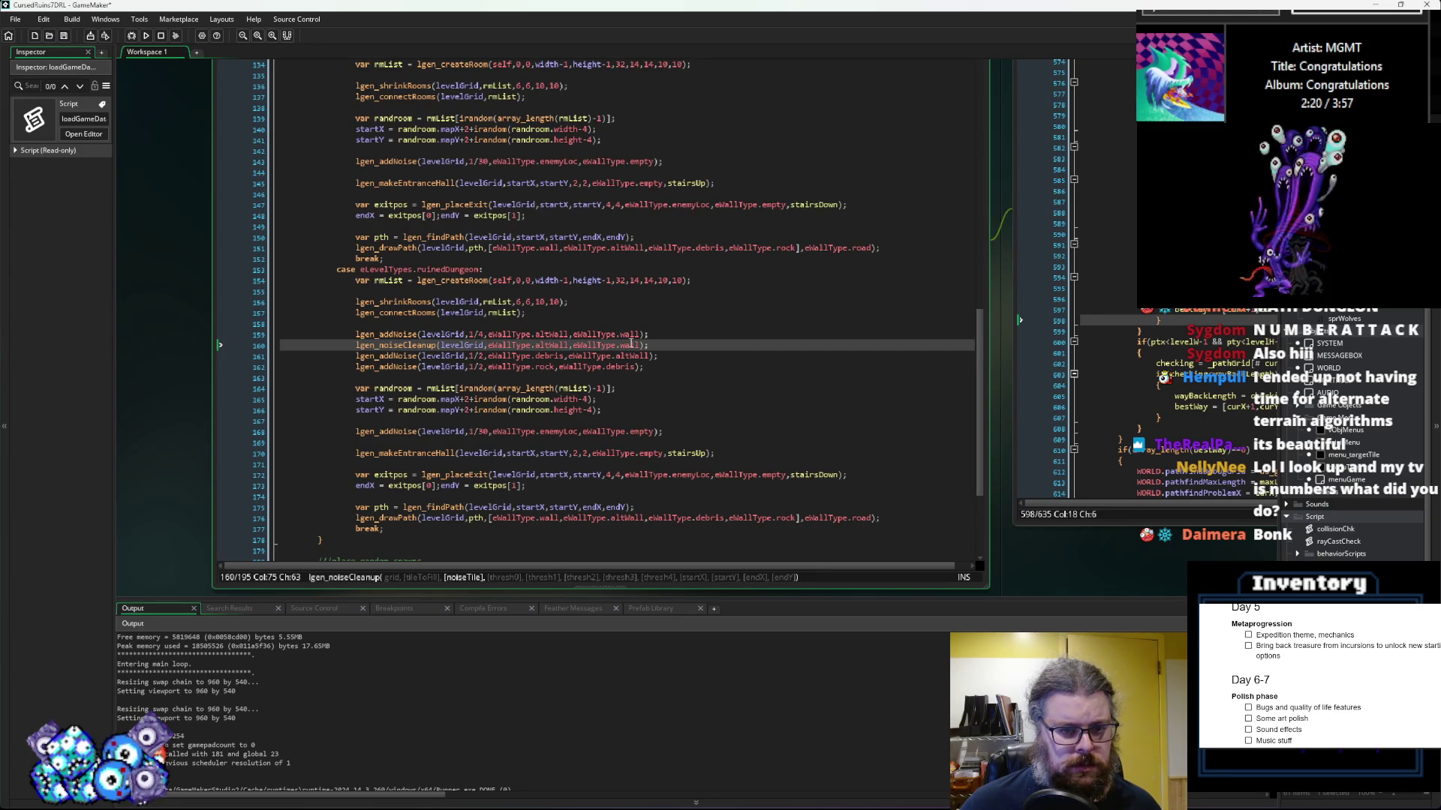
pyautogui.hotkey('ctrl', 'z')
pyautogui.write('wall')
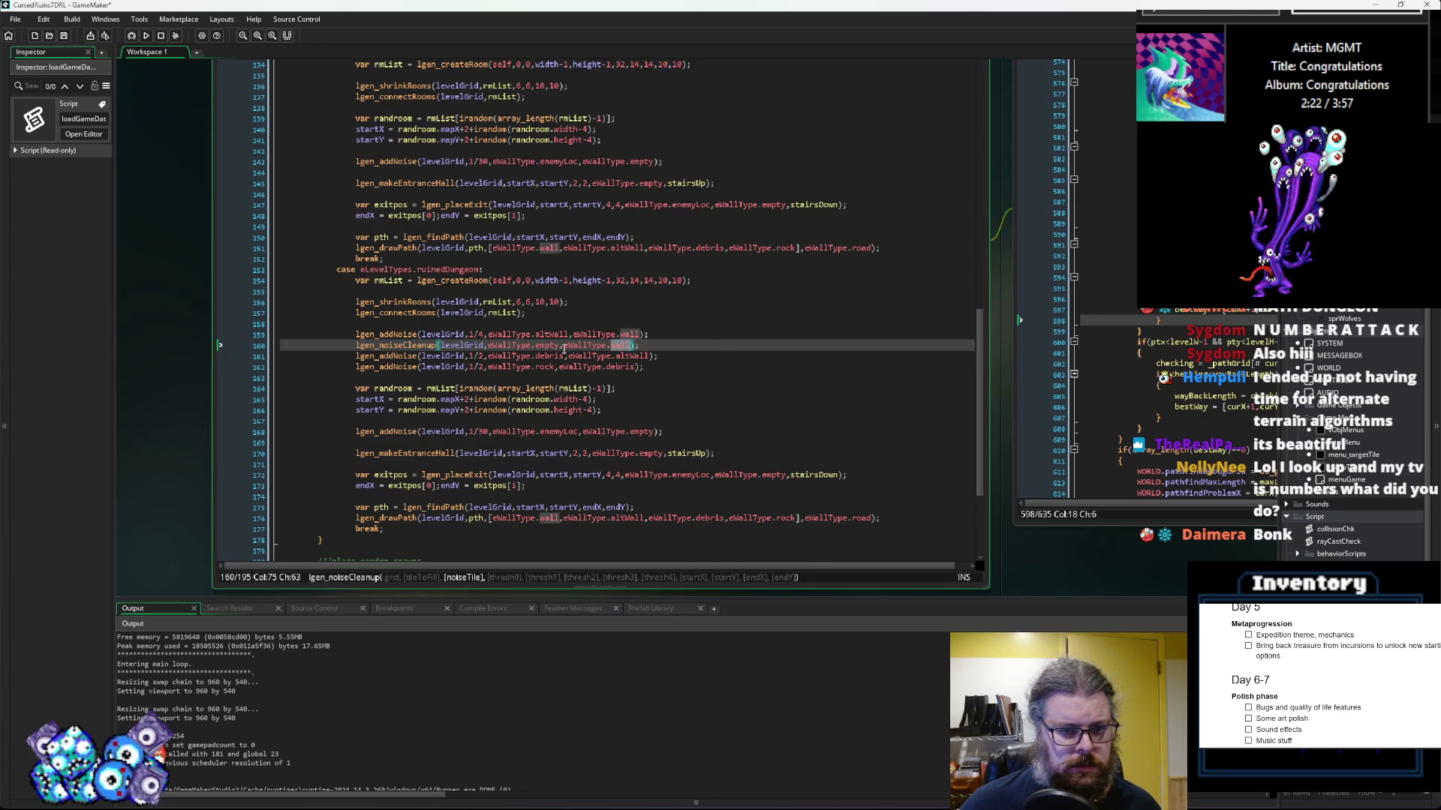
pyautogui.click(553, 335)
pyautogui.doubleClick(622, 345)
pyautogui.hotkey('ctrl', 'v')
pyautogui.click(661, 344)
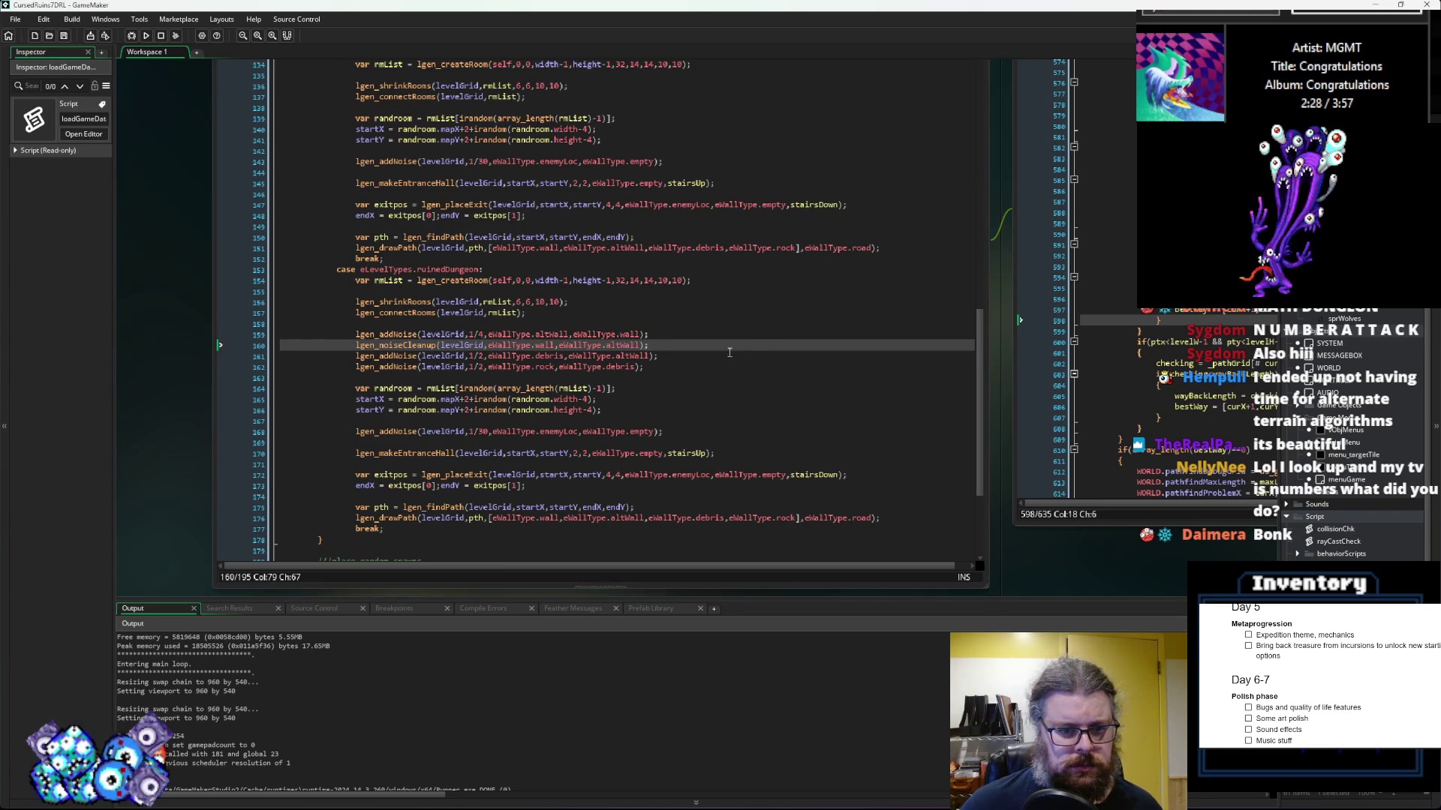
# Step: Lower the debris and rock noise densities to 1/3
pyautogui.click(731, 352)
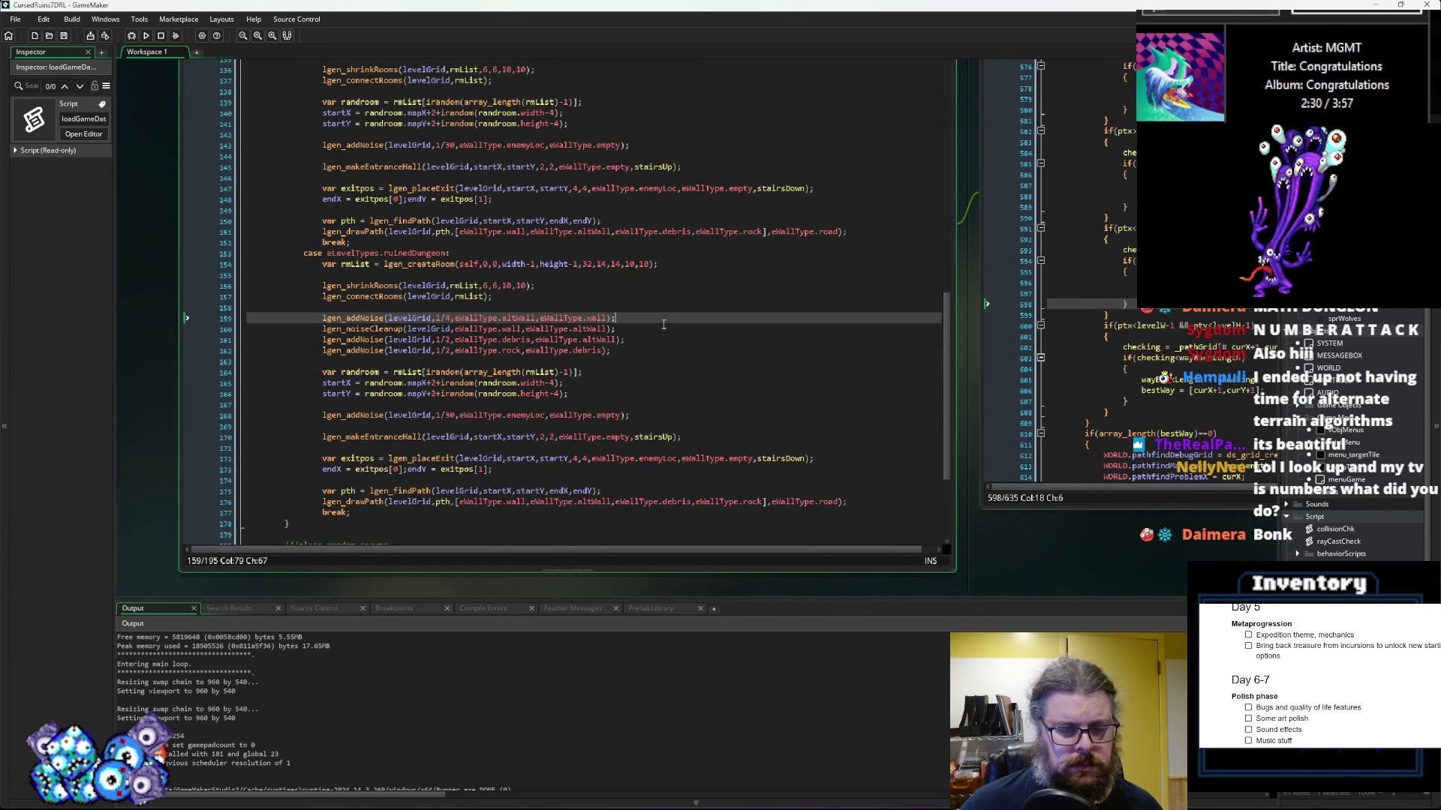
pyautogui.click(660, 330)
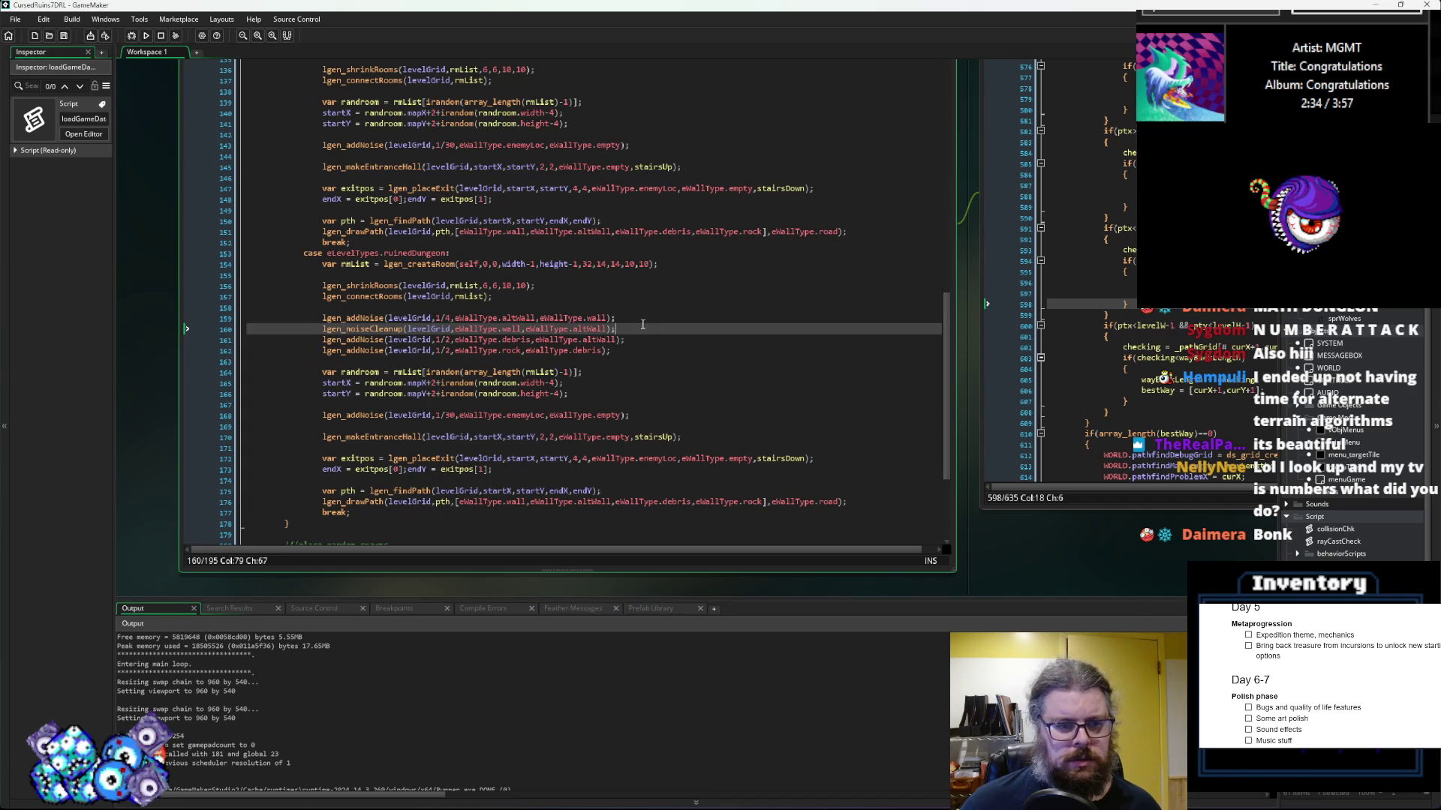
pyautogui.moveTo(629, 328); pyautogui.dragTo(322, 330)
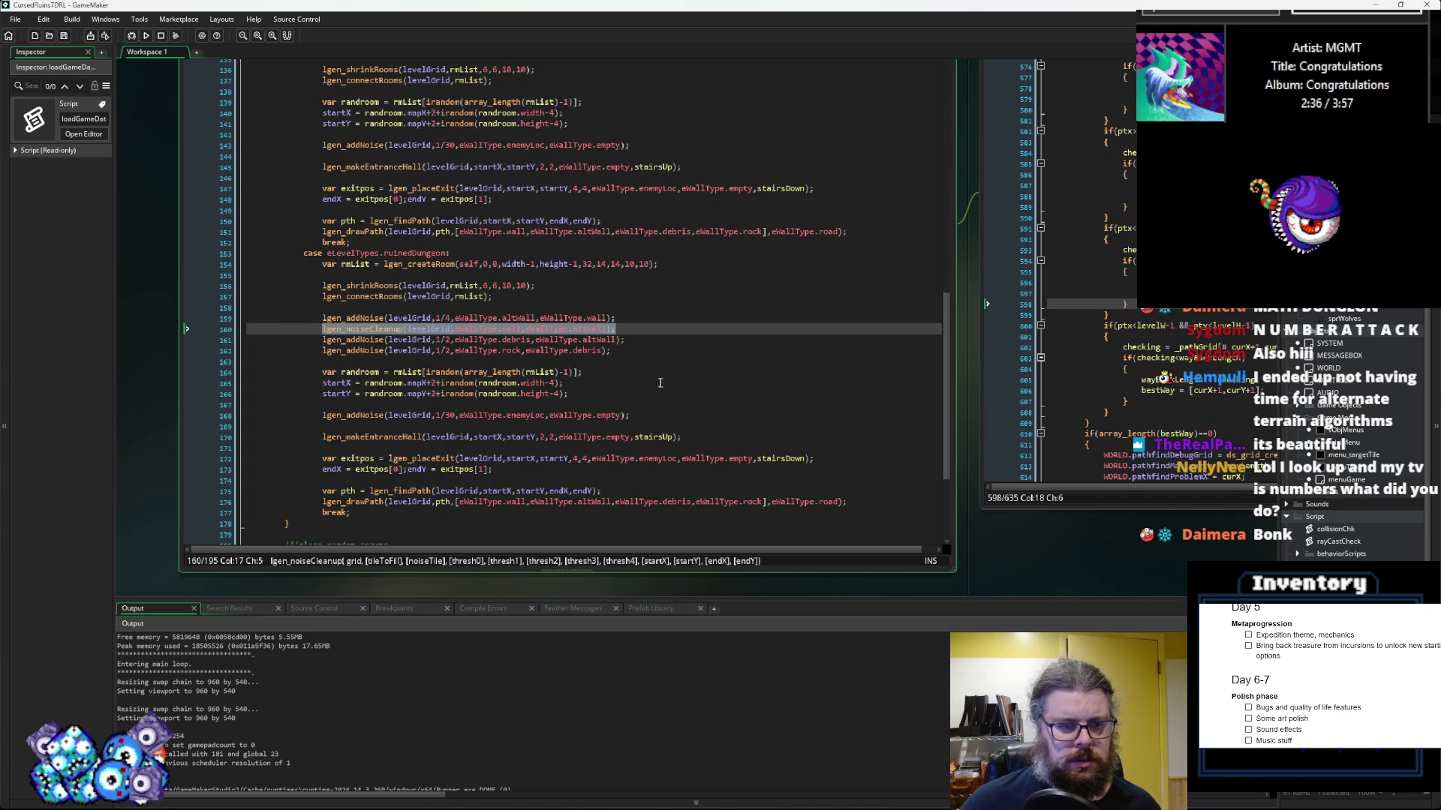
pyautogui.press('End')
pyautogui.click(646, 339)
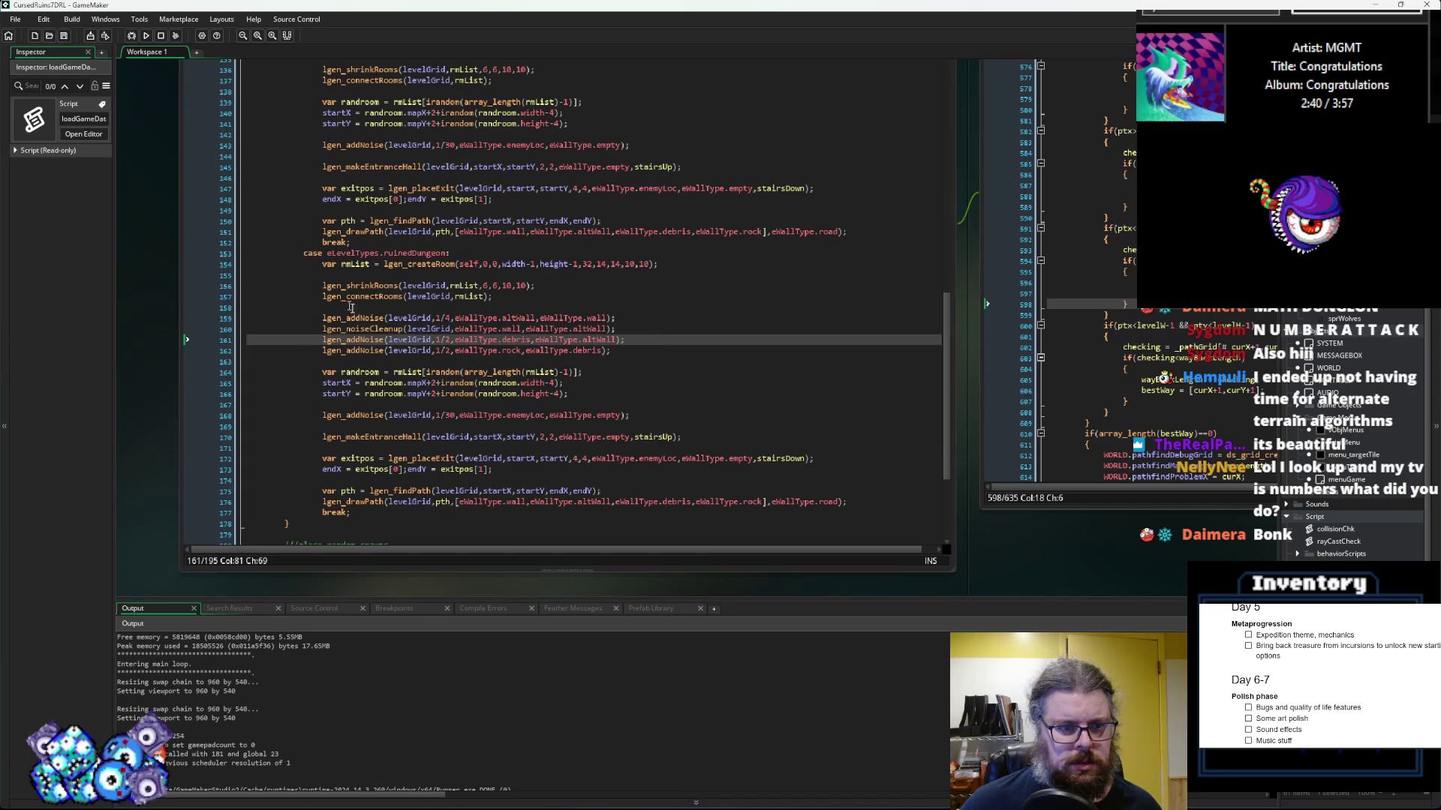
pyautogui.doubleClick(448, 339)
pyautogui.write('3')
pyautogui.doubleClick(448, 351)
pyautogui.click(780, 448)
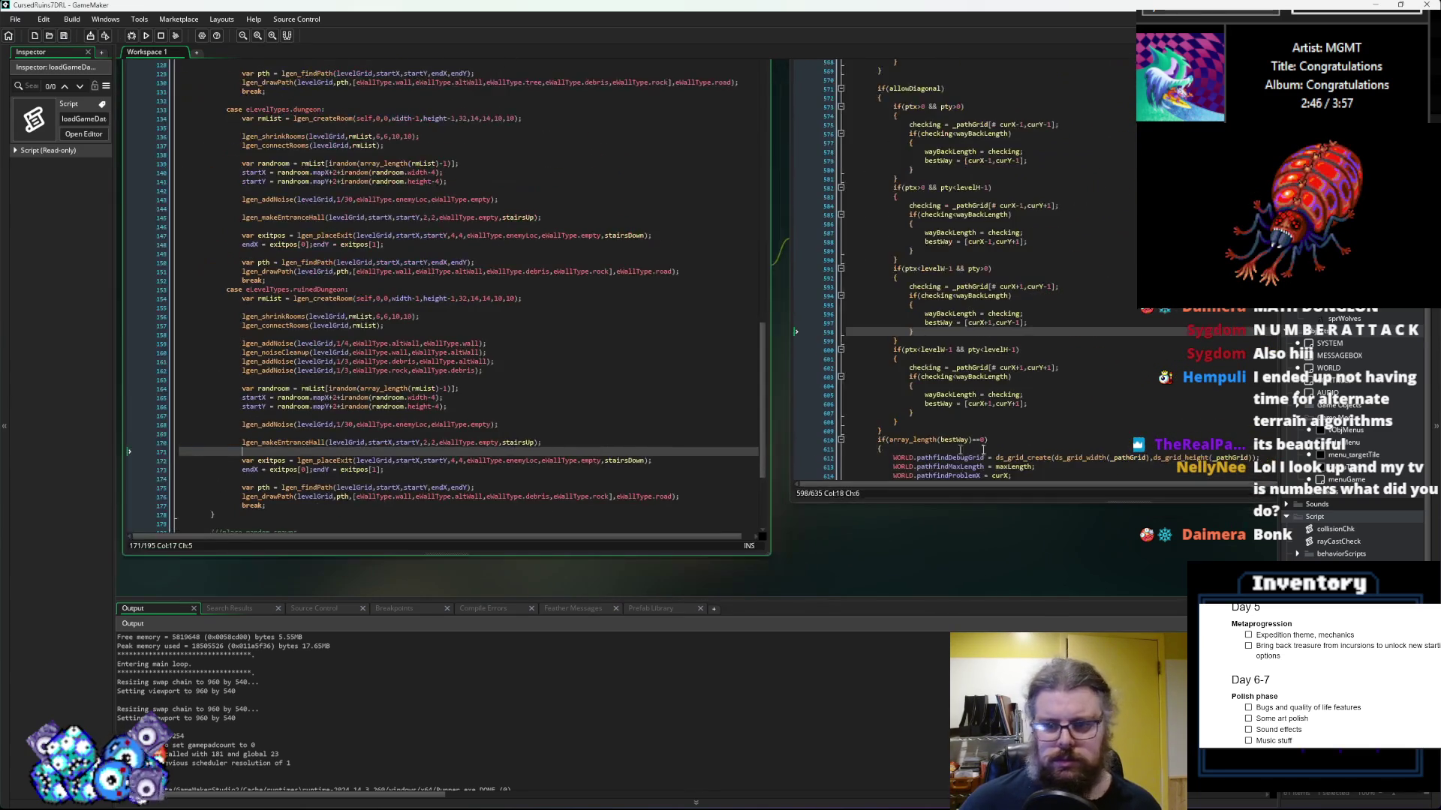
# Step: Scroll up in the LevelGenUtility script and unfold the lgen_generateTiles function
pyautogui.click(1088, 440)
pyautogui.scroll(-3)
pyautogui.scroll(3)
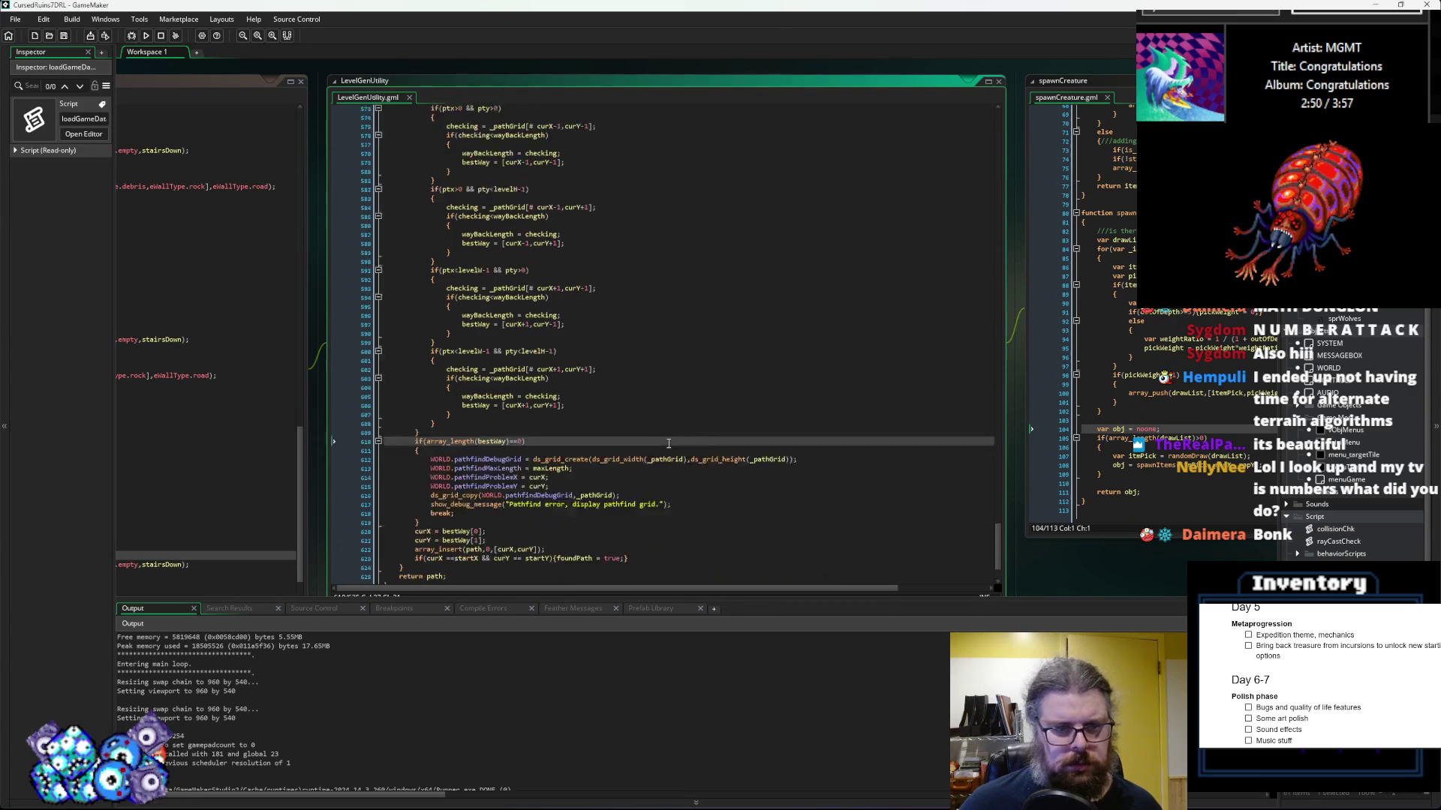
pyautogui.scroll(-3)
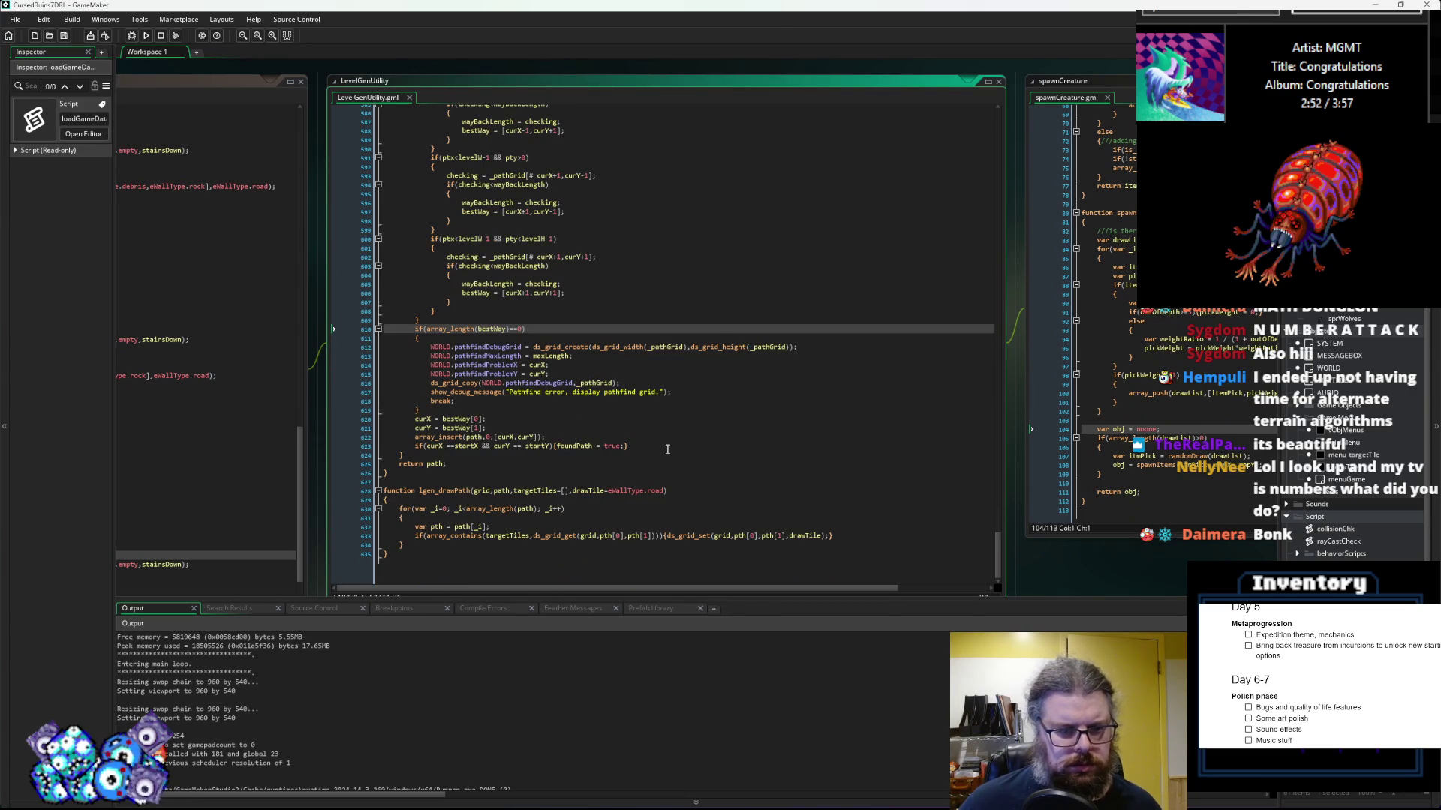
pyautogui.scroll(3)
pyautogui.scroll(3)
pyautogui.scroll(3)
pyautogui.scroll(3)
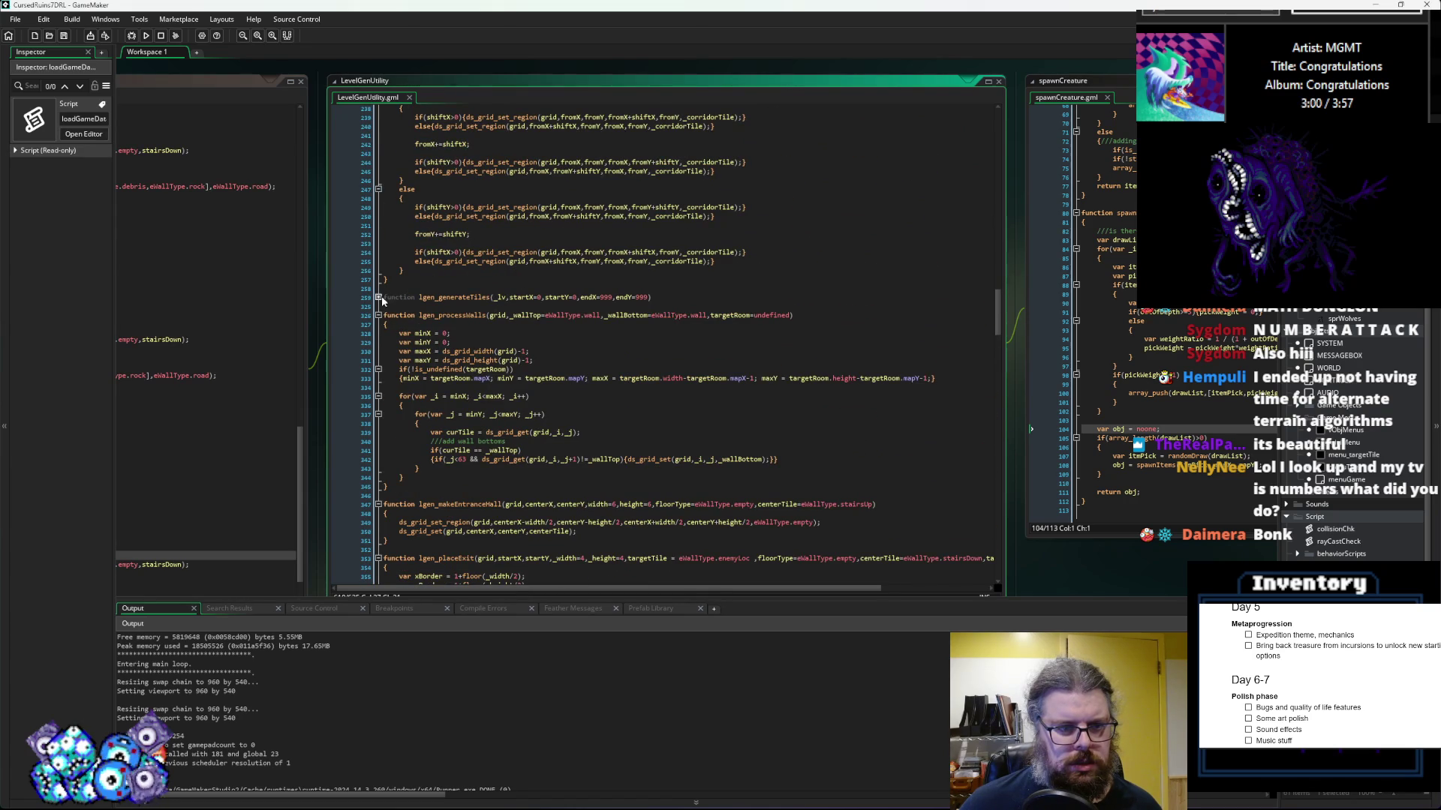
pyautogui.click(378, 297)
pyautogui.scroll(-3)
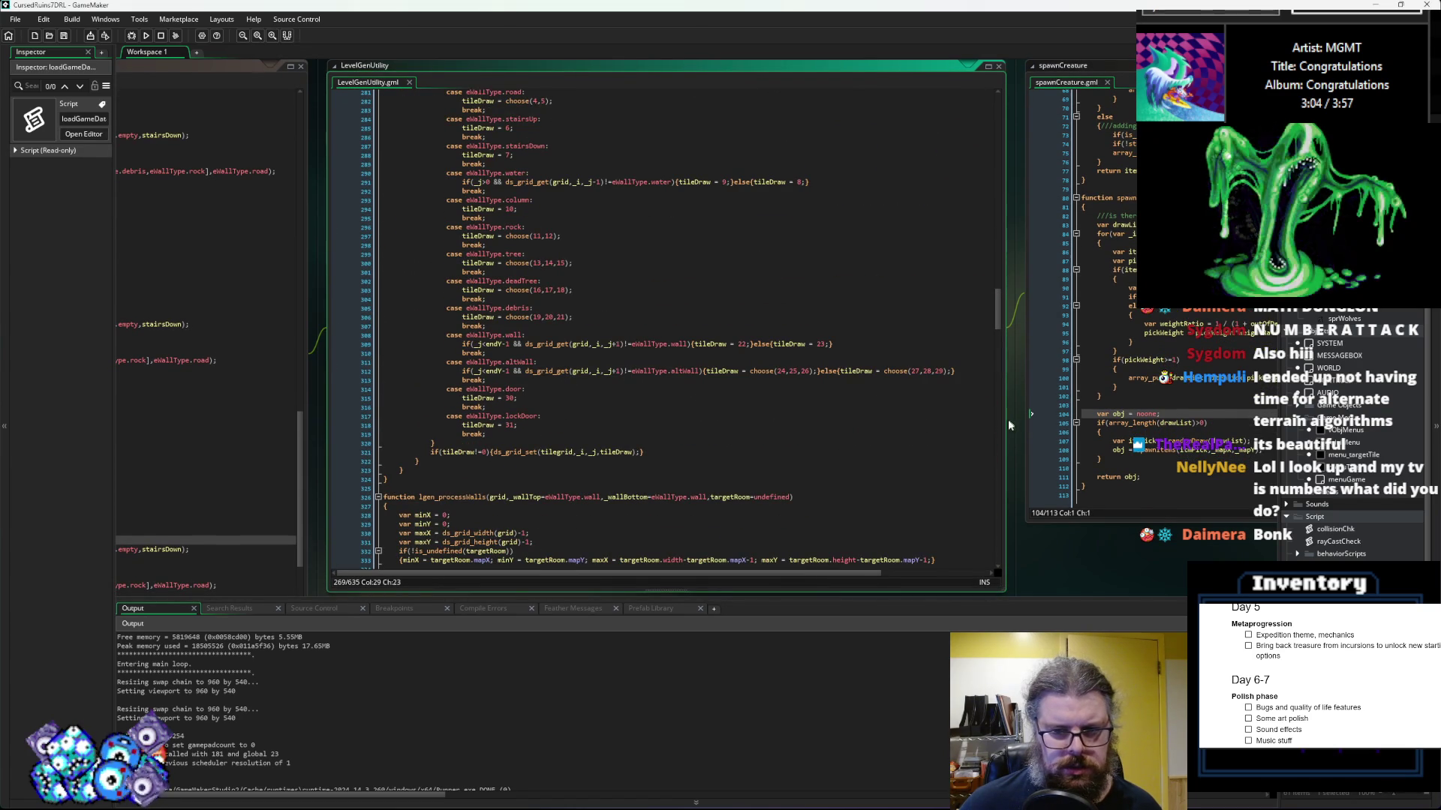
# Step: Widen the editor and inspect the altWall choose(24,25,26)/(27,28,29) and wall tile cases
pyautogui.moveTo(1009, 418); pyautogui.dragTo(1111, 423)
pyautogui.scroll(3)
pyautogui.click(775, 388)
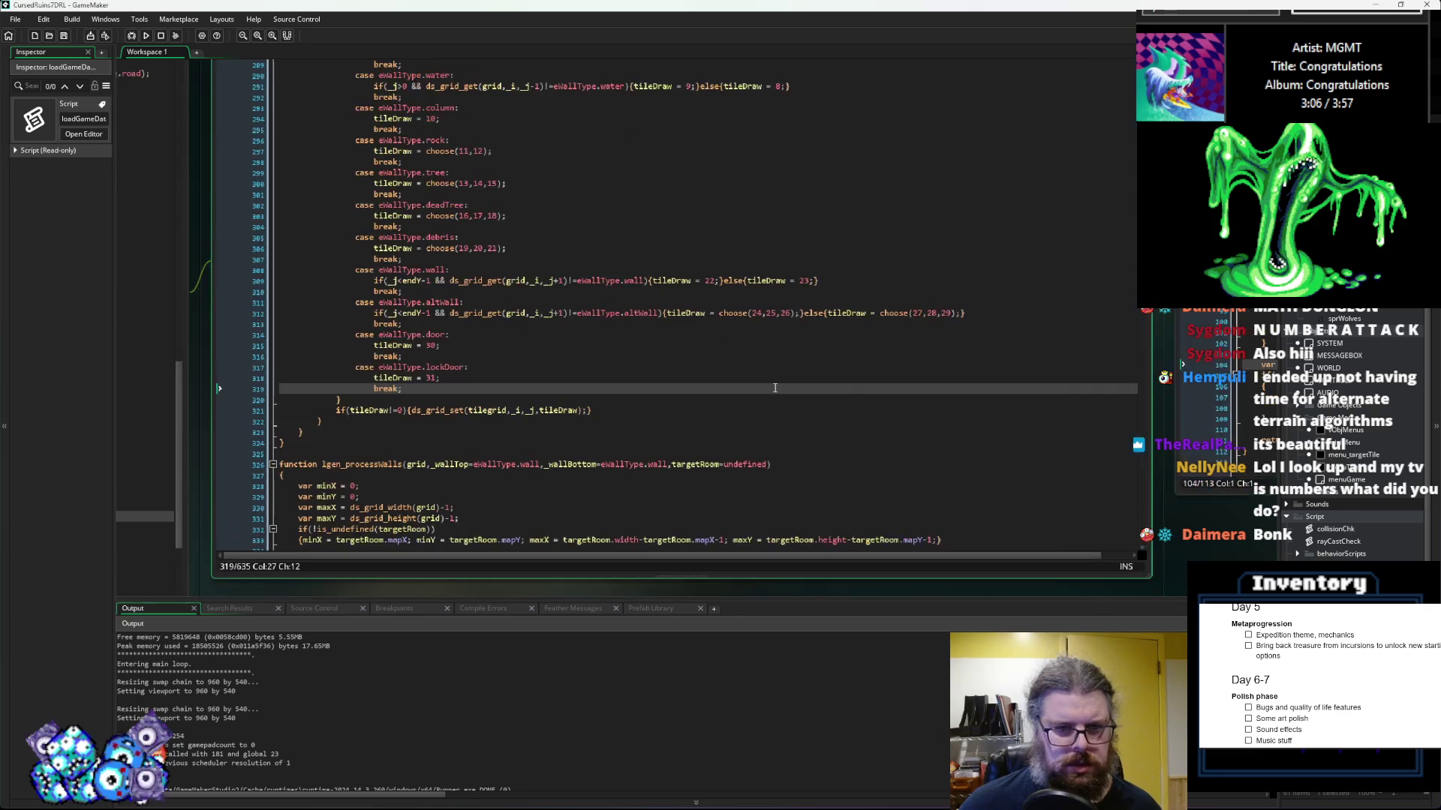
pyautogui.click(640, 311)
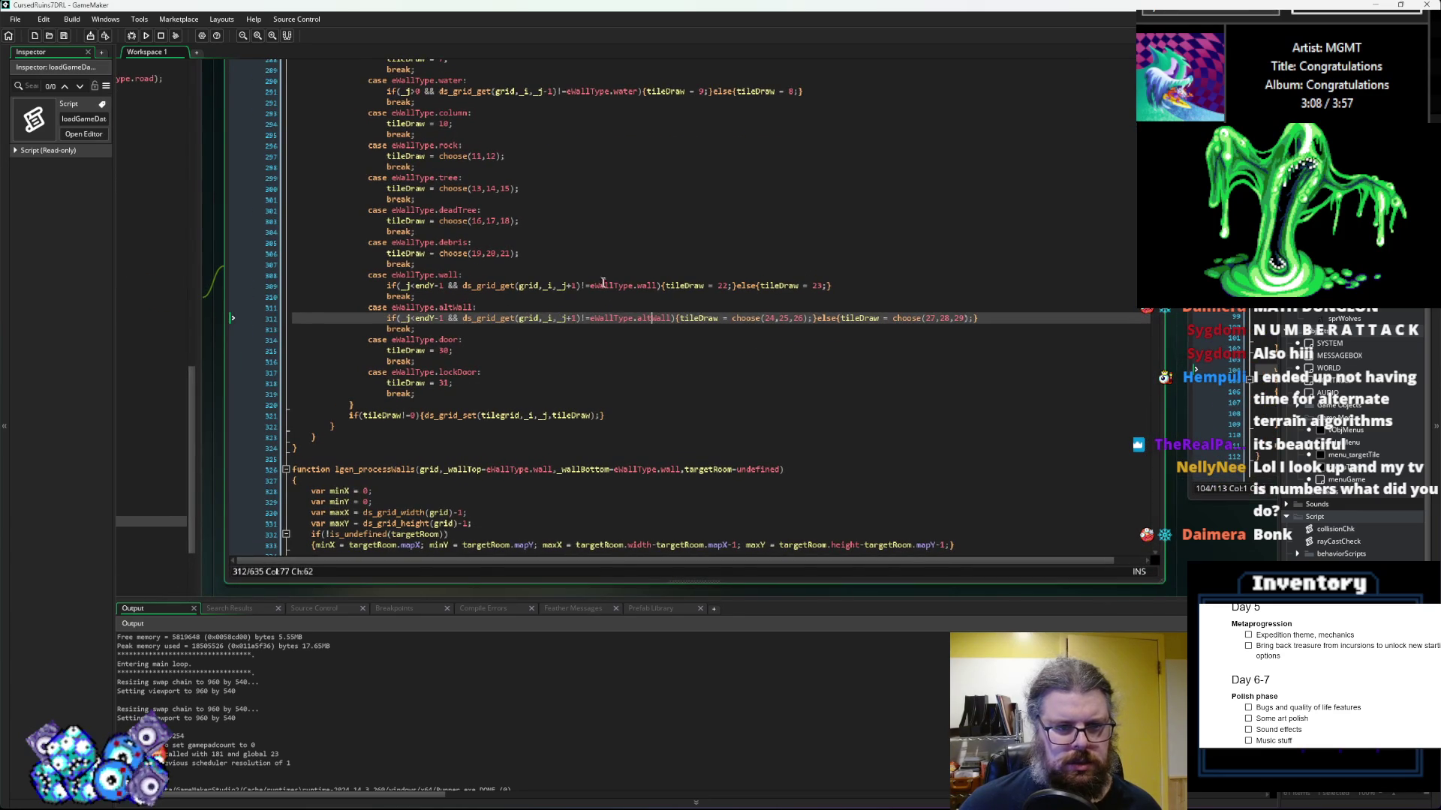
pyautogui.click(600, 278)
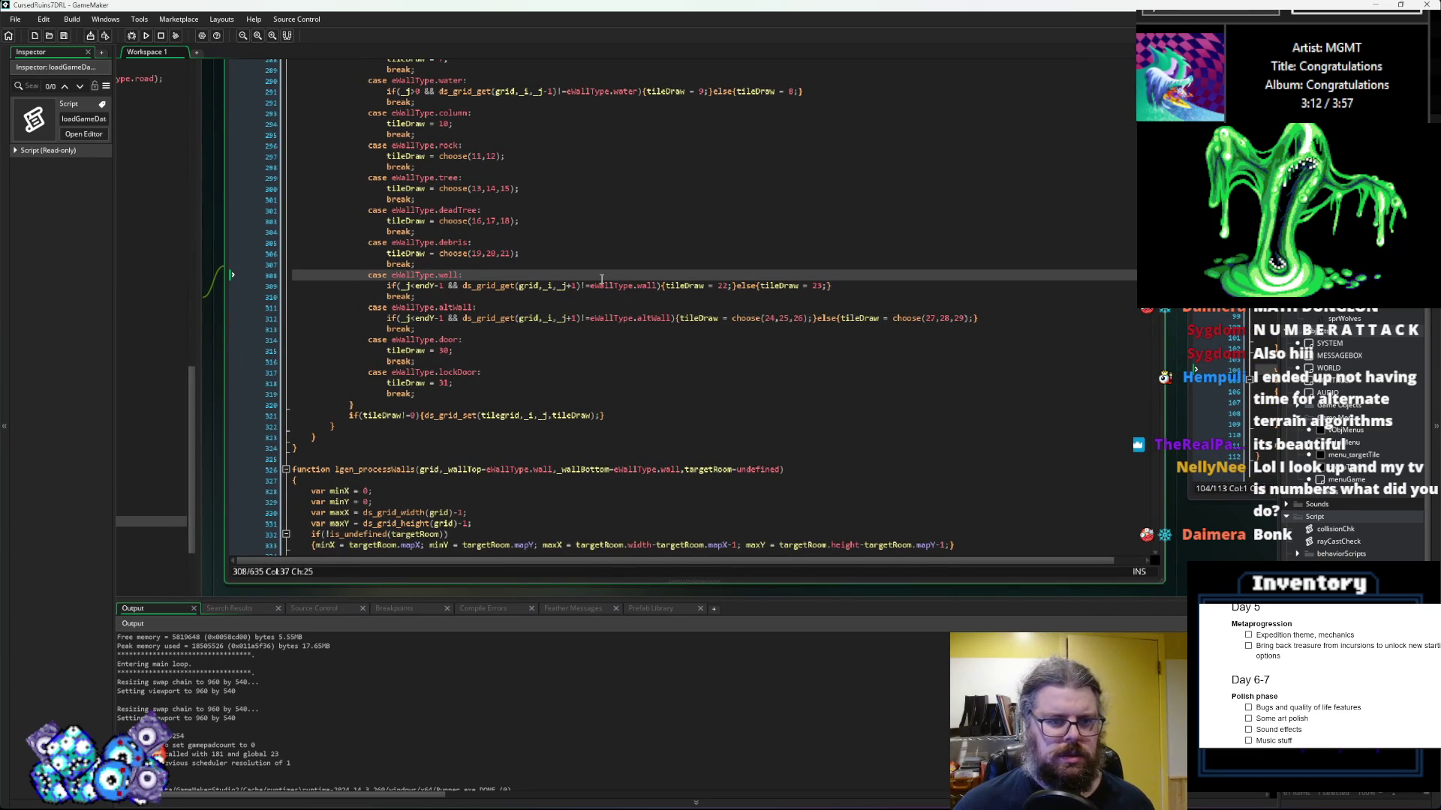
# Step: In the wall case, declare var tileBelow = ds_grid_get(grid,_i,_j+1)
pyautogui.press('Return')
pyautogui.write('var')
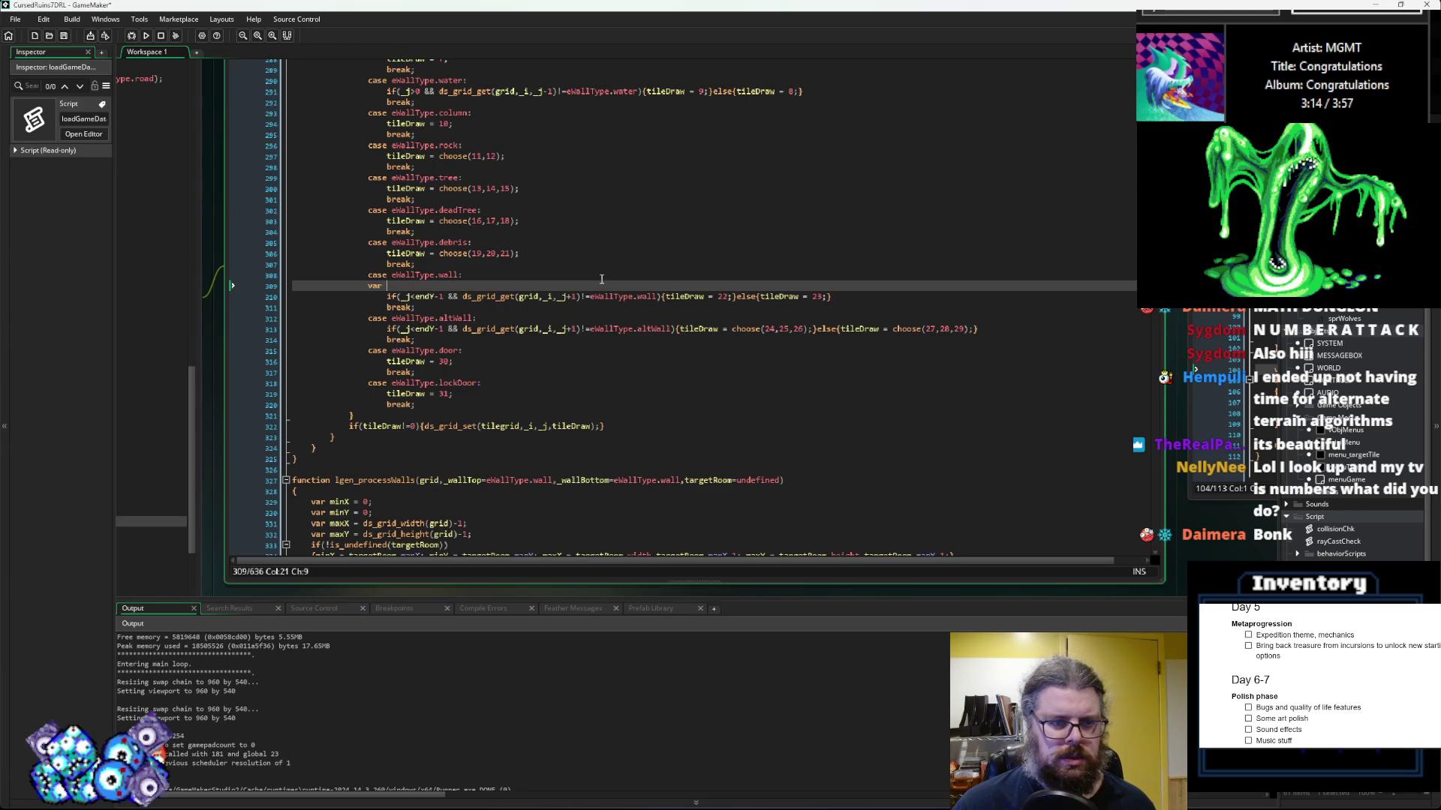
pyautogui.press('Tab')
pyautogui.write('tileB')
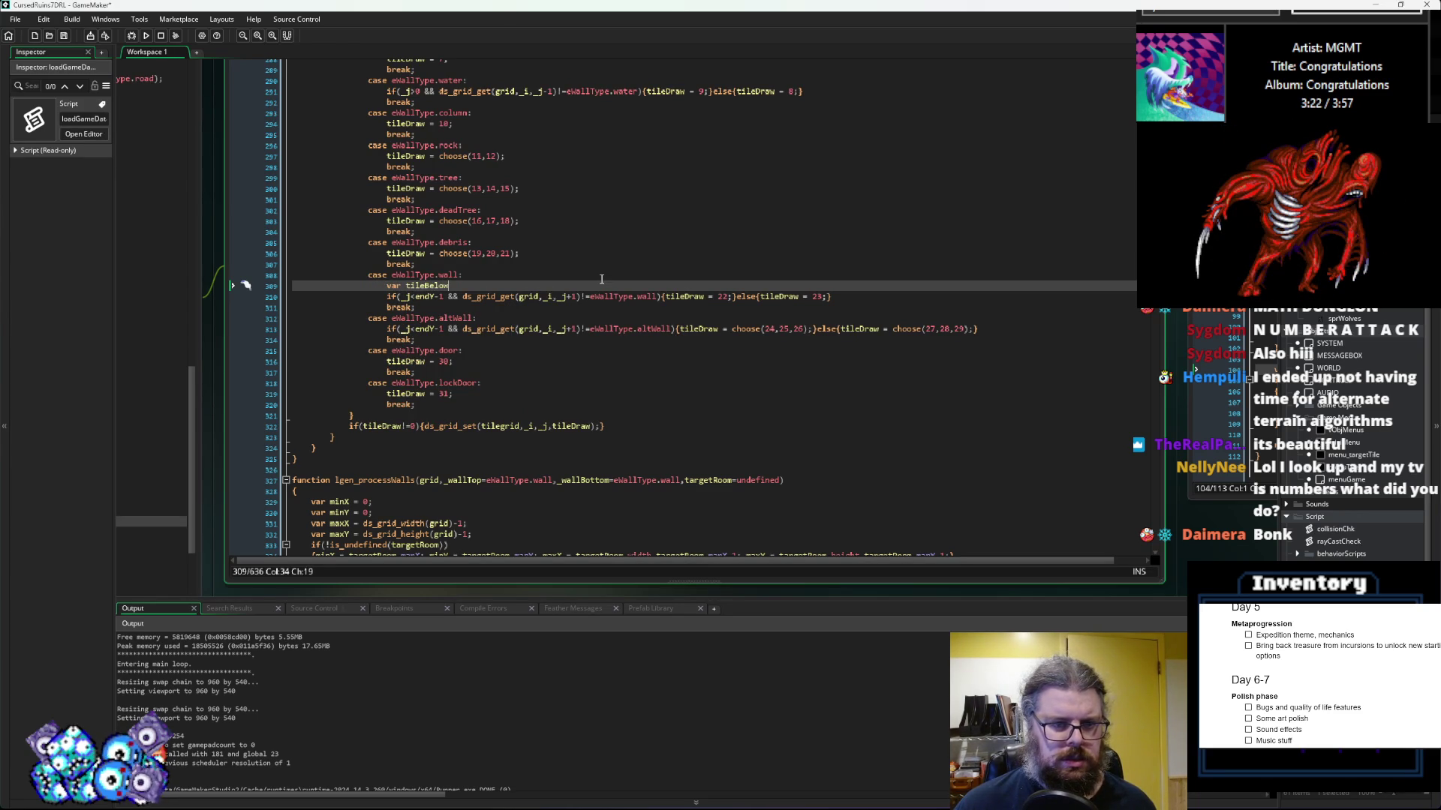
pyautogui.write('=')
pyautogui.moveTo(582, 297); pyautogui.dragTo(463, 299)
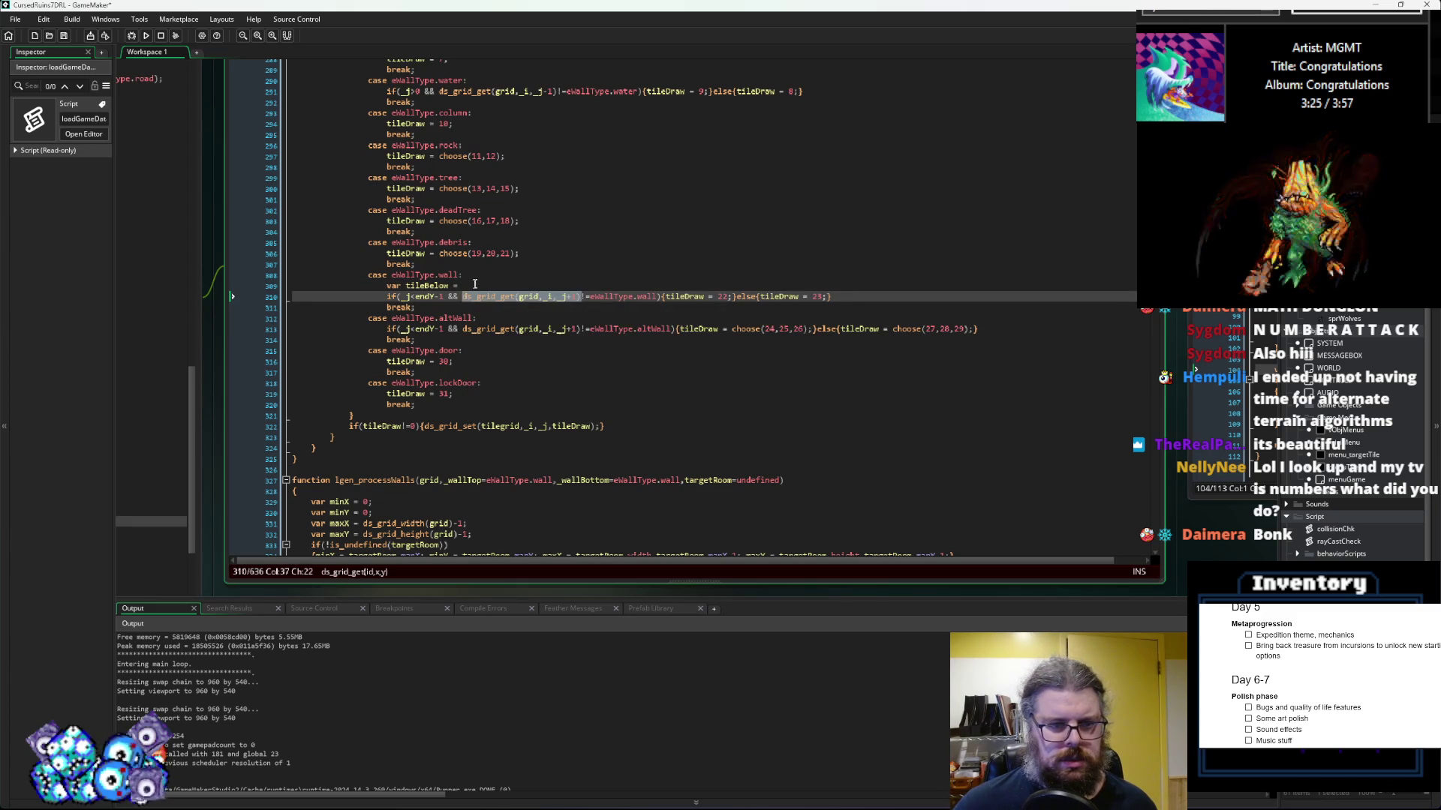
pyautogui.hotkey('ctrl', 'c')
pyautogui.press('Up')
pyautogui.hotkey('ctrl', 'v')
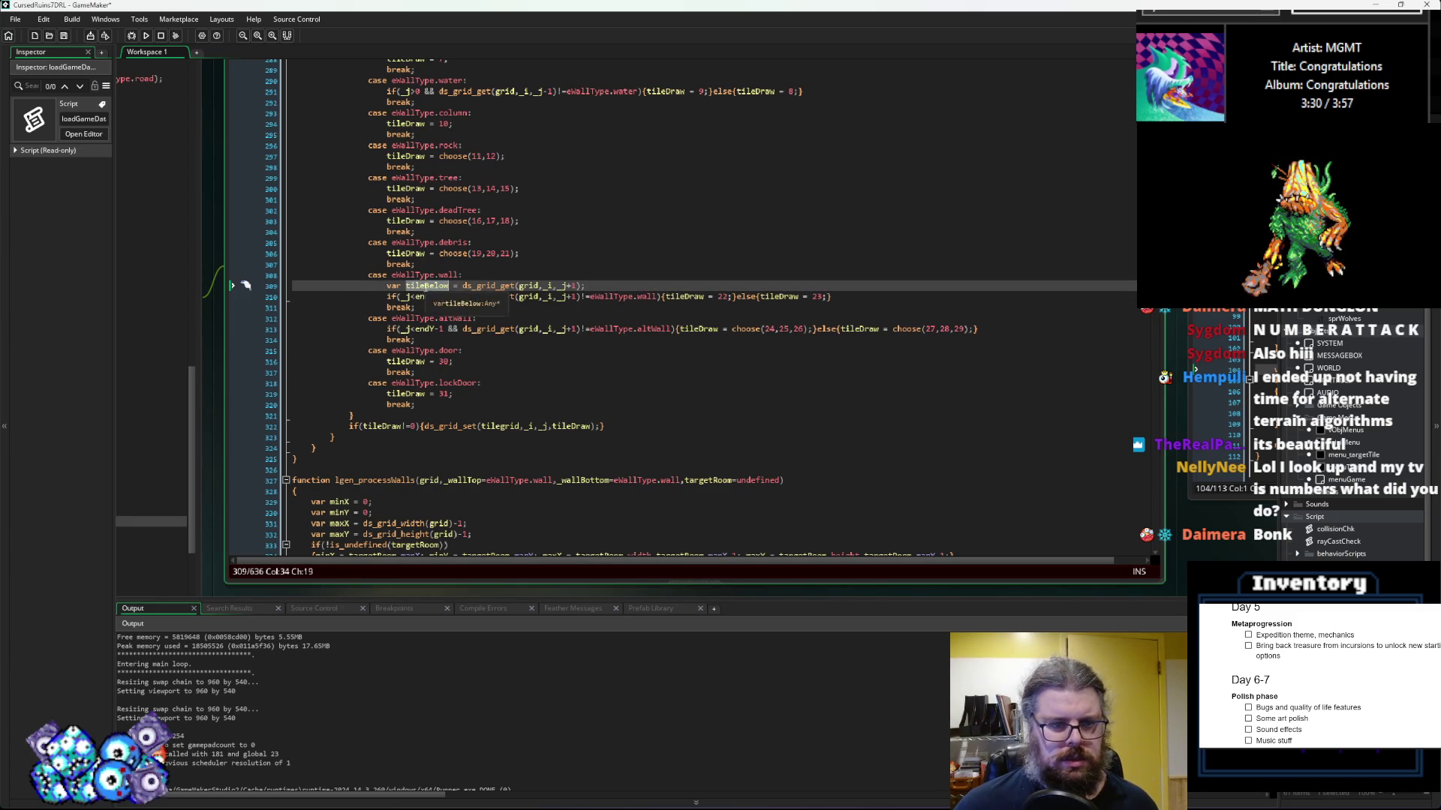
# Step: Make the wall condition check tileBelow != eWallType.wall, altWall and debris
pyautogui.moveTo(582, 298); pyautogui.dragTo(481, 303)
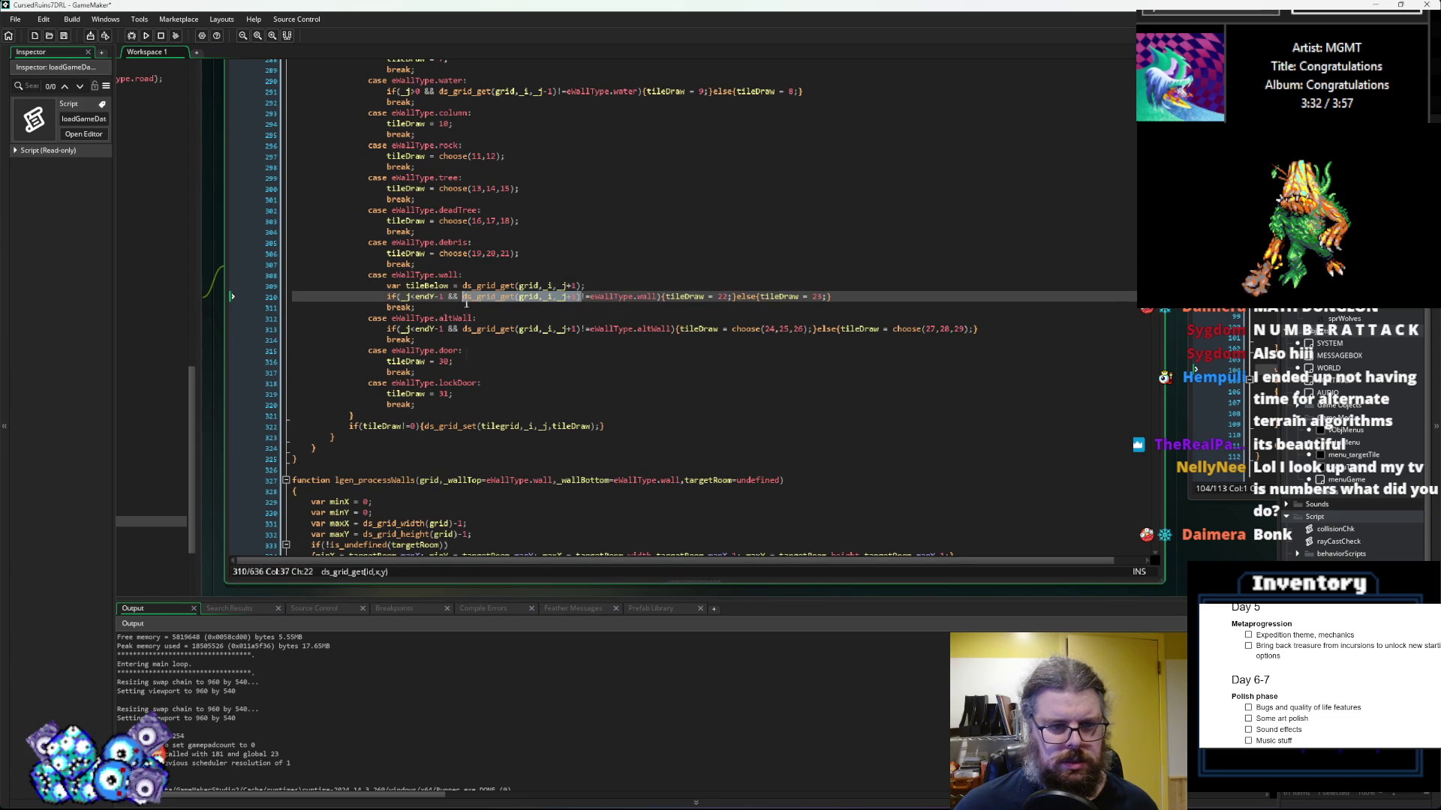
pyautogui.write('tileBelow')
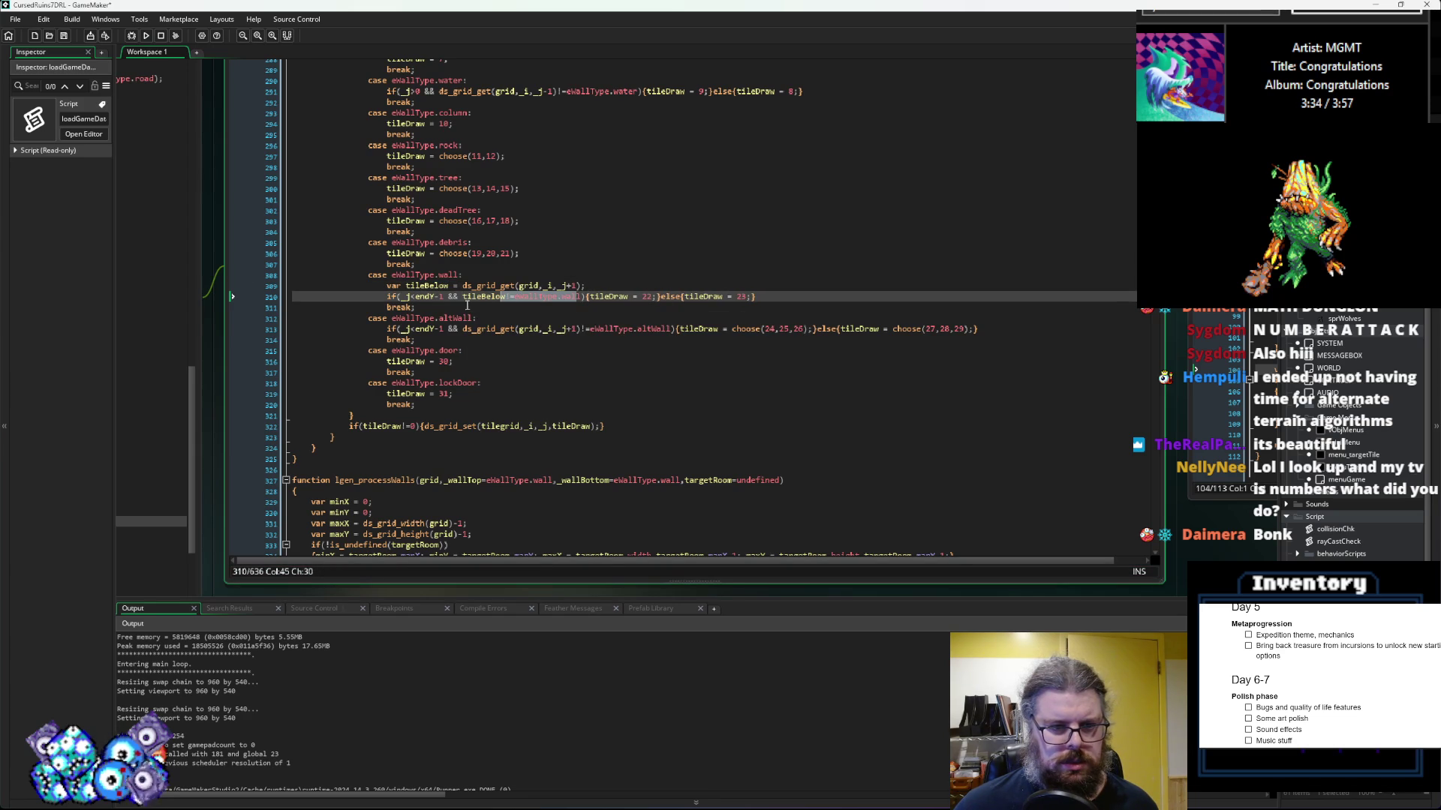
pyautogui.moveTo(462, 298); pyautogui.dragTo(563, 303)
pyautogui.click(584, 297)
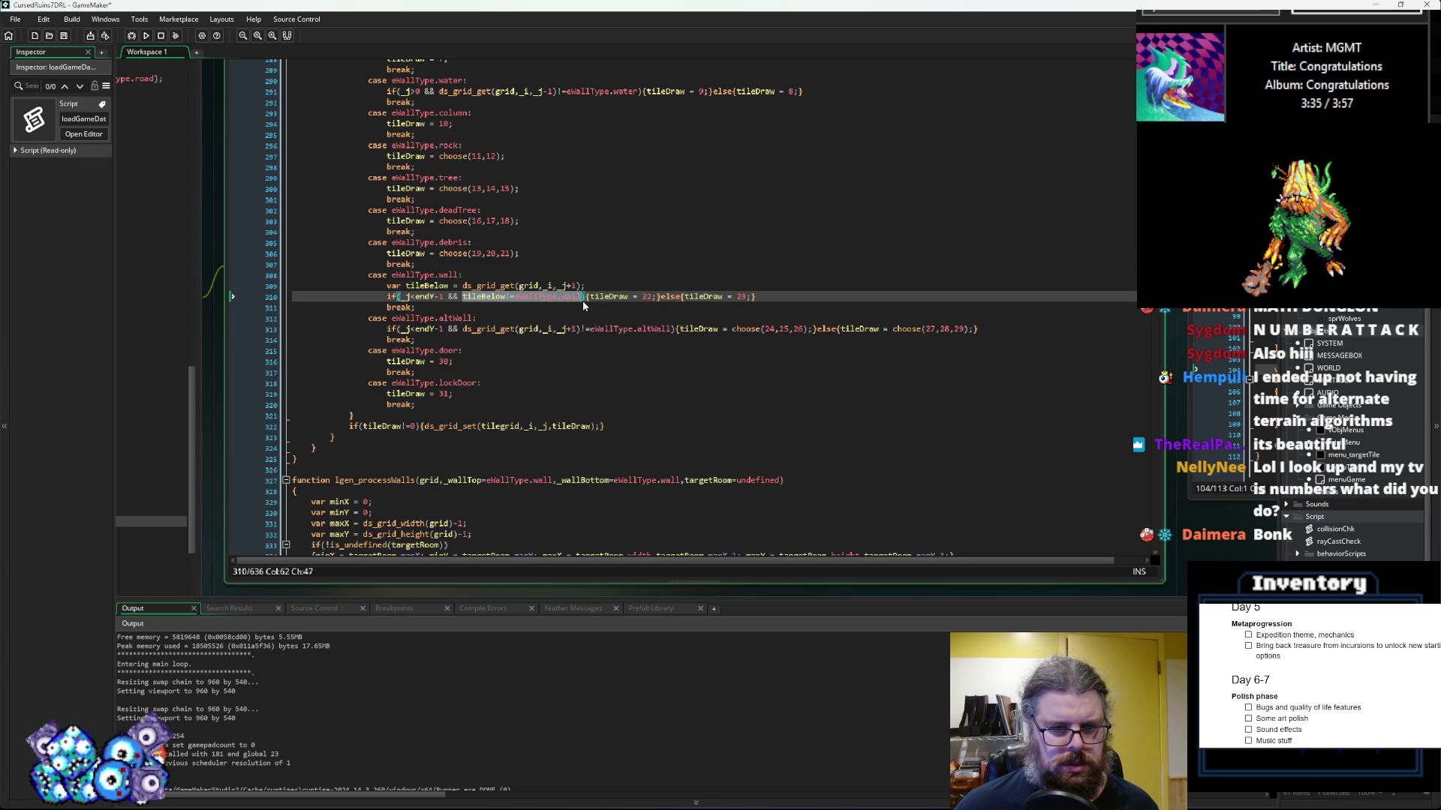
pyautogui.write('&& tileBelow!=eWallType.wall')
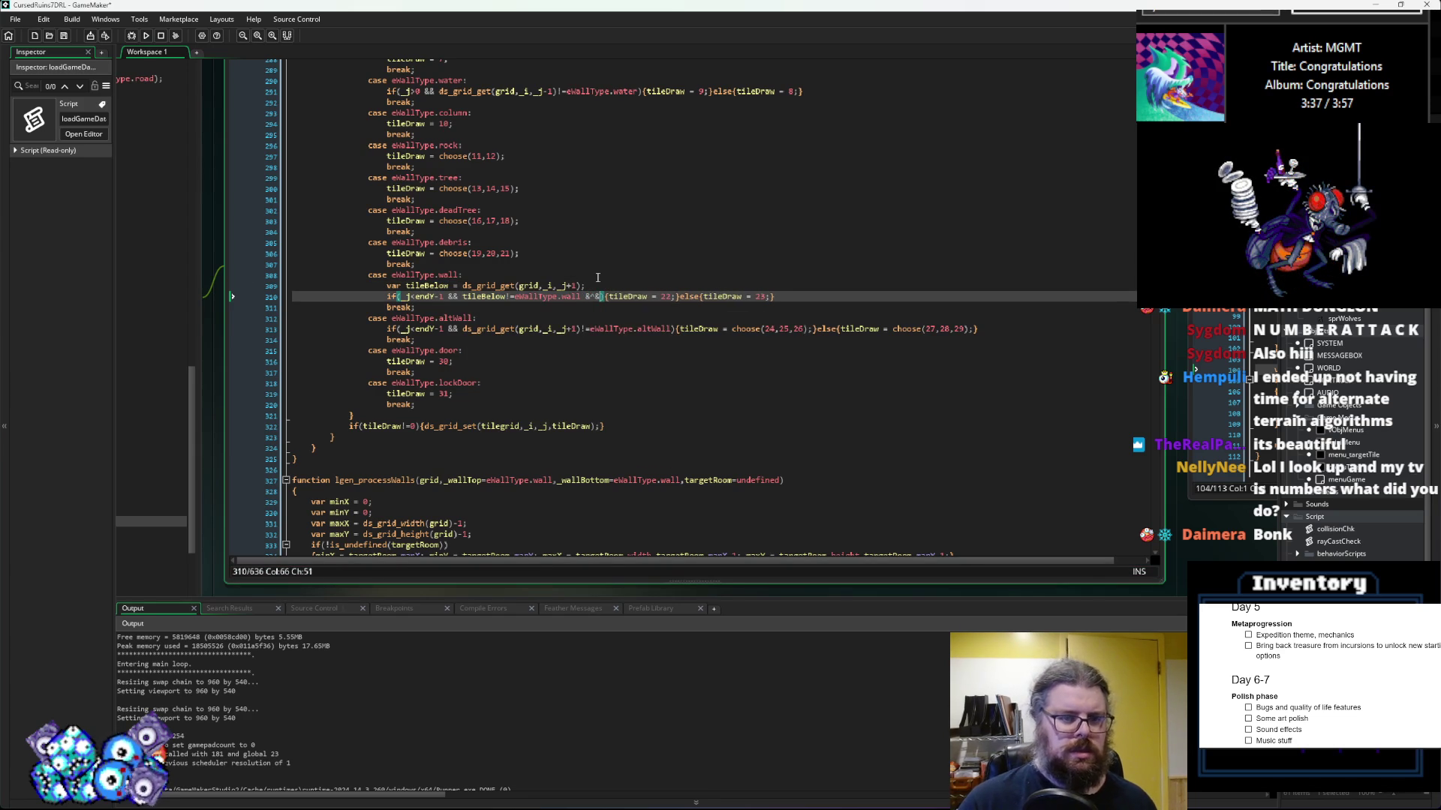
pyautogui.press('BackSpace')
pyautogui.press('BackSpace')
pyautogui.press('BackSpace')
pyautogui.write('altWall ')
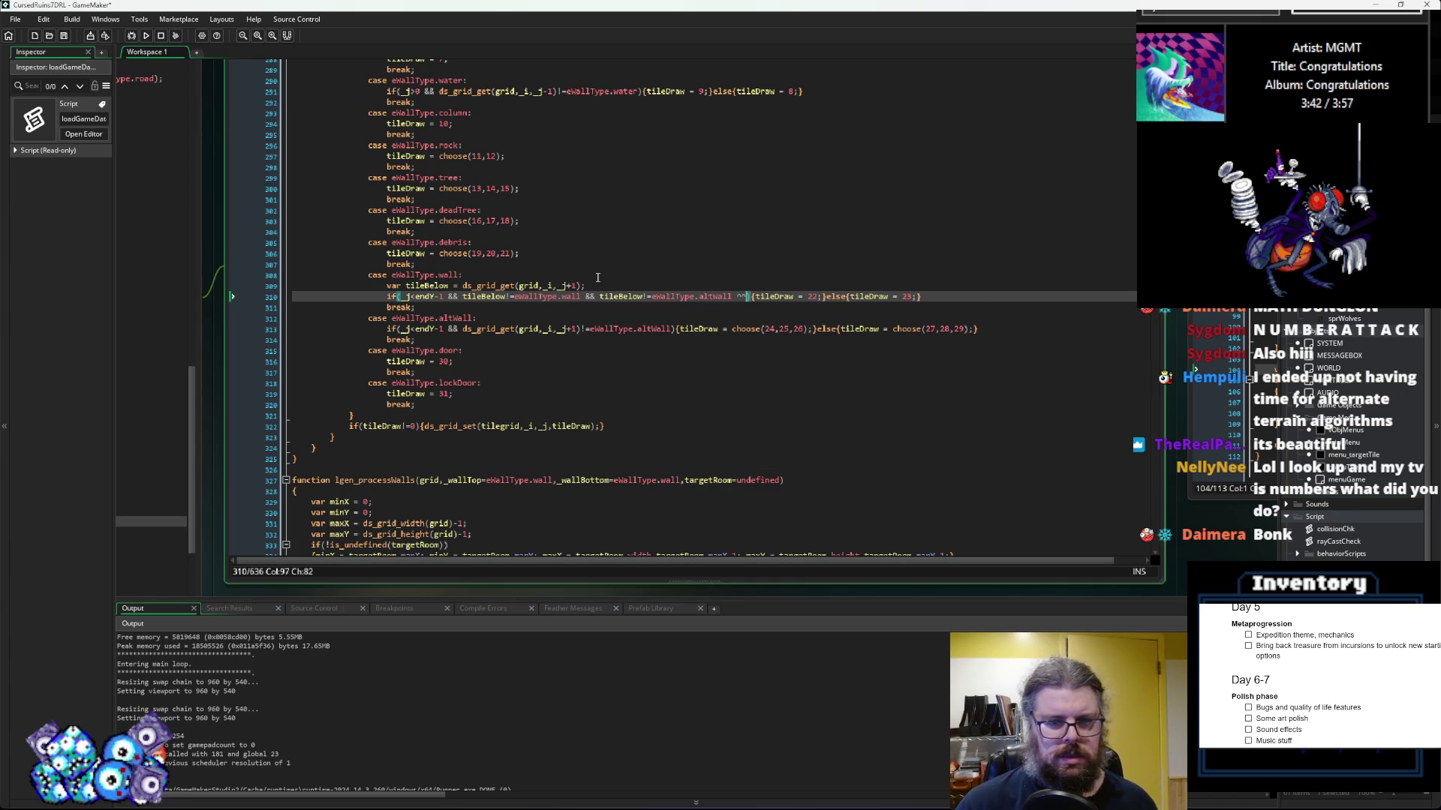
pyautogui.write('&& tileBelow!=eWallType.w')
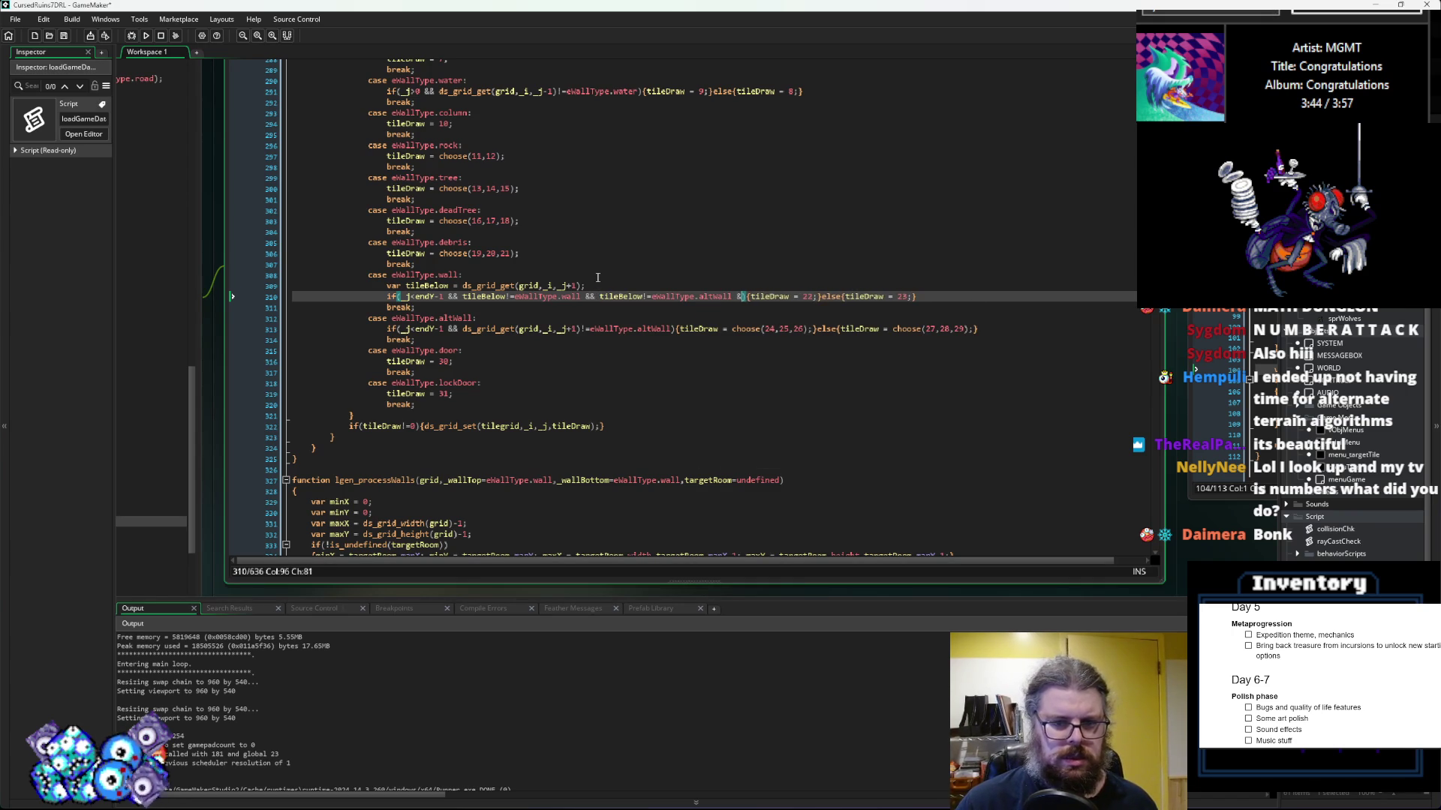
pyautogui.press('BackSpace')
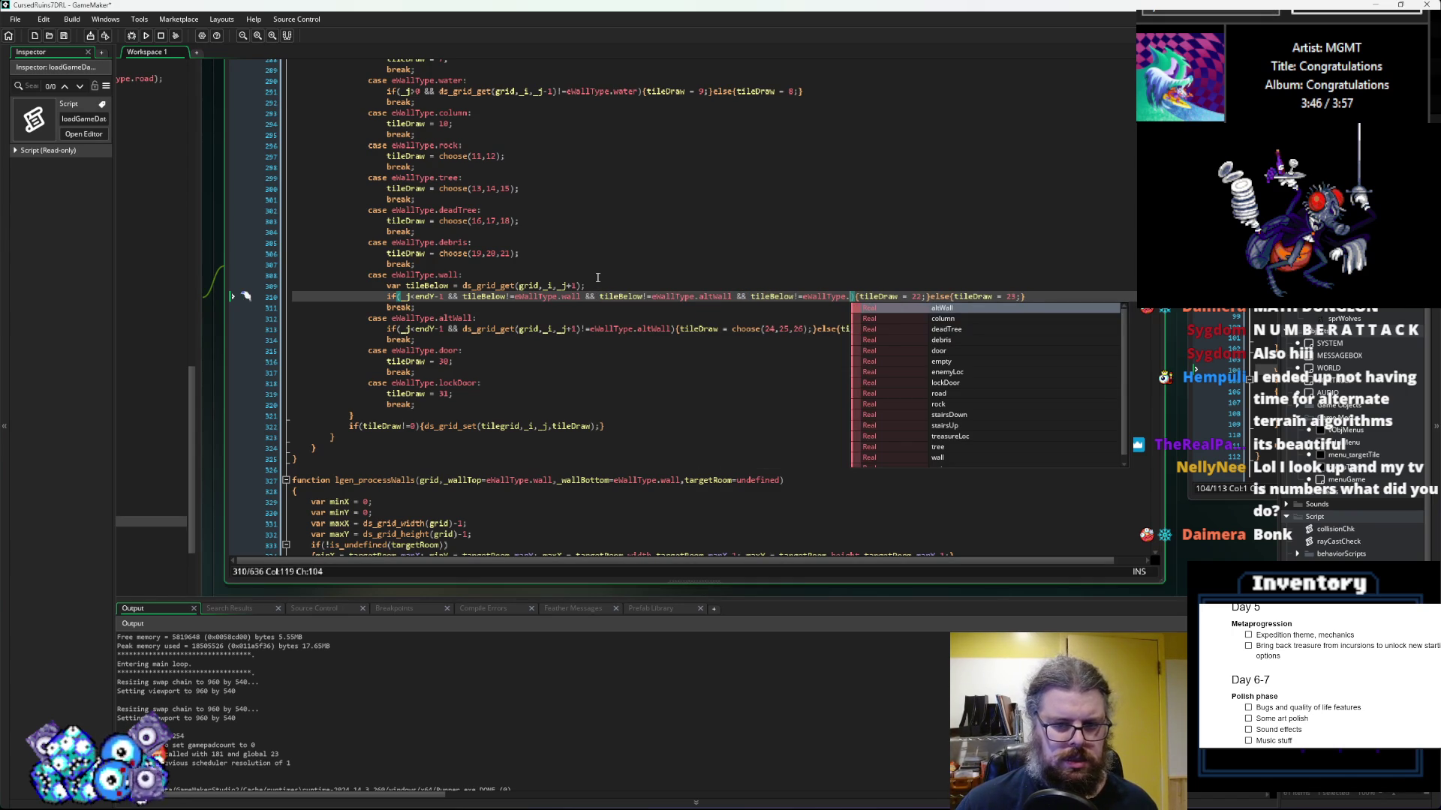
pyautogui.write('debris')
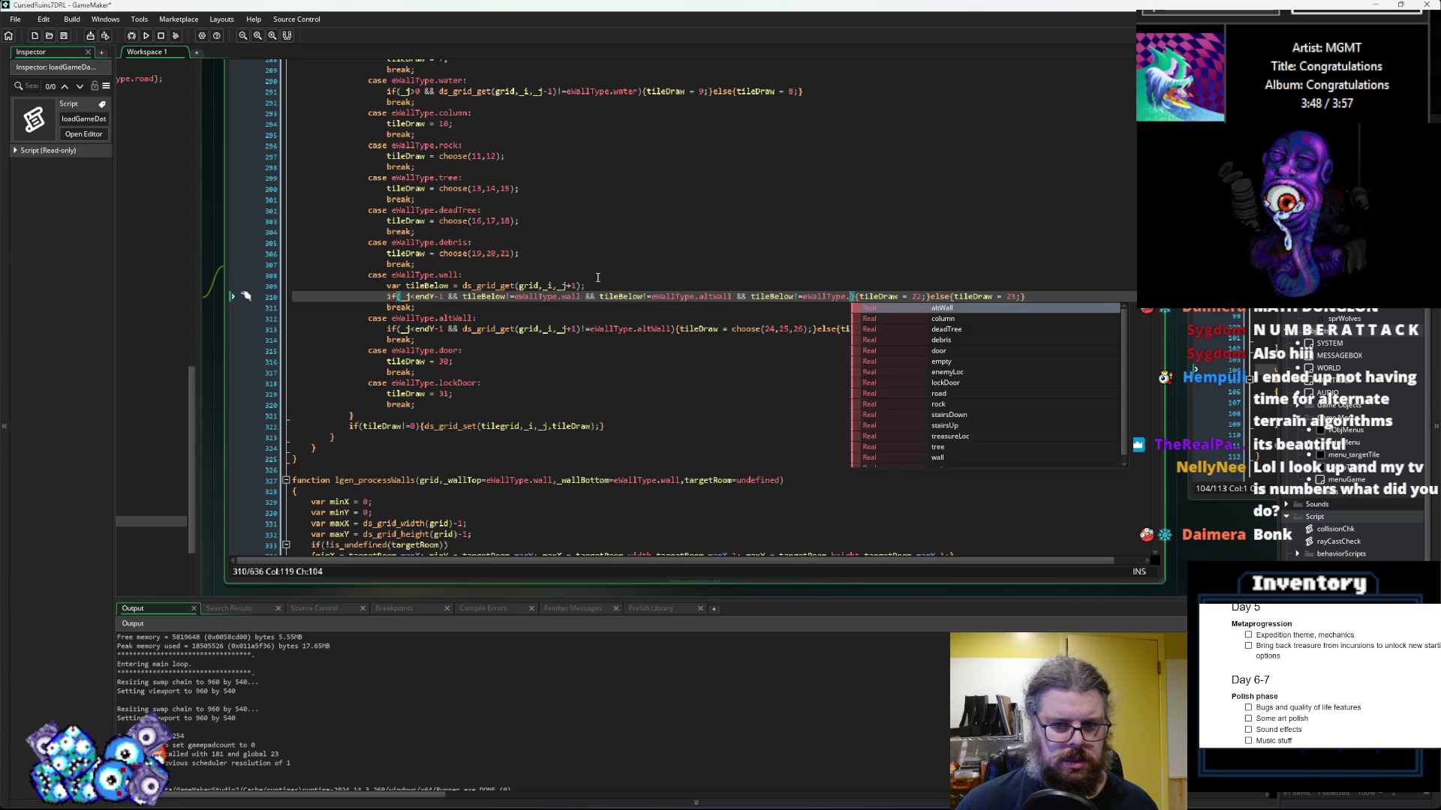
# Step: Save the script with the updated wall condition
pyautogui.click(1002, 228)
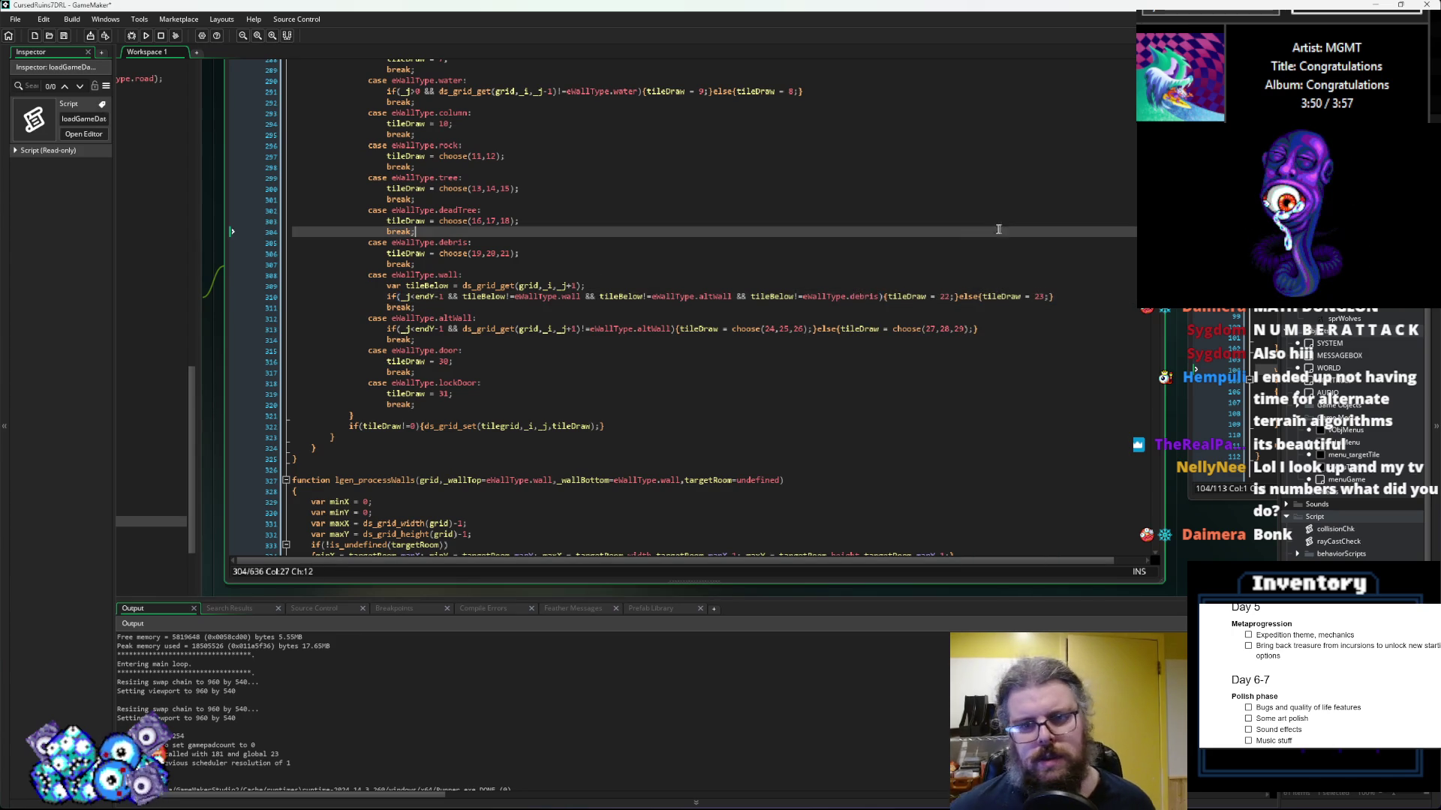
pyautogui.moveTo(745, 333)
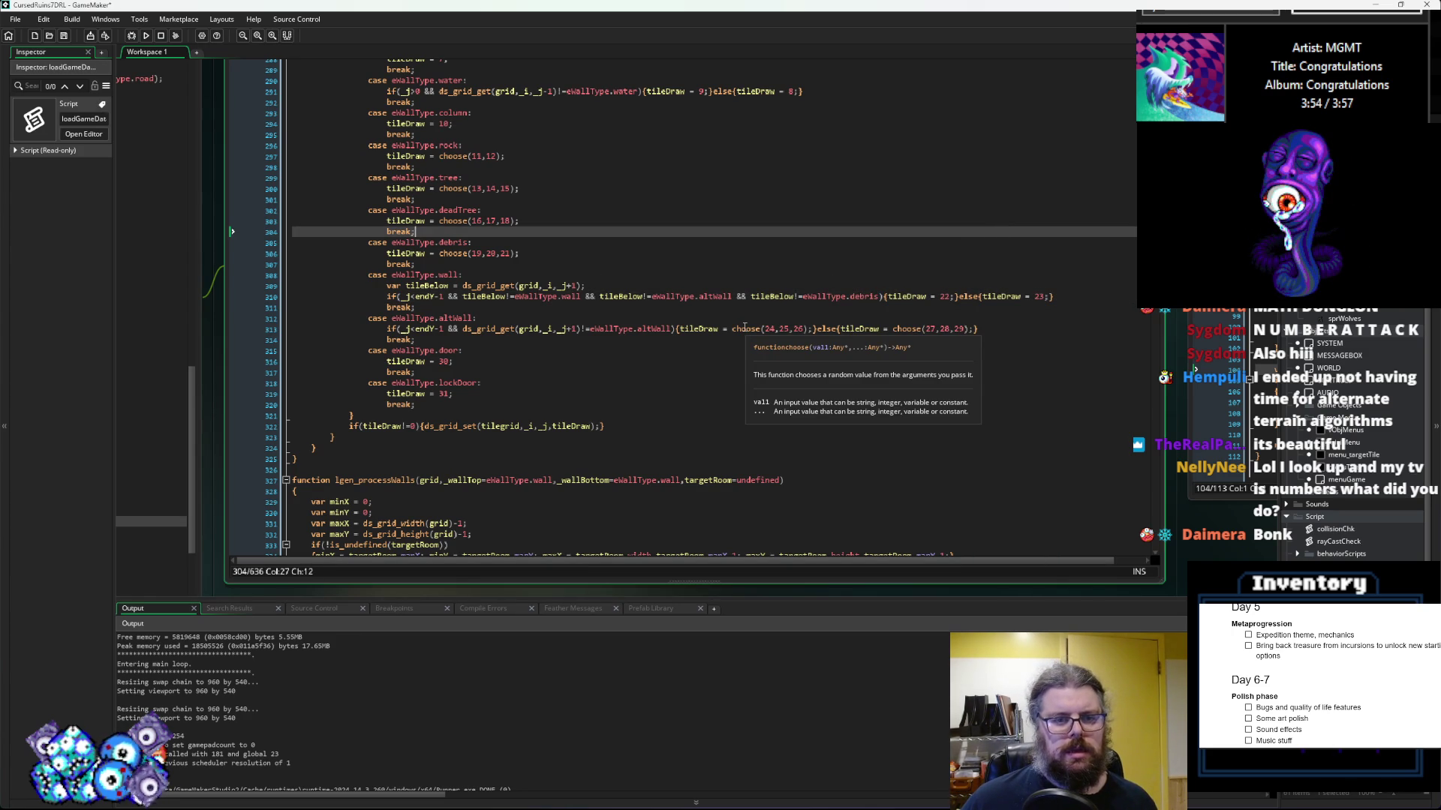
pyautogui.moveTo(636, 330)
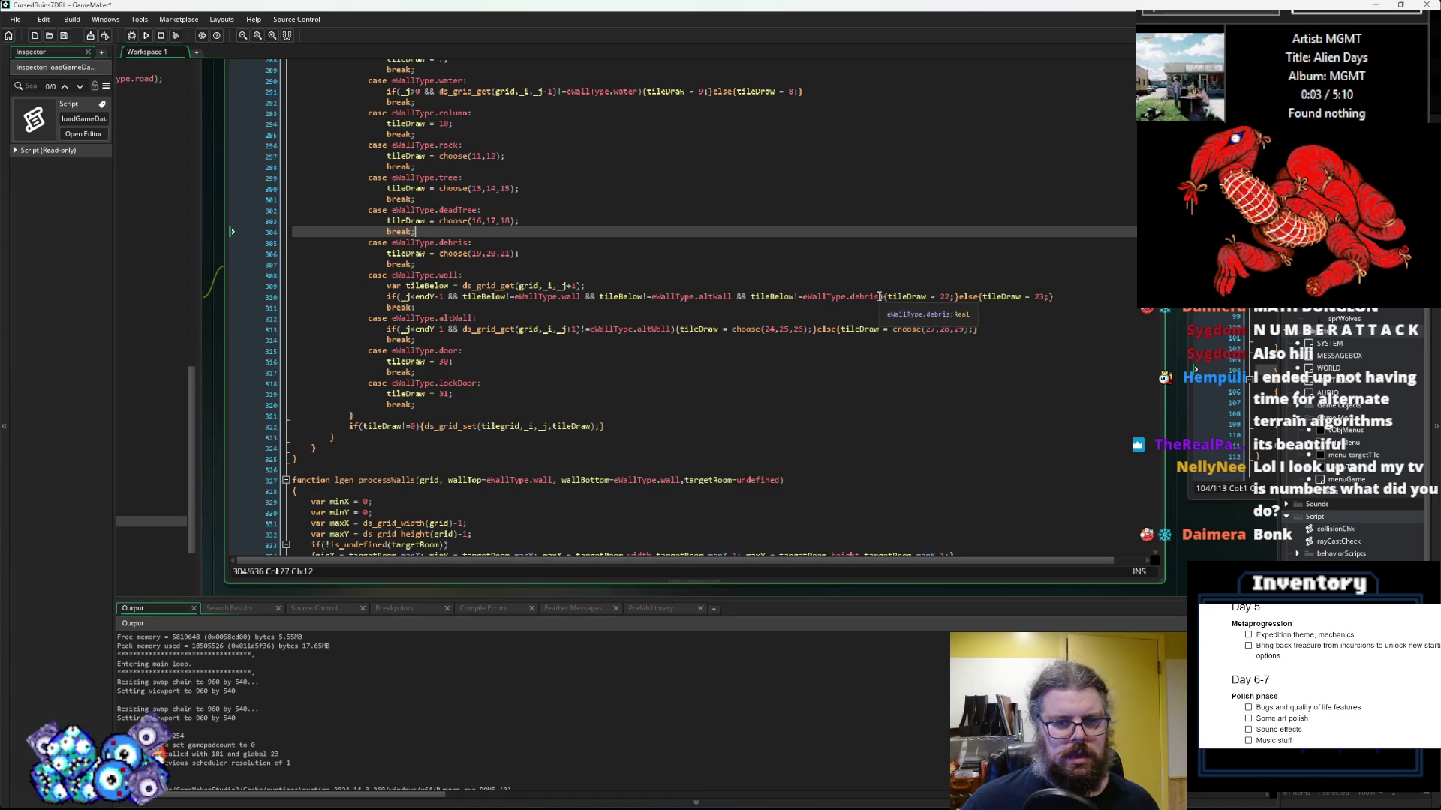
pyautogui.click(879, 296)
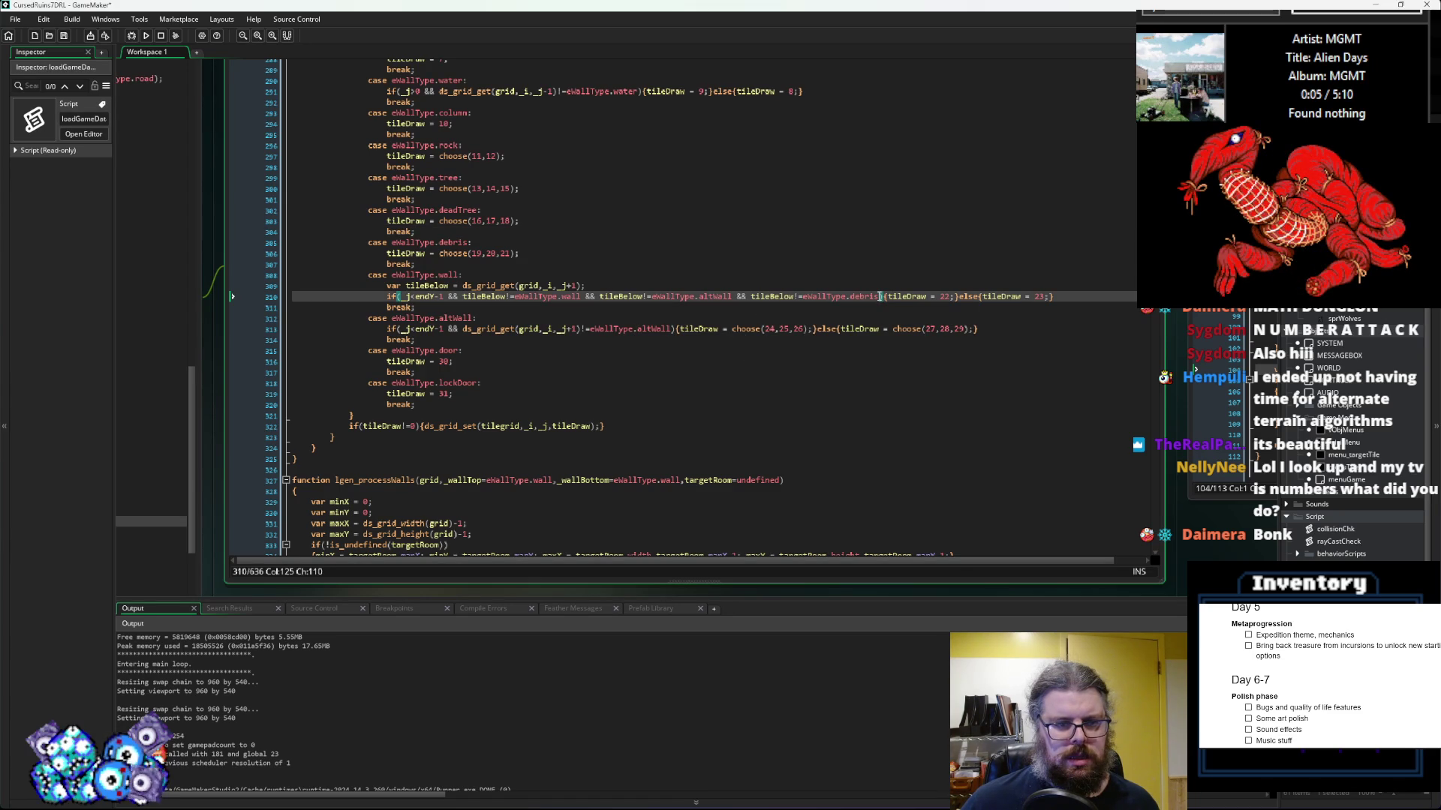
pyautogui.moveTo(879, 296); pyautogui.dragTo(471, 298)
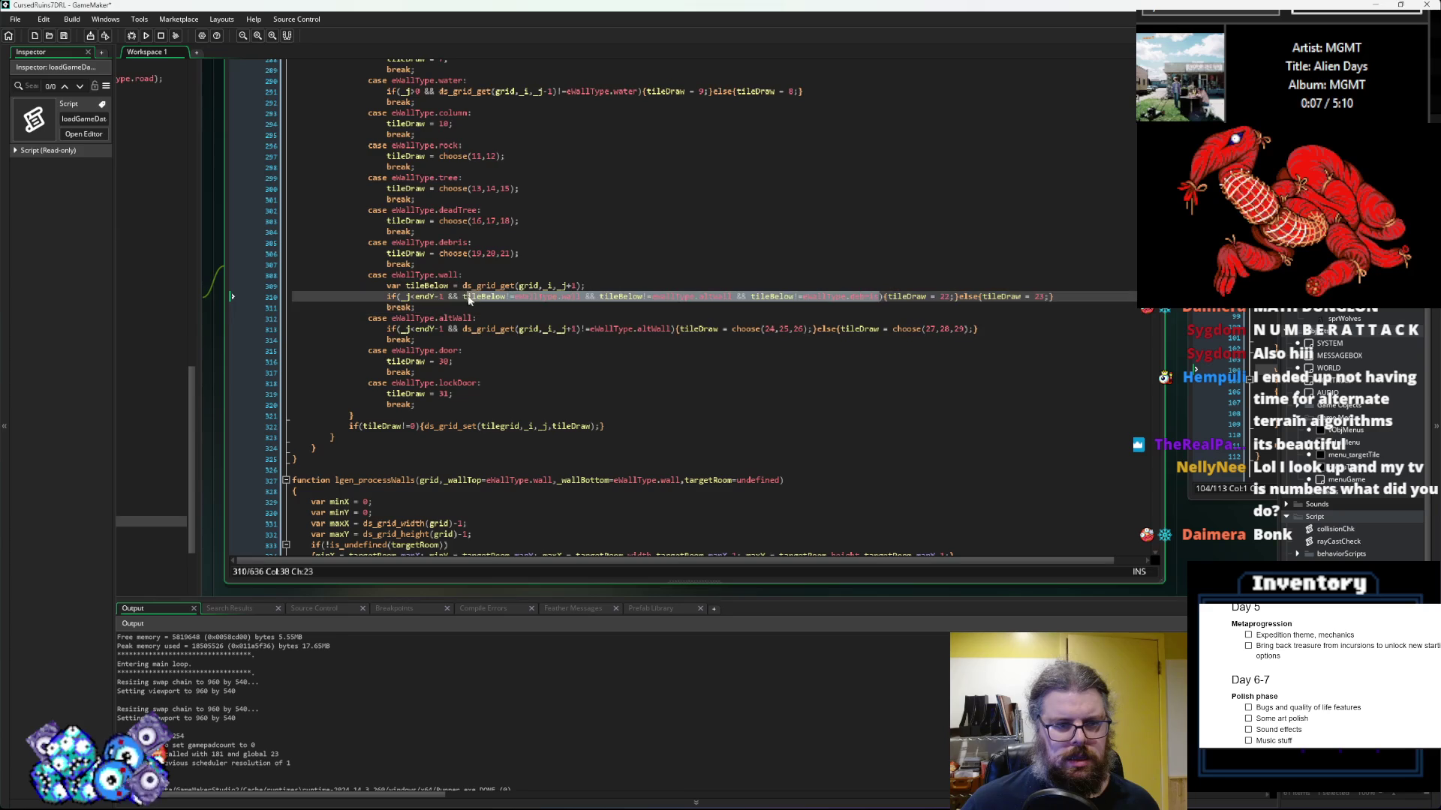
pyautogui.click(519, 370)
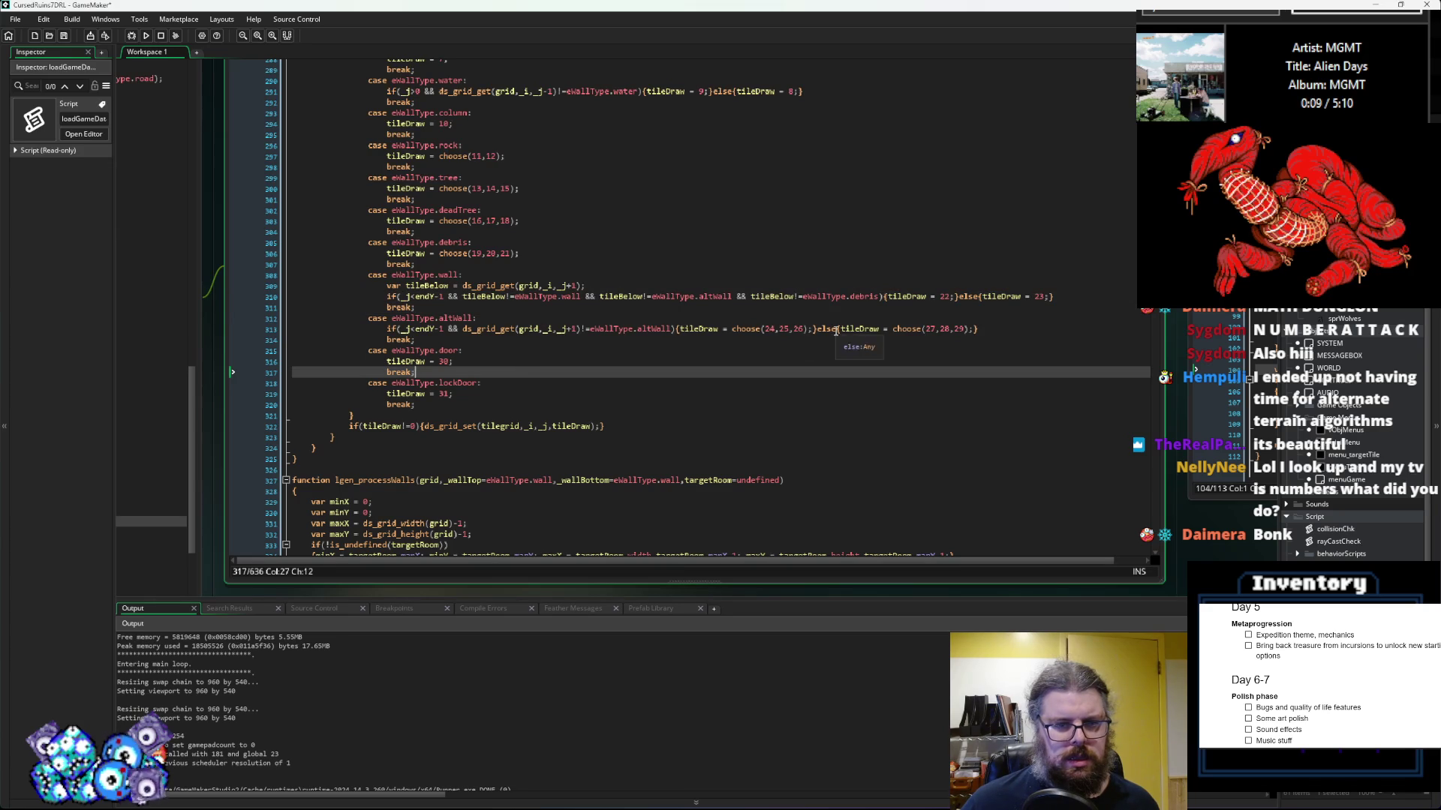
pyautogui.click(65, 36)
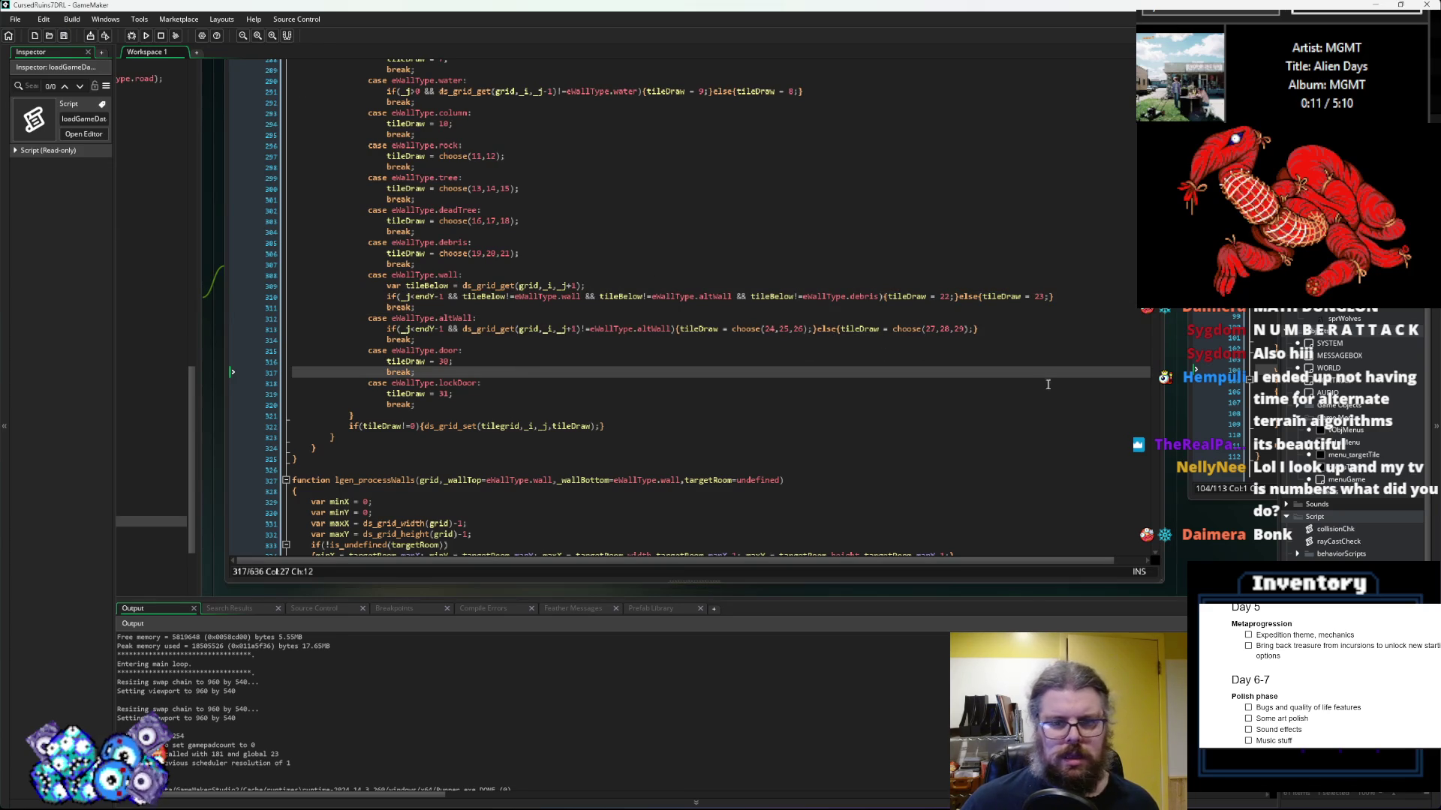
# Step: Add the same tileBelow declaration to the altWall case
pyautogui.moveTo(879, 296); pyautogui.dragTo(463, 296)
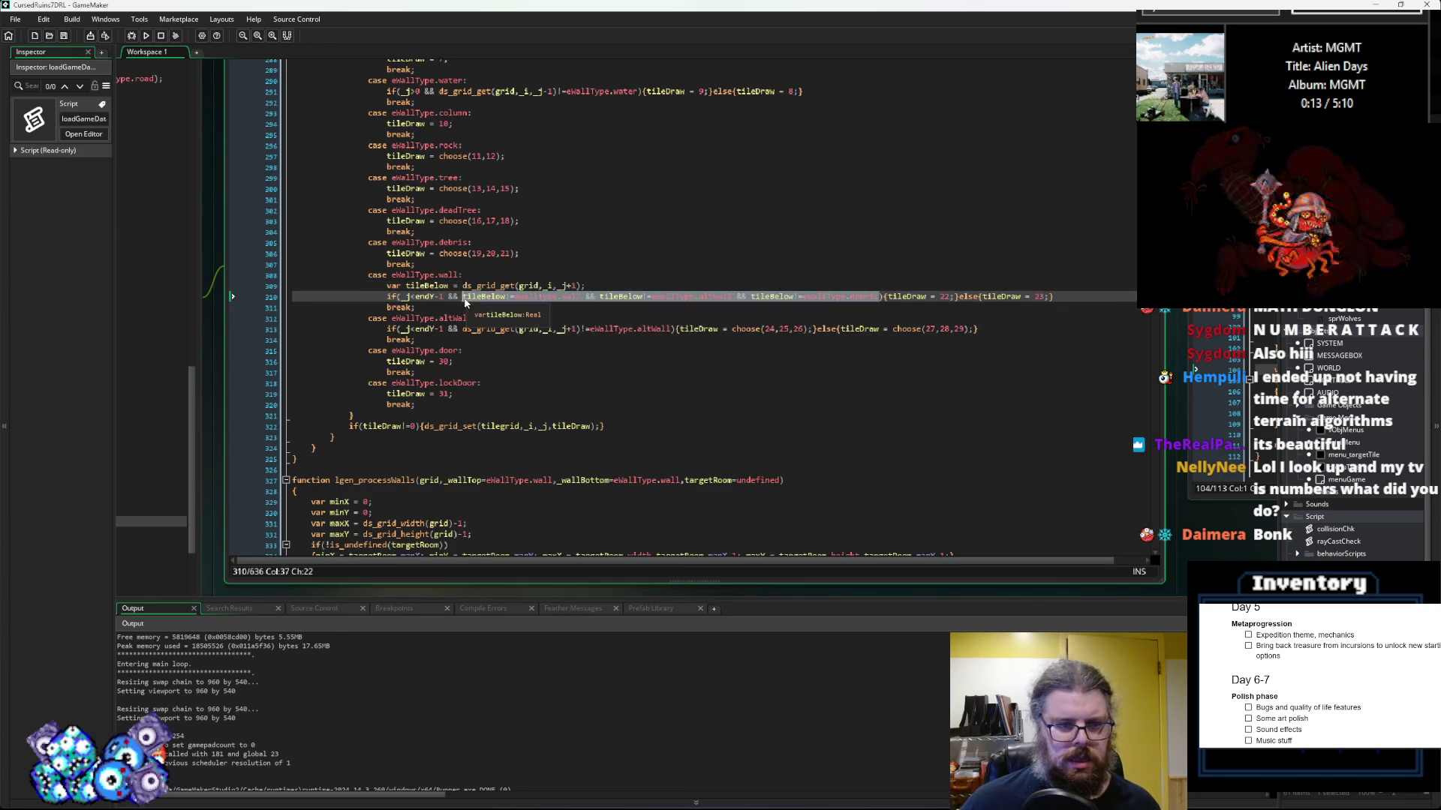
pyautogui.moveTo(608, 284); pyautogui.dragTo(387, 286)
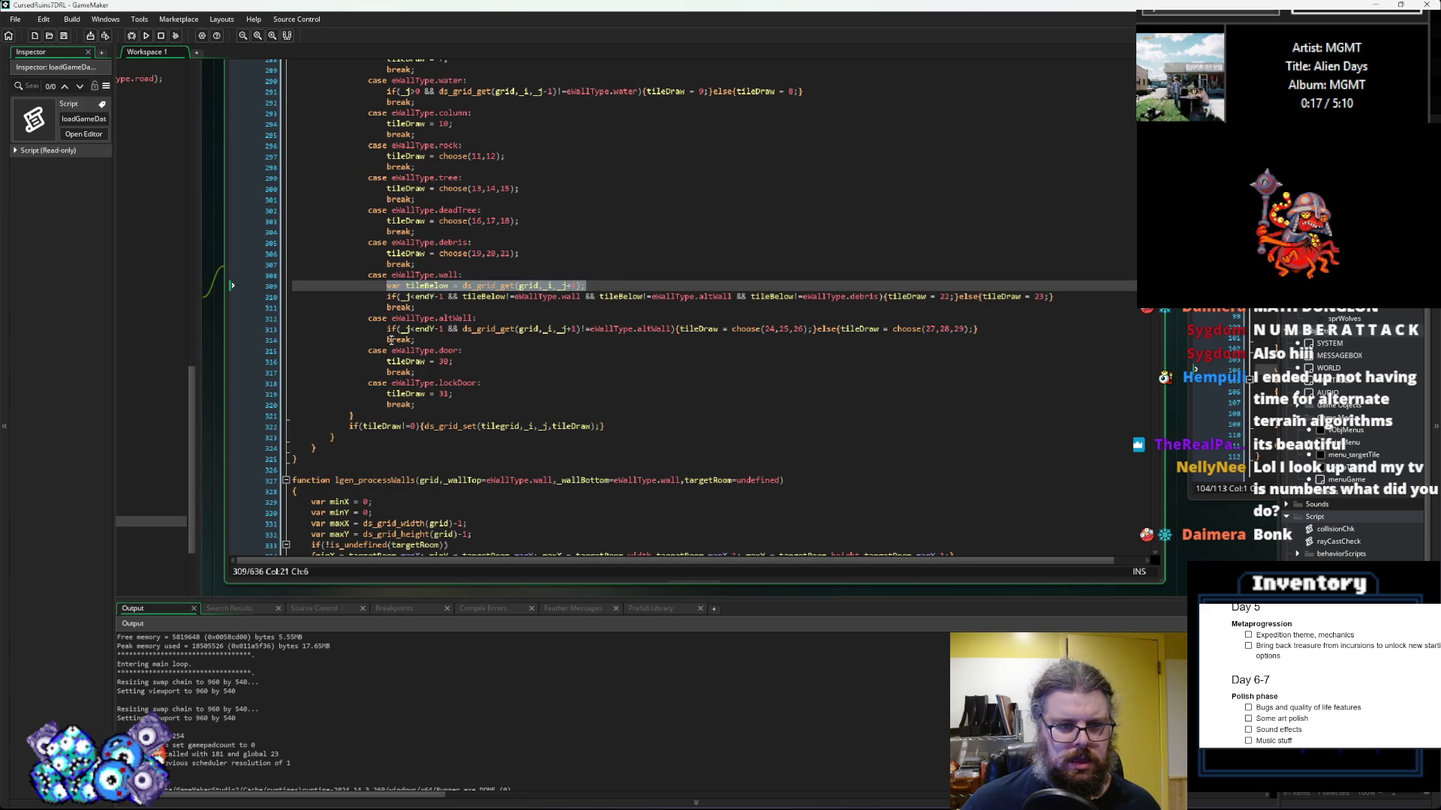
pyautogui.click(387, 328)
pyautogui.write('var tileBelow = ds_grid_get(grid,_i,_j+1);')
pyautogui.press('Return')
pyautogui.press('Up')
pyautogui.press('End')
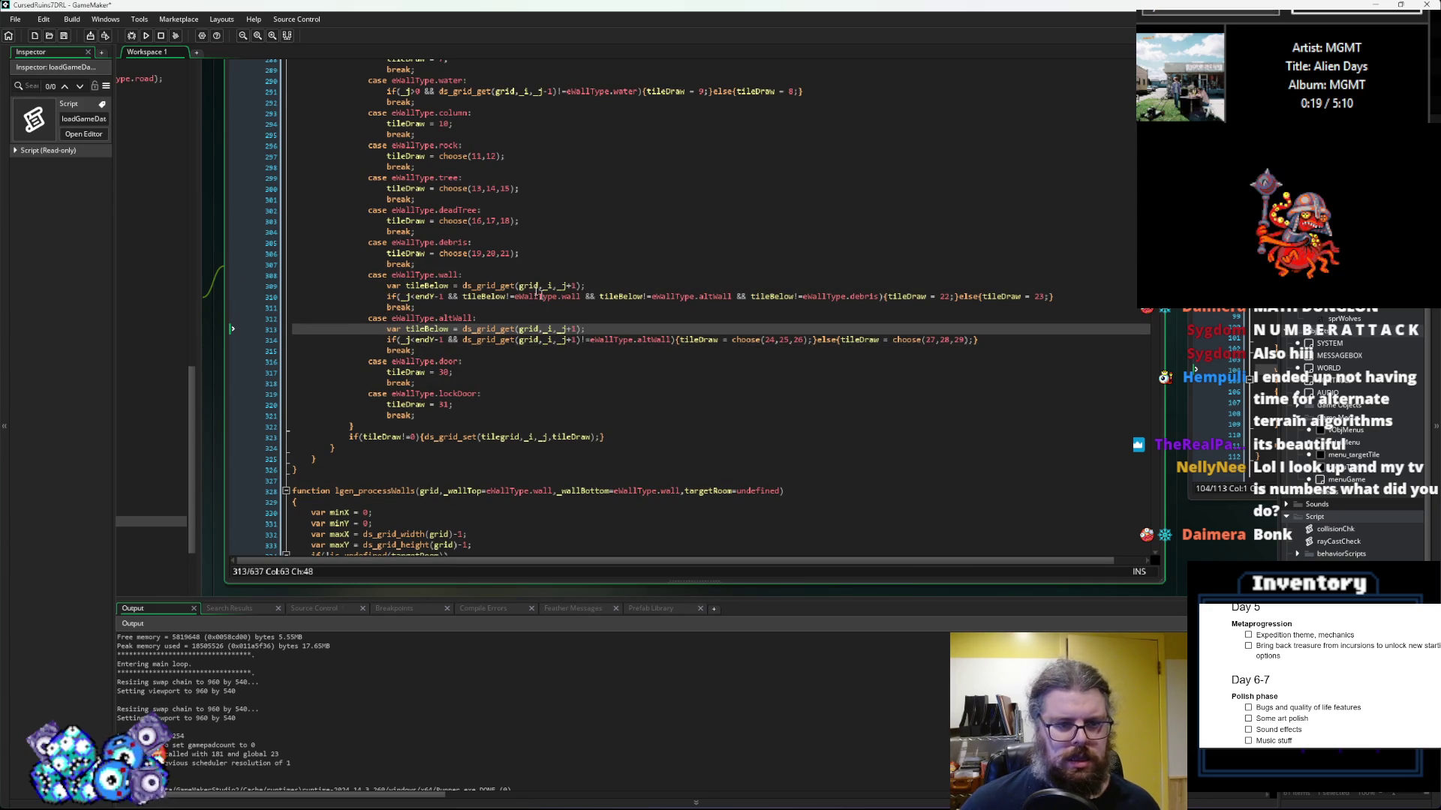
# Step: Give the altWall condition the three tileBelow comparisons, then run the game
pyautogui.moveTo(449, 298); pyautogui.dragTo(879, 300)
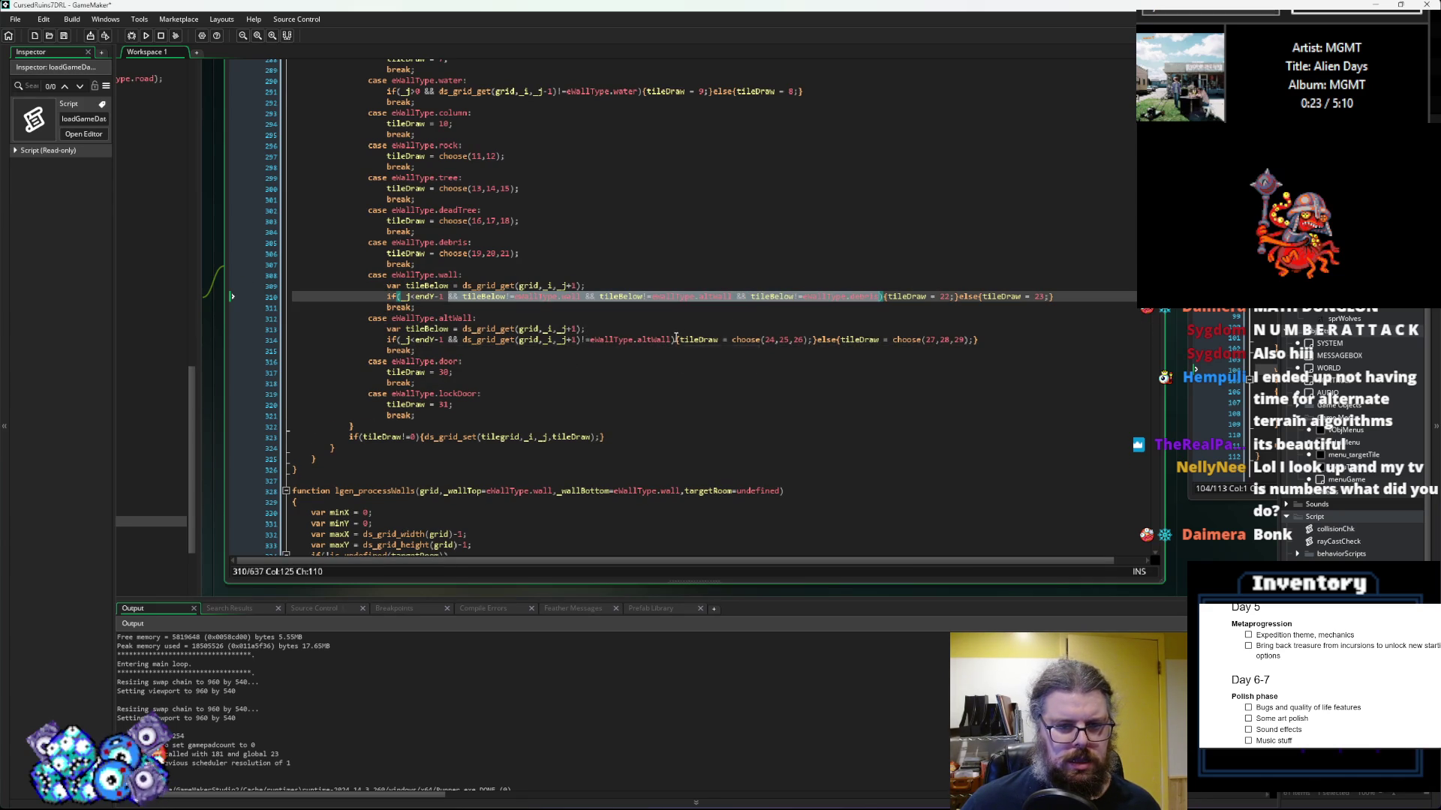
pyautogui.click(660, 340)
pyautogui.moveTo(661, 342); pyautogui.dragTo(460, 342)
pyautogui.hotkey('ctrl', 'v')
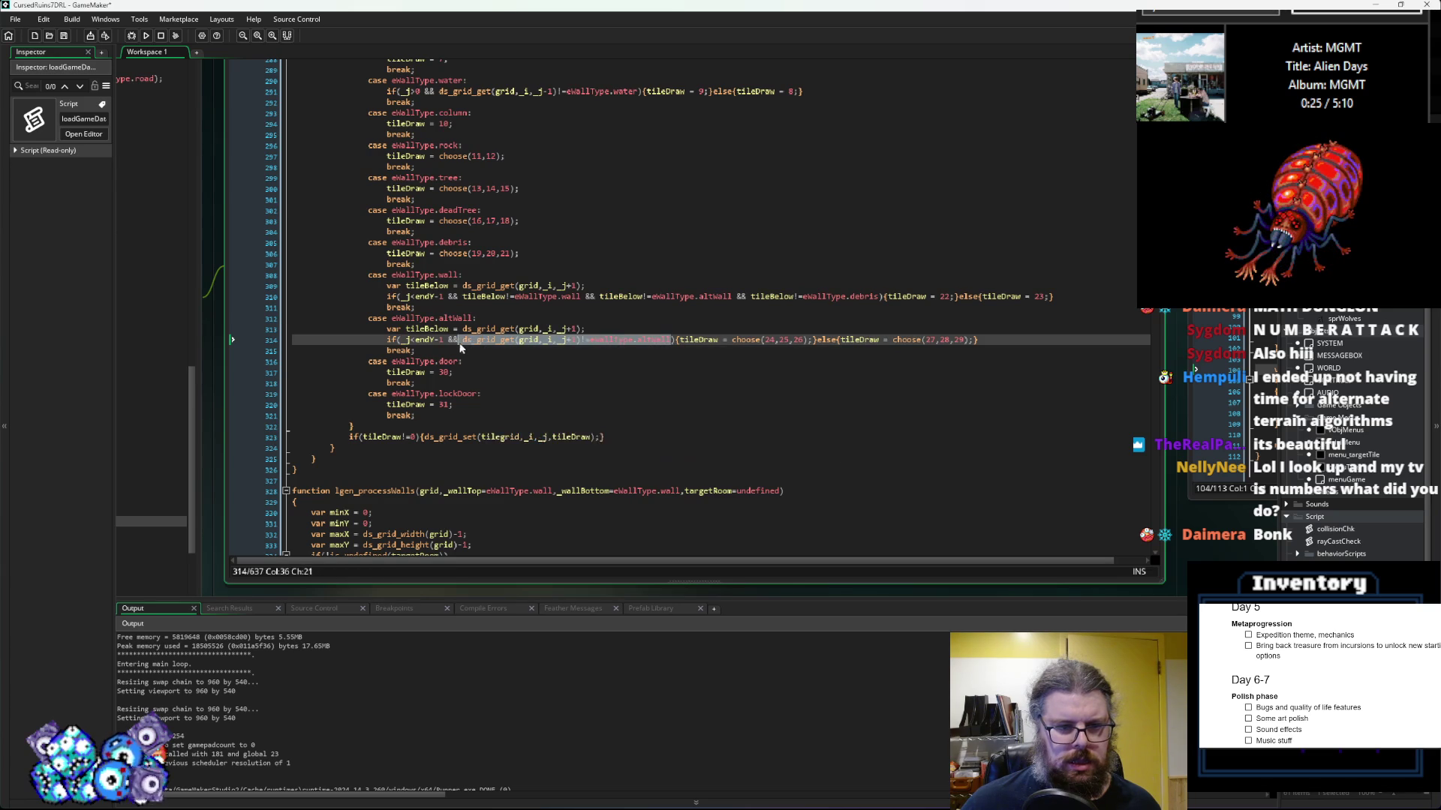
pyautogui.click(472, 342)
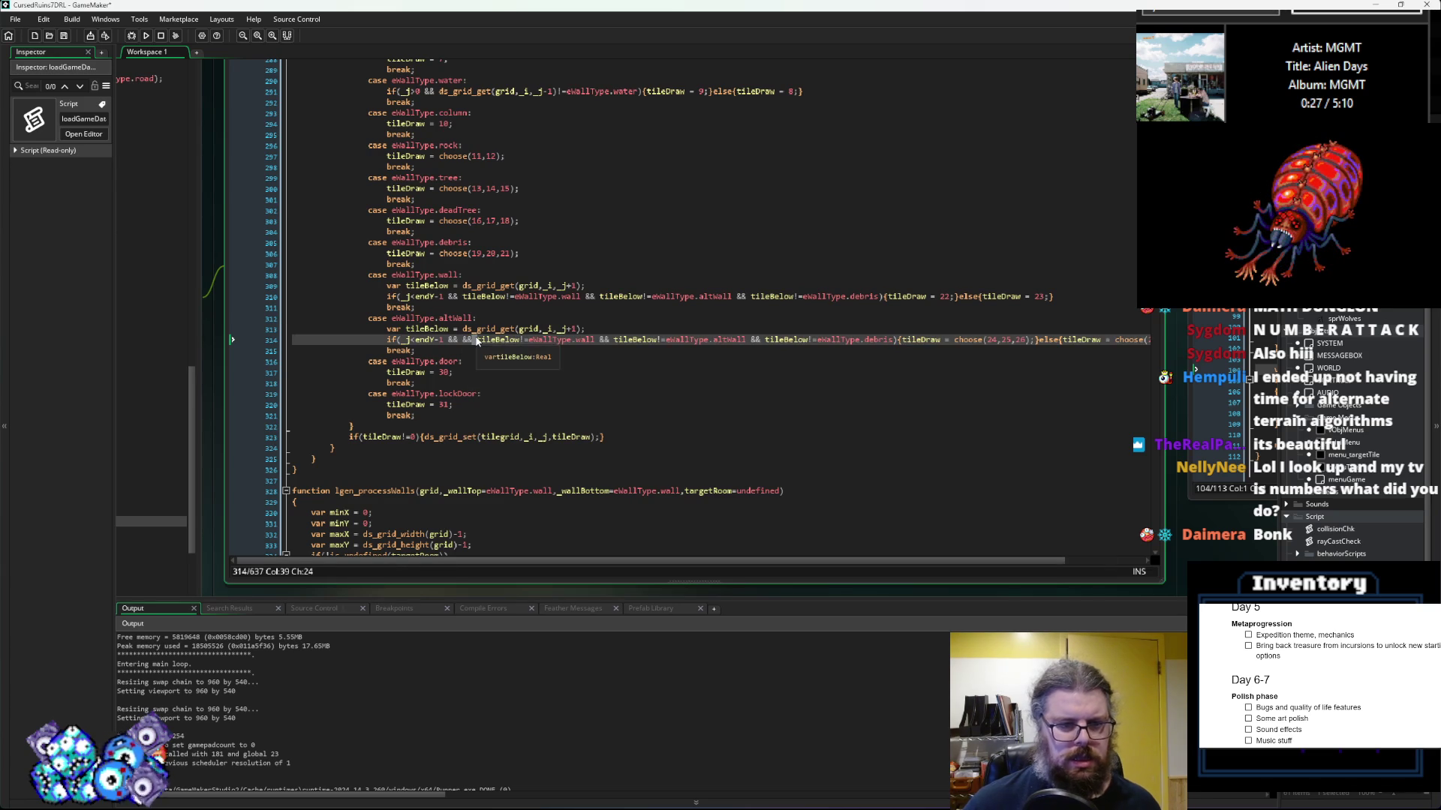
pyautogui.press('BackSpace')
pyautogui.press('BackSpace')
pyautogui.press('BackSpace')
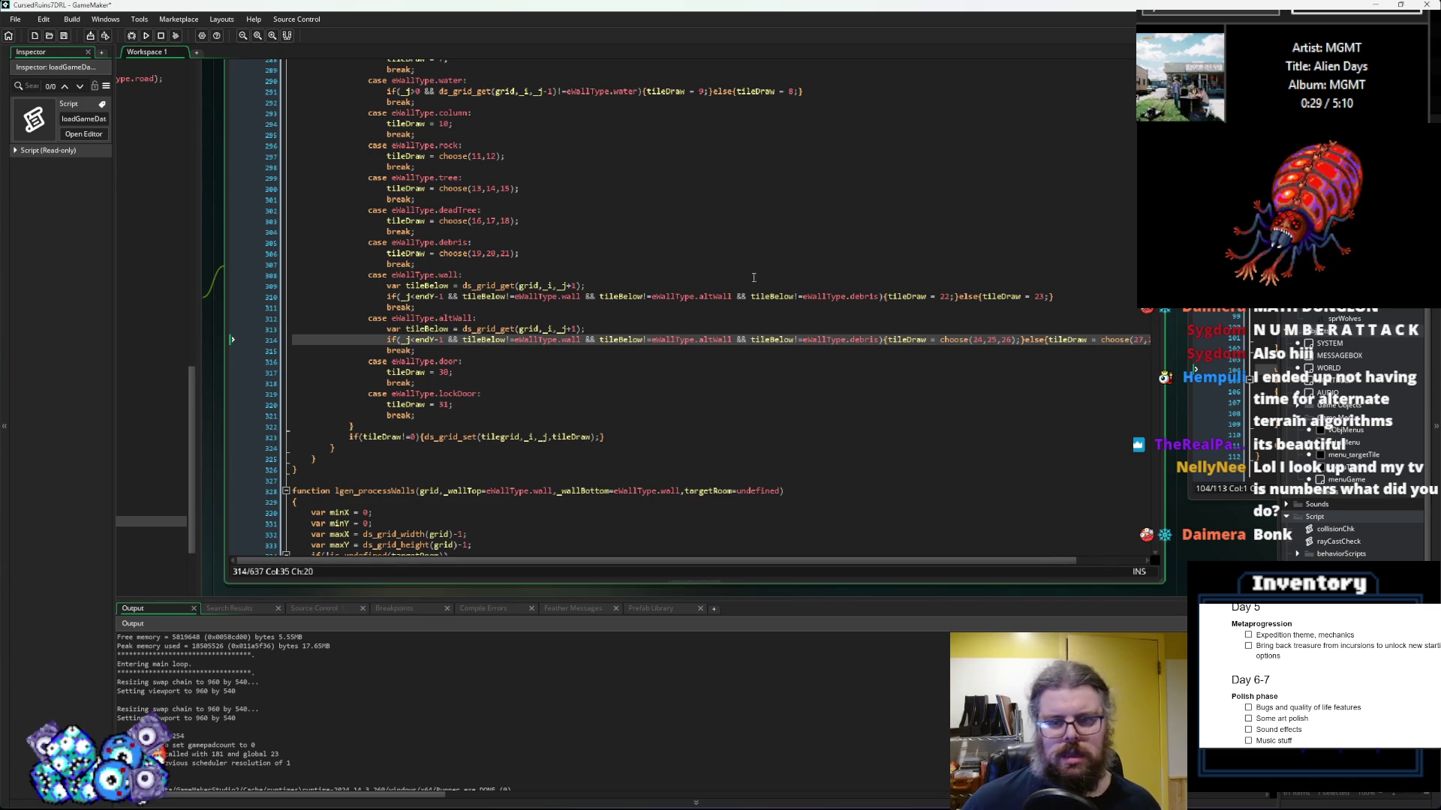
pyautogui.click(754, 279)
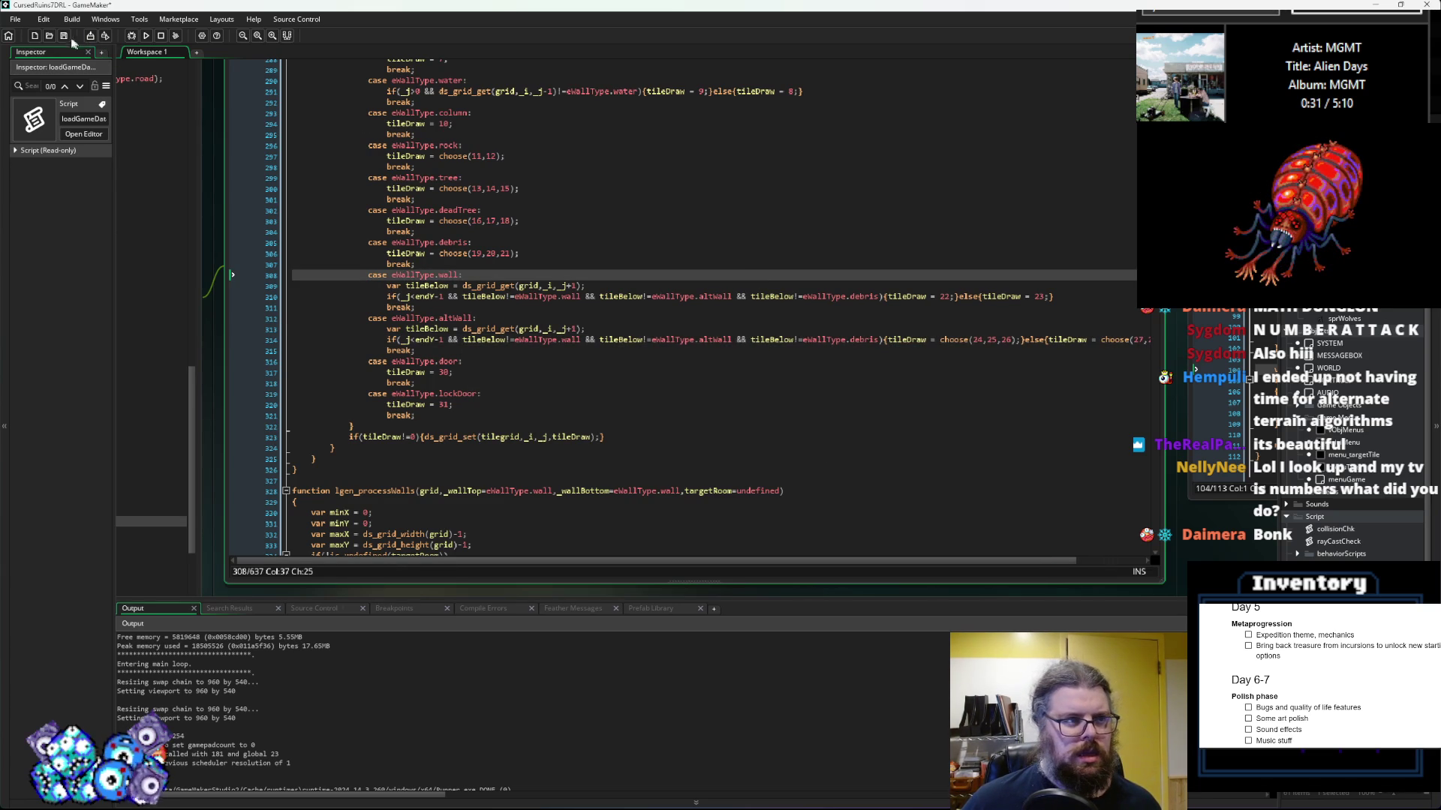
pyautogui.click(146, 36)
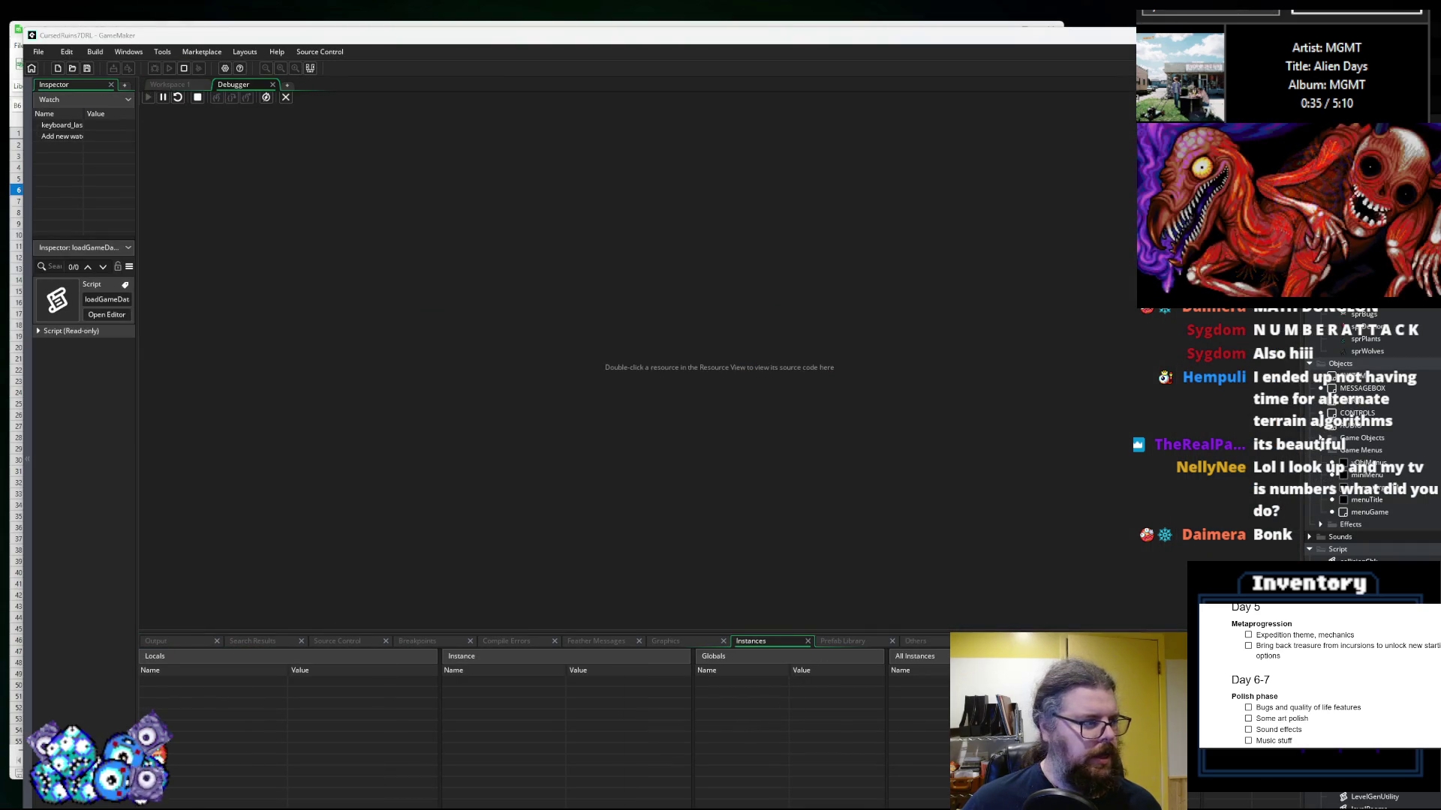
# Step: Start a new game, walk through the dark corridors, then restore the window to a smaller size
pyautogui.press('Return')
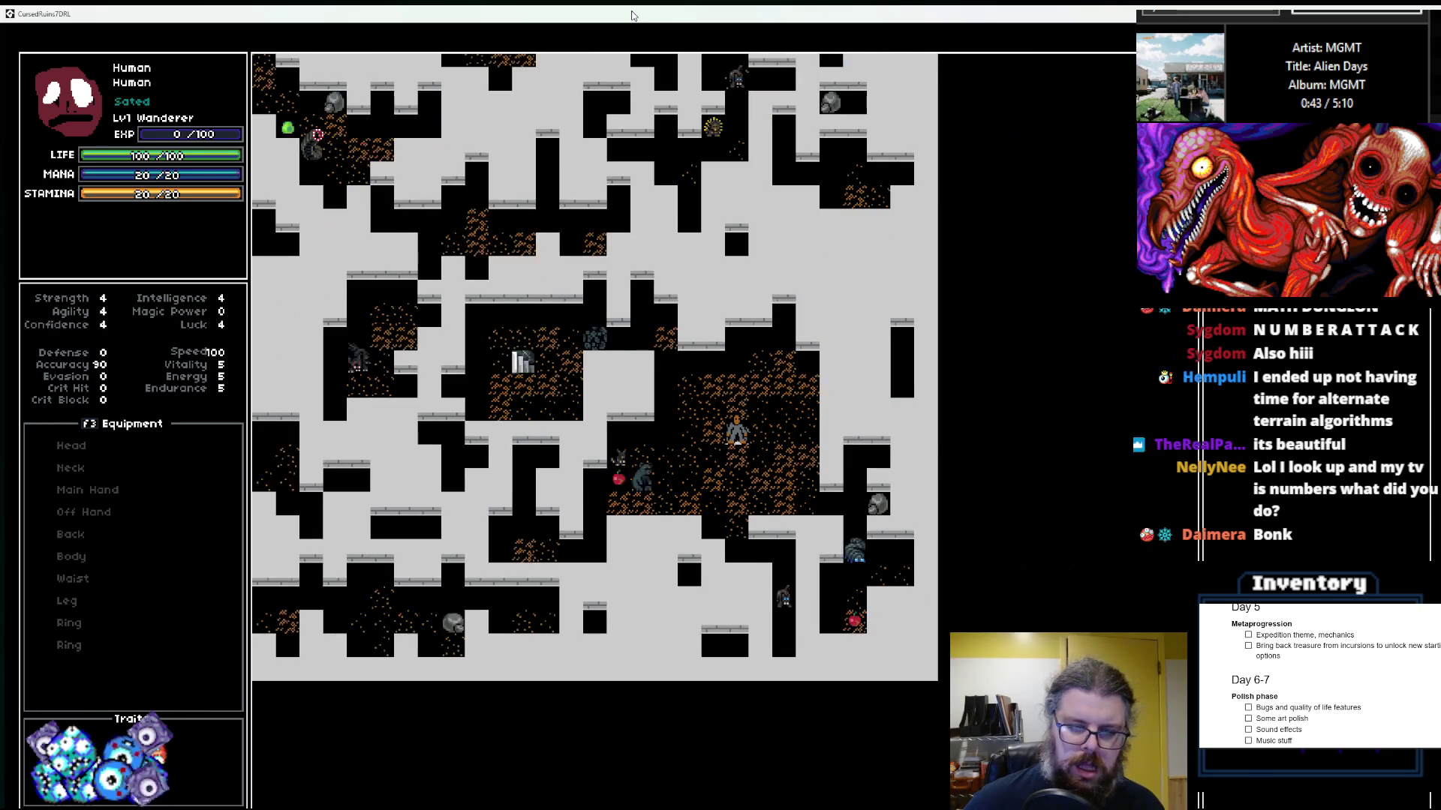
pyautogui.press('Right')
pyautogui.press('Right')
pyautogui.press('Right')
pyautogui.press('Down')
pyautogui.press('Left')
pyautogui.press('Left')
pyautogui.press('Left')
pyautogui.press('Down')
pyautogui.press('Down')
pyautogui.press('Down')
pyautogui.press('Down')
pyautogui.press('Down')
pyautogui.press('Down')
pyautogui.press('Right')
pyautogui.press('Right')
pyautogui.press('Right')
pyautogui.press('Right')
pyautogui.press('Right')
pyautogui.press('Right')
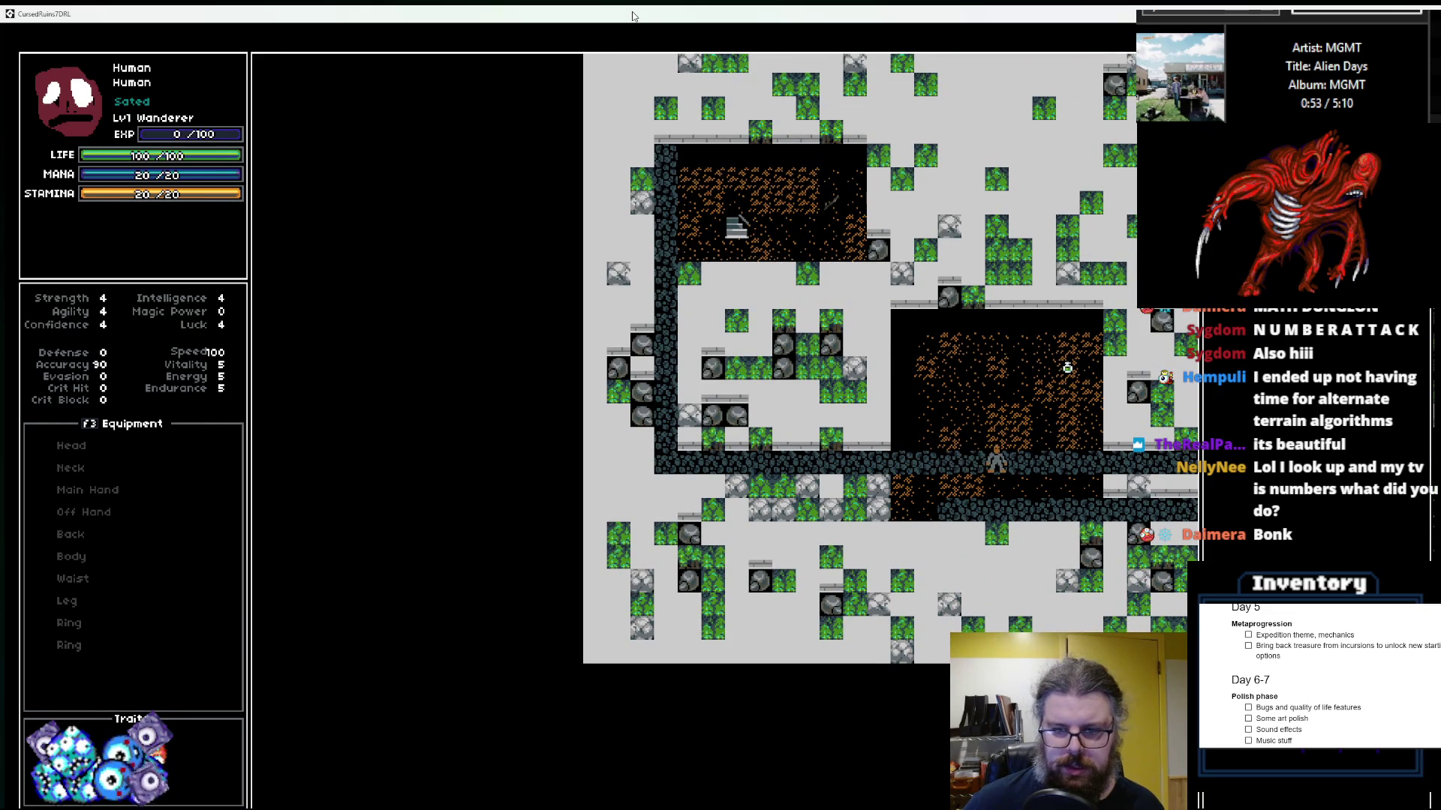
pyautogui.press('Right')
pyautogui.press('Right')
pyautogui.press('Right')
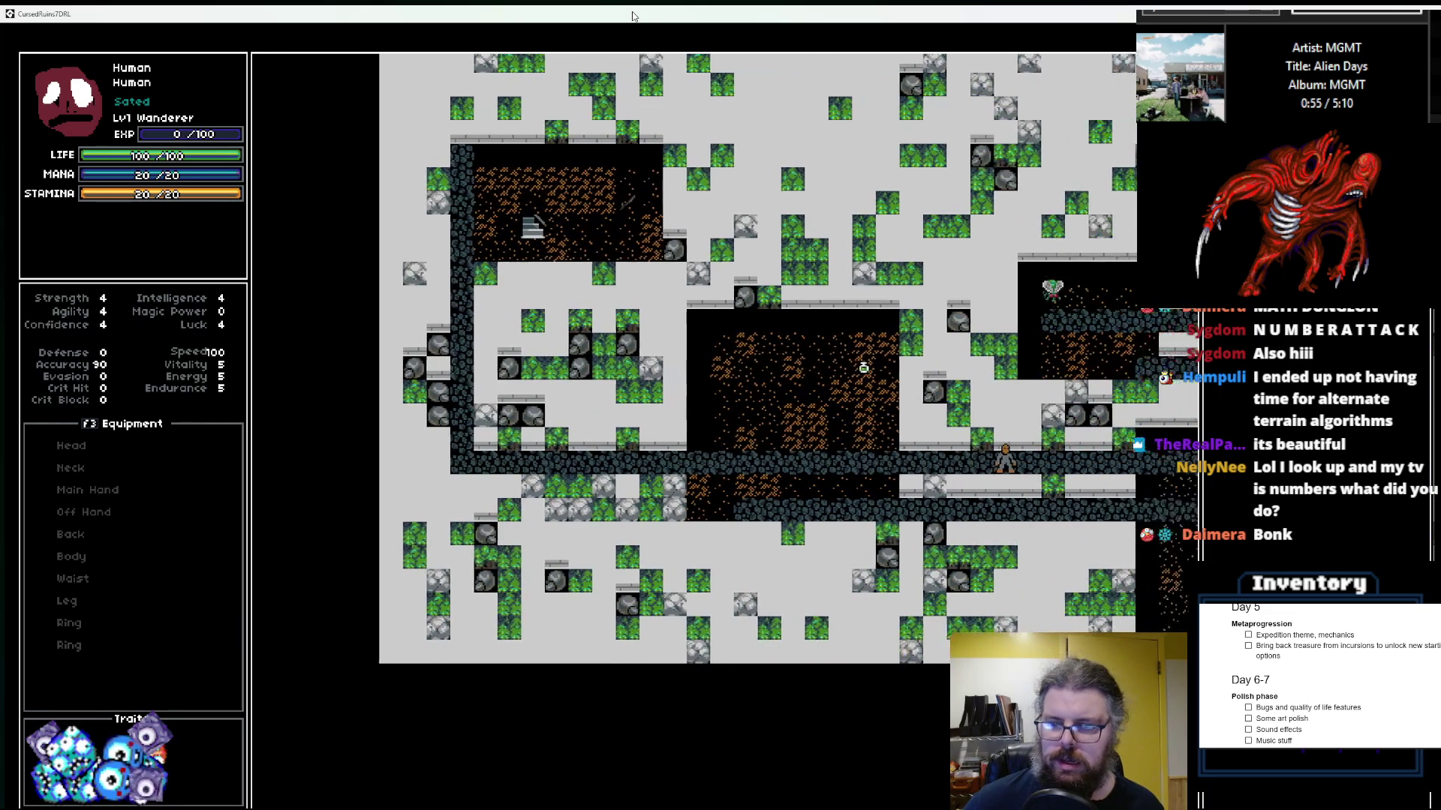
pyautogui.press('Right')
pyautogui.press('Right')
pyautogui.press('Right')
pyautogui.press('Up')
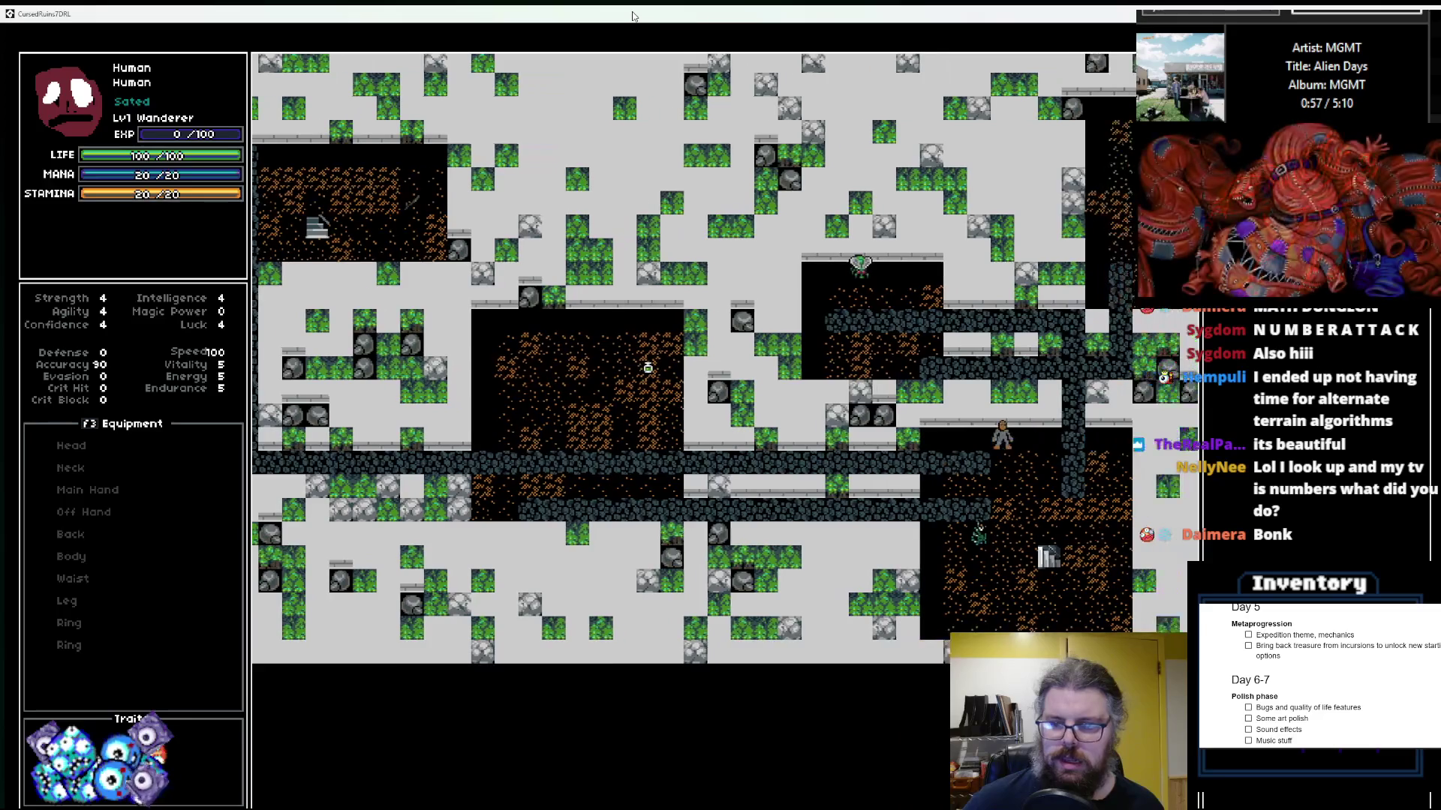
pyautogui.press('Right')
pyautogui.press('Right')
pyautogui.press('Up')
pyautogui.press('Up')
pyautogui.press('Up')
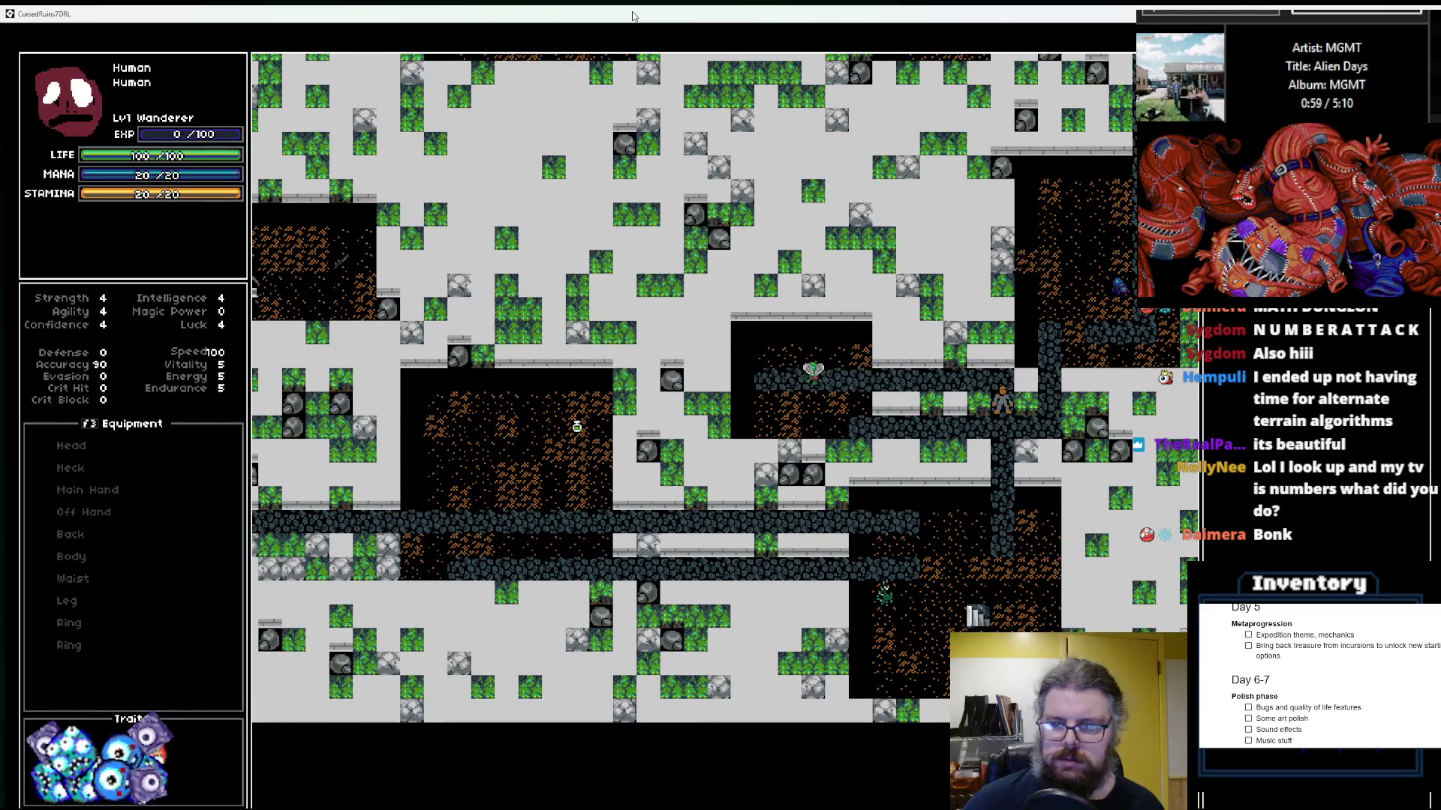
pyautogui.press('Right')
pyautogui.press('Right')
pyautogui.press('Up')
pyautogui.press('Up')
pyautogui.press('Up')
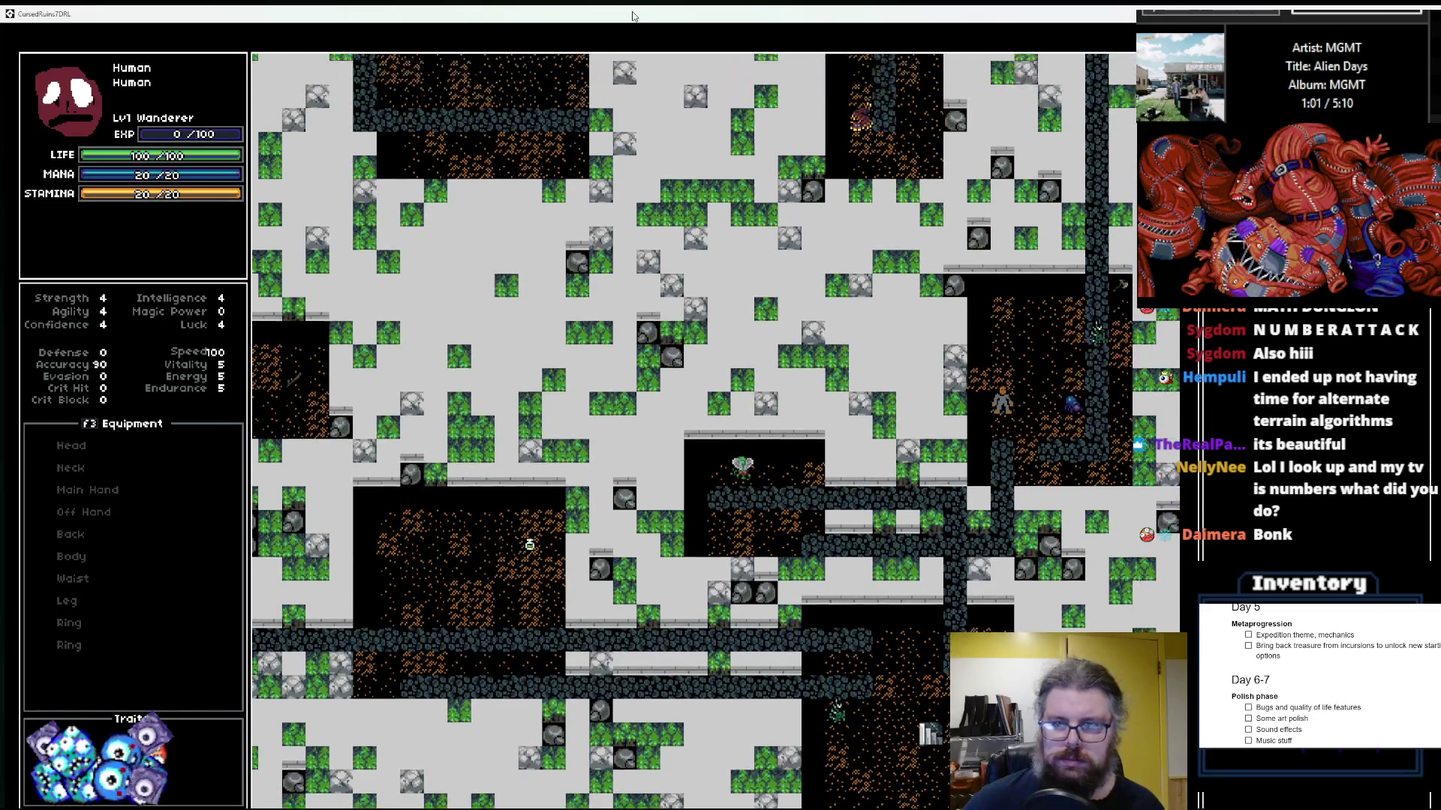
pyautogui.press('Up')
pyautogui.press('Up')
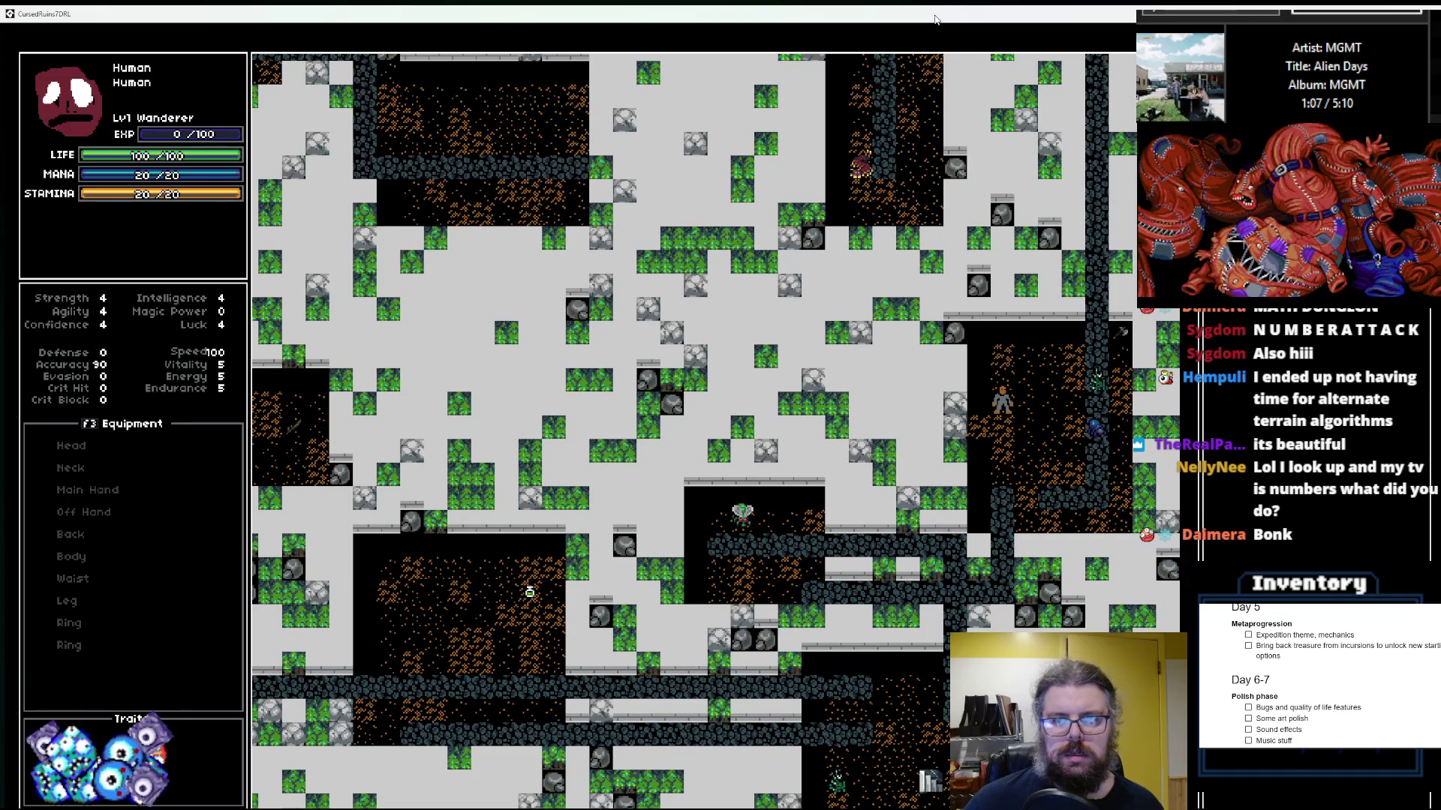
pyautogui.doubleClick(935, 15)
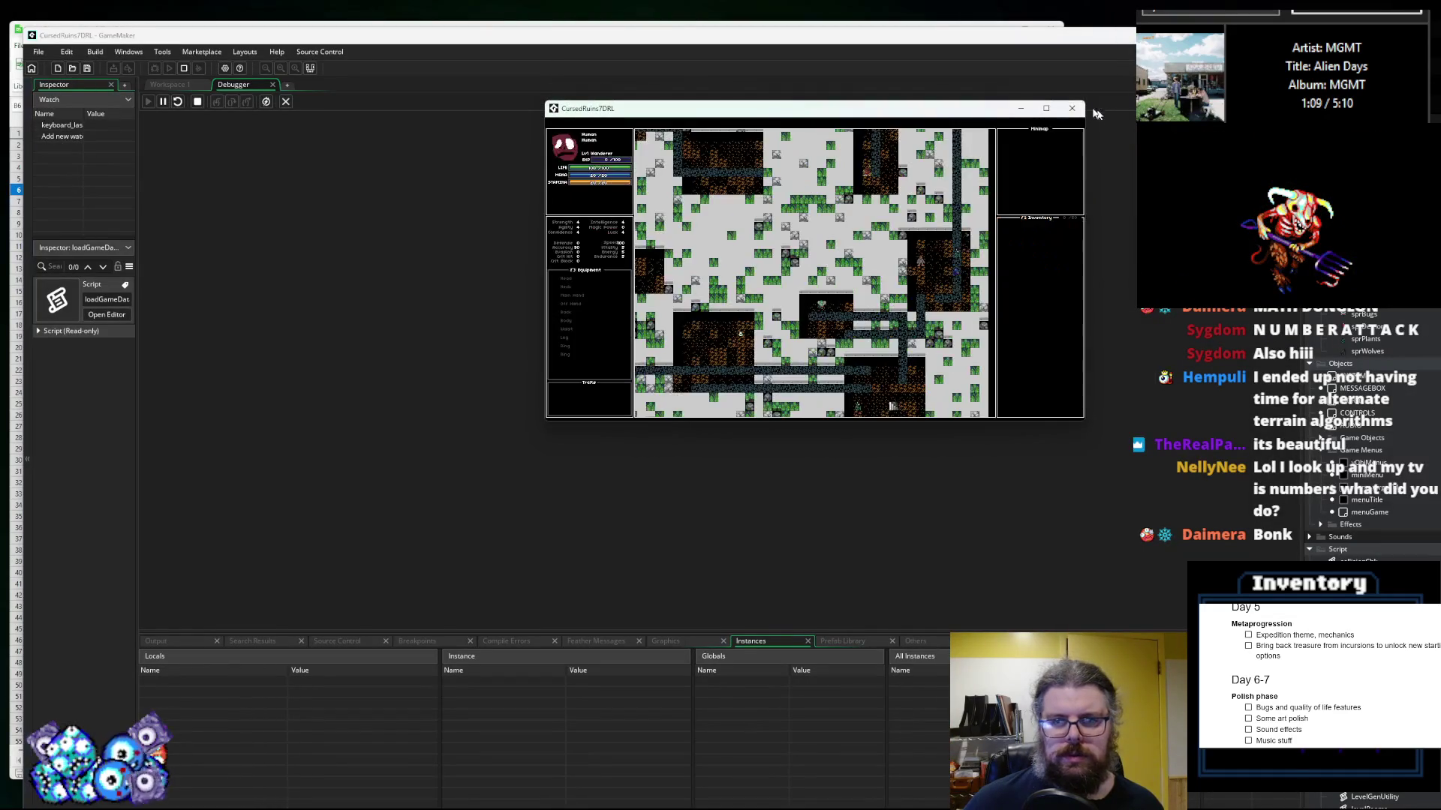
# Step: Close the game and go to the ruinedDungeon code in LevelGenUtility
pyautogui.click(1071, 108)
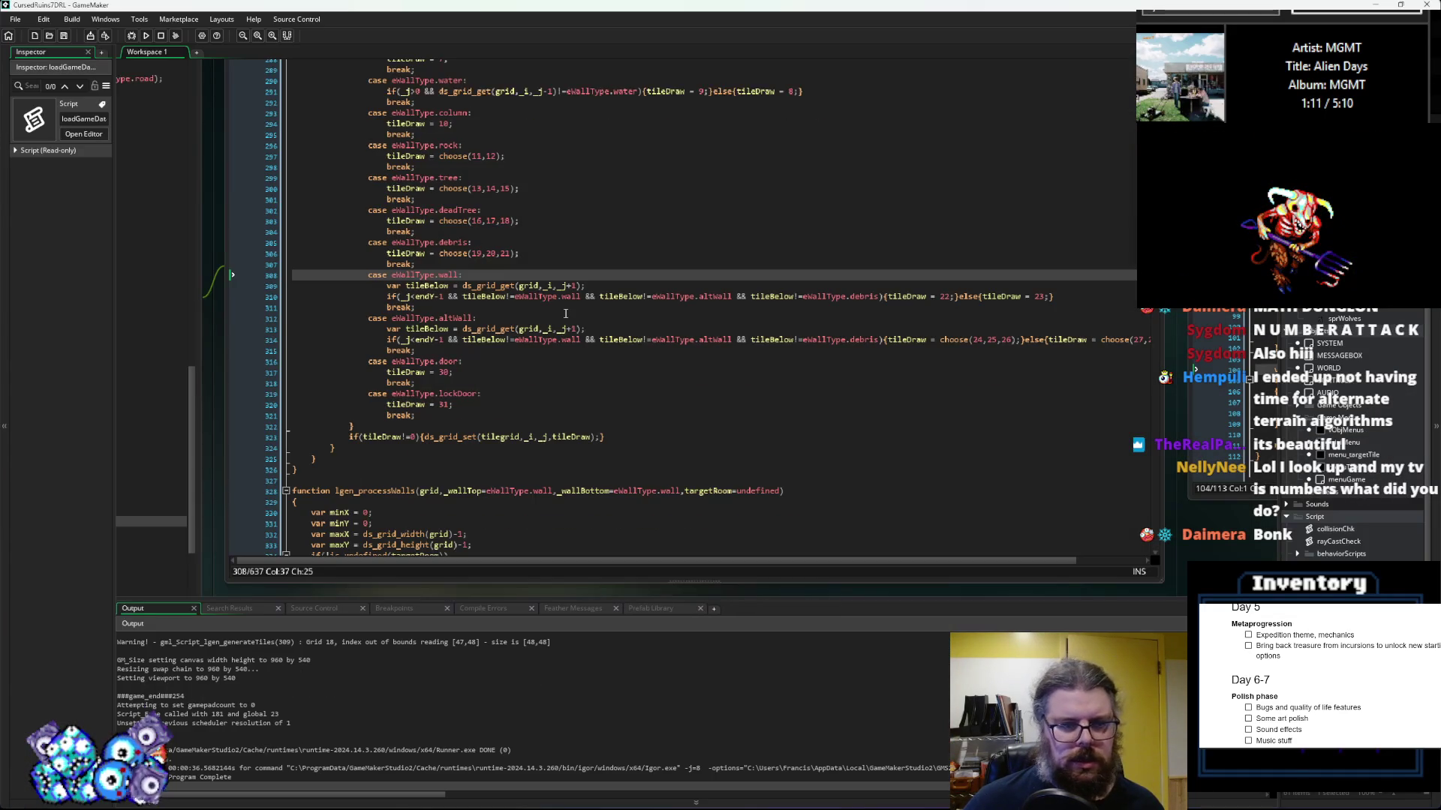
pyautogui.scroll(3)
pyautogui.click(585, 312)
pyautogui.click(653, 334)
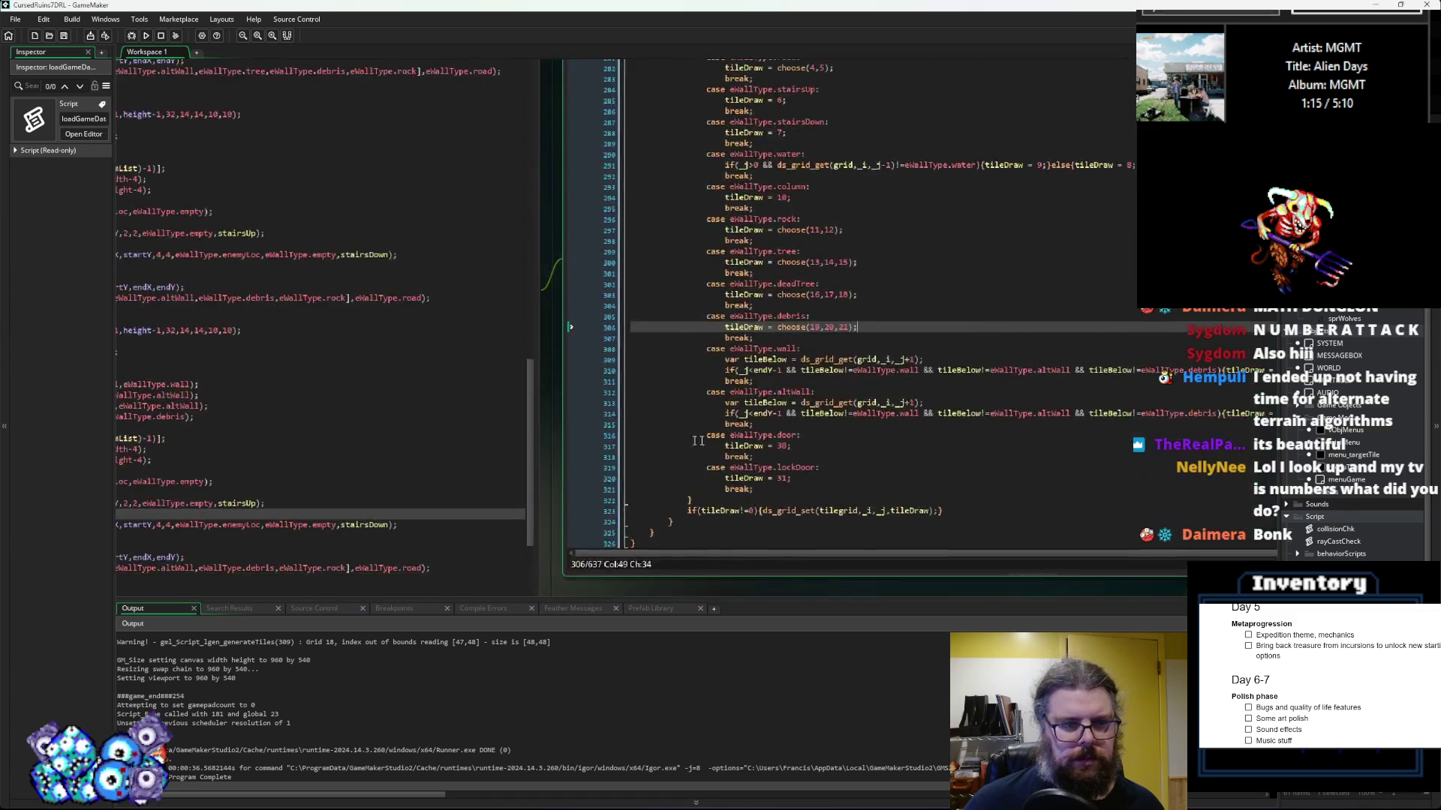
pyautogui.click(214, 417)
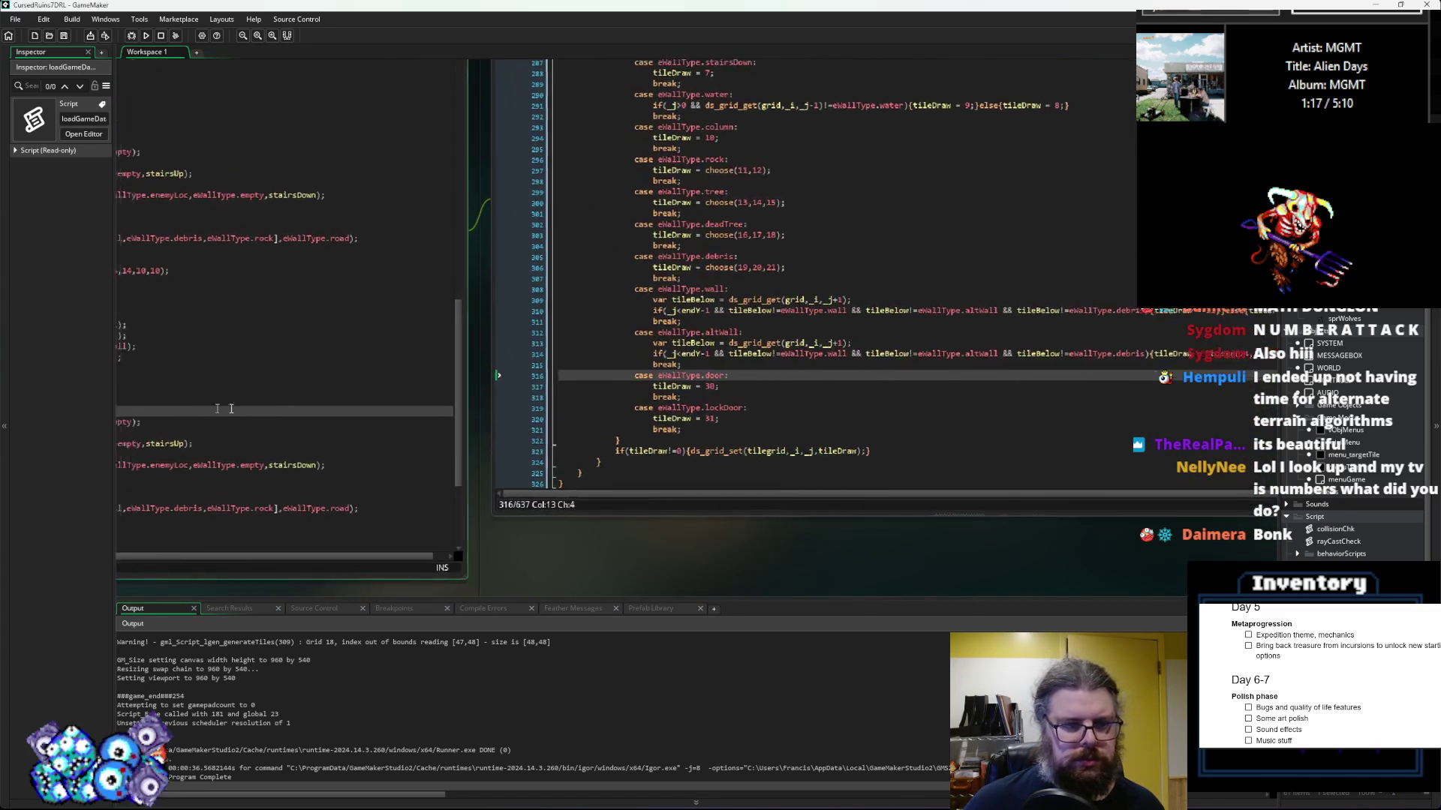
pyautogui.click(704, 360)
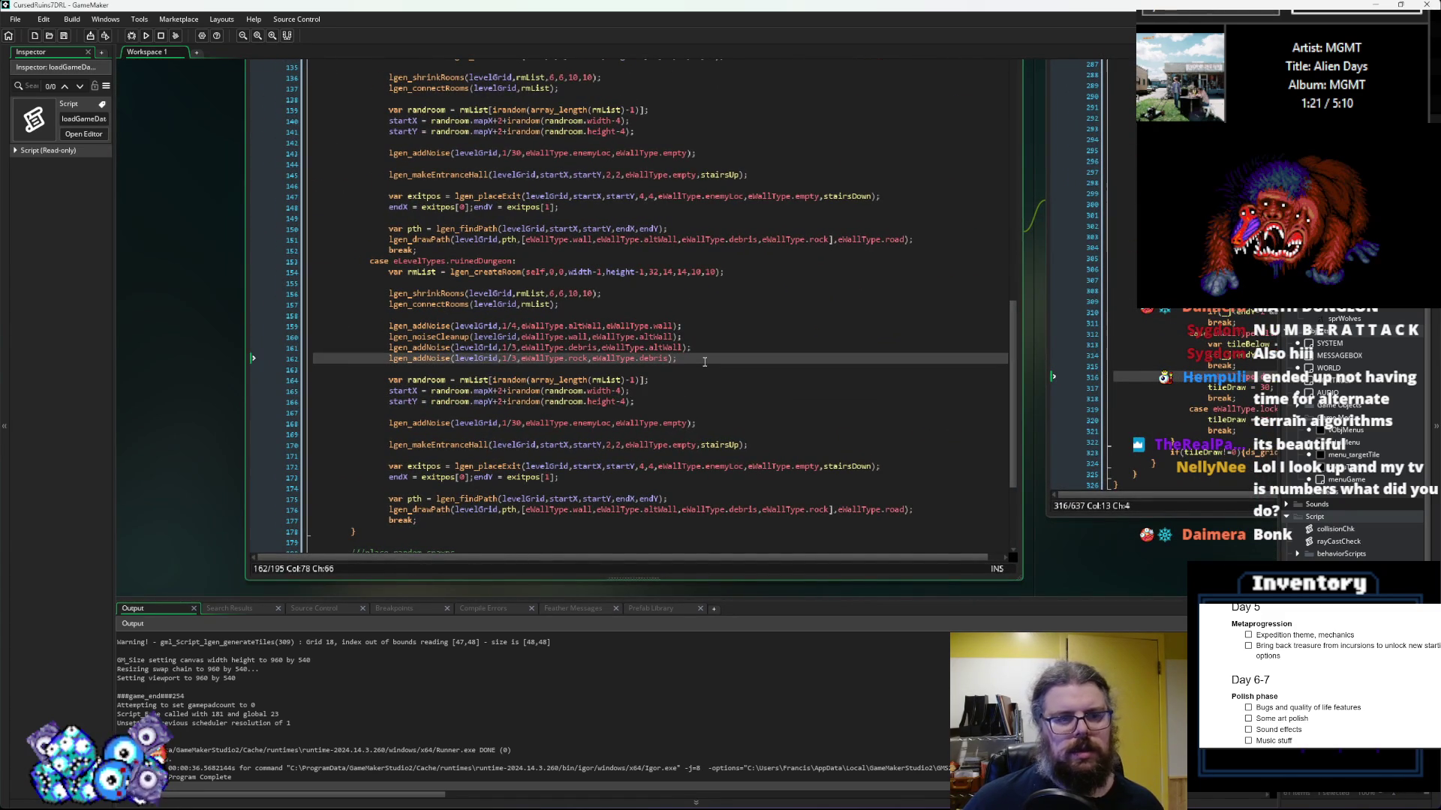
# Step: Paste an lgen_noiseCleanup(levelGrid,eWallType.wall,eWallType.altWall); call after lgen_connectRooms
pyautogui.click(705, 306)
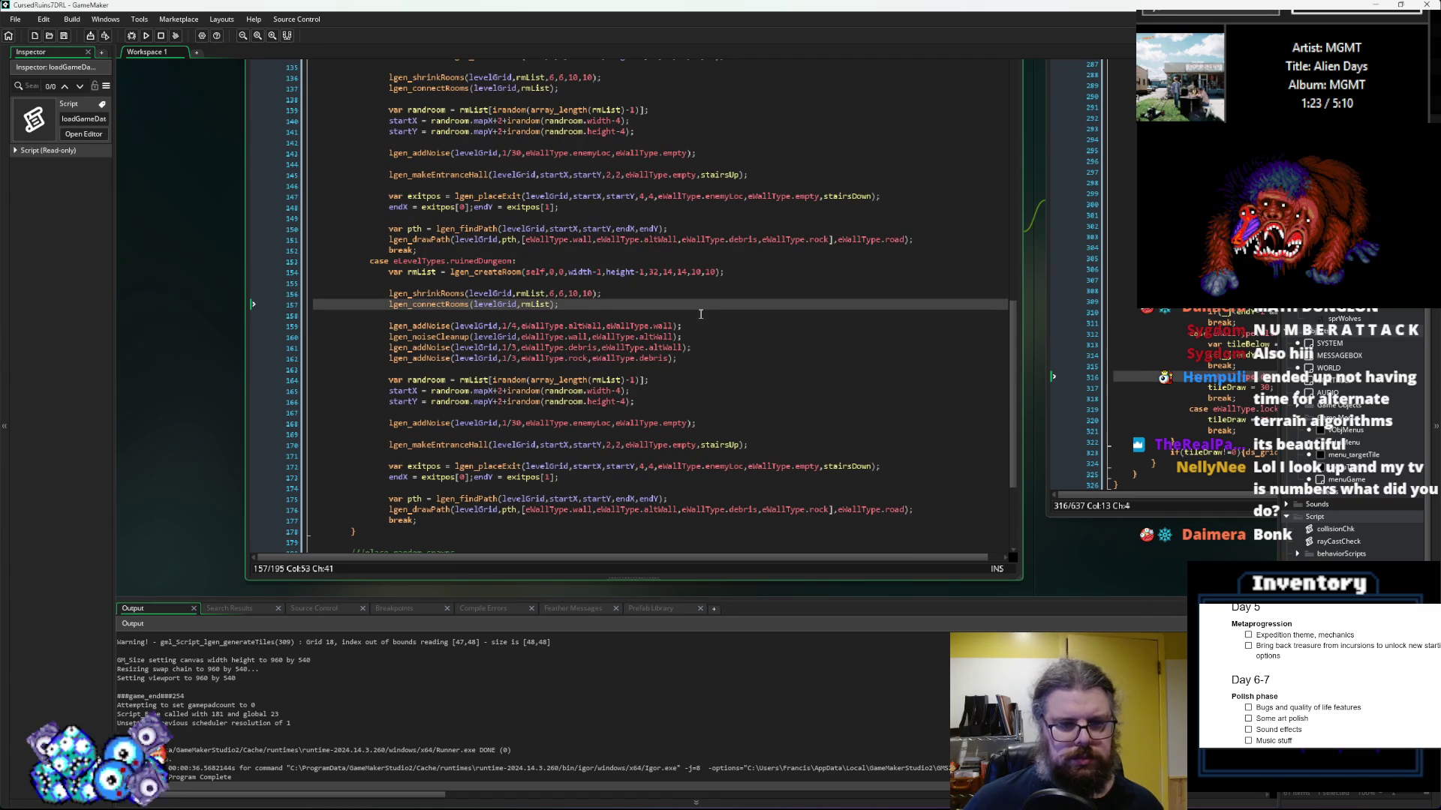
pyautogui.click(701, 314)
pyautogui.press('Return')
pyautogui.press('Up')
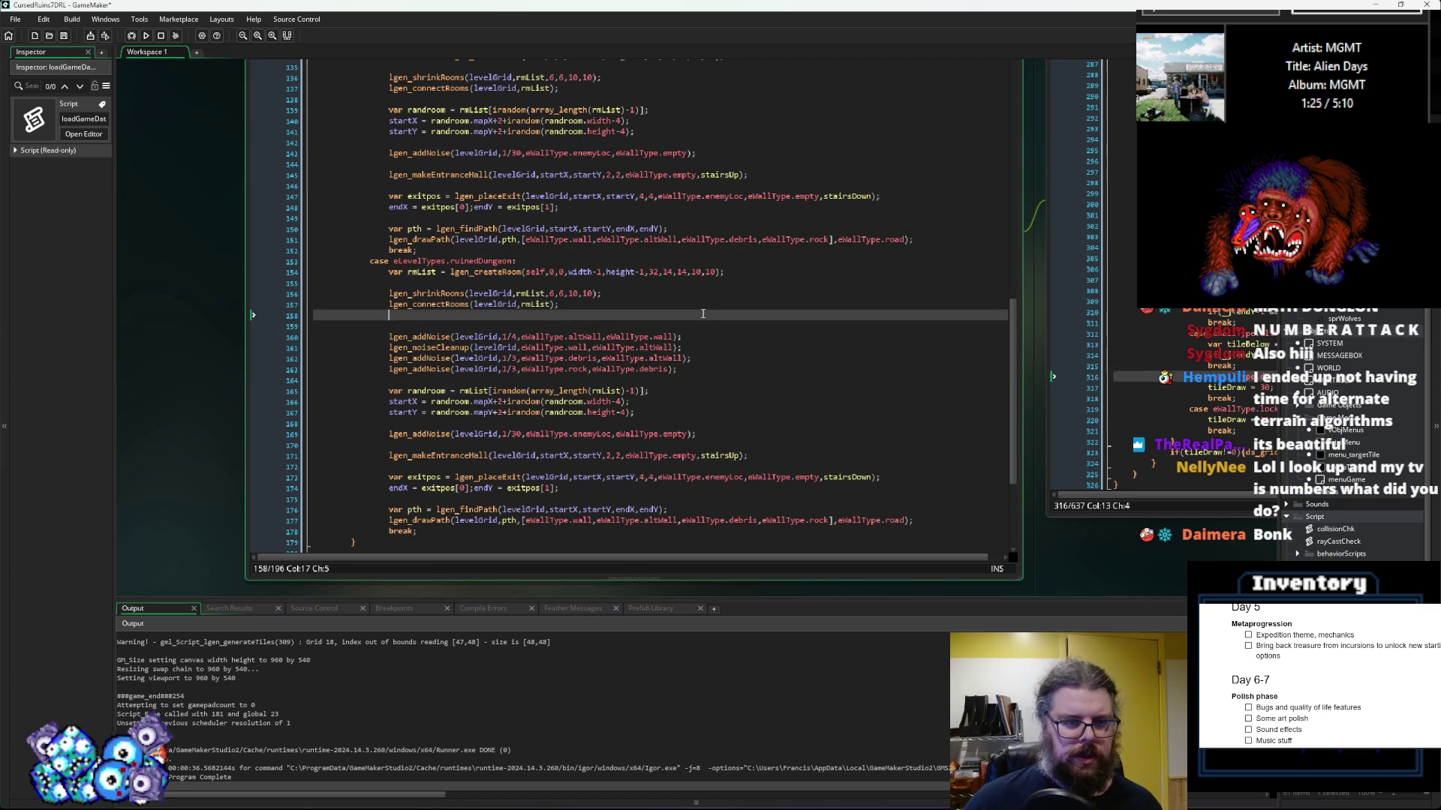
pyautogui.press('Down')
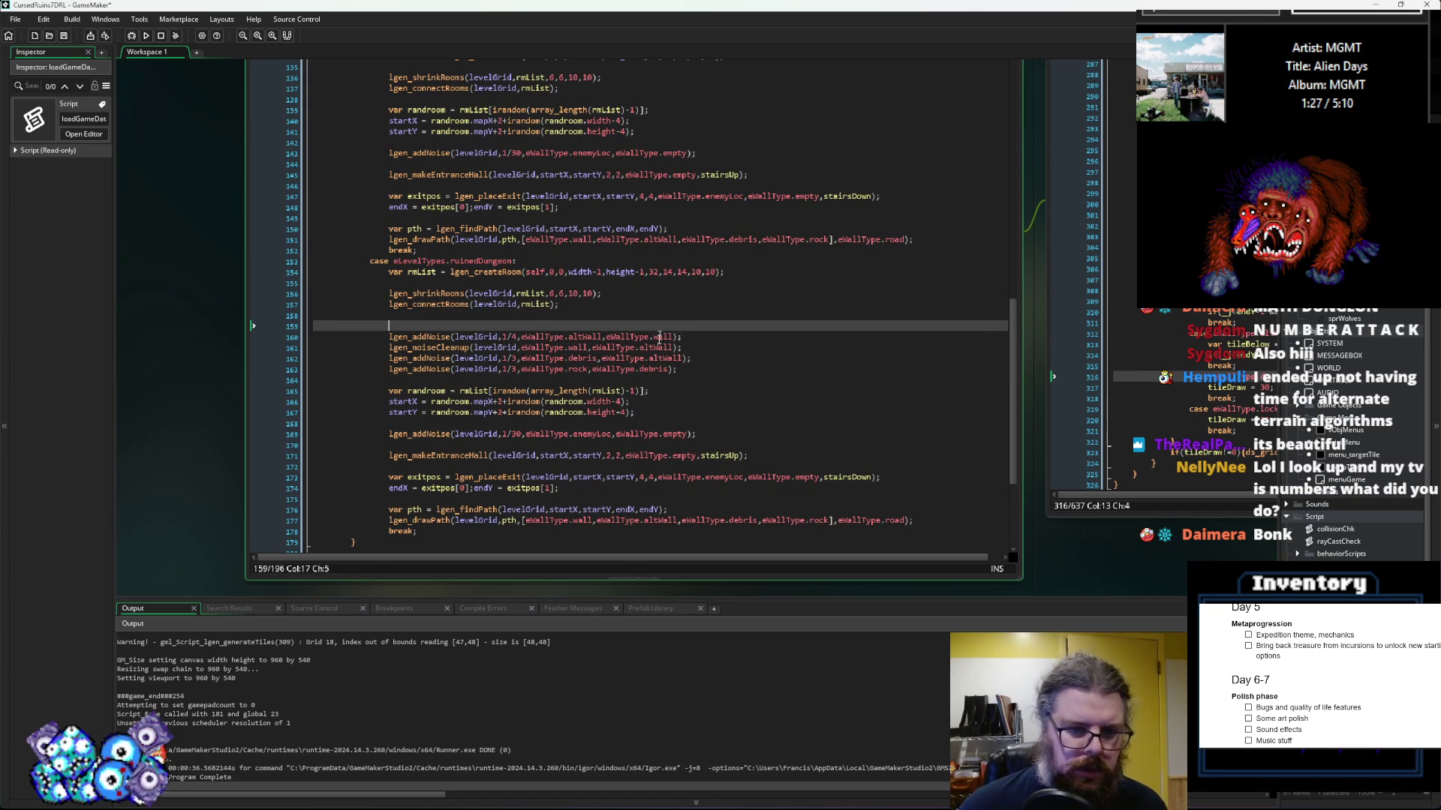
pyautogui.click(688, 343)
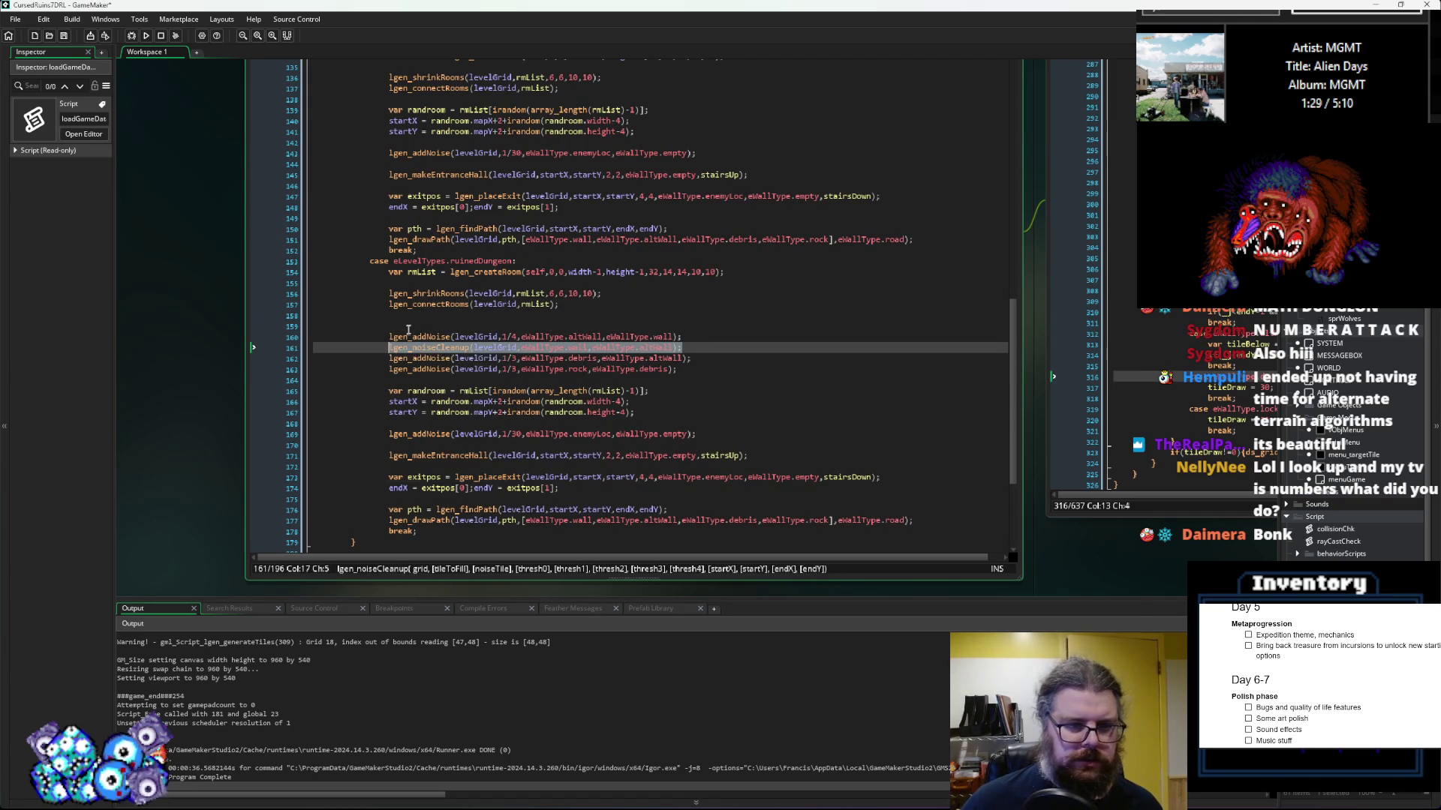
pyautogui.click(408, 329)
pyautogui.hotkey('ctrl', 'v')
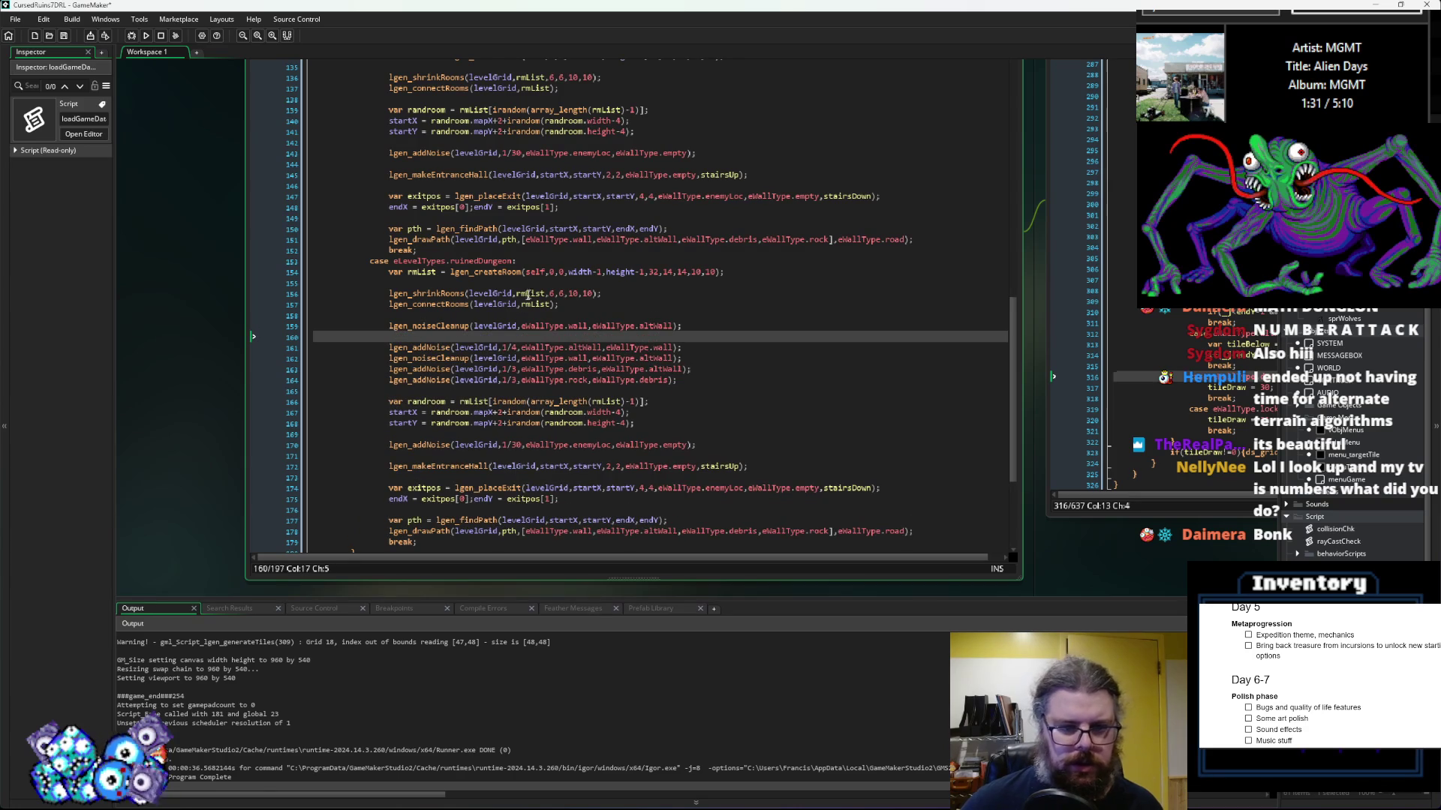
pyautogui.doubleClick(579, 324)
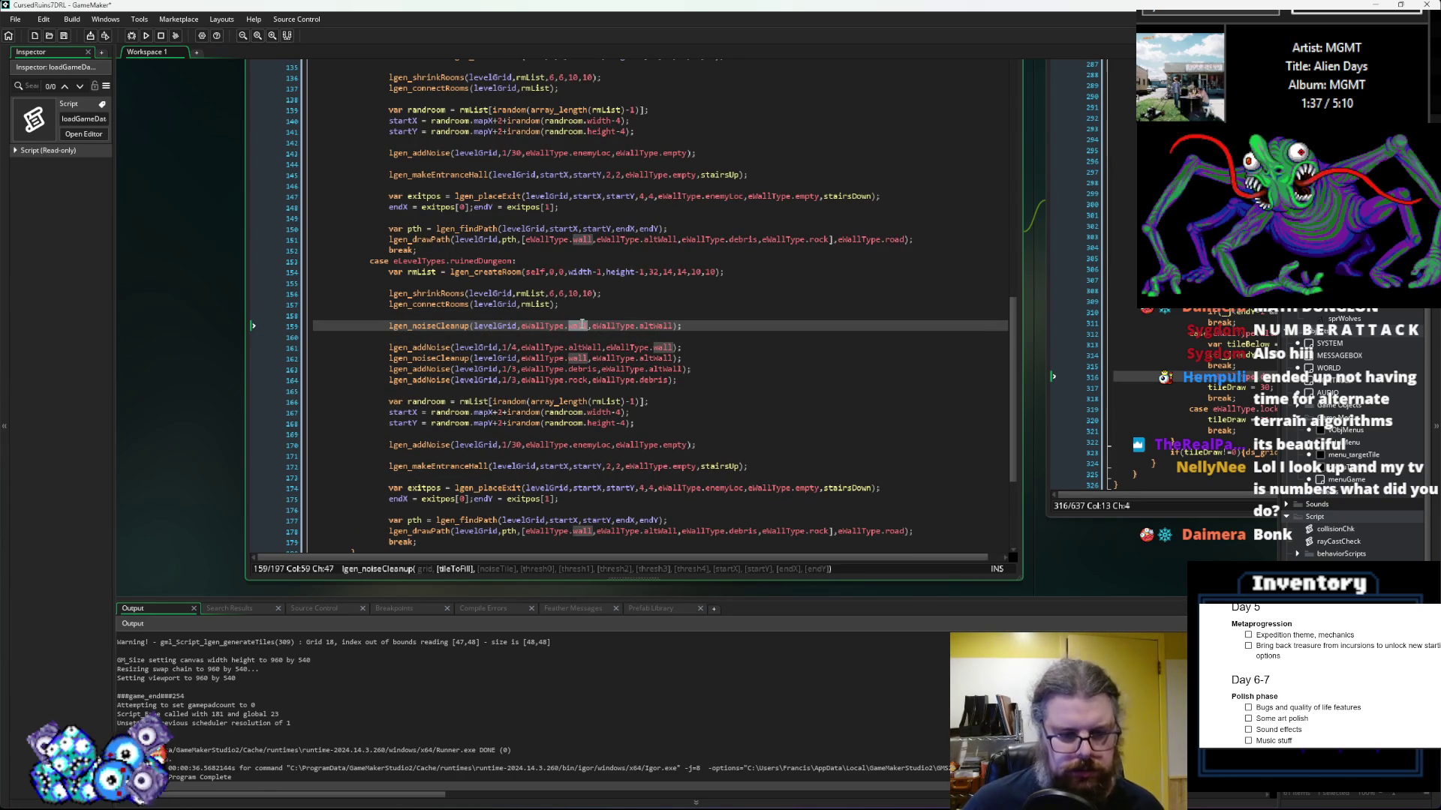
# Step: Change the cleanup call's tile types to eWallType.wall and eWallType.empty
pyautogui.click(587, 324)
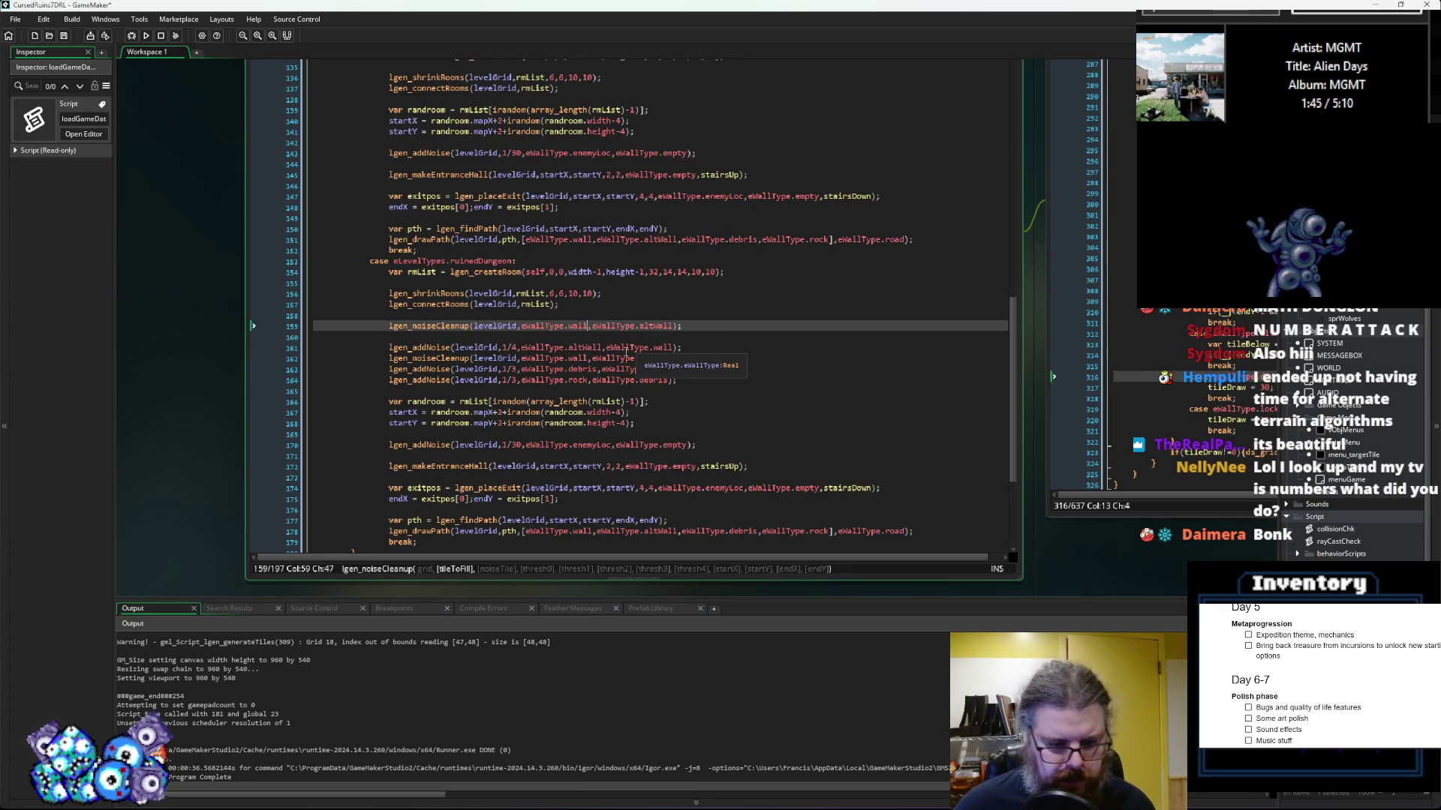
pyautogui.press('Left')
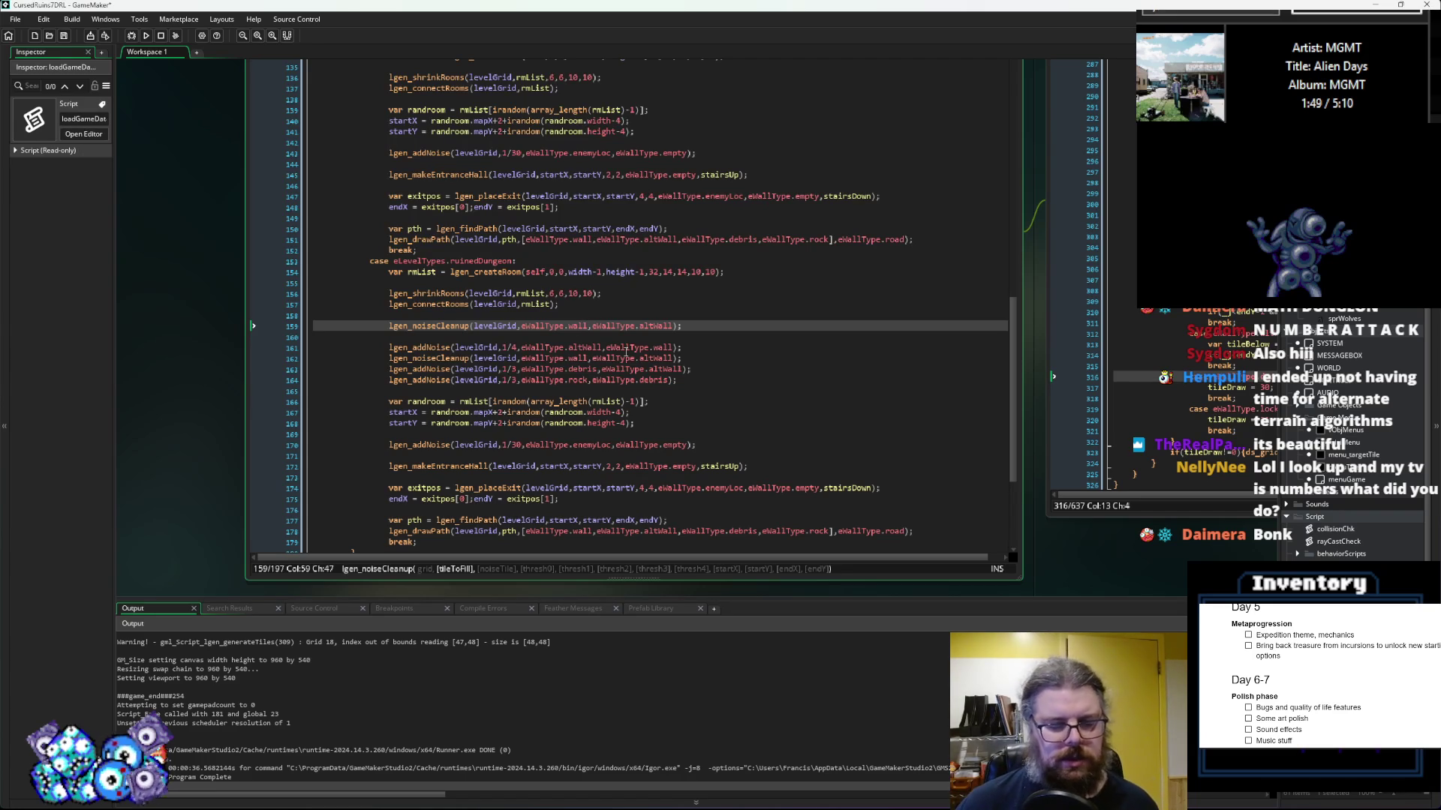
pyautogui.press('BackSpace')
pyautogui.press('BackSpace')
pyautogui.press('BackSpace')
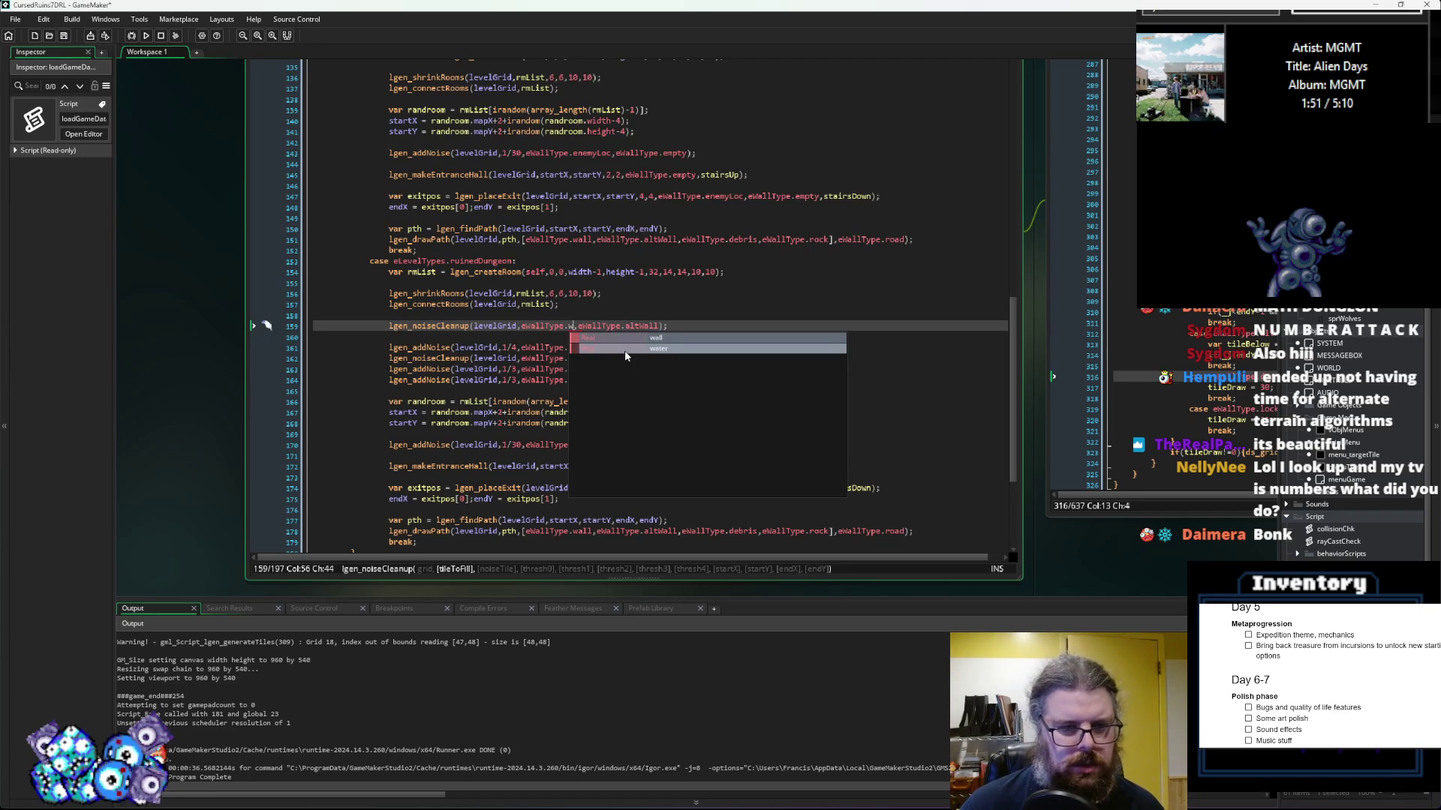
pyautogui.press('Return')
pyautogui.press('Right')
pyautogui.press('Right')
pyautogui.press('Right')
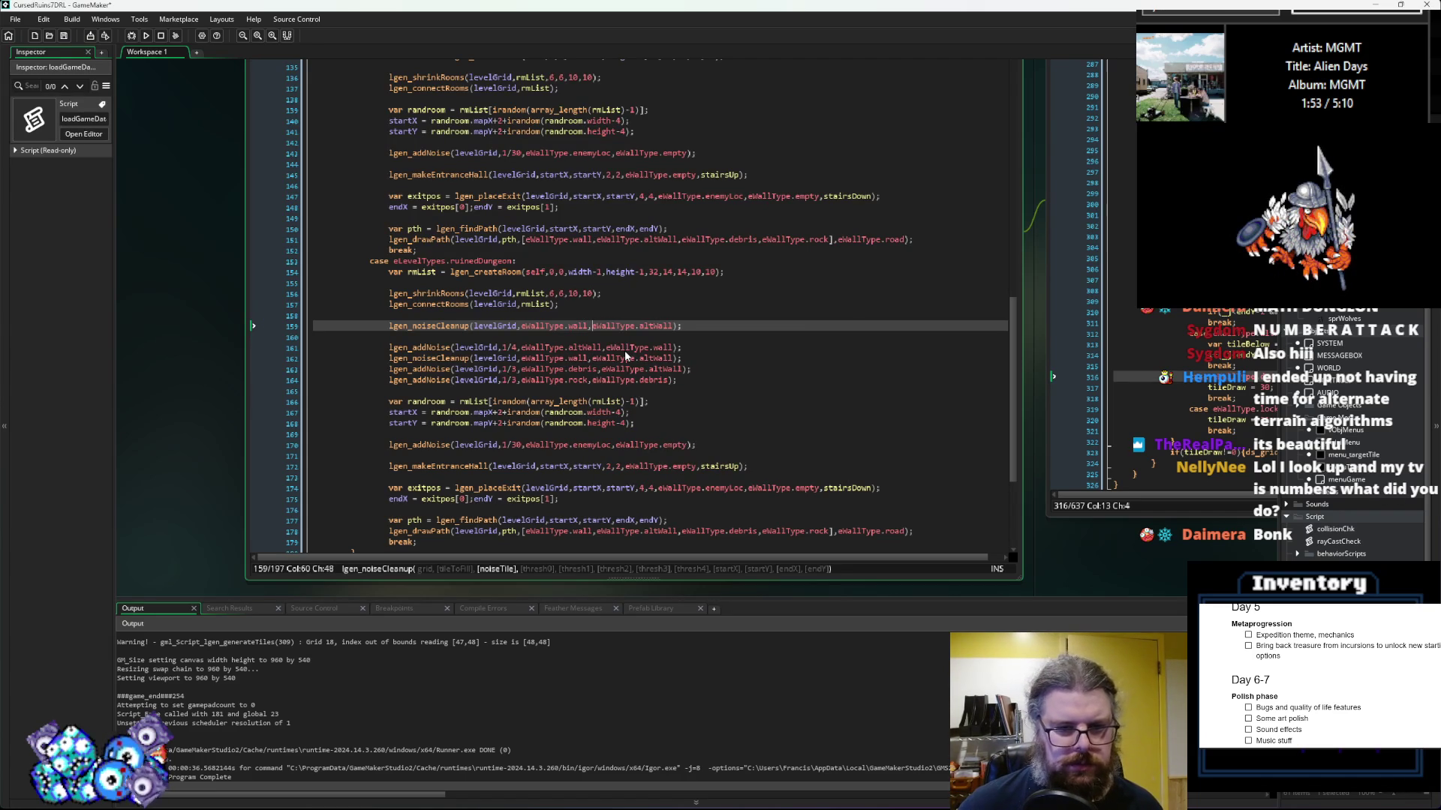
pyautogui.press('Right')
pyautogui.press('Right')
pyautogui.press('Right')
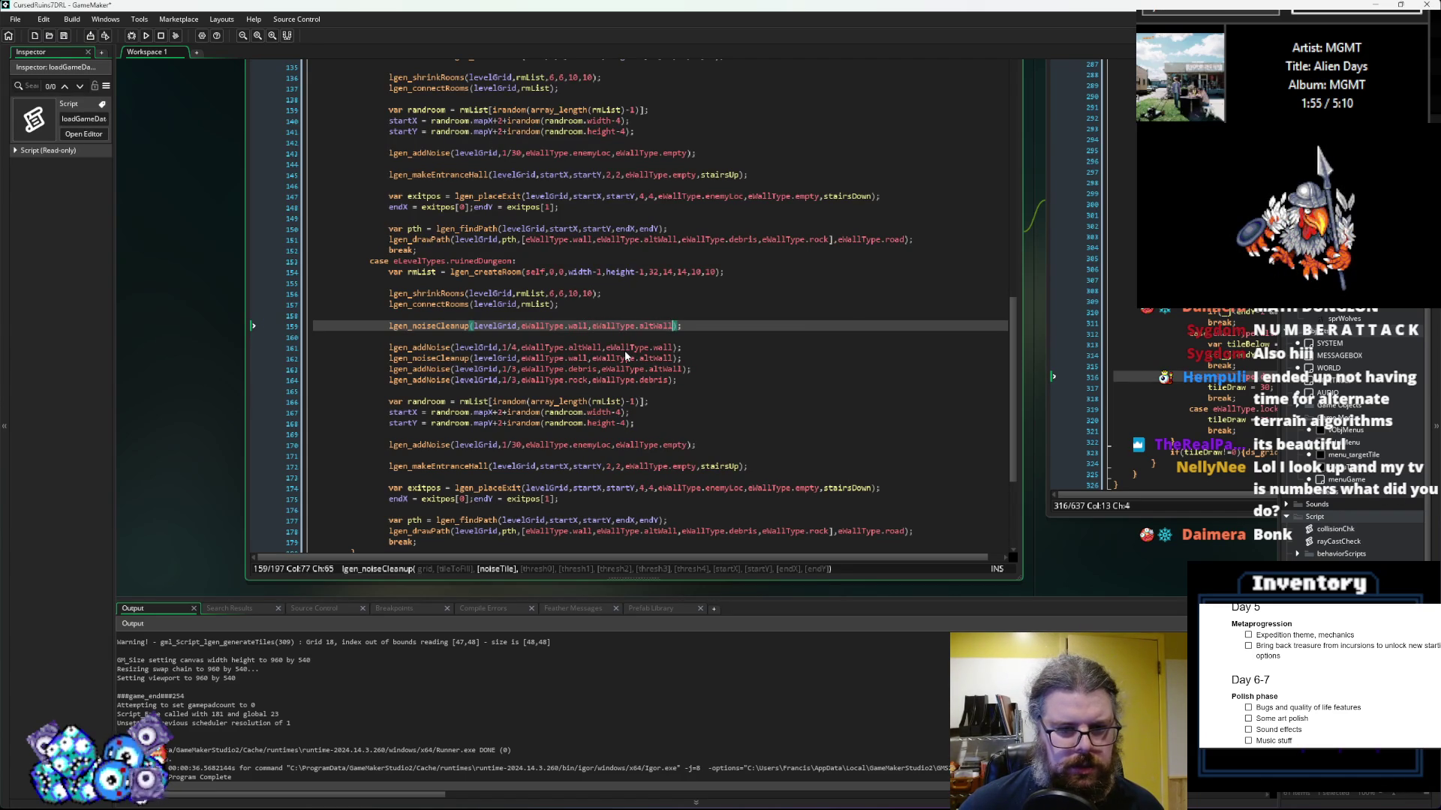
pyautogui.press('BackSpace')
pyautogui.press('BackSpace')
pyautogui.press('BackSpace')
pyautogui.write('emp')
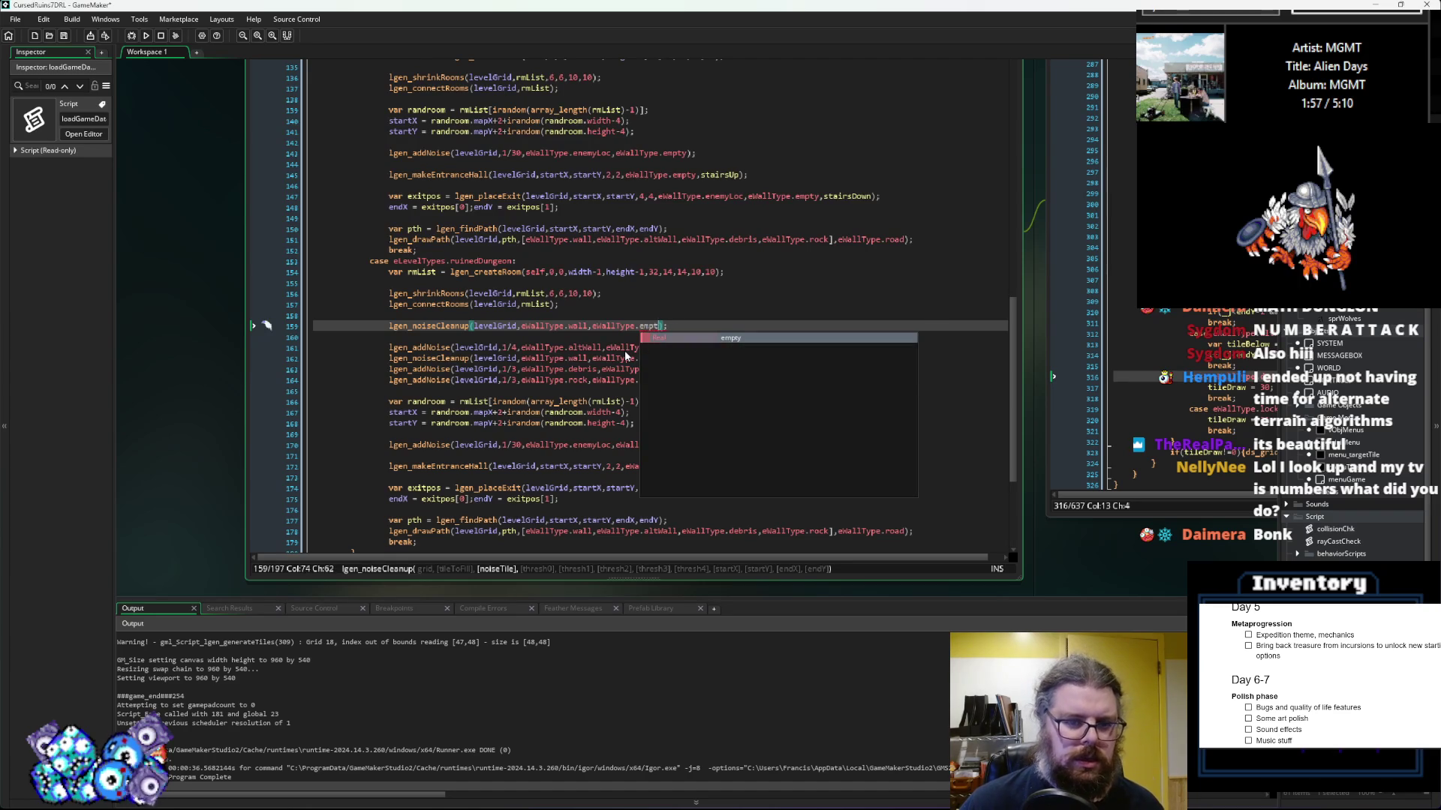
pyautogui.press('Return')
# Step: Set the cleanup call's thresholds to 0, 0.25, 0.5, 0.5, 0.75
pyautogui.write(',')
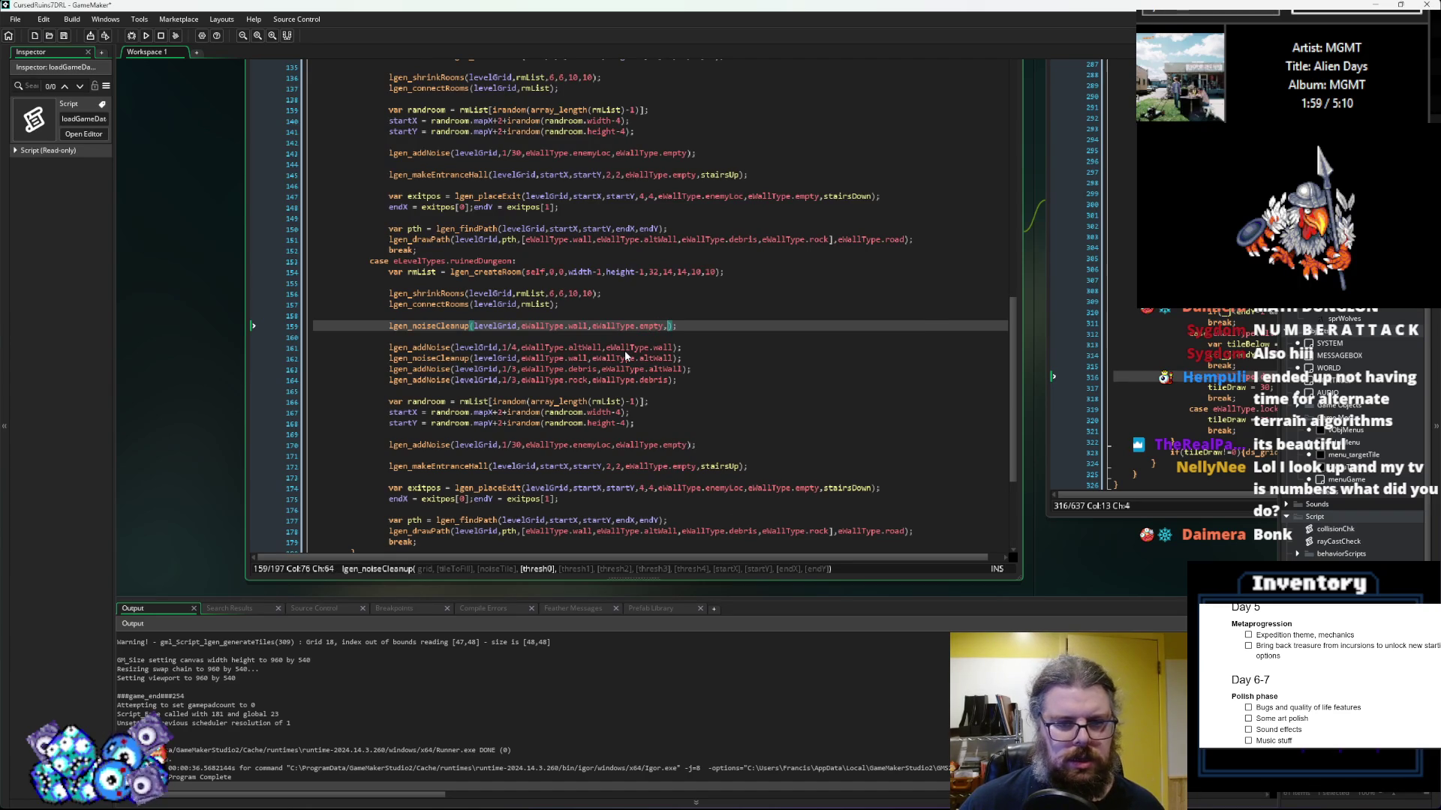
pyautogui.write('0,0.2')
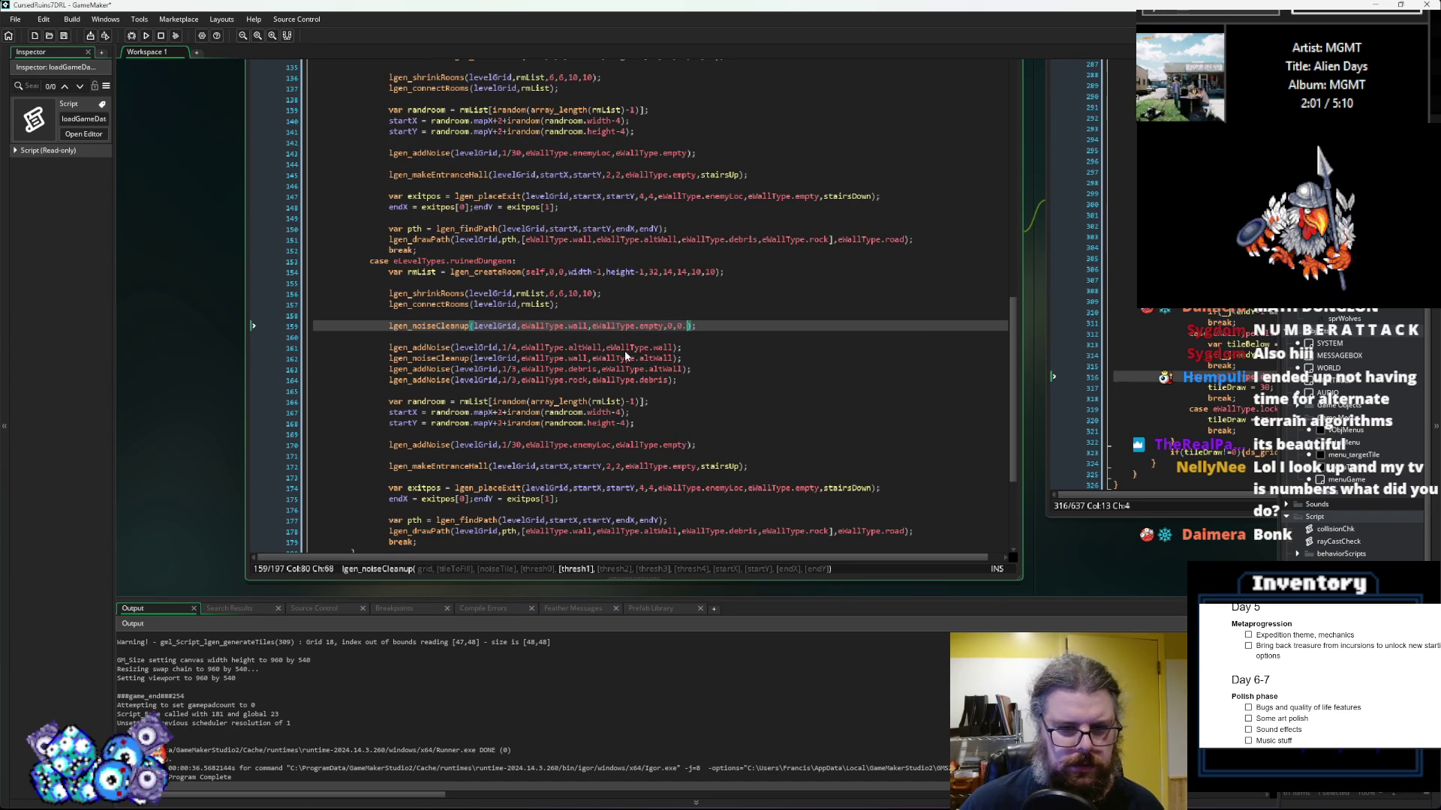
pyautogui.write('5')
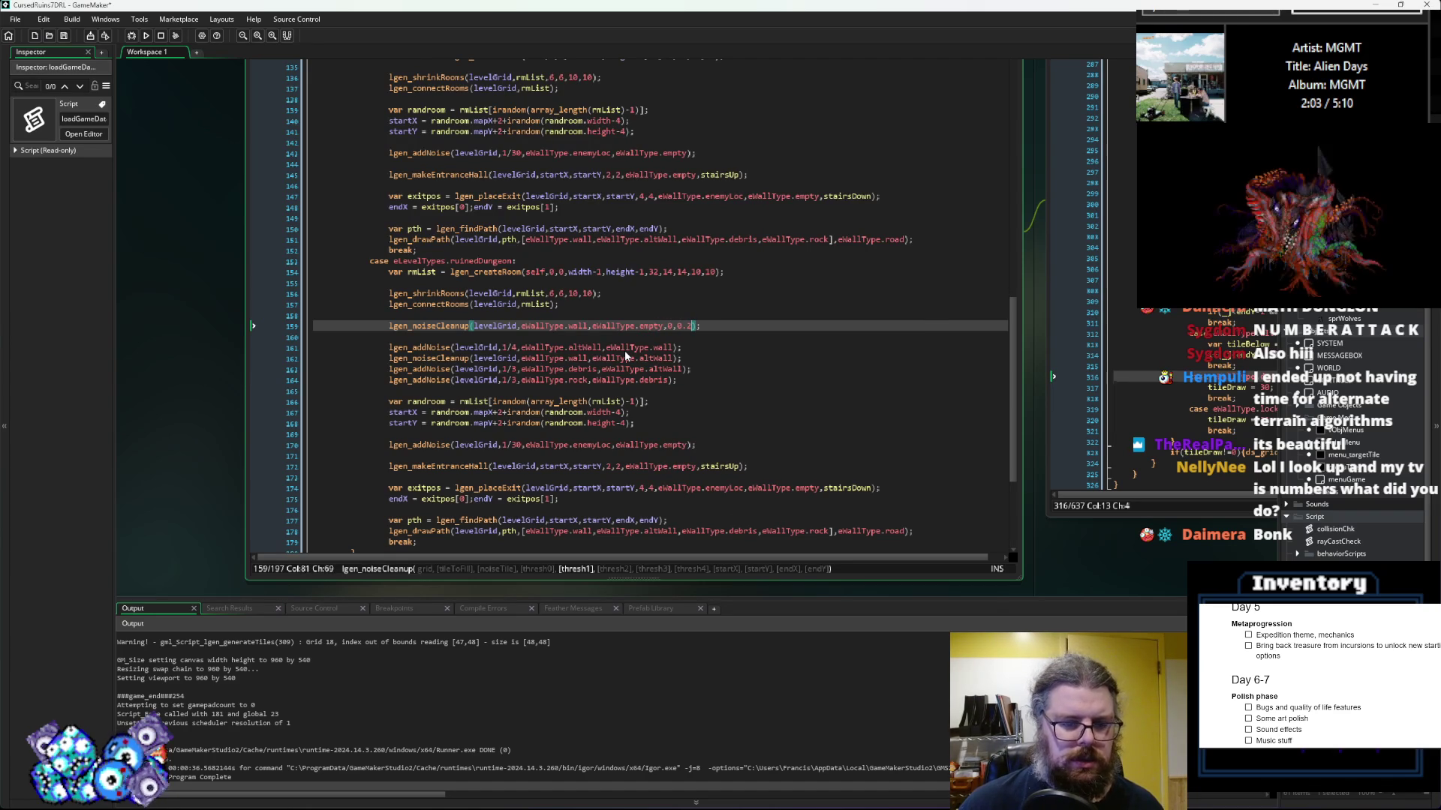
pyautogui.write(',0.')
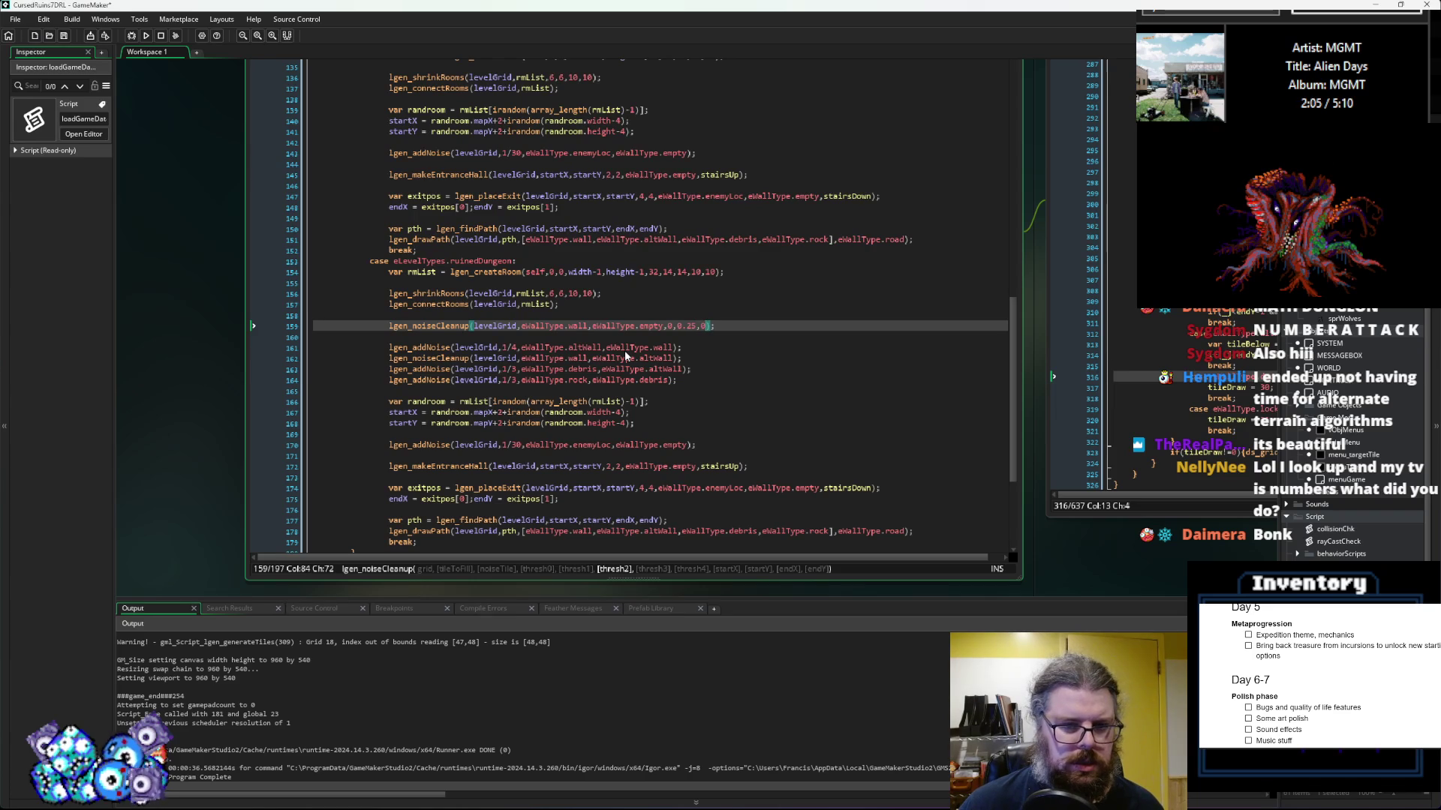
pyautogui.write('5,')
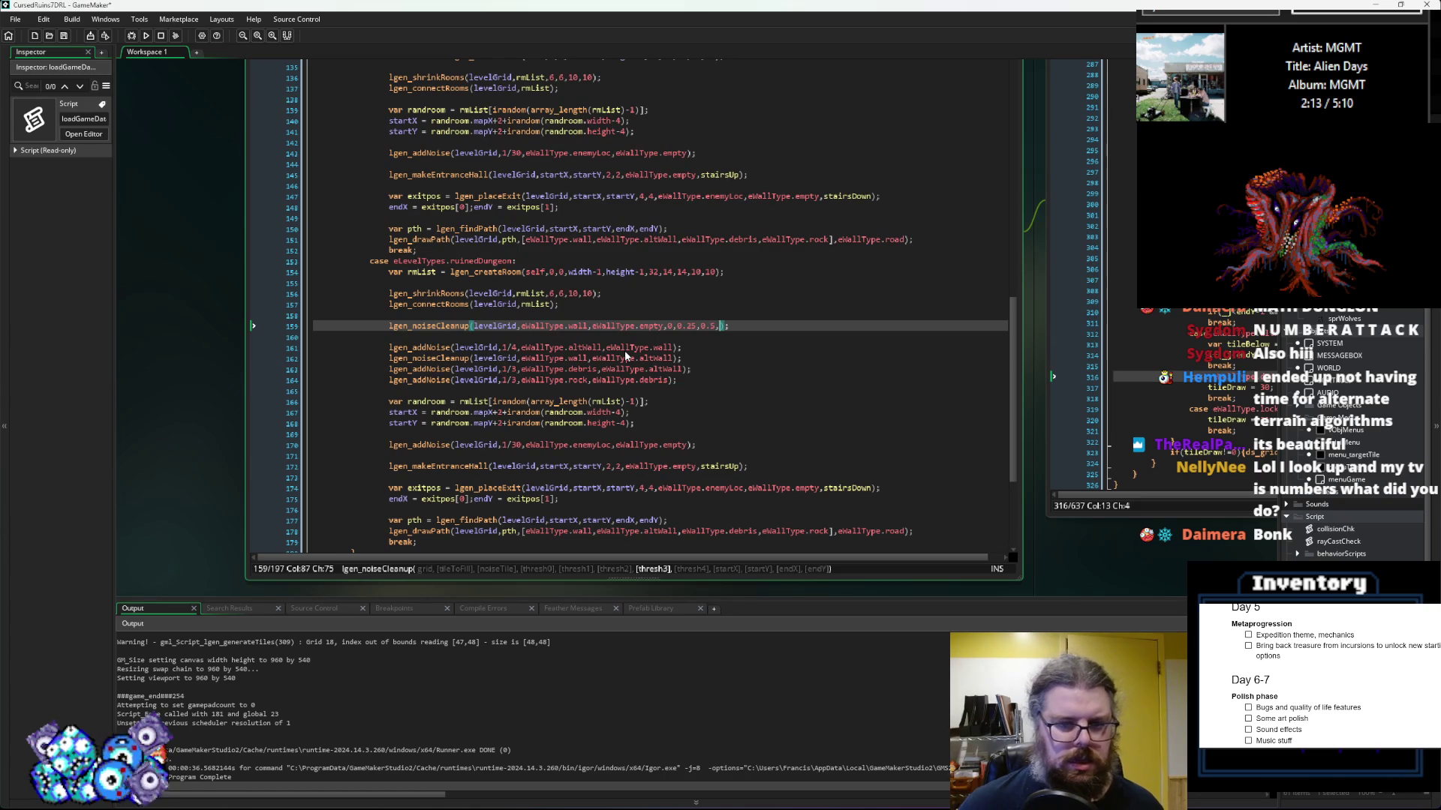
pyautogui.click(569, 326)
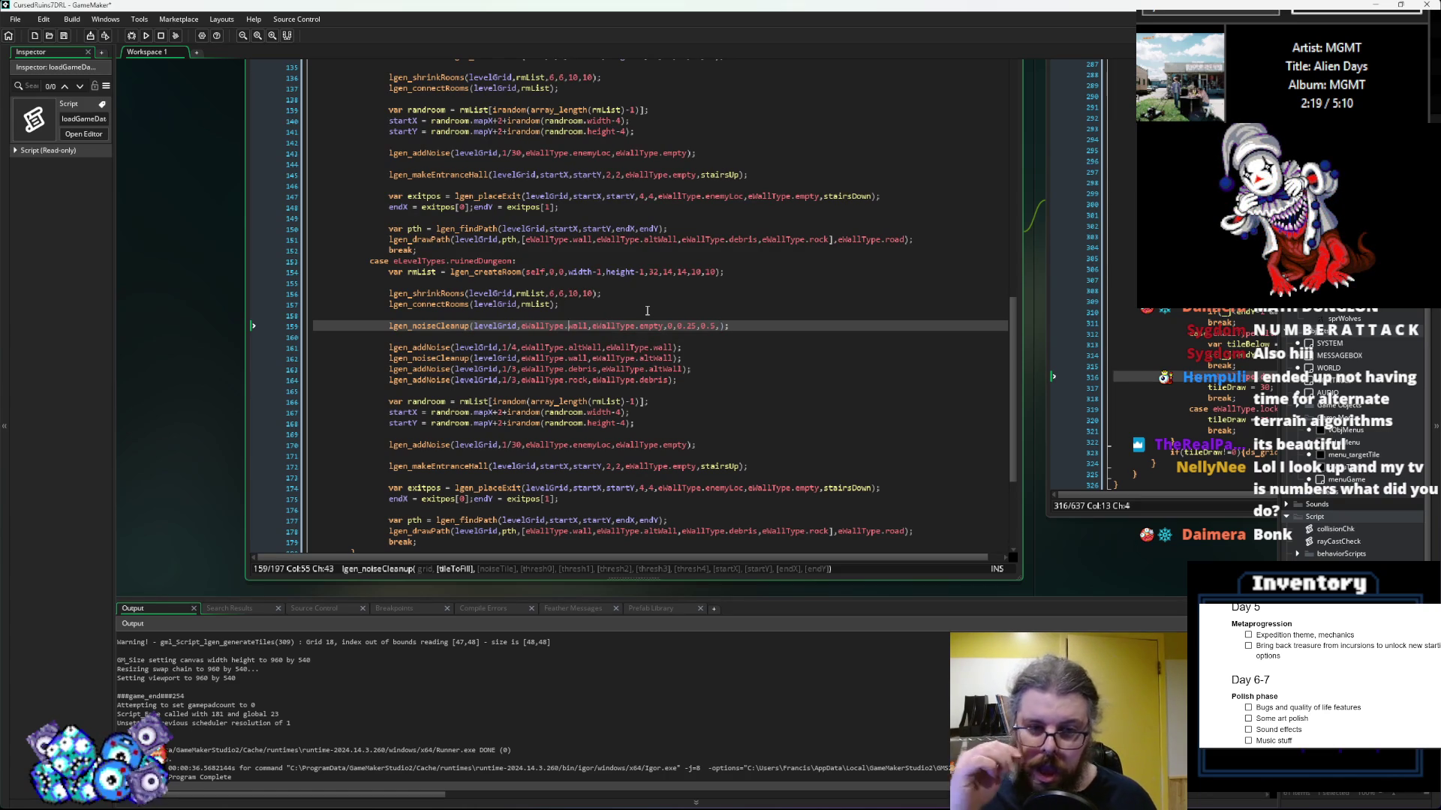
pyautogui.click(679, 326)
pyautogui.write('0')
pyautogui.click(721, 327)
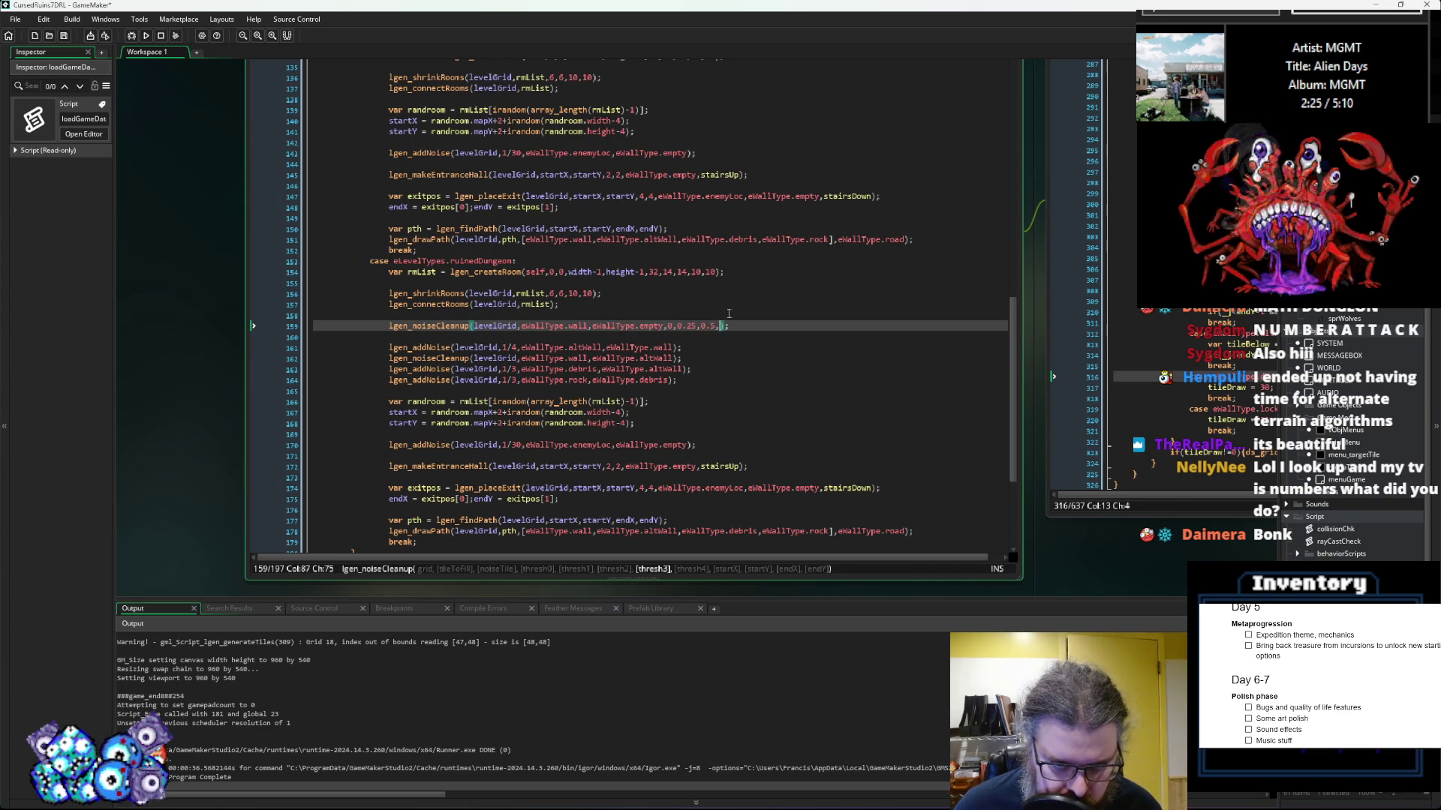
pyautogui.write('0.5')
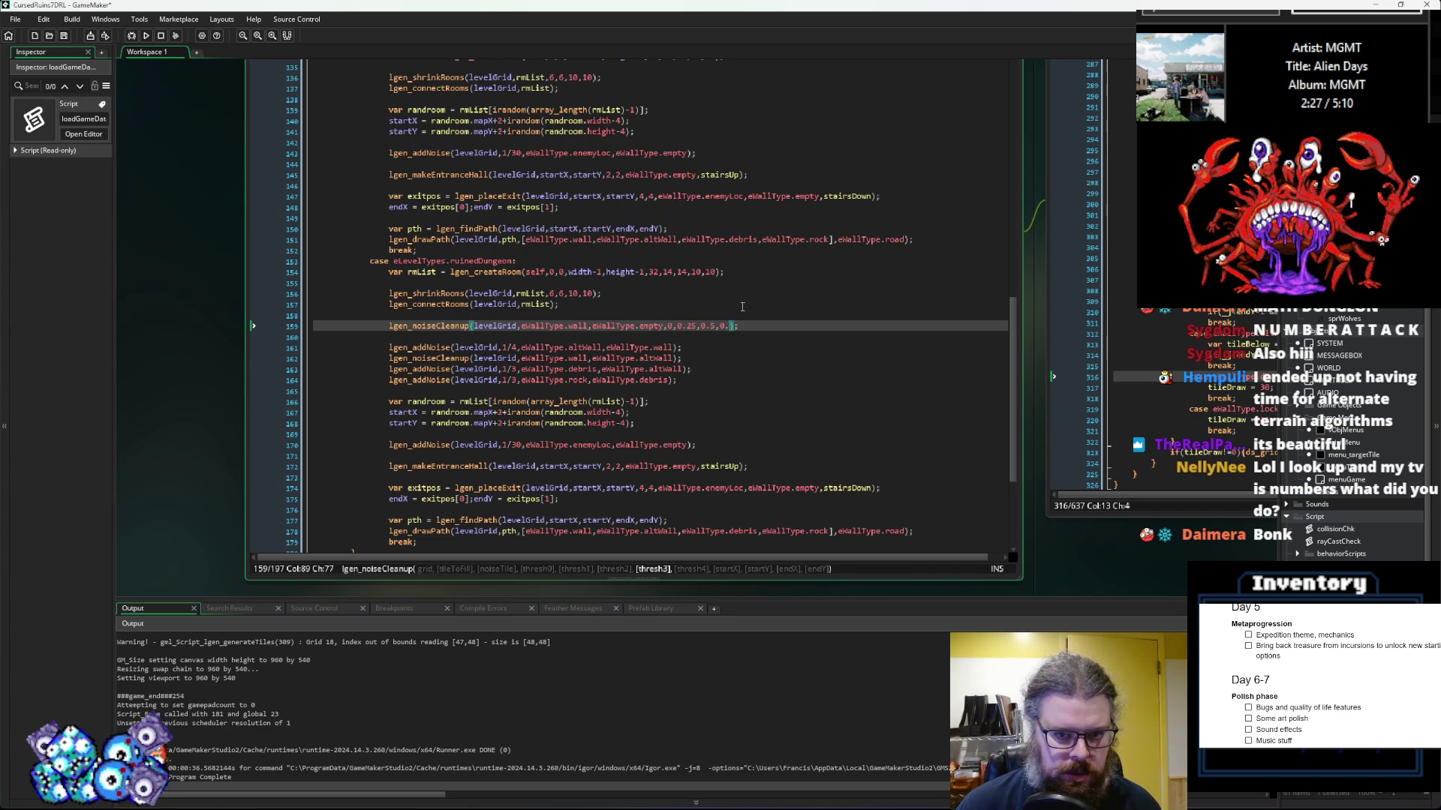
pyautogui.write(',0.')
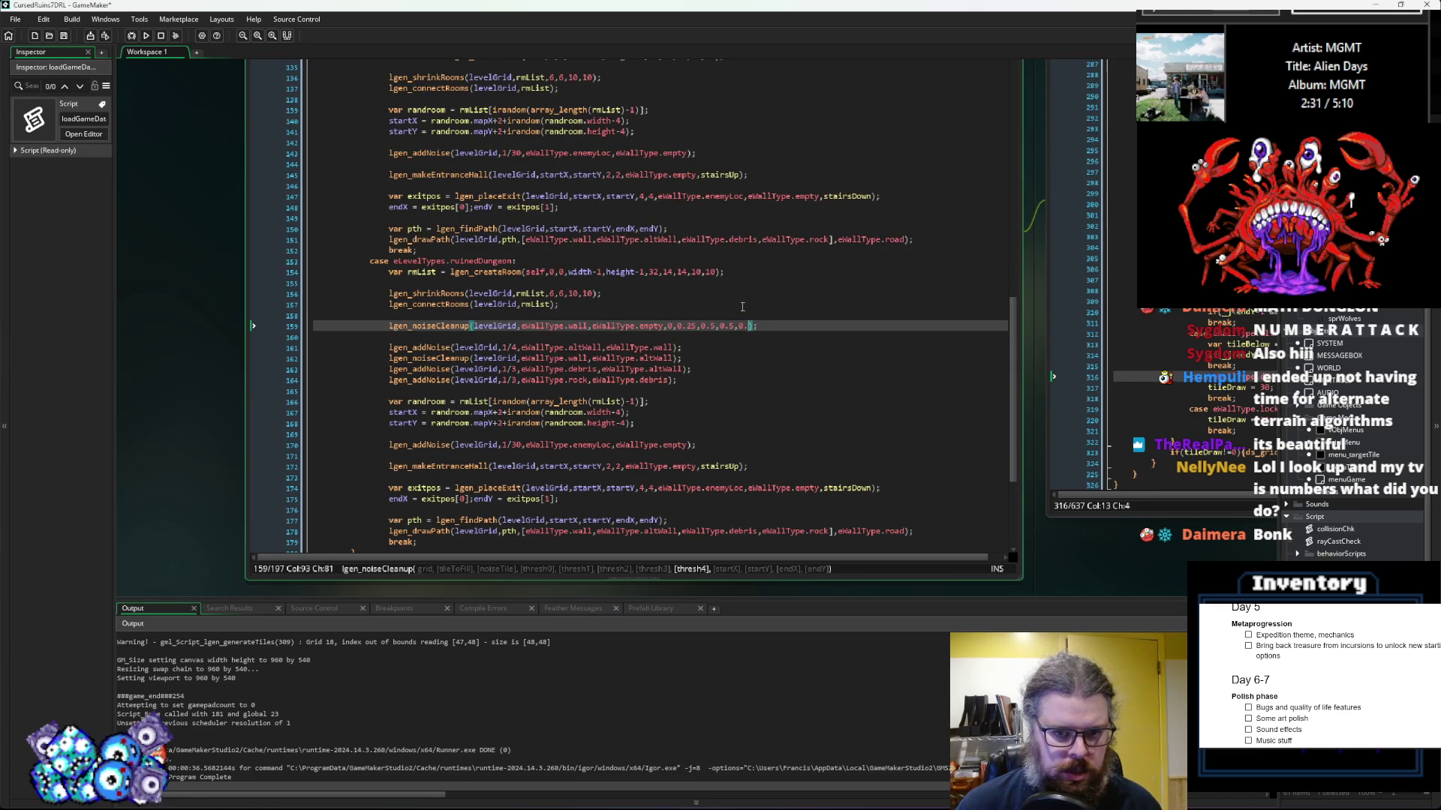
pyautogui.press('Left')
pyautogui.press('Left')
pyautogui.press('Left')
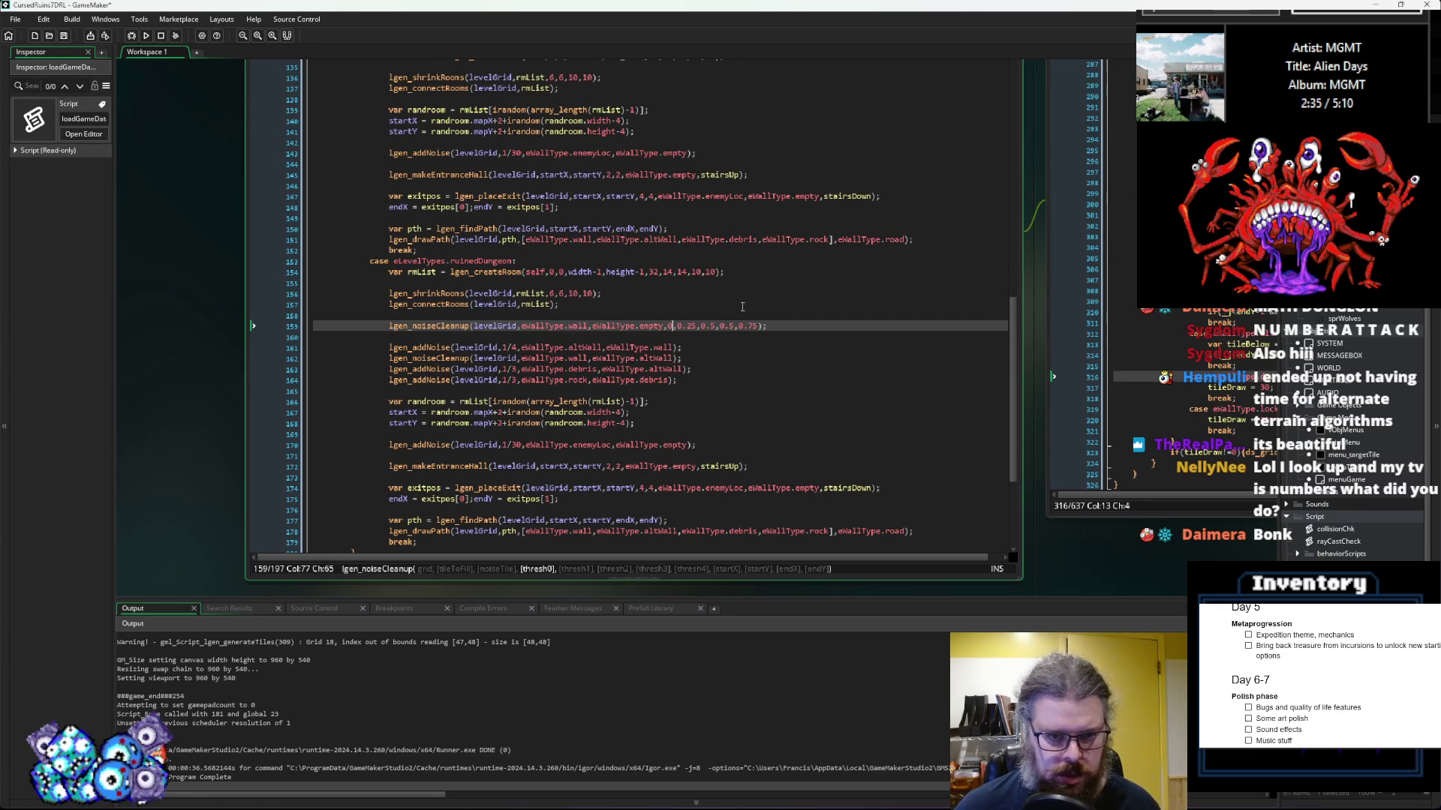
pyautogui.press('Right')
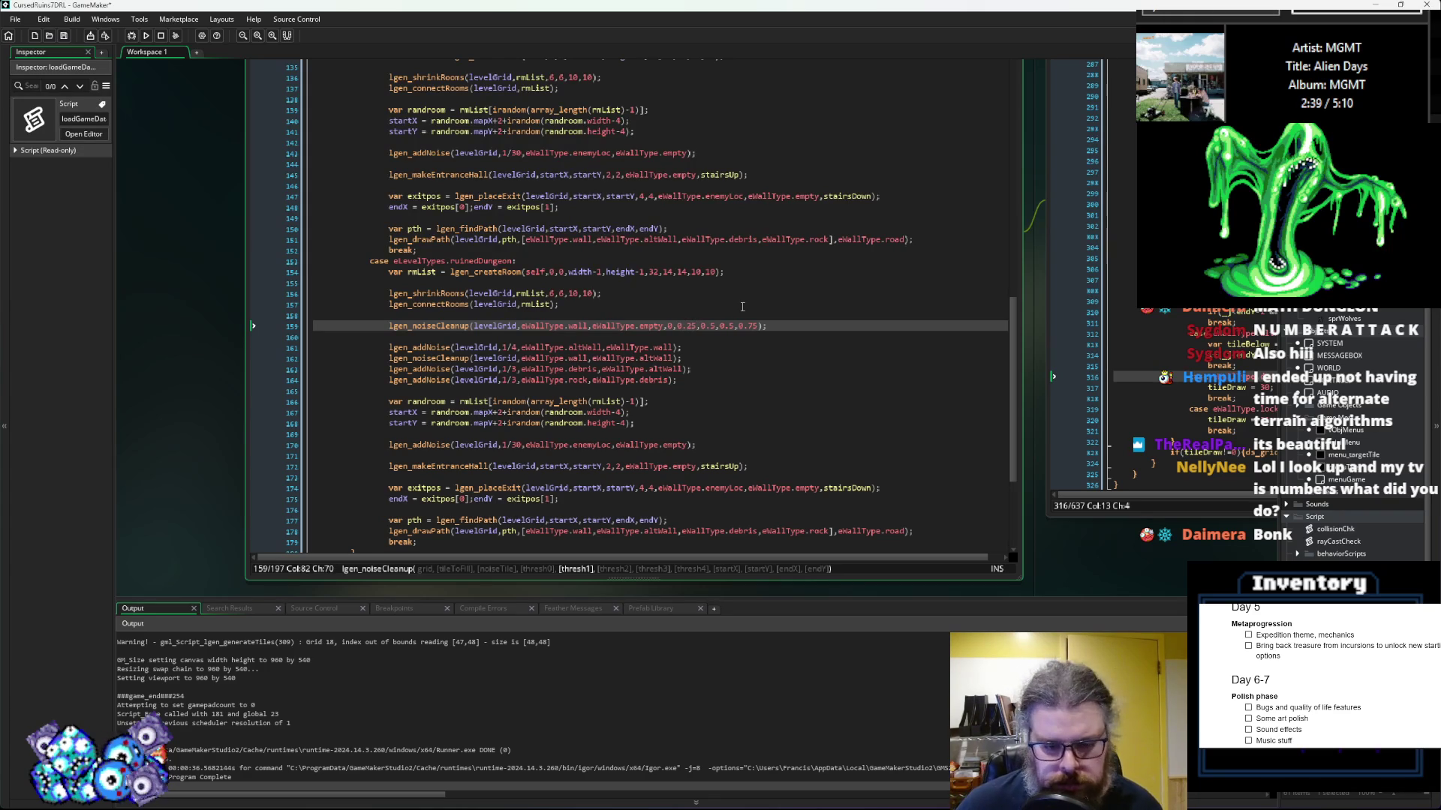
pyautogui.press('Right')
pyautogui.press('Right')
pyautogui.press('Right')
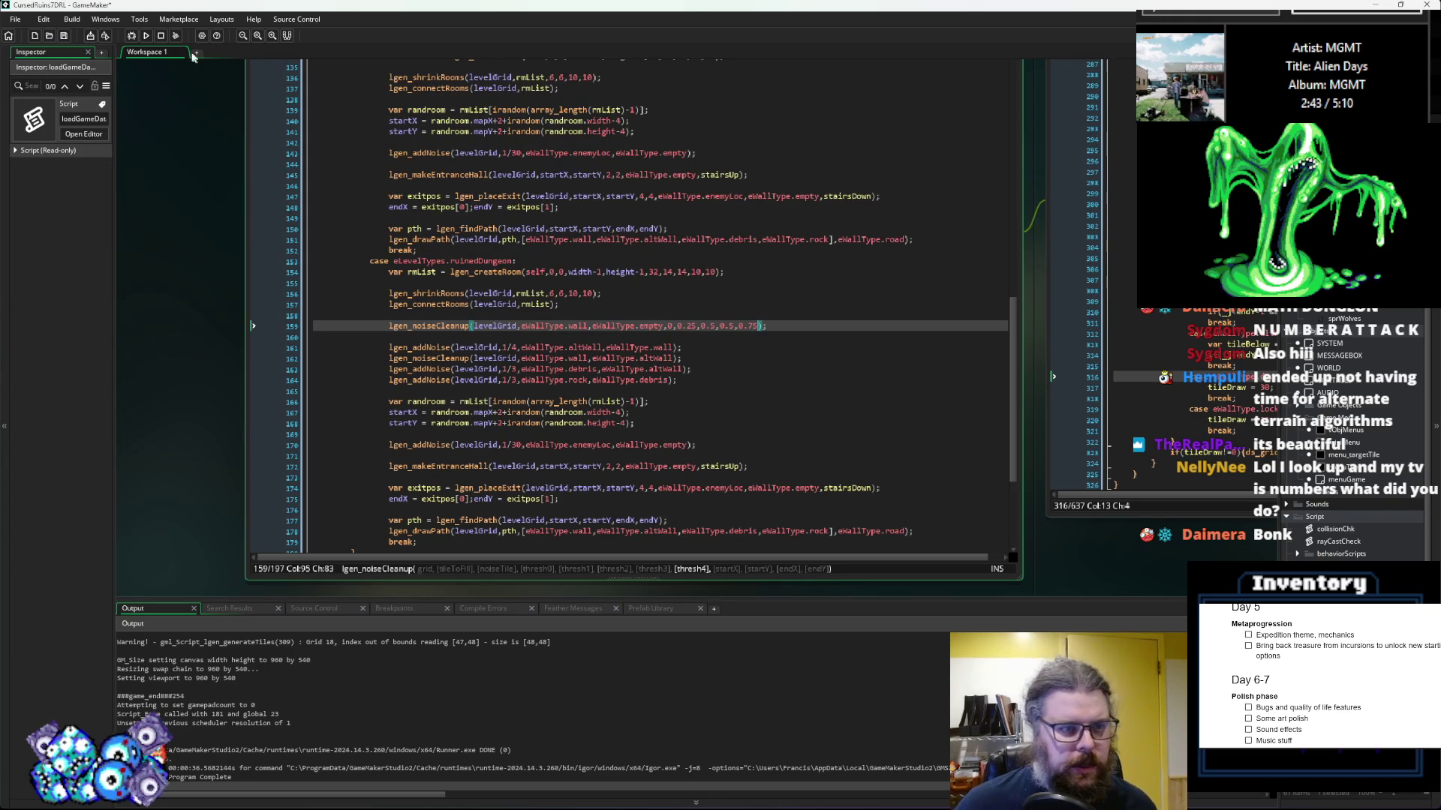
# Step: In WORLD's Create event, change the first level to eLevelTypes.ruinedDungeon, save, and run
pyautogui.click(464, 448)
pyautogui.scroll(-3)
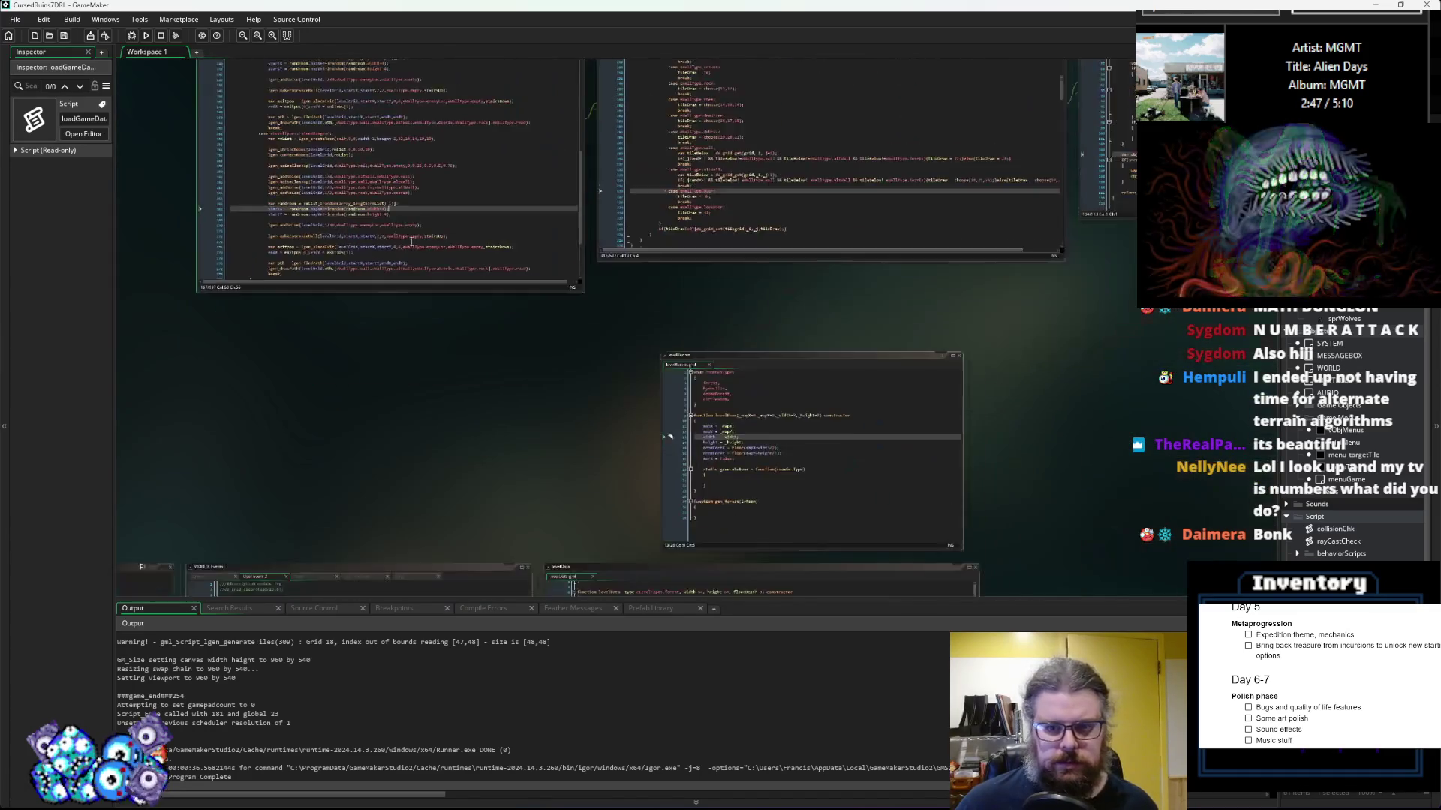
pyautogui.click(756, 349)
pyautogui.click(315, 115)
pyautogui.doubleClick(684, 208)
pyautogui.hotkey('ctrl', 'c')
pyautogui.doubleClick(675, 145)
pyautogui.hotkey('ctrl', 'v')
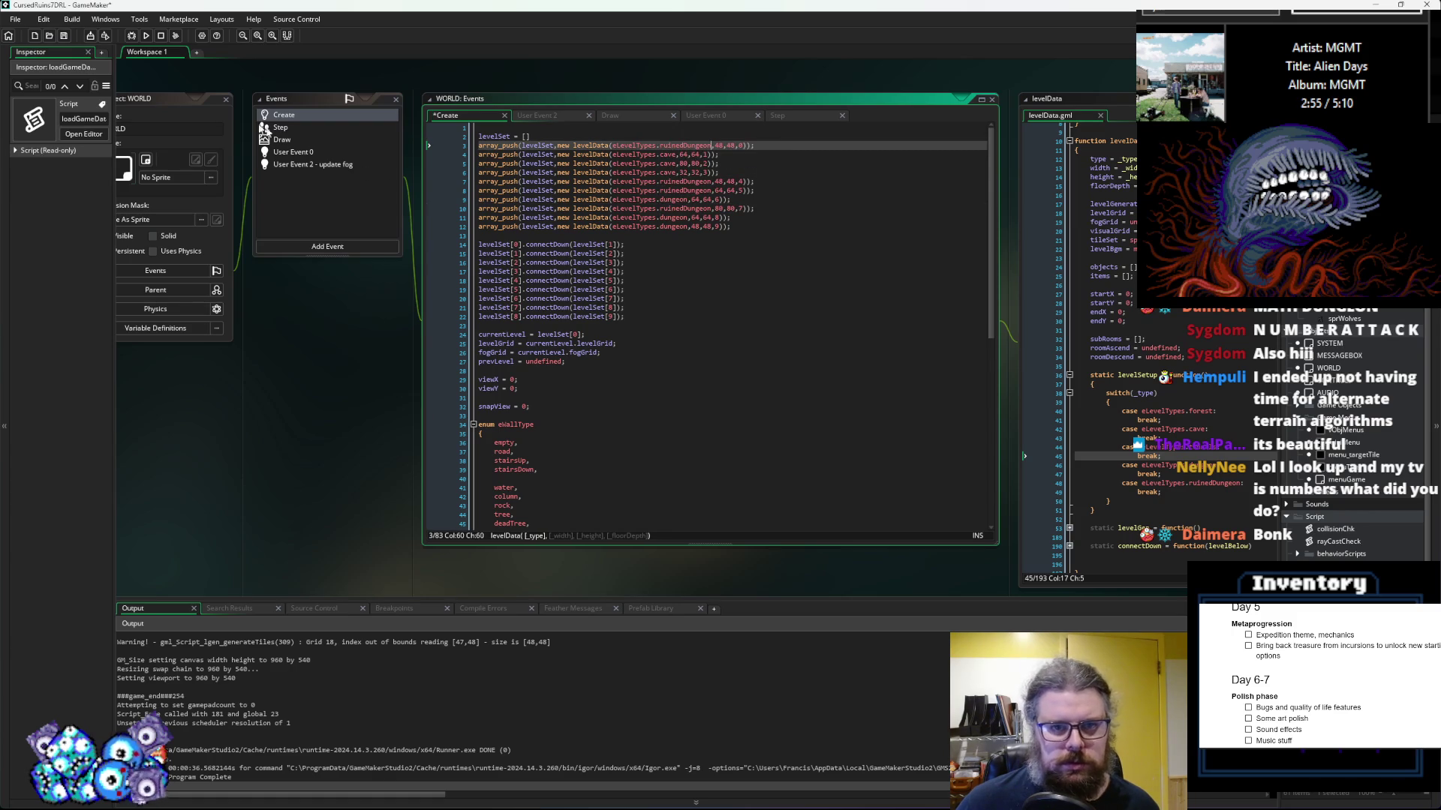
pyautogui.click(64, 35)
pyautogui.click(133, 36)
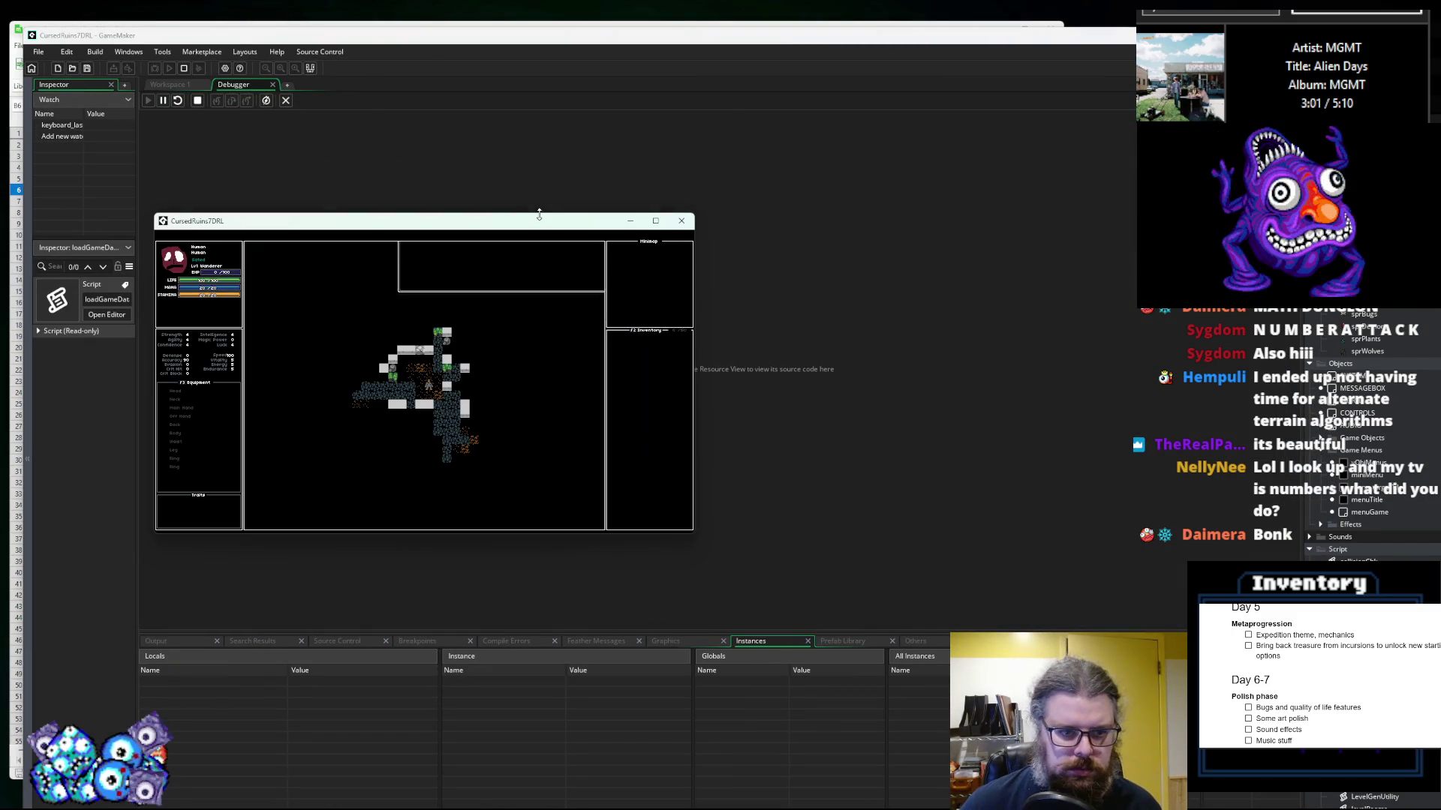
# Step: Maximize the game, reveal the map with M, and walk through the ruined dungeon
pyautogui.click(655, 220)
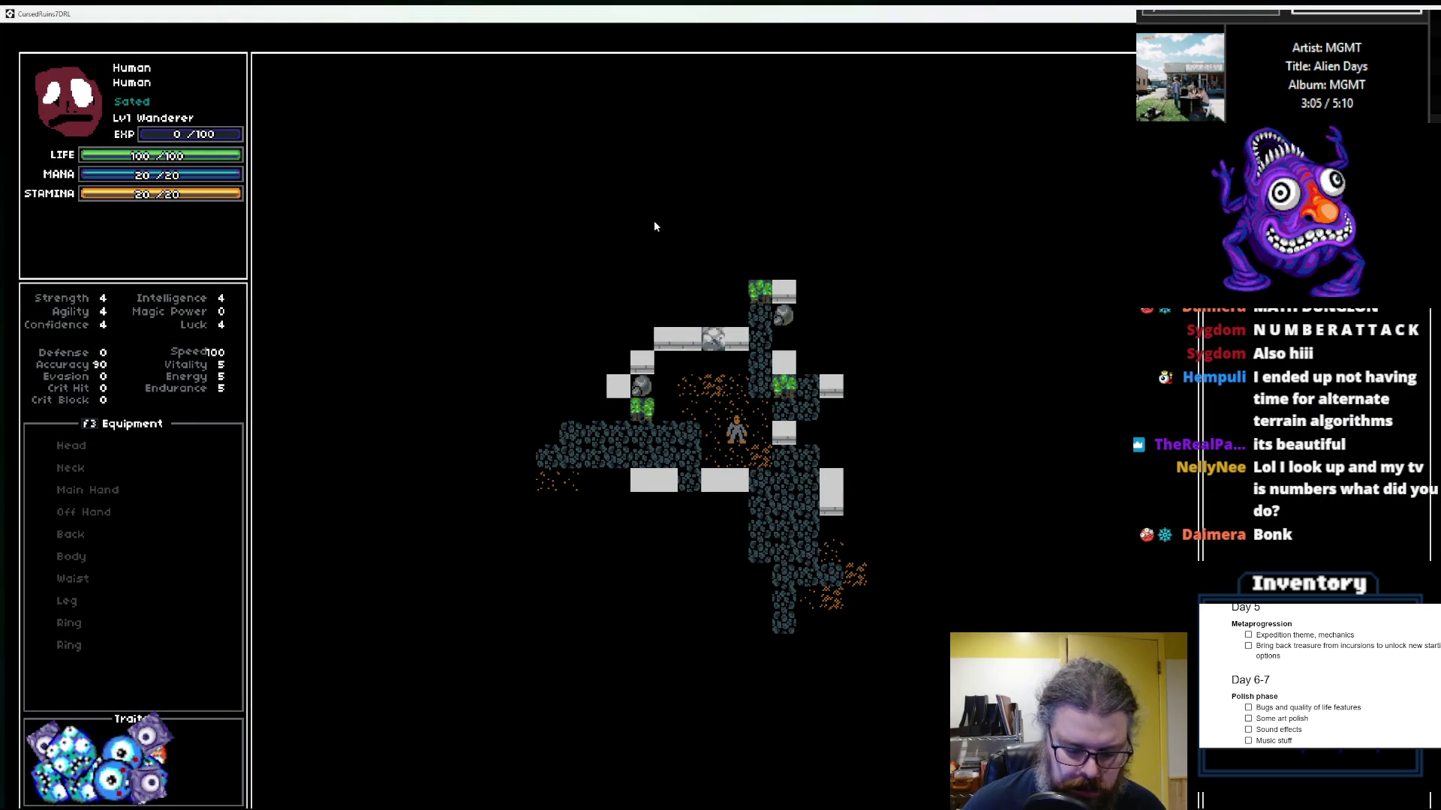
pyautogui.press('m')
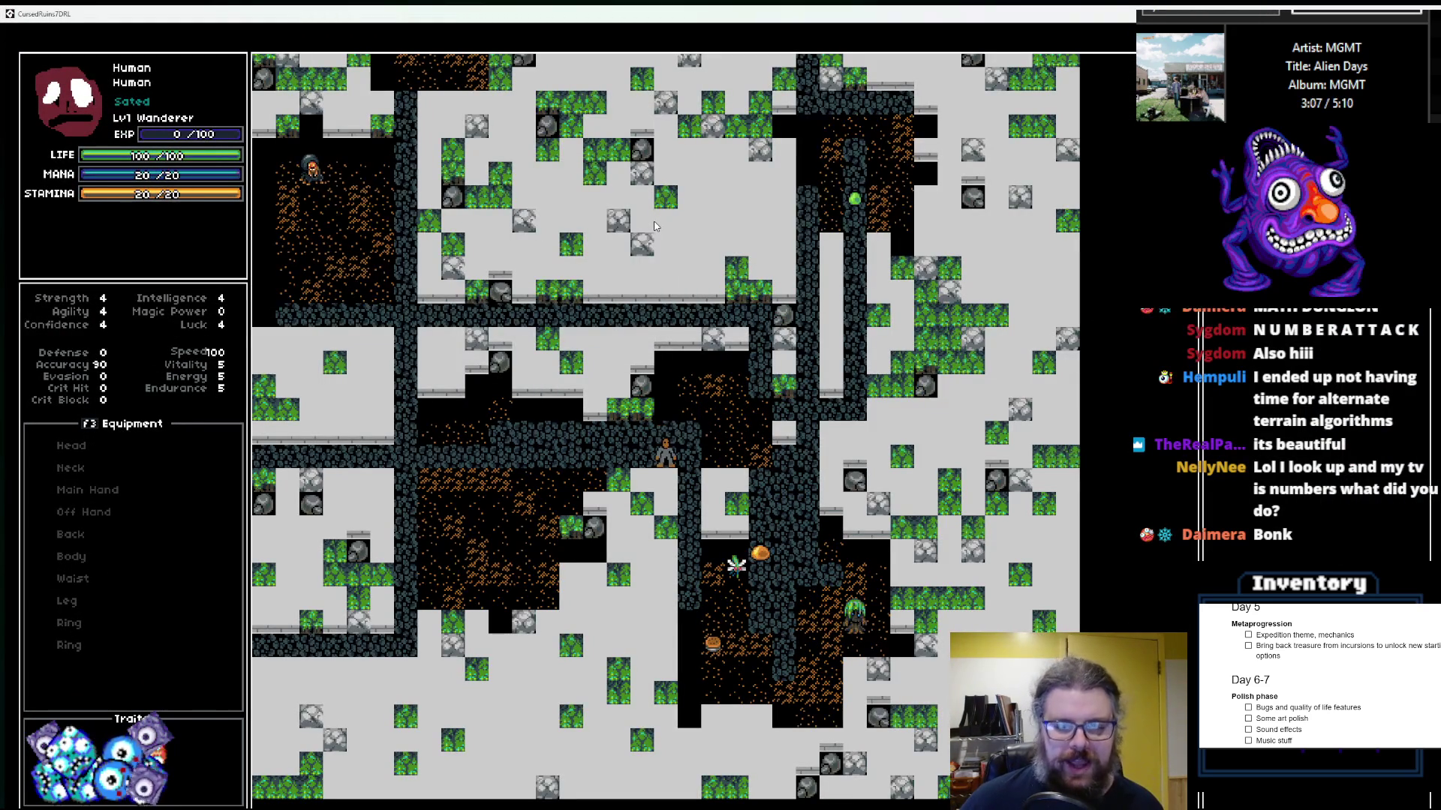
pyautogui.press('Left')
pyautogui.press('Left')
pyautogui.press('Left')
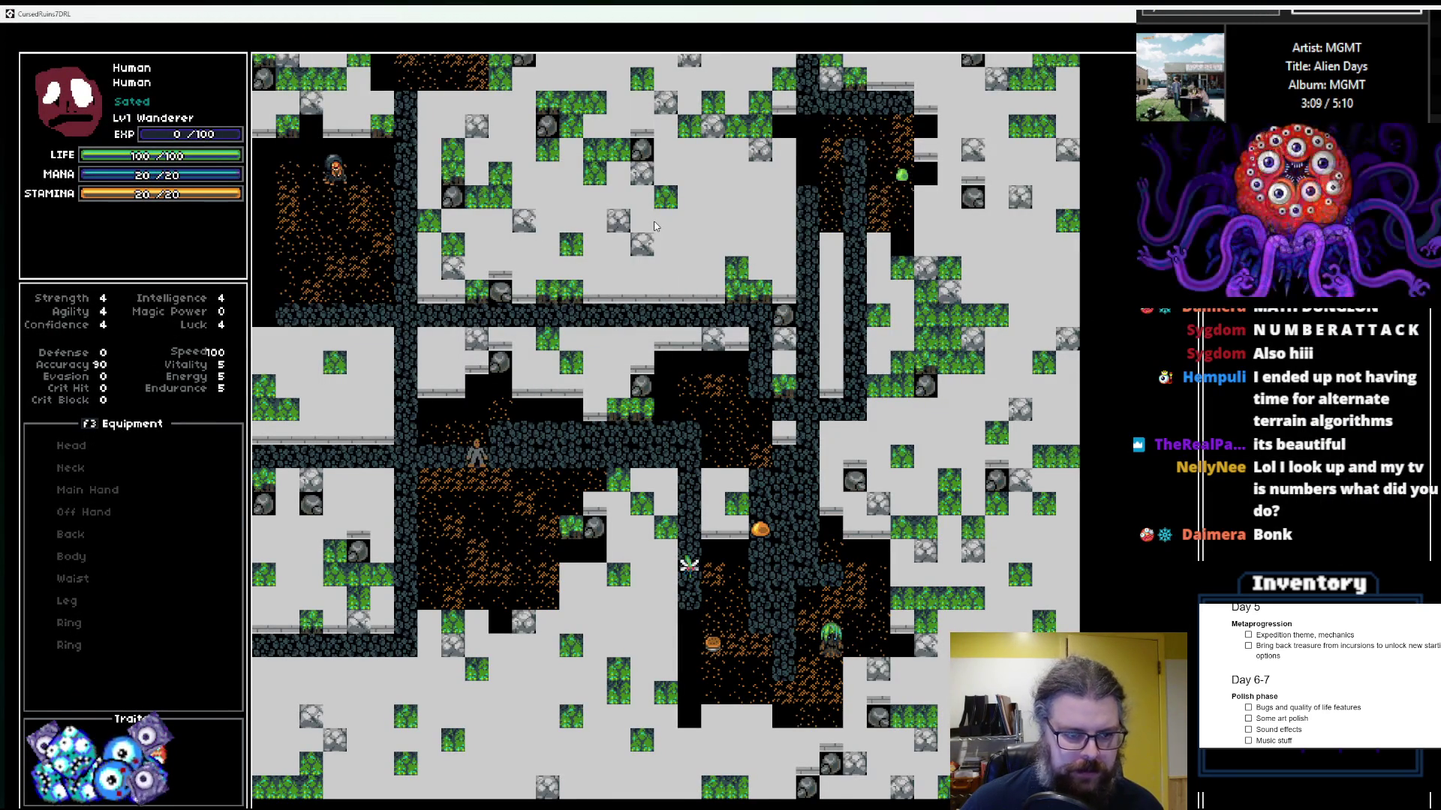
pyautogui.press('Left')
pyautogui.press('Left')
pyautogui.press('Left')
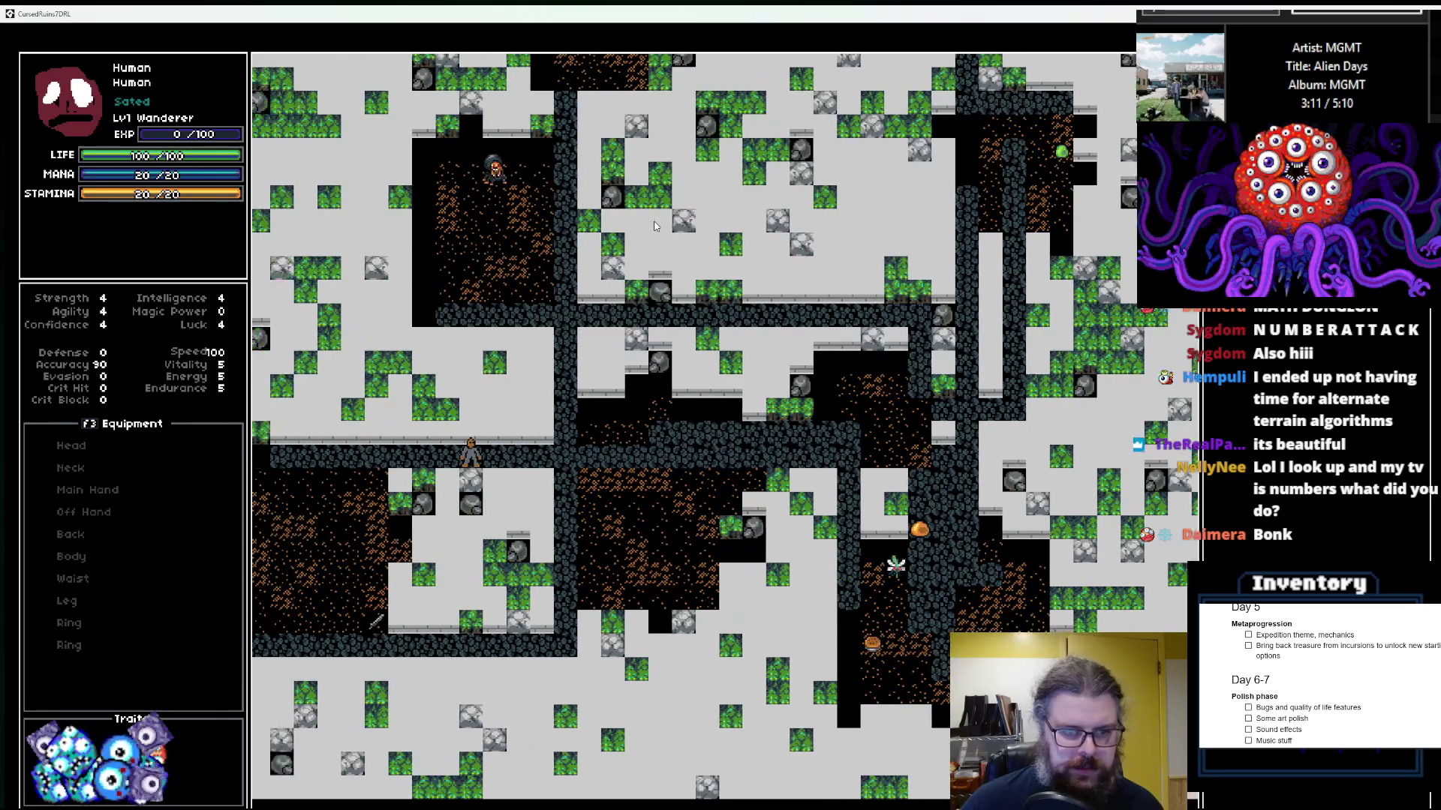
pyautogui.press('Left')
pyautogui.press('Left')
pyautogui.press('Left')
pyautogui.press('Right')
pyautogui.press('Right')
pyautogui.press('Right')
pyautogui.press('Right')
pyautogui.press('Right')
pyautogui.press('Right')
pyautogui.press('Up')
pyautogui.press('Left')
pyautogui.press('Up')
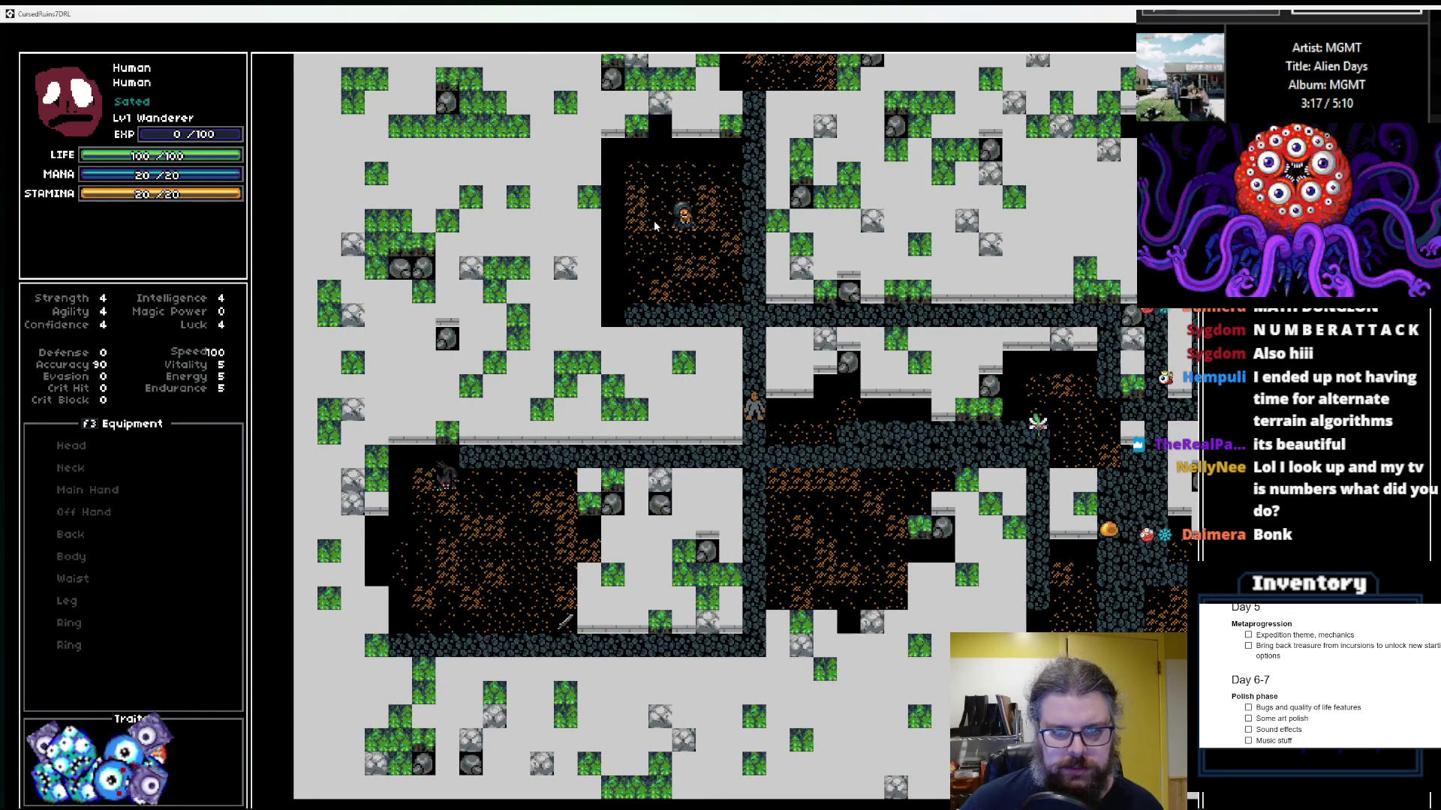
pyautogui.press('Up')
pyautogui.press('Up')
pyautogui.press('Up')
pyautogui.press('Right')
pyautogui.press('Right')
pyautogui.press('Right')
pyautogui.press('Right')
pyautogui.press('Right')
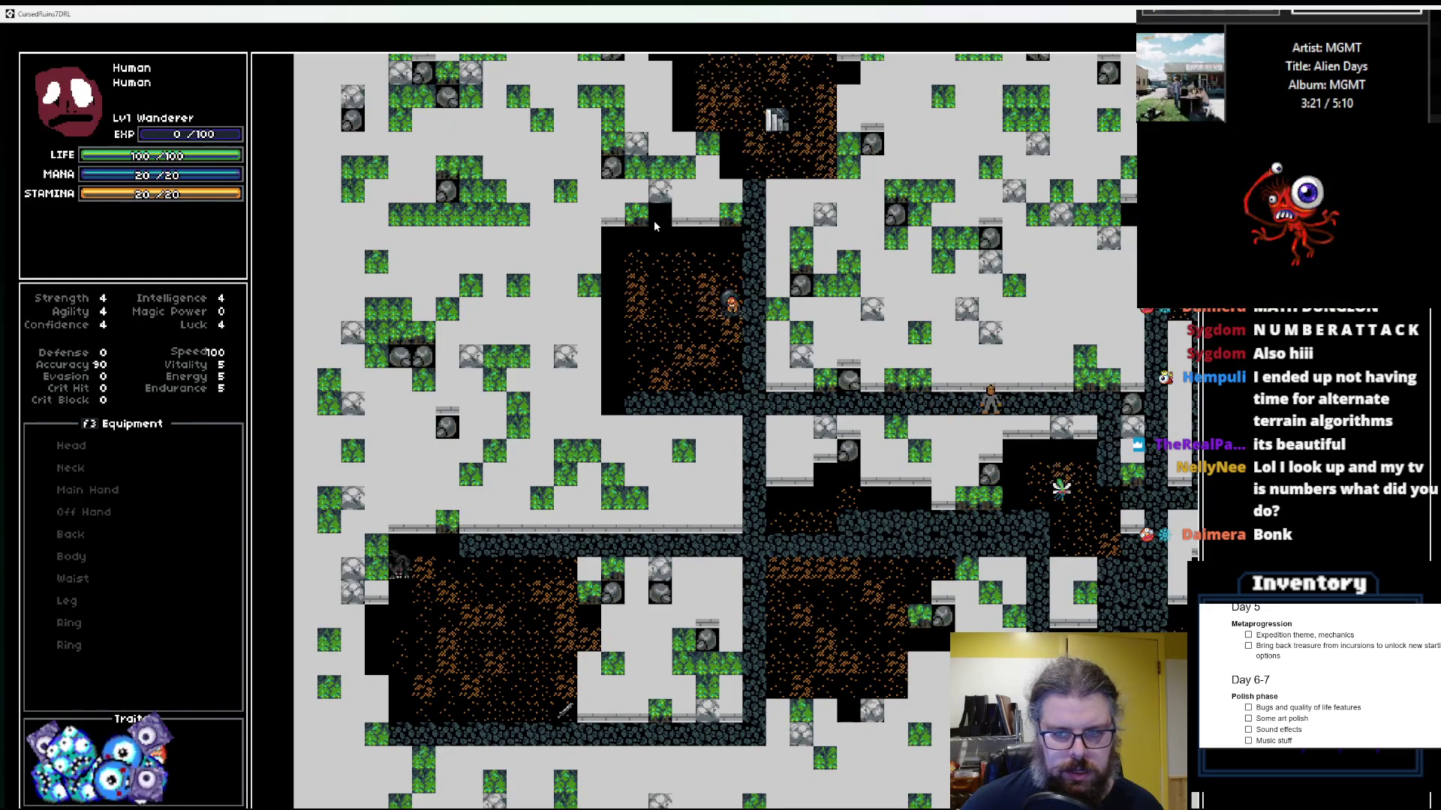
pyautogui.press('Right')
pyautogui.press('Right')
pyautogui.press('Right')
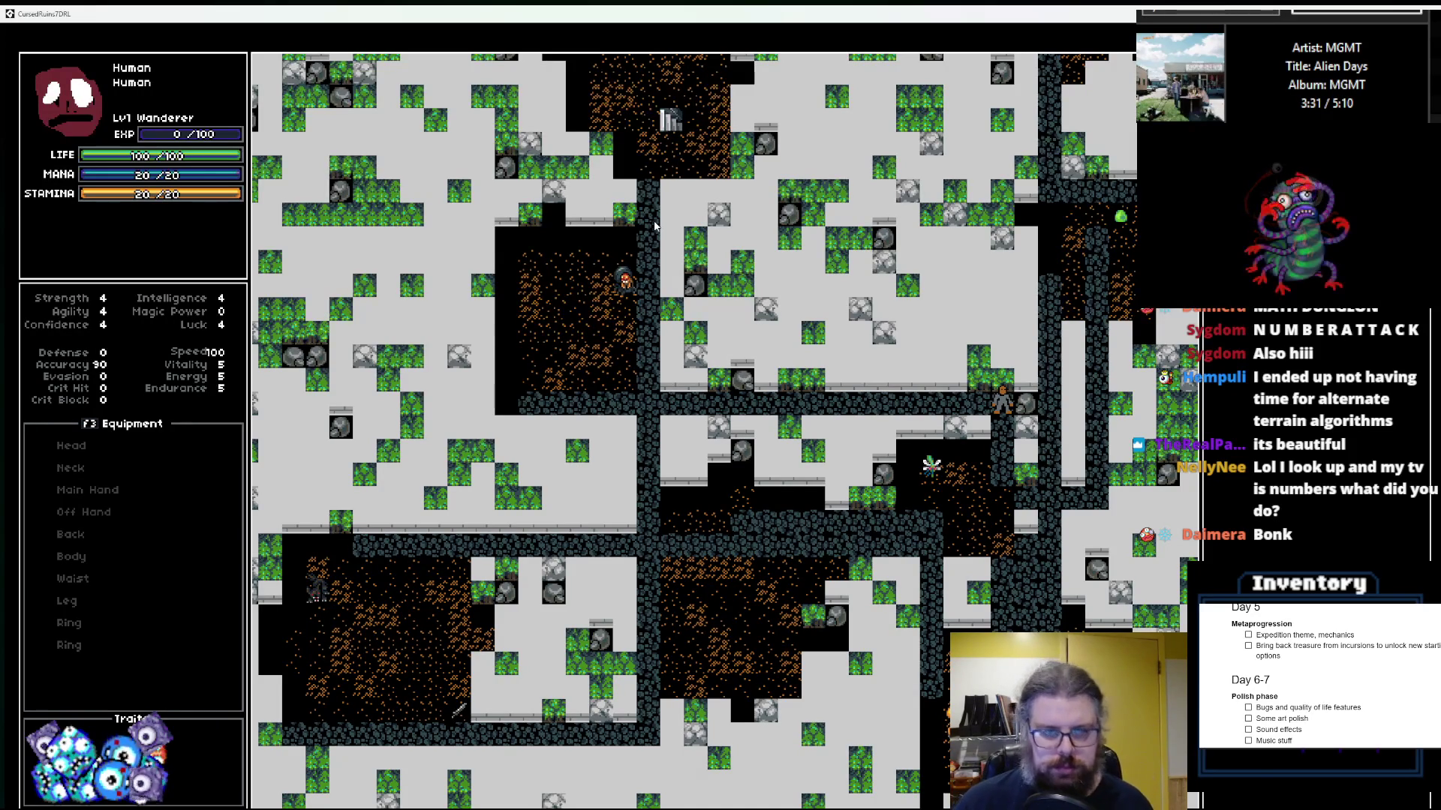
pyautogui.press('Left')
pyautogui.press('Left')
pyautogui.press('Left')
pyautogui.press('Left')
pyautogui.press('Left')
pyautogui.press('Left')
pyautogui.press('Left')
pyautogui.press('Left')
pyautogui.press('Up')
pyautogui.press('Up')
pyautogui.press('Up')
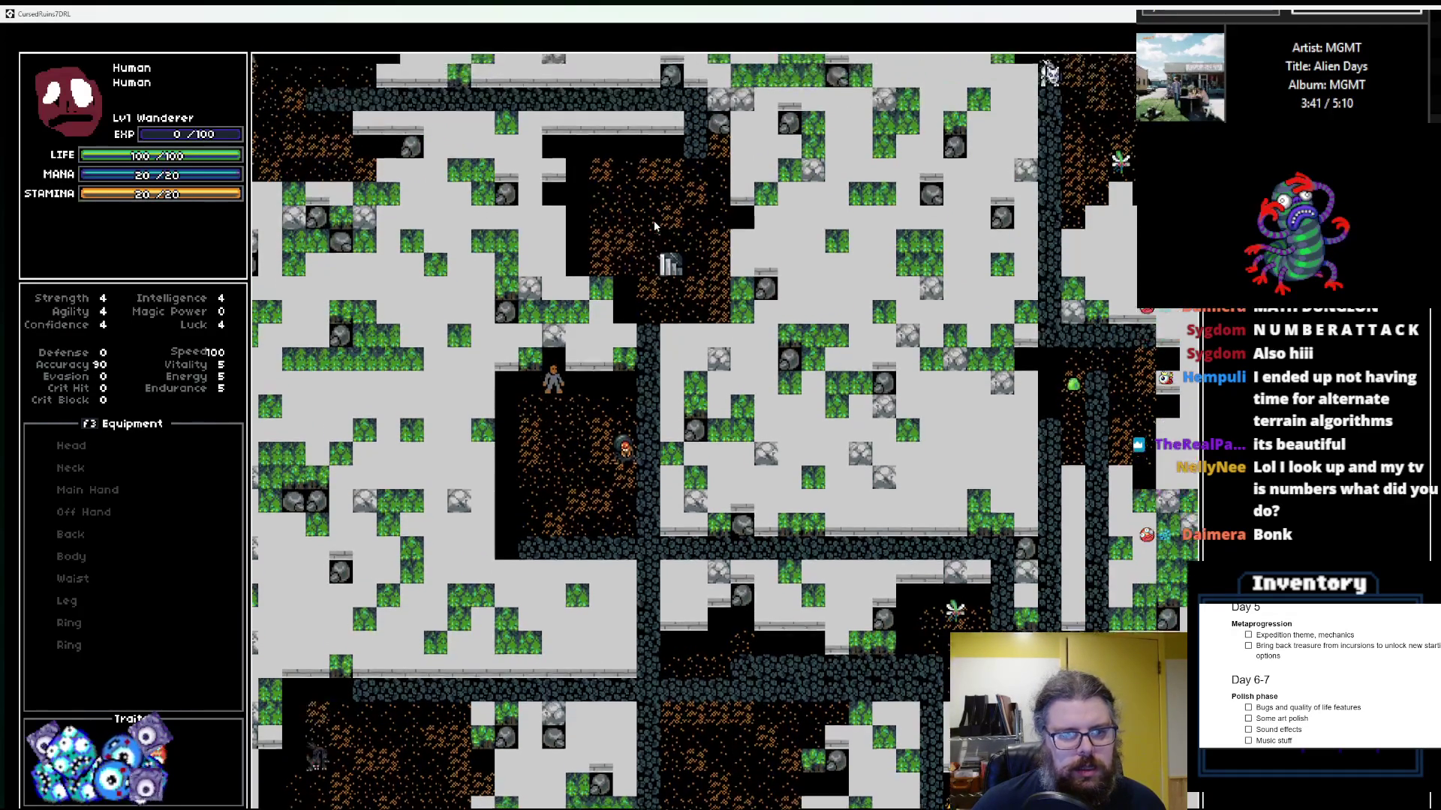
pyautogui.press('Up')
pyautogui.press('Up')
pyautogui.press('Left')
pyautogui.press('Left')
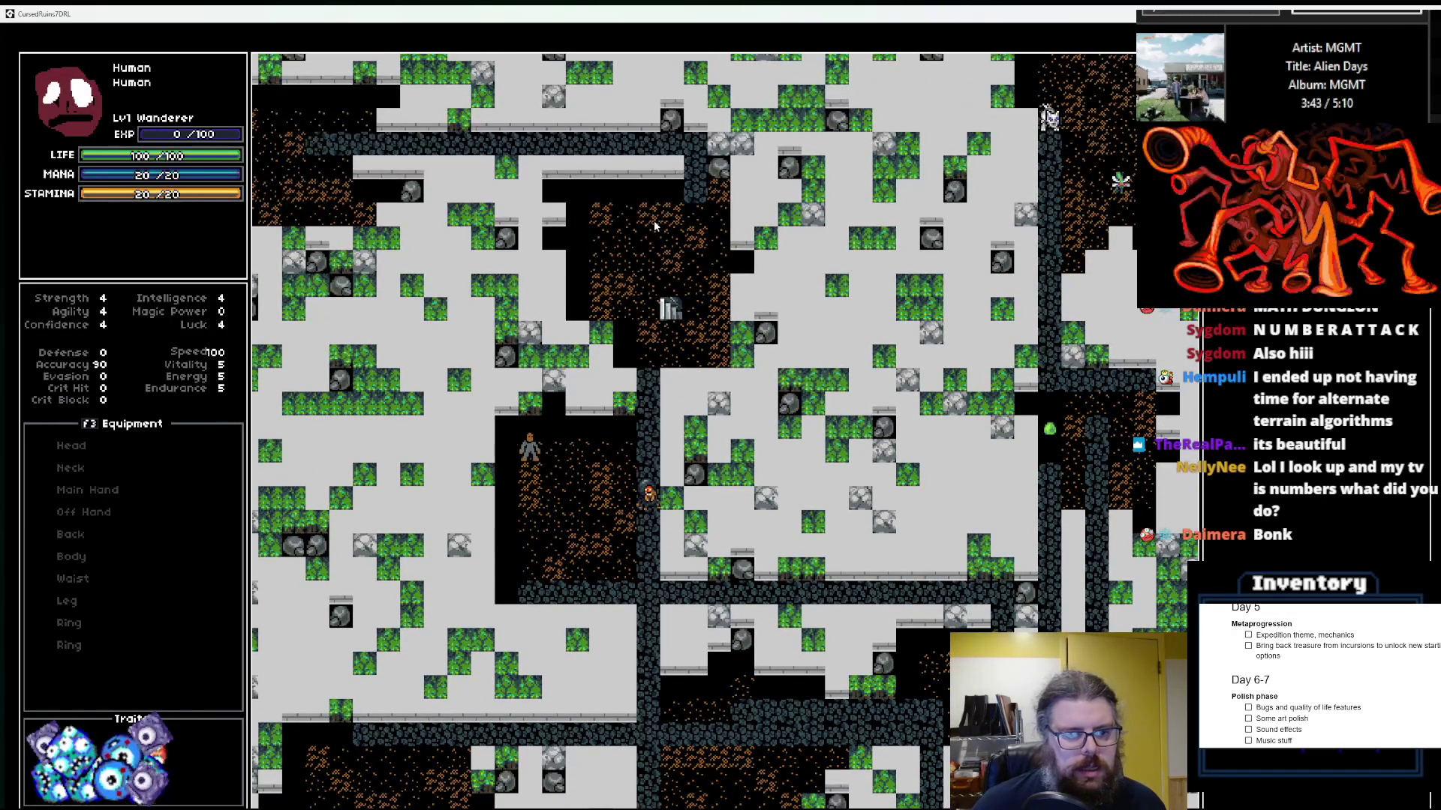
pyautogui.press('Right')
pyautogui.press('Right')
pyautogui.press('Right')
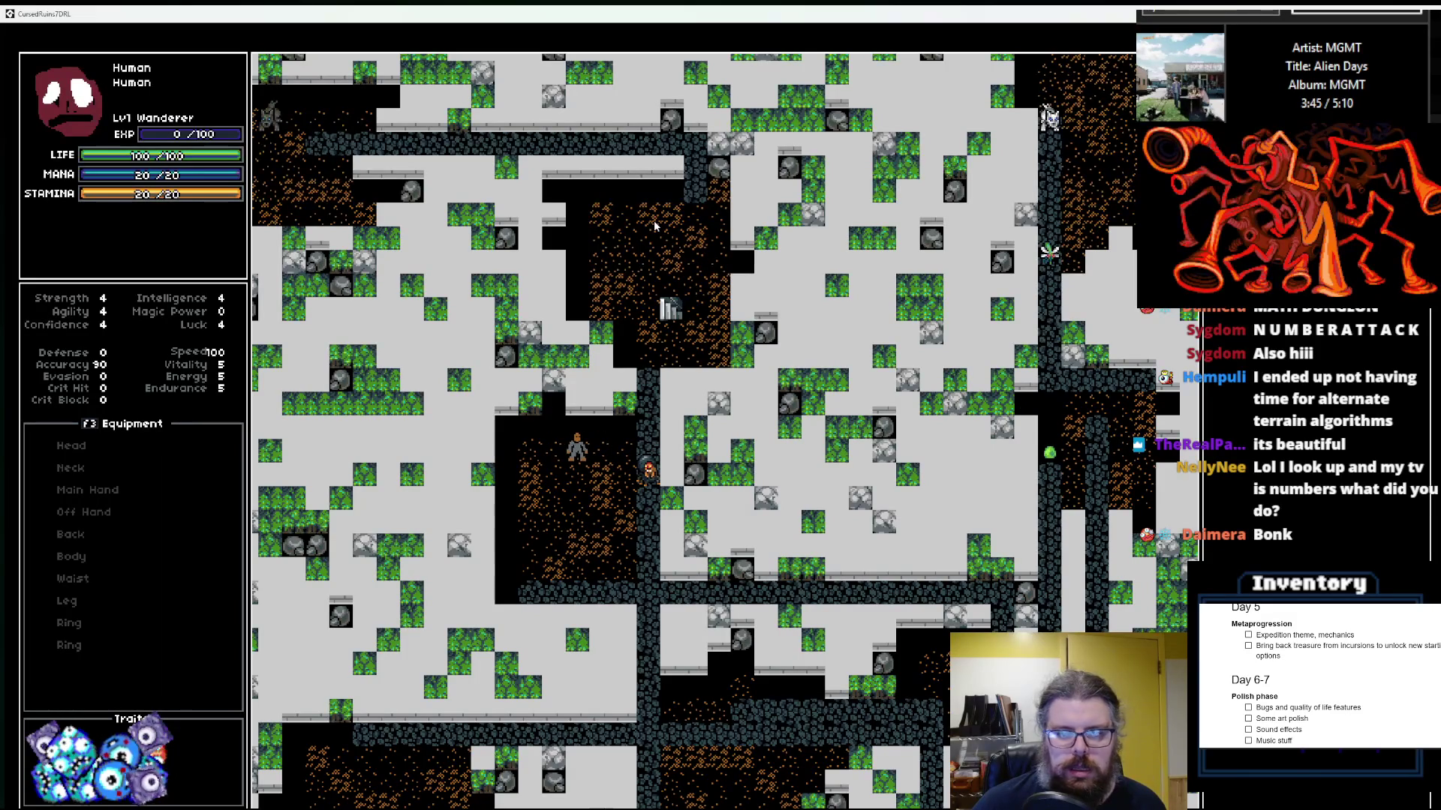
pyautogui.press('Left')
pyautogui.press('Left')
pyautogui.press('Left')
pyautogui.press('Down')
pyautogui.press('Down')
pyautogui.press('Down')
pyautogui.press('Down')
pyautogui.press('Down')
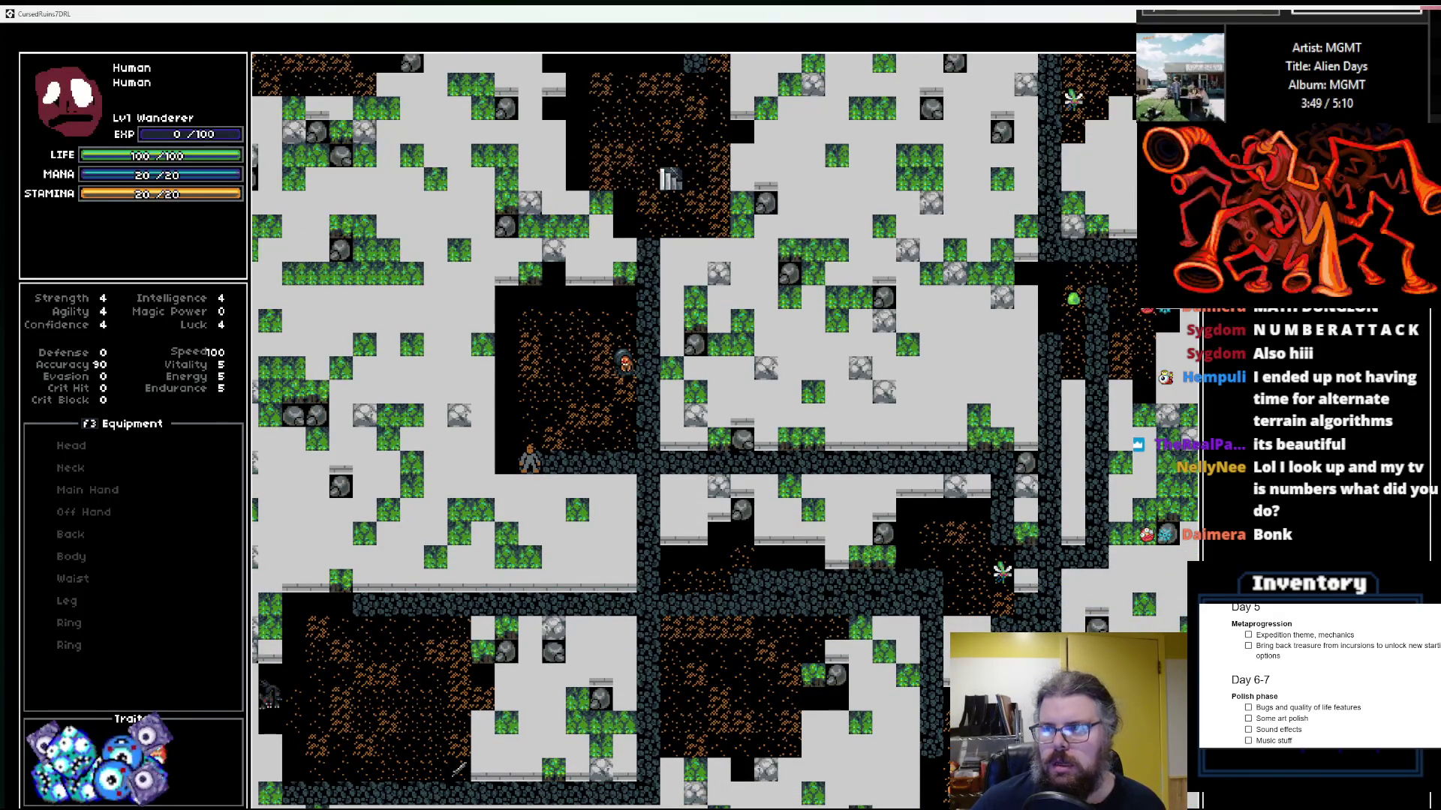
# Step: Close the game and debugger, returning to the level generator code
pyautogui.press('Escape')
pyautogui.click(285, 103)
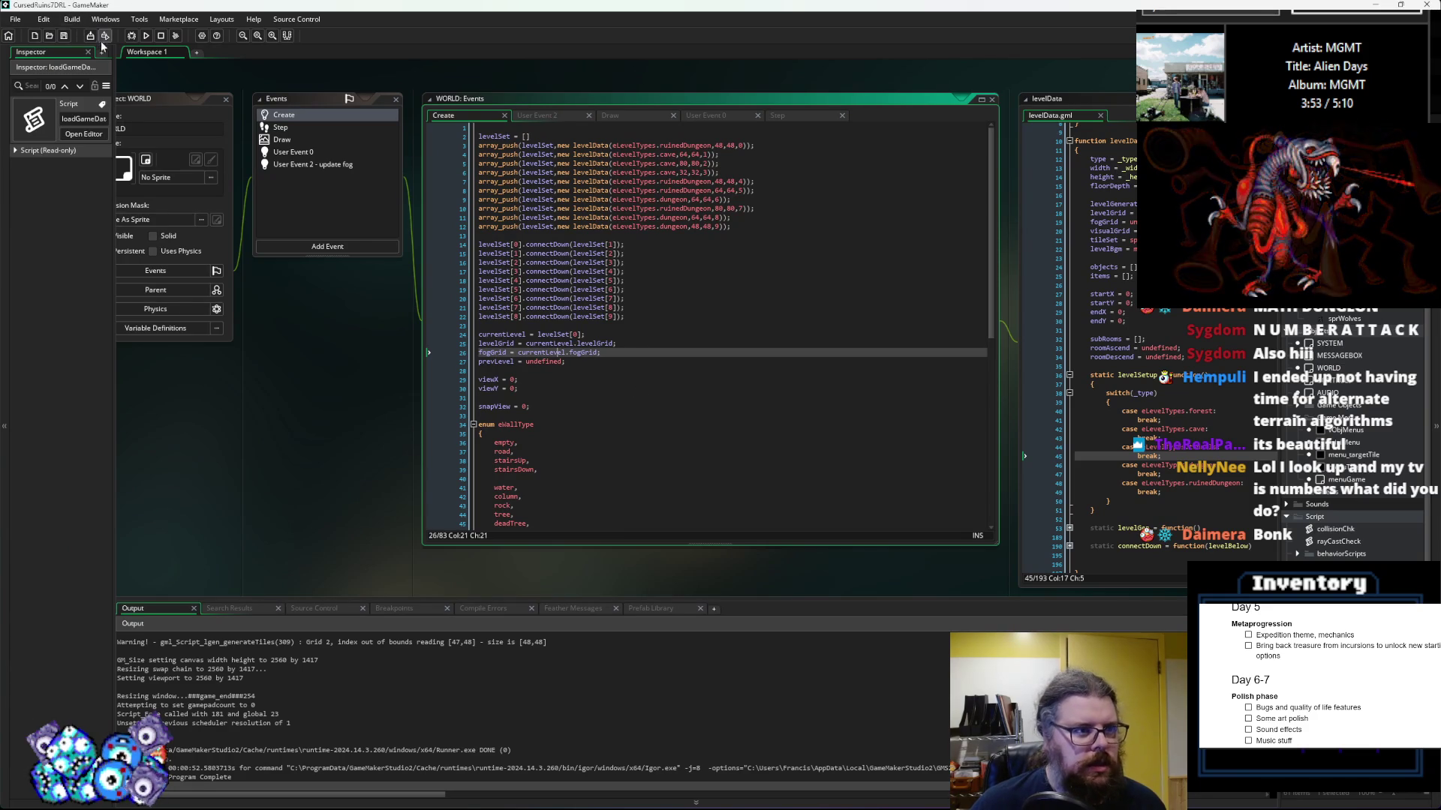
pyautogui.click(676, 391)
pyautogui.click(739, 443)
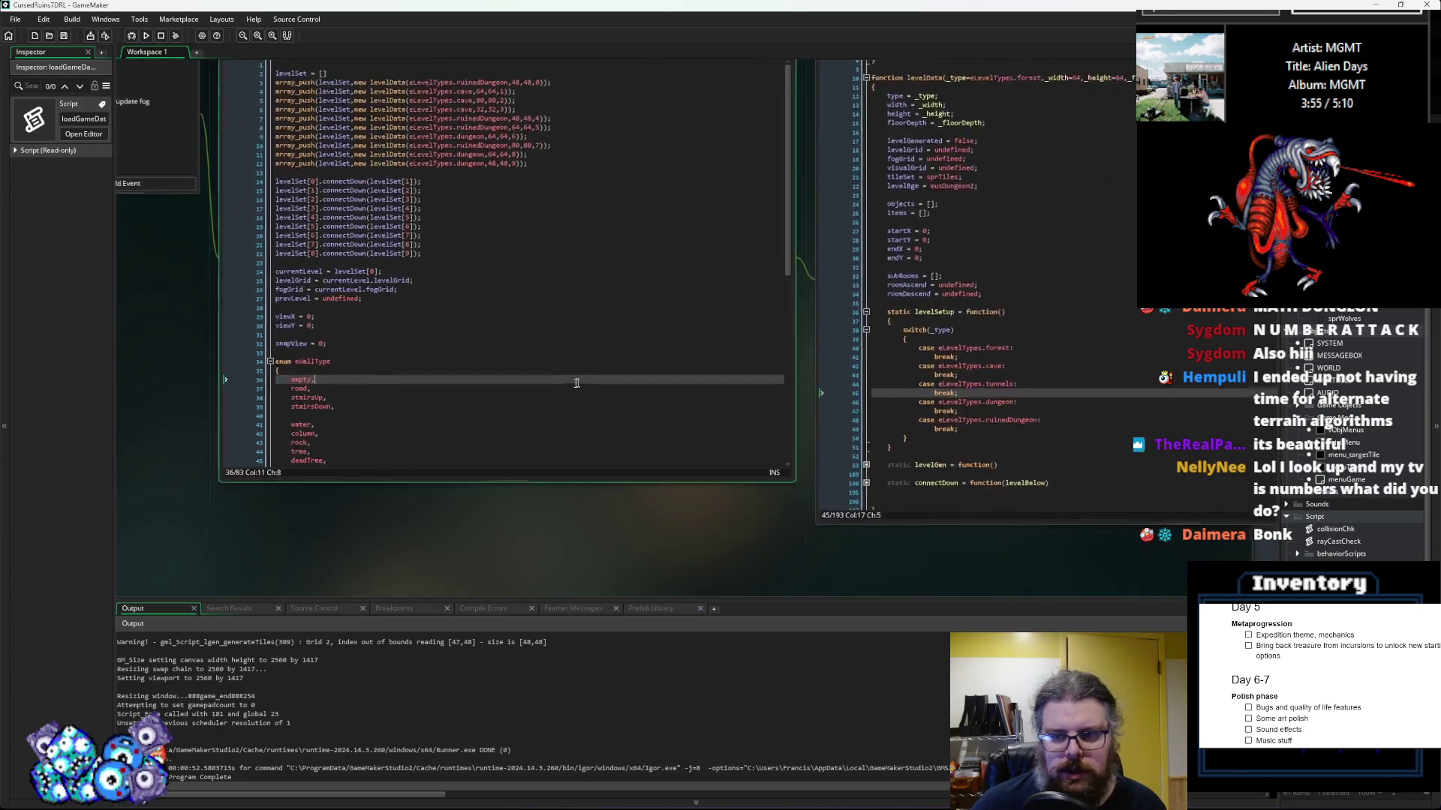
pyautogui.moveTo(397, 520); pyautogui.dragTo(952, 373)
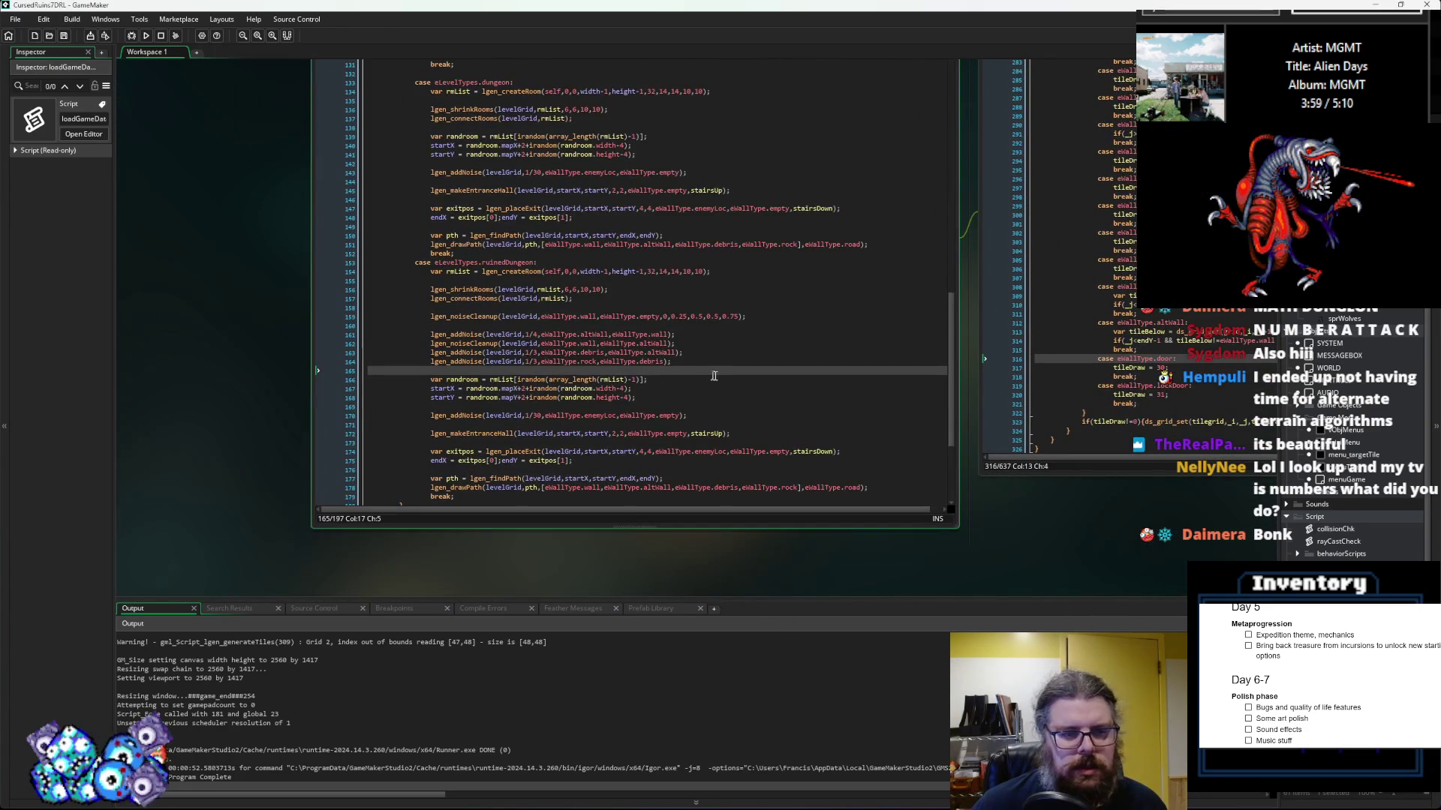
# Step: Copy the altWall noise line in ruinedDungeon and duplicate it into rock and debris noise lines
pyautogui.click(698, 380)
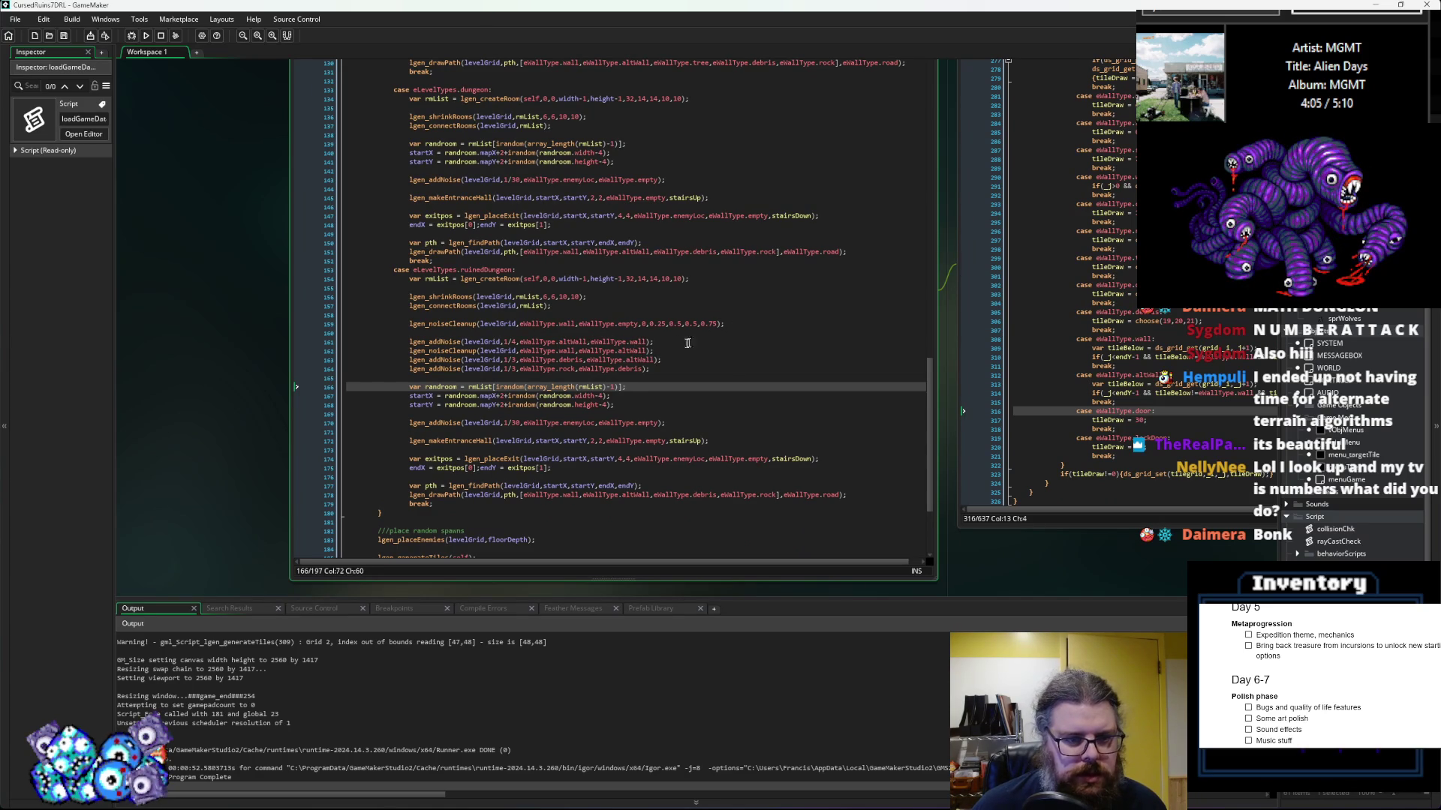
pyautogui.click(672, 343)
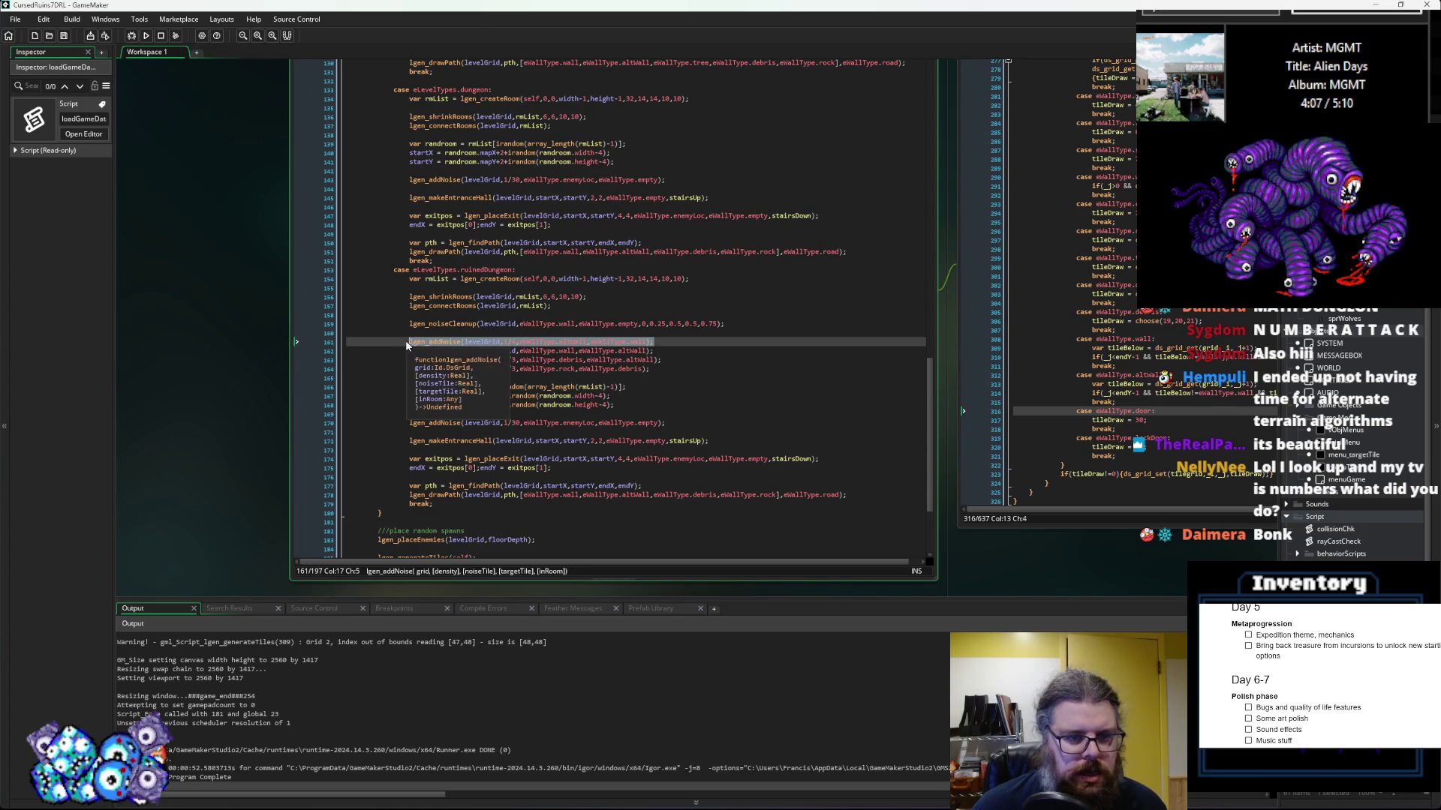
pyautogui.click(683, 359)
pyautogui.press('Down')
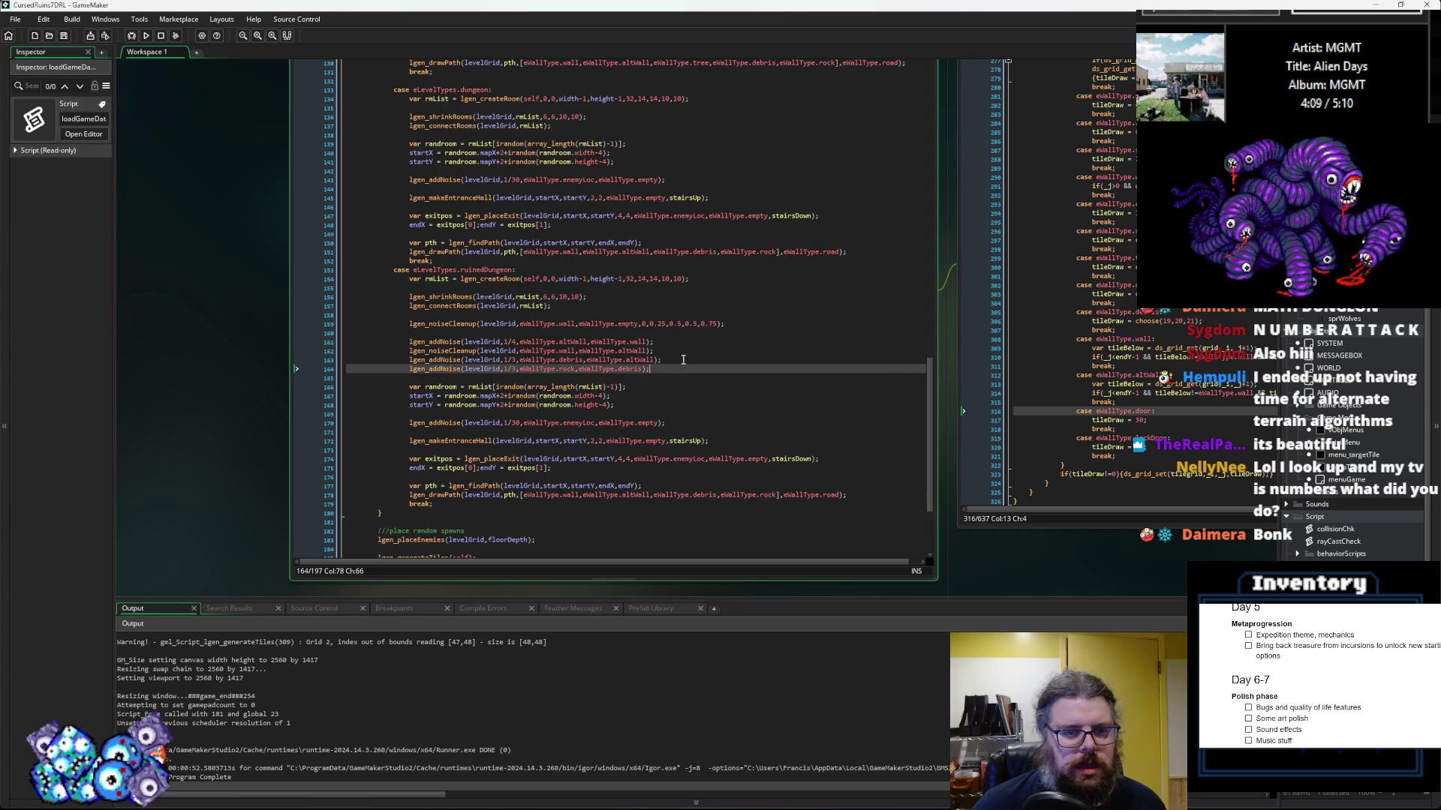
pyautogui.press('Return')
pyautogui.press('Return')
pyautogui.write('lgen_addNoise(levelGrid,1/4,eWallType.altWall,eWallType.wall);')
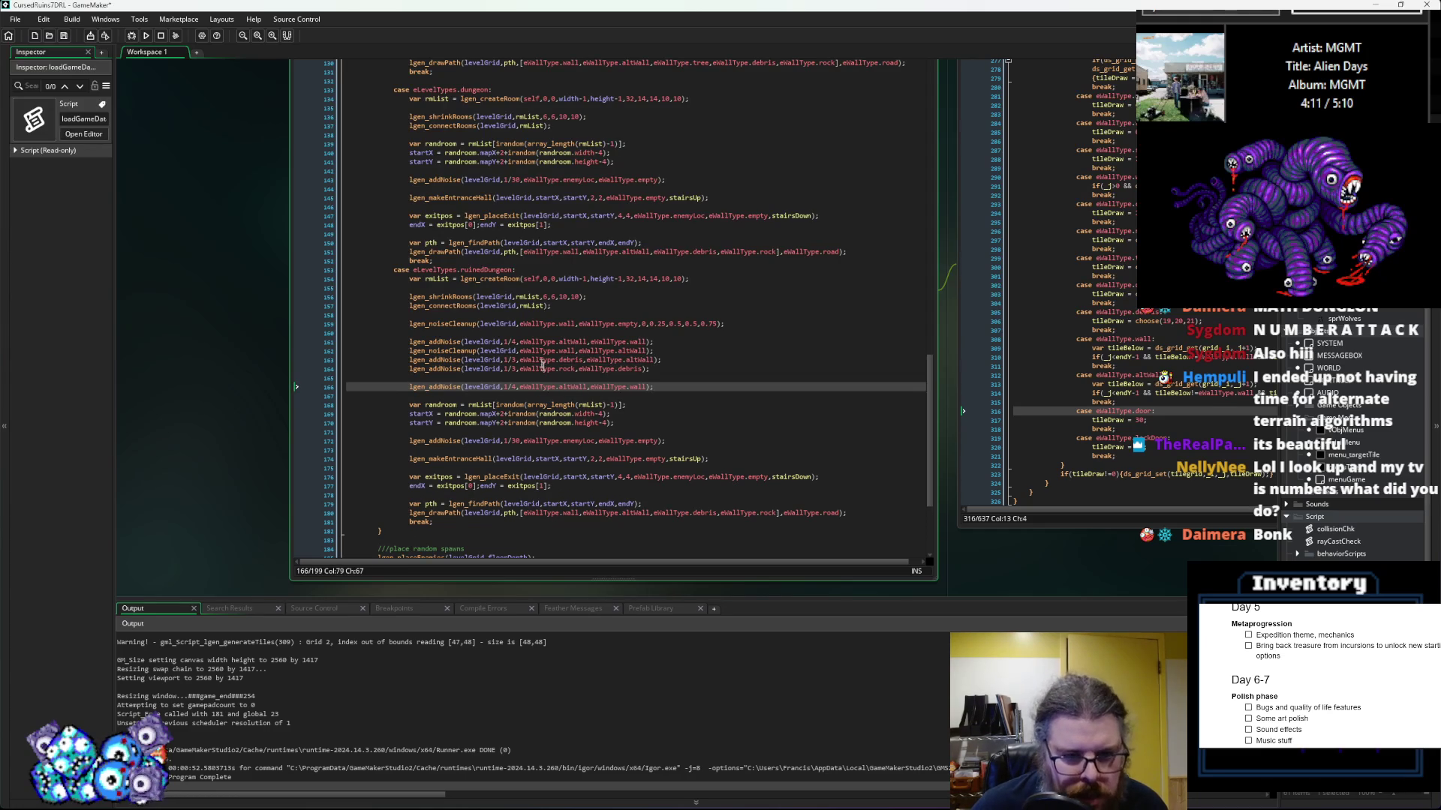
pyautogui.click(634, 342)
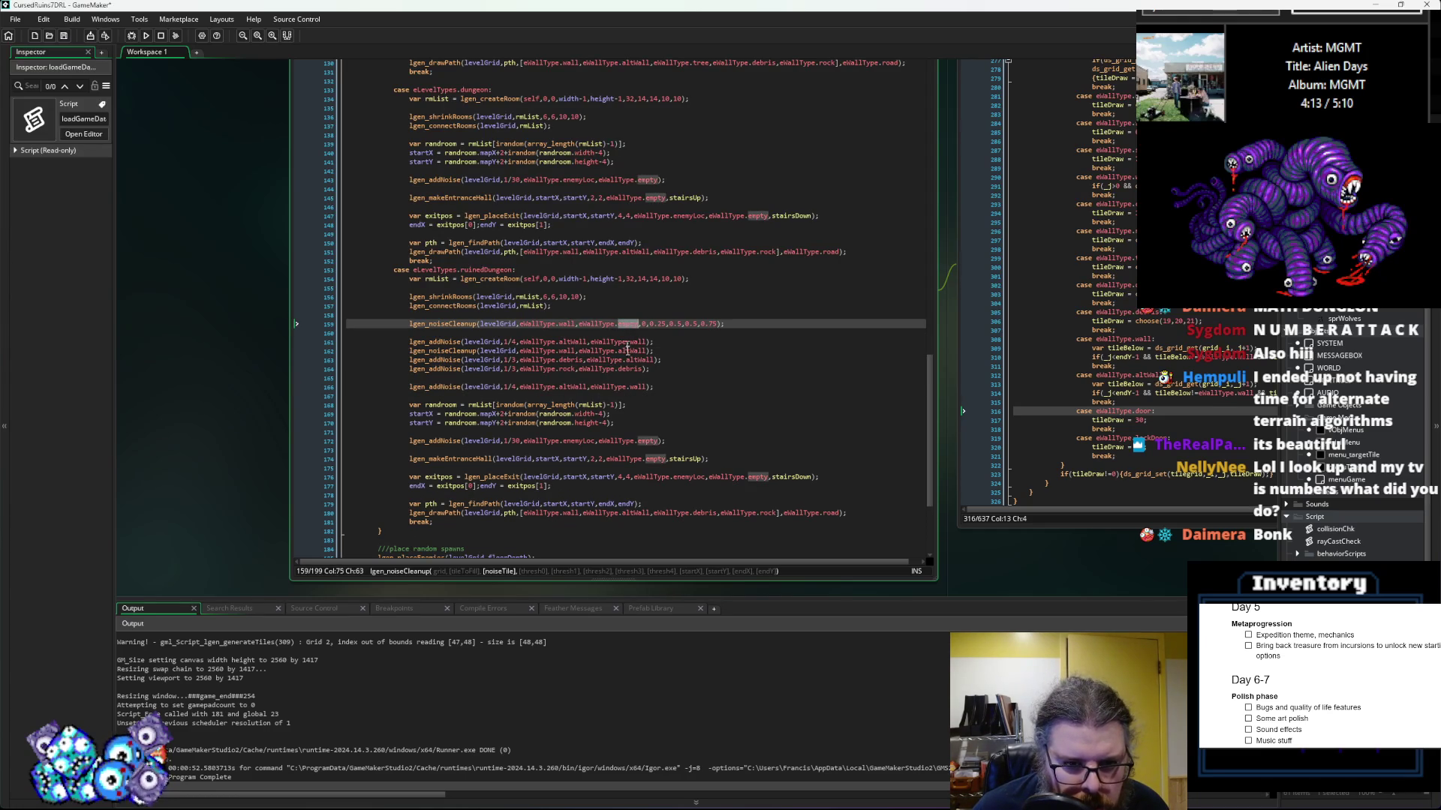
pyautogui.doubleClick(636, 387)
pyautogui.doubleClick(564, 368)
pyautogui.doubleClick(573, 386)
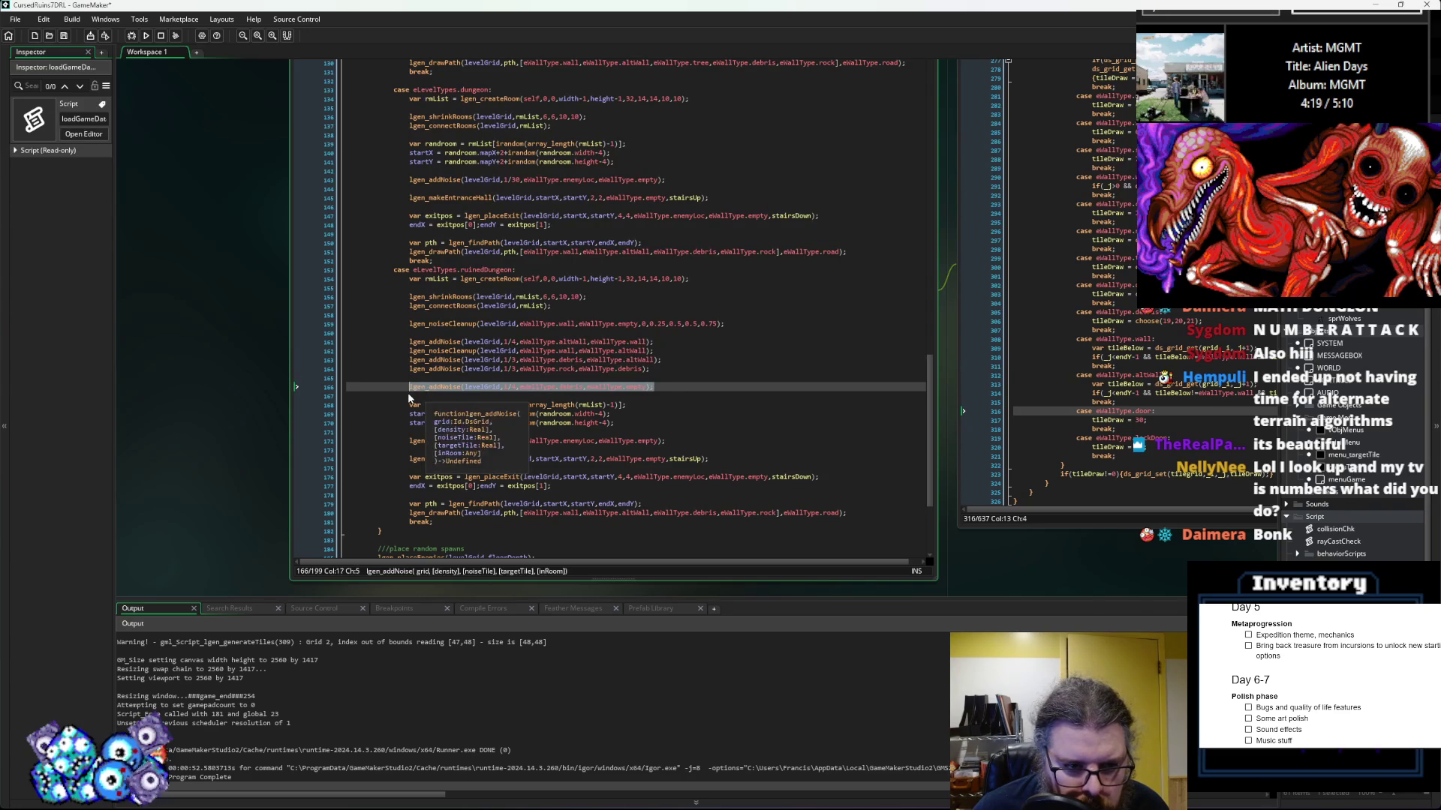
pyautogui.click(672, 387)
pyautogui.hotkey('ctrl', 'd')
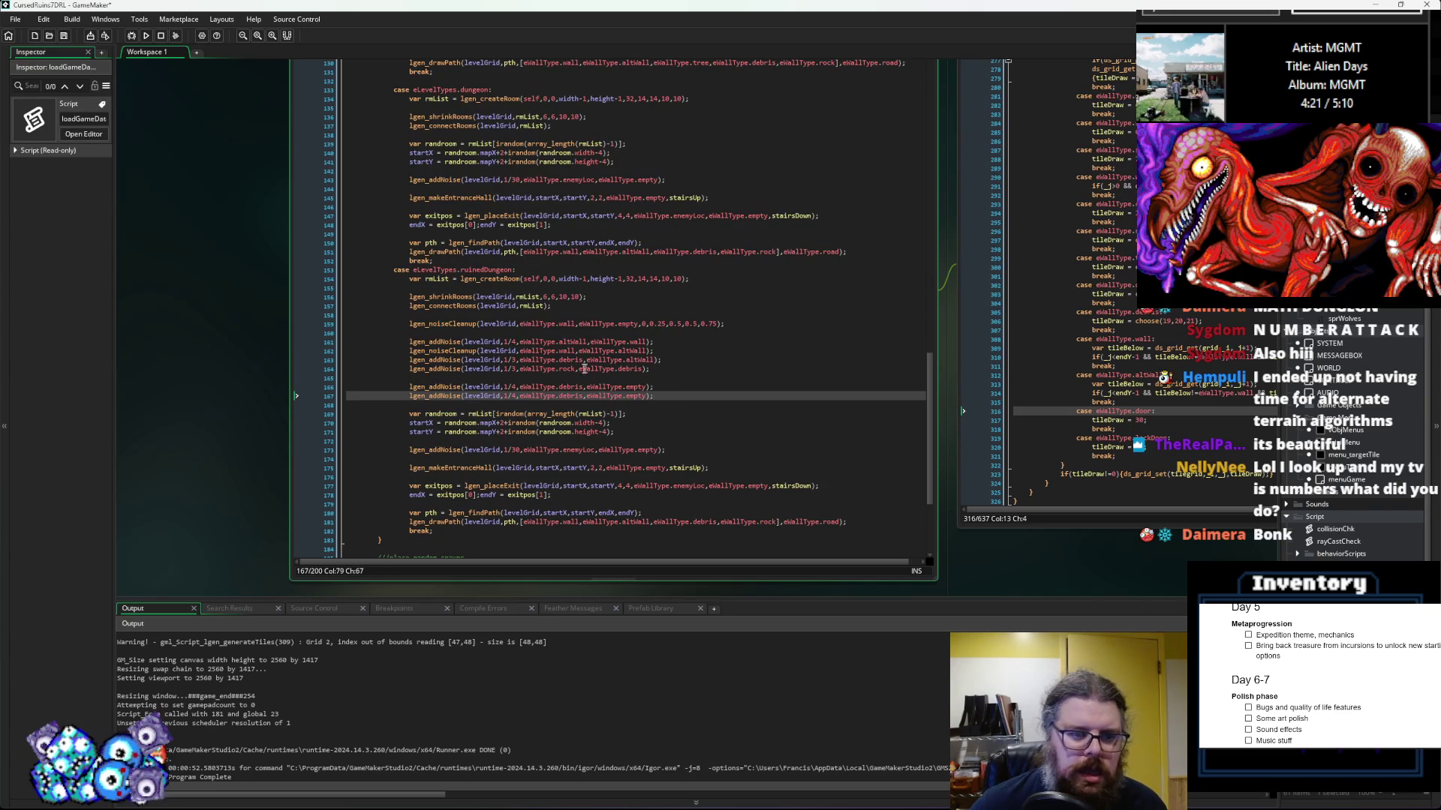
pyautogui.click(568, 395)
pyautogui.write('ock')
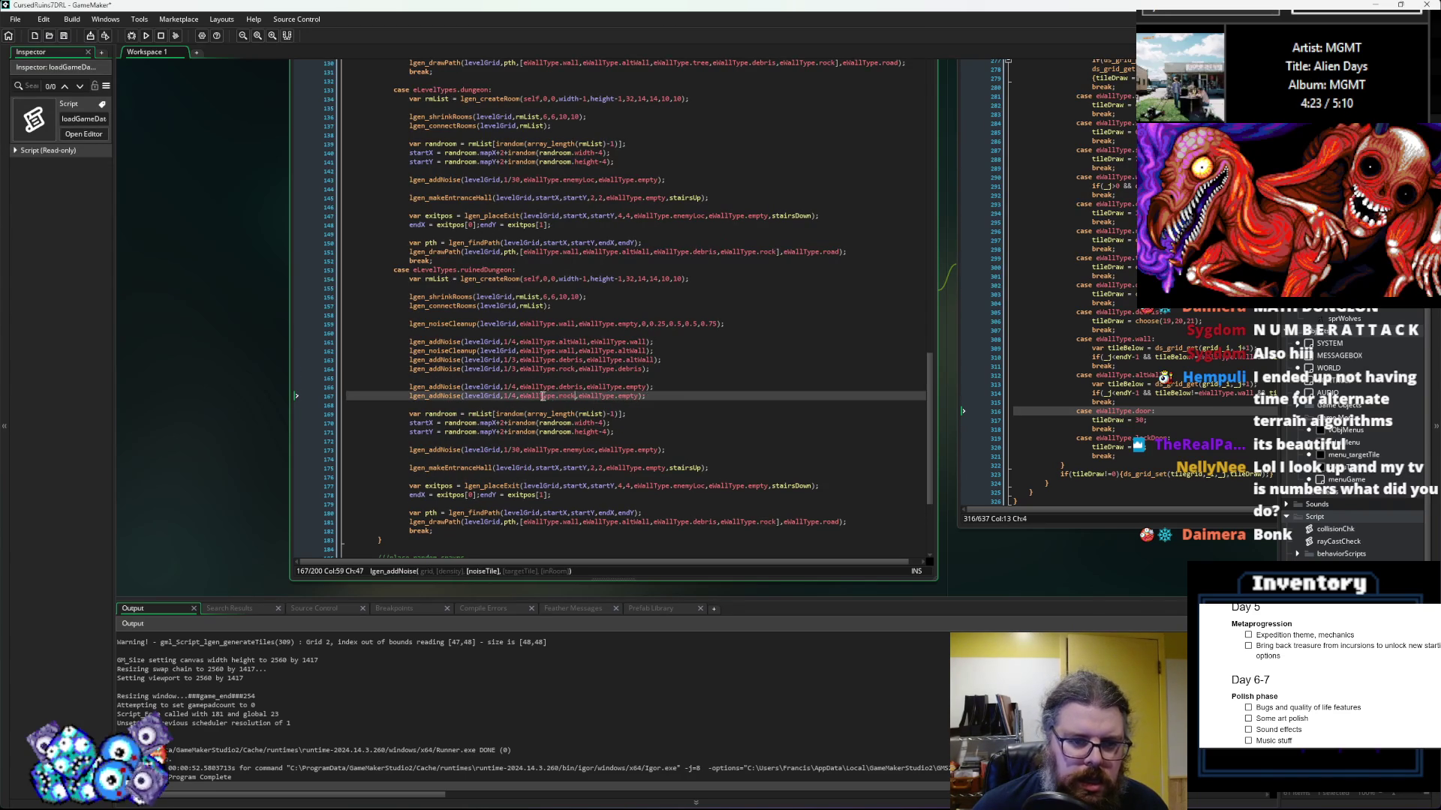
# Step: Change the noise densities on lines 166–167 from 1/10 to 1/20, save, and relaunch under the debugger
pyautogui.click(517, 387)
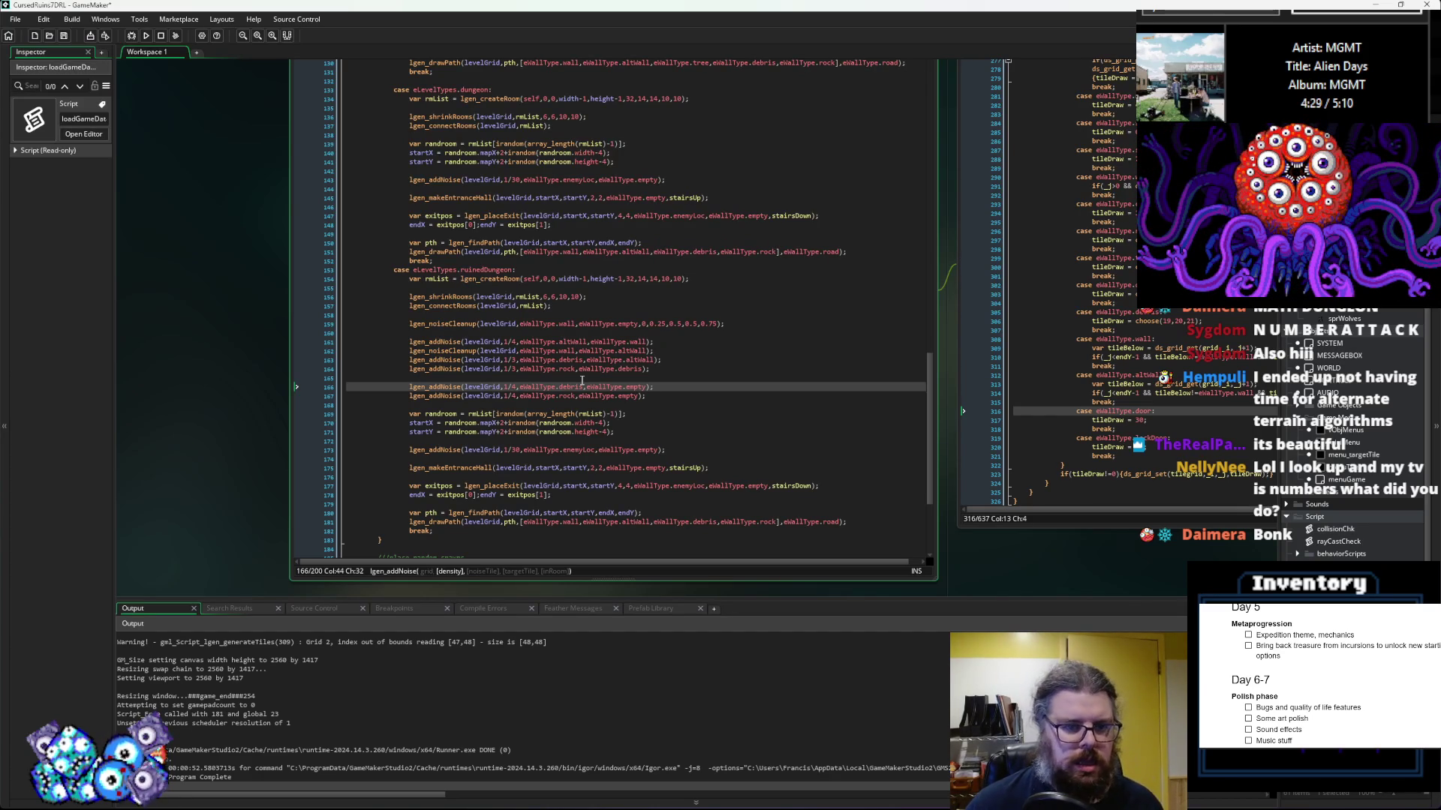
pyautogui.press('Down')
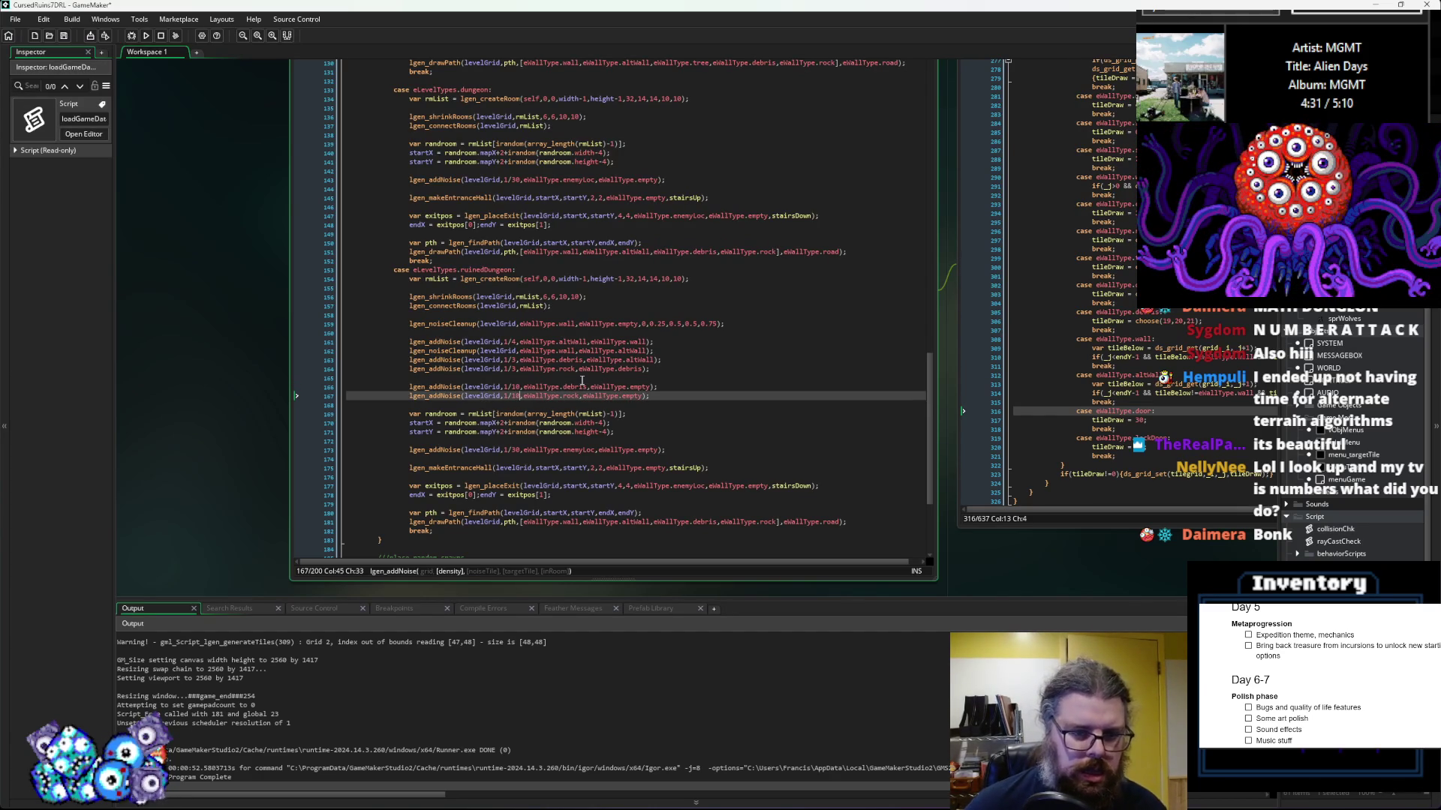
pyautogui.click(671, 370)
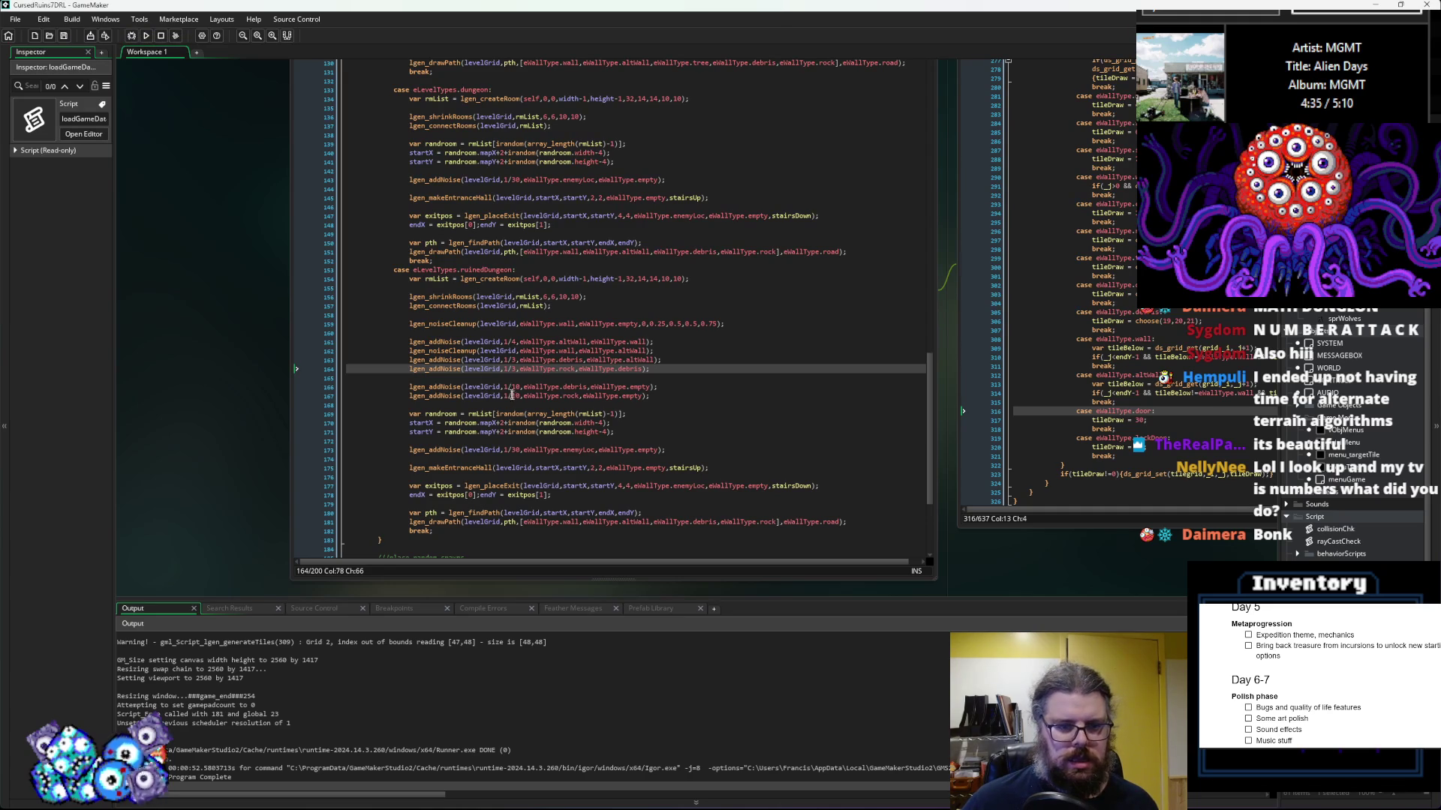
pyautogui.click(521, 397)
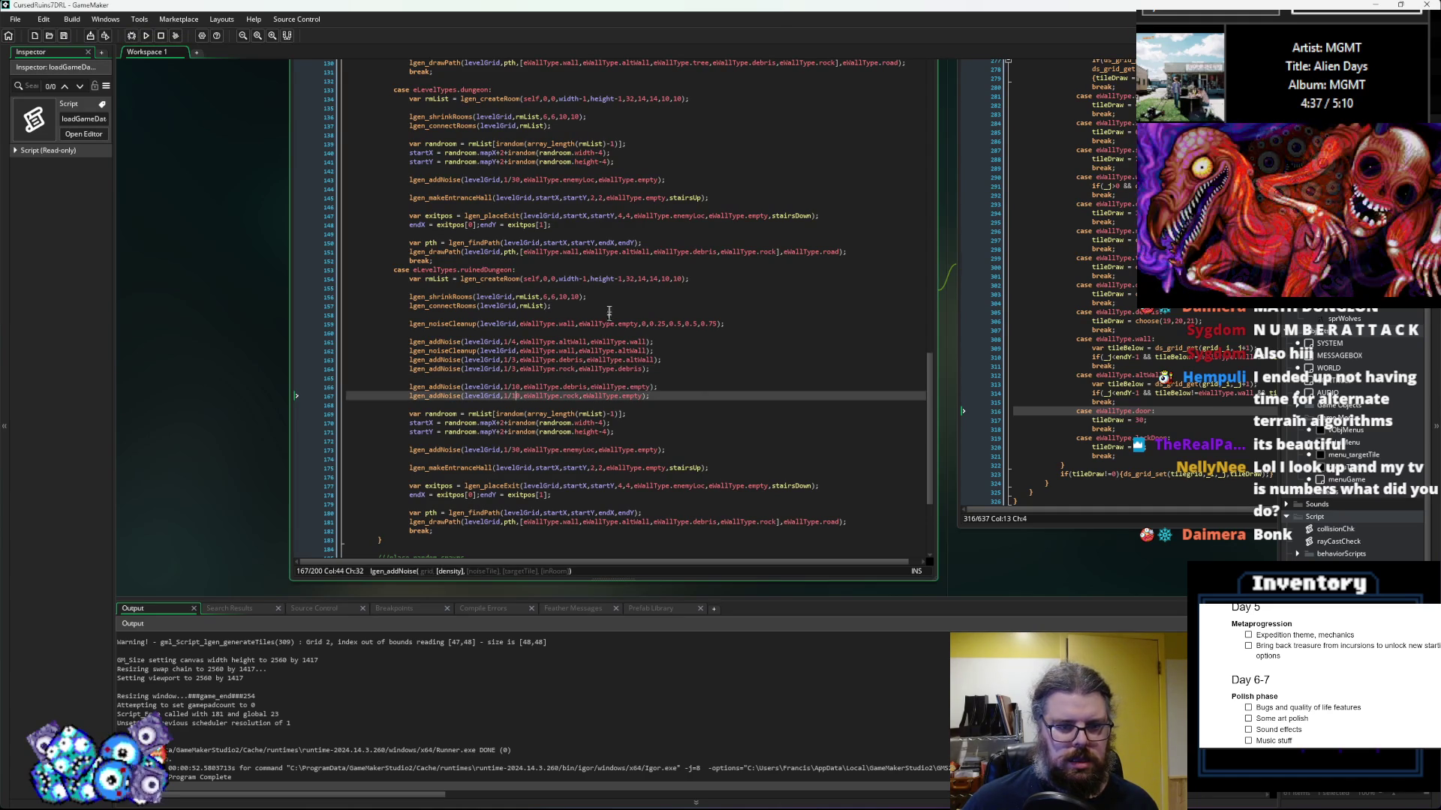
pyautogui.press('BackSpace')
pyautogui.write('2')
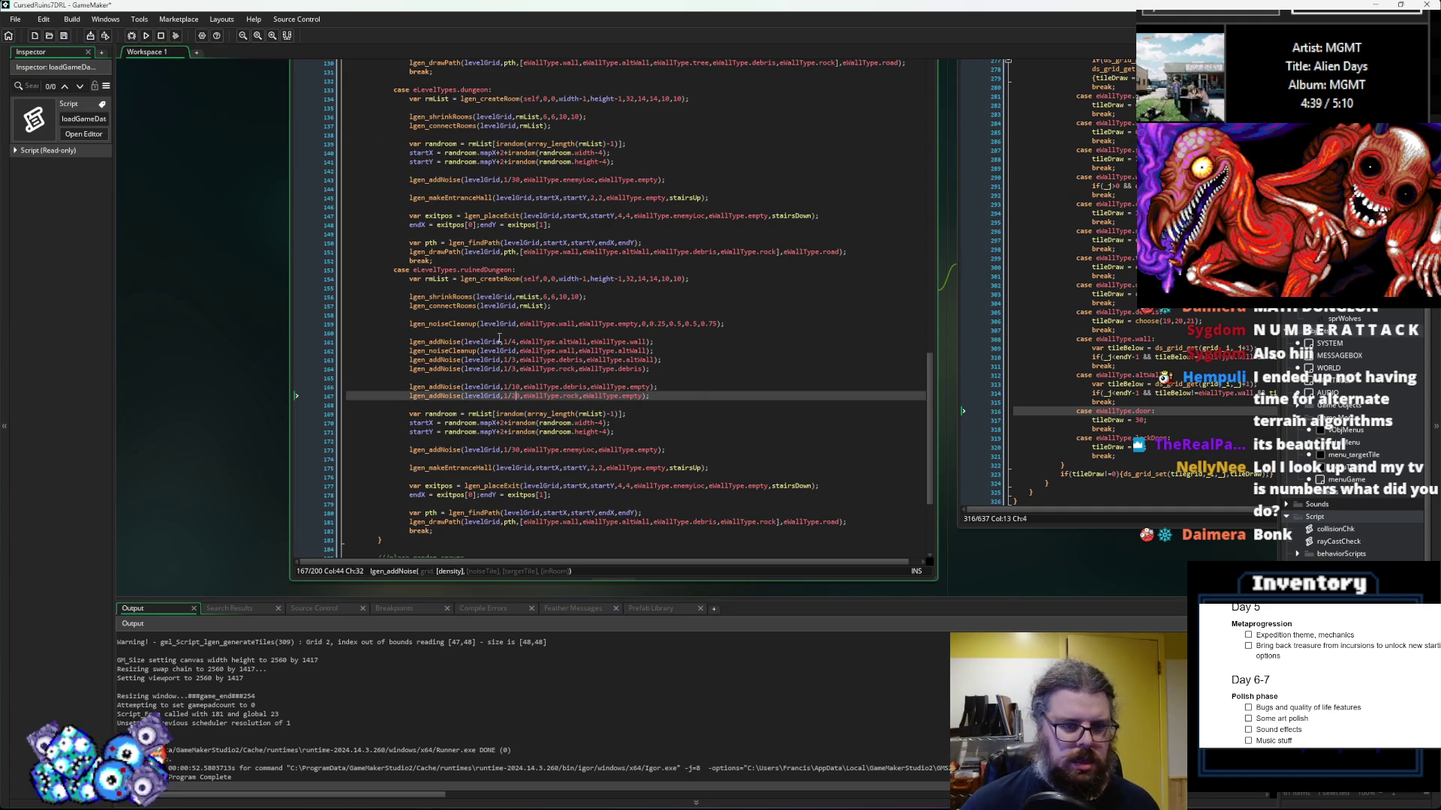
pyautogui.press('Up')
pyautogui.press('BackSpace')
pyautogui.write('2')
pyautogui.click(65, 38)
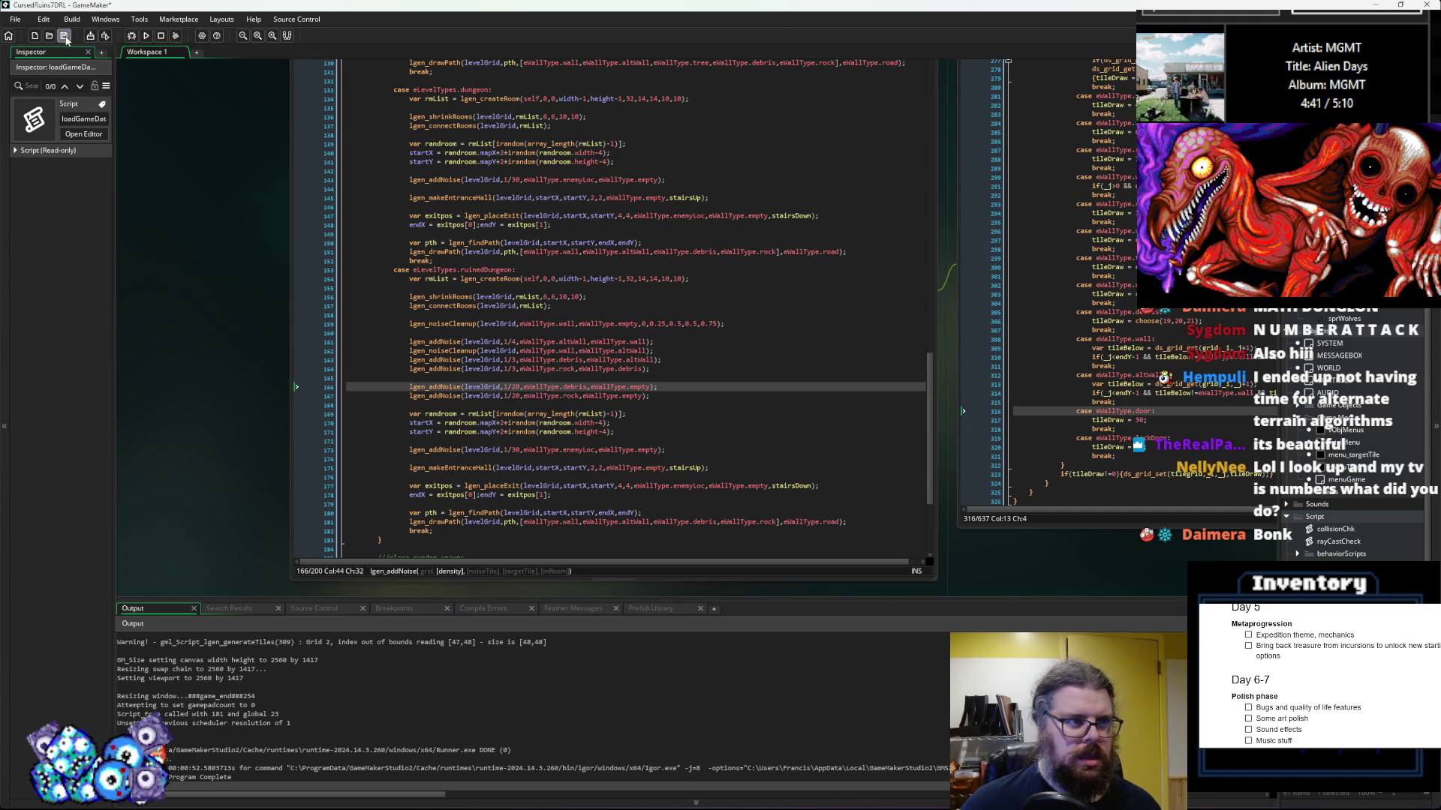
pyautogui.click(134, 37)
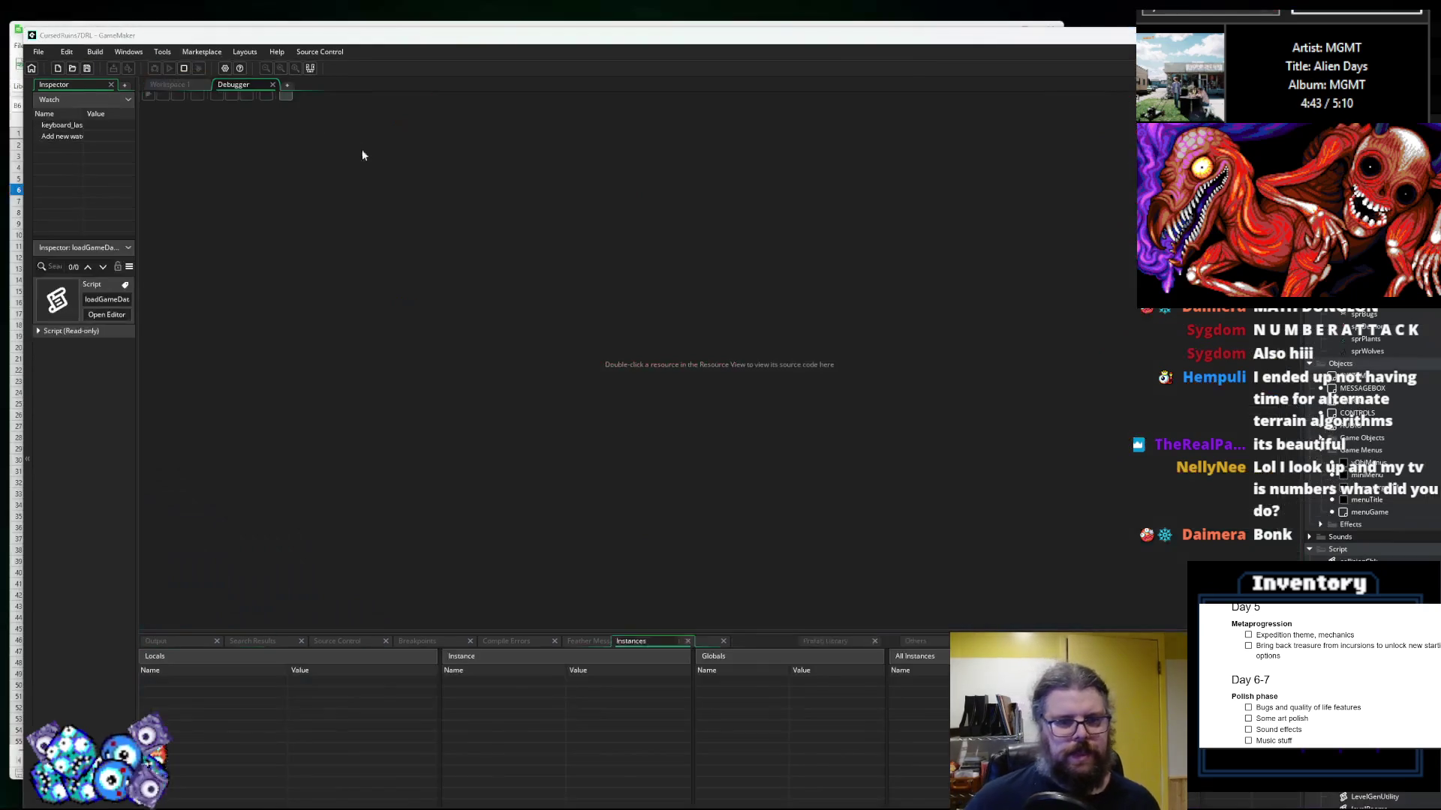
# Step: Start a new run, reveal the ruined dungeon map, and walk down and back up the vertical corridor
pyautogui.press('Return')
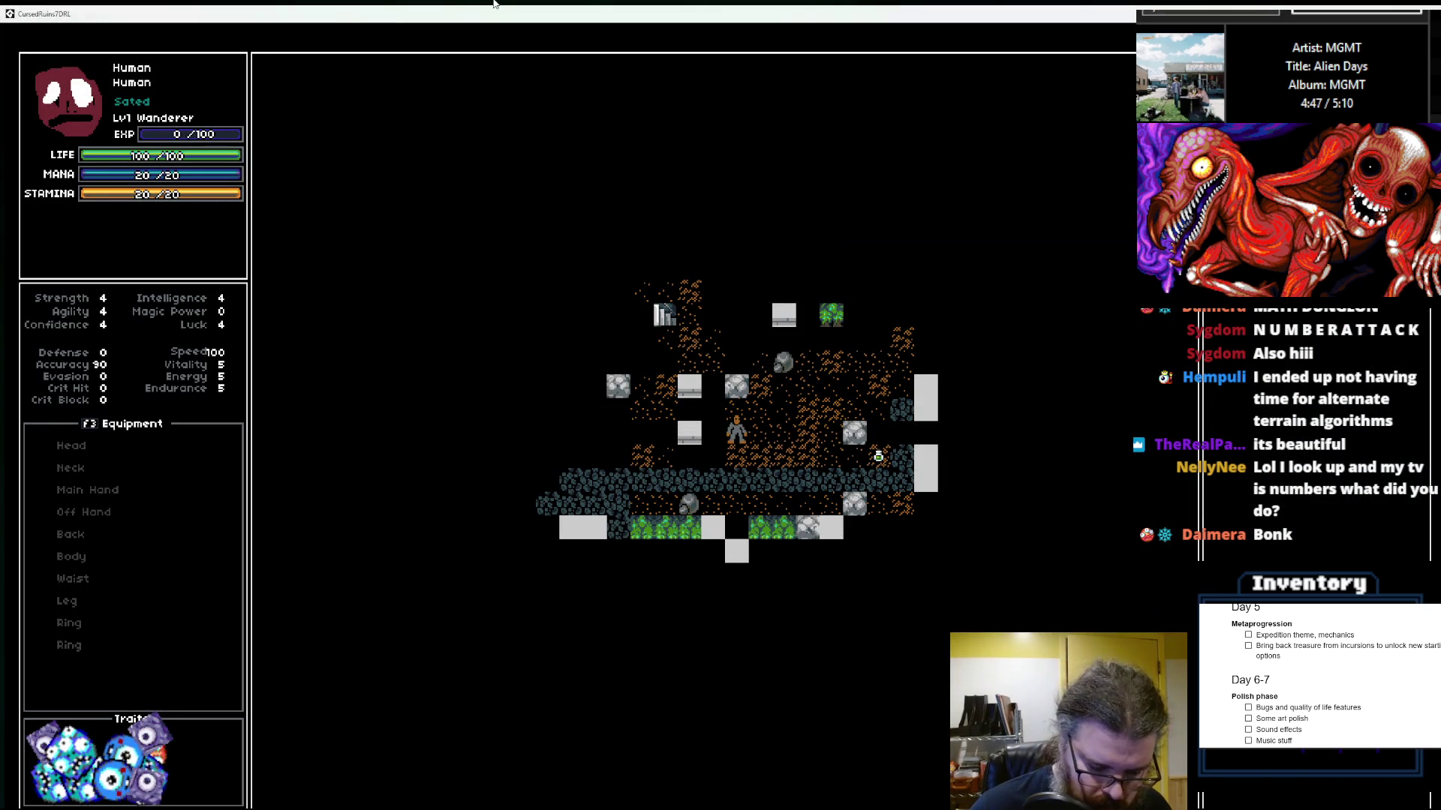
pyautogui.press('Down')
pyautogui.press('Left')
pyautogui.press('Left')
pyautogui.press('Left')
pyautogui.press('Left')
pyautogui.press('Down')
pyautogui.press('Left')
pyautogui.press('Left')
pyautogui.press('Left')
pyautogui.press('Left')
pyautogui.press('Left')
pyautogui.press('Left')
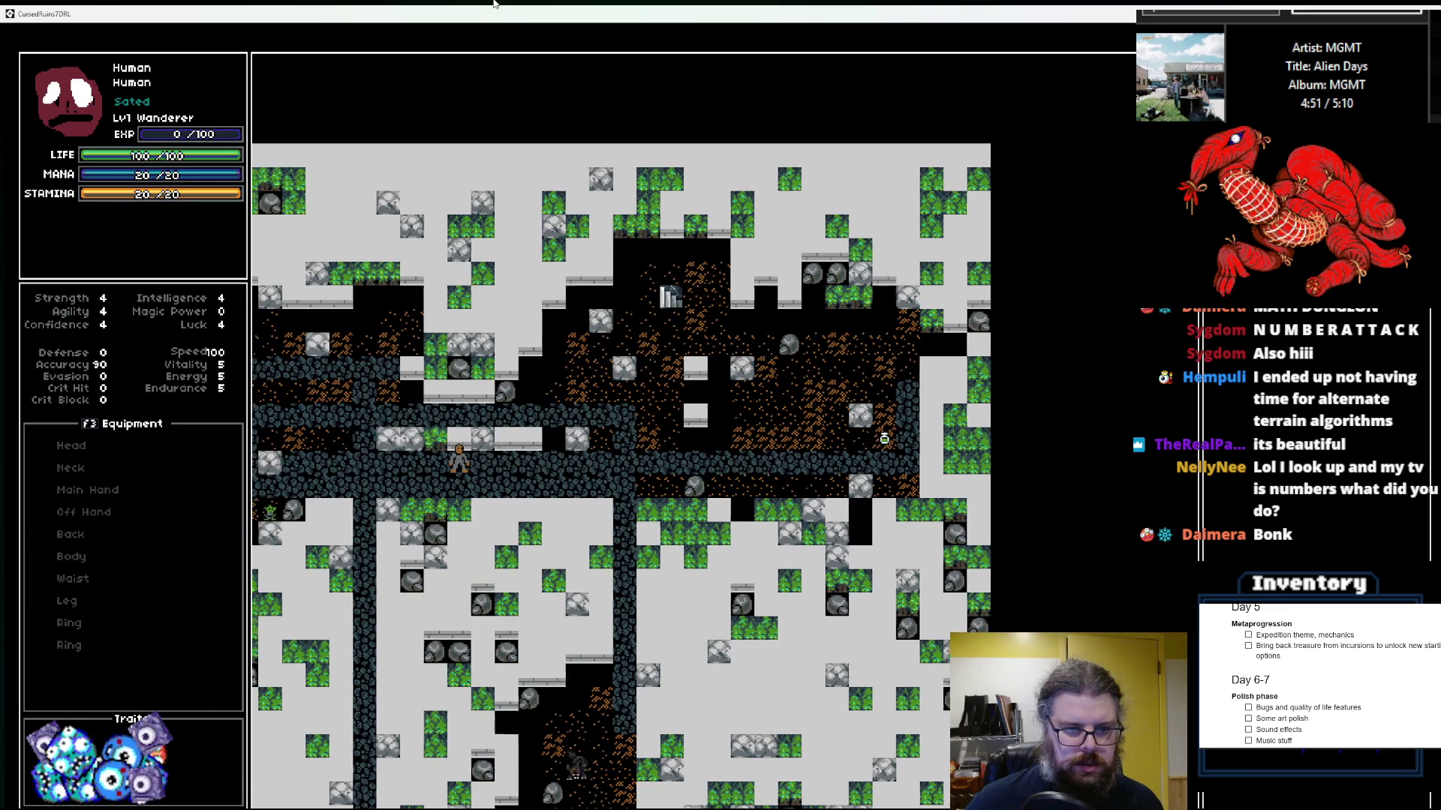
pyautogui.press('Right')
pyautogui.press('Down')
pyautogui.press('Down')
pyautogui.press('Down')
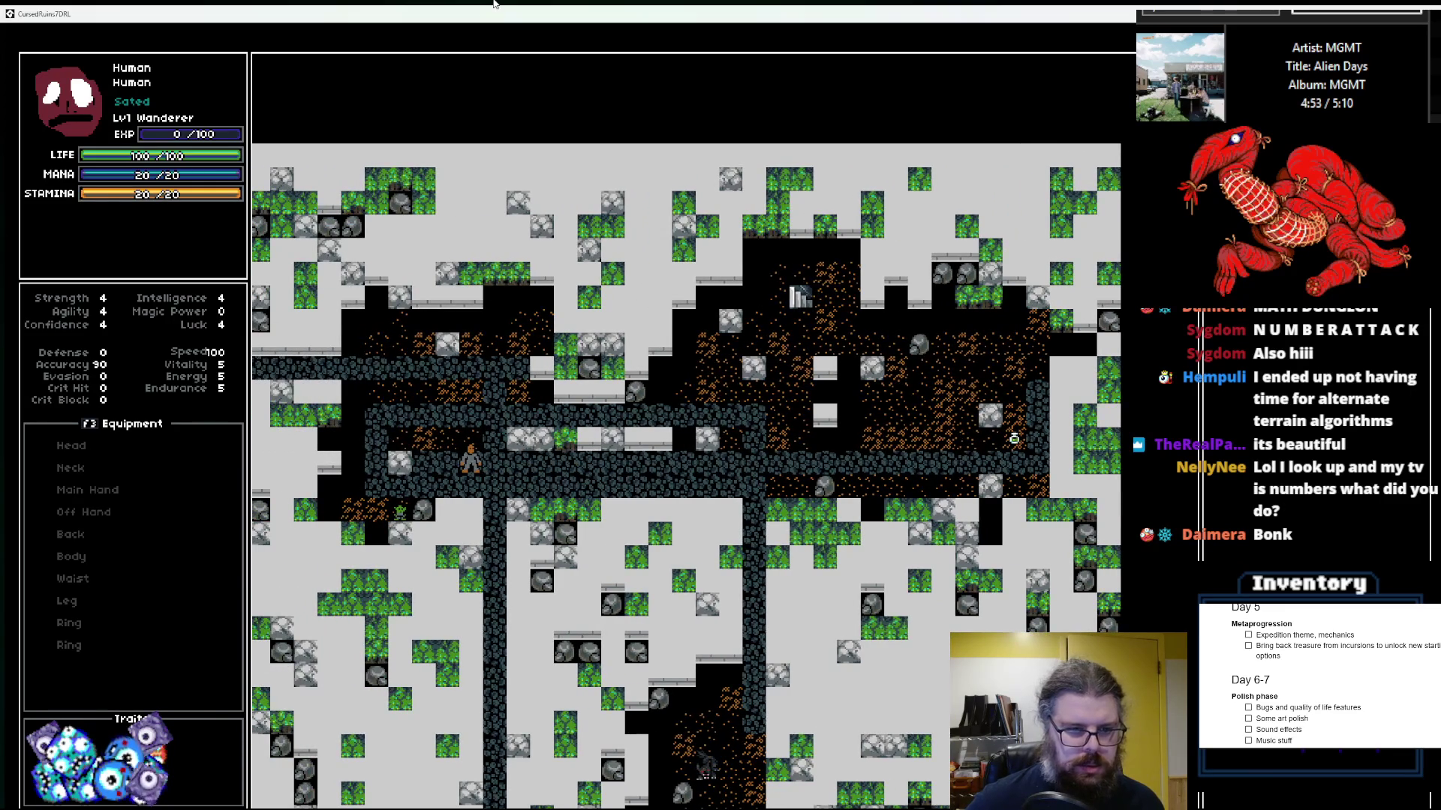
pyautogui.press('Down')
pyautogui.press('Down')
pyautogui.press('Down')
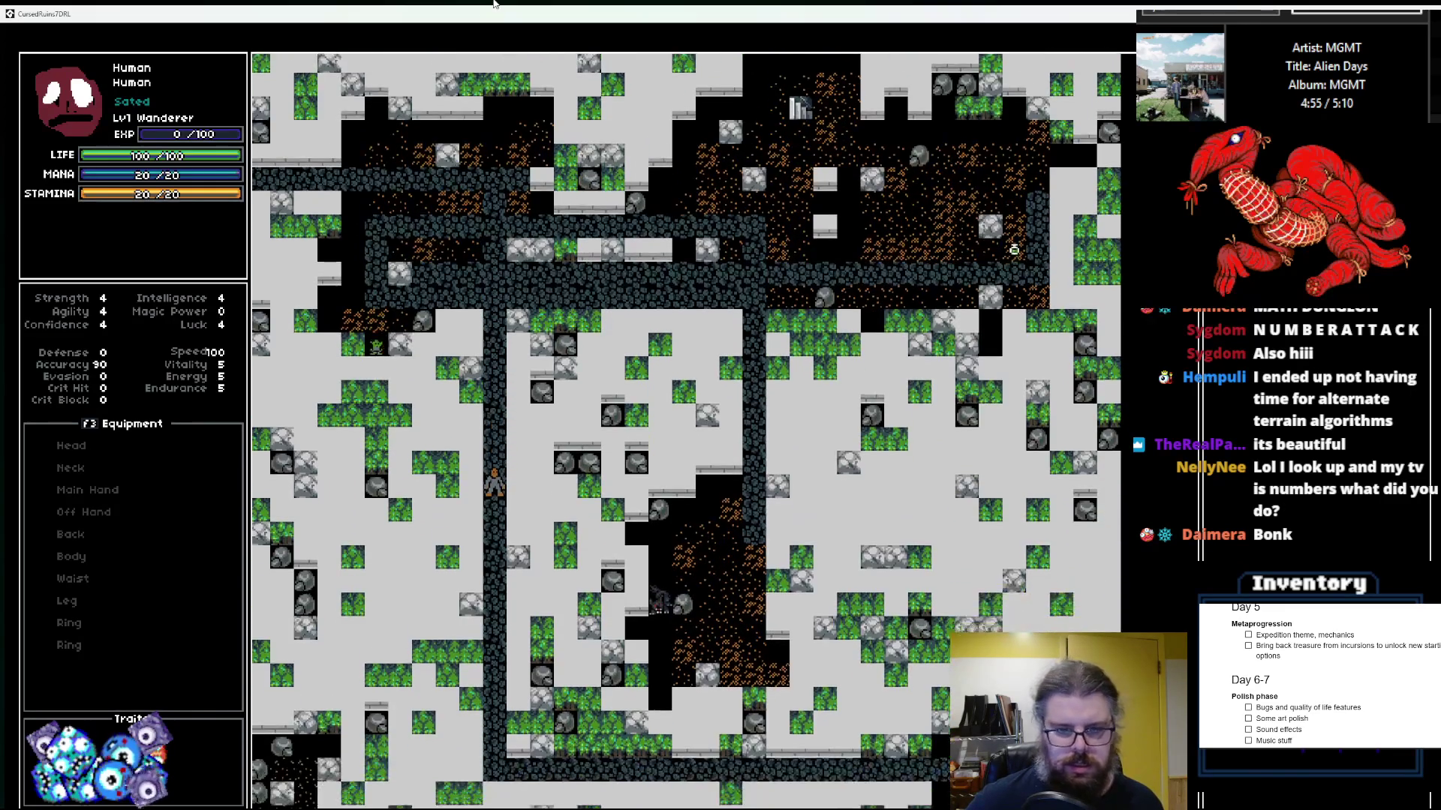
pyautogui.press('Down')
pyautogui.press('Down')
pyautogui.press('Down')
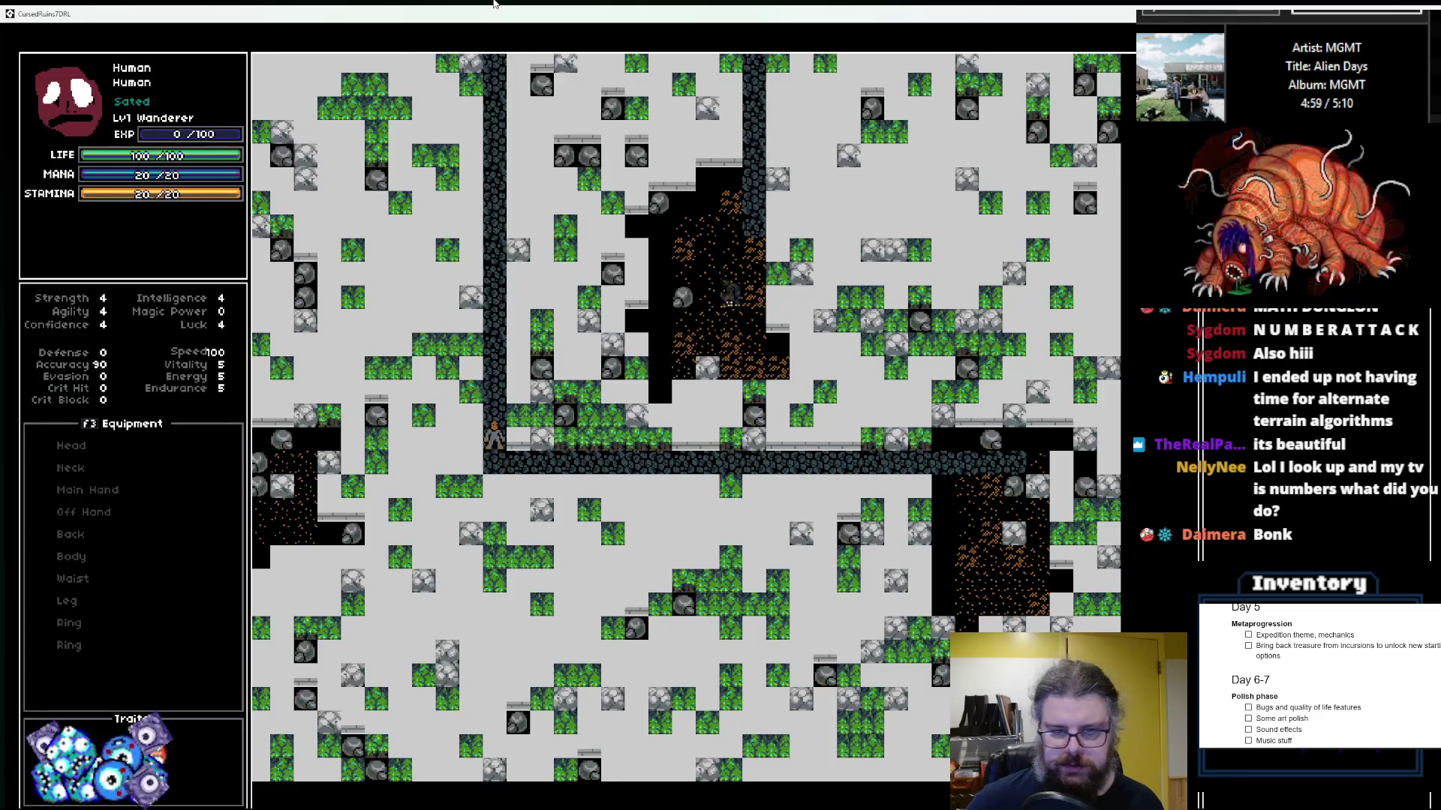
pyautogui.press('Up')
pyautogui.press('Up')
pyautogui.press('Up')
pyautogui.press('Up')
pyautogui.press('Up')
pyautogui.press('Up')
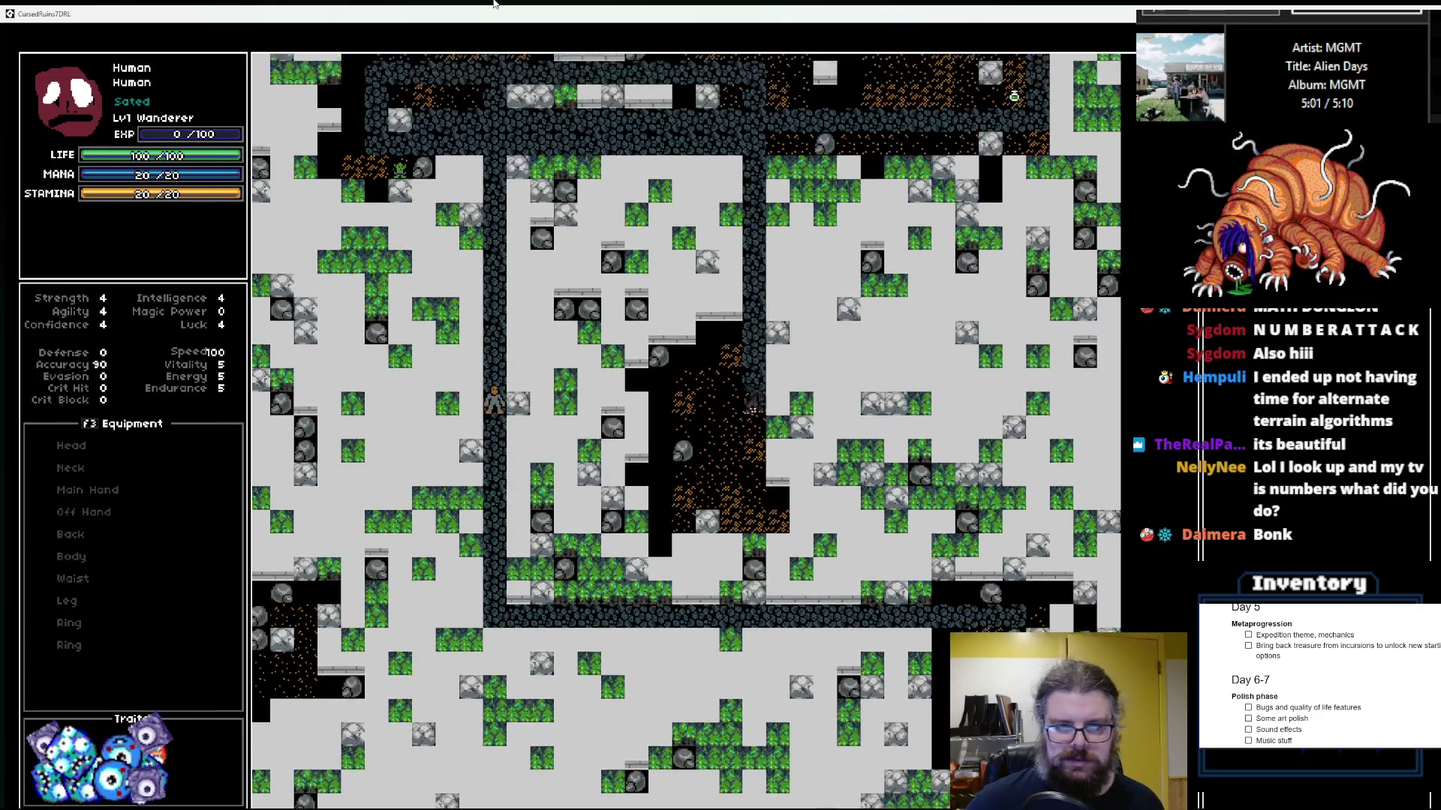
pyautogui.press('Up')
pyautogui.press('Up')
pyautogui.press('Up')
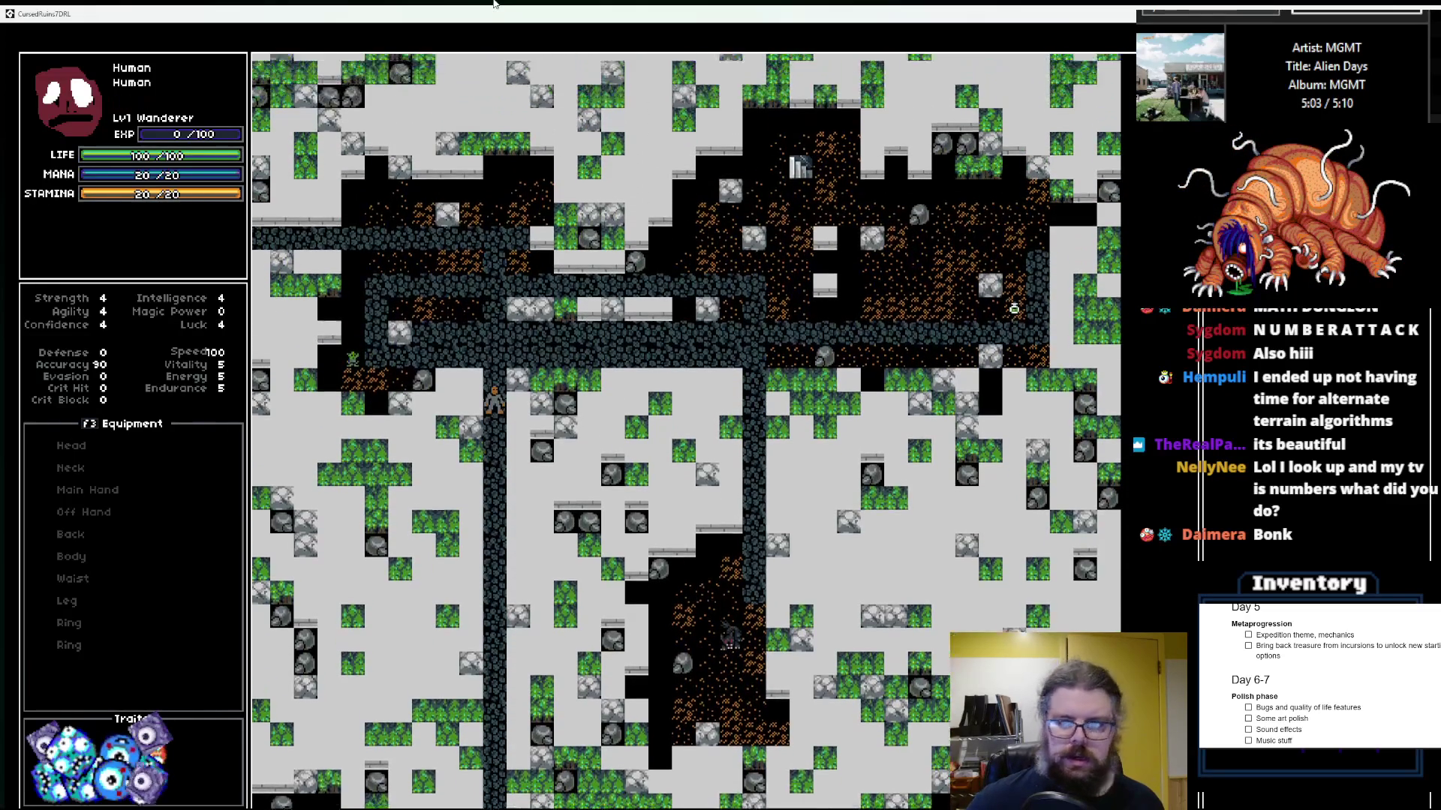
pyautogui.press('Left')
pyautogui.press('Left')
pyautogui.press('Left')
pyautogui.press('Left')
pyautogui.press('Left')
pyautogui.press('Left')
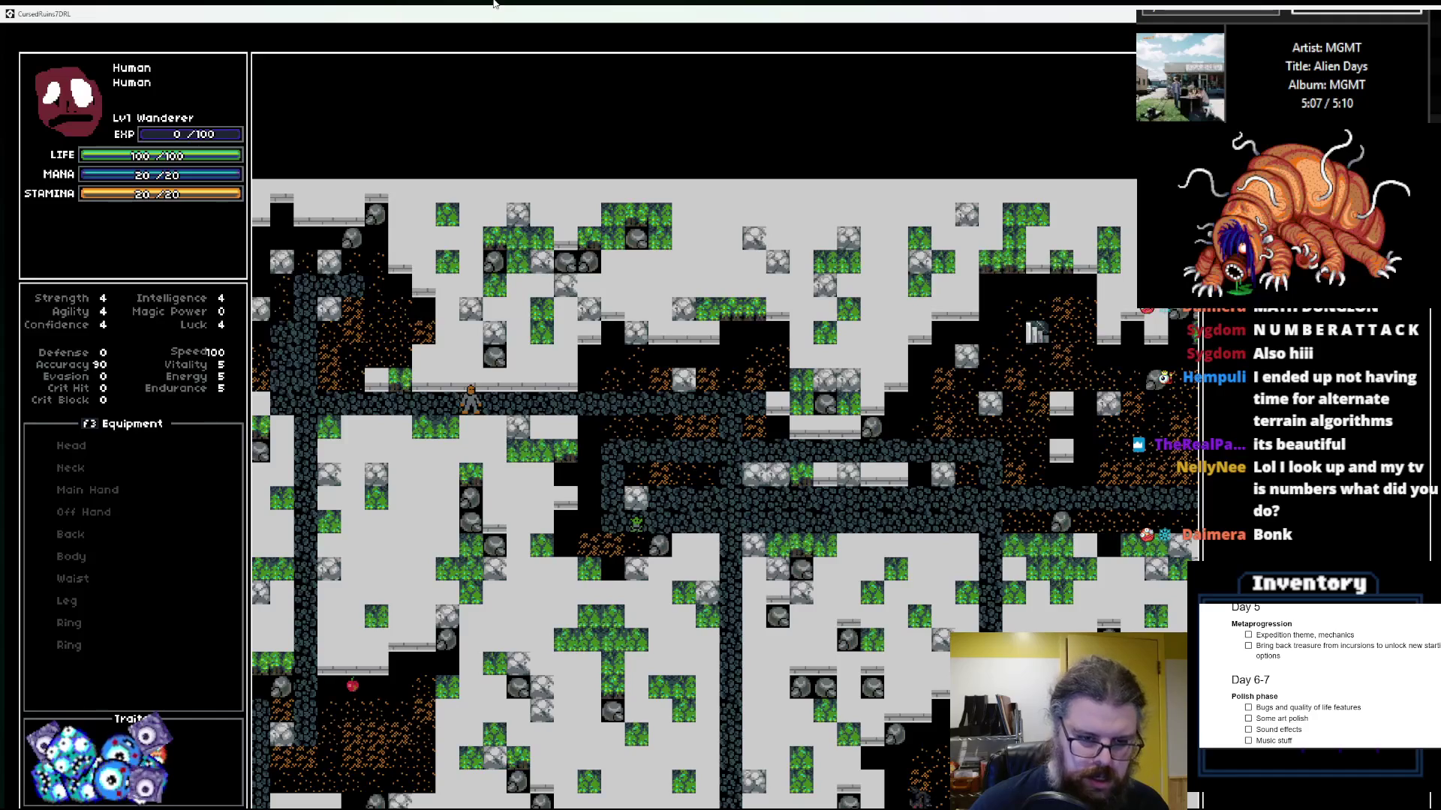
# Step: Turn fog of war back on and explore left and down through corridors into a new room
pyautogui.press('F1')
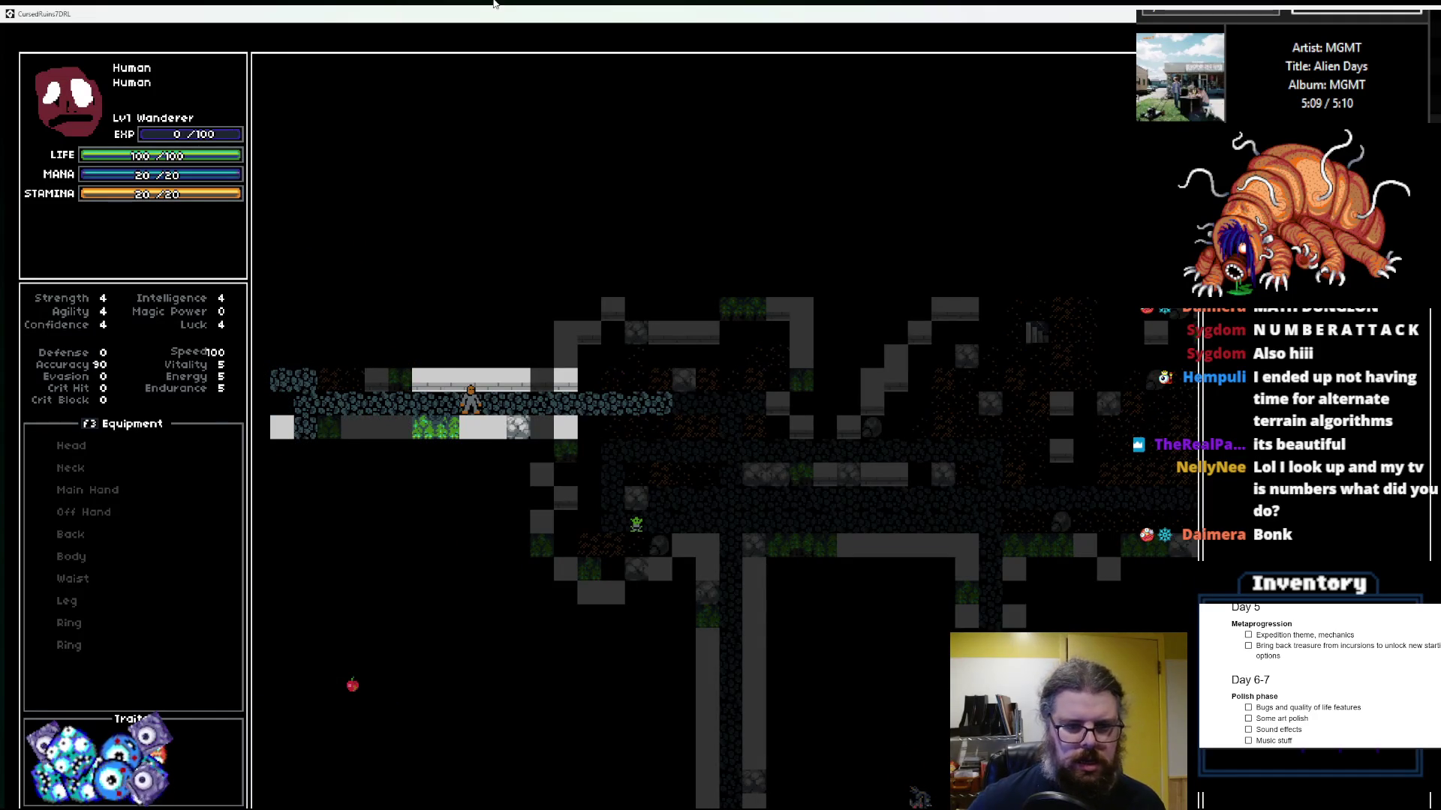
pyautogui.press('Left')
pyautogui.press('Left')
pyautogui.press('Left')
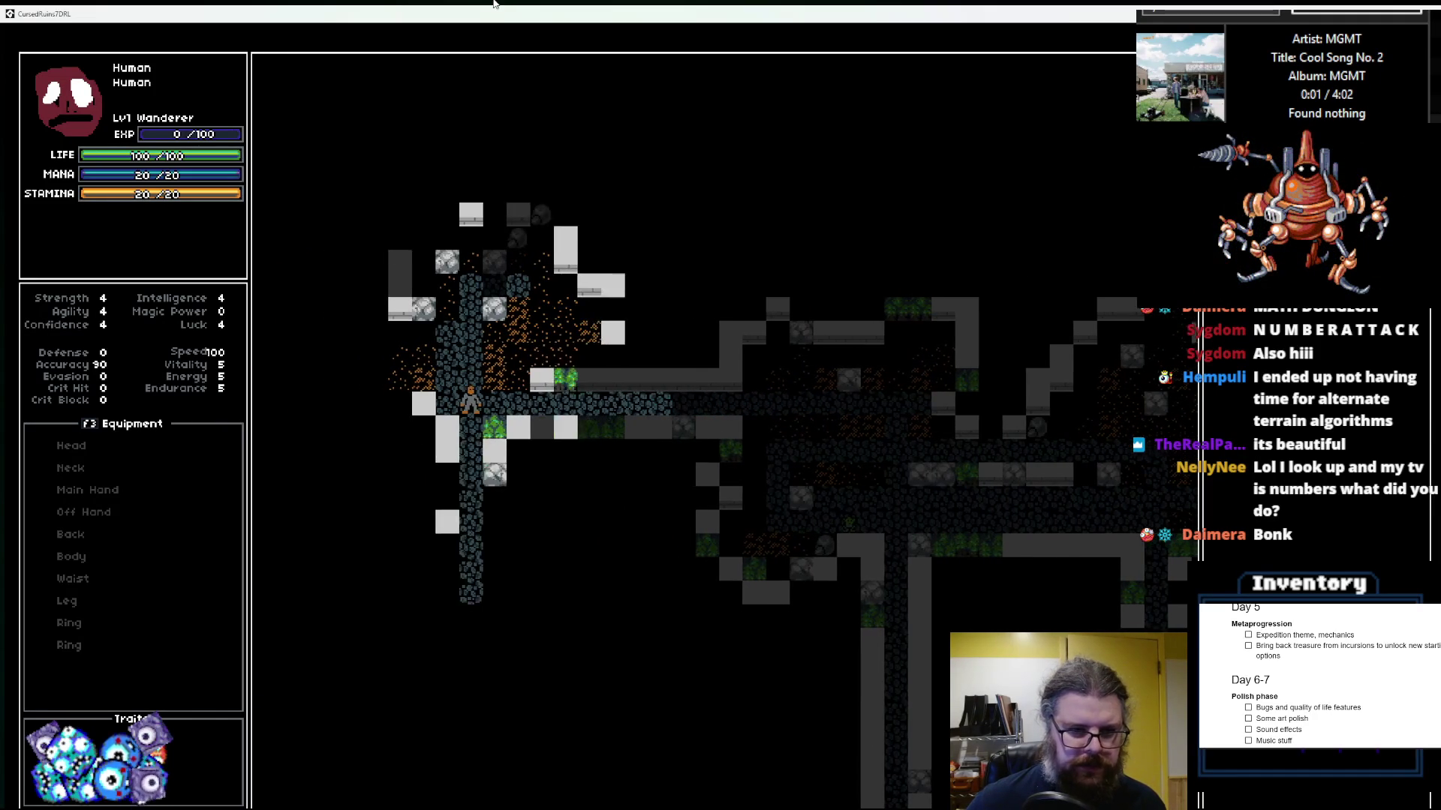
pyautogui.press('Up')
pyautogui.press('Up')
pyautogui.press('Up')
pyautogui.press('Left')
pyautogui.press('Left')
pyautogui.press('Left')
pyautogui.press('Down')
pyautogui.press('Down')
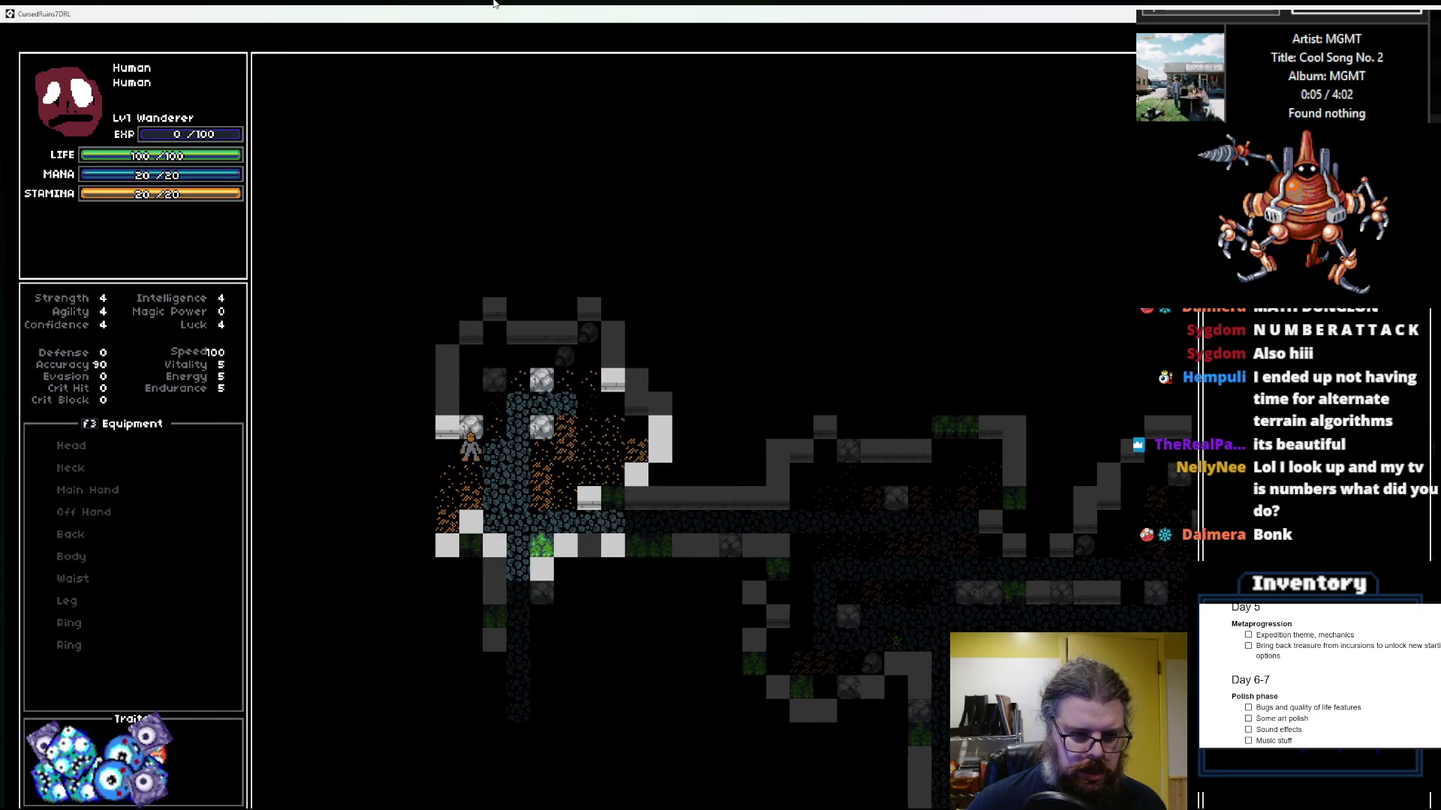
pyautogui.press('Left')
pyautogui.press('Left')
pyautogui.press('Down')
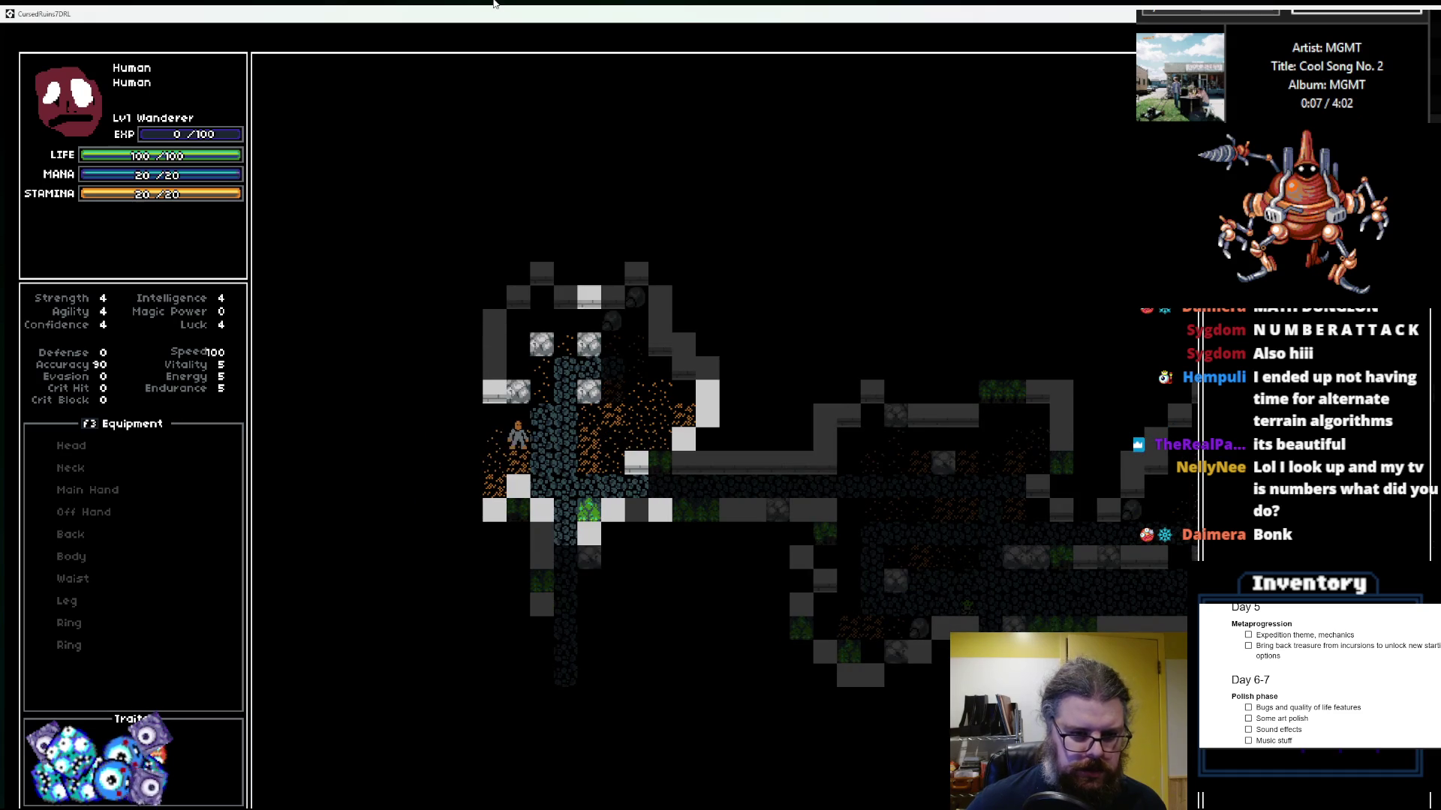
pyautogui.press('Right')
pyautogui.press('Right')
pyautogui.press('Down')
pyautogui.press('Down')
pyautogui.press('Down')
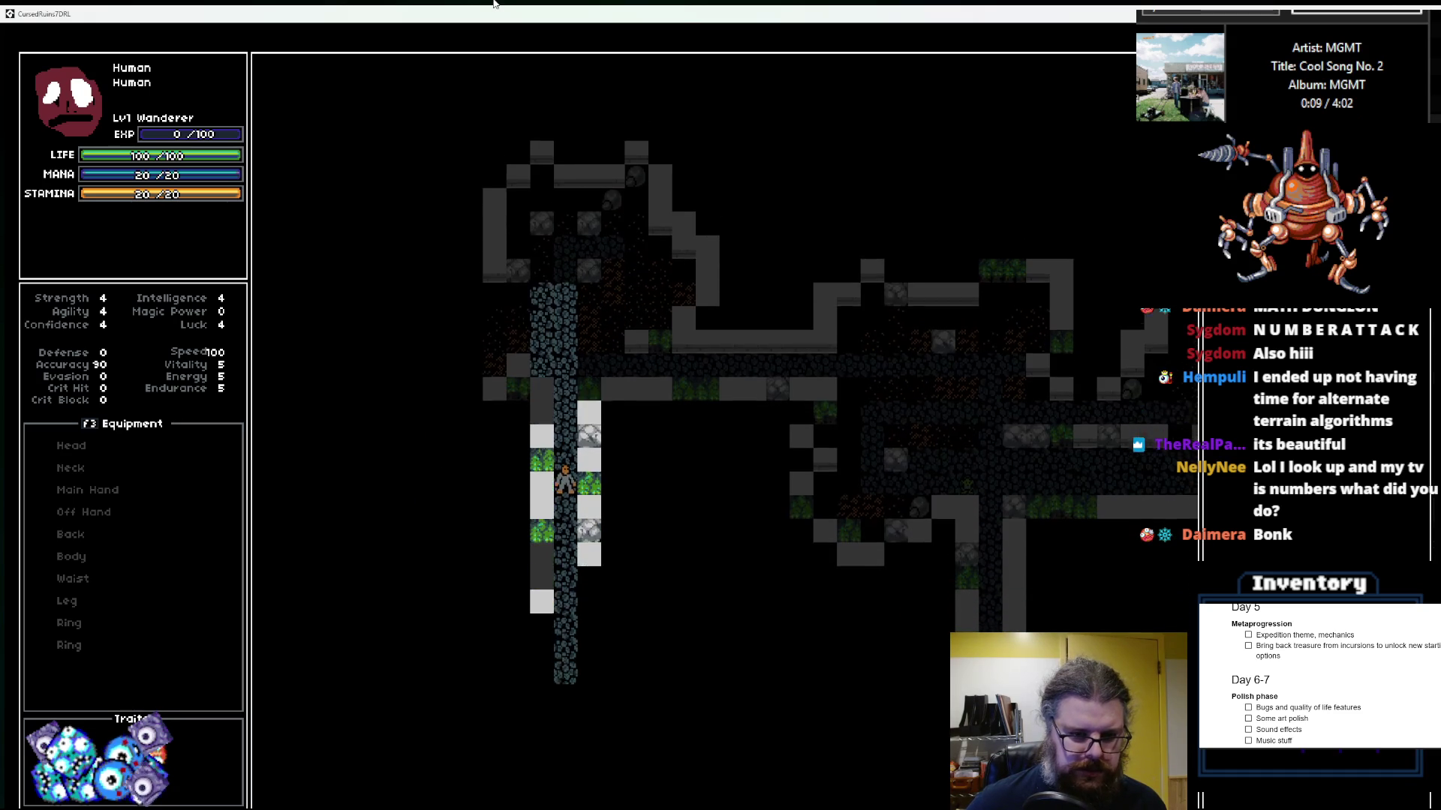
pyautogui.press('Down')
pyautogui.press('Down')
pyautogui.press('Down')
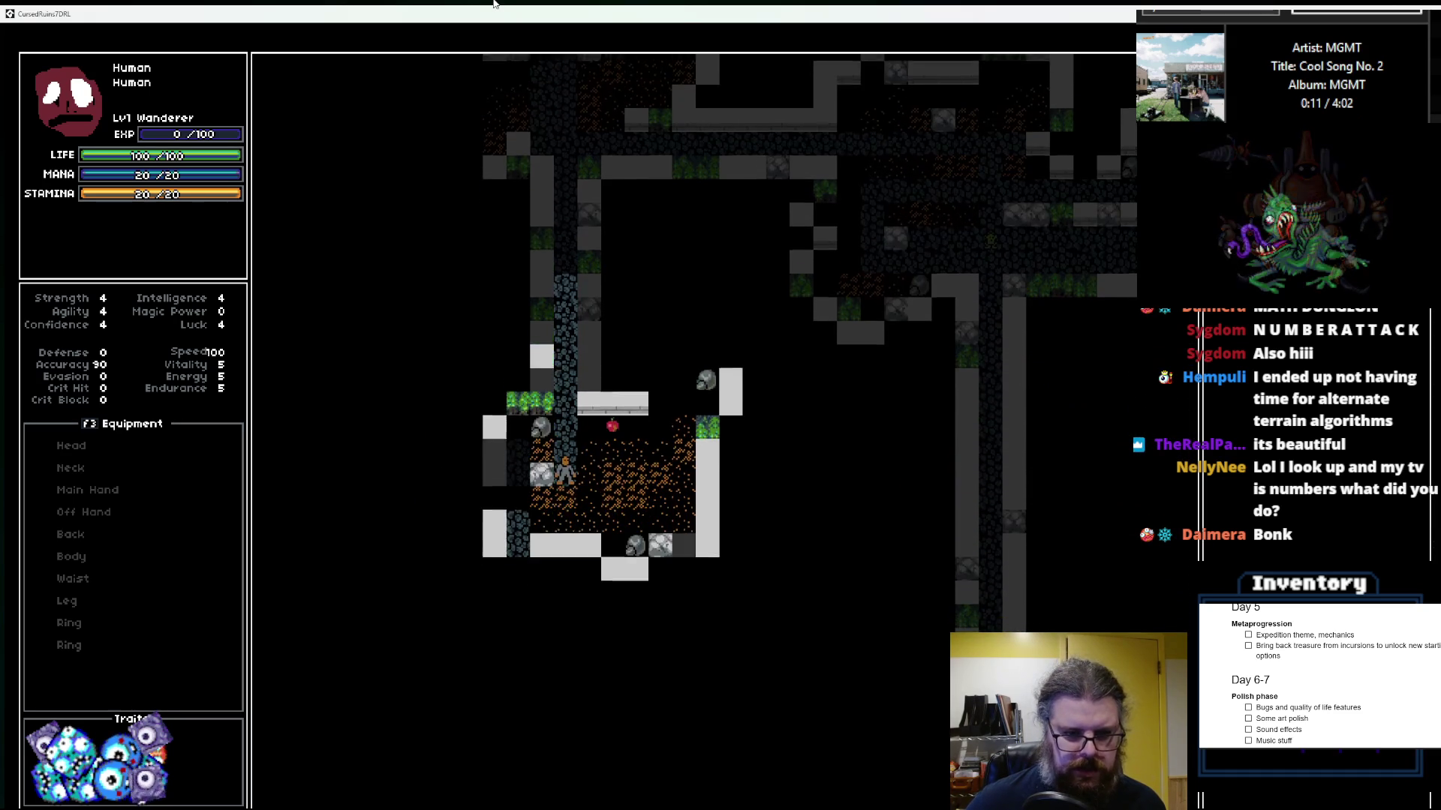
pyautogui.press('Left')
pyautogui.press('Left')
pyautogui.press('Down')
pyautogui.press('Down')
pyautogui.press('Down')
pyautogui.press('Down')
pyautogui.press('Down')
pyautogui.press('Down')
pyautogui.press('Right')
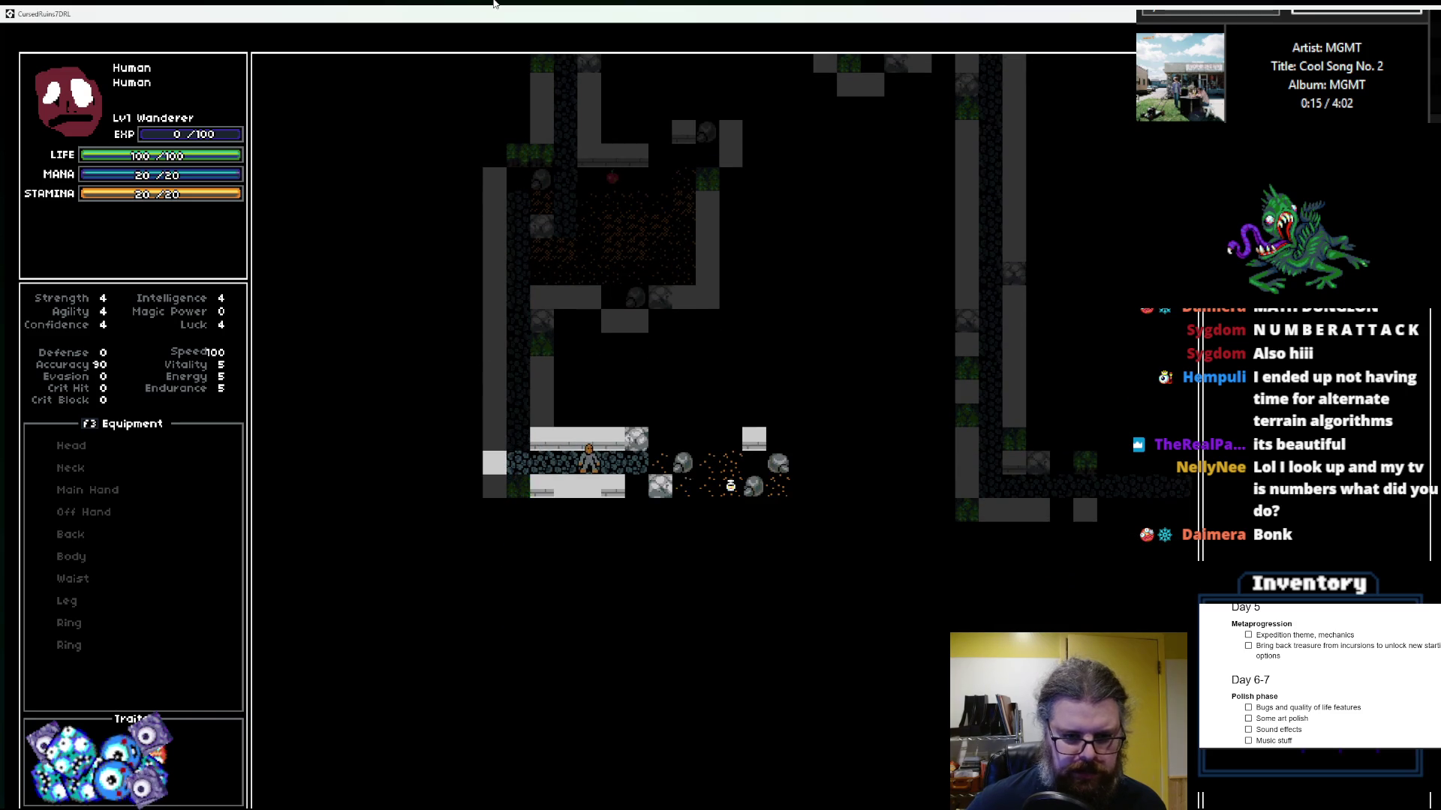
pyautogui.press('Right')
pyautogui.press('Right')
pyautogui.press('Right')
pyautogui.press('Down')
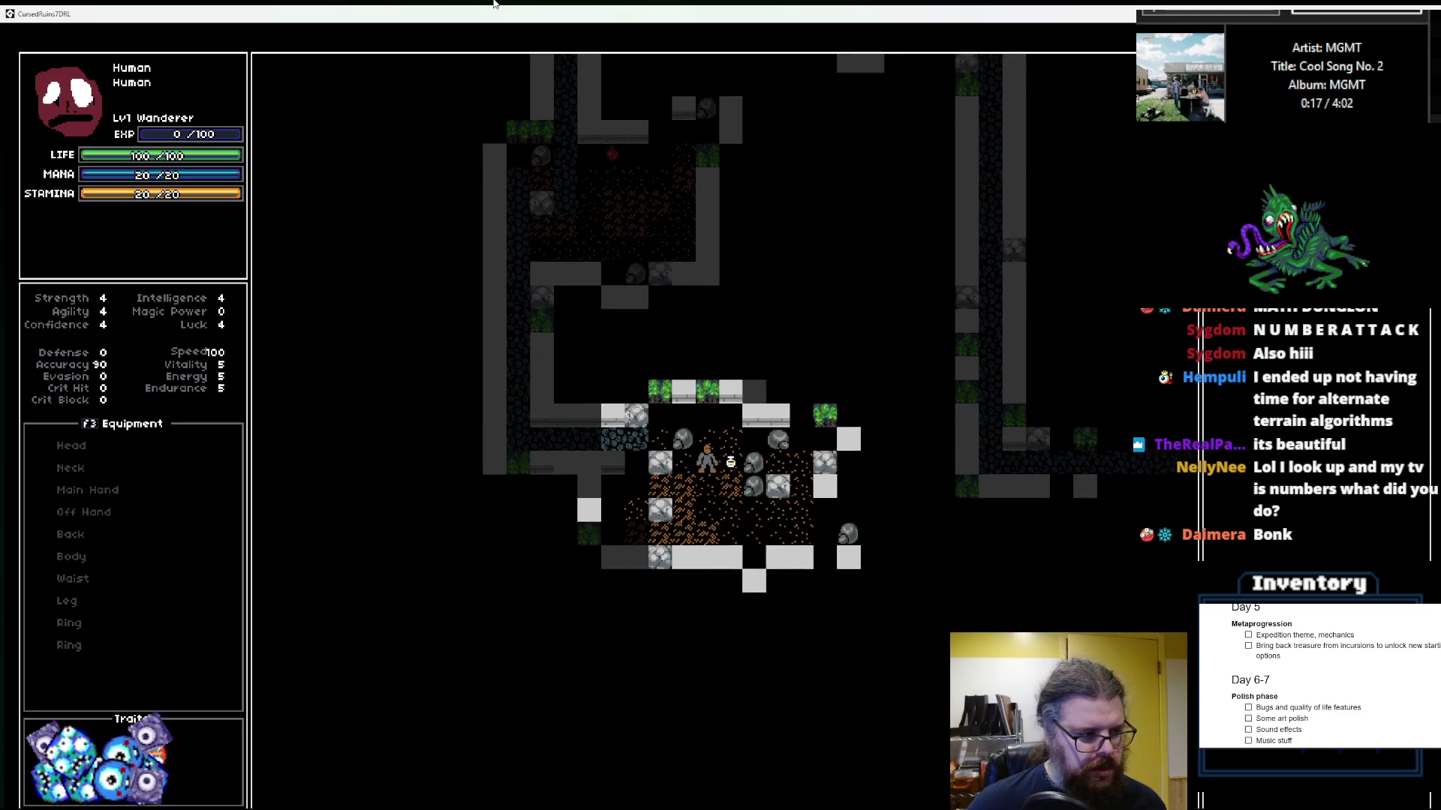
pyautogui.press('Down')
pyautogui.press('Down')
pyautogui.press('Down')
pyautogui.press('Right')
pyautogui.press('Right')
pyautogui.press('Right')
# Step: Walk up the left passage to the apple tile and cobblestone passage, then exit fullscreen and close the game
pyautogui.press('Left')
pyautogui.press('Left')
pyautogui.press('Left')
pyautogui.press('Up')
pyautogui.press('Up')
pyautogui.press('Up')
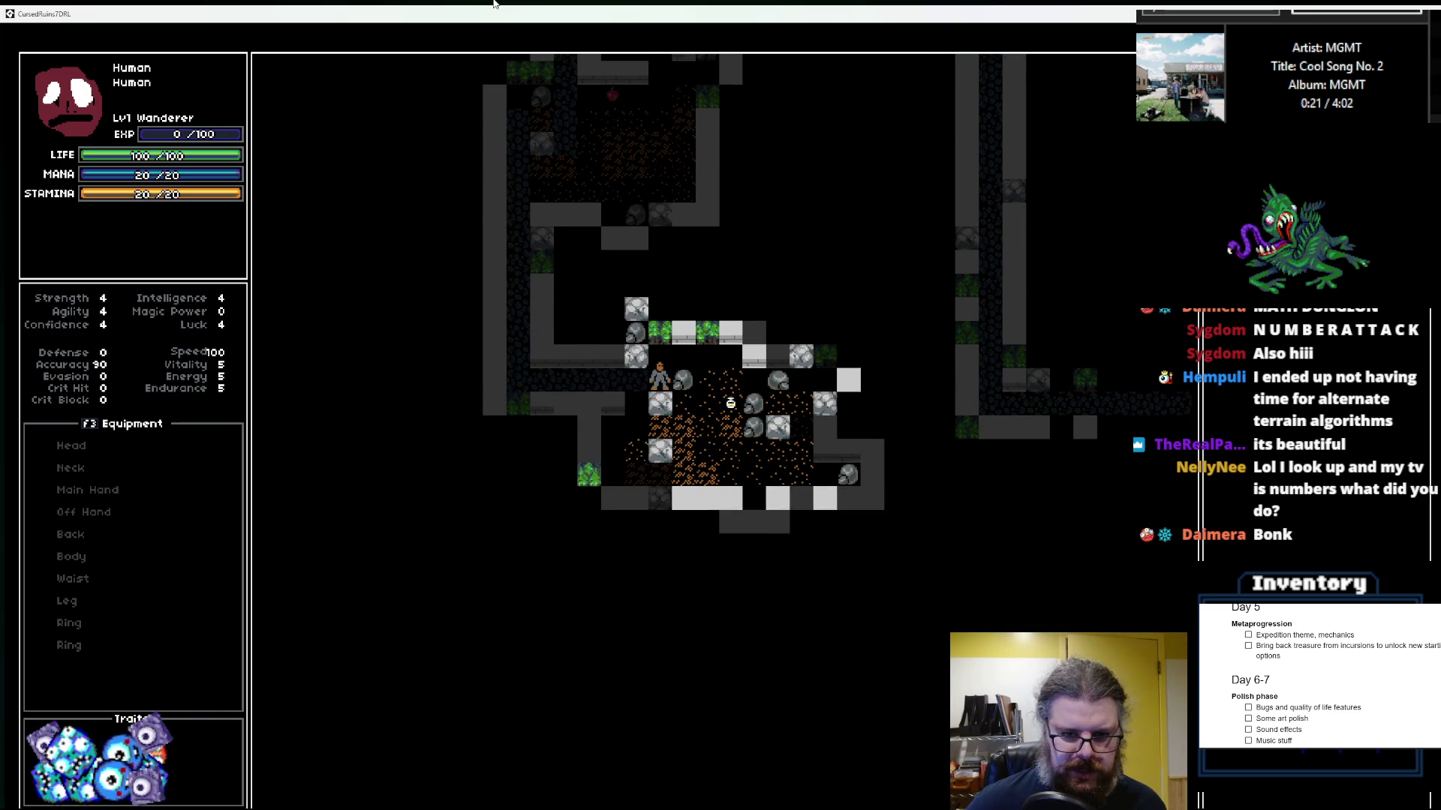
pyautogui.press('Up')
pyautogui.press('Left')
pyautogui.press('Left')
pyautogui.press('Left')
pyautogui.press('Up')
pyautogui.press('Up')
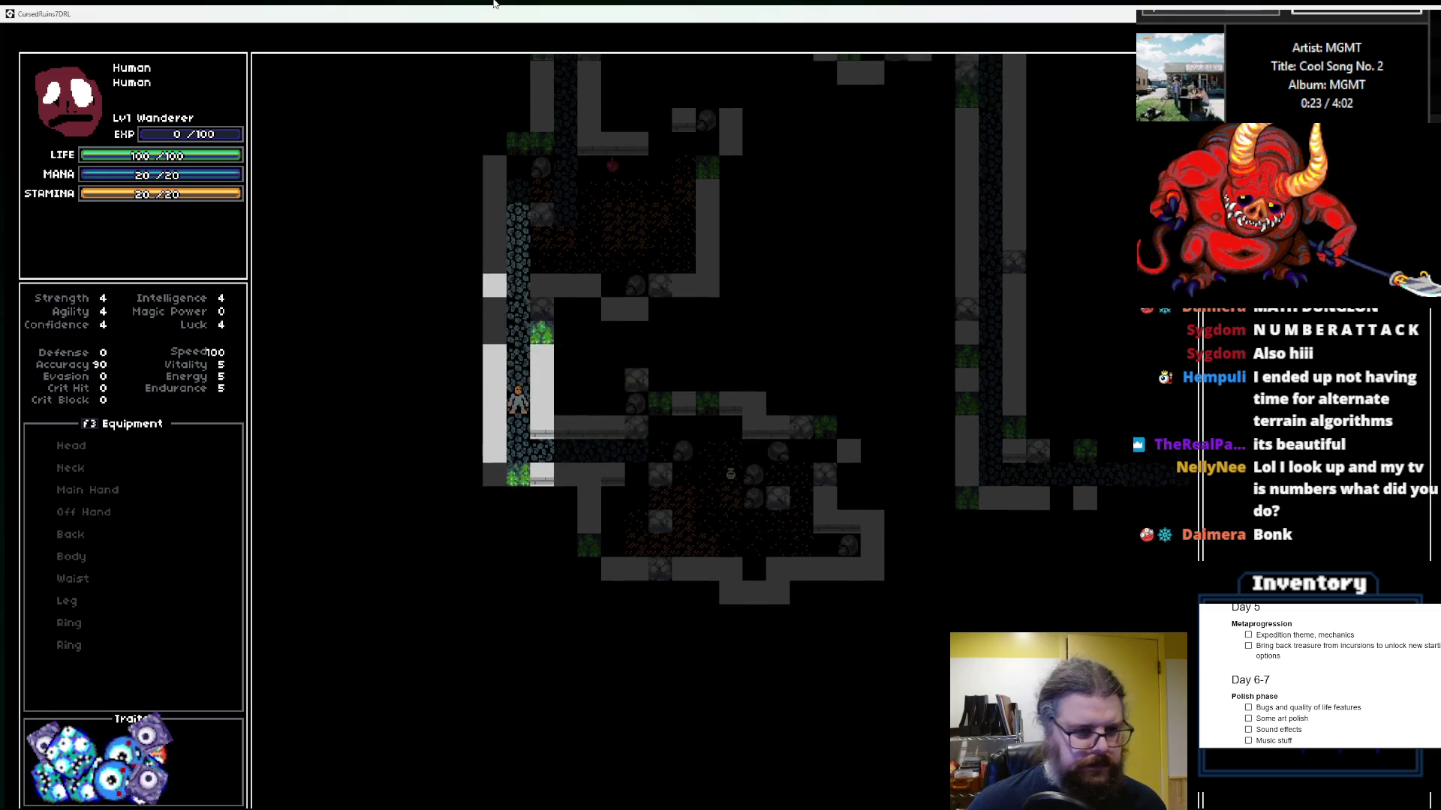
pyautogui.press('Up')
pyautogui.press('Up')
pyautogui.press('Up')
pyautogui.press('Right')
pyautogui.press('Right')
pyautogui.press('Right')
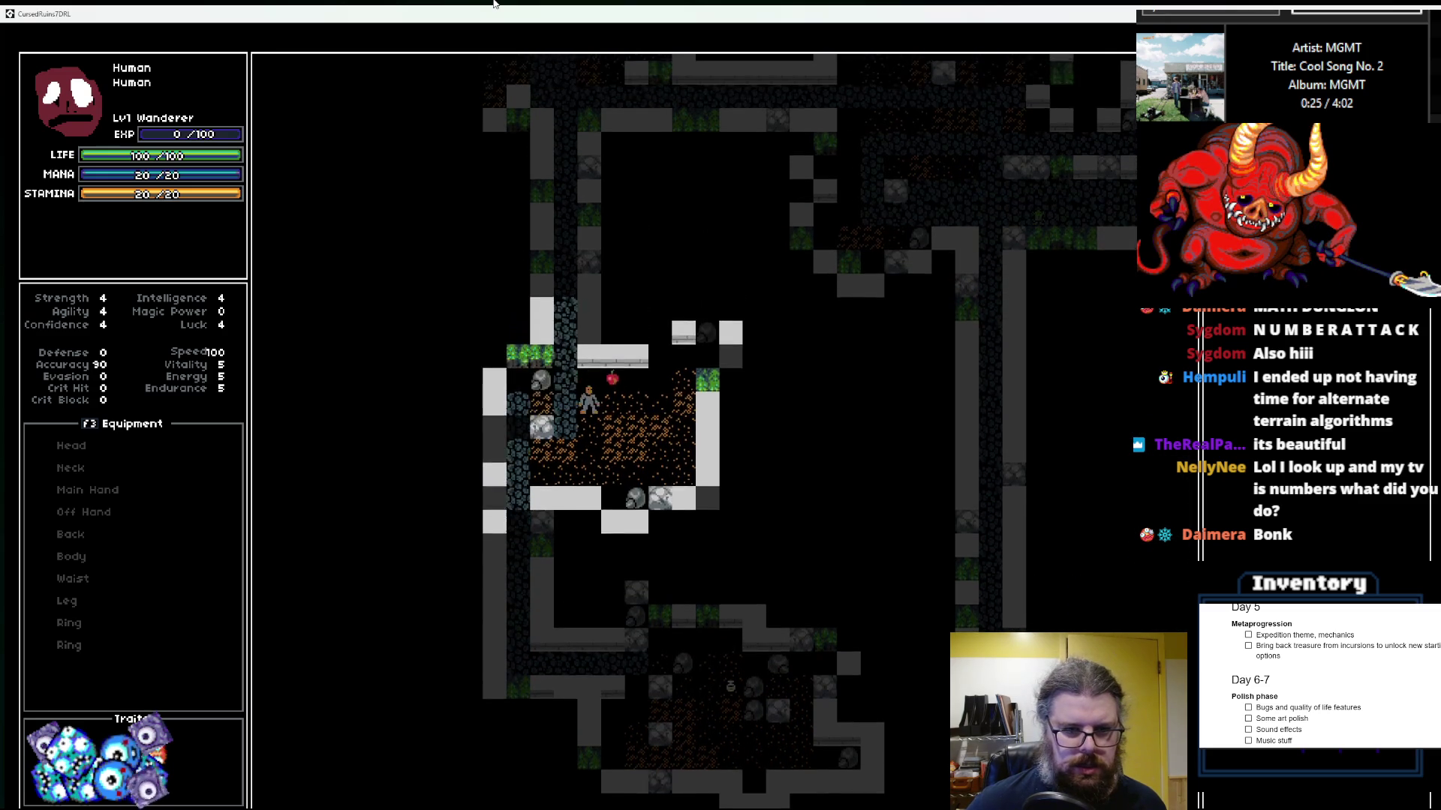
pyautogui.press('Right')
pyautogui.press('Up')
pyautogui.press('Left')
pyautogui.press('Up')
pyautogui.press('Up')
pyautogui.press('Up')
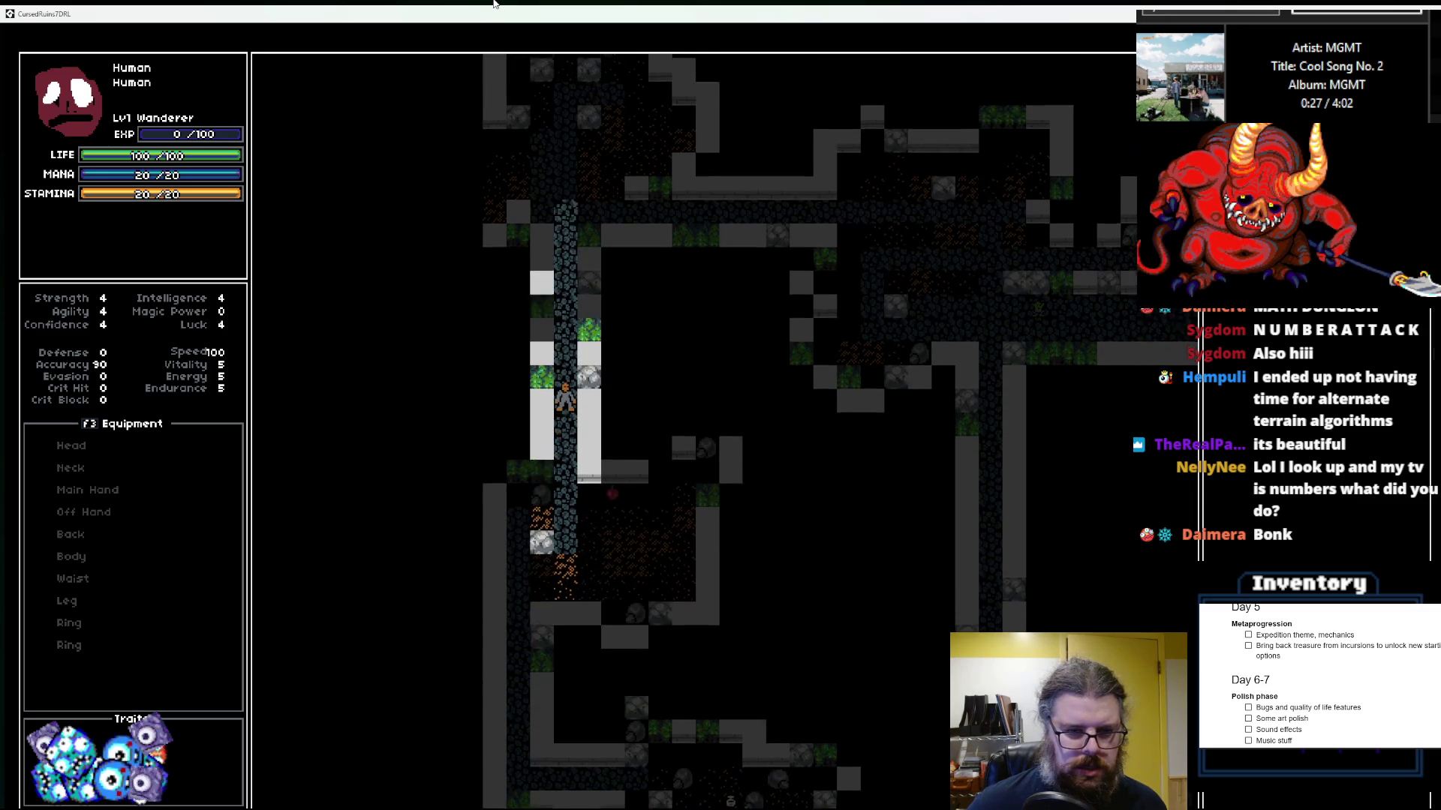
pyautogui.doubleClick(488, 14)
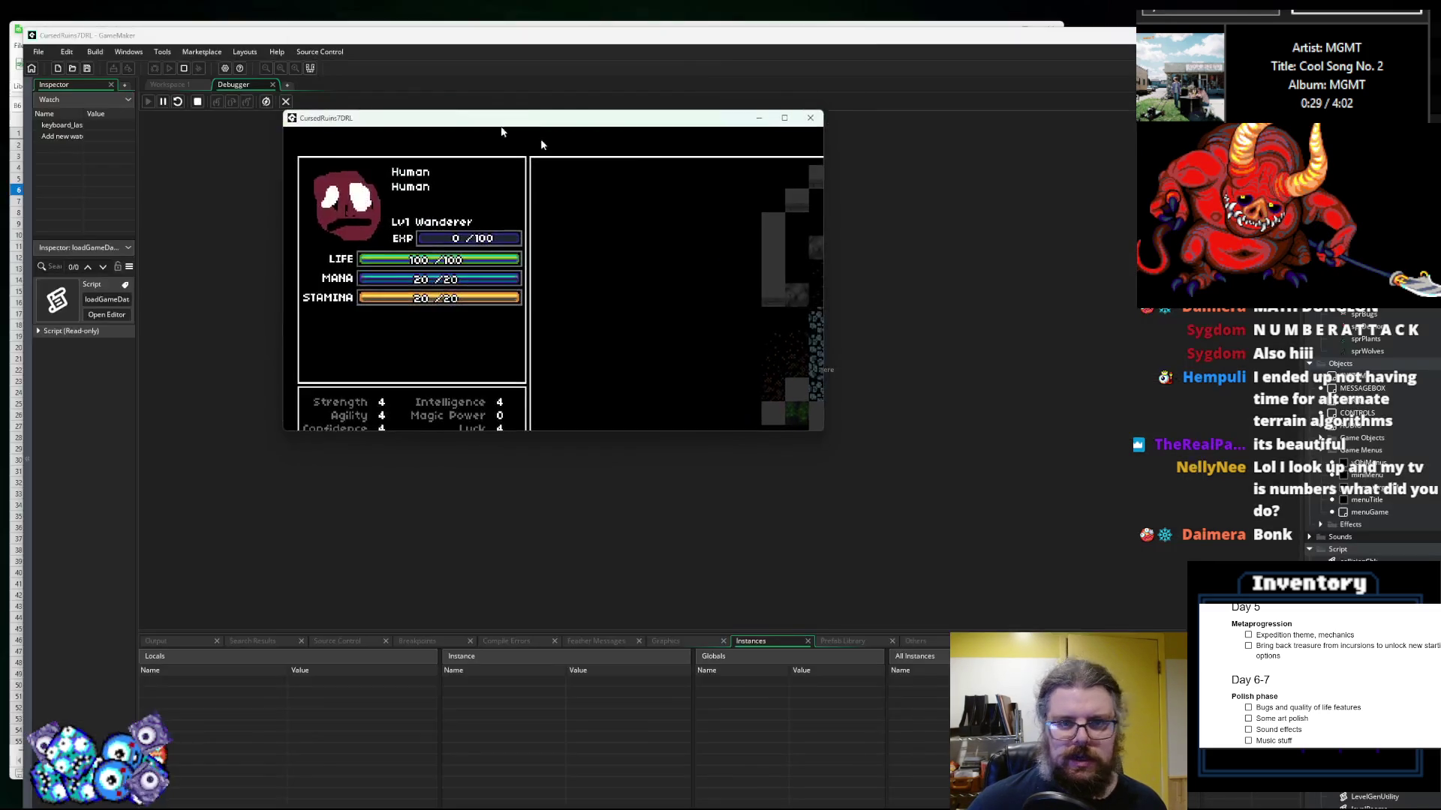
pyautogui.click(813, 117)
# Step: Leave the debugger, look over LevelGenUtility.gml and levelData, then focus WORLD's Create event code
pyautogui.click(287, 101)
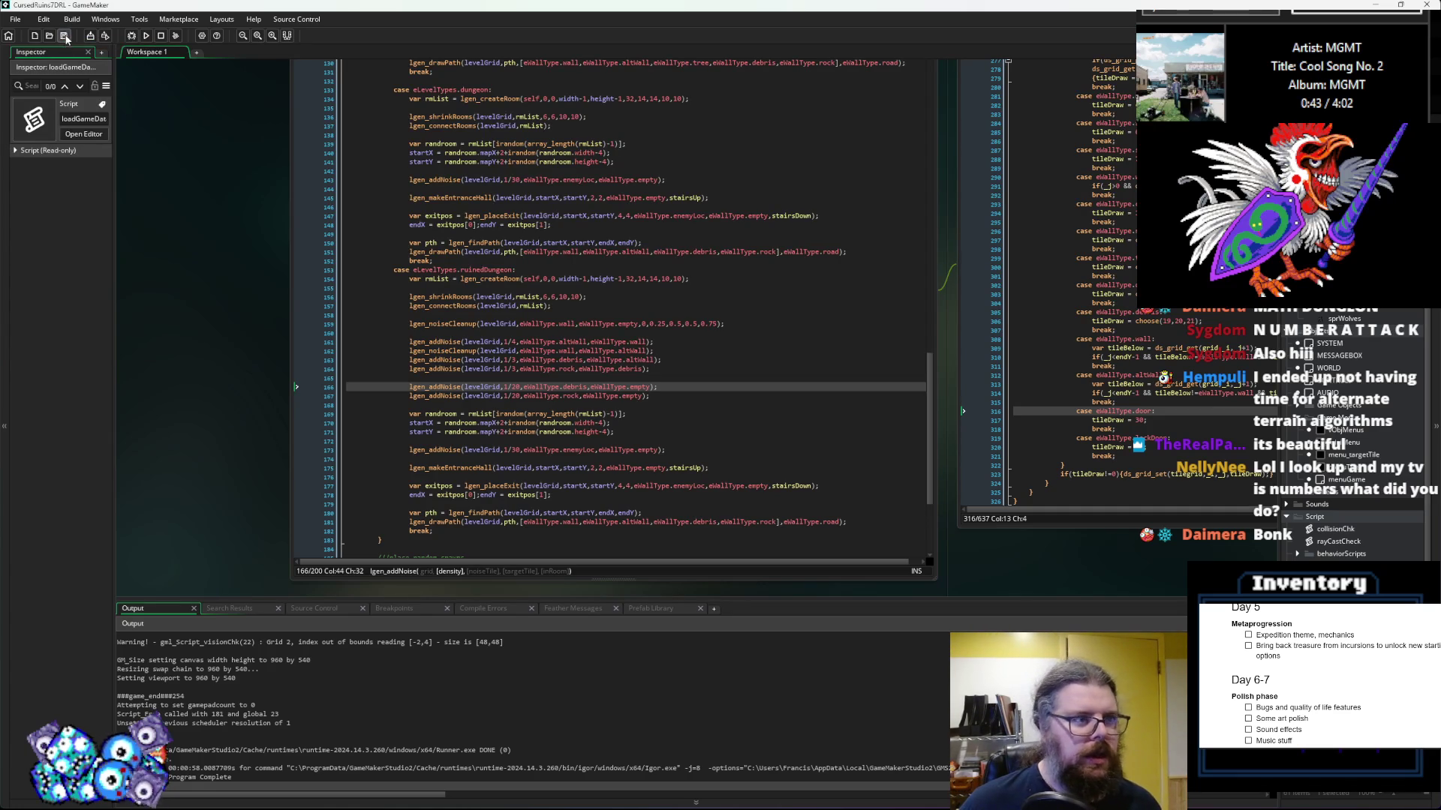
pyautogui.click(1103, 258)
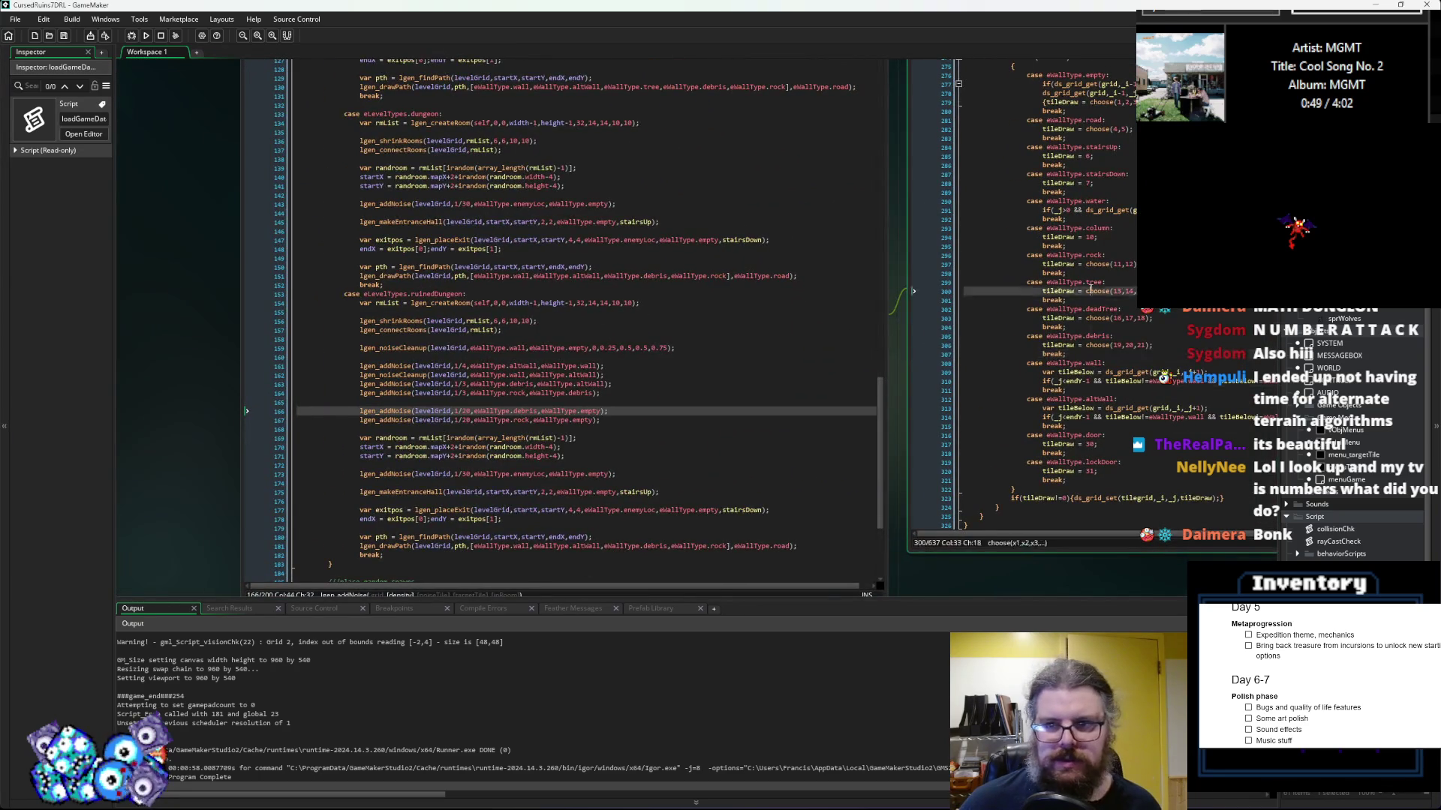
pyautogui.click(694, 454)
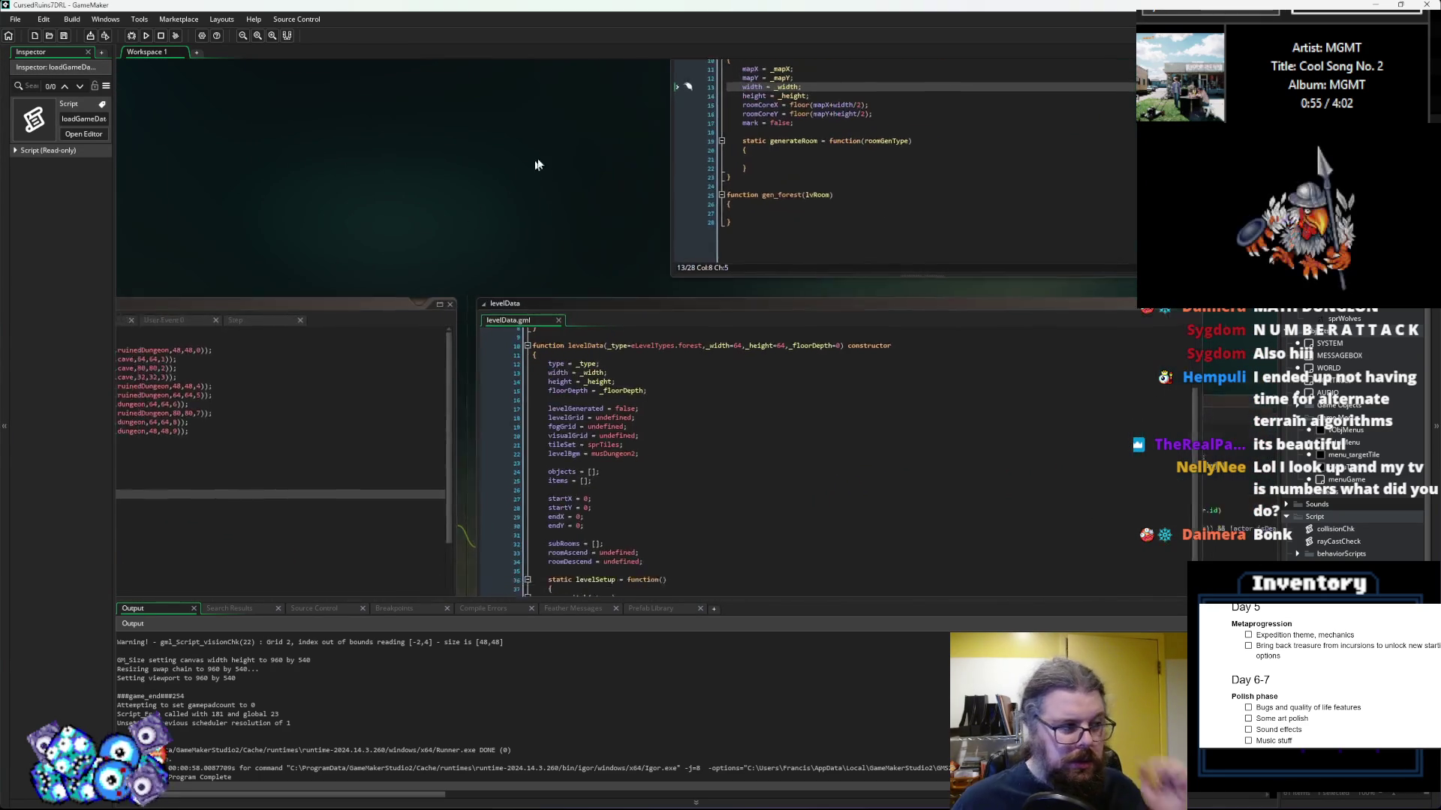
pyautogui.click(677, 364)
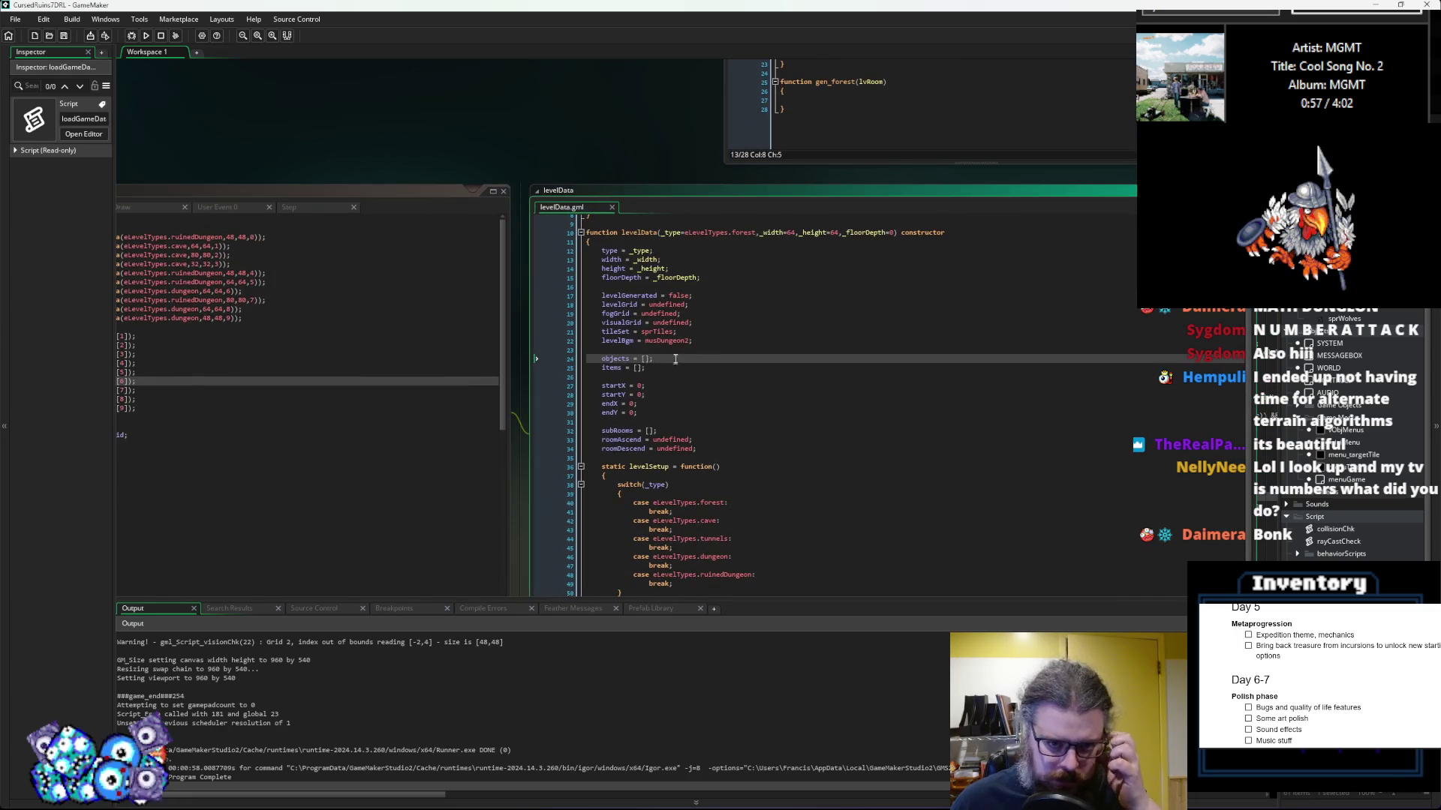
pyautogui.click(455, 343)
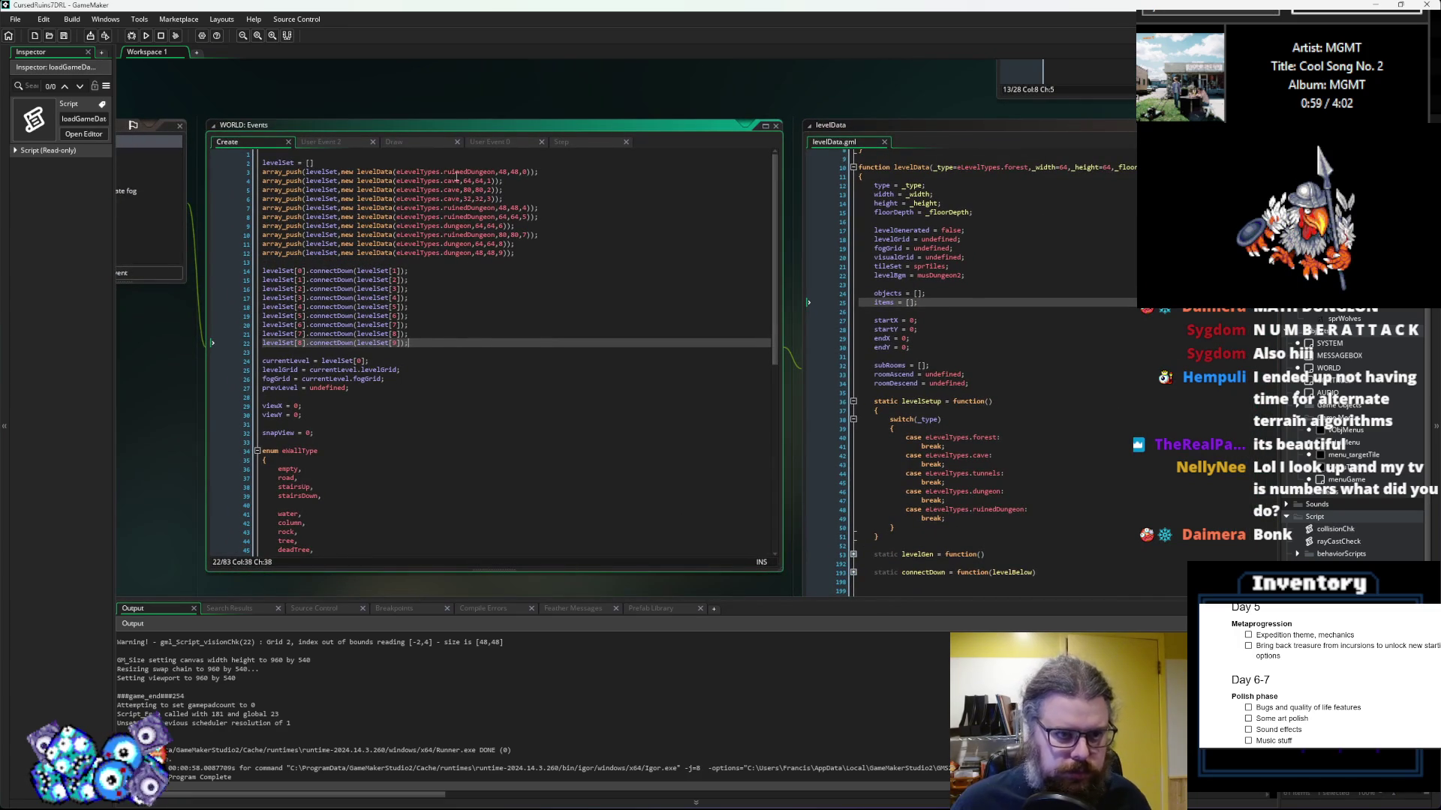
# Step: Replace ruinedDungeon with forest as the first level's type in WORLD's Create event and save
pyautogui.doubleClick(469, 172)
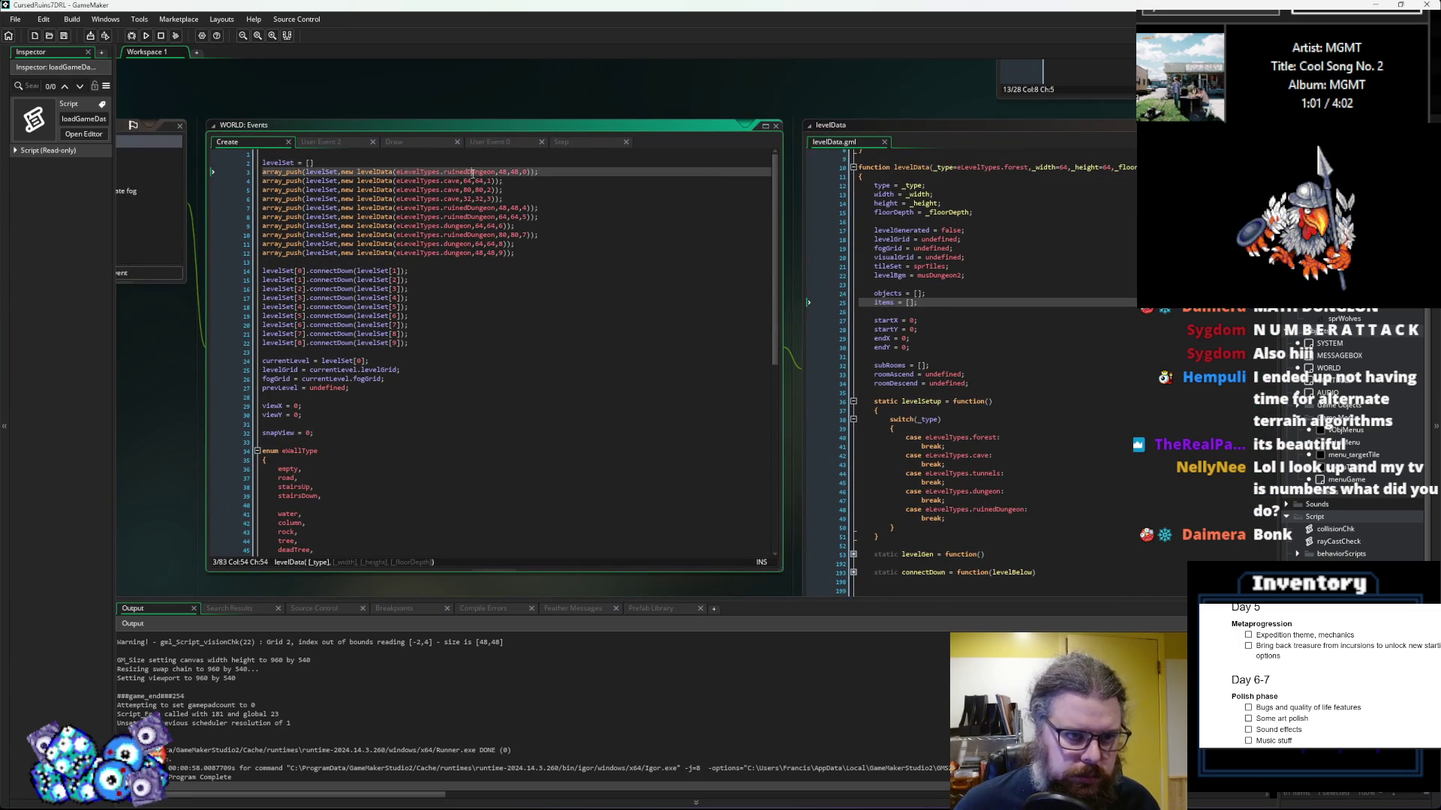
pyautogui.write('fores')
pyautogui.write('t')
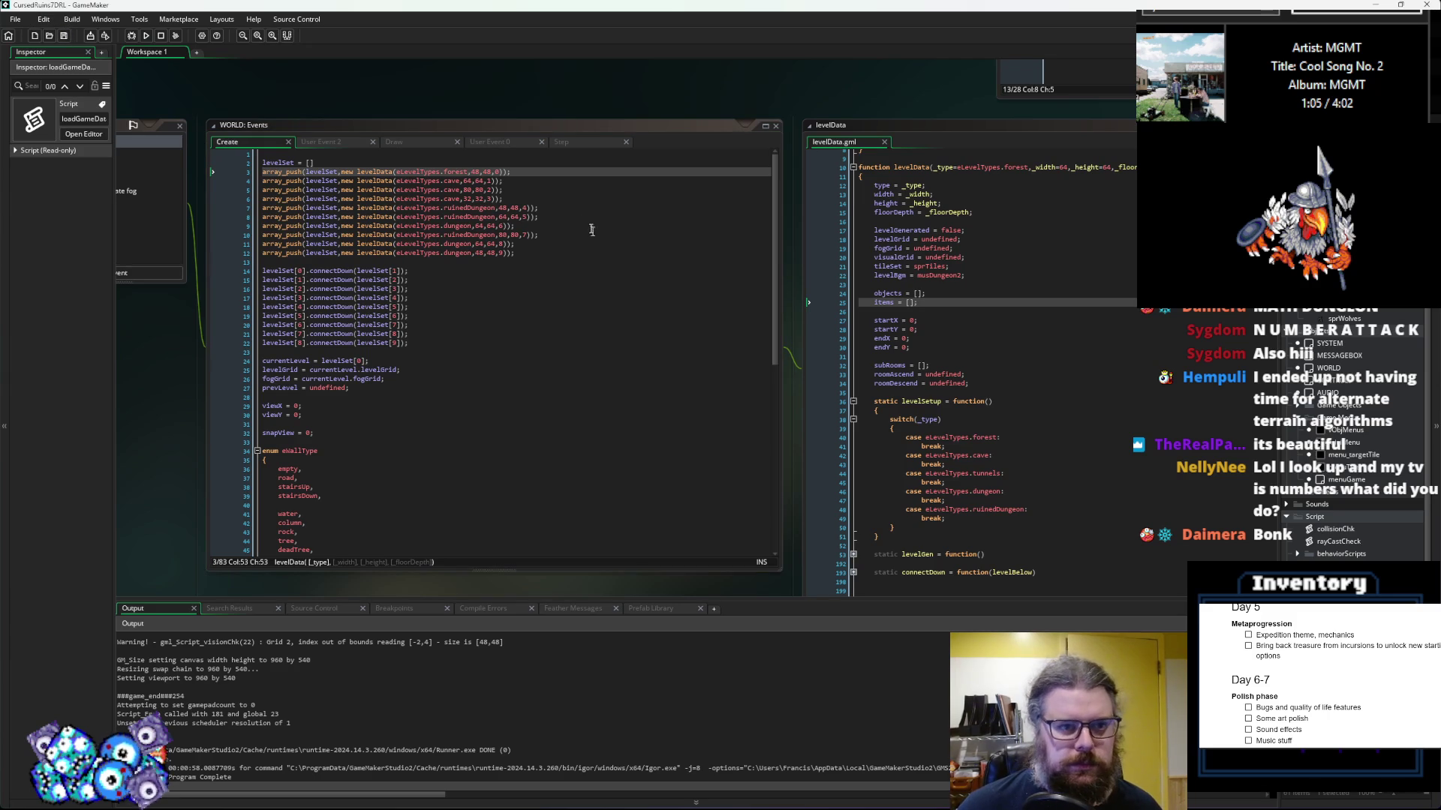
pyautogui.moveTo(502, 189); pyautogui.dragTo(256, 194)
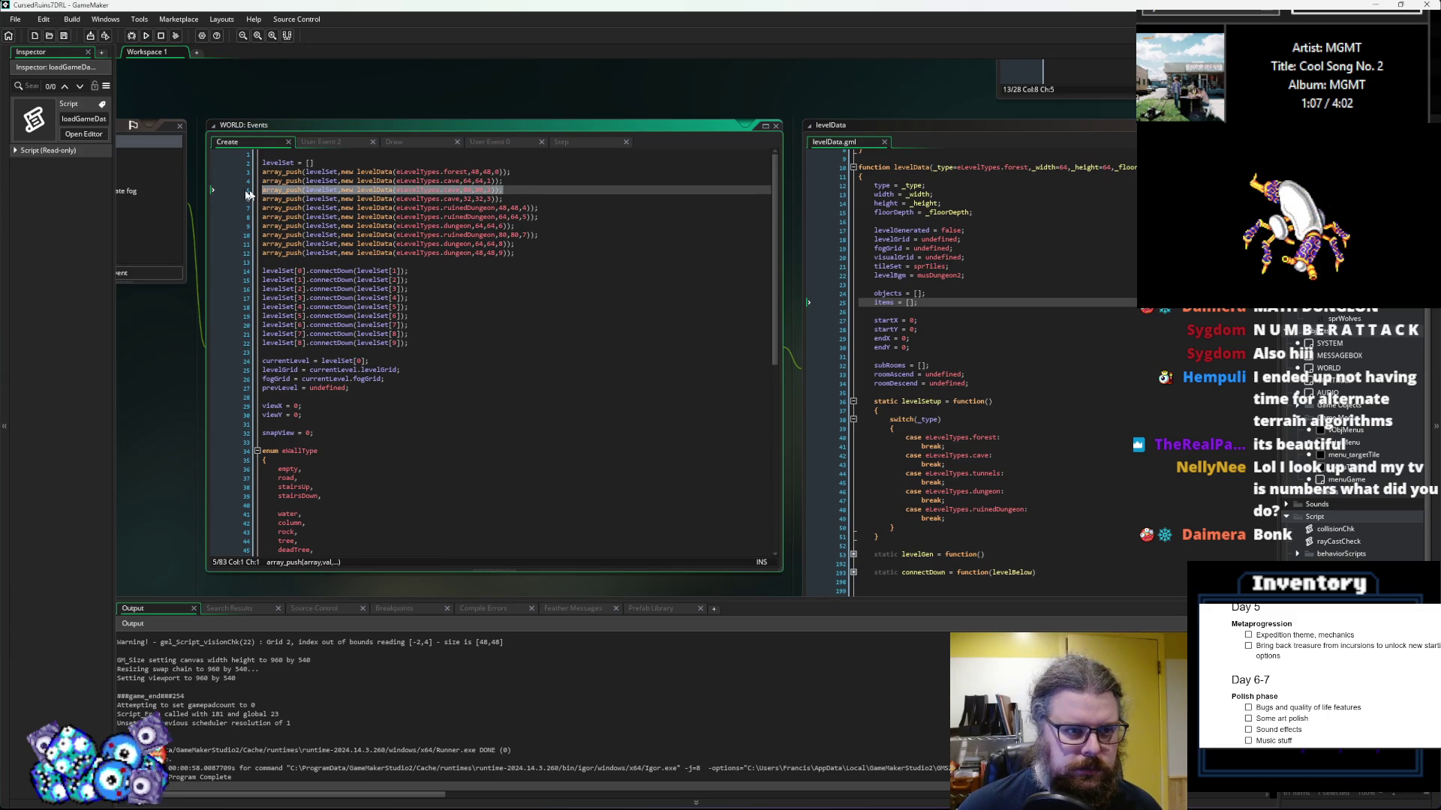
pyautogui.click(518, 243)
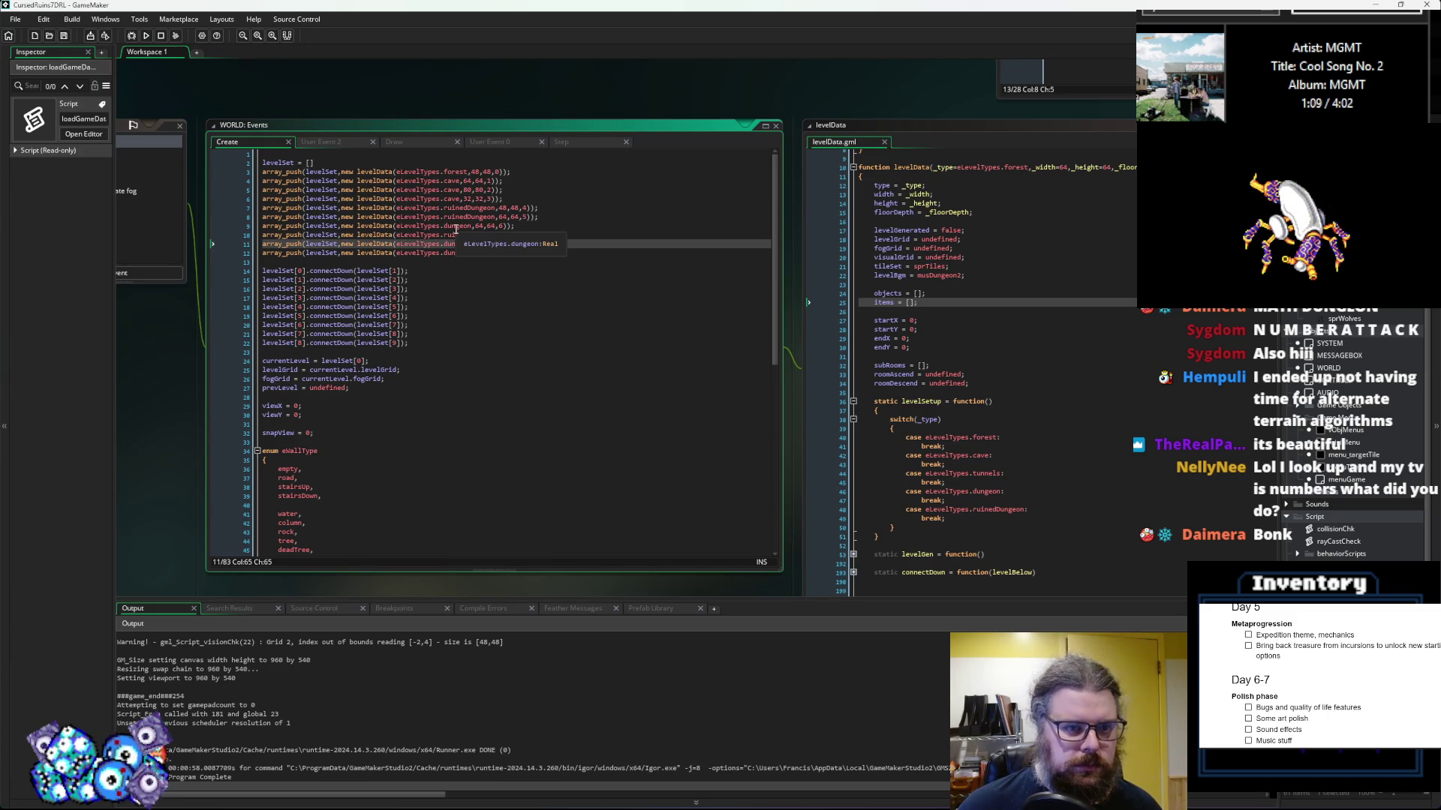
pyautogui.click(65, 37)
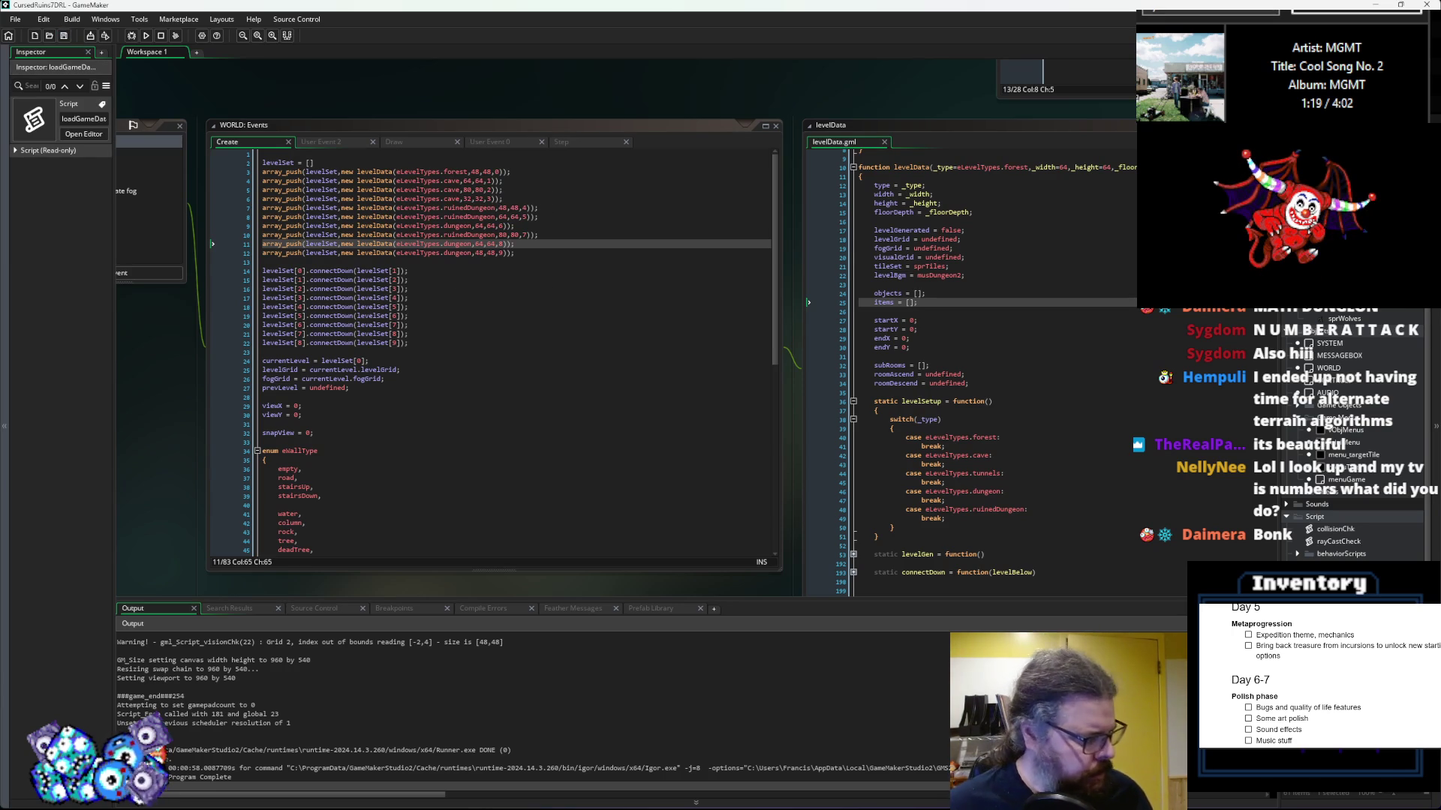
pyautogui.hotkey('alt', 'Tab')
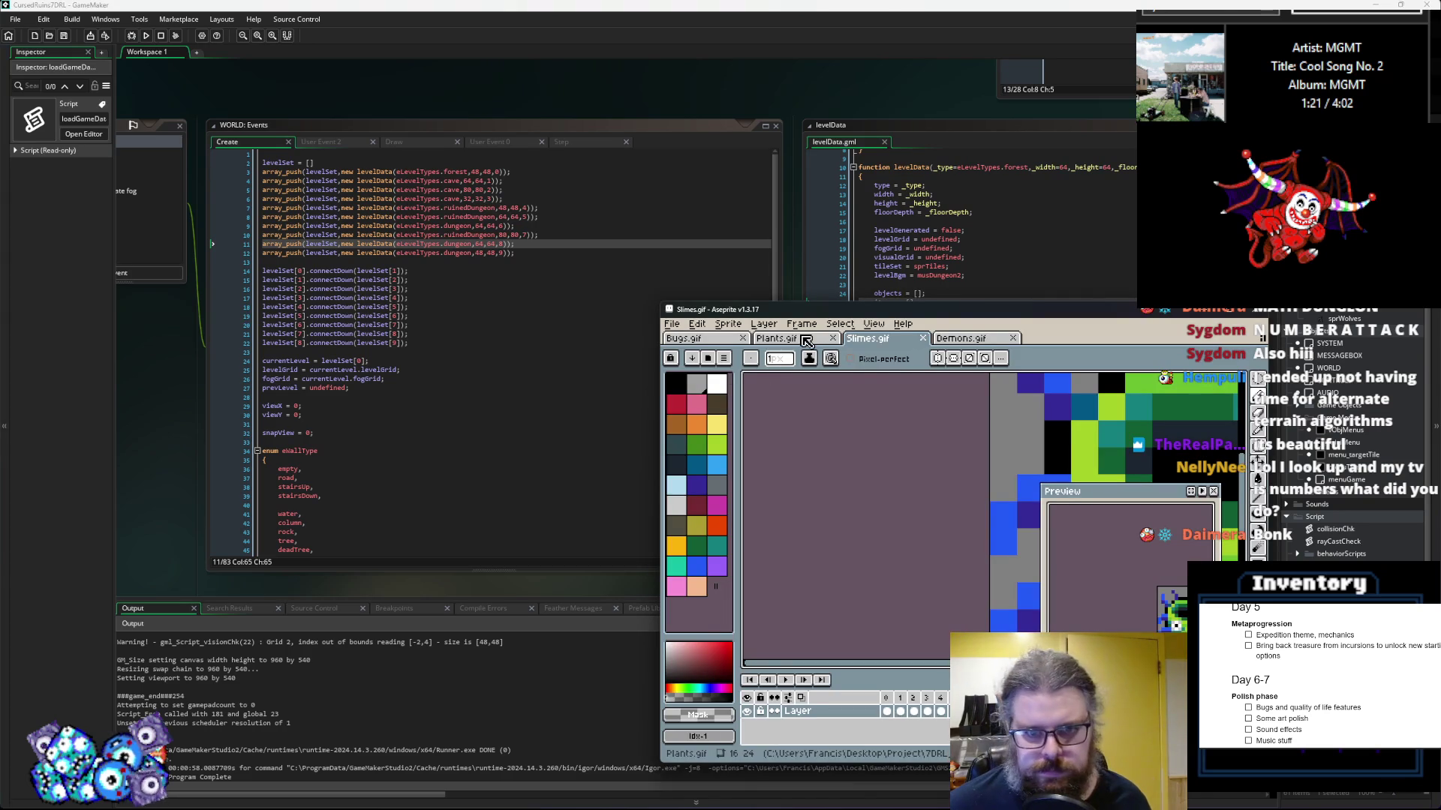
# Step: Close the Slimes, Demons and Plants sprites in Aseprite
pyautogui.click(923, 339)
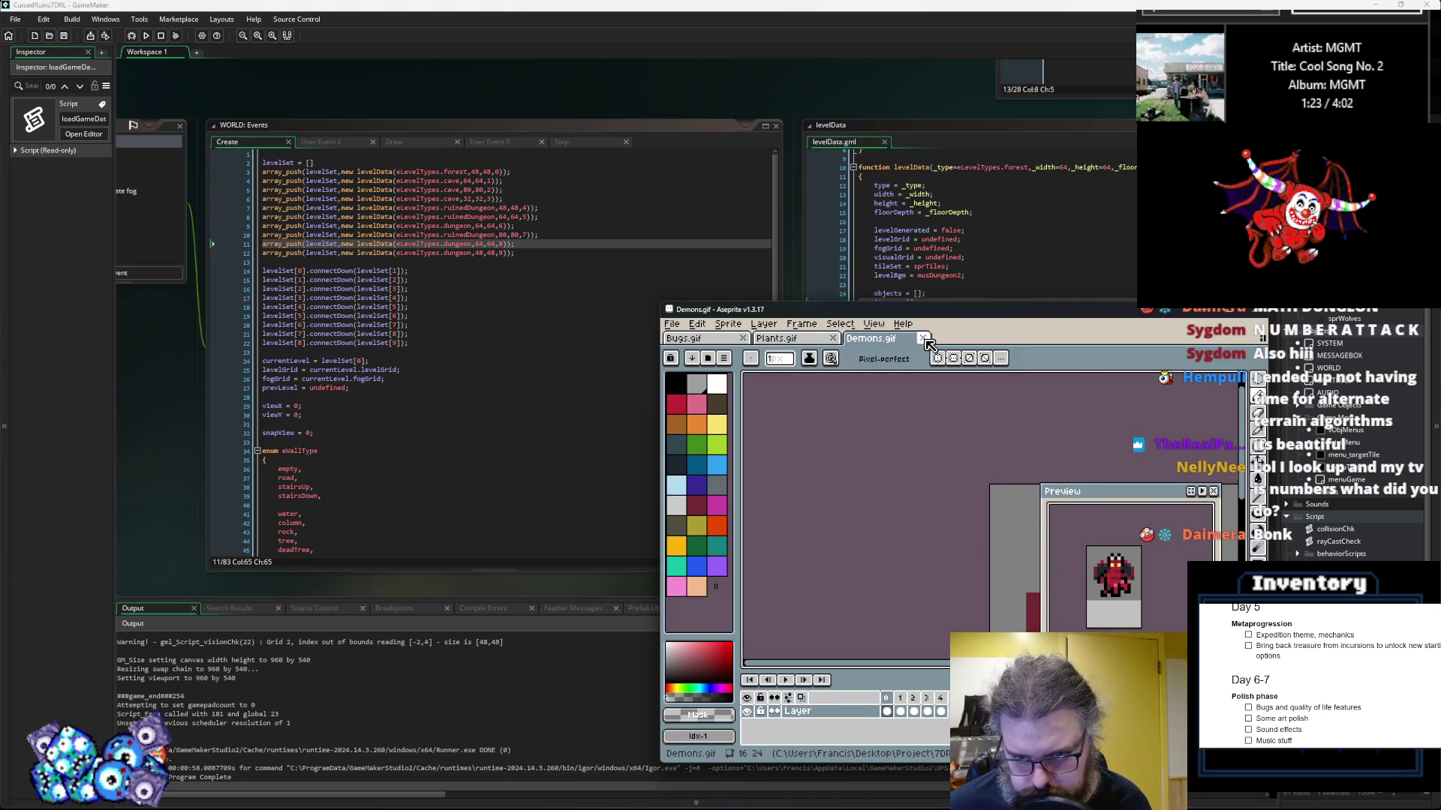
pyautogui.click(923, 339)
pyautogui.click(832, 338)
pyautogui.moveTo(750, 311); pyautogui.dragTo(584, 2)
# Step: Browse to the project's Assets folder via File > Open and open it in File Explorer
pyautogui.click(11, 16)
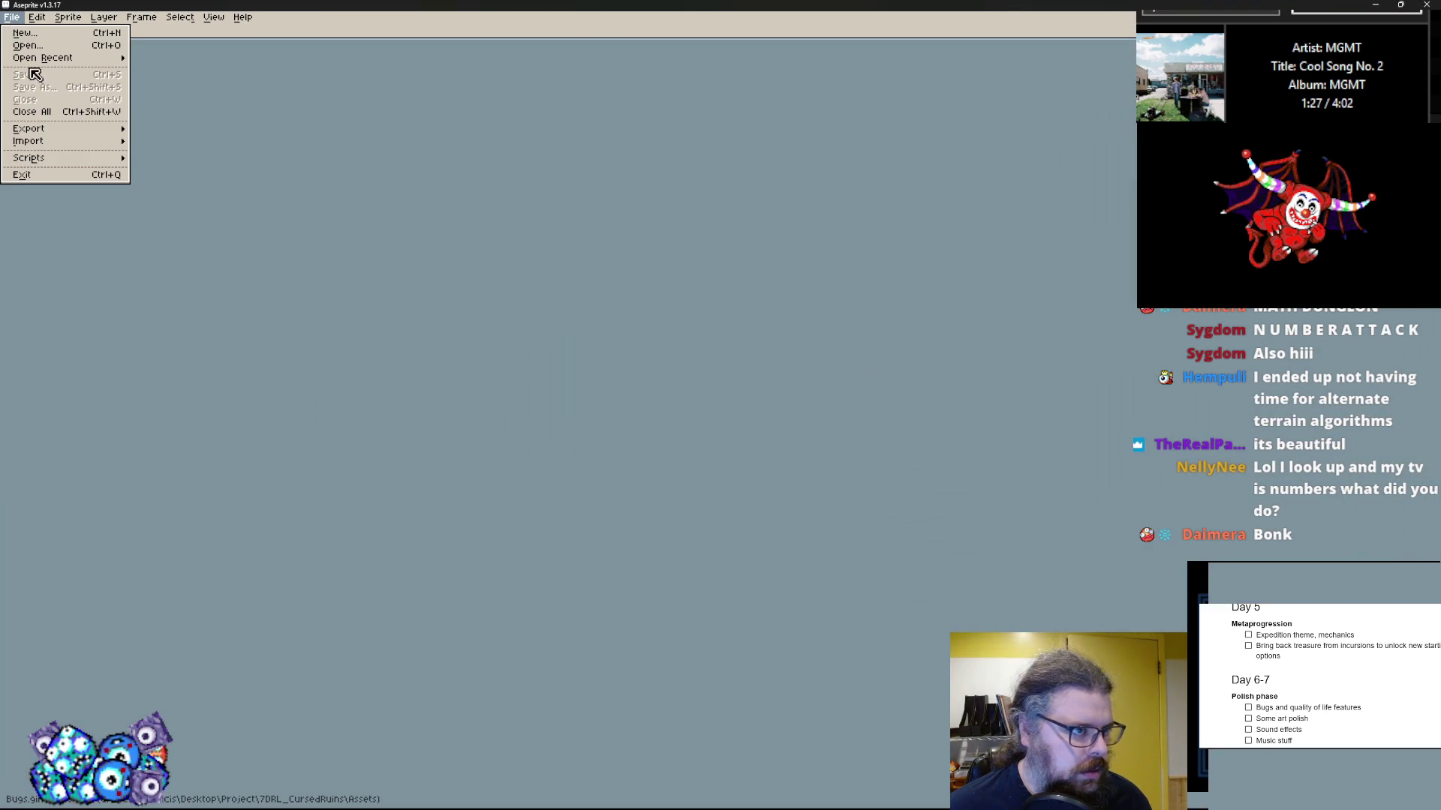
pyautogui.click(34, 50)
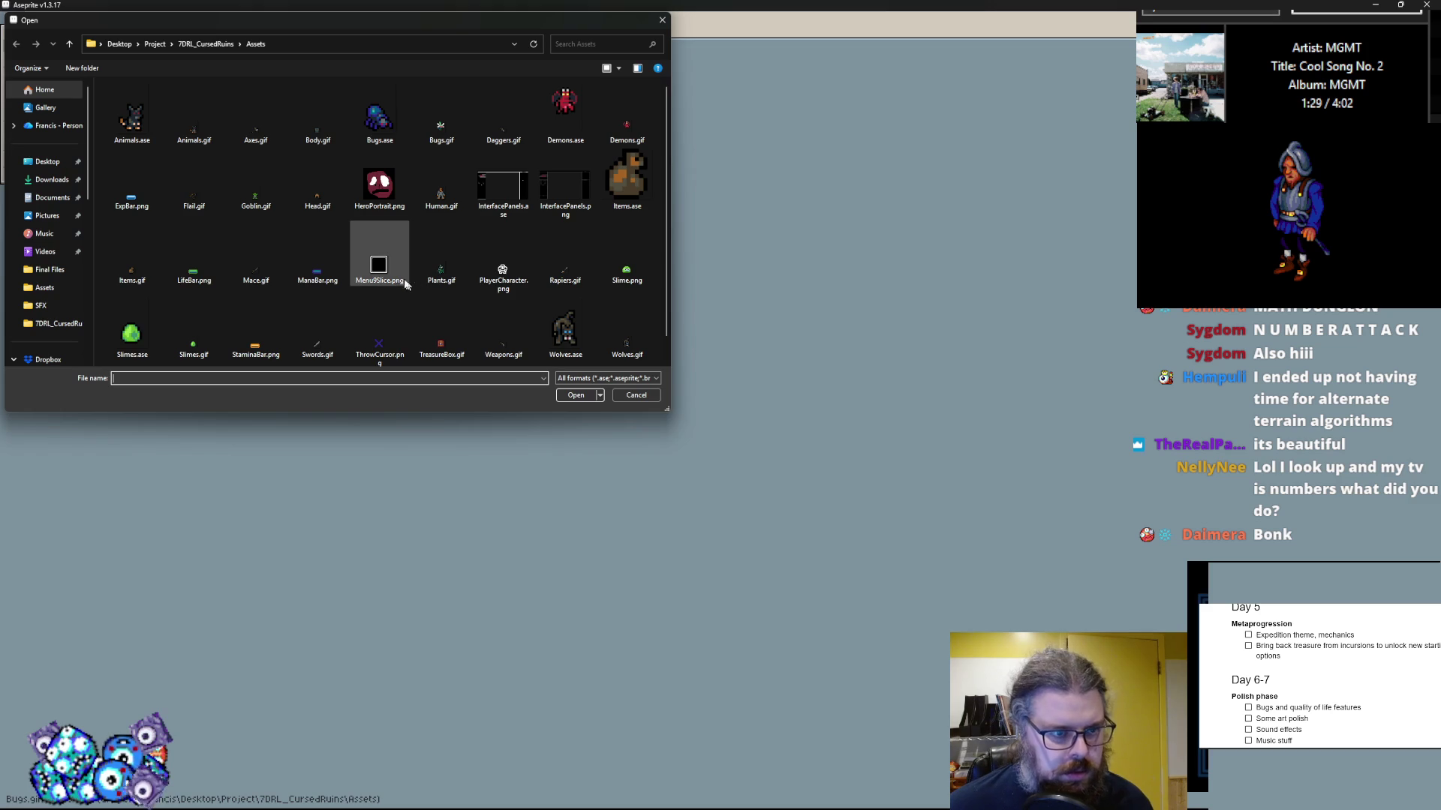
pyautogui.scroll(-3)
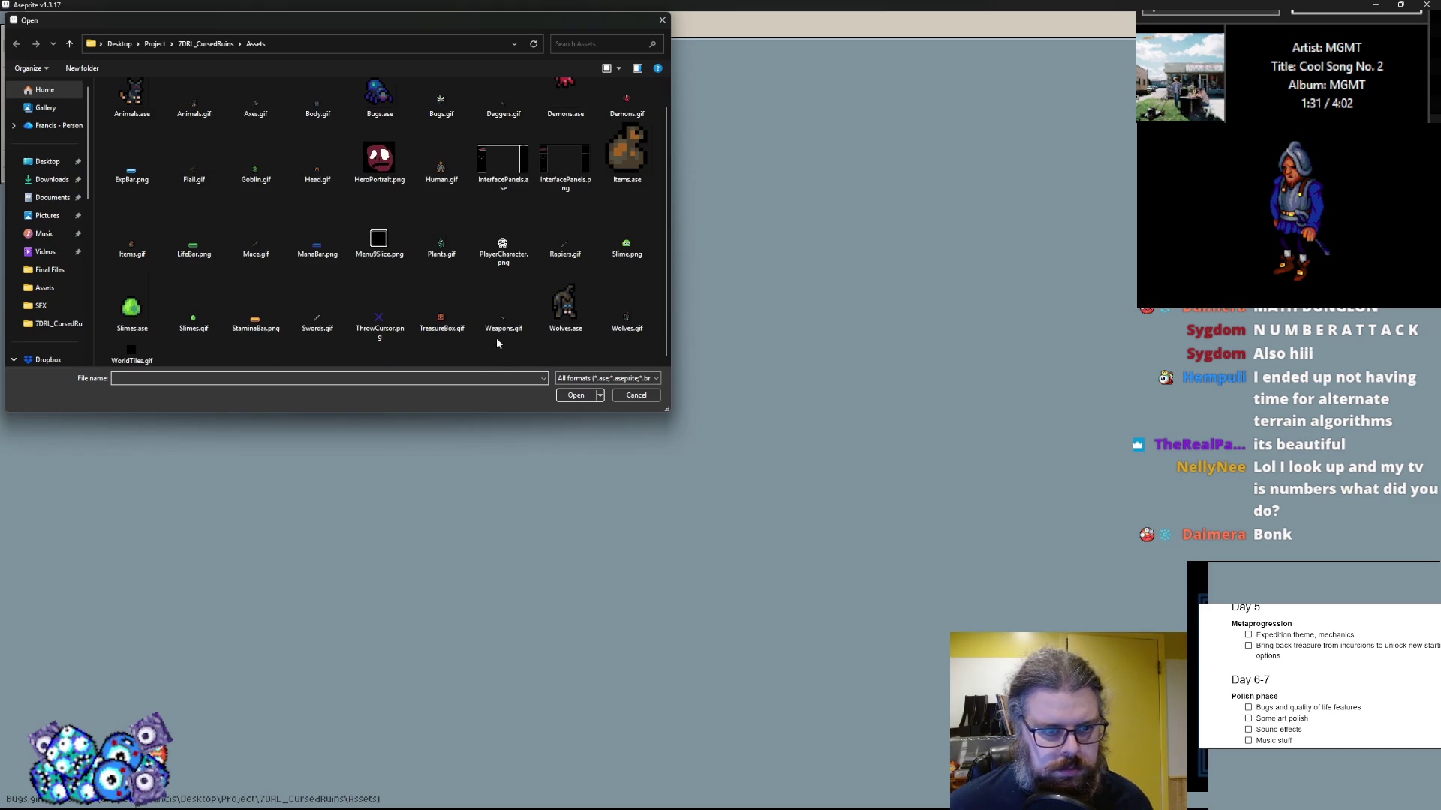
pyautogui.rightClick(496, 344)
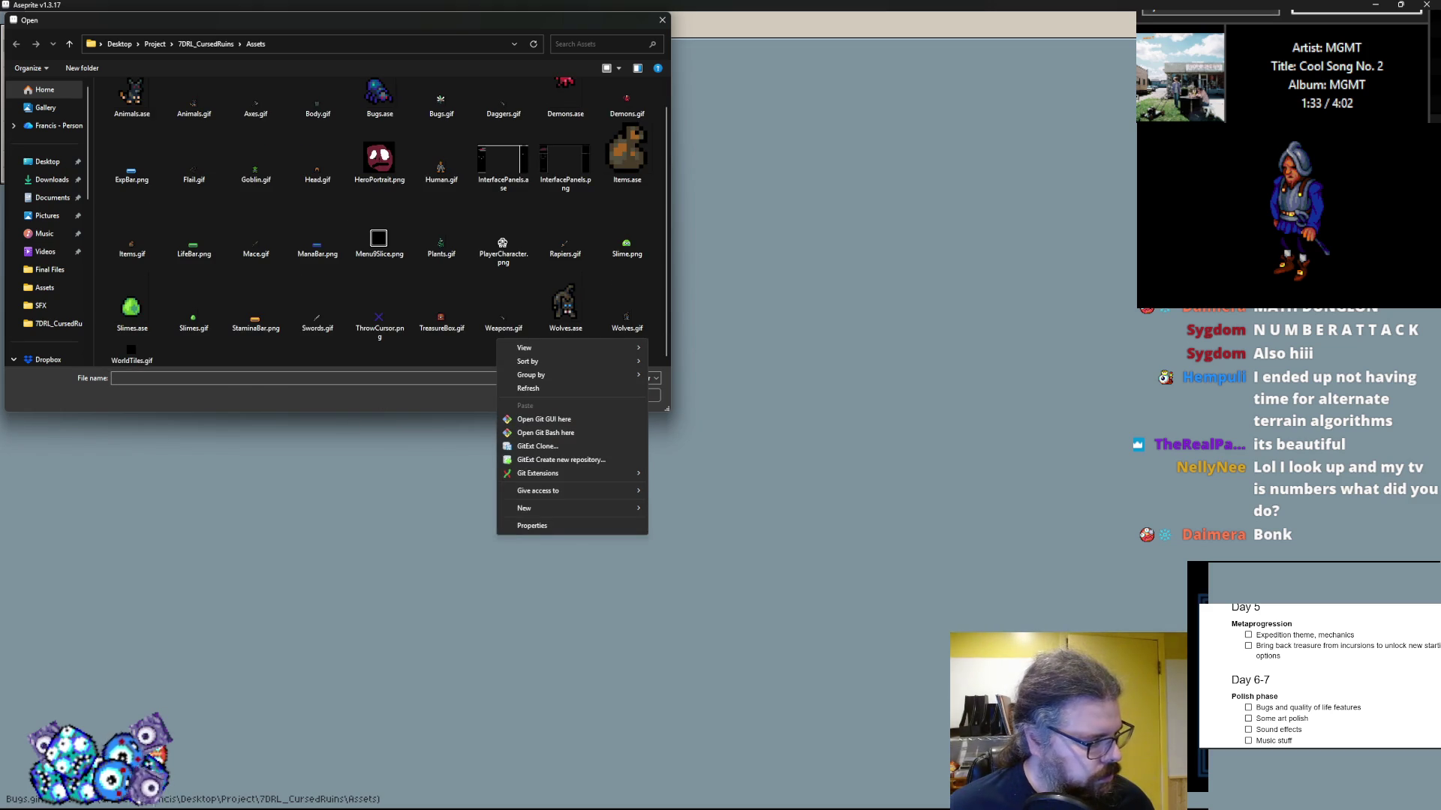
pyautogui.hotkey('alt', 'Tab')
pyautogui.doubleClick(404, 250)
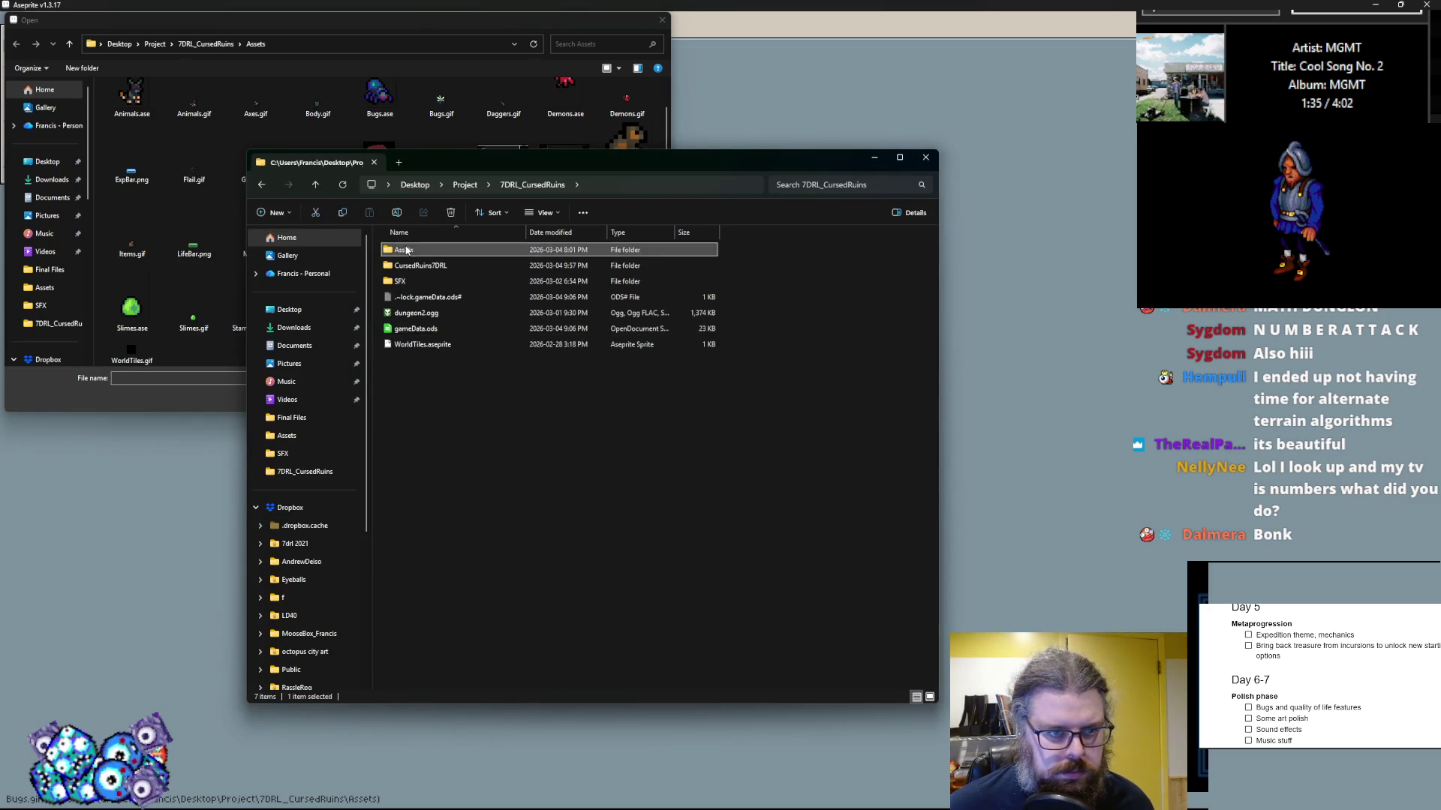
# Step: Create a new items folder inside Assets and close Aseprite's open-file dialog
pyautogui.rightClick(528, 546)
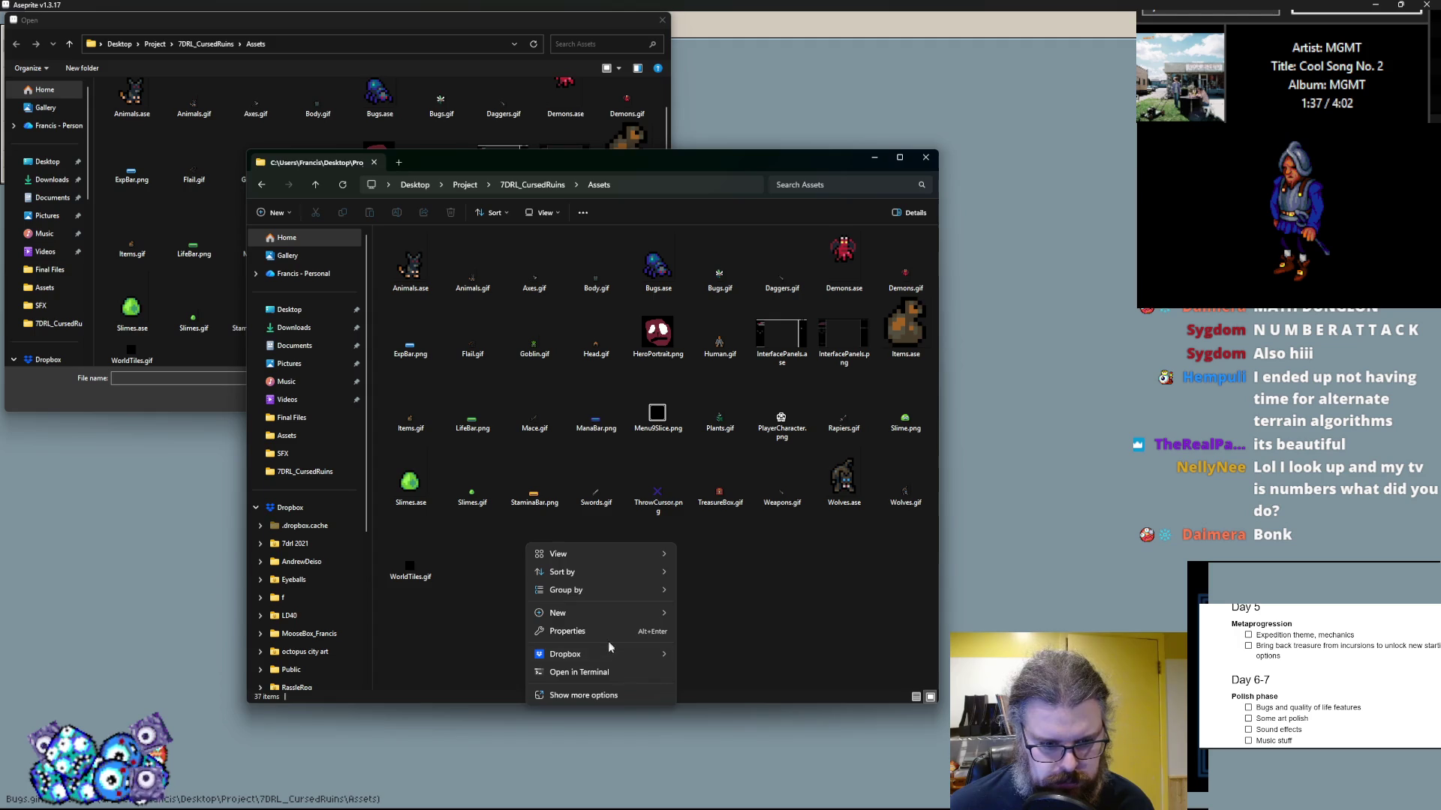
pyautogui.moveTo(612, 613)
pyautogui.click(704, 610)
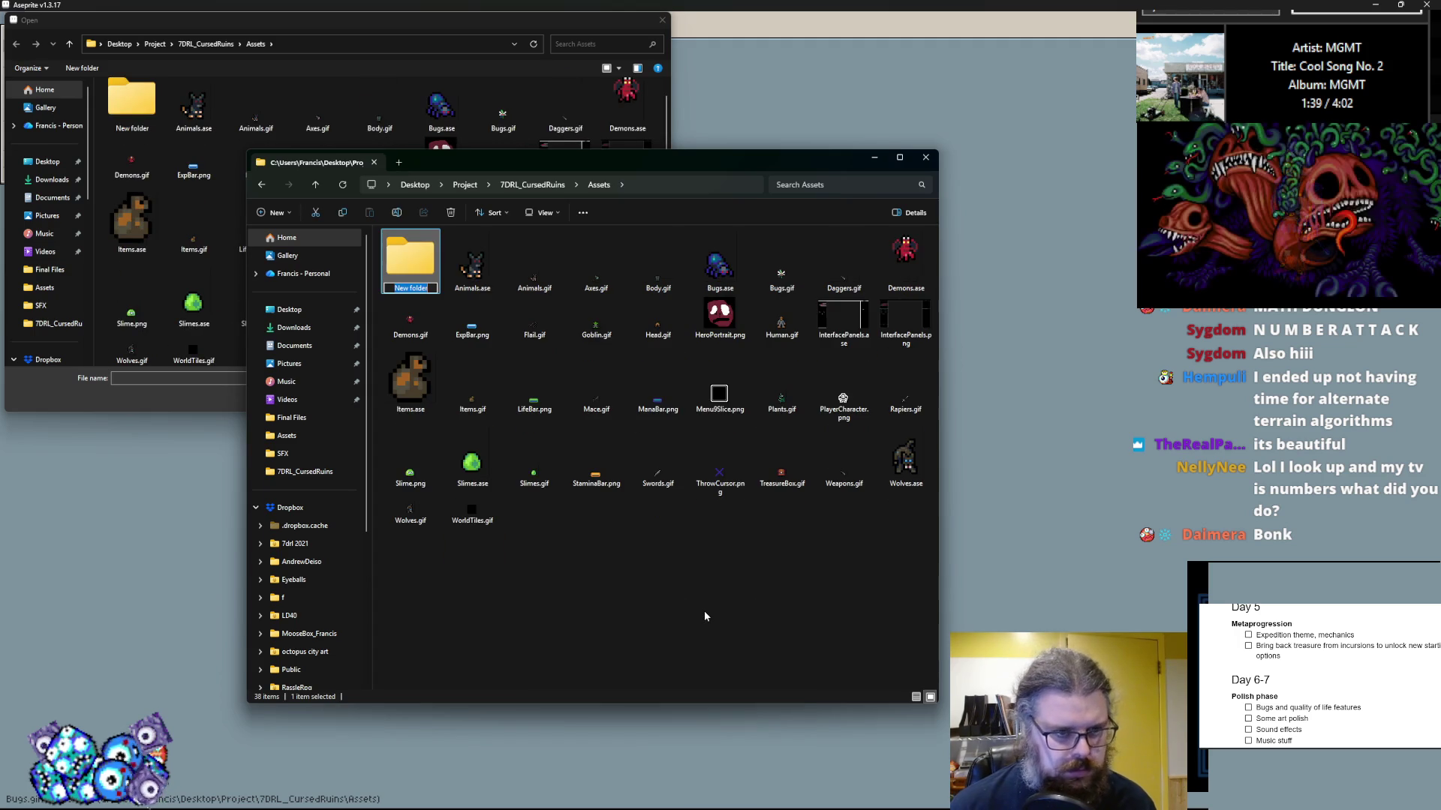
pyautogui.write('items')
pyautogui.press('Return')
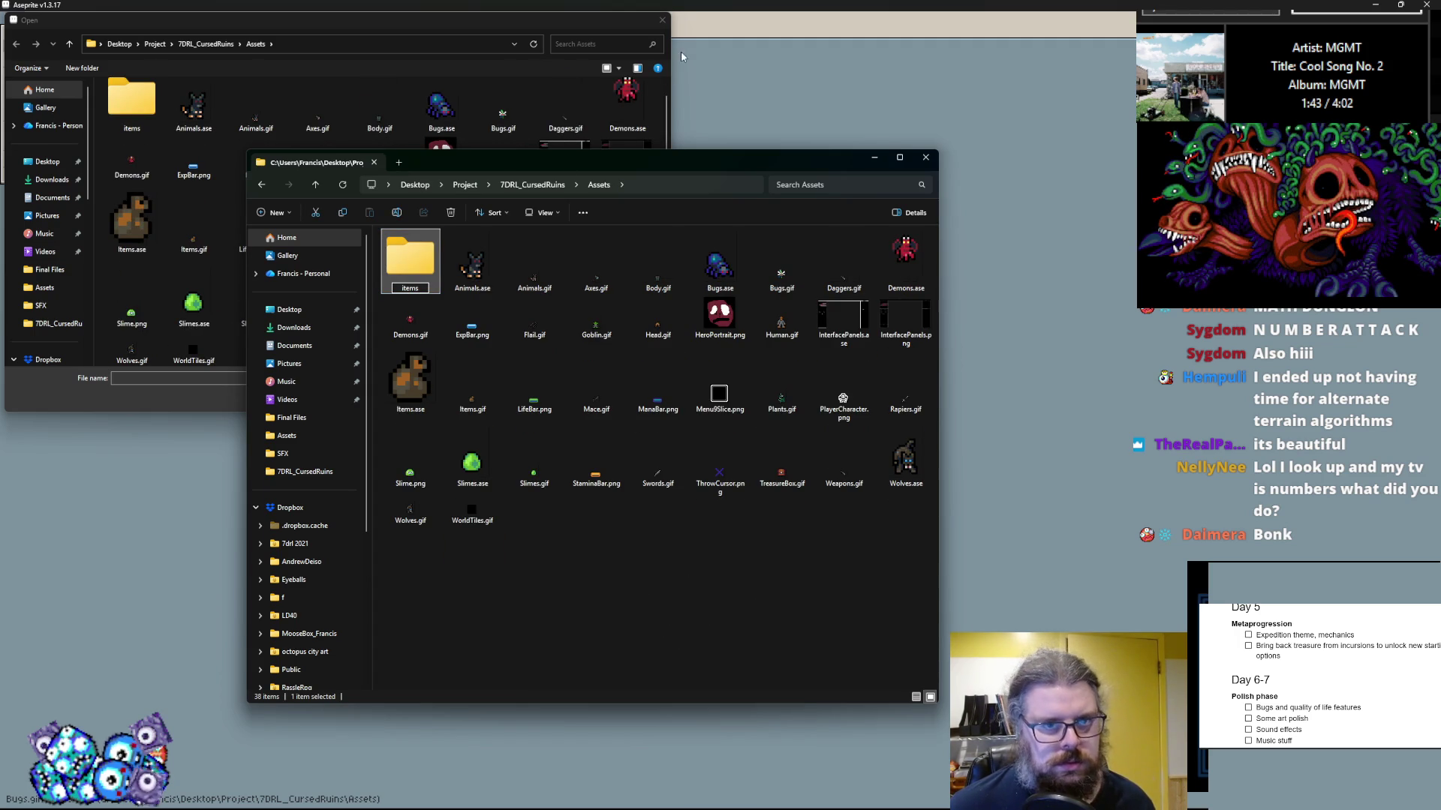
pyautogui.click(664, 22)
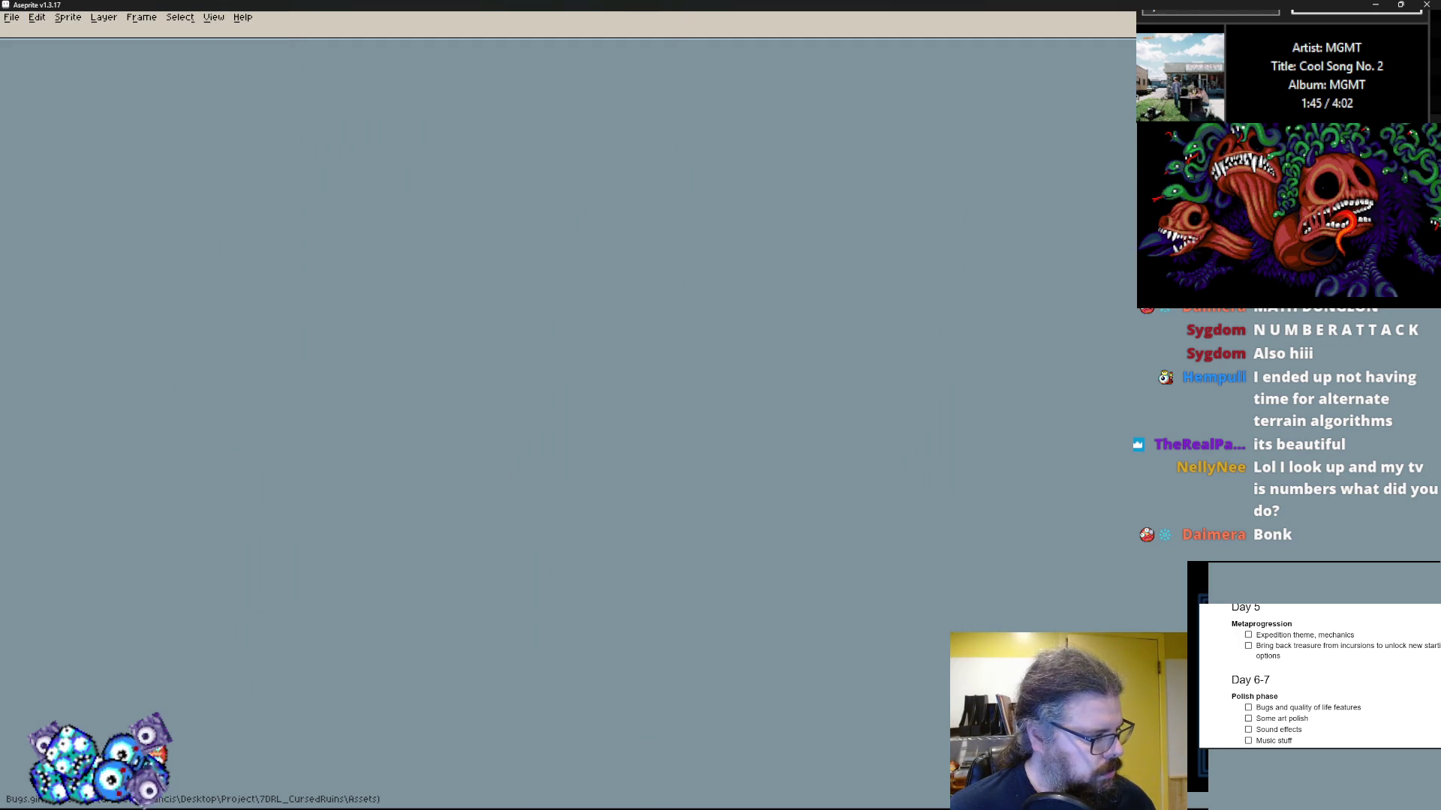
pyautogui.hotkey('alt', 'Tab')
# Step: Create a second new folder in Assets and start typing its tilesets name
pyautogui.rightClick(638, 593)
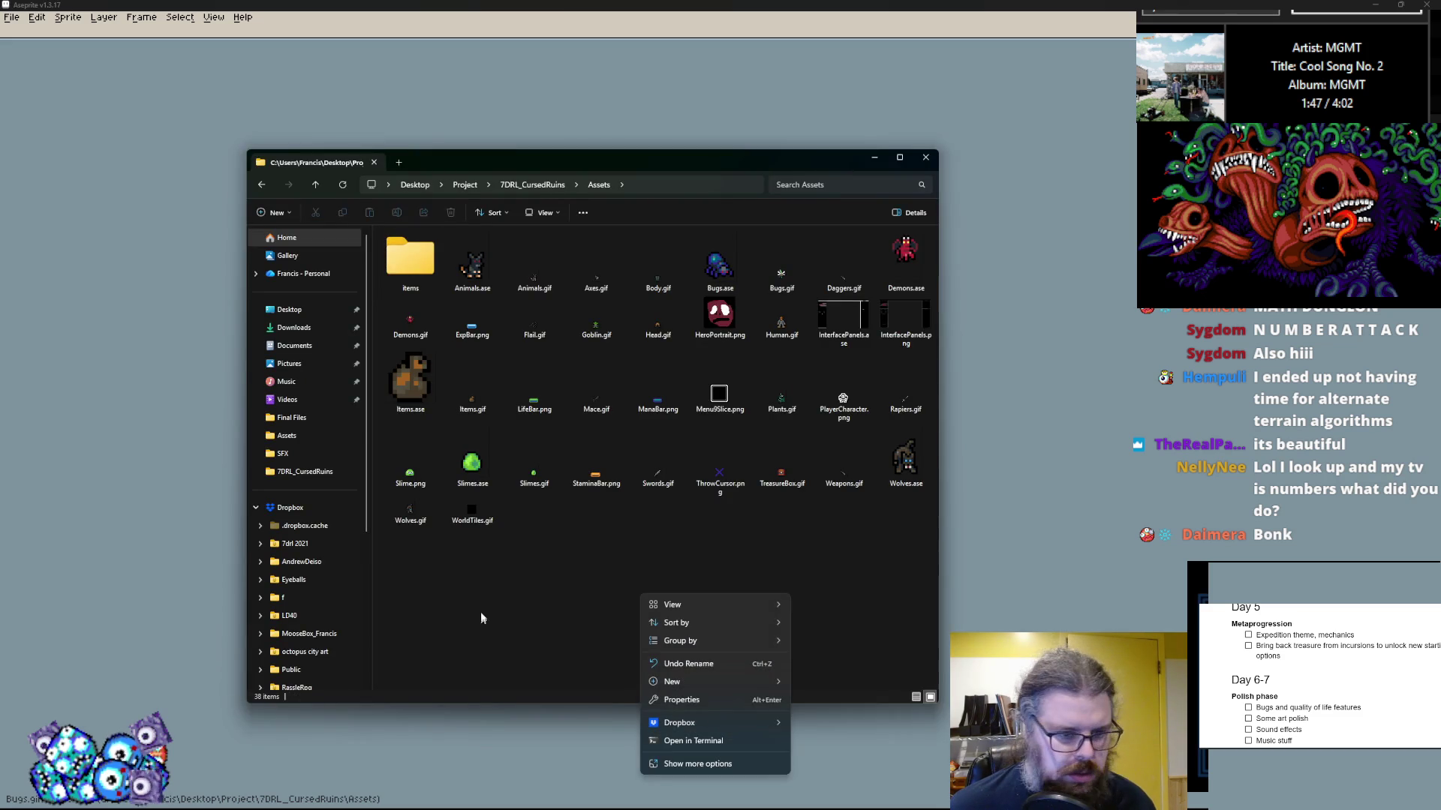
pyautogui.click(533, 582)
pyautogui.rightClick(557, 569)
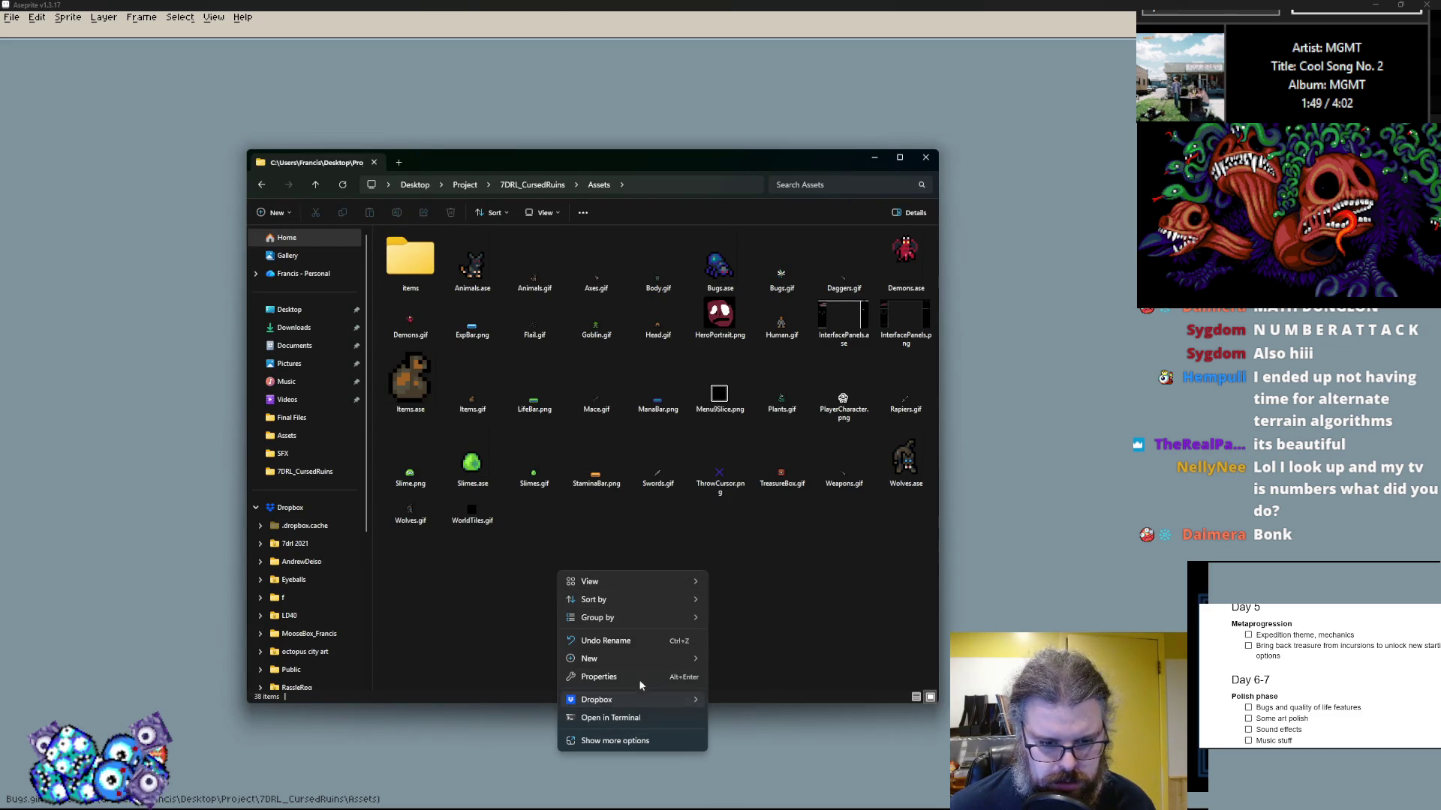
pyautogui.moveTo(640, 665)
pyautogui.click(734, 501)
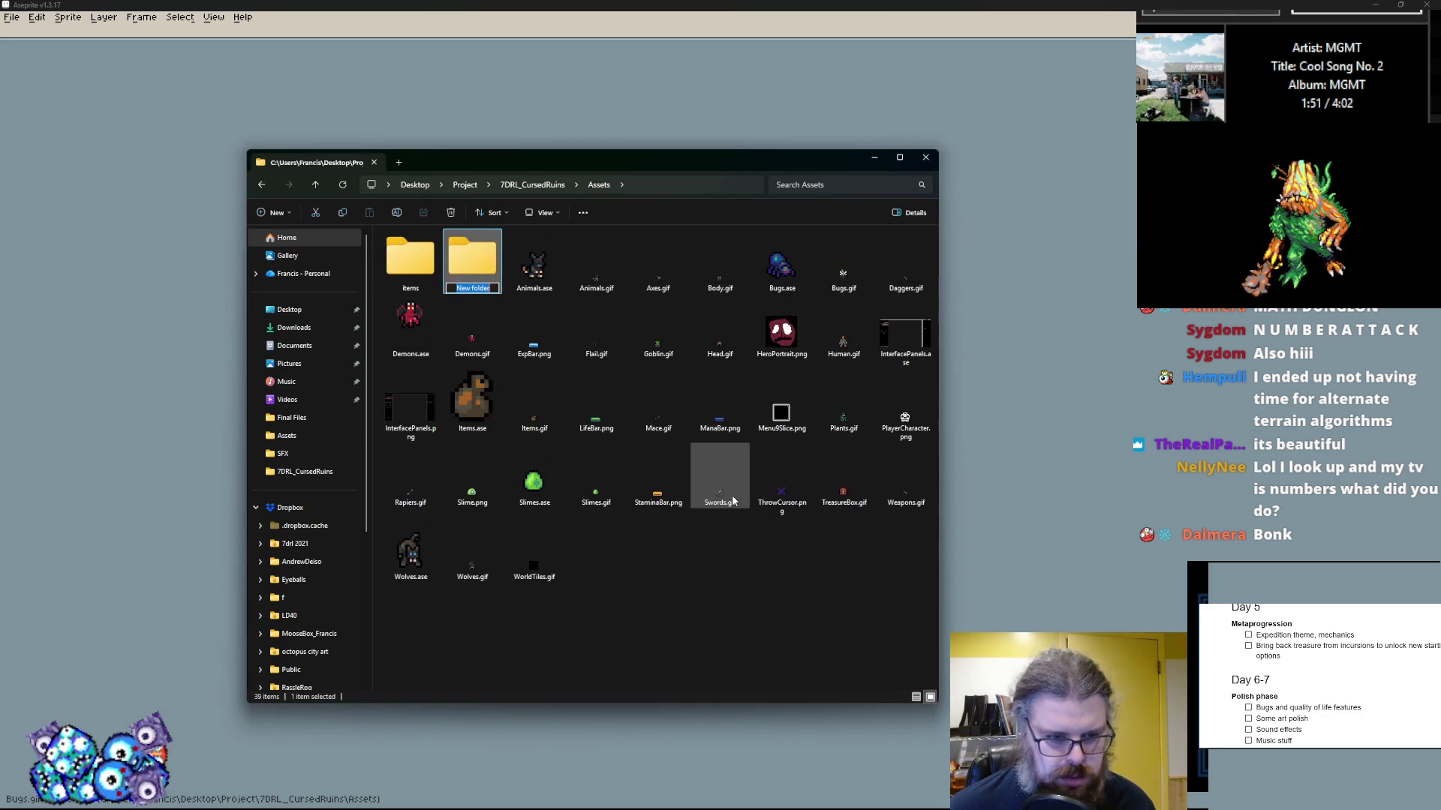
pyautogui.write('Tiles')
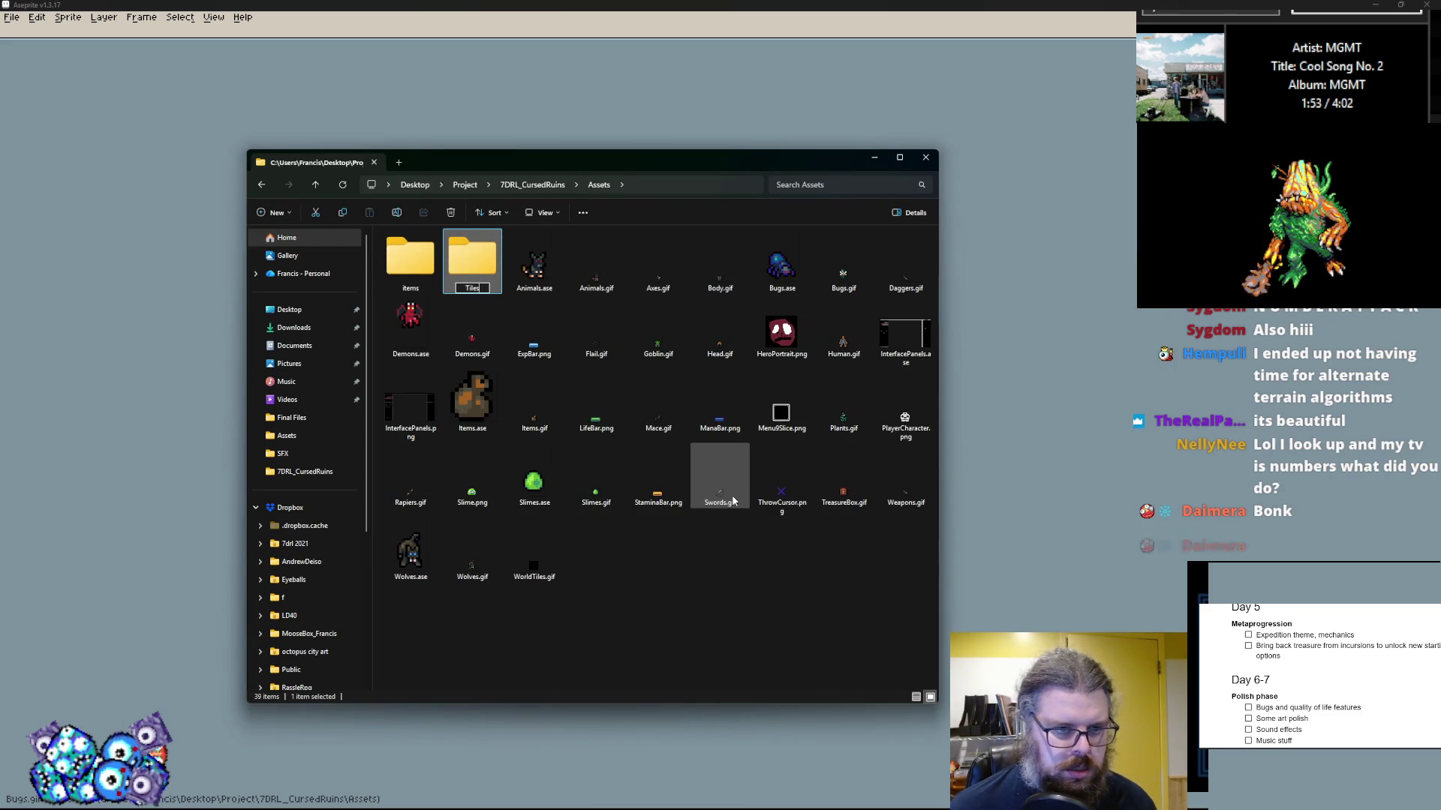
pyautogui.write('les')
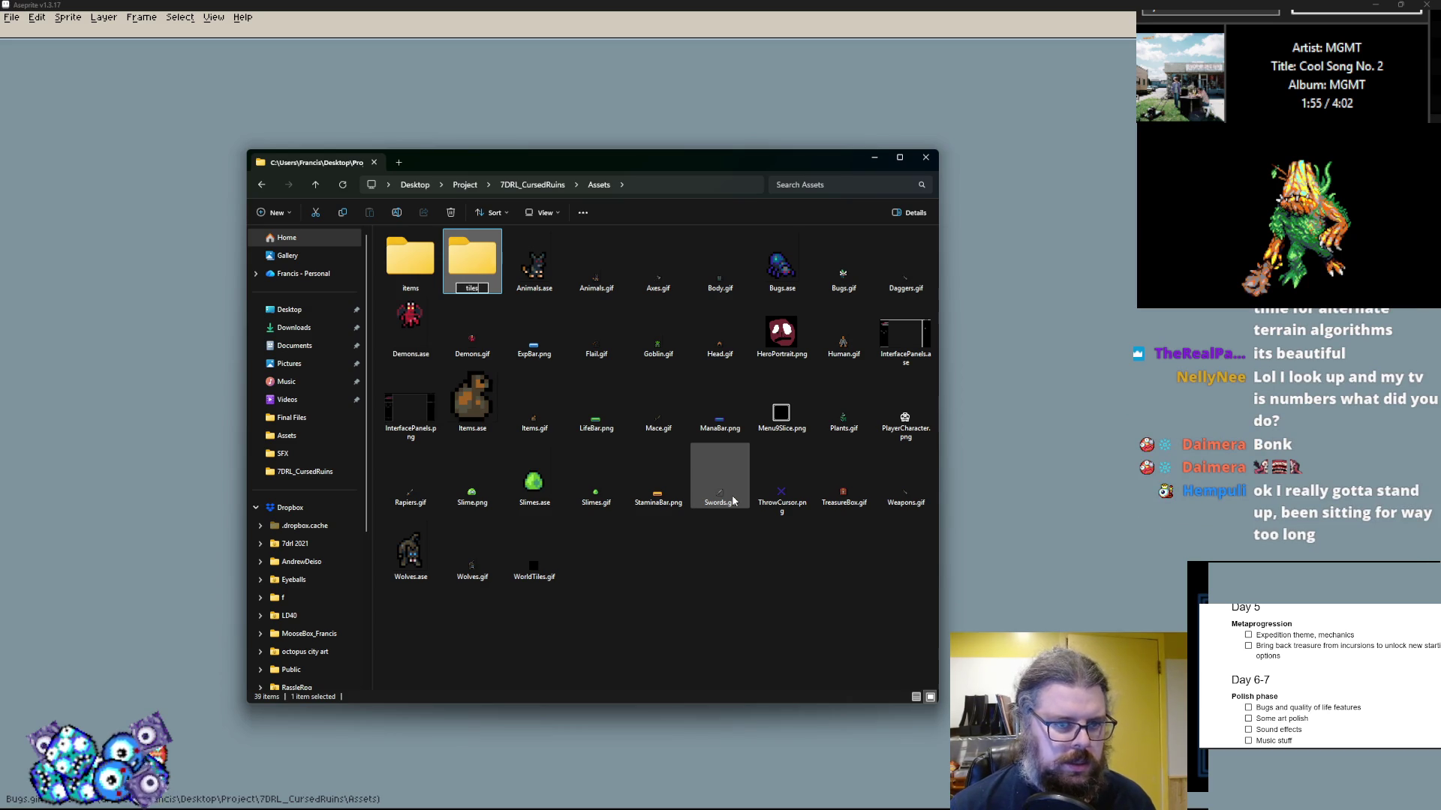
# Step: Confirm the tilesets folder name and move Human.gif, Wolves.ase, Wolves.gif, Plants.gif and Demons.gif into Creatures
pyautogui.click(607, 633)
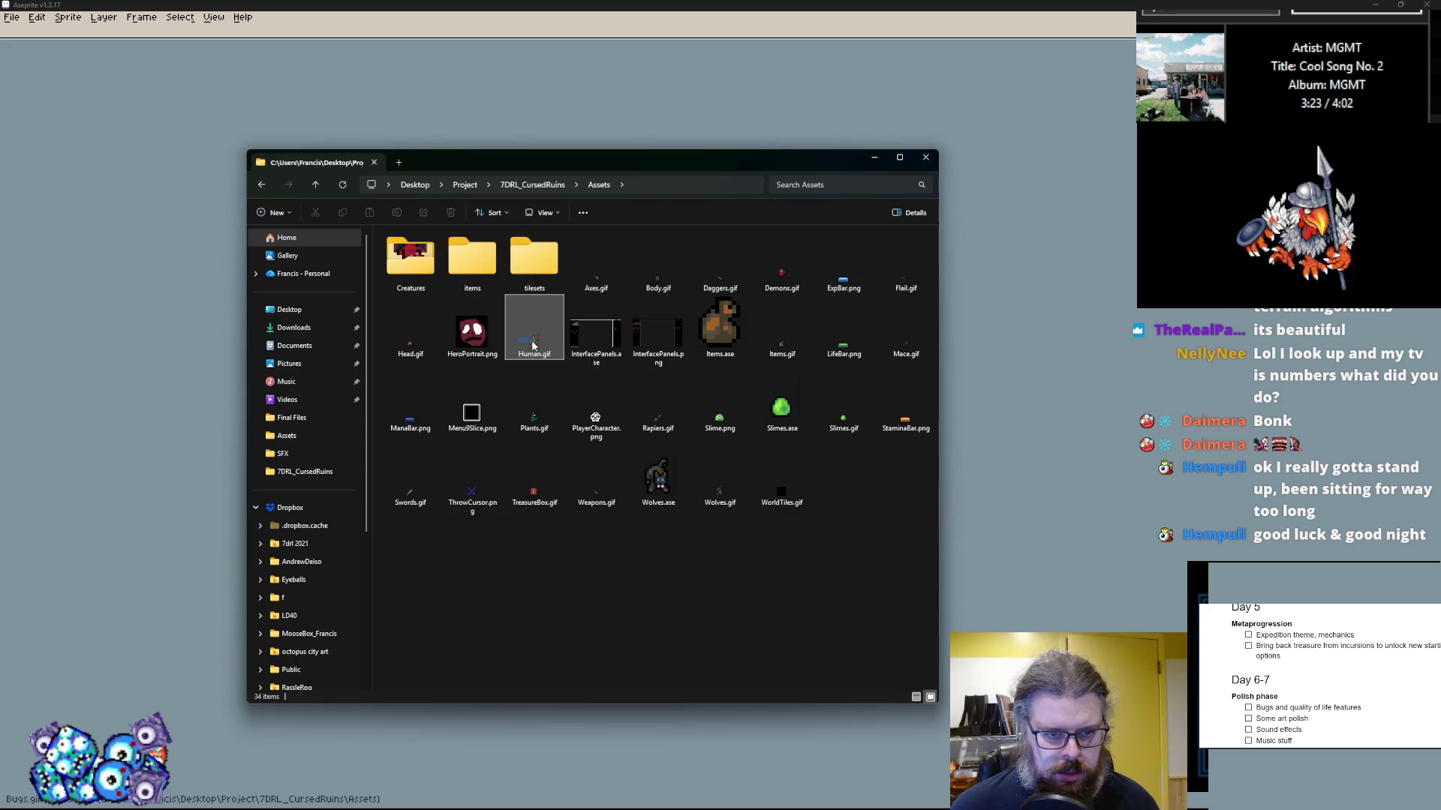
pyautogui.moveTo(534, 345); pyautogui.dragTo(411, 259)
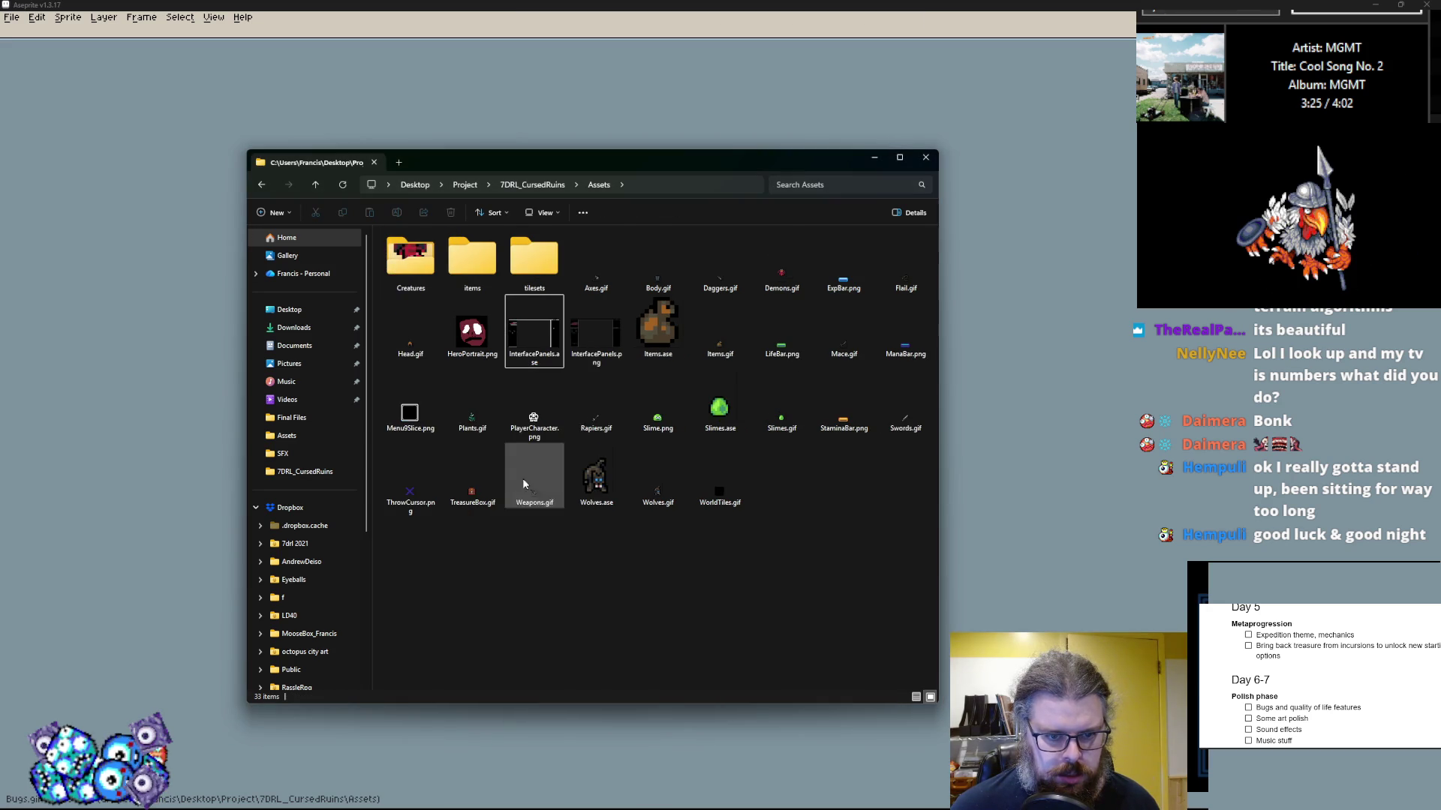
pyautogui.moveTo(597, 487); pyautogui.dragTo(412, 259)
pyautogui.moveTo(595, 452); pyautogui.dragTo(411, 259)
pyautogui.click(468, 418)
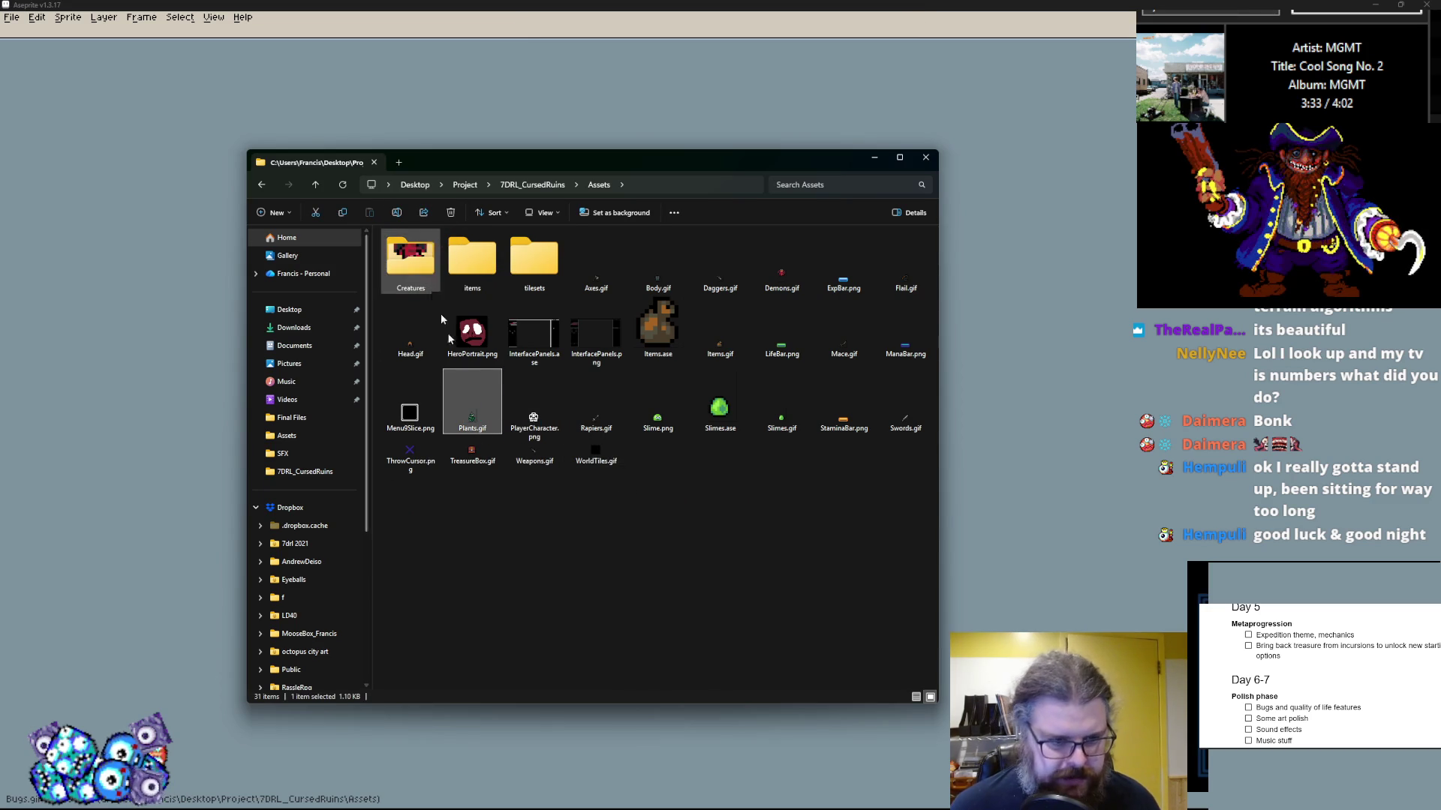
pyautogui.moveTo(483, 431); pyautogui.dragTo(417, 295)
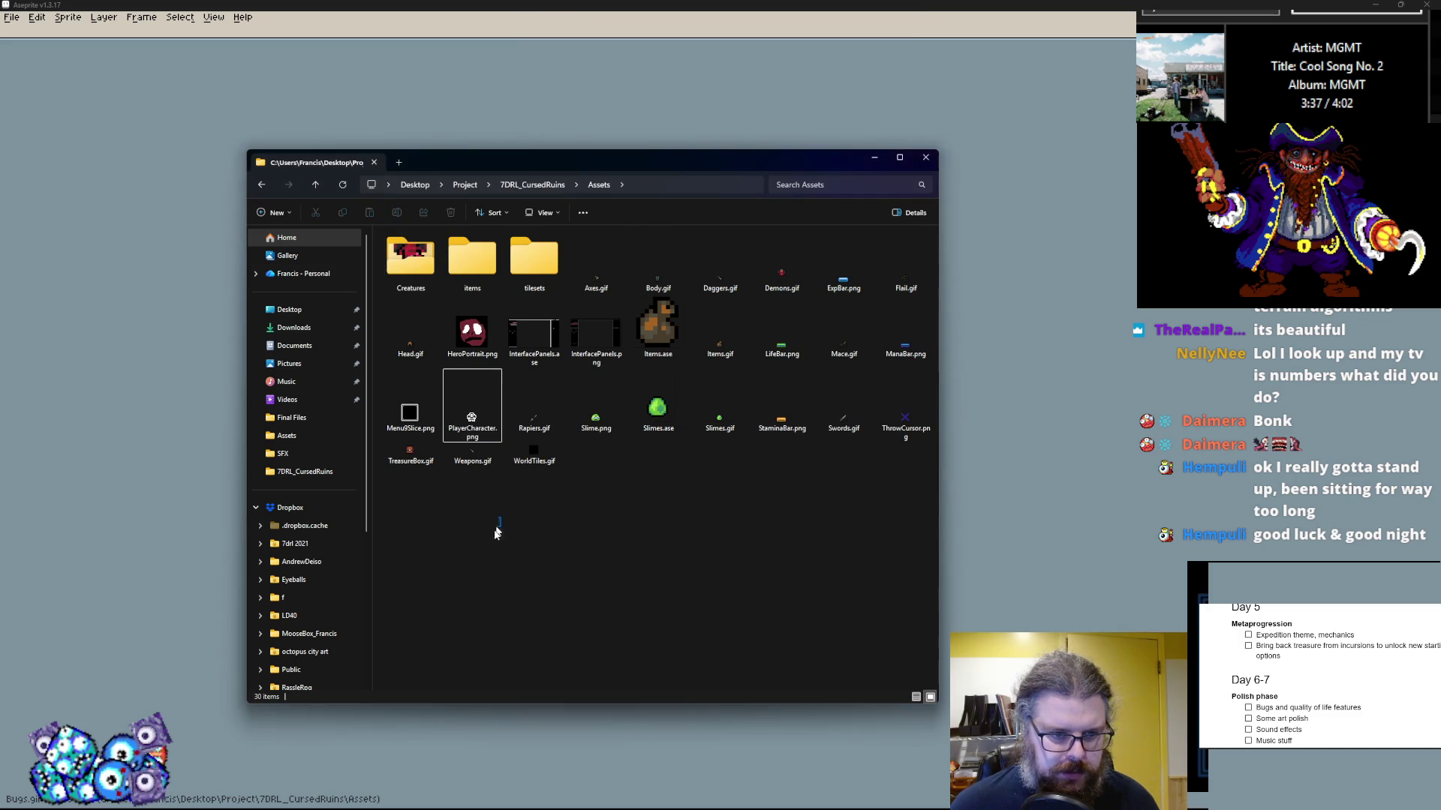
pyautogui.click(771, 267)
pyautogui.moveTo(771, 268); pyautogui.dragTo(411, 262)
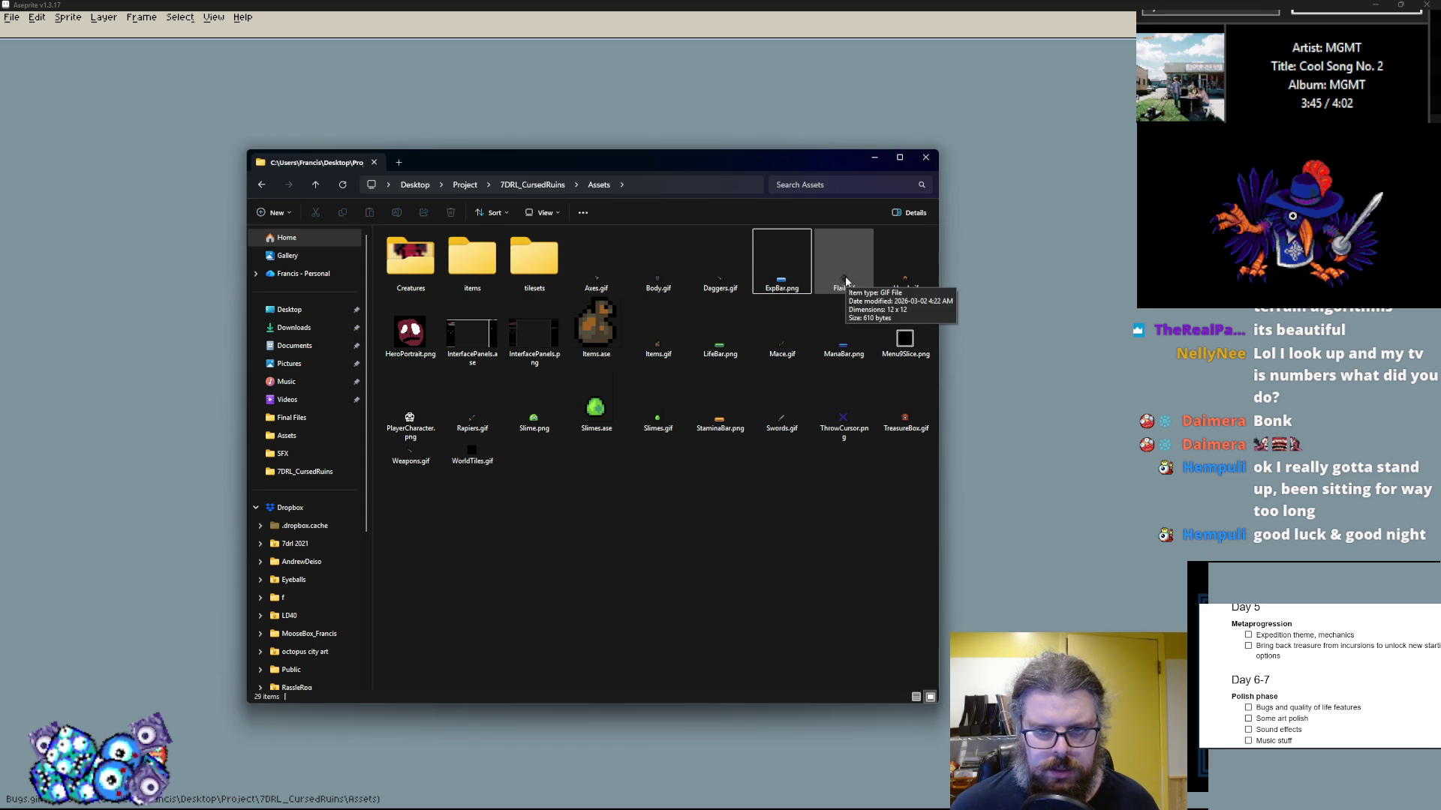
# Step: Move Flail, Items.ase, Axes, Bow, Daggers and Head into items, Slimes.gif to a subfolder, WorldTiles.gif into tilesets
pyautogui.moveTo(846, 281); pyautogui.dragTo(470, 281)
pyautogui.moveTo(534, 326); pyautogui.dragTo(471, 281)
pyautogui.moveTo(583, 289); pyautogui.dragTo(473, 264)
pyautogui.moveTo(596, 285); pyautogui.dragTo(473, 264)
pyautogui.moveTo(597, 282); pyautogui.dragTo(473, 264)
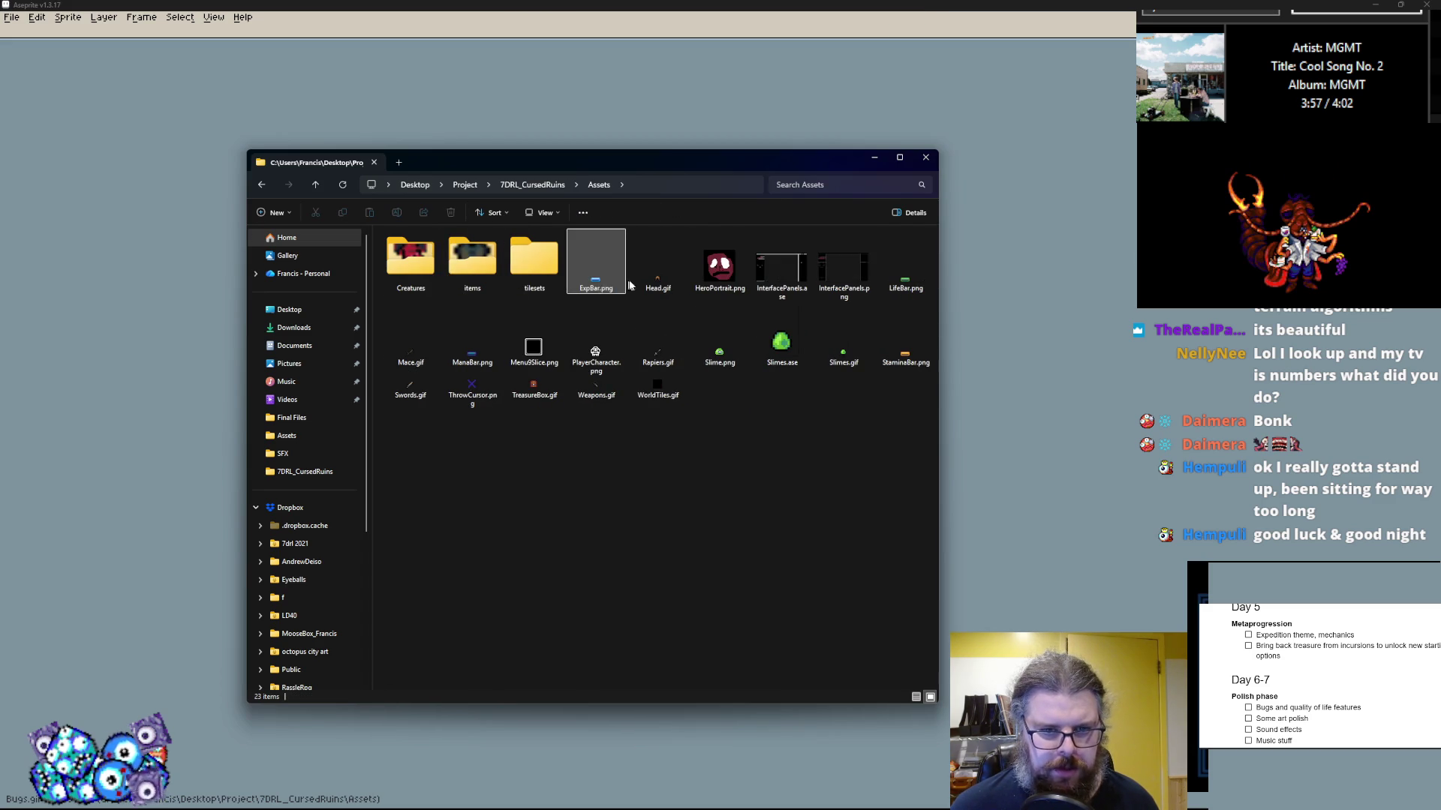
pyautogui.moveTo(658, 281); pyautogui.dragTo(473, 264)
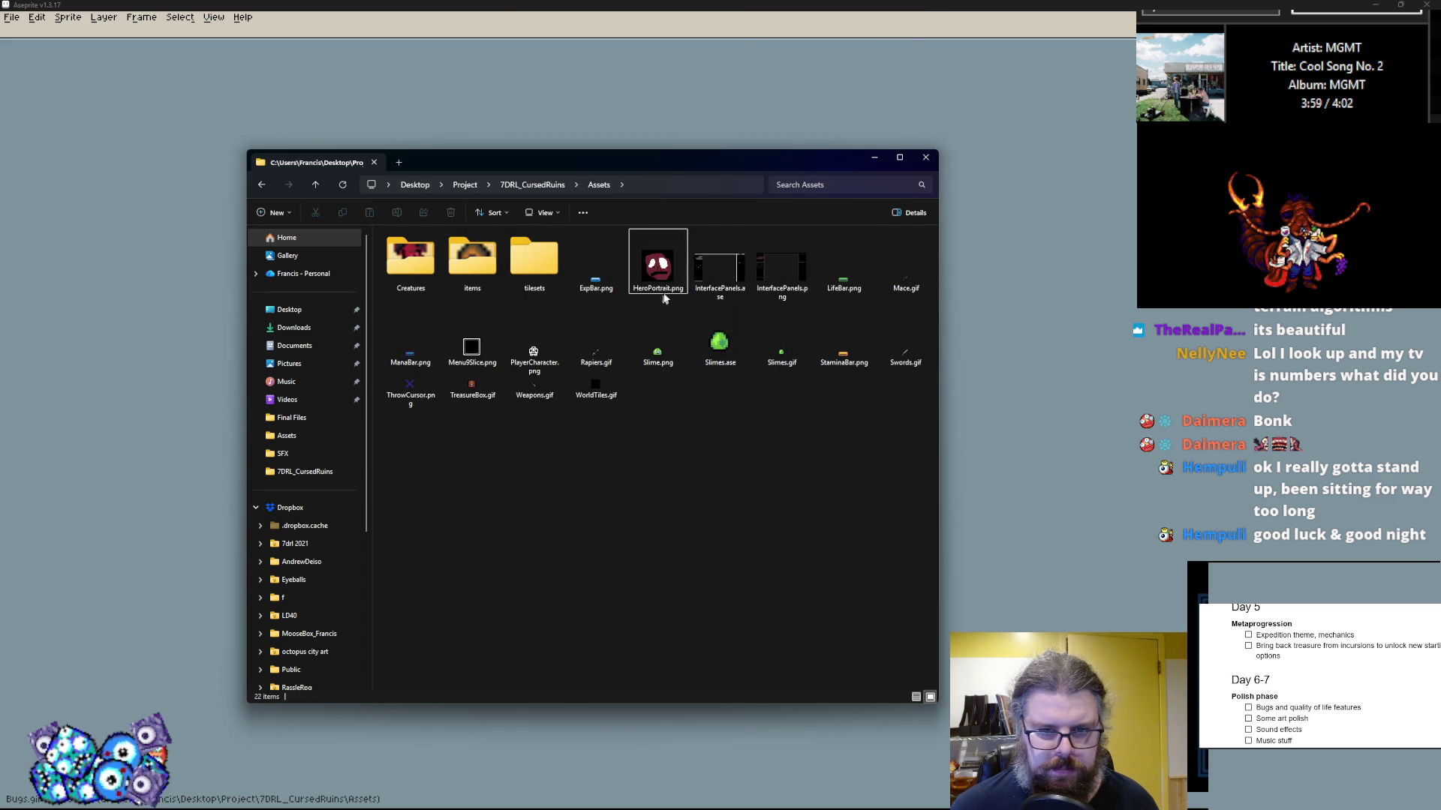
pyautogui.moveTo(783, 366); pyautogui.dragTo(410, 265)
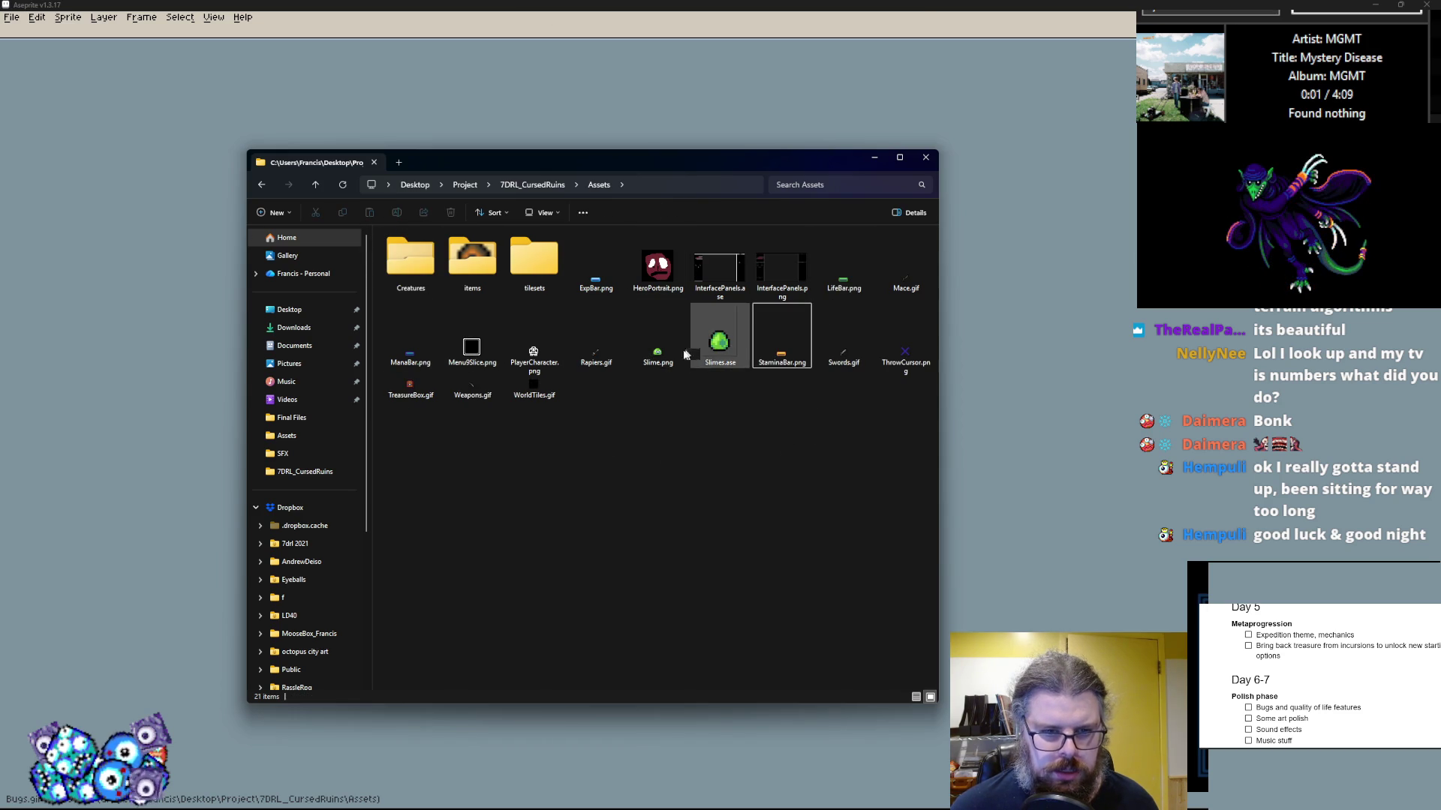
pyautogui.moveTo(533, 385); pyautogui.dragTo(535, 262)
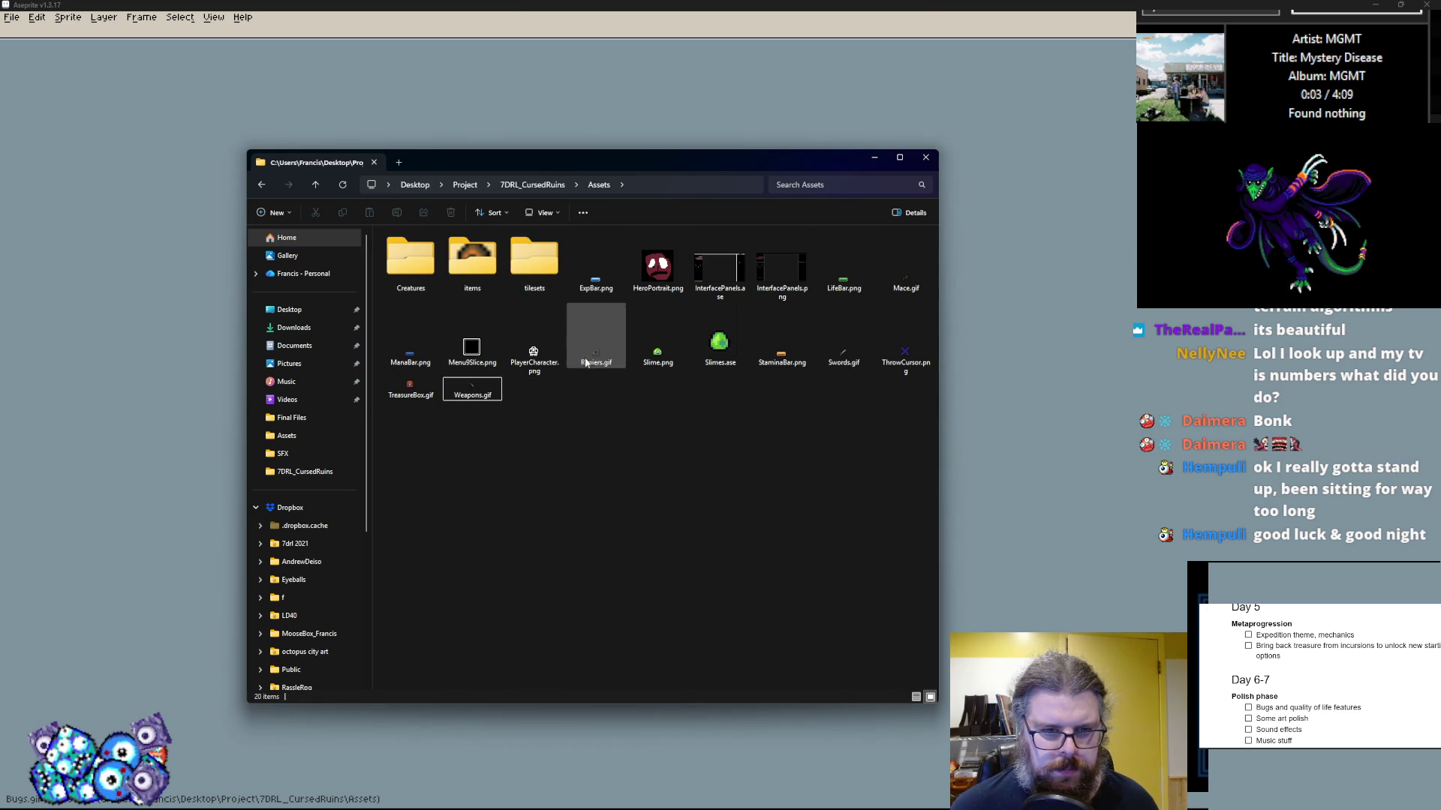
# Step: Move Slime.png and Slimes.ase into Creatures, Rapiers, Swords, Weapons and Mace GIFs into items, then open tilesets
pyautogui.moveTo(587, 364); pyautogui.dragTo(473, 263)
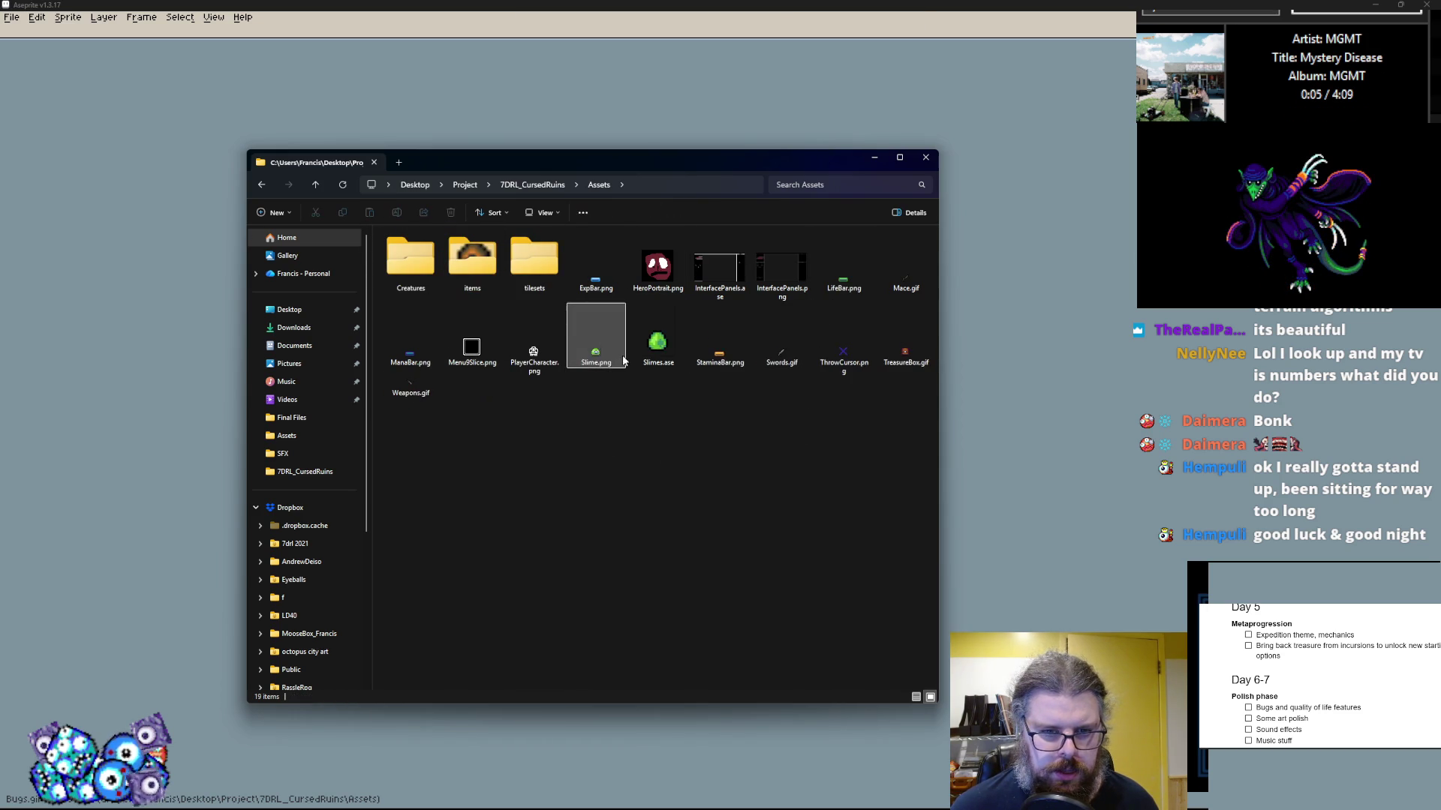
pyautogui.moveTo(610, 356); pyautogui.dragTo(410, 264)
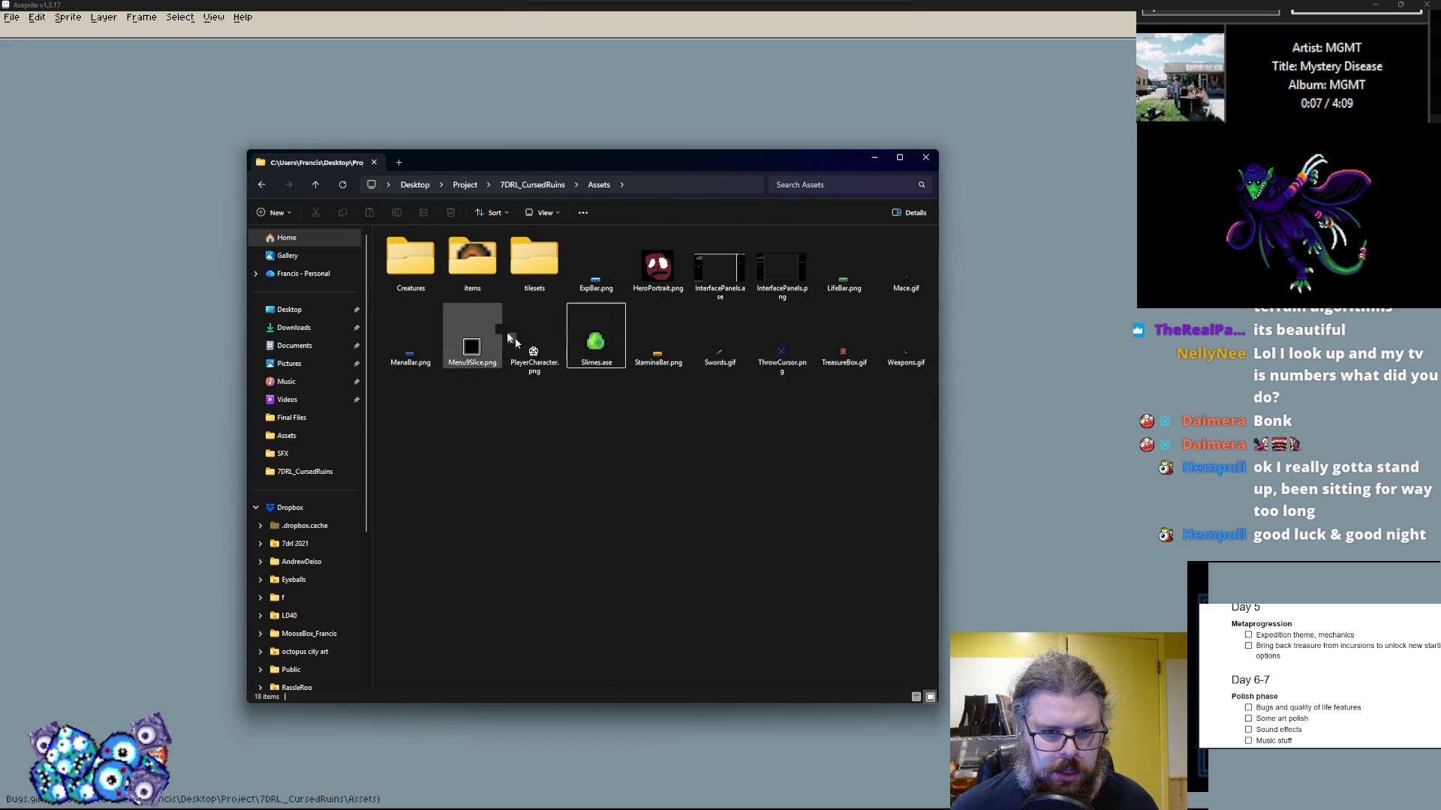
pyautogui.moveTo(586, 353); pyautogui.dragTo(413, 262)
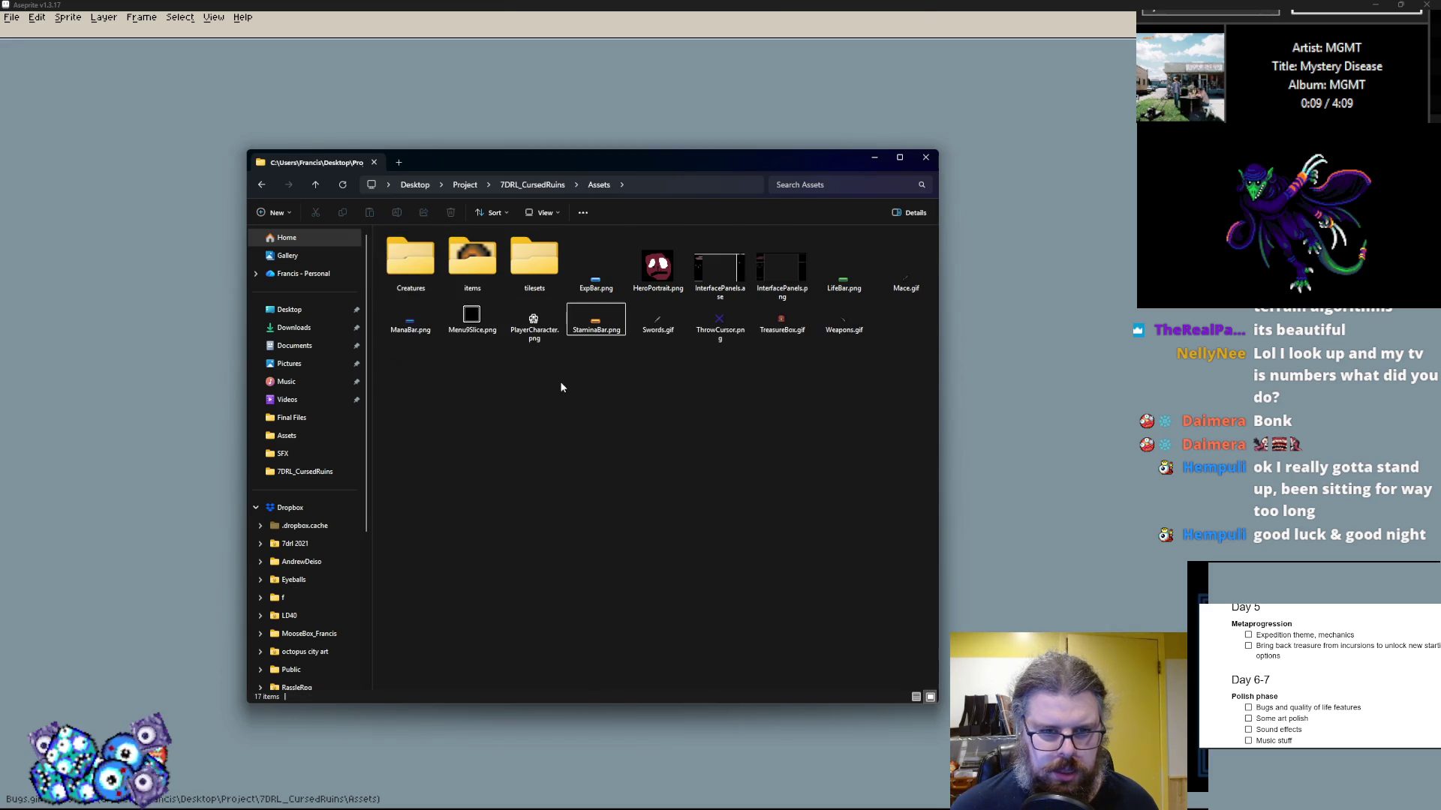
pyautogui.moveTo(658, 318); pyautogui.dragTo(480, 281)
pyautogui.moveTo(659, 321); pyautogui.dragTo(698, 335)
pyautogui.moveTo(786, 322); pyautogui.dragTo(474, 261)
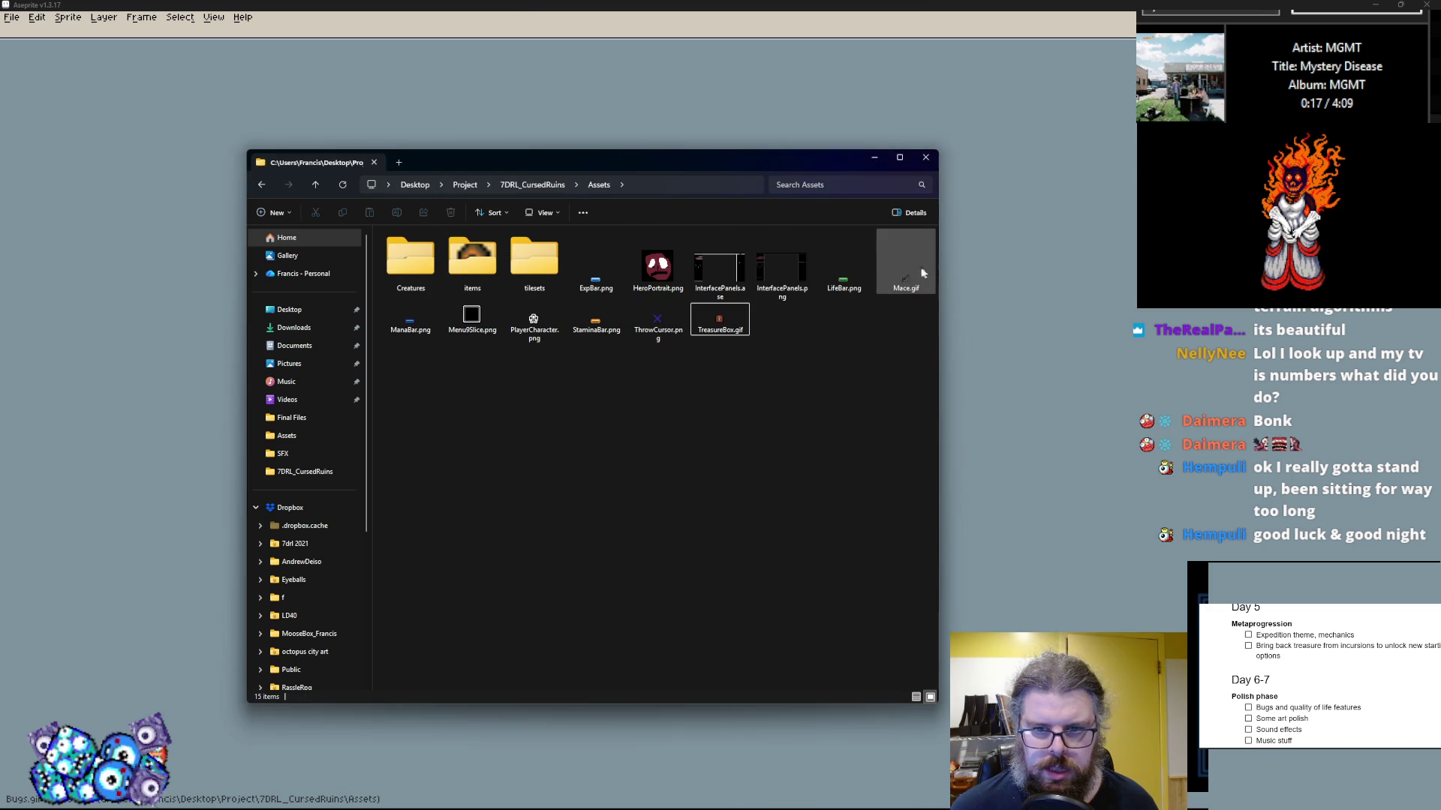
pyautogui.moveTo(928, 276); pyautogui.dragTo(474, 262)
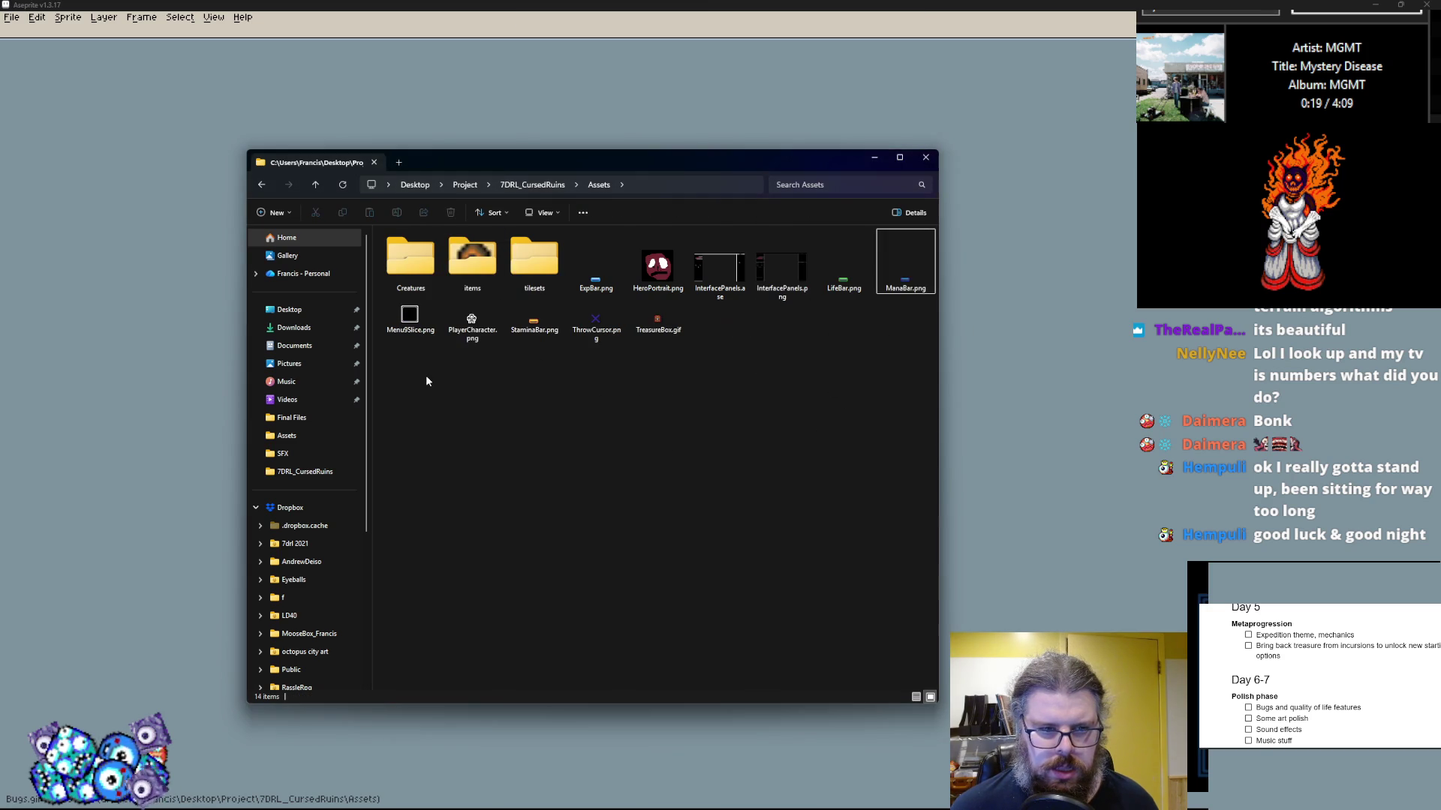
pyautogui.click(596, 270)
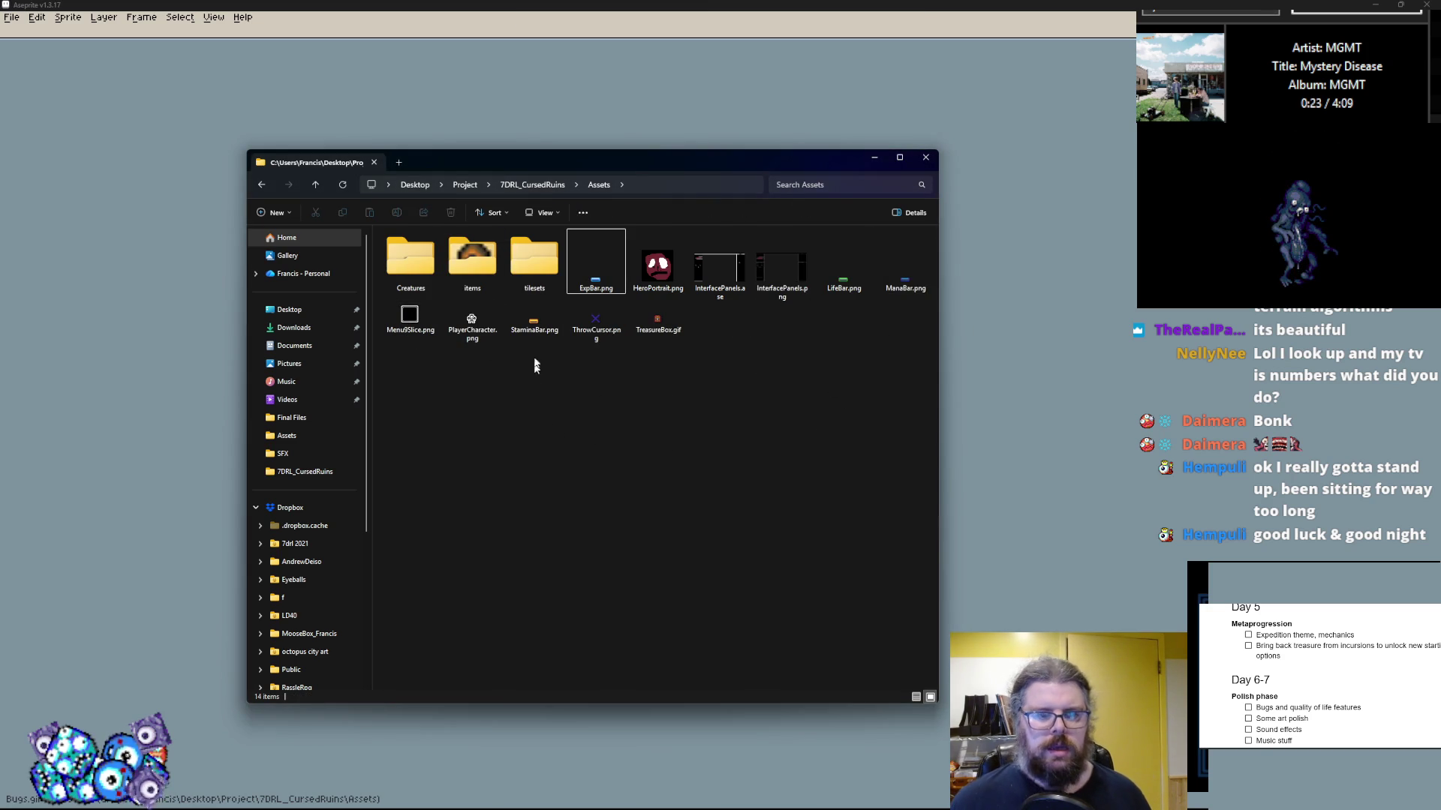
pyautogui.doubleClick(535, 273)
# Step: Load WorldTiles.gif into Aseprite, zoom in, and show the second tile frame
pyautogui.moveTo(410, 279); pyautogui.dragTo(1077, 370)
pyautogui.click(1060, 477)
pyautogui.scroll(3)
pyautogui.press('.')
pyautogui.scroll(-3)
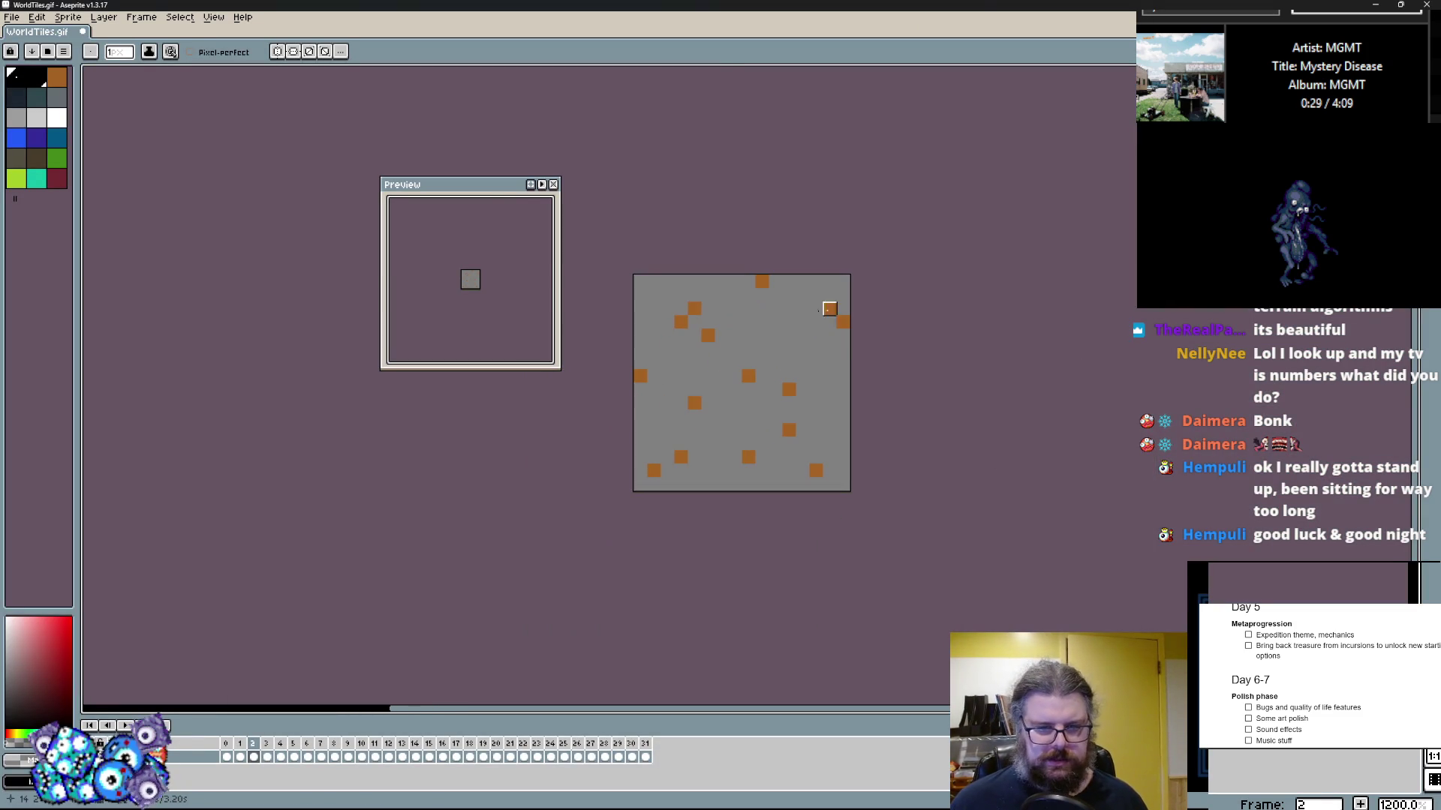
pyautogui.moveTo(427, 183); pyautogui.dragTo(1145, 470)
# Step: Step frame by frame past the solid blue water tile up to the green tree tile
pyautogui.press('.')
pyautogui.scroll(3)
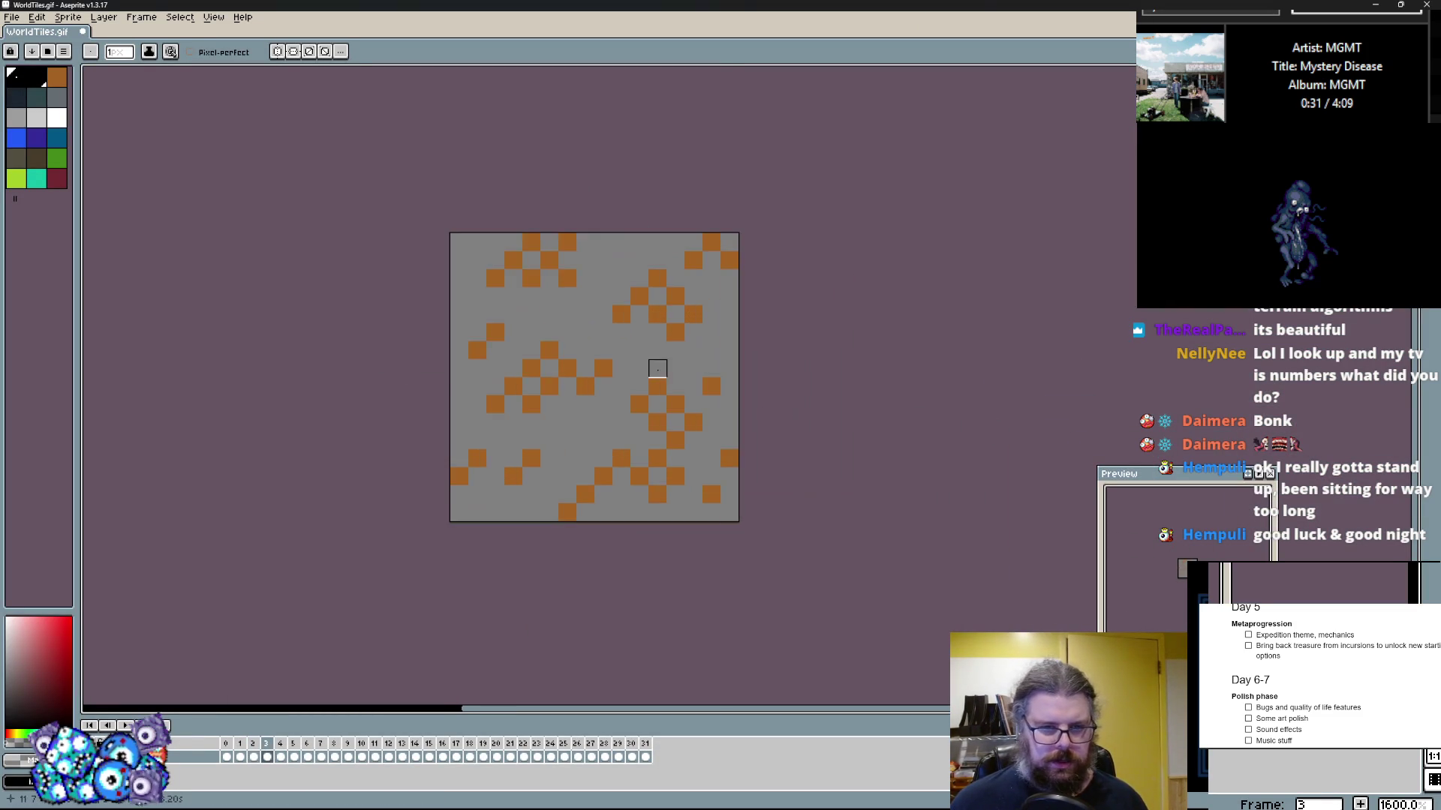
pyautogui.press('.')
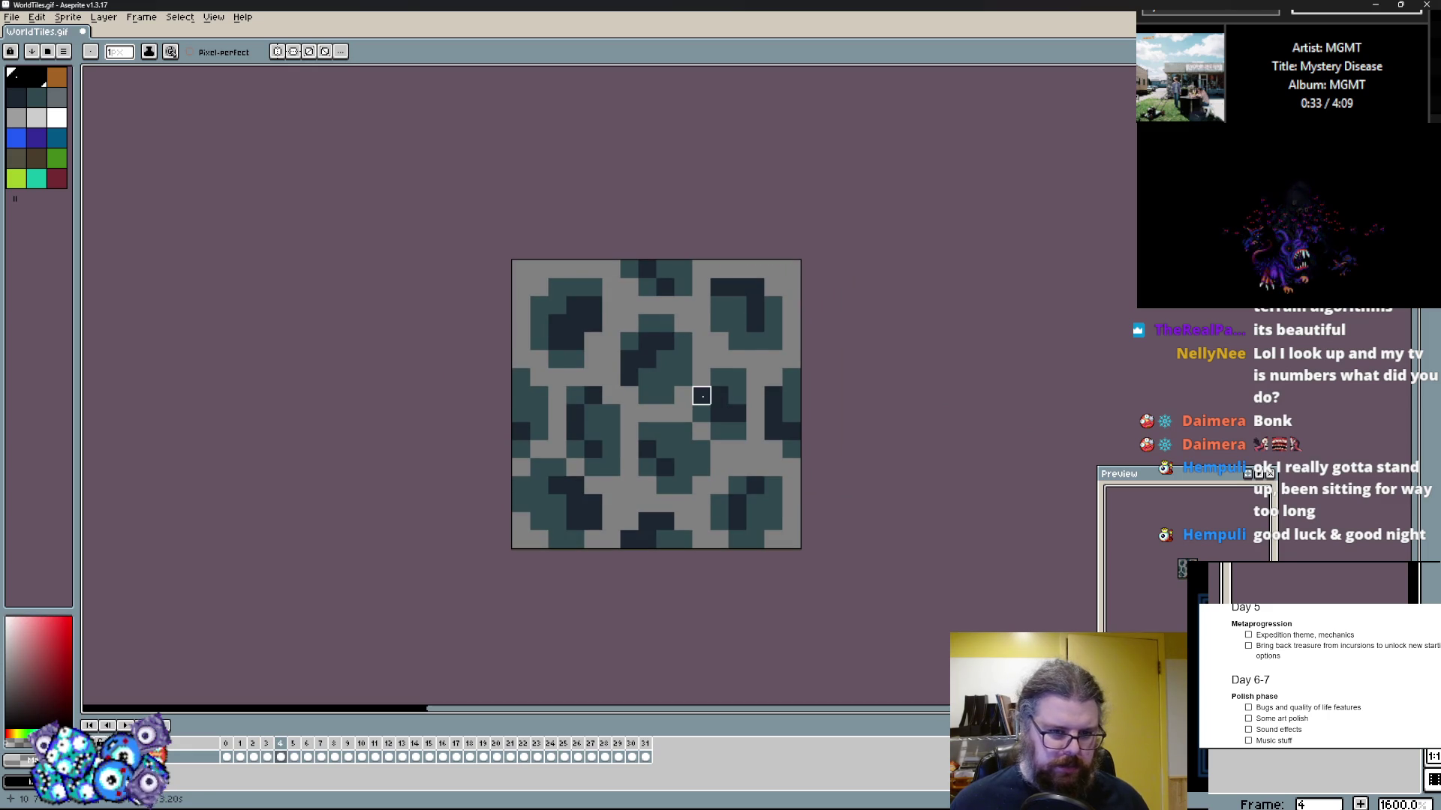
pyautogui.press('.')
pyautogui.press('.')
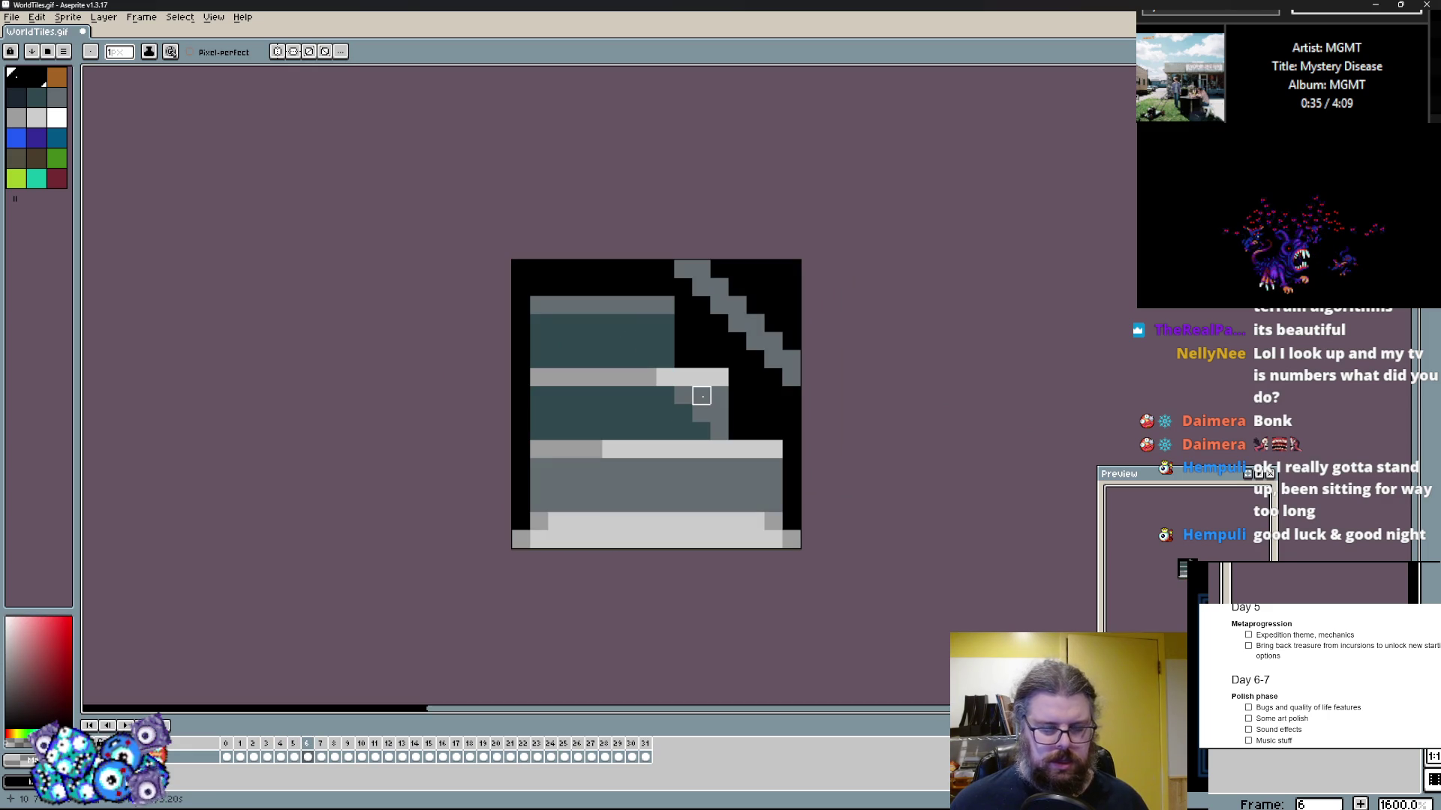
pyautogui.press('.')
pyautogui.press('.')
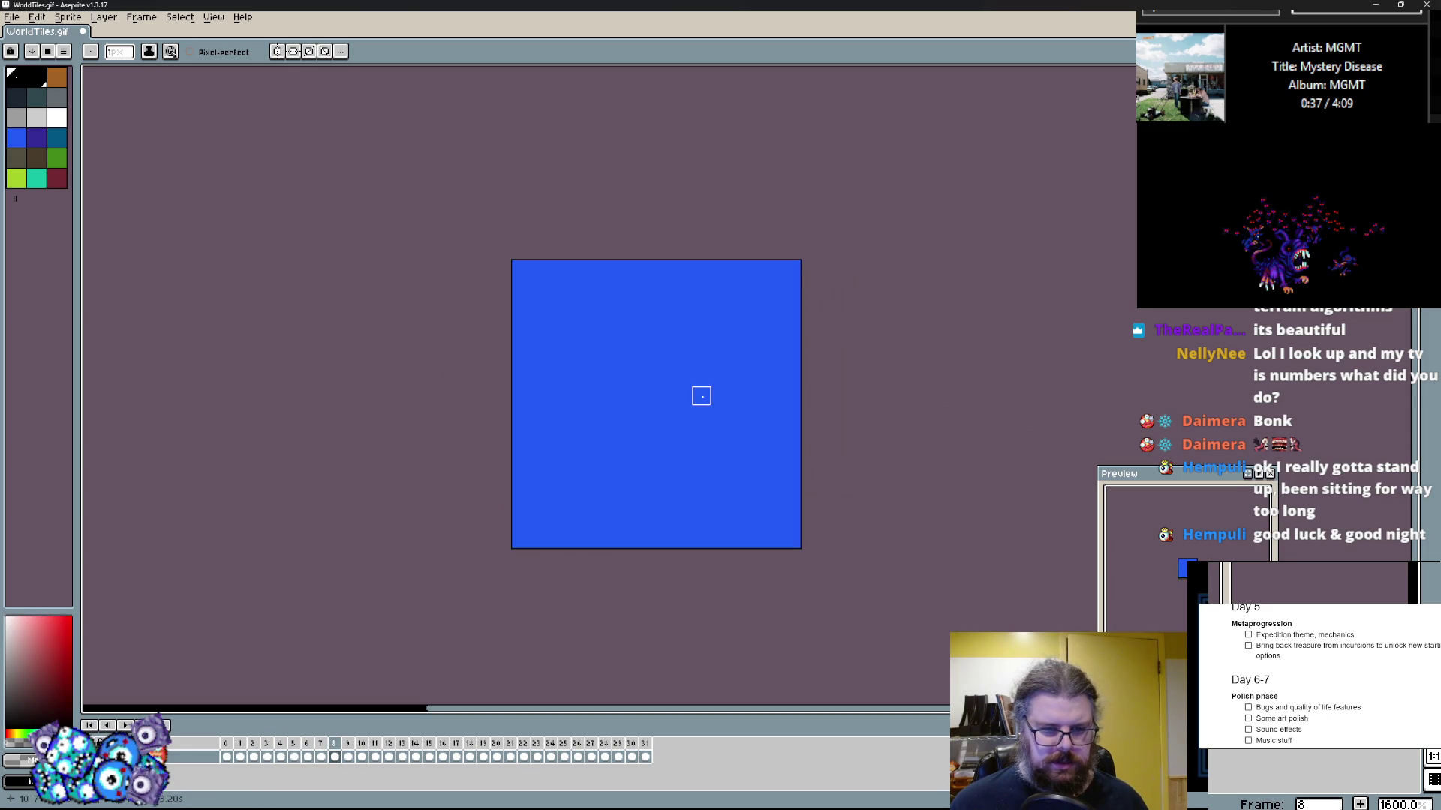
pyautogui.press('.')
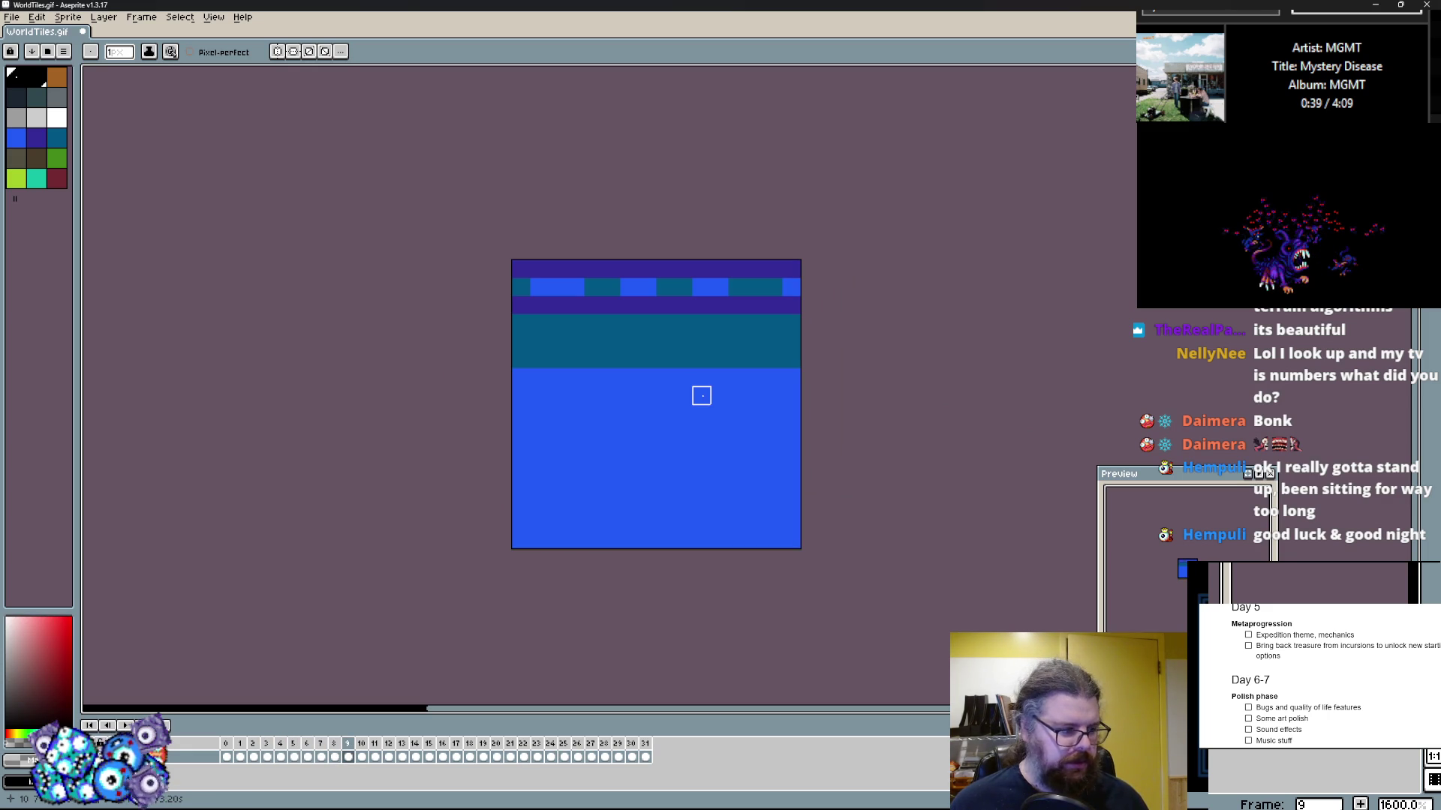
pyautogui.press('.')
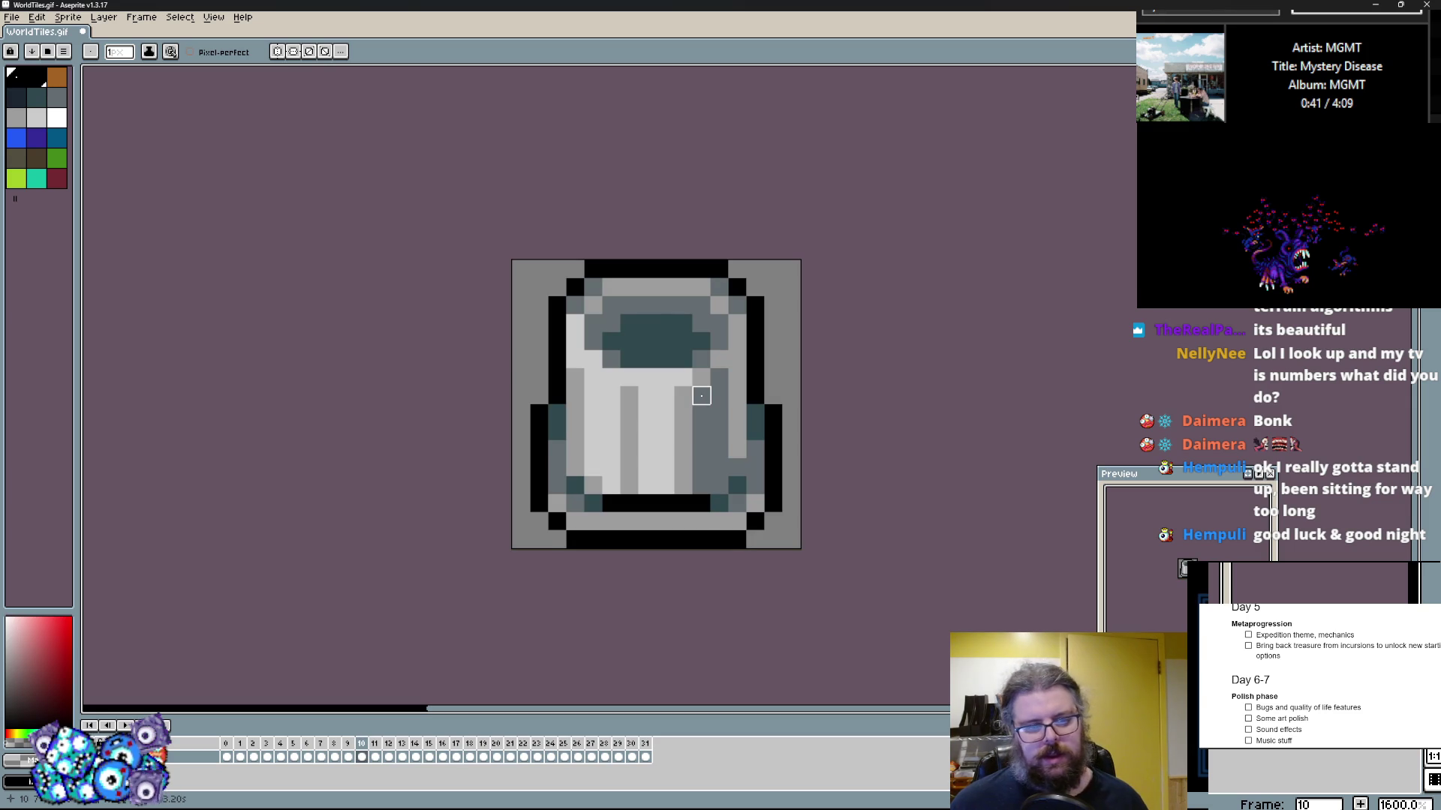
pyautogui.press('.')
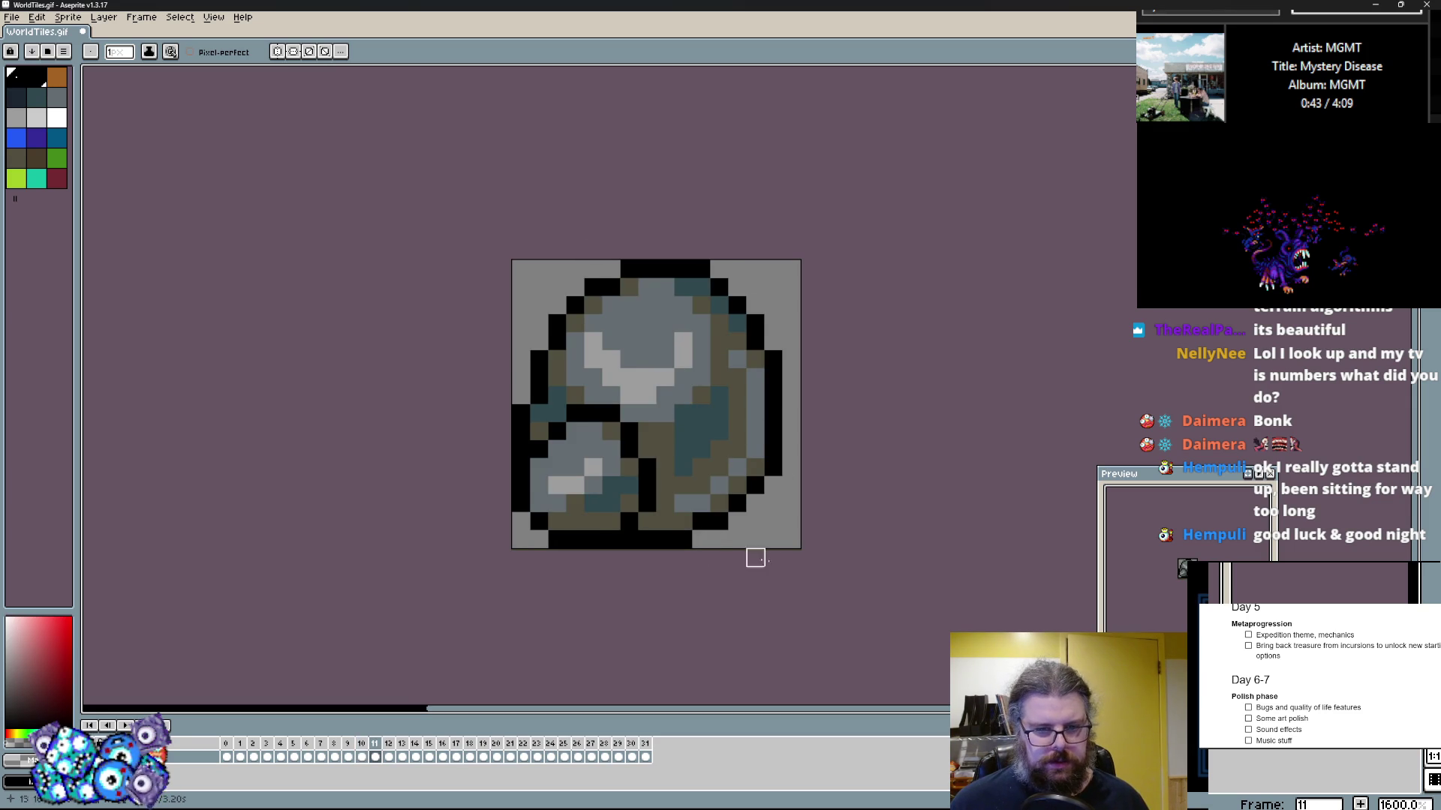
pyautogui.press('.')
pyautogui.press('.')
pyautogui.press('.')
pyautogui.press('.')
pyautogui.press('.')
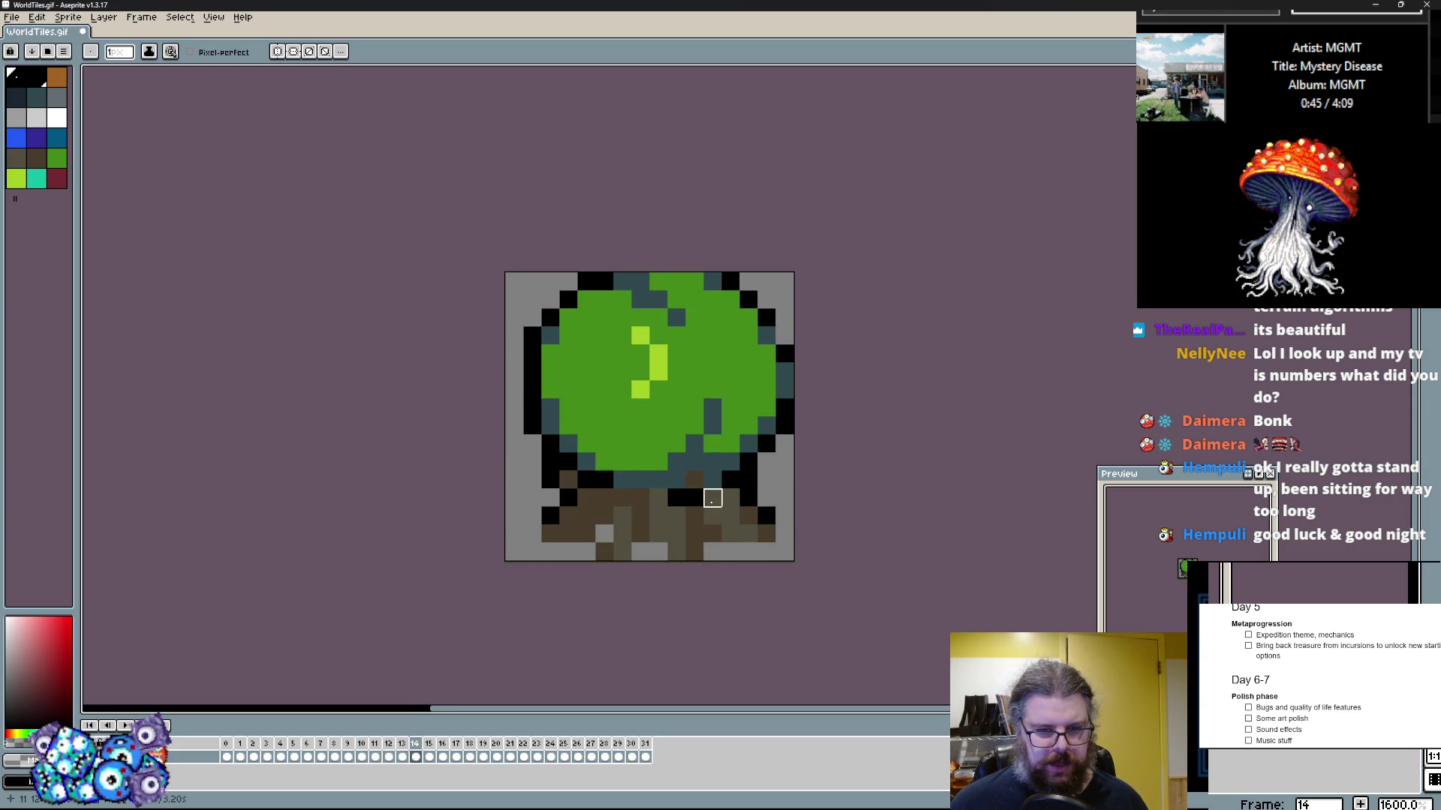
# Step: Continue through the grey rock tile and the remaining green terrain tiles
pyautogui.scroll(3)
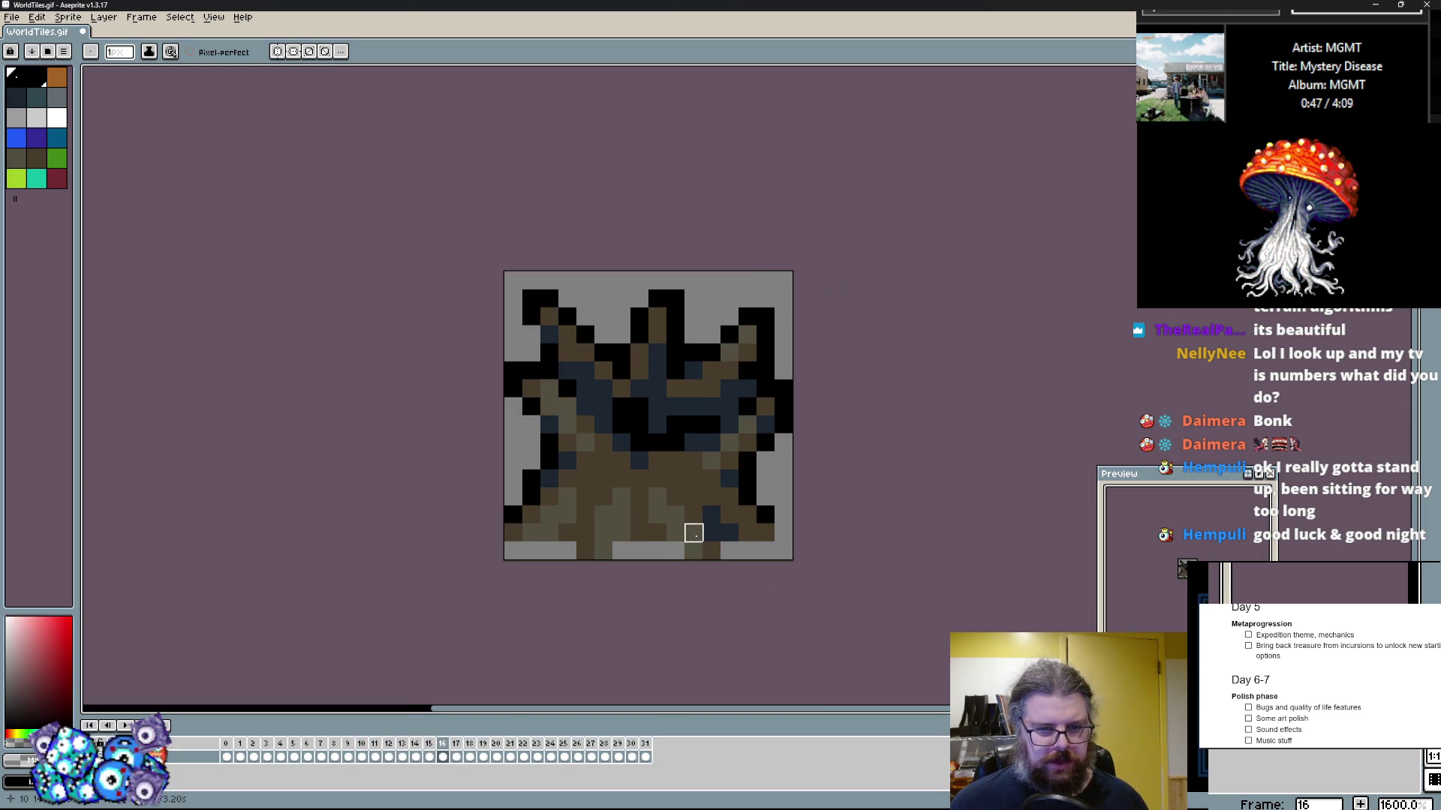
pyautogui.scroll(-3)
pyautogui.press('.')
pyautogui.press('.')
pyautogui.scroll(3)
pyautogui.press('.')
pyautogui.scroll(-3)
pyautogui.press('.')
pyautogui.press('.')
pyautogui.press('.')
pyautogui.press('.')
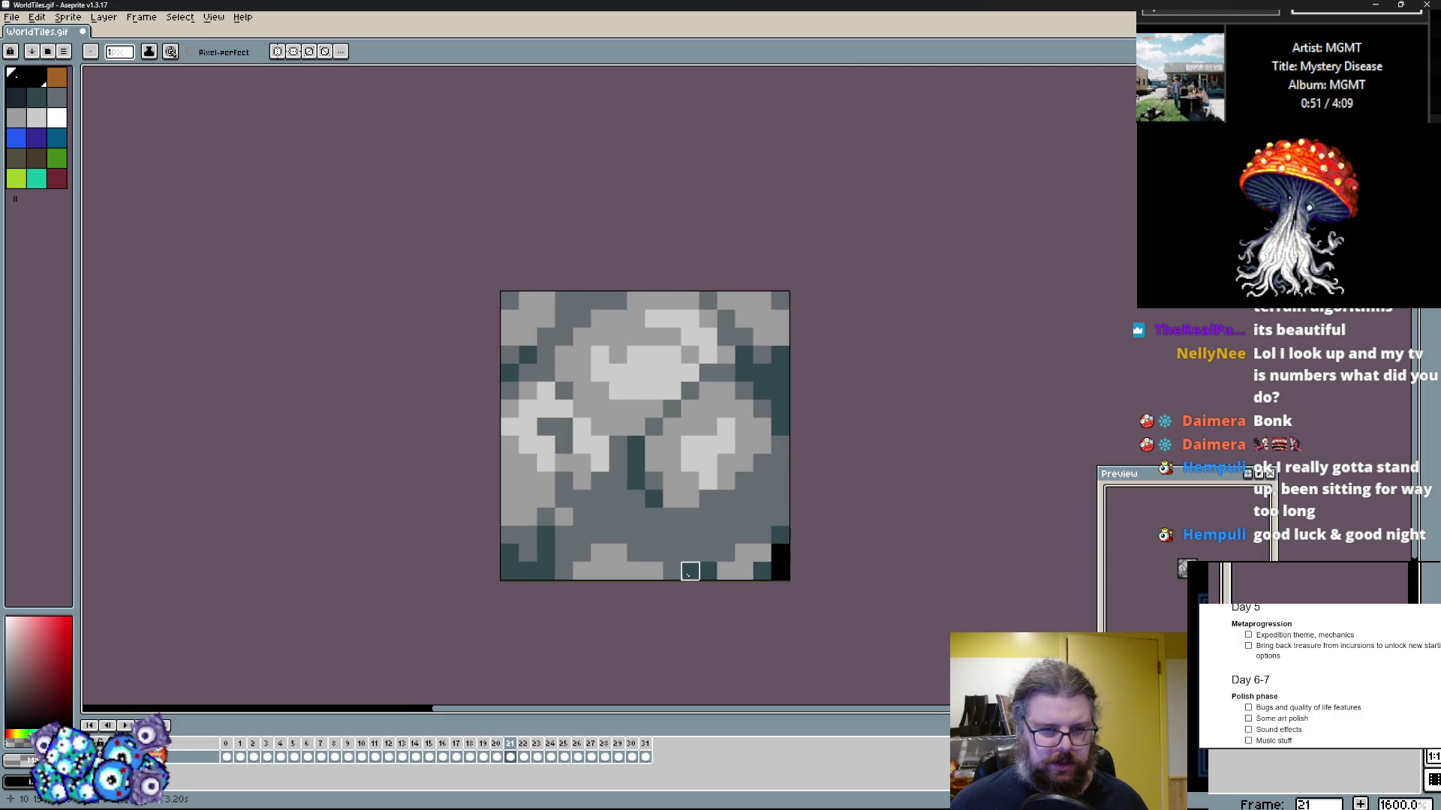
pyautogui.press('.')
pyautogui.press('.')
pyautogui.press('.')
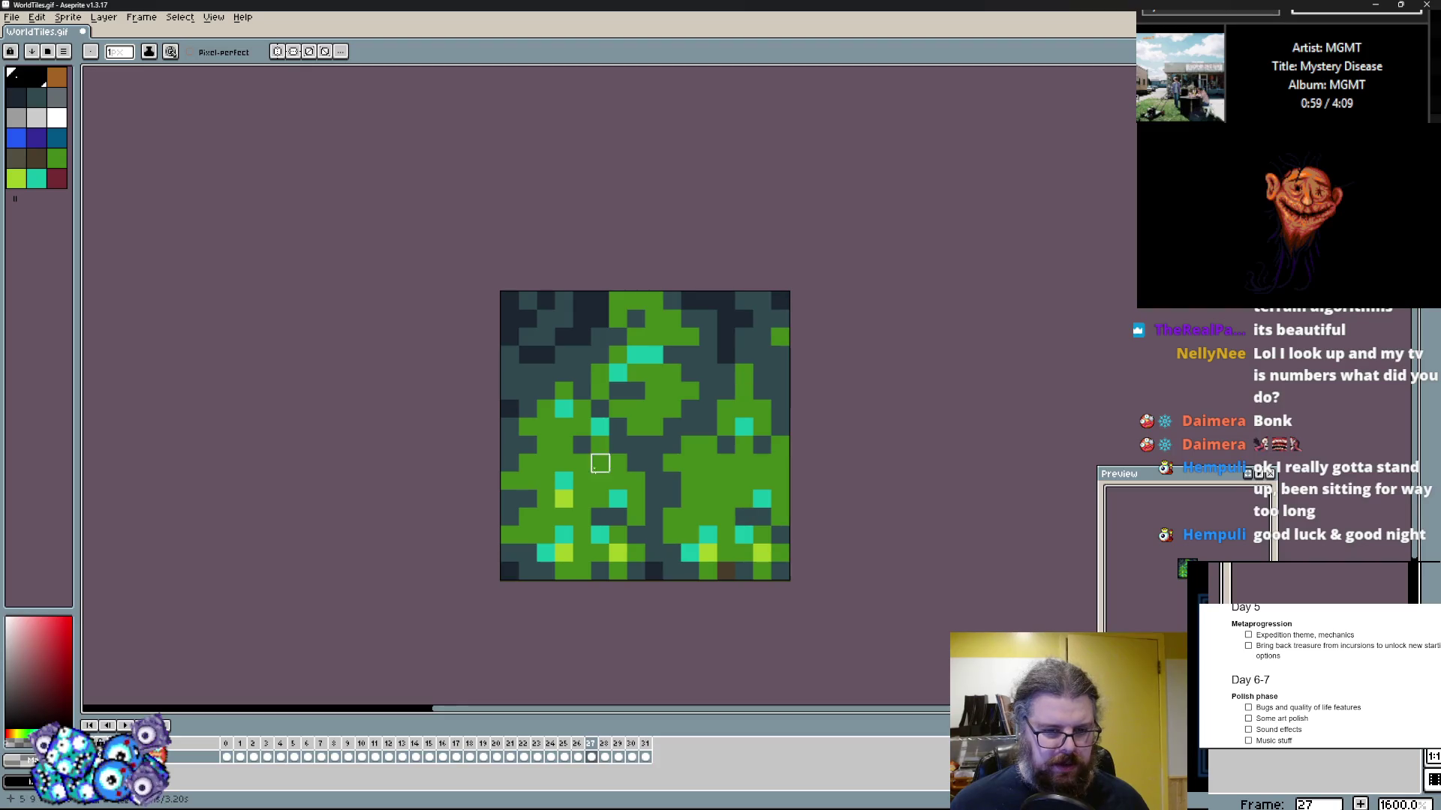
pyautogui.press('.')
pyautogui.press('.')
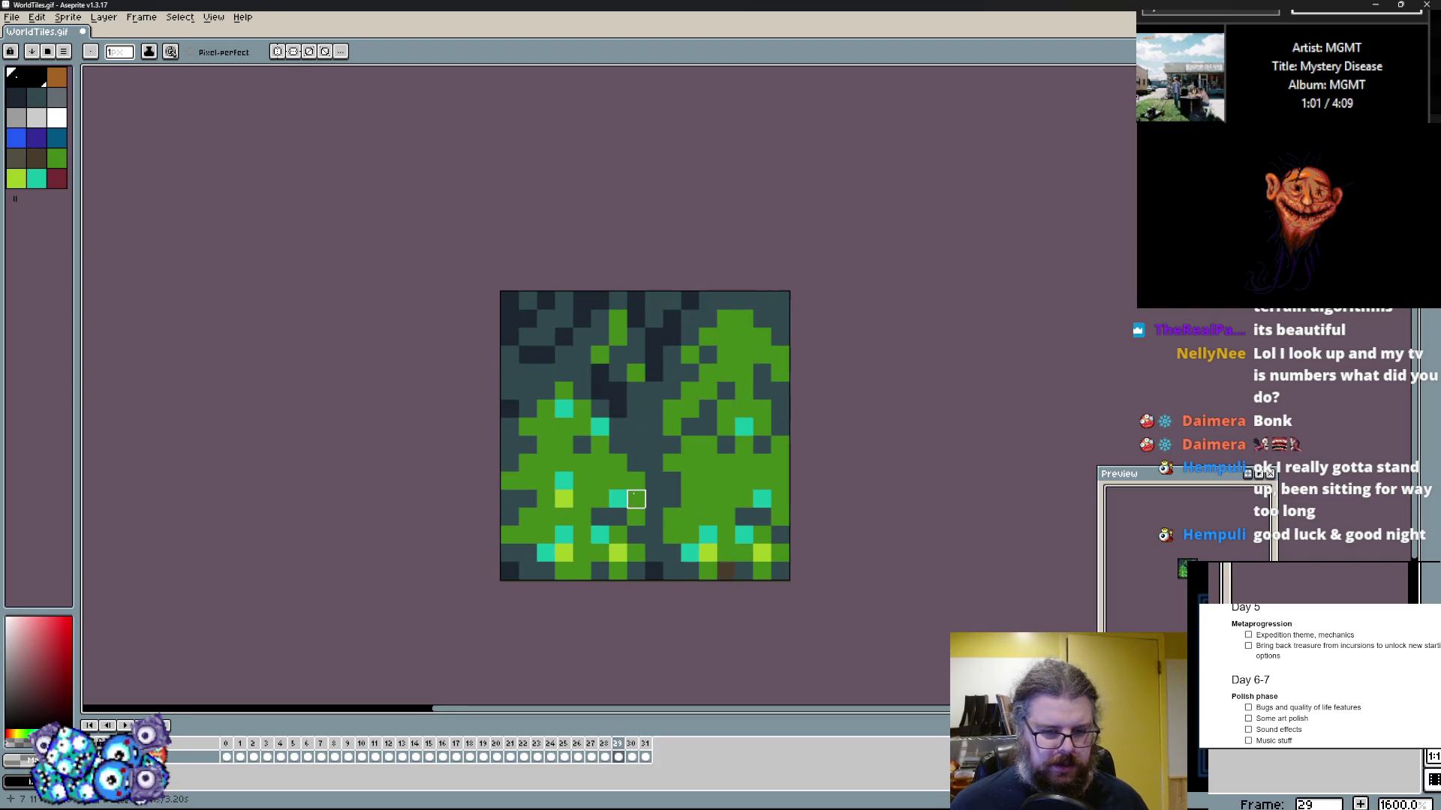
pyautogui.press('.')
pyautogui.press('.')
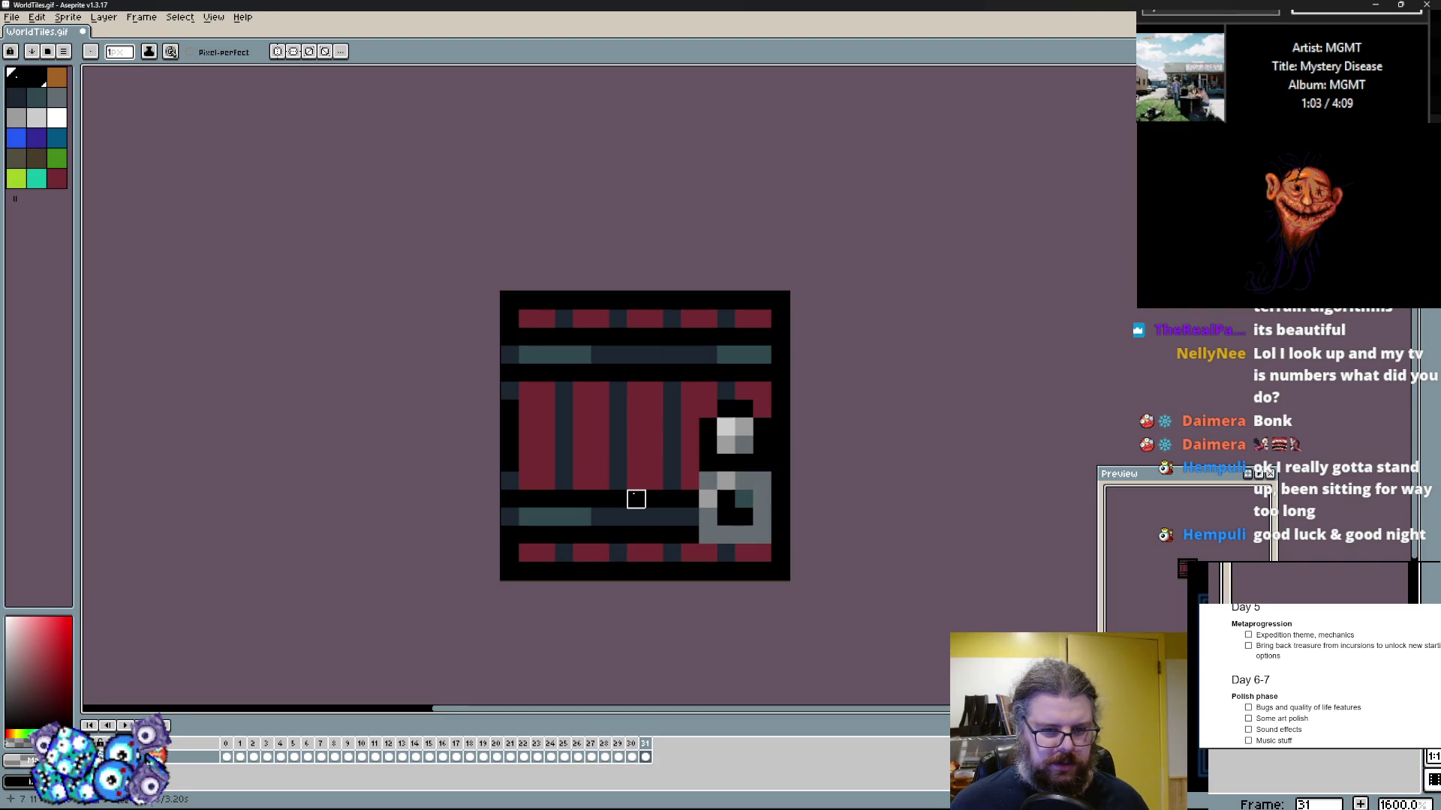
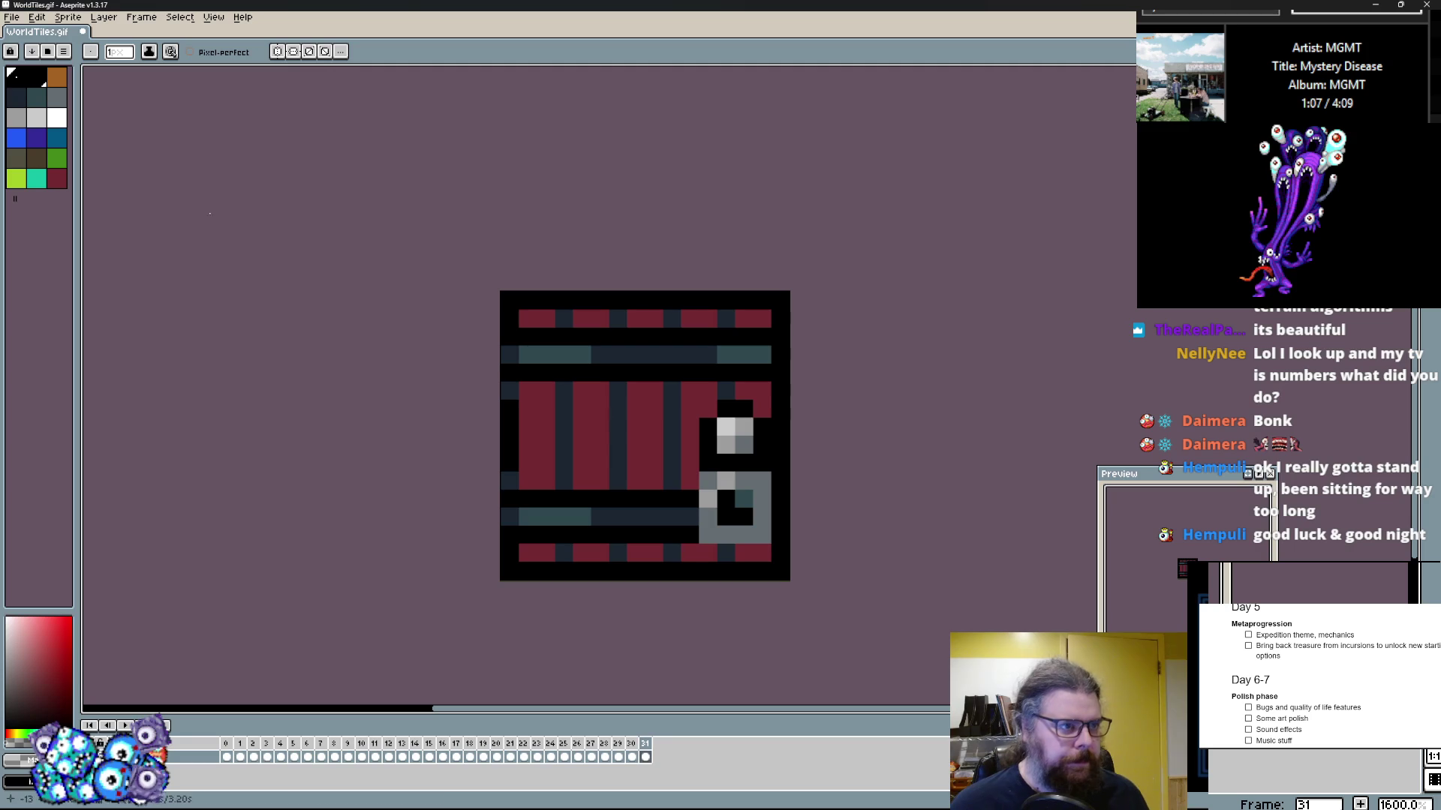
# Step: Save the tileset, then save it as WorldTiles.ase in the native ase format
pyautogui.click(14, 22)
pyautogui.click(24, 74)
pyautogui.click(13, 18)
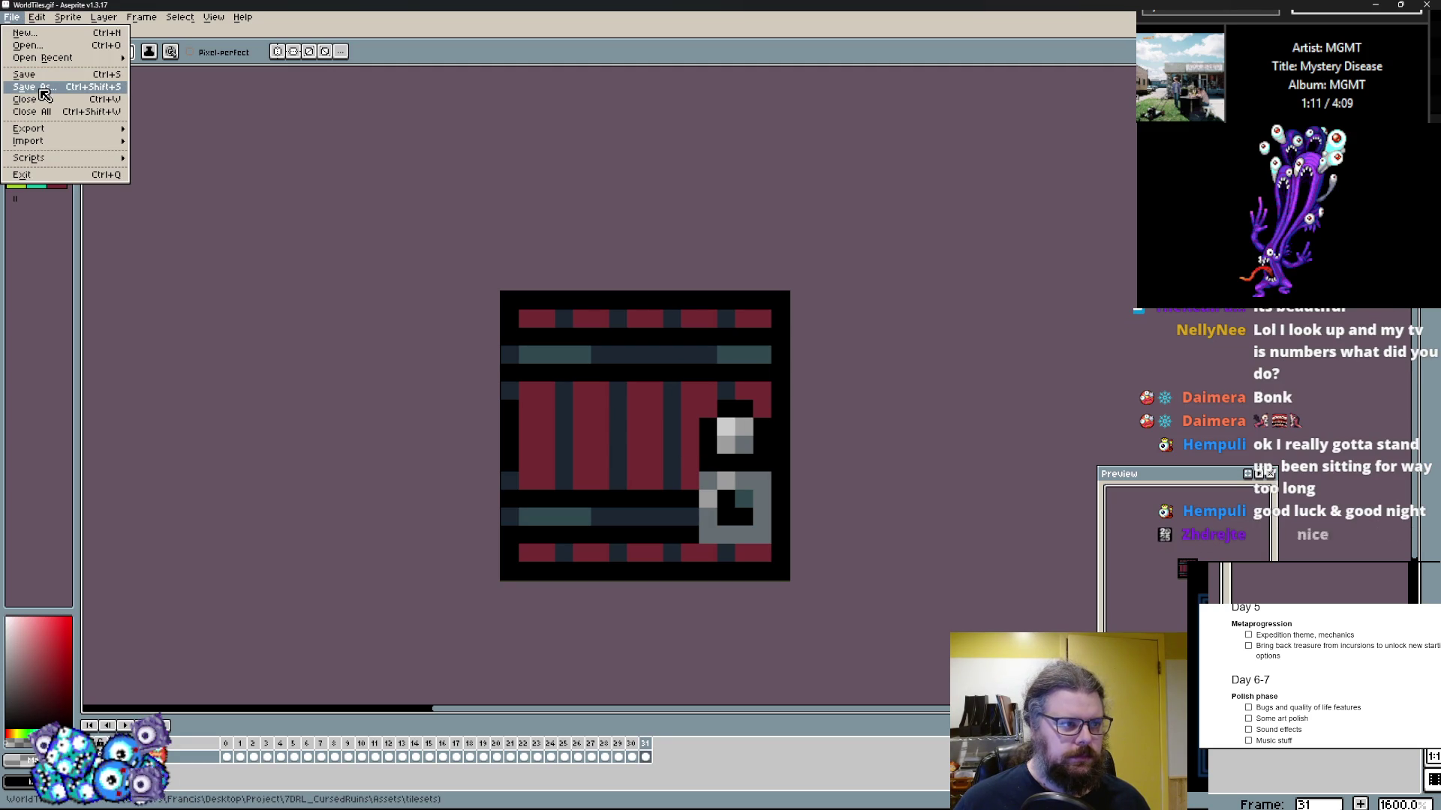
pyautogui.click(79, 88)
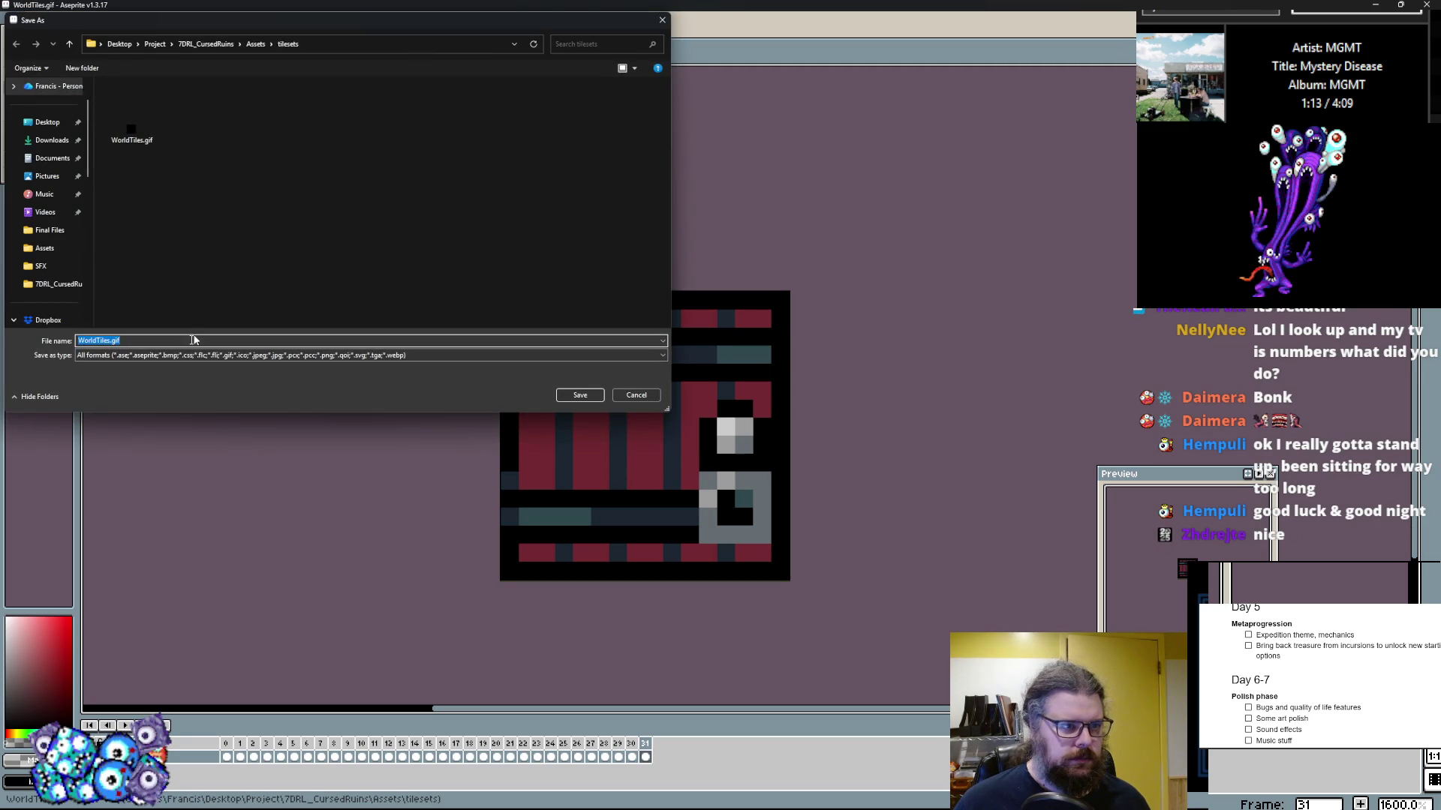
pyautogui.click(183, 355)
pyautogui.click(126, 377)
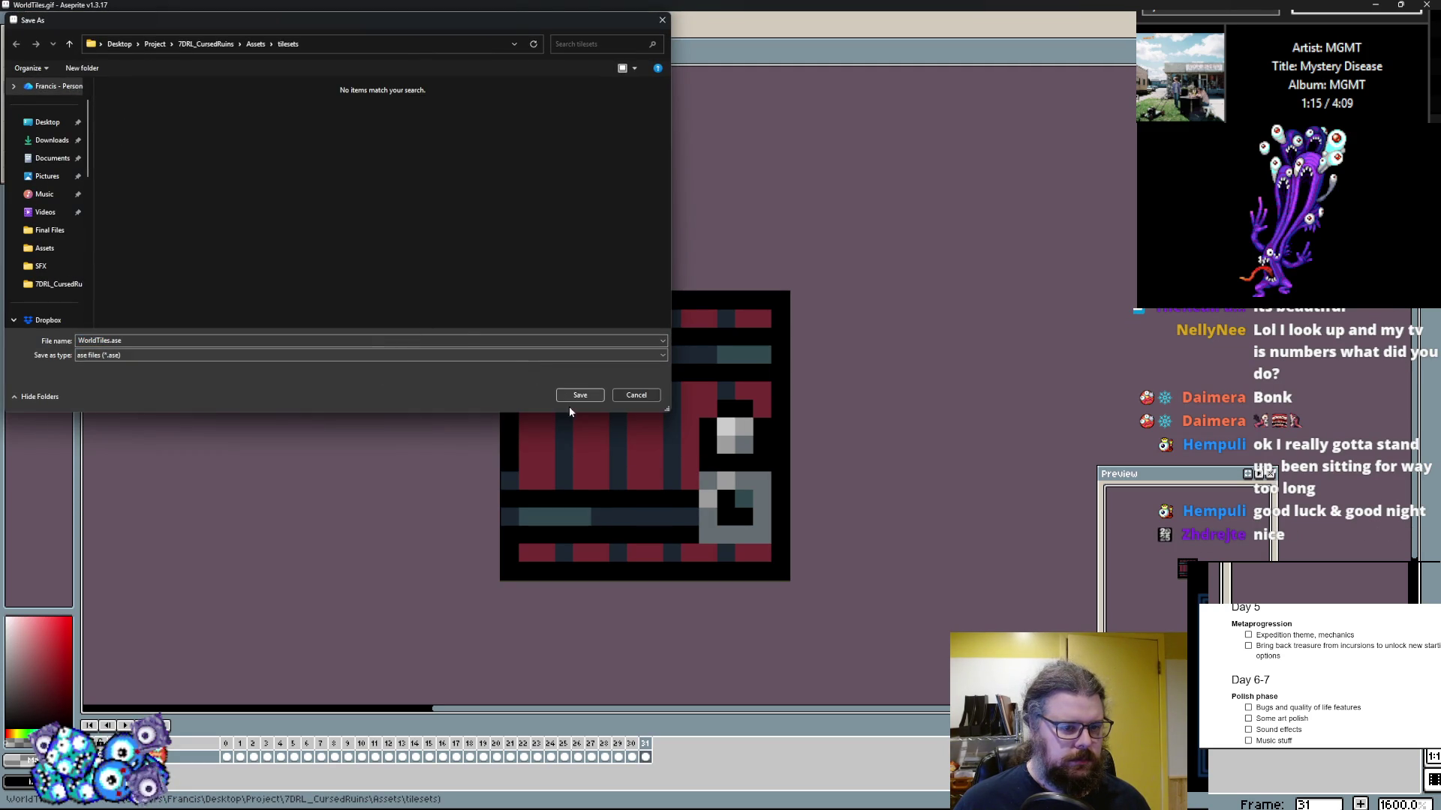
pyautogui.click(580, 396)
# Step: Save a new copy of the tileset named ForestTiles.ase
pyautogui.click(18, 15)
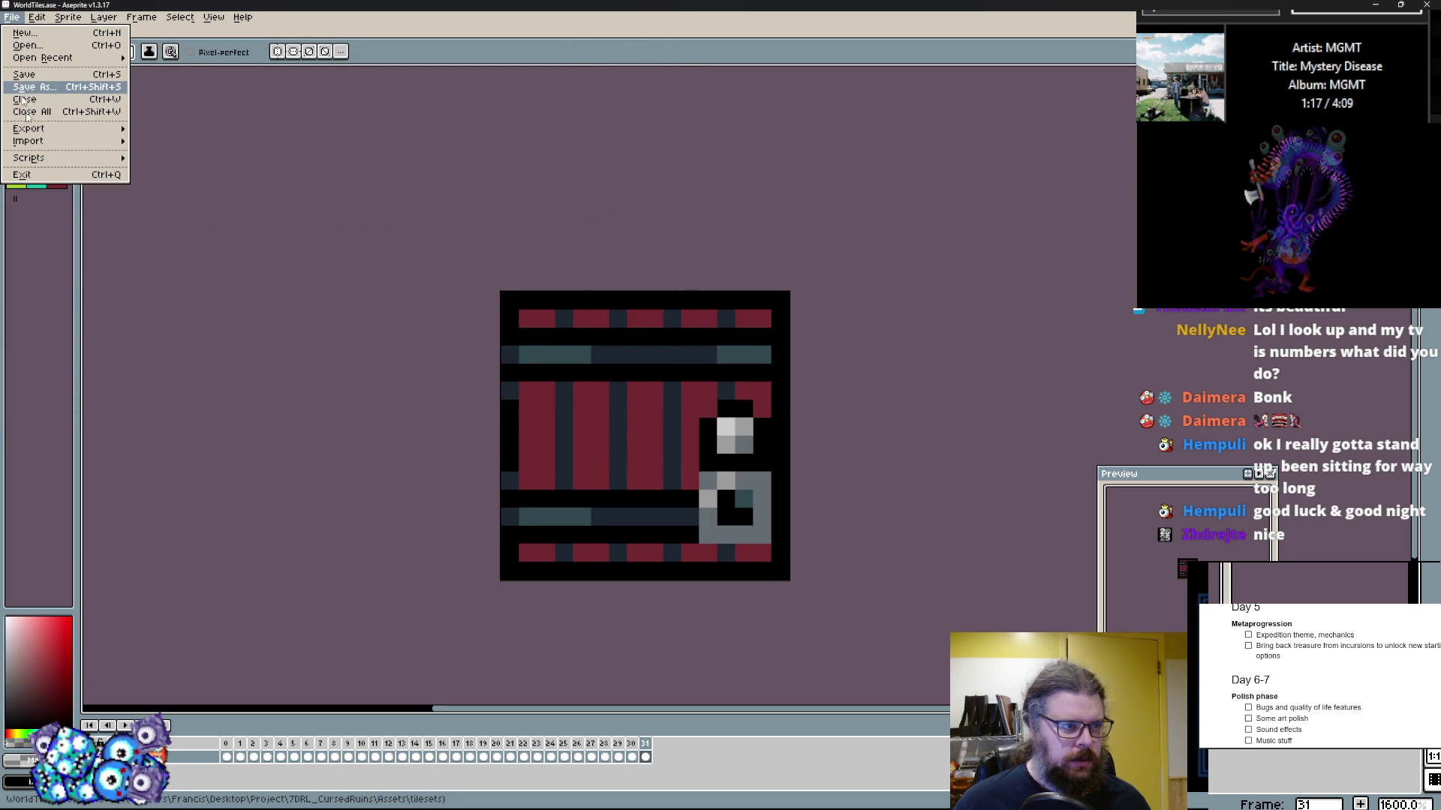
pyautogui.click(78, 88)
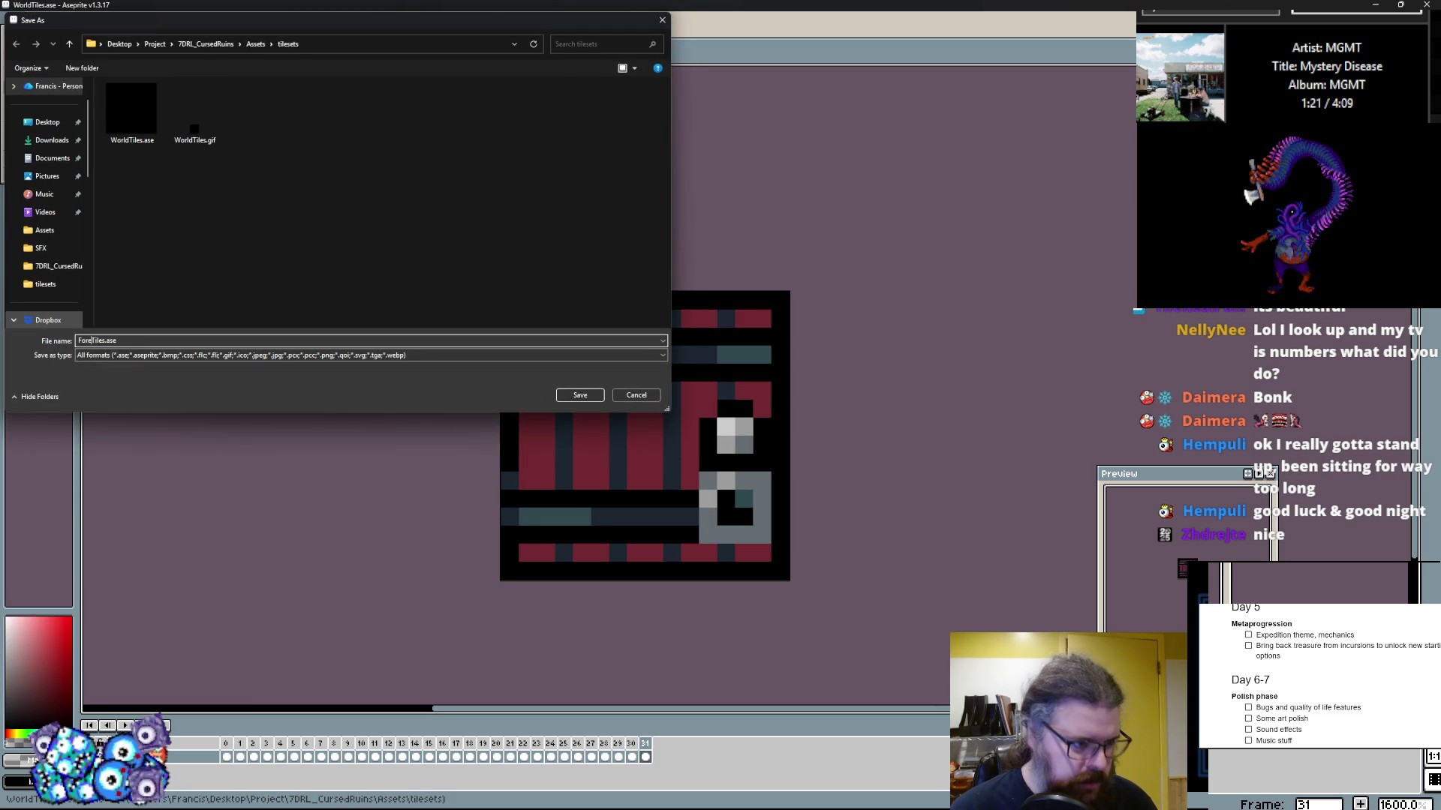
pyautogui.click(603, 401)
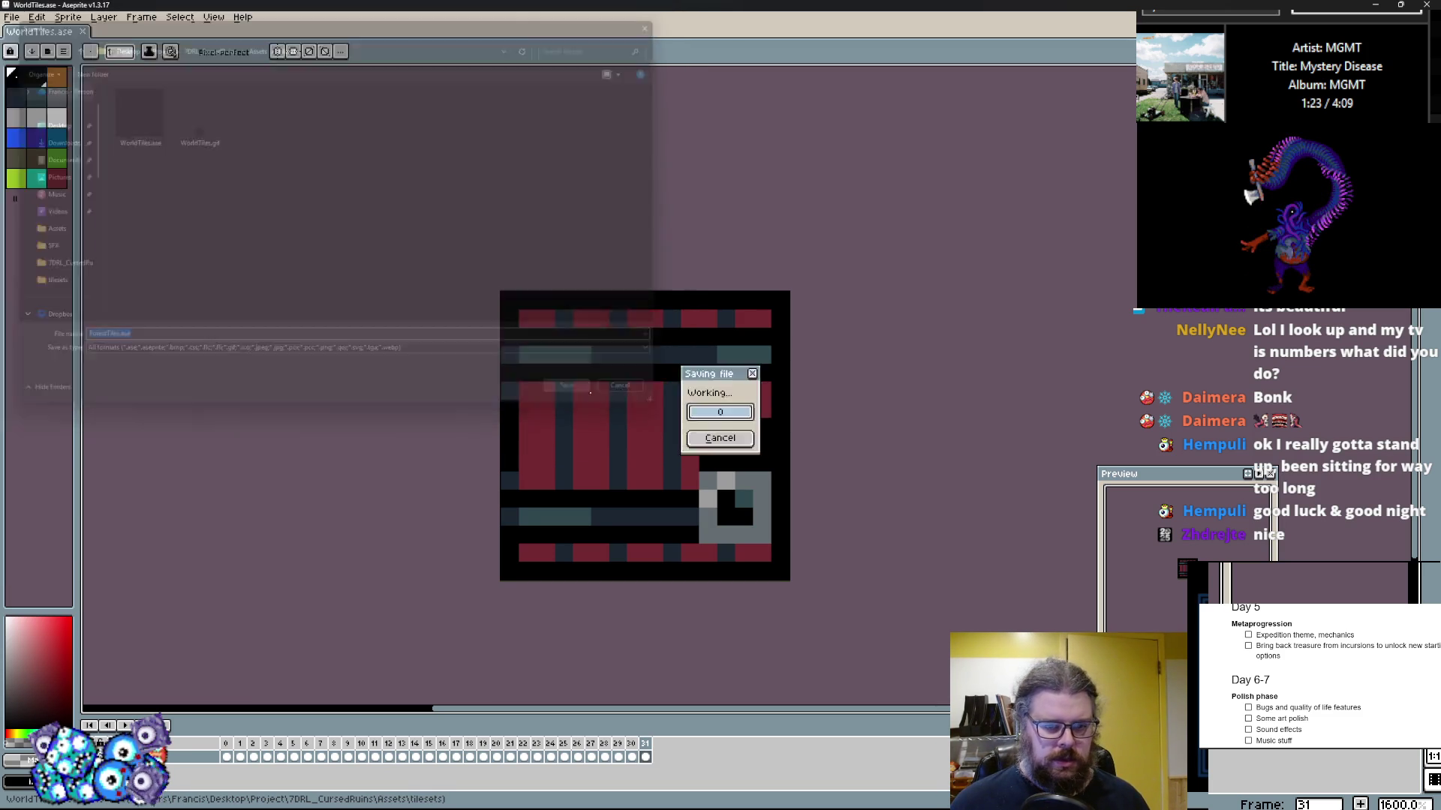
pyautogui.click(42, 18)
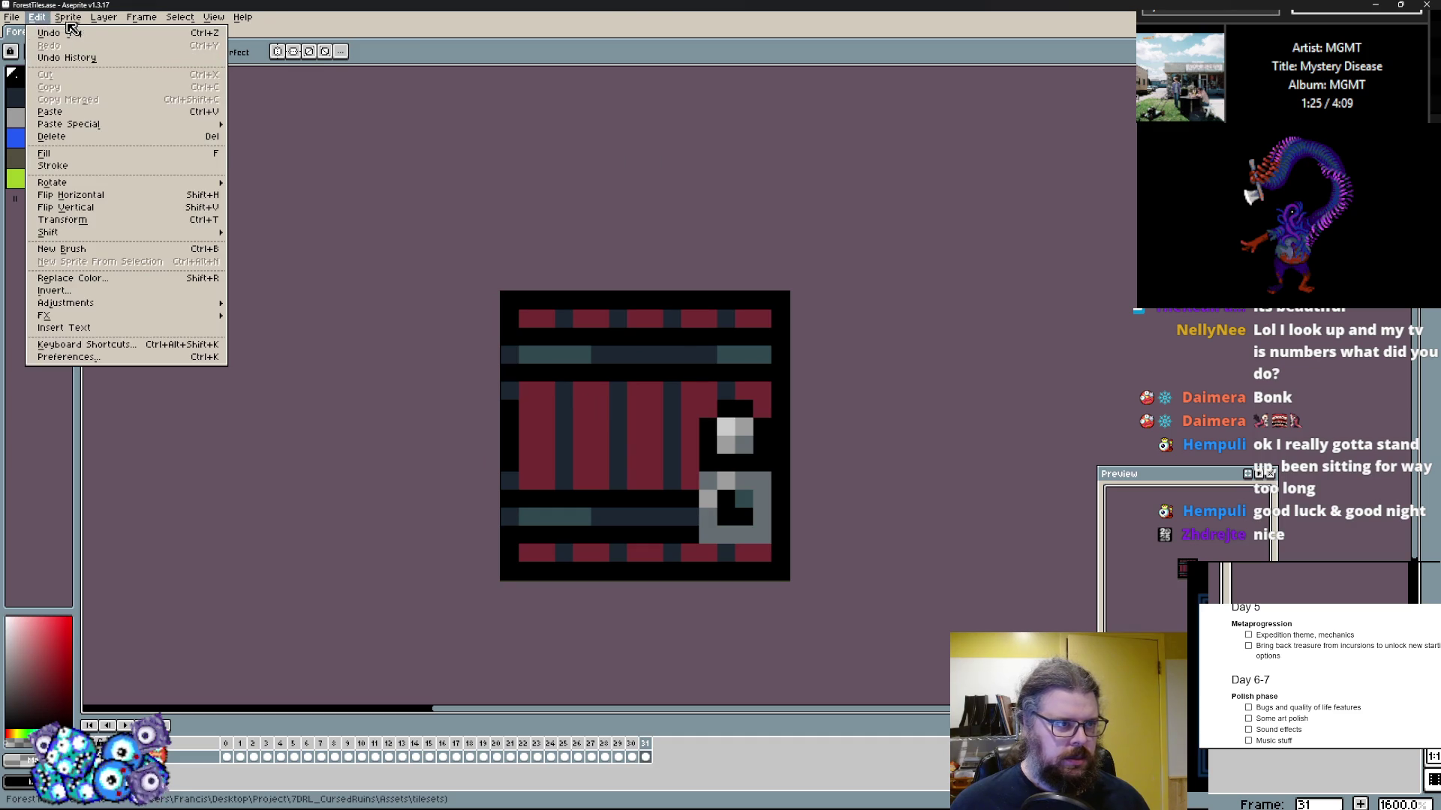
# Step: Load the ARNE32 preset palette into ForestTiles.ase and step ahead to the cave wall frame
pyautogui.moveTo(69, 17)
pyautogui.moveTo(83, 46)
pyautogui.click(236, 53)
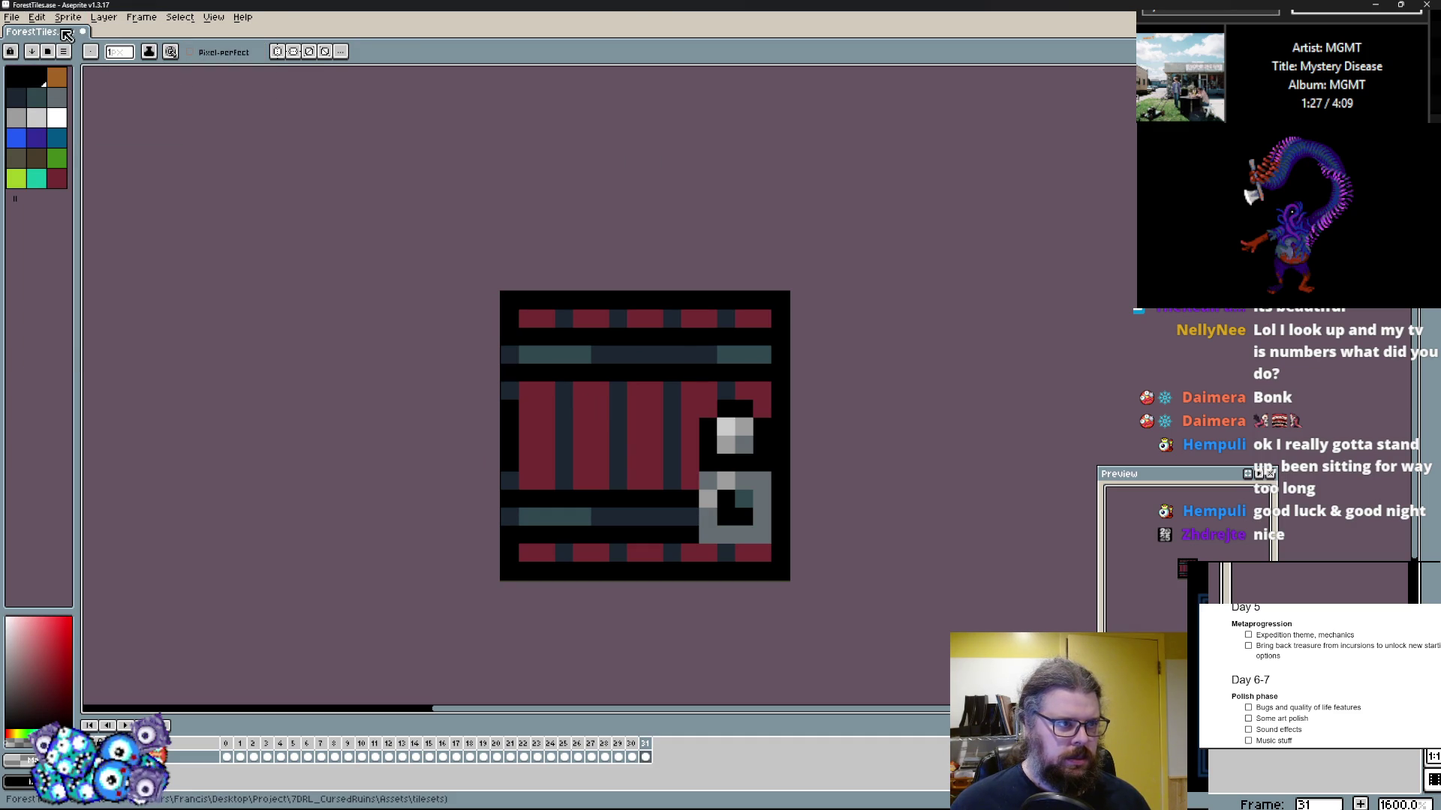
pyautogui.click(32, 51)
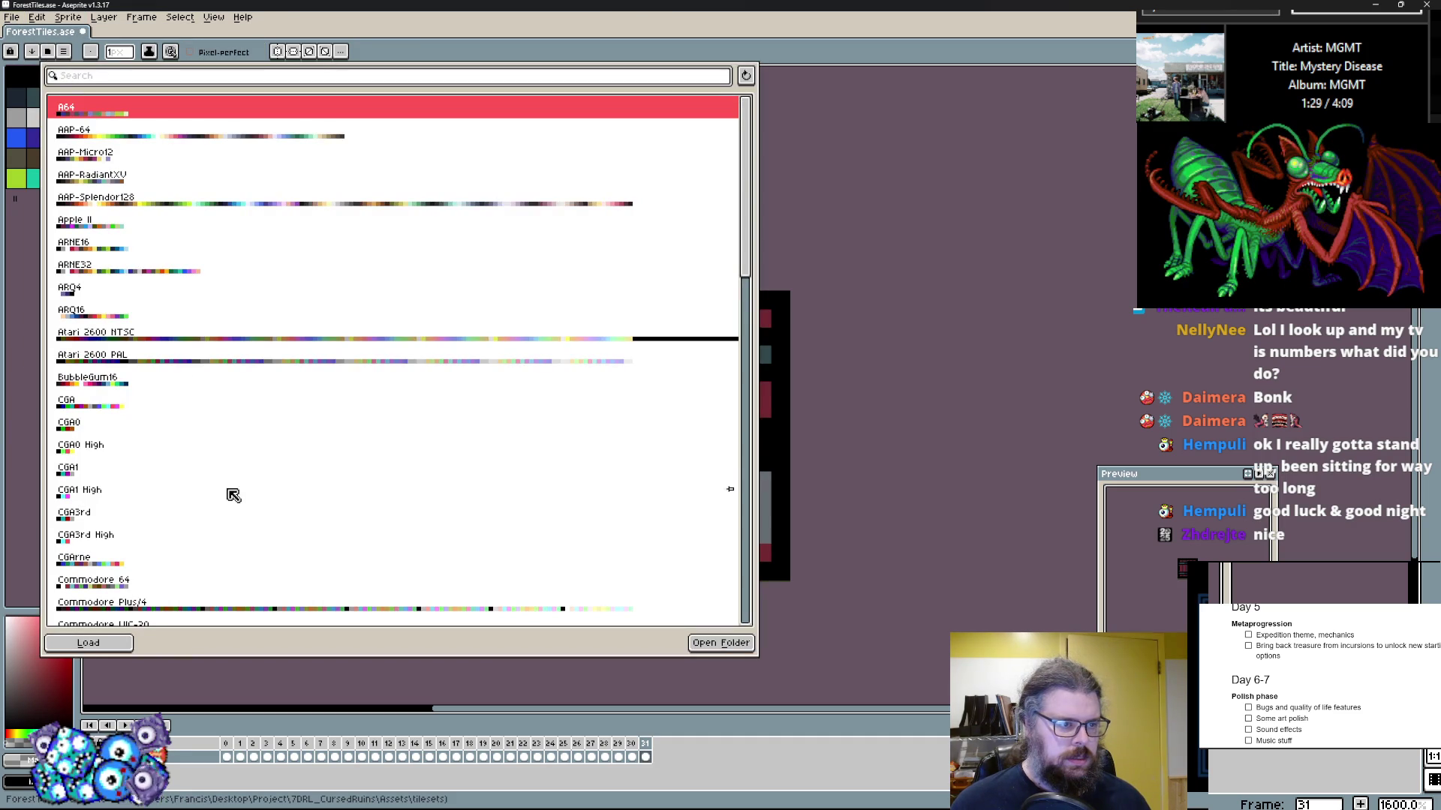
pyautogui.click(158, 291)
pyautogui.click(88, 643)
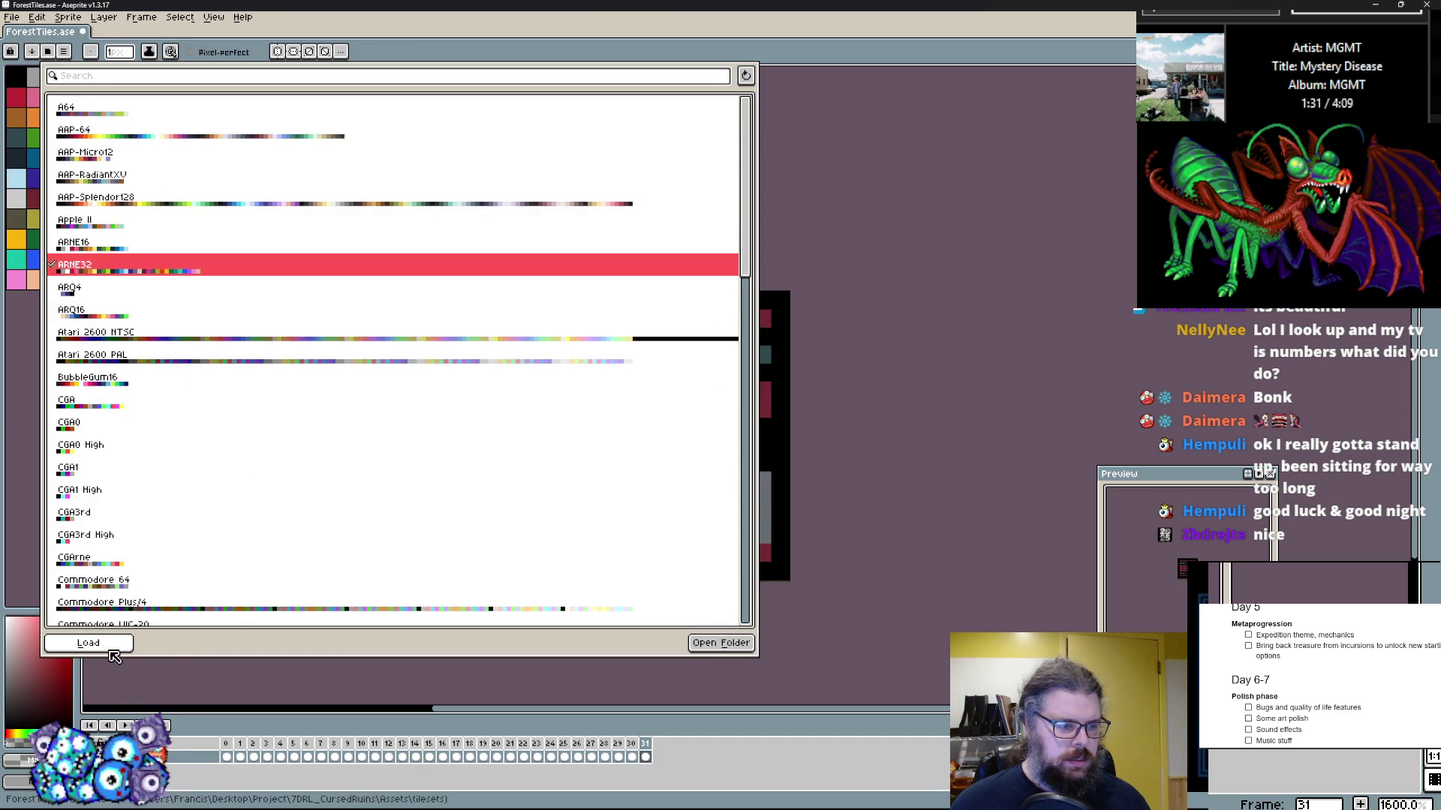
pyautogui.click(1032, 463)
pyautogui.press('Right')
pyautogui.press('Right')
pyautogui.press('Right')
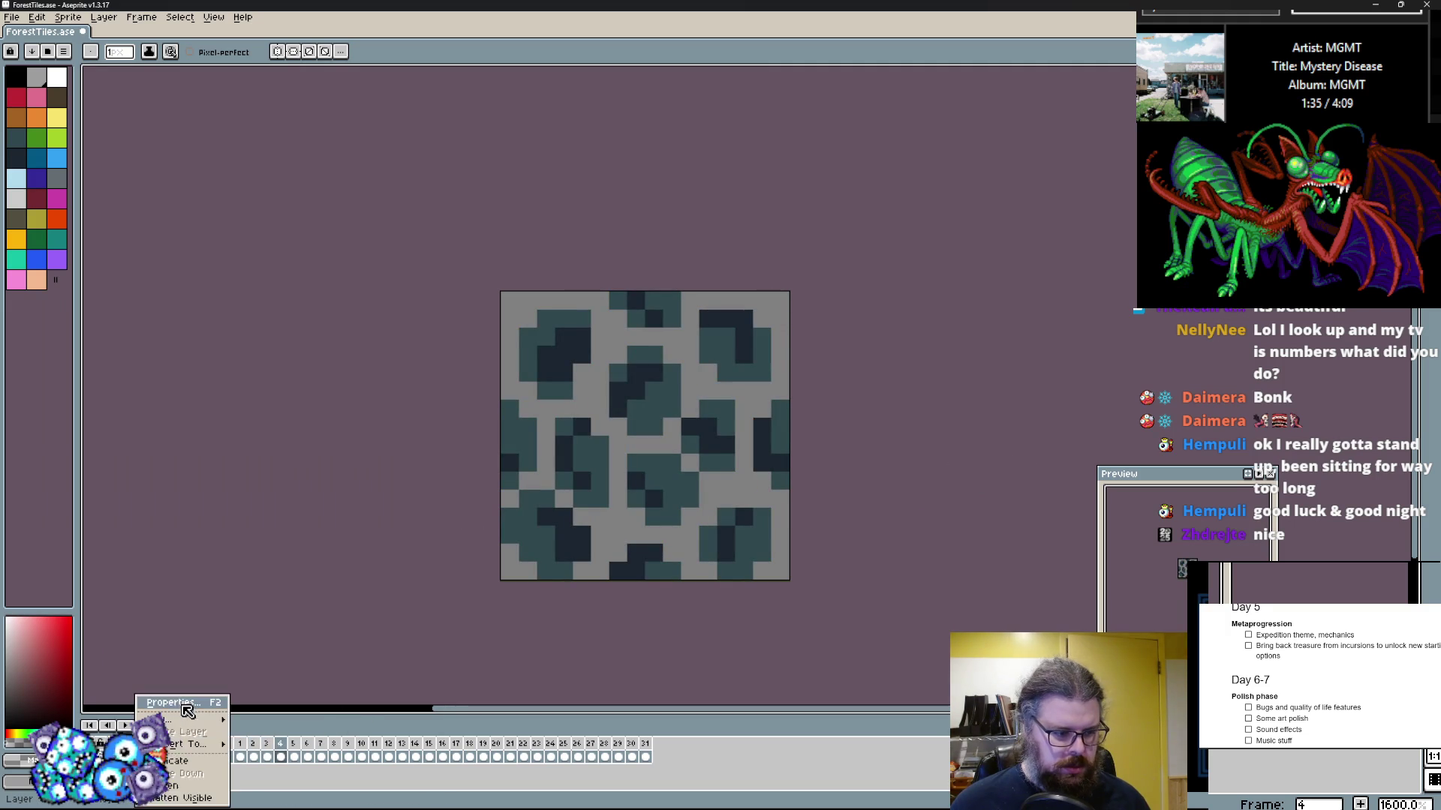
# Step: Rename the tileset layer to ForestTiles
pyautogui.hotkey('shift', 'p')
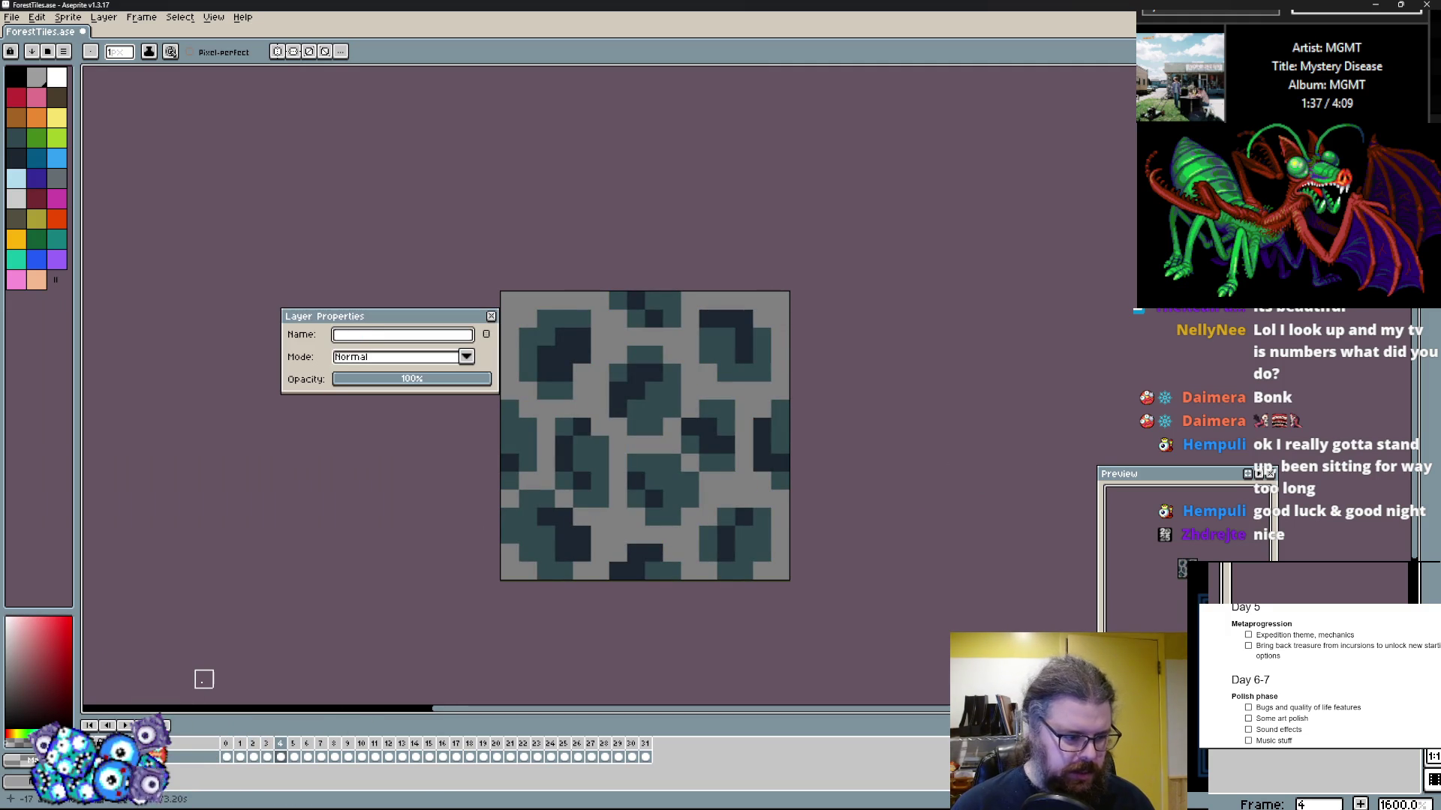
pyautogui.write('ForestTile')
pyautogui.press('Return')
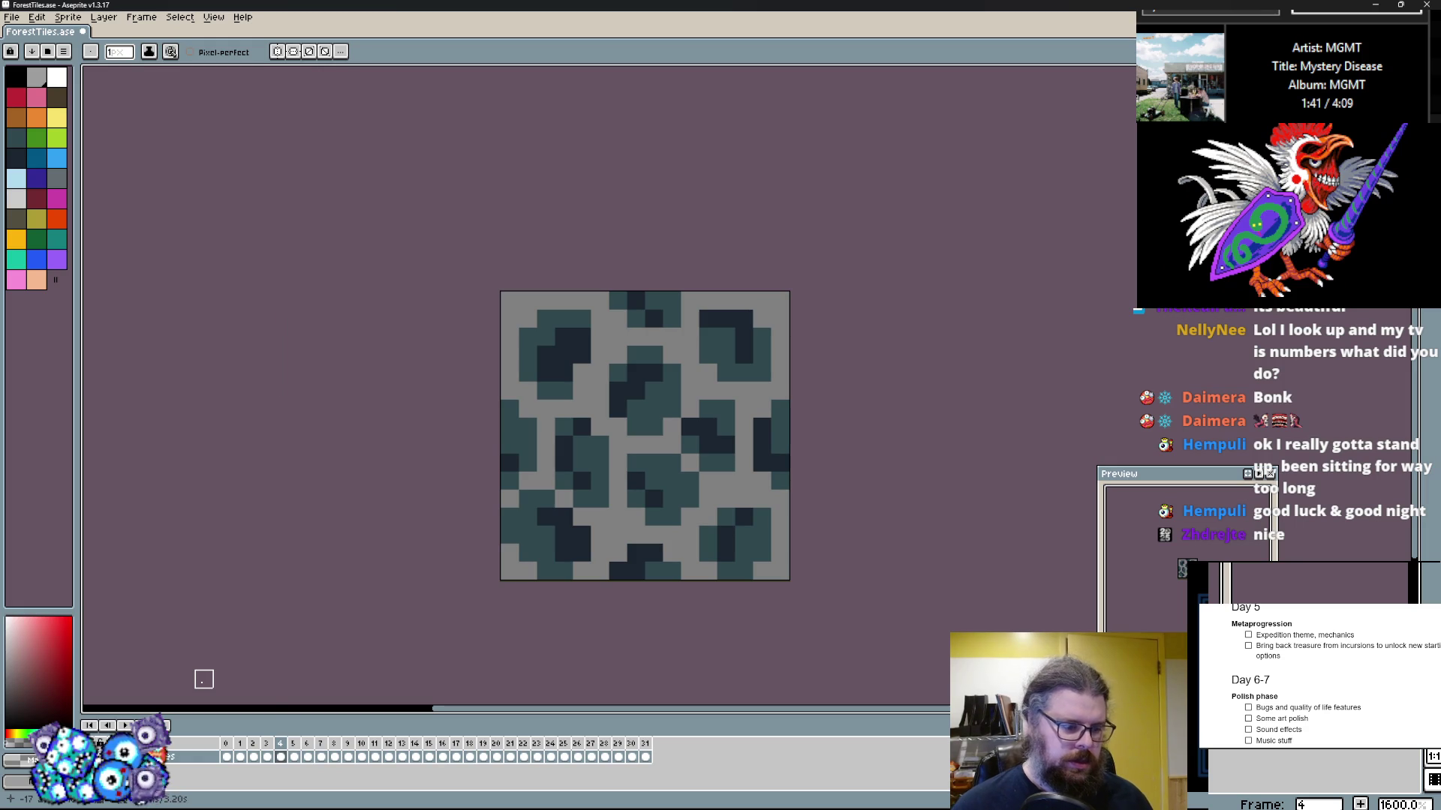
pyautogui.moveTo(290, 715); pyautogui.dragTo(291, 643)
pyautogui.moveTo(445, 548); pyautogui.dragTo(479, 453)
pyautogui.press('Right')
pyautogui.press('Left')
pyautogui.press('Left')
pyautogui.press('Left')
pyautogui.moveTo(430, 363); pyautogui.dragTo(373, 376)
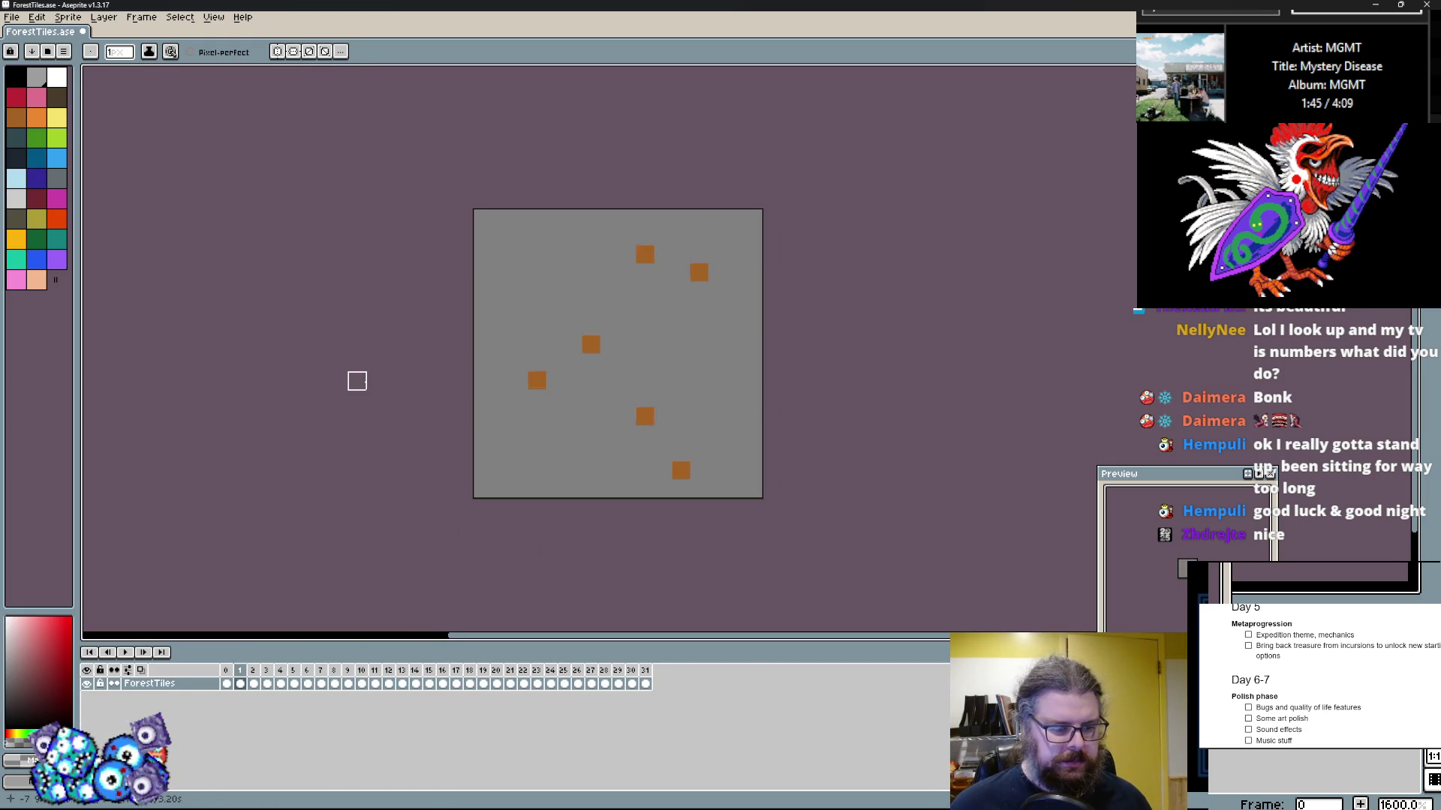
# Step: Save the file and add a new empty Layer 1 above ForestTiles
pyautogui.click(12, 16)
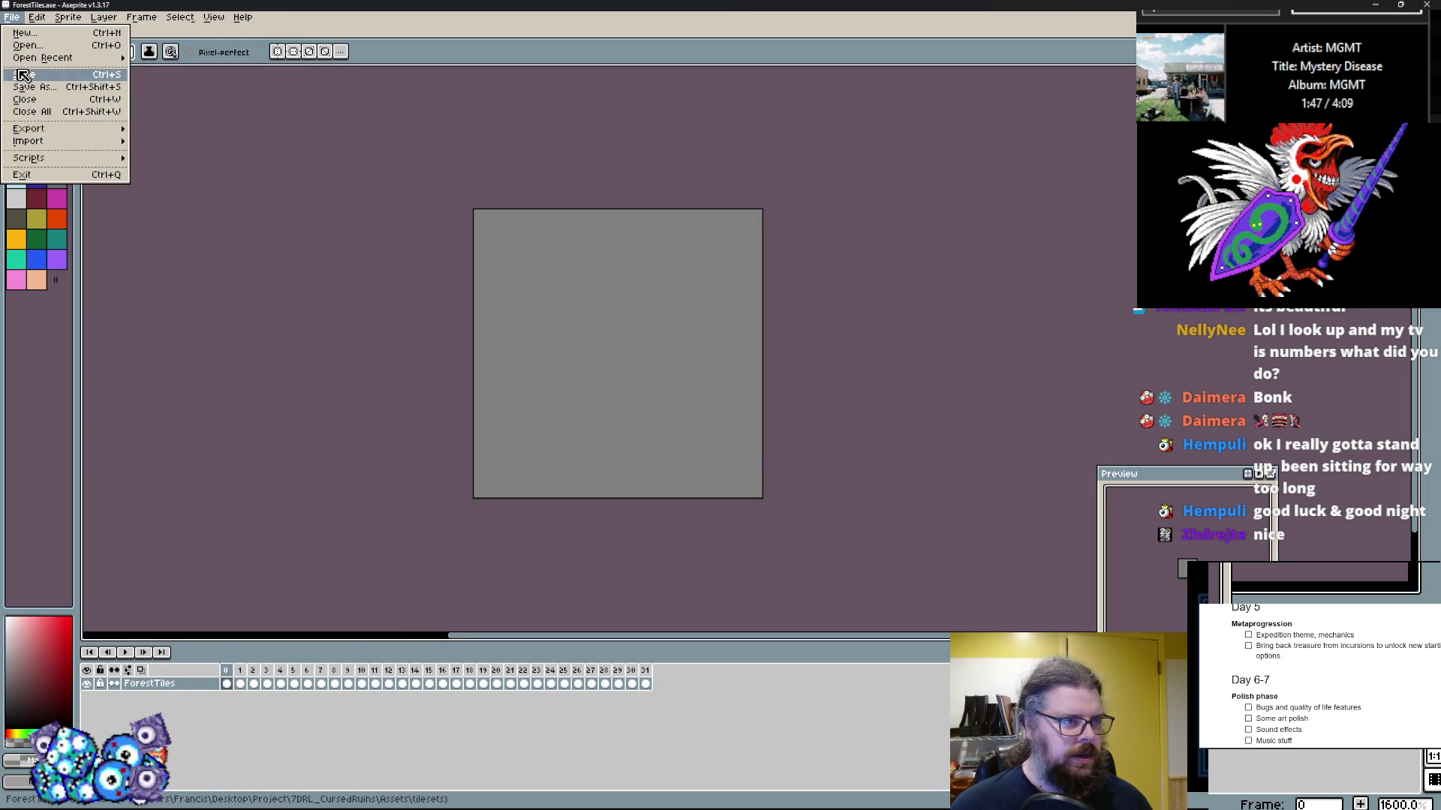
pyautogui.click(23, 65)
pyautogui.rightClick(213, 691)
pyautogui.moveTo(238, 707)
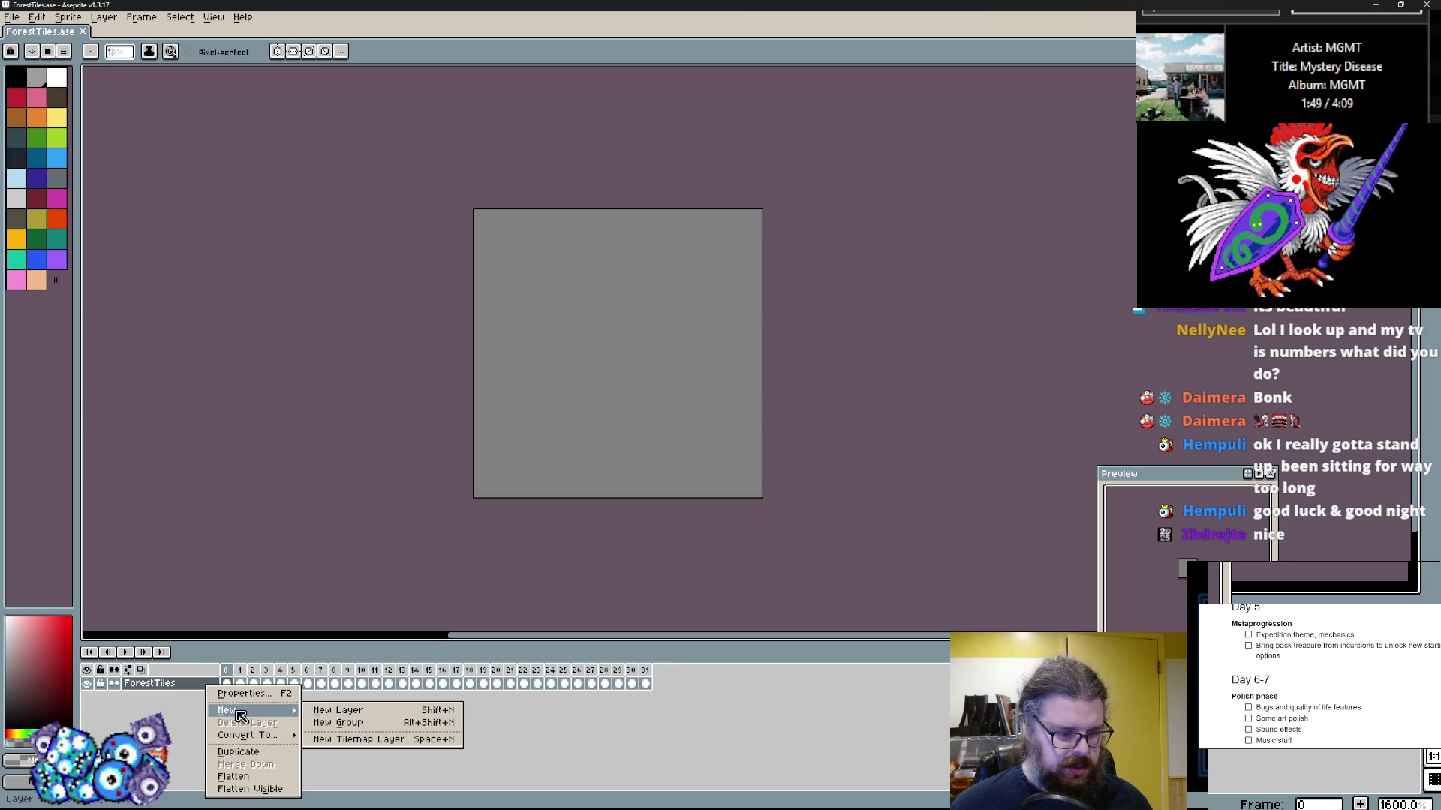
pyautogui.click(337, 707)
pyautogui.click(229, 700)
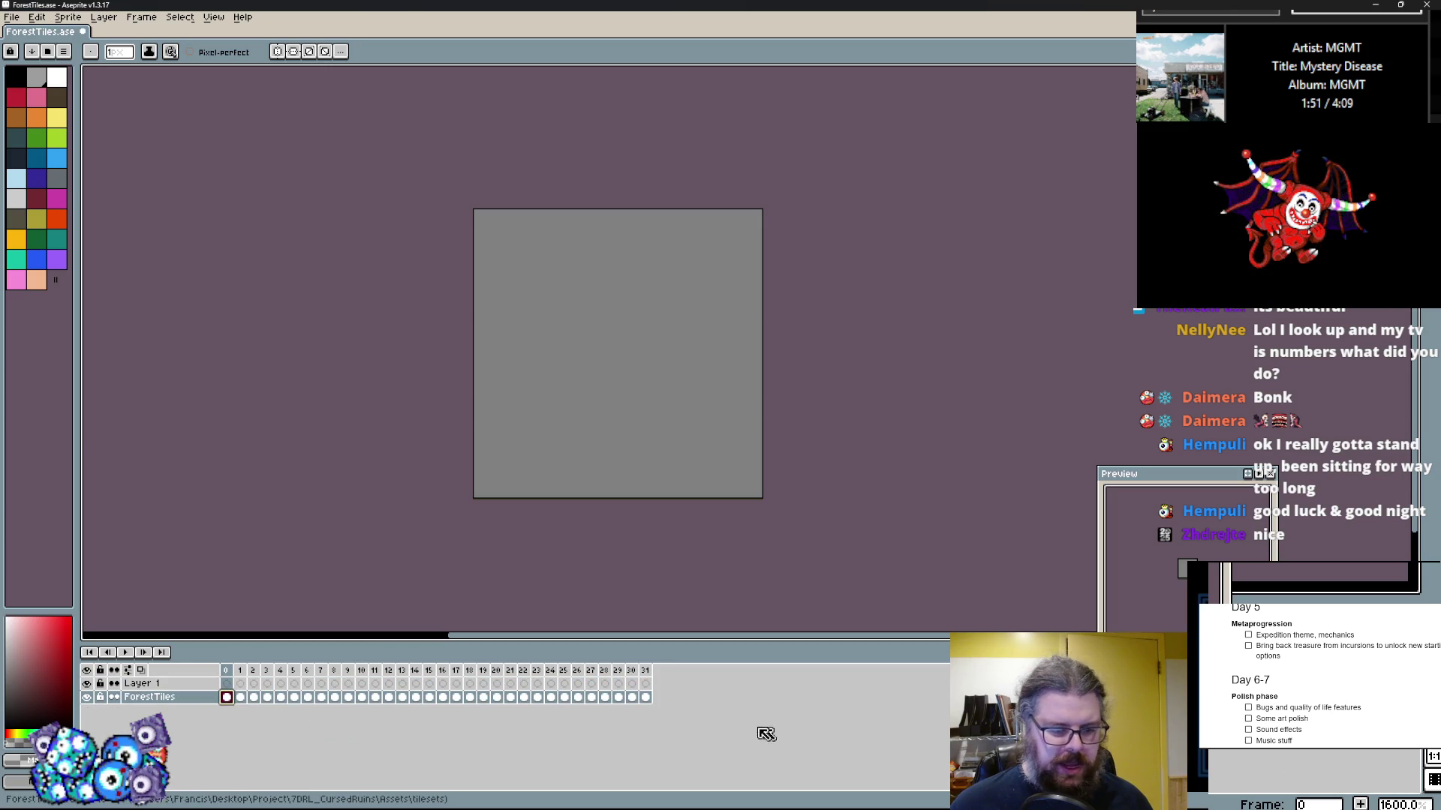
# Step: Select Layer 1's frame cells and compare frames 3 to 5, sampling the orange tile colour
pyautogui.moveTo(650, 698); pyautogui.dragTo(232, 698)
pyautogui.click(240, 684)
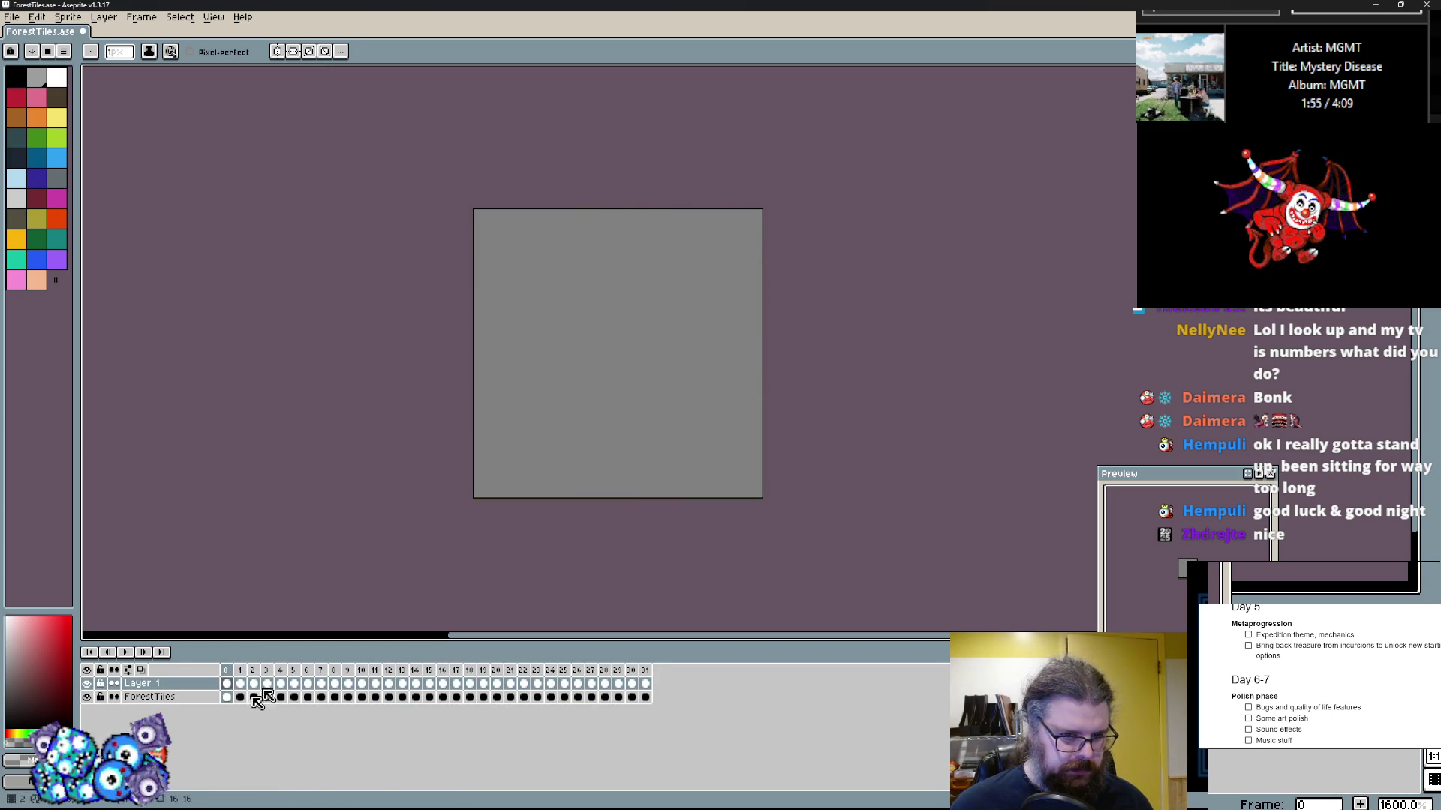
pyautogui.press('.')
pyautogui.press('.')
pyautogui.press('.')
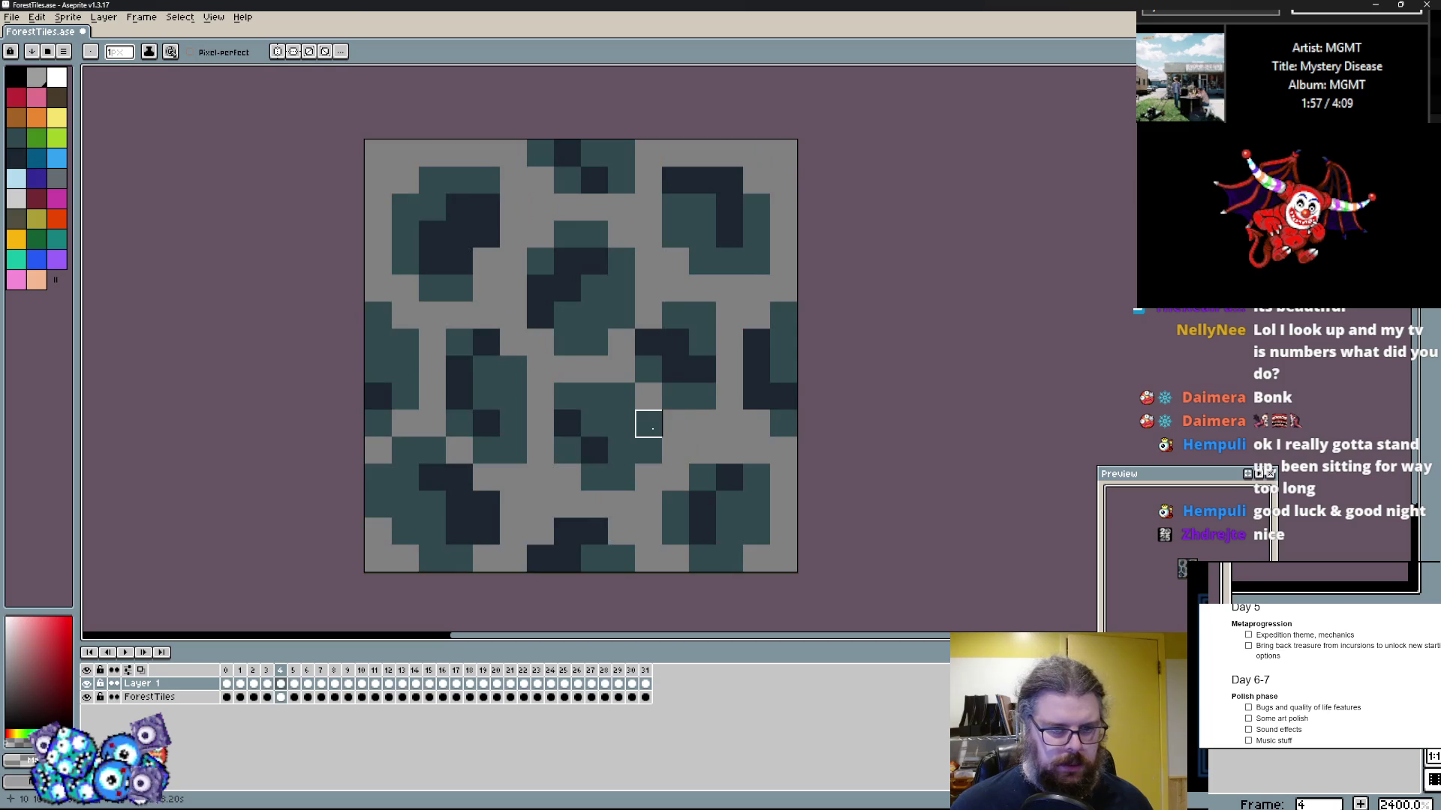
pyautogui.scroll(3)
pyautogui.press(',')
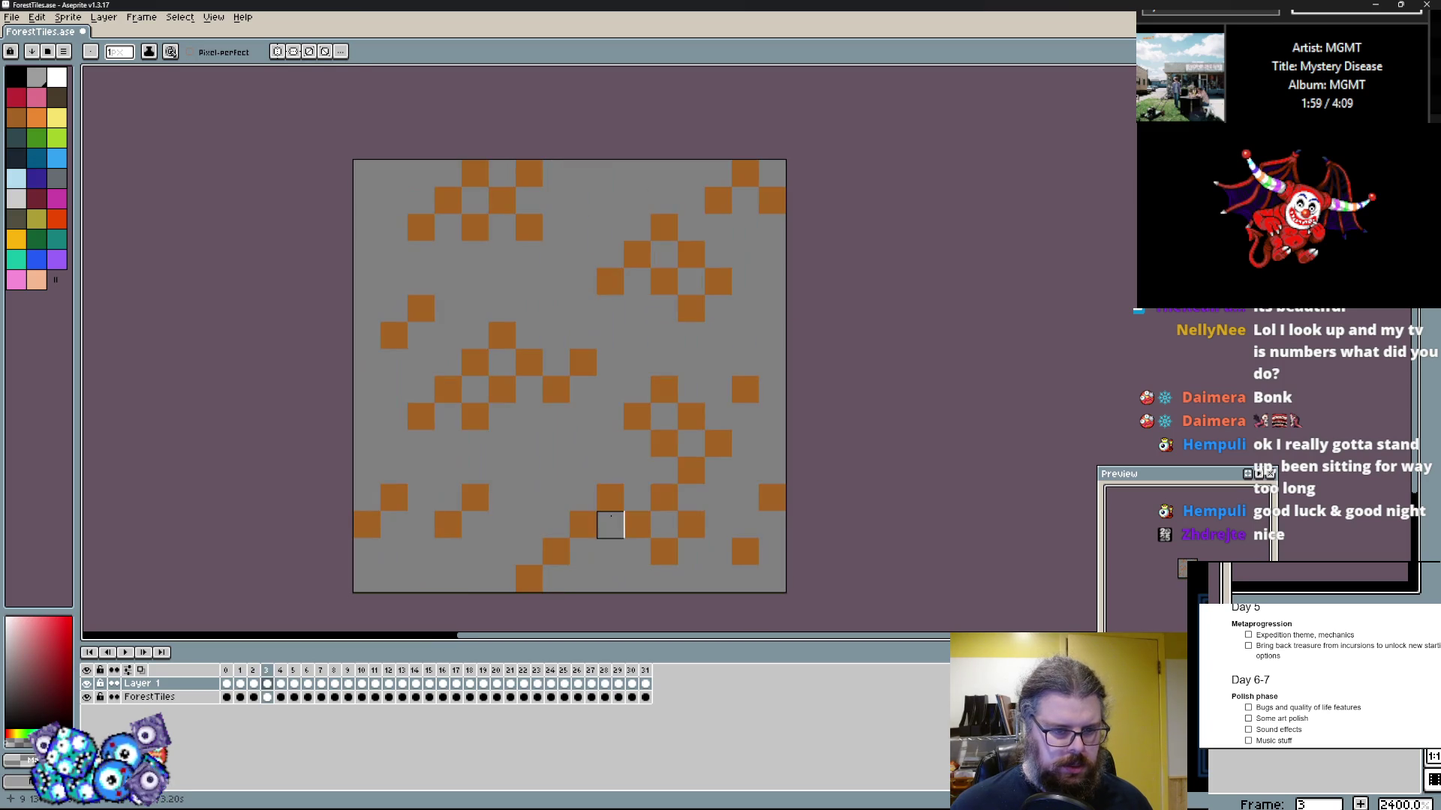
pyautogui.click(610, 497)
pyautogui.press('.')
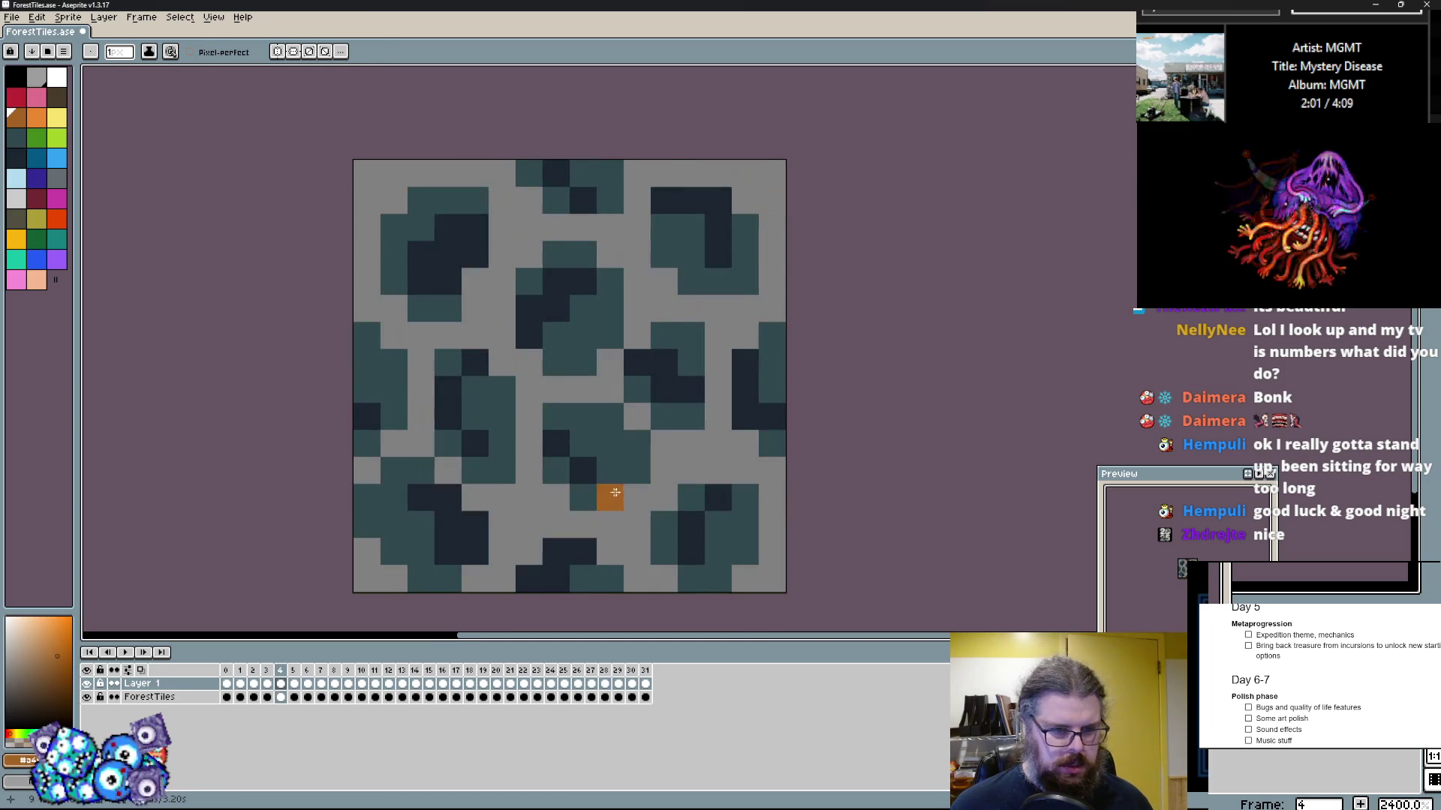
pyautogui.click(718, 444)
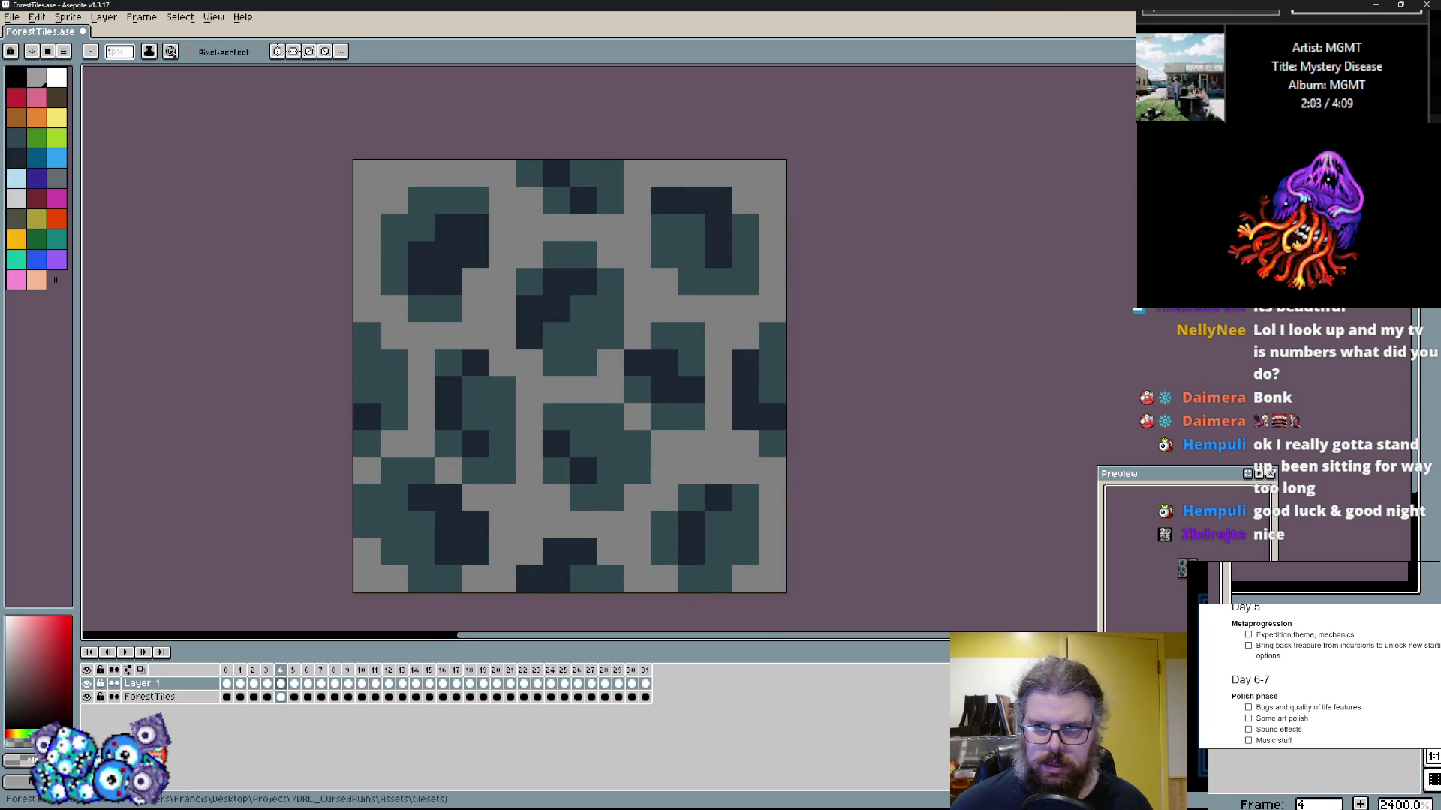
pyautogui.press('e')
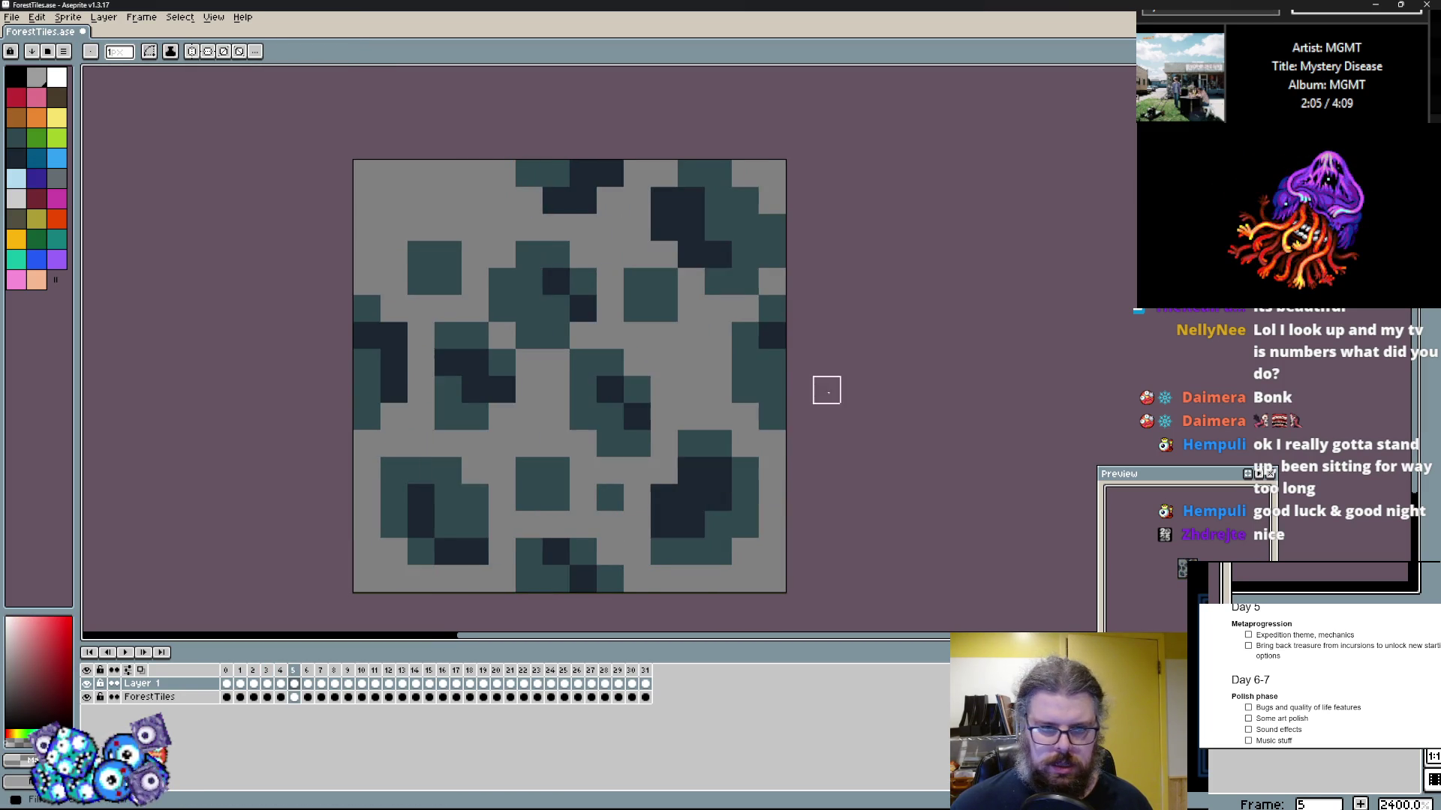
pyautogui.press('.')
pyautogui.press(',')
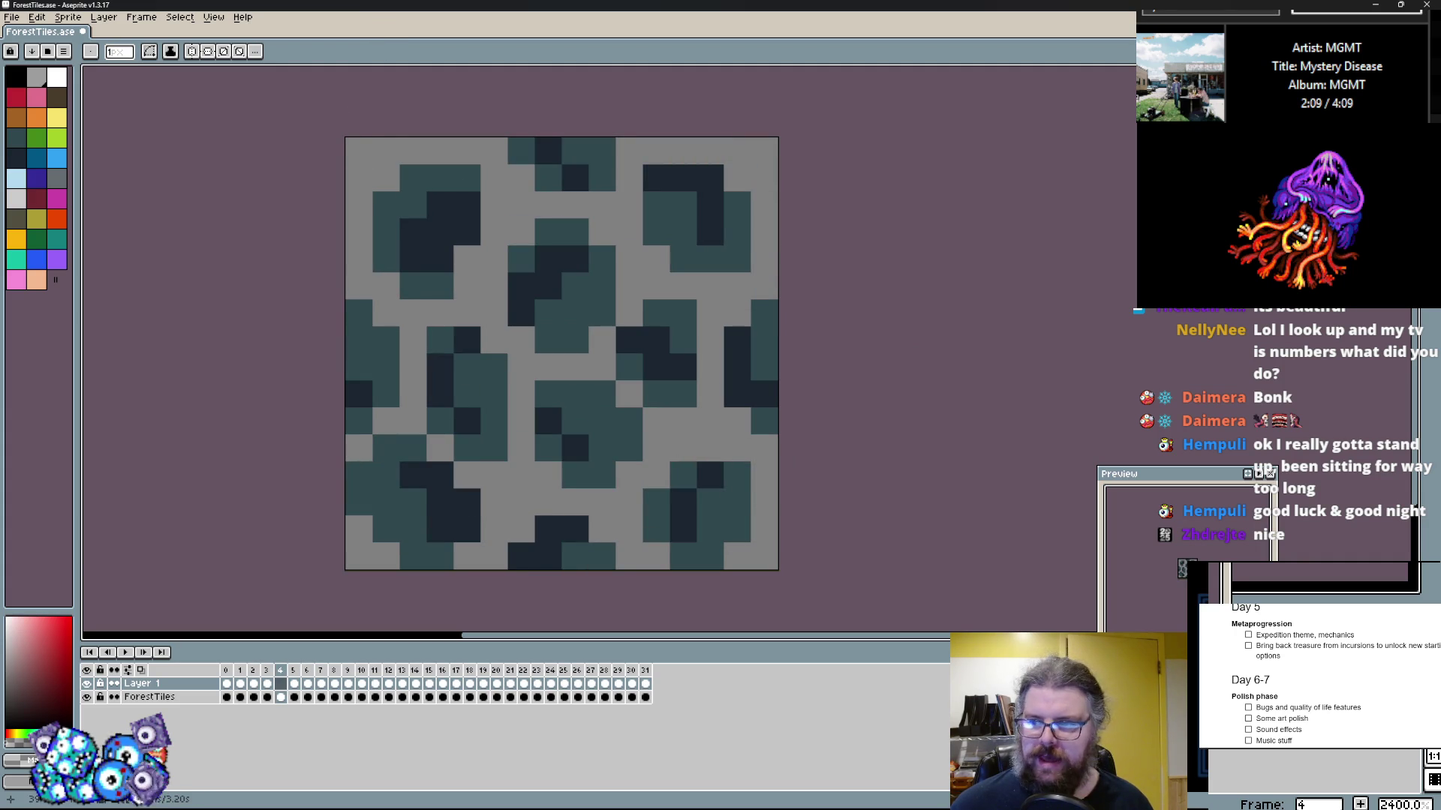
pyautogui.press(',')
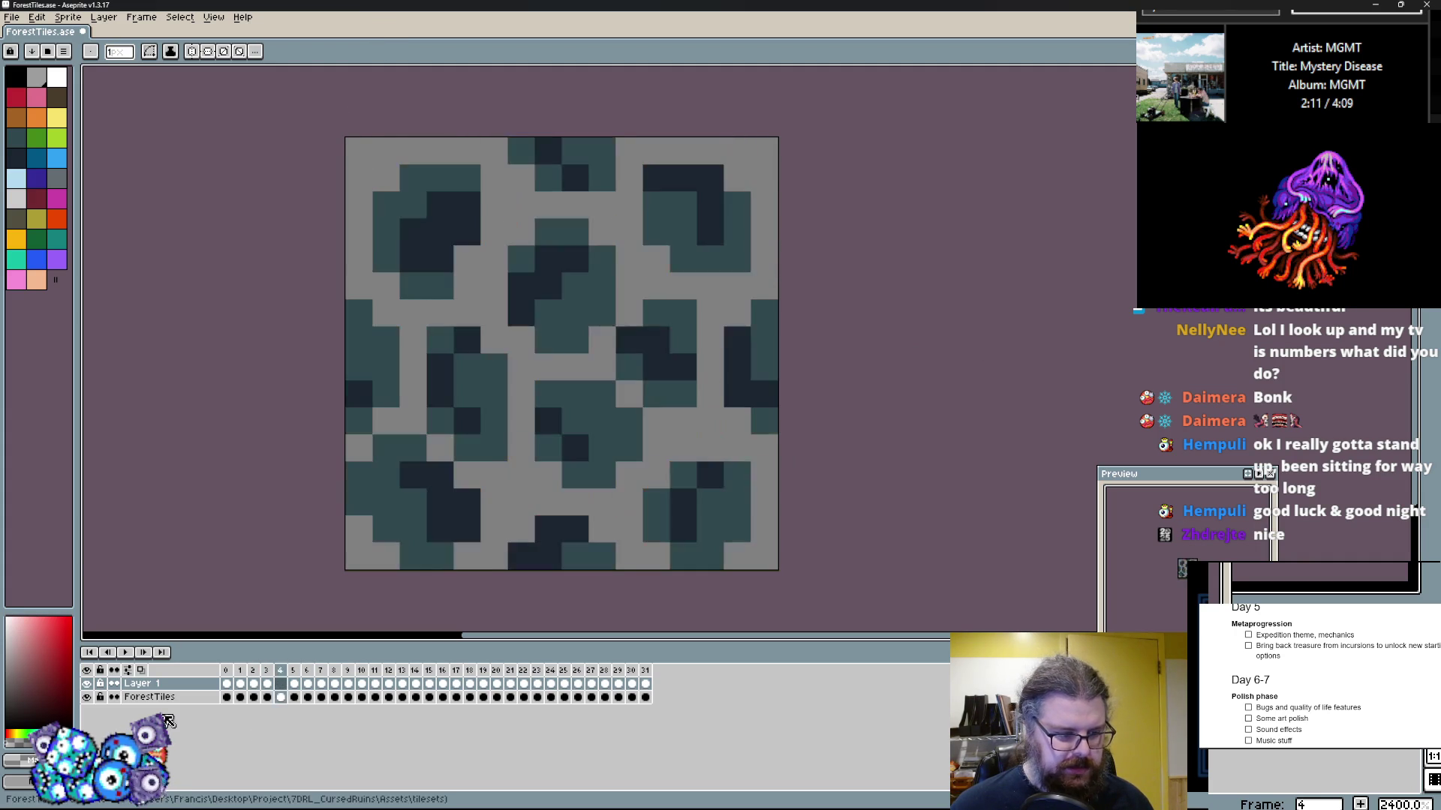
# Step: Hide the ForestTiles layer and pencil a first dark brown block on frame 4
pyautogui.click(87, 697)
pyautogui.press('.')
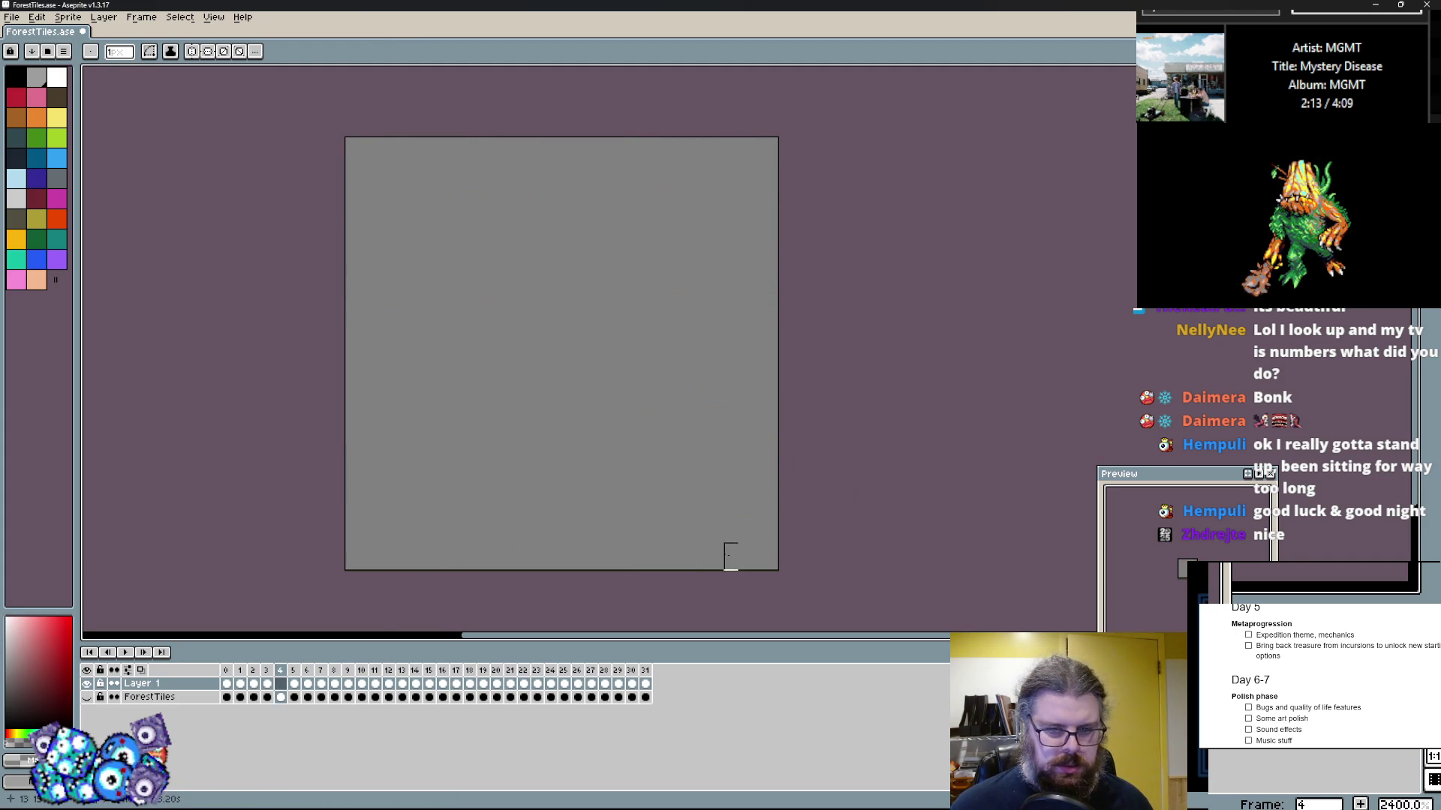
pyautogui.press('b')
pyautogui.press(',')
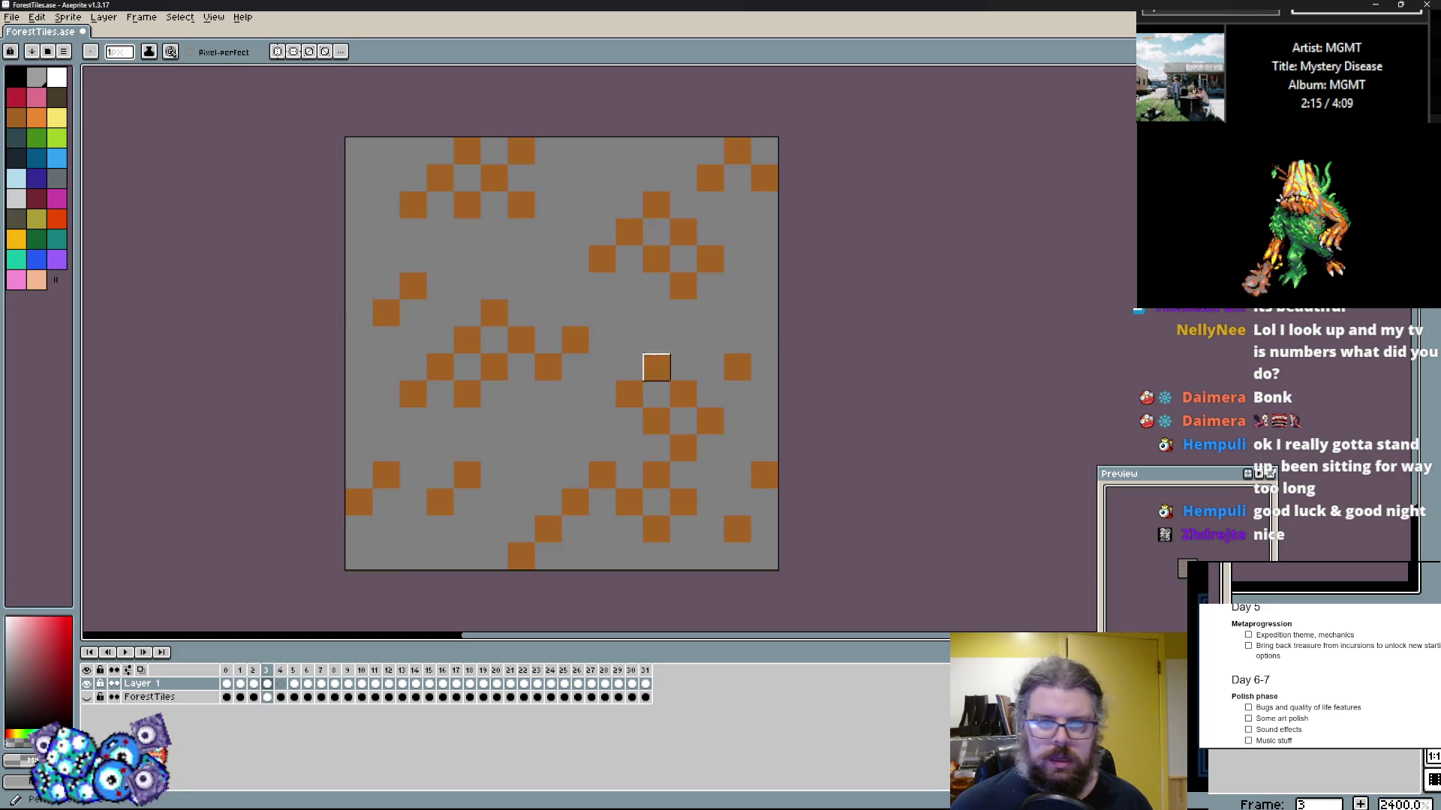
pyautogui.click(57, 96)
pyautogui.press('.')
pyautogui.click(407, 285)
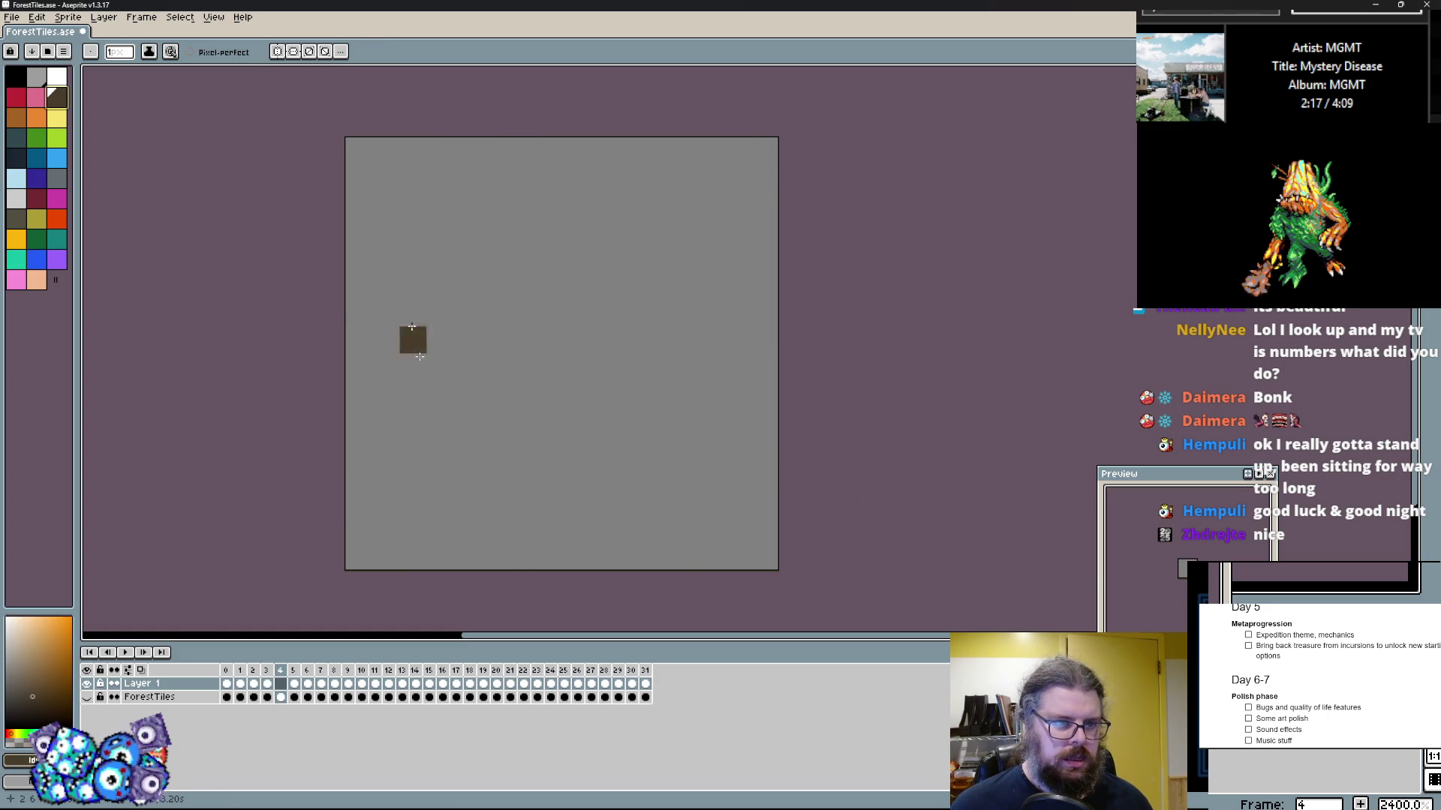
# Step: Draw frame 4's dark brown strata: a winding band, middle strata and bottom-right staircase
pyautogui.hotkey('ctrl', 'z')
pyautogui.moveTo(421, 458); pyautogui.dragTo(562, 359)
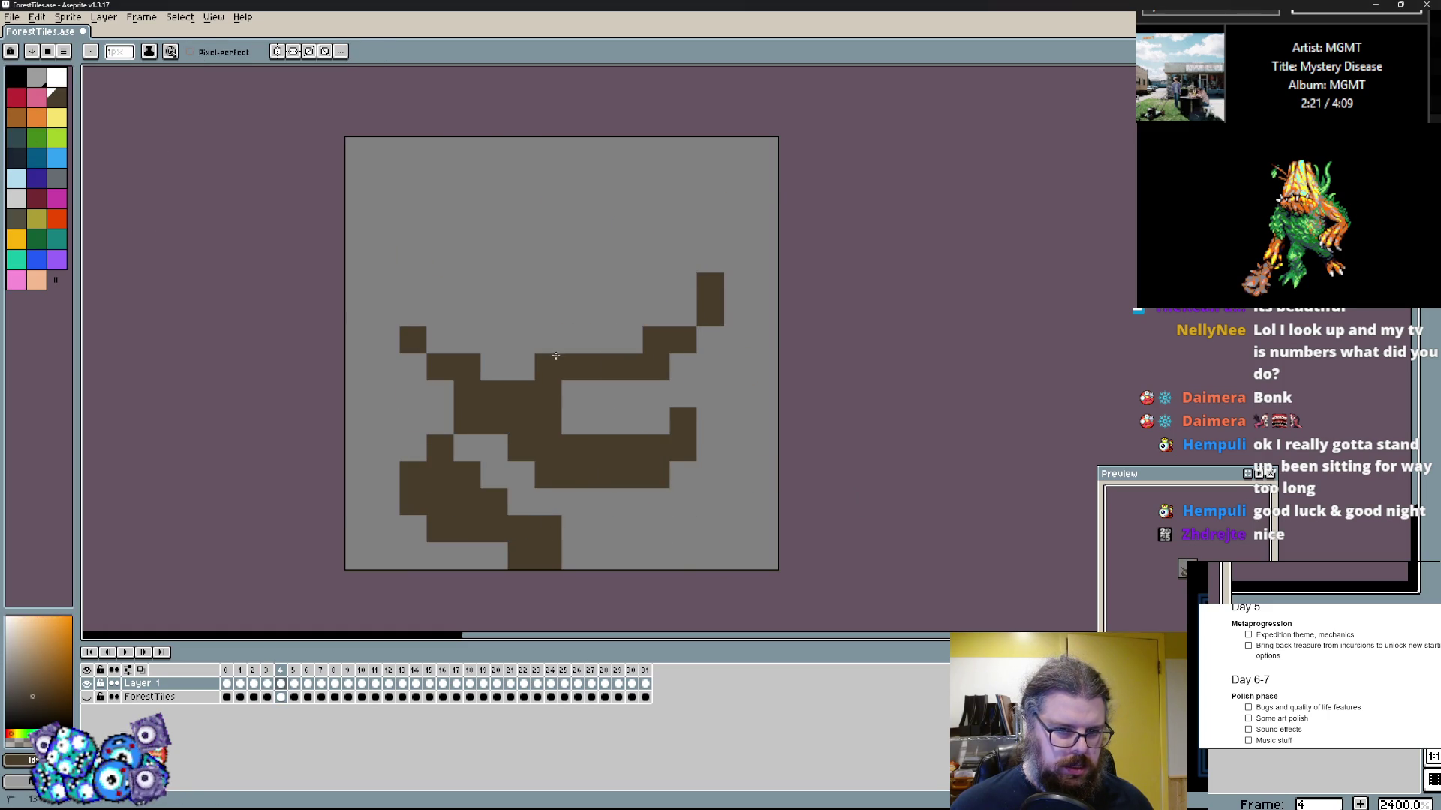
pyautogui.moveTo(718, 266); pyautogui.dragTo(579, 235)
pyautogui.moveTo(766, 446); pyautogui.dragTo(750, 518)
pyautogui.click(383, 538)
pyautogui.moveTo(386, 420); pyautogui.dragTo(402, 472)
pyautogui.moveTo(720, 404); pyautogui.dragTo(764, 339)
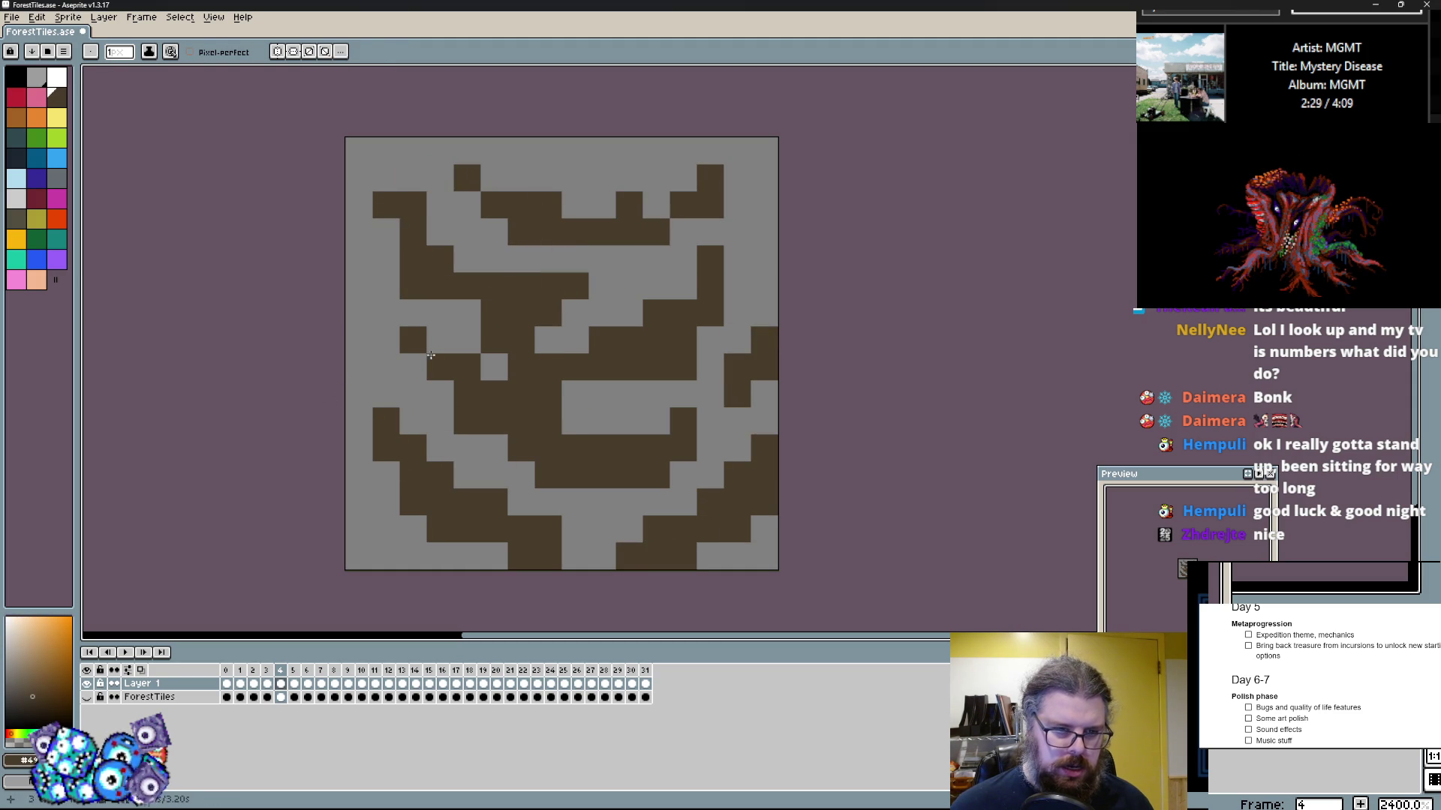
# Step: Add an L-shaped band, a short stroke and gap-filling brown pixels to frame 4's strata
pyautogui.moveTo(379, 308); pyautogui.dragTo(461, 368)
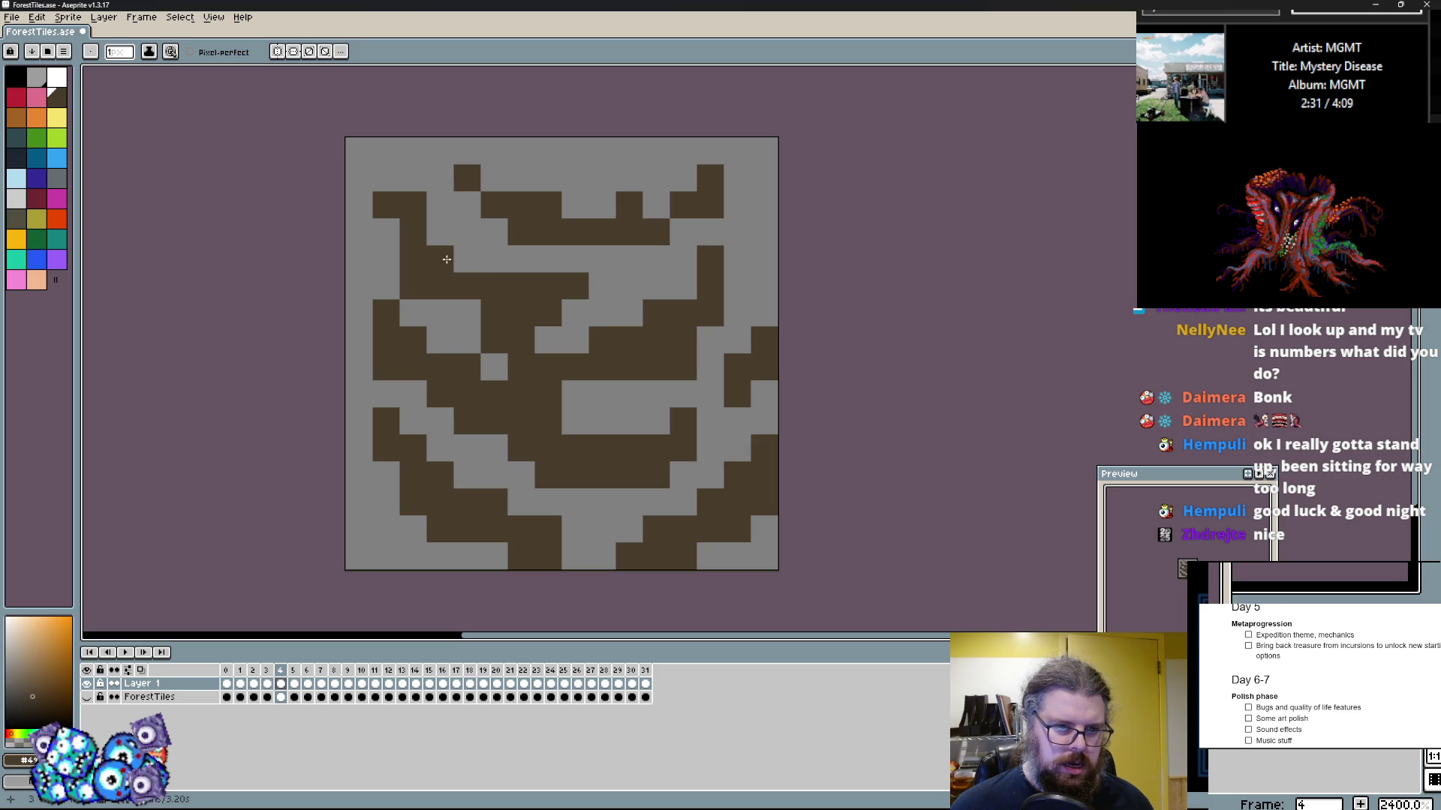
pyautogui.moveTo(600, 178); pyautogui.dragTo(653, 150)
pyautogui.click(737, 259)
pyautogui.click(737, 233)
pyautogui.click(737, 285)
pyautogui.click(629, 313)
pyautogui.click(629, 285)
pyautogui.click(623, 398)
# Step: Clear all of frame 5's old tile pixels
pyautogui.press('.')
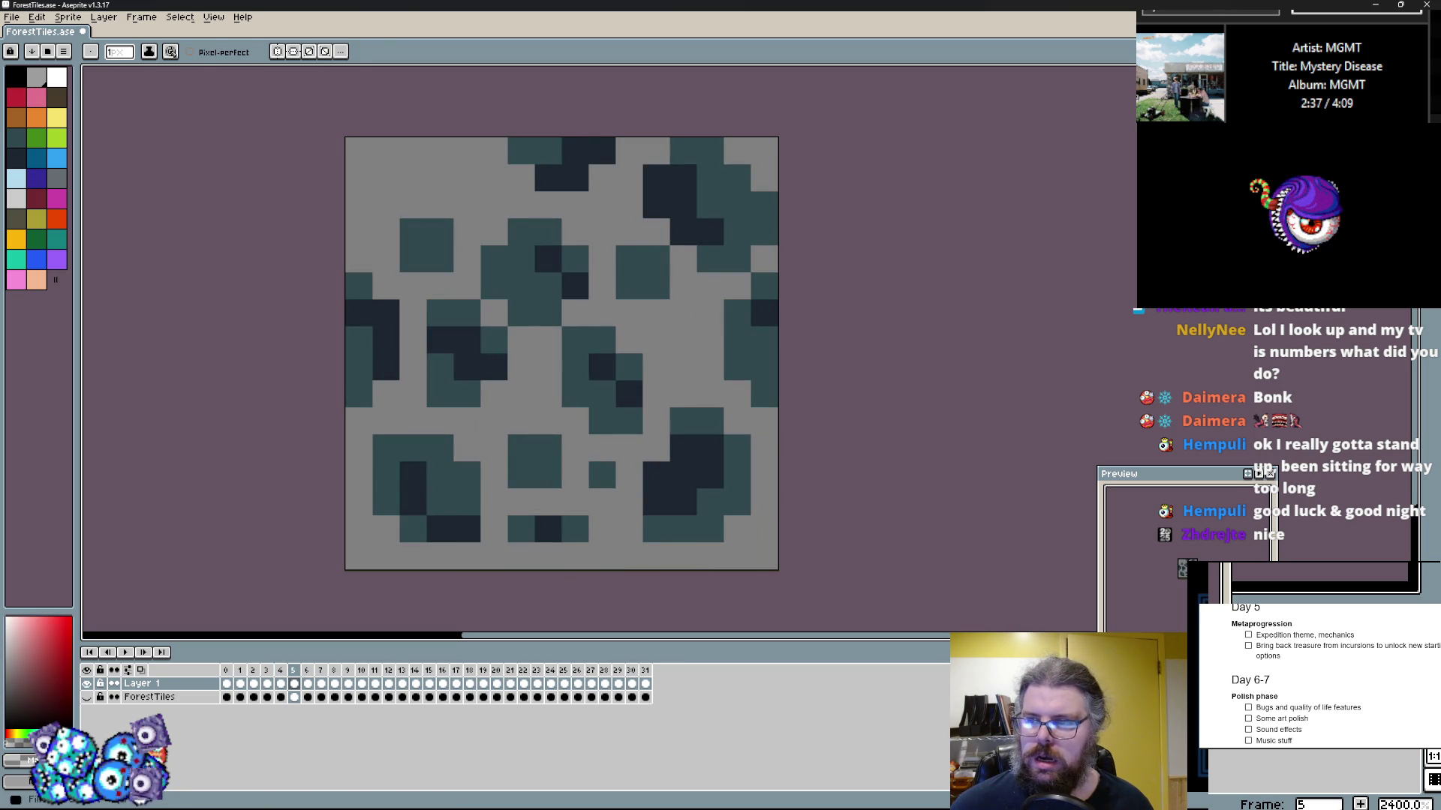
pyautogui.press('e')
pyautogui.press('Delete')
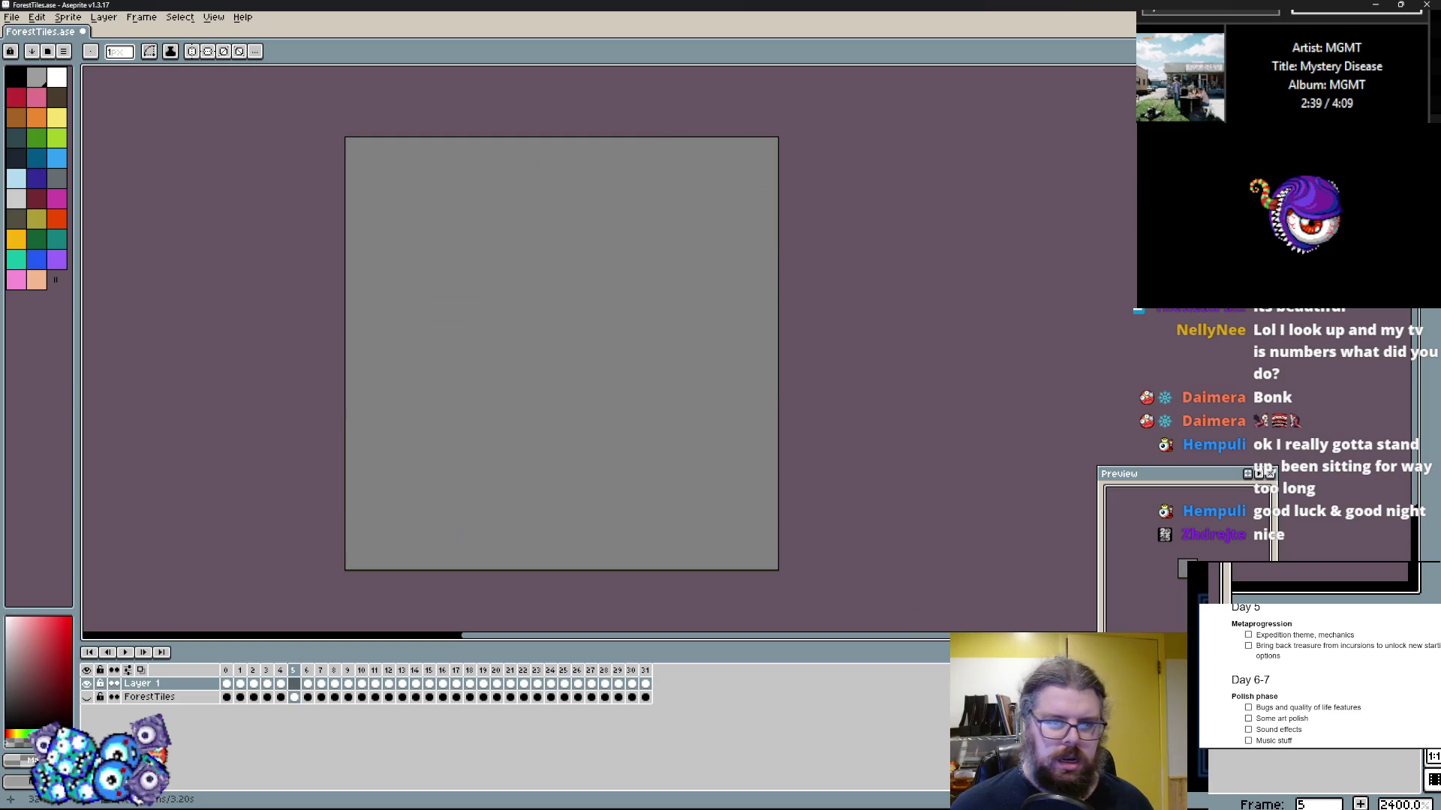
# Step: Pick dark brown with the pixel-perfect pencil and draw stair-steps at frame 5's lower left
pyautogui.press('b')
pyautogui.hotkey('ctrl', 'z')
pyautogui.click(547, 447)
pyautogui.hotkey('ctrl', 'y')
pyautogui.moveTo(385, 501); pyautogui.dragTo(522, 529)
pyautogui.moveTo(440, 448); pyautogui.dragTo(412, 502)
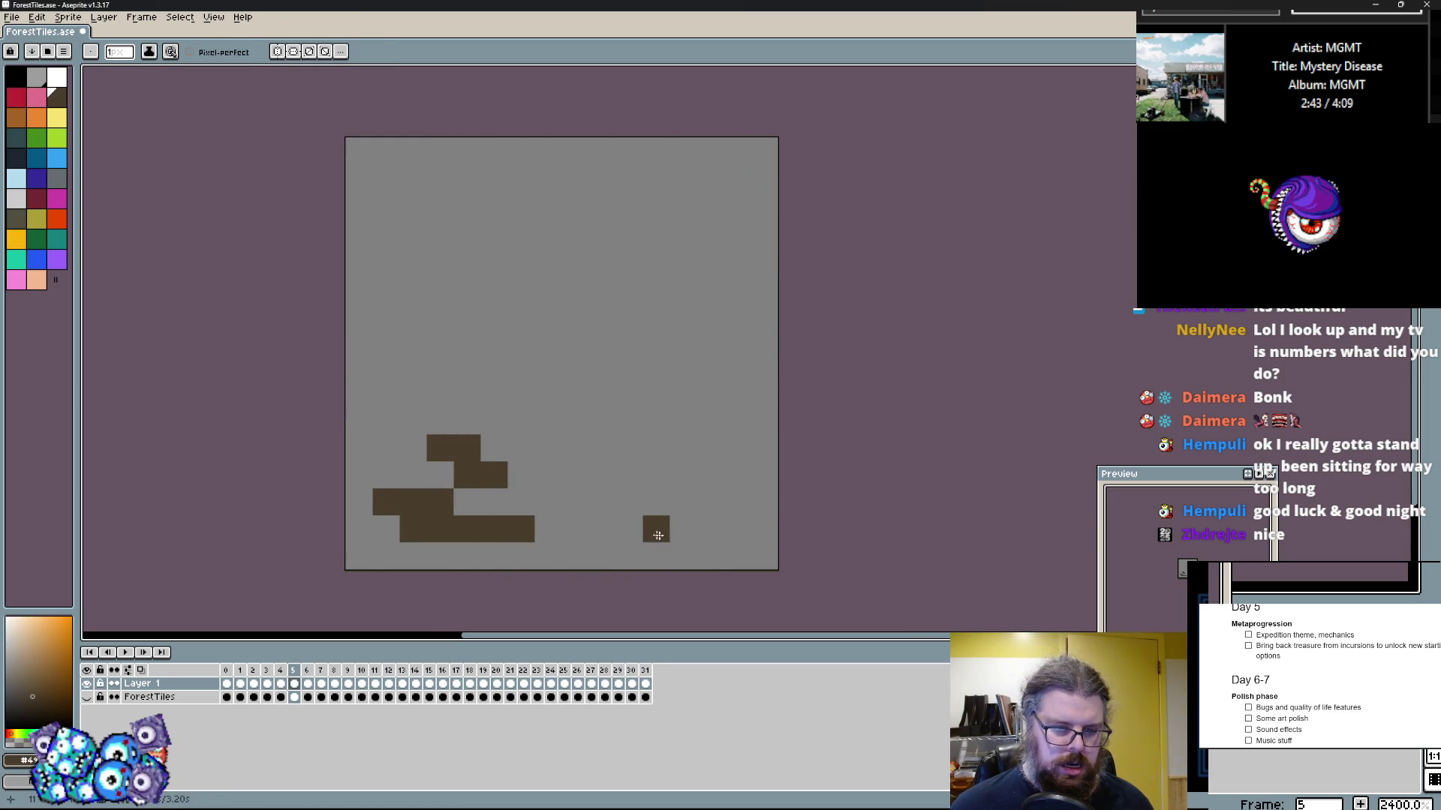
# Step: Add brown strata at the lower right, along the bottom, through the middle and left edge
pyautogui.moveTo(657, 529); pyautogui.dragTo(737, 475)
pyautogui.moveTo(699, 556); pyautogui.dragTo(601, 556)
pyautogui.moveTo(574, 475); pyautogui.dragTo(737, 394)
pyautogui.moveTo(575, 394); pyautogui.dragTo(548, 421)
pyautogui.moveTo(440, 340); pyautogui.dragTo(629, 340)
pyautogui.moveTo(629, 340); pyautogui.dragTo(629, 394)
pyautogui.moveTo(356, 362); pyautogui.dragTo(414, 421)
# Step: Draw brown stairs and blocks across the upper middle, top, right edge and left edge
pyautogui.moveTo(494, 259); pyautogui.dragTo(470, 257)
pyautogui.moveTo(465, 178); pyautogui.dragTo(652, 203)
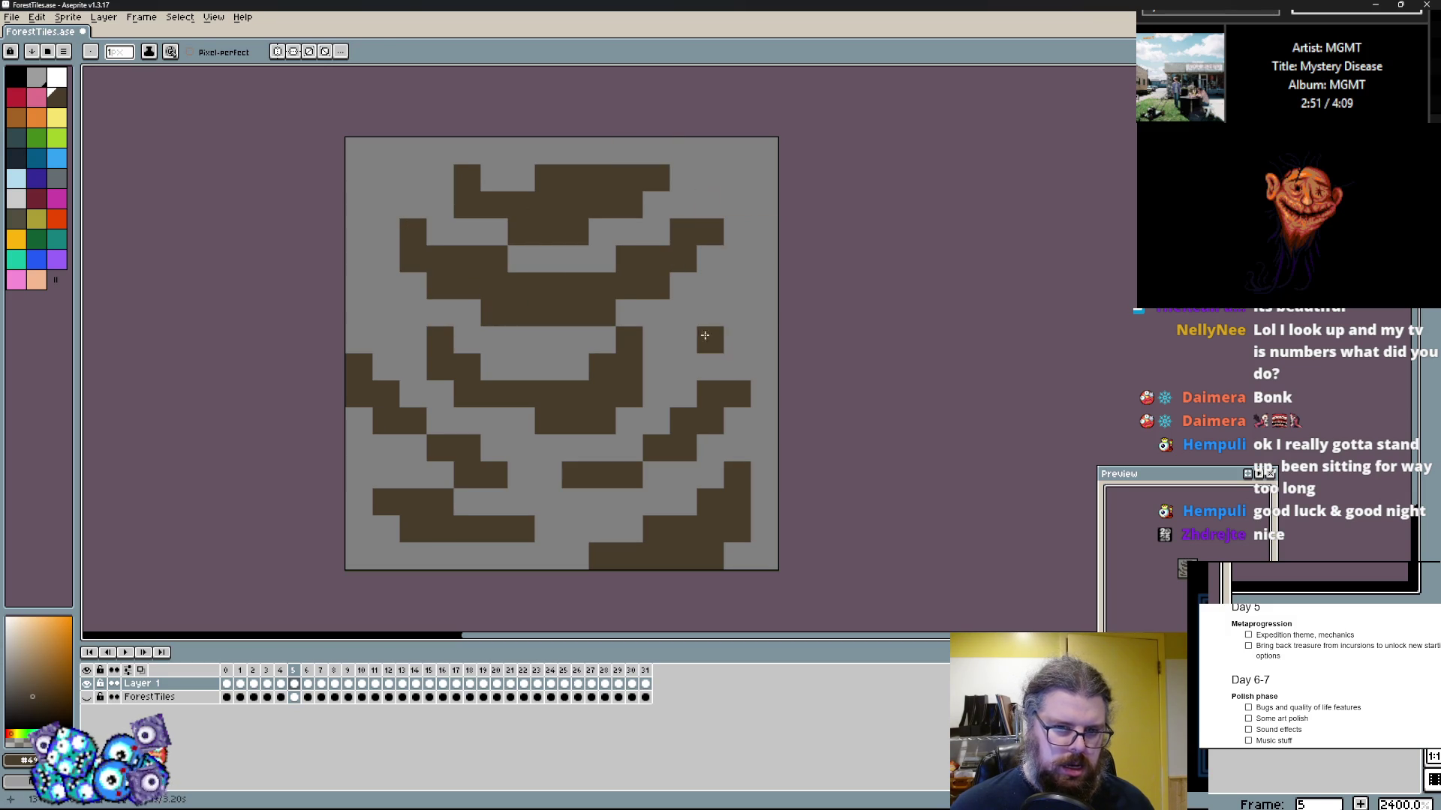
pyautogui.moveTo(710, 340); pyautogui.dragTo(766, 289)
pyautogui.moveTo(359, 282); pyautogui.dragTo(378, 309)
pyautogui.click(386, 178)
pyautogui.click(601, 525)
pyautogui.click(547, 475)
# Step: Tidy the right side, erasing stray brown blocks and filling the top-right corner with brown
pyautogui.rightClick(547, 474)
pyautogui.click(655, 475)
pyautogui.moveTo(710, 447); pyautogui.dragTo(737, 421)
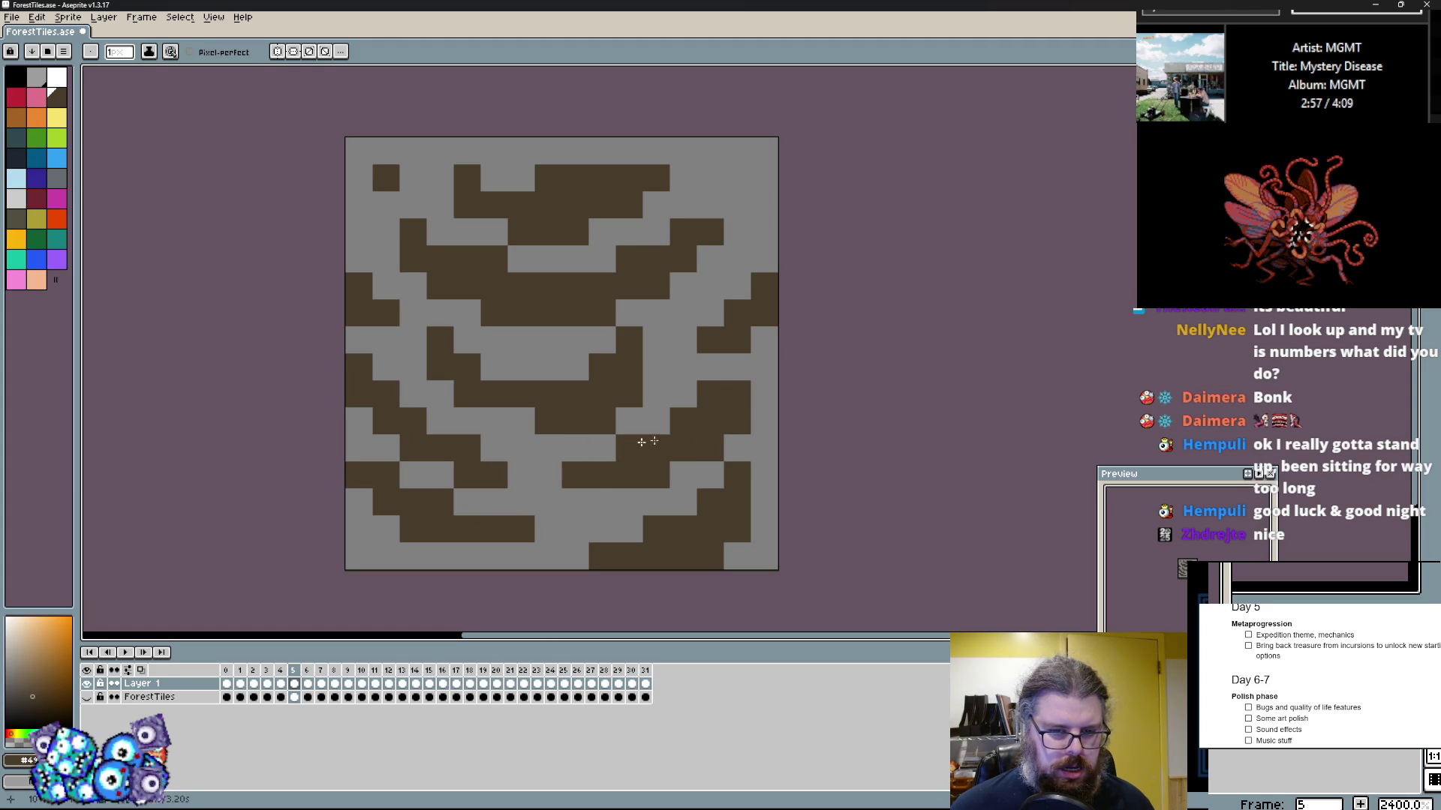
pyautogui.rightClick(709, 394)
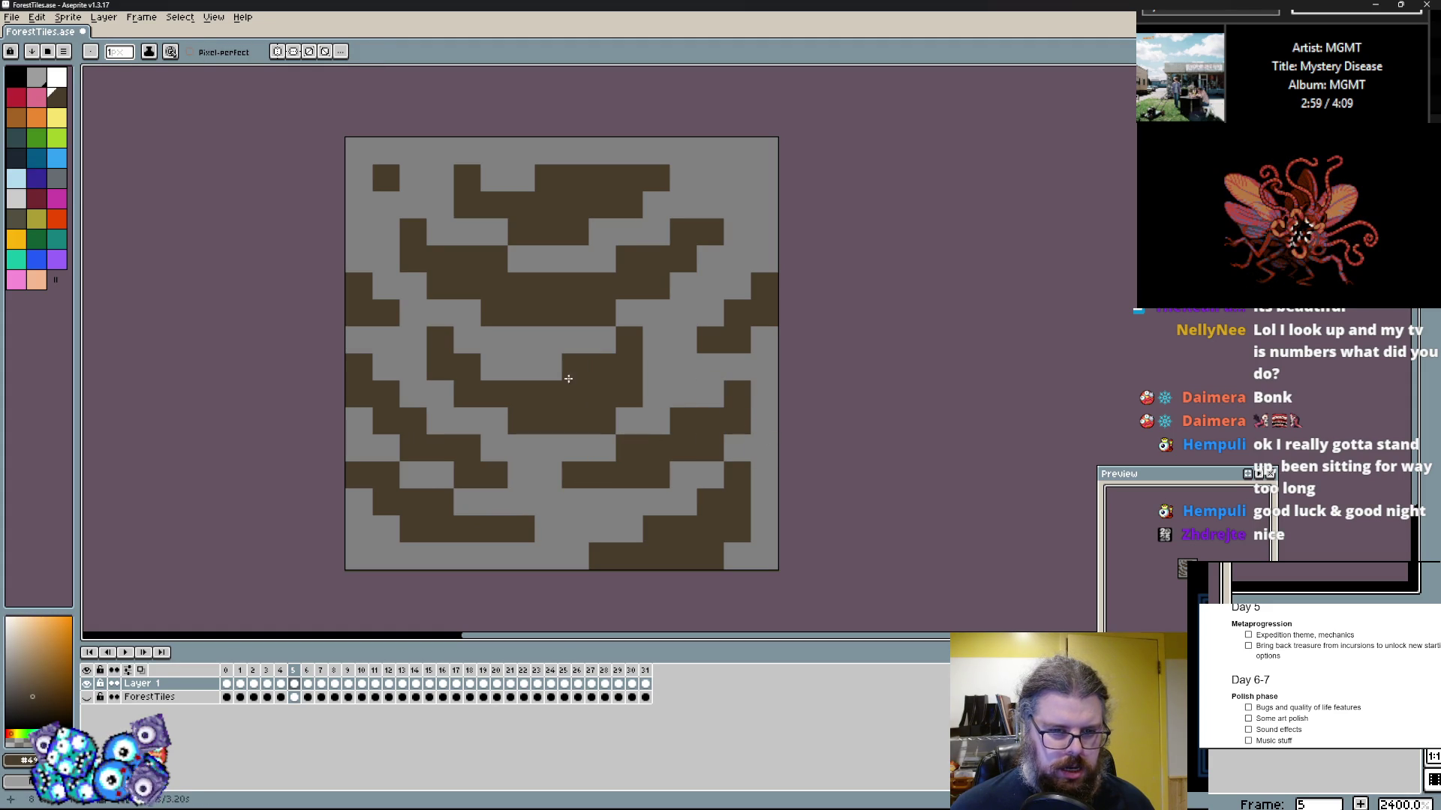
pyautogui.rightClick(709, 259)
pyautogui.click(709, 178)
pyautogui.moveTo(736, 178); pyautogui.dragTo(764, 151)
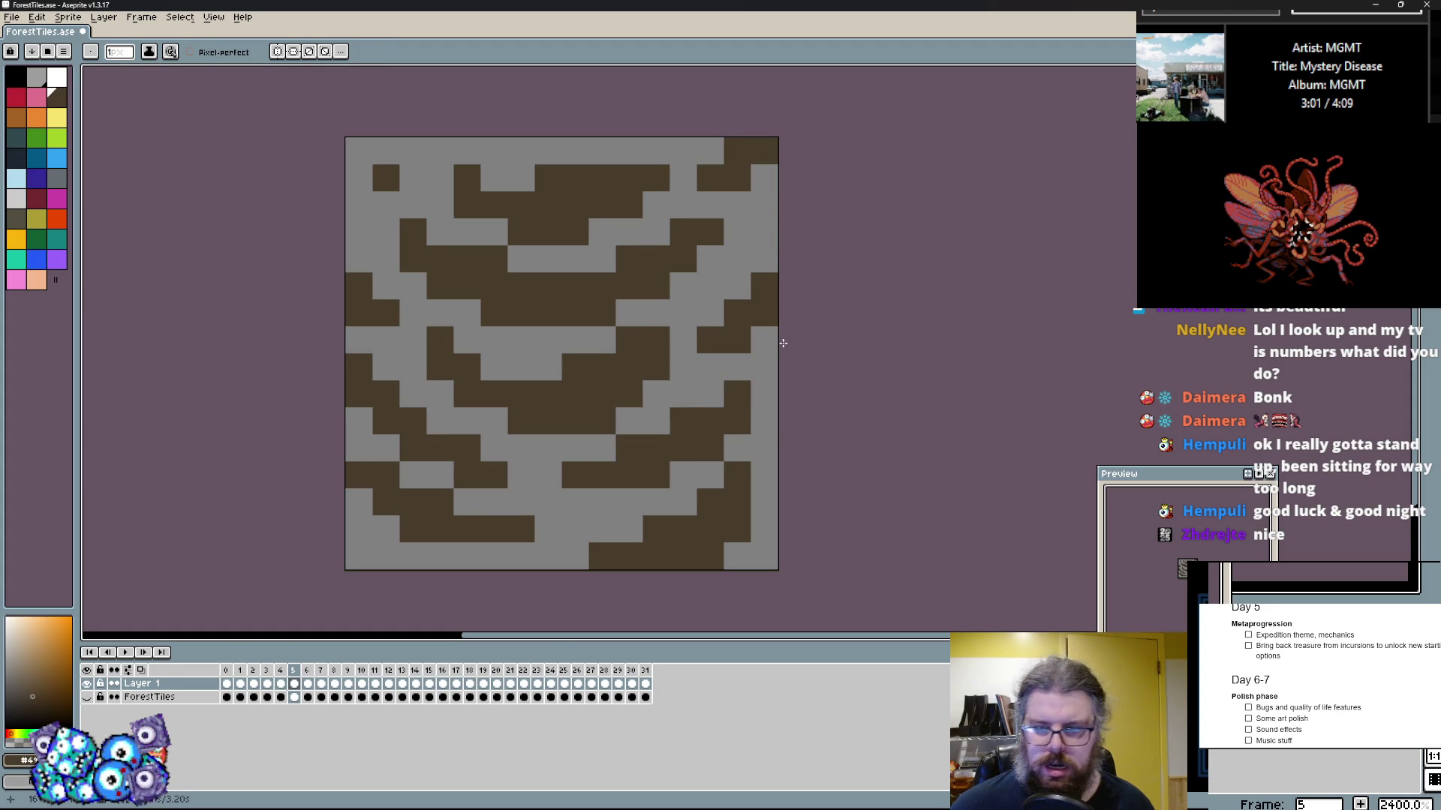
# Step: Advance from frame 6 to frame 10, briefly switching to Paint Bucket before returning to the Pencil
pyautogui.press('.')
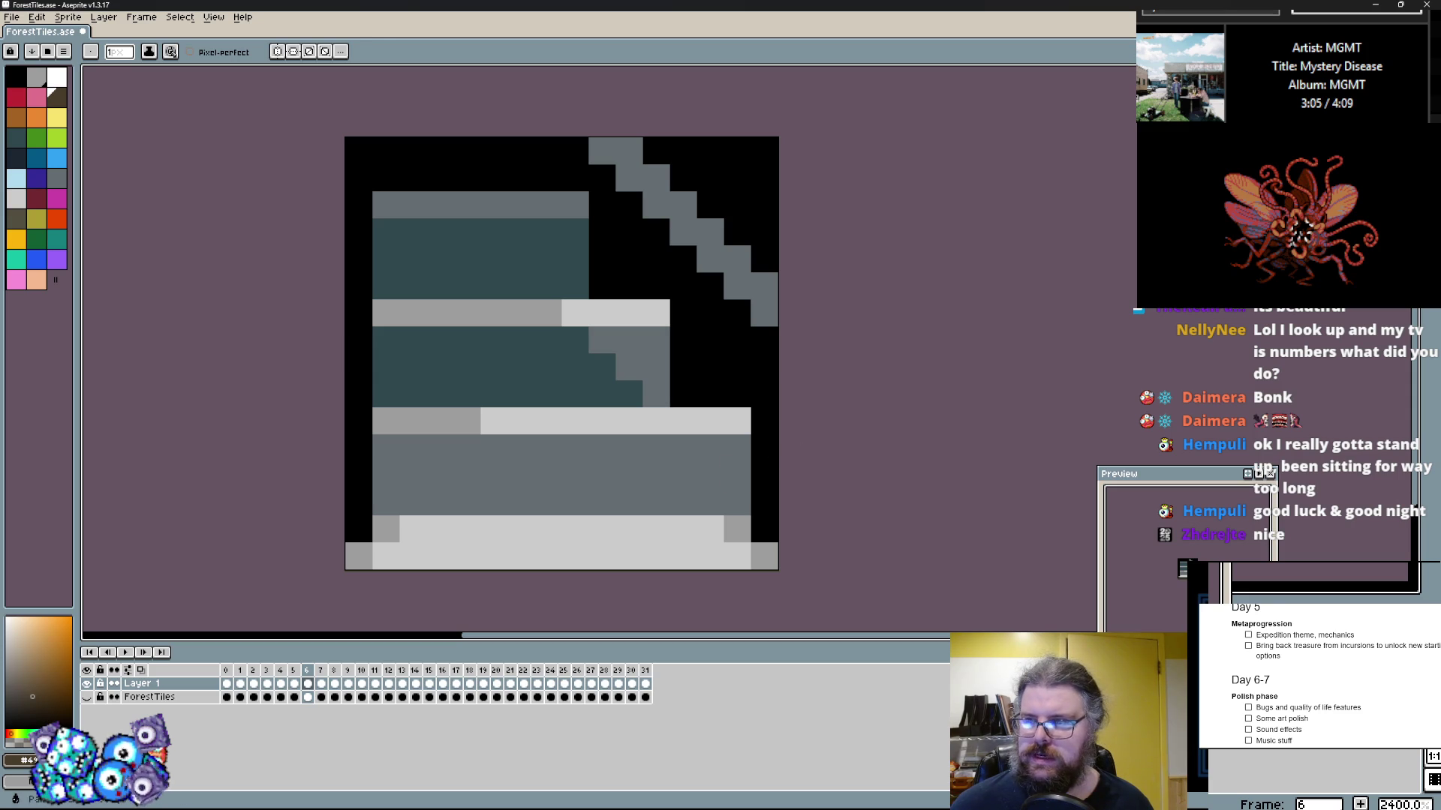
pyautogui.press('g')
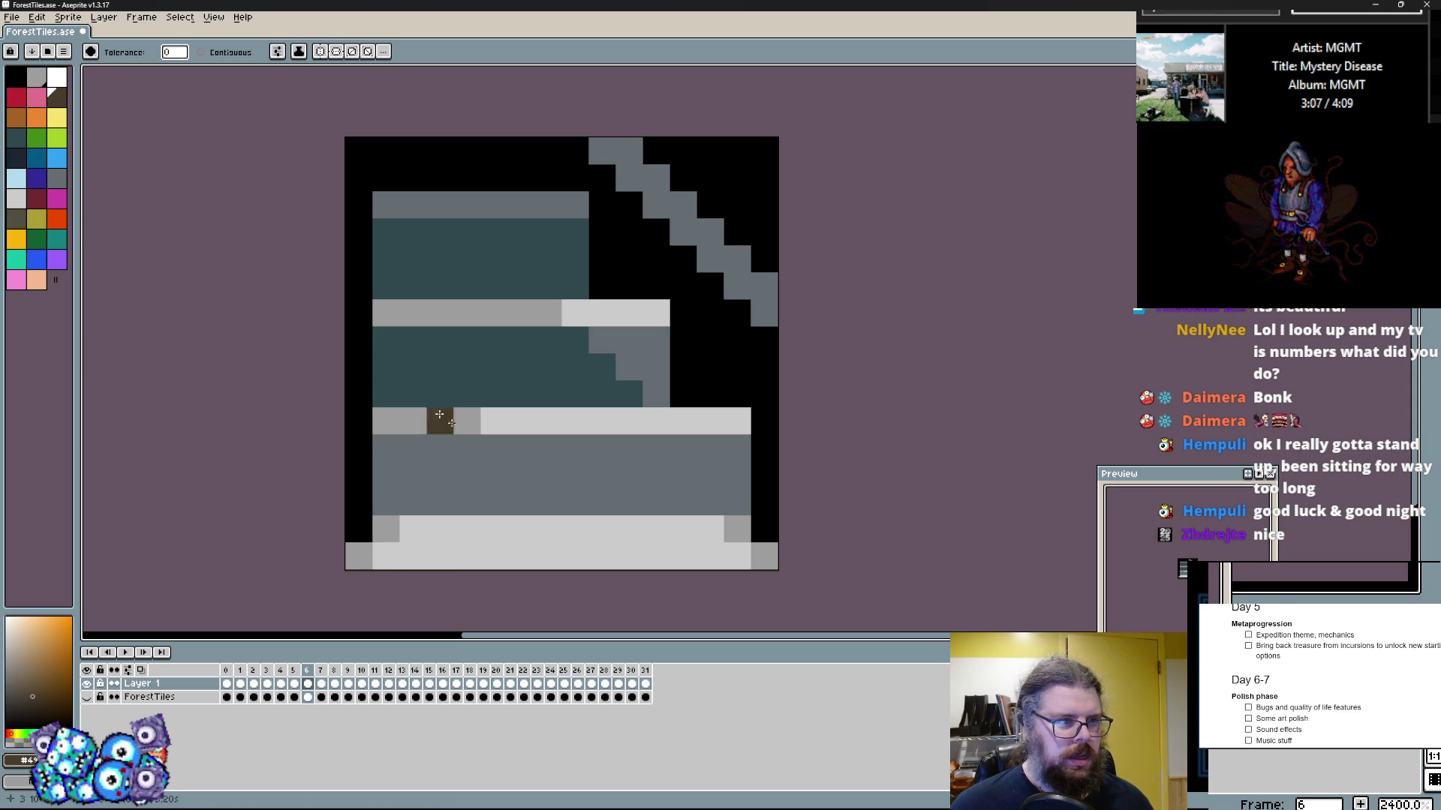
pyautogui.scroll(3)
pyautogui.scroll(-3)
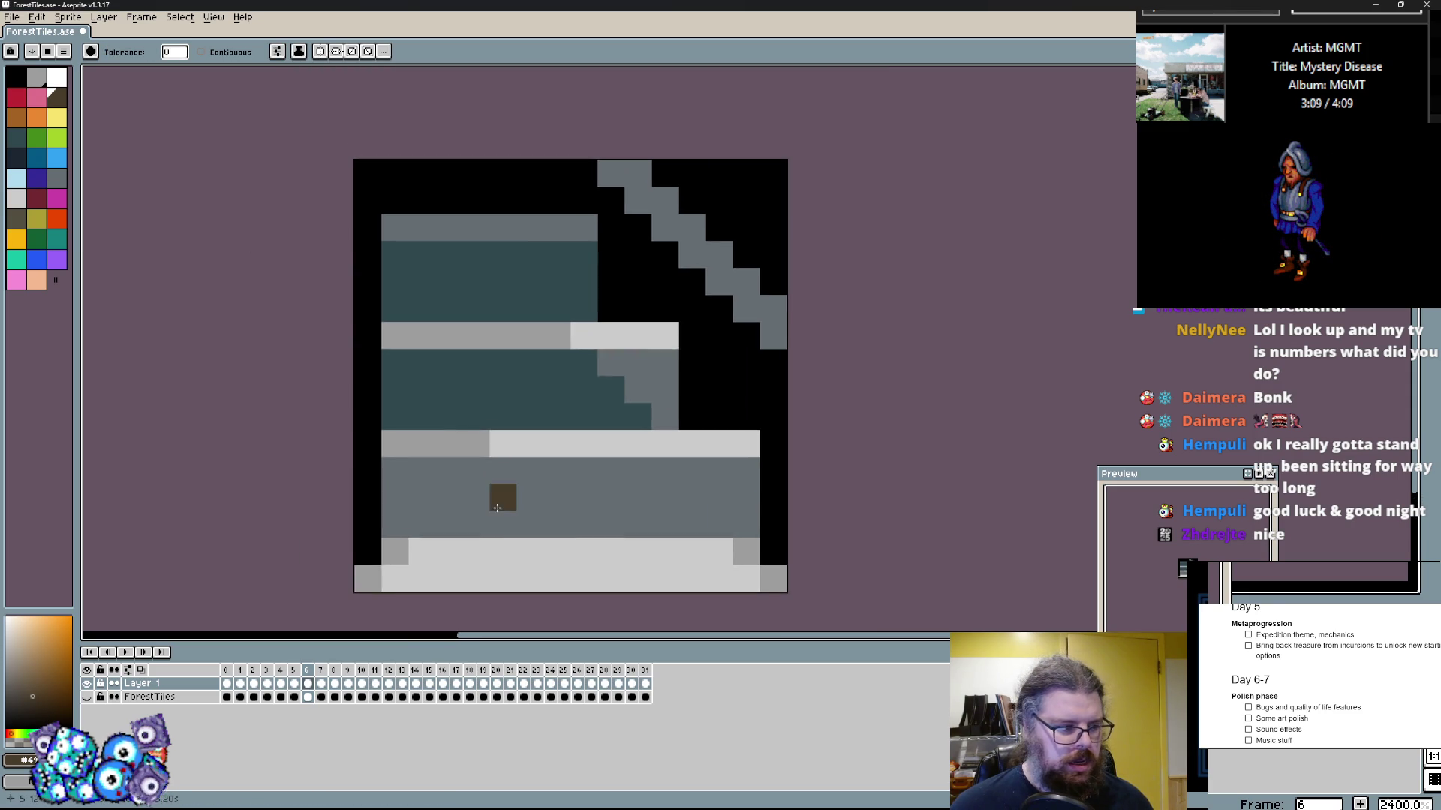
pyautogui.press('.')
pyautogui.press('.')
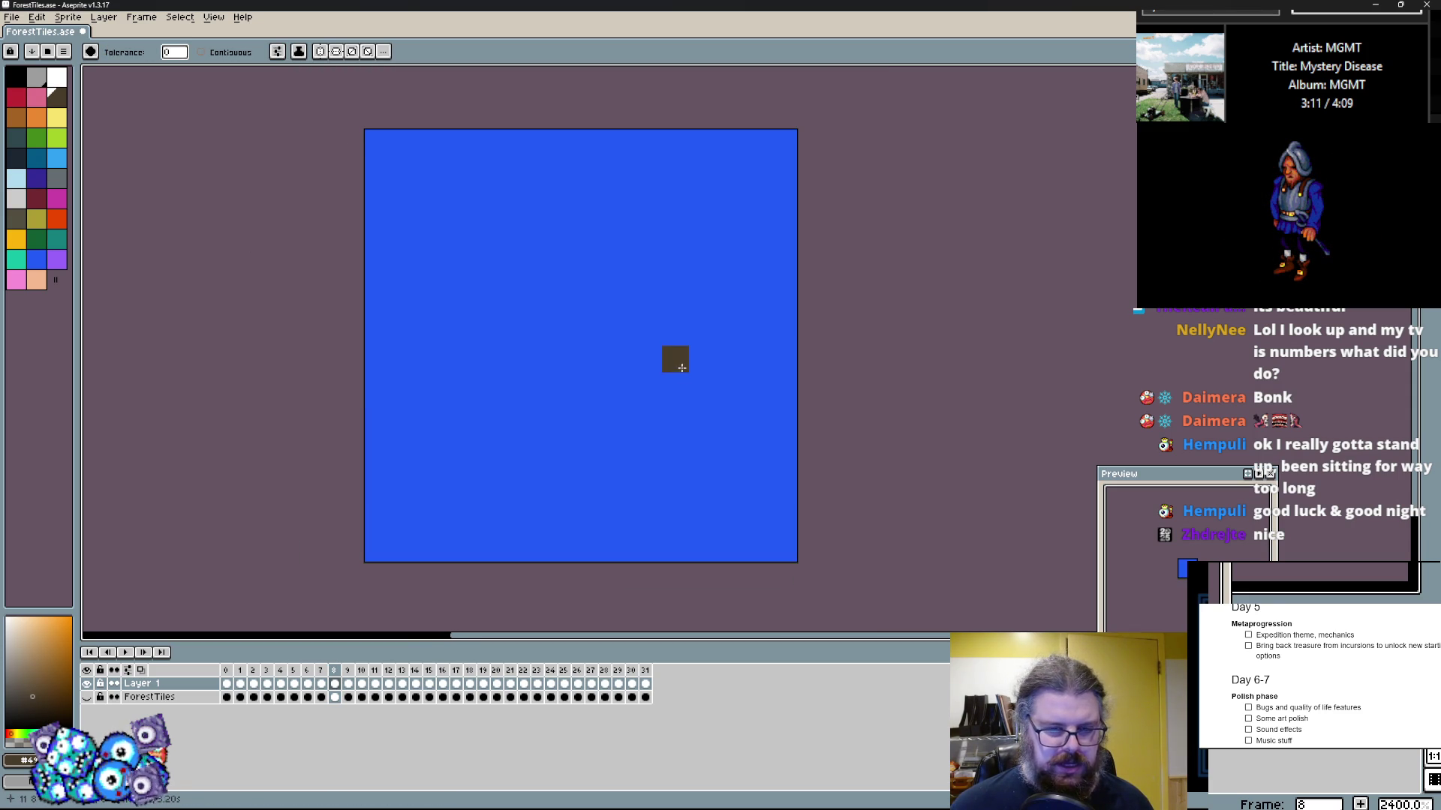
pyautogui.press('.')
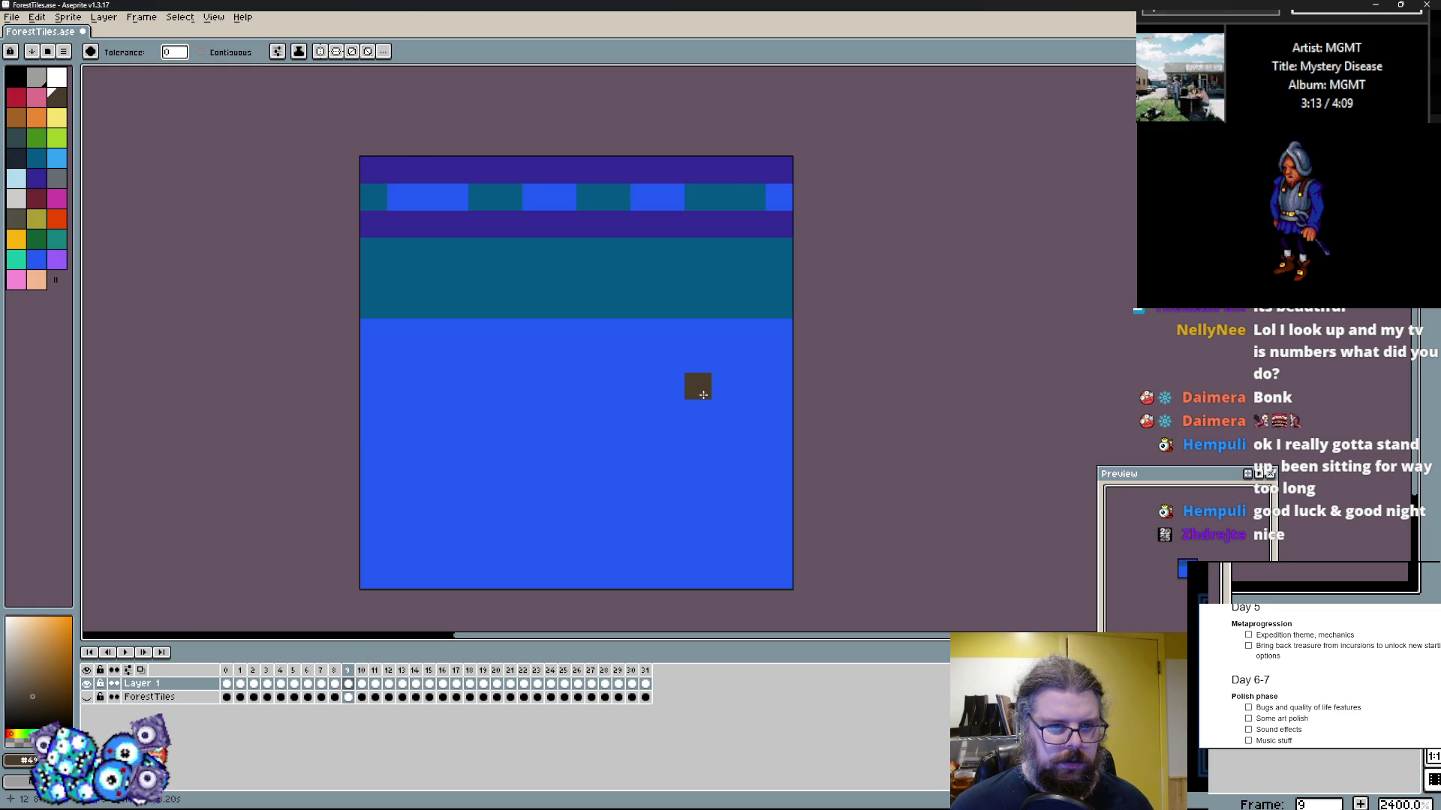
pyautogui.press('.')
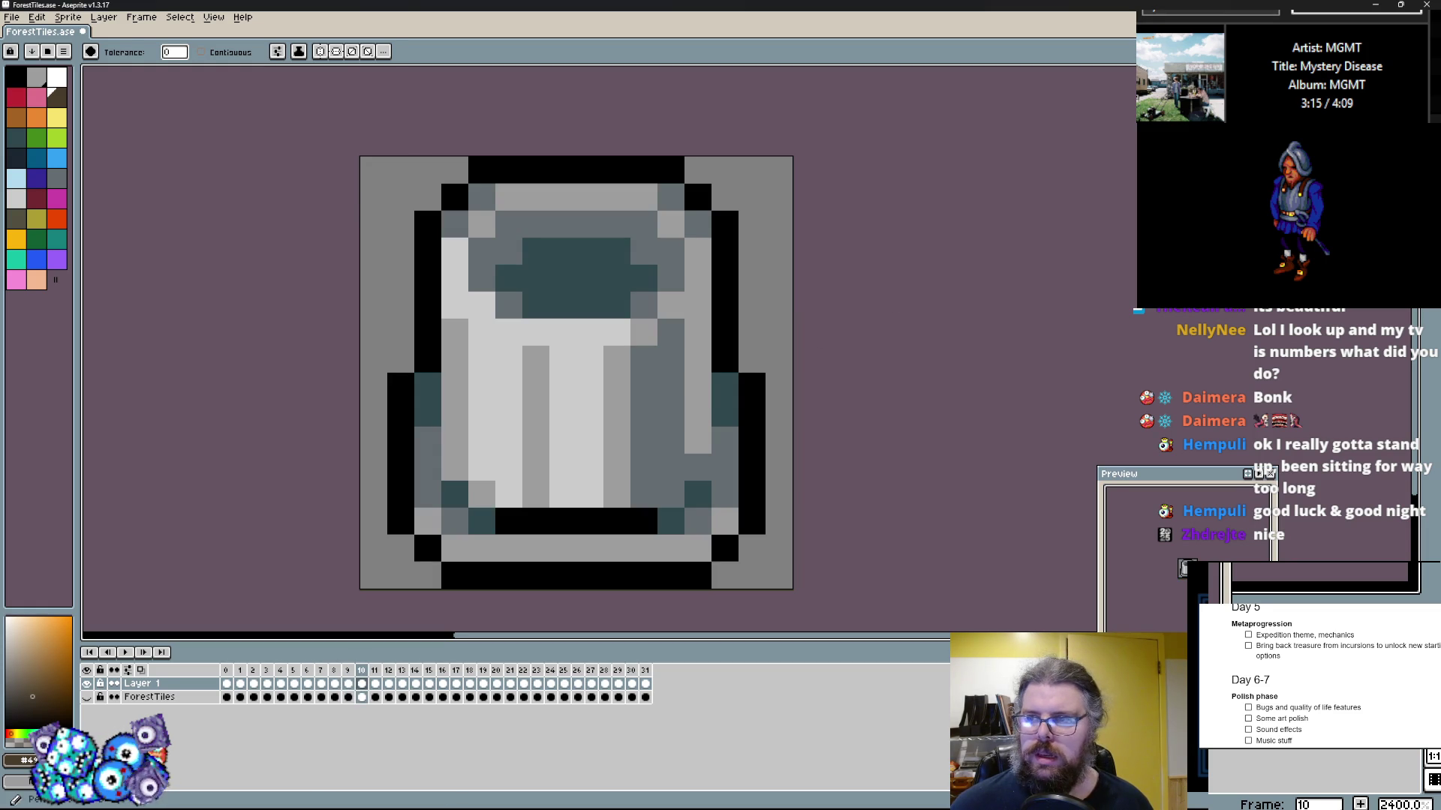
pyautogui.press('b')
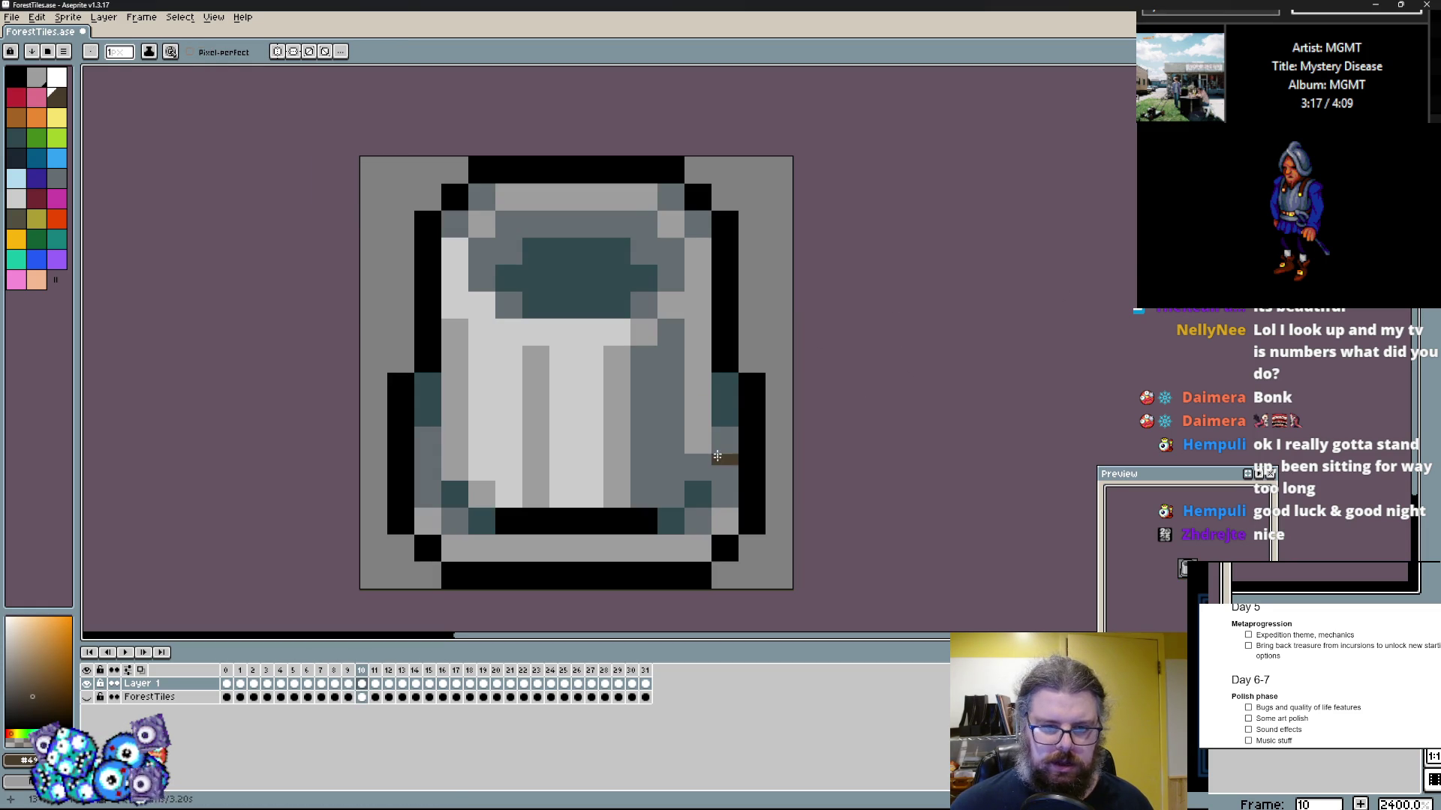
# Step: Draw a dark brown spike rising from the bottom to the top centre with a 2-pixel pencil
pyautogui.press('+')
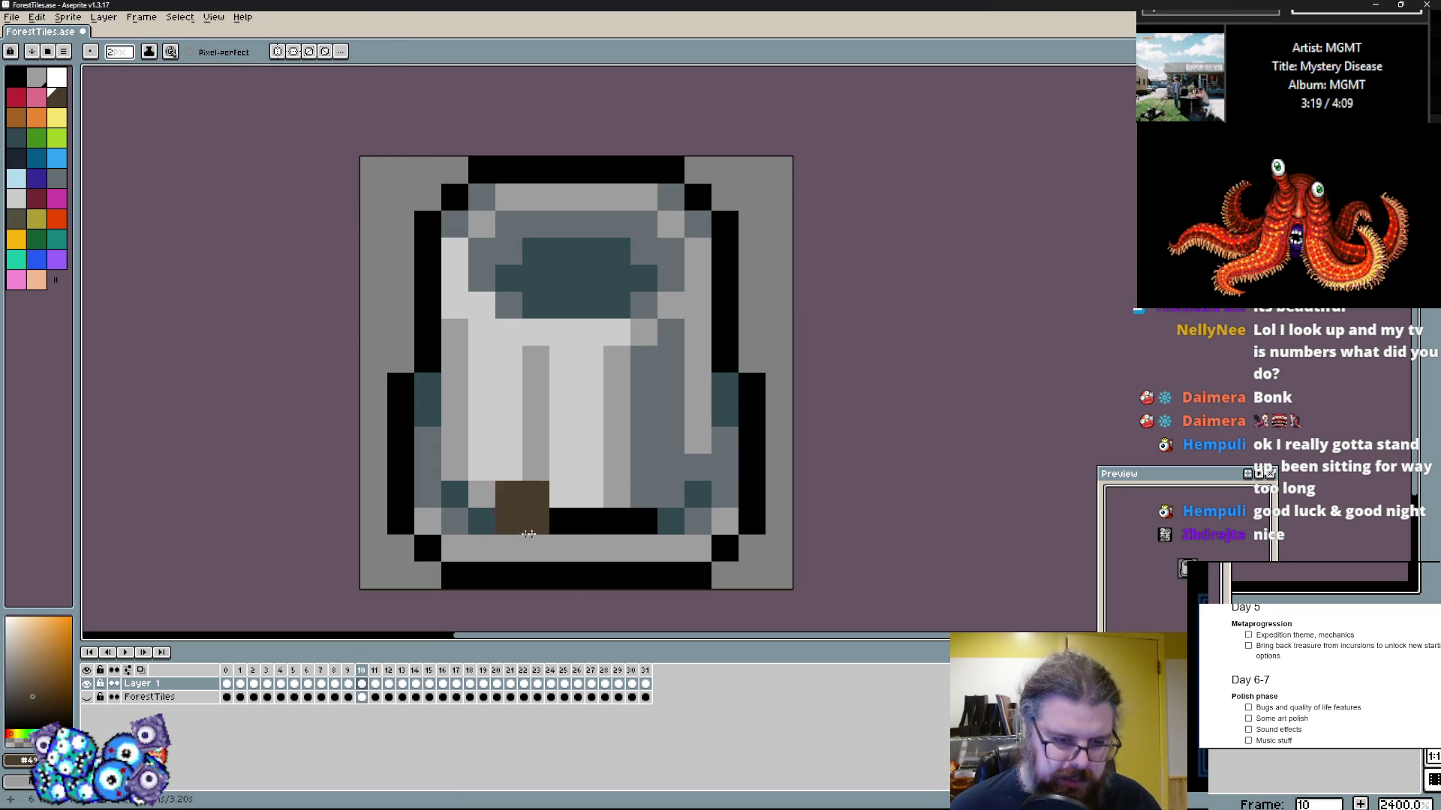
pyautogui.moveTo(574, 536); pyautogui.dragTo(531, 470)
pyautogui.hotkey('ctrl', 'z')
pyautogui.moveTo(531, 524); pyautogui.dragTo(495, 518)
pyautogui.hotkey('ctrl', 'z')
pyautogui.moveTo(590, 525); pyautogui.dragTo(534, 497)
# Step: Paint grey over the left stone cells and bottom rim, touching up the spike in brown
pyautogui.click(375, 366)
pyautogui.moveTo(400, 382); pyautogui.dragTo(505, 229)
pyautogui.moveTo(487, 367); pyautogui.dragTo(644, 525)
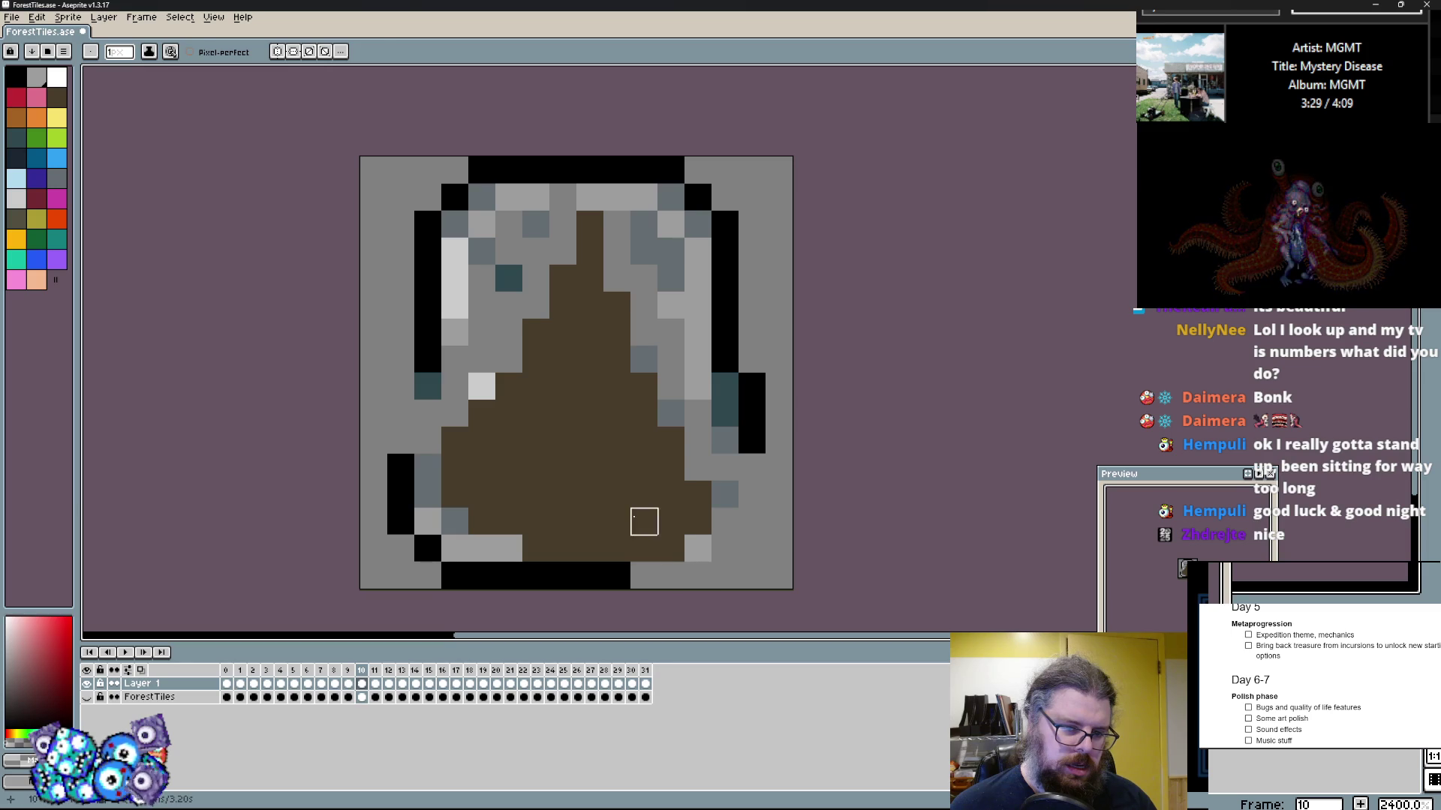
pyautogui.click(657, 574)
pyautogui.moveTo(623, 576); pyautogui.dragTo(450, 579)
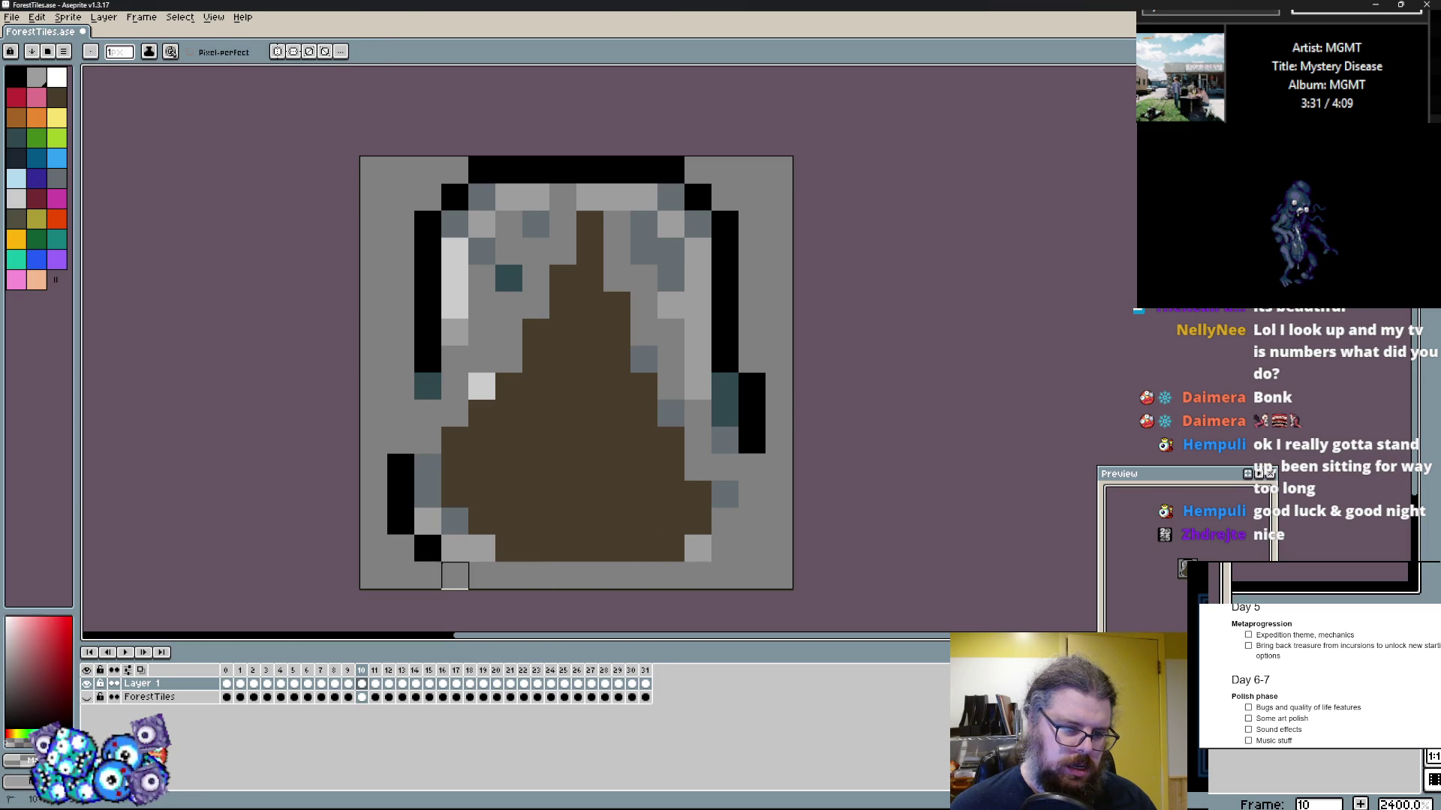
pyautogui.click(505, 547)
pyautogui.click(498, 371)
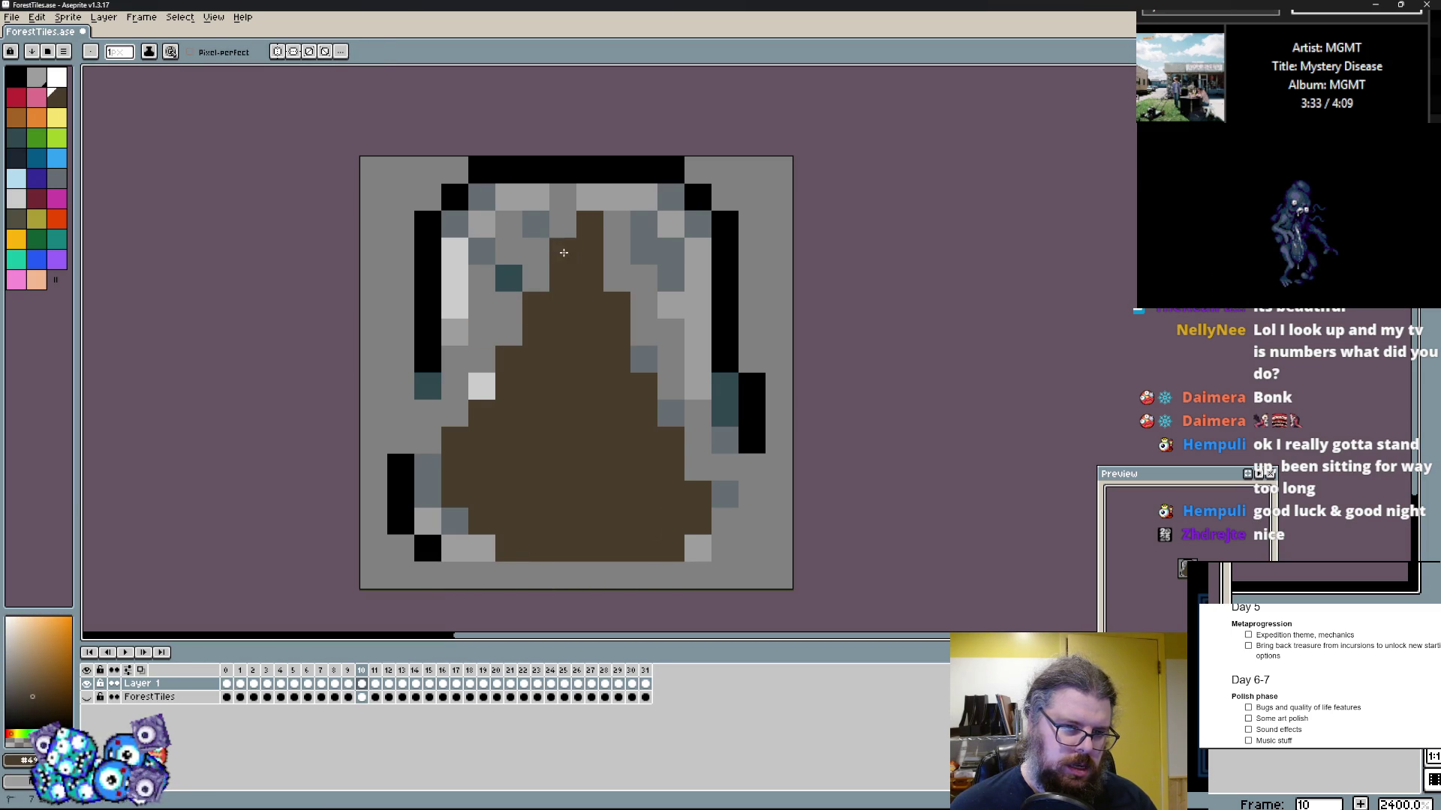
# Step: Paint the right-side and bottom-right cells grey and restore brown at the bottom centre
pyautogui.click(752, 223)
pyautogui.press('+')
pyautogui.moveTo(738, 359); pyautogui.dragTo(738, 481)
pyautogui.moveTo(738, 566); pyautogui.dragTo(567, 578)
pyautogui.click(540, 526)
pyautogui.click(457, 574)
# Step: With a 1-pixel brush, clear the remaining stone cells around the spike to grey
pyautogui.press('-')
pyautogui.moveTo(428, 522); pyautogui.dragTo(400, 412)
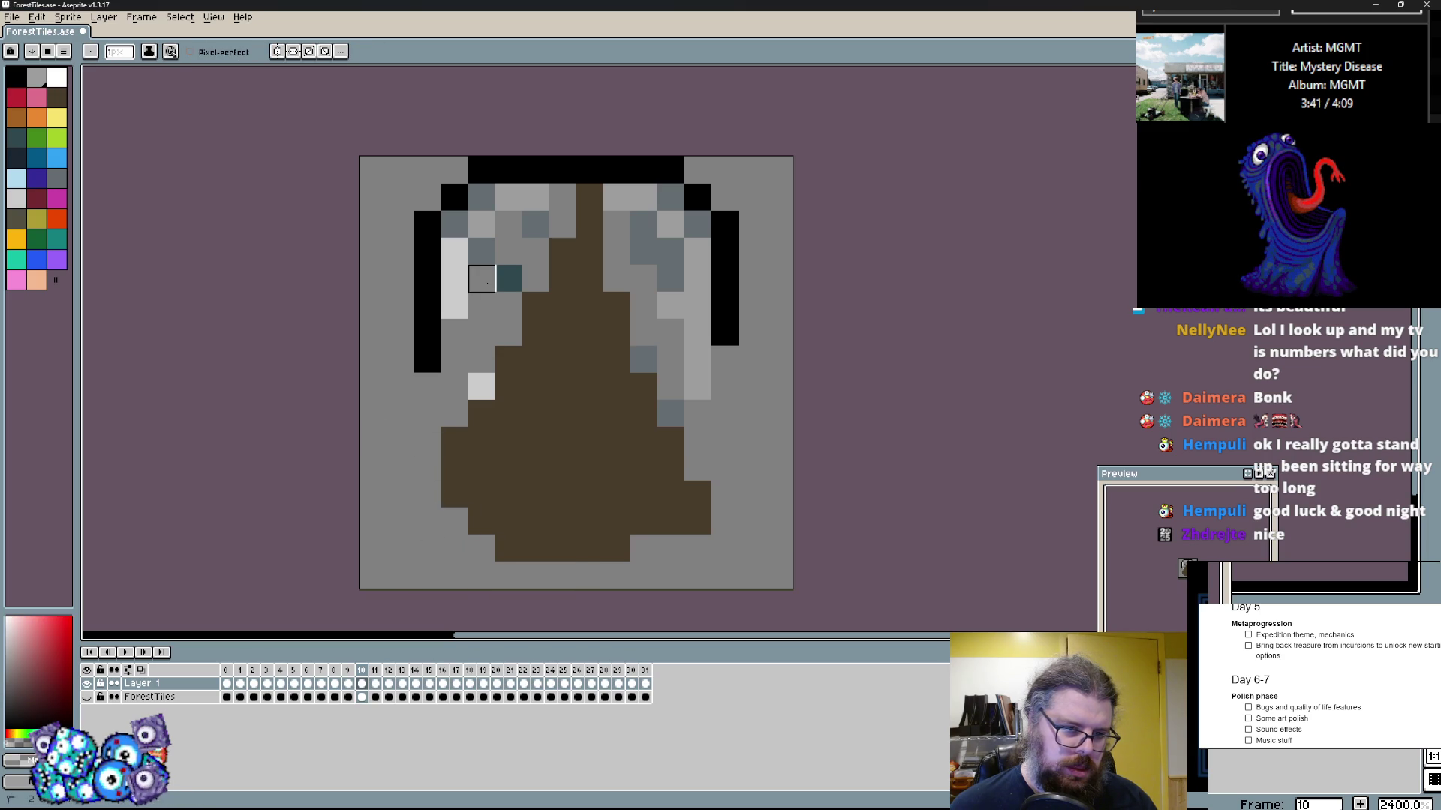
pyautogui.moveTo(470, 371); pyautogui.dragTo(461, 227)
pyautogui.moveTo(589, 170); pyautogui.dragTo(670, 305)
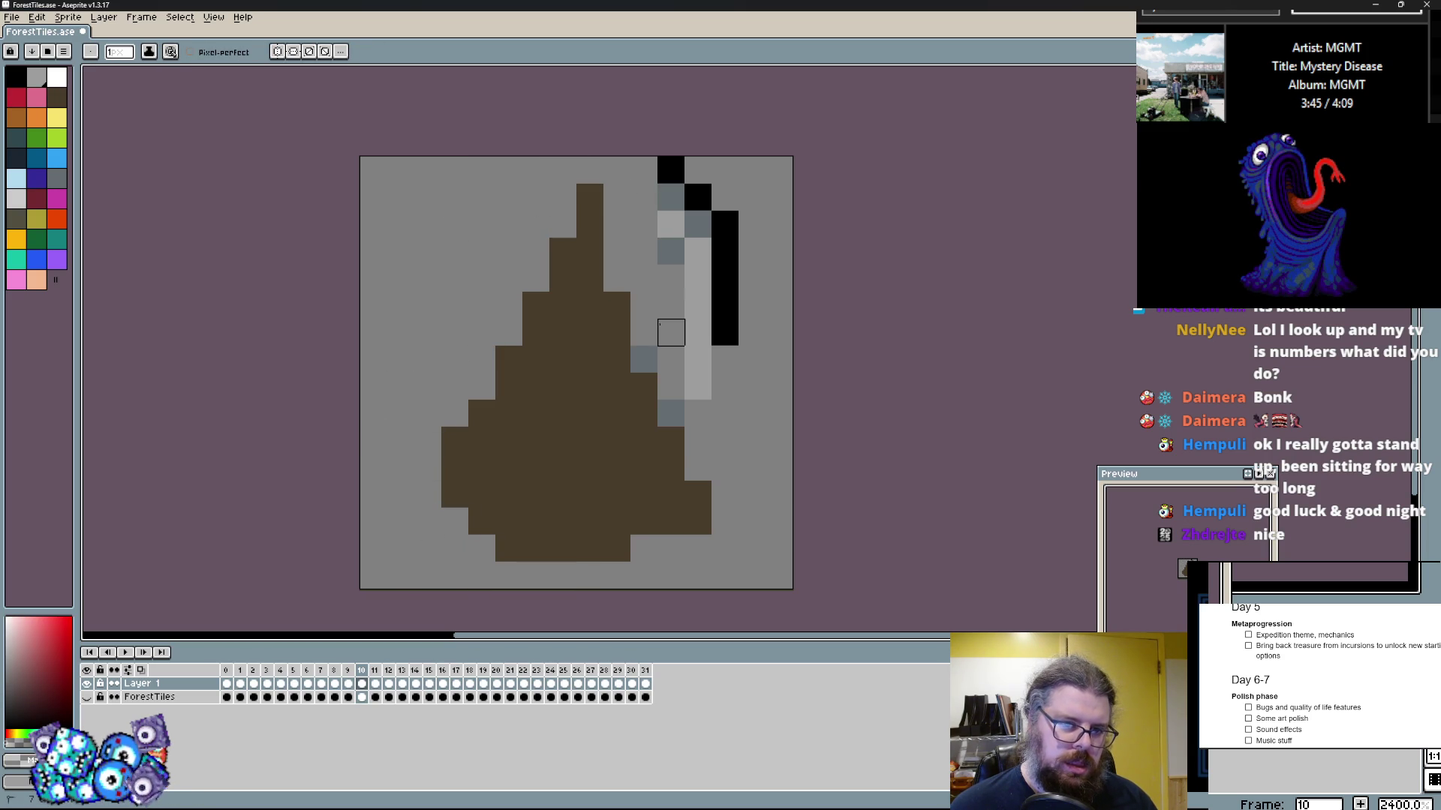
pyautogui.moveTo(644, 359); pyautogui.dragTo(725, 278)
pyautogui.click(15, 75)
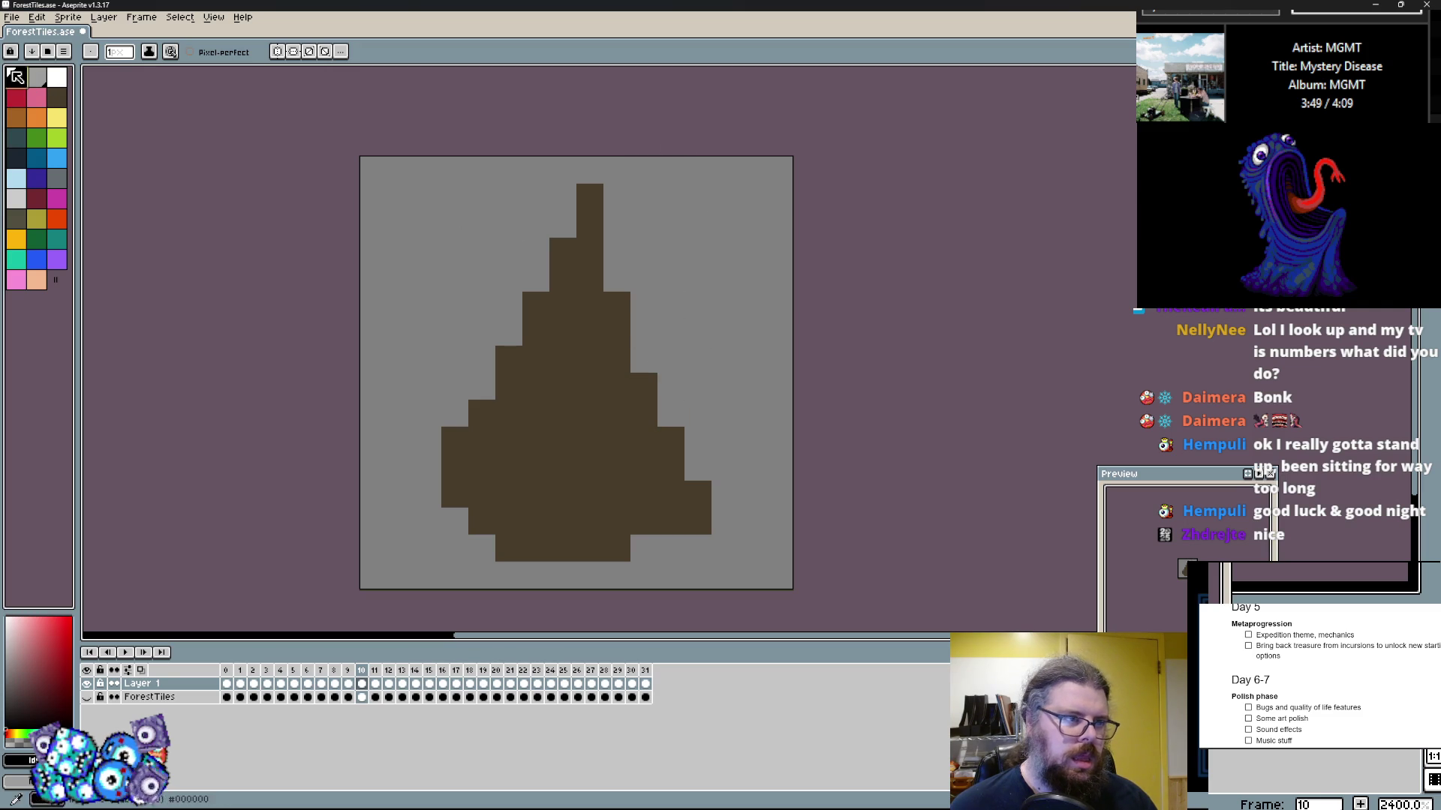
# Step: Pencil black pixels at the spike's tip and a black outline down its left edge
pyautogui.click(589, 170)
pyautogui.click(572, 200)
pyautogui.moveTo(572, 199); pyautogui.dragTo(491, 336)
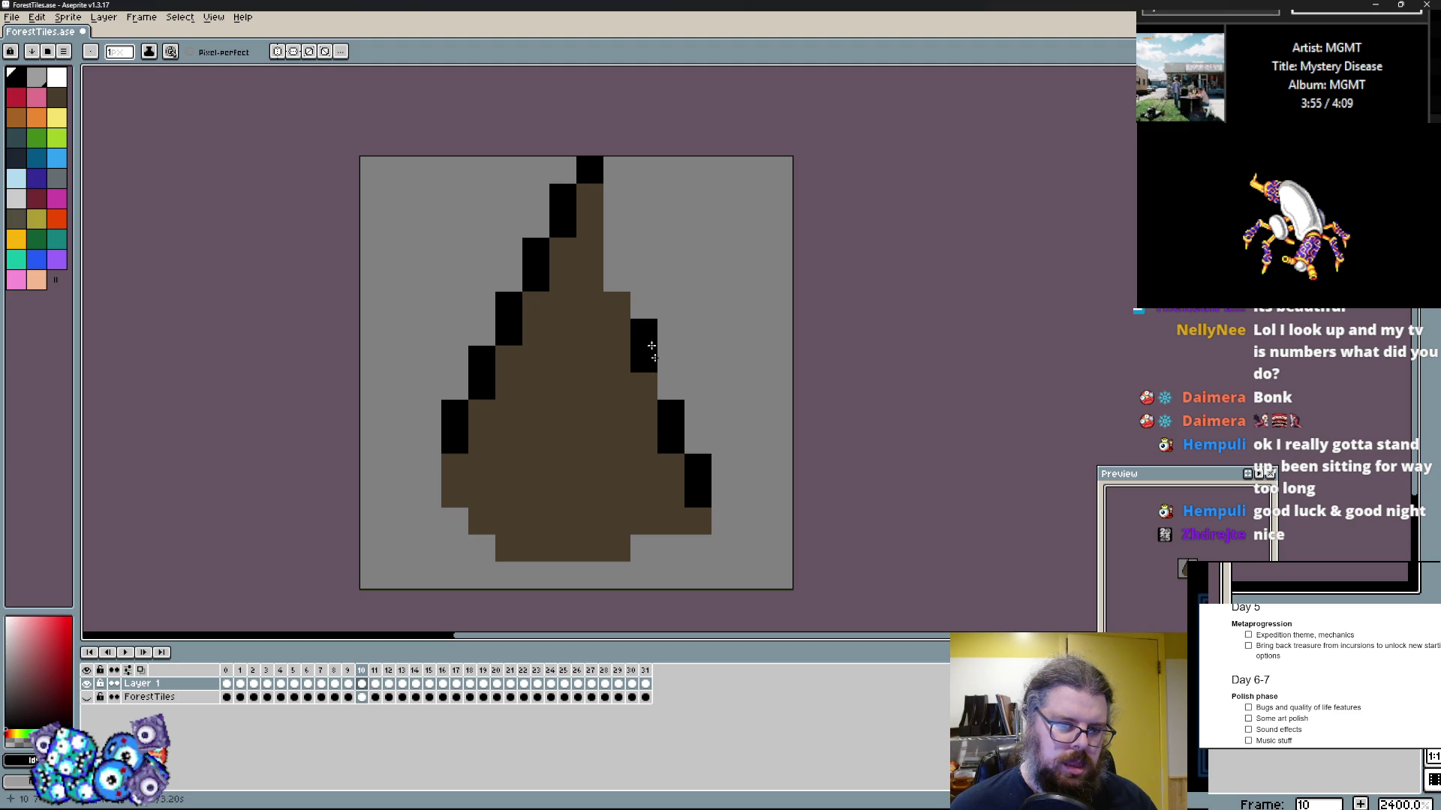
pyautogui.moveTo(724, 491); pyautogui.dragTo(597, 208)
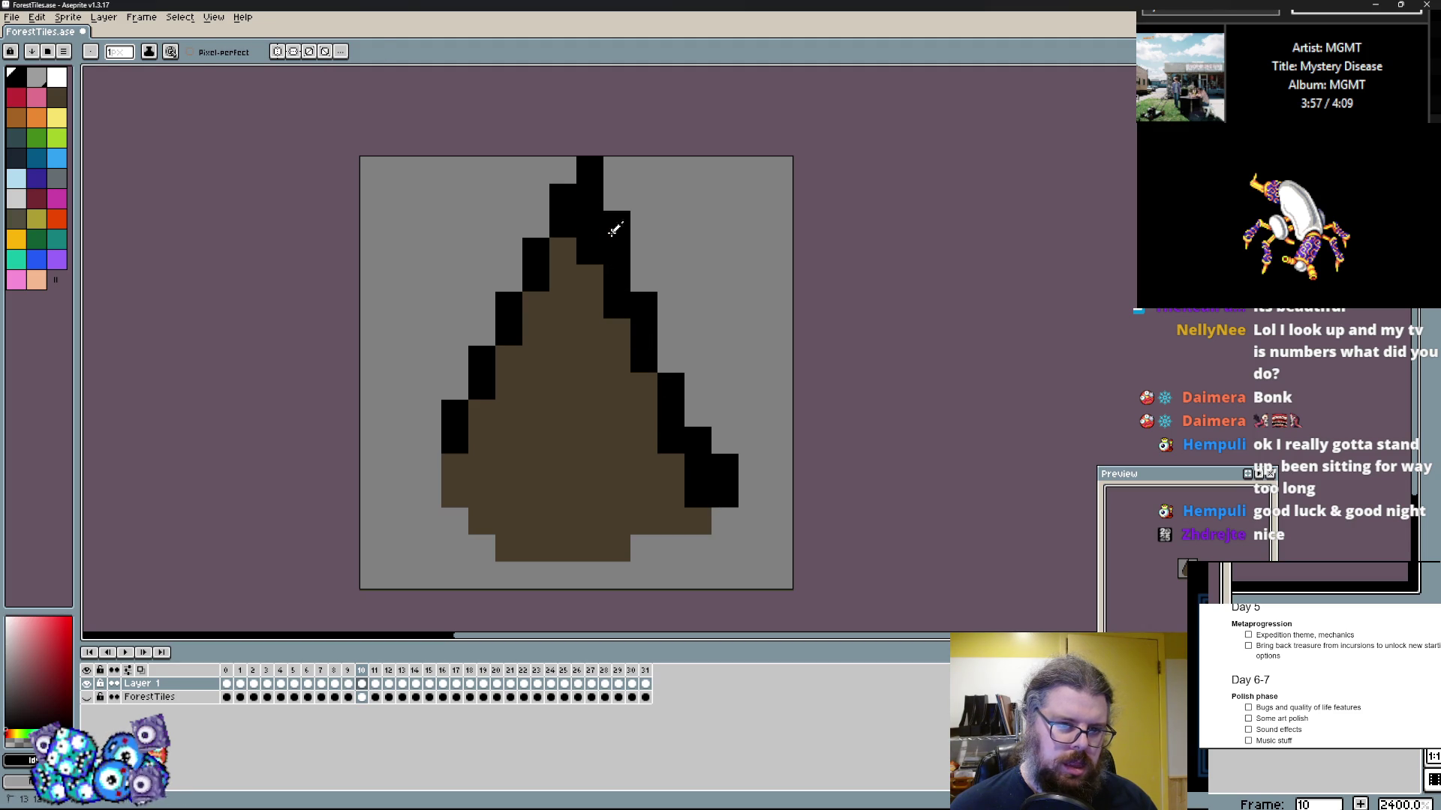
pyautogui.hotkey('ctrl', 'z')
pyautogui.hotkey('ctrl', 'z')
pyautogui.press('i')
pyautogui.press('b')
# Step: Redraw the spike's right-edge black outline, clean up stray pixels, and advance to frame 11
pyautogui.moveTo(615, 198); pyautogui.dragTo(632, 299)
pyautogui.rightClick(644, 278)
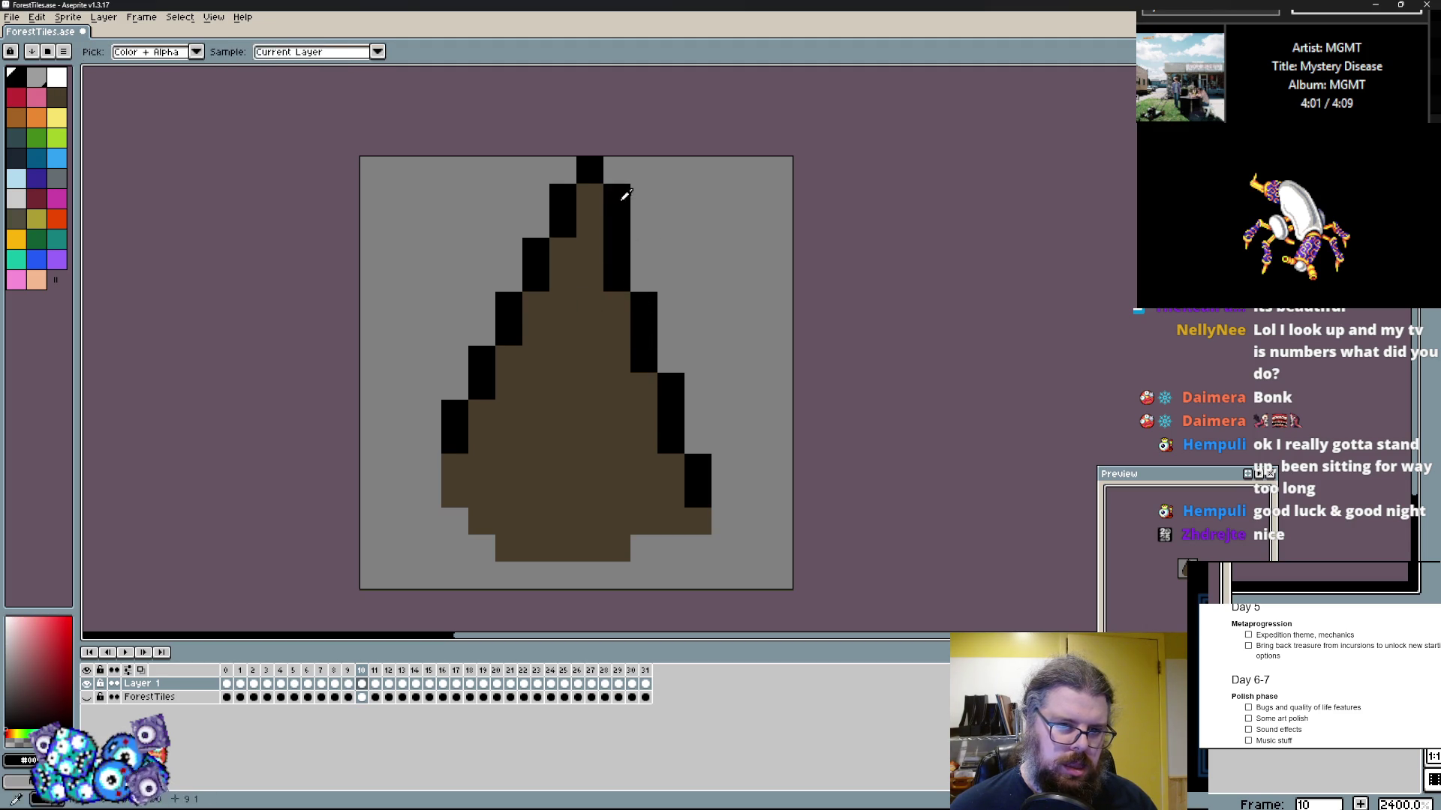
pyautogui.click(516, 241)
pyautogui.hotkey('ctrl', 'z')
pyautogui.press('i')
pyautogui.press('b')
pyautogui.press('i')
pyautogui.press('b')
pyautogui.hotkey('ctrl', 'z')
pyautogui.rightClick(590, 170)
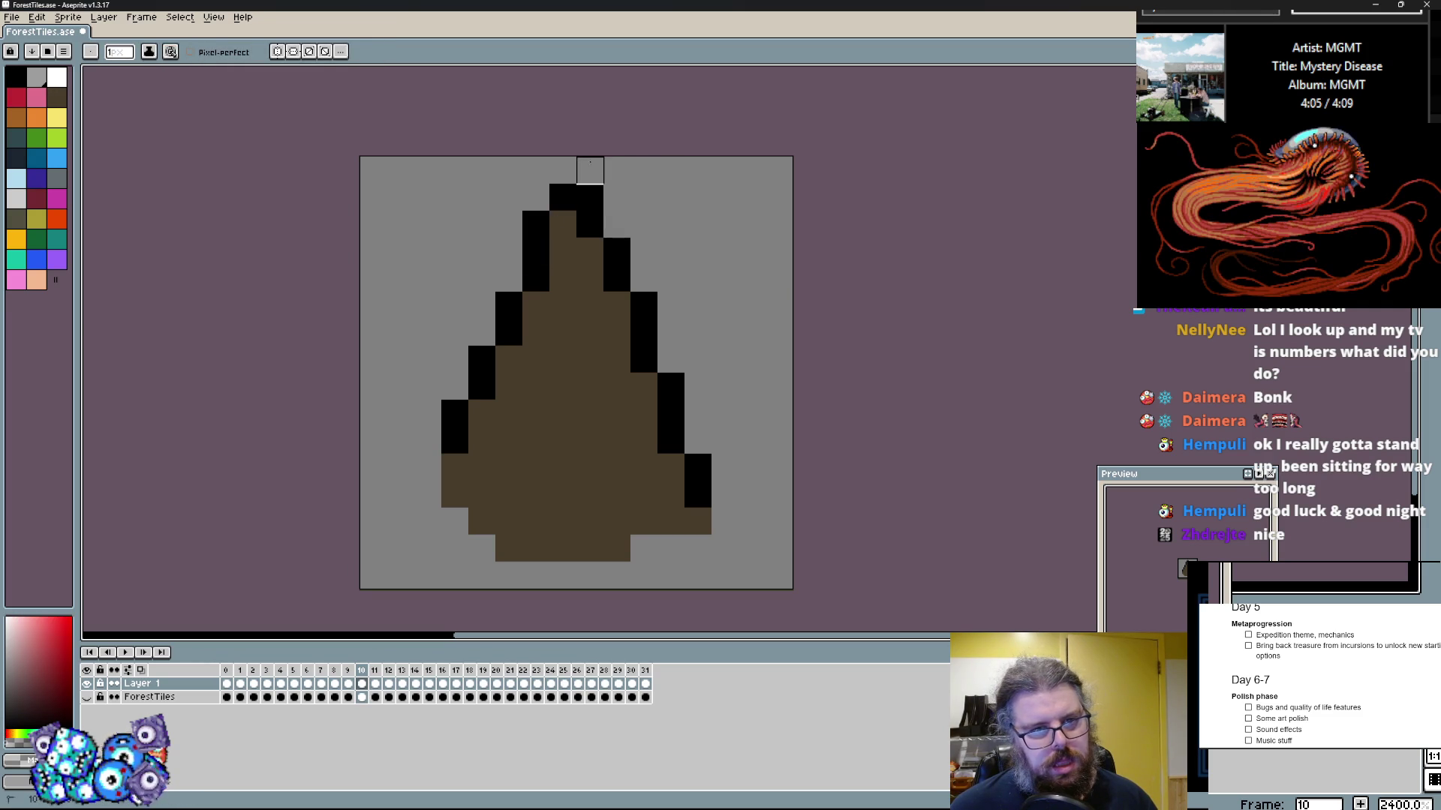
pyautogui.click(591, 198)
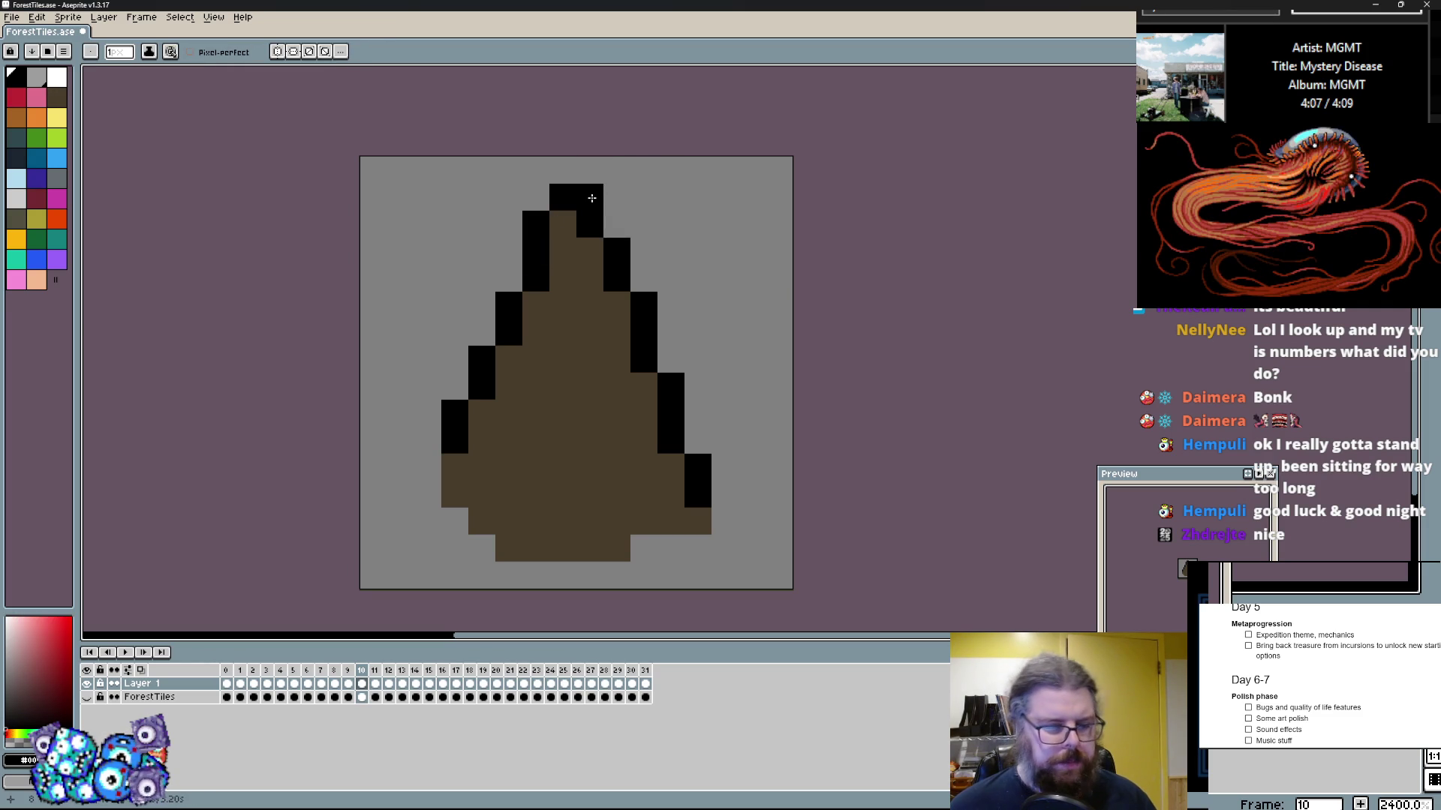
pyautogui.press('.')
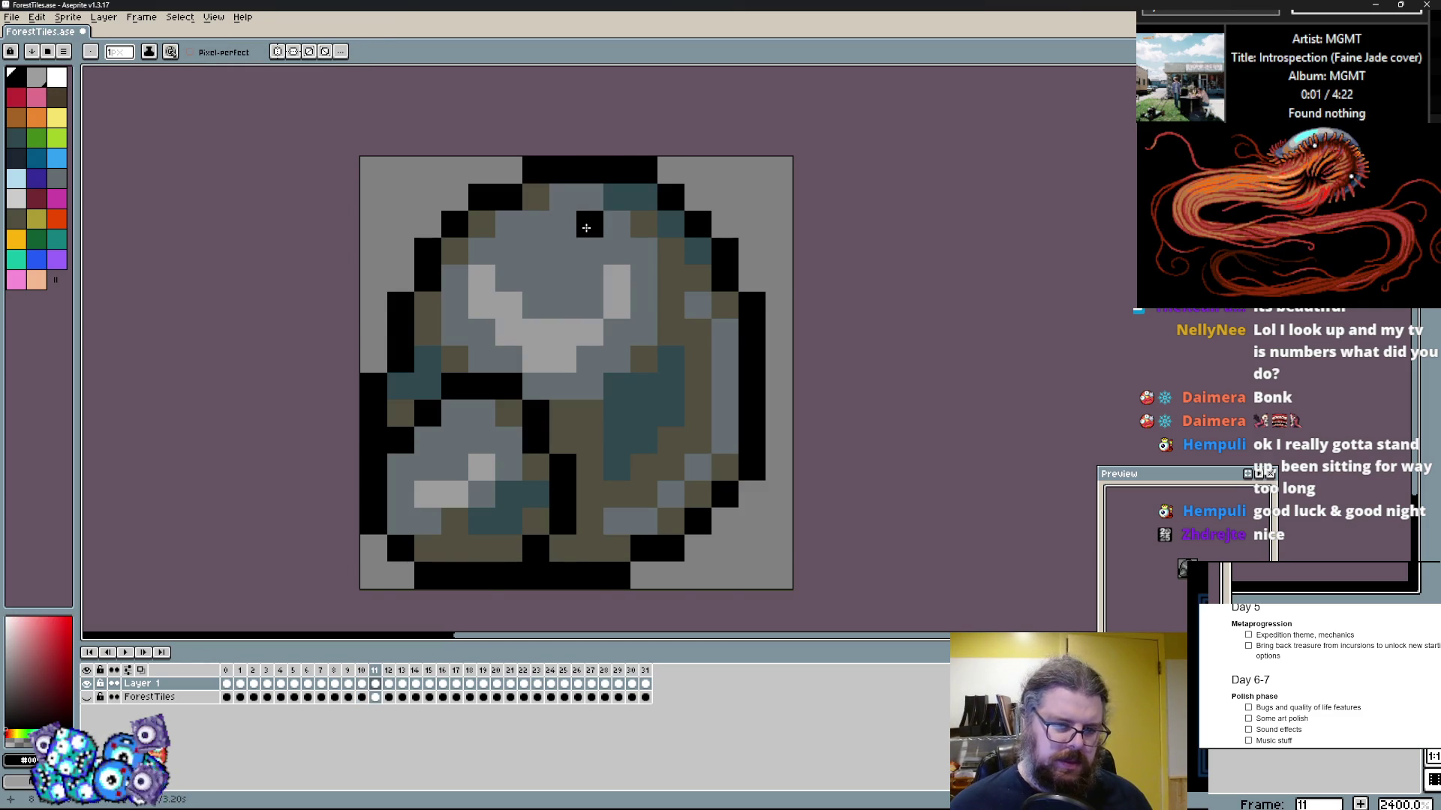
# Step: Step between frames to compare the bush tiles, then settle back on frame 10
pyautogui.press('.')
pyautogui.press('.')
pyautogui.press(',')
pyautogui.press('.')
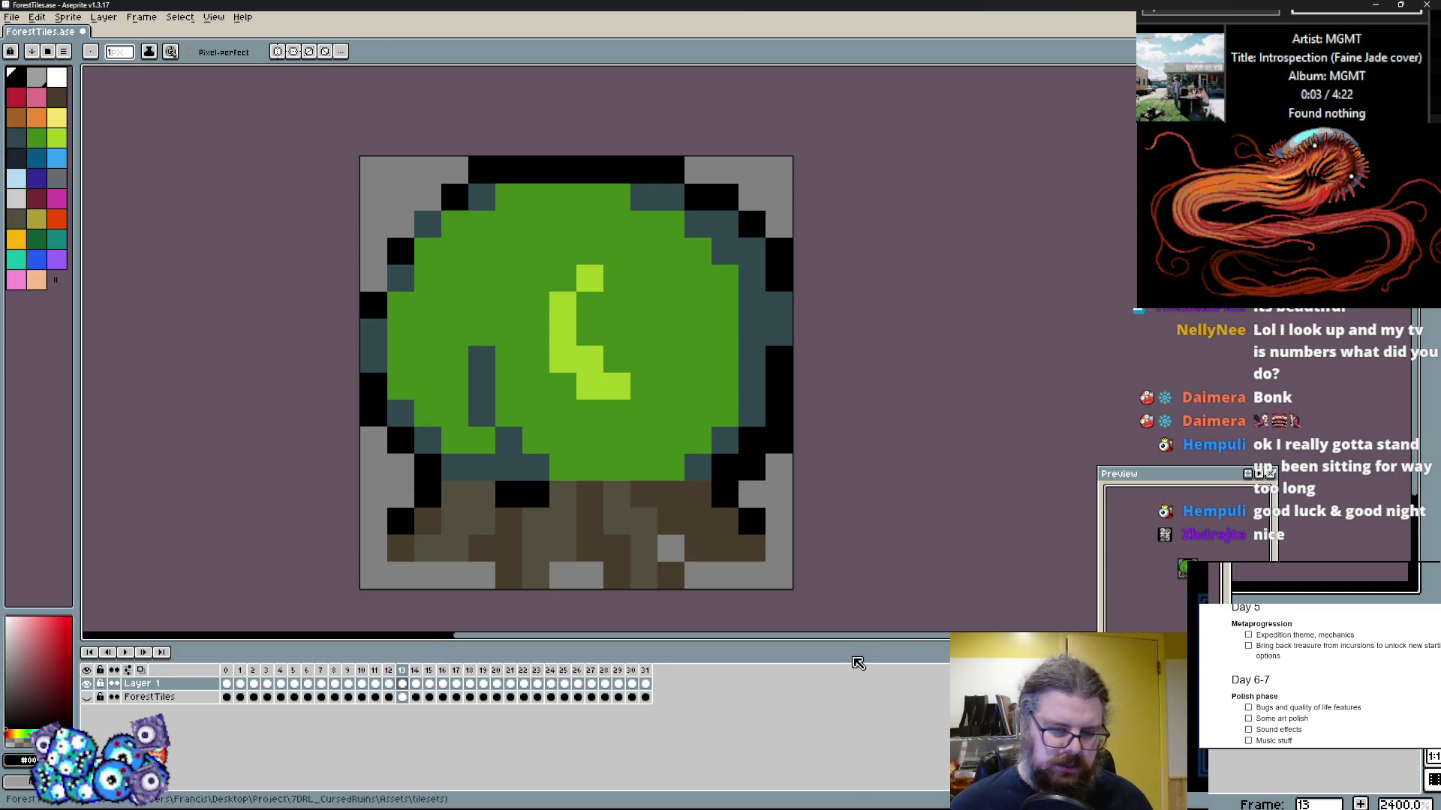
pyautogui.press(',')
pyautogui.press(',')
pyautogui.press(',')
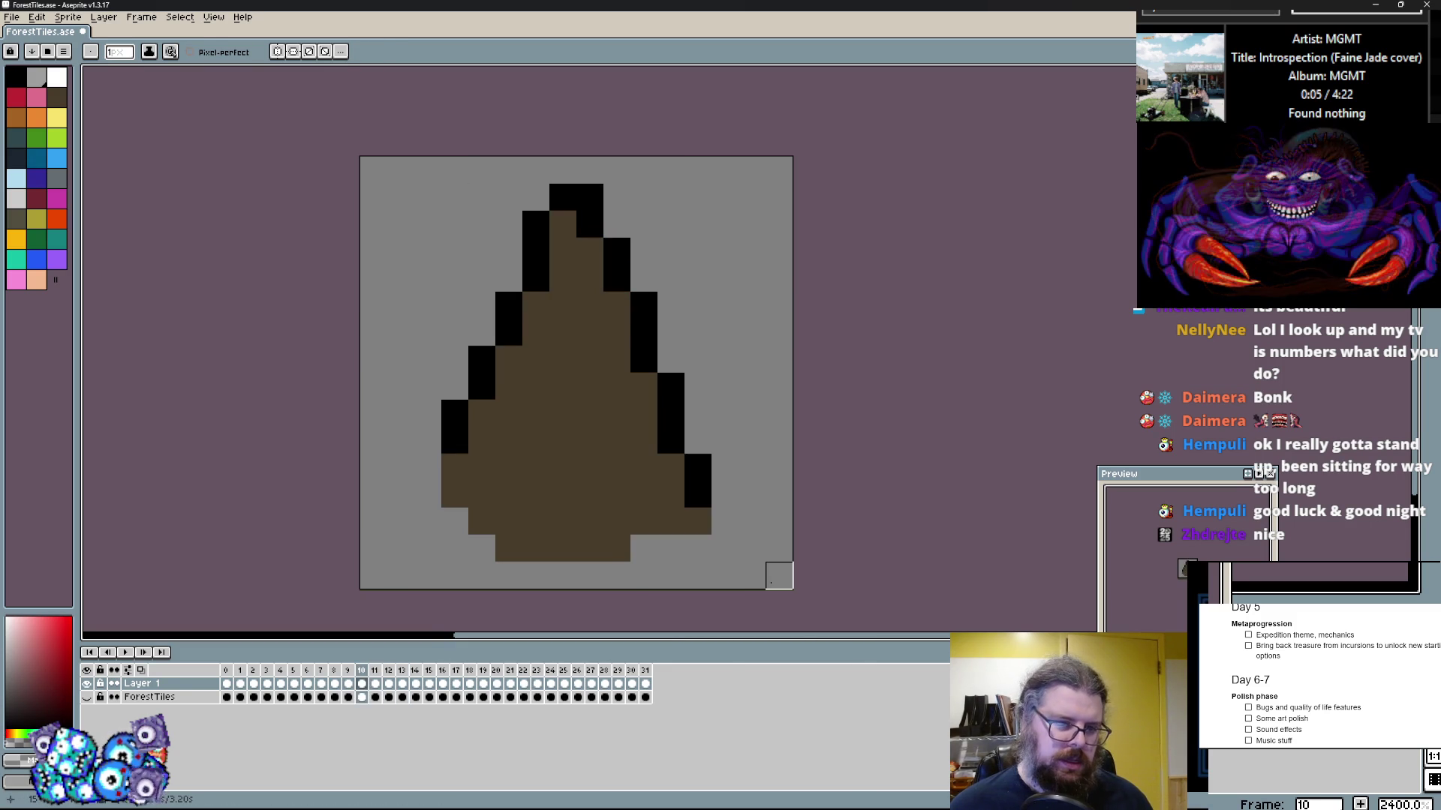
pyautogui.click(566, 496)
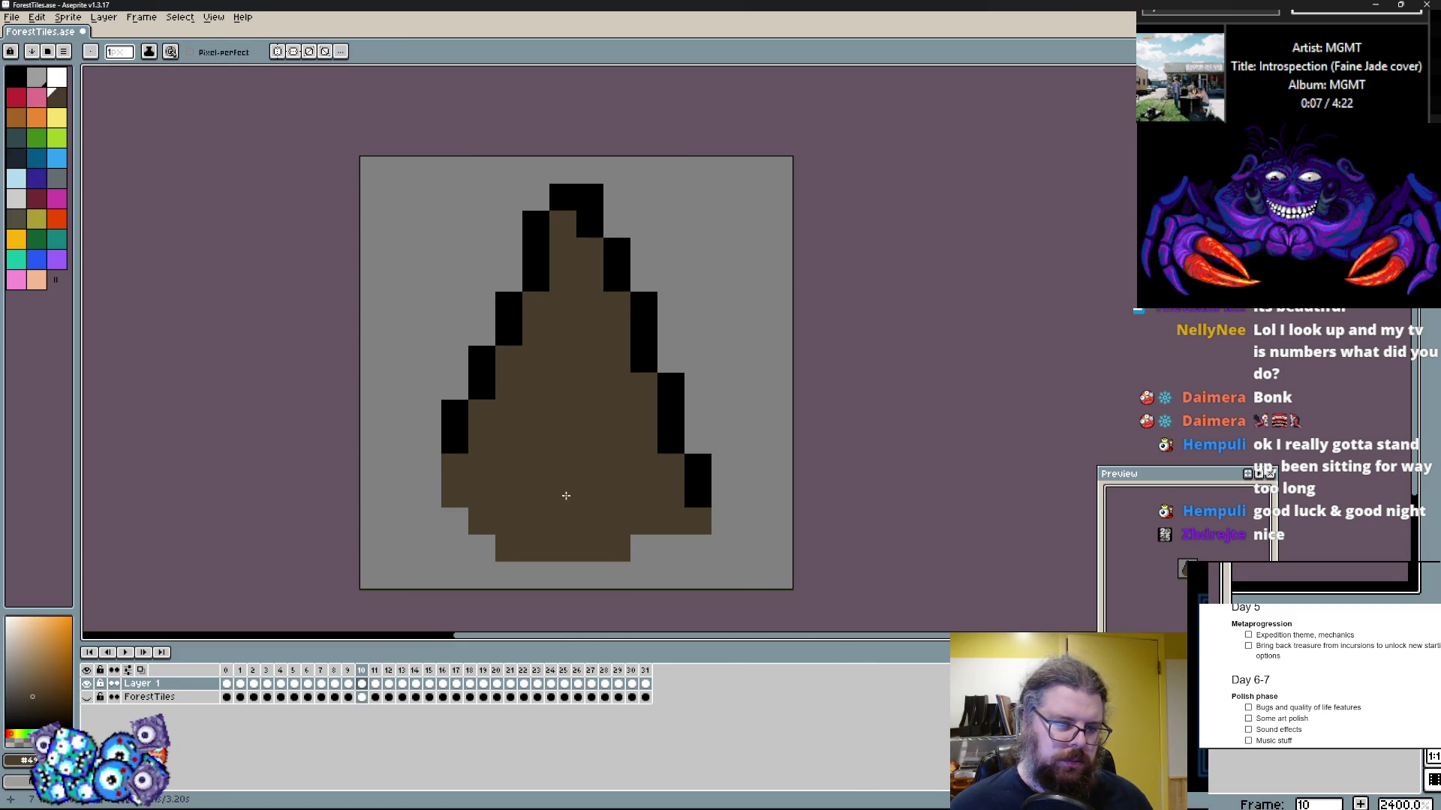
pyautogui.press(',')
pyautogui.press('.')
# Step: Undo the spike strokes on frame 10 until its original stone tile returns
pyautogui.hotkey('ctrl', 'z')
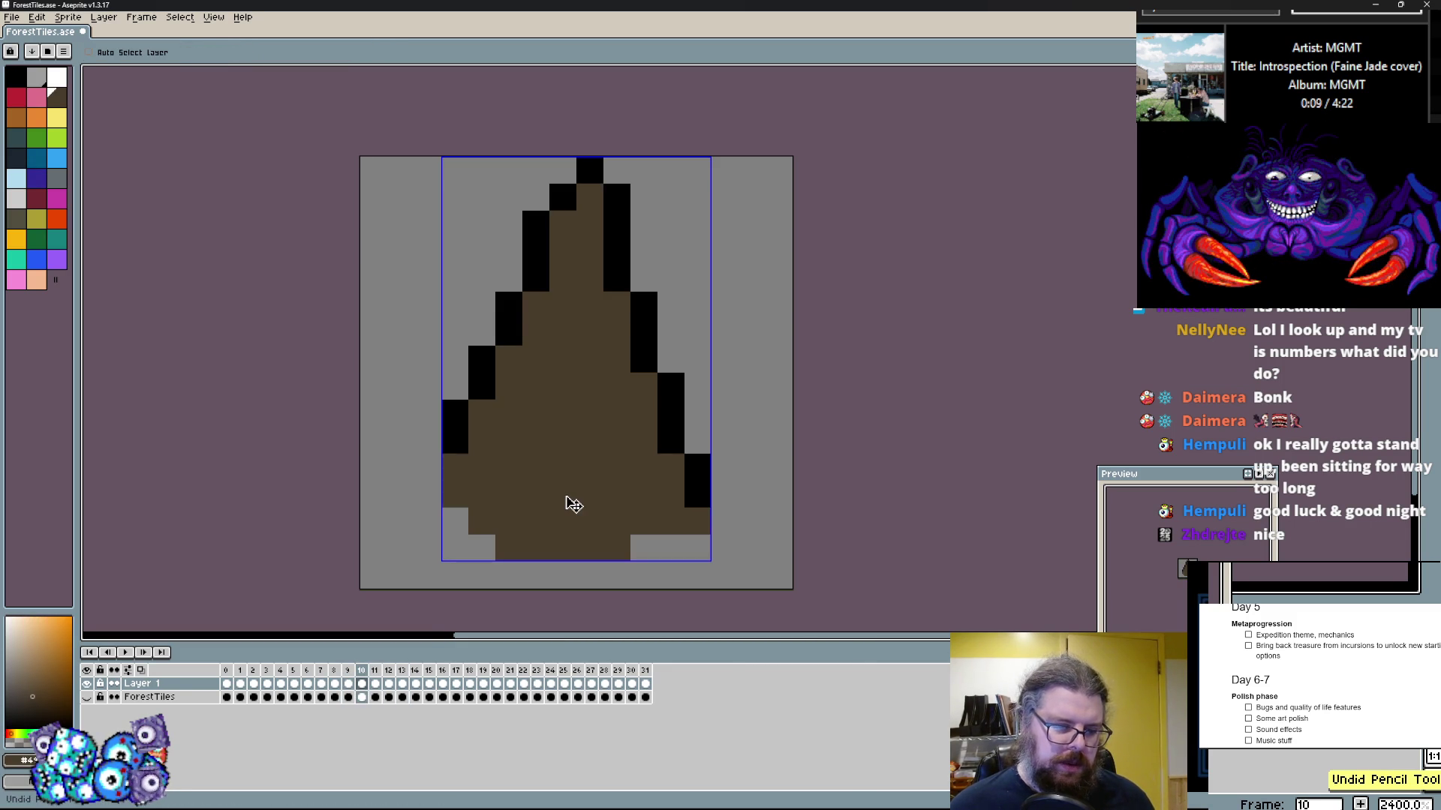
pyautogui.hotkey('ctrl', 'z')
pyautogui.hotkey('ctrl', 'z')
pyautogui.hotkey('ctrl', 'z')
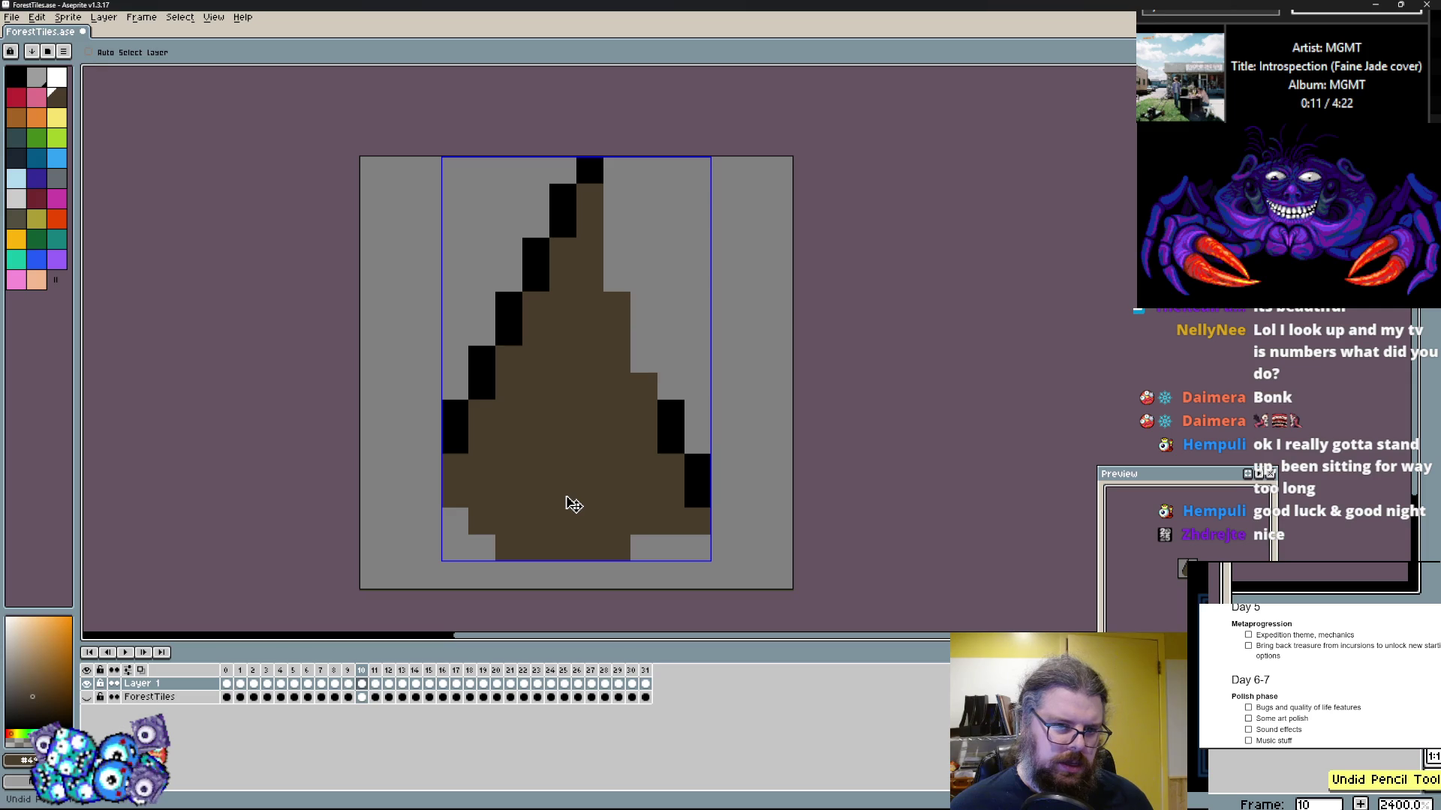
pyautogui.hotkey('ctrl', 'z')
pyautogui.hotkey('ctrl', 'z')
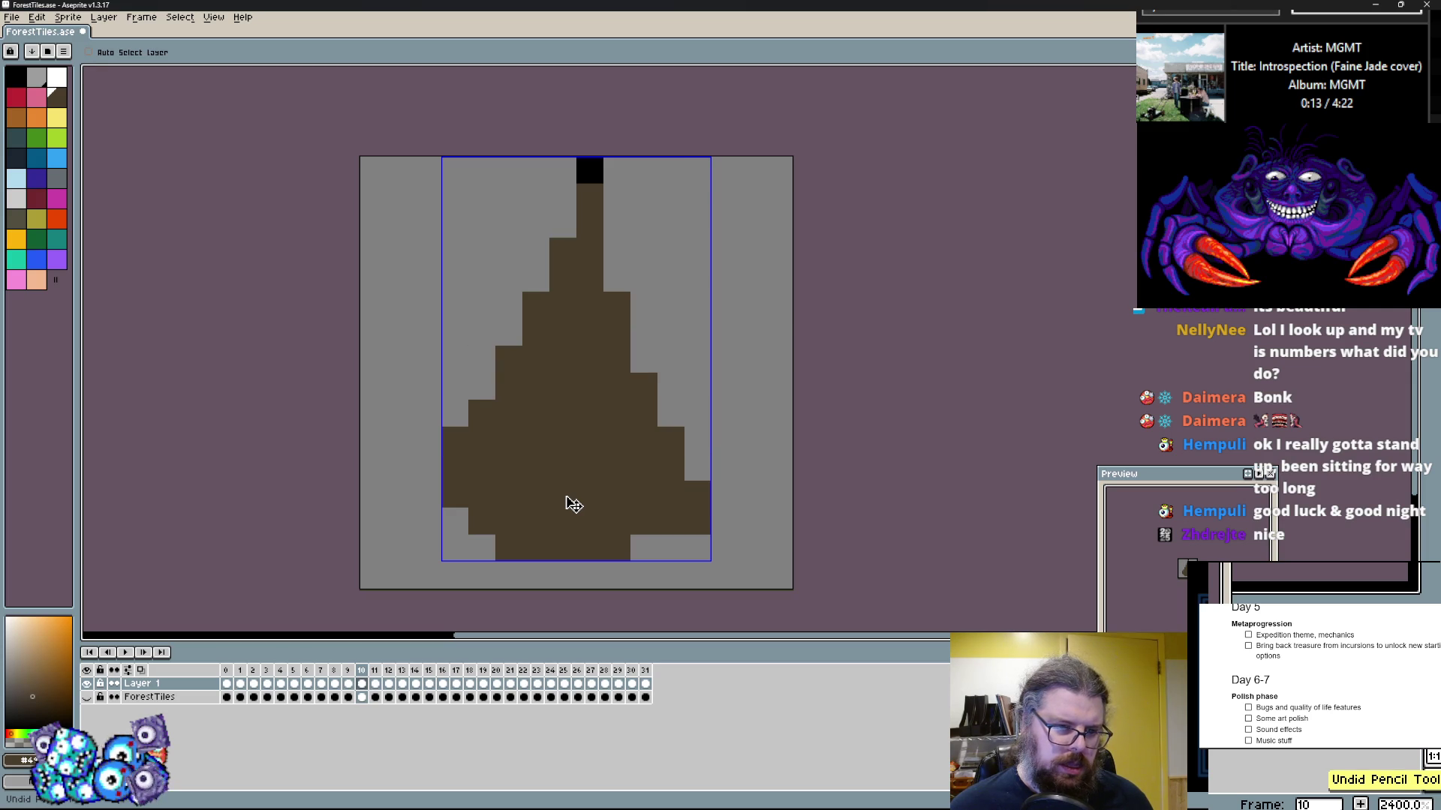
pyautogui.hotkey('ctrl', 'z')
pyautogui.hotkey('ctrl', 'z')
pyautogui.hotkey('ctrl', 'z')
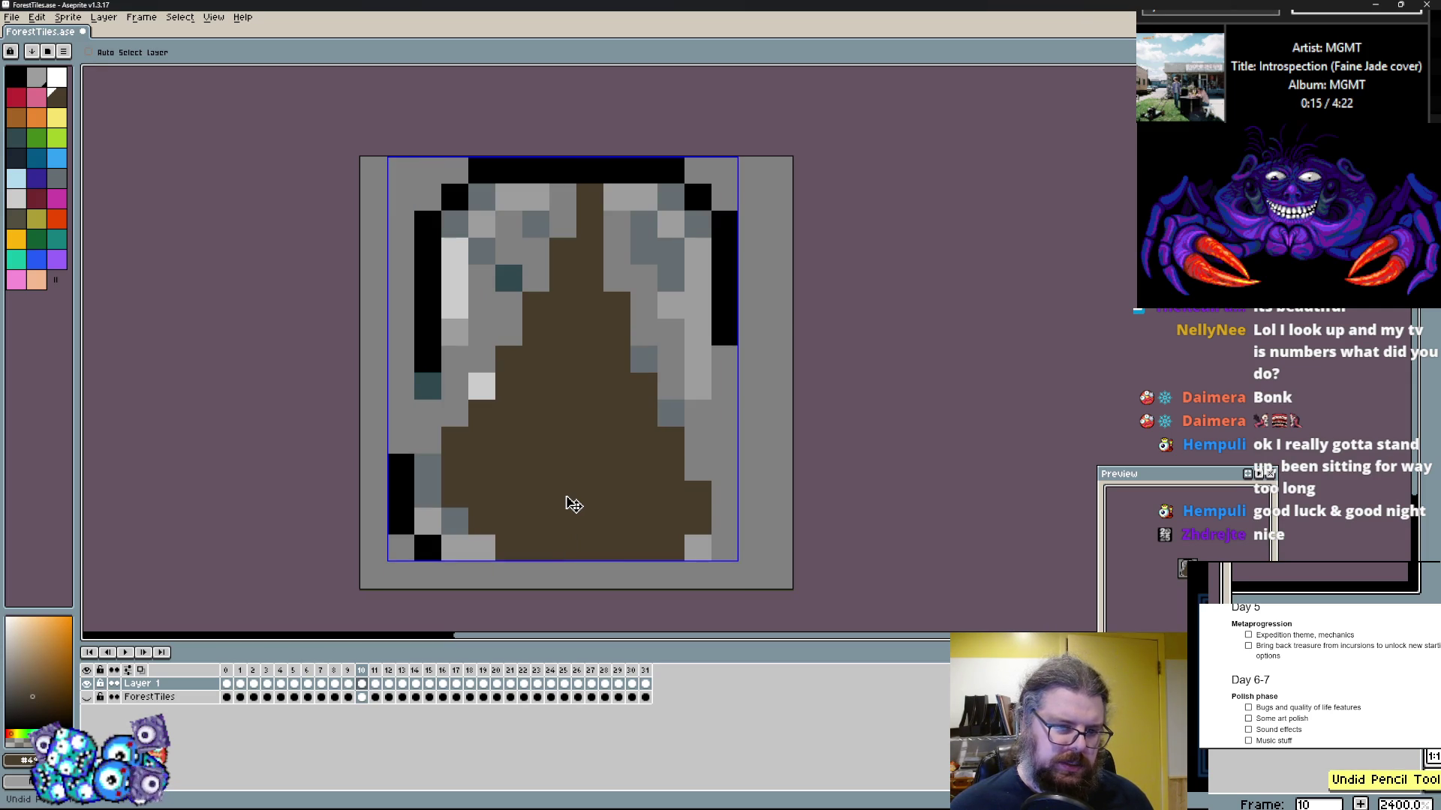
pyautogui.hotkey('ctrl', 'z')
pyautogui.hotkey('ctrl', 'z')
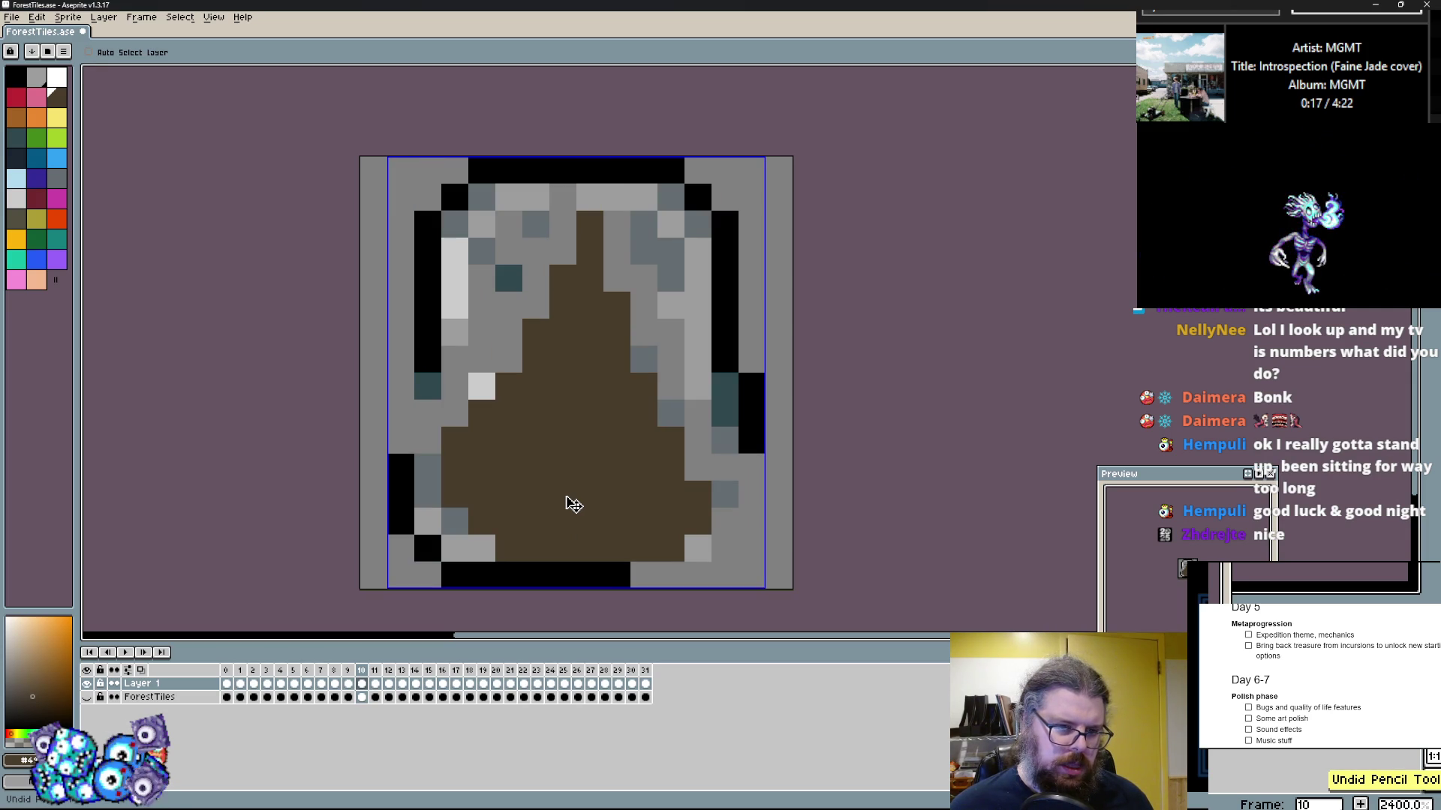
pyautogui.hotkey('ctrl', 'z')
pyautogui.hotkey('ctrl', 'z')
pyautogui.hotkey('ctrl', 'z')
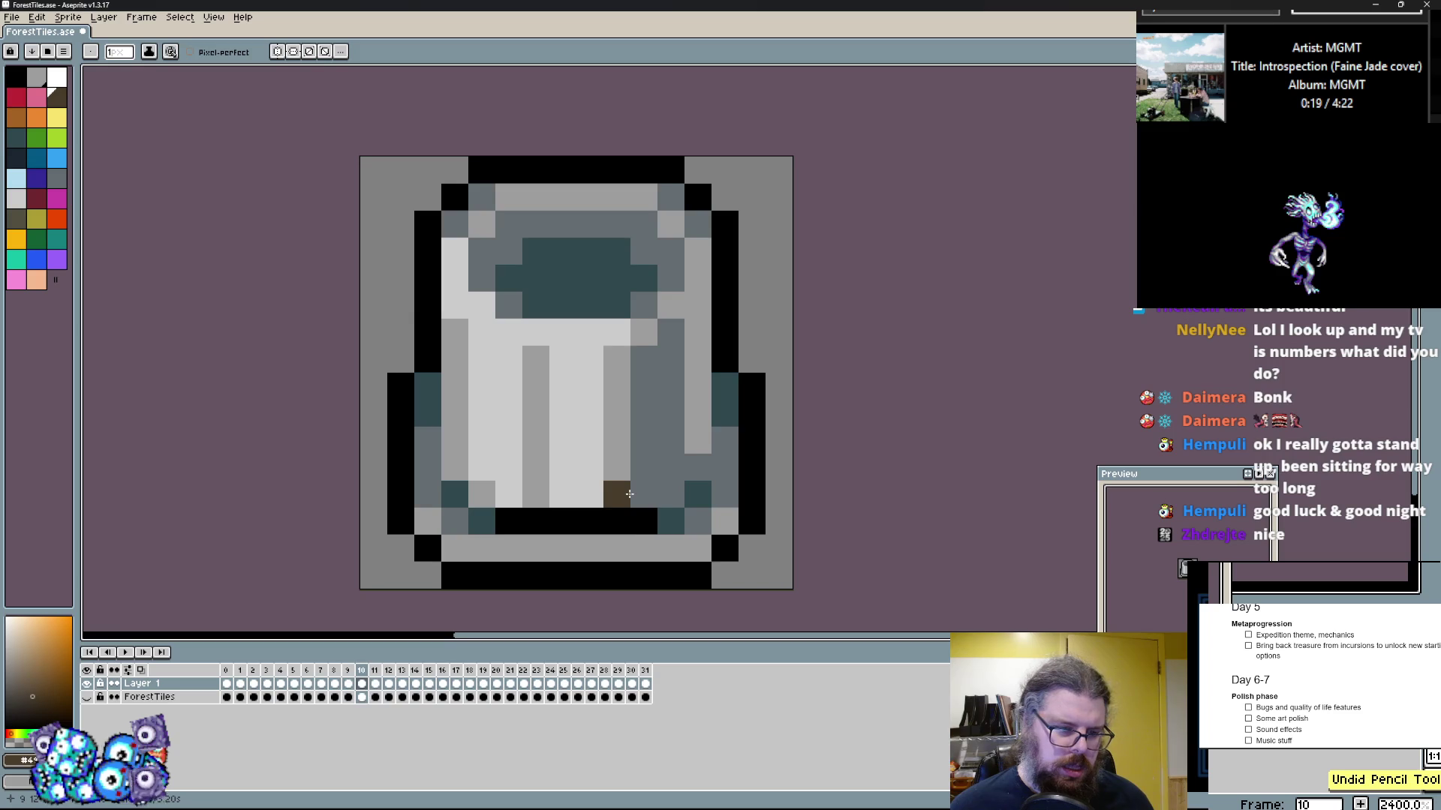
pyautogui.press('Left')
pyautogui.press('Right')
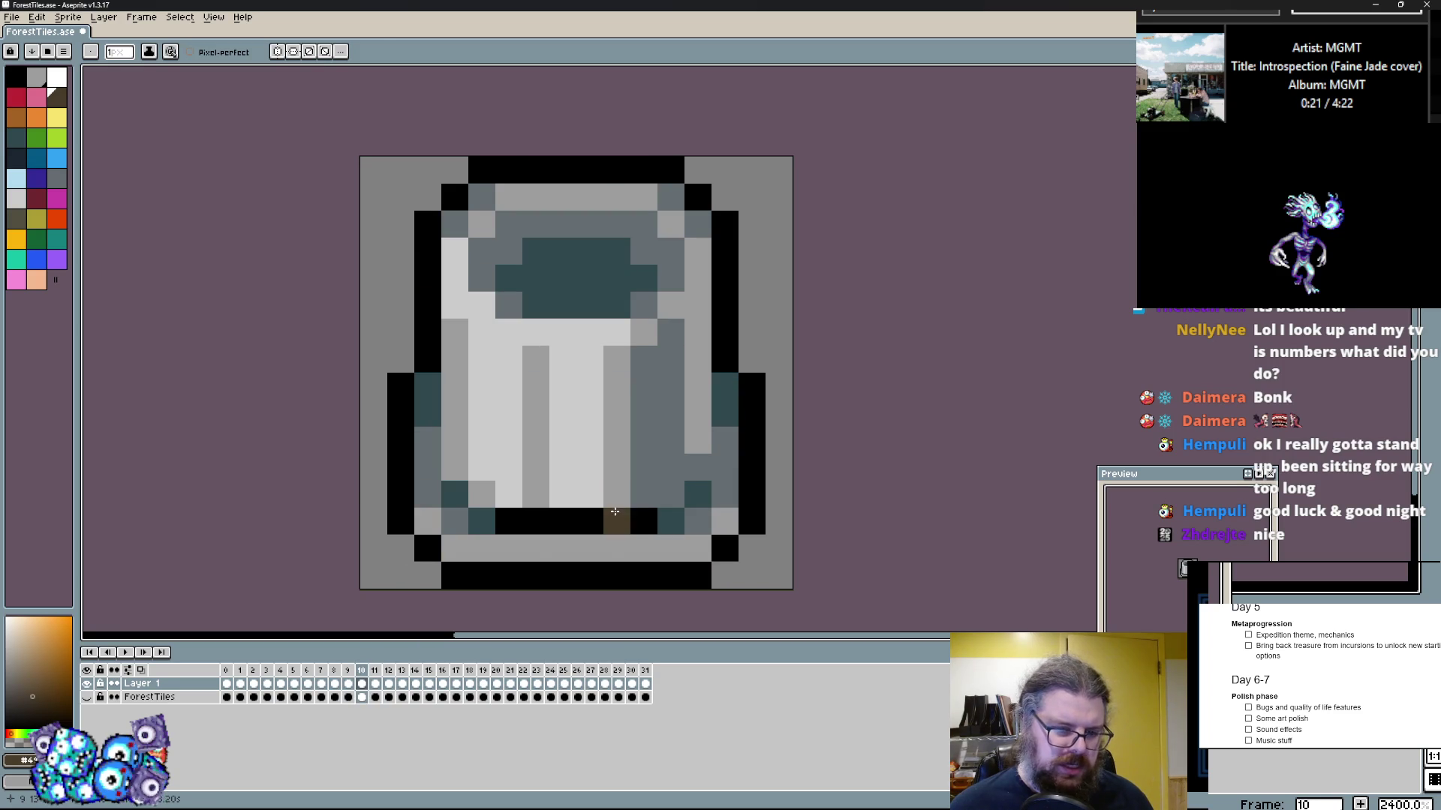
# Step: Advance to frame 13's green bush tile and begin painting grey over its right edge
pyautogui.click(615, 511)
pyautogui.press('Right')
pyautogui.press('Right')
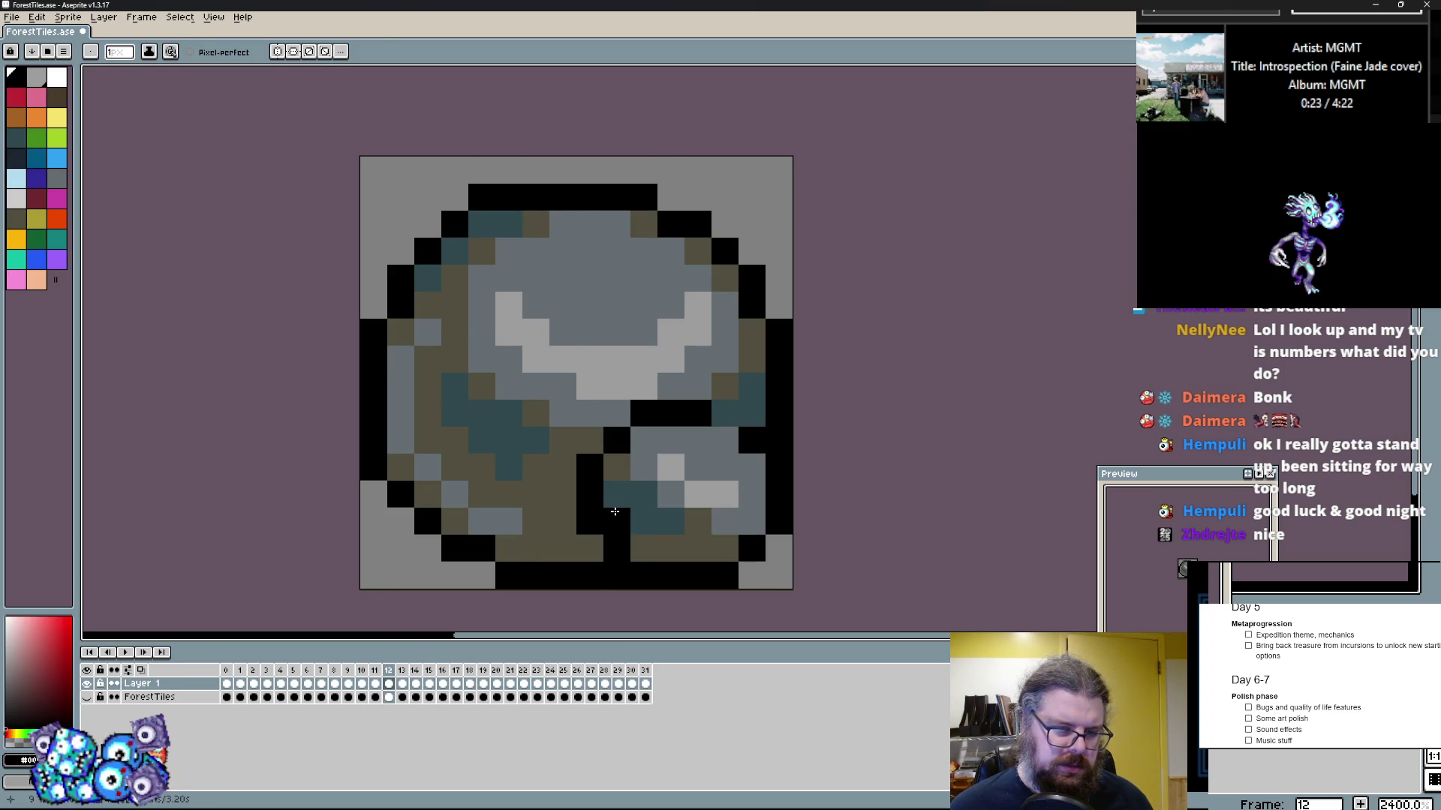
pyautogui.press('Right')
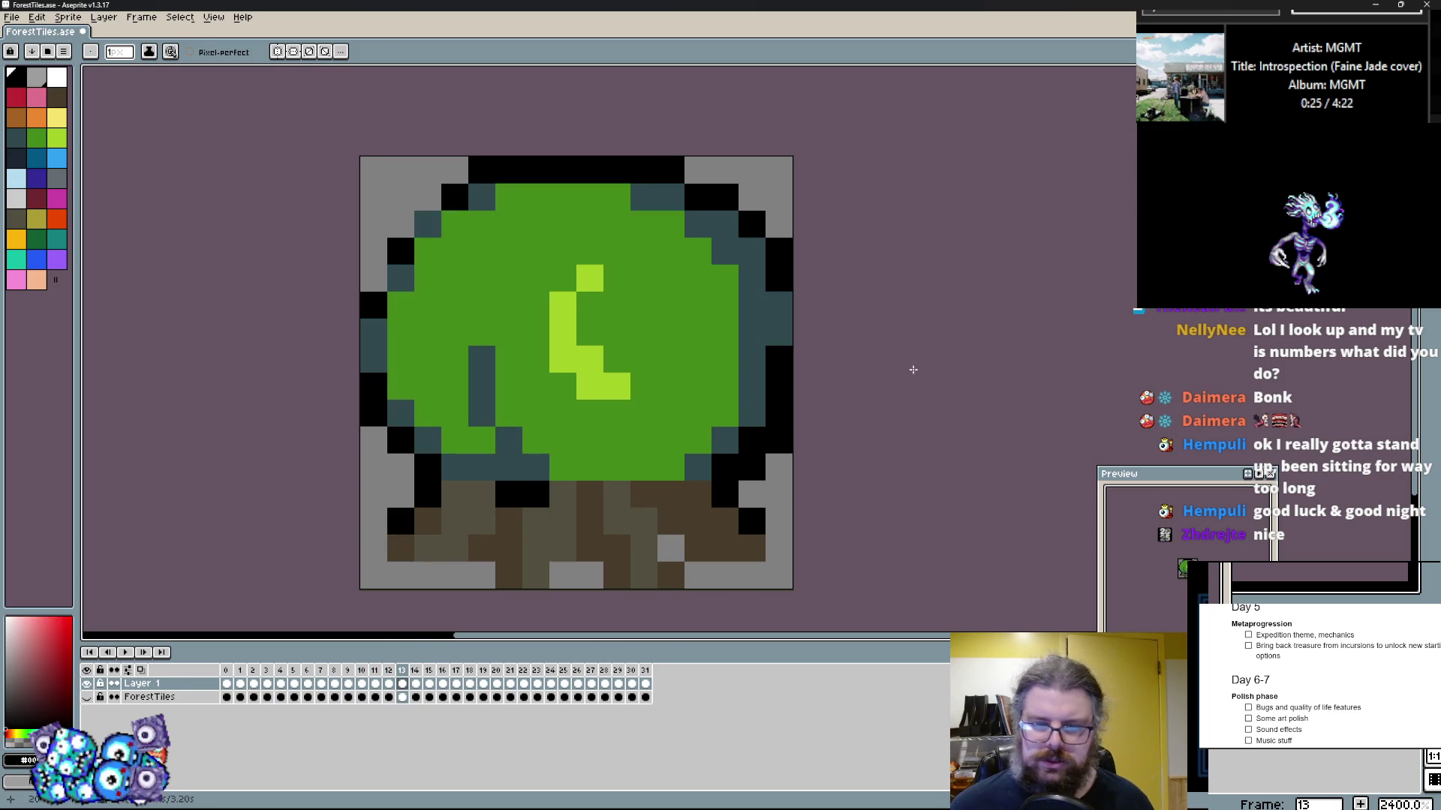
pyautogui.click(790, 497)
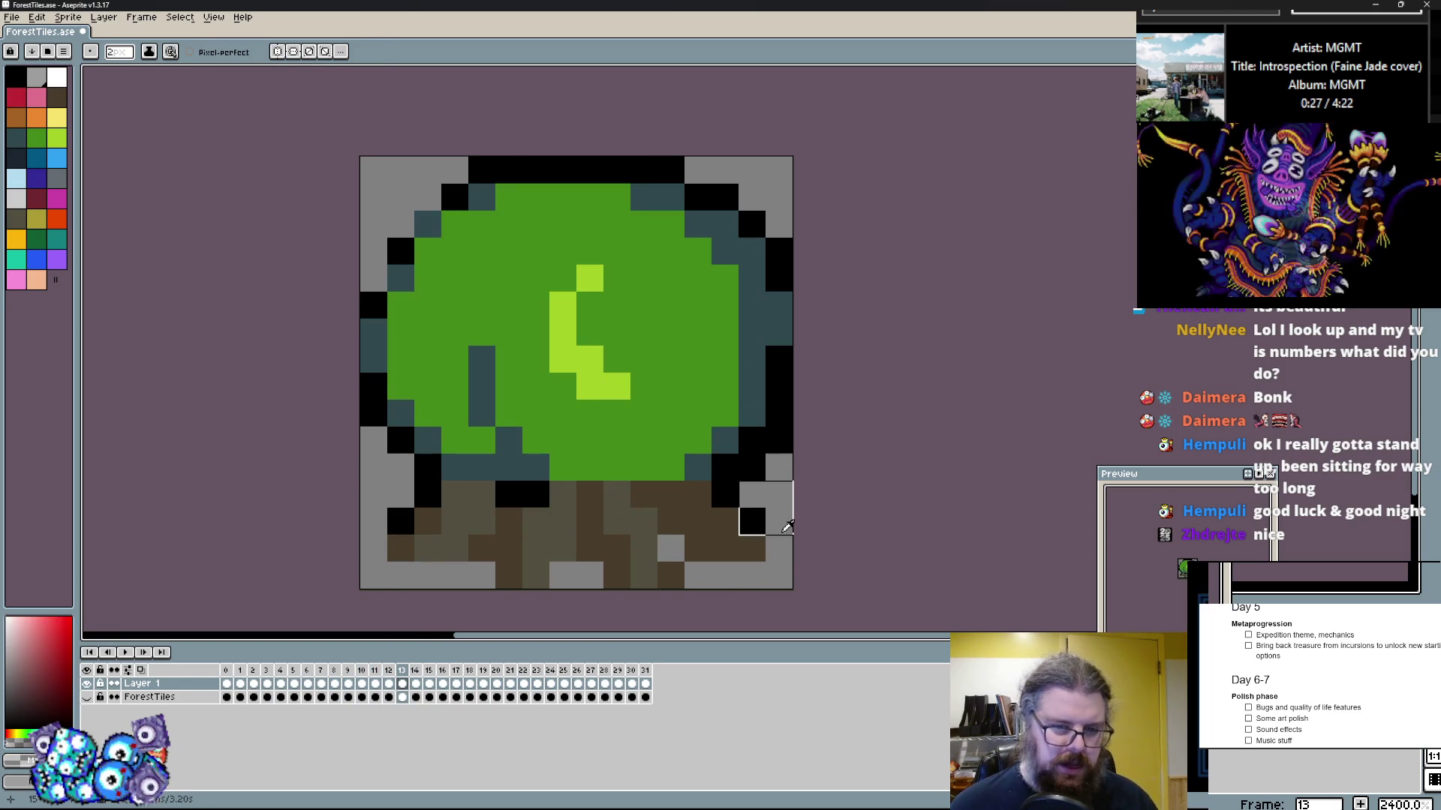
# Step: Cover the green bush with grey and block in a brown mound, trimming its sides
pyautogui.moveTo(785, 565); pyautogui.dragTo(630, 270)
pyautogui.click(724, 525)
pyautogui.moveTo(724, 524); pyautogui.dragTo(700, 375)
pyautogui.click(705, 411)
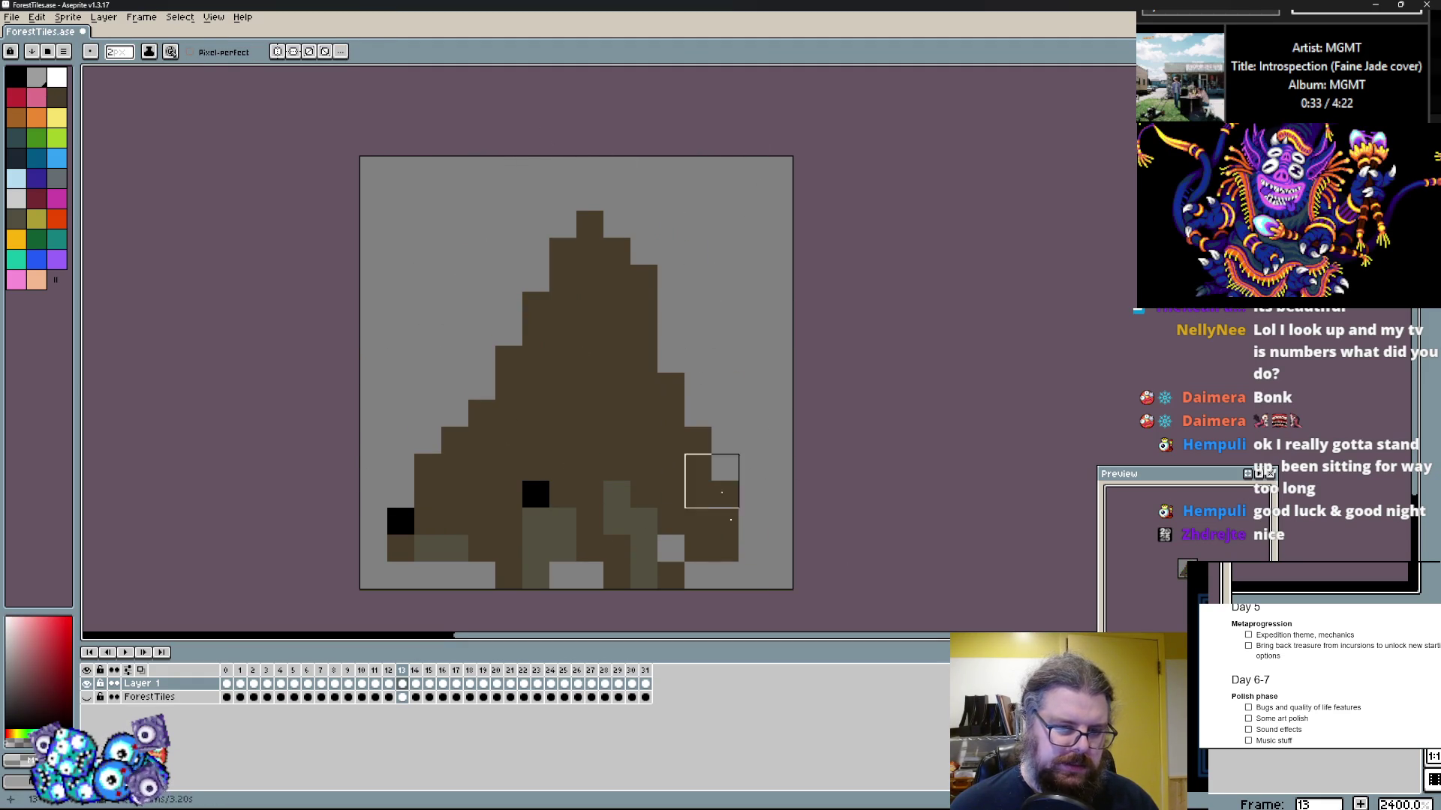
pyautogui.moveTo(778, 575); pyautogui.dragTo(698, 441)
pyautogui.moveTo(454, 440); pyautogui.dragTo(373, 548)
# Step: Repaint the mound's stray black and lighter bottom pixels in solid brown
pyautogui.click(563, 413)
pyautogui.moveTo(535, 494); pyautogui.dragTo(534, 575)
pyautogui.click(588, 518)
pyautogui.moveTo(589, 518); pyautogui.dragTo(697, 452)
pyautogui.click(661, 547)
pyautogui.click(644, 525)
# Step: Cut the mound's top-right into grey steps and touch up its lower-left in brown
pyautogui.click(780, 547)
pyautogui.moveTo(752, 521); pyautogui.dragTo(588, 142)
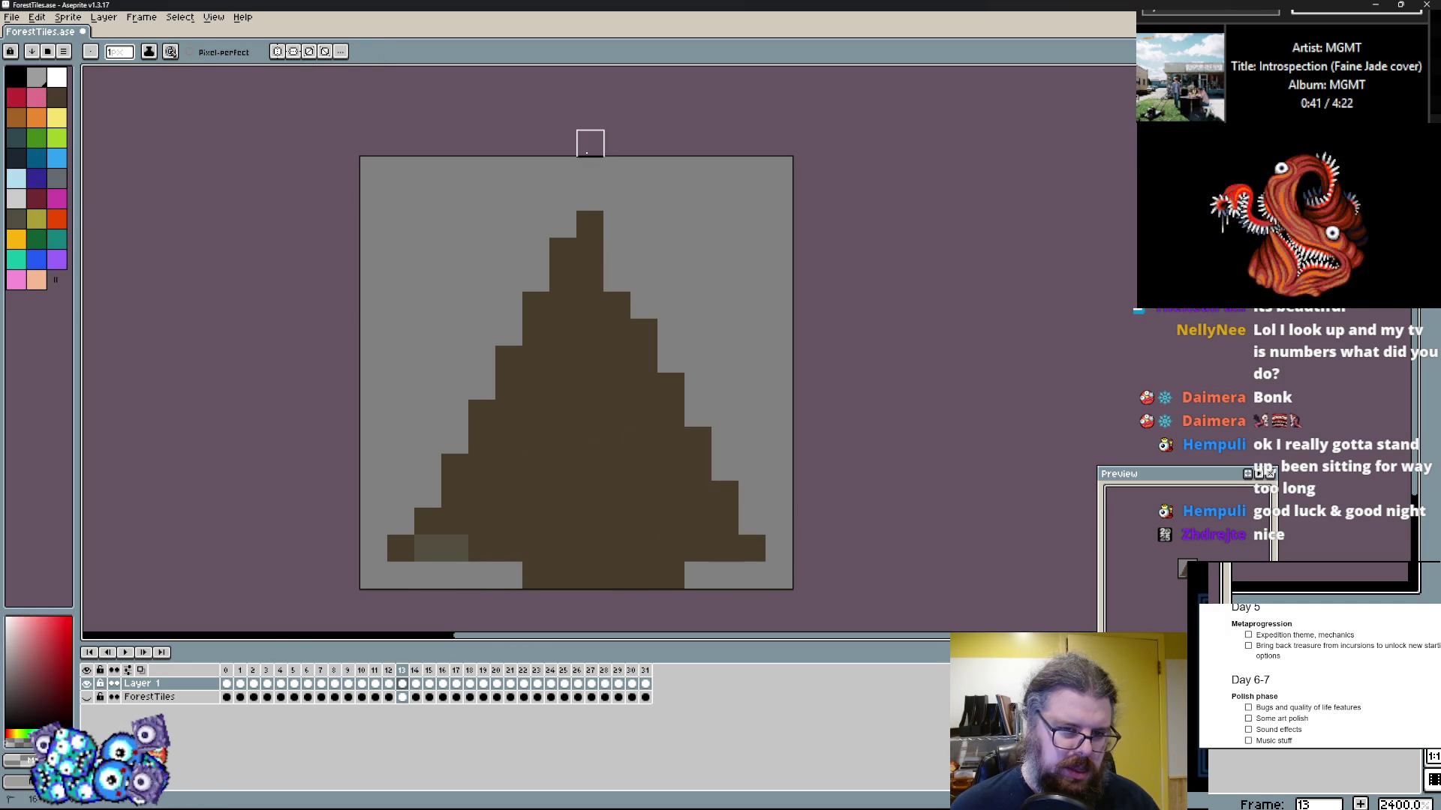
pyautogui.click(523, 473)
pyautogui.click(430, 546)
pyautogui.click(553, 469)
pyautogui.moveTo(508, 521); pyautogui.dragTo(538, 536)
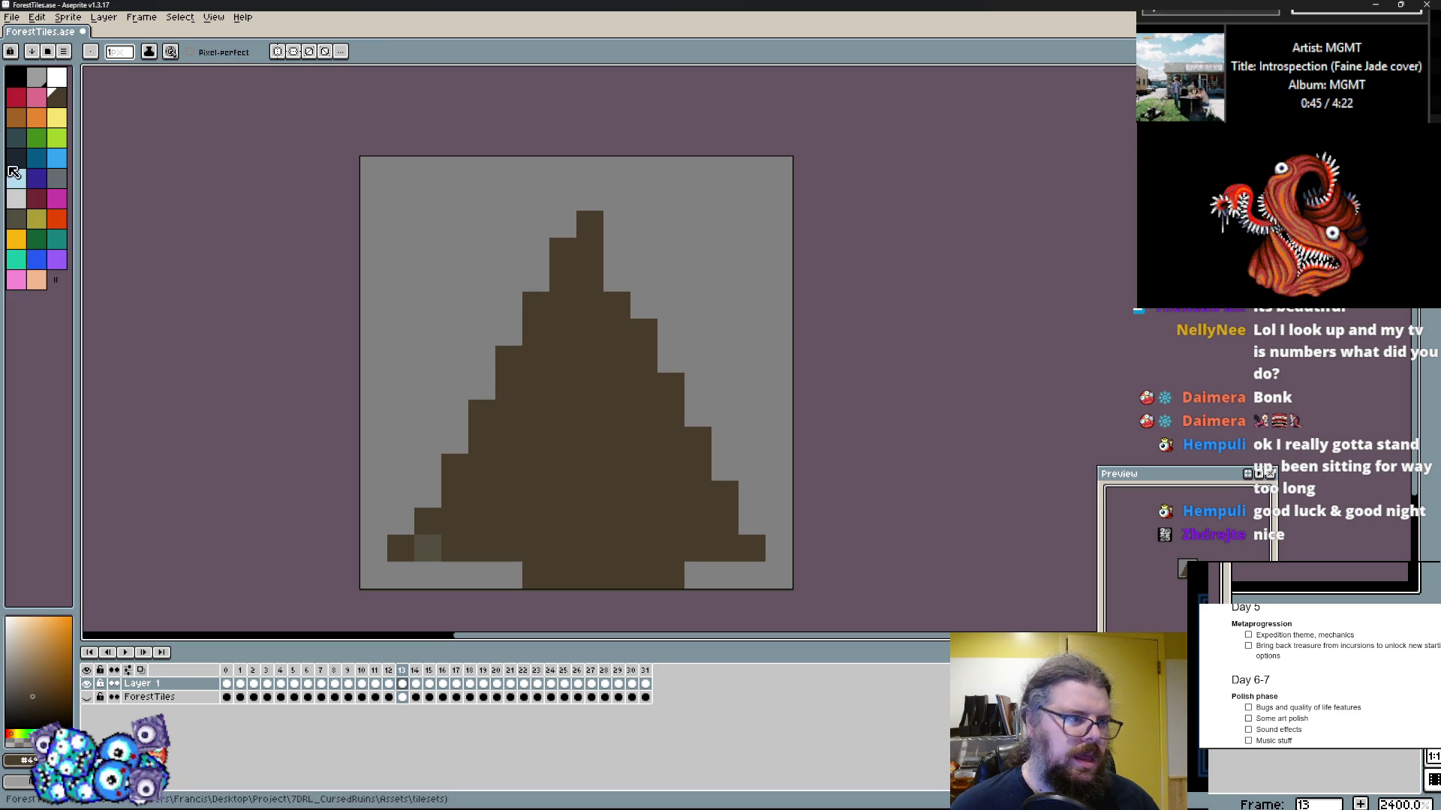
# Step: Paint a dark navy crack down the mound's right side and trim its extra pixels
pyautogui.click(15, 159)
pyautogui.moveTo(599, 387); pyautogui.dragTo(653, 485)
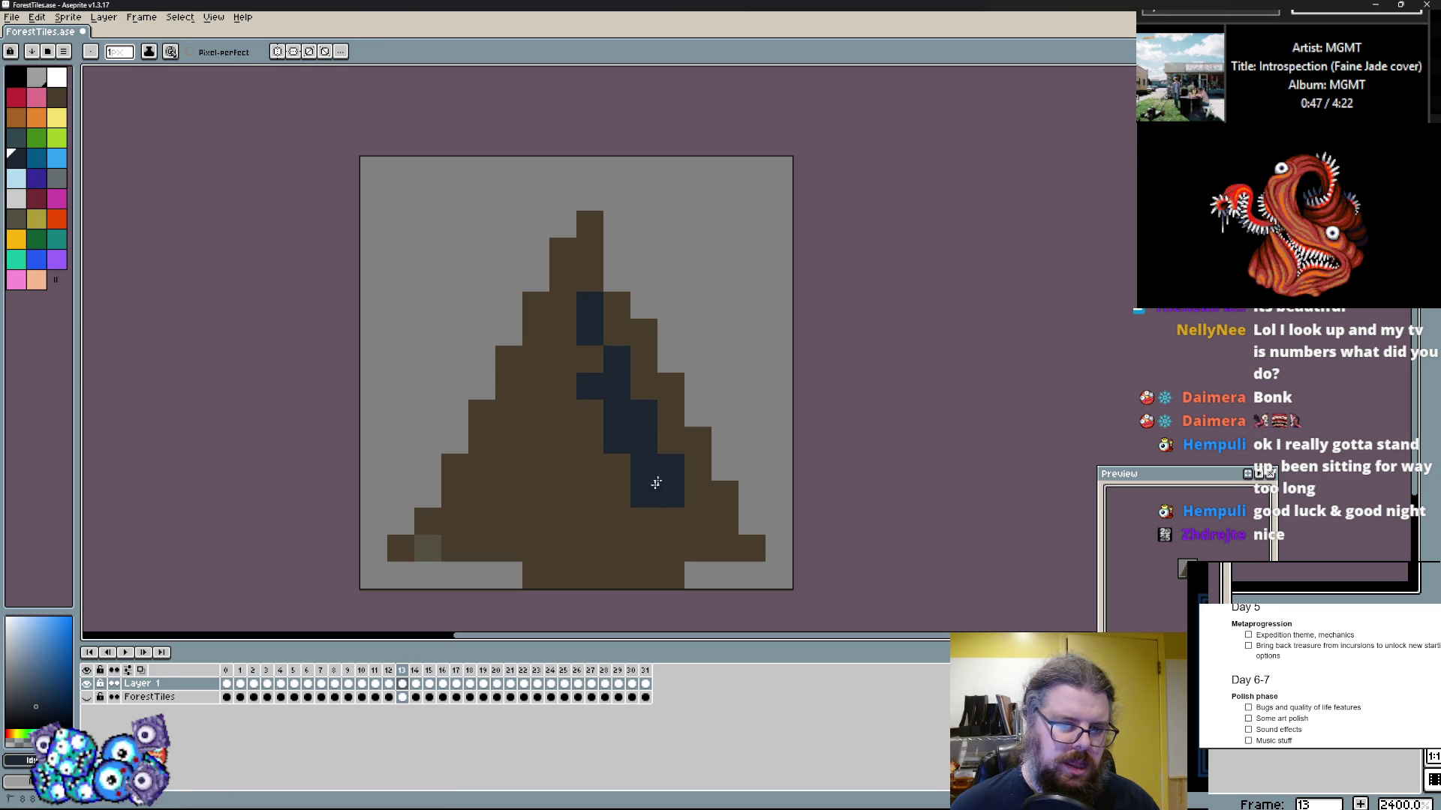
pyautogui.click(590, 278)
pyautogui.moveTo(590, 304); pyautogui.dragTo(590, 334)
pyautogui.click(589, 386)
pyautogui.click(779, 515)
pyautogui.moveTo(752, 548); pyautogui.dragTo(644, 576)
pyautogui.click(553, 345)
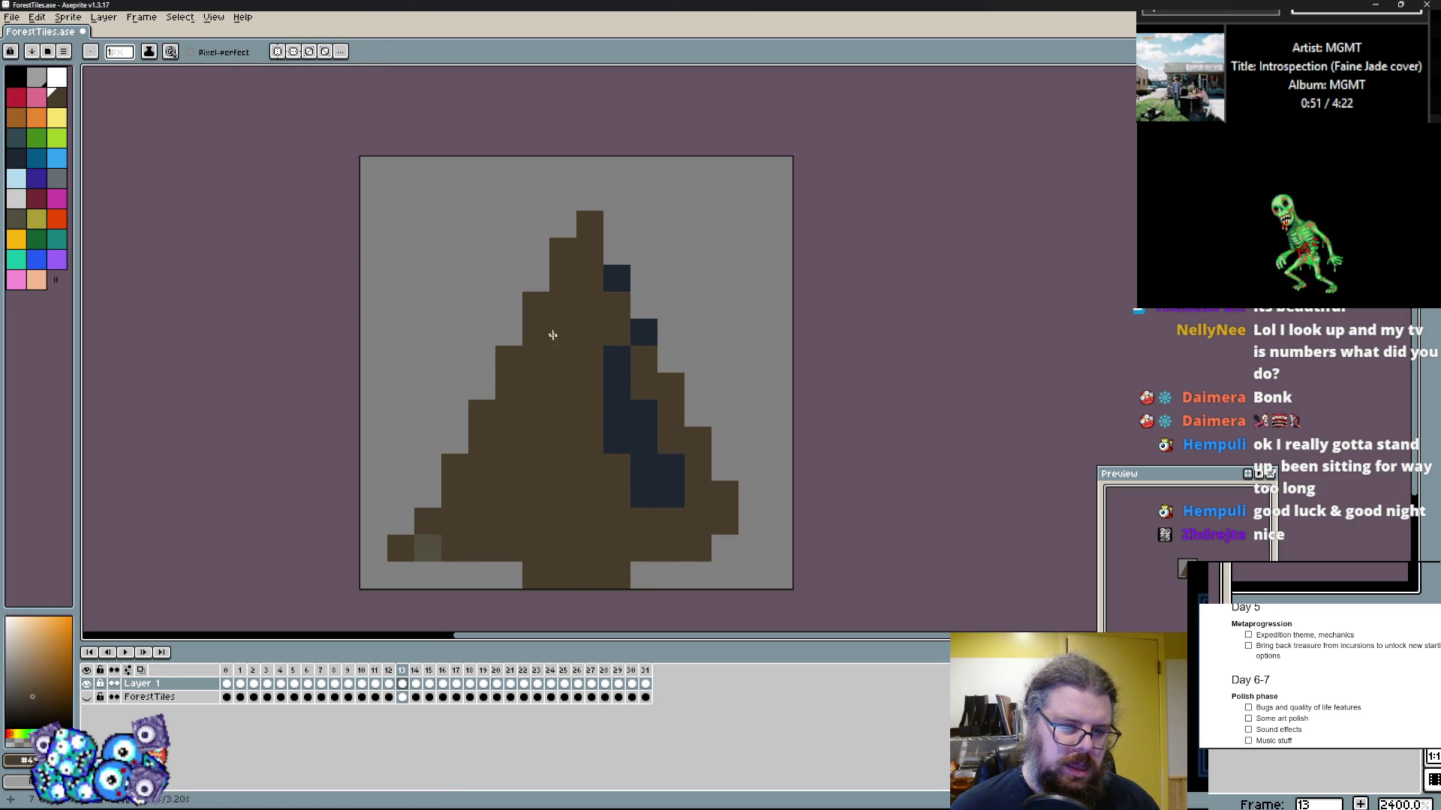
# Step: Paint an olive lit face down the mound's left side, clearing the bottom-left cell to grey
pyautogui.rightClick(400, 522)
pyautogui.click(418, 547)
pyautogui.moveTo(487, 451); pyautogui.dragTo(559, 495)
pyautogui.click(631, 521)
pyautogui.click(505, 428)
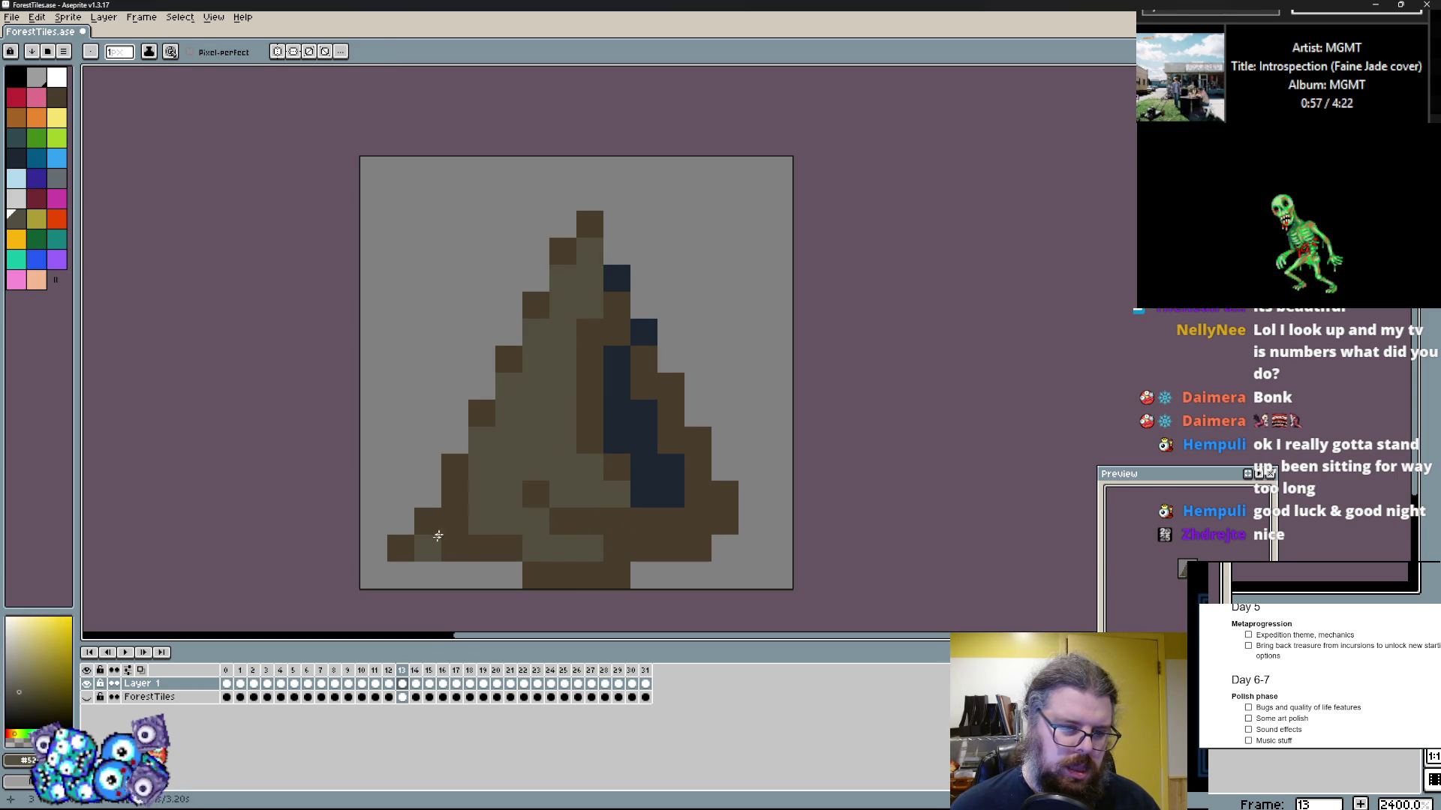
pyautogui.click(428, 521)
pyautogui.moveTo(454, 521); pyautogui.dragTo(454, 494)
pyautogui.rightClick(428, 548)
# Step: Fill stray grey and dark-blue cells brown and add a black pixel on the left slope
pyautogui.click(536, 576)
pyautogui.click(502, 568)
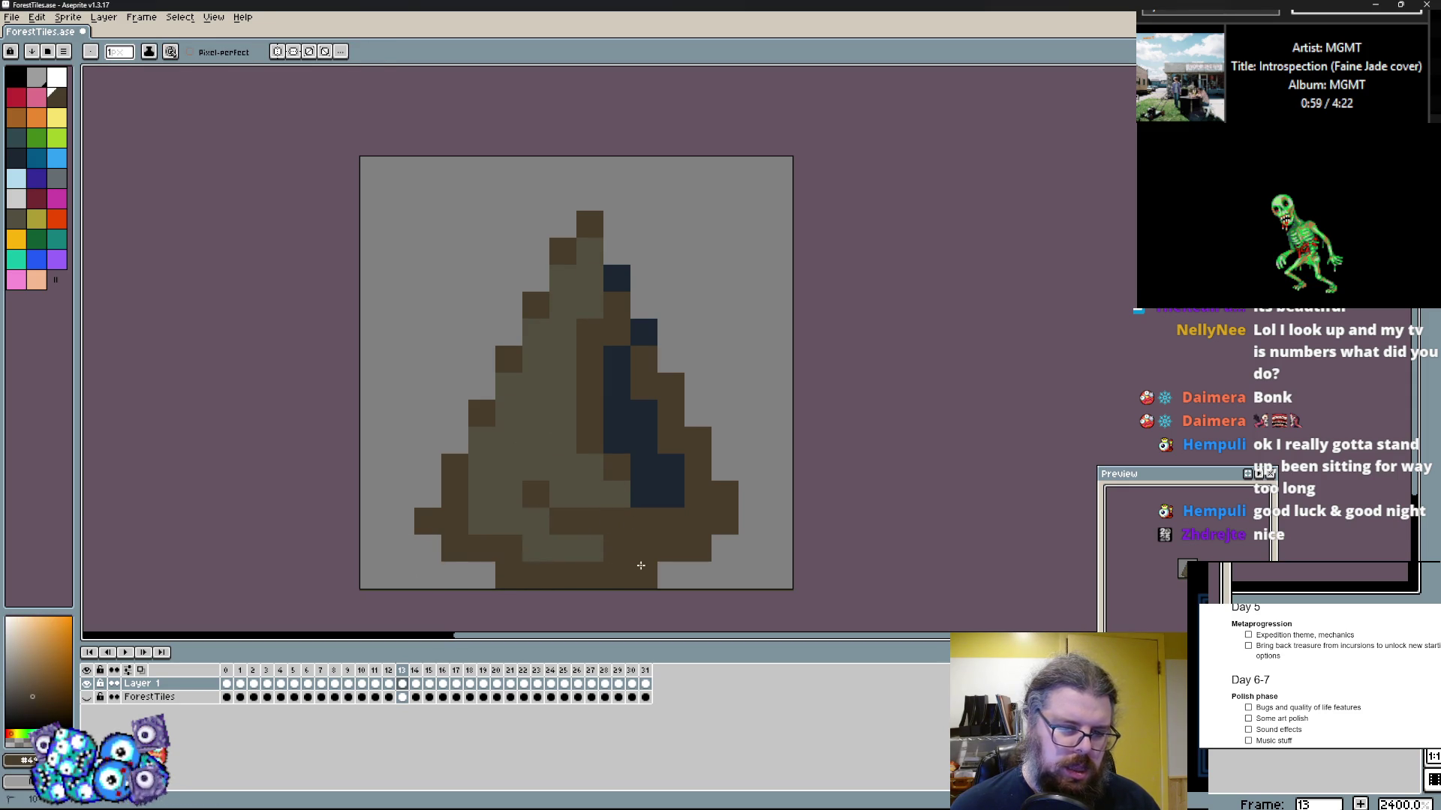
pyautogui.click(436, 500)
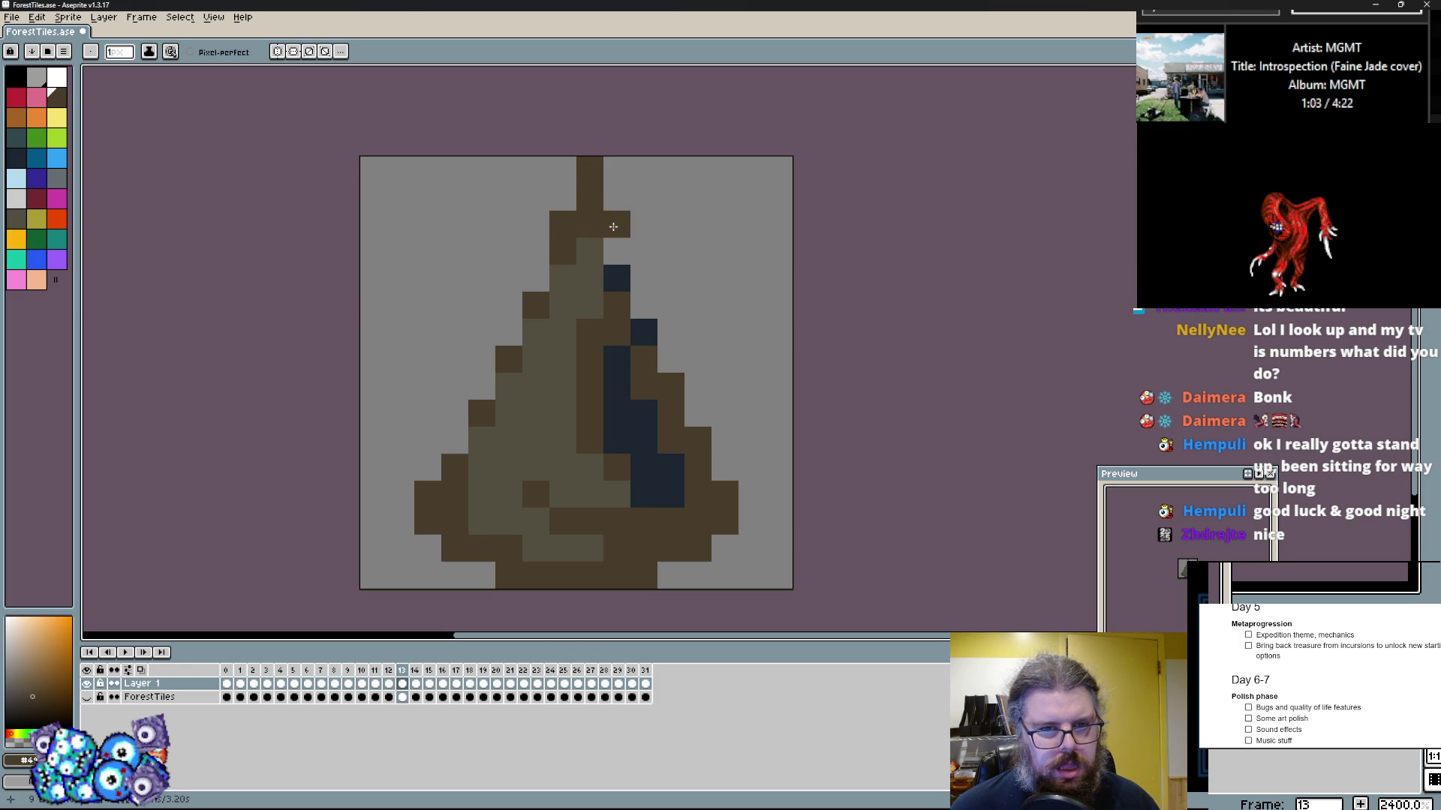
pyautogui.click(644, 331)
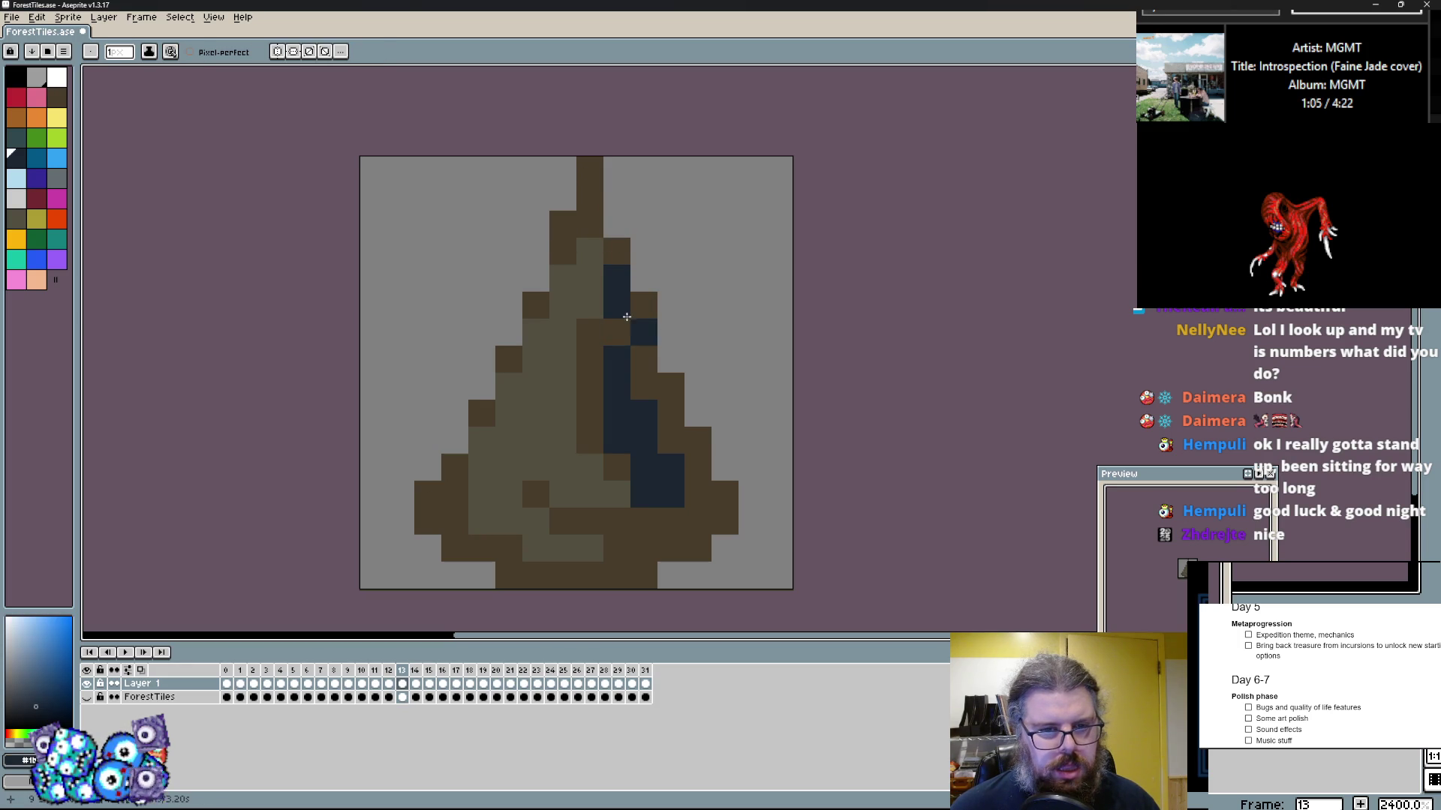
pyautogui.click(616, 278)
pyautogui.click(15, 75)
pyautogui.click(428, 494)
pyautogui.click(480, 404)
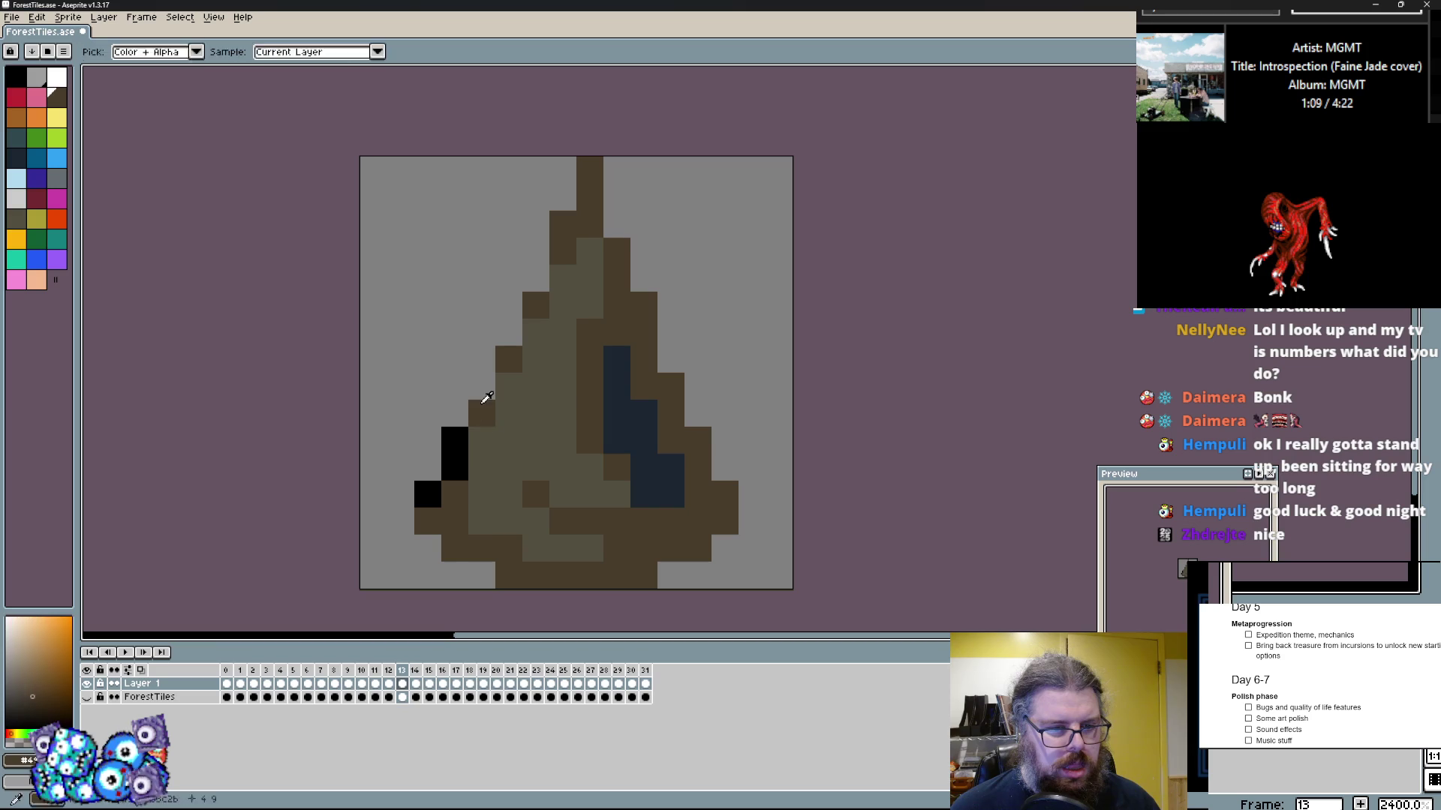
# Step: Draw the black outline up the spike's left edge, past the tip, and down its right side
pyautogui.click(455, 453)
pyautogui.moveTo(480, 406); pyautogui.dragTo(529, 239)
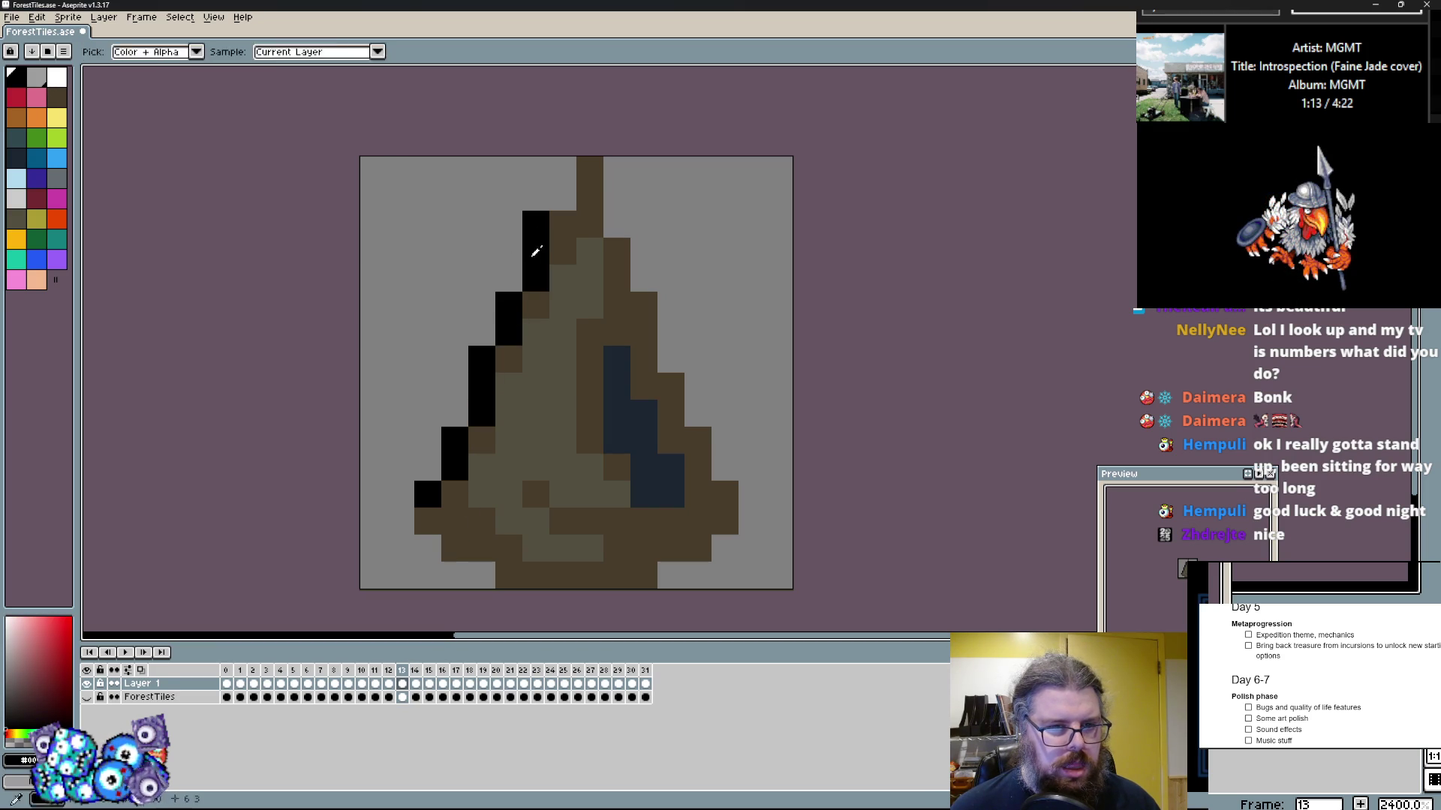
pyautogui.click(575, 169)
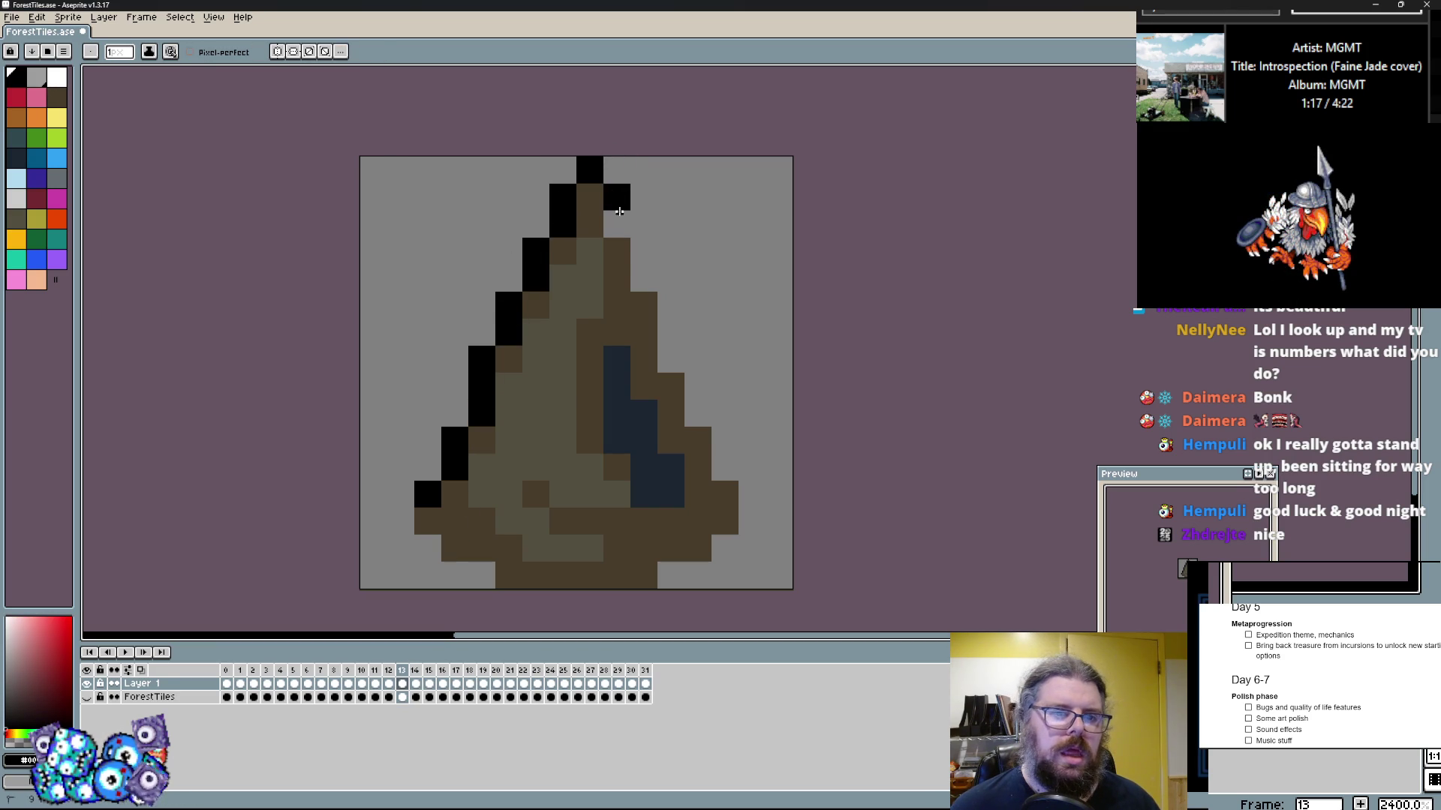
pyautogui.click(621, 228)
pyautogui.moveTo(657, 321); pyautogui.dragTo(665, 367)
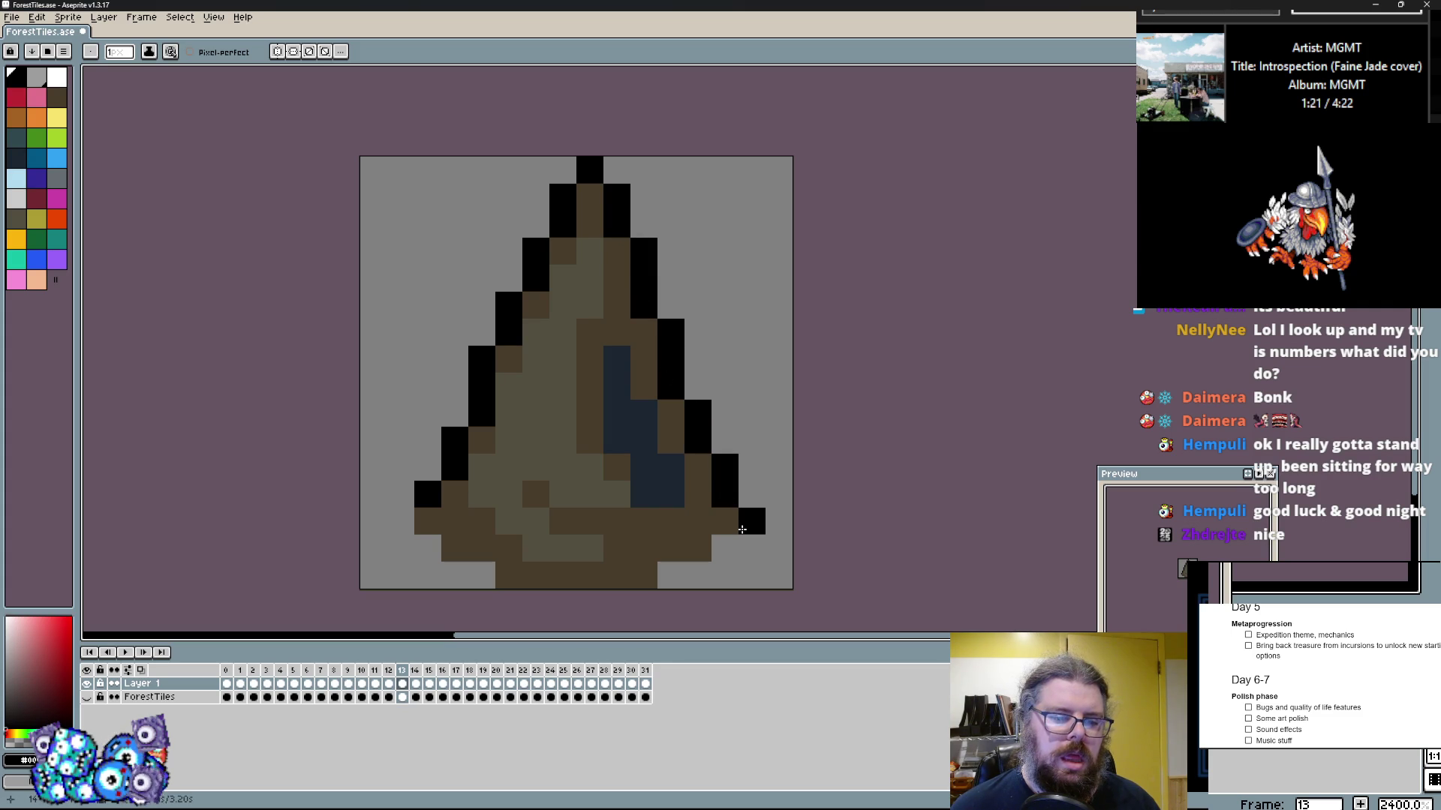
# Step: Repaint the blue pixels right of the spike in brown
pyautogui.click(669, 517)
pyautogui.moveTo(669, 517); pyautogui.dragTo(653, 418)
pyautogui.click(631, 454)
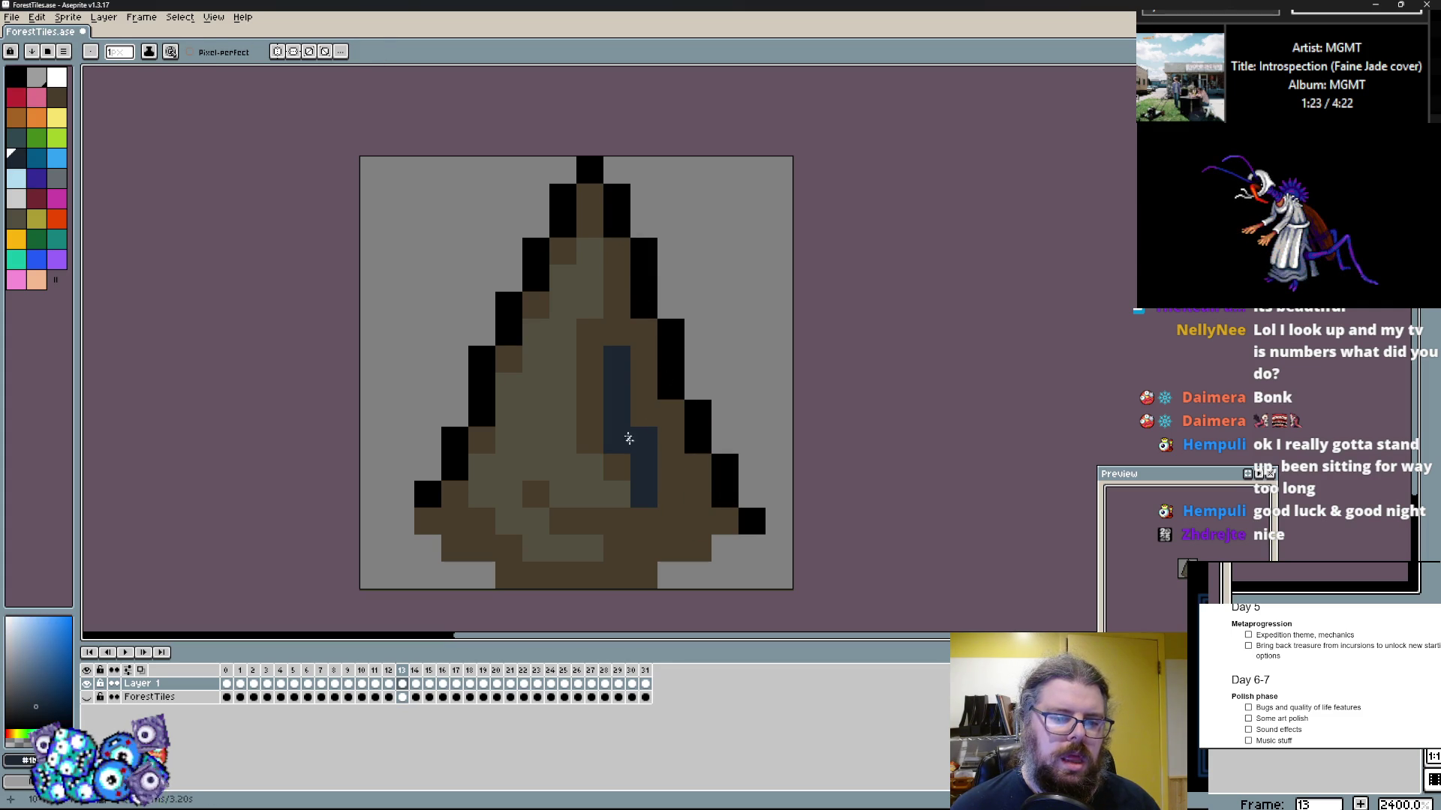
pyautogui.click(557, 466)
# Step: Add pale grey highlight streaks and navy shadow pixels, clearing the bottom-right tip to grey
pyautogui.click(57, 178)
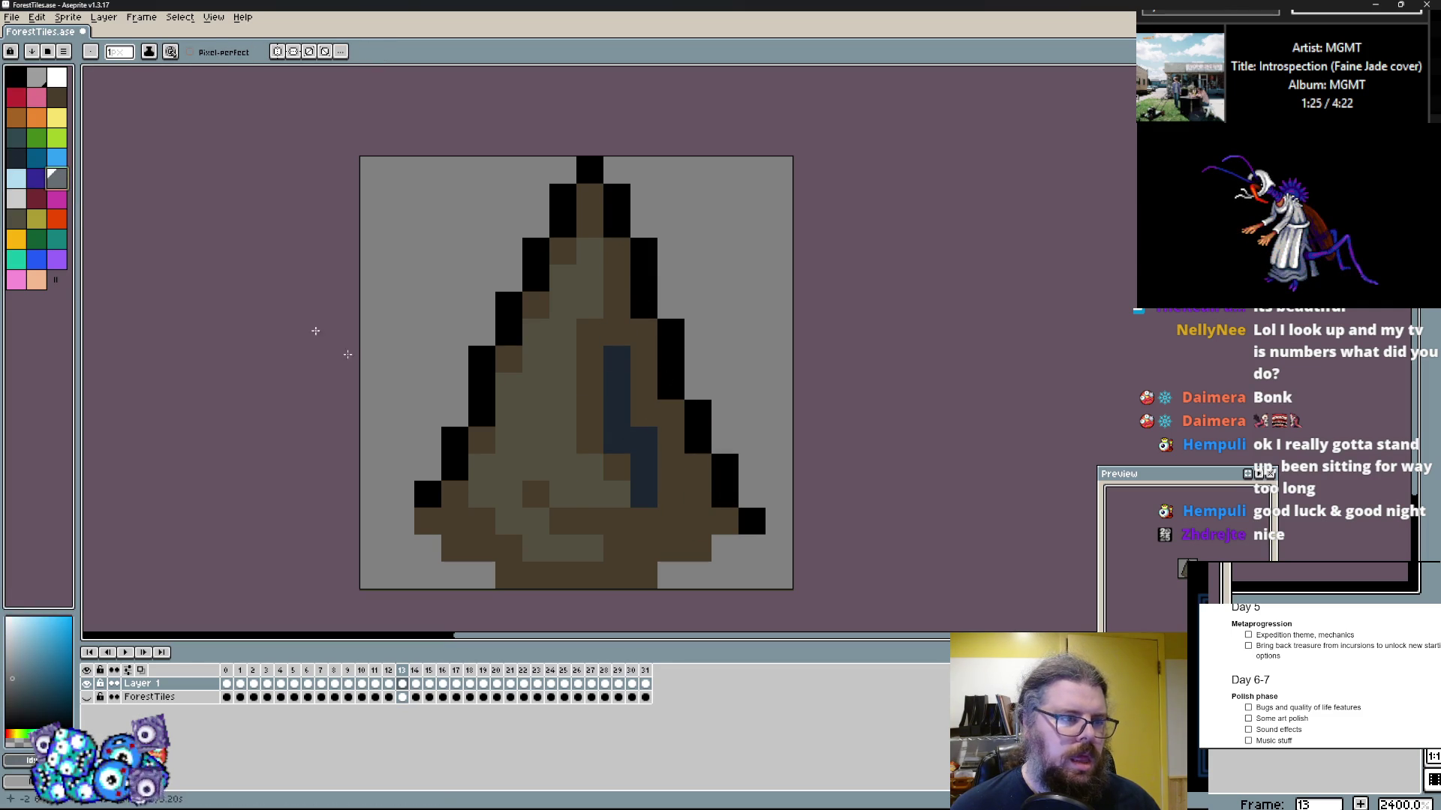
pyautogui.moveTo(562, 466); pyautogui.dragTo(528, 454)
pyautogui.moveTo(563, 360); pyautogui.dragTo(559, 332)
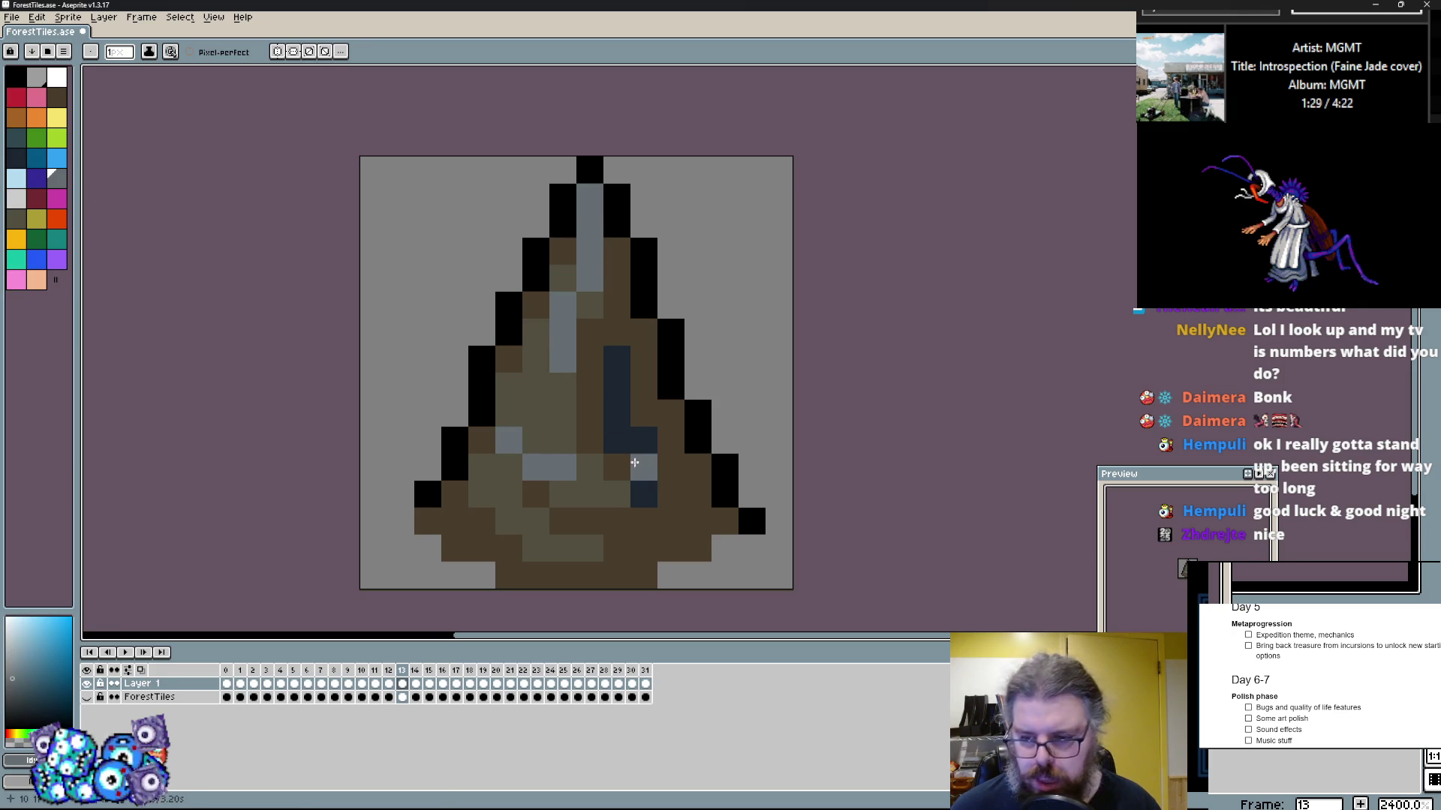
pyautogui.click(644, 494)
pyautogui.click(644, 467)
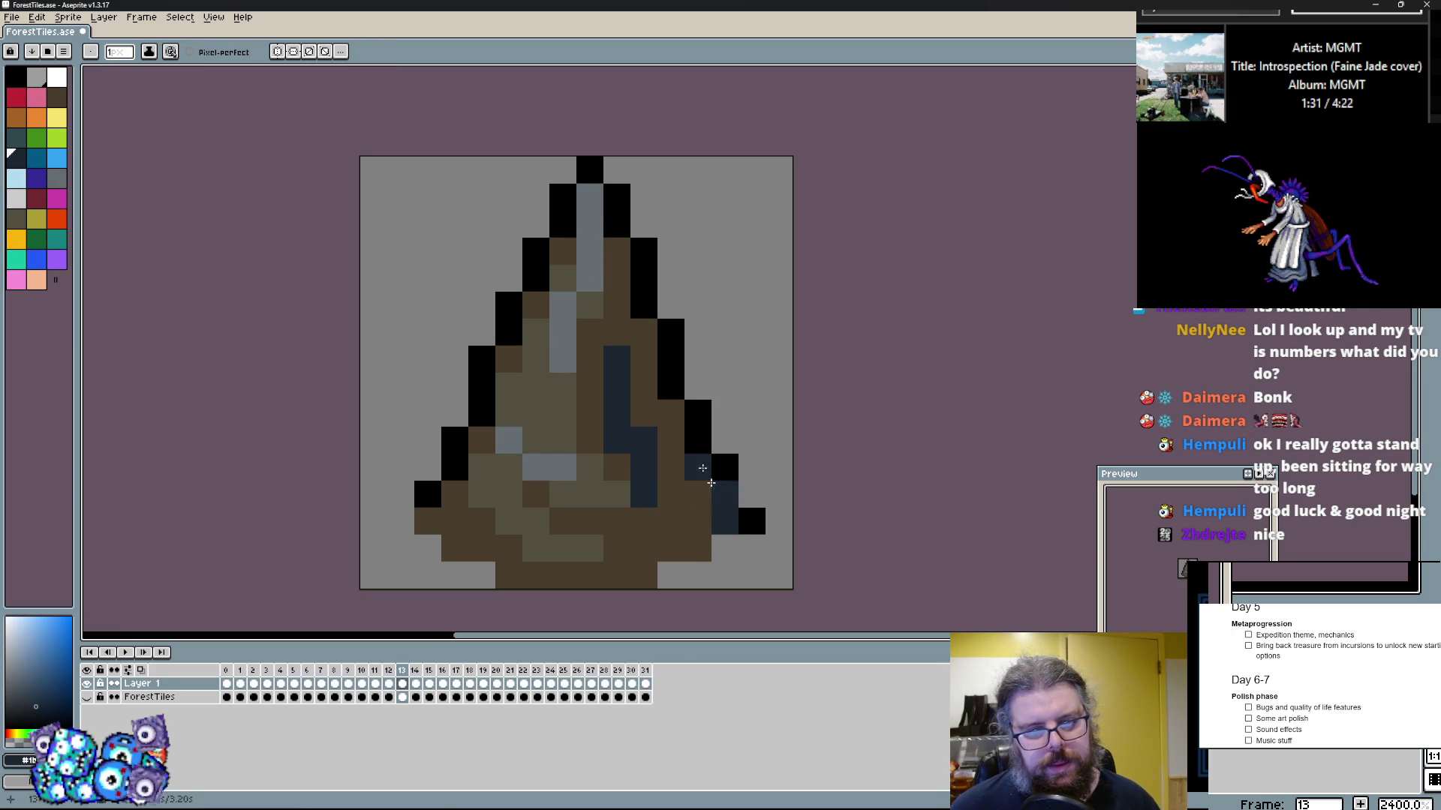
pyautogui.click(644, 332)
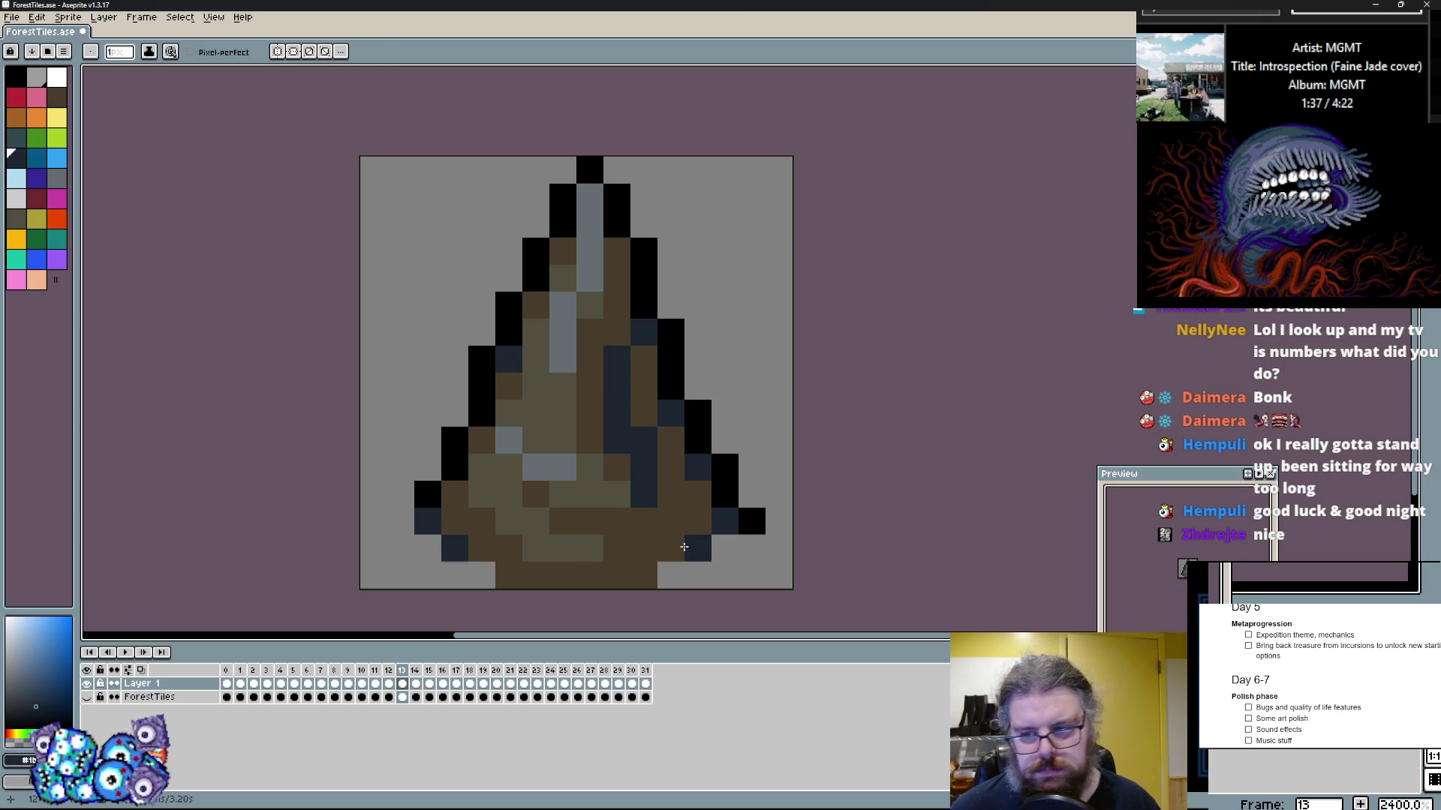
pyautogui.click(752, 521)
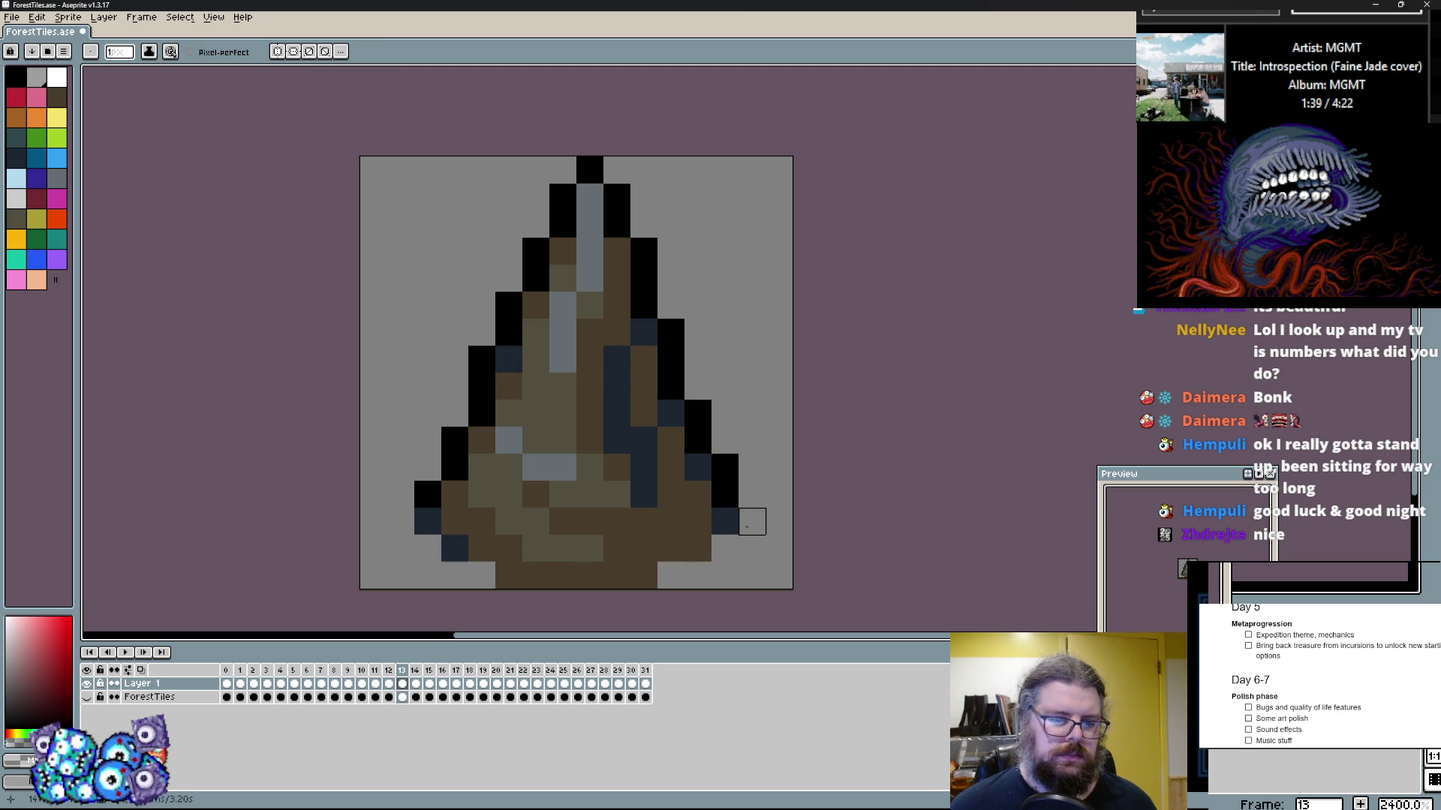
# Step: Recolour two lower-left cone pixels dark brown on frame 13
pyautogui.click(483, 529)
pyautogui.moveTo(462, 533); pyautogui.dragTo(458, 550)
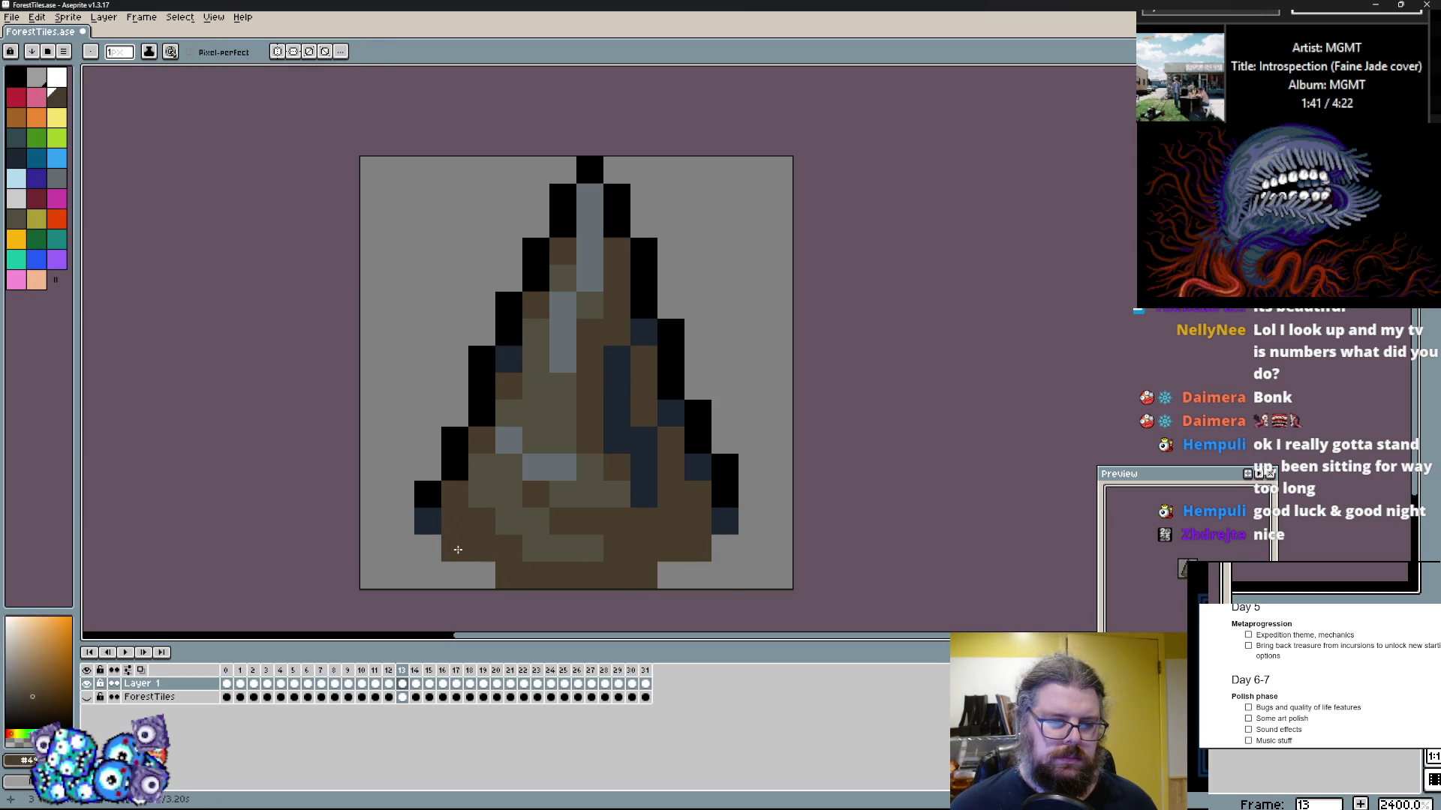
pyautogui.press(',')
pyautogui.hotkey('ctrl', 'z')
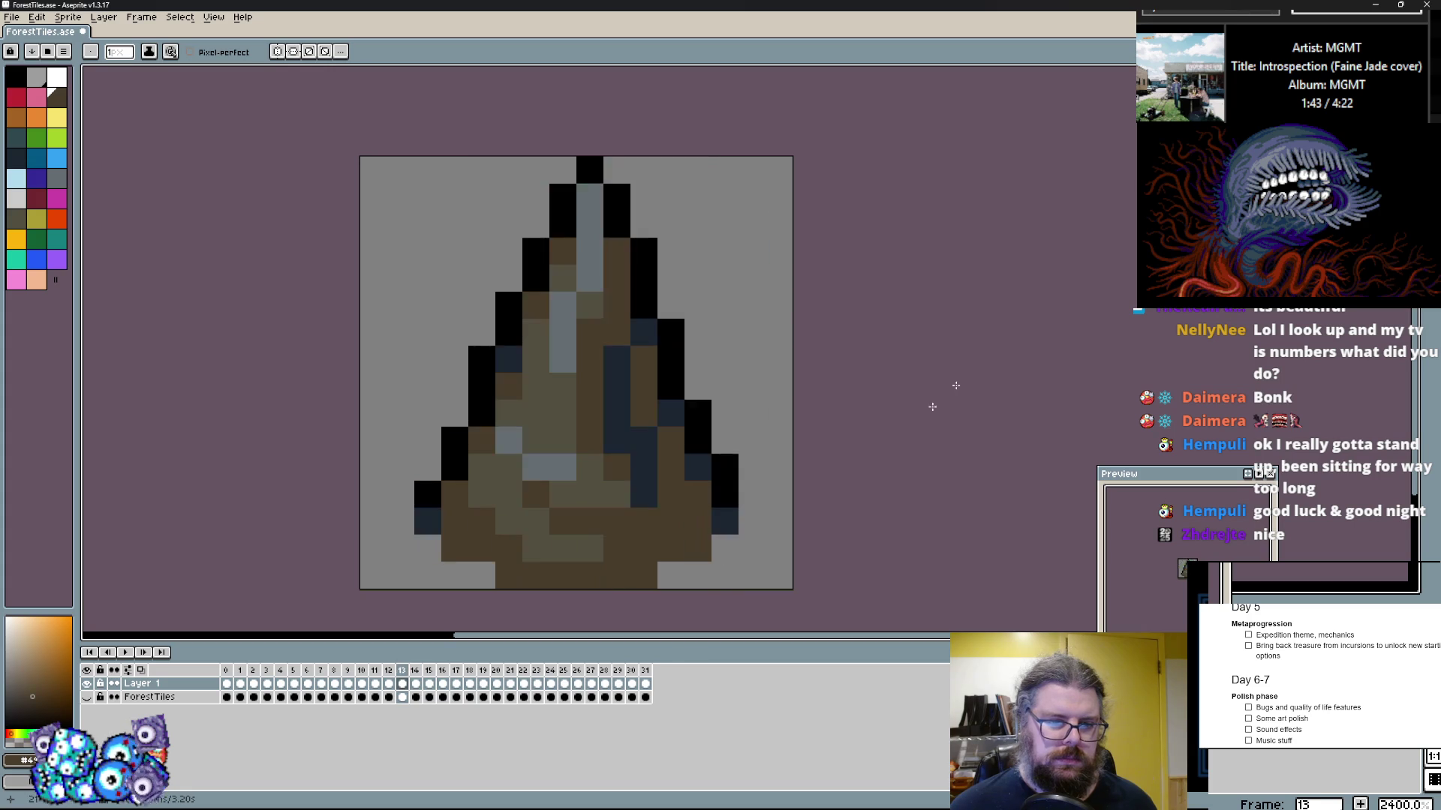
# Step: Copy frame 13's spike onto frame 14 in place of the tree, one pixel narrower and nudged
pyautogui.press('m')
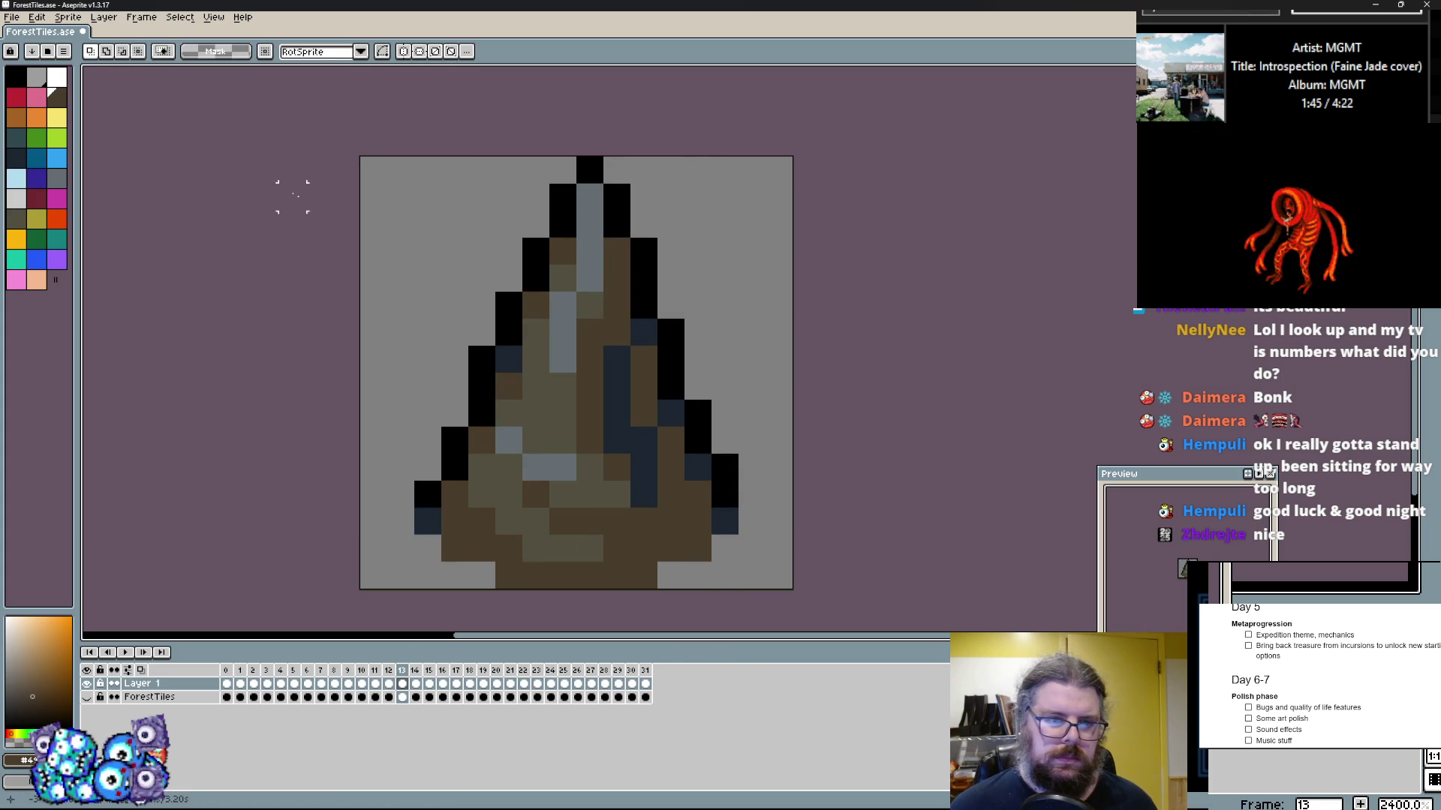
pyautogui.hotkey('ctrl', 'a')
pyautogui.press('Right')
pyautogui.press('Delete')
pyautogui.hotkey('ctrl', 'v')
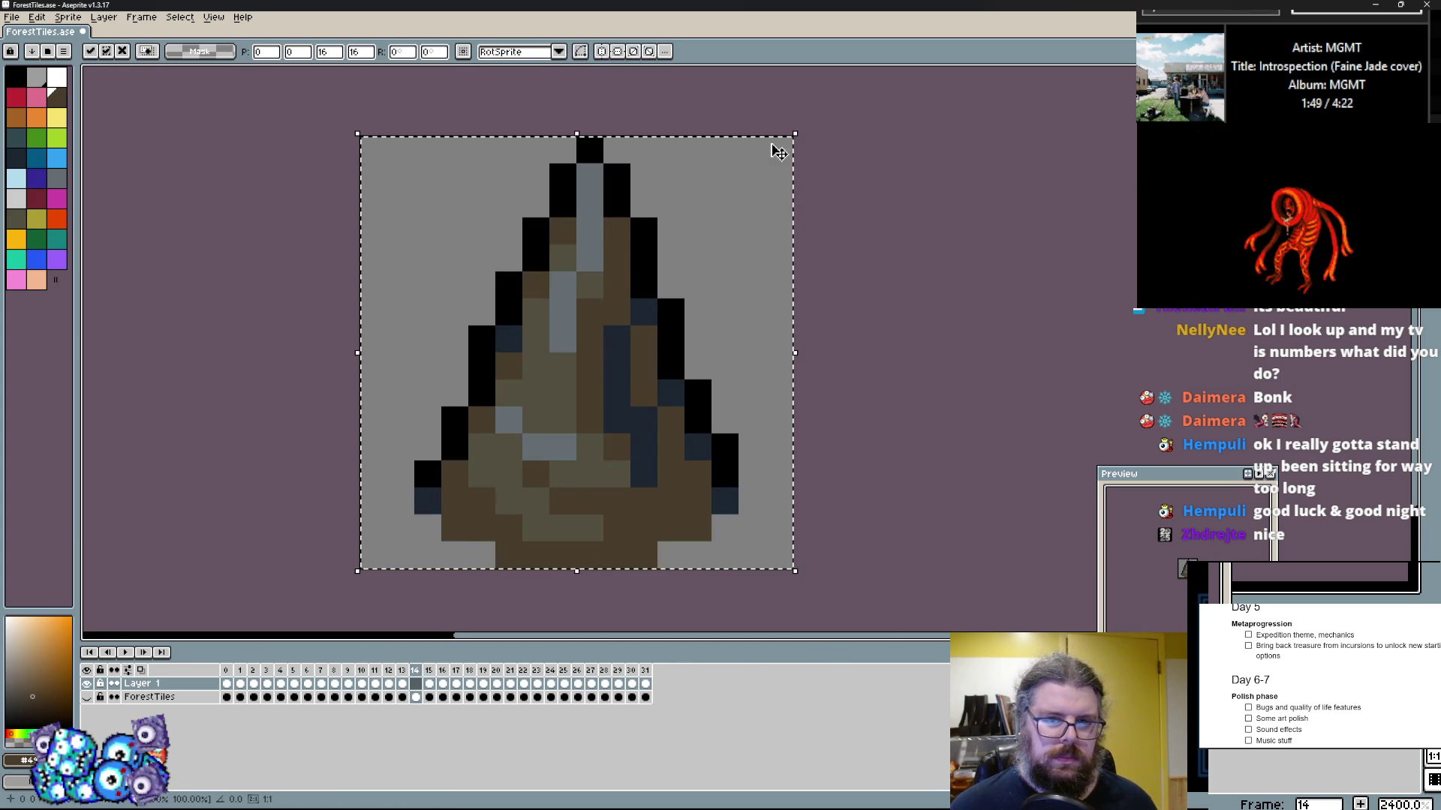
pyautogui.moveTo(748, 188); pyautogui.dragTo(727, 183)
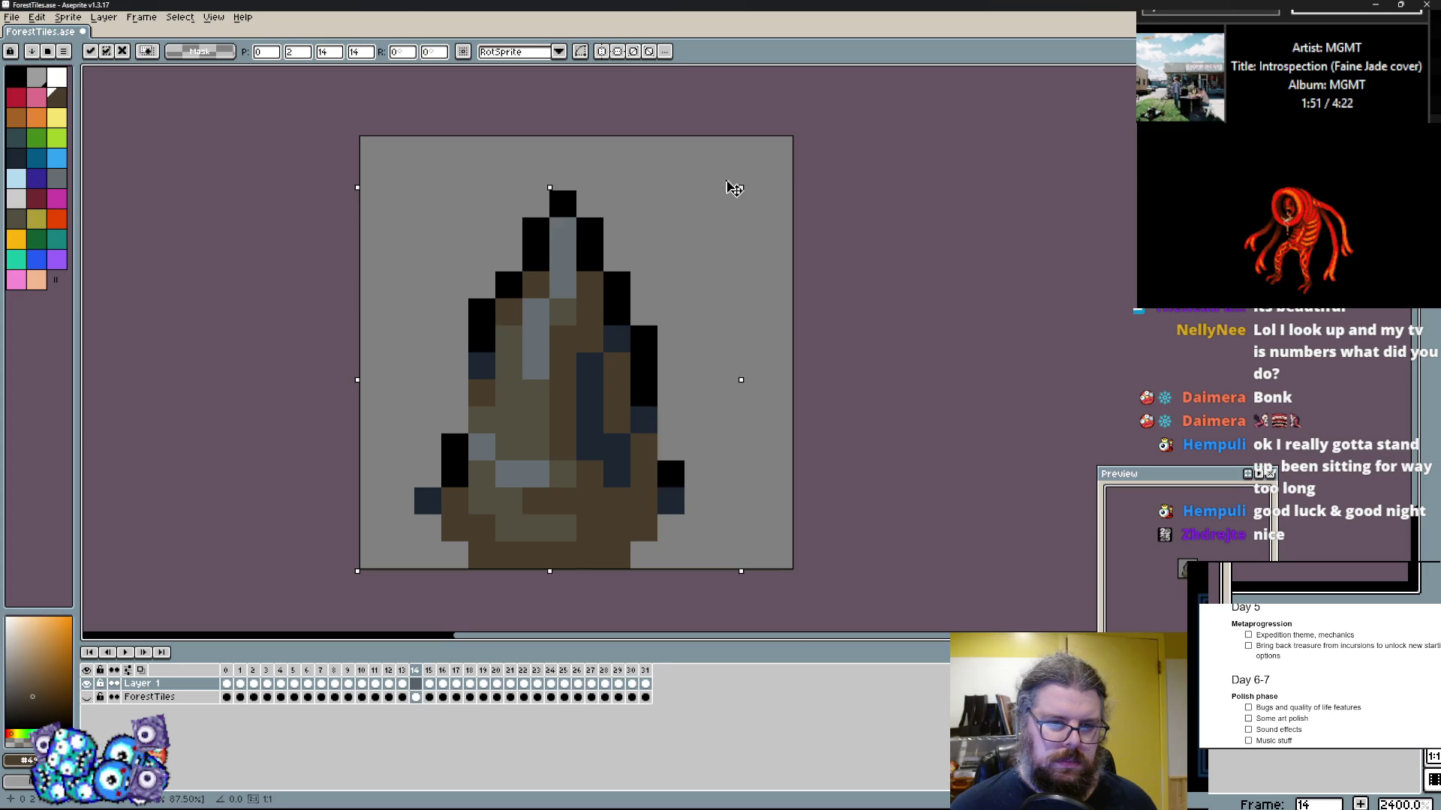
pyautogui.press('Left')
pyautogui.press('Up')
pyautogui.press('Return')
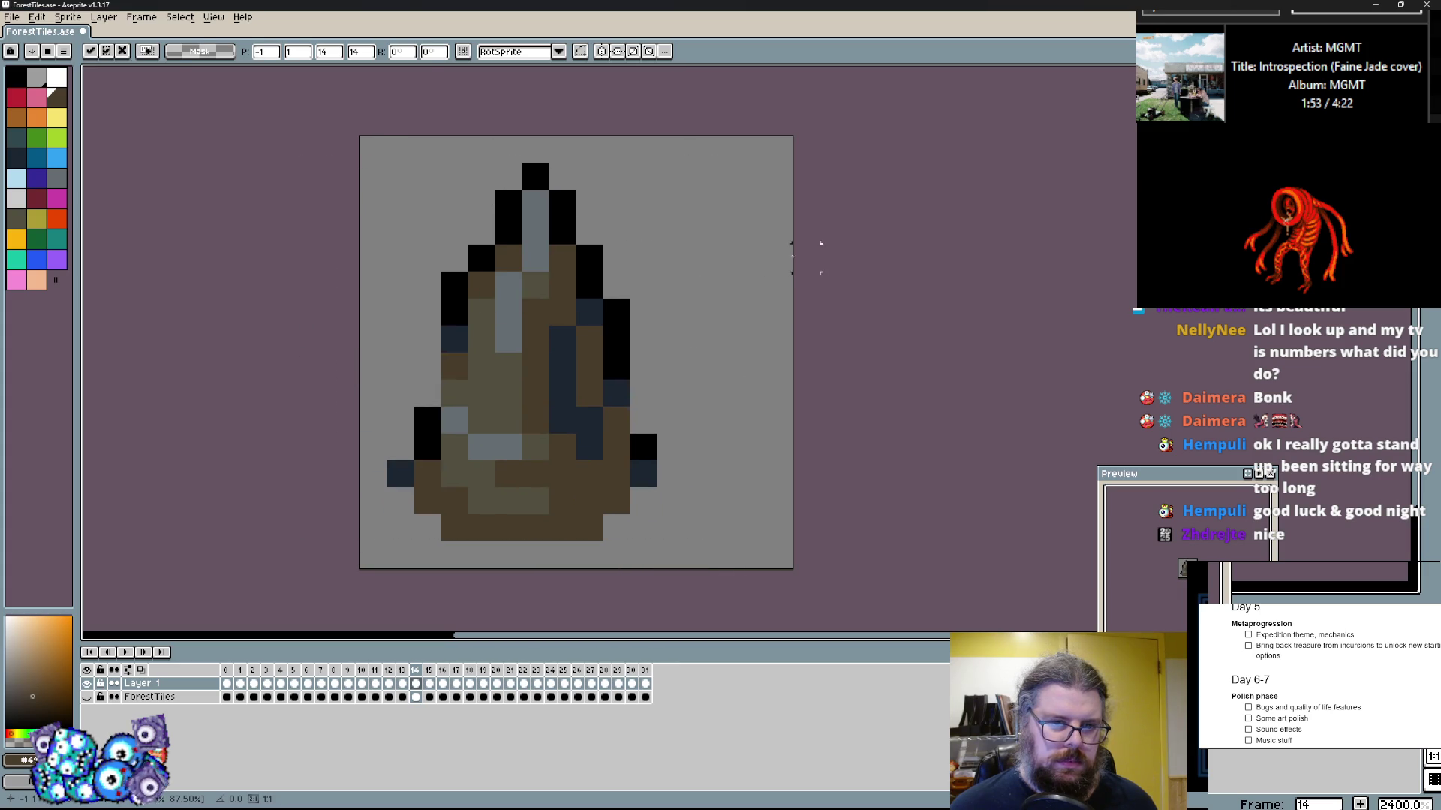
pyautogui.moveTo(352, 132); pyautogui.dragTo(756, 344)
pyautogui.press('Down')
pyautogui.hotkey('ctrl', 'd')
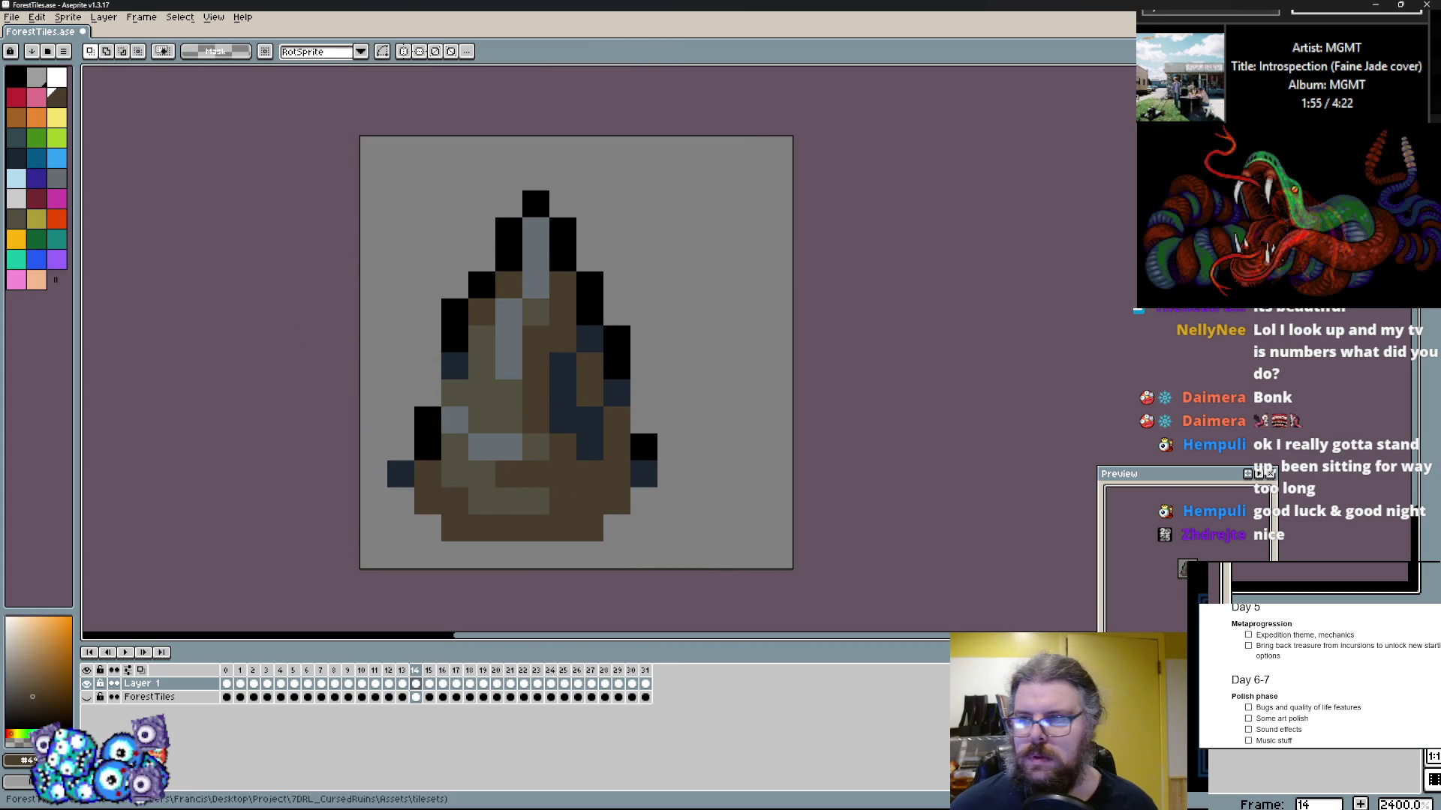
# Step: Draw a black outline for a second, taller spike right of the first
pyautogui.press('b')
pyautogui.click(643, 474)
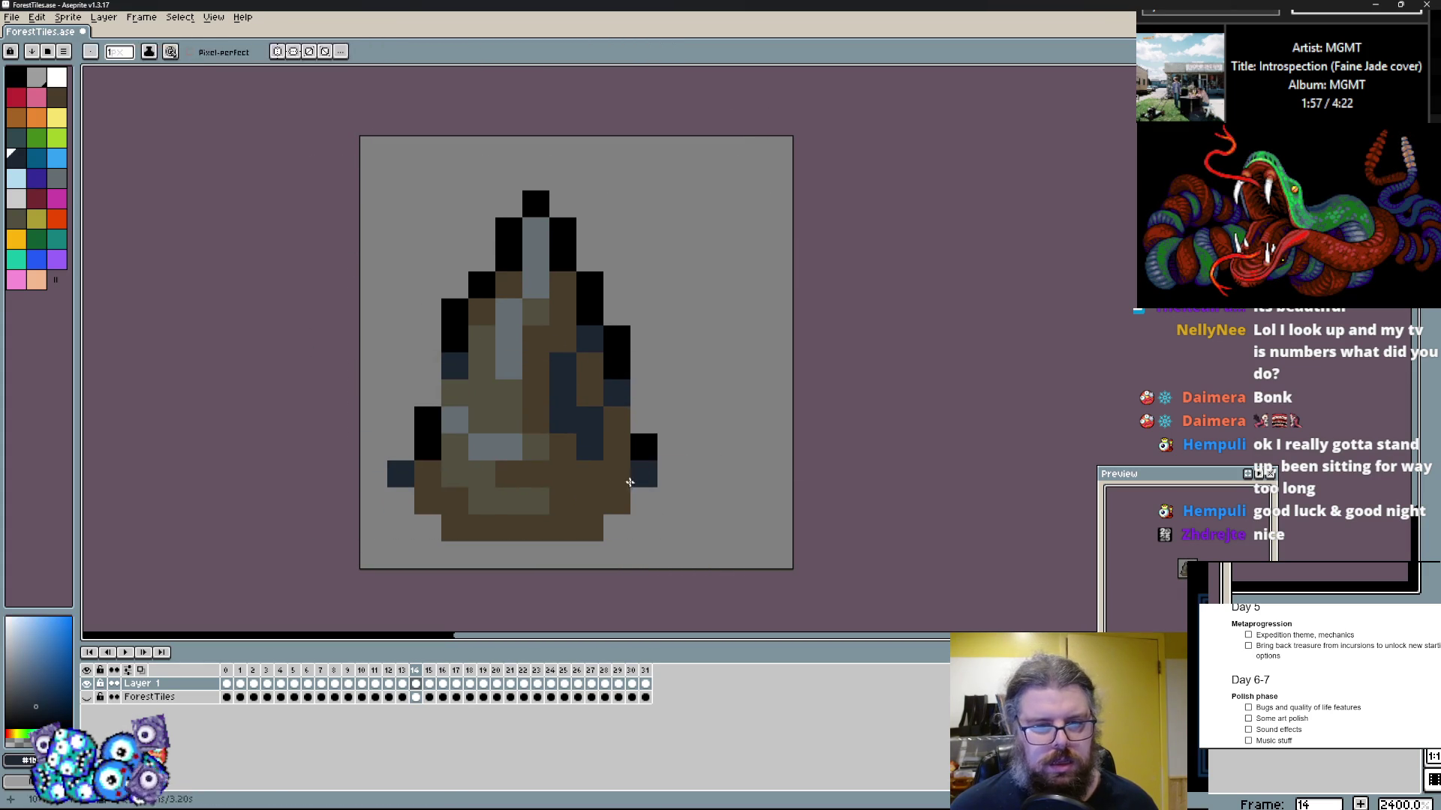
pyautogui.click(456, 319)
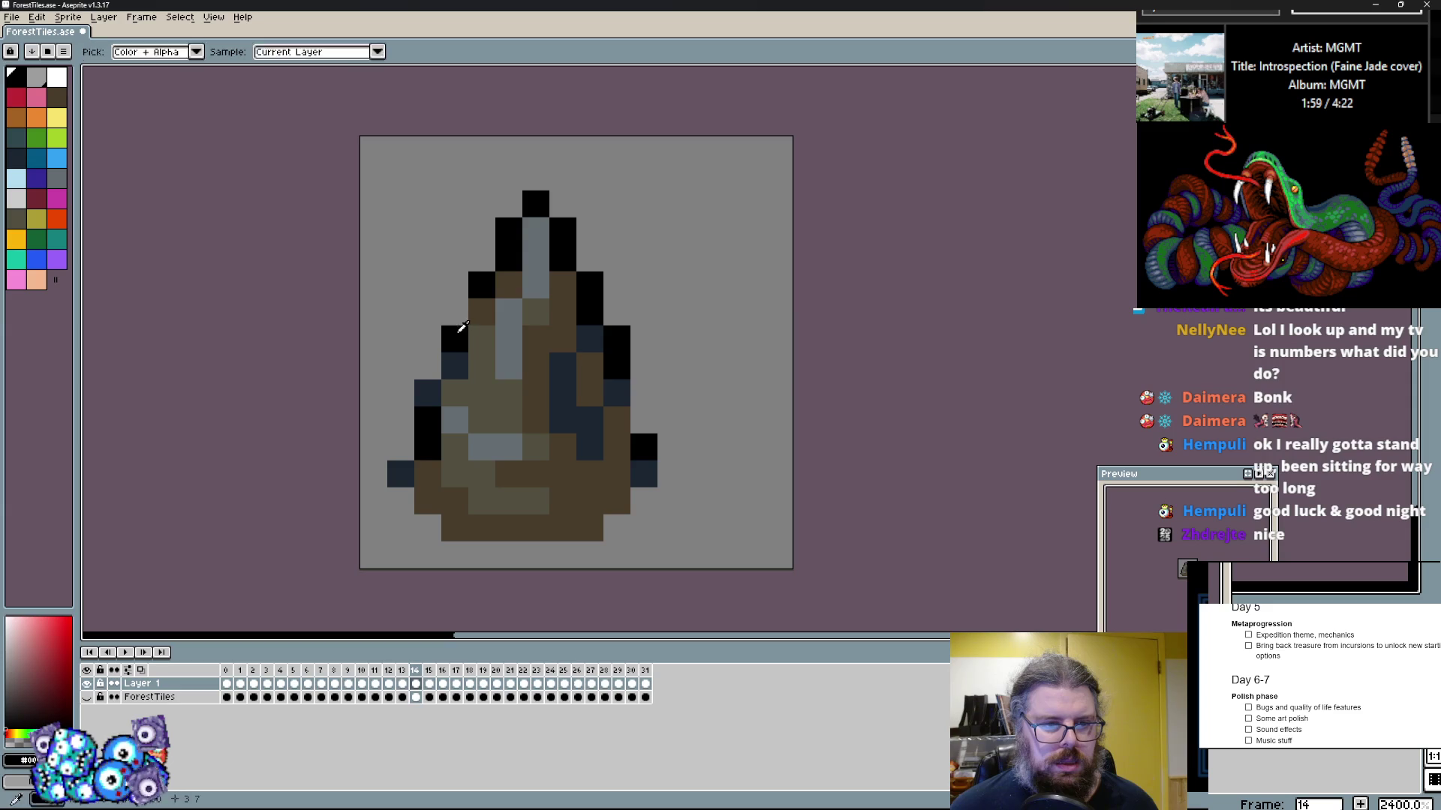
pyautogui.click(542, 419)
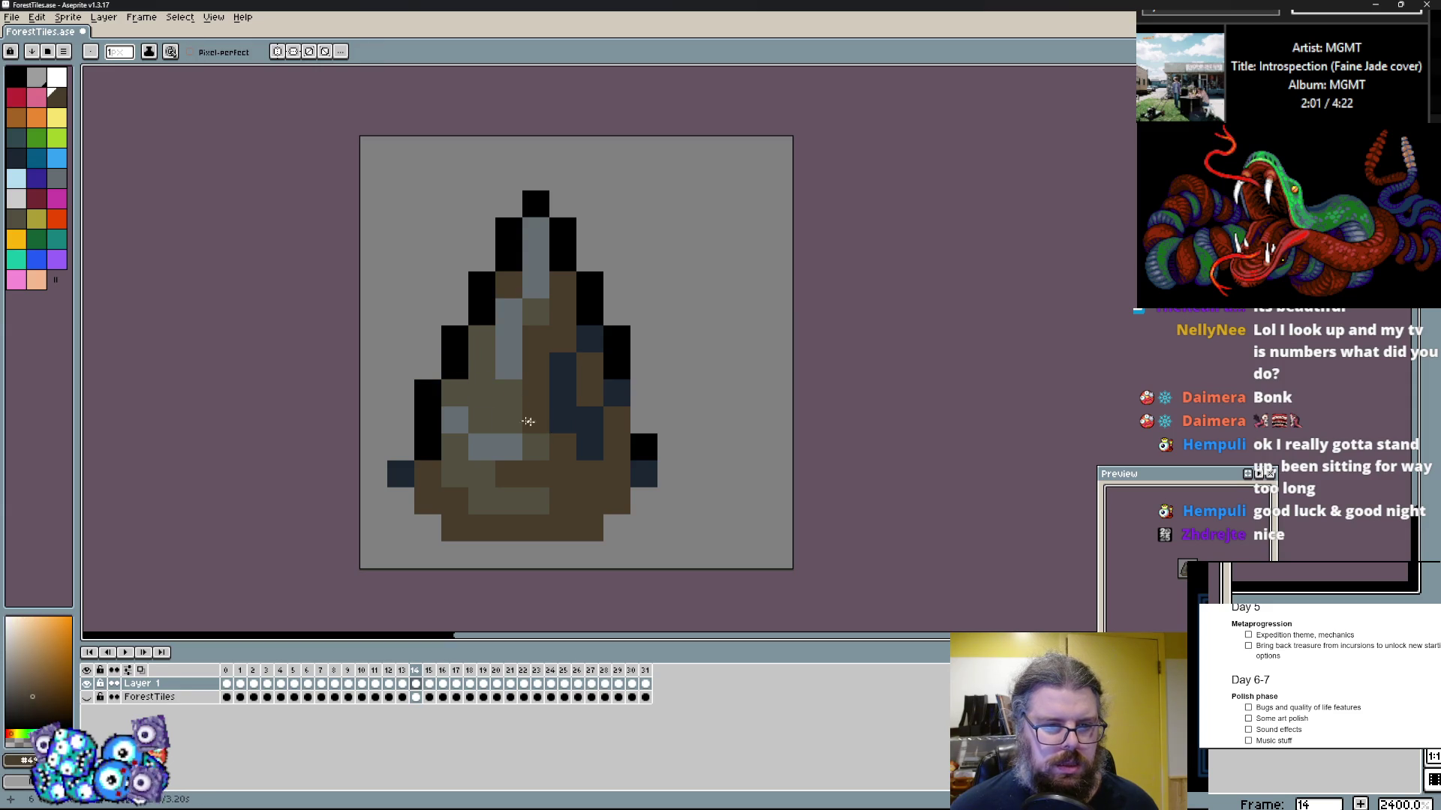
pyautogui.click(616, 338)
pyautogui.moveTo(644, 311); pyautogui.dragTo(752, 391)
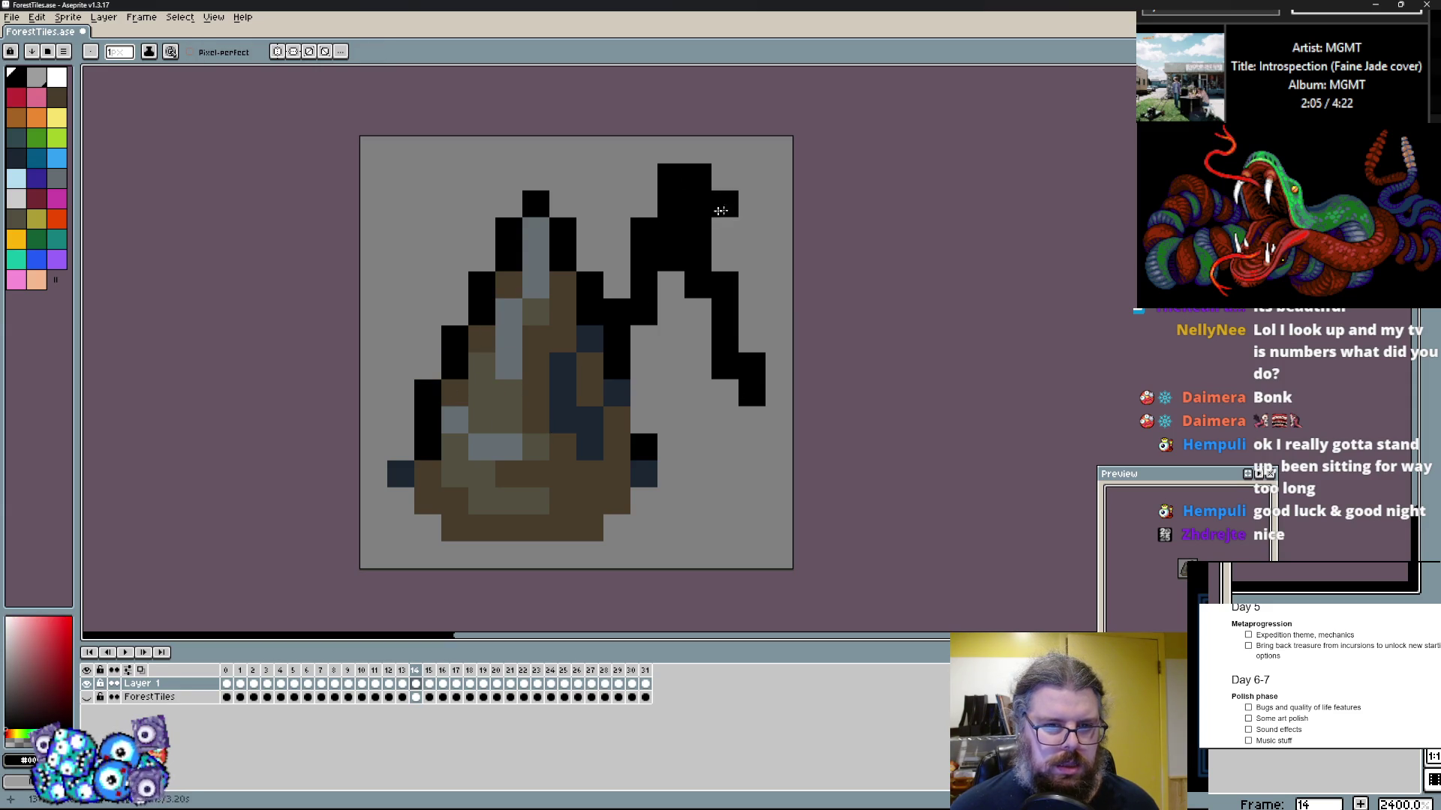
pyautogui.rightClick(697, 196)
pyautogui.moveTo(671, 150); pyautogui.dragTo(616, 278)
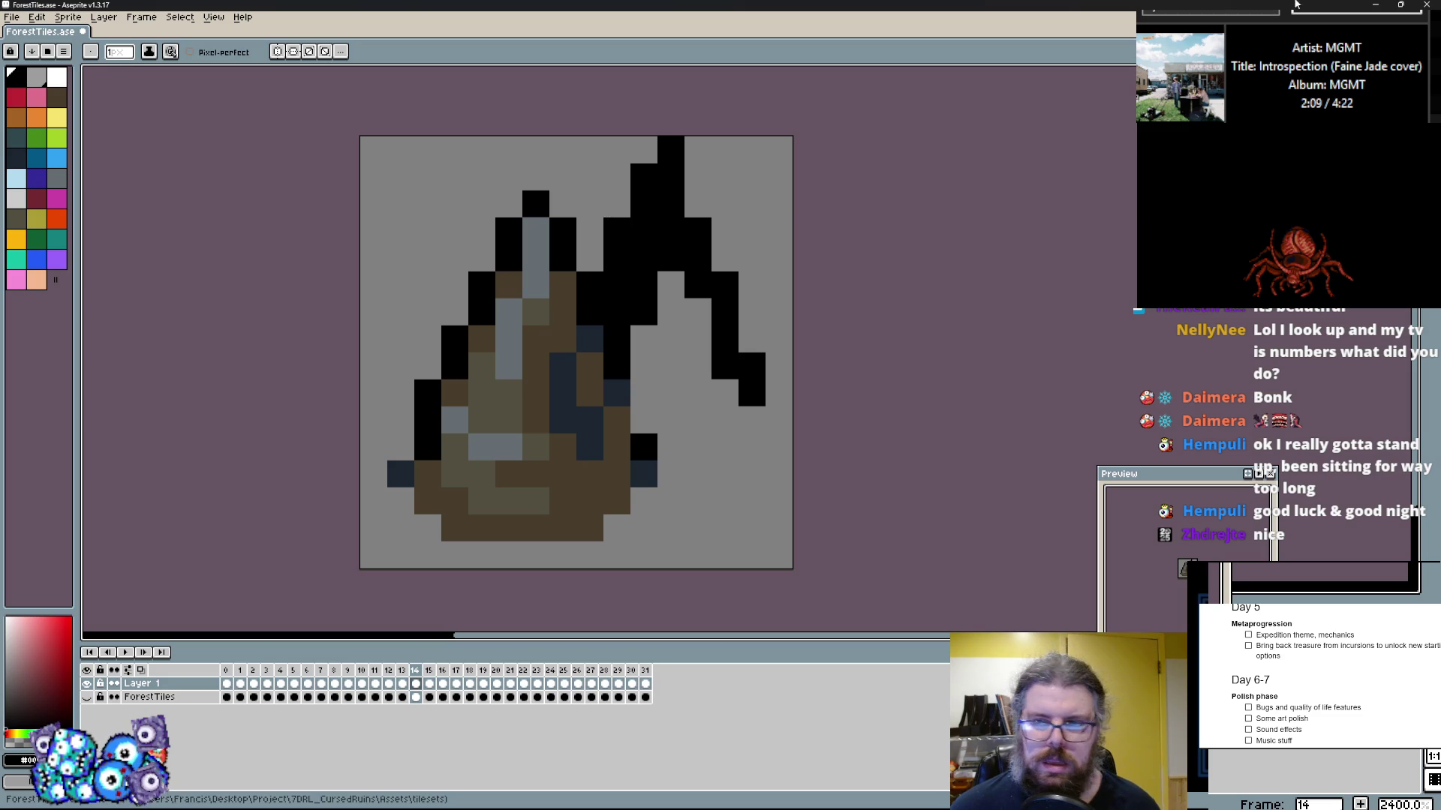
# Step: Lower the whole tile one pixel and start filling the new spike with dark brown
pyautogui.press('m')
pyautogui.hotkey('ctrl', 'a')
pyautogui.press('Down')
pyautogui.hotkey('ctrl', 'd')
pyautogui.press('b')
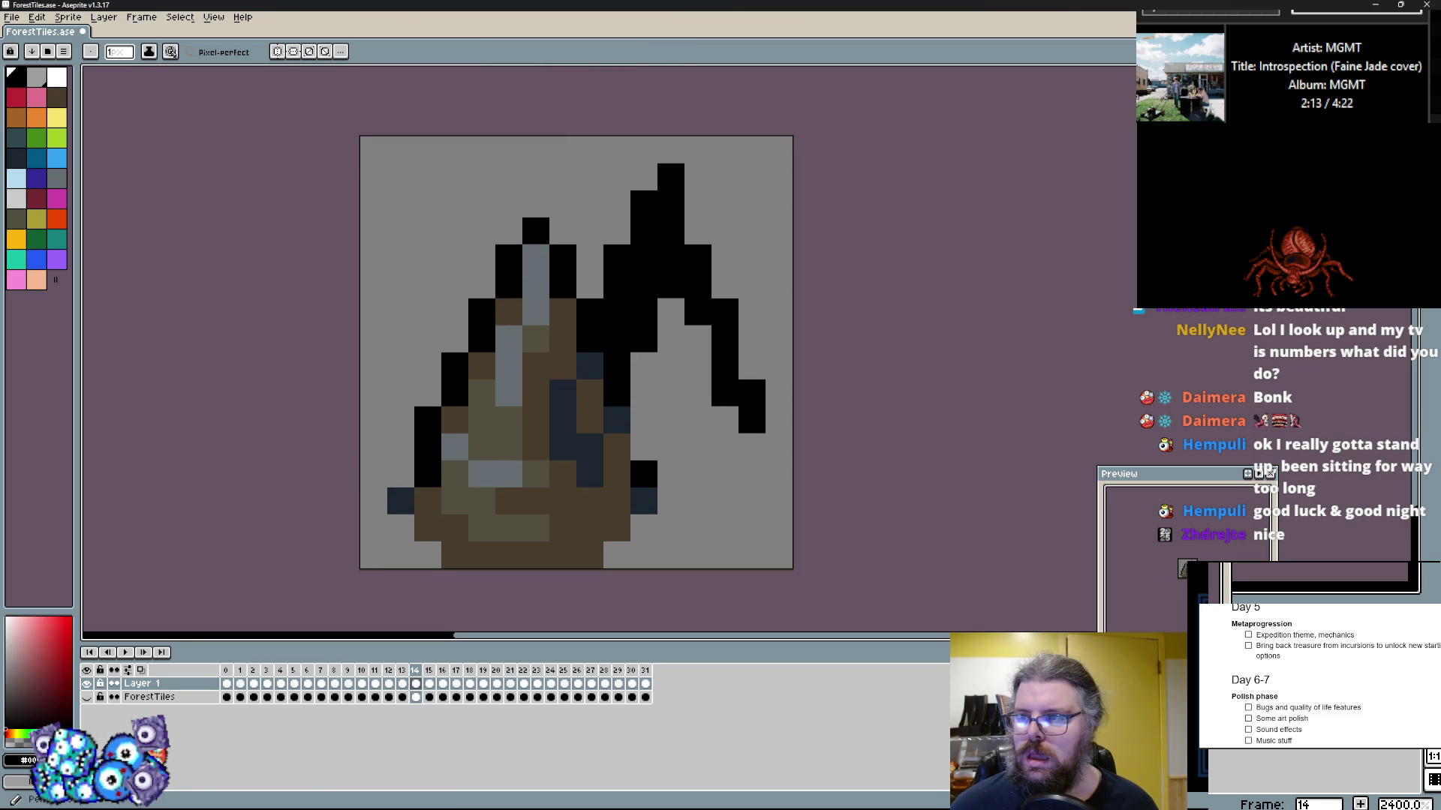
pyautogui.click(563, 364)
pyautogui.moveTo(616, 313); pyautogui.dragTo(665, 225)
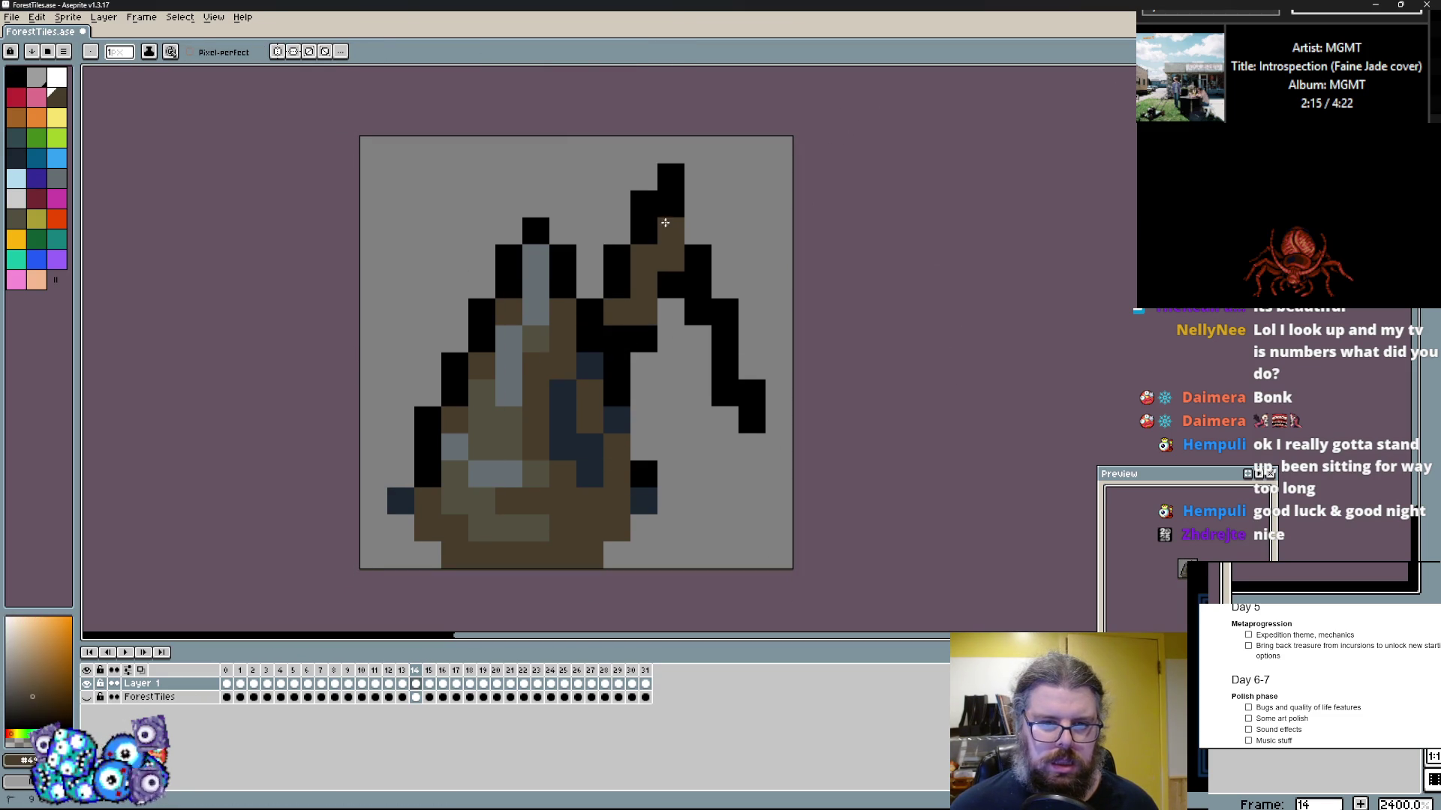
# Step: Outline the new spike's right edge in black and fill its interior brown
pyautogui.click(644, 196)
pyautogui.moveTo(671, 150); pyautogui.dragTo(730, 407)
pyautogui.click(671, 257)
pyautogui.moveTo(728, 272); pyautogui.dragTo(752, 367)
pyautogui.click(725, 360)
pyautogui.moveTo(644, 420); pyautogui.dragTo(658, 298)
pyautogui.click(617, 386)
# Step: Paint an olive highlight up the new spike with a grey-blue pixel near its tip
pyautogui.click(644, 418)
pyautogui.click(590, 472)
pyautogui.click(488, 434)
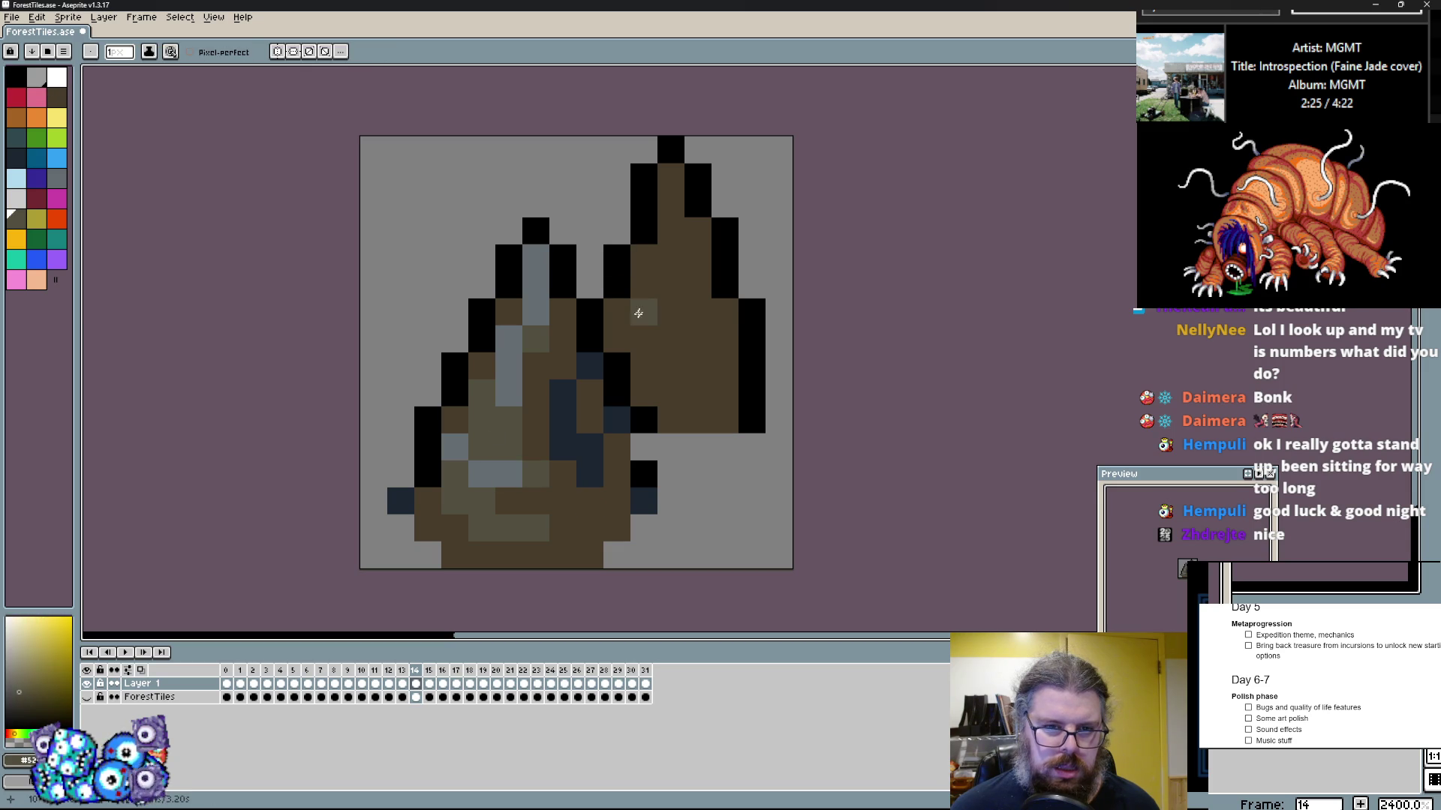
pyautogui.moveTo(638, 313); pyautogui.dragTo(676, 201)
pyautogui.click(525, 284)
pyautogui.click(687, 187)
pyautogui.moveTo(670, 286); pyautogui.dragTo(675, 276)
# Step: Add navy shadows to the spike and repaint stray pixels and its base brown
pyautogui.click(586, 452)
pyautogui.click(563, 448)
pyautogui.moveTo(698, 366); pyautogui.dragTo(699, 391)
pyautogui.click(722, 338)
pyautogui.click(722, 365)
pyautogui.click(698, 312)
pyautogui.click(750, 393)
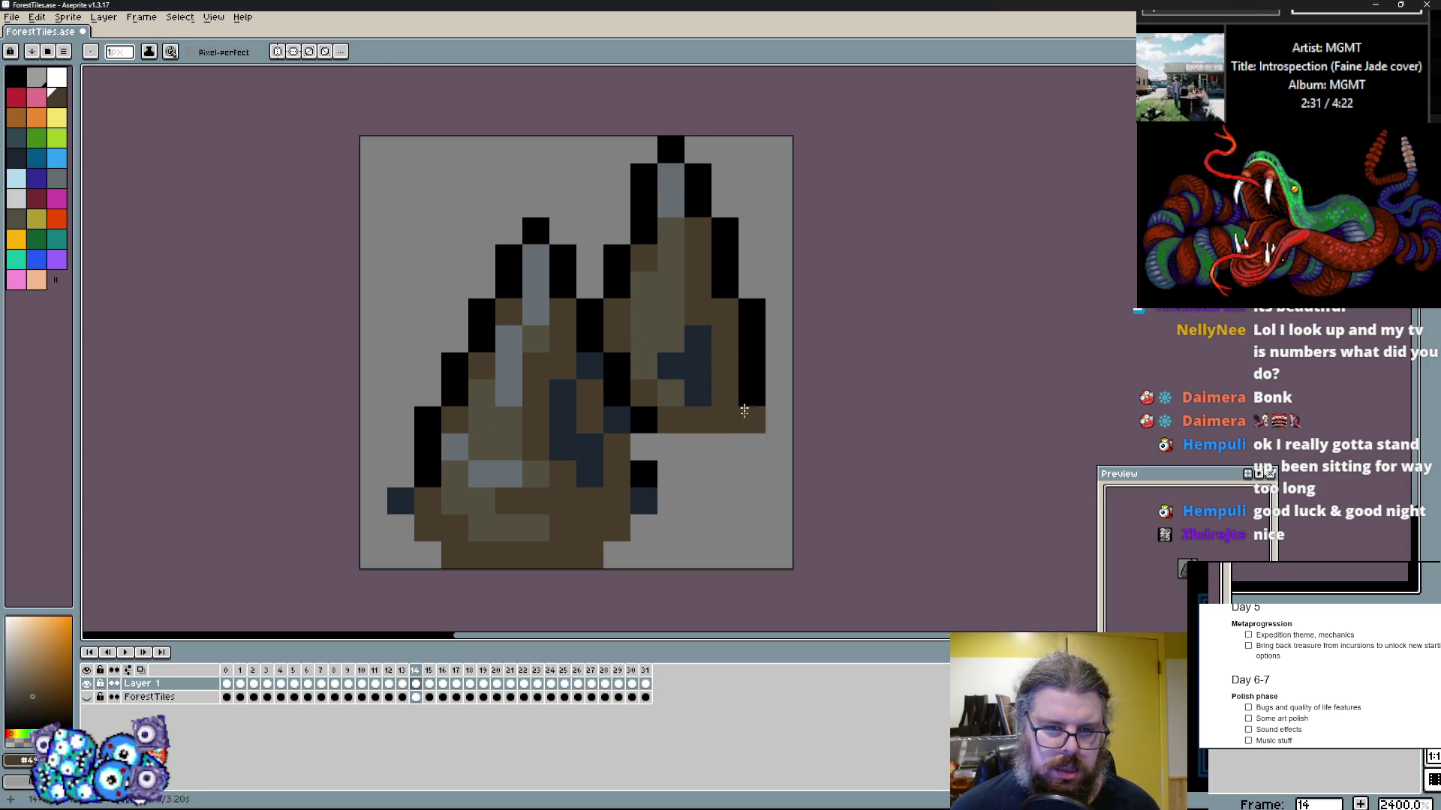
pyautogui.moveTo(672, 442); pyautogui.dragTo(780, 424)
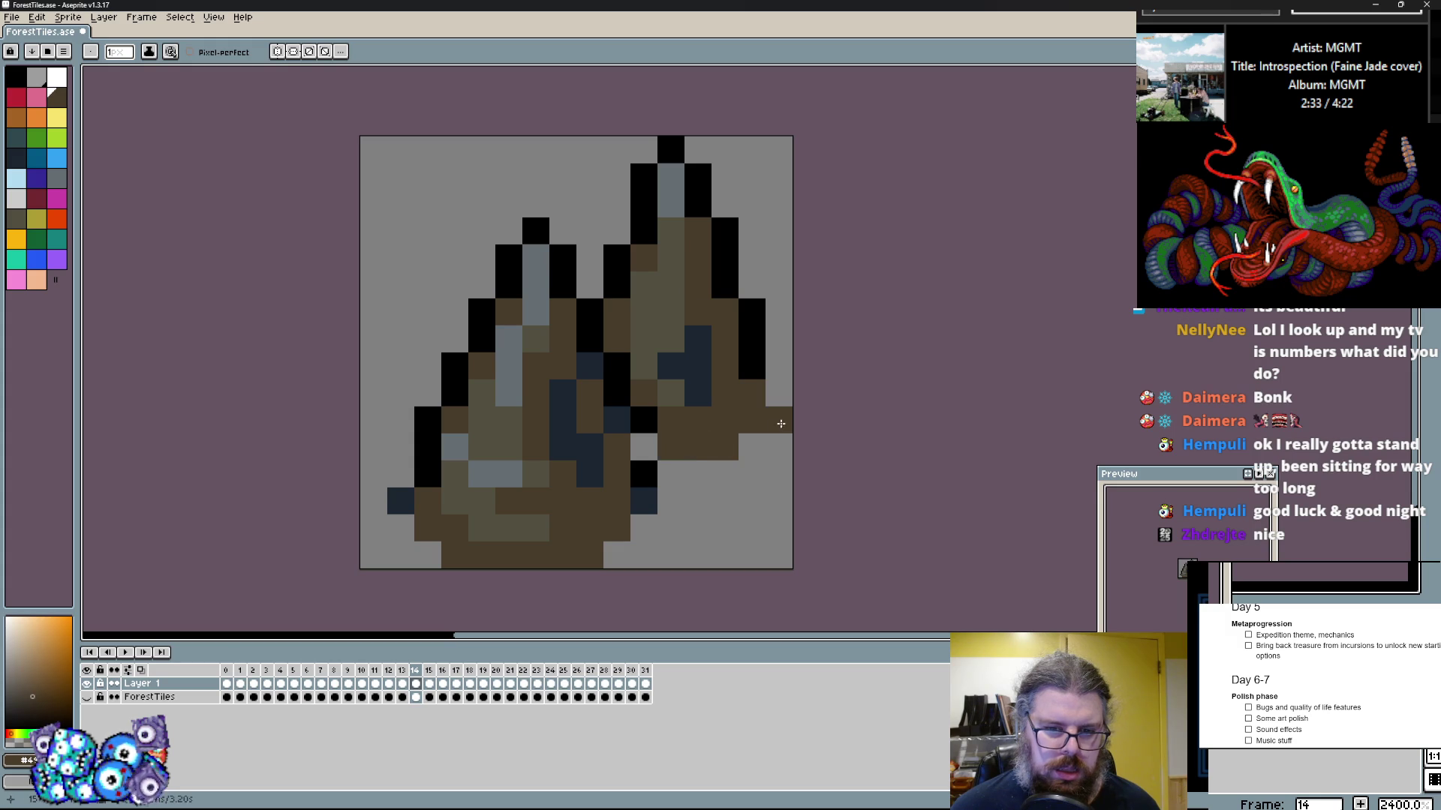
# Step: Add black outline pixels at the base, clear a stray pixel, and brown edge pixels
pyautogui.click(644, 474)
pyautogui.moveTo(644, 420); pyautogui.dragTo(644, 447)
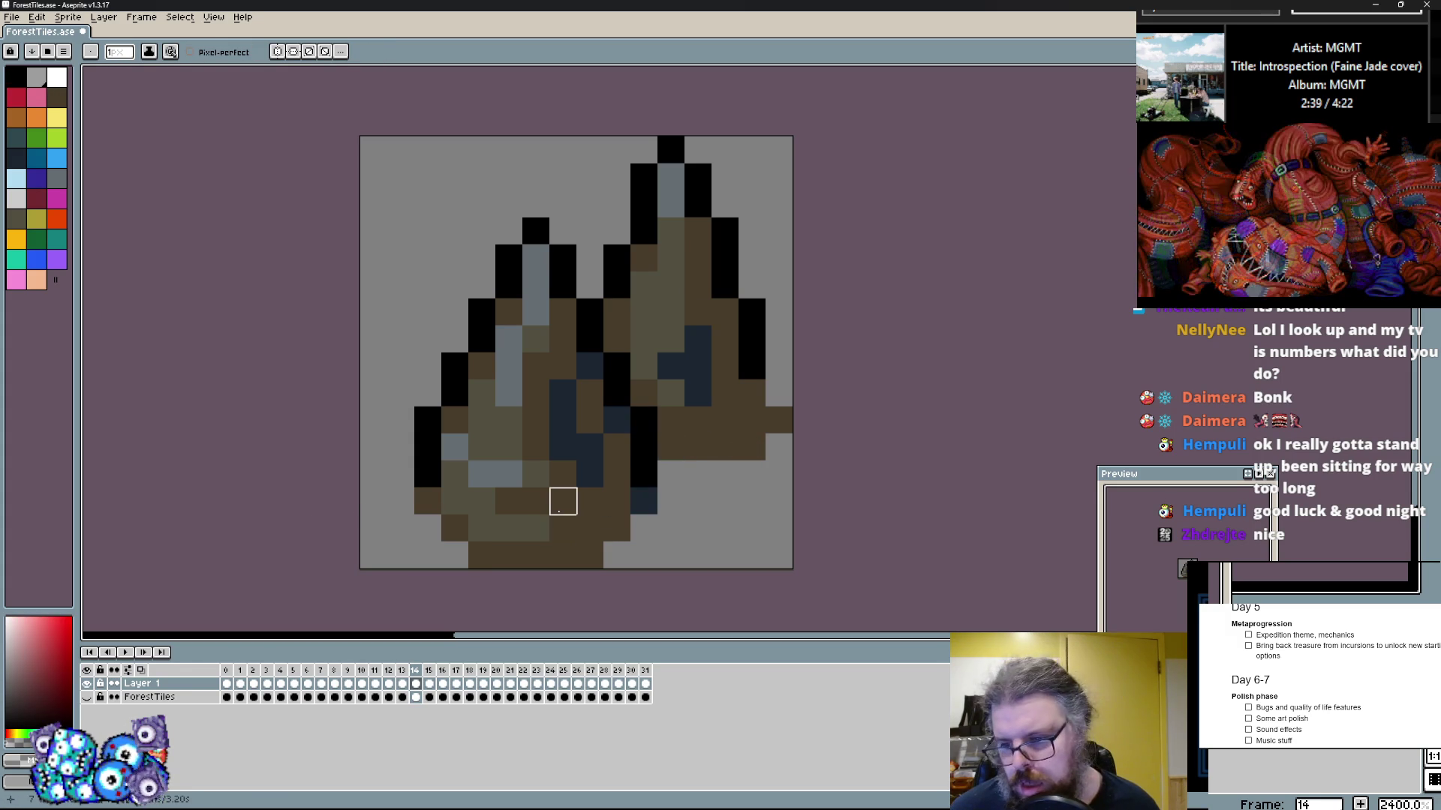
pyautogui.click(583, 524)
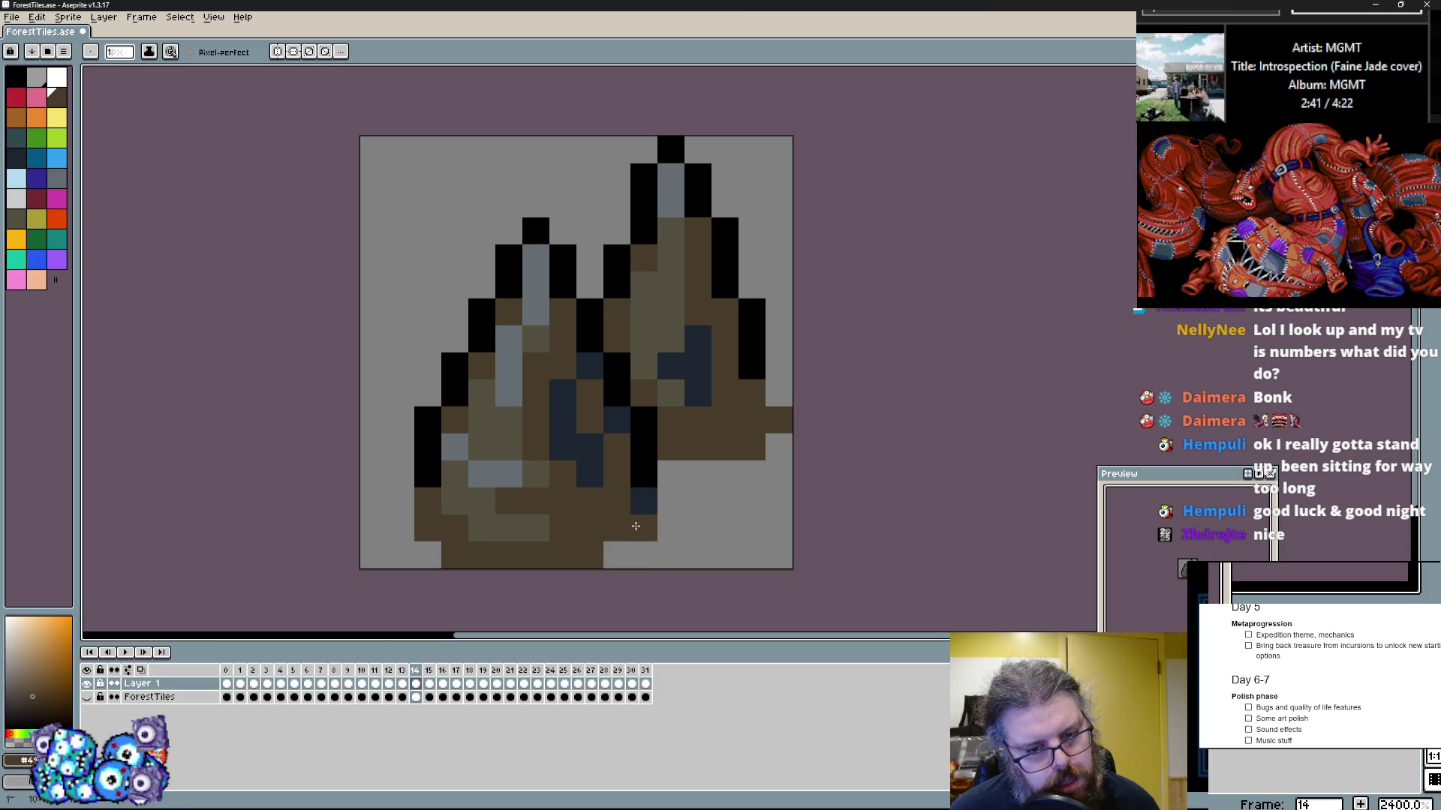
pyautogui.click(671, 555)
pyautogui.click(639, 543)
pyautogui.click(725, 379)
pyautogui.click(751, 378)
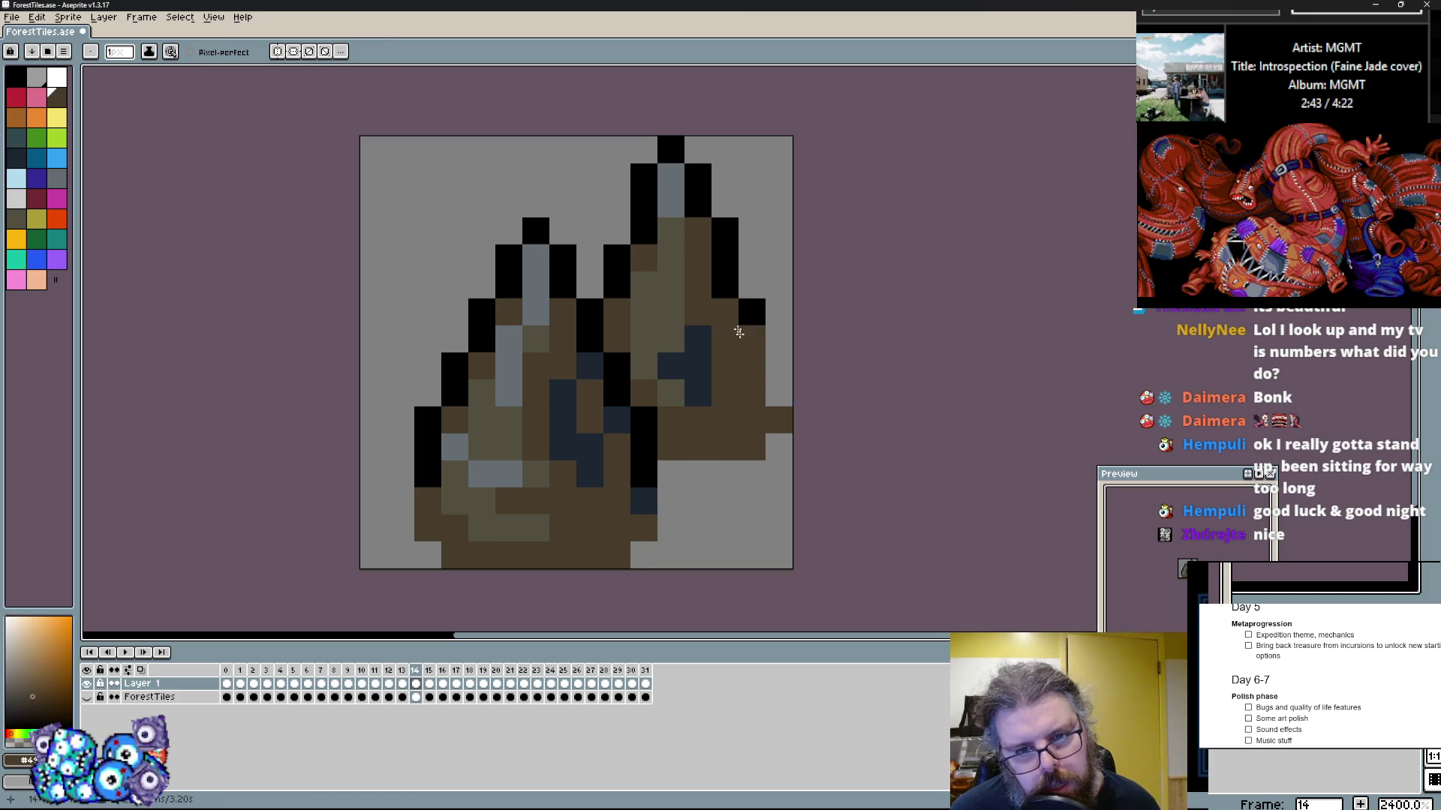
pyautogui.click(725, 285)
# Step: Add black outline pixels on the right side and near the tip, erasing stray edge pixels
pyautogui.click(751, 315)
pyautogui.click(752, 285)
pyautogui.click(724, 203)
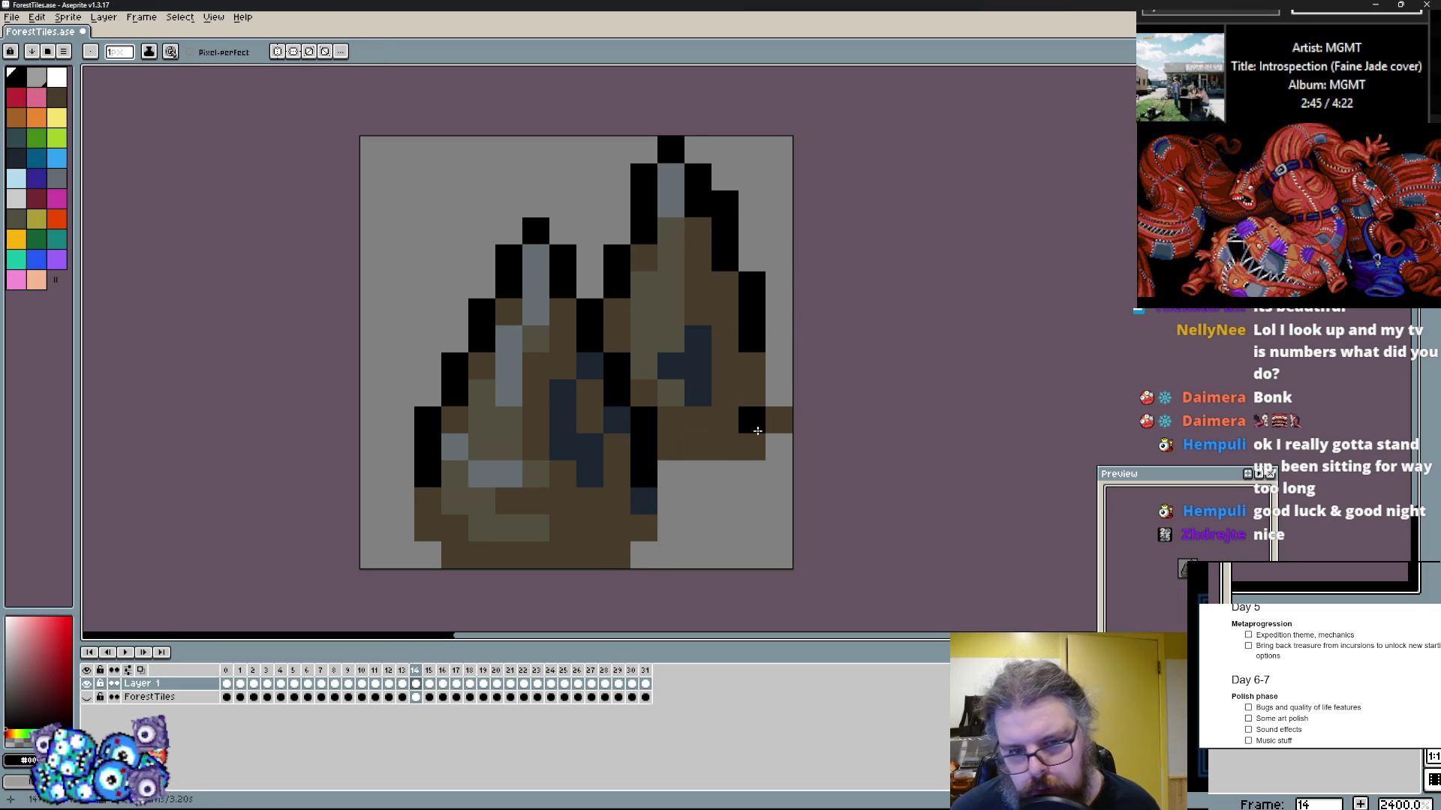
pyautogui.click(759, 427)
pyautogui.rightClick(777, 425)
pyautogui.rightClick(752, 444)
# Step: Touch up the shading, turning stray dark-blue and olive pixels brown
pyautogui.click(669, 363)
pyautogui.click(671, 392)
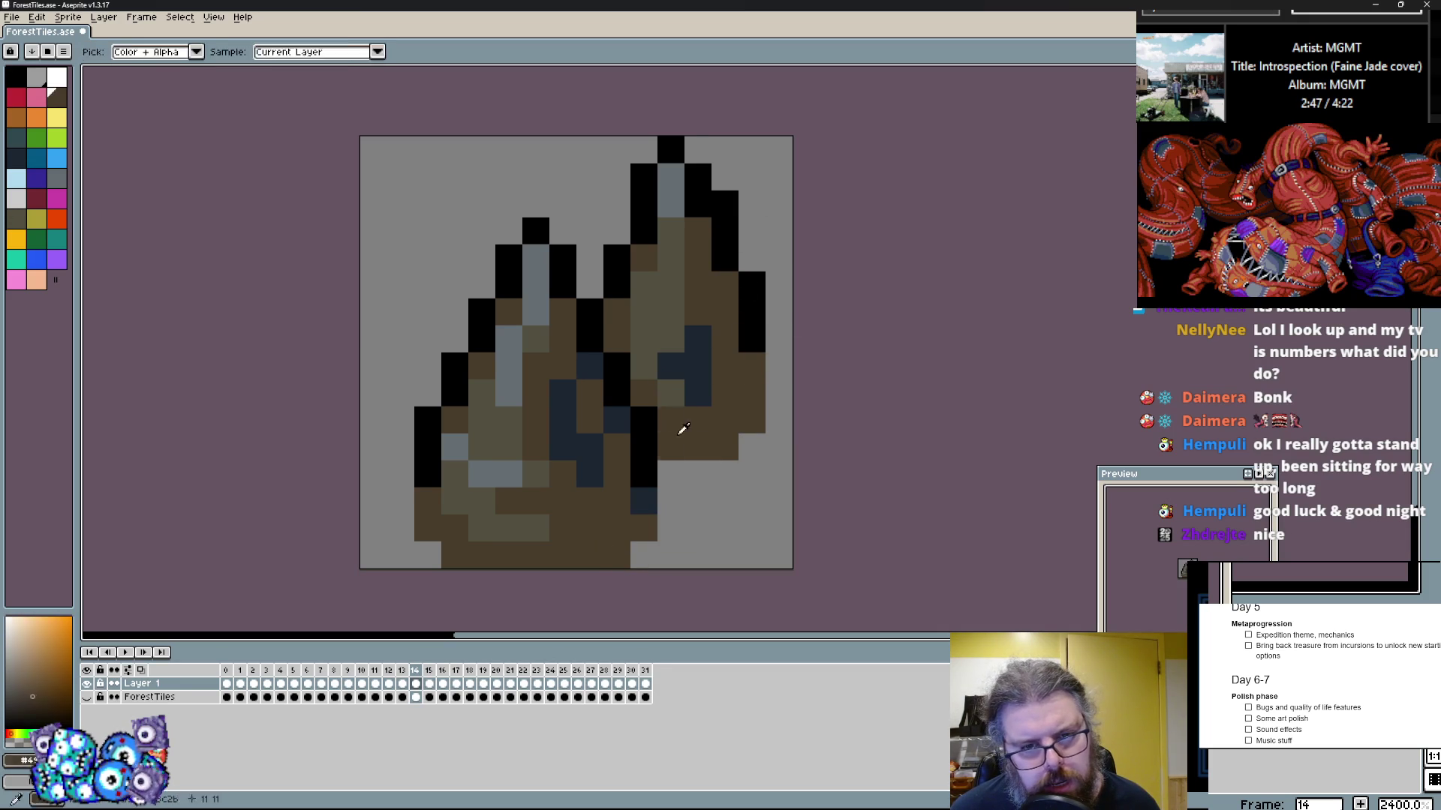
pyautogui.click(680, 430)
pyautogui.click(671, 366)
pyautogui.click(683, 403)
pyautogui.click(682, 404)
# Step: Lasso-select frame 14's left spike and nudge it one pixel right
pyautogui.press('m')
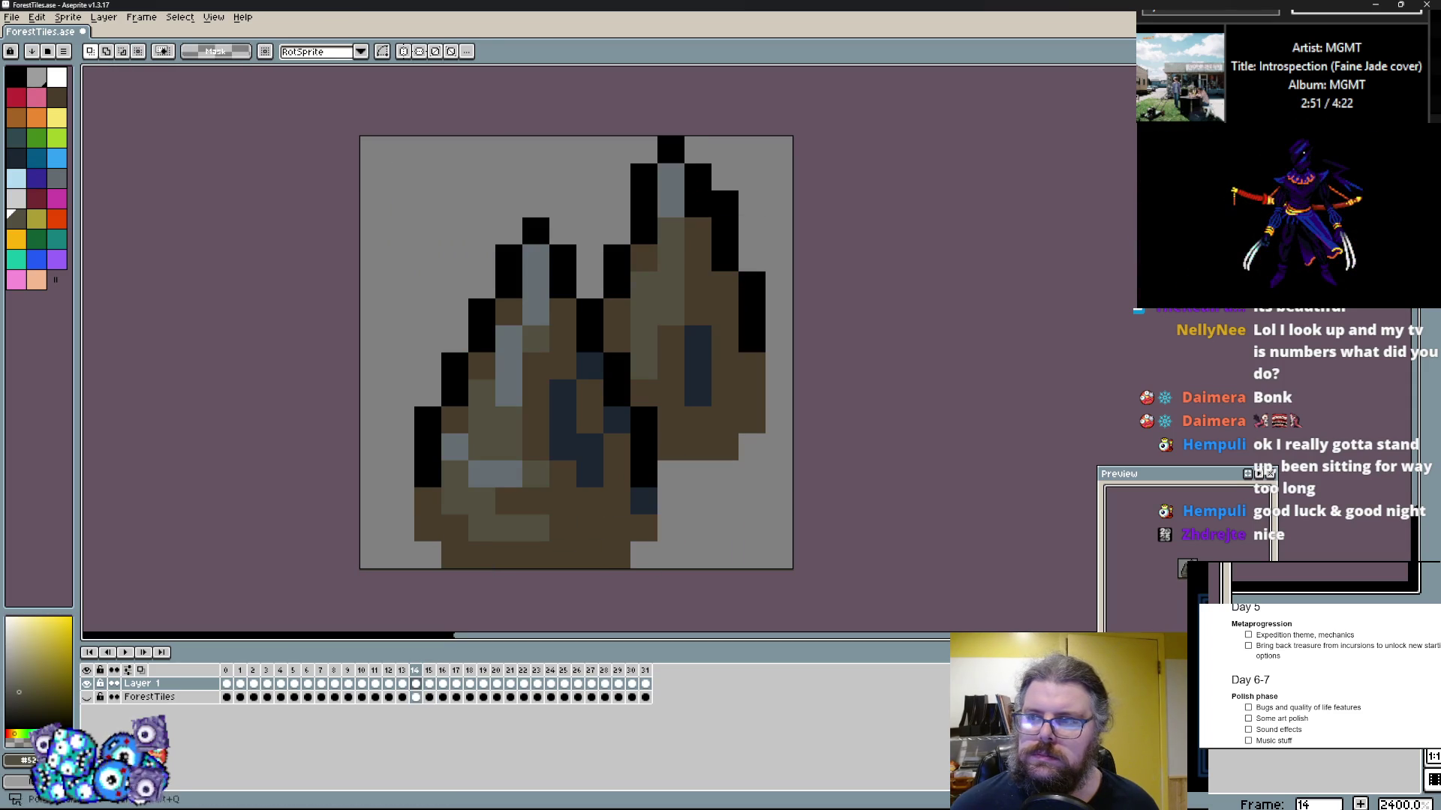
pyautogui.press('q')
pyautogui.moveTo(401, 559); pyautogui.dragTo(644, 559)
pyautogui.press('Right')
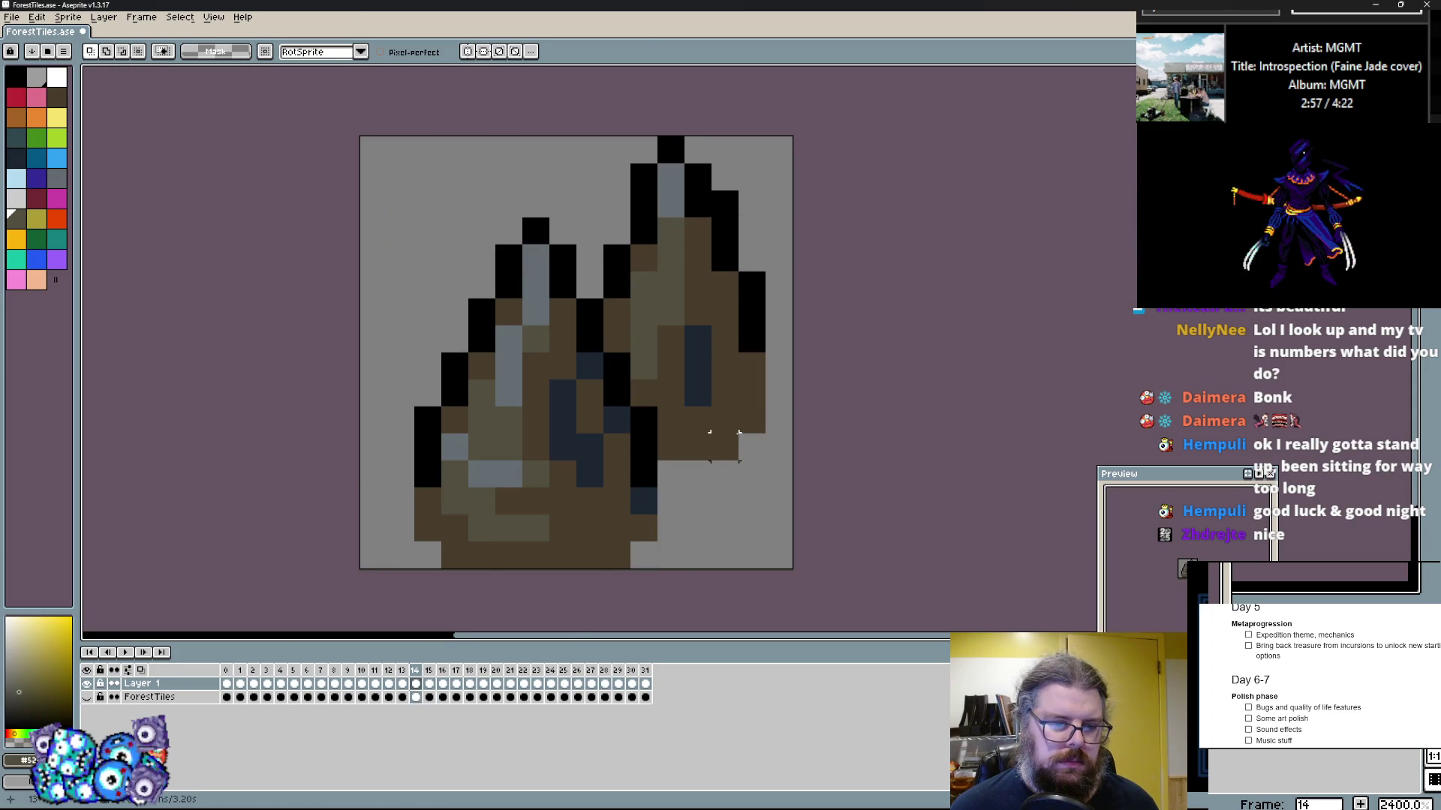
# Step: Clear the tree from frame 15, paste the spike in, and move it right
pyautogui.press('.')
pyautogui.hotkey('ctrl', 'a')
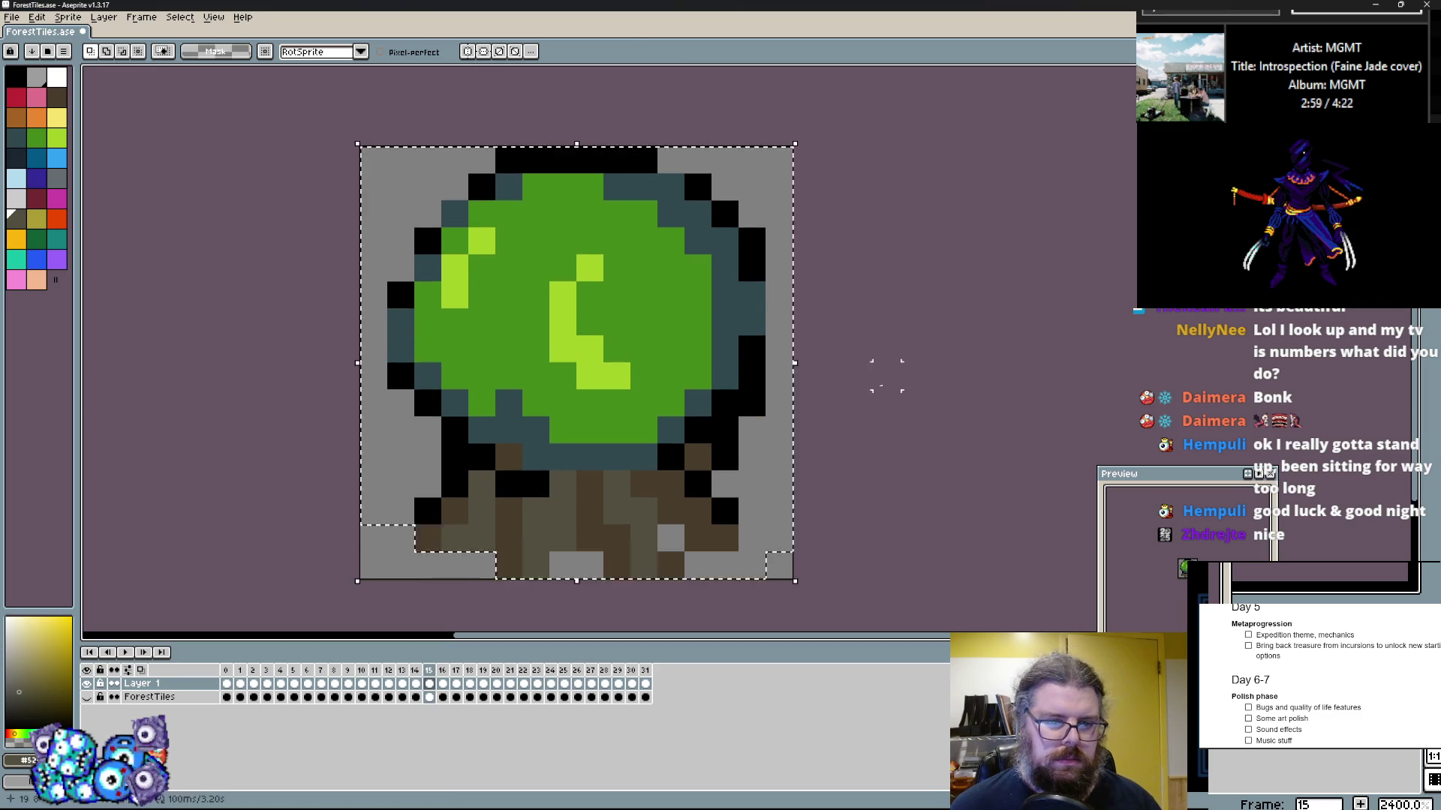
pyautogui.press('Delete')
pyautogui.hotkey('ctrl', 'v')
pyautogui.moveTo(604, 428); pyautogui.dragTo(779, 333)
pyautogui.press('Return')
pyautogui.moveTo(794, 159); pyautogui.dragTo(793, 510)
pyautogui.hotkey('ctrl', 'd')
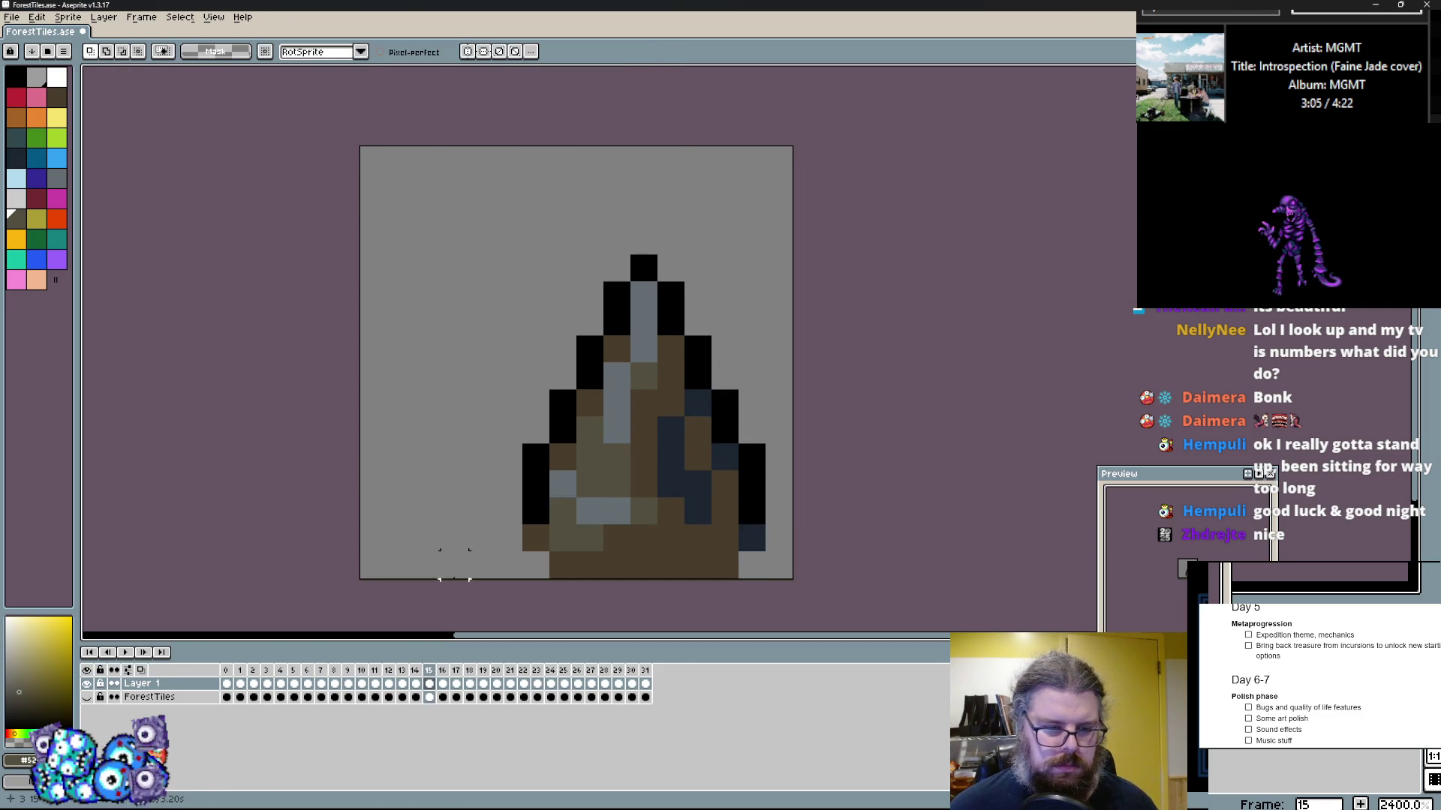
# Step: Copy the tall spike from frame 14 and paste it at the left of frame 15
pyautogui.press('Left')
pyautogui.moveTo(679, 144); pyautogui.dragTo(793, 195)
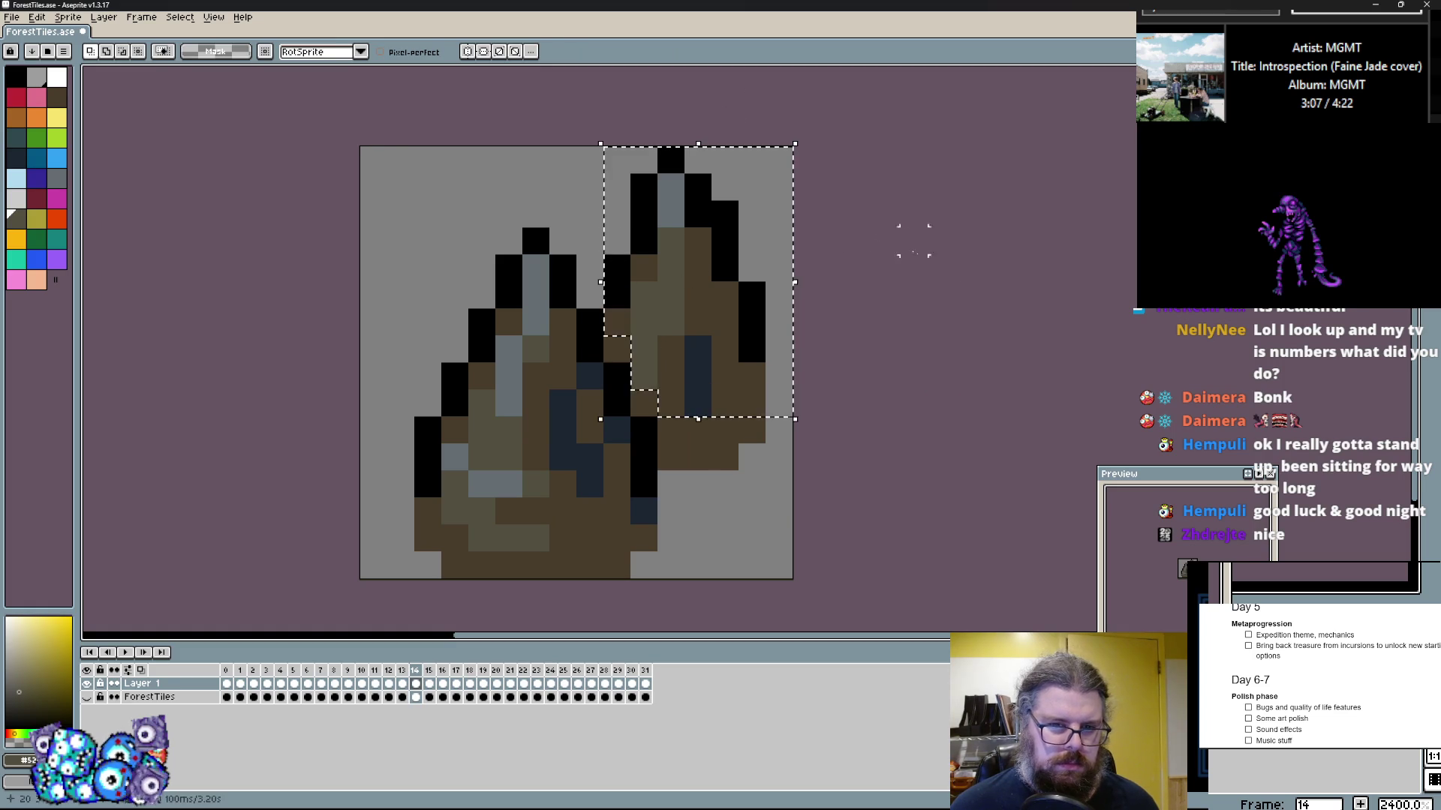
pyautogui.hotkey('ctrl', 'c')
pyautogui.press('Right')
pyautogui.hotkey('ctrl', 'v')
pyautogui.moveTo(754, 370); pyautogui.dragTo(483, 373)
pyautogui.press('Return')
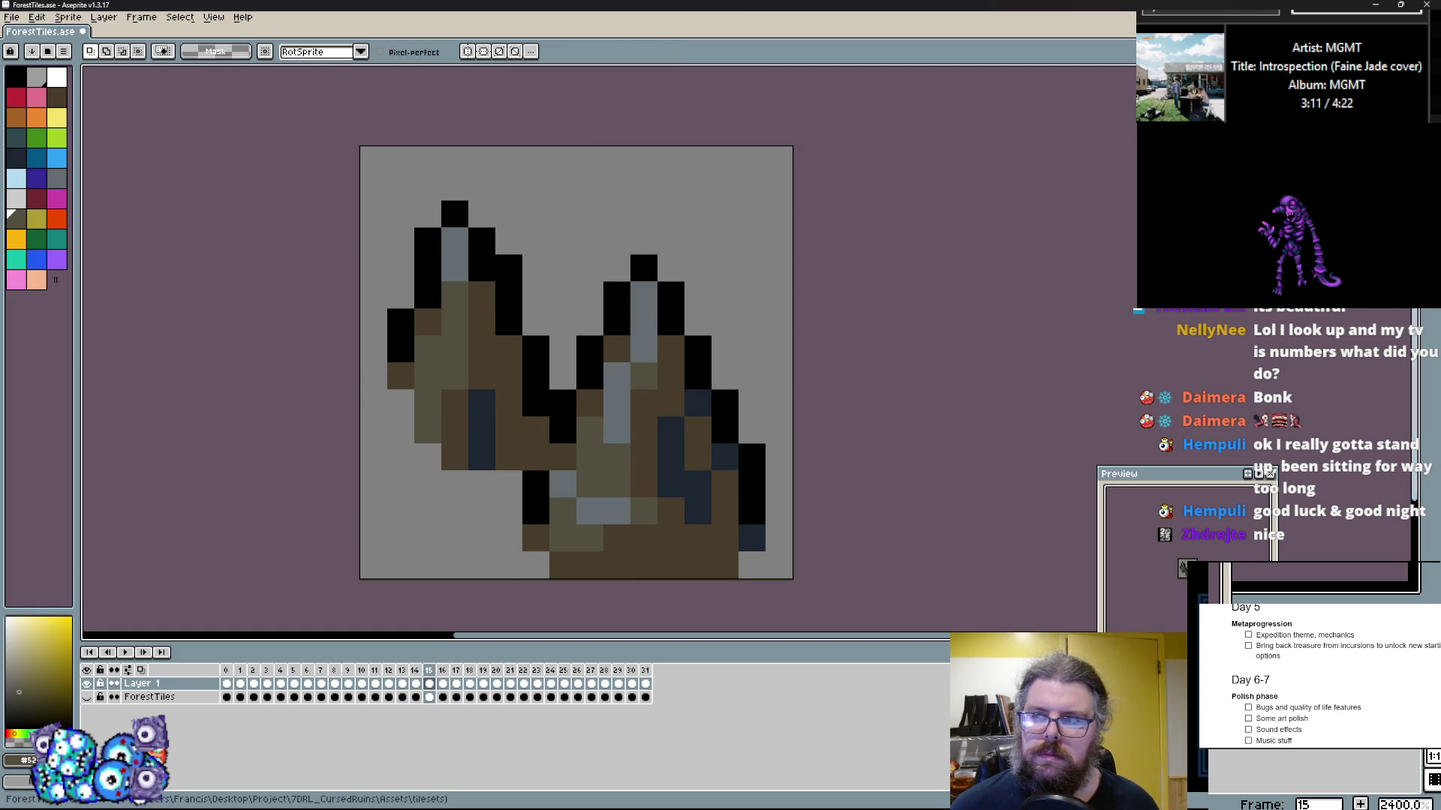
# Step: Draw a black outline line up the left spike with the pencil
pyautogui.press('b')
pyautogui.click(508, 267)
pyautogui.moveTo(509, 268); pyautogui.dragTo(545, 330)
# Step: Touch up the left spike with brown fill, olive top pixels, navy shadow and black left outline
pyautogui.rightClick(629, 385)
pyautogui.click(617, 349)
pyautogui.click(609, 284)
pyautogui.click(611, 460)
pyautogui.moveTo(563, 272); pyautogui.dragTo(412, 416)
pyautogui.click(484, 431)
pyautogui.click(401, 376)
pyautogui.moveTo(398, 354); pyautogui.dragTo(374, 439)
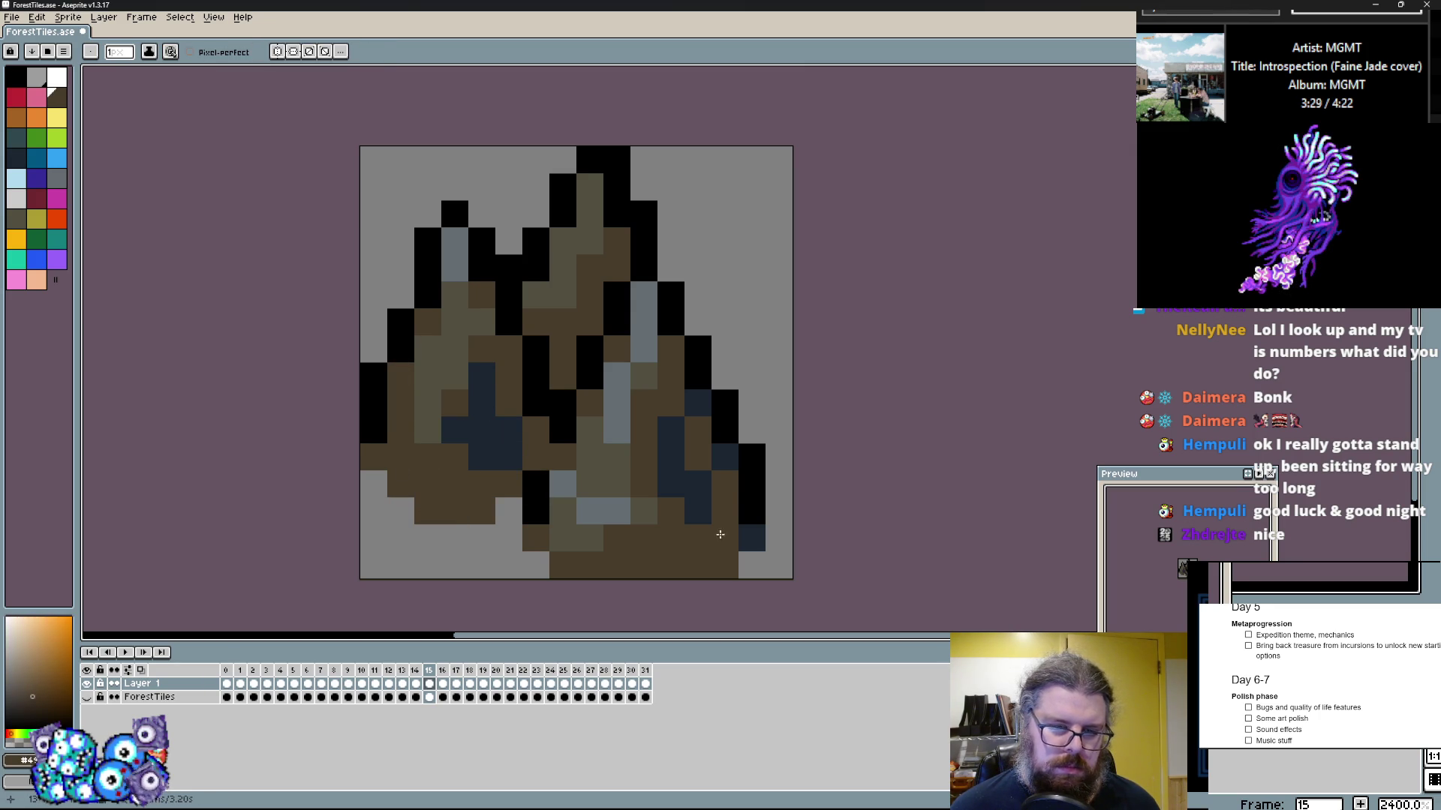
# Step: Select all and nudge the artwork one pixel right, then fill a brown pixel in the gap
pyautogui.press('m')
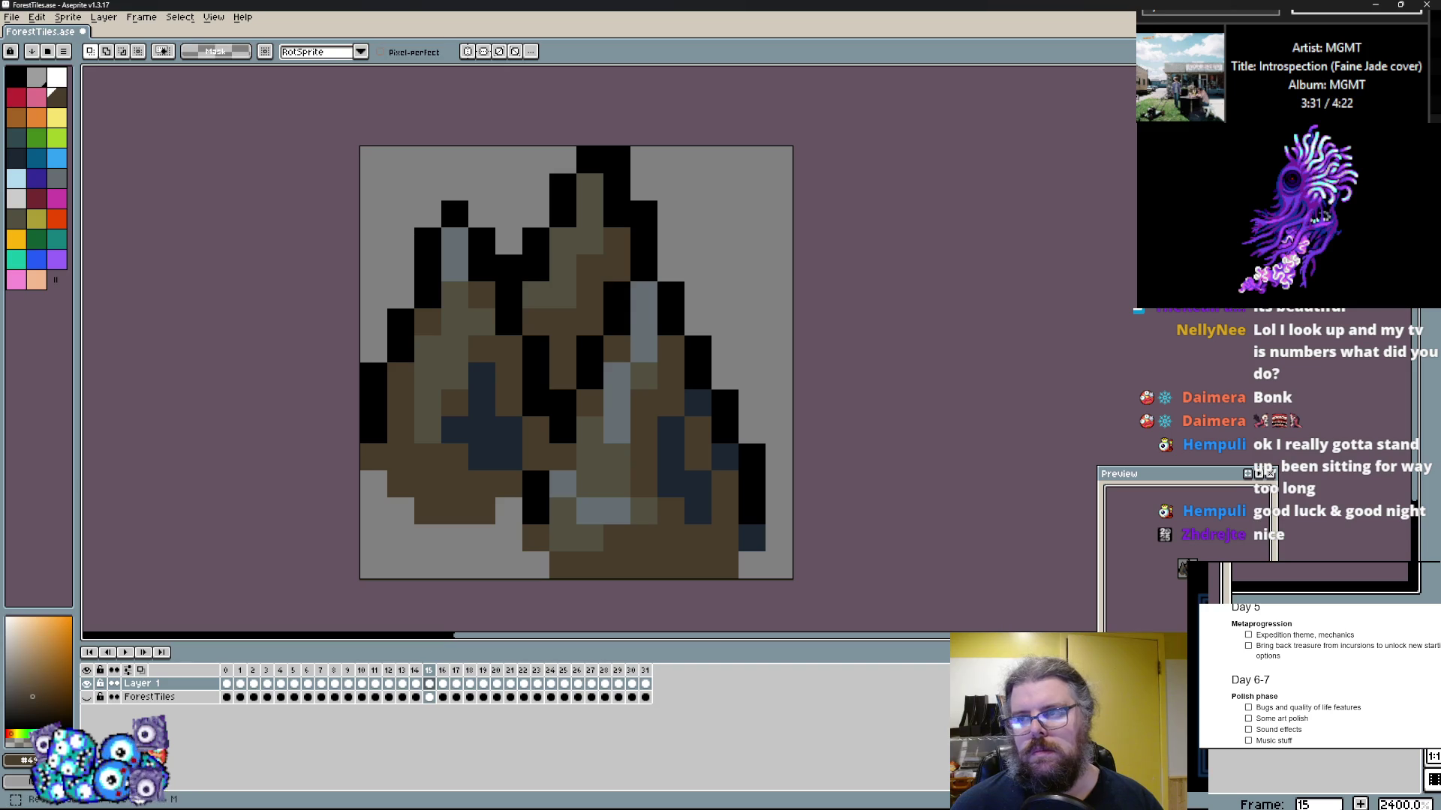
pyautogui.hotkey('ctrl', 'a')
pyautogui.press('Right')
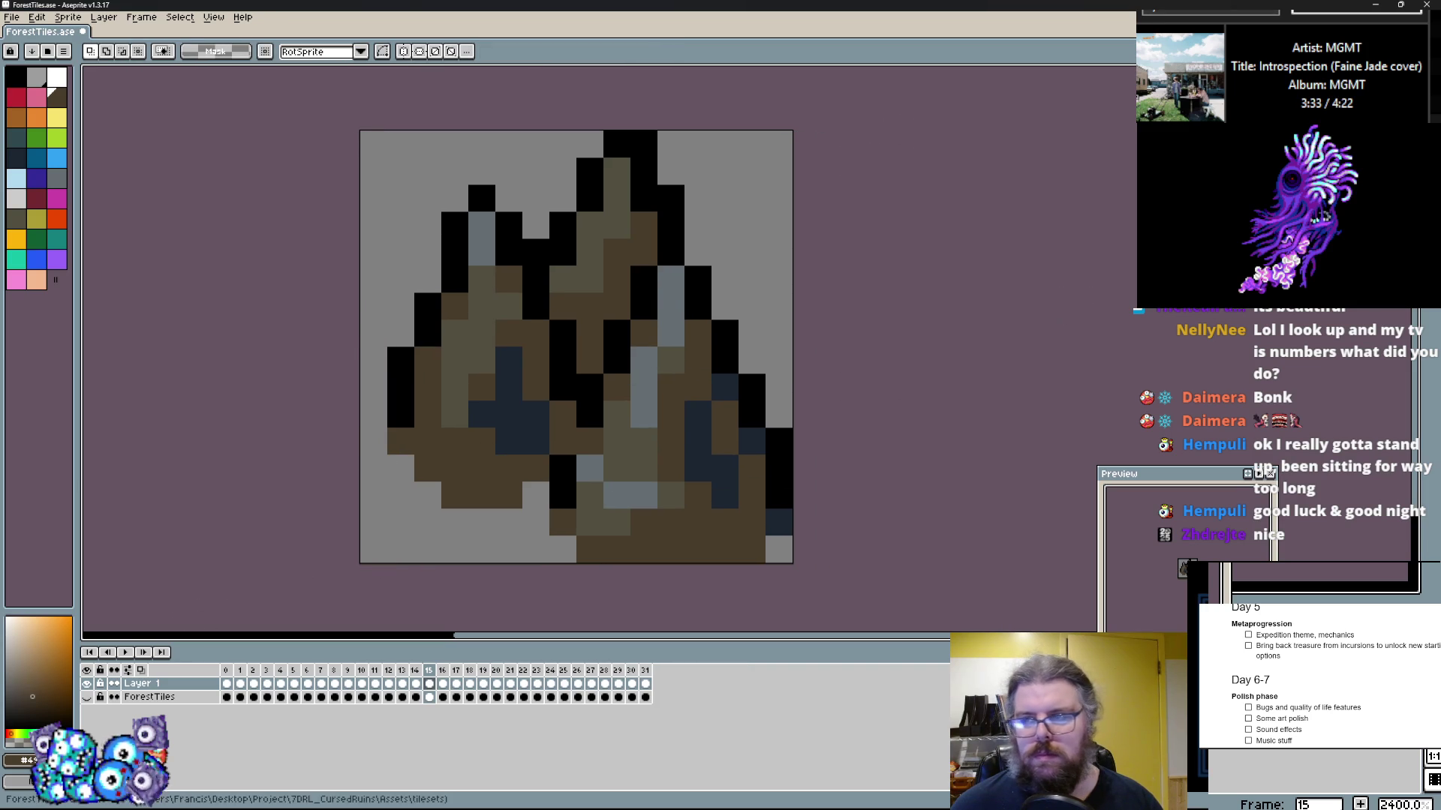
pyautogui.press('b')
pyautogui.click(513, 388)
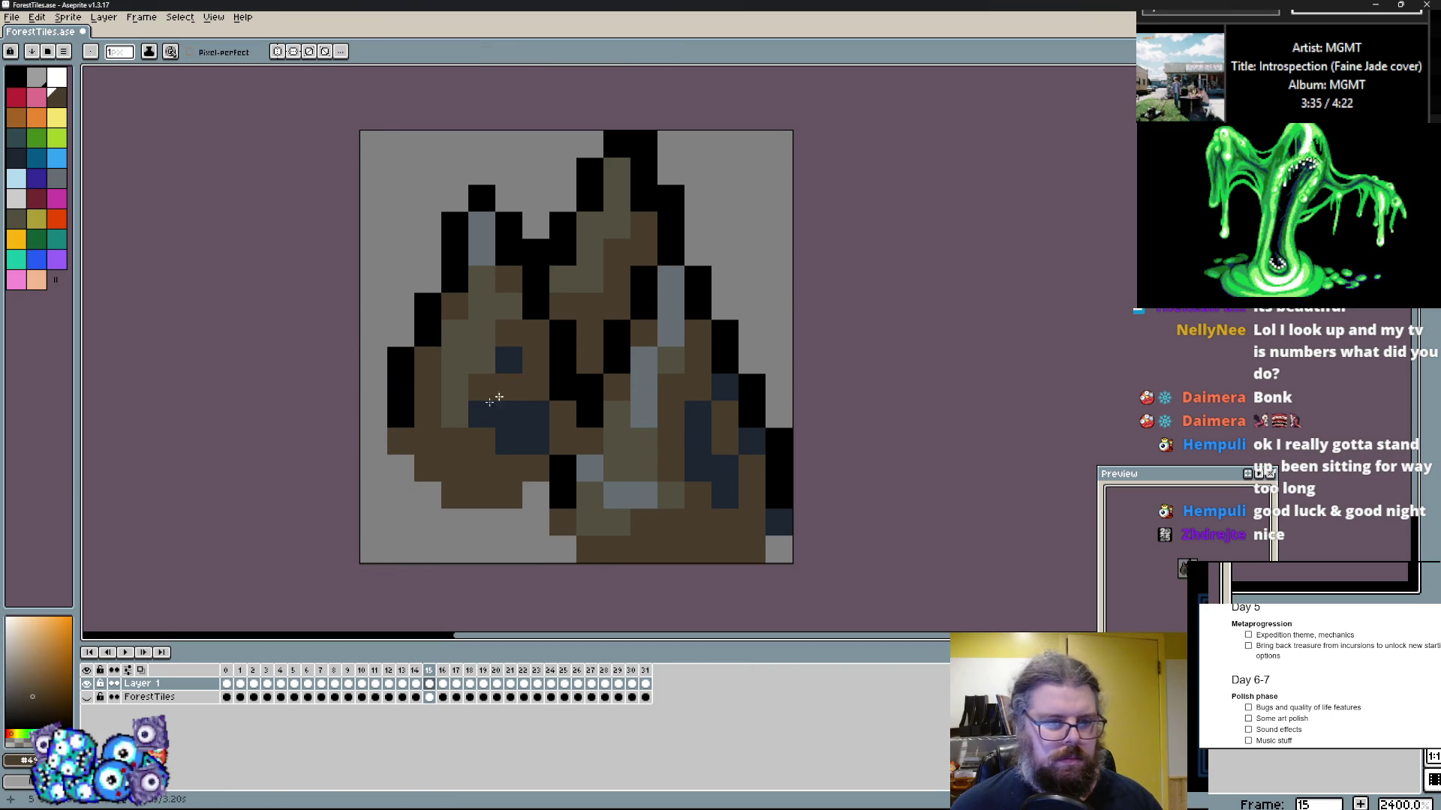
# Step: Outline the left slope in black and fill brown pixels down the left side
pyautogui.press('x')
pyautogui.moveTo(399, 389); pyautogui.dragTo(387, 454)
pyautogui.click(427, 279)
pyautogui.press('x')
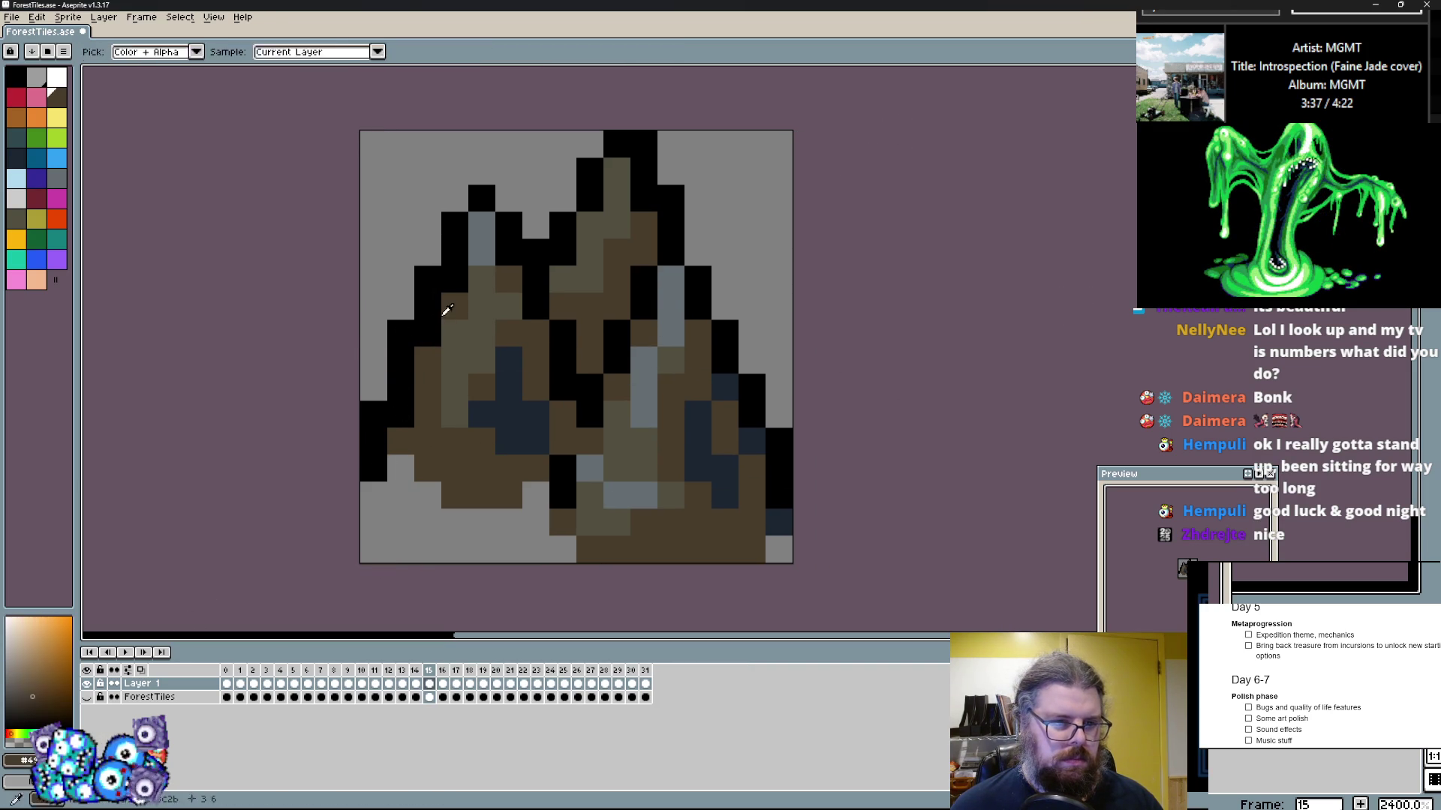
pyautogui.click(427, 333)
pyautogui.click(401, 415)
pyautogui.click(400, 468)
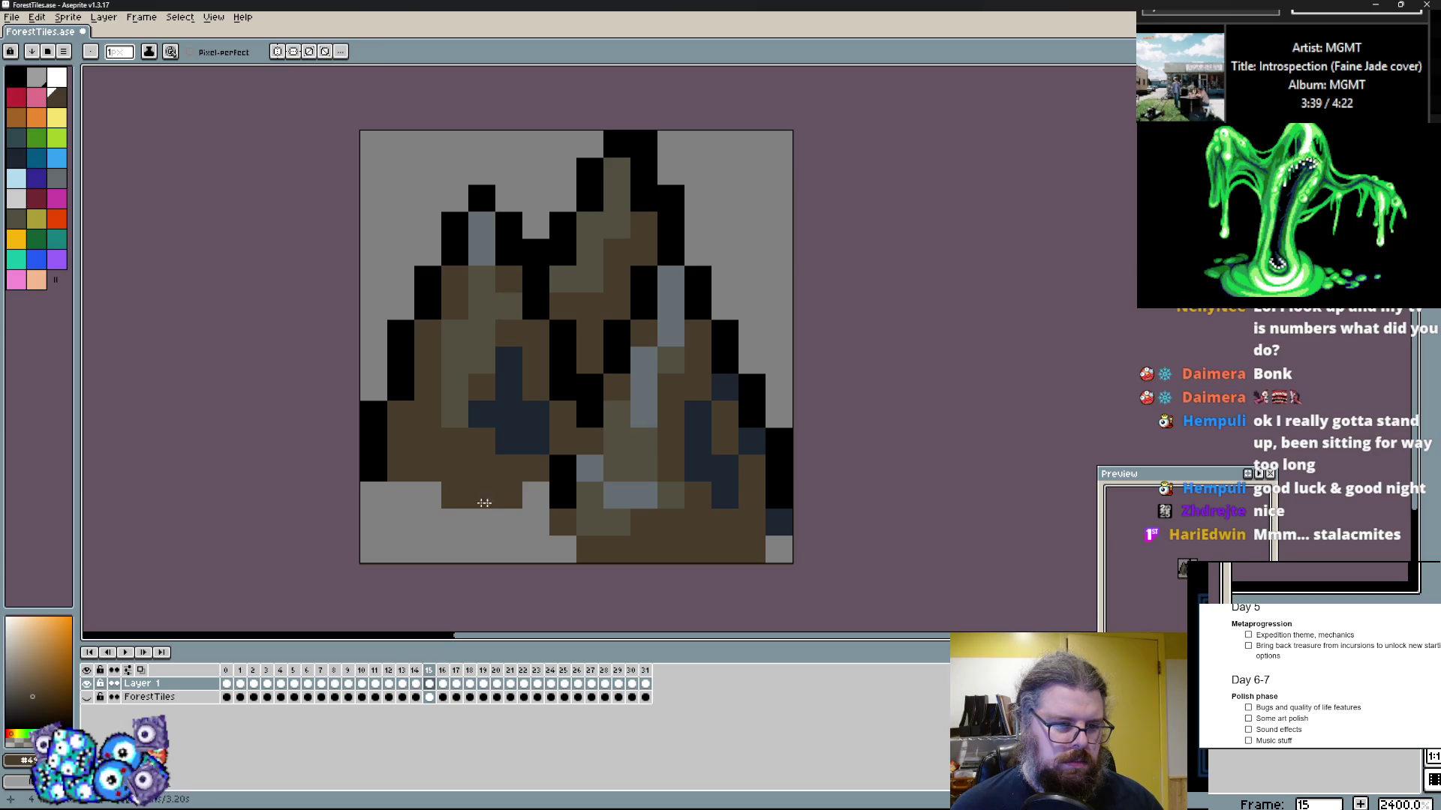
# Step: Rework the shading with navy, olive and brown pixels, adding an olive column down the left spike
pyautogui.click(502, 454)
pyautogui.click(479, 418)
pyautogui.click(525, 406)
pyautogui.click(504, 345)
pyautogui.click(466, 335)
pyautogui.click(482, 330)
pyautogui.click(434, 380)
pyautogui.moveTo(434, 379); pyautogui.dragTo(428, 469)
pyautogui.click(463, 460)
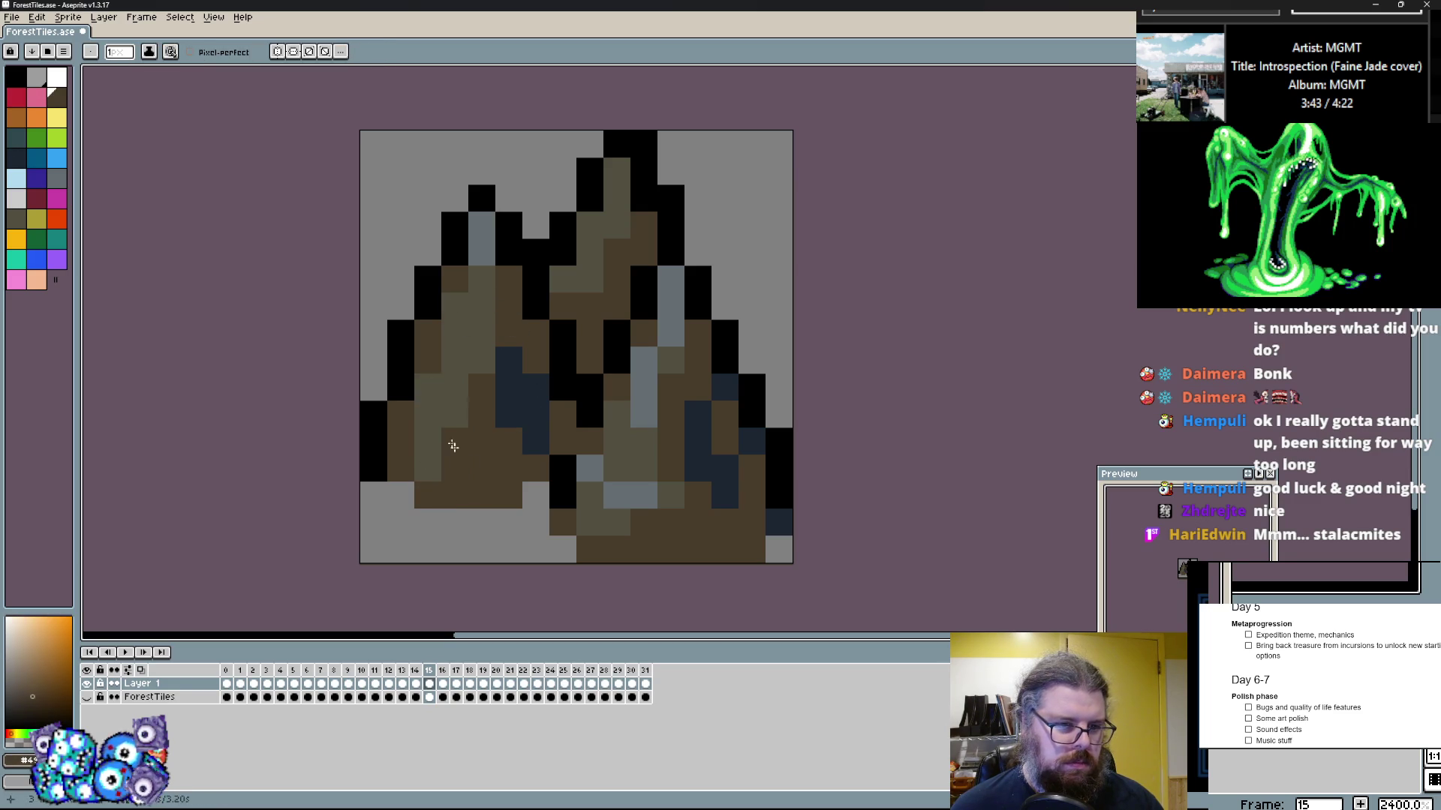
pyautogui.click(480, 343)
# Step: Add blue-grey highlights to the left spike, the small spike's tip and the top notch
pyautogui.click(481, 240)
pyautogui.click(455, 306)
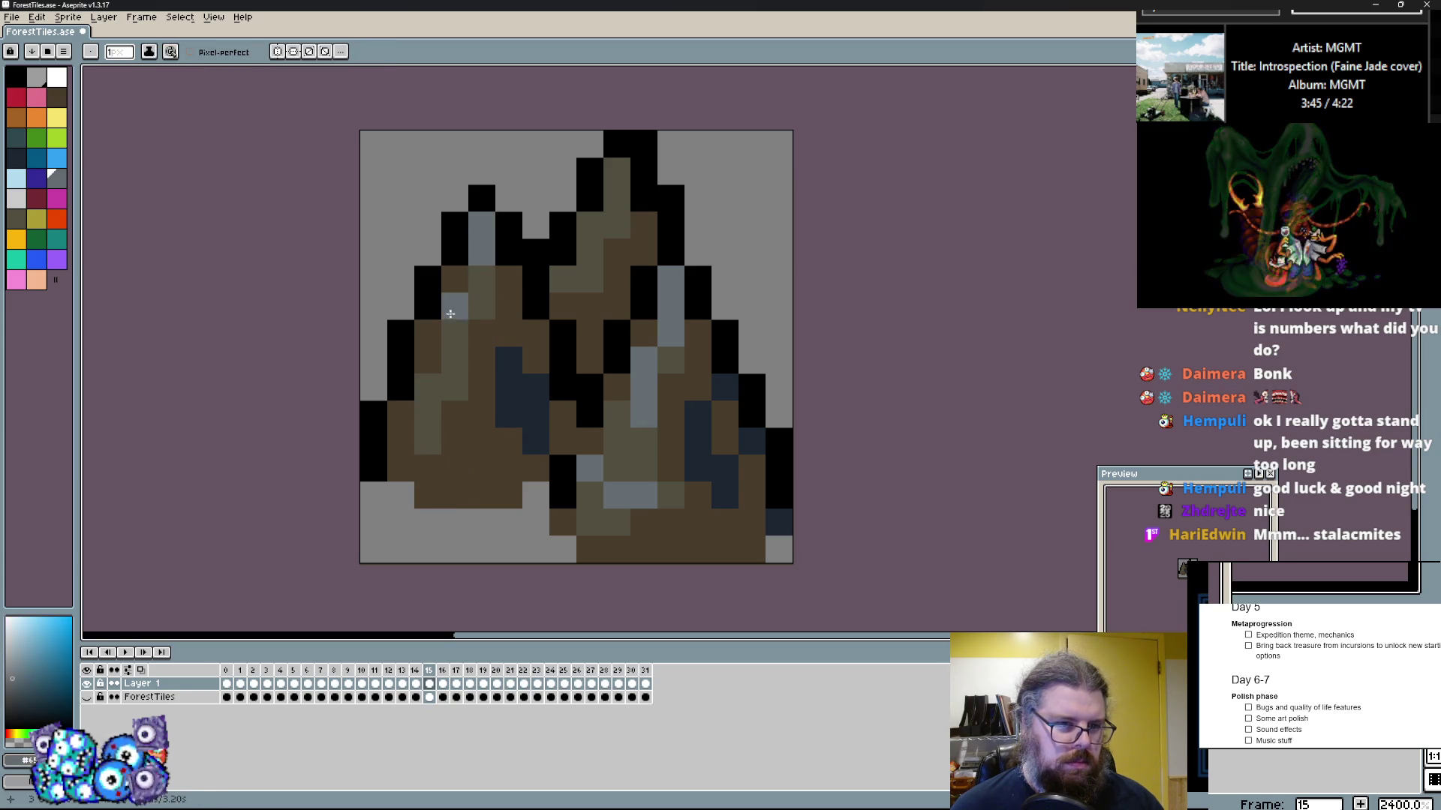
pyautogui.click(455, 333)
pyautogui.click(481, 279)
pyautogui.click(483, 300)
pyautogui.click(482, 281)
pyautogui.click(542, 224)
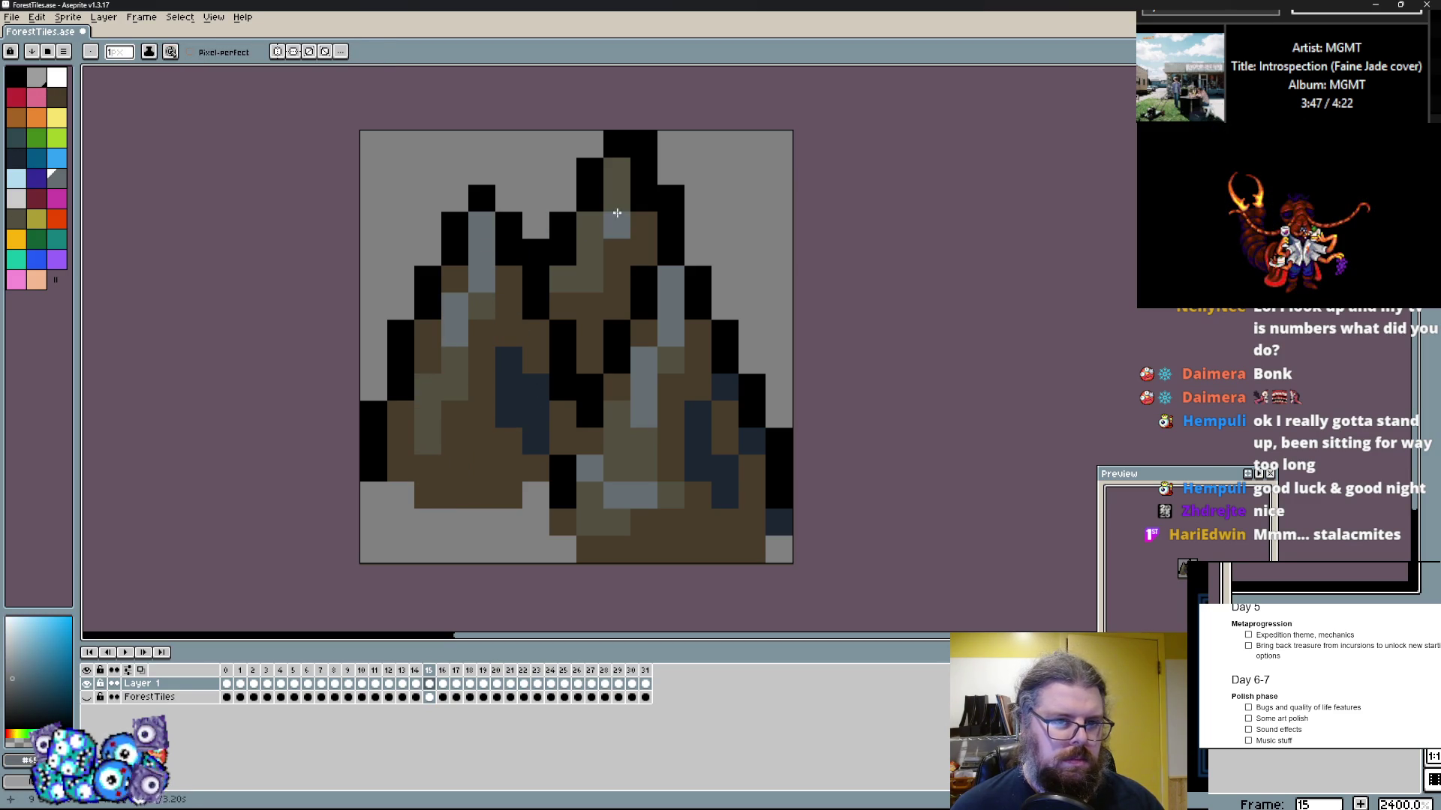
# Step: Tidy the top edge and outline, add an olive band along the lower left, then go to frame 16
pyautogui.click(590, 304)
pyautogui.click(563, 282)
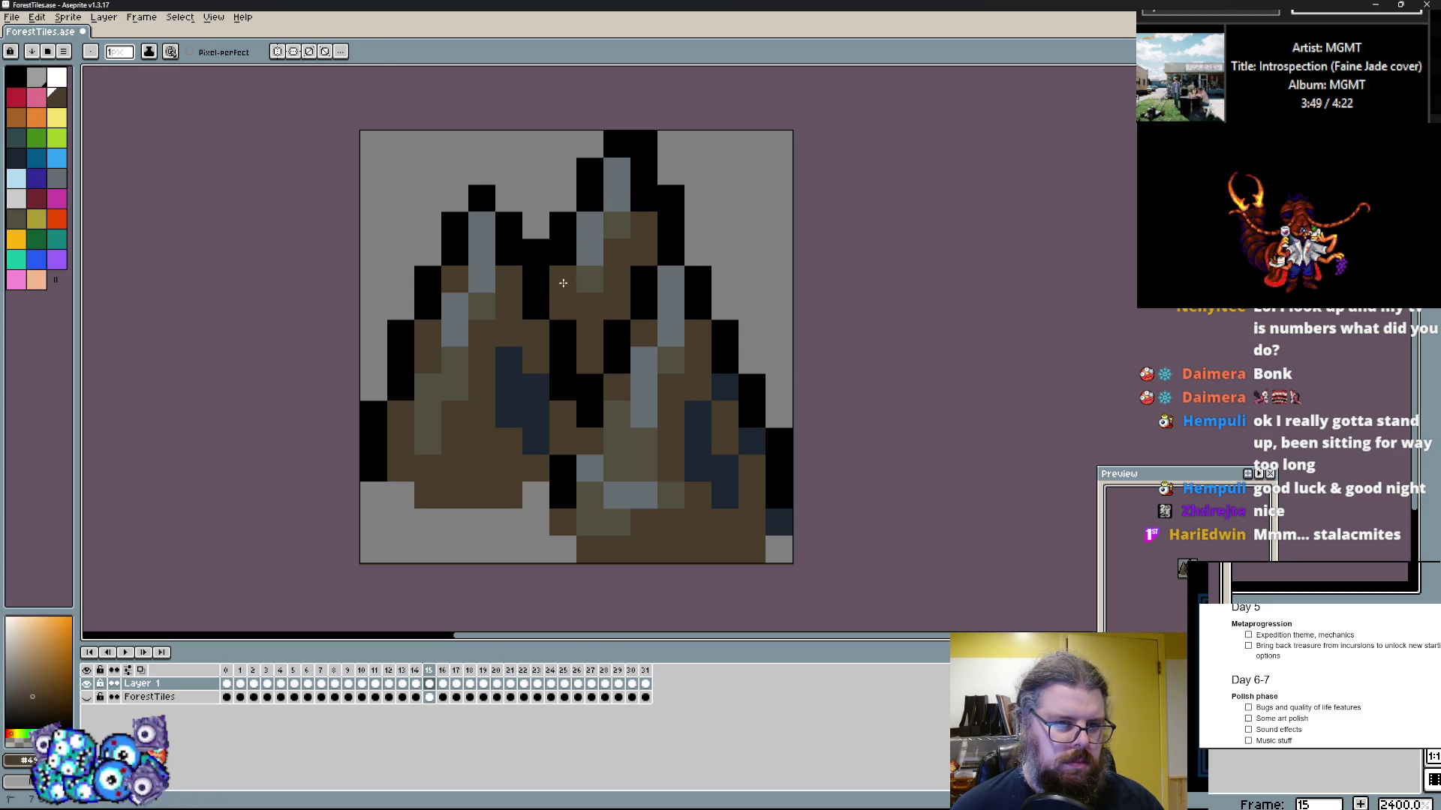
pyautogui.click(679, 187)
pyautogui.click(675, 194)
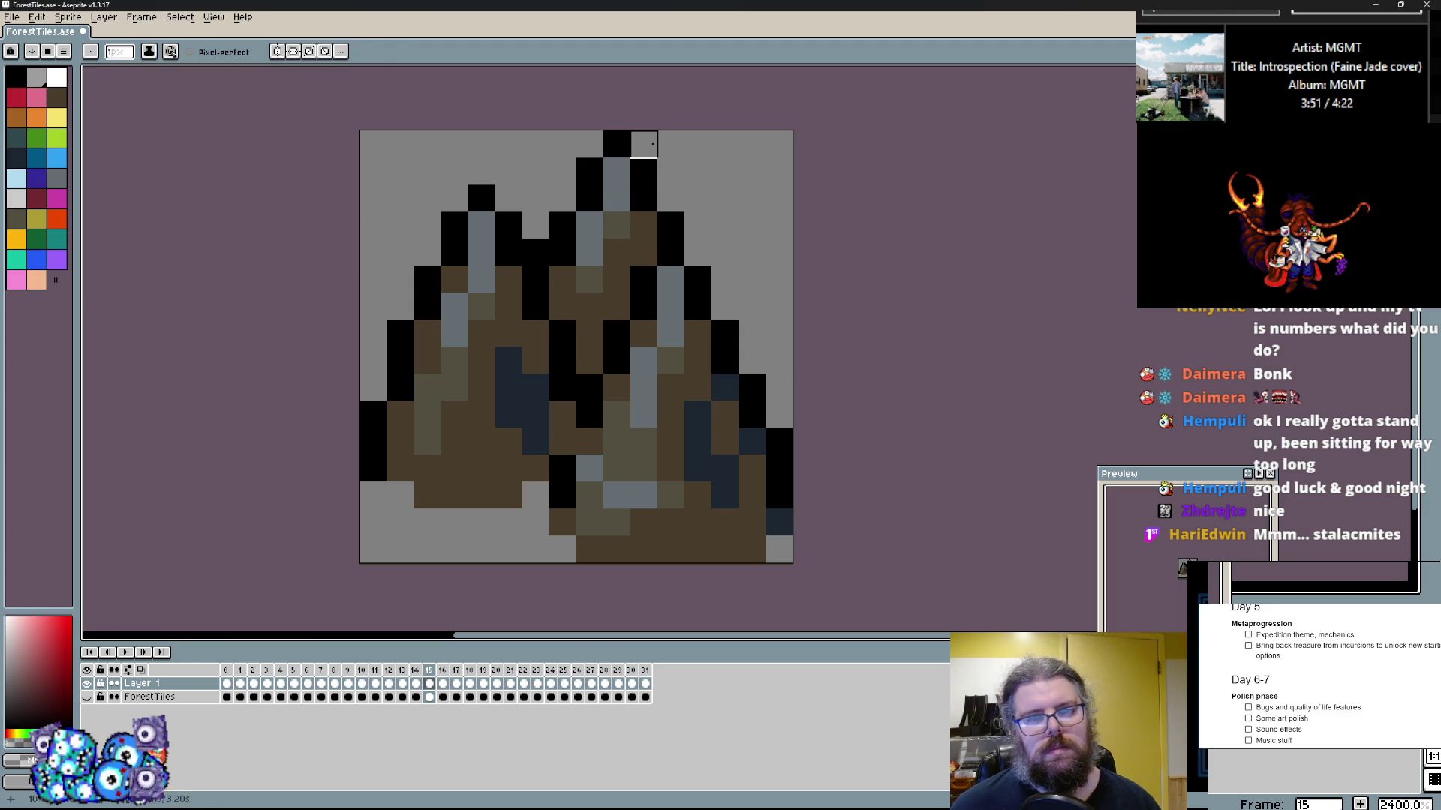
pyautogui.click(673, 212)
pyautogui.click(669, 273)
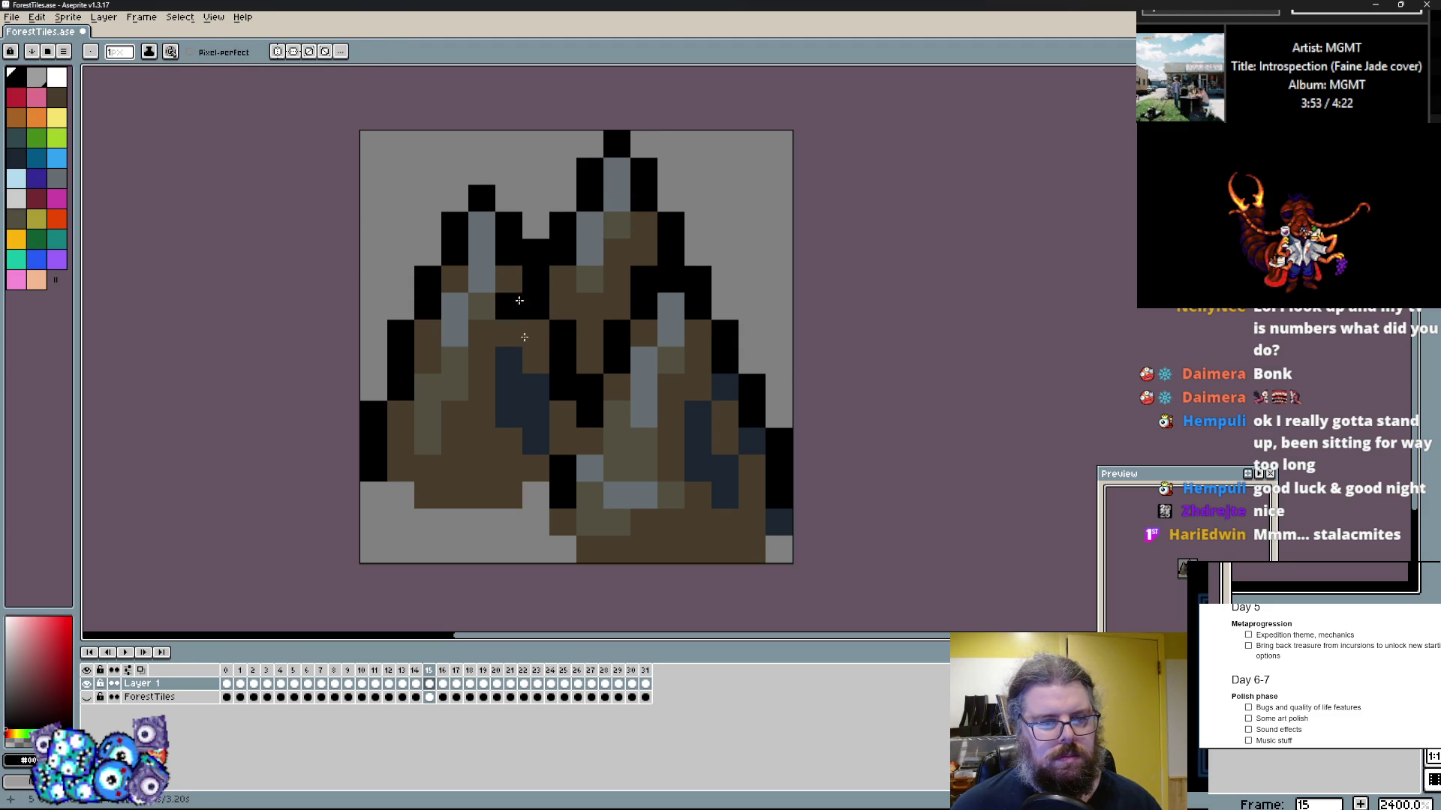
pyautogui.click(612, 443)
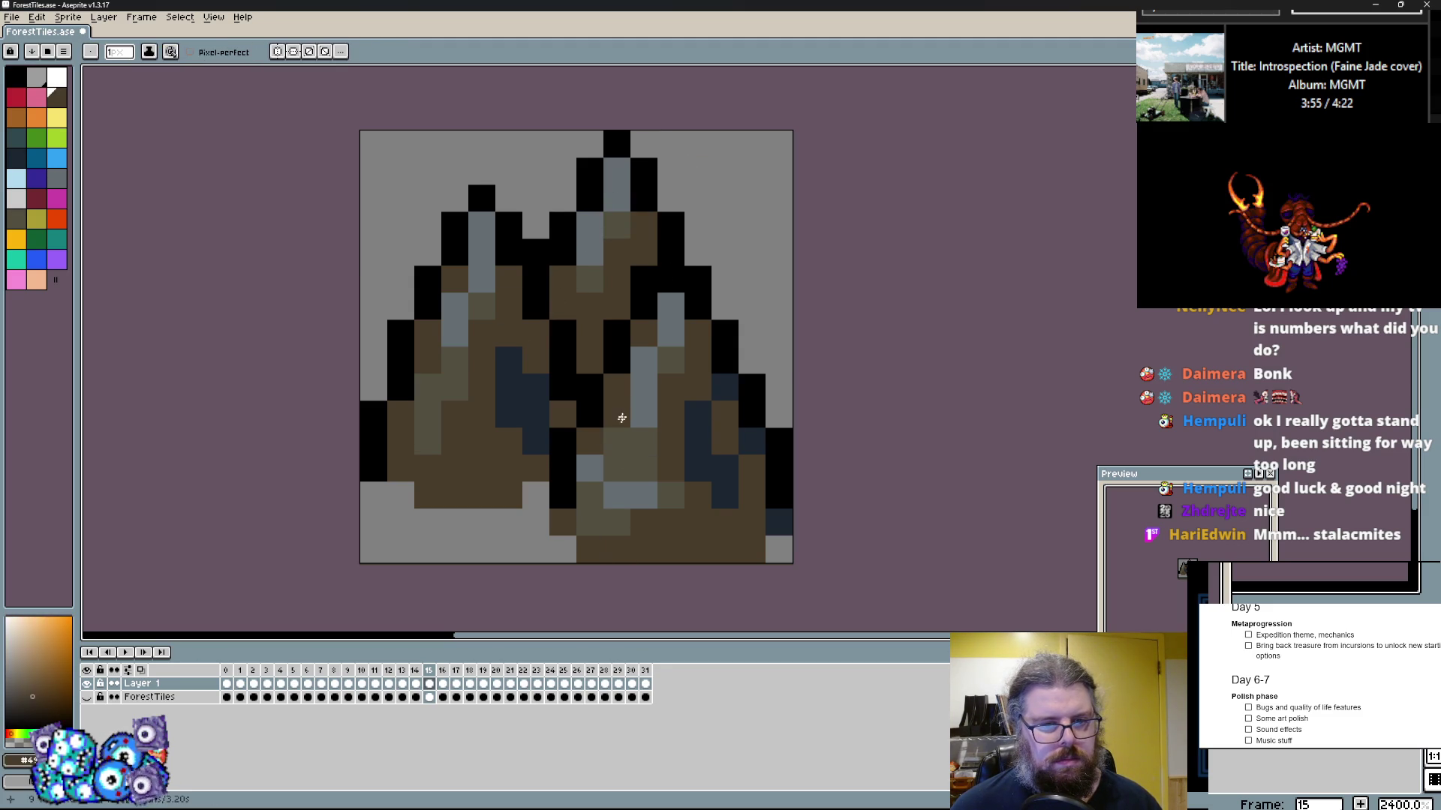
pyautogui.click(649, 555)
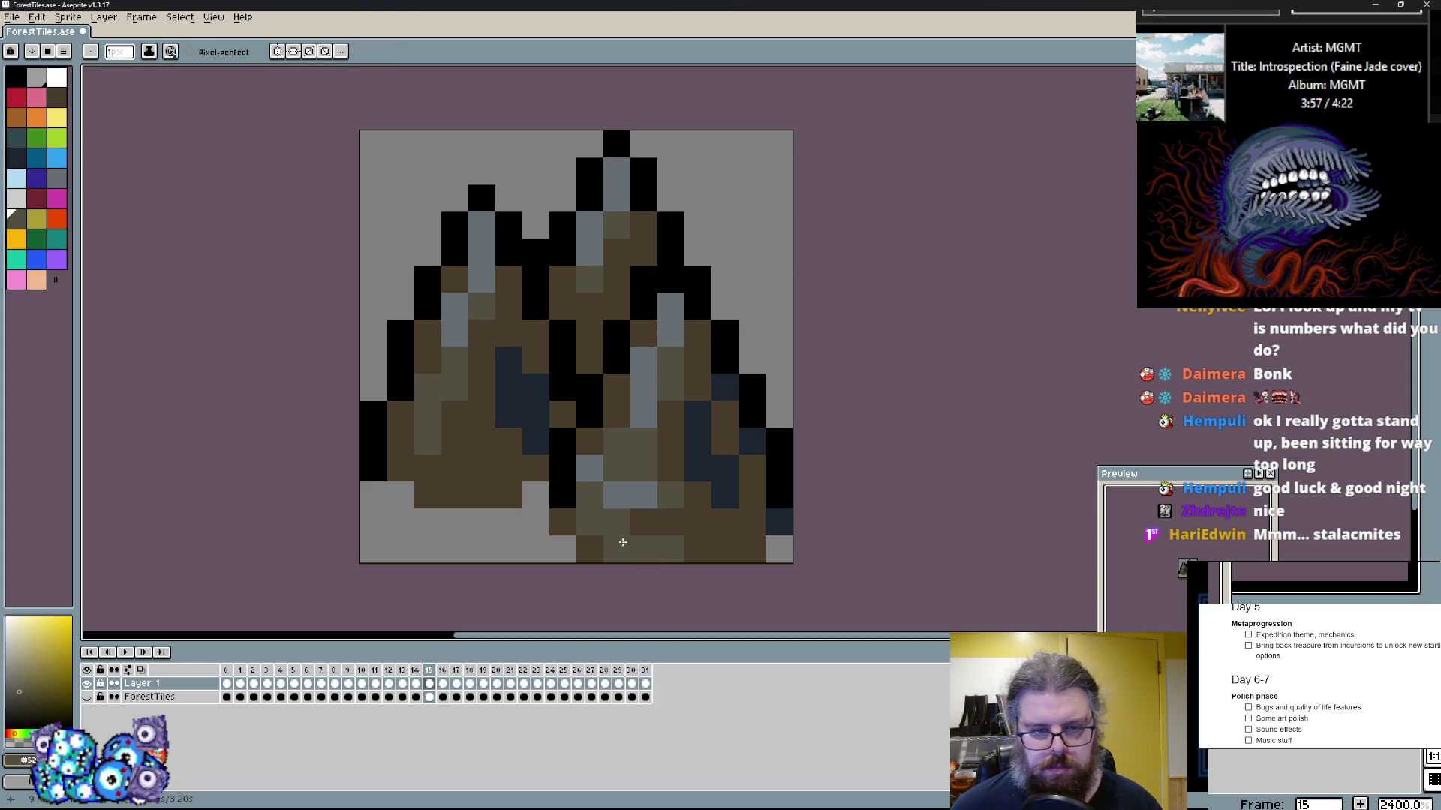
pyautogui.moveTo(450, 465); pyautogui.dragTo(422, 435)
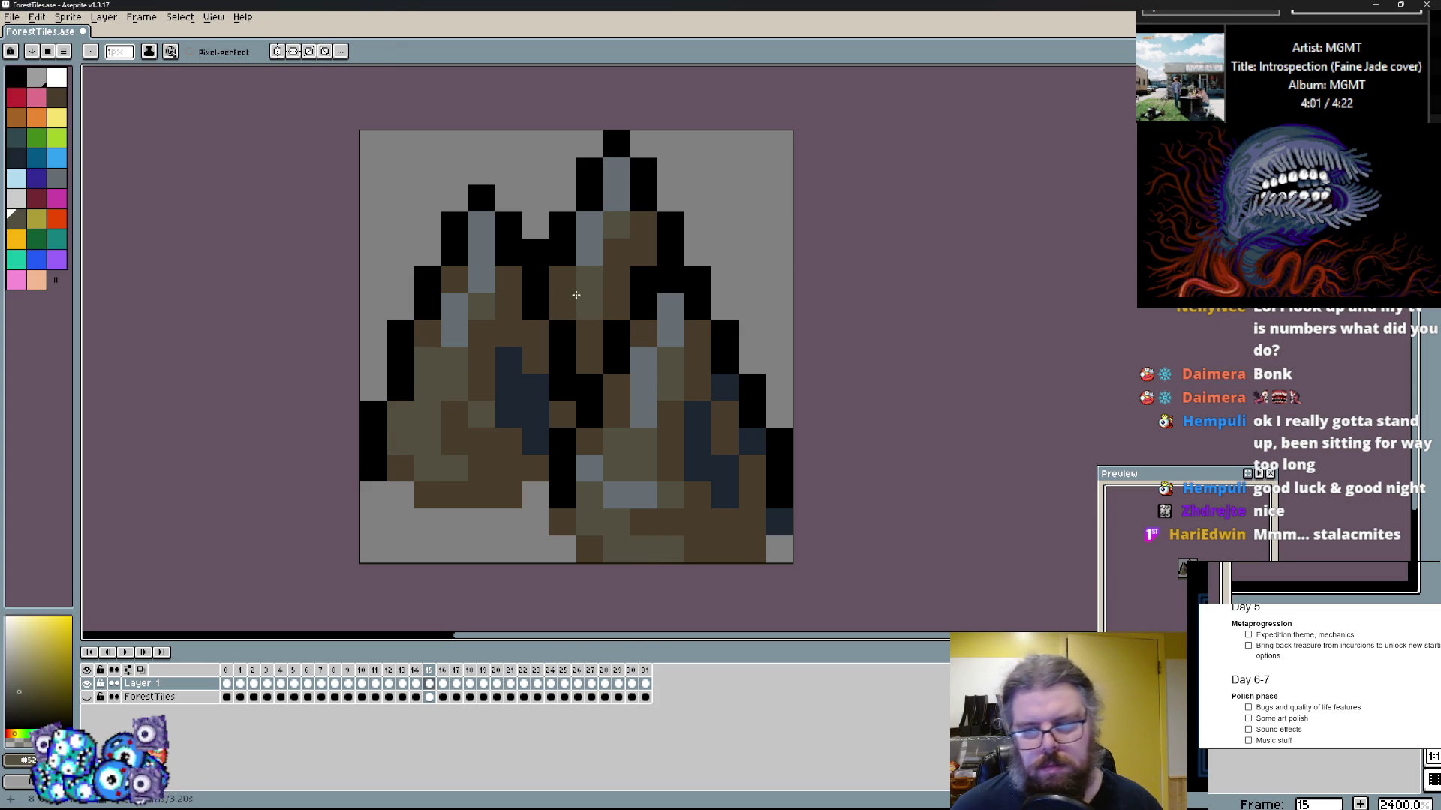
pyautogui.press('Left')
pyautogui.press('Left')
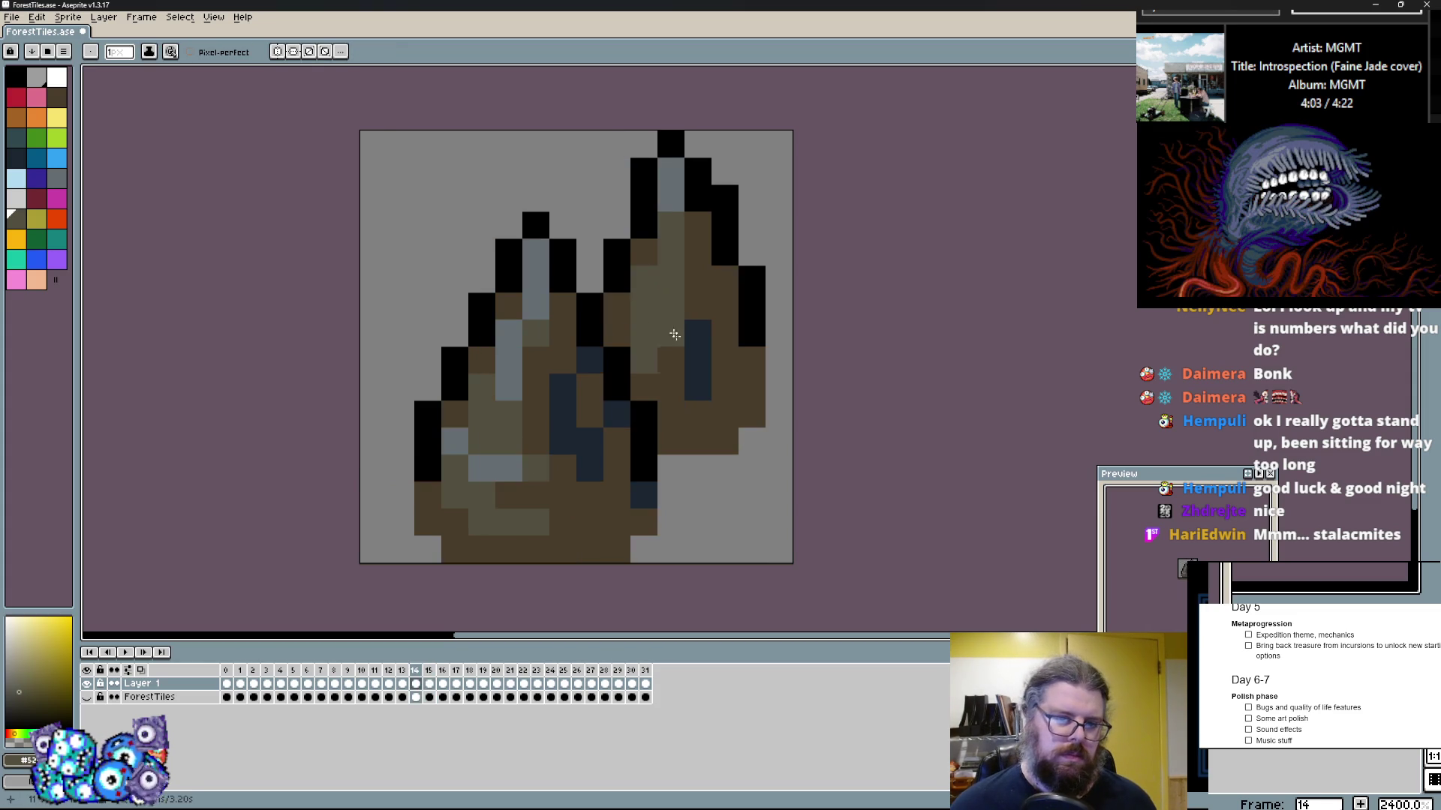
pyautogui.press('Right')
pyautogui.press('Right')
pyautogui.press('Right')
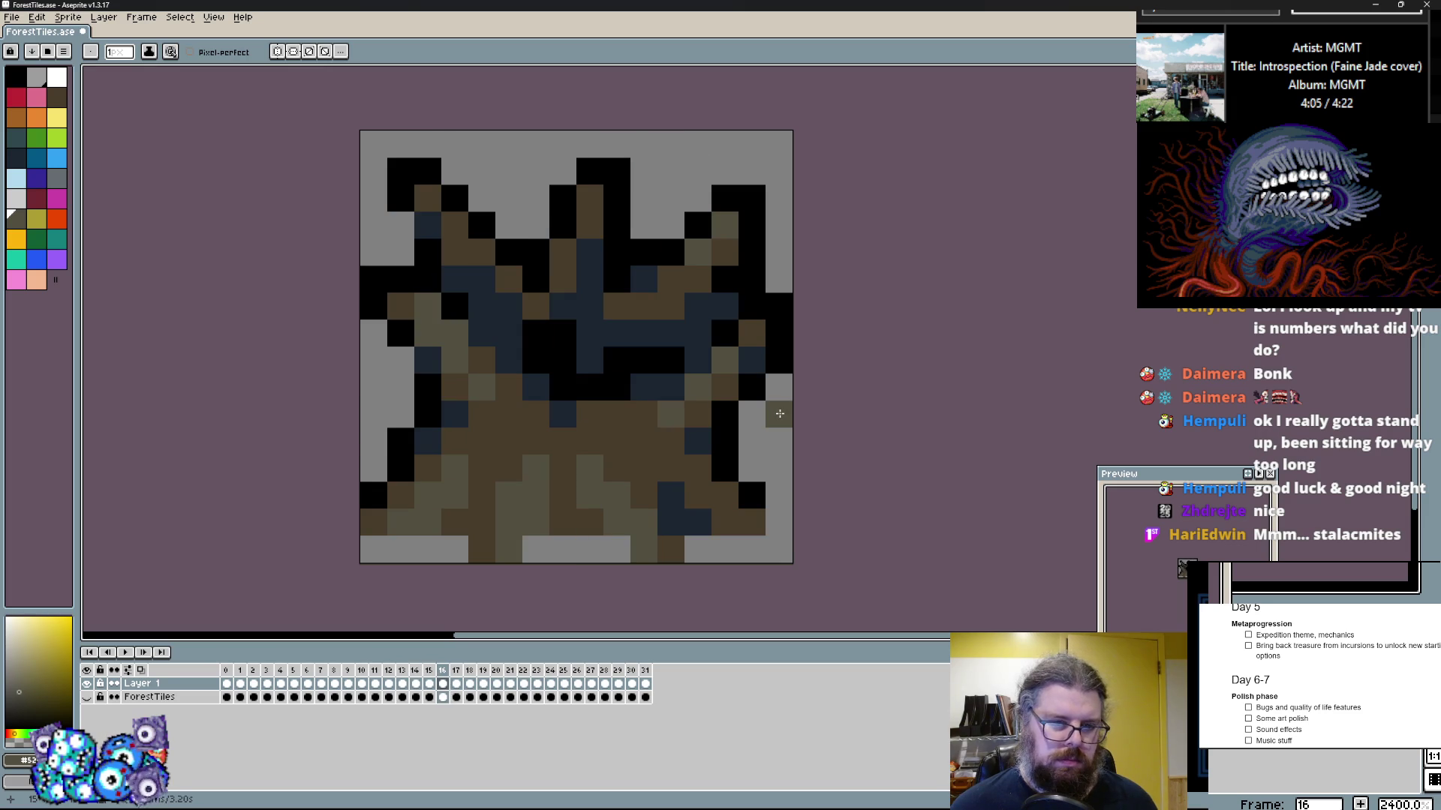
# Step: Cover frame 16's old artwork with a background-grey filled rectangle
pyautogui.click(781, 420)
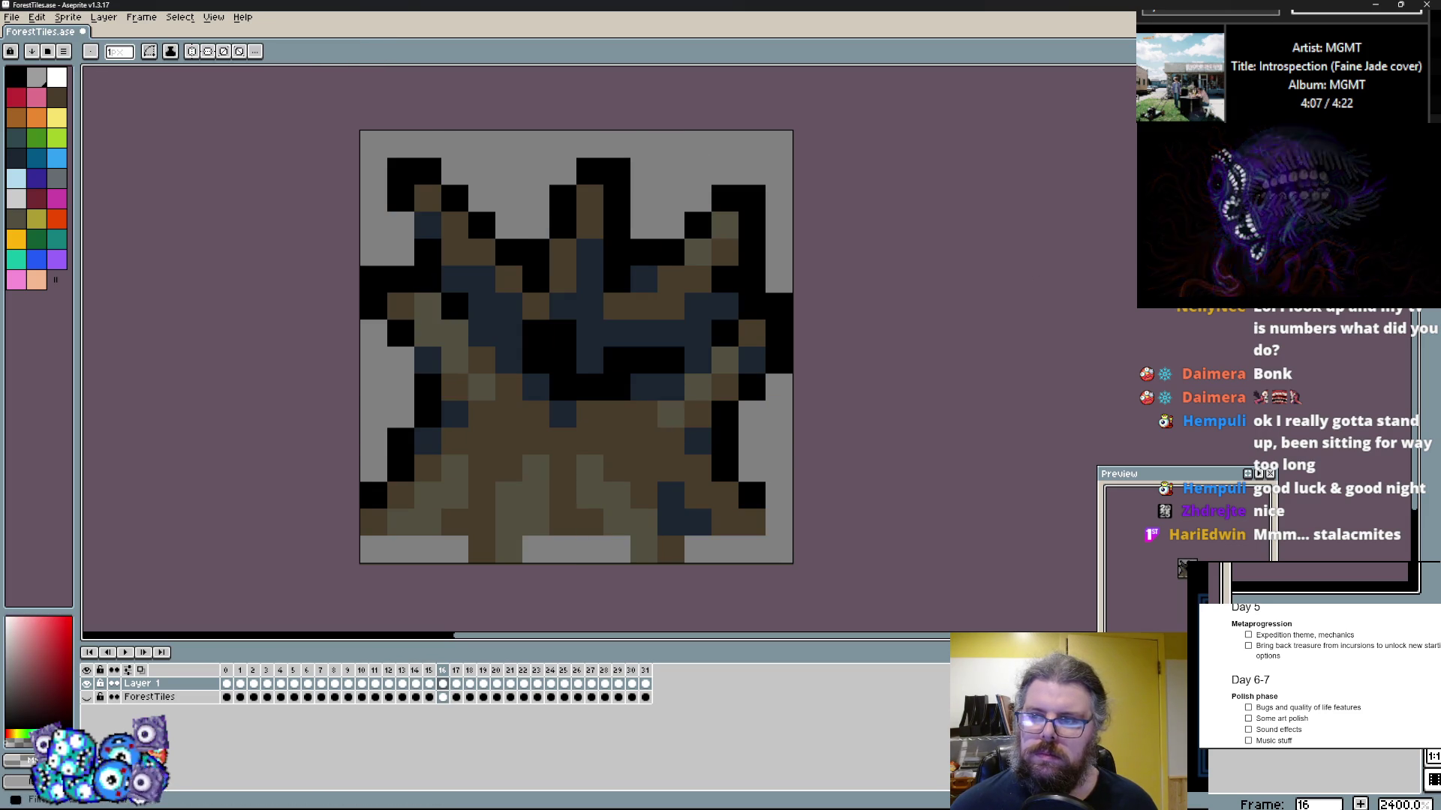
pyautogui.press('Left')
pyautogui.press('Right')
pyautogui.moveTo(778, 541); pyautogui.dragTo(309, 164)
# Step: Sample brown from frame 15 and sketch a solid stalactite hanging from frame 16's top edge
pyautogui.press('Left')
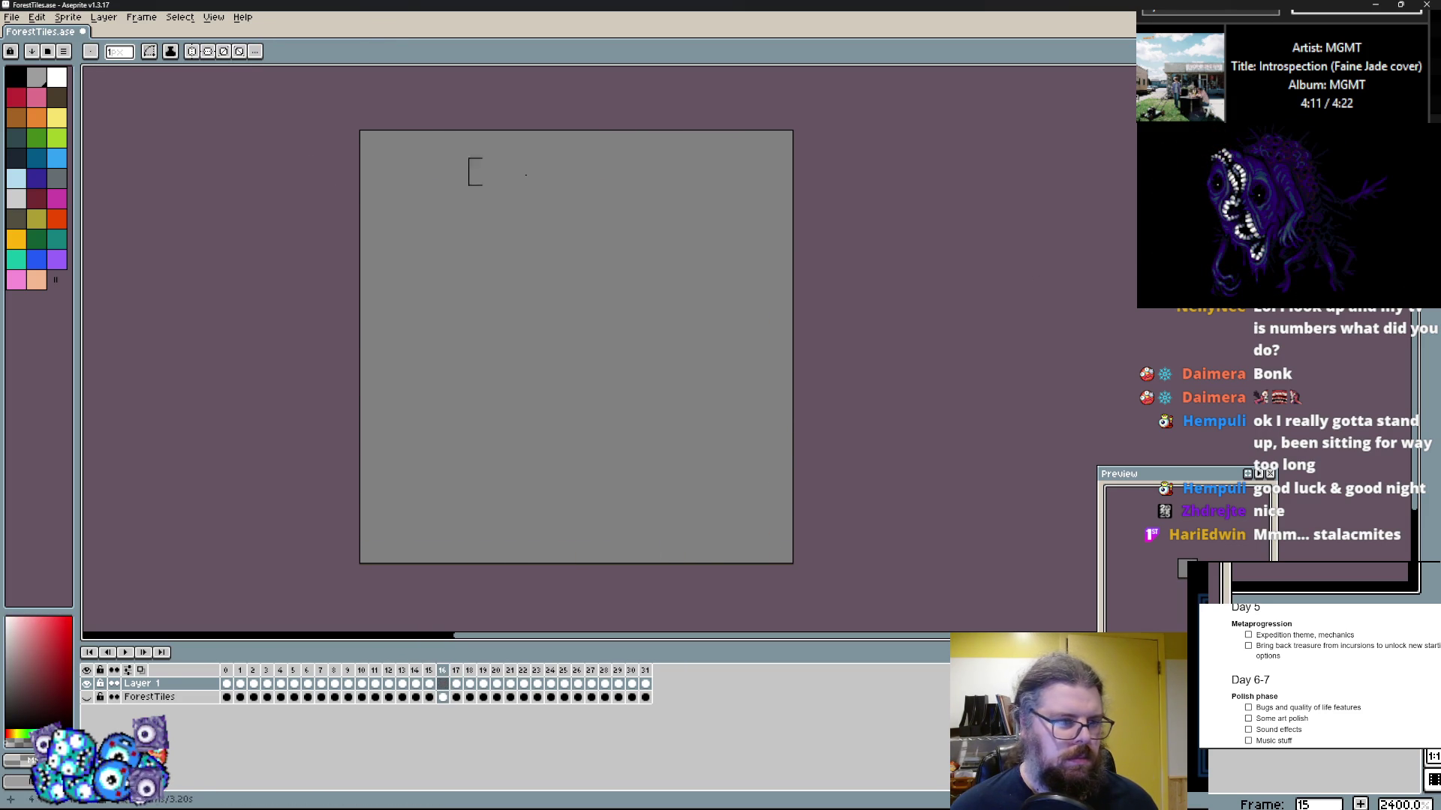
pyautogui.press('b')
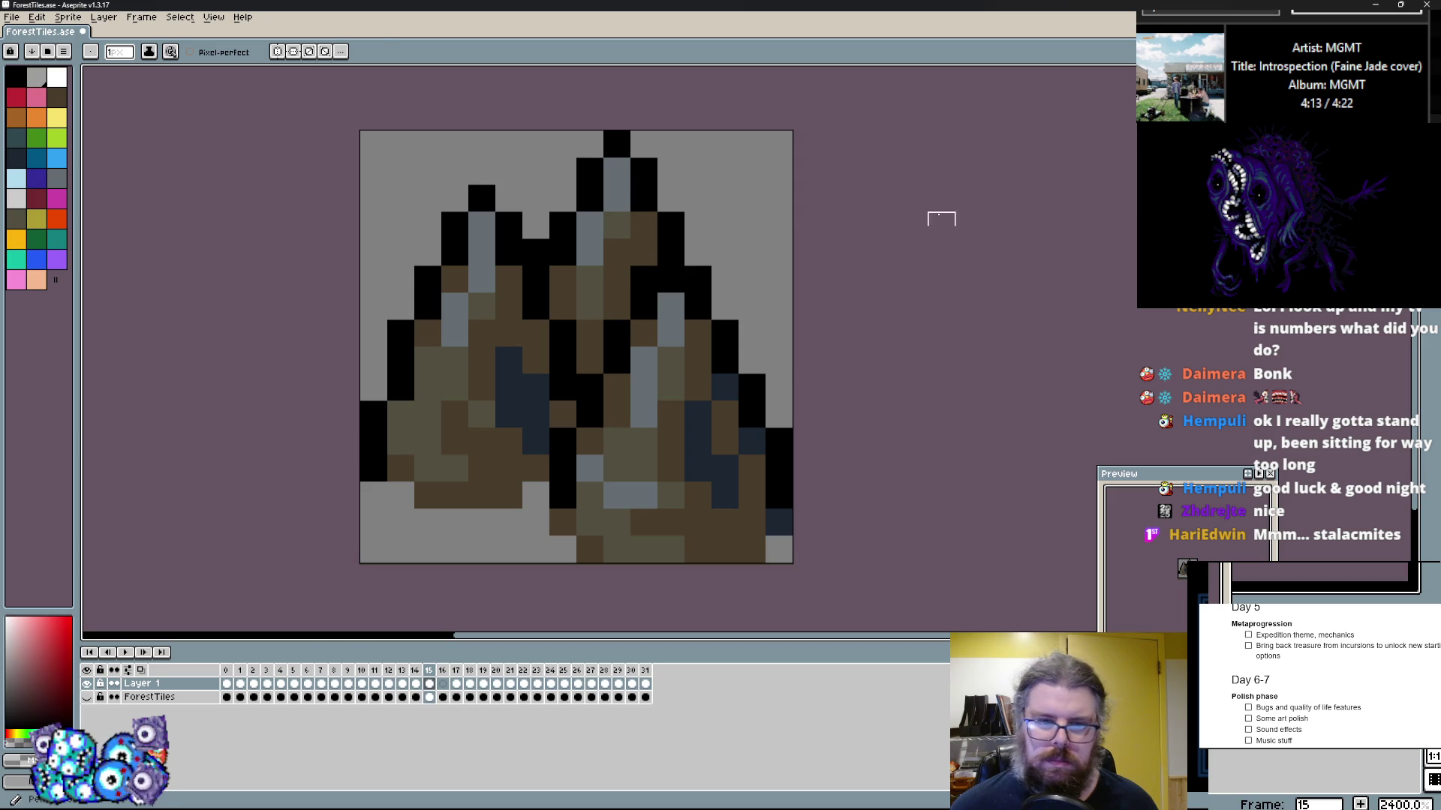
pyautogui.click(617, 279)
pyautogui.press('Right')
pyautogui.moveTo(414, 146); pyautogui.dragTo(590, 360)
# Step: Fill the stalactite solid brown, trimming its top left and patching the top edges
pyautogui.moveTo(488, 177); pyautogui.dragTo(509, 162)
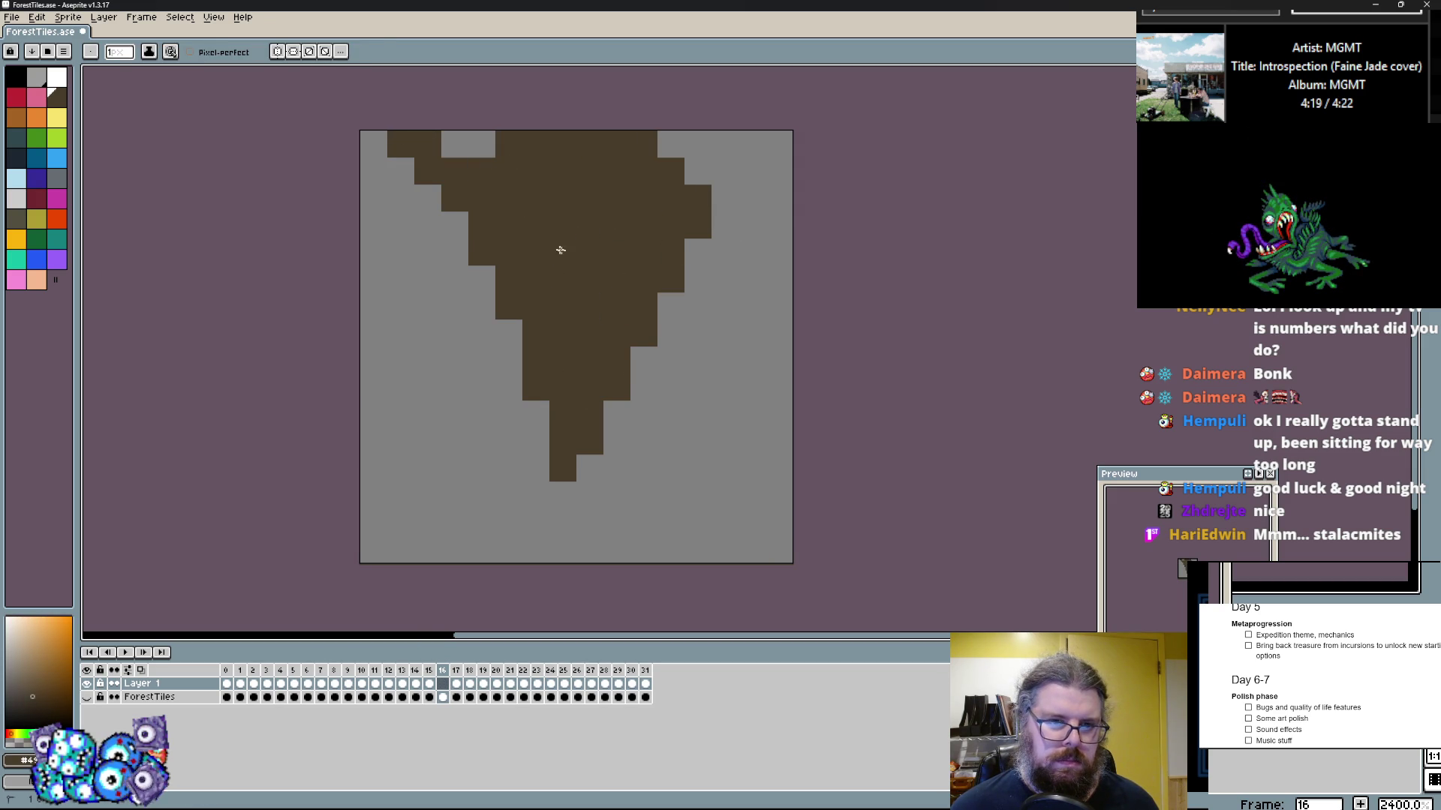
pyautogui.press('e')
pyautogui.moveTo(411, 144); pyautogui.dragTo(425, 199)
pyautogui.press('b')
pyautogui.click(454, 144)
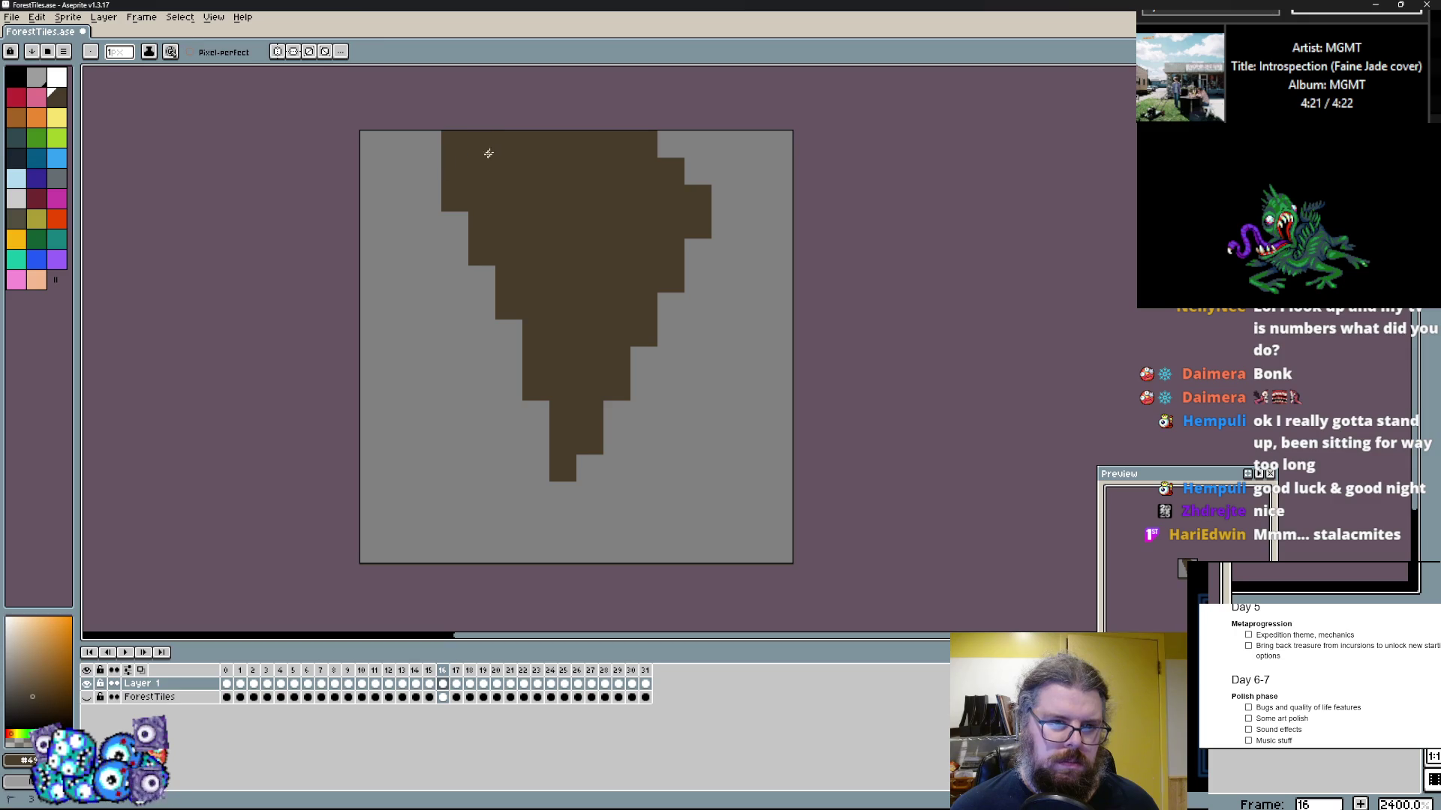
pyautogui.click(688, 171)
pyautogui.press('e')
pyautogui.click(660, 469)
pyautogui.press('b')
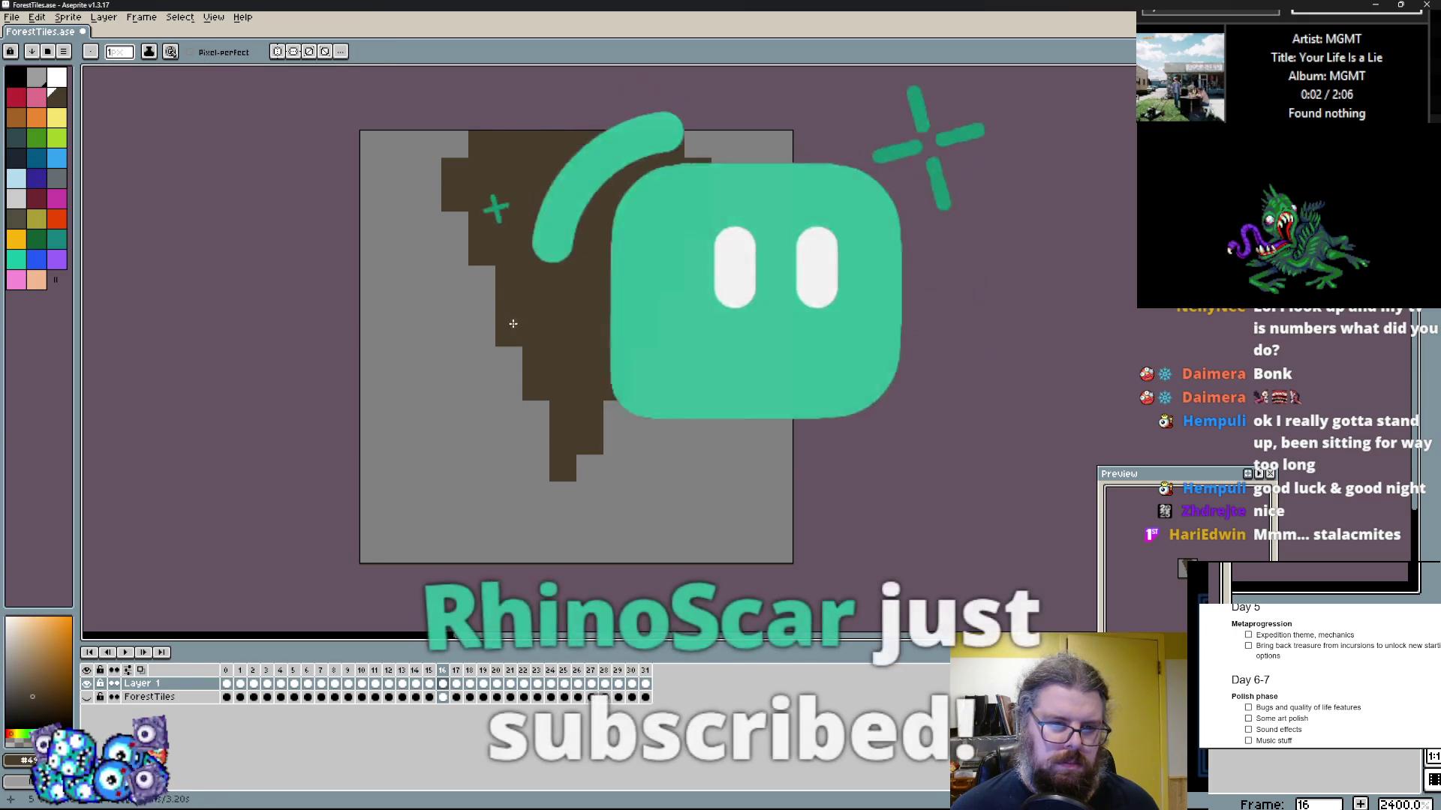
# Step: Compare with frame 15, then trace a stepped black outline up the stalactite's tip and left edge
pyautogui.press('Left')
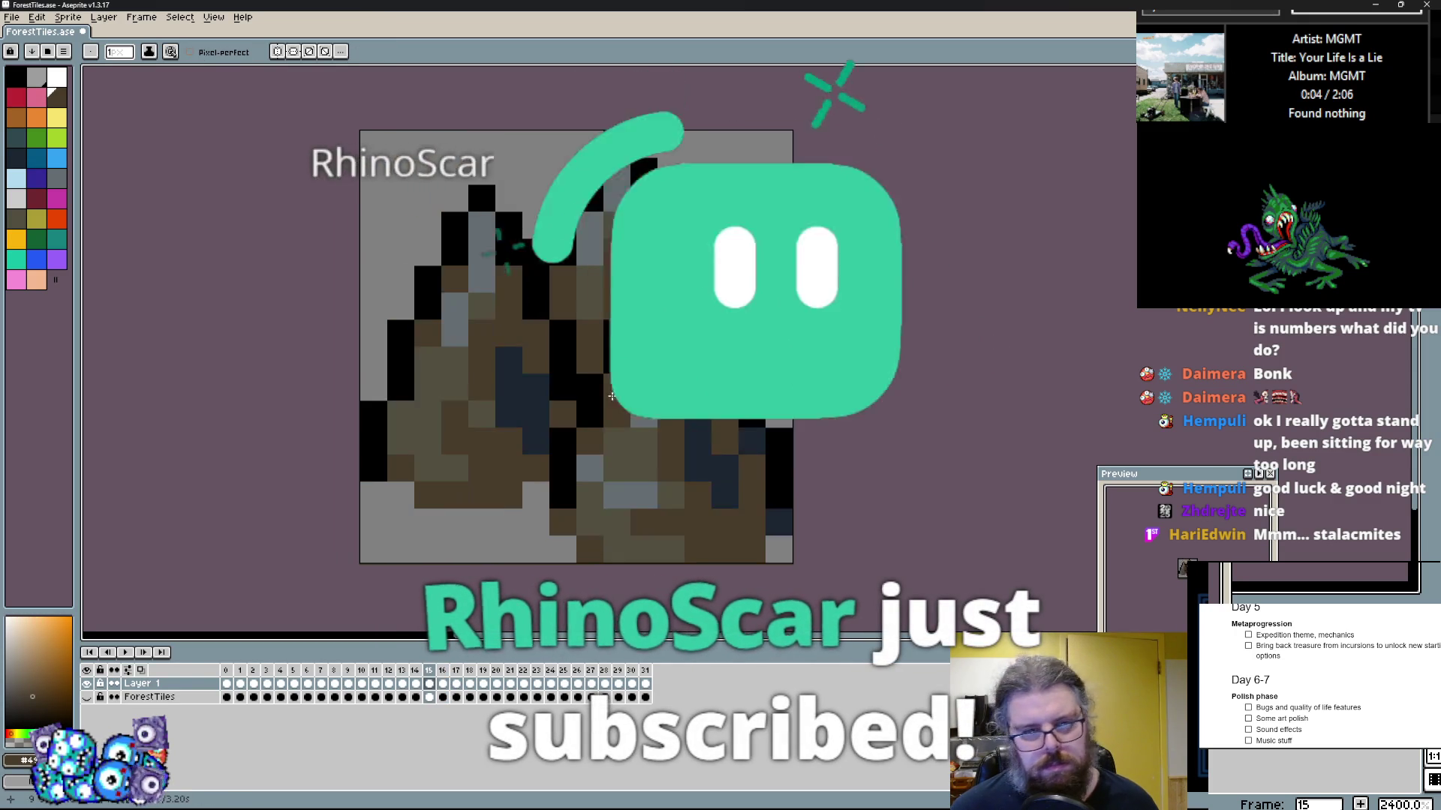
pyautogui.press('Right')
pyautogui.press('Left')
pyautogui.press('Right')
pyautogui.click(562, 495)
pyautogui.click(535, 441)
pyautogui.click(508, 406)
pyautogui.moveTo(508, 403); pyautogui.dragTo(441, 166)
pyautogui.rightClick(454, 225)
pyautogui.hotkey('ctrl', 'z')
pyautogui.click(595, 466)
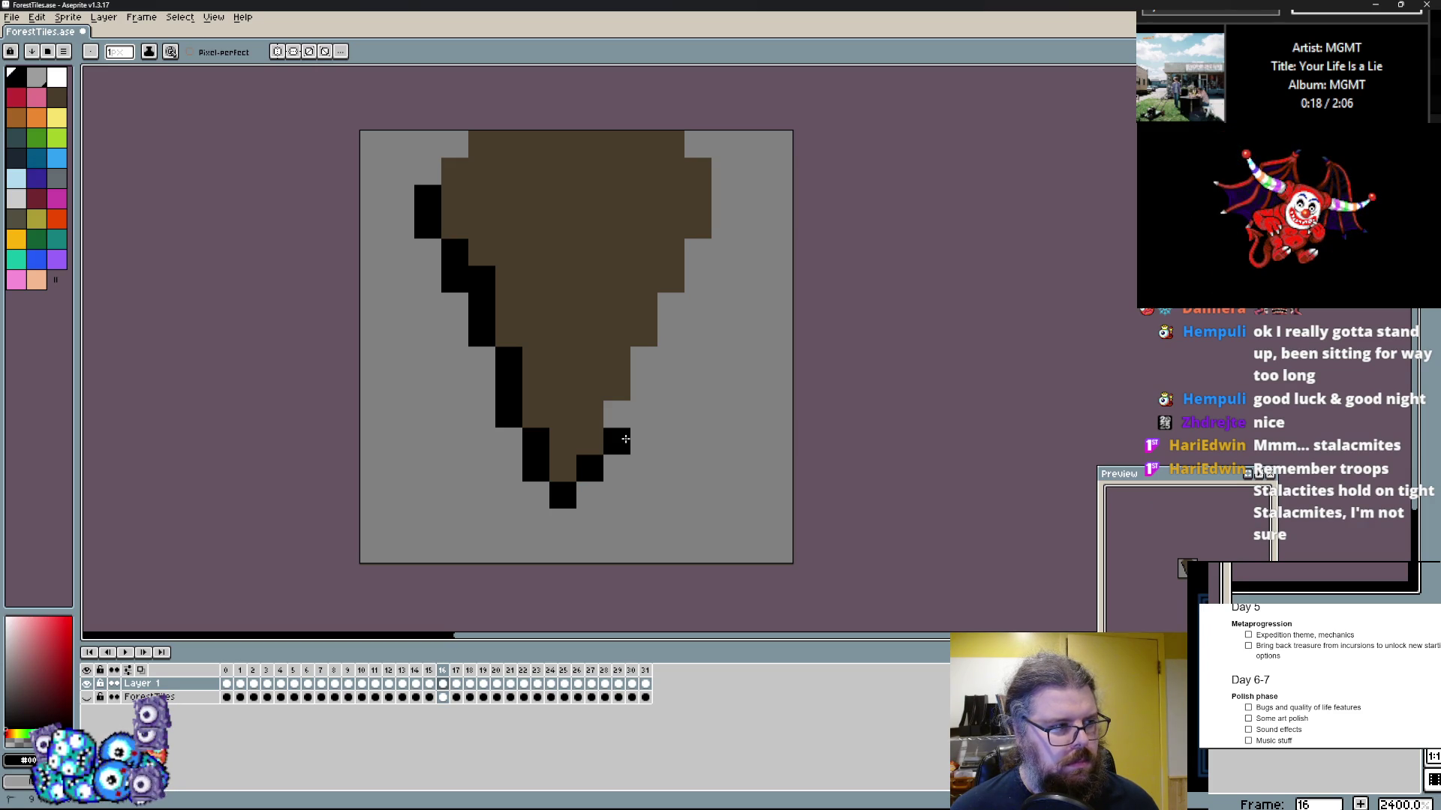
# Step: Outline the stalactite's right edge in black, cleaning stray outline pixels with brown
pyautogui.moveTo(625, 439); pyautogui.dragTo(670, 303)
pyautogui.press('e')
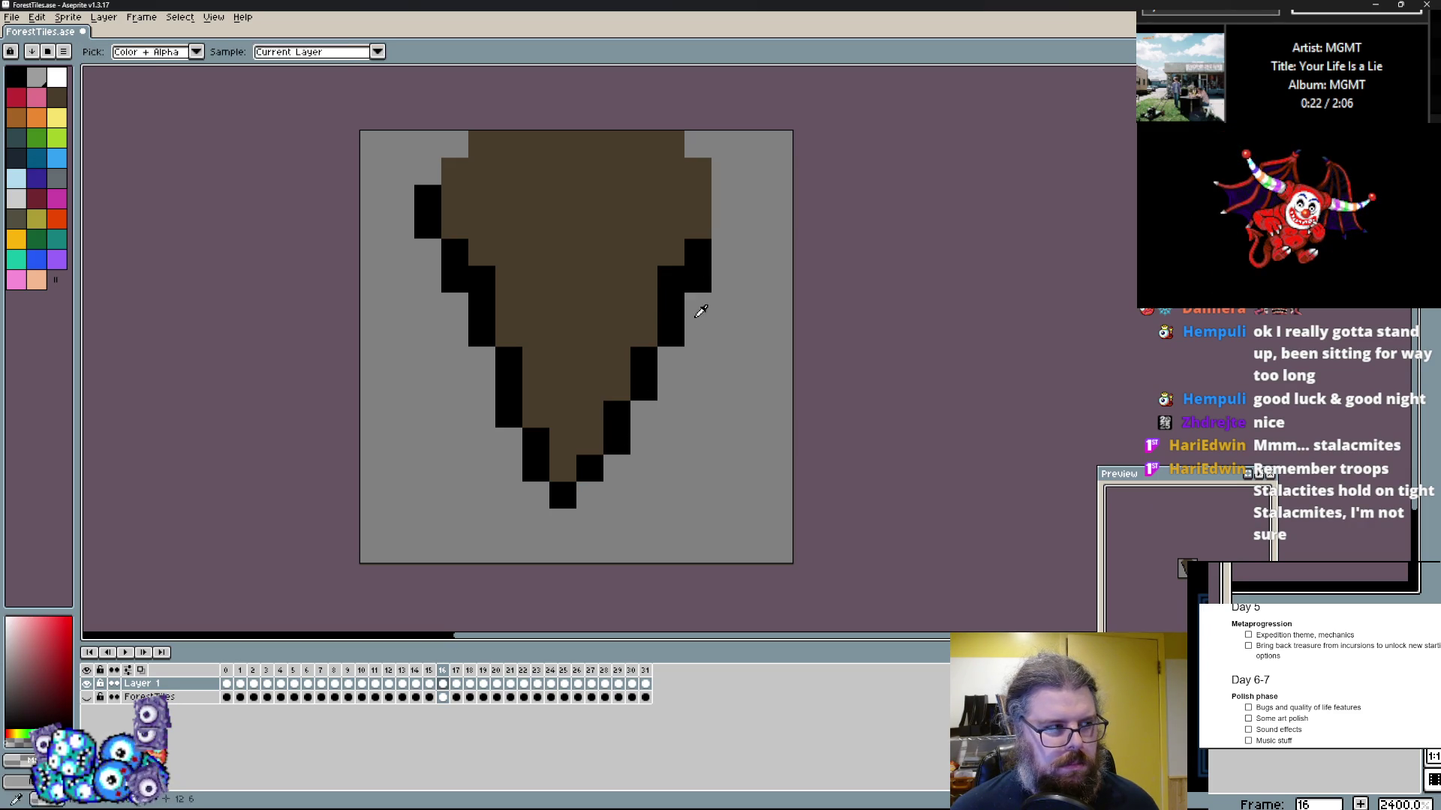
pyautogui.click(695, 285)
pyautogui.press('b')
pyautogui.moveTo(721, 219); pyautogui.dragTo(704, 184)
pyautogui.rightClick(704, 183)
pyautogui.click(534, 330)
pyautogui.click(487, 287)
pyautogui.click(509, 387)
pyautogui.click(481, 360)
# Step: Borrow the dark navy from frame 15 and paint one navy pixel on frame 16's stalactite
pyautogui.press(',')
pyautogui.click(543, 409)
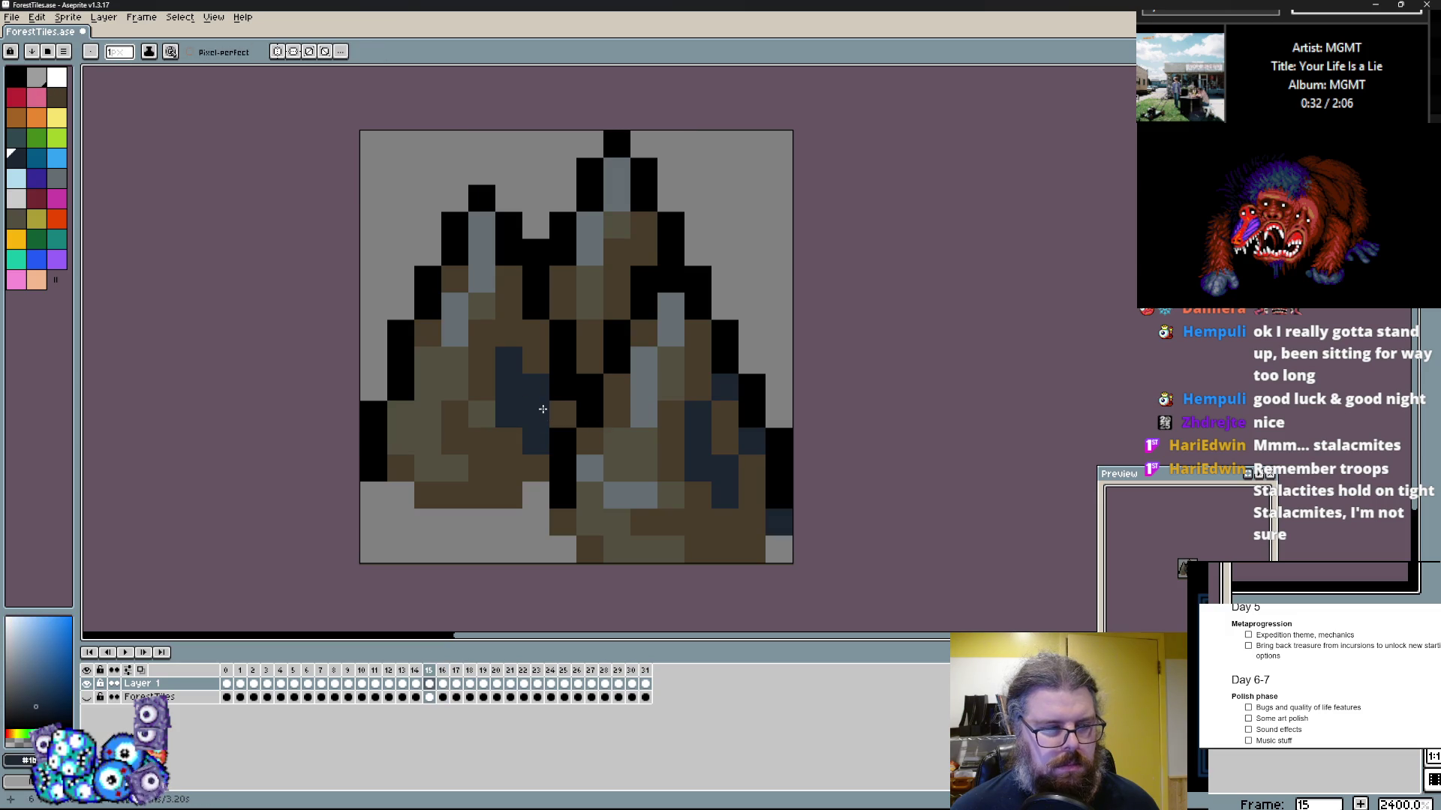
pyautogui.press('.')
pyautogui.click(600, 369)
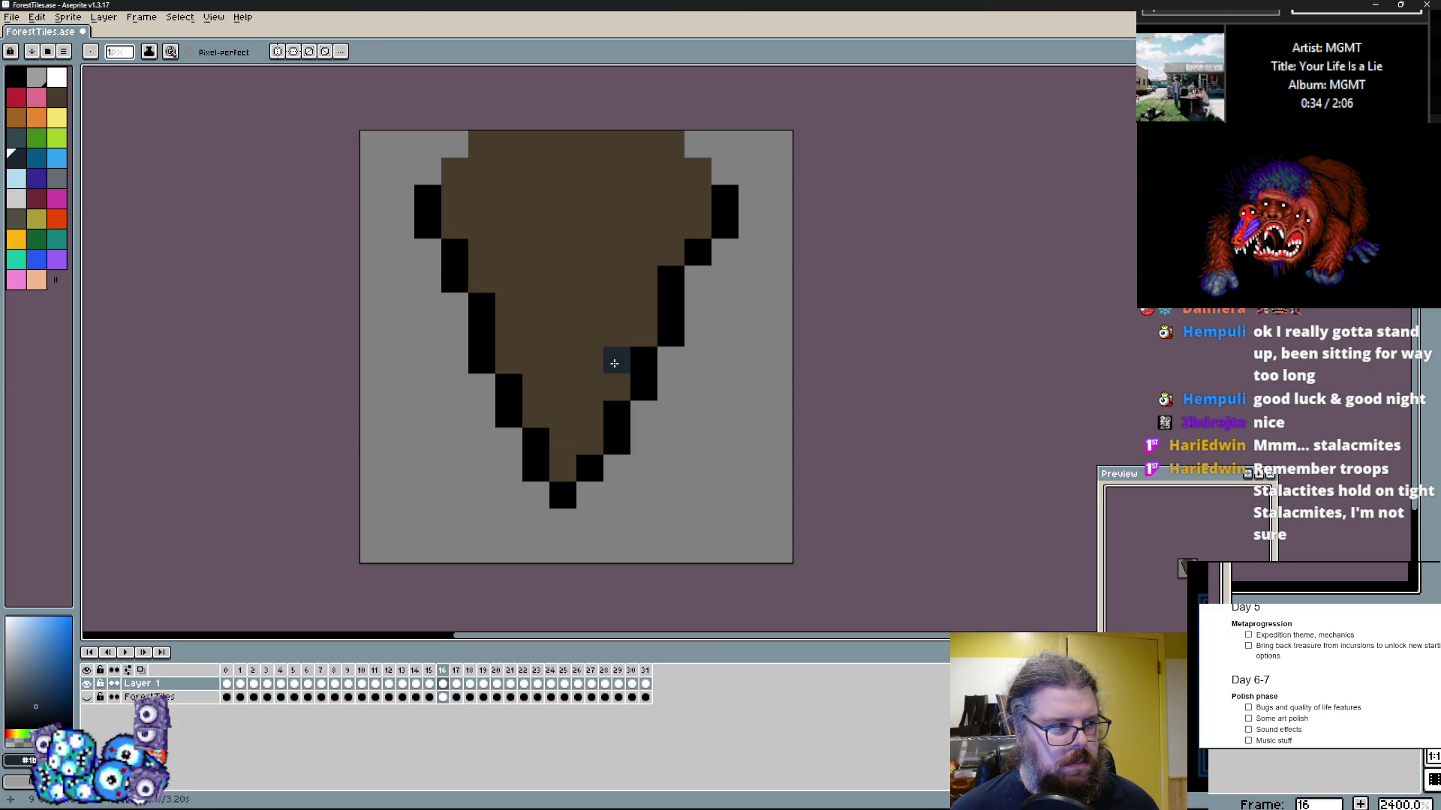
# Step: Paint a dark navy streak up the stalactite's right side, trimming it back with brown
pyautogui.moveTo(604, 375); pyautogui.dragTo(659, 219)
pyautogui.click(670, 252)
pyautogui.click(695, 247)
pyautogui.click(676, 264)
pyautogui.click(617, 360)
pyautogui.click(644, 306)
pyautogui.click(613, 298)
pyautogui.click(617, 280)
pyautogui.click(668, 195)
pyautogui.click(563, 360)
# Step: Add olive strips up the middle and left, plus a few navy shadow pixels
pyautogui.click(631, 463)
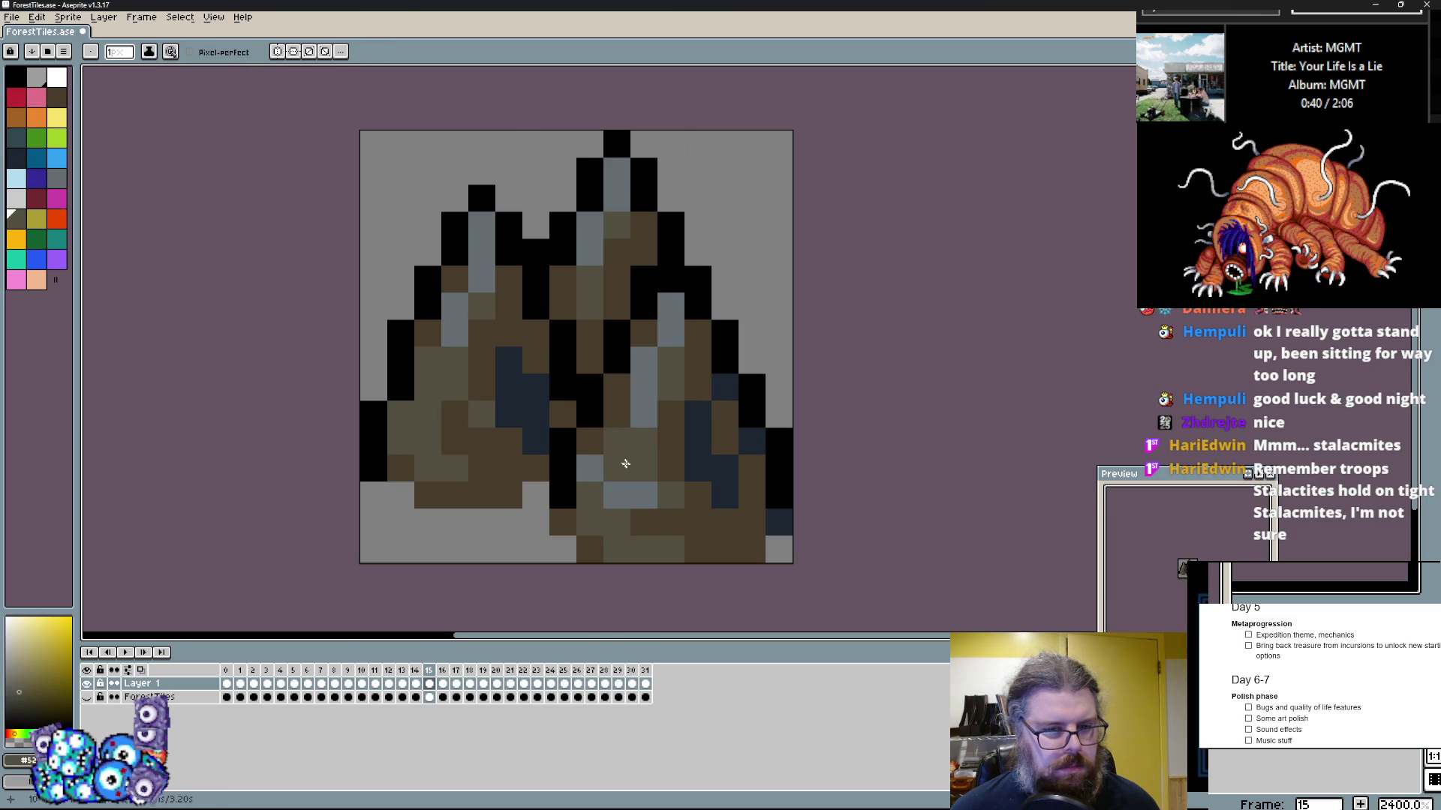
pyautogui.press('Right')
pyautogui.moveTo(567, 447); pyautogui.dragTo(508, 221)
pyautogui.click(573, 235)
pyautogui.moveTo(529, 282); pyautogui.dragTo(526, 202)
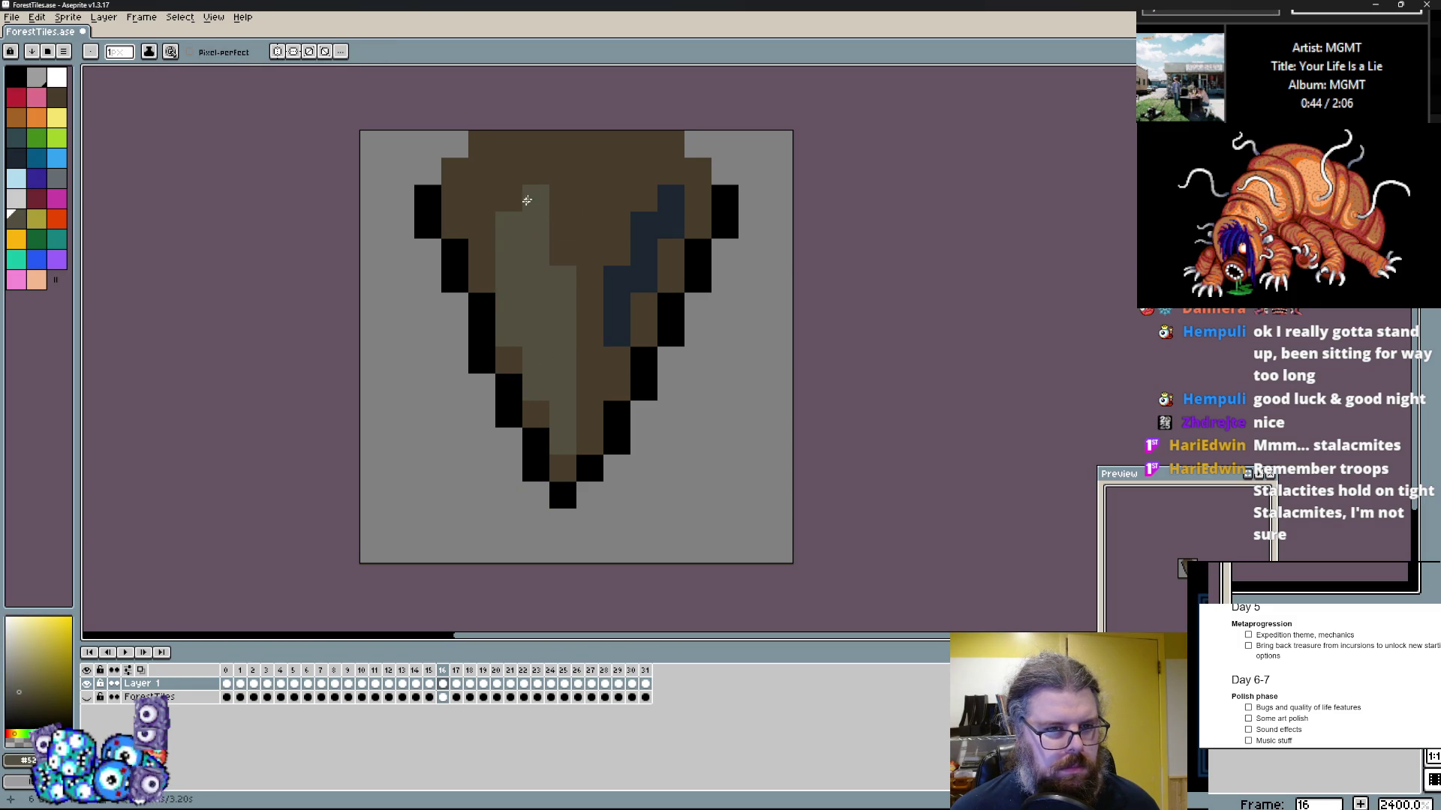
pyautogui.click(615, 315)
pyautogui.click(614, 279)
pyautogui.click(525, 307)
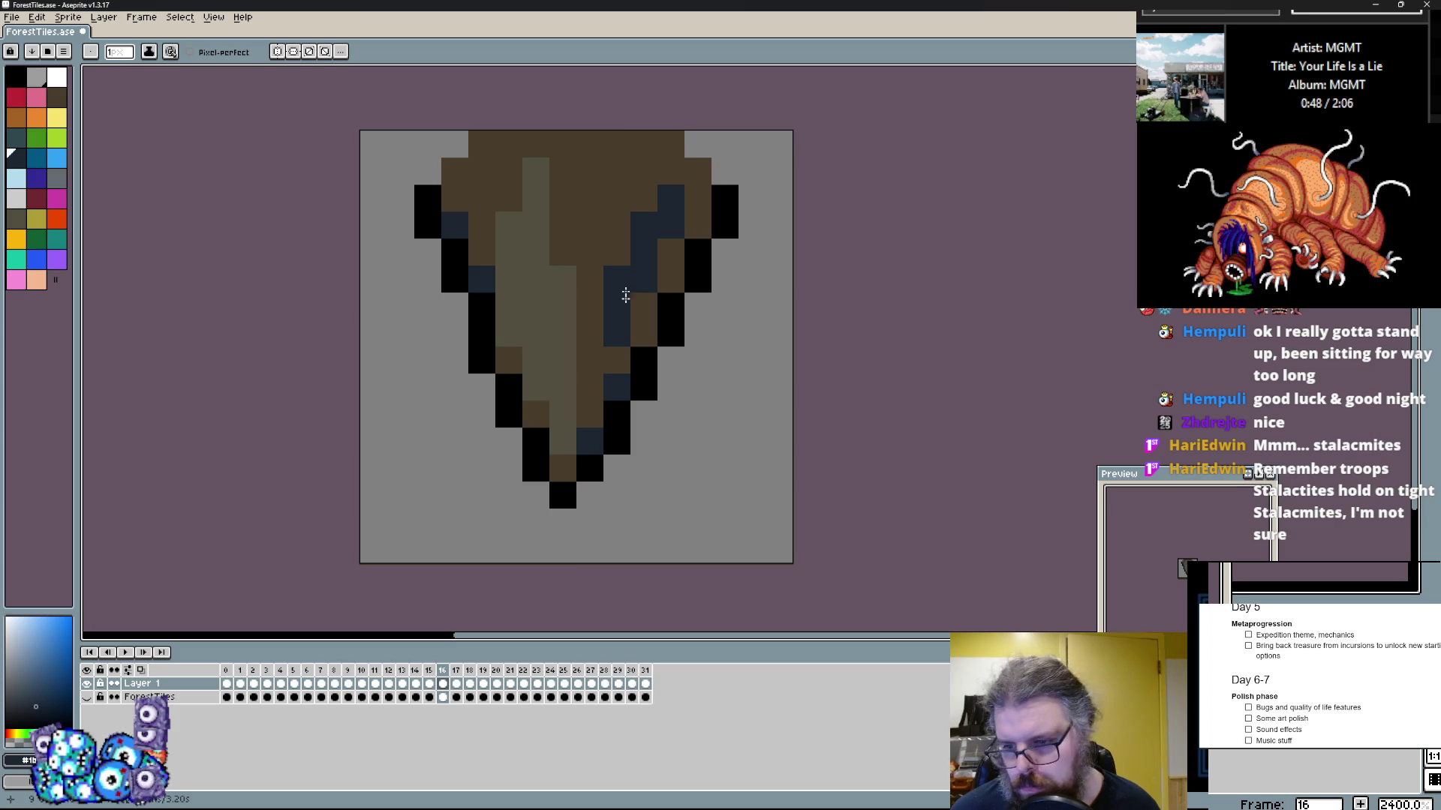
# Step: Paint a grey-blue highlight streak down the stalactite and revert top-right navy pixels to brown
pyautogui.click(57, 178)
pyautogui.moveTo(563, 443); pyautogui.dragTo(550, 340)
pyautogui.click(675, 212)
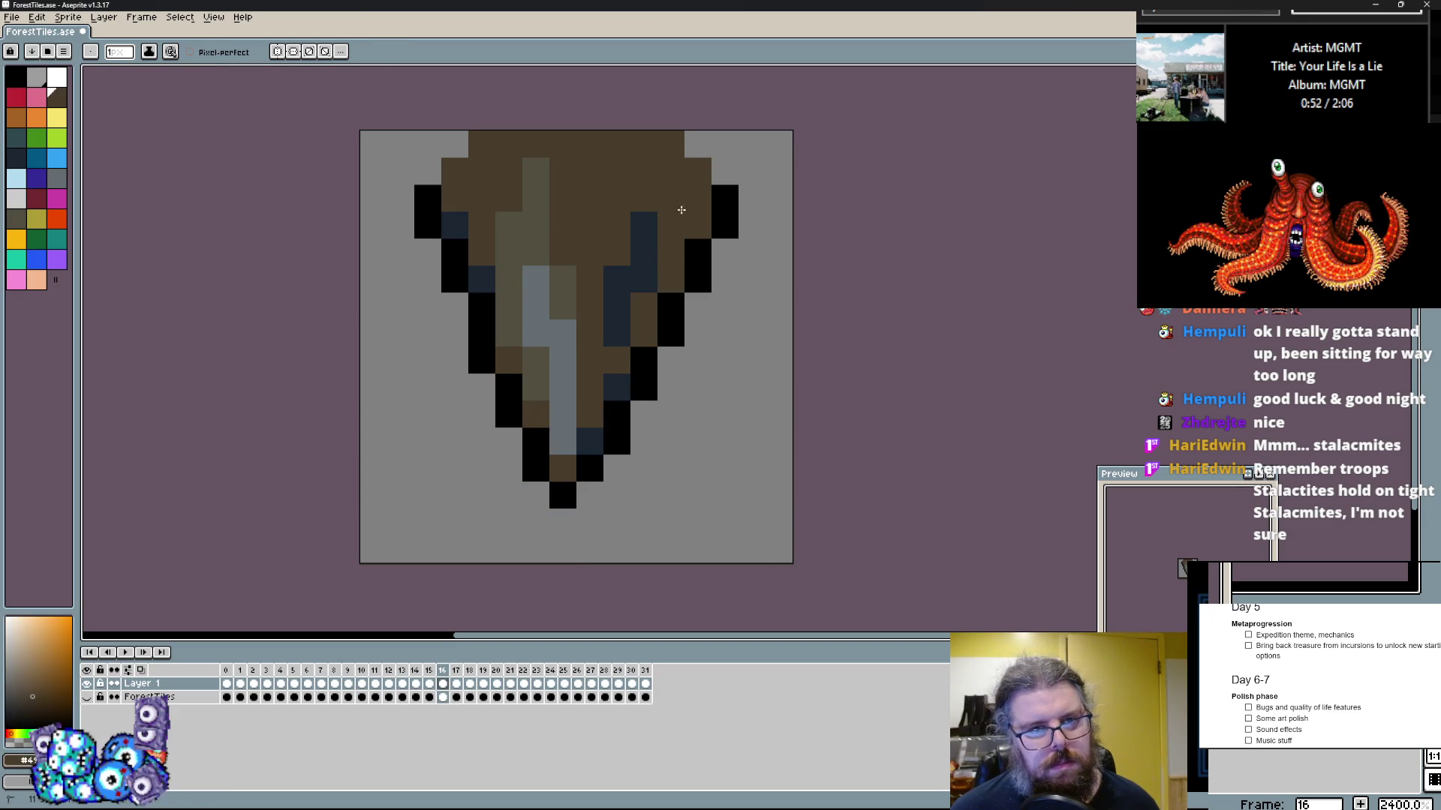
pyautogui.rightClick(671, 225)
pyautogui.click(725, 194)
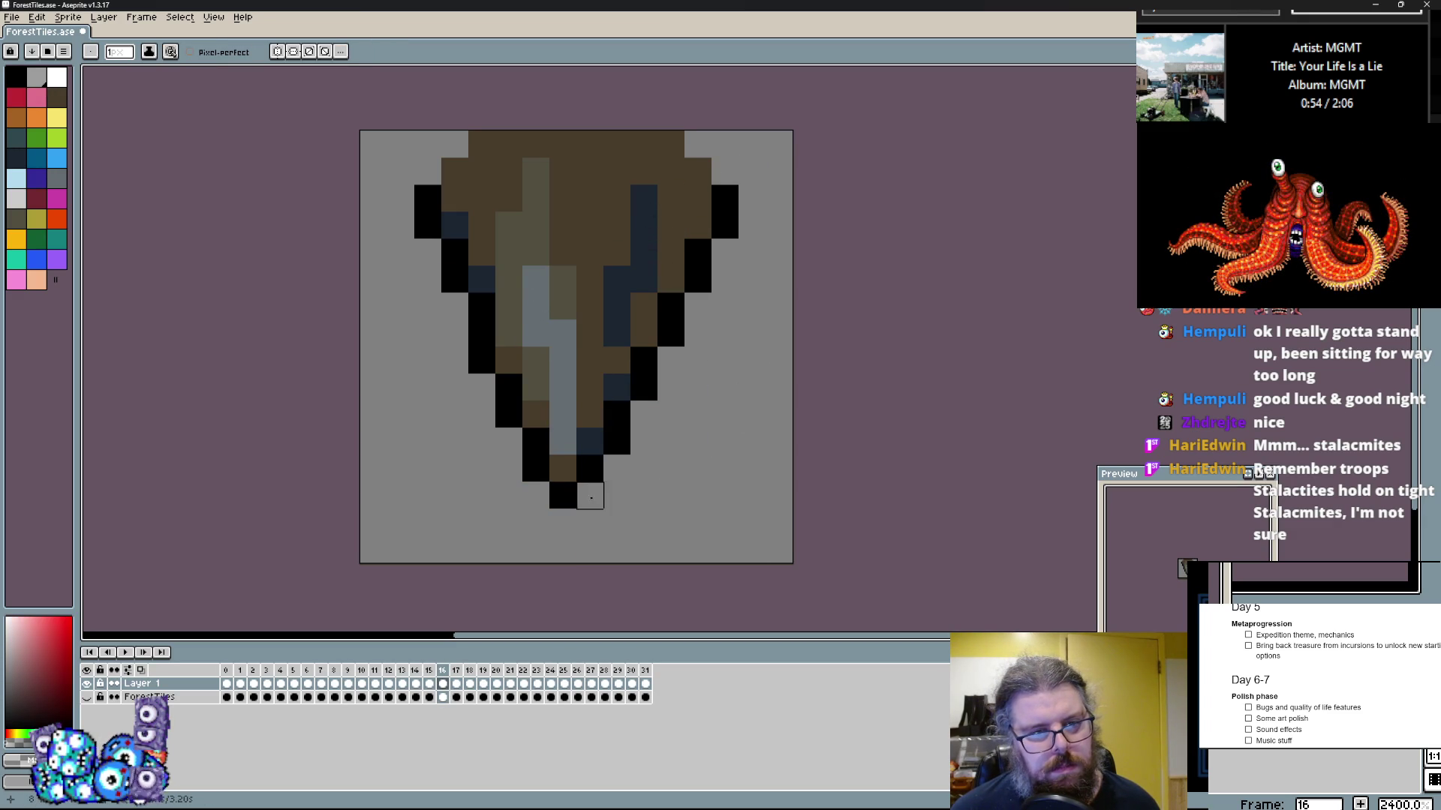
pyautogui.press('Left')
pyautogui.press('Right')
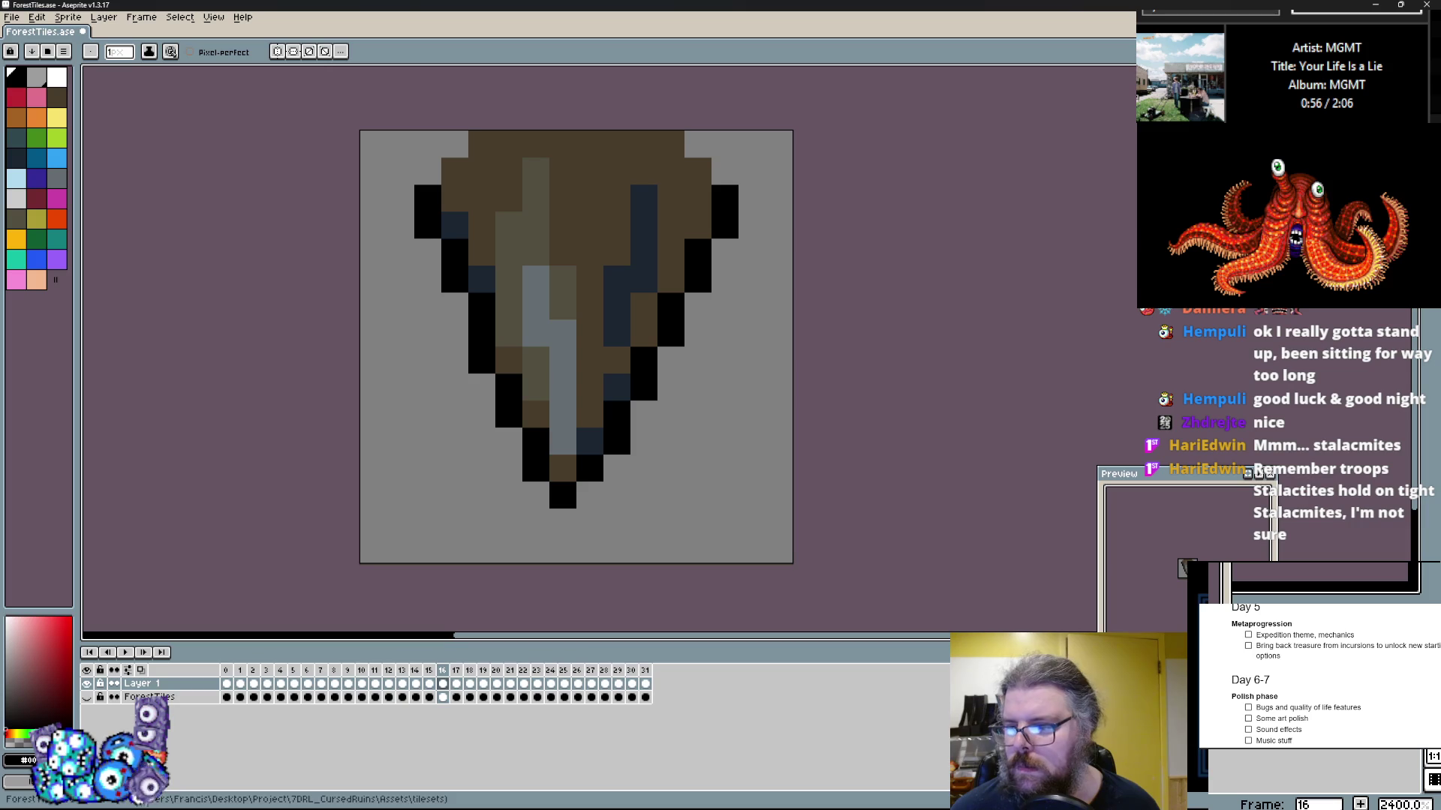
# Step: Repaint the light-brown column and stray pixels dark brown
pyautogui.click(666, 142)
pyautogui.moveTo(535, 166); pyautogui.dragTo(525, 195)
pyautogui.click(643, 239)
pyautogui.click(577, 206)
pyautogui.click(536, 225)
pyautogui.click(563, 279)
pyautogui.click(563, 299)
# Step: Shift and extend the grey streak, repainting olive and brown above it
pyautogui.click(568, 365)
pyautogui.click(535, 360)
pyautogui.click(565, 312)
pyautogui.click(562, 360)
pyautogui.click(536, 279)
pyautogui.click(566, 283)
pyautogui.click(562, 306)
# Step: Paint a wide dark navy band across the stalactite's top
pyautogui.click(613, 282)
pyautogui.click(579, 241)
pyautogui.click(509, 225)
pyautogui.click(621, 276)
pyautogui.click(580, 213)
pyautogui.moveTo(580, 212); pyautogui.dragTo(570, 210)
# Step: Clean the navy band's edge, turning stray navy pixels brown and extending navy into neighbouring pixels
pyautogui.click(671, 225)
pyautogui.click(698, 198)
pyautogui.moveTo(671, 225); pyautogui.dragTo(644, 252)
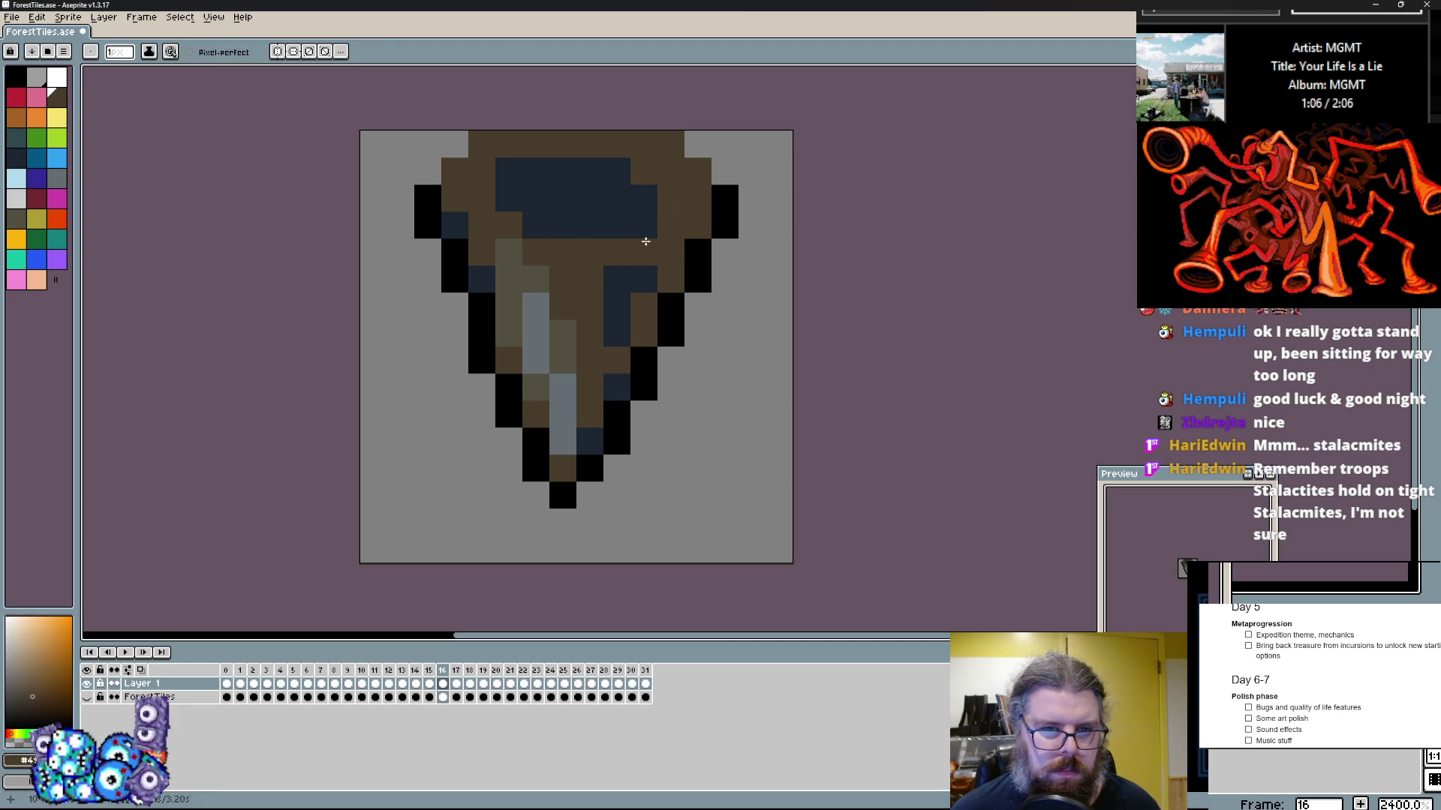
pyautogui.click(637, 289)
pyautogui.click(668, 221)
pyautogui.click(664, 202)
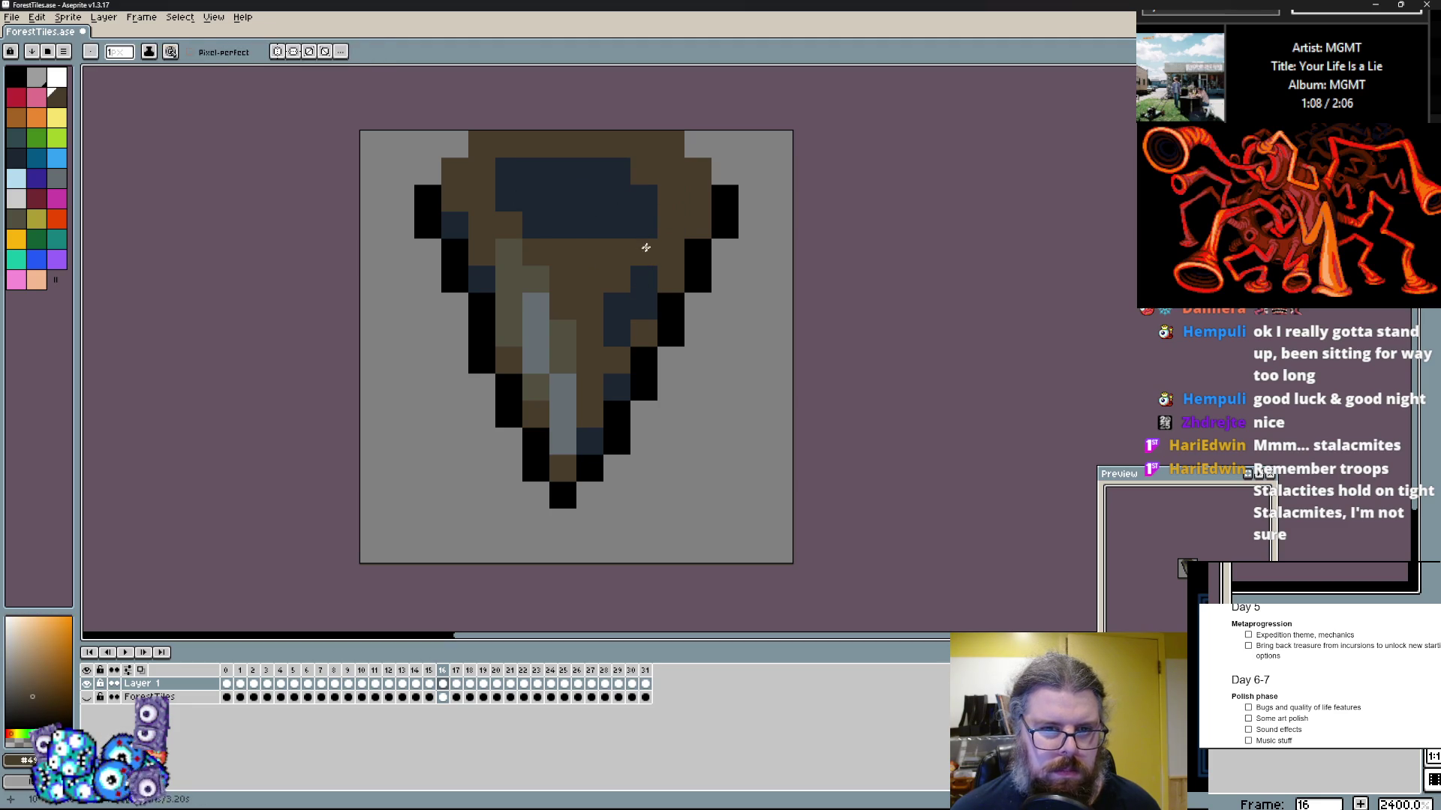
pyautogui.click(645, 196)
pyautogui.moveTo(620, 201); pyautogui.dragTo(639, 175)
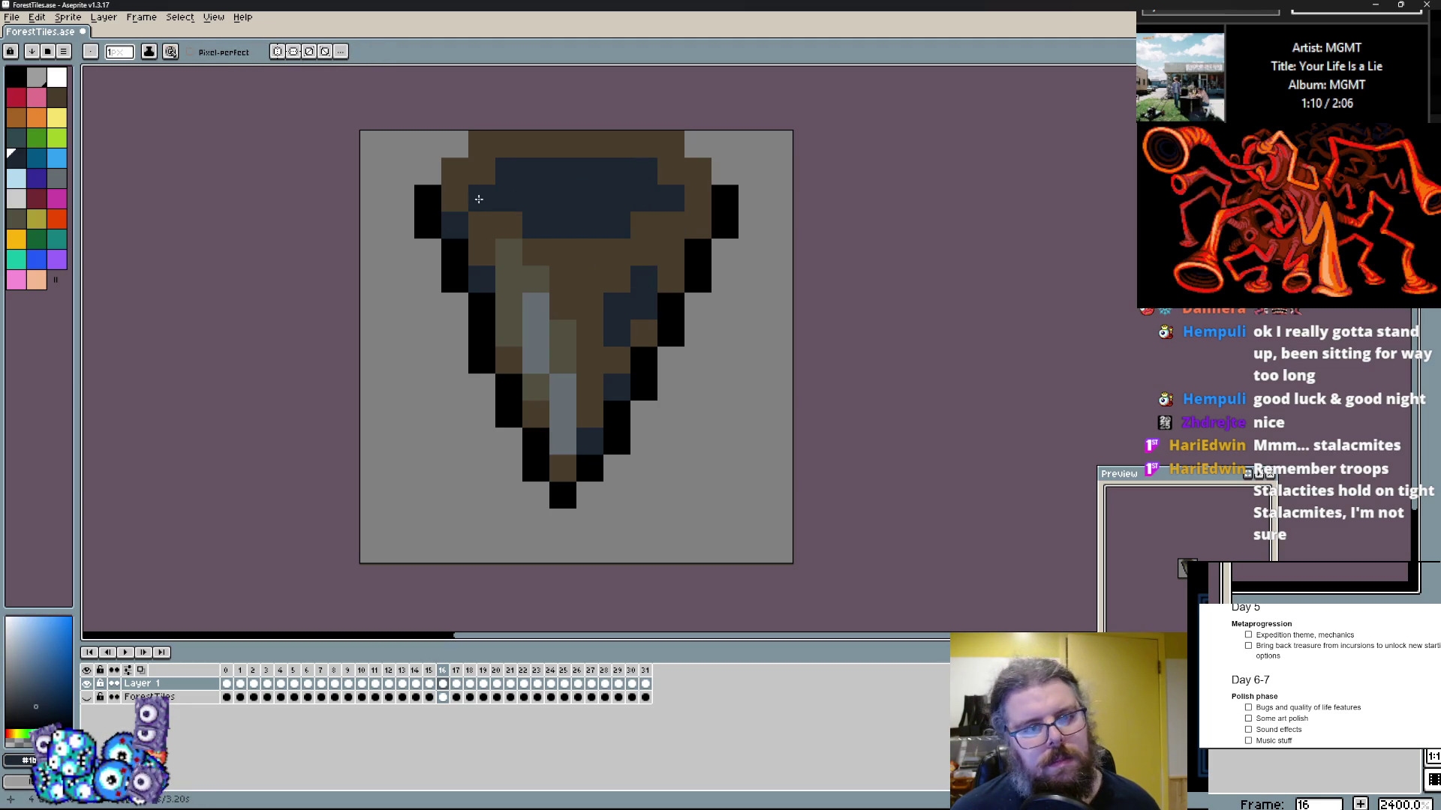
pyautogui.rightClick(556, 273)
# Step: Paint the light grey pixel and a left-side brown pixel olive
pyautogui.click(546, 267)
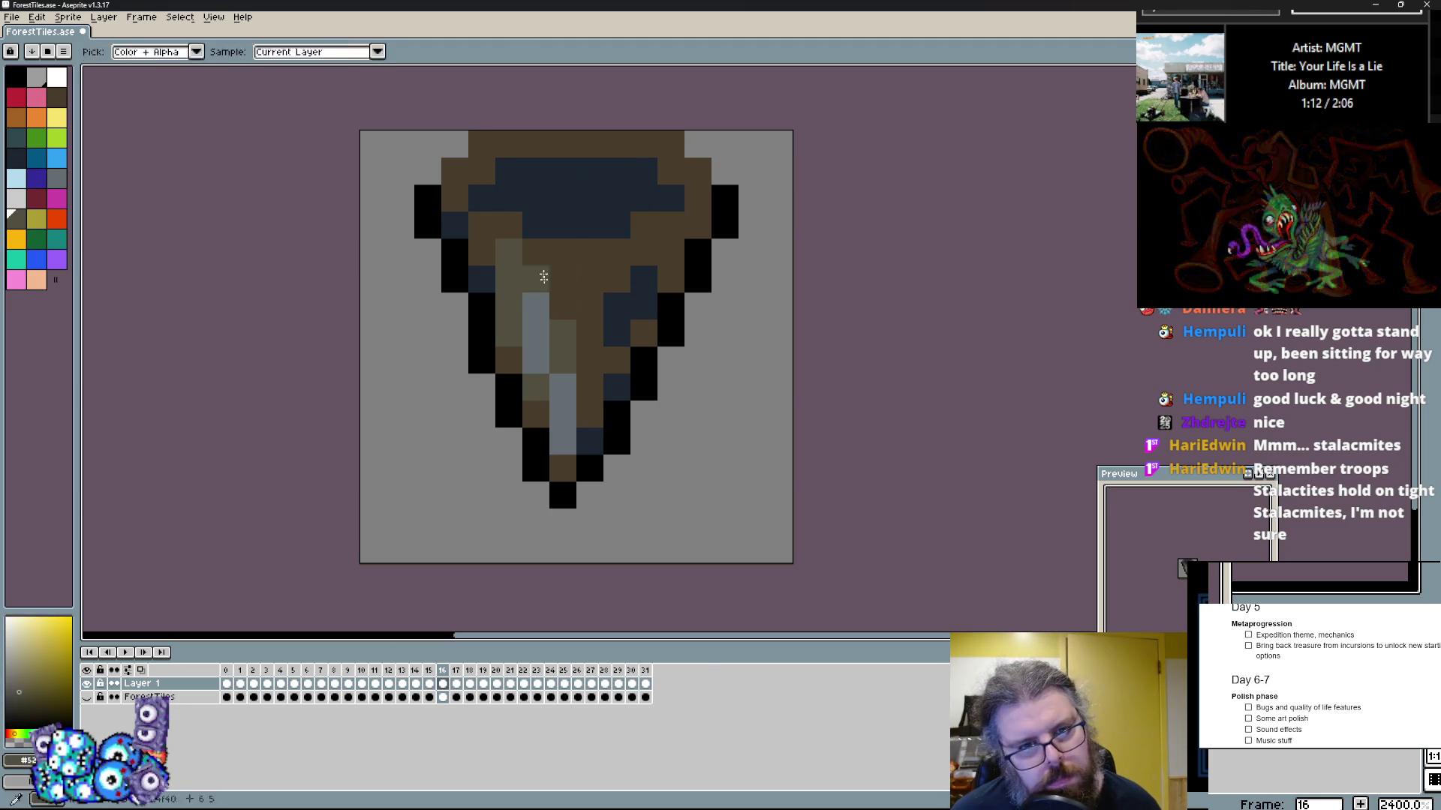
pyautogui.click(535, 306)
pyautogui.click(513, 269)
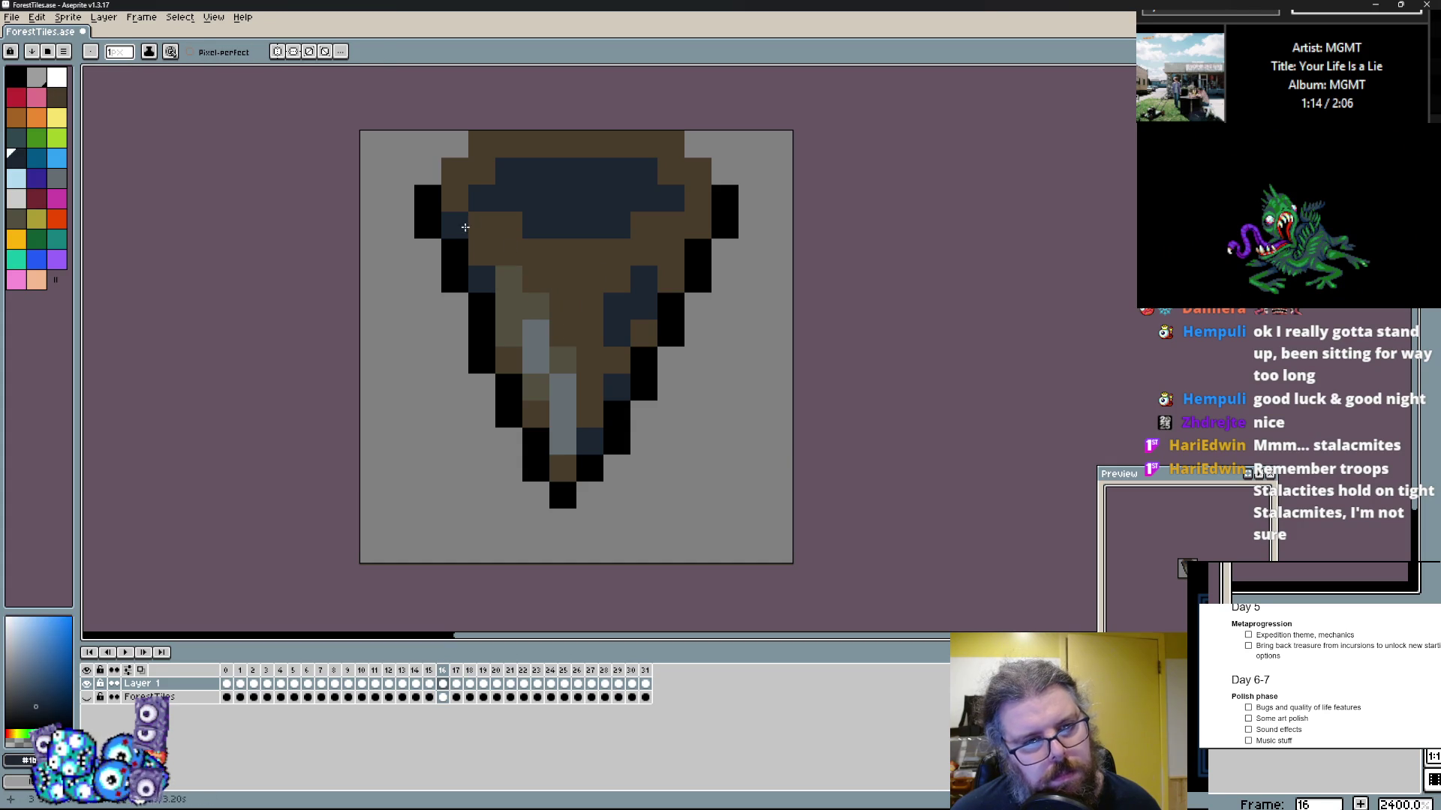
pyautogui.click(515, 200)
pyautogui.press('Left')
pyautogui.press('Right')
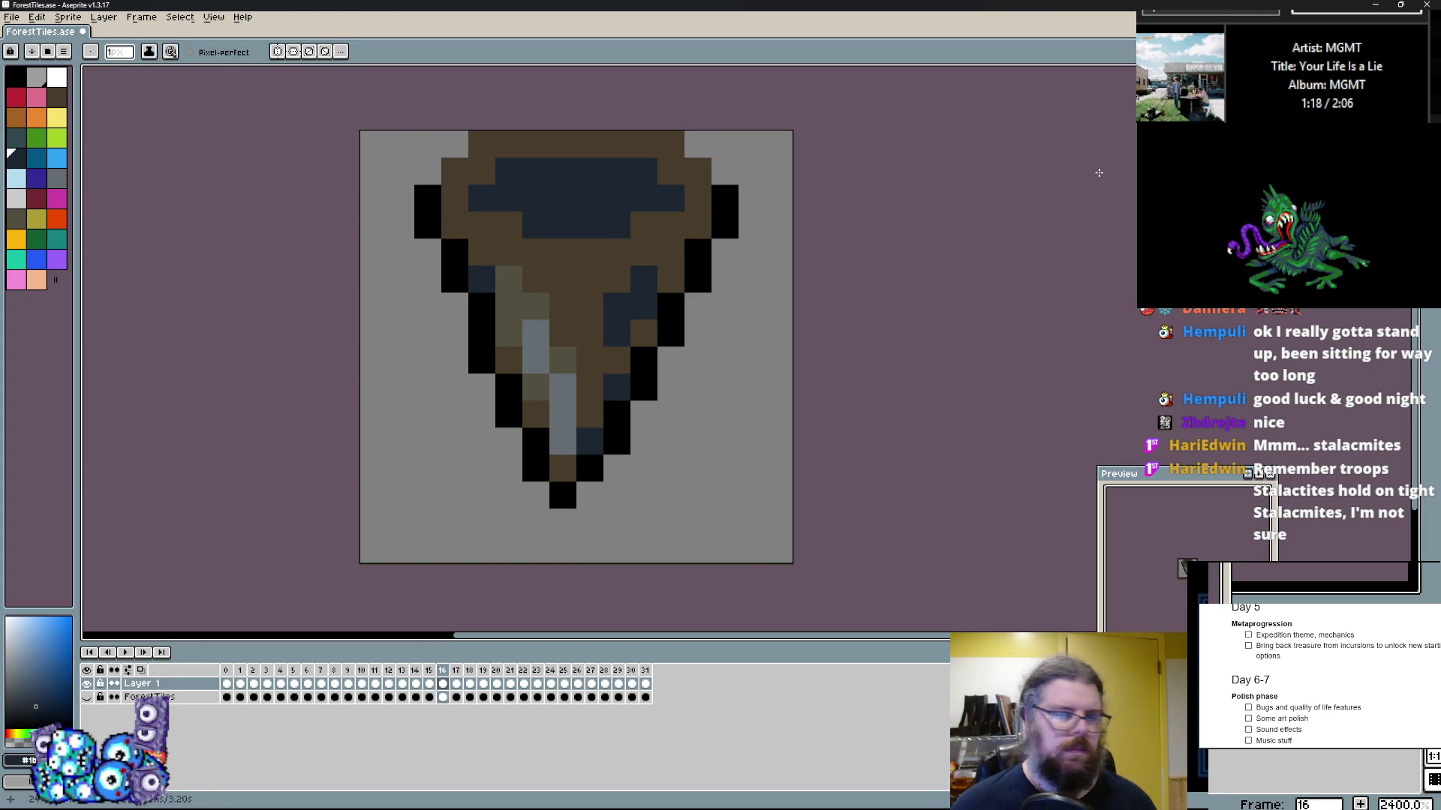
pyautogui.hotkey('shift', 'm')
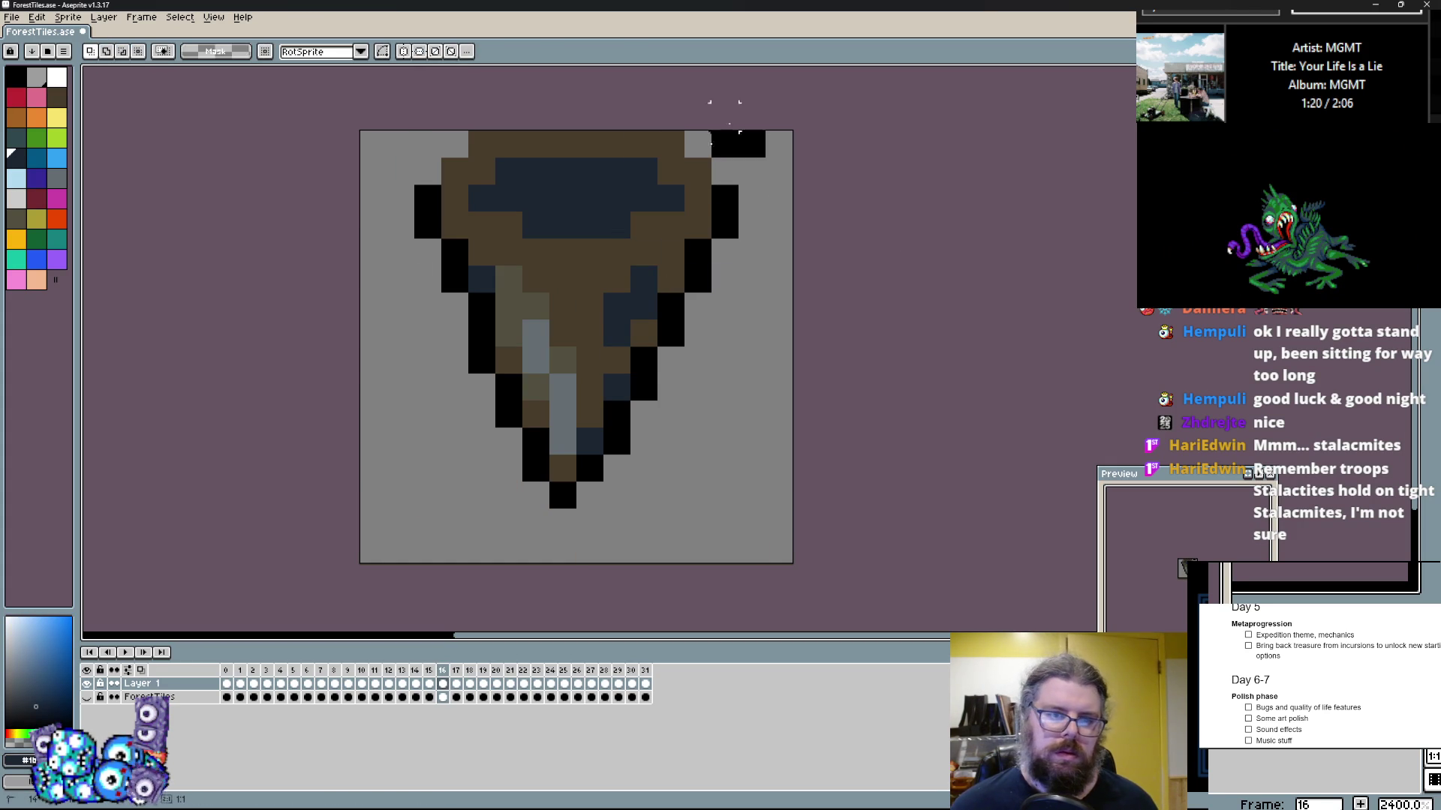
# Step: Clear frame 17, trial-paste the stalactite at three-quarter size, then cancel it
pyautogui.press('Right')
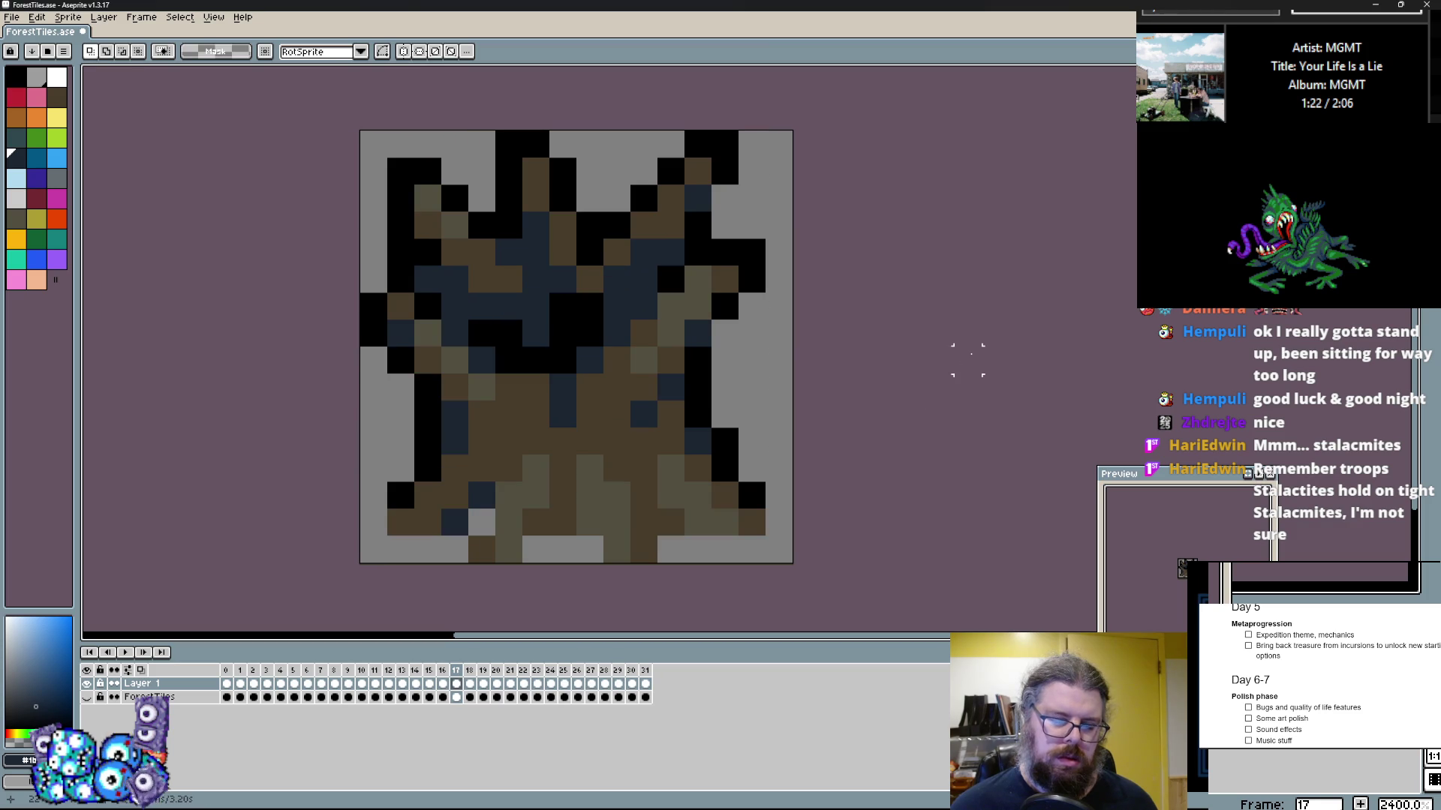
pyautogui.press('Delete')
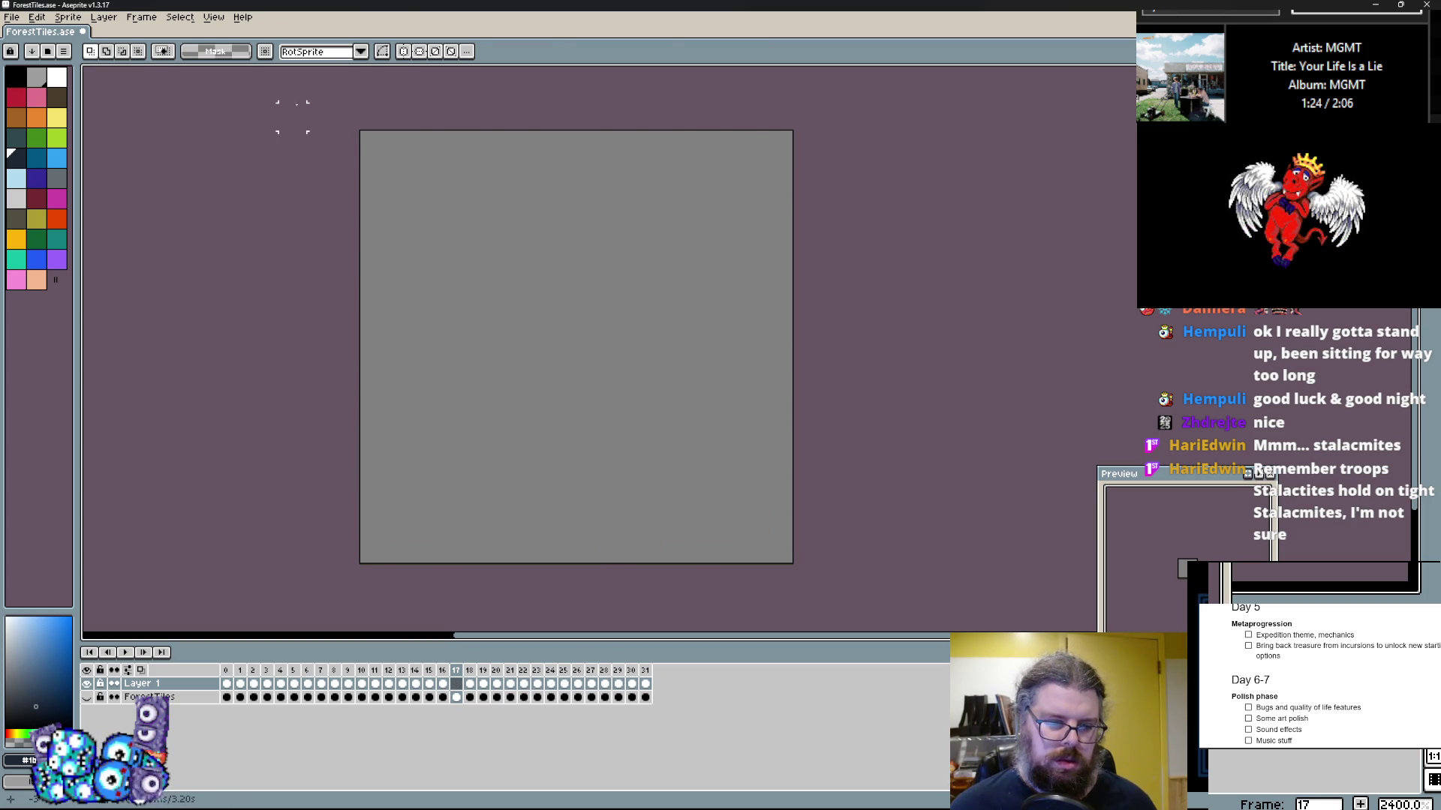
pyautogui.hotkey('ctrl', 'v')
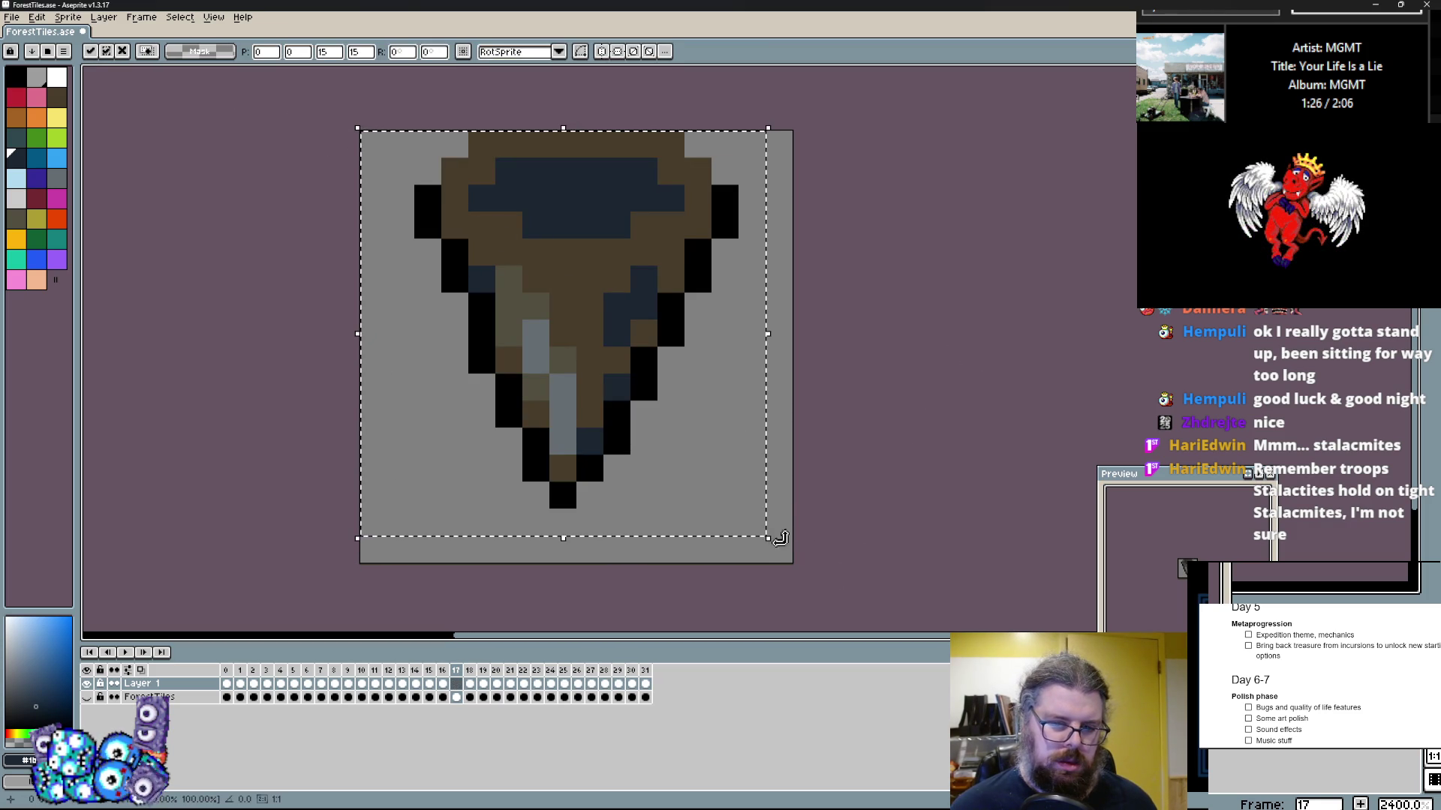
pyautogui.moveTo(770, 541); pyautogui.dragTo(649, 466)
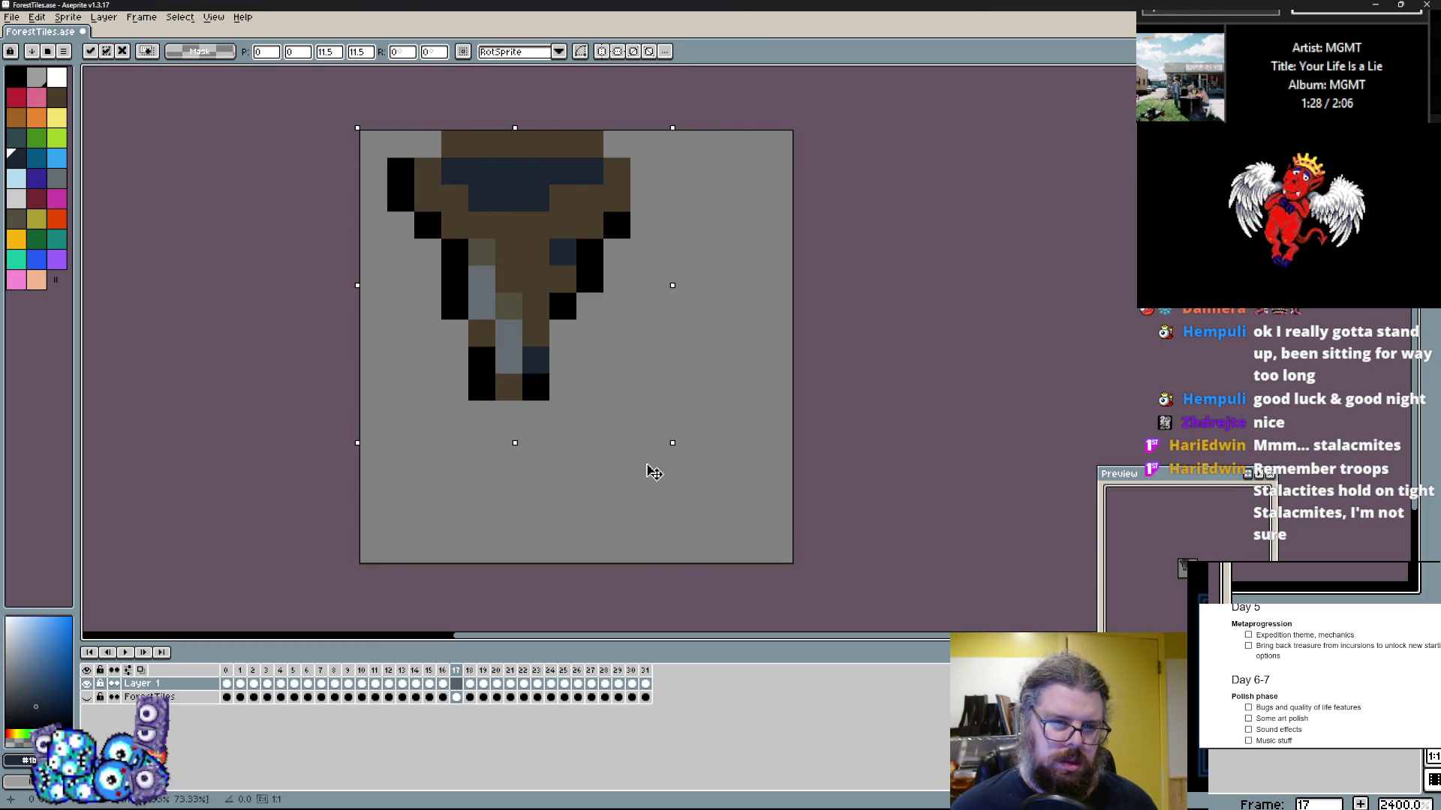
pyautogui.press('Escape')
# Step: Delete the stalactite on frame 16 and paste in the upward stalagmite from frame 14
pyautogui.press('Left')
pyautogui.press('Left')
pyautogui.press('Left')
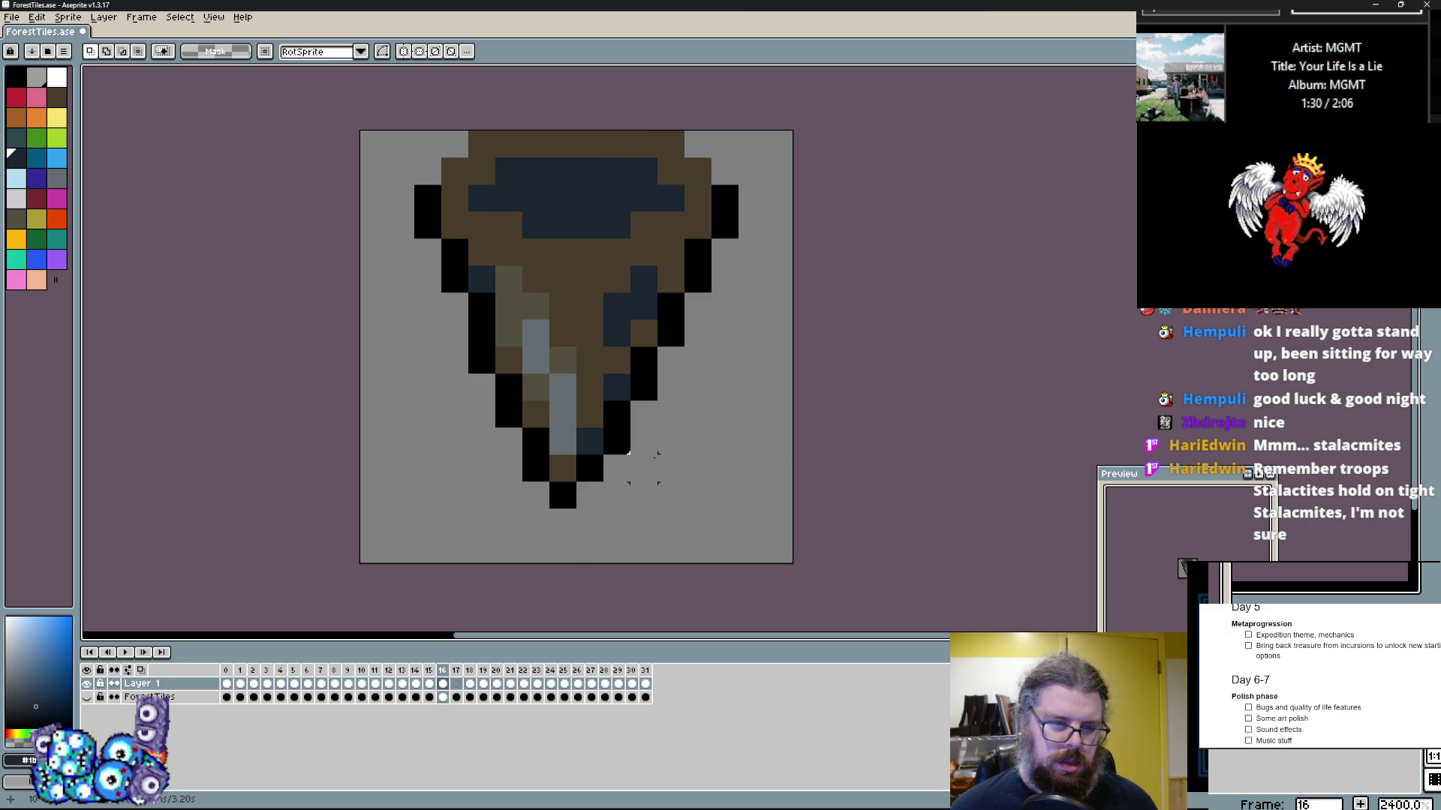
pyautogui.press('Right')
pyautogui.press('Right')
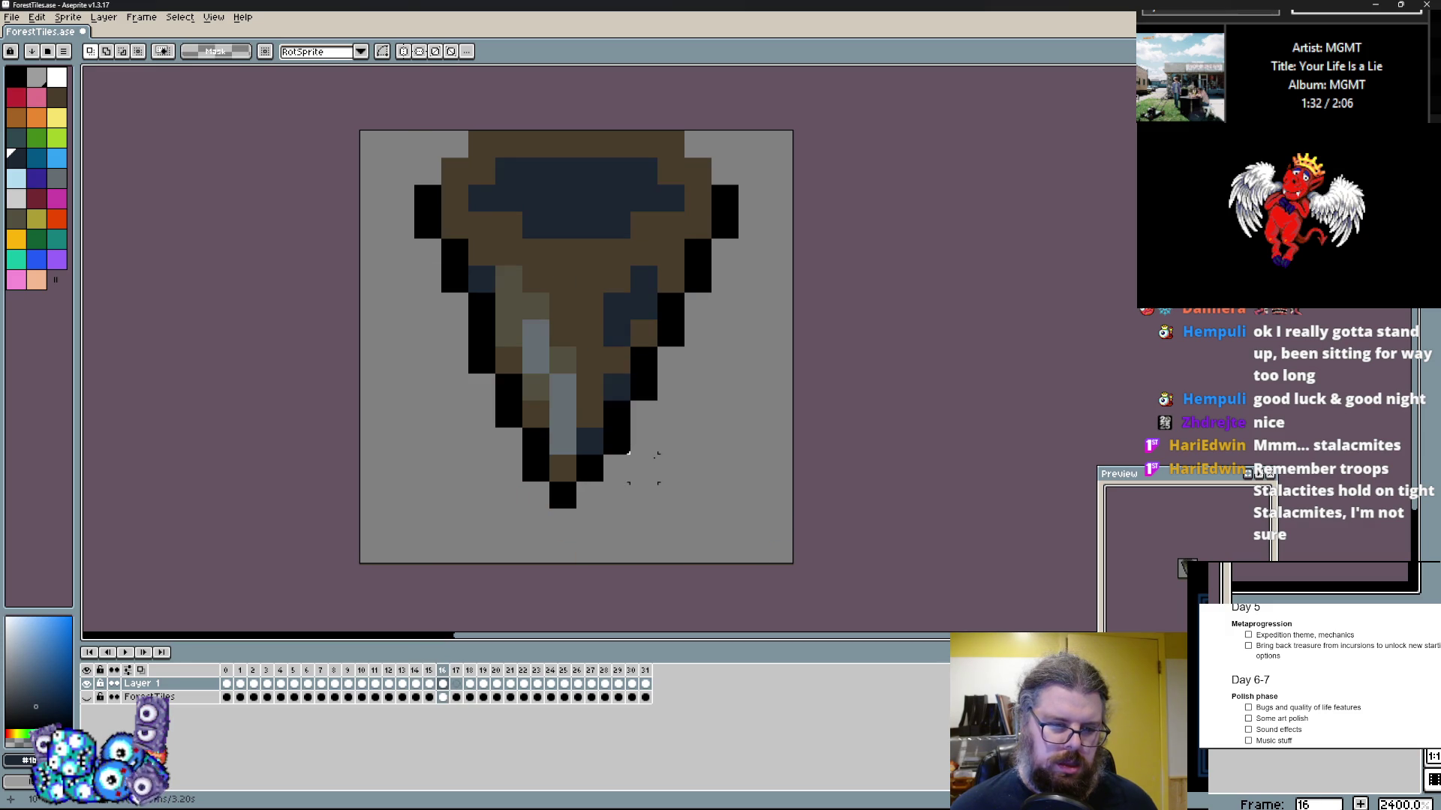
pyautogui.press('Right')
pyautogui.press('Left')
pyautogui.press('Left')
pyautogui.press('Left')
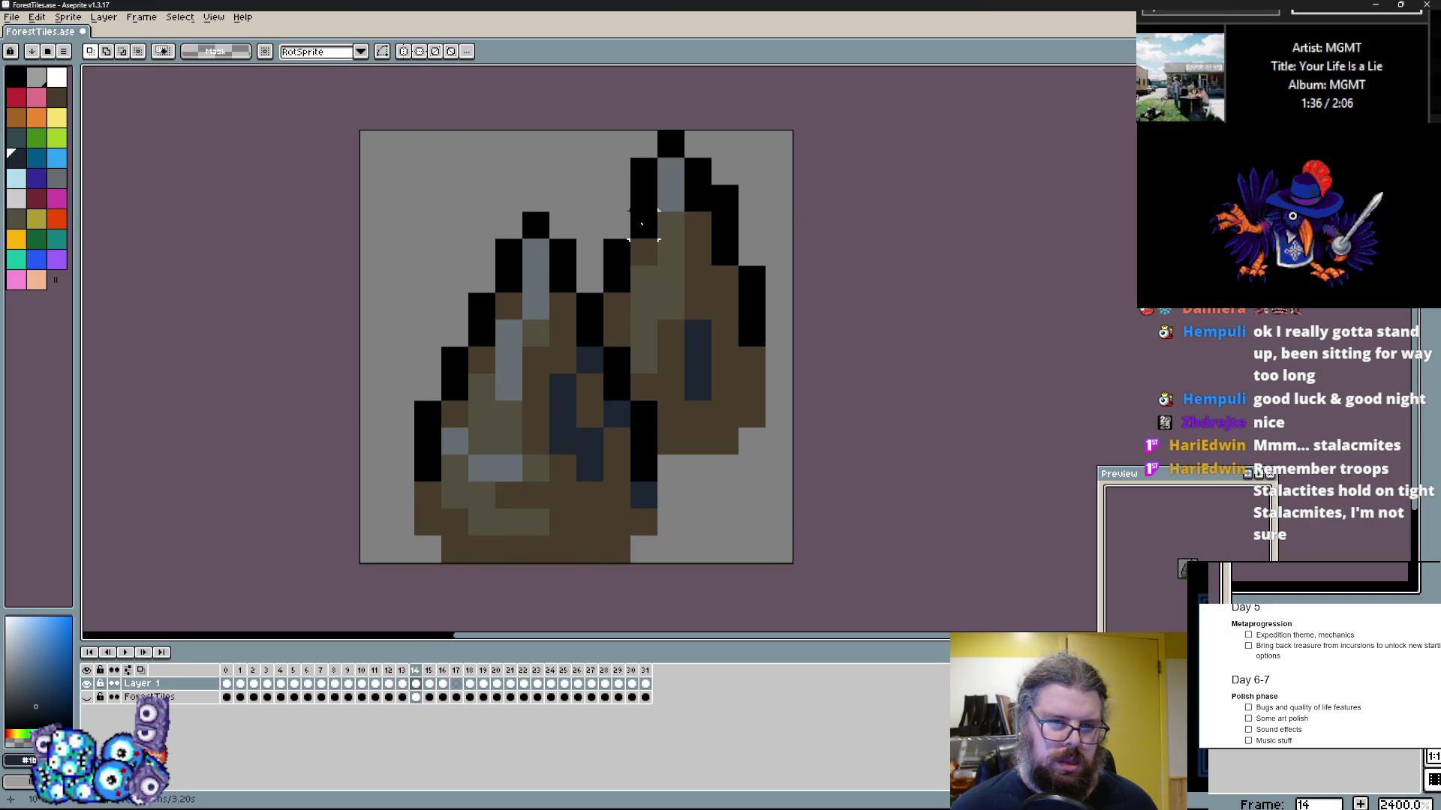
pyautogui.press('Right')
pyautogui.press('Right')
pyautogui.moveTo(807, 414); pyautogui.dragTo(373, 94)
pyautogui.hotkey('ctrl', 'v')
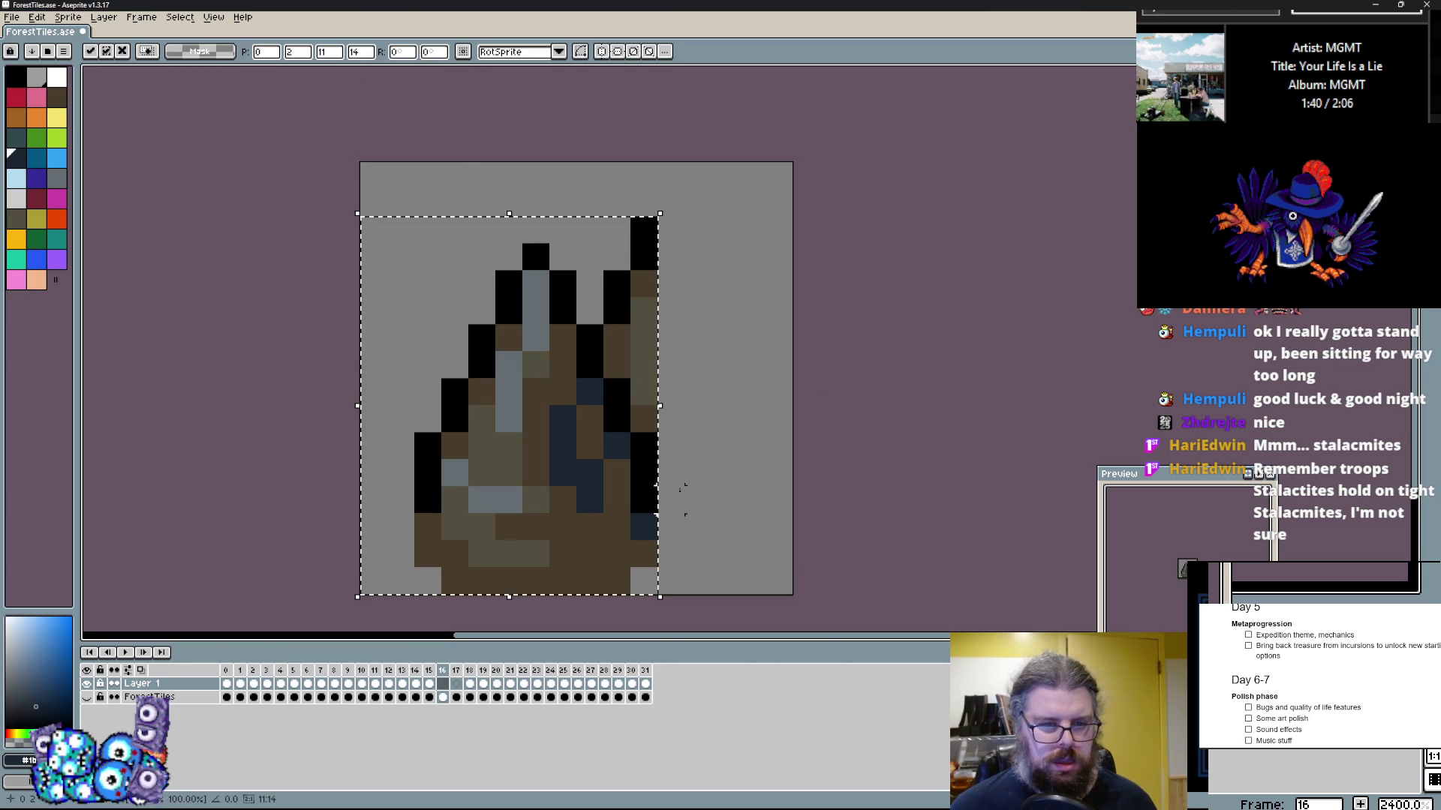
pyautogui.press('Return')
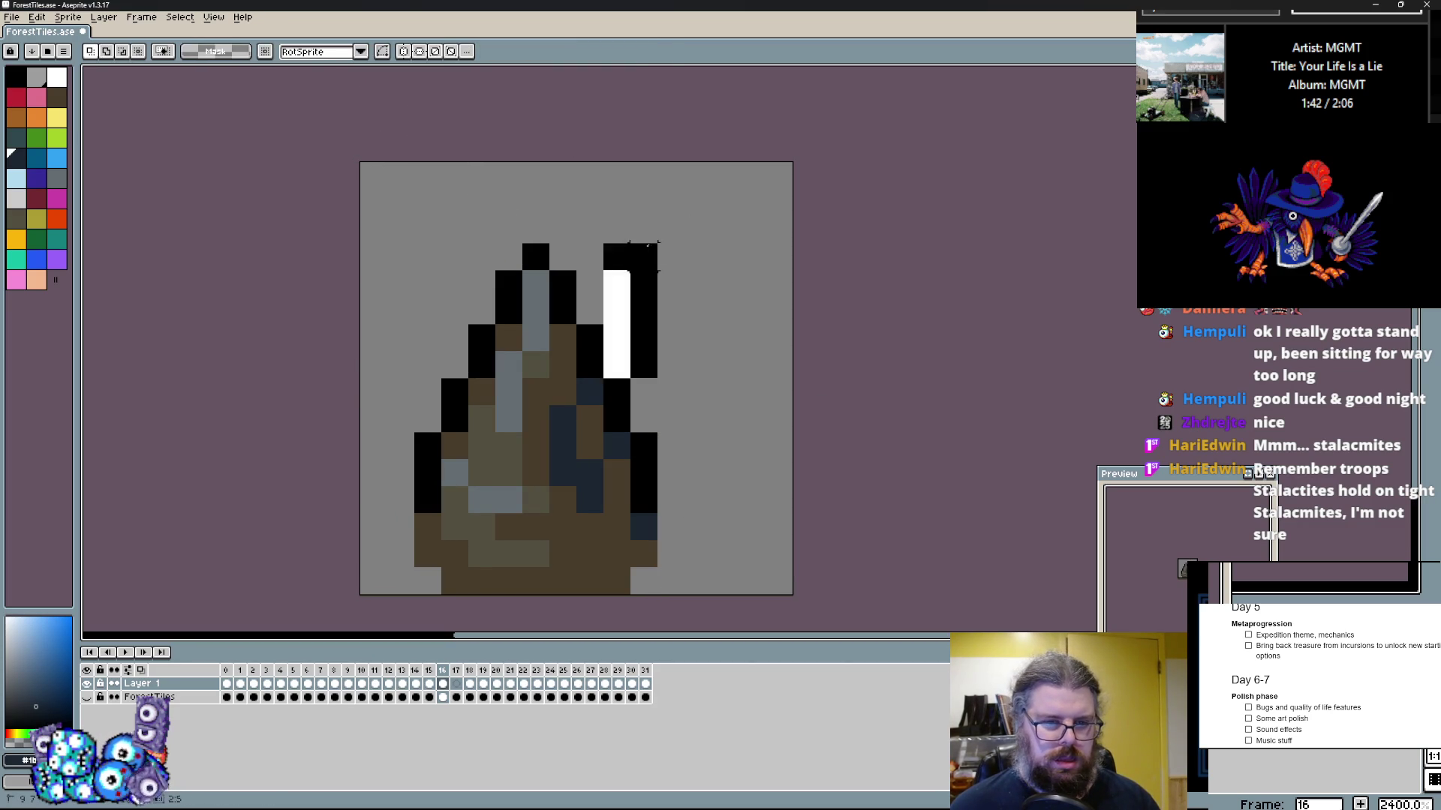
# Step: Narrow the stalagmite to 10 px wide, raise it a pixel, and duplicate it offset right
pyautogui.moveTo(617, 292); pyautogui.dragTo(676, 531)
pyautogui.press('Left')
pyautogui.moveTo(738, 392); pyautogui.dragTo(643, 409)
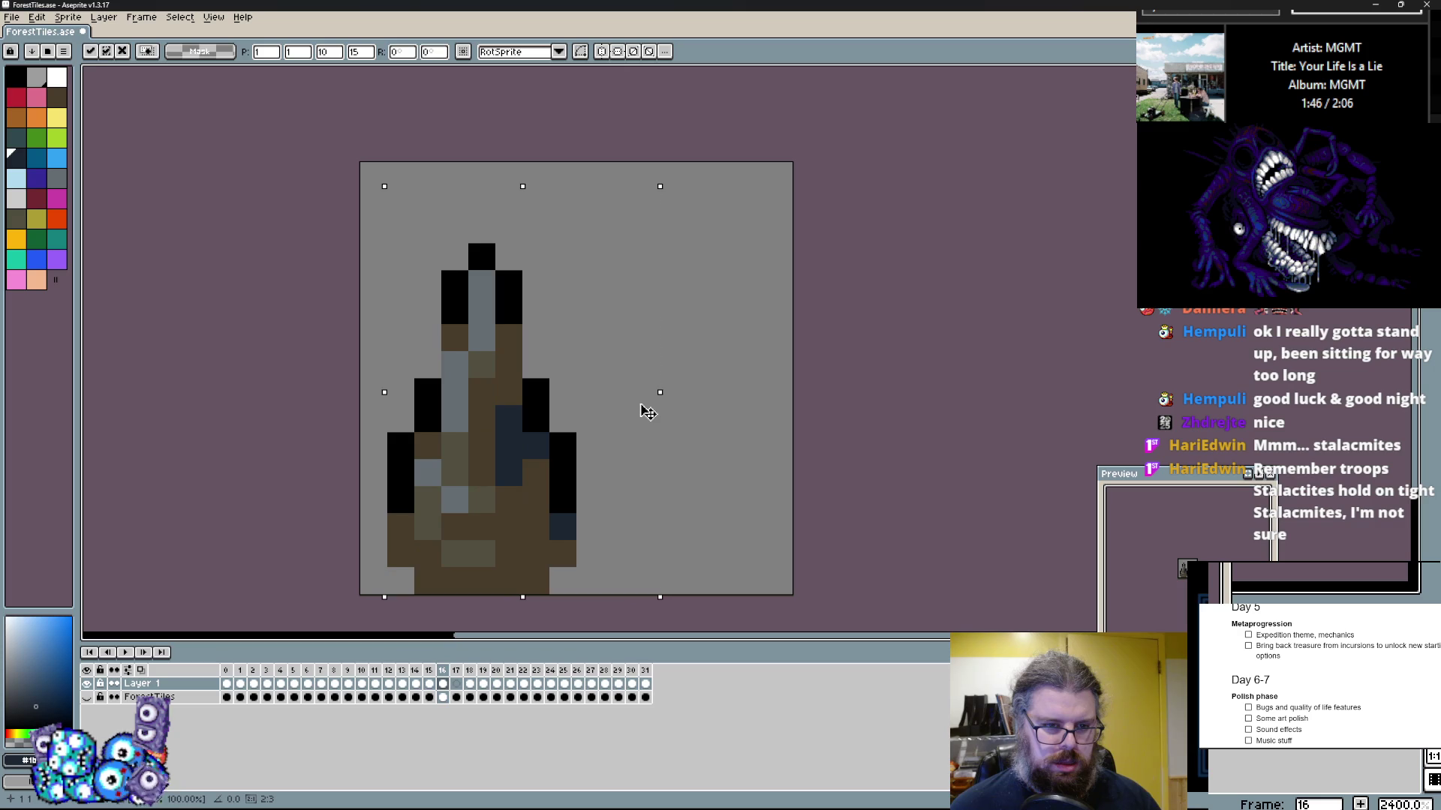
pyautogui.press('Up')
pyautogui.moveTo(540, 470); pyautogui.dragTo(718, 418)
# Step: Paste a stalagmite into frame 17, raise it two pixels and nudge it one pixel left
pyautogui.click(858, 389)
pyautogui.press('Right')
pyautogui.hotkey('ctrl', 'v')
pyautogui.moveTo(552, 438); pyautogui.dragTo(760, 429)
pyautogui.press('Left')
pyautogui.press('Return')
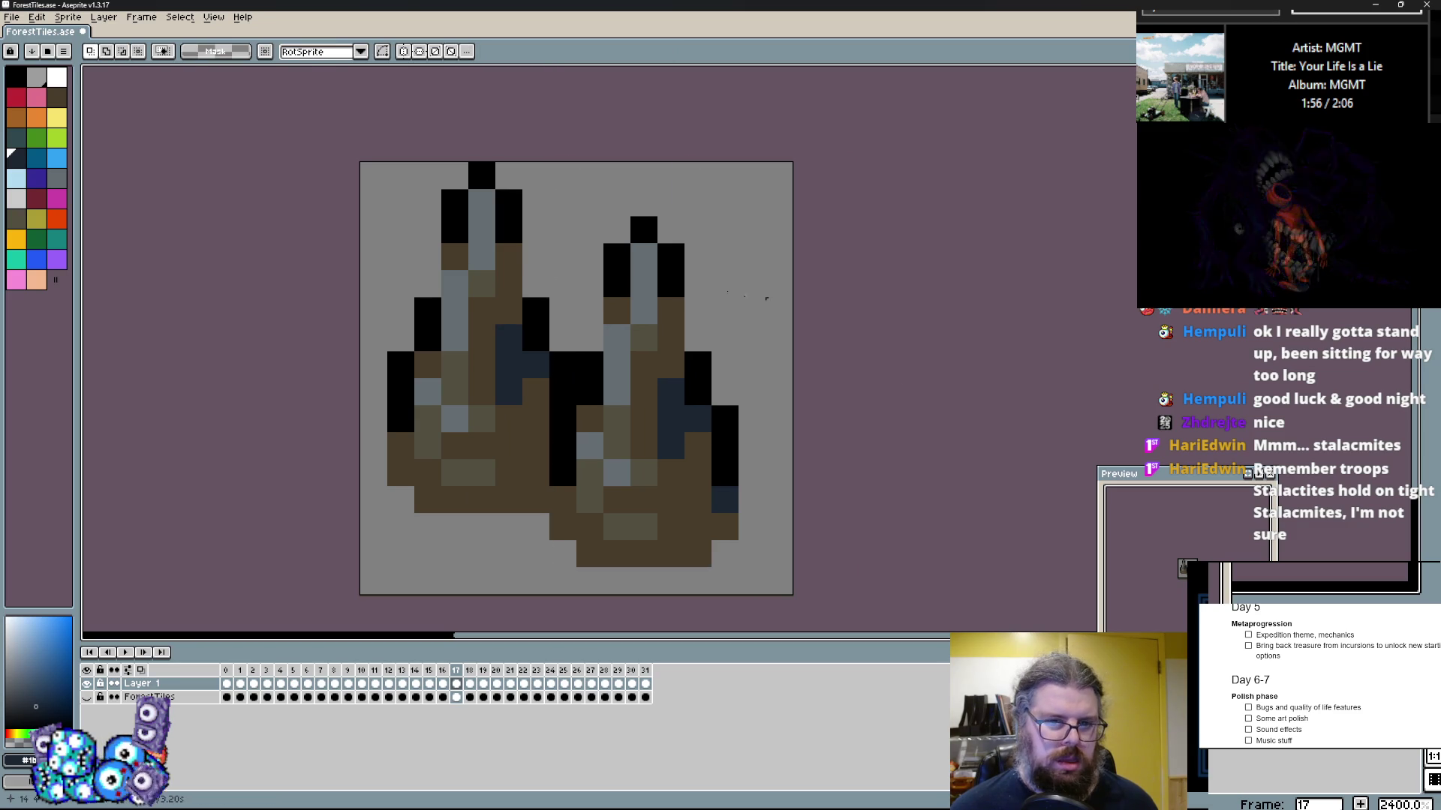
# Step: Lower the right and left stalagmite tips by one pixel each
pyautogui.moveTo(713, 272); pyautogui.dragTo(604, 229)
pyautogui.moveTo(563, 177); pyautogui.dragTo(406, 258)
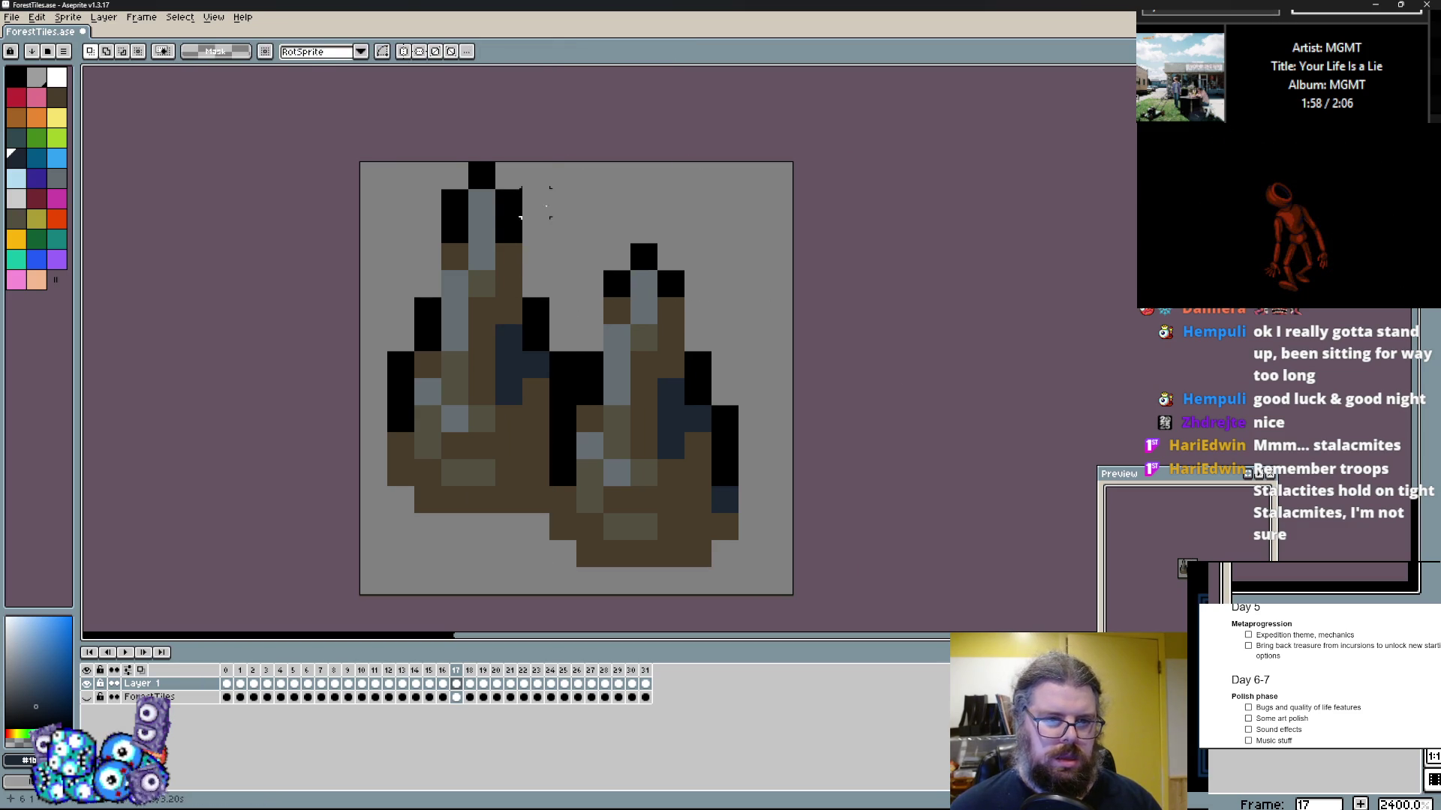
pyautogui.moveTo(481, 210); pyautogui.dragTo(480, 237)
pyautogui.click(751, 310)
pyautogui.press('Right')
pyautogui.press('Left')
# Step: Fill the gap beside frame 17's stalagmite tip with black outline pixels
pyautogui.press('b')
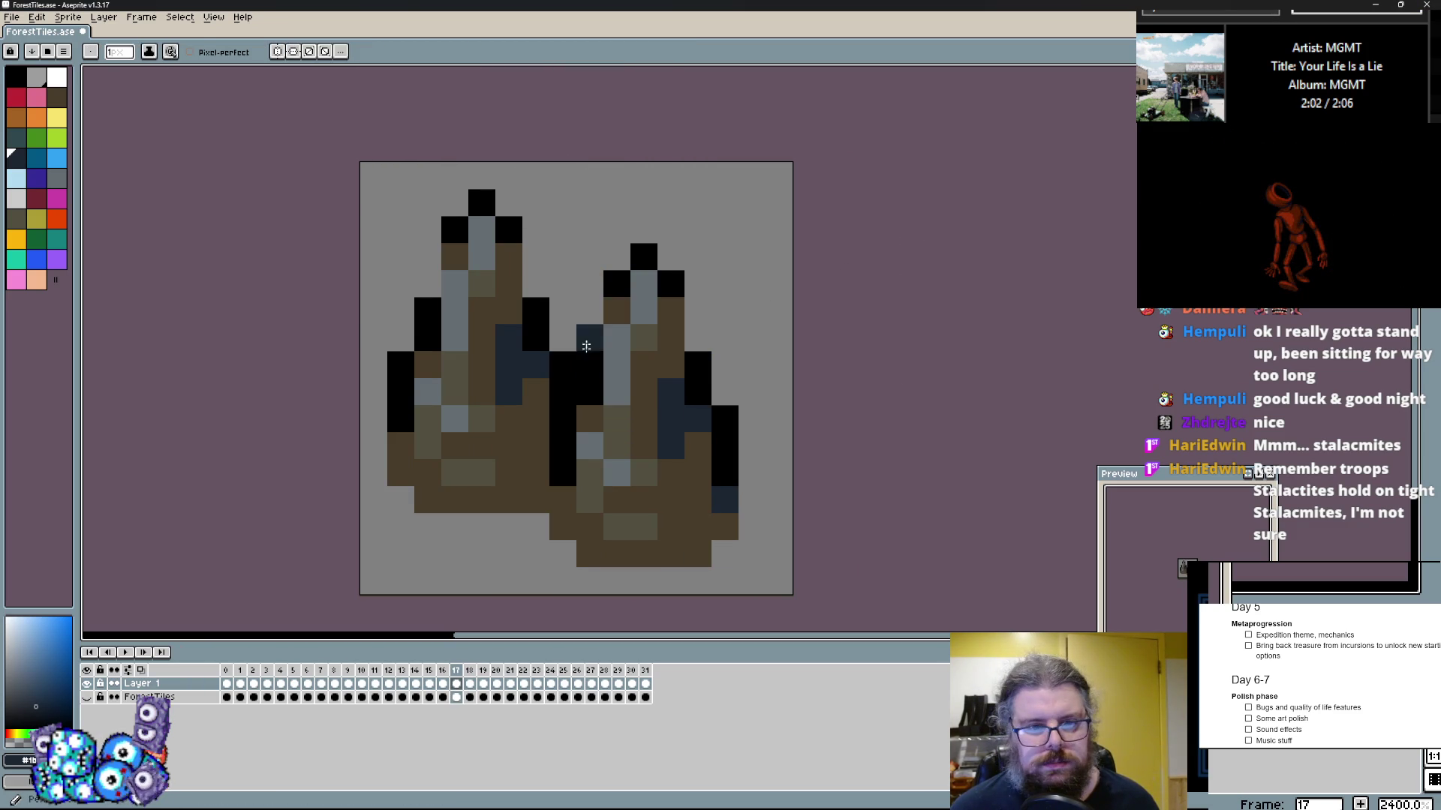
pyautogui.click(590, 364)
pyautogui.moveTo(590, 338); pyautogui.dragTo(596, 303)
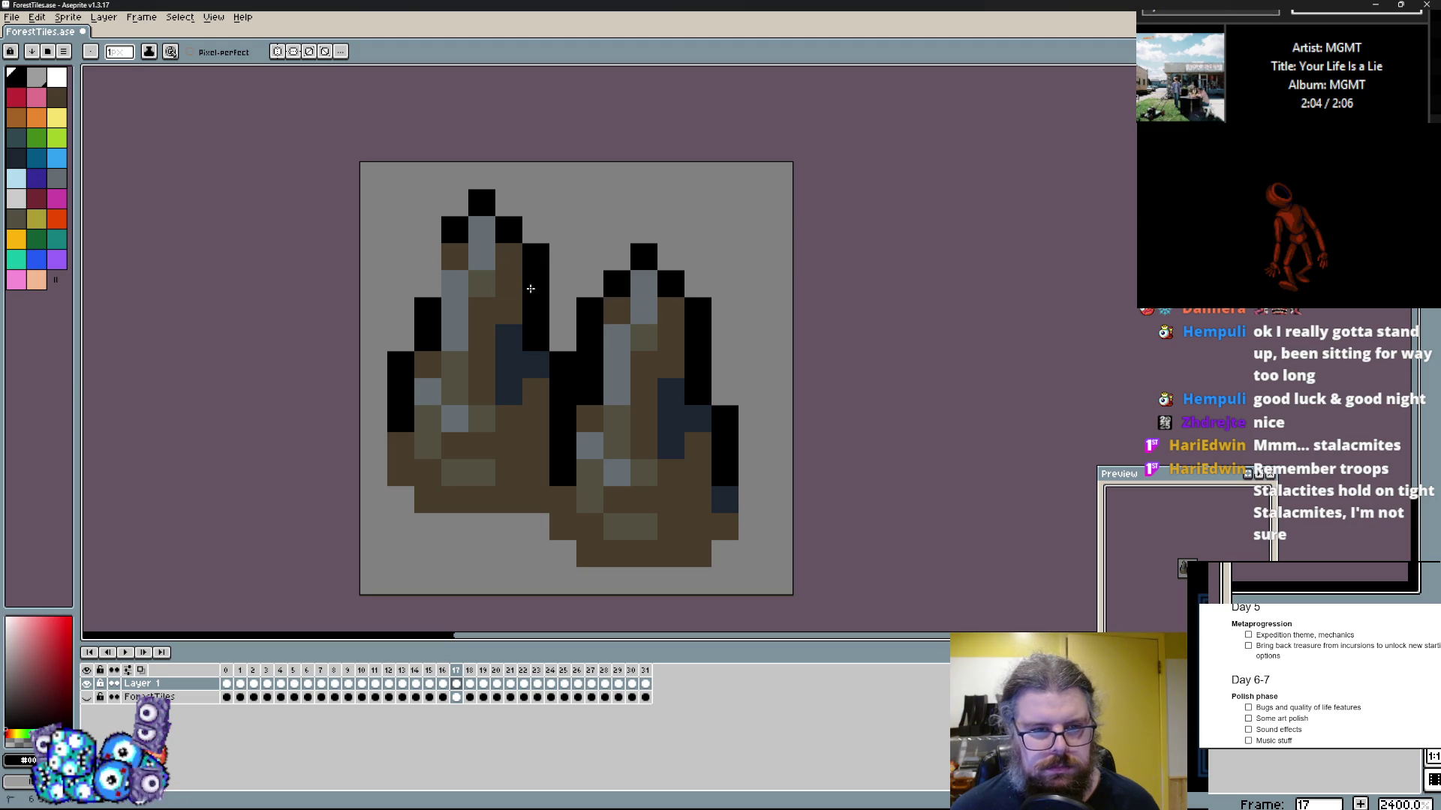
# Step: On frame 16, reshape both stalagmites' outlines, adding black edge cells and erasing stray ones
pyautogui.press('Left')
pyautogui.click(679, 210)
pyautogui.click(482, 257)
pyautogui.rightClick(482, 230)
pyautogui.rightClick(509, 256)
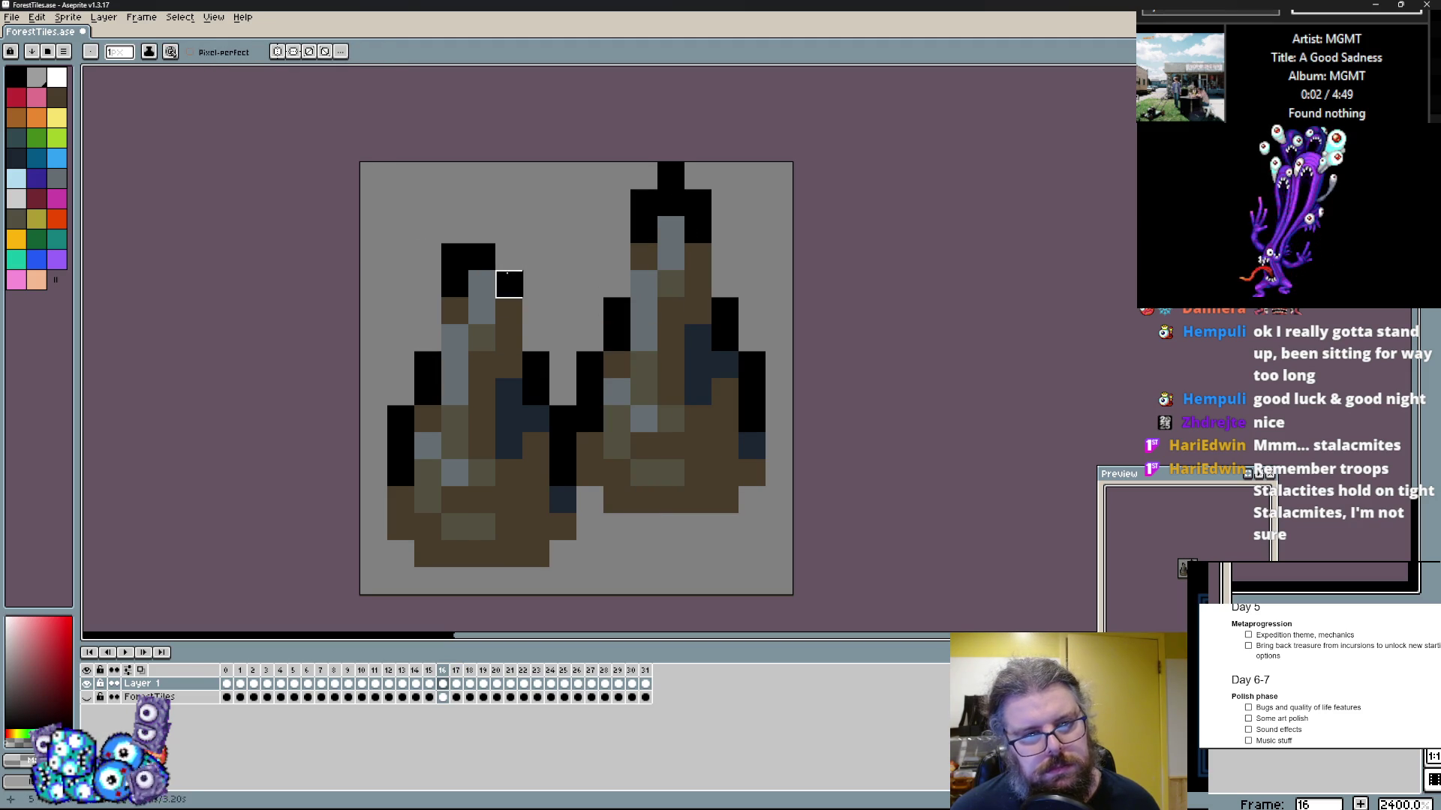
pyautogui.click(535, 337)
pyautogui.moveTo(428, 338); pyautogui.dragTo(428, 312)
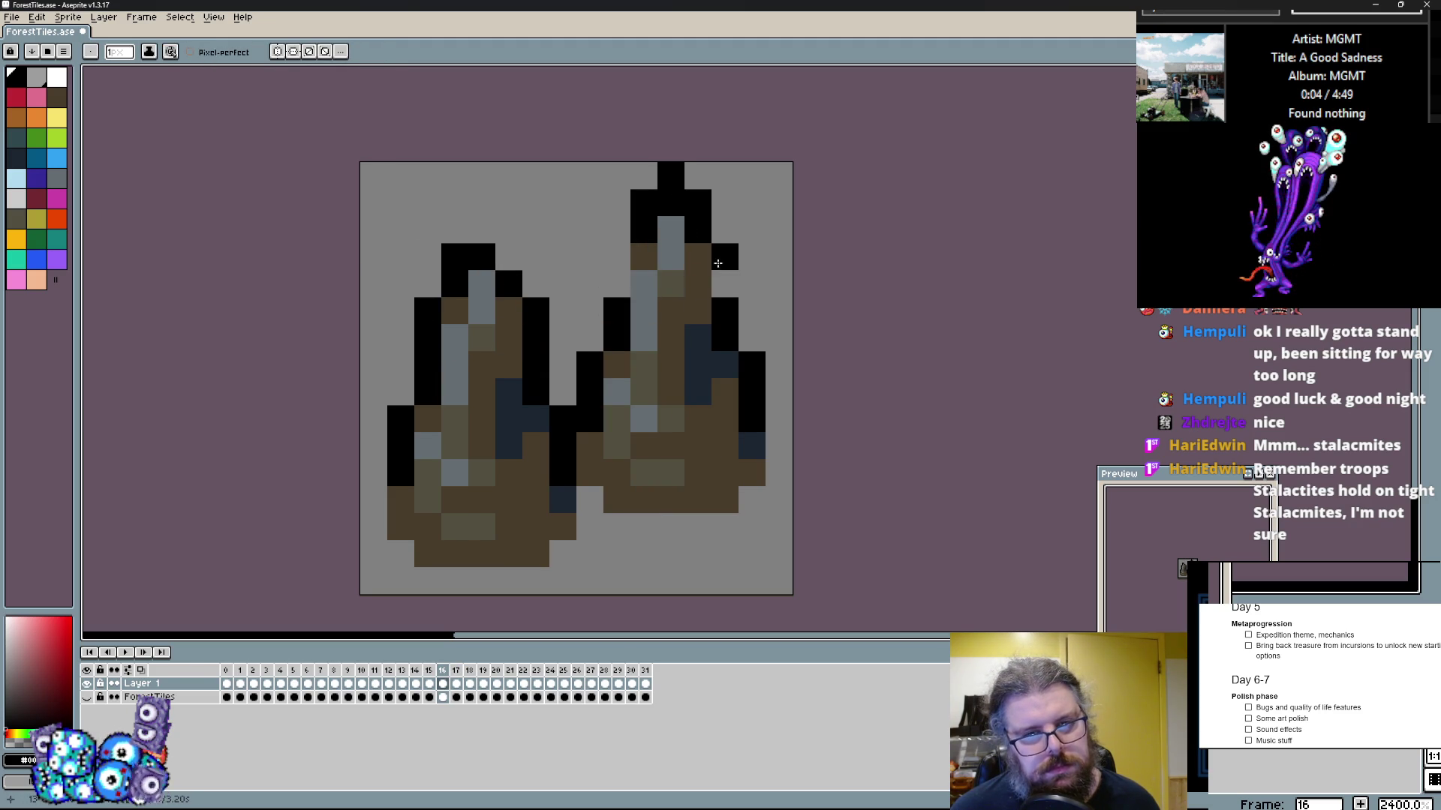
pyautogui.rightClick(695, 204)
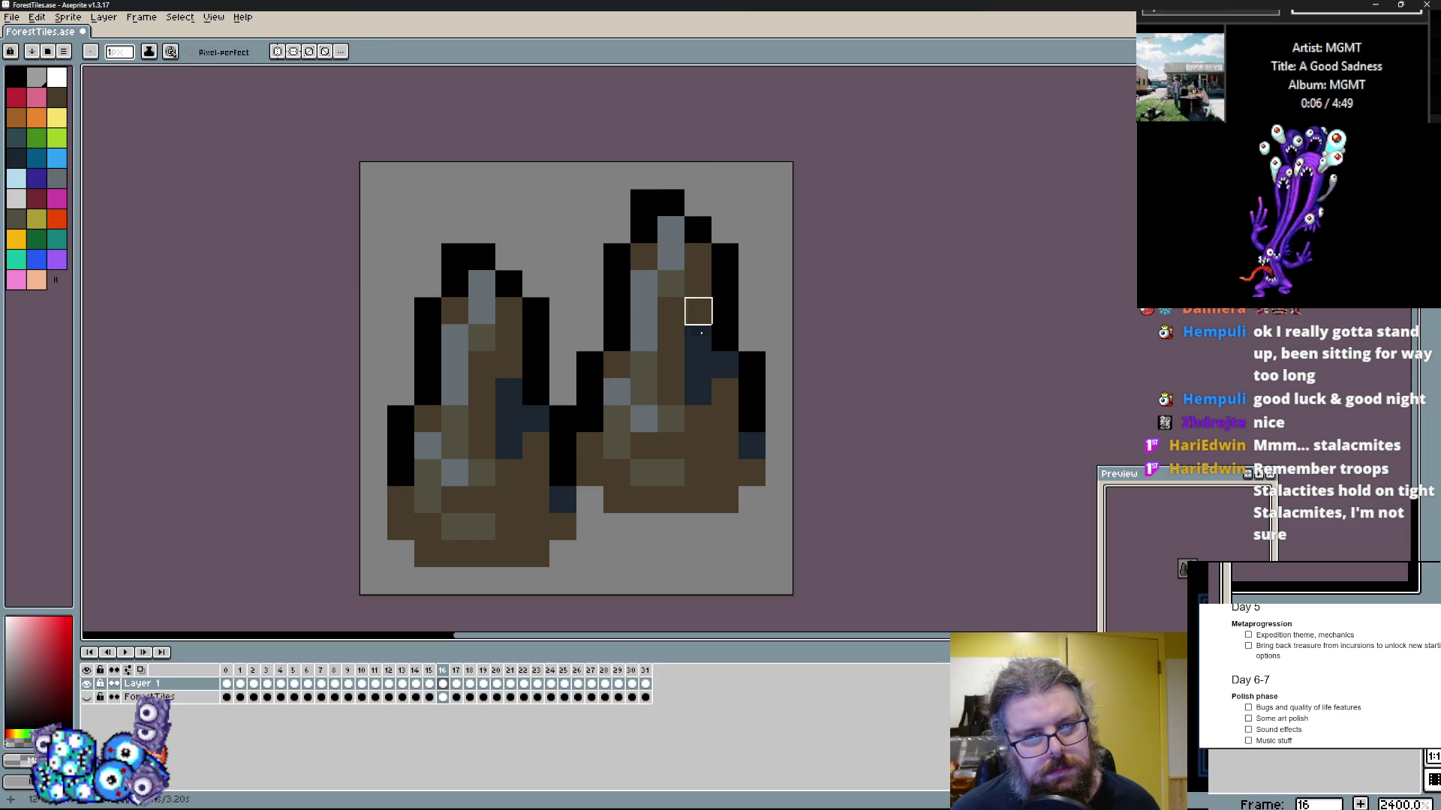
# Step: Clear frame 18's old art and paste a stalagmite, moved up and left
pyautogui.press('Right')
pyautogui.press('m')
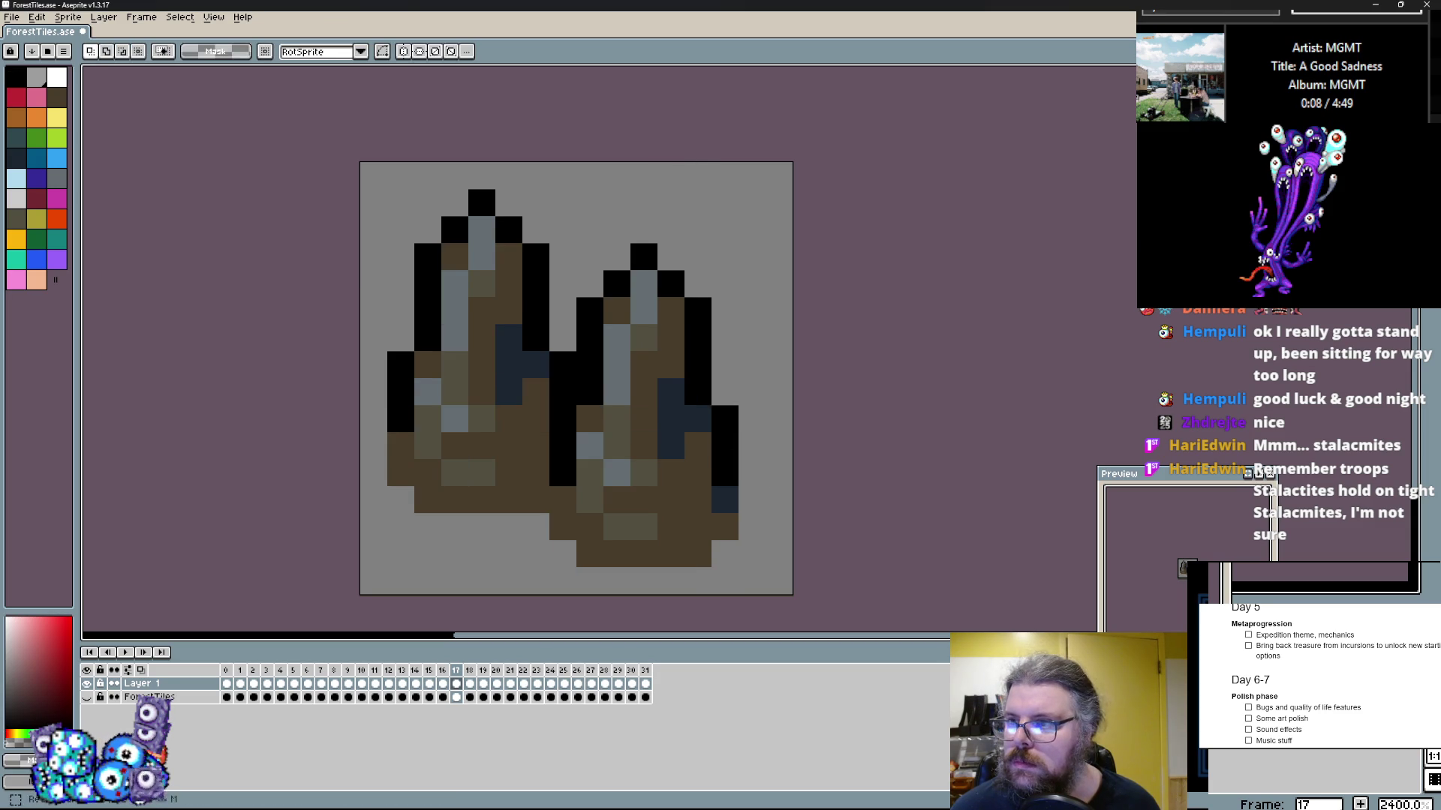
pyautogui.press('Left')
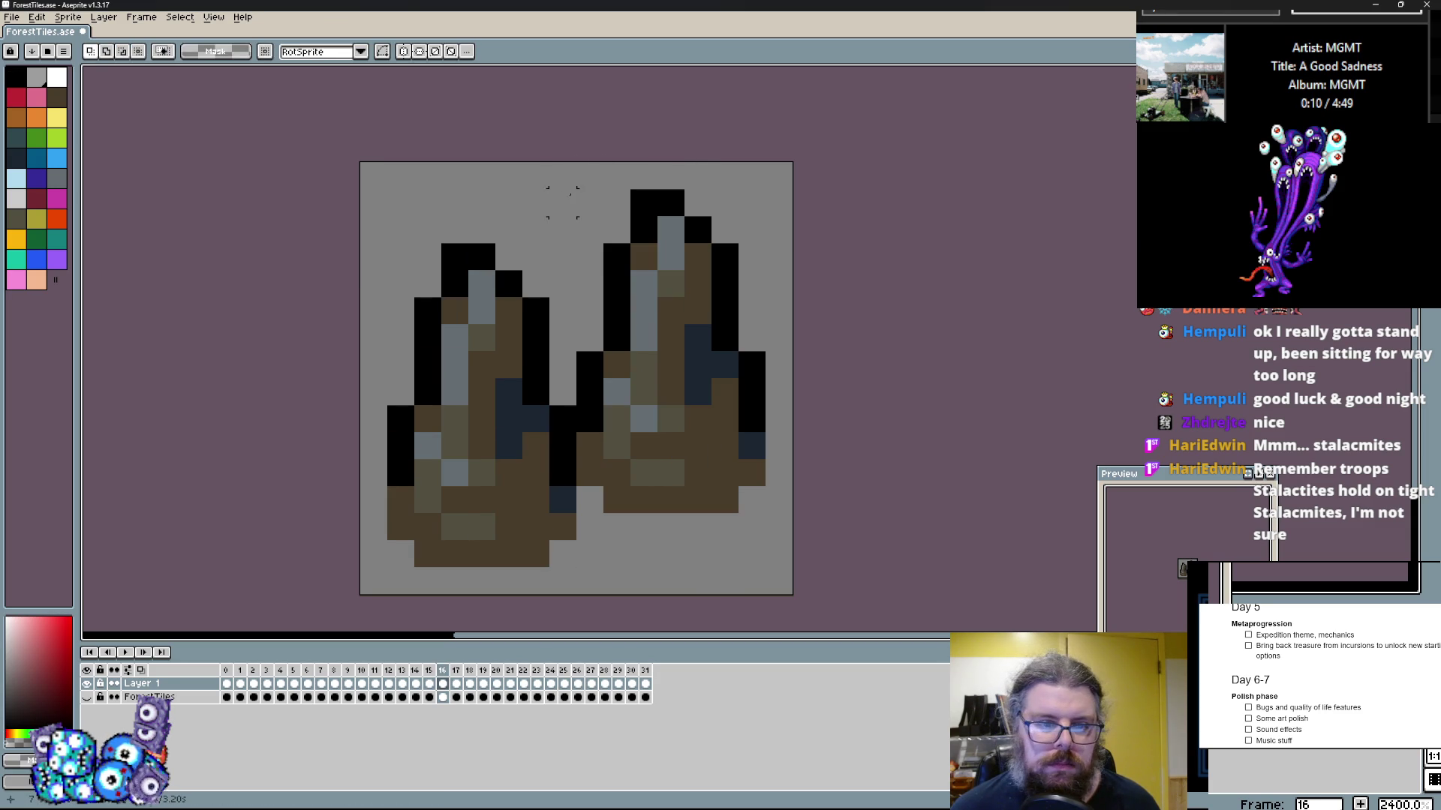
pyautogui.press('Right')
pyautogui.press('Right')
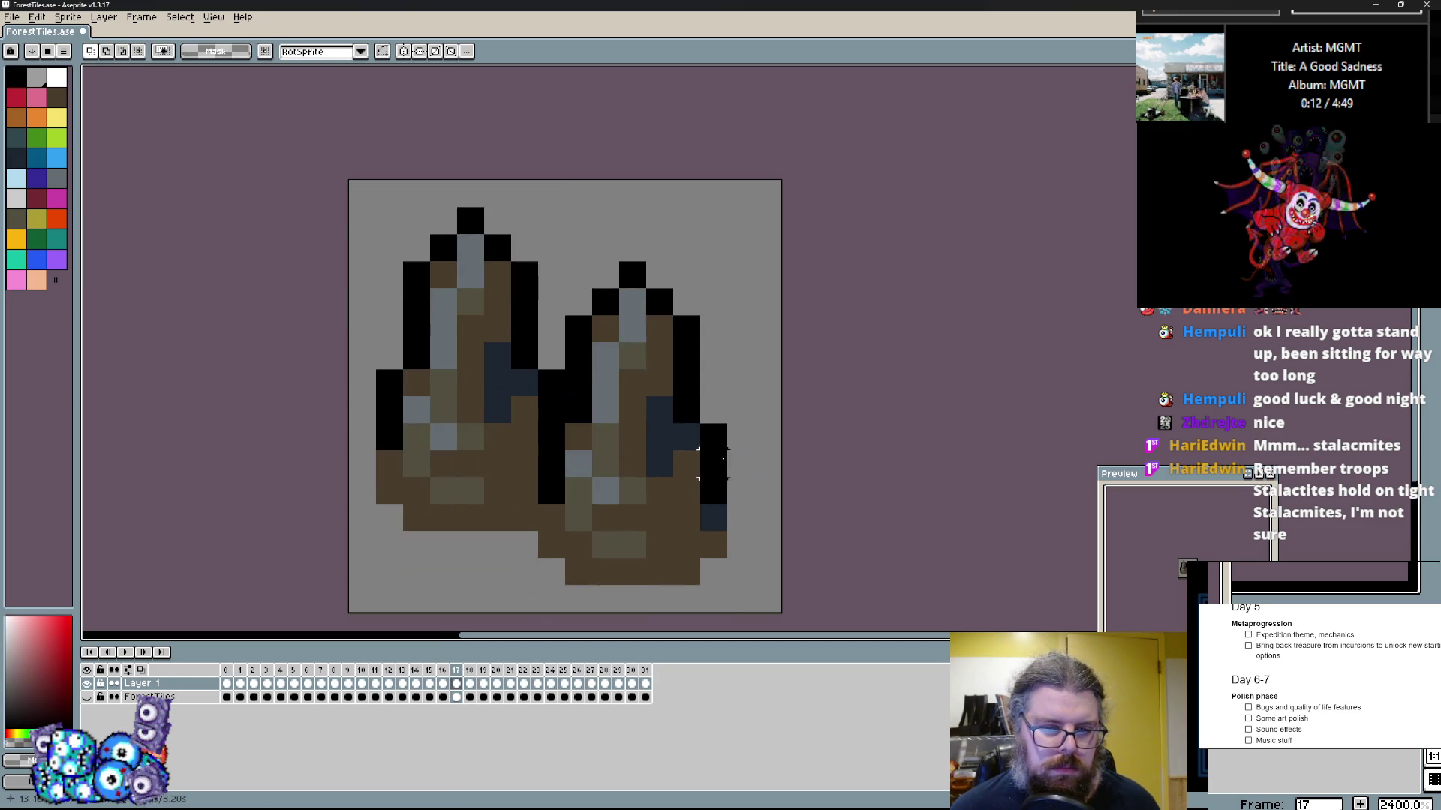
pyautogui.press('Delete')
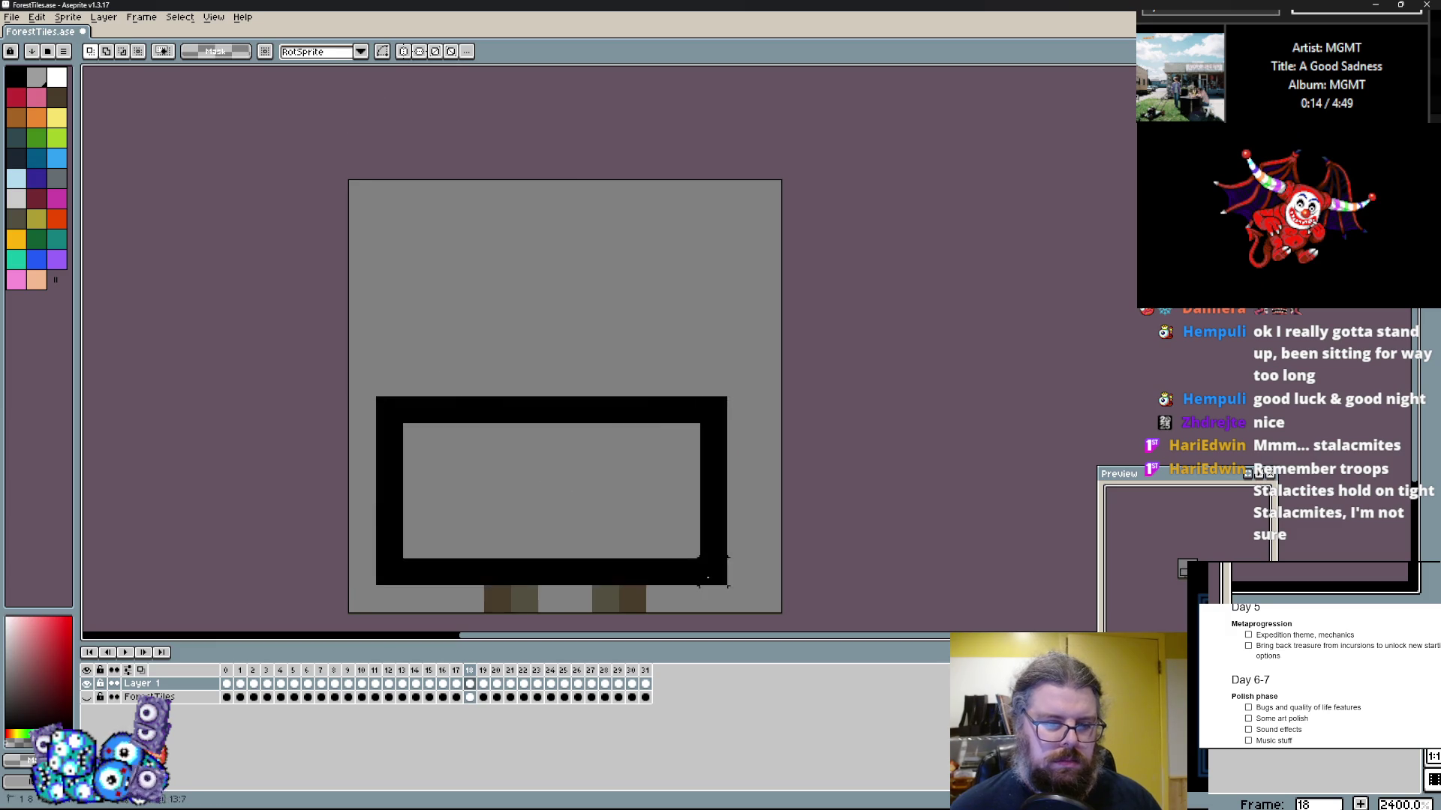
pyautogui.hotkey('ctrl', 'v')
pyautogui.moveTo(574, 450); pyautogui.dragTo(760, 392)
pyautogui.press('Return')
# Step: Add two more stalagmite copies, one on the right and one in the middle, then reach frame 19
pyautogui.hotkey('ctrl', 'v')
pyautogui.press('Return')
pyautogui.hotkey('ctrl', 'v')
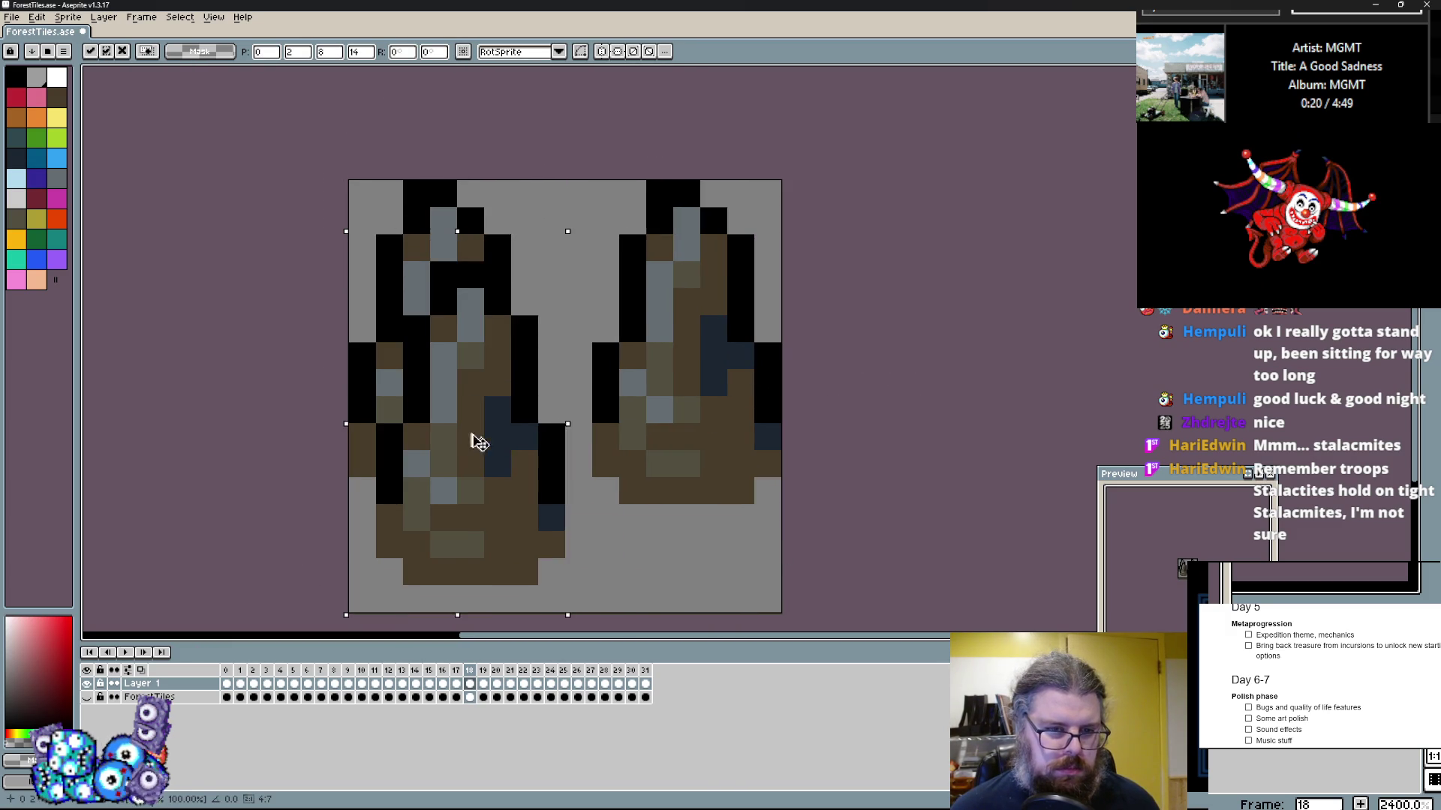
pyautogui.moveTo(472, 405); pyautogui.dragTo(563, 450)
pyautogui.press('Return')
pyautogui.press('Left')
pyautogui.press('Right')
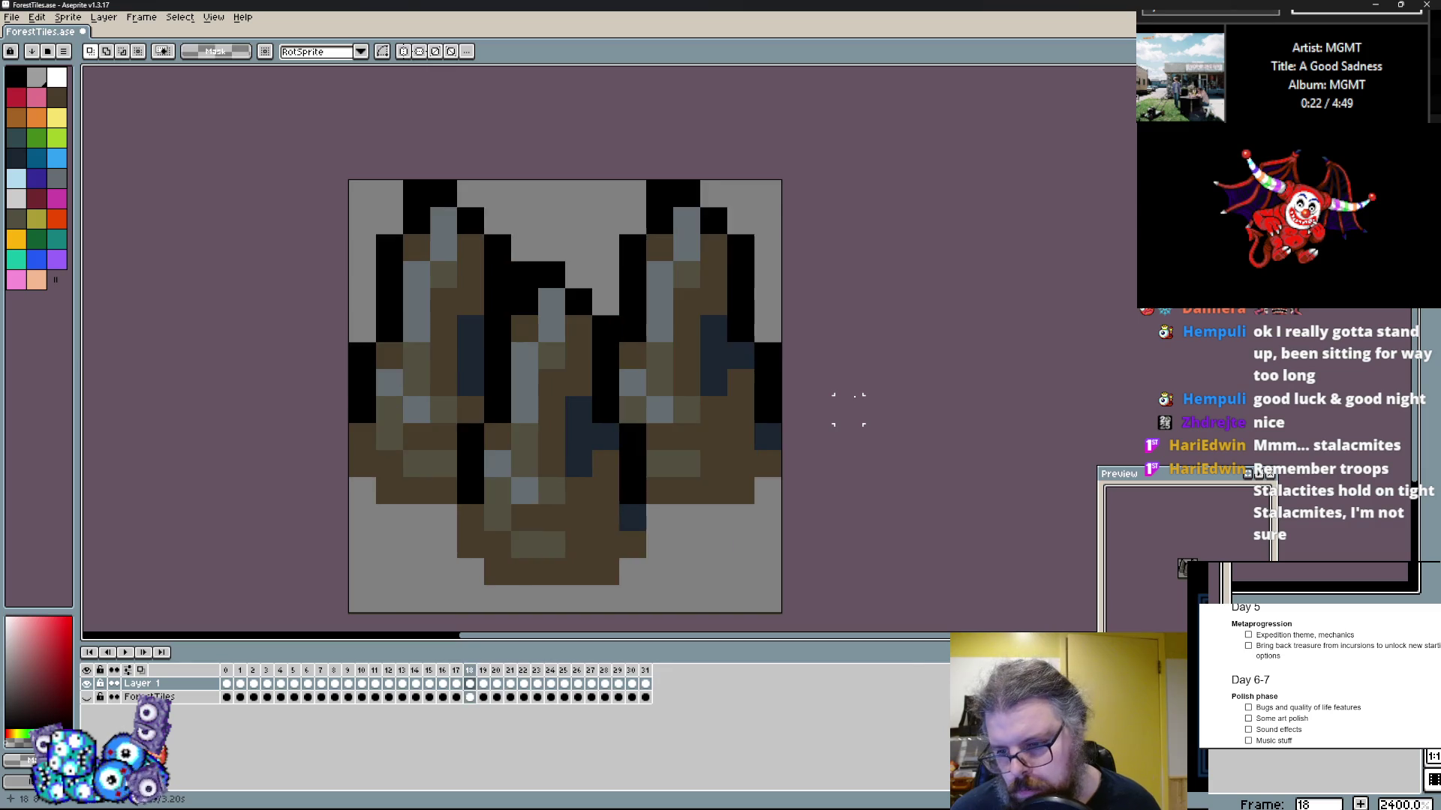
pyautogui.press('Right')
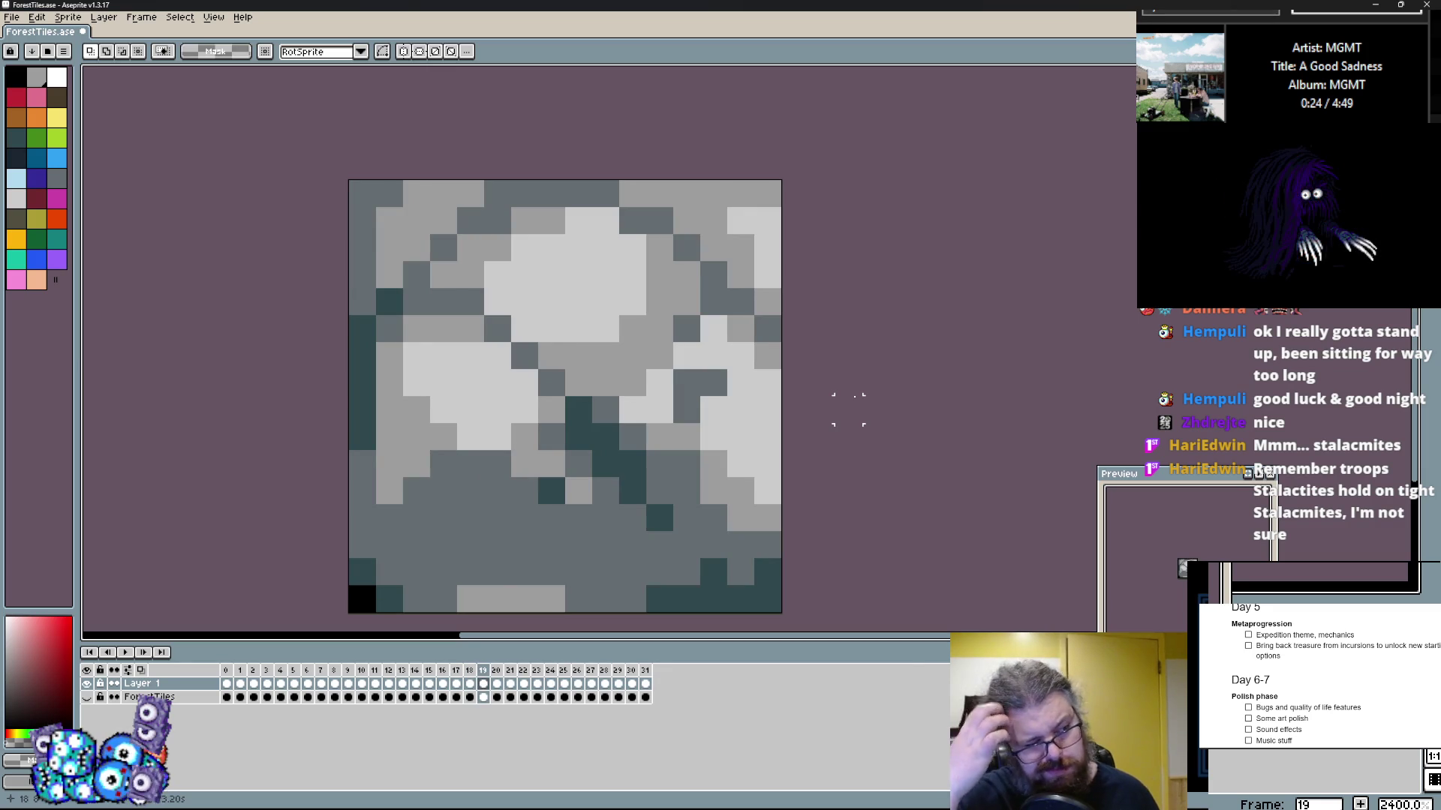
# Step: On frame 22, paint a dark navy rectangle over the top of the tile
pyautogui.press('Right')
pyautogui.press('Right')
pyautogui.press('Right')
pyautogui.moveTo(868, 408); pyautogui.dragTo(880, 348)
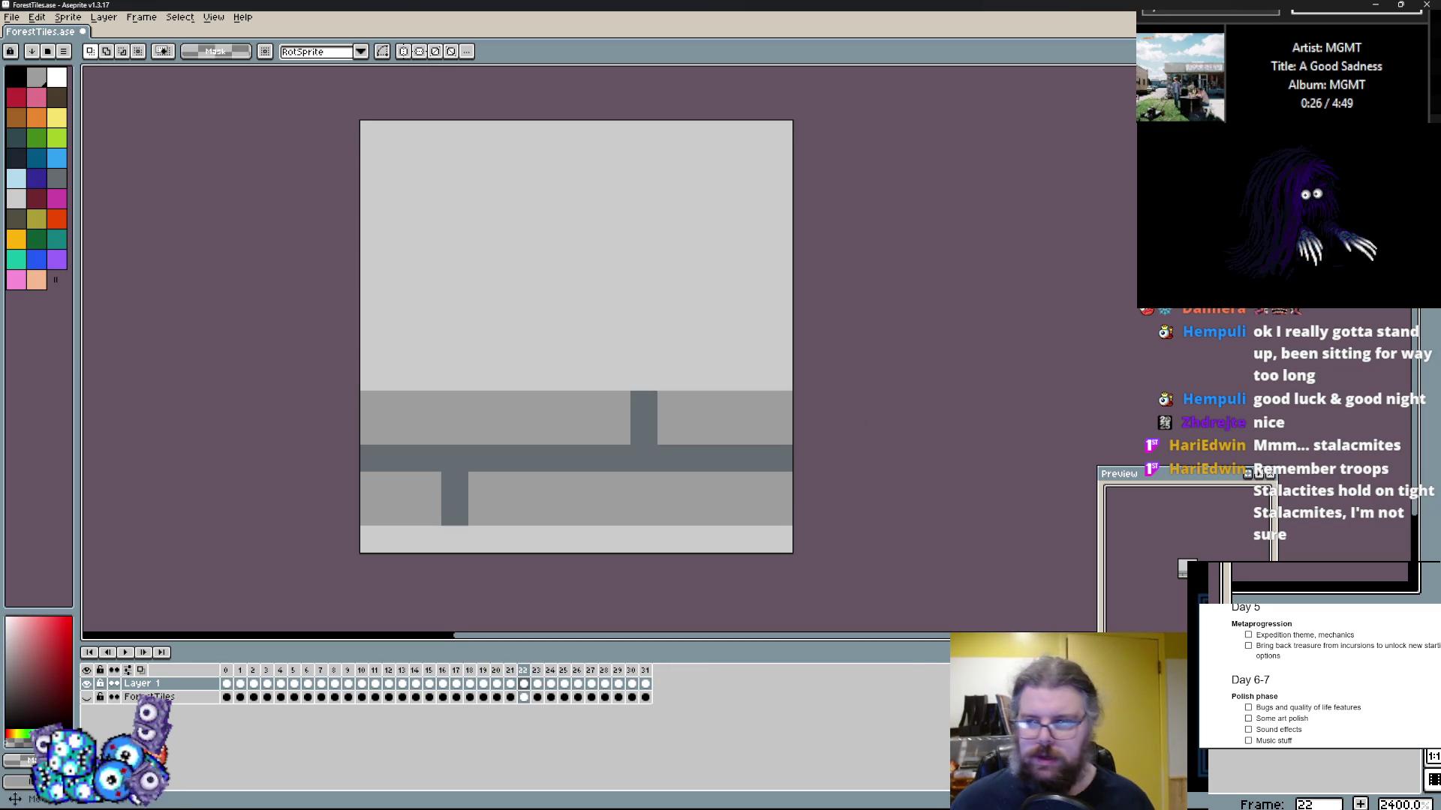
pyautogui.press('b')
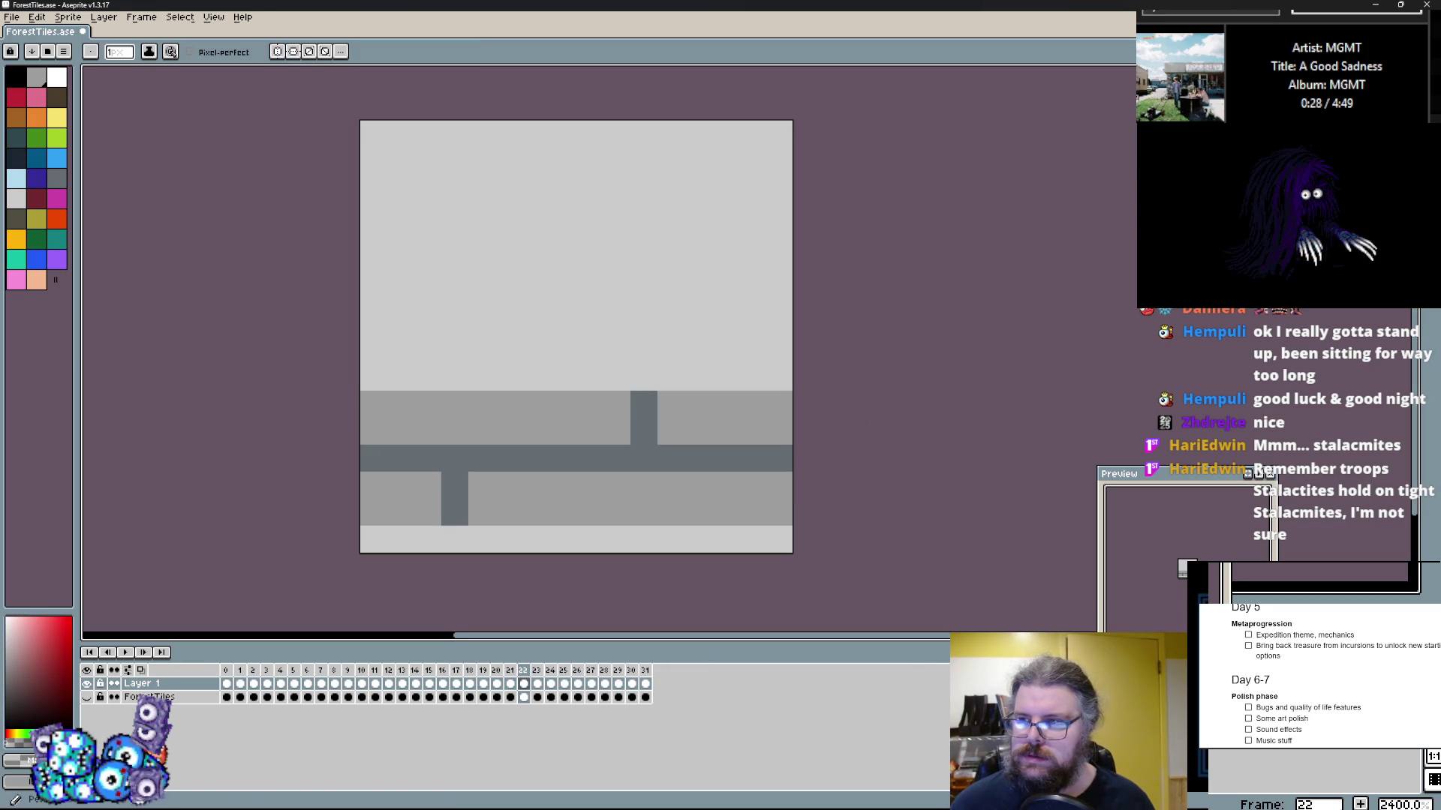
pyautogui.press('l')
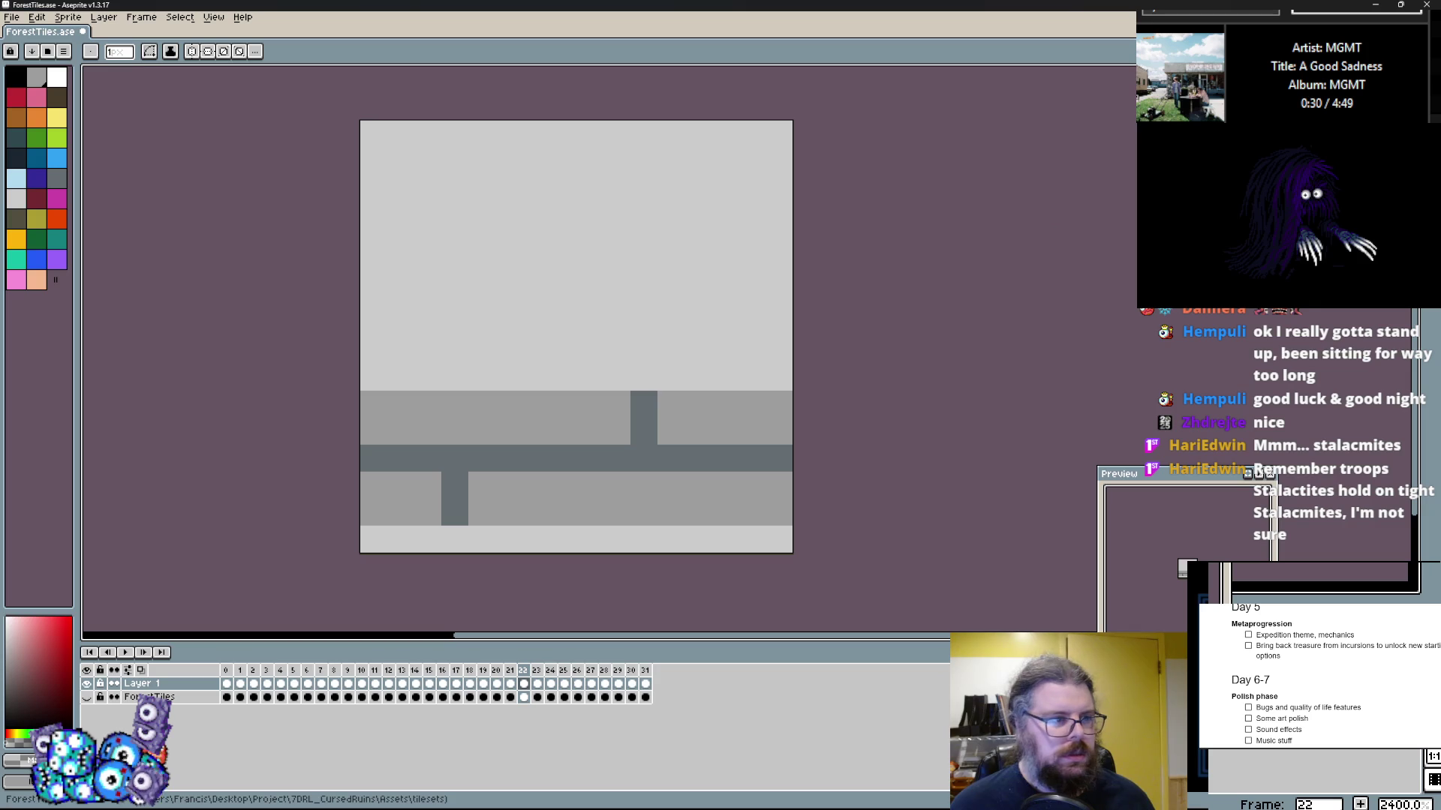
pyautogui.click(15, 158)
pyautogui.moveTo(374, 133); pyautogui.dragTo(830, 408)
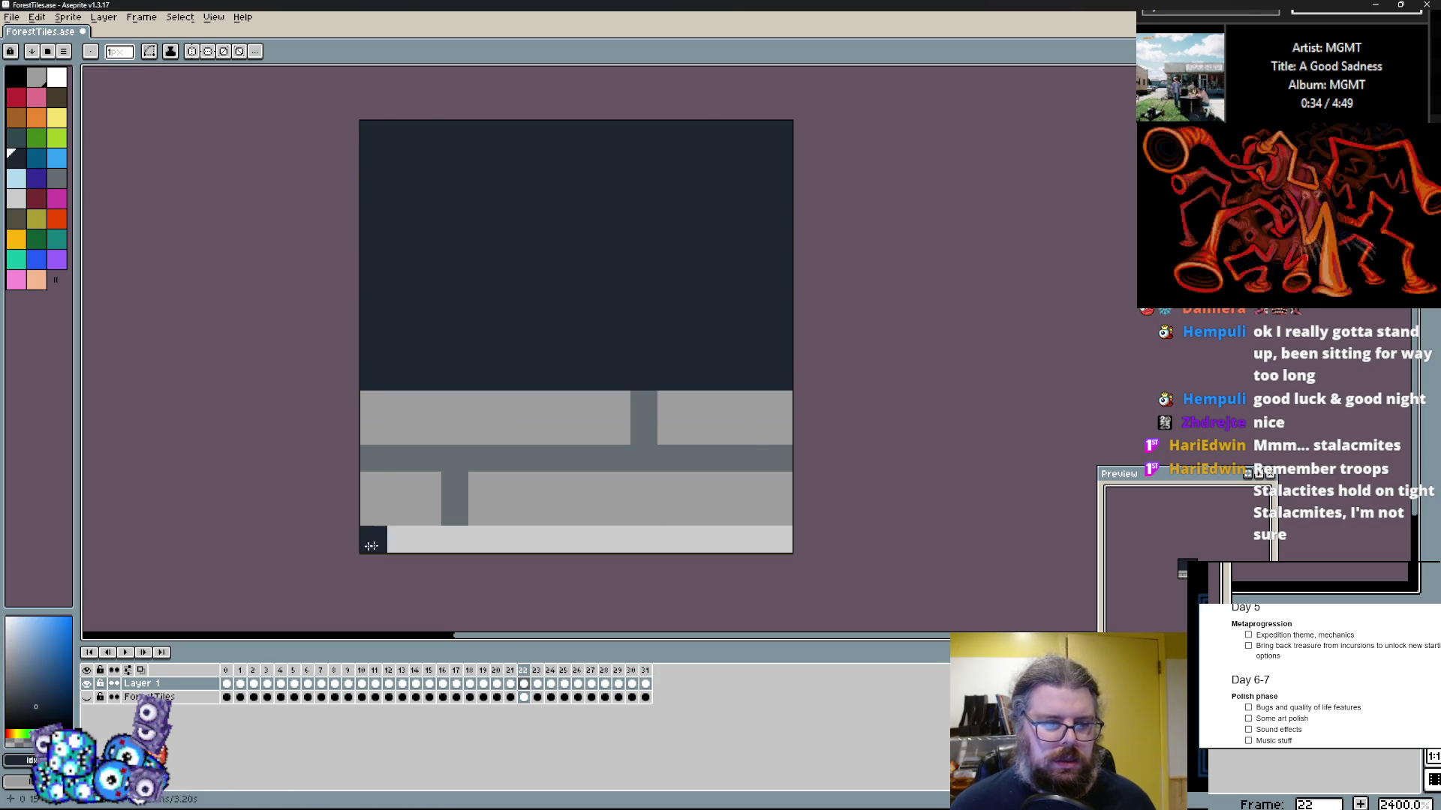
# Step: Repaint the upper tile teal, covering the remaining dark blocks
pyautogui.press('b')
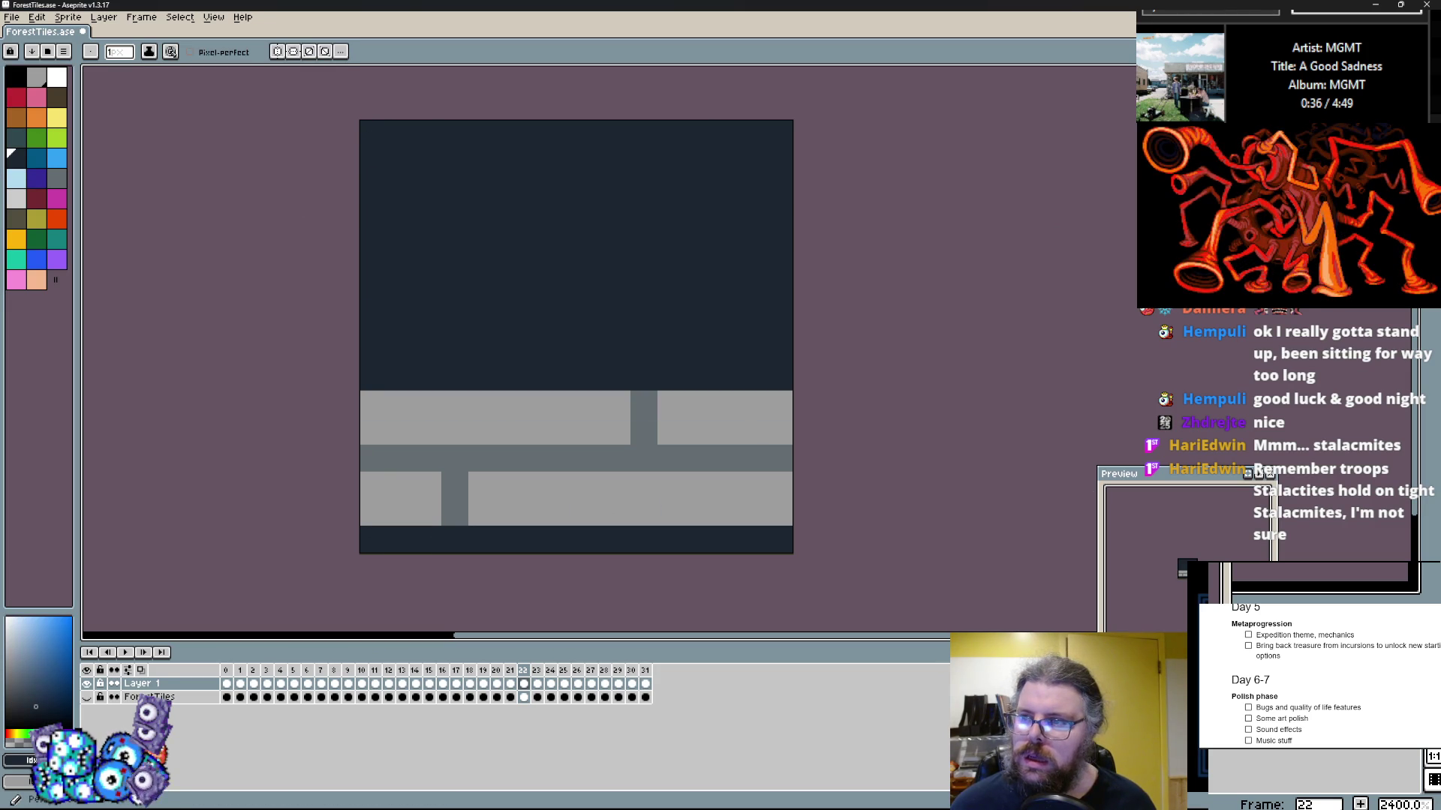
pyautogui.click(57, 97)
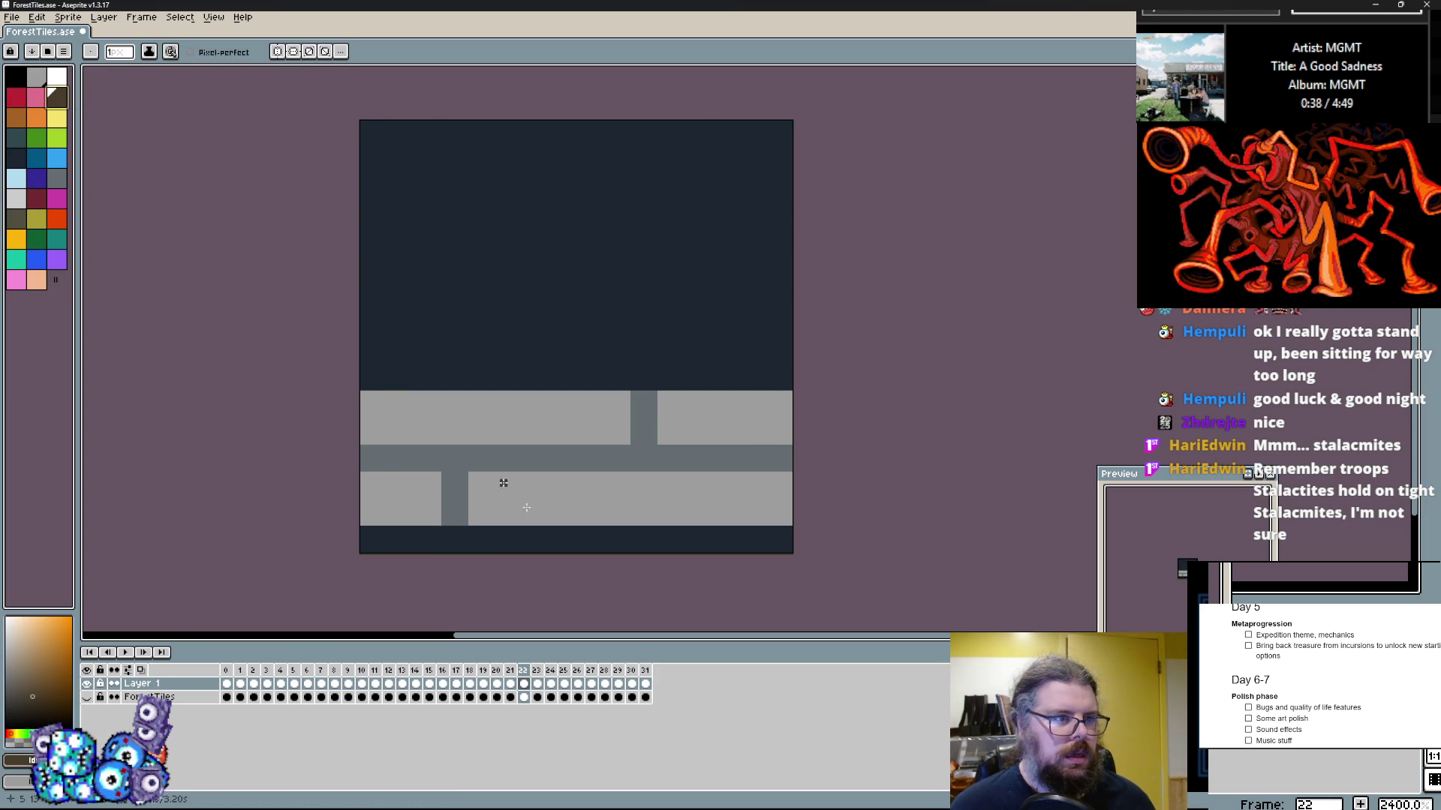
pyautogui.moveTo(370, 421); pyautogui.dragTo(607, 480)
pyautogui.hotkey('ctrl', 'z')
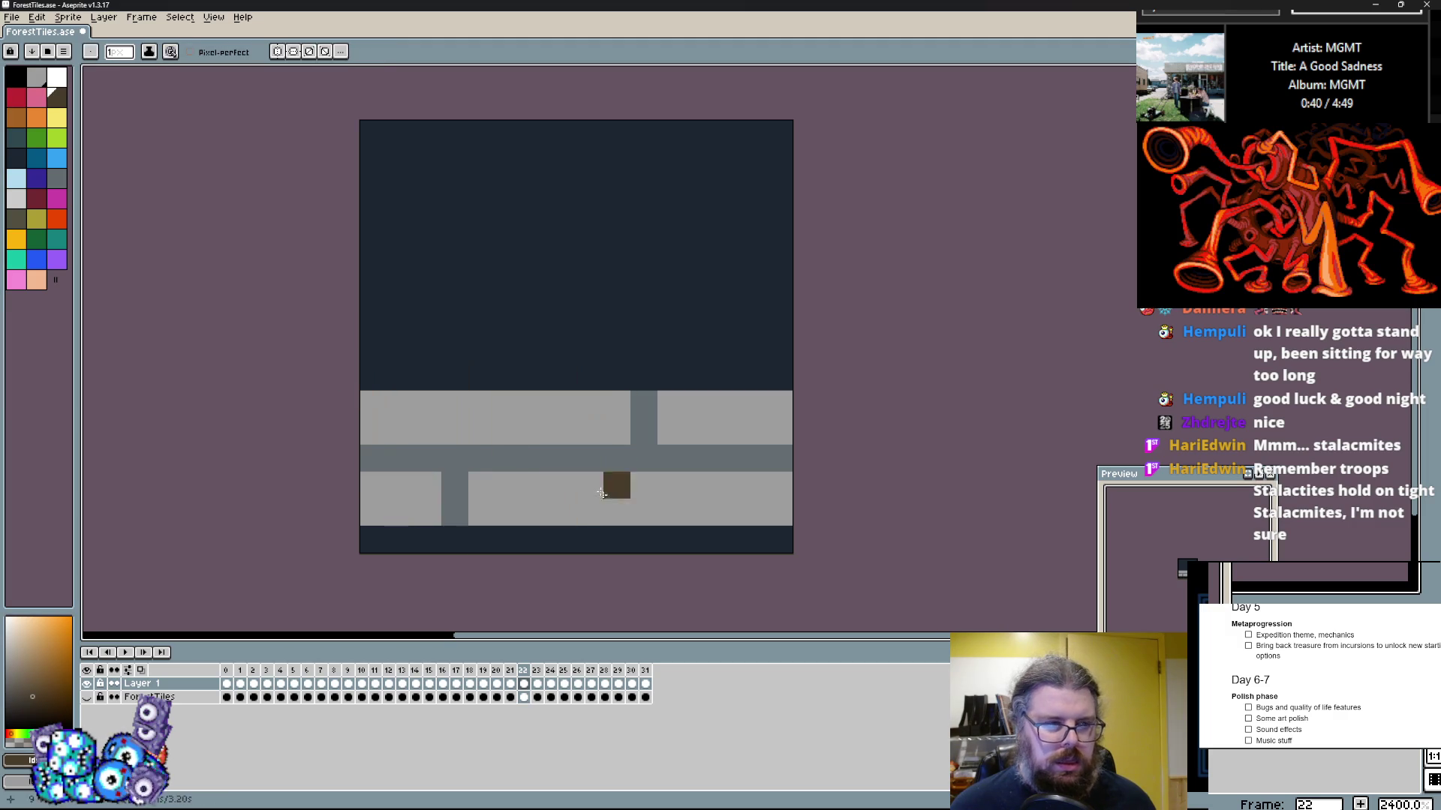
pyautogui.click(16, 137)
pyautogui.moveTo(400, 129); pyautogui.dragTo(667, 318)
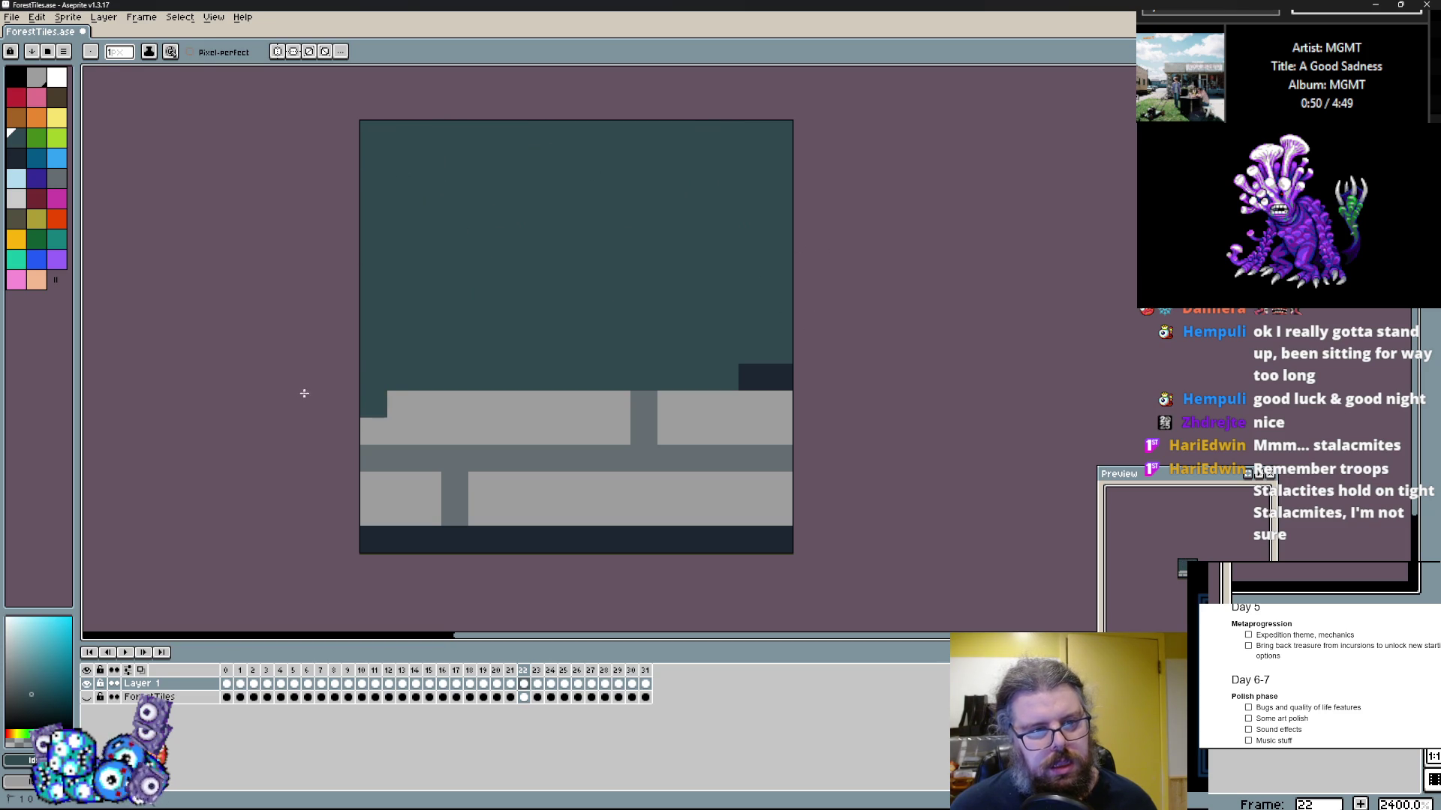
pyautogui.hotkey('ctrl', 'z')
pyautogui.moveTo(357, 364); pyautogui.dragTo(458, 212)
pyautogui.moveTo(472, 297); pyautogui.dragTo(775, 158)
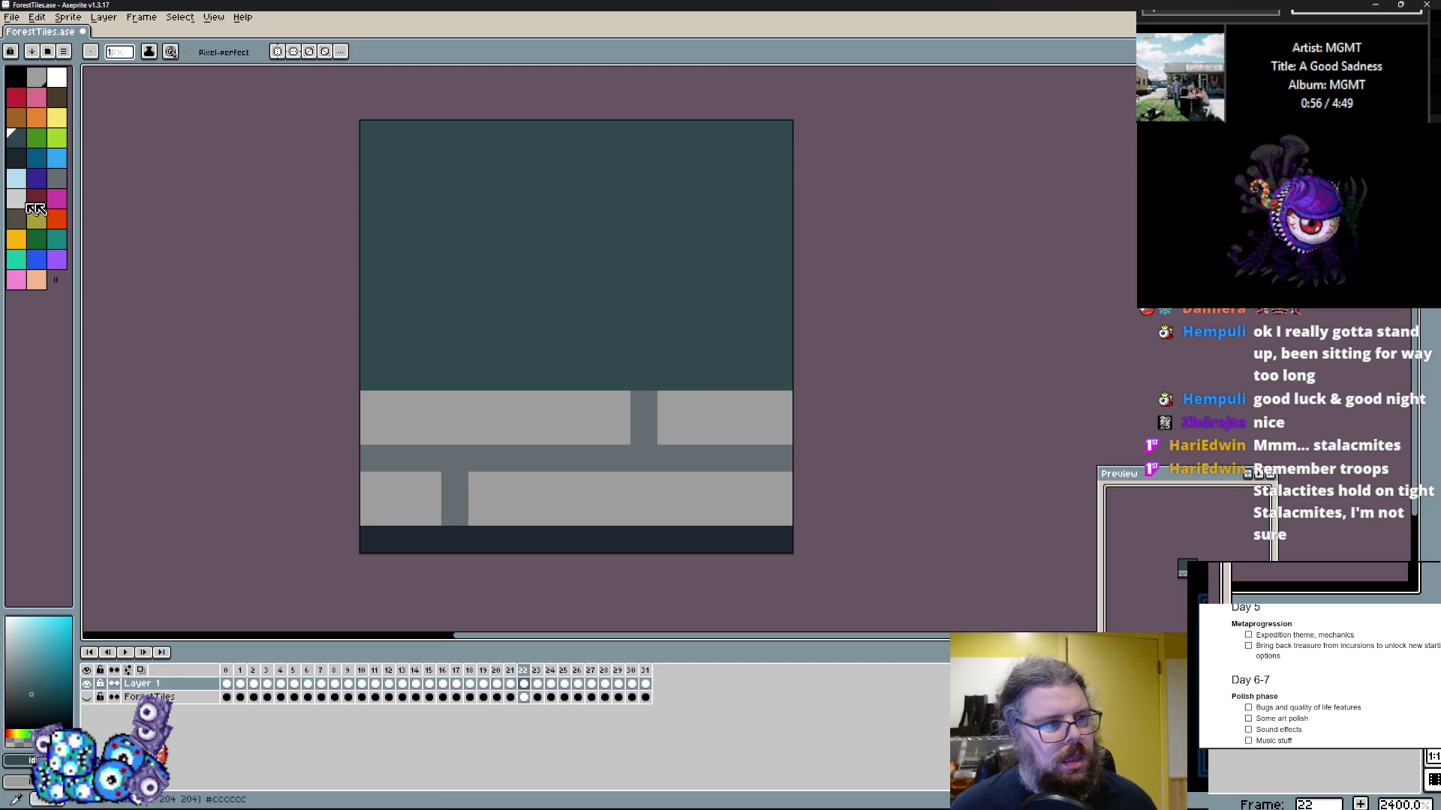
# Step: Paint jagged dark brown dirt columns across the lower tile
pyautogui.click(60, 100)
pyautogui.moveTo(377, 383); pyautogui.dragTo(734, 484)
pyautogui.click(706, 540)
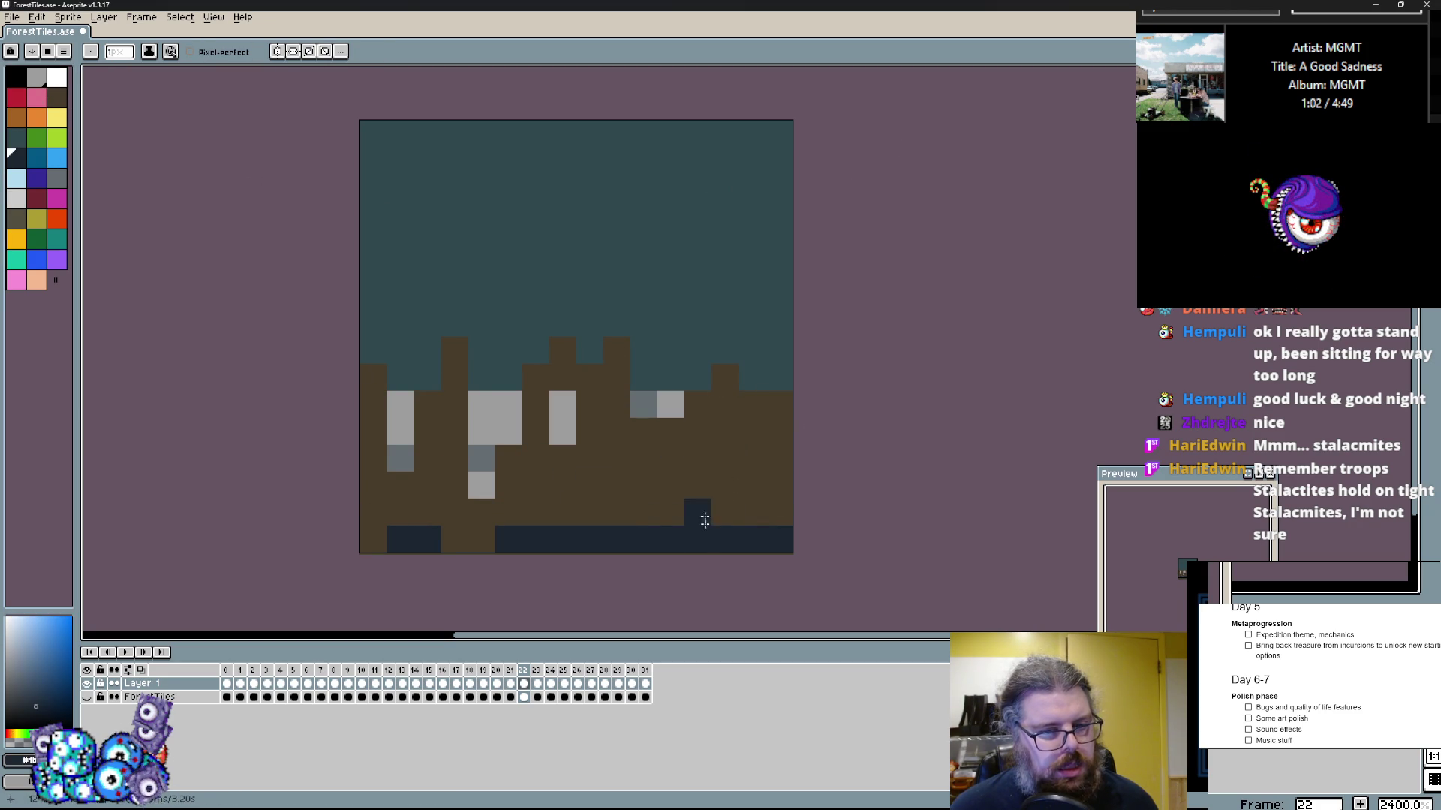
# Step: Draw navy columns on the right and cover the grey blocks with brown
pyautogui.moveTo(733, 399); pyautogui.dragTo(663, 409)
pyautogui.click(697, 443)
pyautogui.click(640, 484)
pyautogui.click(644, 458)
pyautogui.moveTo(668, 458); pyautogui.dragTo(644, 514)
pyautogui.click(698, 511)
pyautogui.moveTo(644, 517); pyautogui.dragTo(639, 495)
pyautogui.click(637, 461)
pyautogui.click(637, 481)
pyautogui.click(592, 379)
pyautogui.moveTo(563, 405); pyautogui.dragTo(432, 482)
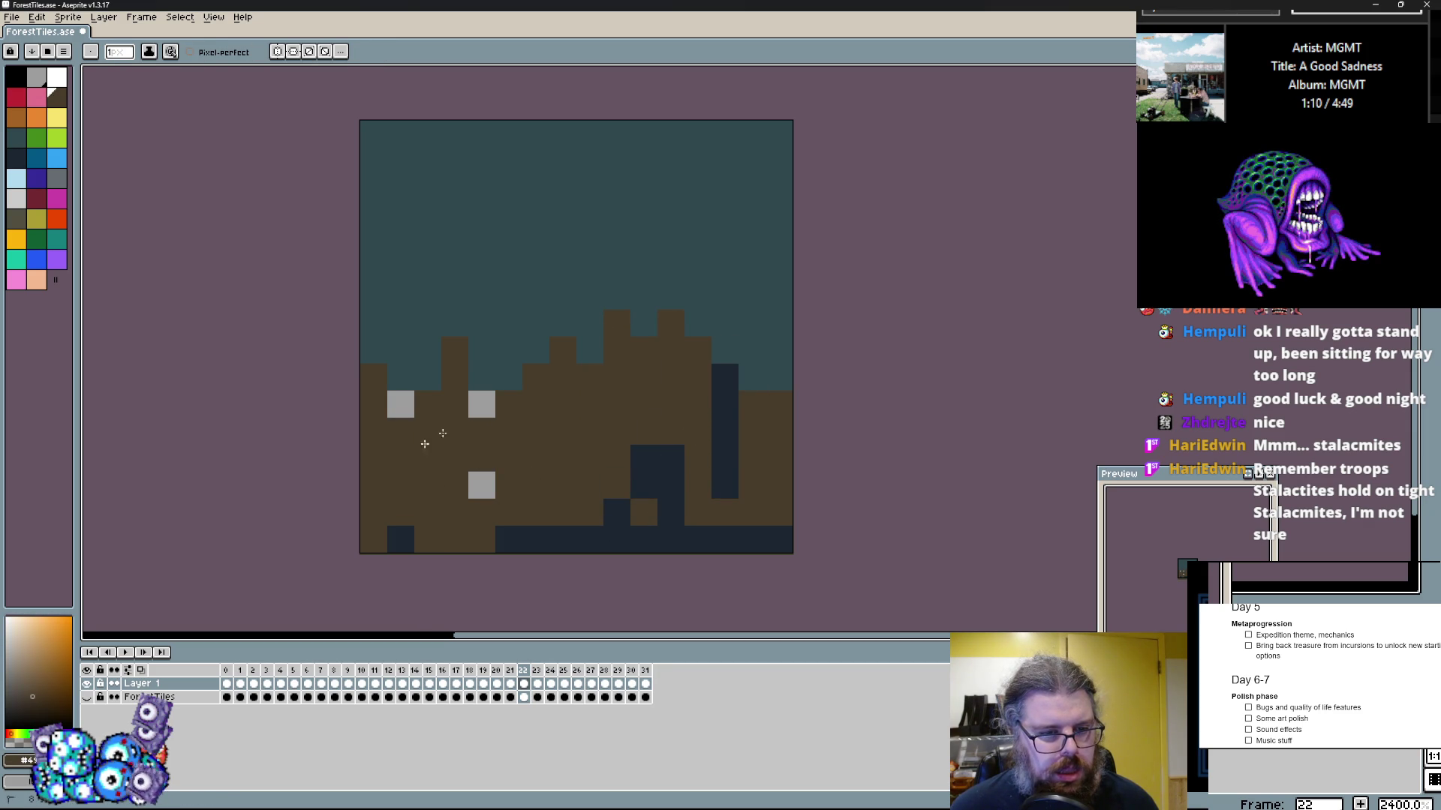
# Step: Extend the bottom-left navy patch and paint stray blocks brown
pyautogui.click(379, 389)
pyautogui.click(401, 405)
pyautogui.click(525, 524)
pyautogui.click(369, 535)
pyautogui.click(412, 471)
pyautogui.click(427, 458)
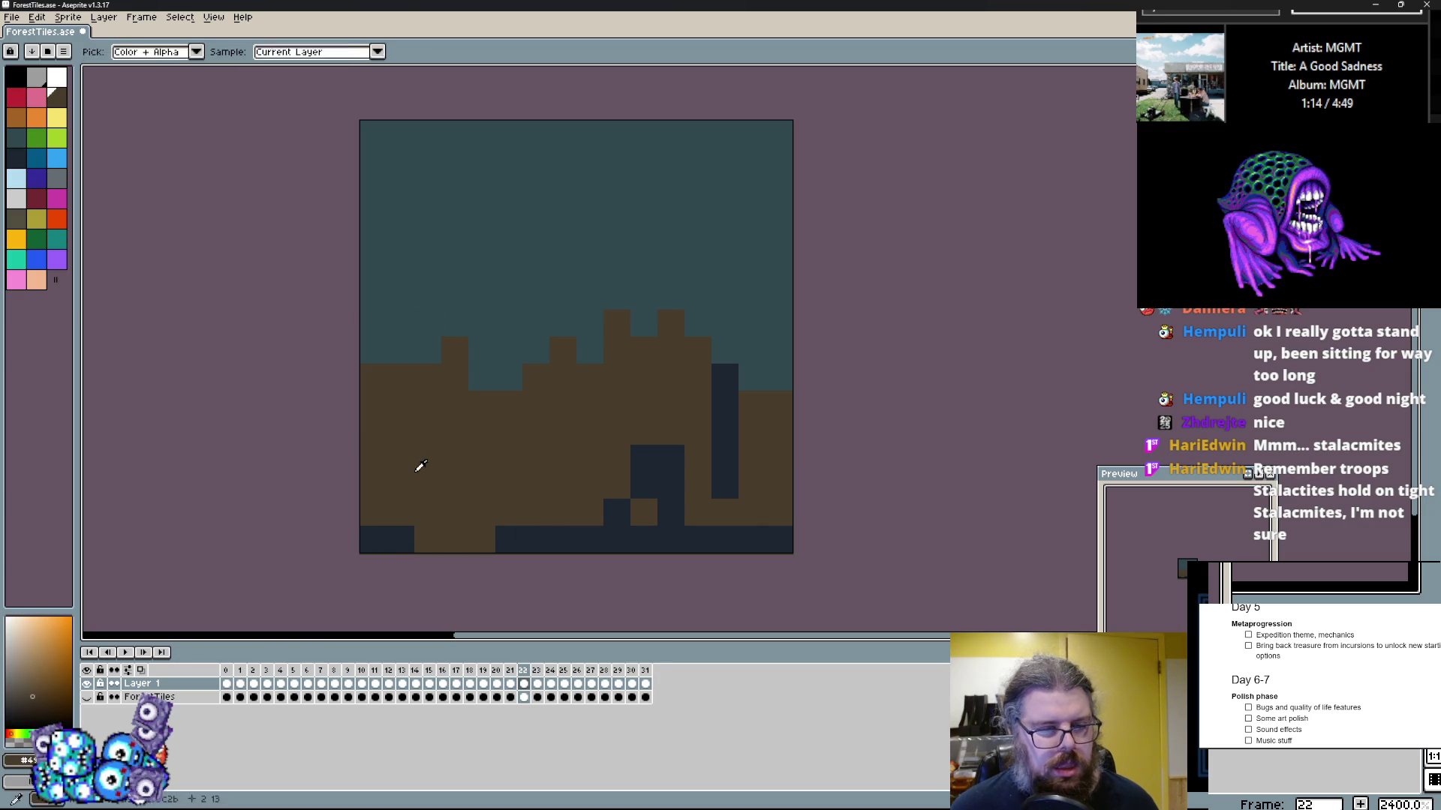
pyautogui.click(529, 539)
# Step: Draw navy steps and columns reaching the bottom row across the left half
pyautogui.moveTo(476, 398); pyautogui.dragTo(492, 502)
pyautogui.hotkey('ctrl', 'z')
pyautogui.moveTo(563, 375); pyautogui.dragTo(579, 534)
pyautogui.moveTo(485, 402); pyautogui.dragTo(482, 536)
pyautogui.click(389, 533)
pyautogui.moveTo(428, 397); pyautogui.dragTo(427, 539)
pyautogui.click(453, 454)
pyautogui.click(451, 432)
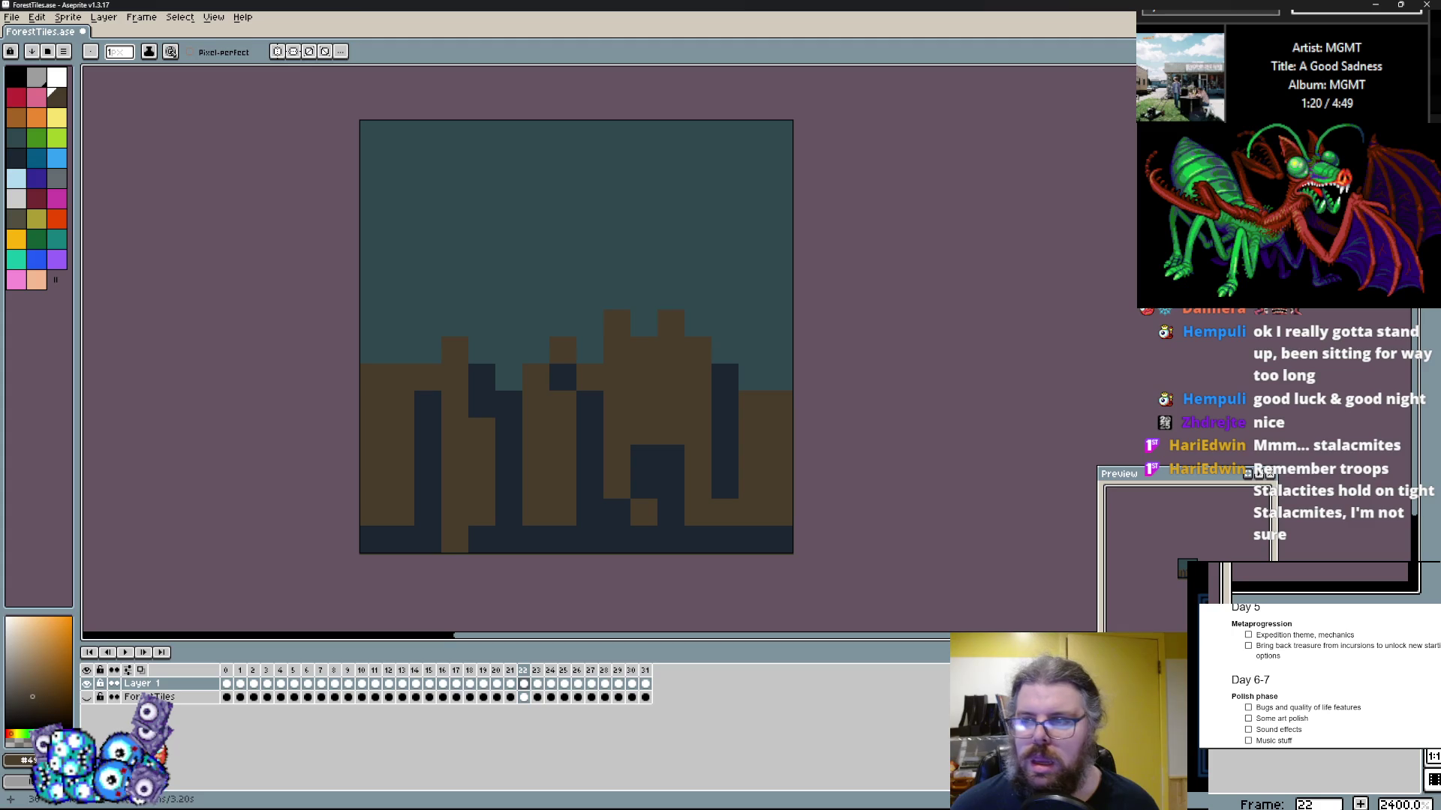
# Step: Recolour the teal sky area brown and reshape the right navy column
pyautogui.press('m')
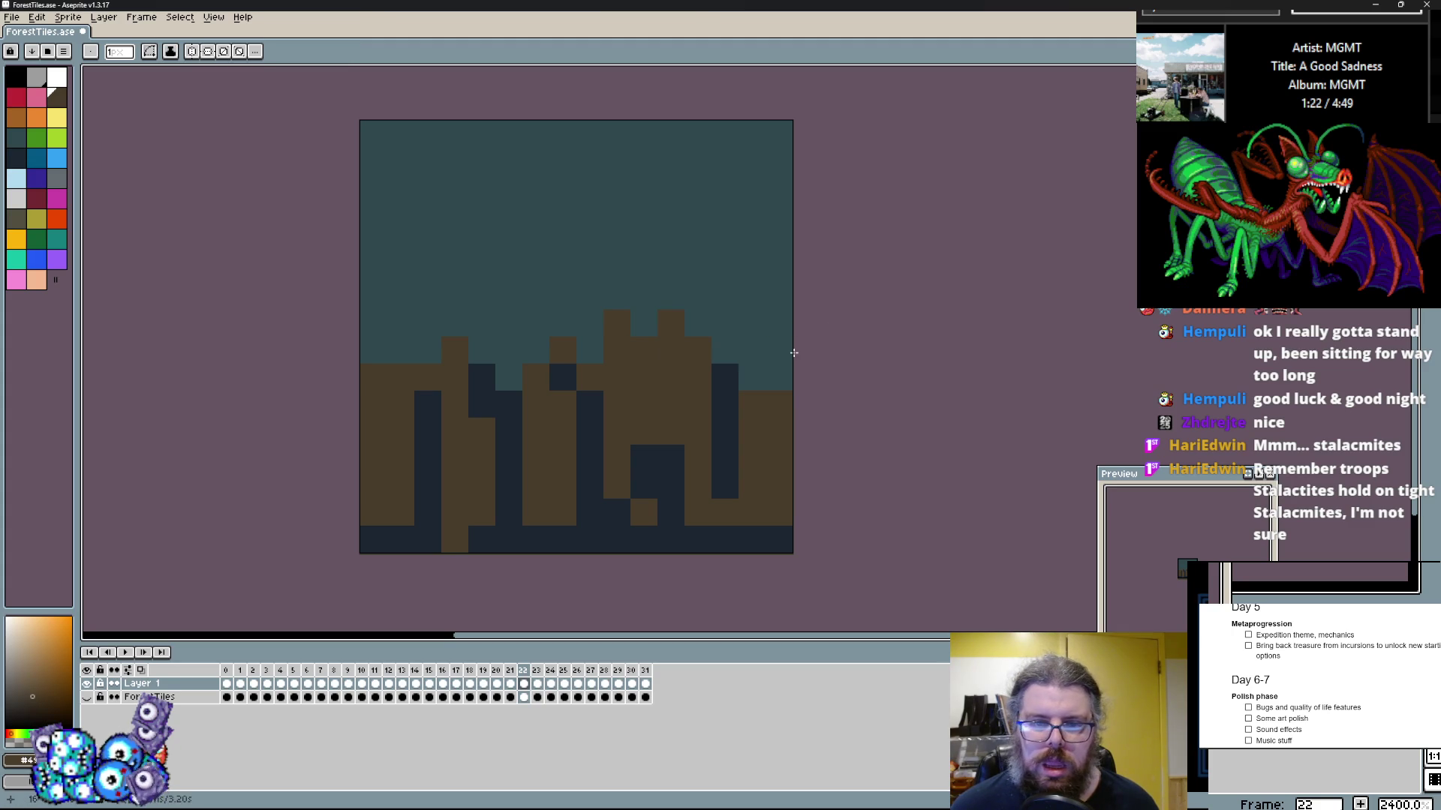
pyautogui.click(748, 434)
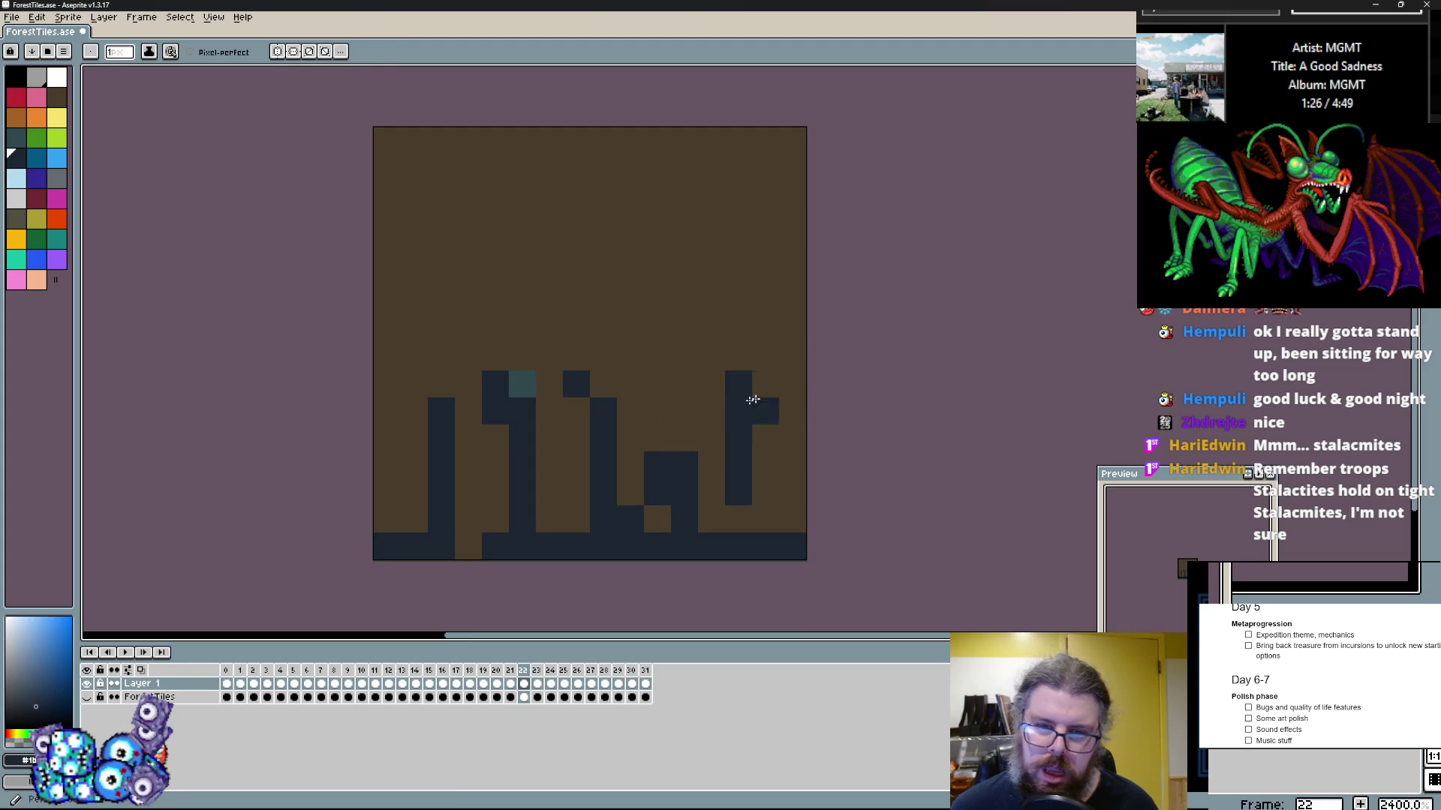
pyautogui.moveTo(658, 450); pyautogui.dragTo(614, 454)
pyautogui.click(559, 422)
# Step: Add navy columns and pixels on the left and darken the right spike
pyautogui.moveTo(523, 383); pyautogui.dragTo(525, 413)
pyautogui.click(527, 448)
pyautogui.moveTo(412, 354); pyautogui.dragTo(454, 473)
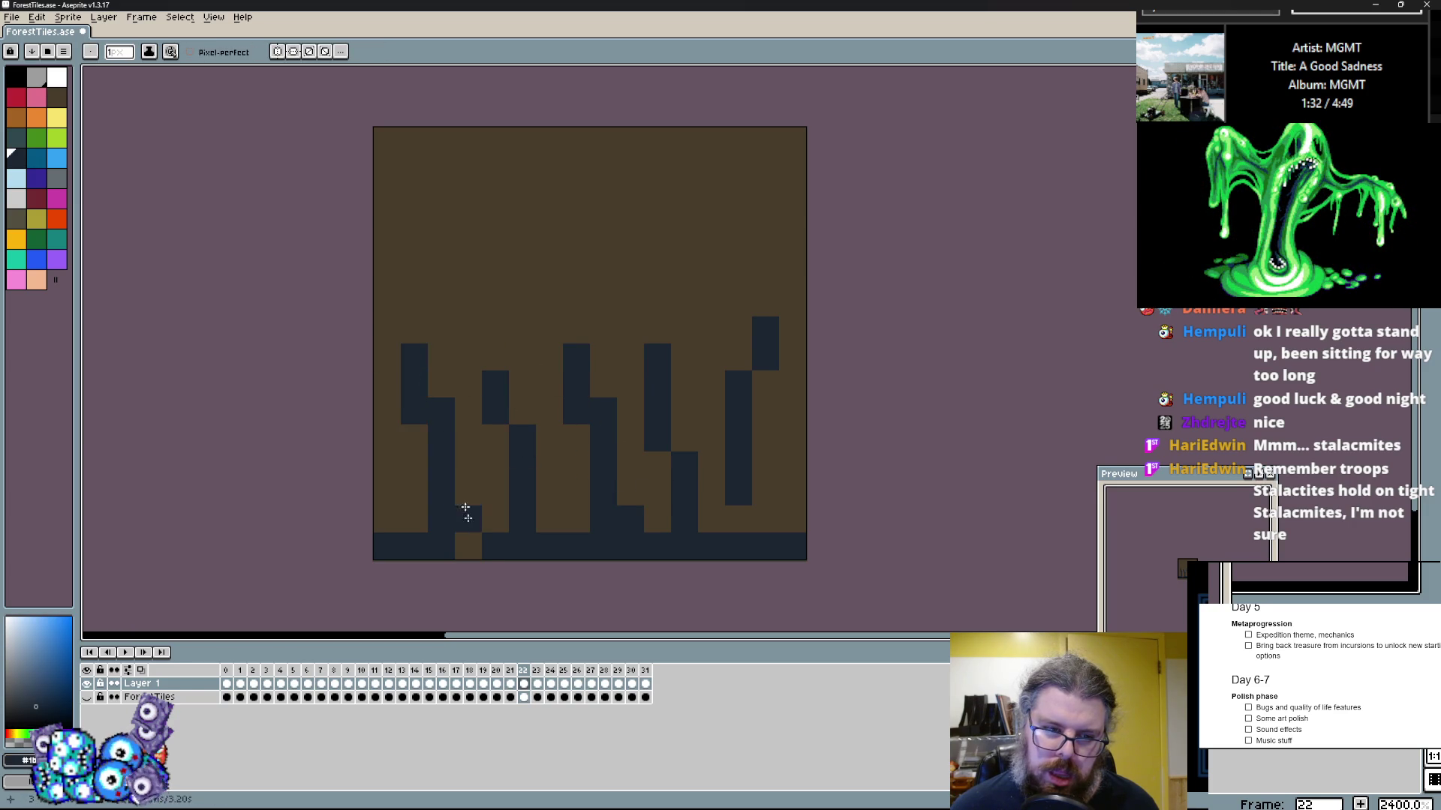
pyautogui.moveTo(522, 357); pyautogui.dragTo(533, 396)
pyautogui.hotkey('ctrl', 'z')
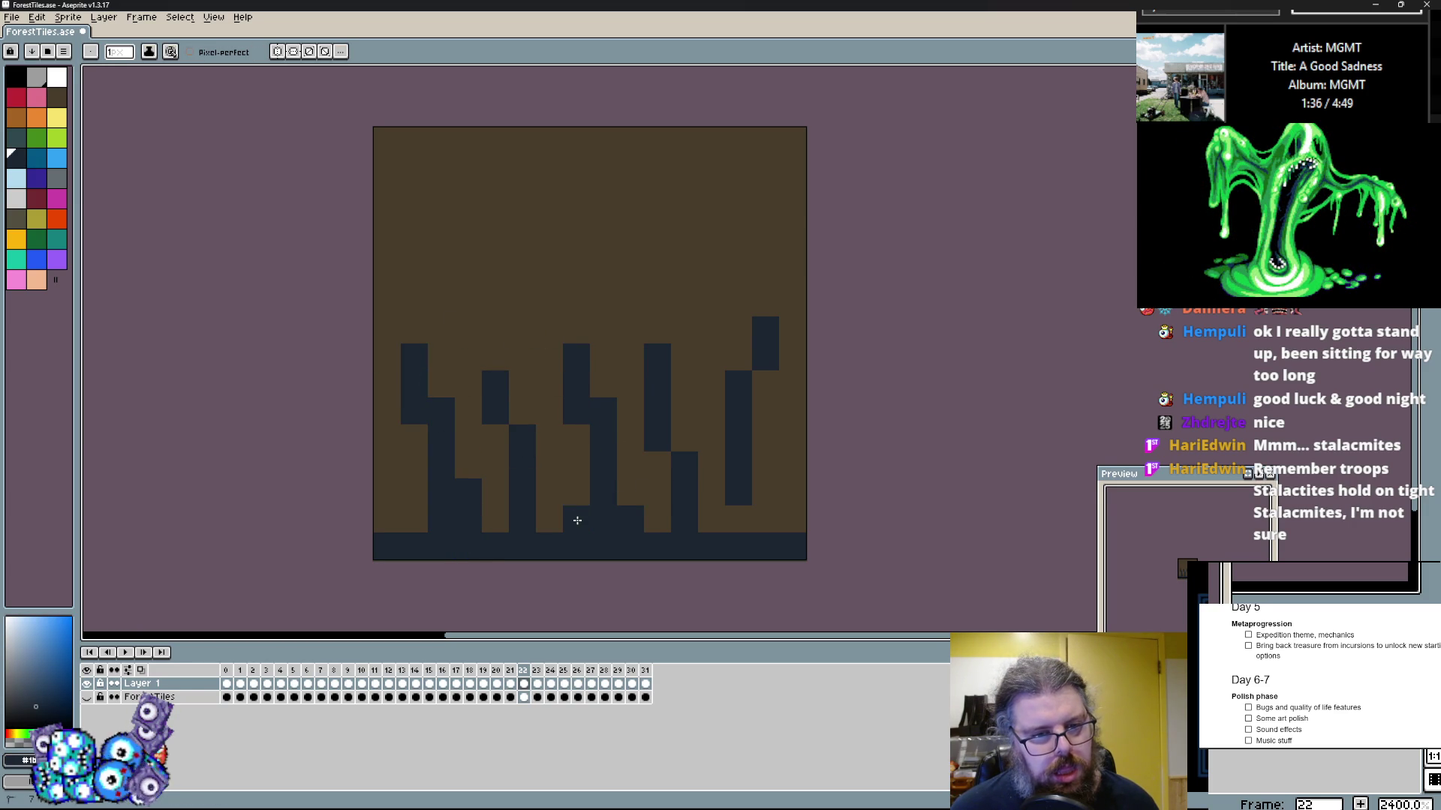
pyautogui.moveTo(637, 312); pyautogui.dragTo(675, 383)
pyautogui.hotkey('ctrl', 'z')
pyautogui.click(684, 438)
pyautogui.rightClick(739, 465)
pyautogui.hotkey('ctrl', 'z')
# Step: Refine the right spike's base and widen it, alternating brown and navy pixels
pyautogui.press('x')
pyautogui.click(736, 539)
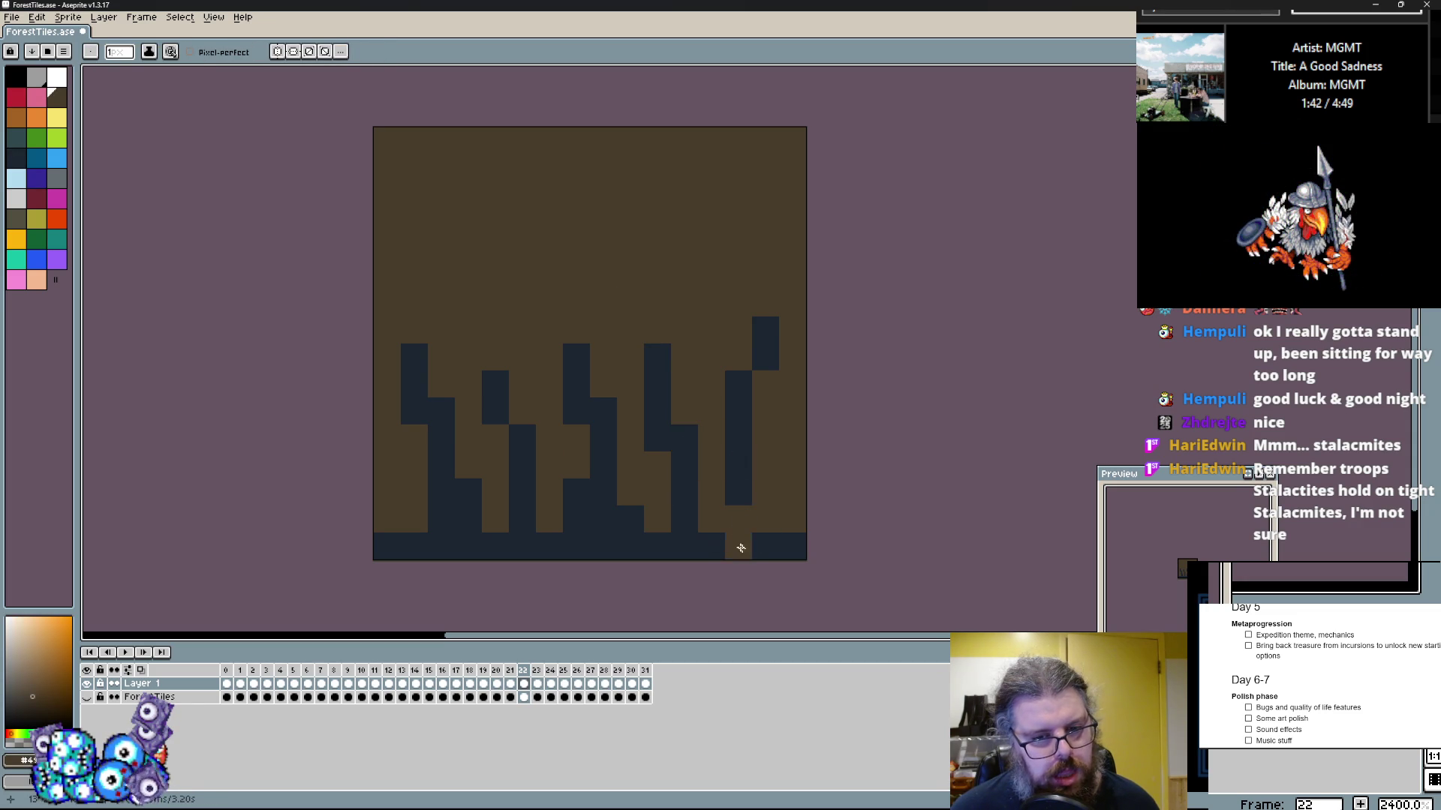
pyautogui.press('x')
pyautogui.moveTo(763, 518); pyautogui.dragTo(775, 510)
pyautogui.press('x')
pyautogui.click(782, 395)
pyautogui.click(766, 326)
pyautogui.click(738, 409)
pyautogui.press('x')
# Step: Extend the right spike upward and fill its brown gaps with navy
pyautogui.click(746, 402)
pyautogui.click(765, 398)
pyautogui.click(688, 354)
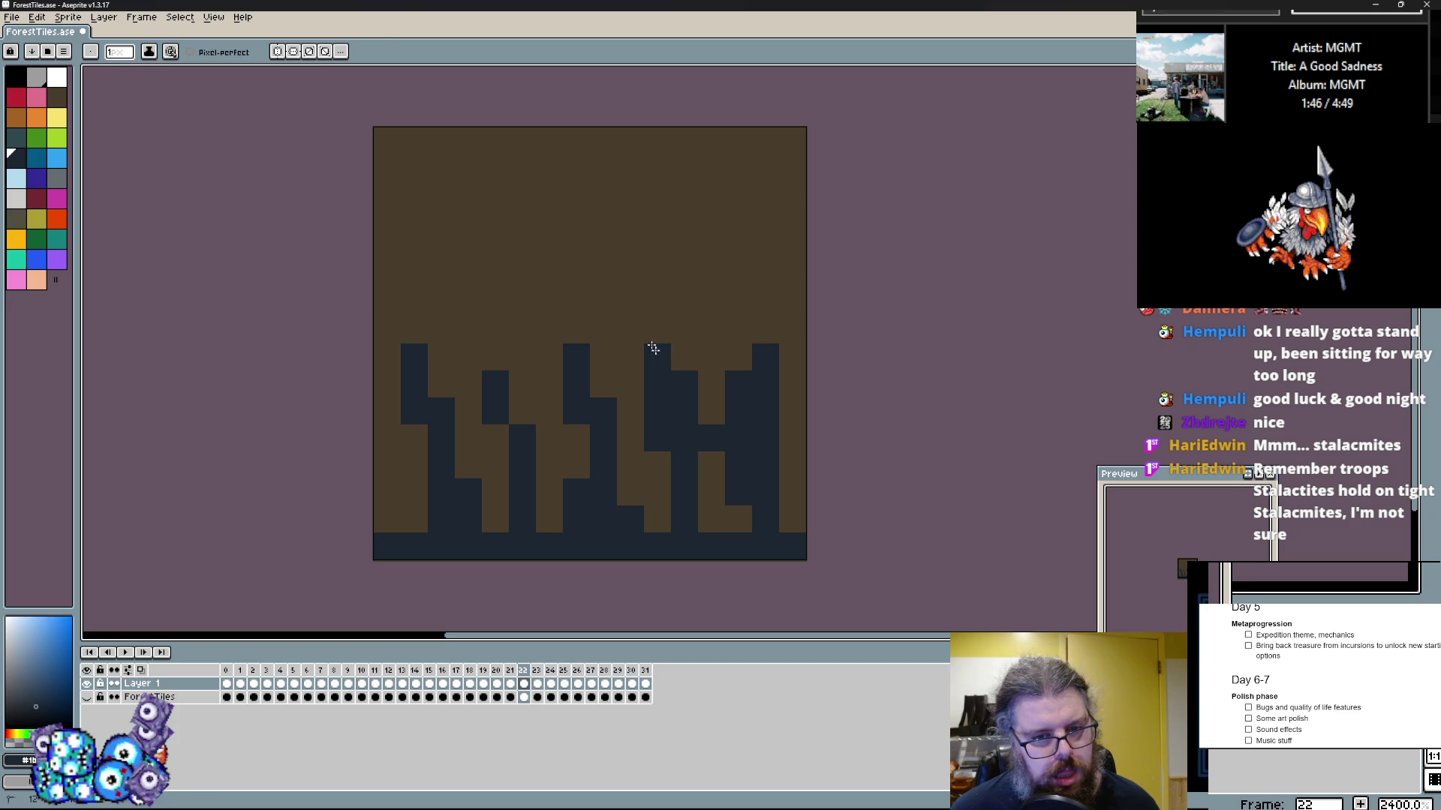
pyautogui.moveTo(657, 330); pyautogui.dragTo(684, 330)
pyautogui.press('x')
pyautogui.click(684, 330)
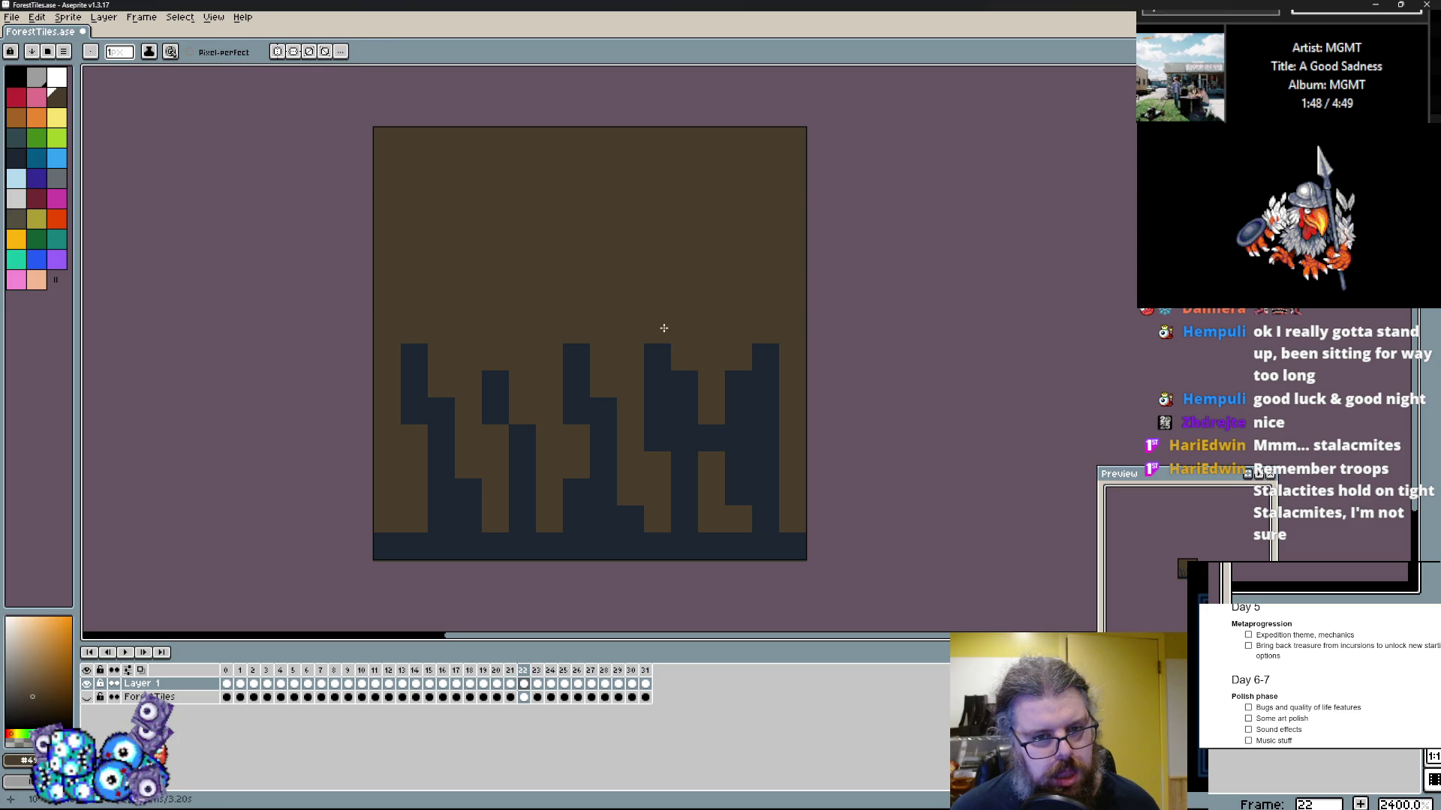
pyautogui.press('x')
pyautogui.moveTo(659, 384); pyautogui.dragTo(688, 345)
# Step: Raise the middle and left spike tips, clean stray dark pixels, then go to frame 23
pyautogui.click(547, 330)
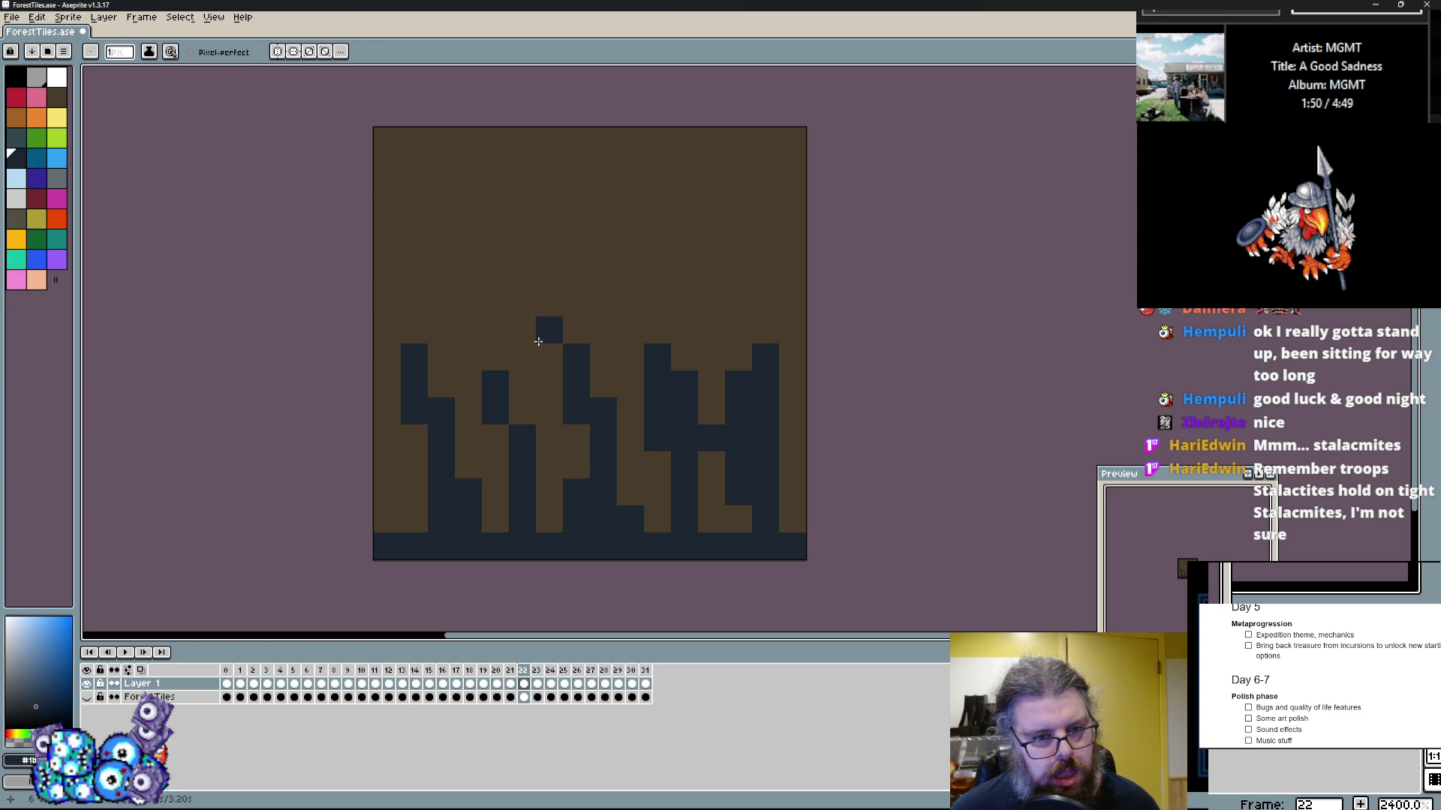
pyautogui.click(454, 364)
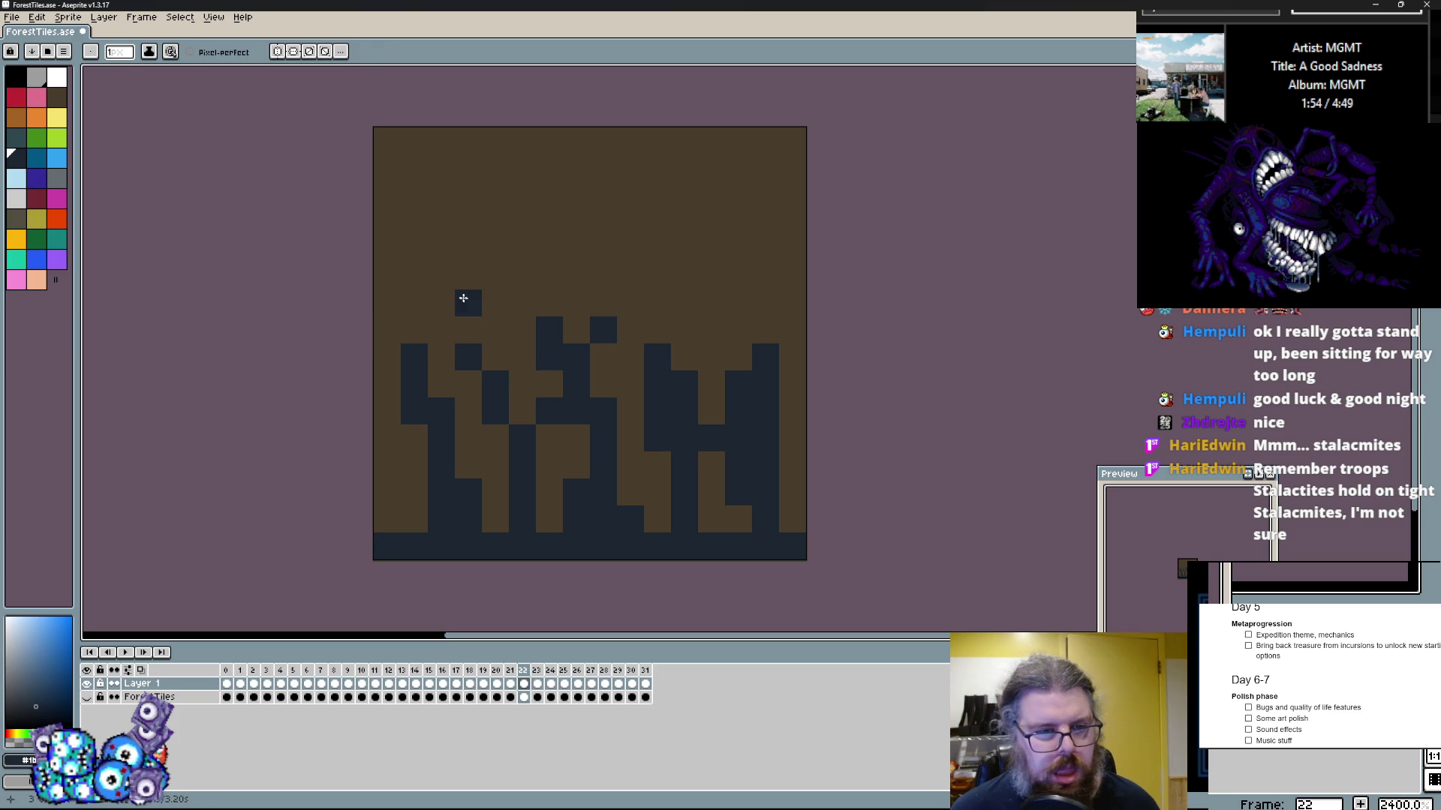
pyautogui.click(442, 330)
pyautogui.rightClick(436, 308)
pyautogui.click(444, 383)
pyautogui.click(414, 357)
pyautogui.press('.')
pyautogui.press(',')
pyautogui.press('.')
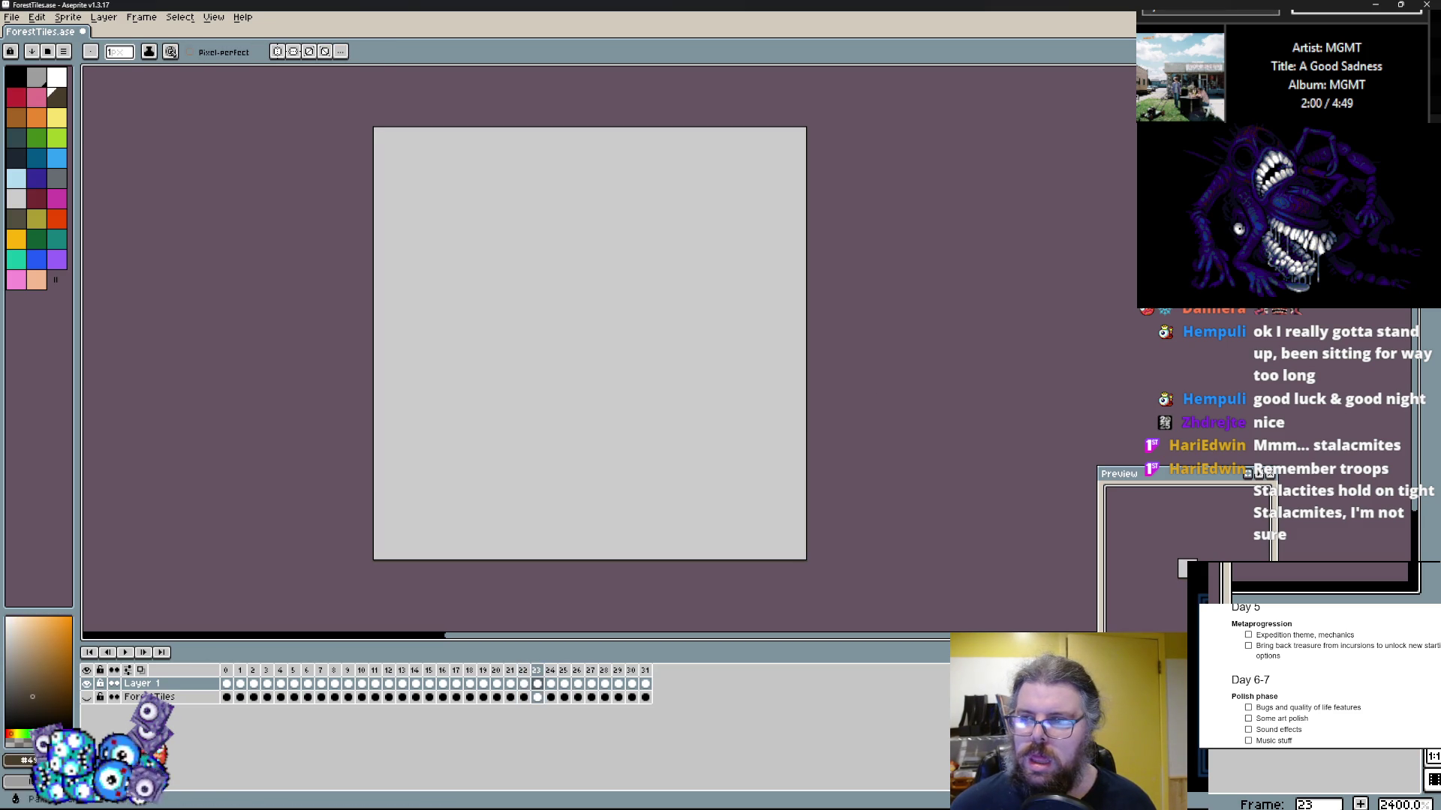
# Step: Flood-fill the empty frame with brown, then dark olive, and compare it with neighbouring frames
pyautogui.press('g')
pyautogui.click(498, 383)
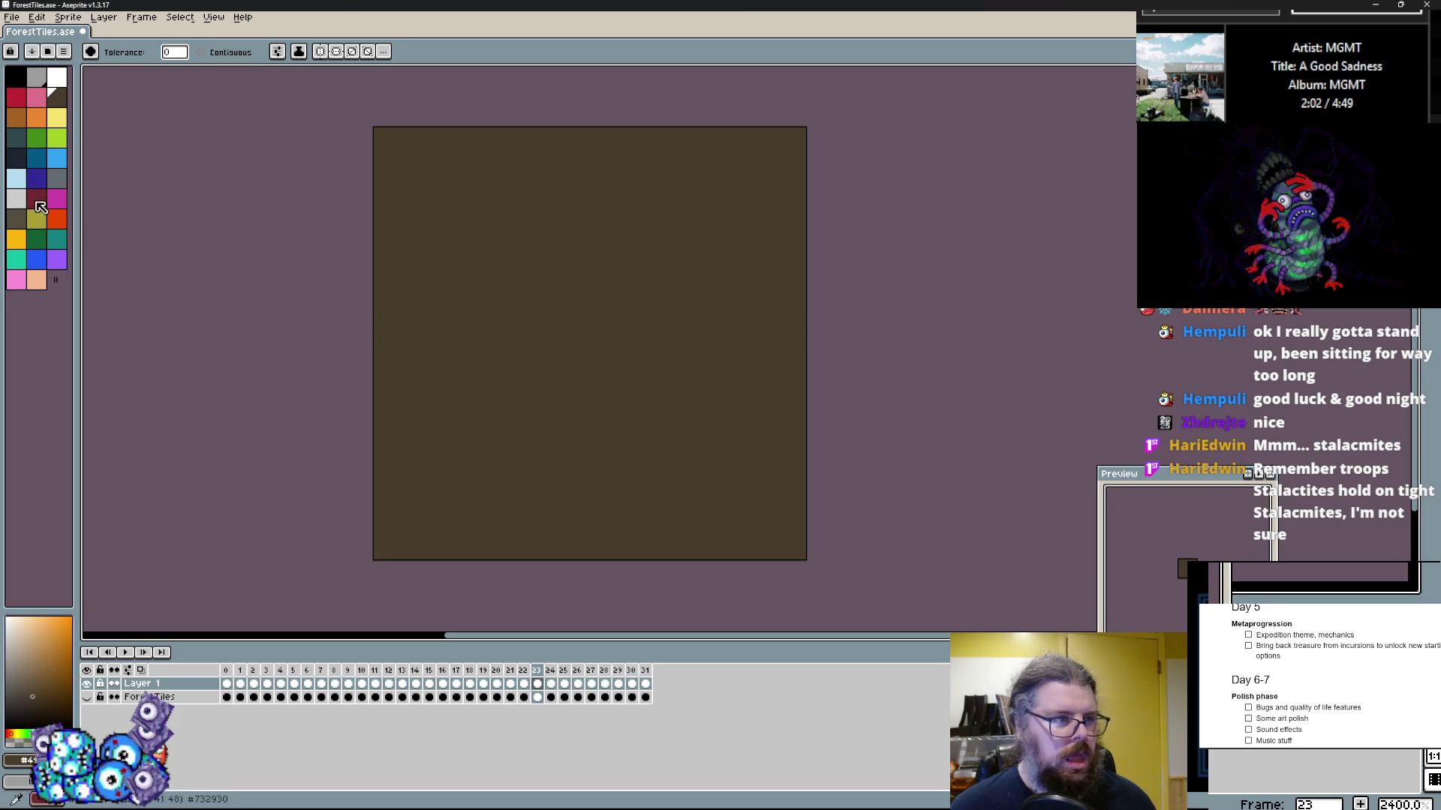
pyautogui.click(18, 222)
pyautogui.click(559, 298)
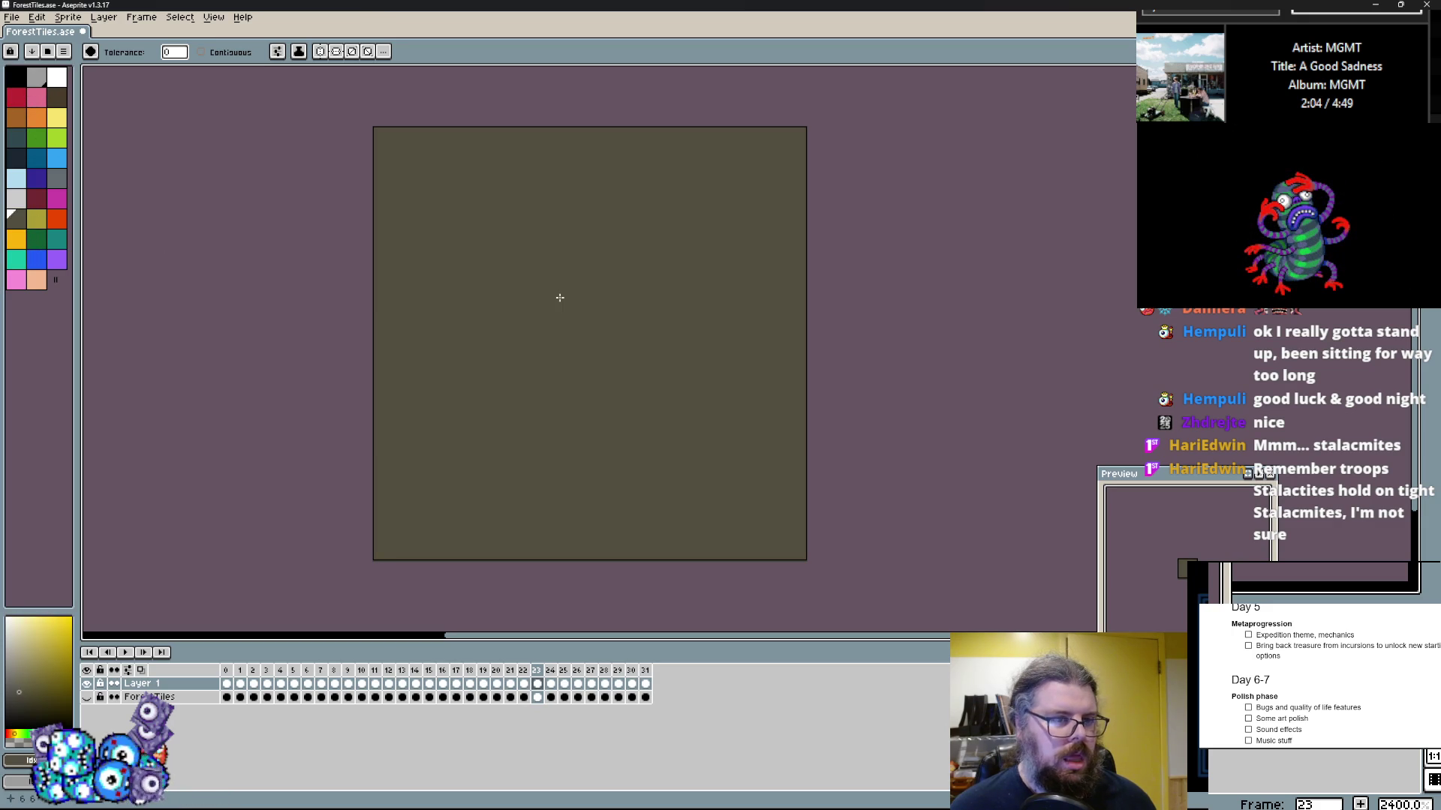
pyautogui.press('Left')
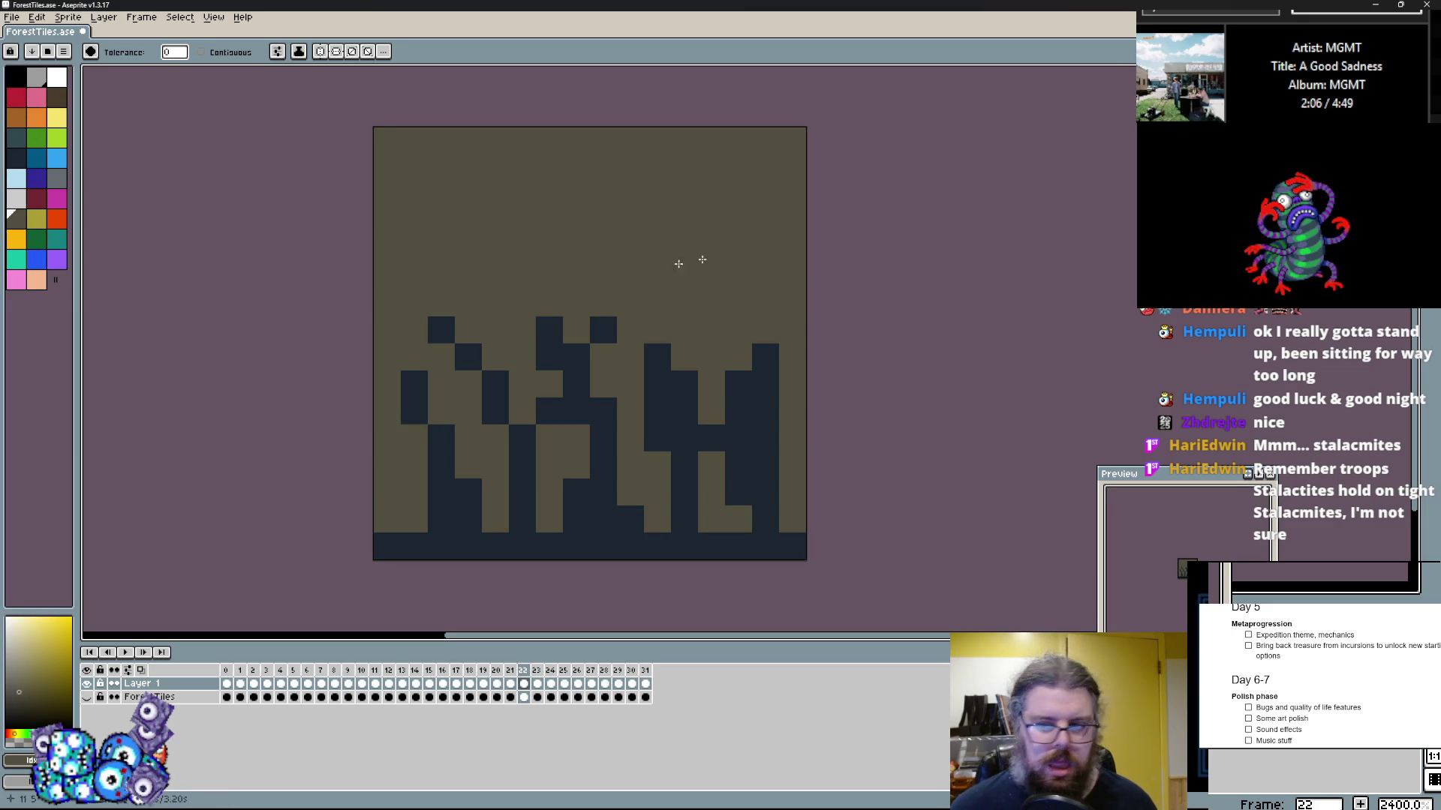
pyautogui.press('Left')
pyautogui.press('Right')
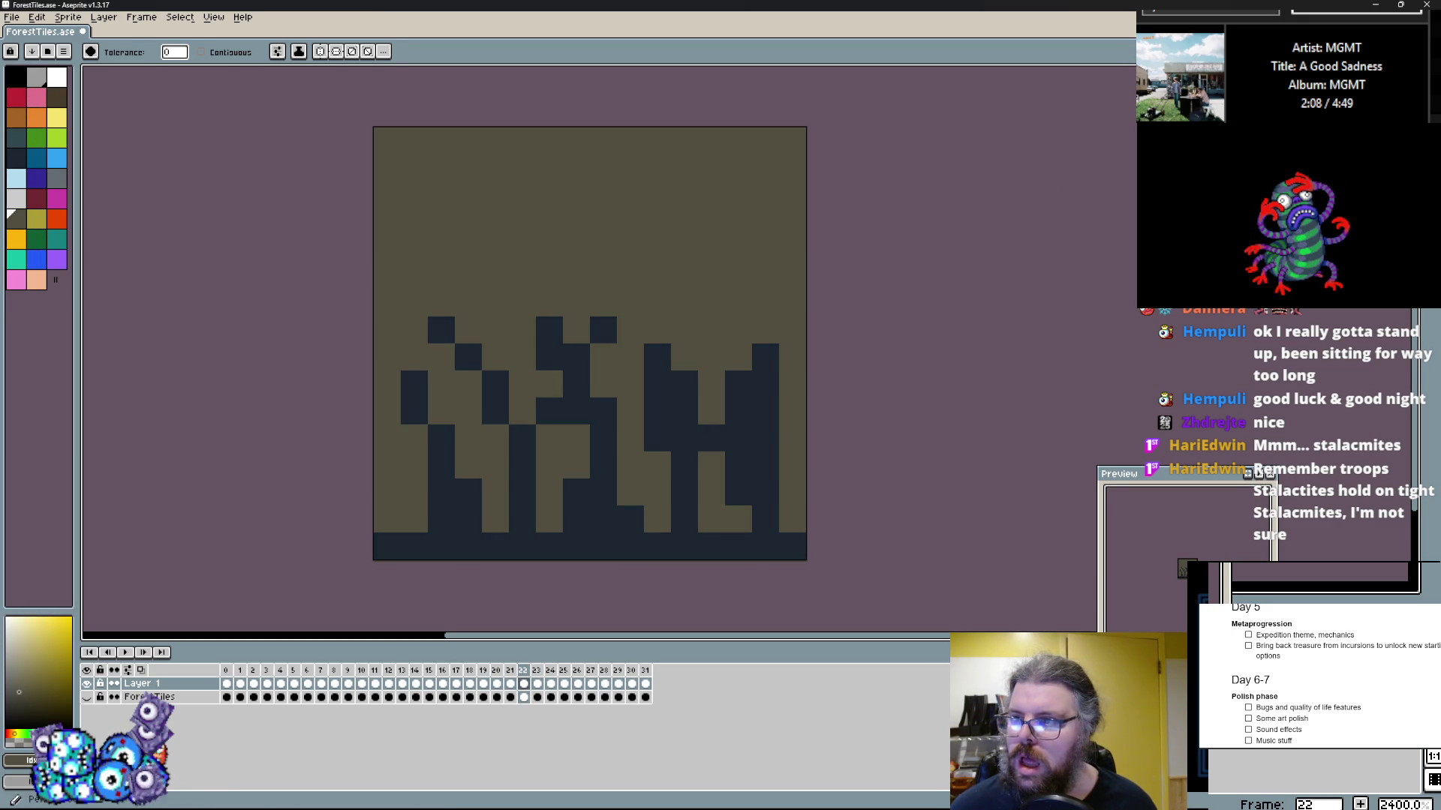
# Step: Paint dark brown over the left edge, lower-left corner and middle stalagmites with the Pencil
pyautogui.press('b')
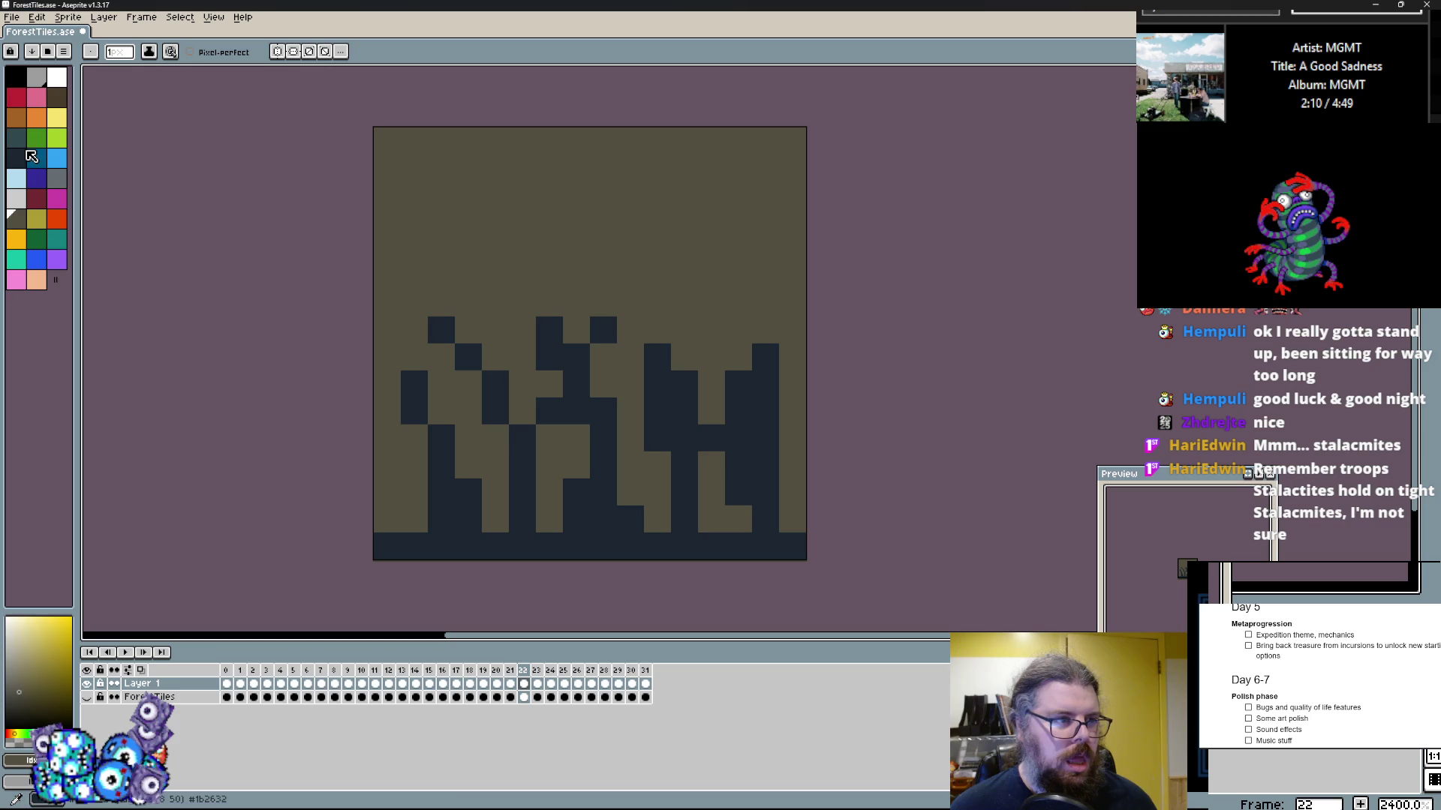
pyautogui.click(29, 153)
pyautogui.click(57, 96)
pyautogui.click(387, 358)
pyautogui.click(417, 459)
pyautogui.moveTo(411, 518); pyautogui.dragTo(408, 485)
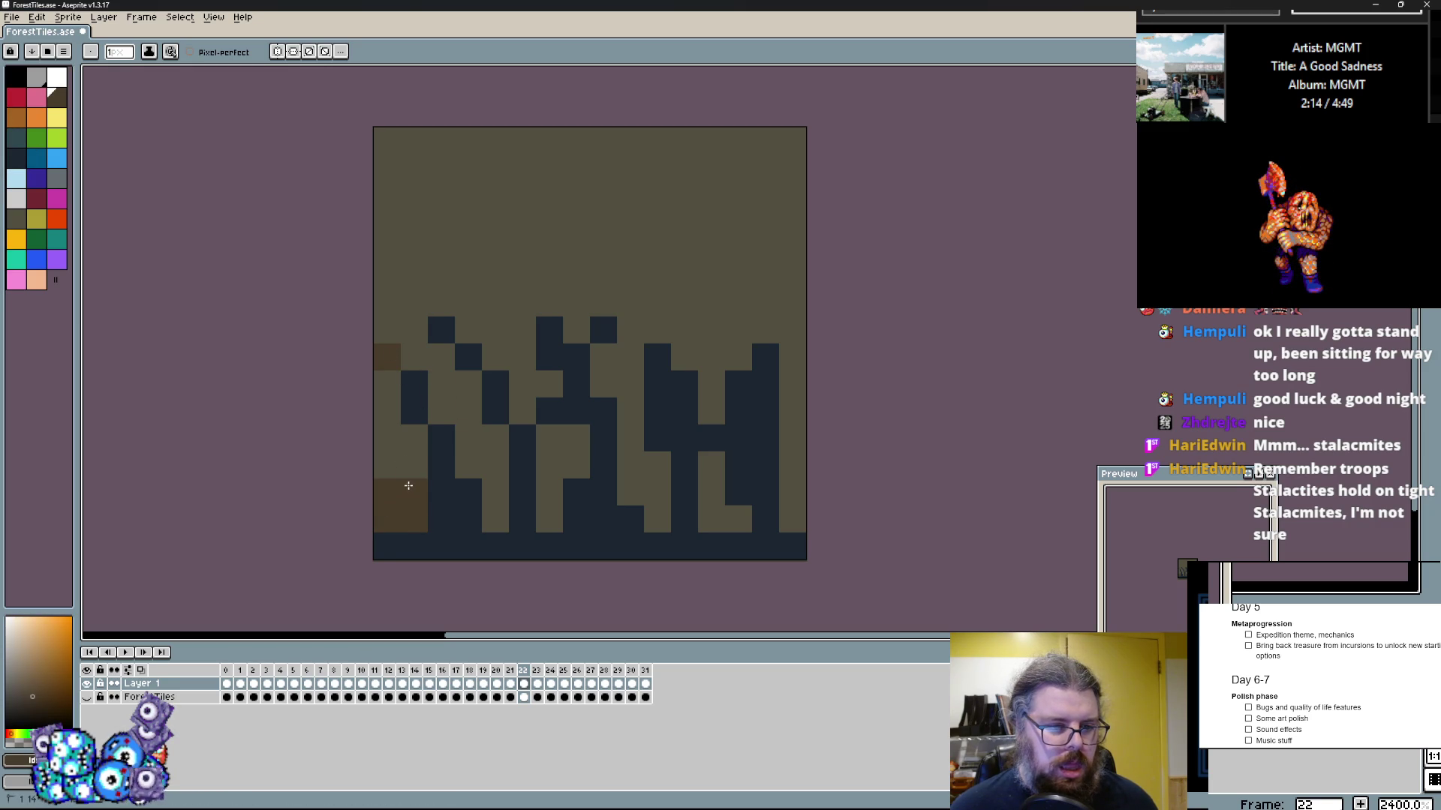
pyautogui.moveTo(429, 396); pyautogui.dragTo(524, 377)
pyautogui.click(495, 519)
pyautogui.moveTo(495, 519); pyautogui.dragTo(466, 450)
pyautogui.moveTo(463, 380); pyautogui.dragTo(633, 300)
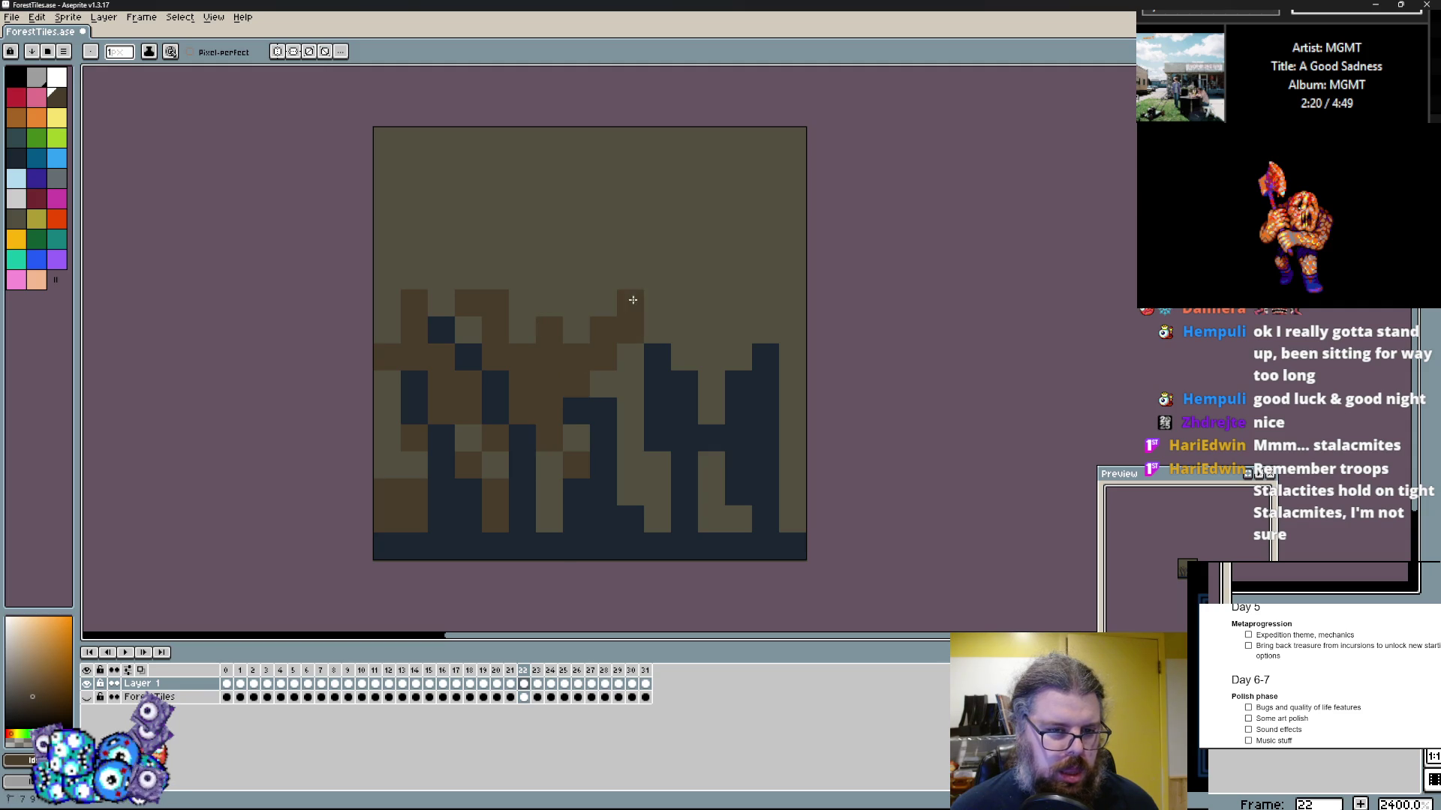
# Step: Add brown around the middle and right stalagmites, keeping one navy cell, and brown the left column
pyautogui.click(630, 492)
pyautogui.click(654, 518)
pyautogui.click(602, 405)
pyautogui.moveTo(740, 365); pyautogui.dragTo(760, 351)
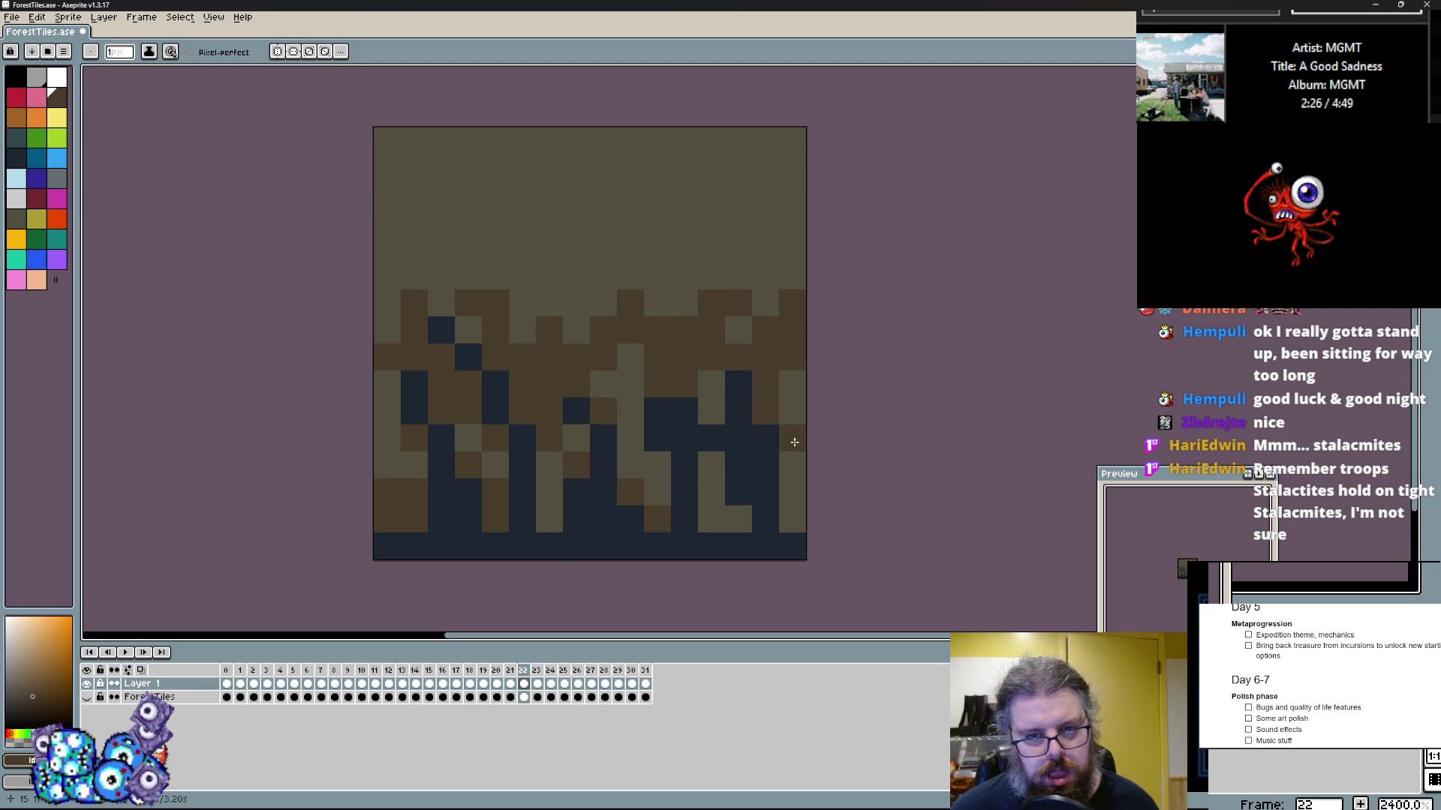
pyautogui.click(743, 420)
pyautogui.moveTo(733, 515); pyautogui.dragTo(672, 466)
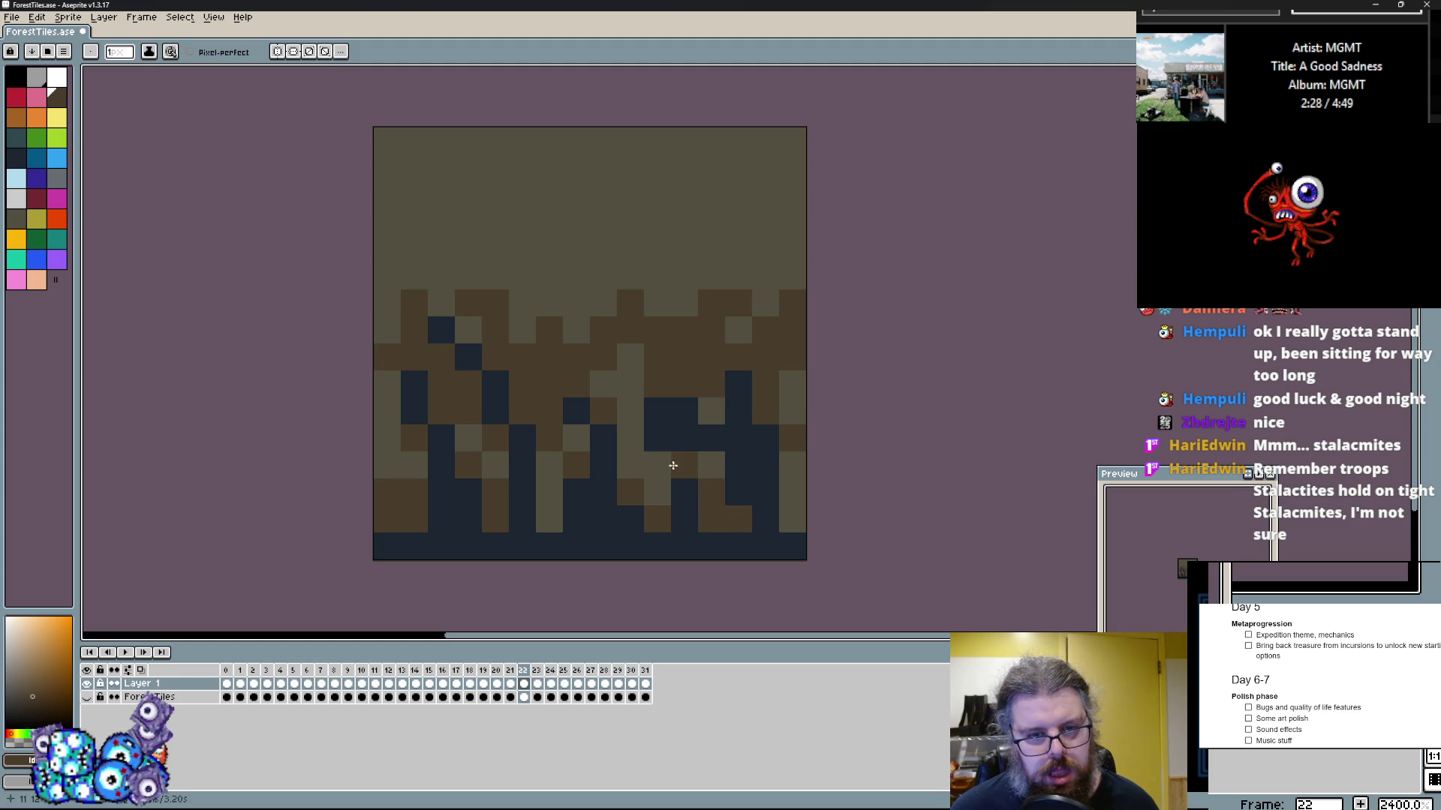
pyautogui.click(585, 310)
pyautogui.moveTo(386, 308); pyautogui.dragTo(442, 169)
# Step: Make the top band light olive with a stepped brown layer, then draw a lower stepped band on frame 23
pyautogui.click(518, 244)
pyautogui.moveTo(517, 244); pyautogui.dragTo(782, 192)
pyautogui.moveTo(415, 175); pyautogui.dragTo(387, 144)
pyautogui.click(412, 322)
pyautogui.press('x')
pyautogui.moveTo(412, 322); pyautogui.dragTo(819, 212)
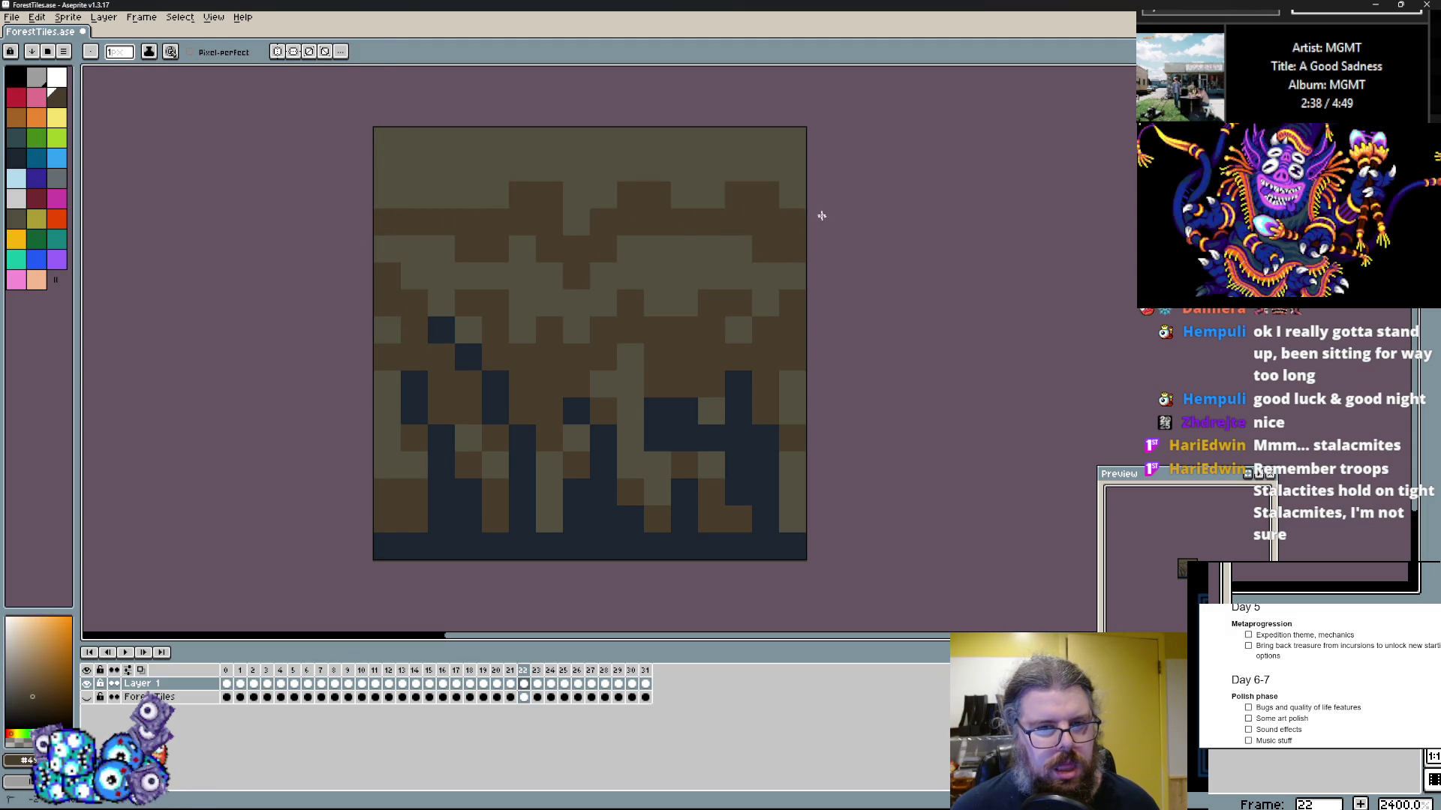
pyautogui.press('Right')
pyautogui.moveTo(391, 485); pyautogui.dragTo(806, 479)
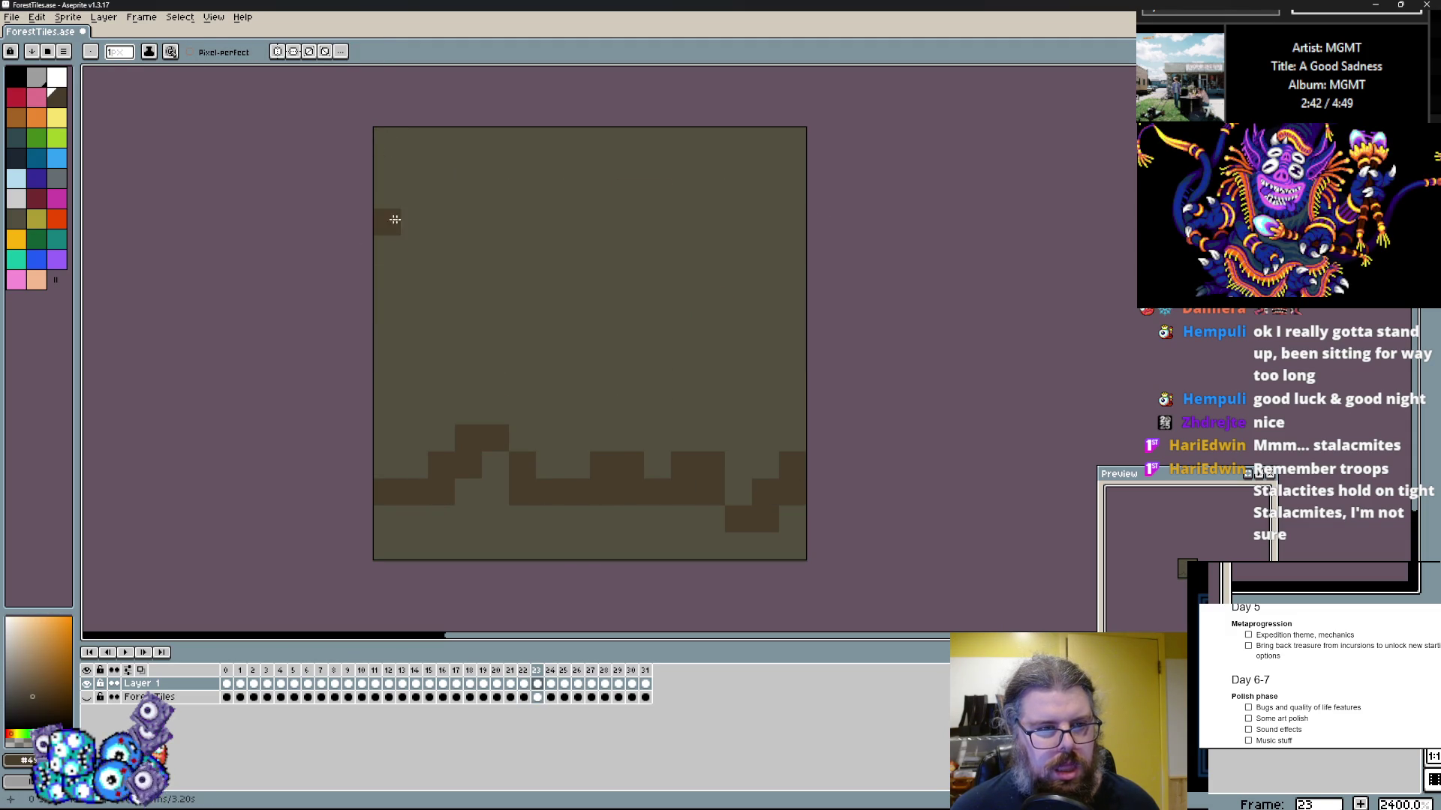
# Step: Draw stepped brown bands across the middle and top of frame 23, lightening two middle cells
pyautogui.moveTo(387, 353); pyautogui.dragTo(787, 342)
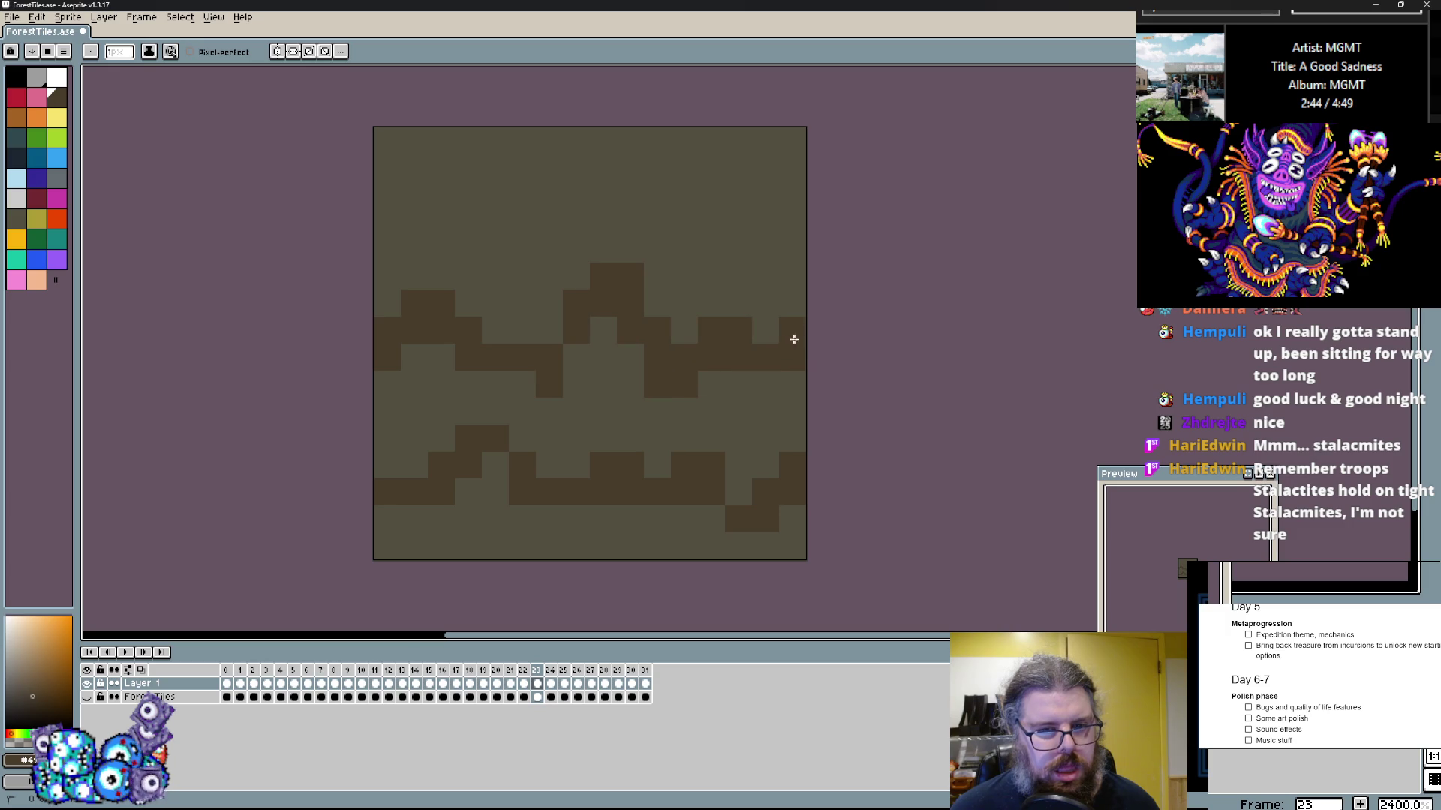
pyautogui.moveTo(597, 362); pyautogui.dragTo(673, 333)
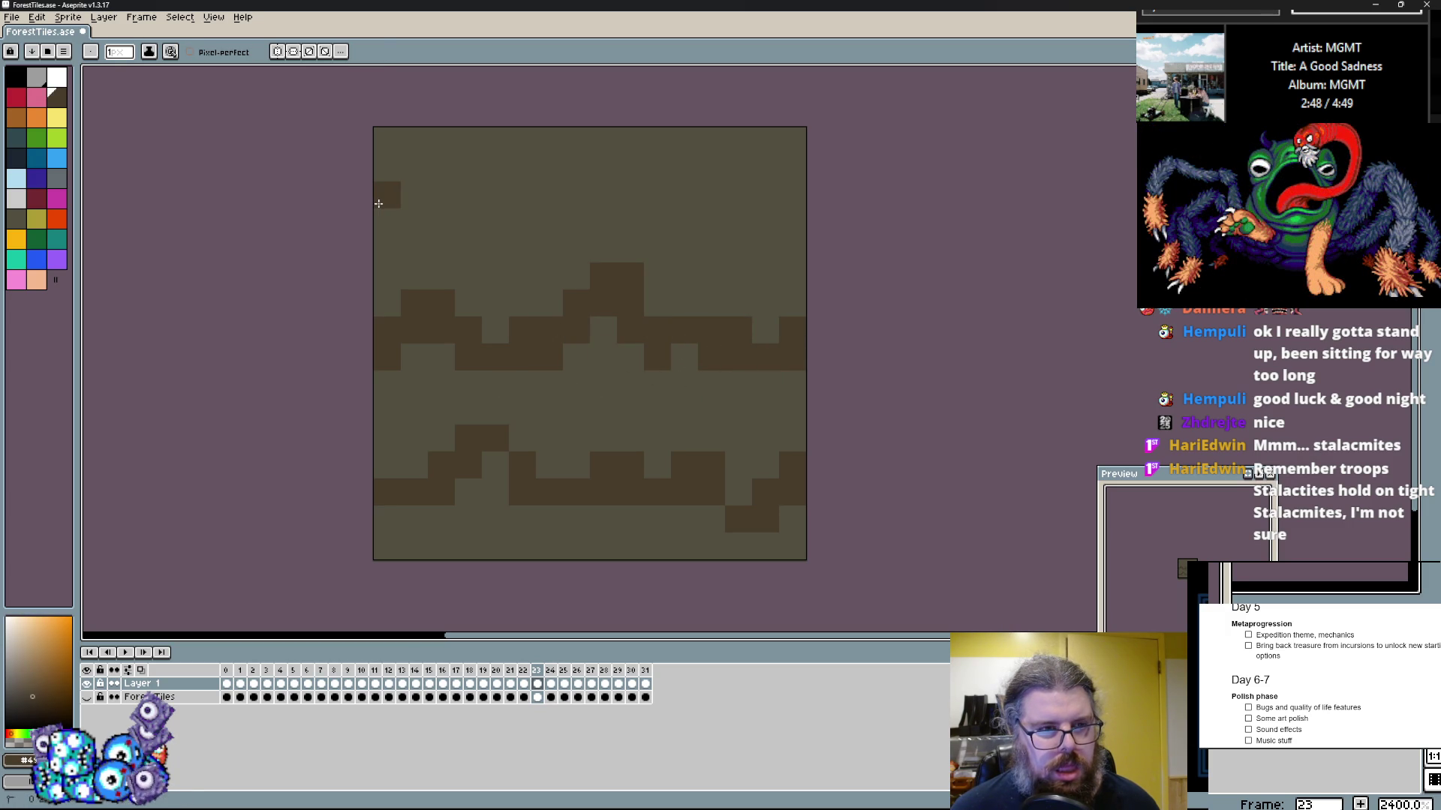
pyautogui.moveTo(378, 203); pyautogui.dragTo(794, 203)
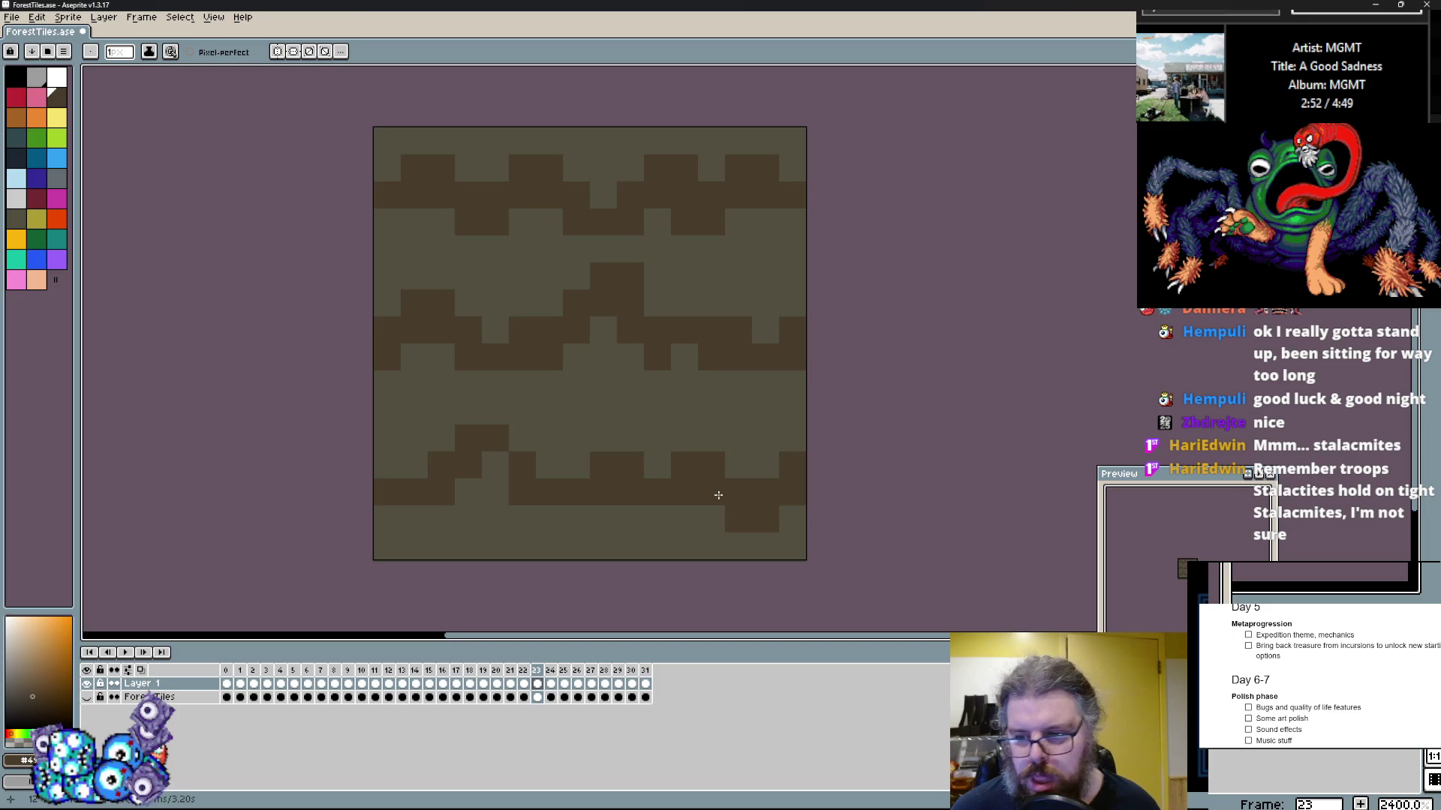
pyautogui.click(750, 405)
pyautogui.moveTo(745, 357); pyautogui.dragTo(733, 306)
pyautogui.click(780, 354)
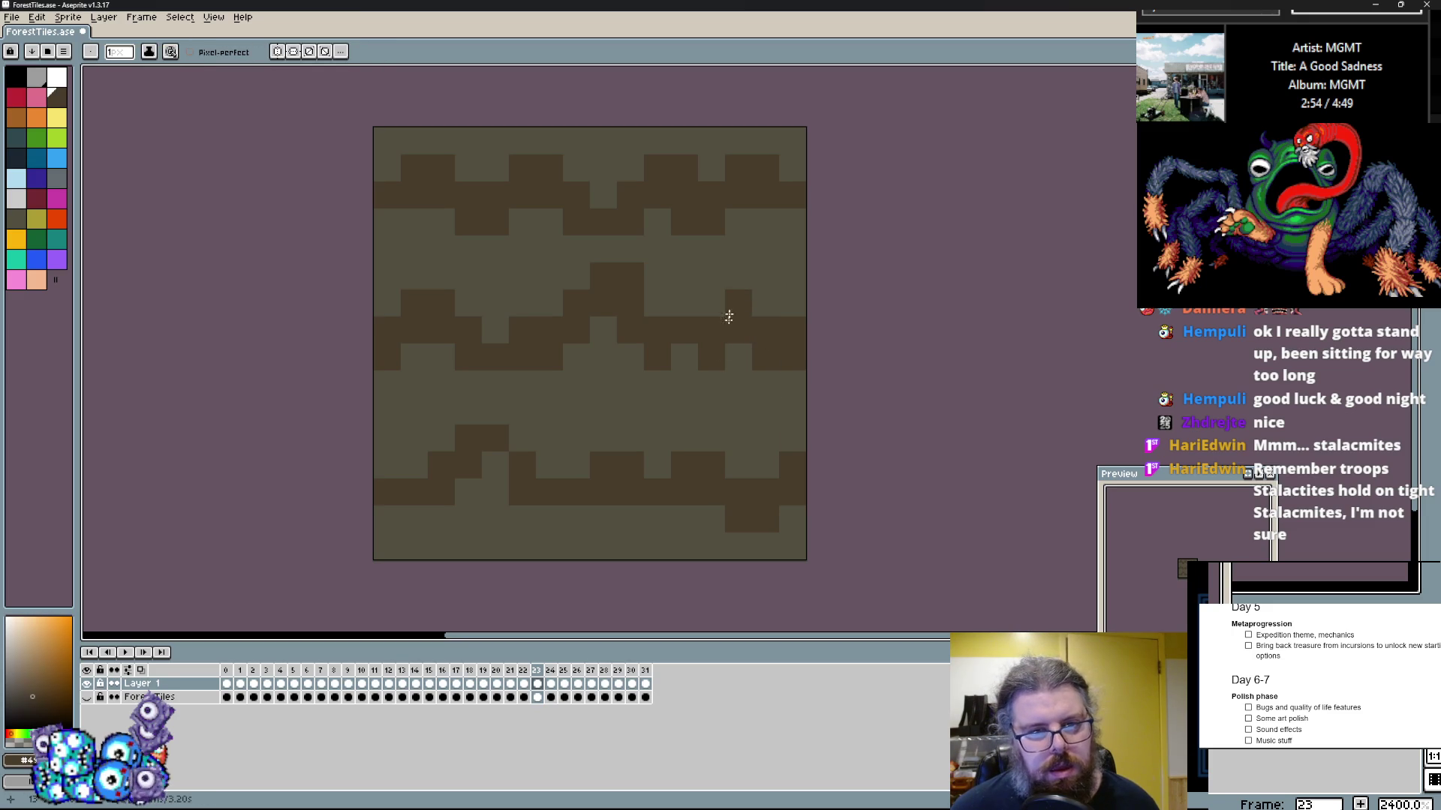
# Step: Add dark cells at the right-middle and dot dark specks across the tile
pyautogui.click(604, 330)
pyautogui.moveTo(630, 300); pyautogui.dragTo(601, 296)
pyautogui.click(601, 300)
pyautogui.click(604, 357)
pyautogui.click(552, 411)
pyautogui.click(472, 278)
pyautogui.click(416, 248)
pyautogui.click(738, 277)
# Step: Touch up the right-middle cells, lightening some and adding dark ones
pyautogui.click(783, 294)
pyautogui.moveTo(766, 304); pyautogui.dragTo(739, 304)
pyautogui.click(736, 277)
pyautogui.click(685, 277)
pyautogui.click(659, 304)
# Step: Add dark cells along the bottom rows and a right-middle speck, then return to frame 22 with dark navy
pyautogui.click(549, 547)
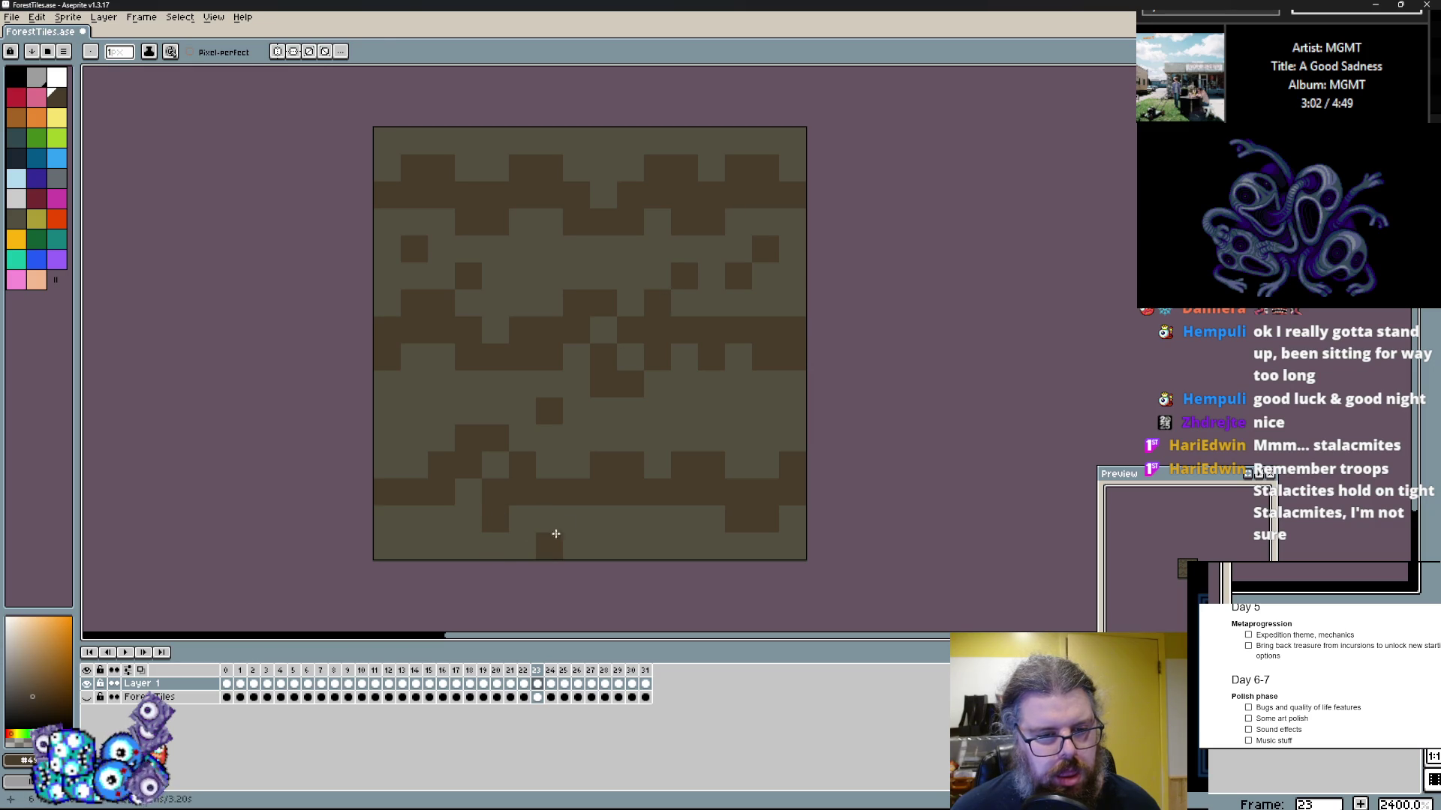
pyautogui.press('x')
pyautogui.click(522, 492)
pyautogui.press('x')
pyautogui.click(496, 519)
pyautogui.click(522, 546)
pyautogui.click(658, 439)
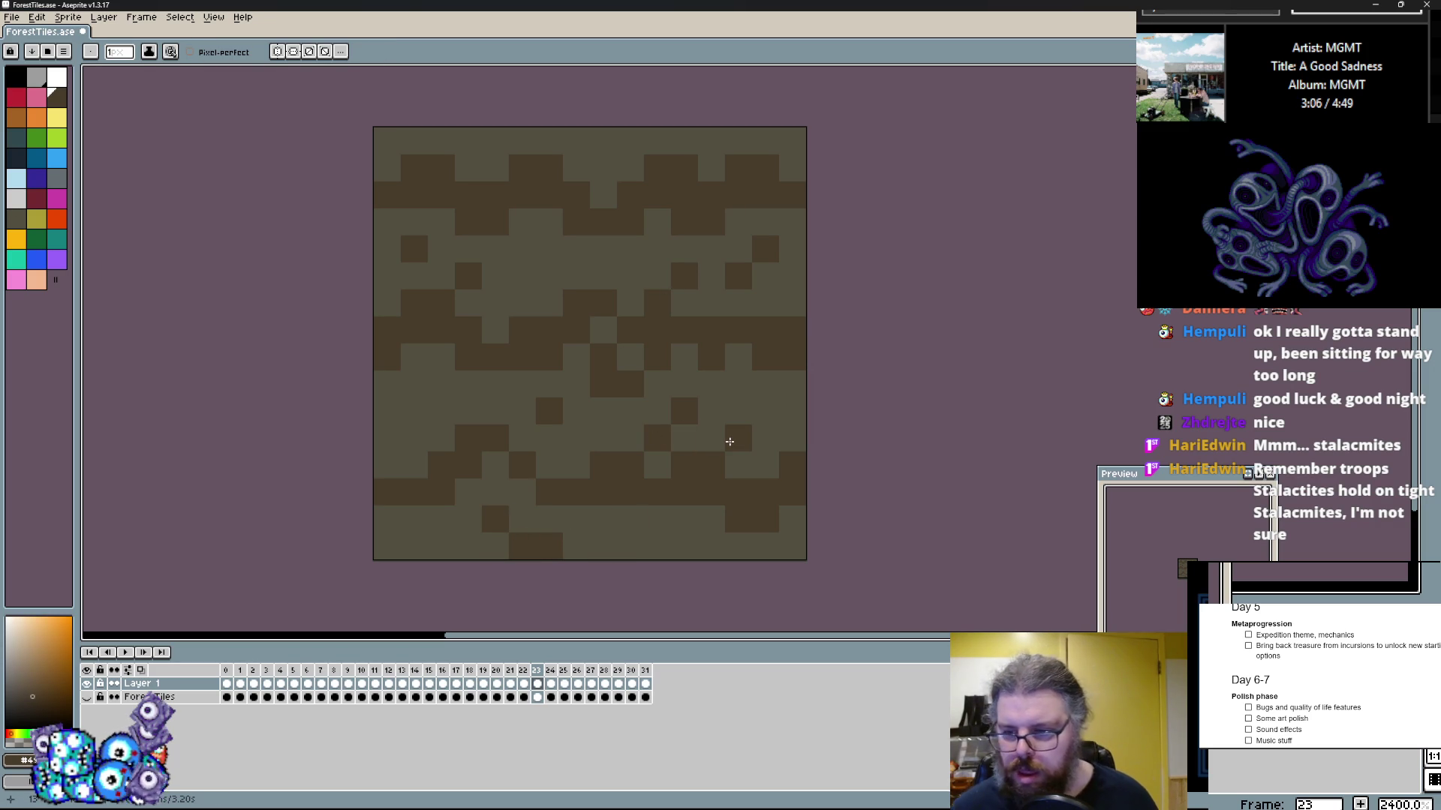
pyautogui.press('Left')
pyautogui.press('Left')
pyautogui.press('Right')
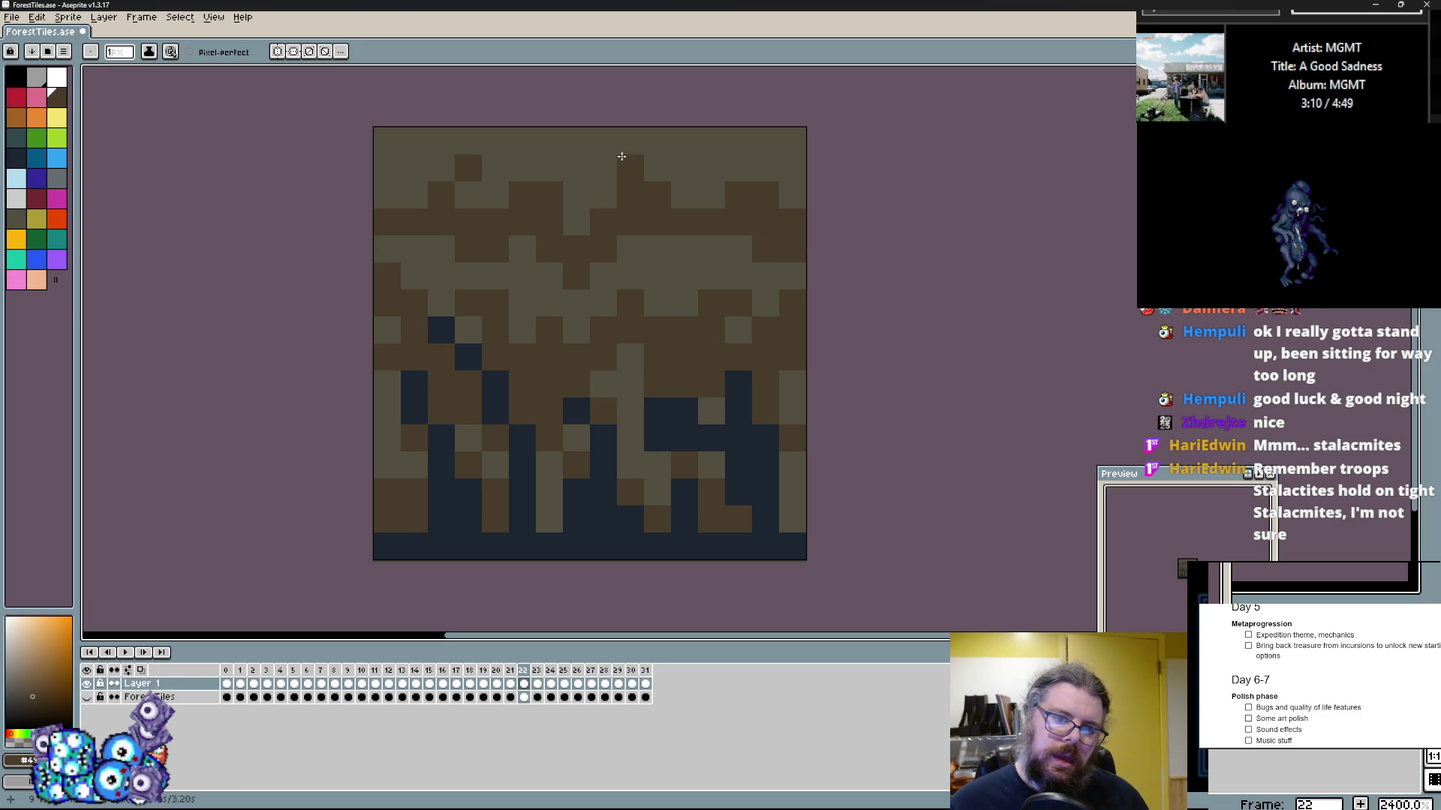
pyautogui.click(694, 400)
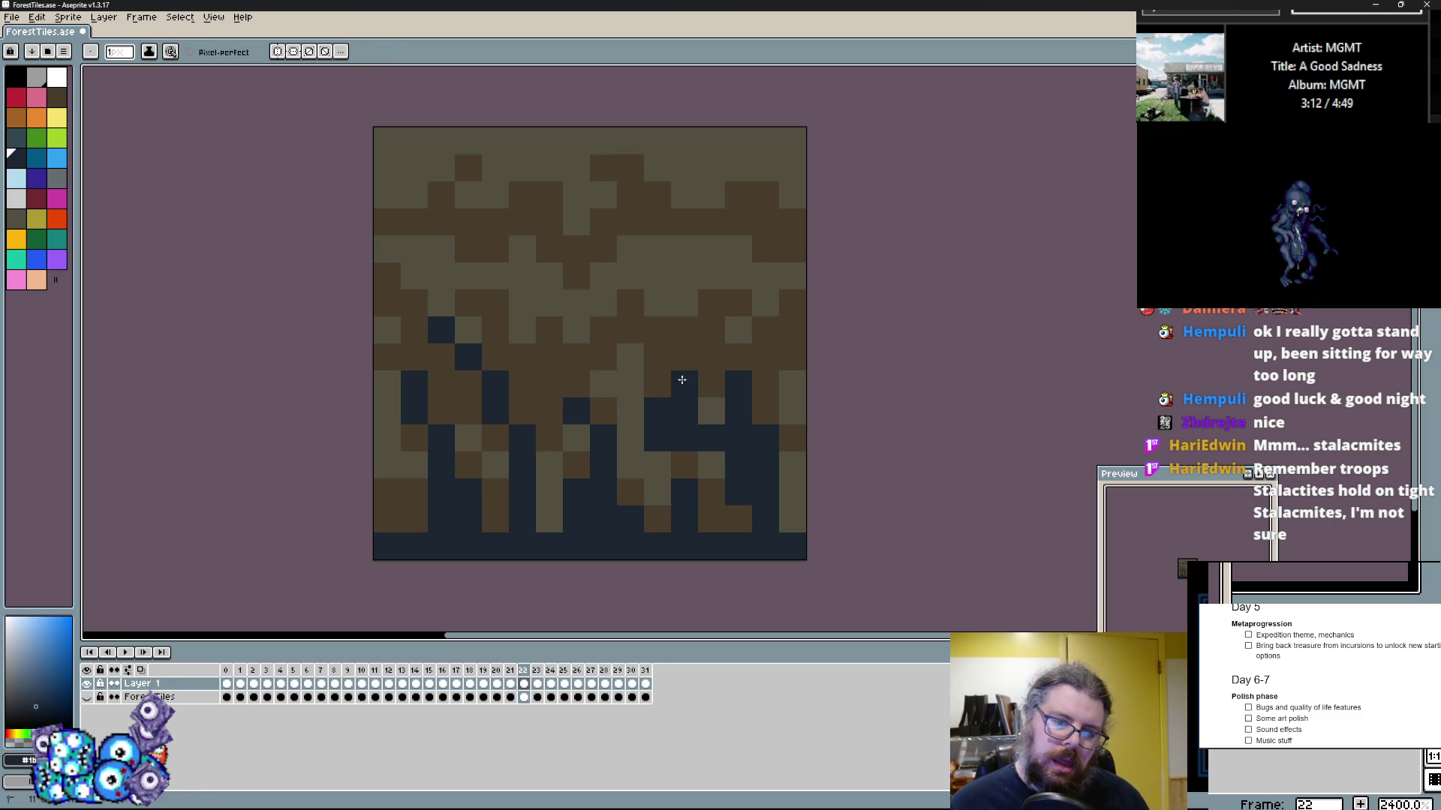
# Step: Cover the frame 24 tree tile with a plain grey shape
pyautogui.press('Right')
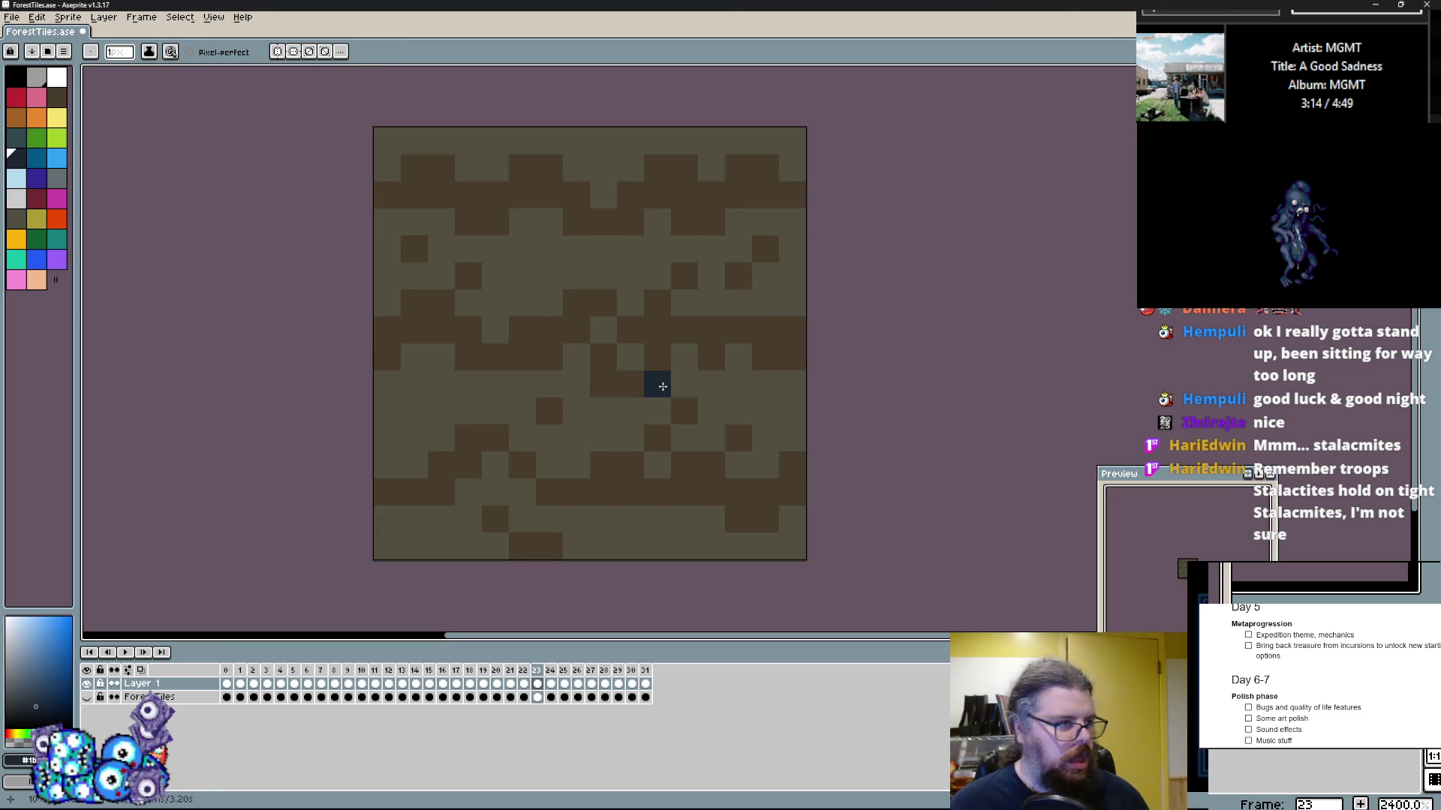
pyautogui.press('Right')
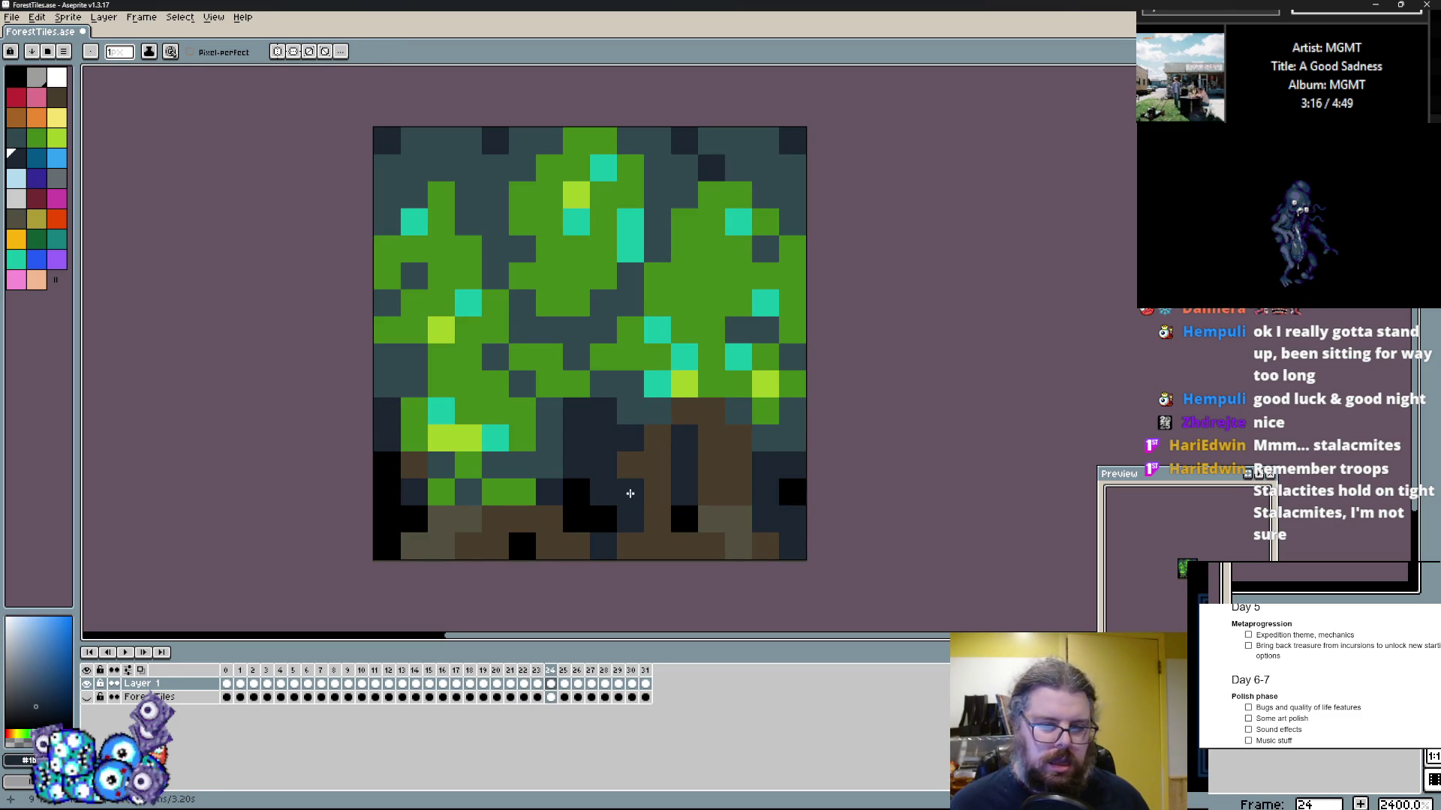
pyautogui.hotkey('shift', 'u')
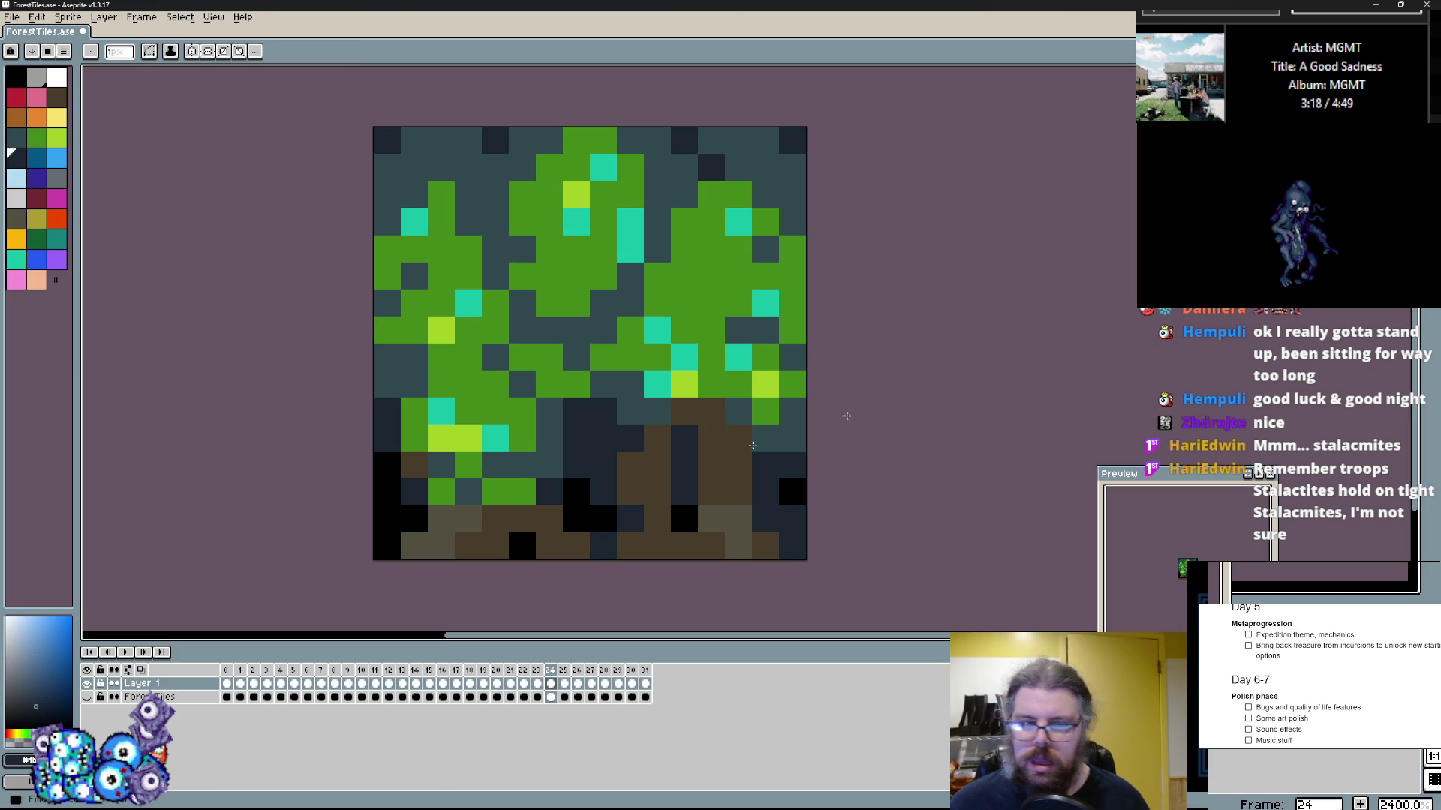
pyautogui.moveTo(321, 193); pyautogui.dragTo(333, 227)
# Step: Review later frames up to 28, then return to frame 23 with the Pencil selected
pyautogui.press('Right')
pyautogui.press('Right')
pyautogui.press('Right')
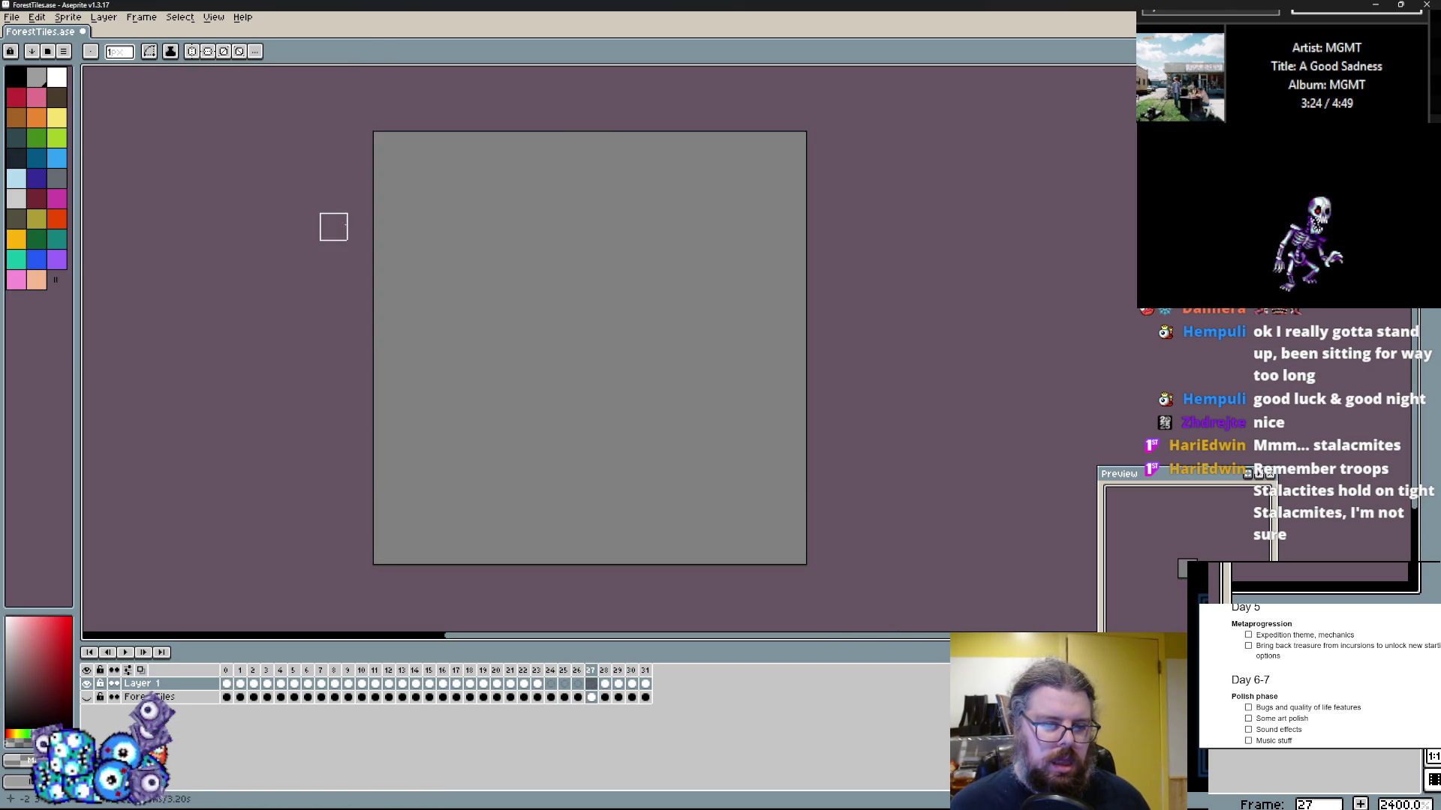
pyautogui.press('Right')
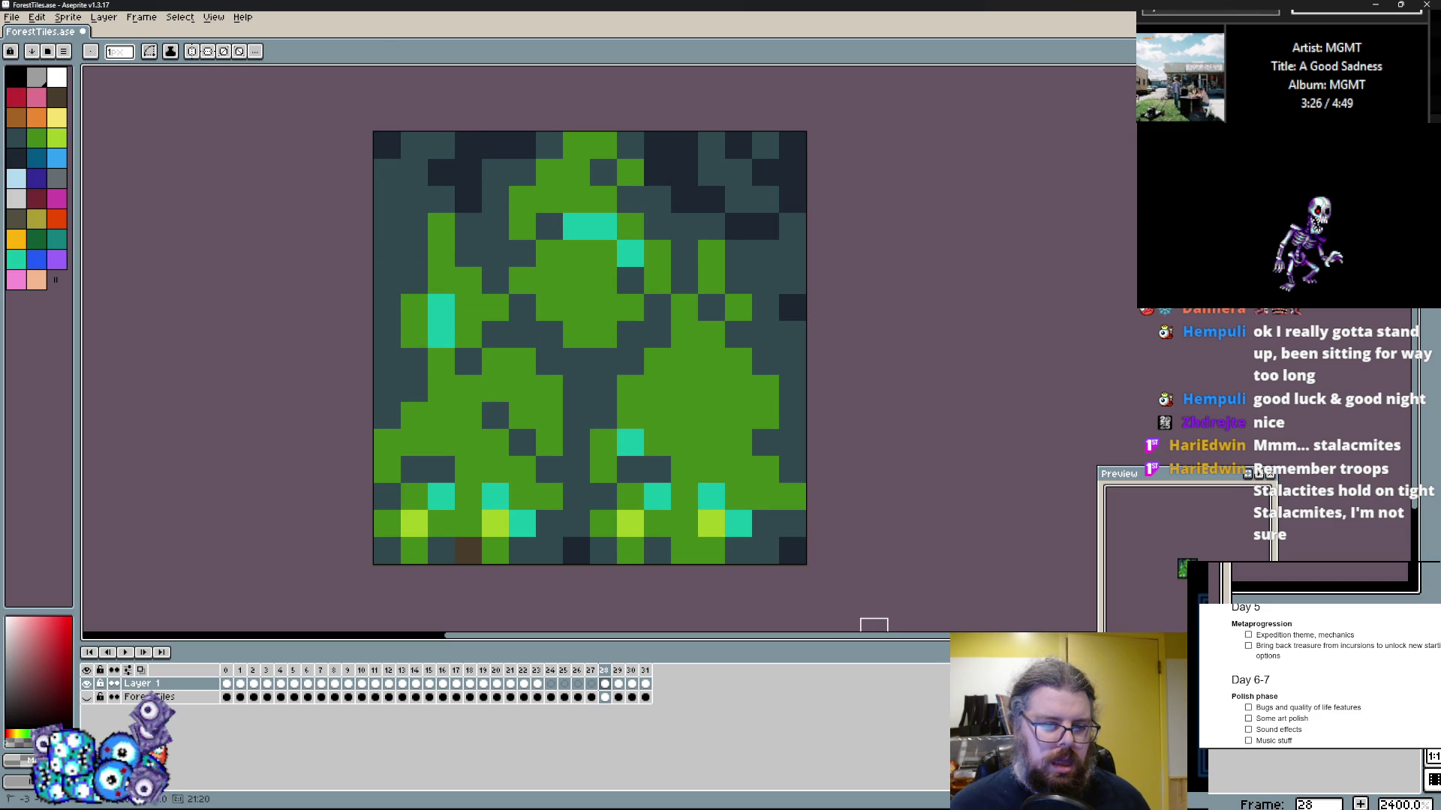
pyautogui.press('Left')
pyautogui.press('Left')
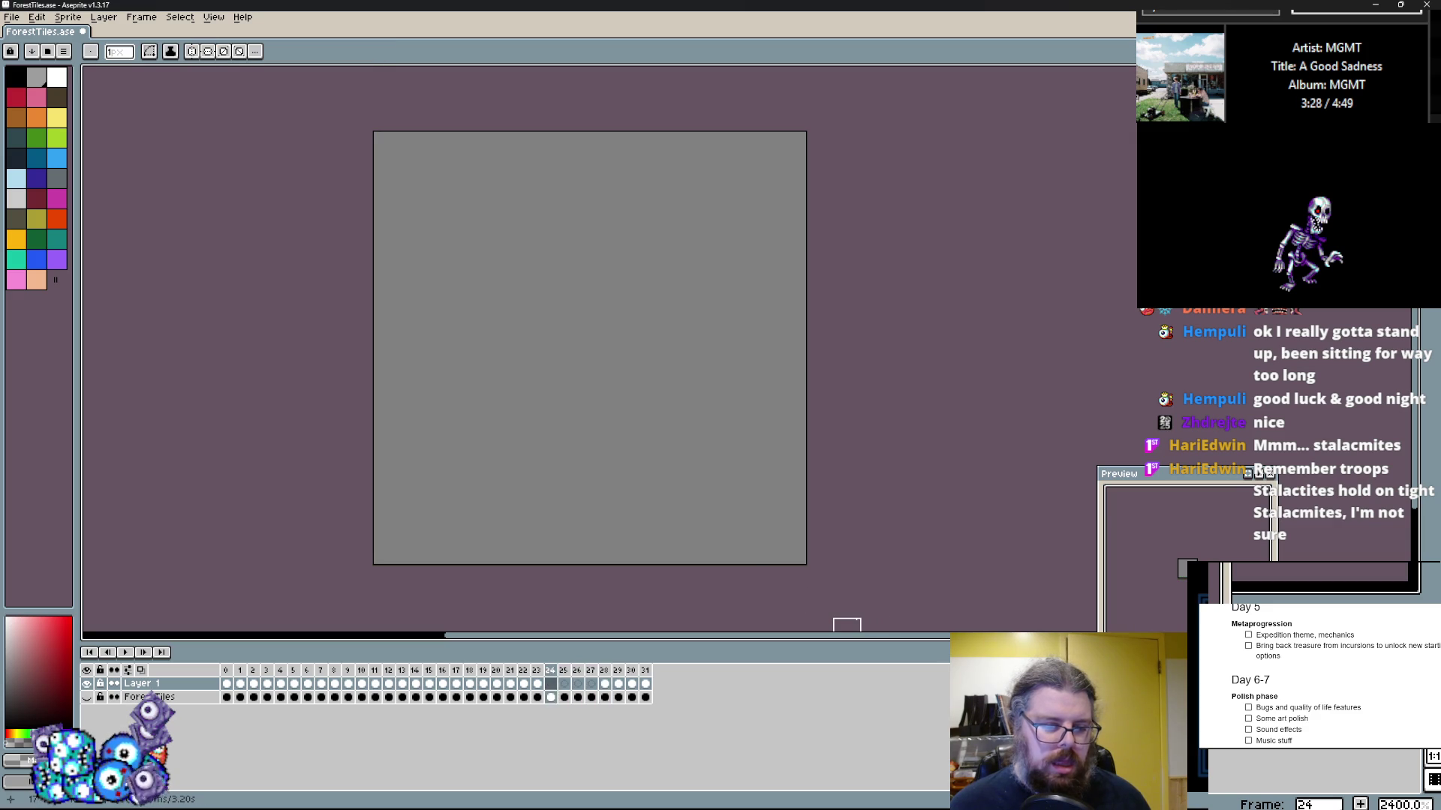
pyautogui.press('Right')
pyautogui.press('Left')
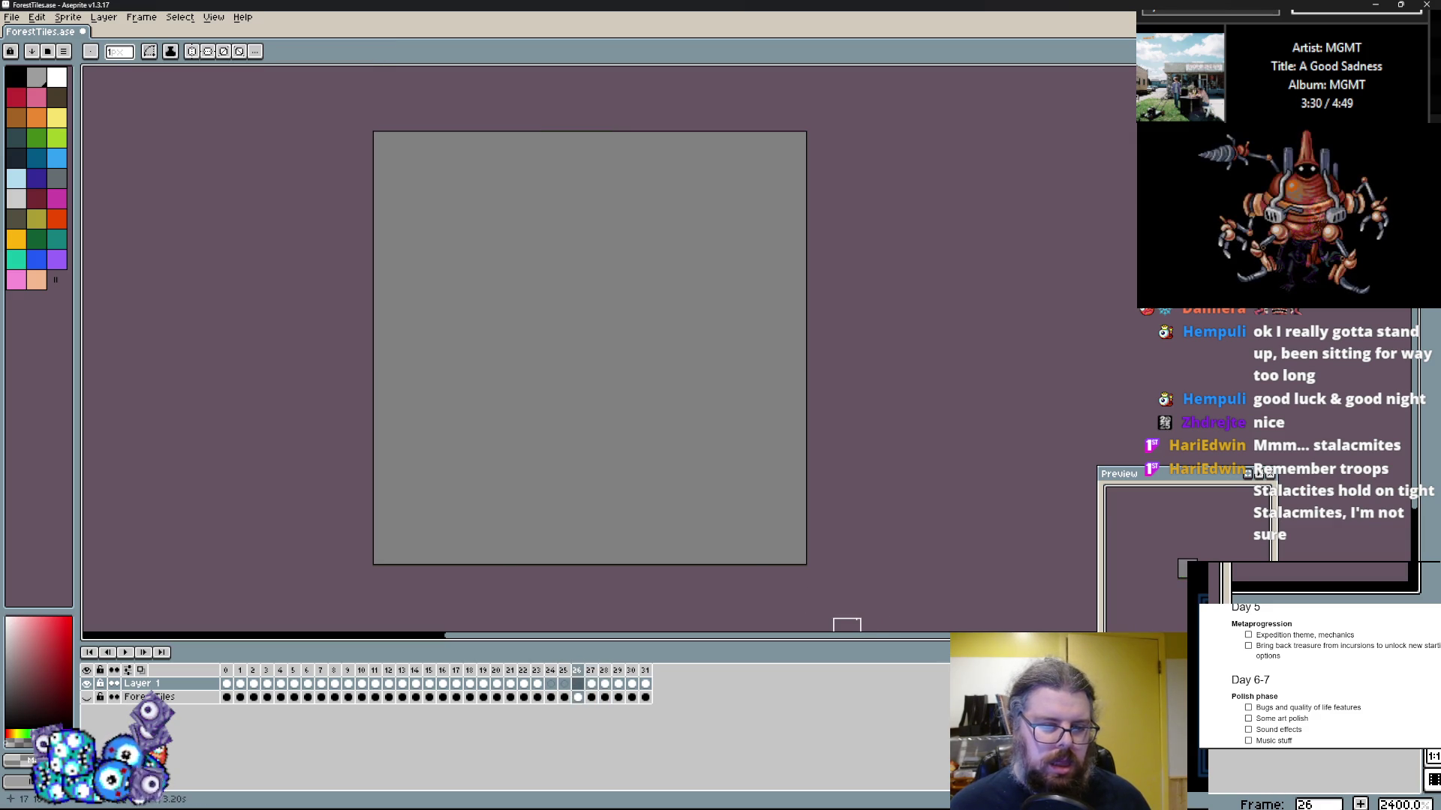
pyautogui.press('Left')
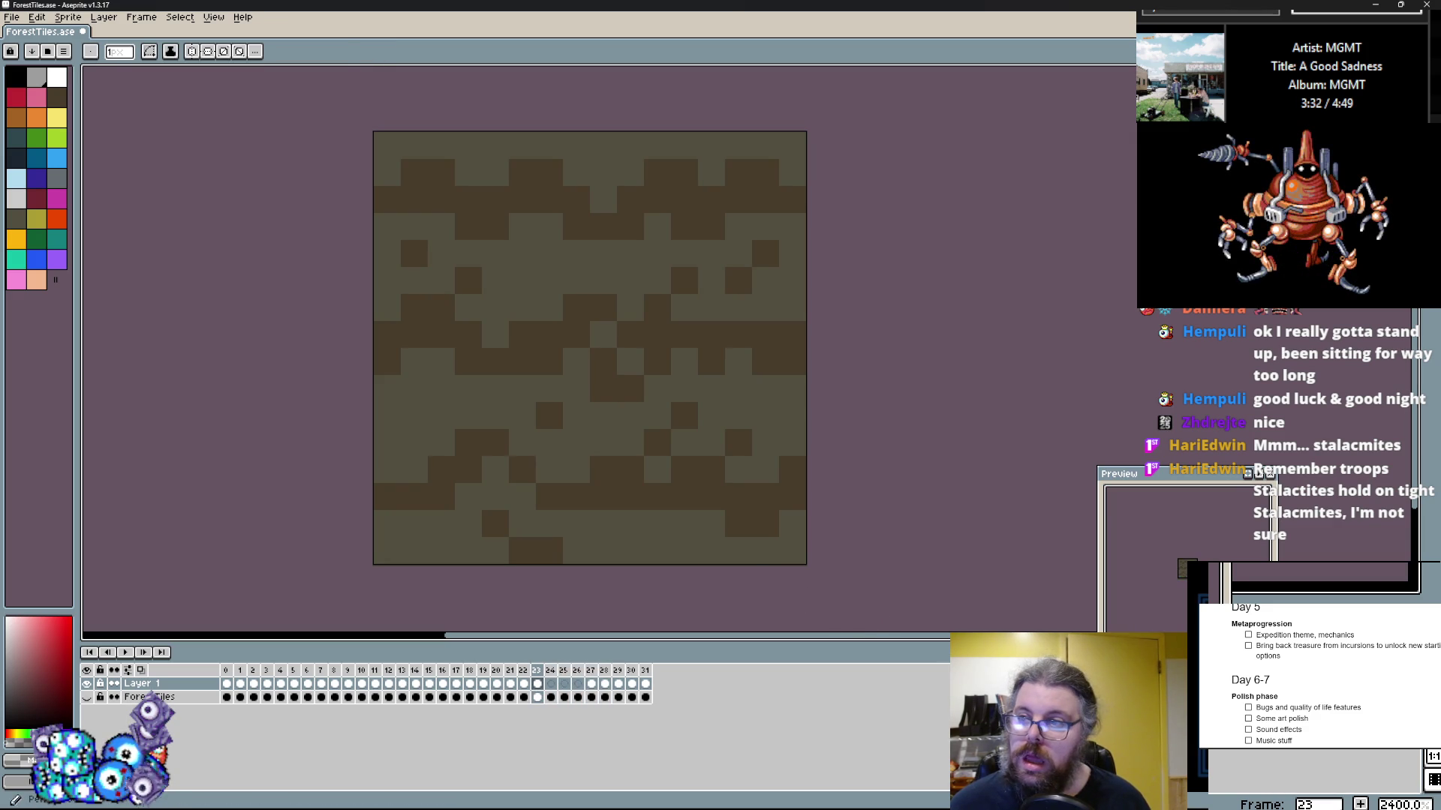
pyautogui.press('b')
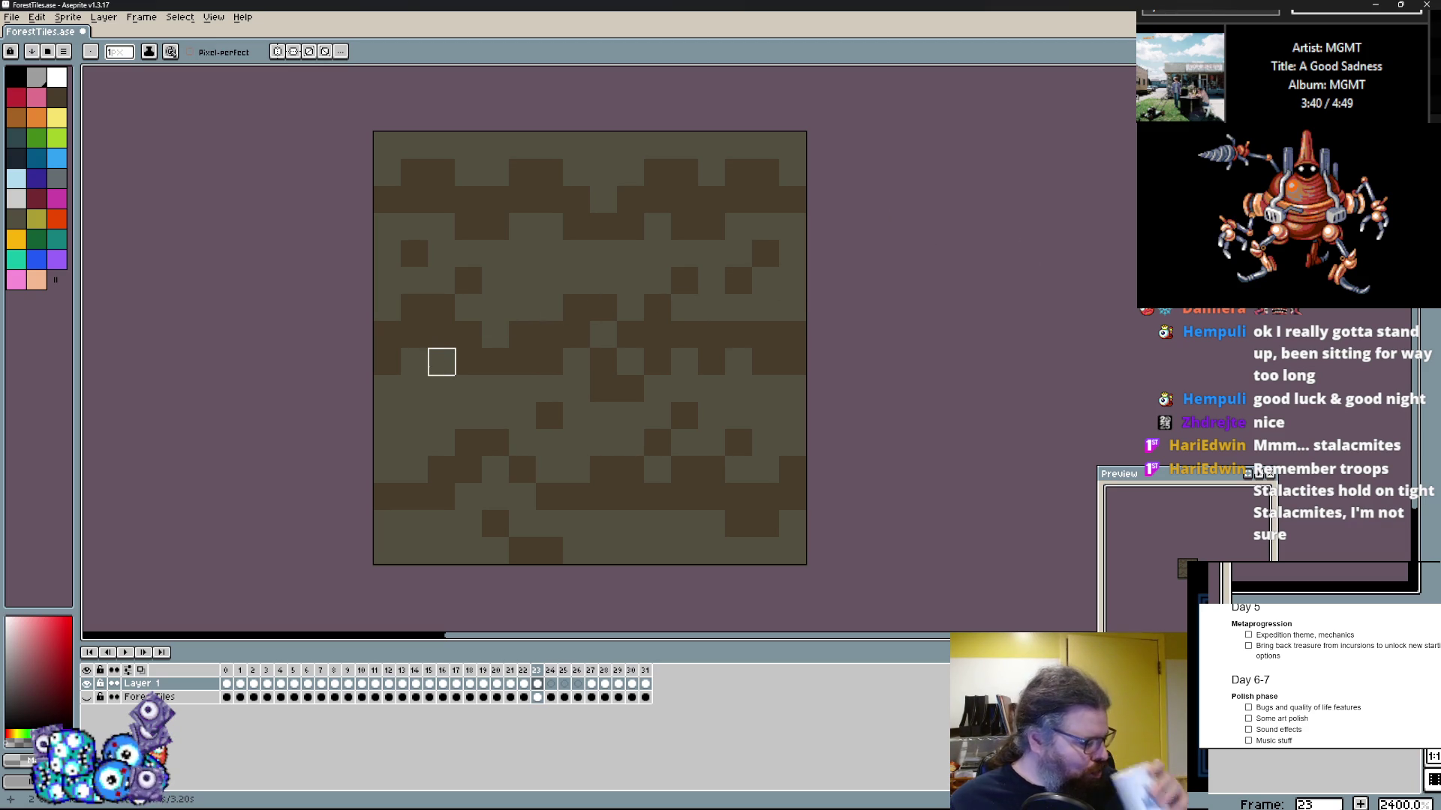
# Step: Pick a grey-blue colour and bucket-fill the blank frame 24 with it
pyautogui.click(495, 362)
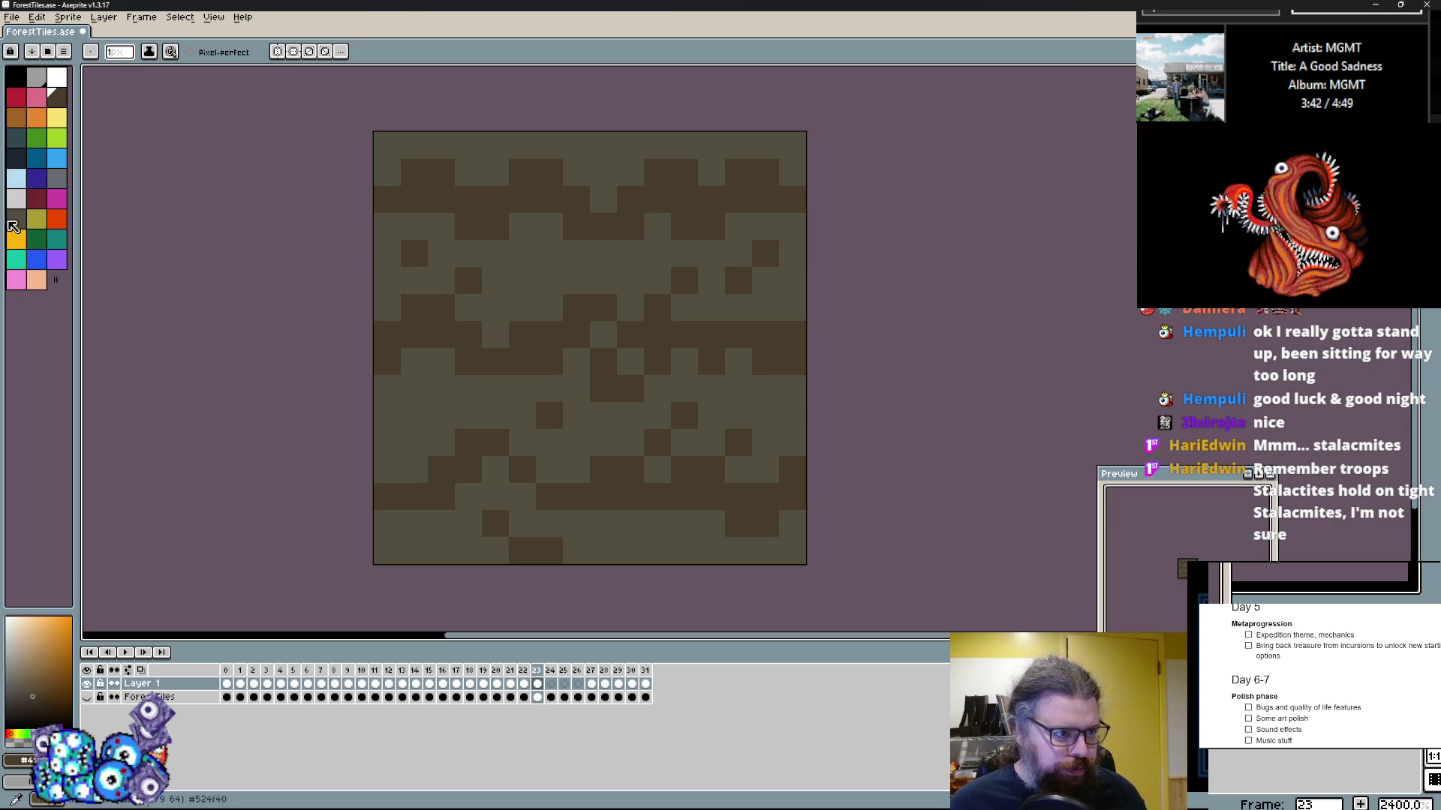
pyautogui.click(11, 223)
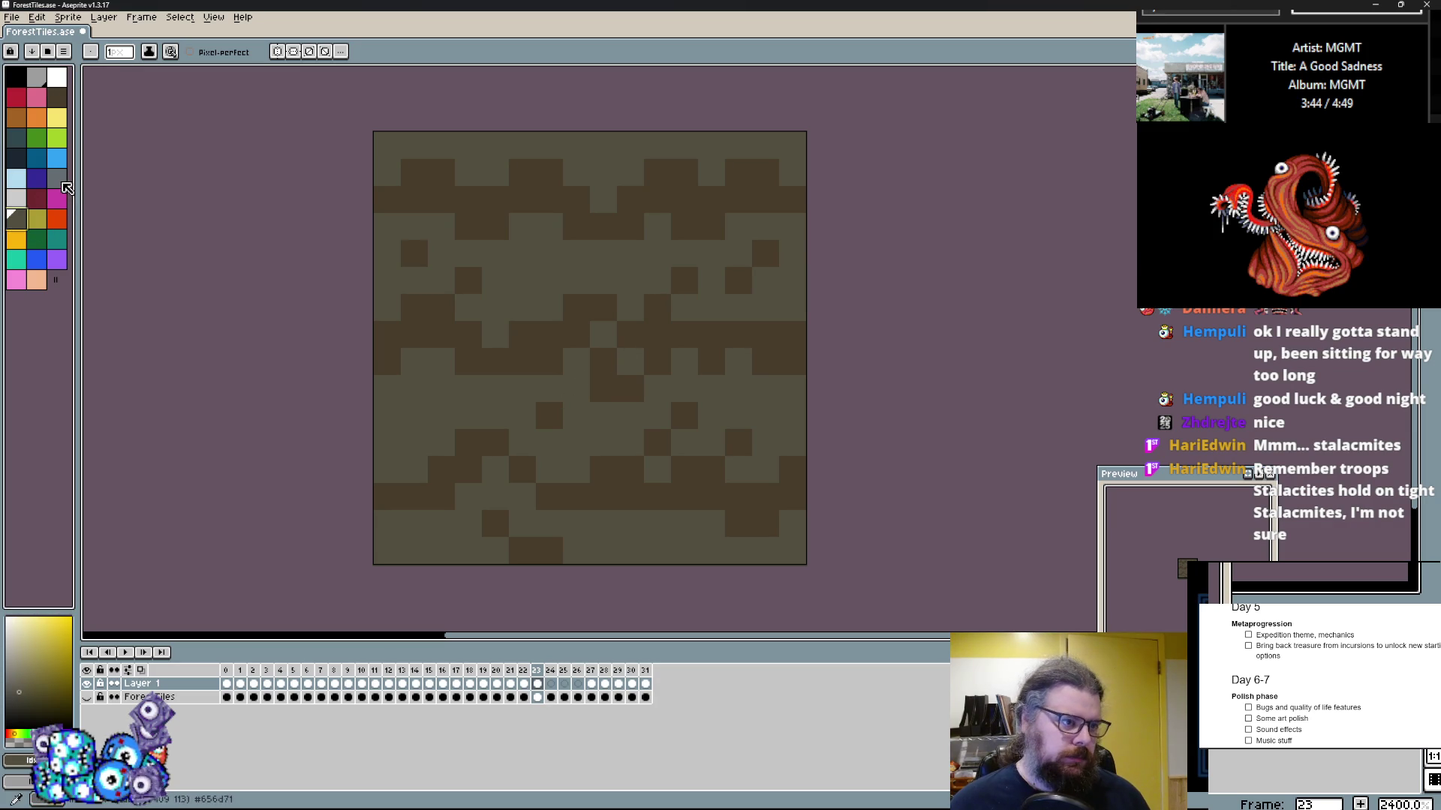
pyautogui.click(60, 181)
pyautogui.press('Right')
pyautogui.press('Left')
pyautogui.press('Right')
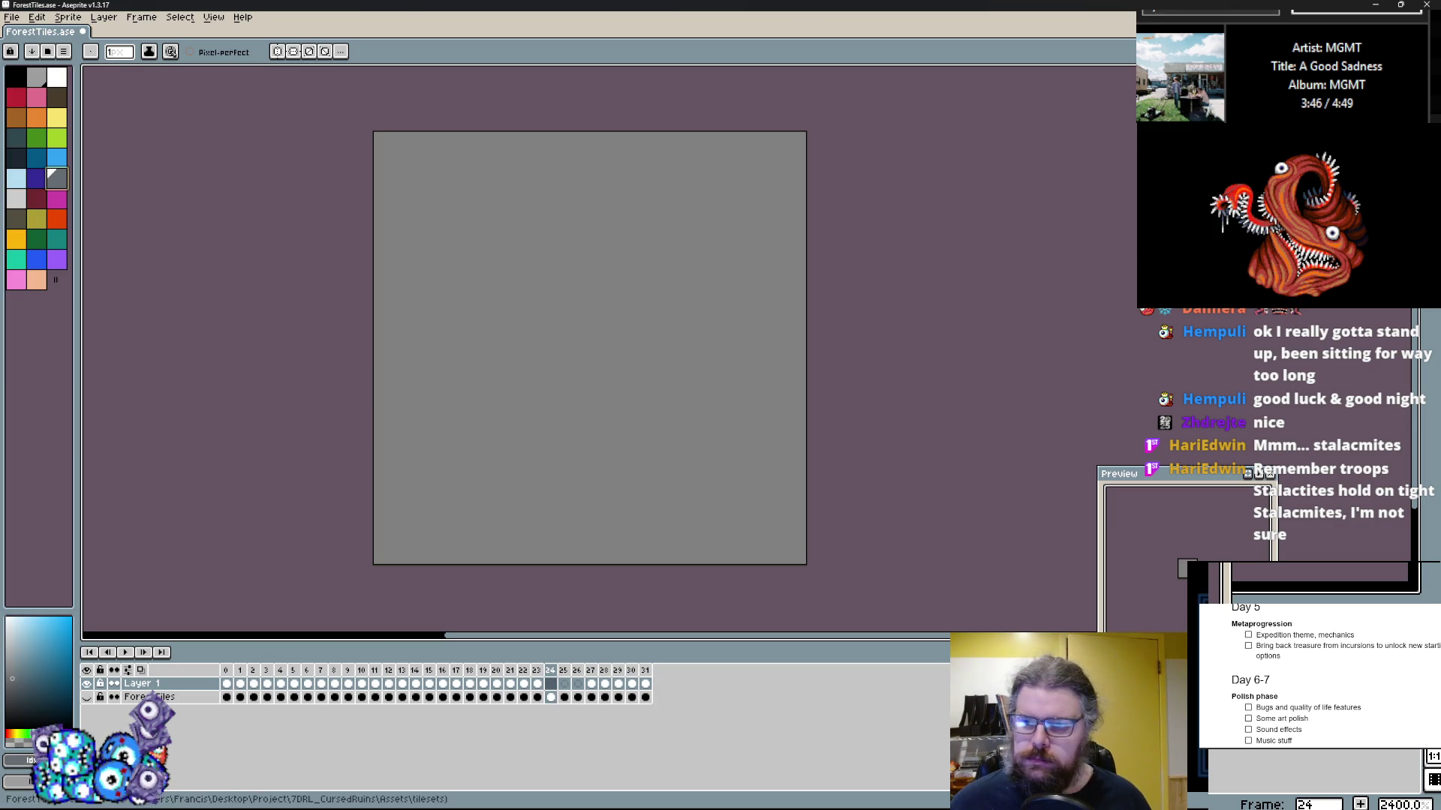
pyautogui.press('g')
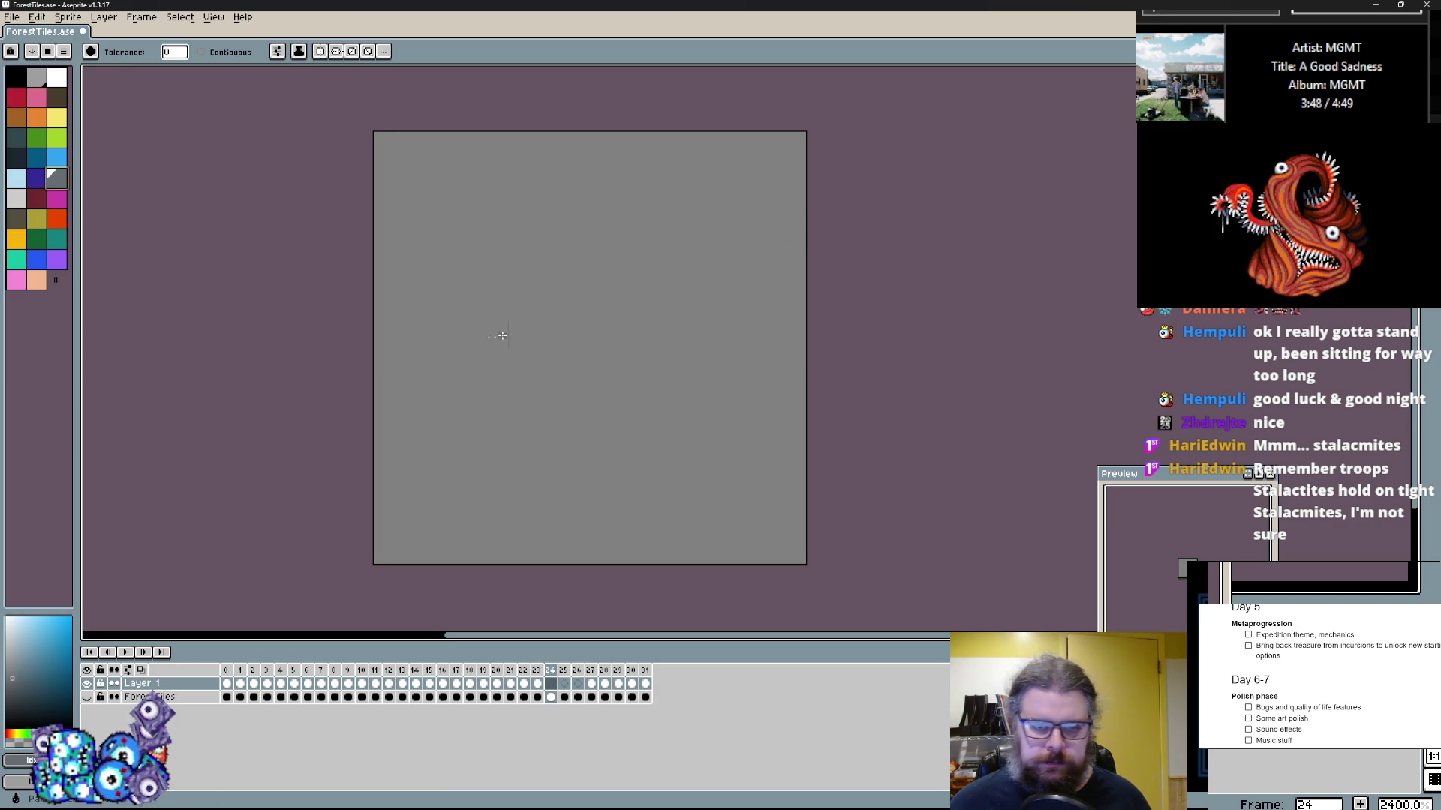
pyautogui.click(579, 322)
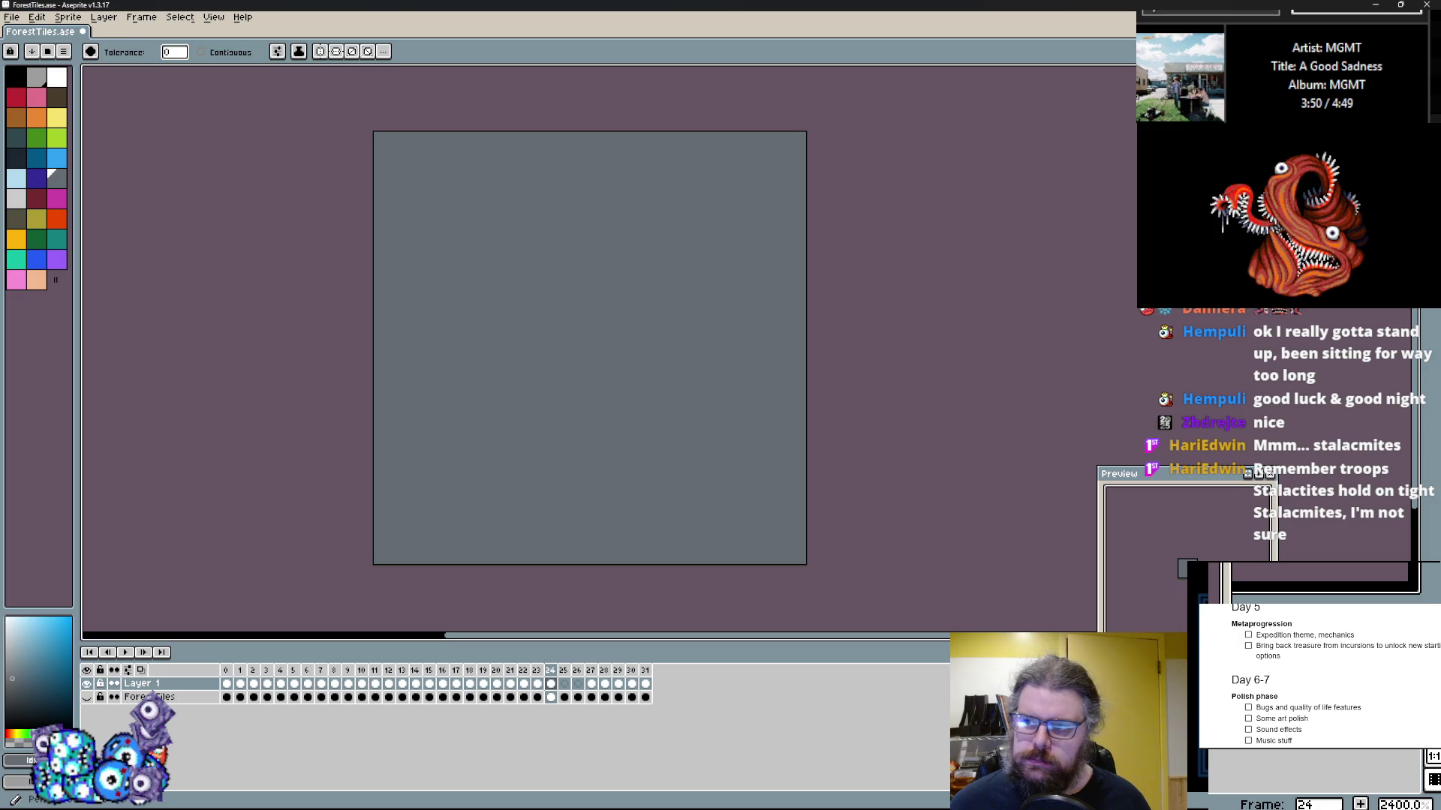
# Step: Fill the canvas dark indigo, then sketch a brown stepped ground along the bottom
pyautogui.press('b')
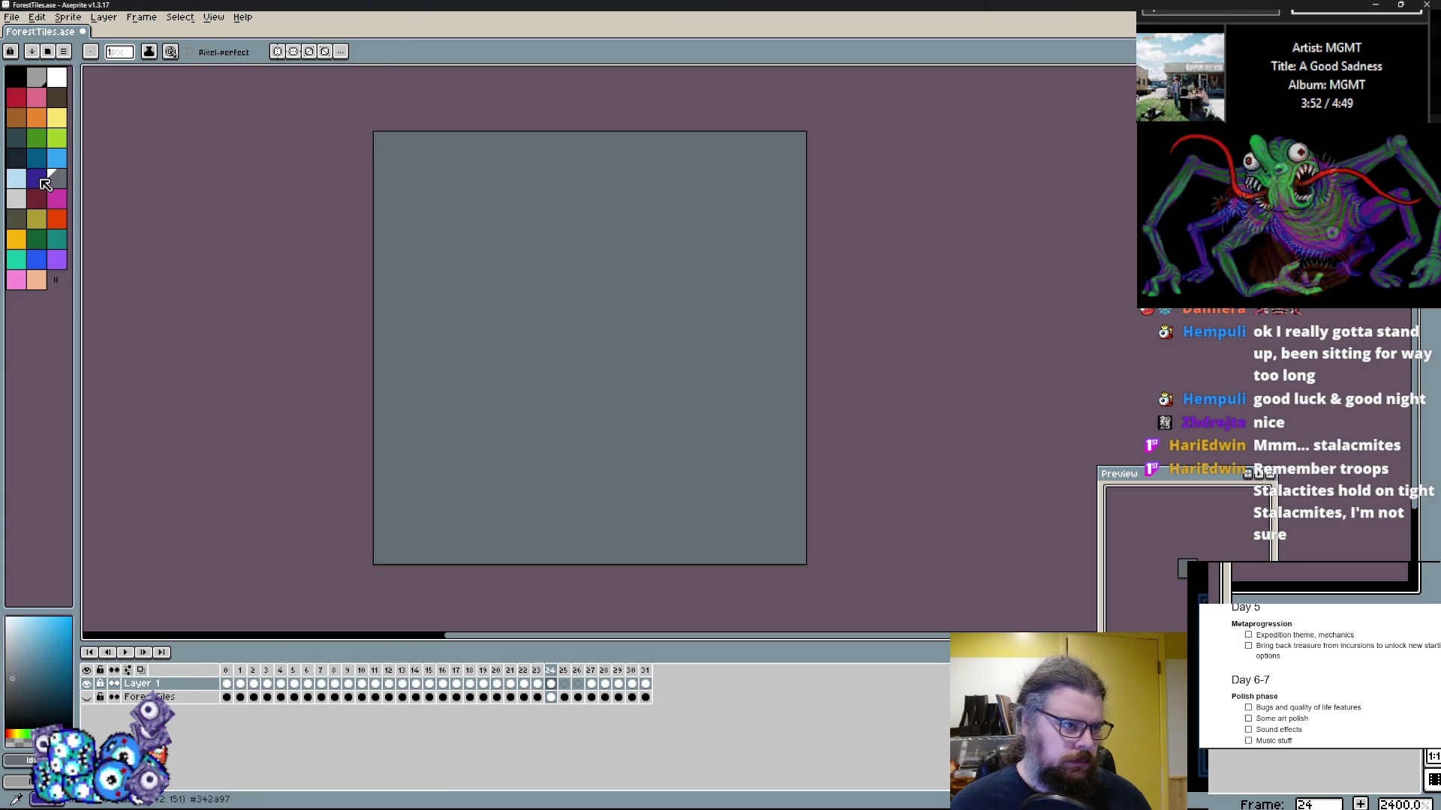
pyautogui.click(39, 180)
pyautogui.press('g')
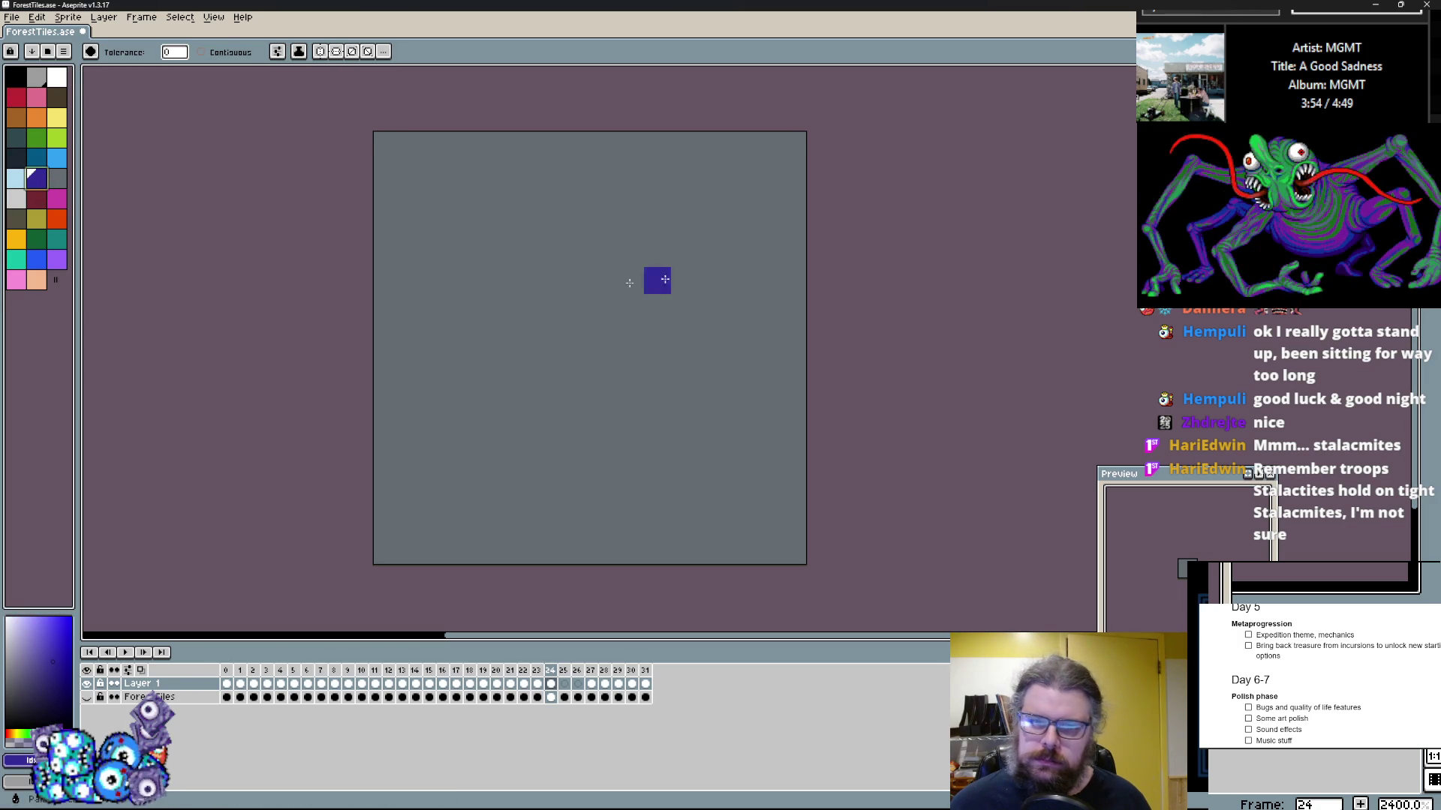
pyautogui.click(607, 285)
pyautogui.press('b')
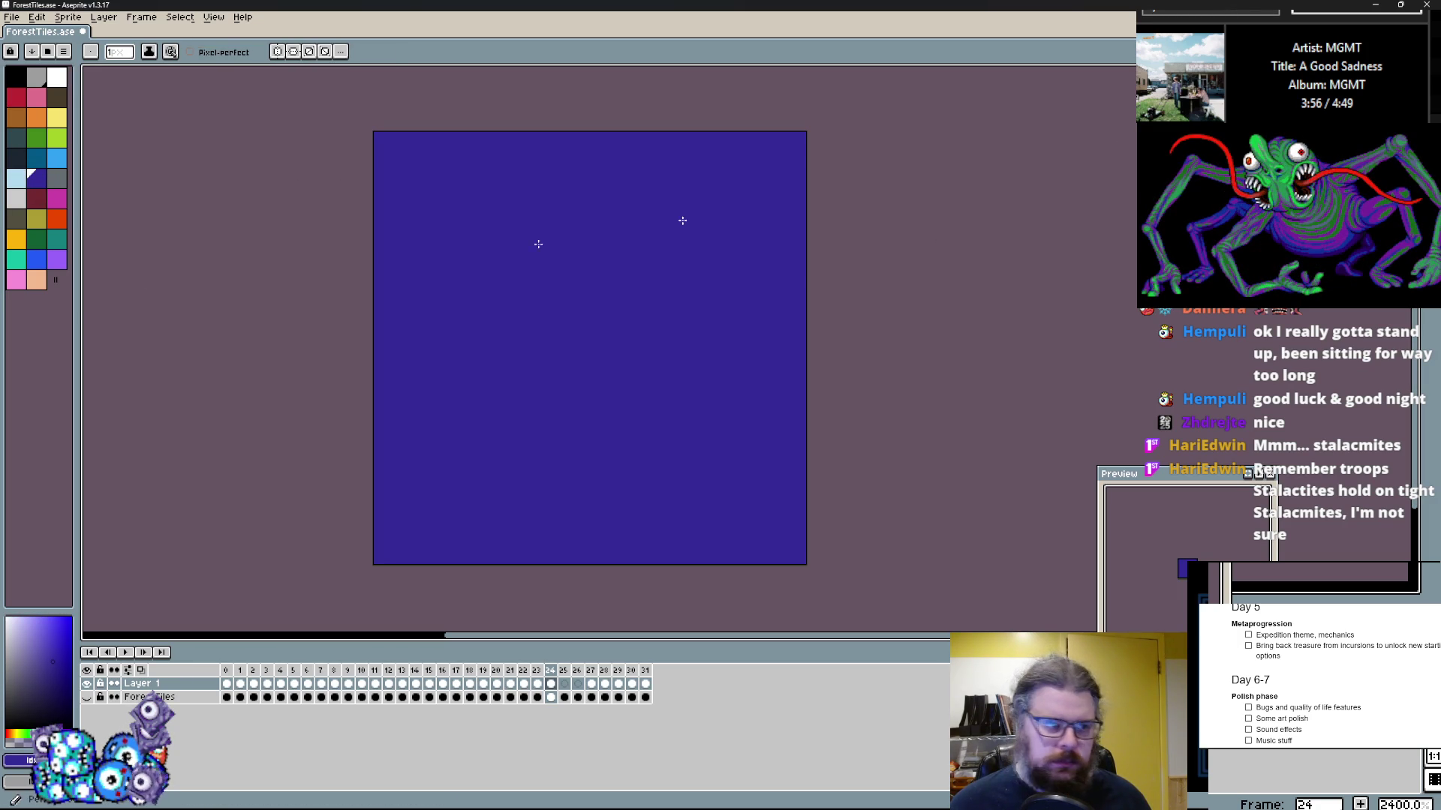
pyautogui.click(41, 156)
pyautogui.click(16, 116)
pyautogui.moveTo(414, 470); pyautogui.dragTo(496, 497)
# Step: Bucket-fill the indigo area brown so the whole tile gets a brown base, then pick dark grey
pyautogui.press('g')
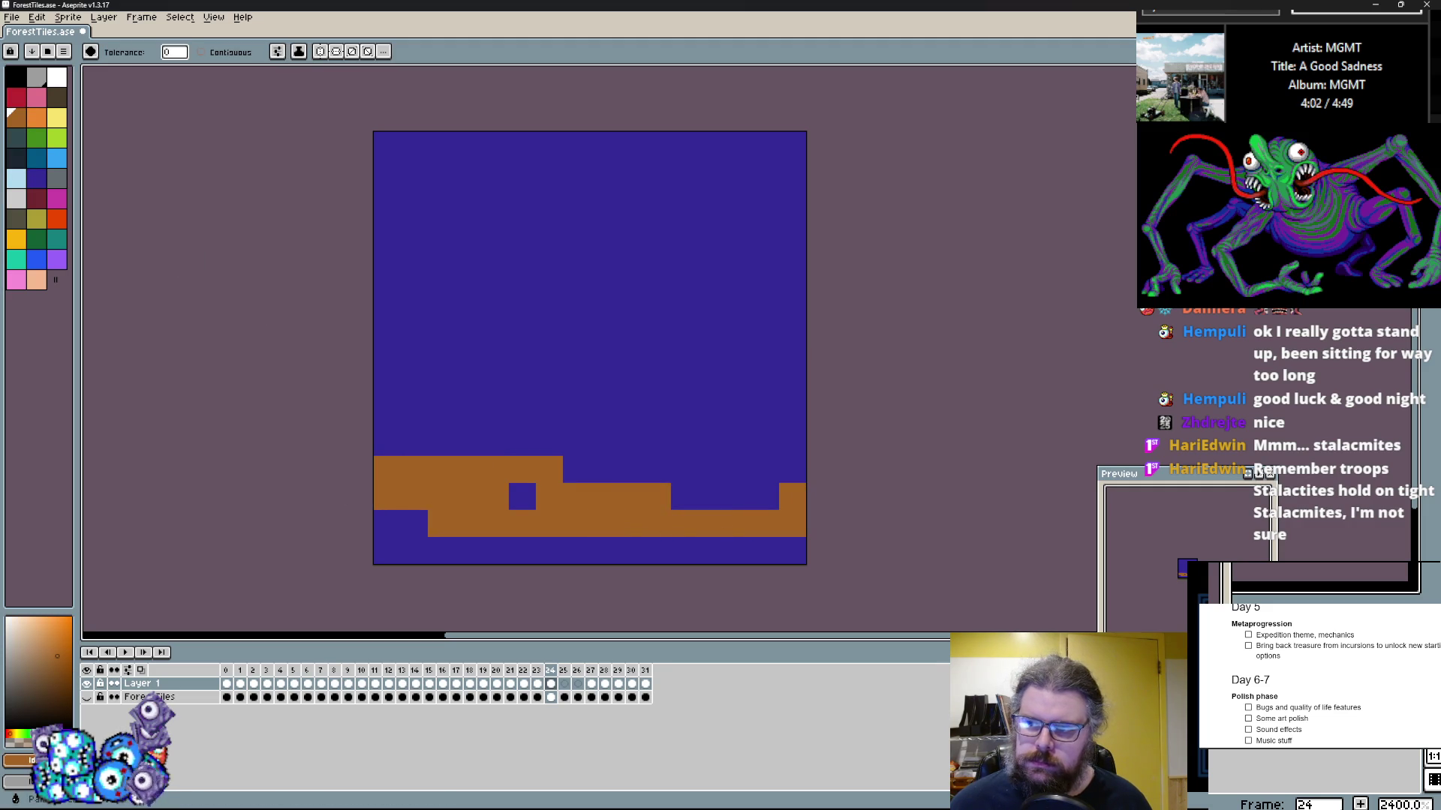
pyautogui.click(530, 344)
pyautogui.press('b')
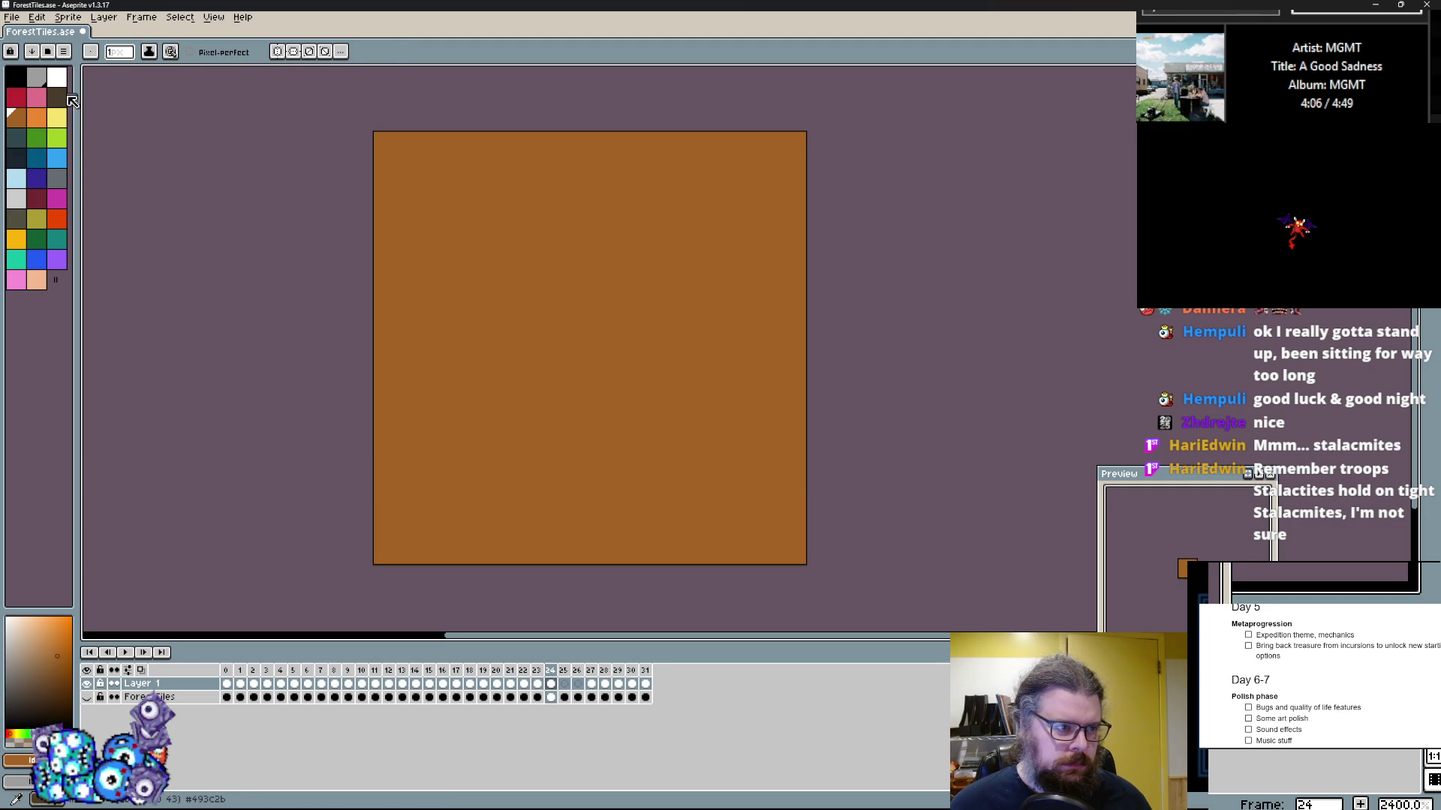
pyautogui.click(15, 226)
# Step: Draw dark grey stepped pixels along the tile's bottom row and a band across the middle
pyautogui.moveTo(387, 443); pyautogui.dragTo(805, 472)
pyautogui.hotkey('ctrl', 'z')
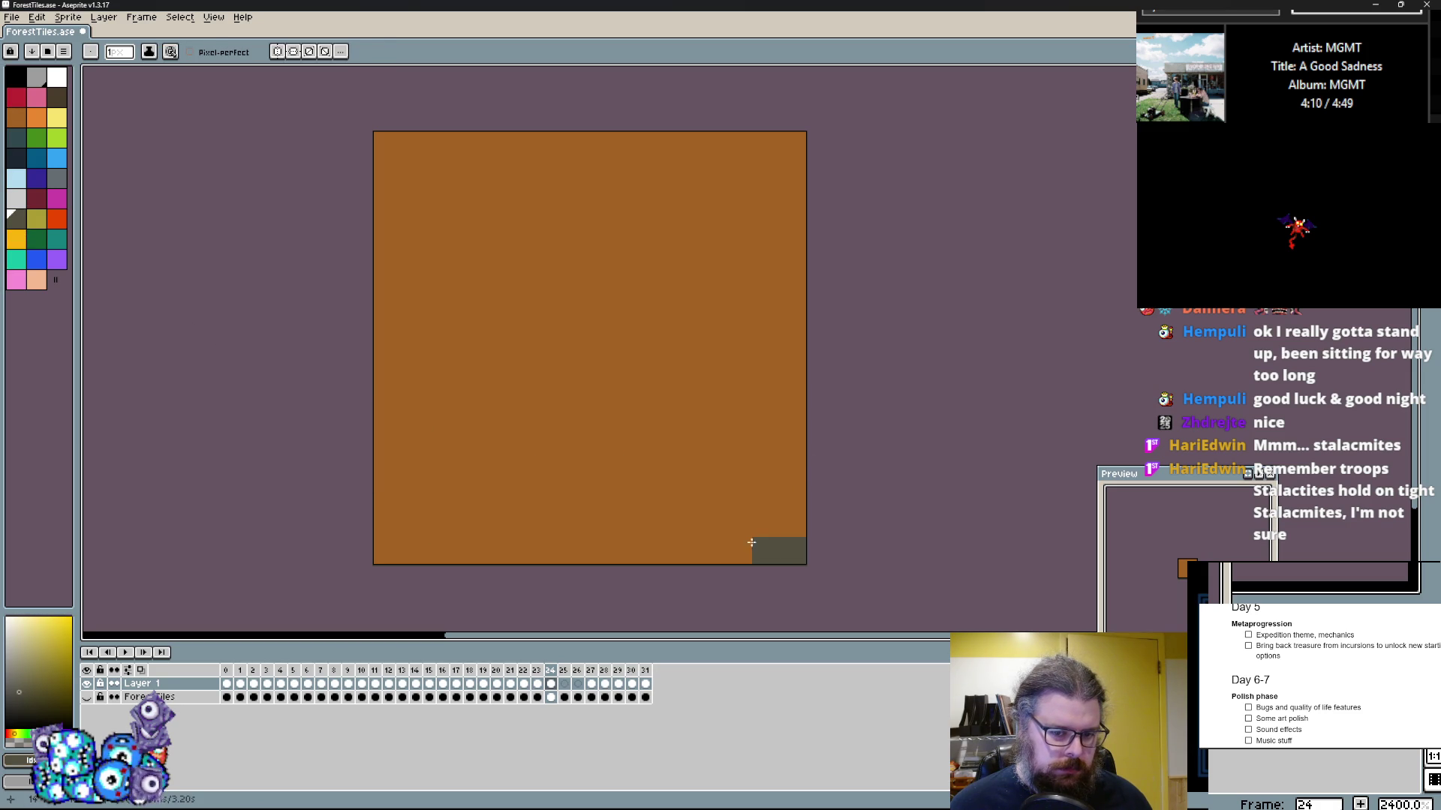
pyautogui.click(792, 551)
pyautogui.click(724, 552)
pyautogui.moveTo(469, 552); pyautogui.dragTo(522, 551)
pyautogui.click(386, 551)
pyautogui.moveTo(390, 470); pyautogui.dragTo(802, 473)
# Step: Add higher dark grey stepped bands and reshape them, restoring some cells to brown
pyautogui.moveTo(795, 416); pyautogui.dragTo(414, 388)
pyautogui.click(387, 388)
pyautogui.moveTo(387, 308); pyautogui.dragTo(698, 327)
pyautogui.click(785, 305)
pyautogui.click(602, 296)
pyautogui.click(537, 341)
pyautogui.moveTo(449, 366); pyautogui.dragTo(449, 391)
# Step: Paint two yellow gold nuggets on the middle band
pyautogui.click(16, 238)
pyautogui.moveTo(549, 361); pyautogui.dragTo(459, 362)
pyautogui.moveTo(711, 361); pyautogui.dragTo(715, 384)
pyautogui.click(630, 362)
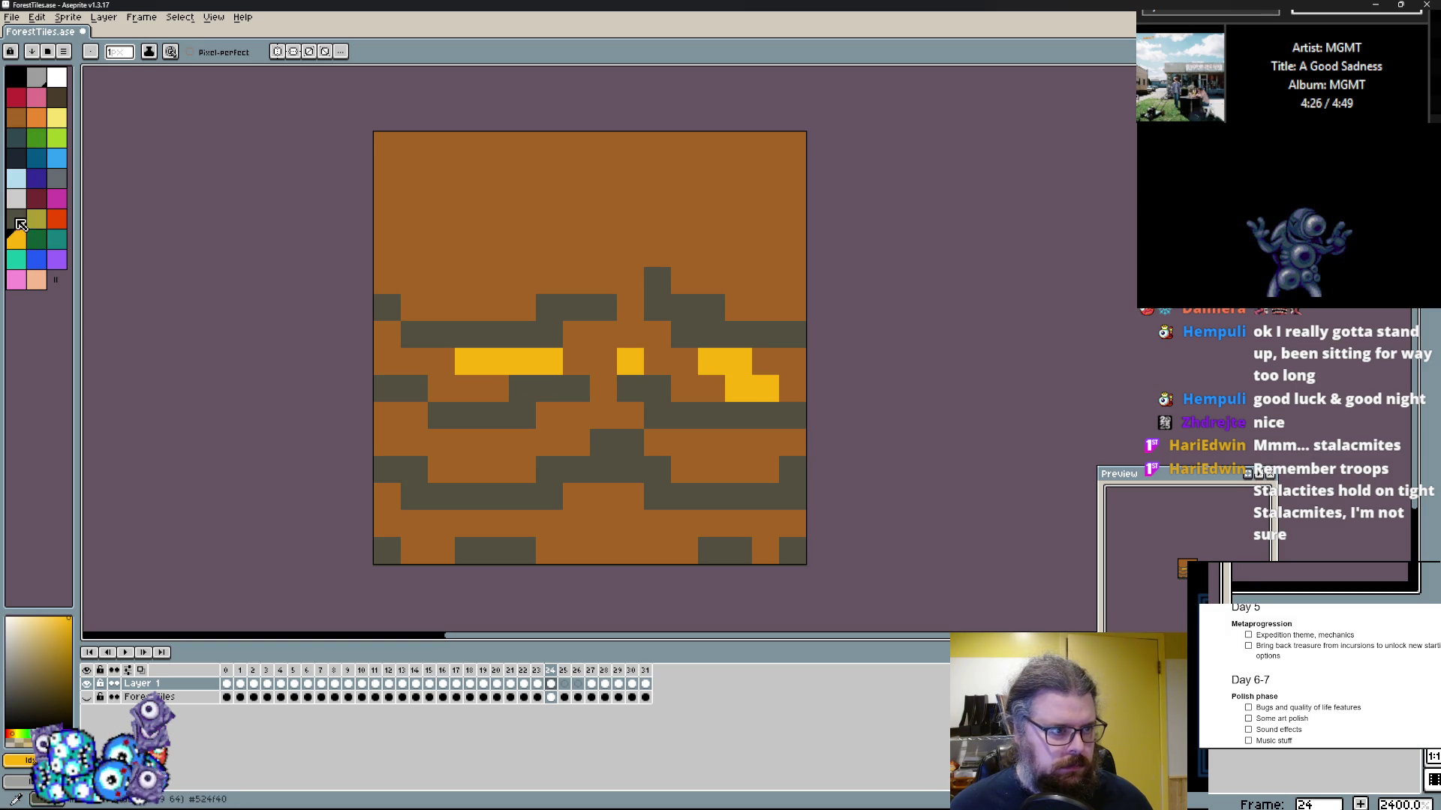
# Step: Add a dark grey cell and dark brown shading under the left and right bands
pyautogui.click(56, 179)
pyautogui.click(659, 300)
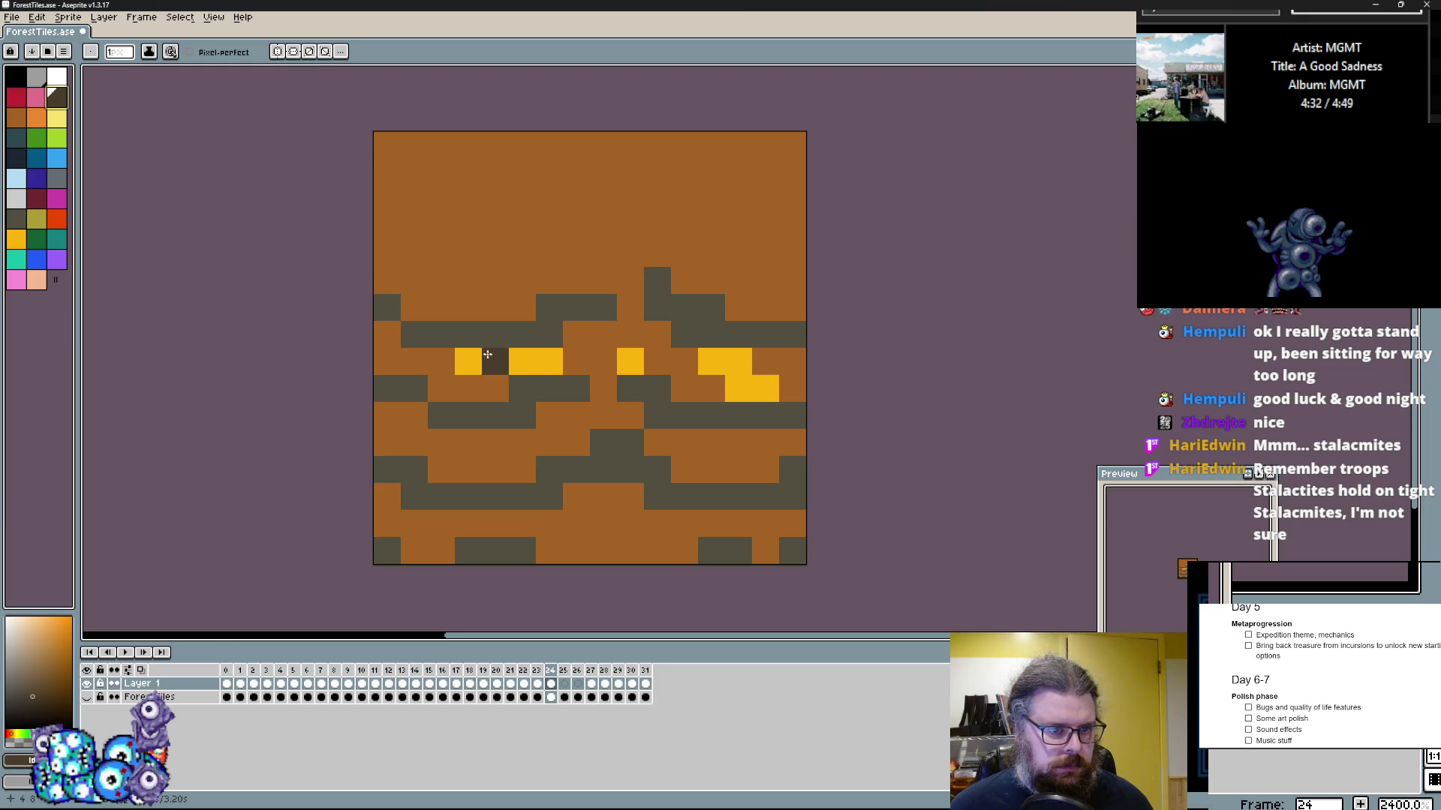
pyautogui.moveTo(495, 334); pyautogui.dragTo(442, 334)
pyautogui.moveTo(495, 417); pyautogui.dragTo(468, 417)
pyautogui.moveTo(738, 417); pyautogui.dragTo(685, 412)
pyautogui.moveTo(738, 336); pyautogui.dragTo(685, 306)
# Step: Touch up the bottom rows with dark grey cells, restoring a few cells to brown
pyautogui.click(657, 390)
pyautogui.click(604, 390)
pyautogui.moveTo(657, 551); pyautogui.dragTo(581, 551)
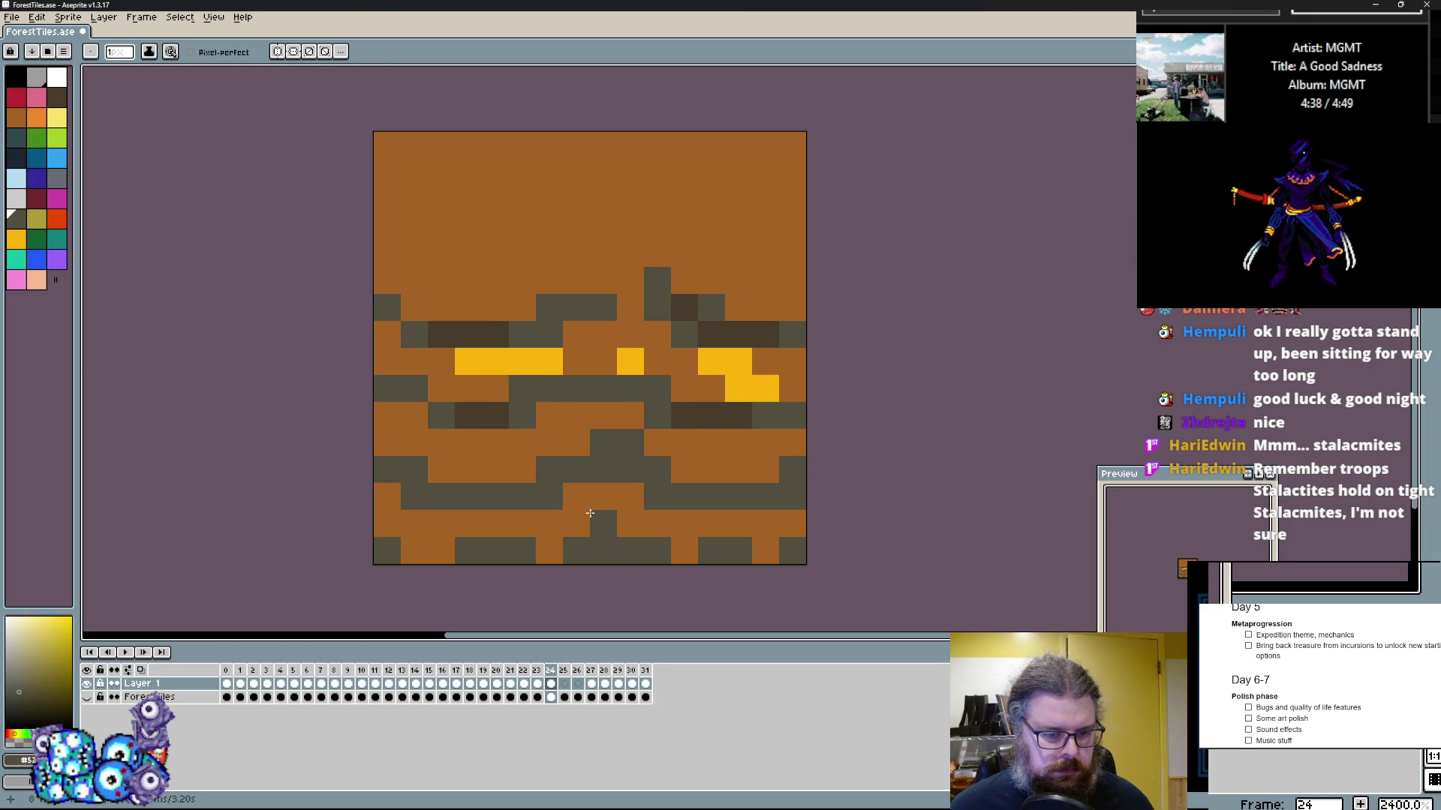
pyautogui.click(590, 521)
pyautogui.click(527, 550)
pyautogui.click(618, 551)
pyautogui.click(630, 551)
pyautogui.click(635, 499)
pyautogui.click(686, 469)
pyautogui.click(709, 469)
# Step: Paint olive ore veins across the middle and lower rows, keeping the gold nugget visible
pyautogui.click(36, 218)
pyautogui.moveTo(548, 361); pyautogui.dragTo(412, 361)
pyautogui.click(622, 366)
pyautogui.hotkey('ctrl', 'z')
pyautogui.click(647, 364)
pyautogui.moveTo(492, 443); pyautogui.dragTo(555, 443)
pyautogui.moveTo(683, 443); pyautogui.dragTo(742, 462)
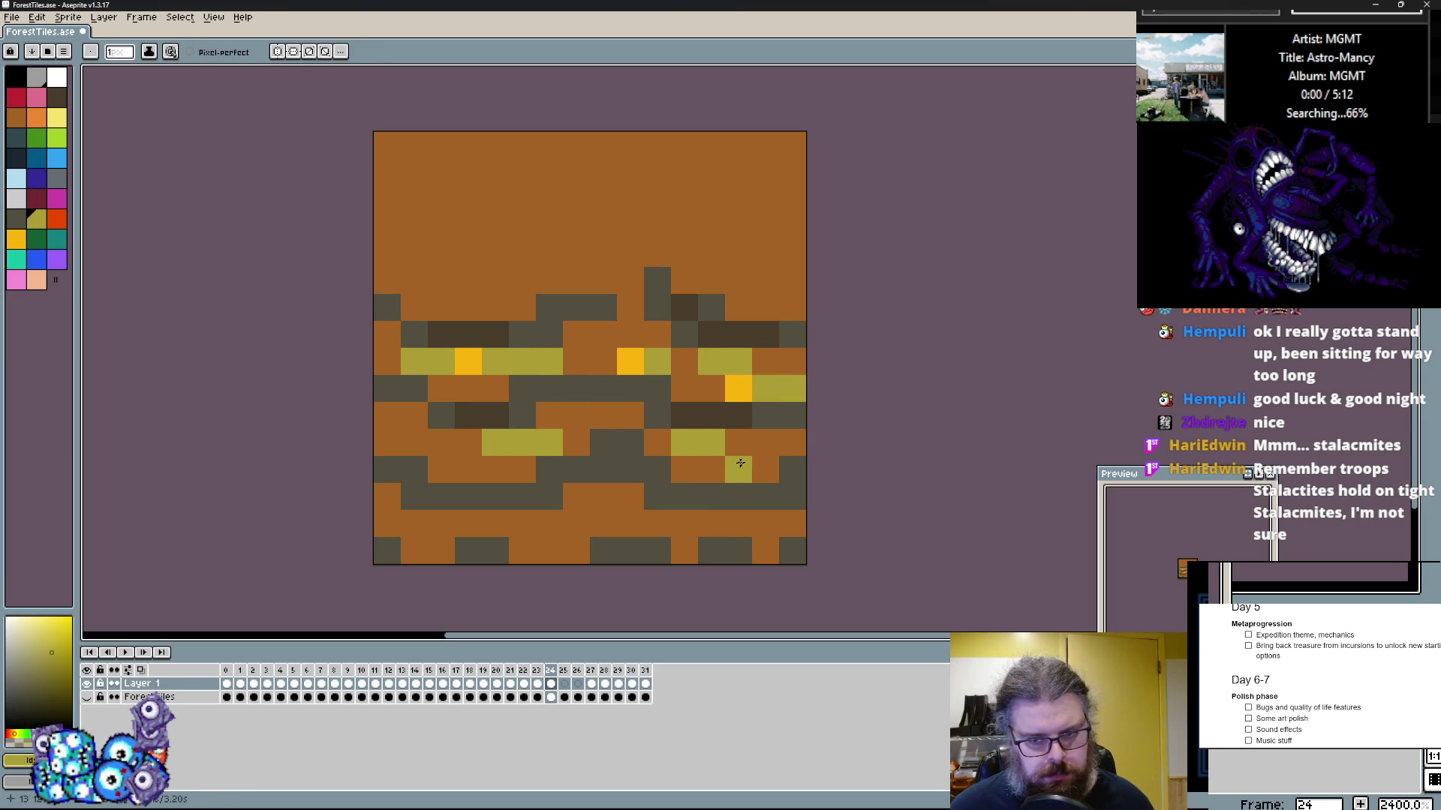
pyautogui.moveTo(576, 523); pyautogui.dragTo(547, 523)
# Step: Fix bottom-row cells brown and dark, then add olive cells on the lower-left and right rows
pyautogui.click(441, 550)
pyautogui.click(461, 542)
pyautogui.click(441, 550)
pyautogui.rightClick(468, 550)
pyautogui.click(562, 523)
pyautogui.moveTo(442, 523); pyautogui.dragTo(468, 523)
pyautogui.moveTo(684, 525); pyautogui.dragTo(730, 525)
# Step: Paint olive veins in the upper rows and a dark grey cell near the top
pyautogui.moveTo(386, 252); pyautogui.dragTo(577, 280)
pyautogui.click(679, 247)
pyautogui.moveTo(741, 270); pyautogui.dragTo(765, 280)
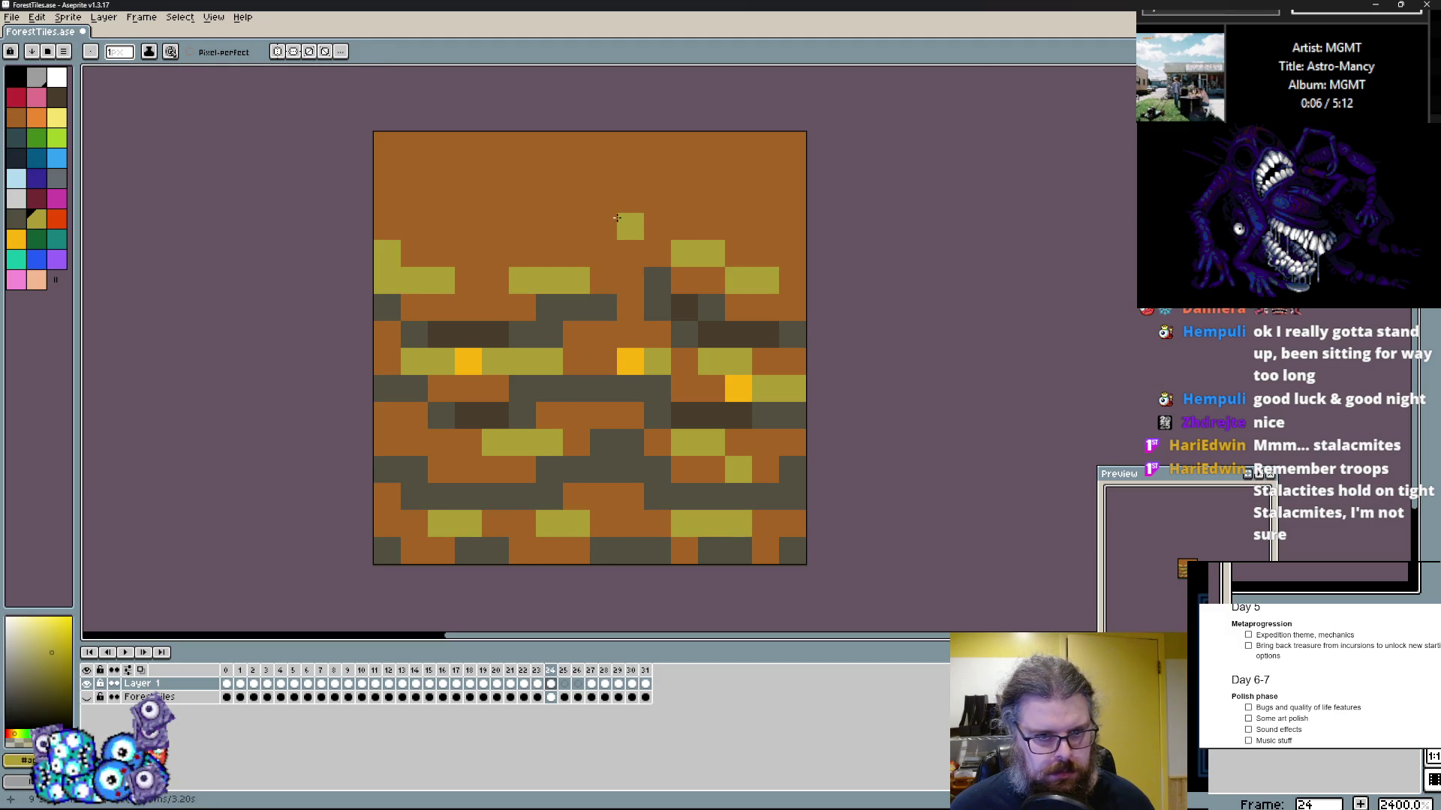
pyautogui.click(586, 307)
pyautogui.click(460, 259)
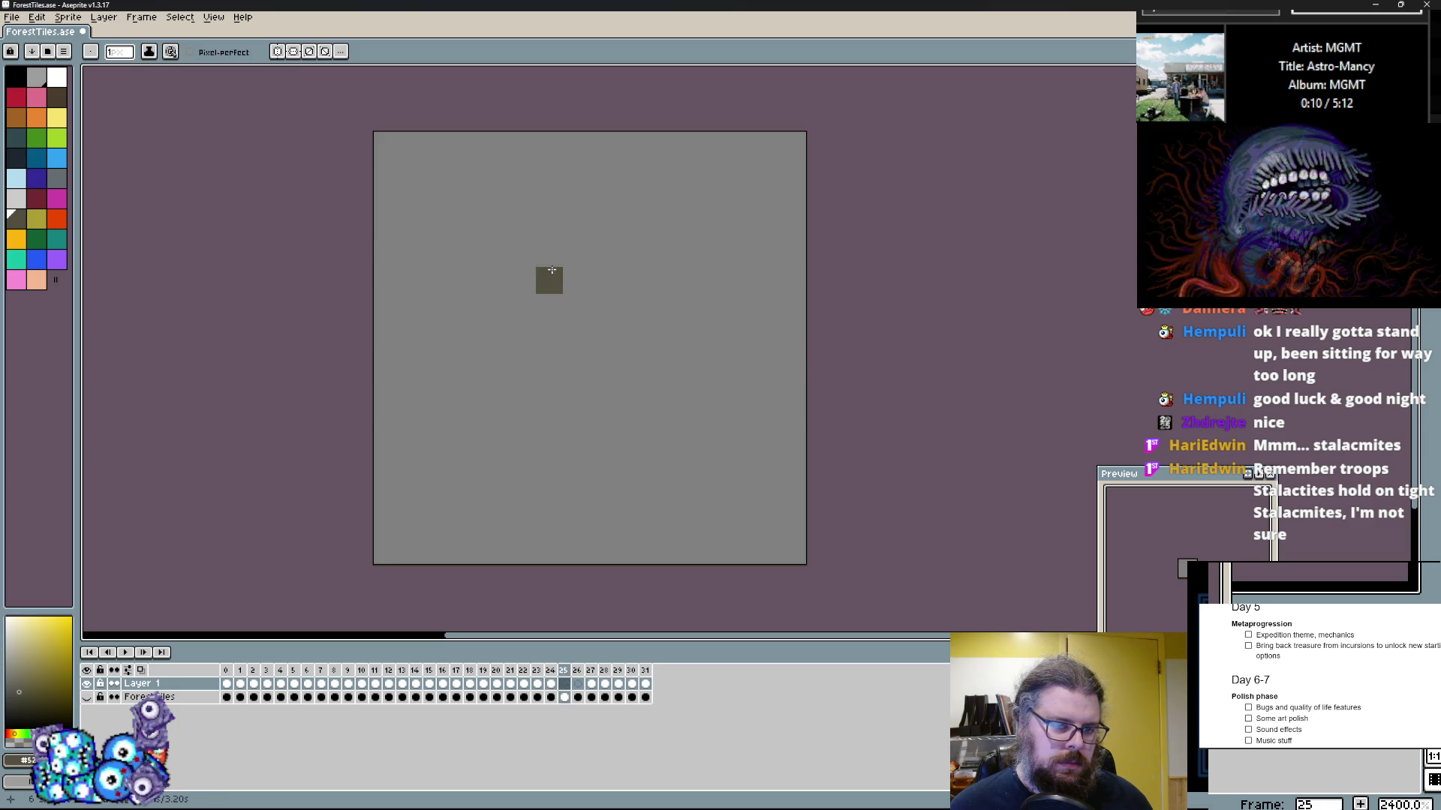
# Step: Flood-fill the stray dark cell in frame 24 with the brown tile colour
pyautogui.press('g')
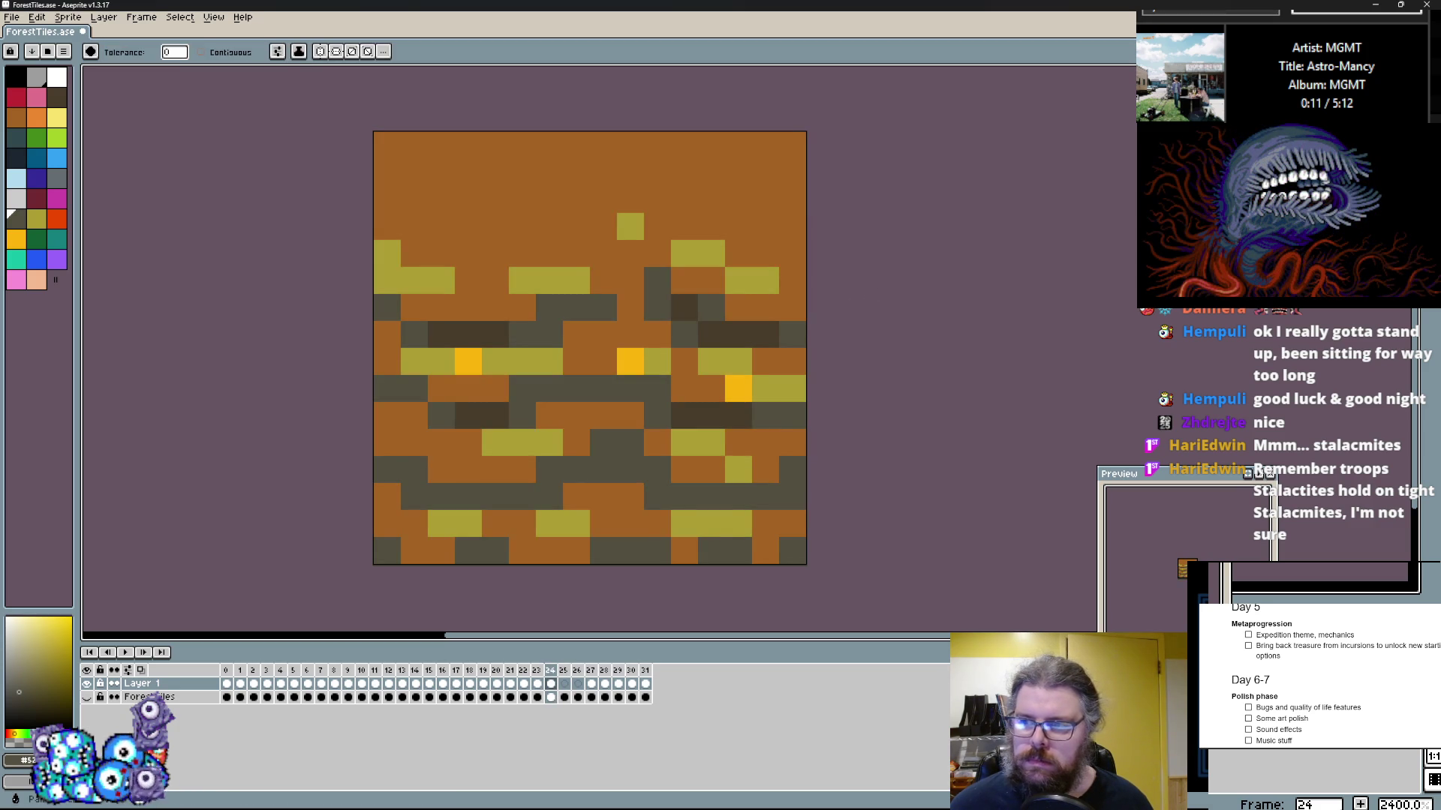
pyautogui.click(419, 155)
pyautogui.click(441, 174)
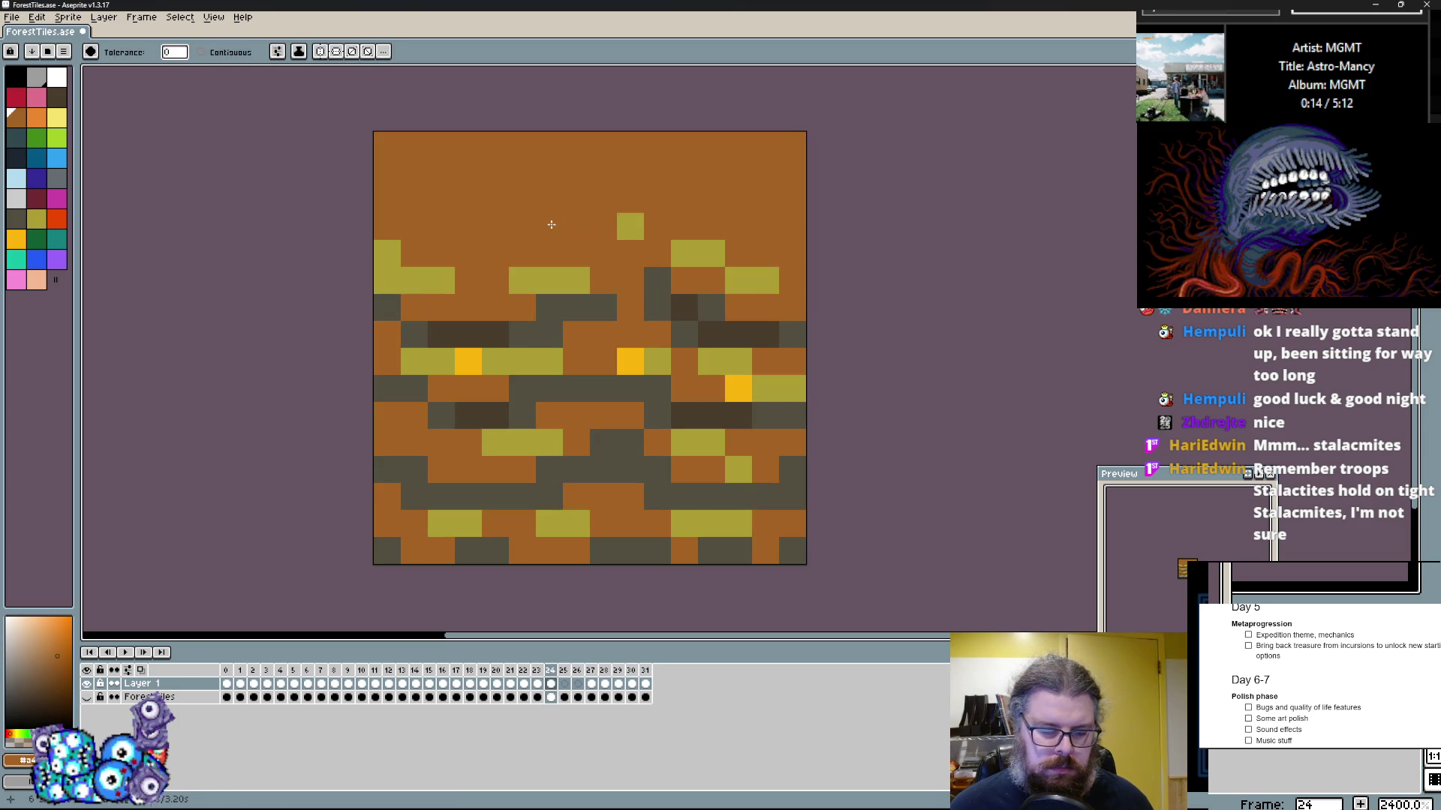
# Step: Flip frame 25's whole tile horizontally via Edit > Rotate > Flip Horizontal
pyautogui.press('m')
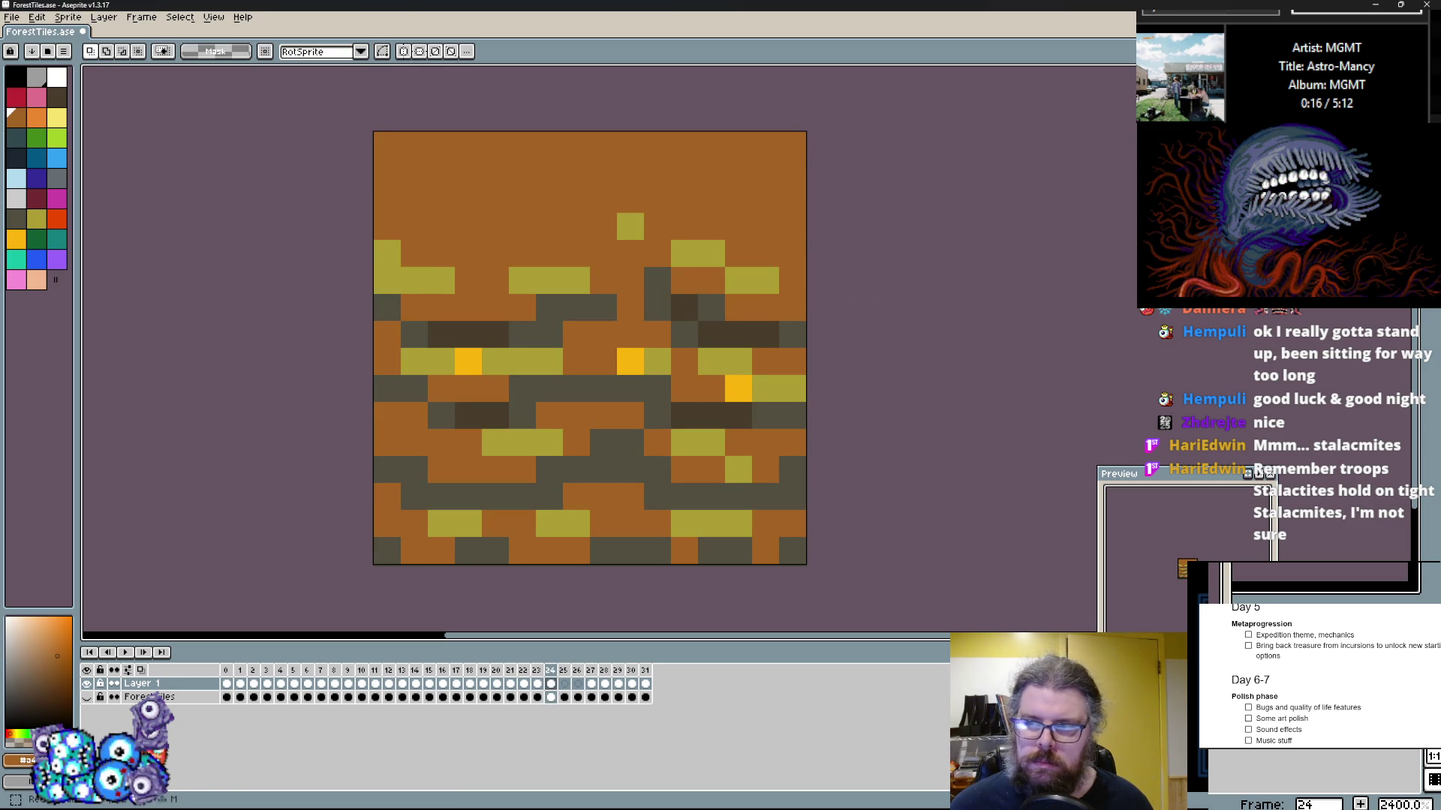
pyautogui.press('Right')
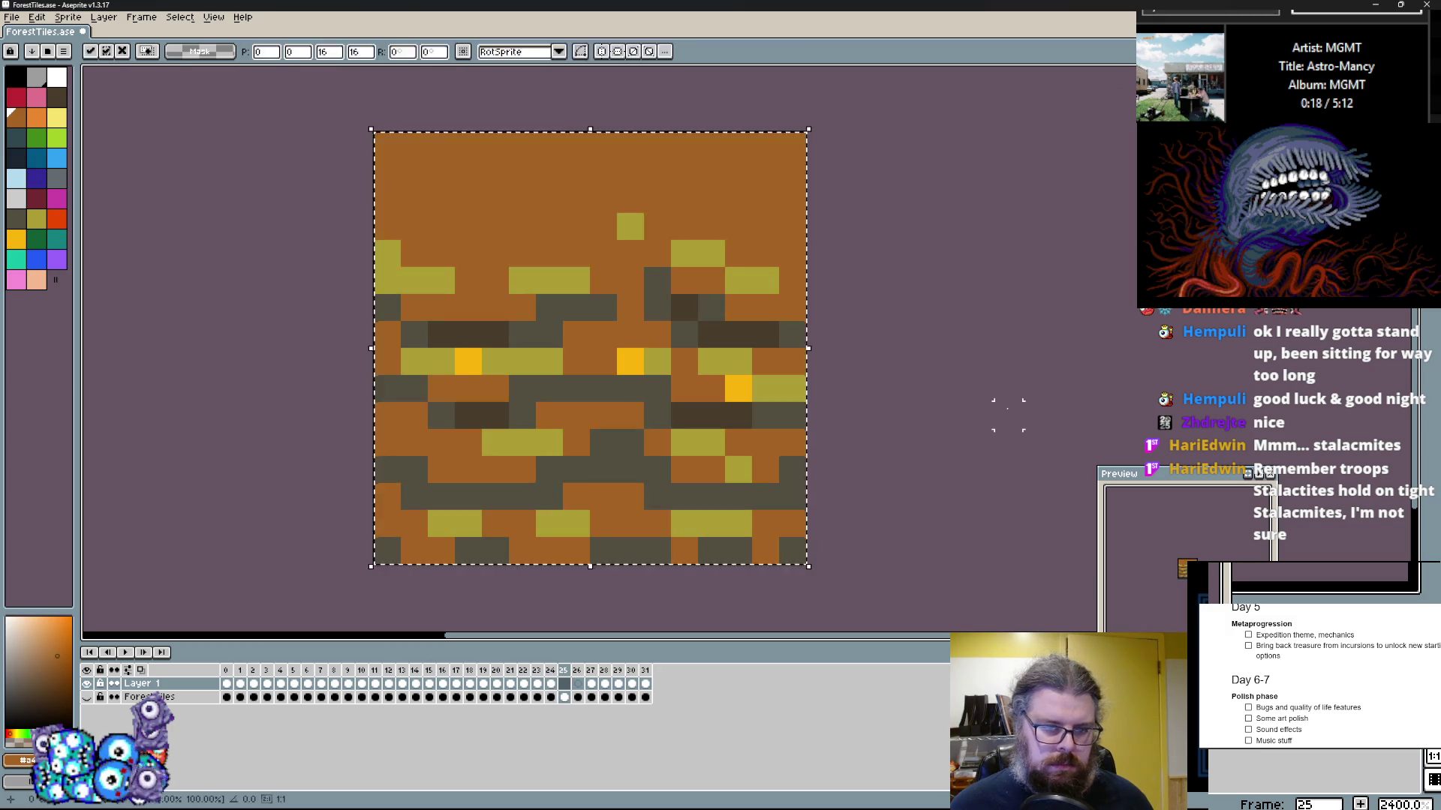
pyautogui.hotkey('ctrl', 'a')
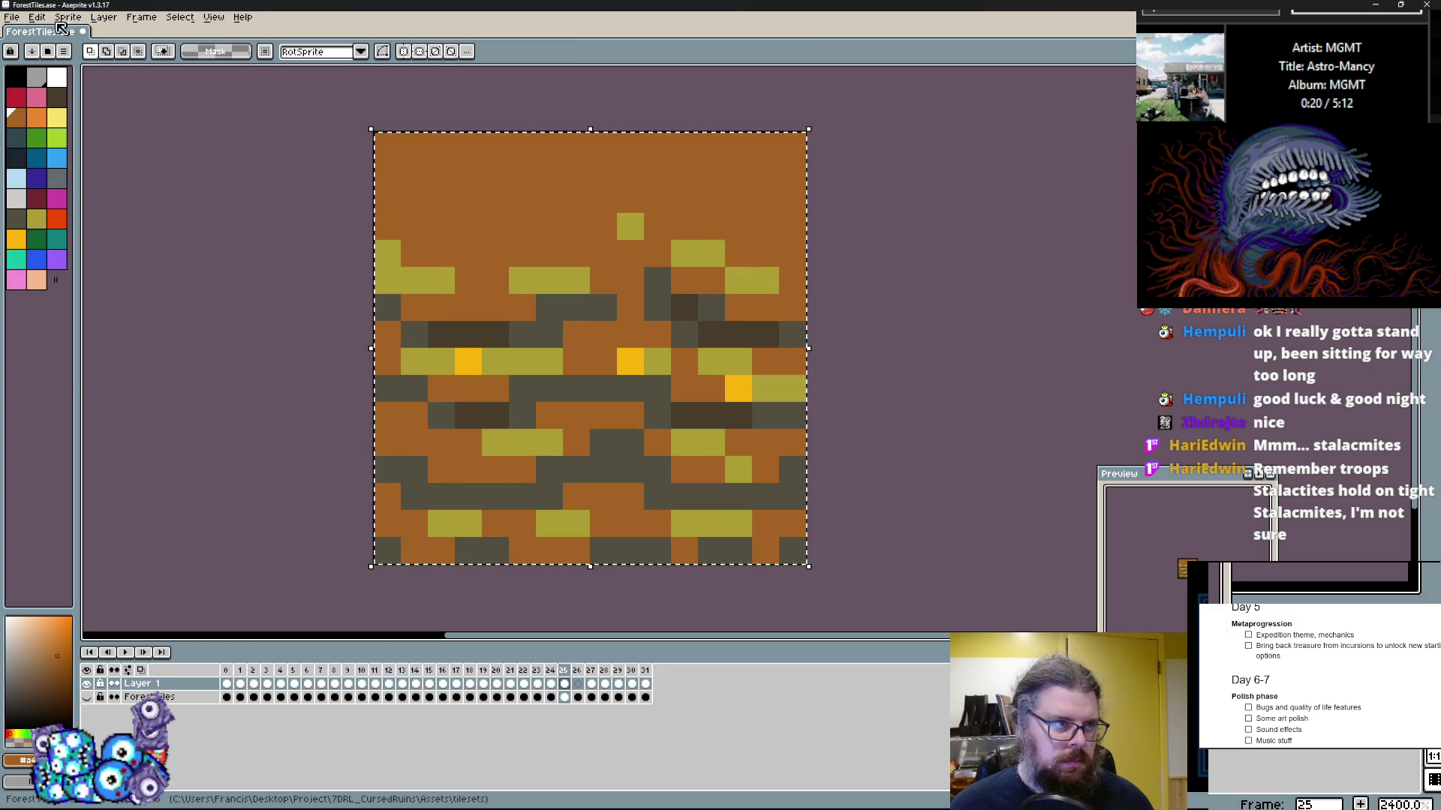
pyautogui.click(37, 17)
pyautogui.click(75, 195)
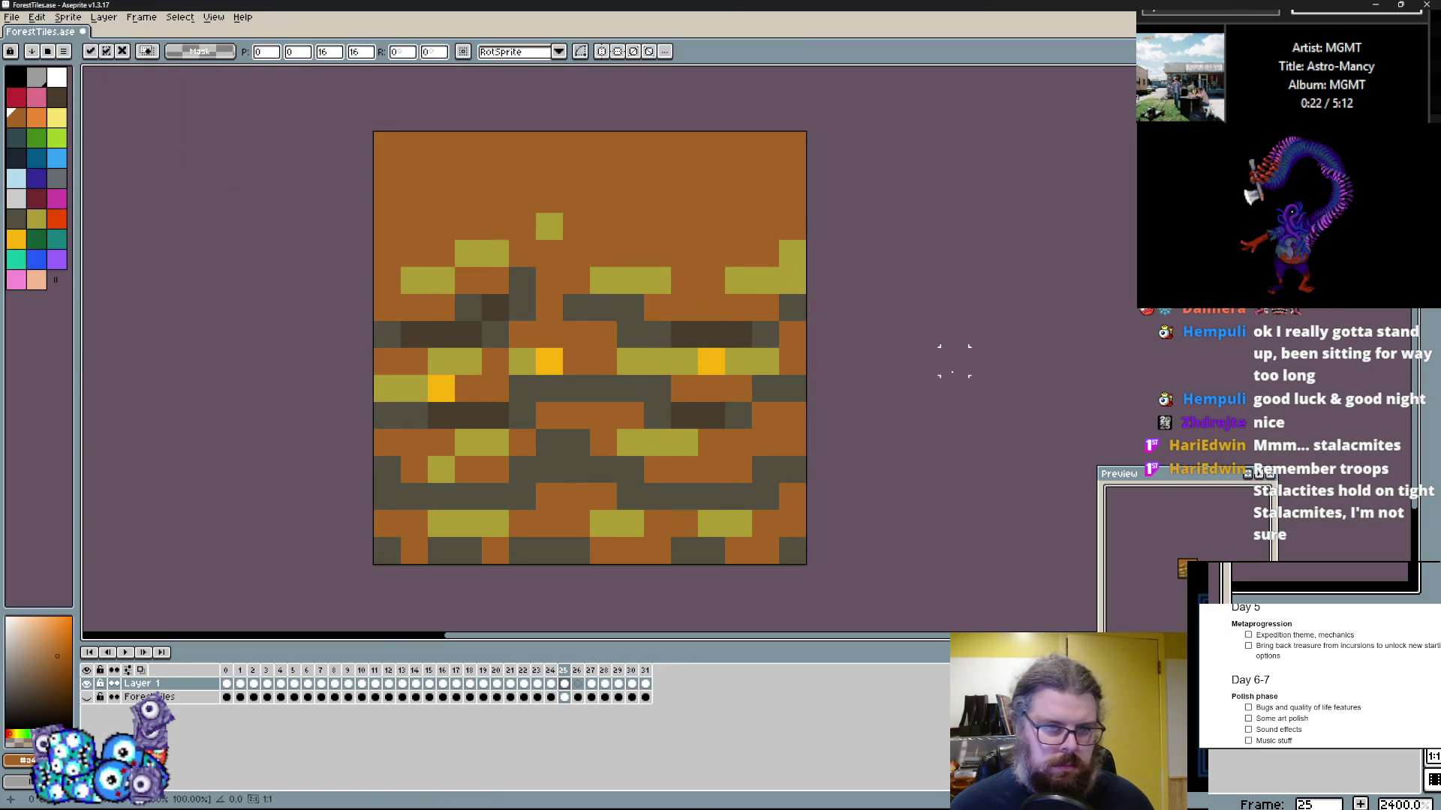
pyautogui.hotkey('ctrl', 'd')
# Step: Add dark grey pixels in the upper area and clear dark and yellow pixels to brown
pyautogui.press('b')
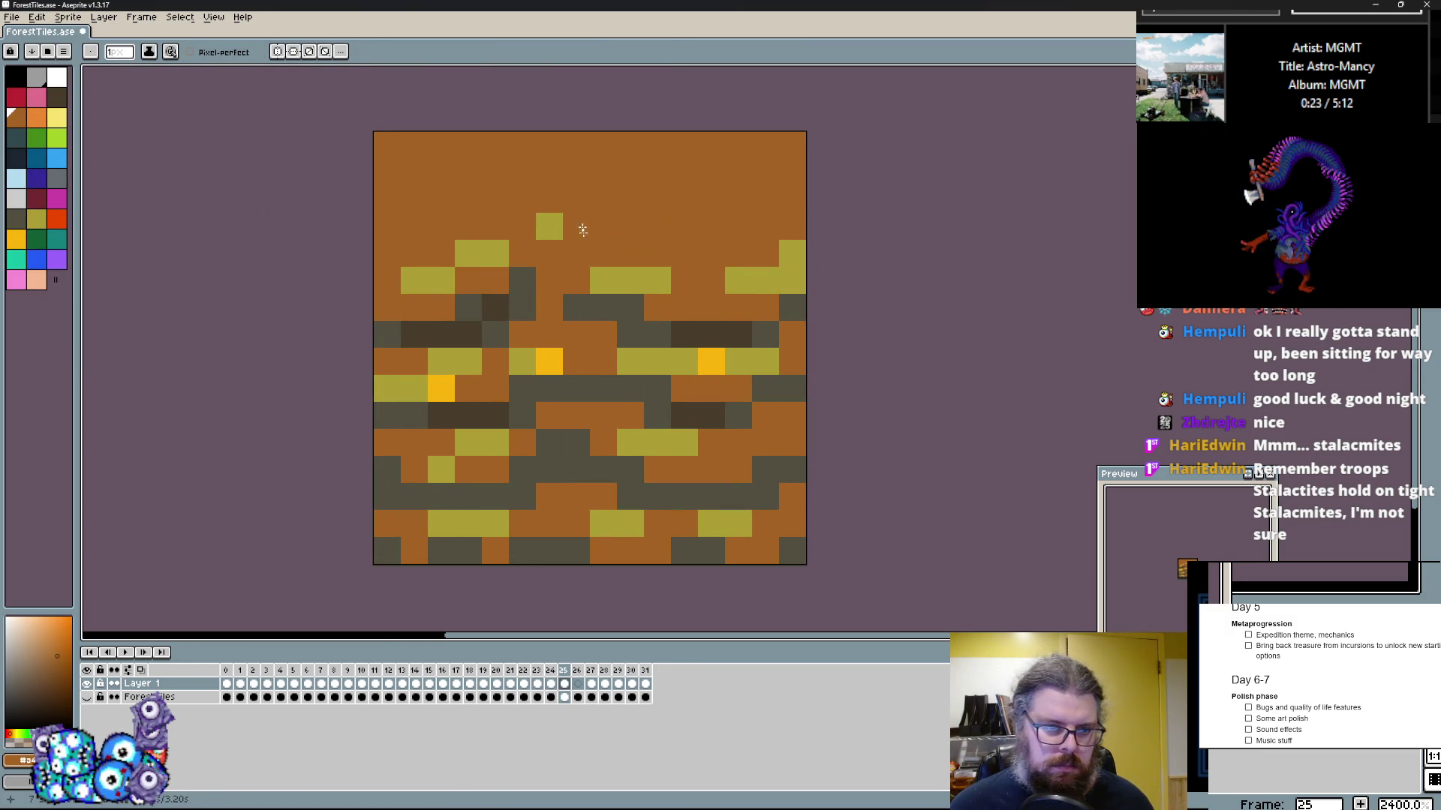
pyautogui.click(469, 336)
pyautogui.click(523, 280)
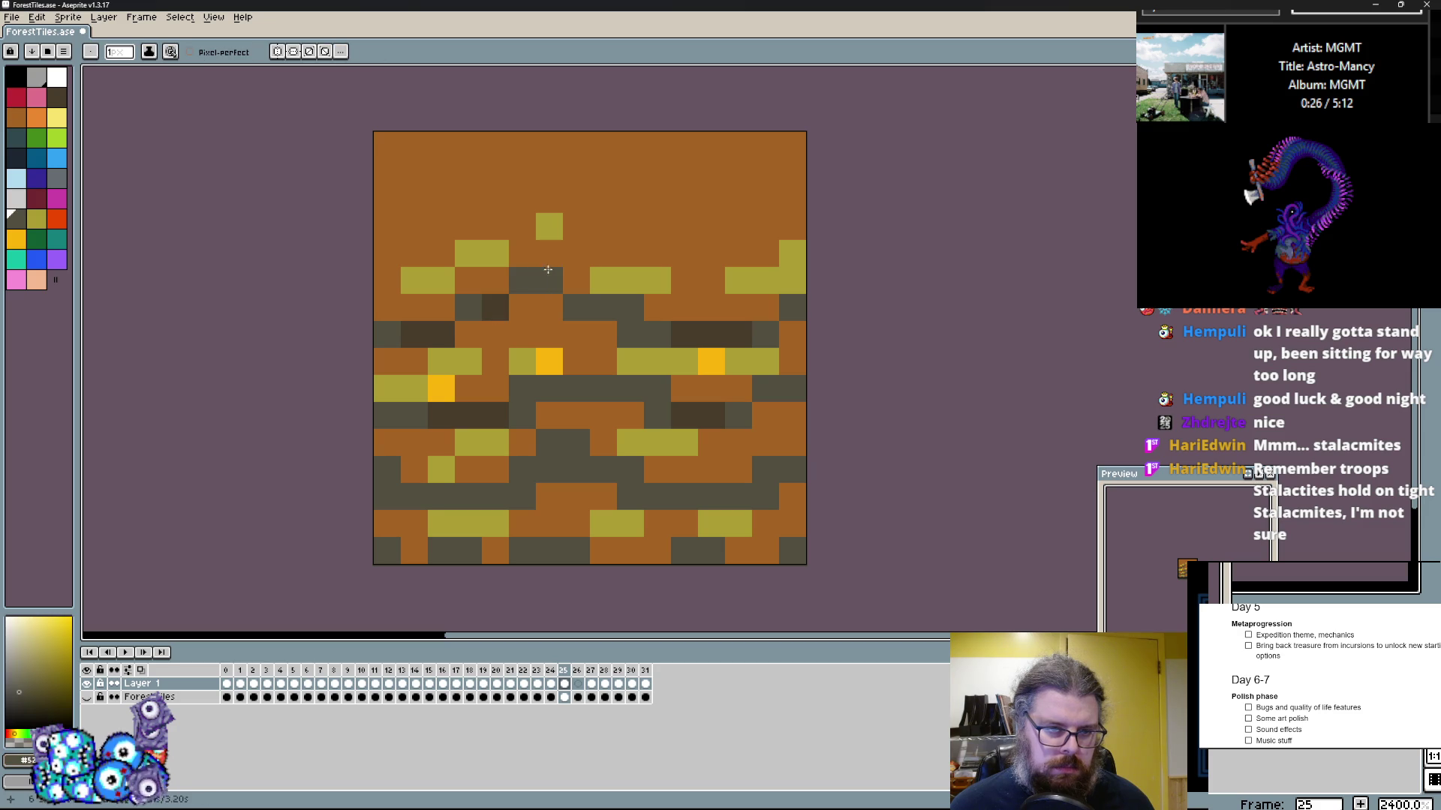
pyautogui.moveTo(495, 199); pyautogui.dragTo(523, 255)
pyautogui.click(610, 246)
pyautogui.click(743, 229)
pyautogui.moveTo(765, 228); pyautogui.dragTo(547, 427)
pyautogui.moveTo(499, 354); pyautogui.dragTo(713, 489)
# Step: Paint dark grey stalagmite columns, a yellow pixel, and a large olive vein in the lower middle
pyautogui.click(711, 496)
pyautogui.moveTo(576, 415); pyautogui.dragTo(713, 525)
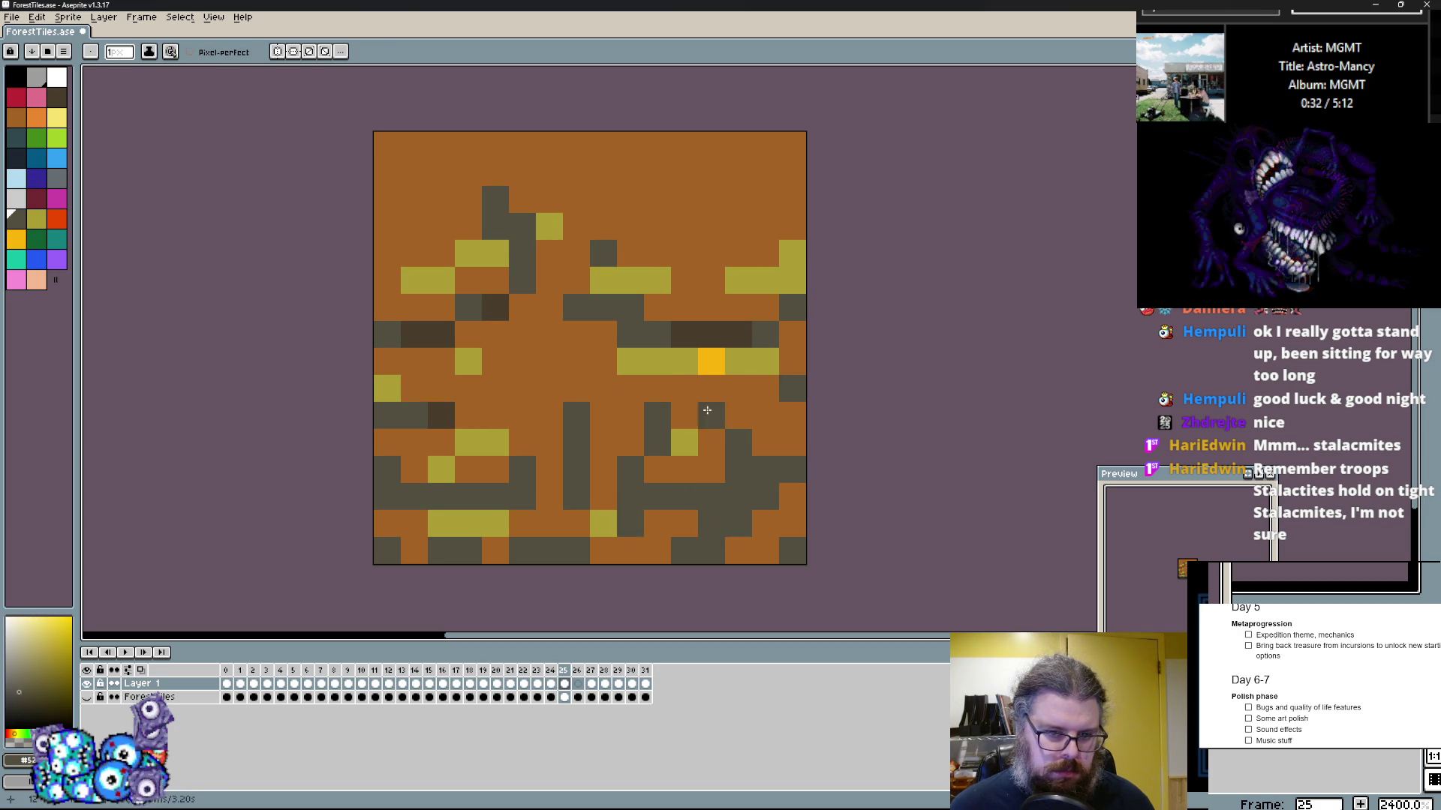
pyautogui.click(710, 431)
pyautogui.click(738, 415)
pyautogui.click(711, 364)
pyautogui.click(738, 362)
pyautogui.moveTo(738, 443); pyautogui.dragTo(757, 415)
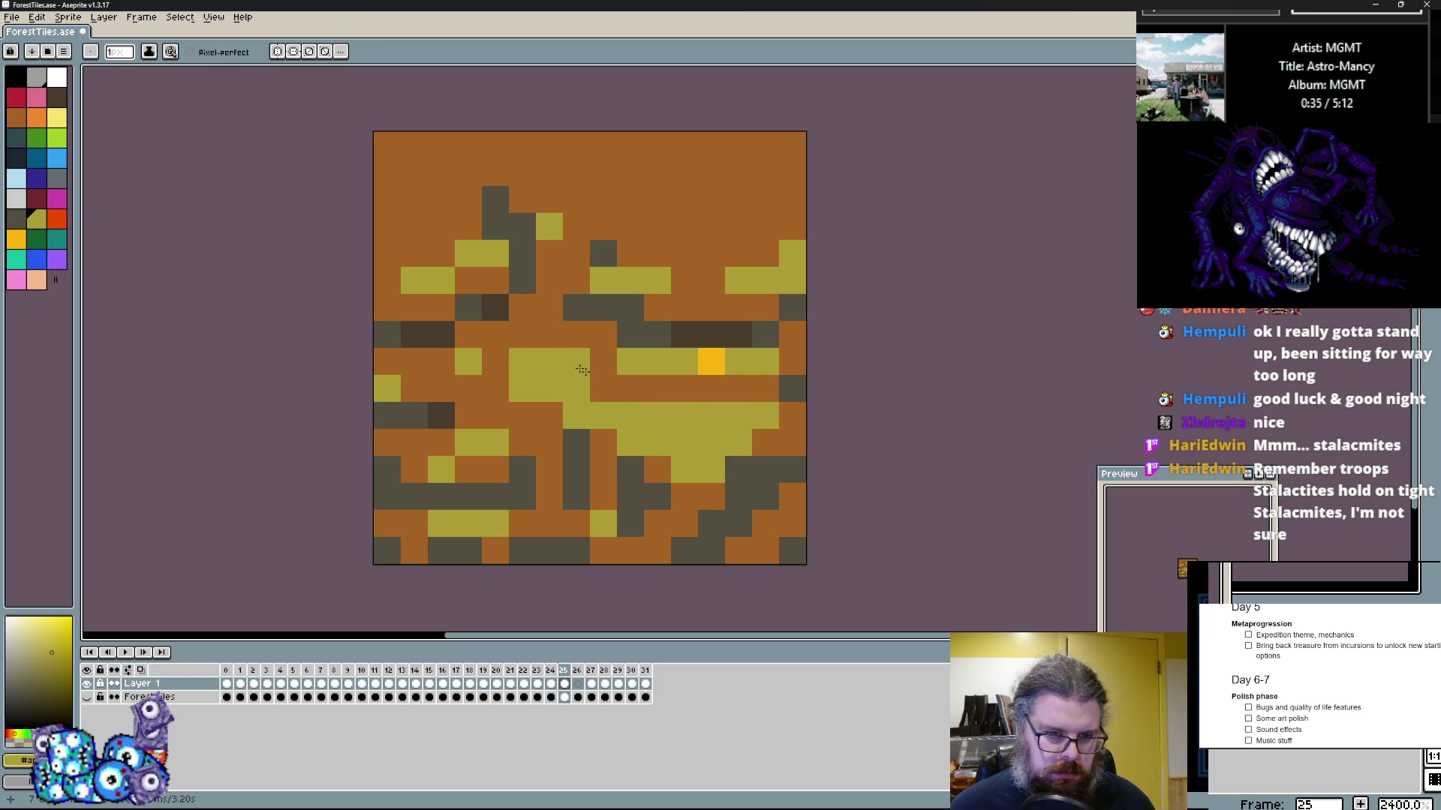
# Step: Paint broad olive strokes across the upper middle and tidy the upper left back to brown
pyautogui.click(590, 371)
pyautogui.moveTo(600, 387); pyautogui.dragTo(551, 351)
pyautogui.click(556, 375)
pyautogui.moveTo(461, 282); pyautogui.dragTo(676, 225)
pyautogui.moveTo(525, 322); pyautogui.dragTo(496, 253)
pyautogui.click(570, 225)
pyautogui.moveTo(549, 361); pyautogui.dragTo(365, 250)
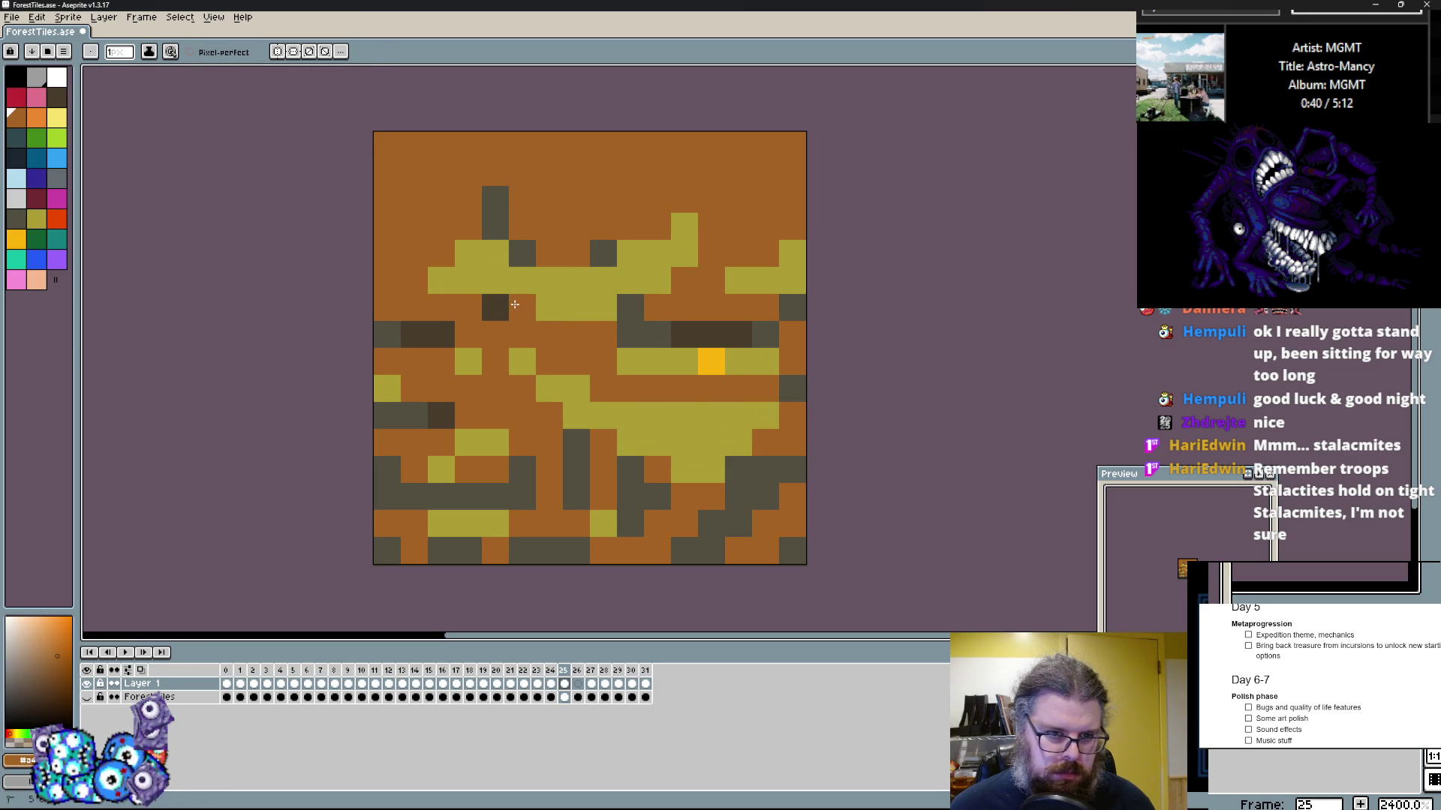
pyautogui.moveTo(525, 254); pyautogui.dragTo(485, 230)
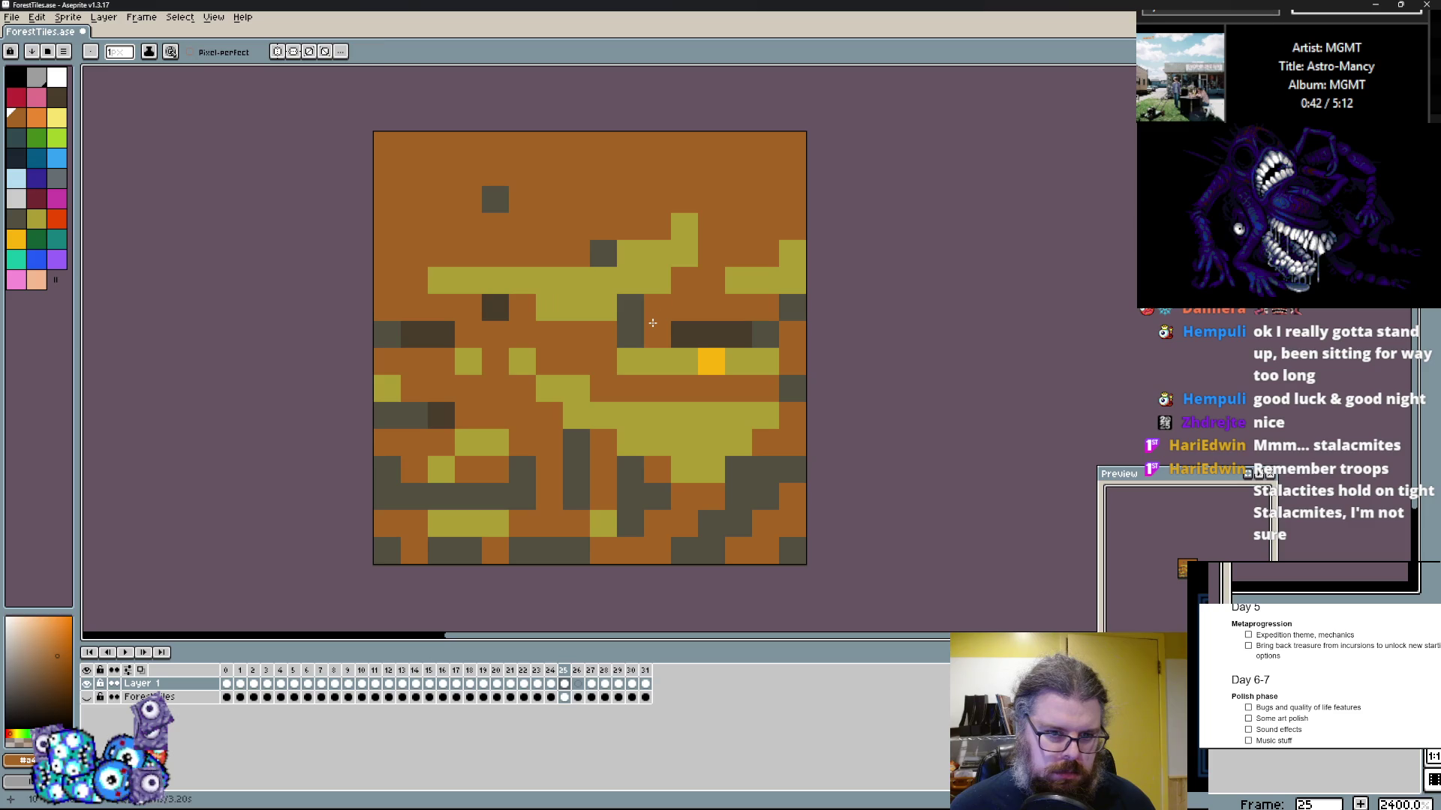
# Step: Draw a dark grey row across the middle and add a yellow gold nugget pixel
pyautogui.click(630, 330)
pyautogui.moveTo(653, 330); pyautogui.dragTo(482, 322)
pyautogui.click(714, 360)
pyautogui.click(586, 403)
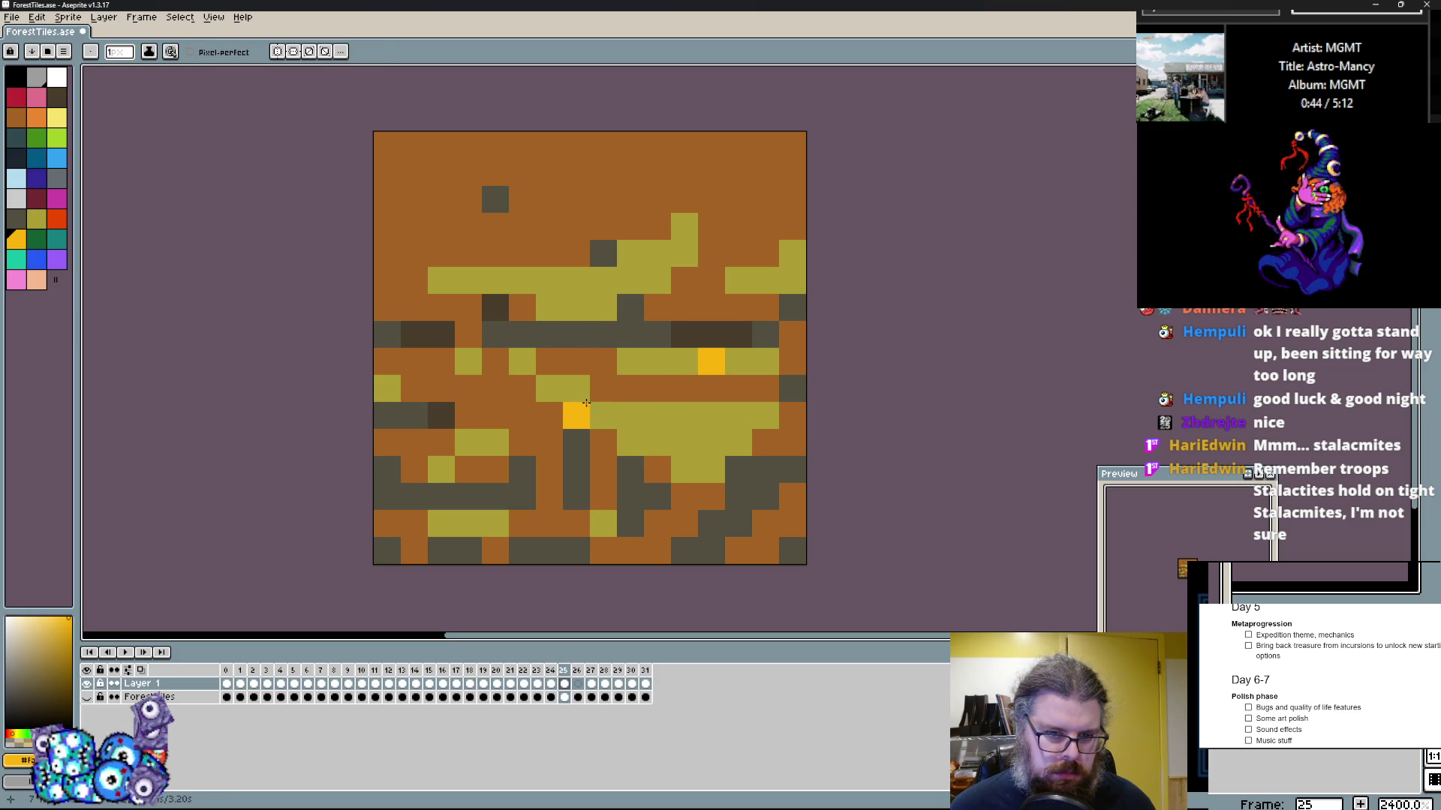